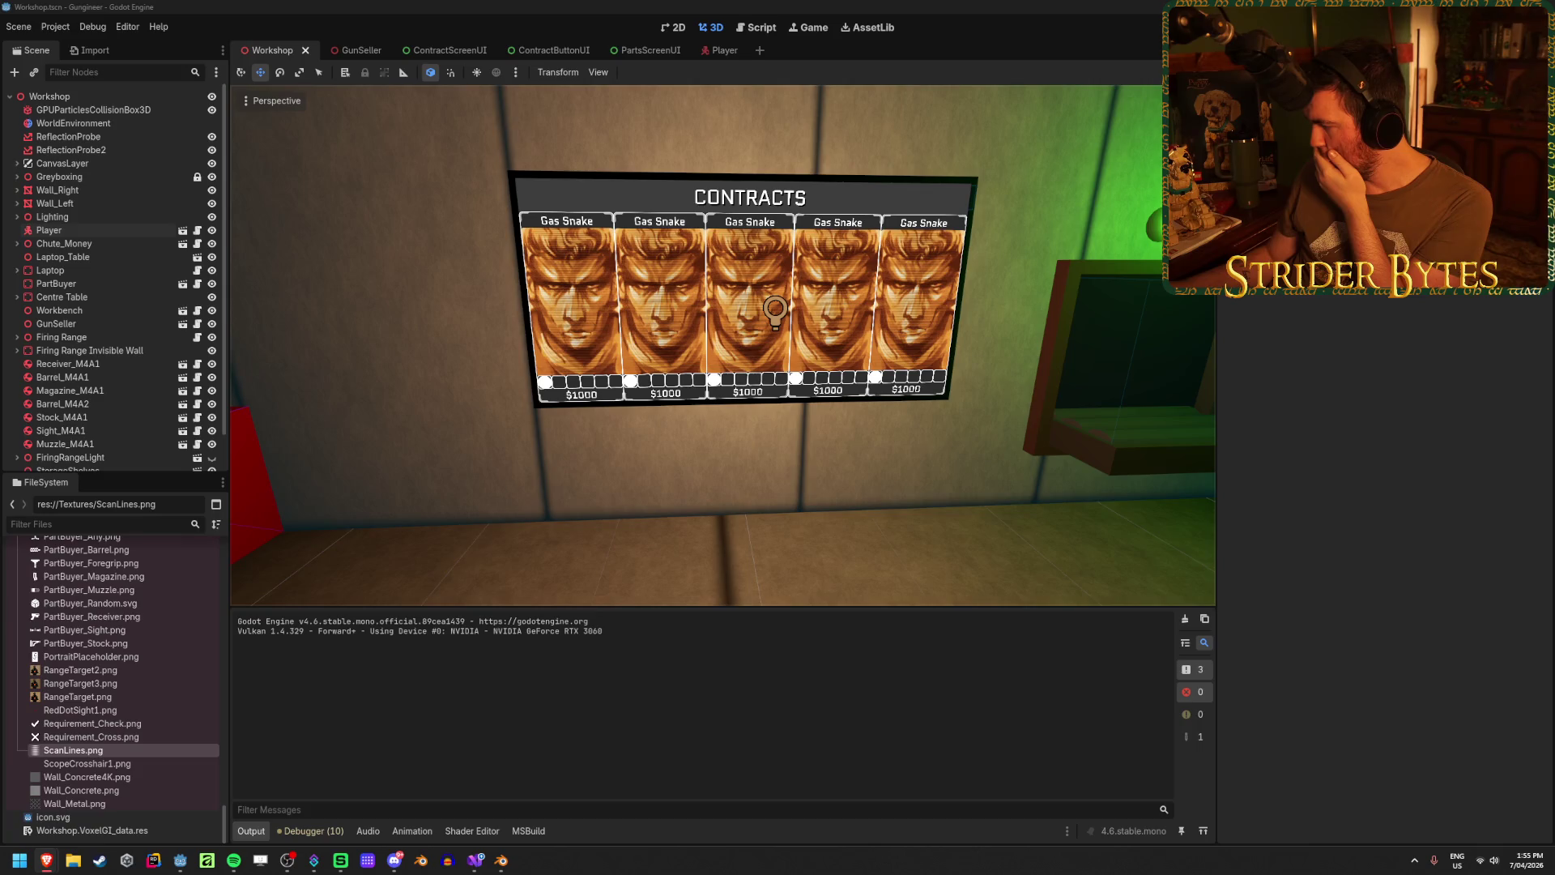
- Open the ContractScreenUI scene, select its root node, and toggle ContractDetails visibility on and off
{"action": "left_click", "coordinate": [360, 10]}
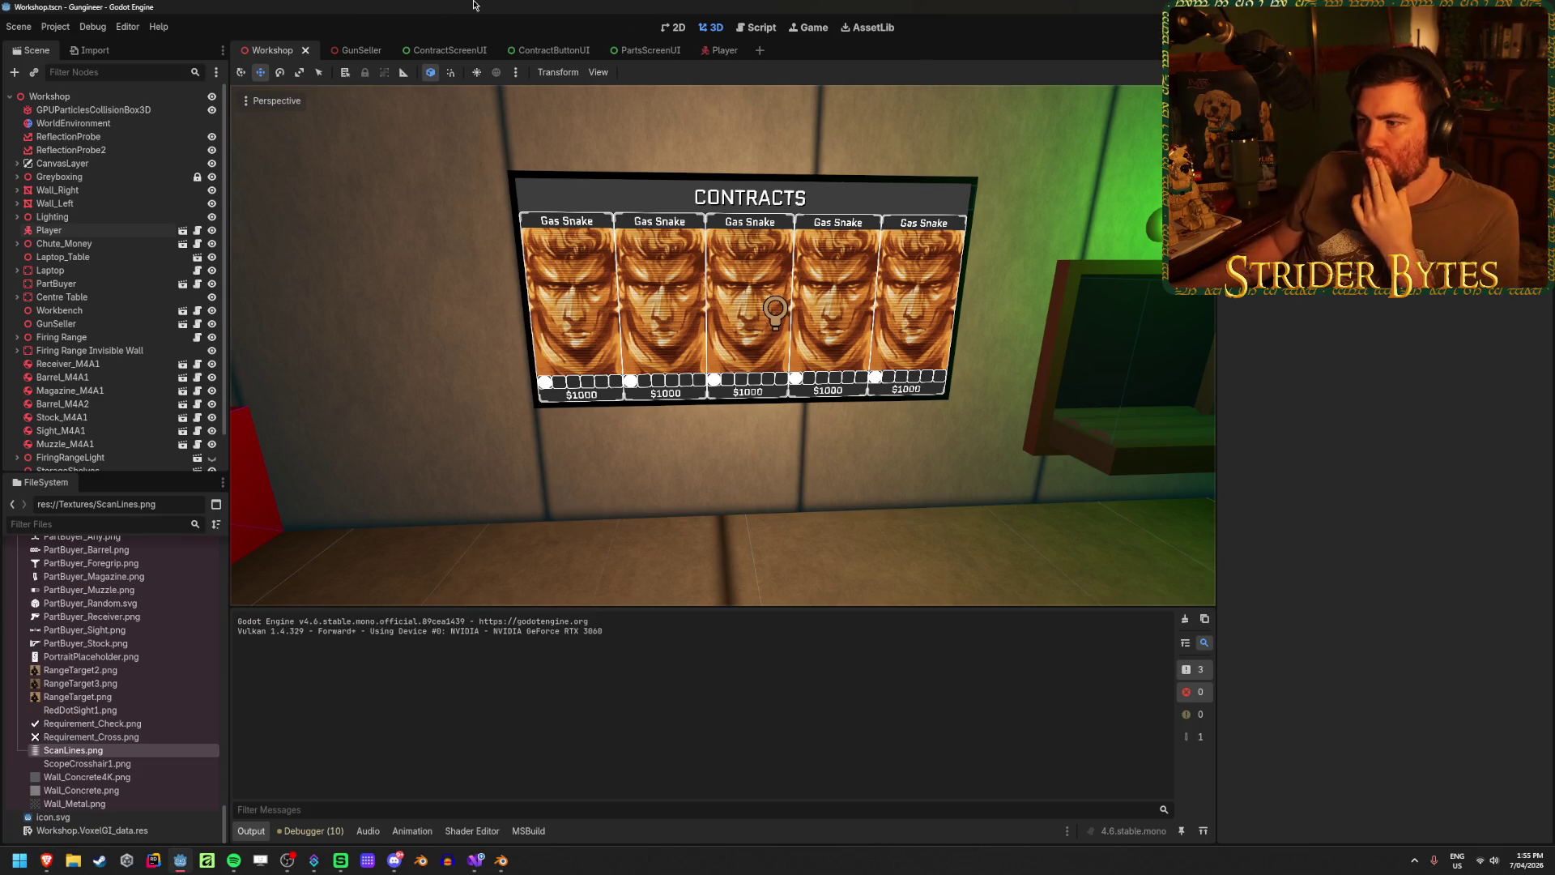
{"action": "left_click", "coordinate": [451, 51]}
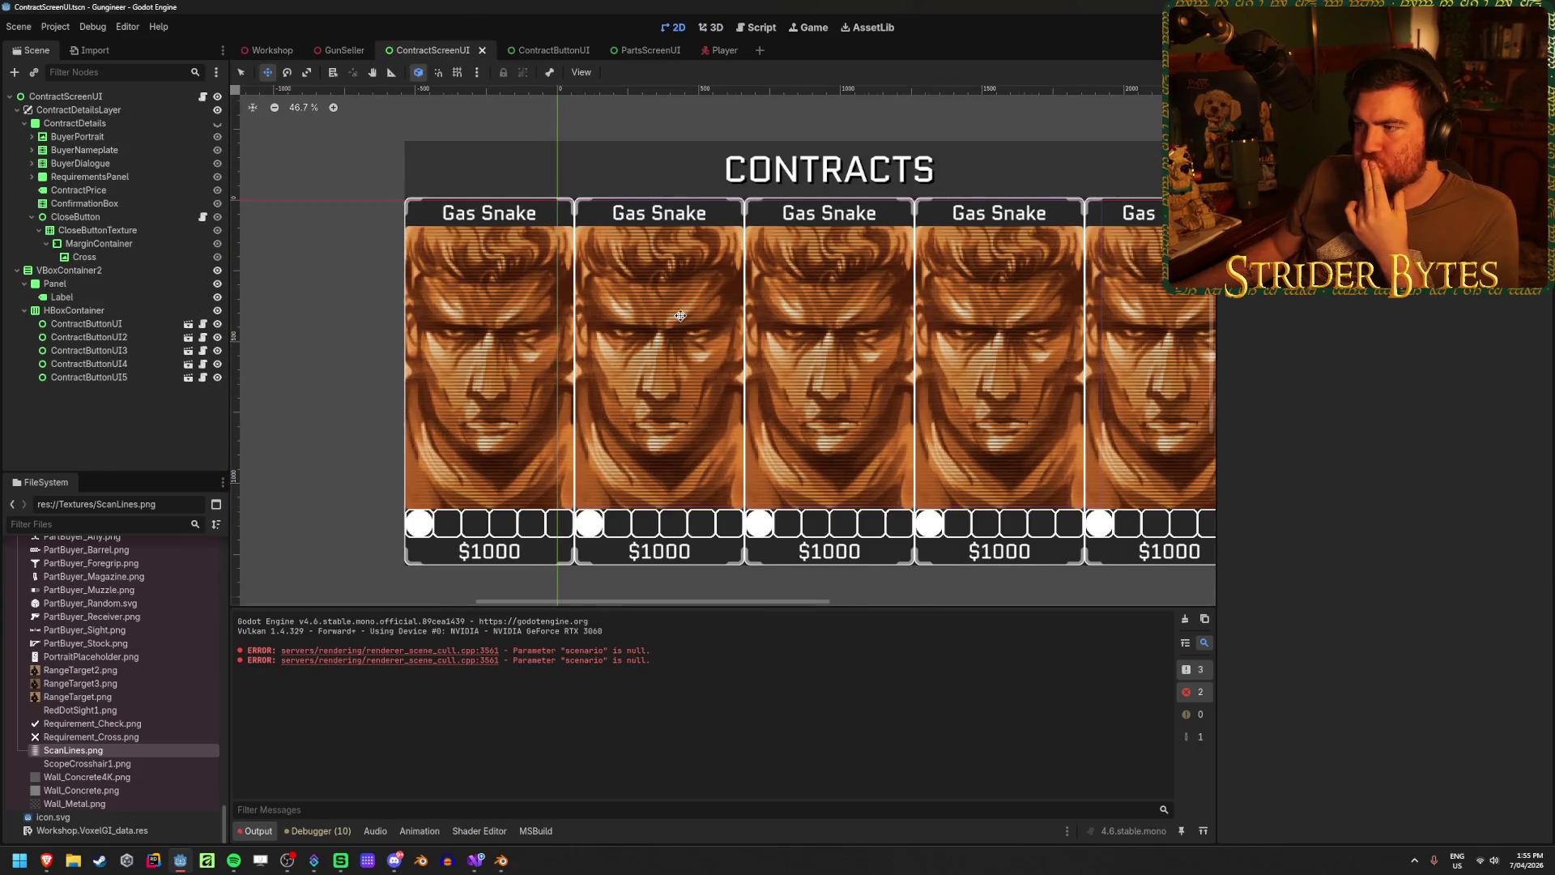
{"action": "left_click", "coordinate": [113, 95]}
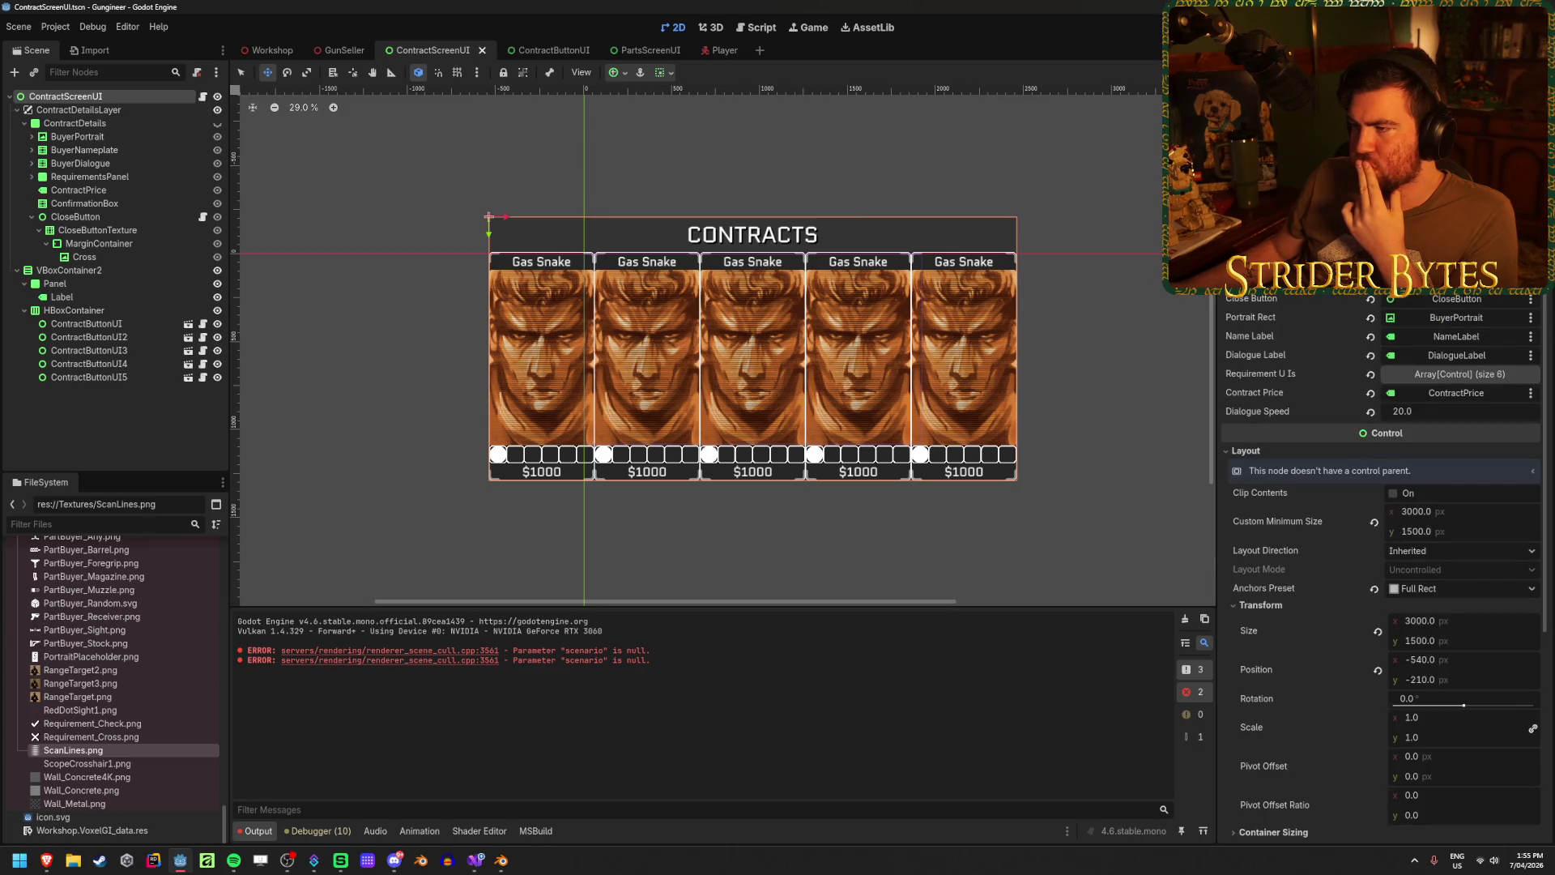
{"action": "left_click", "coordinate": [217, 124]}
{"action": "left_click", "coordinate": [217, 126]}
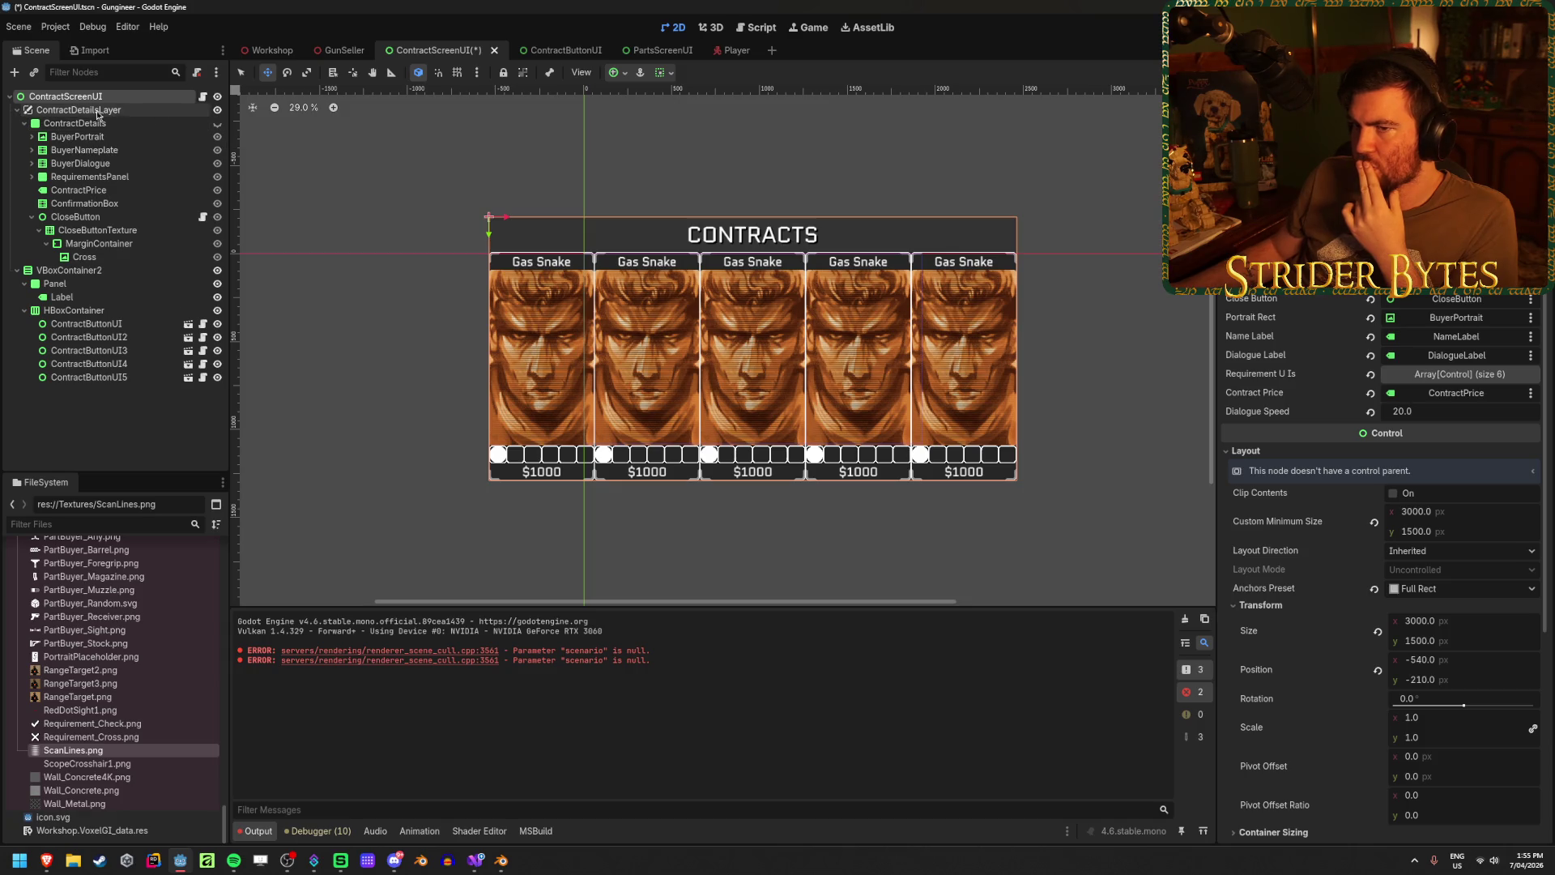
- Show the ContractDetails panel over the contract cards and zoom the canvas
{"action": "left_click", "coordinate": [217, 123]}
{"action": "scroll", "coordinate": [833, 443], "scroll_direction": "up", "scroll_amount": 4}
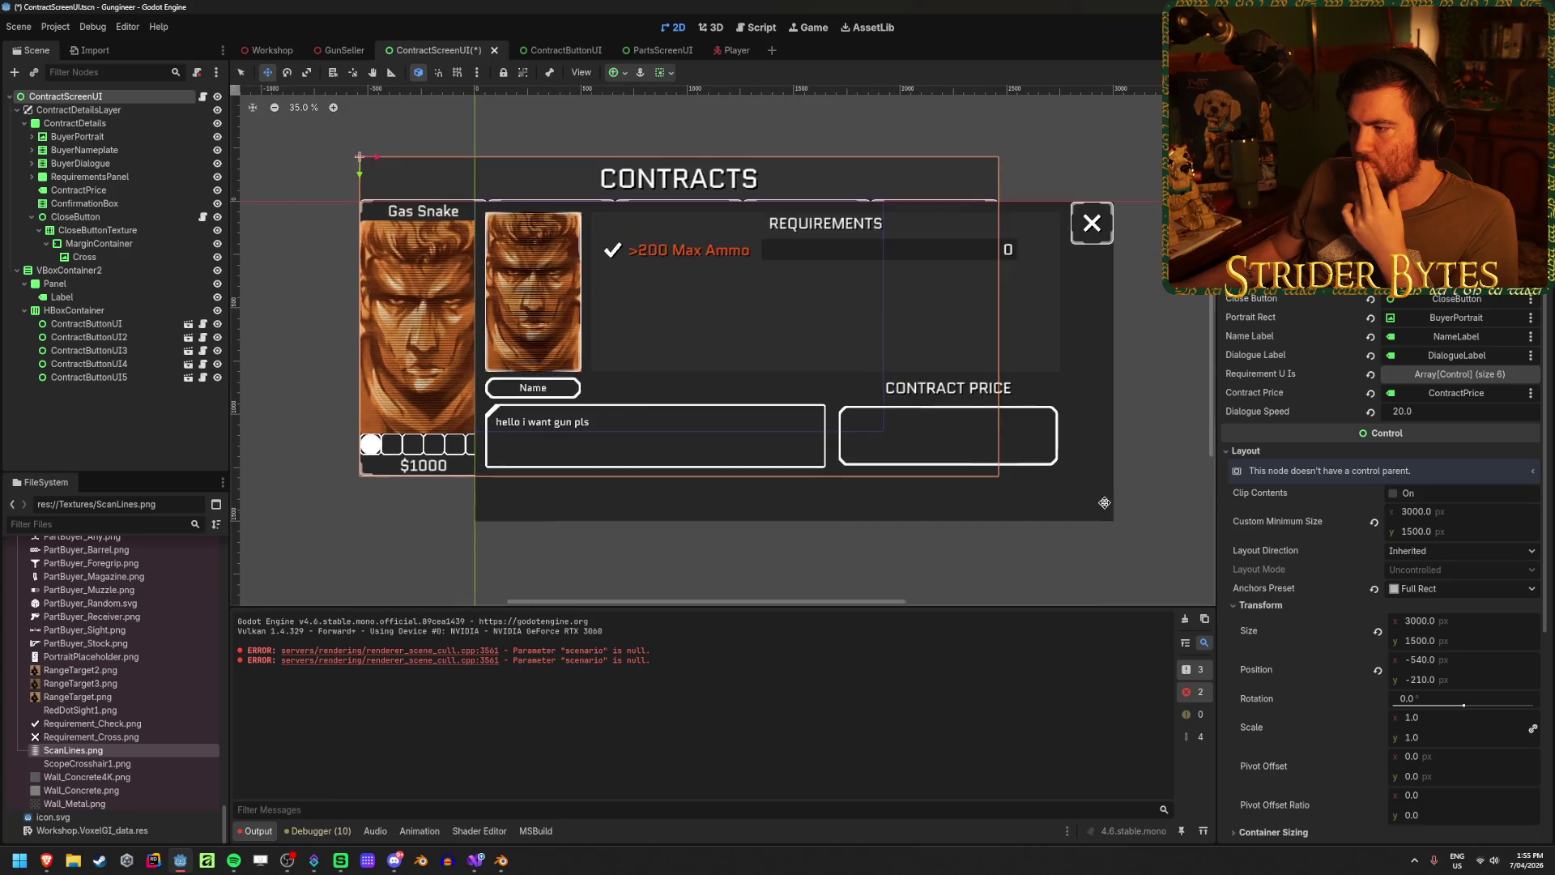
{"action": "scroll", "coordinate": [834, 443], "scroll_direction": "down", "scroll_amount": 3}
{"action": "scroll", "coordinate": [833, 443], "scroll_direction": "up", "scroll_amount": 2}
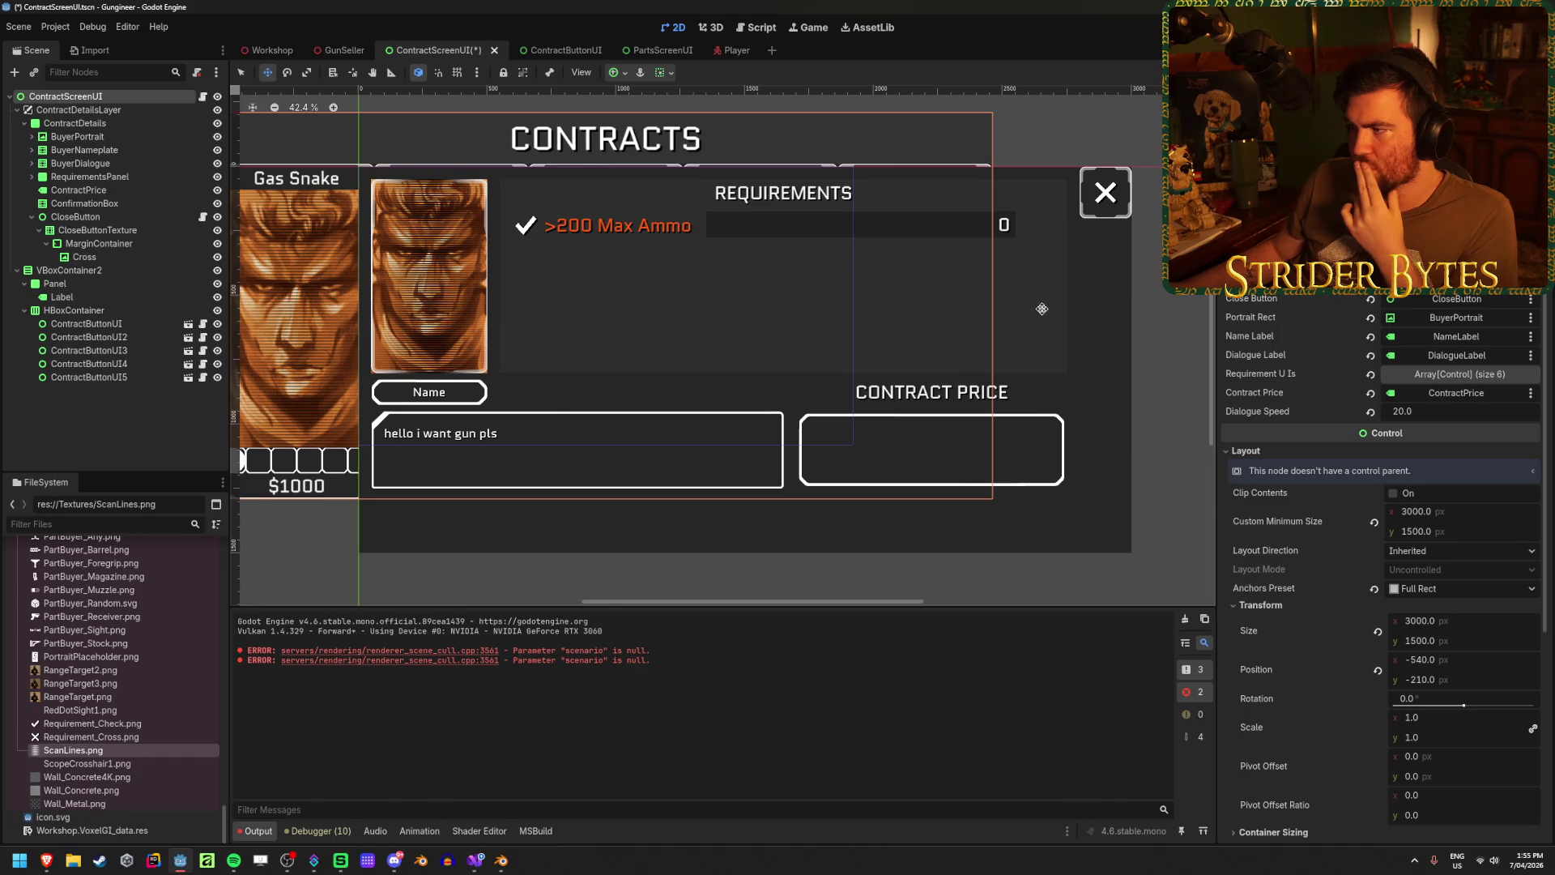
{"action": "scroll", "coordinate": [1042, 308], "scroll_direction": "up", "scroll_amount": 1}
{"action": "scroll", "coordinate": [1047, 299], "scroll_direction": "down", "scroll_amount": 1}
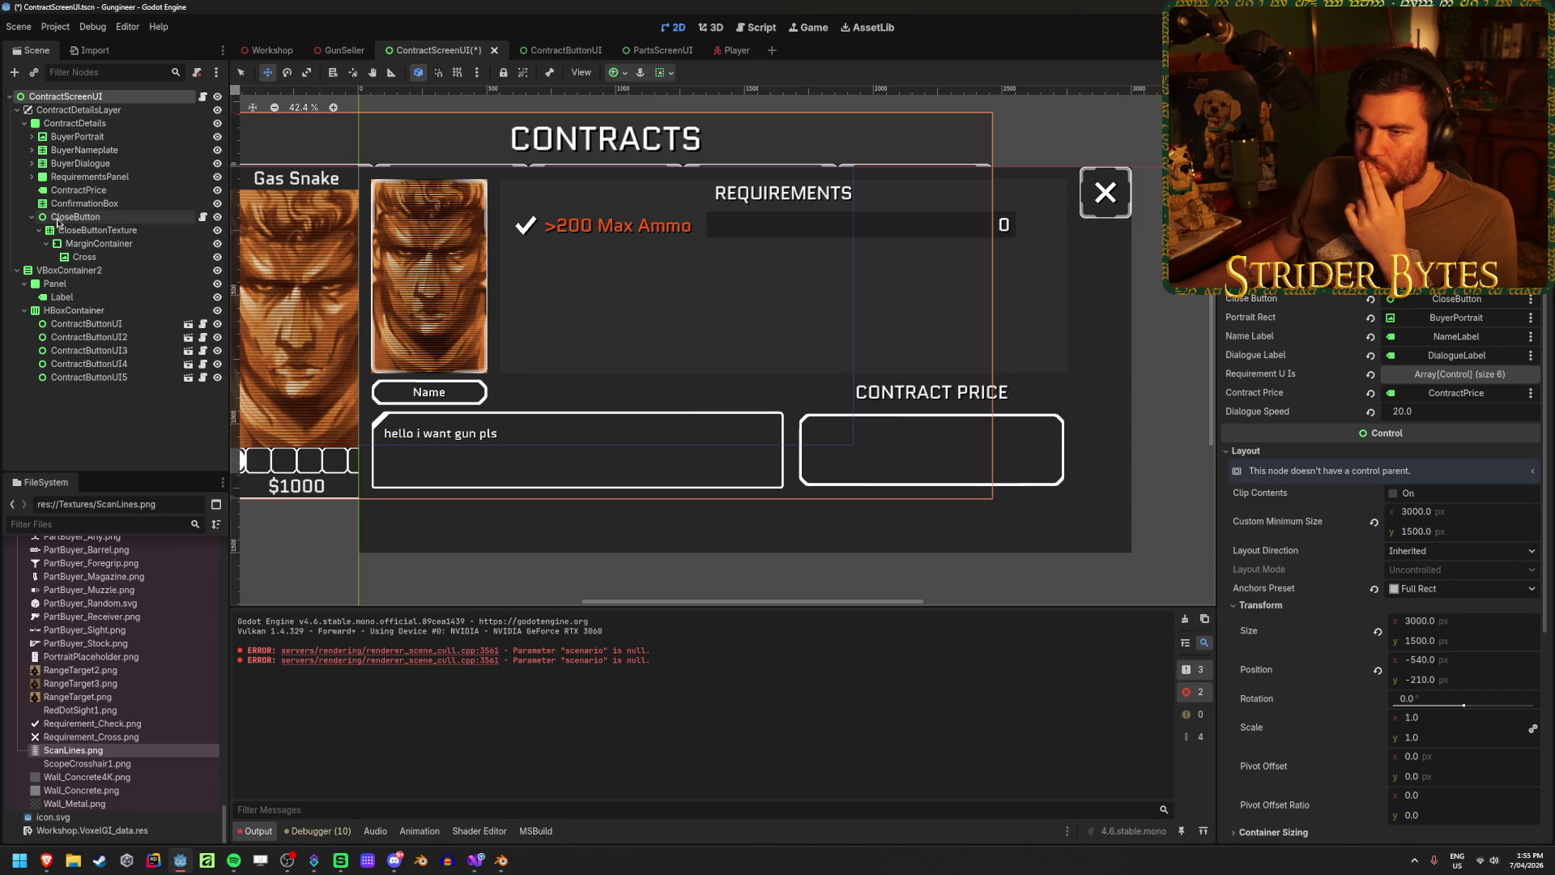
- Expand RequirementsPanel > VBoxContainer and make RequirementUI2 through RequirementUI6 visible
{"action": "left_click", "coordinate": [31, 176]}
{"action": "left_click", "coordinate": [39, 203]}
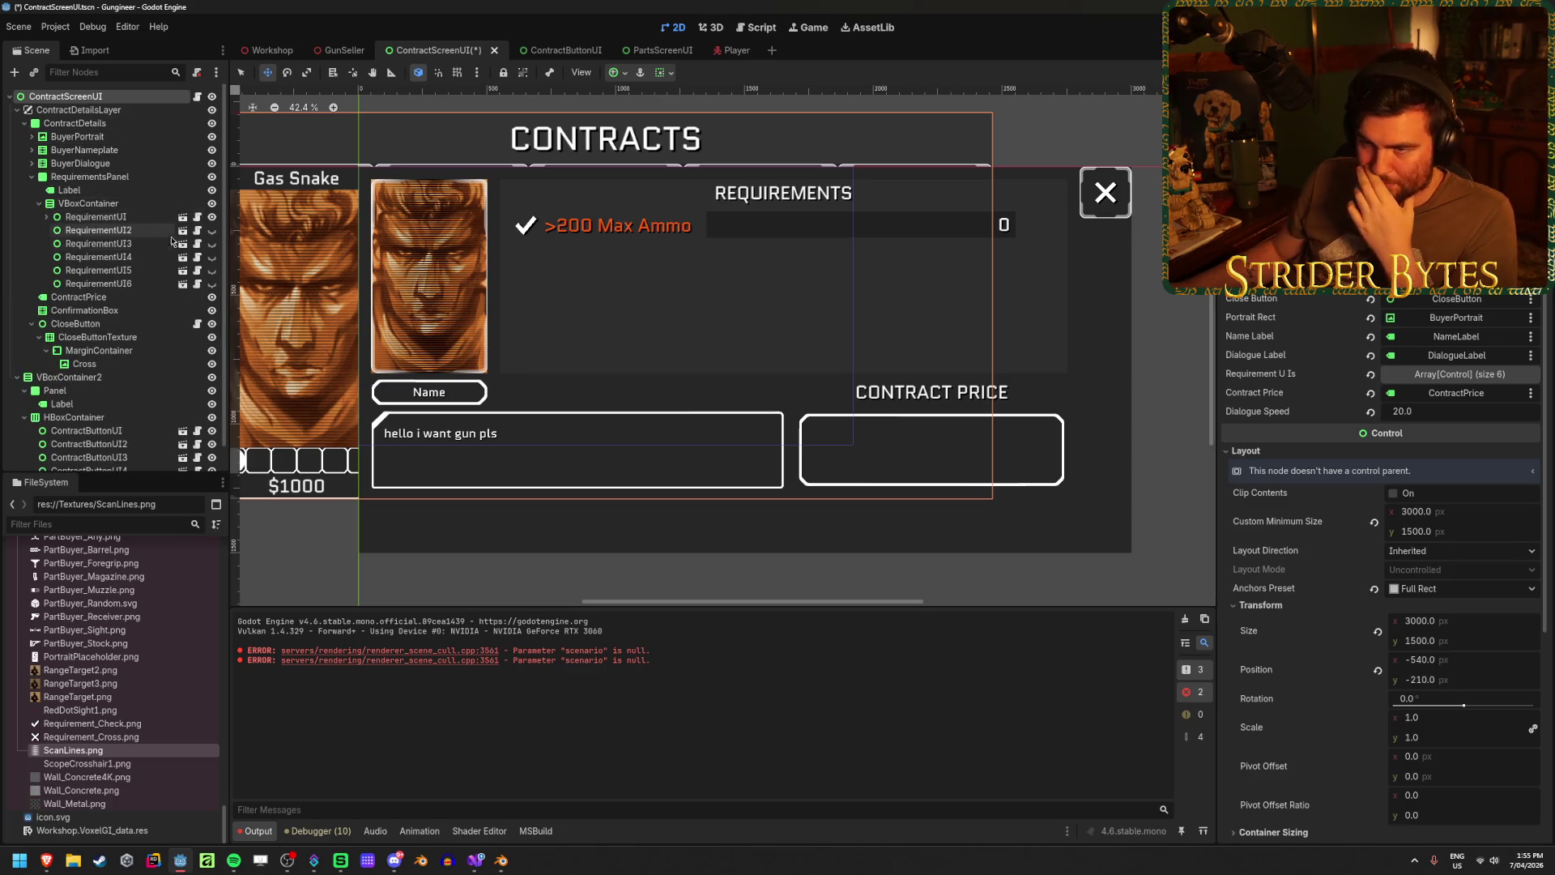
{"action": "left_click", "coordinate": [211, 230]}
{"action": "left_click", "coordinate": [211, 243]}
{"action": "left_click", "coordinate": [212, 256]}
{"action": "left_click", "coordinate": [212, 269]}
{"action": "left_click", "coordinate": [211, 283]}
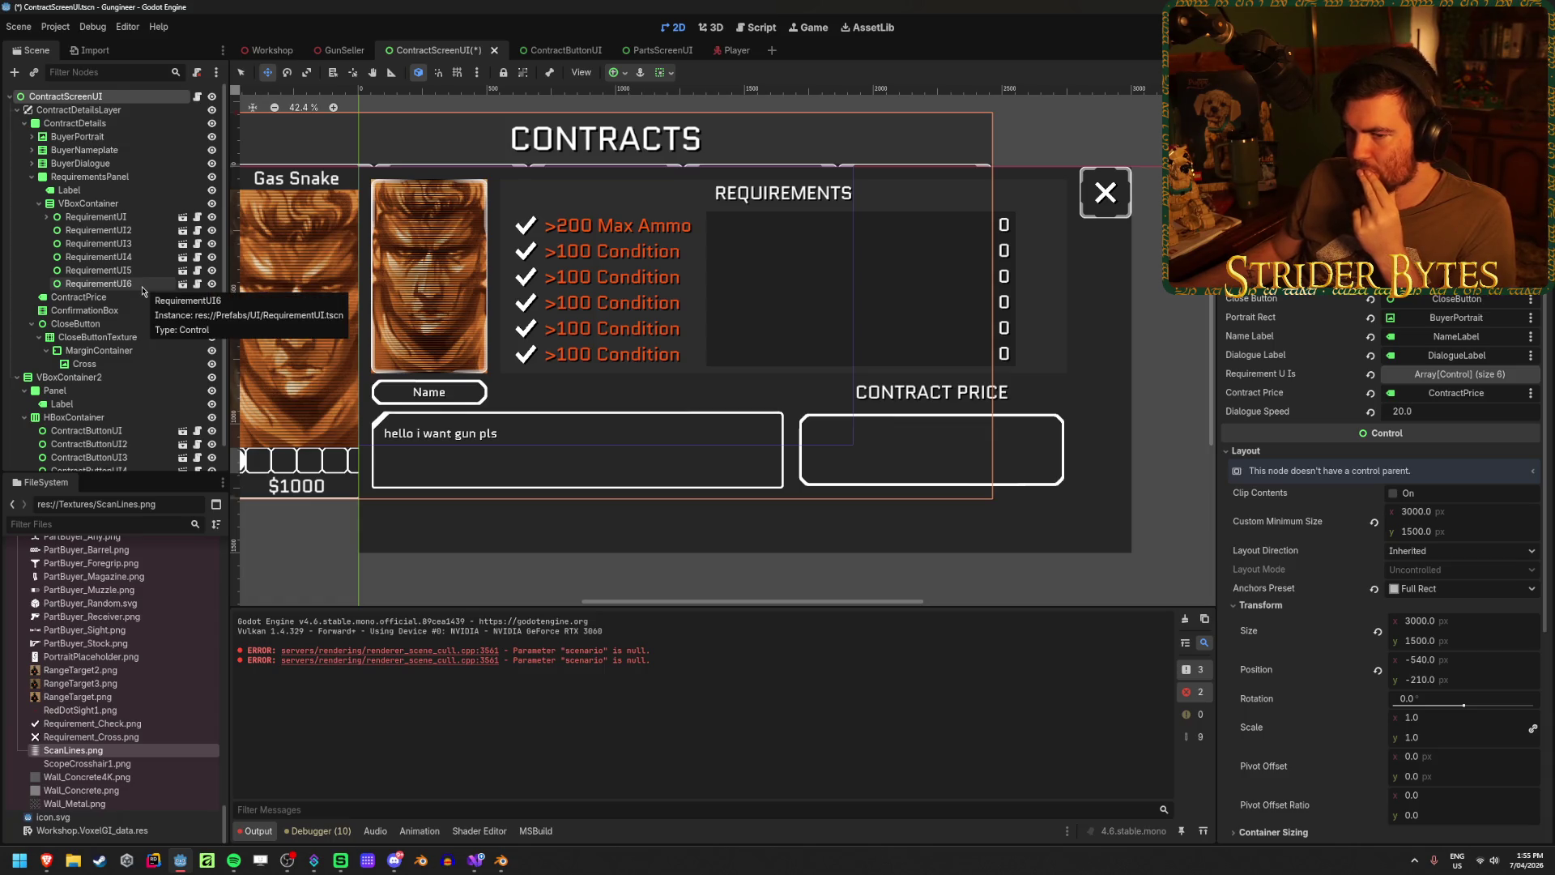
{"action": "scroll", "coordinate": [113, 340], "scroll_direction": "down", "scroll_amount": 1}
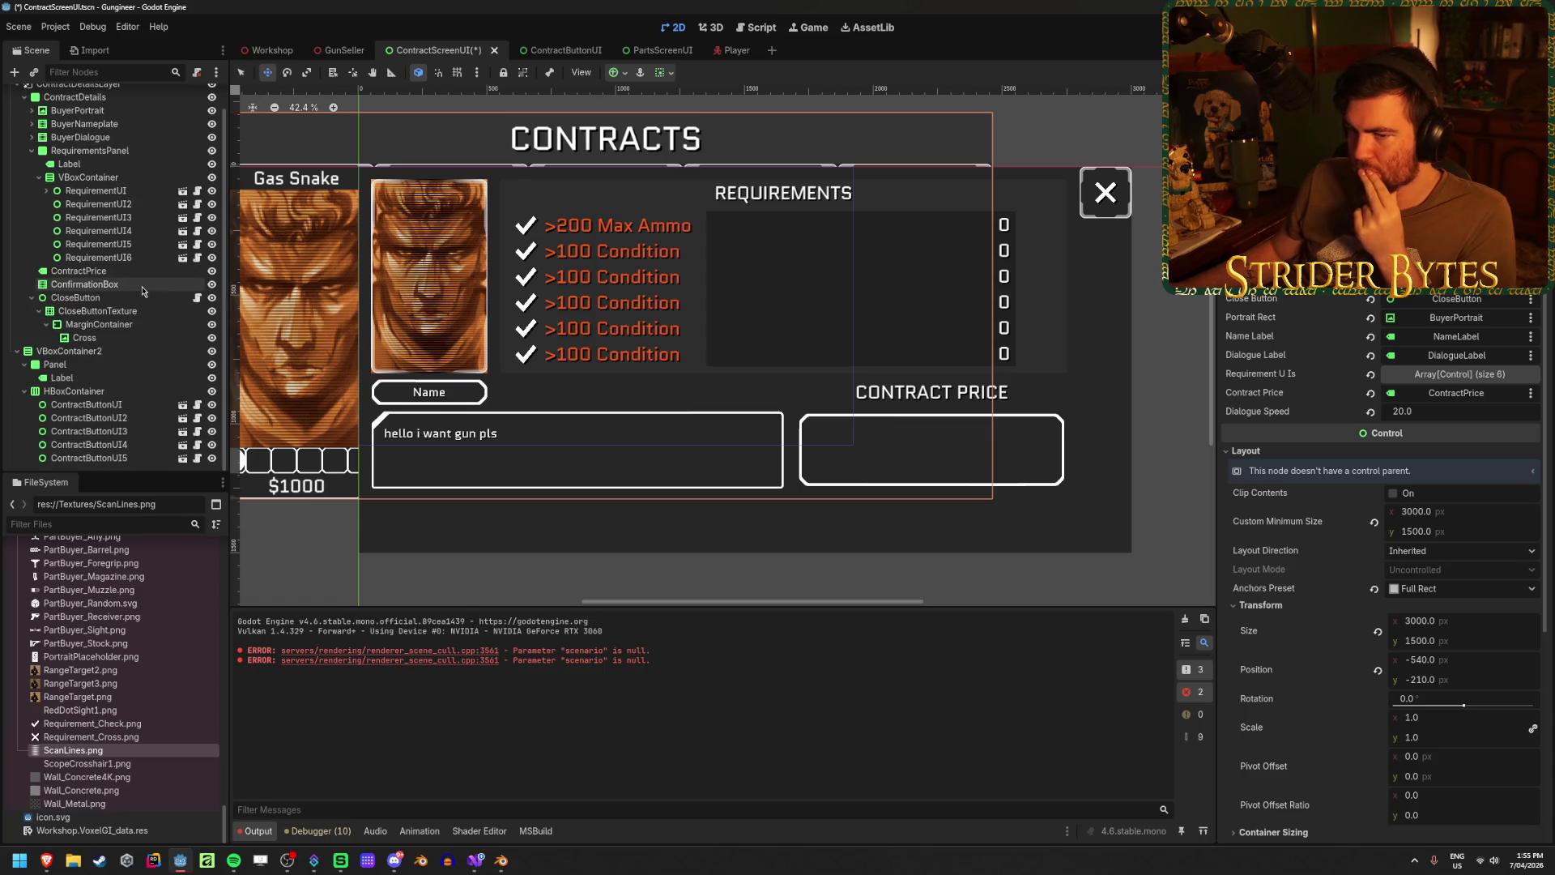
- Inspect the Panel, VBoxContainer2, ConfirmationBox and CONTRACT PRICE nodes, folding VBoxContainer2
{"action": "left_click", "coordinate": [103, 367]}
{"action": "left_click", "coordinate": [69, 351]}
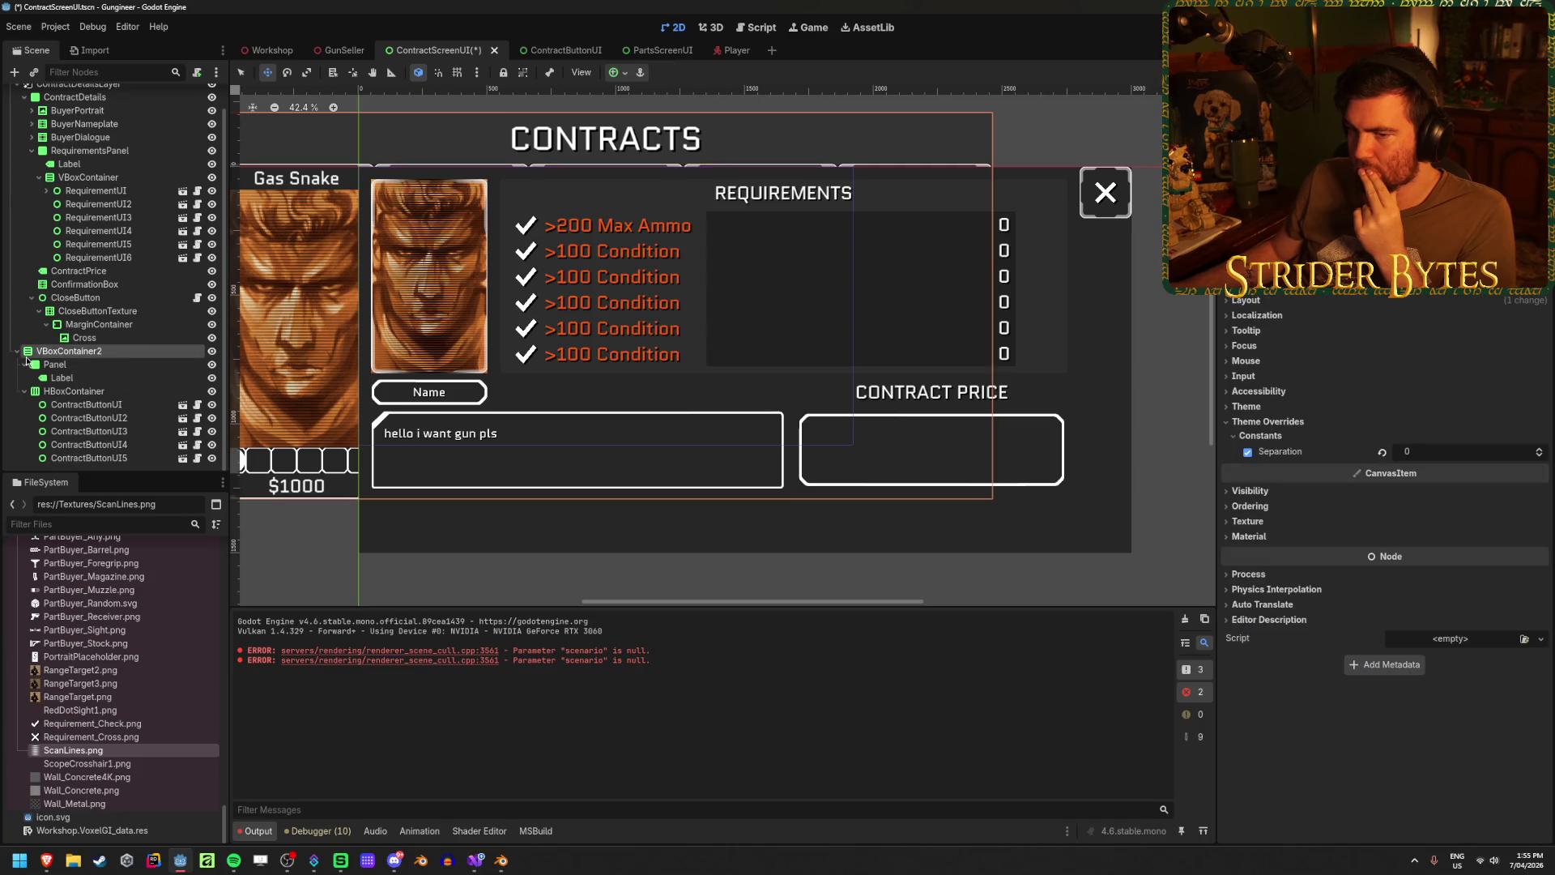
{"action": "left_click", "coordinate": [17, 351]}
{"action": "left_click", "coordinate": [97, 313]}
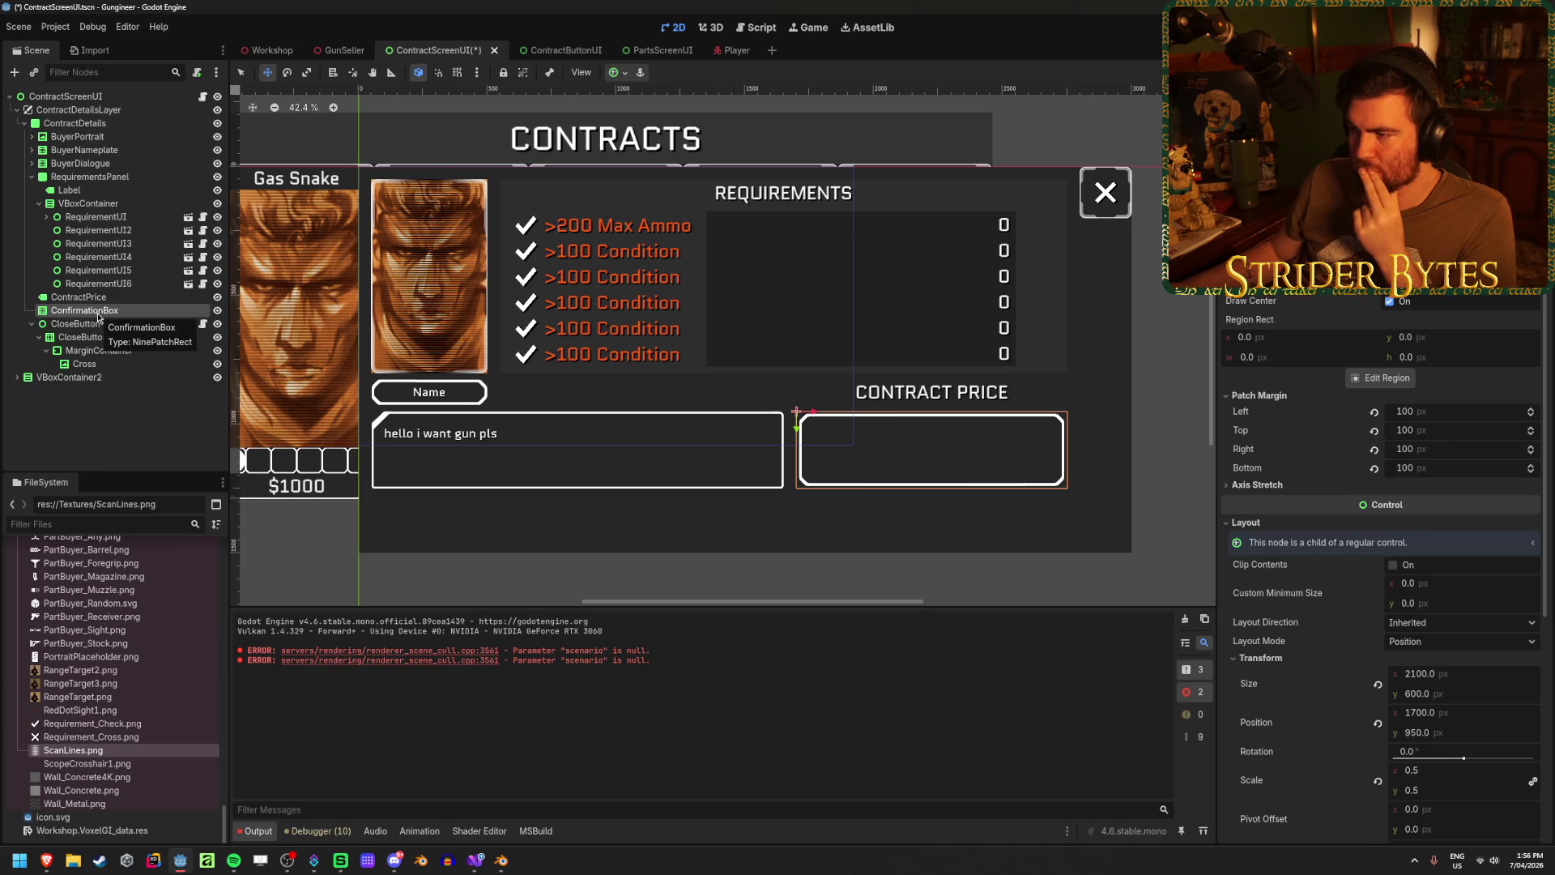
{"action": "left_click", "coordinate": [103, 298]}
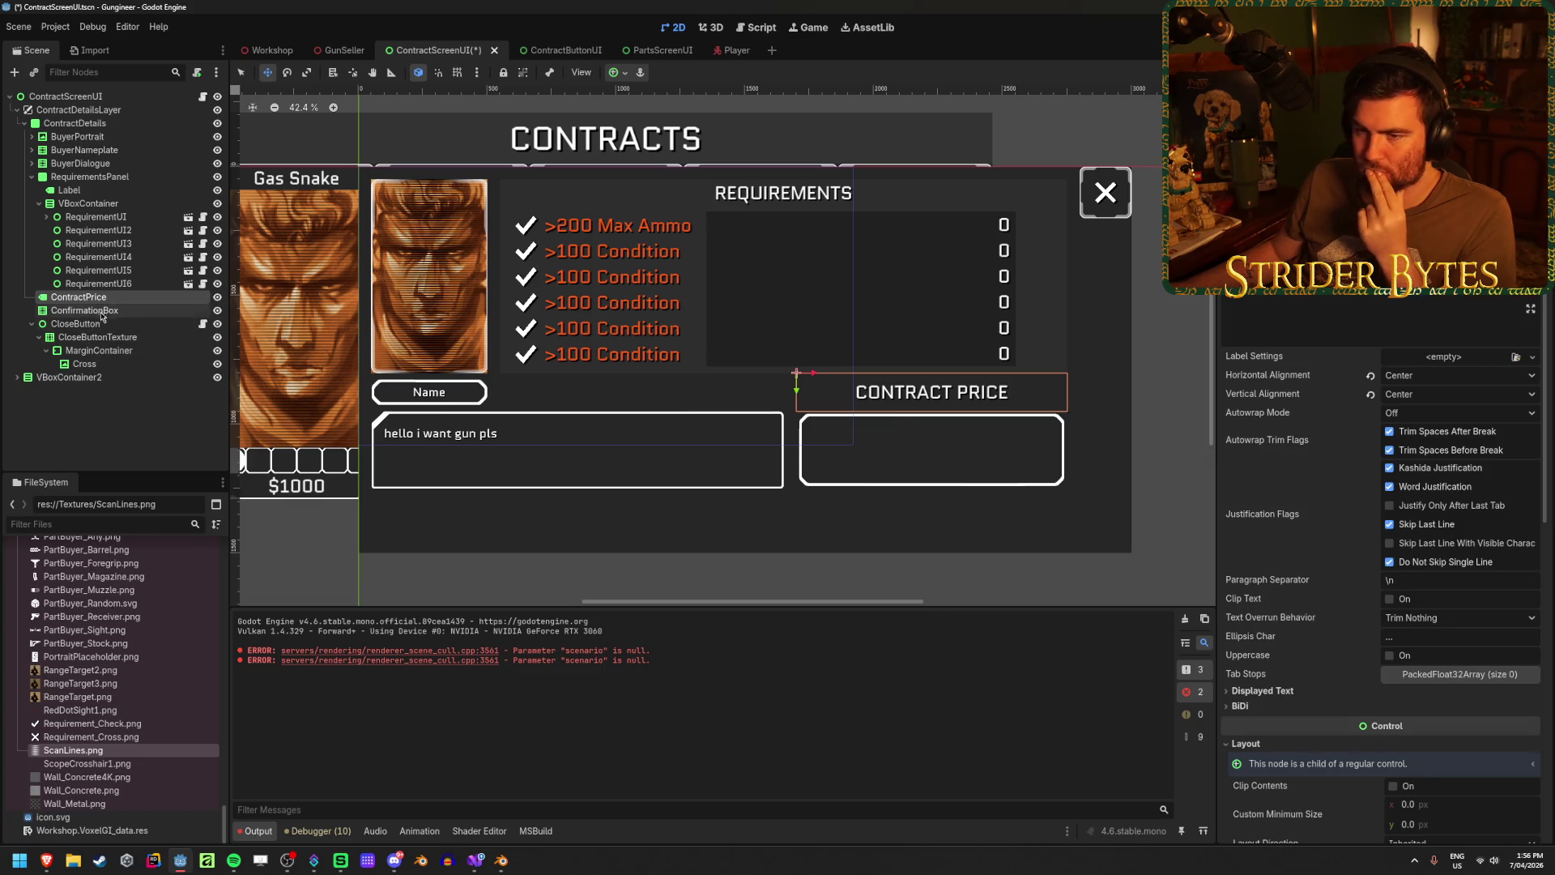
- Collapse the requirement rows and RequirementsPanel in the tree, then clear the selection
{"action": "left_click", "coordinate": [39, 203]}
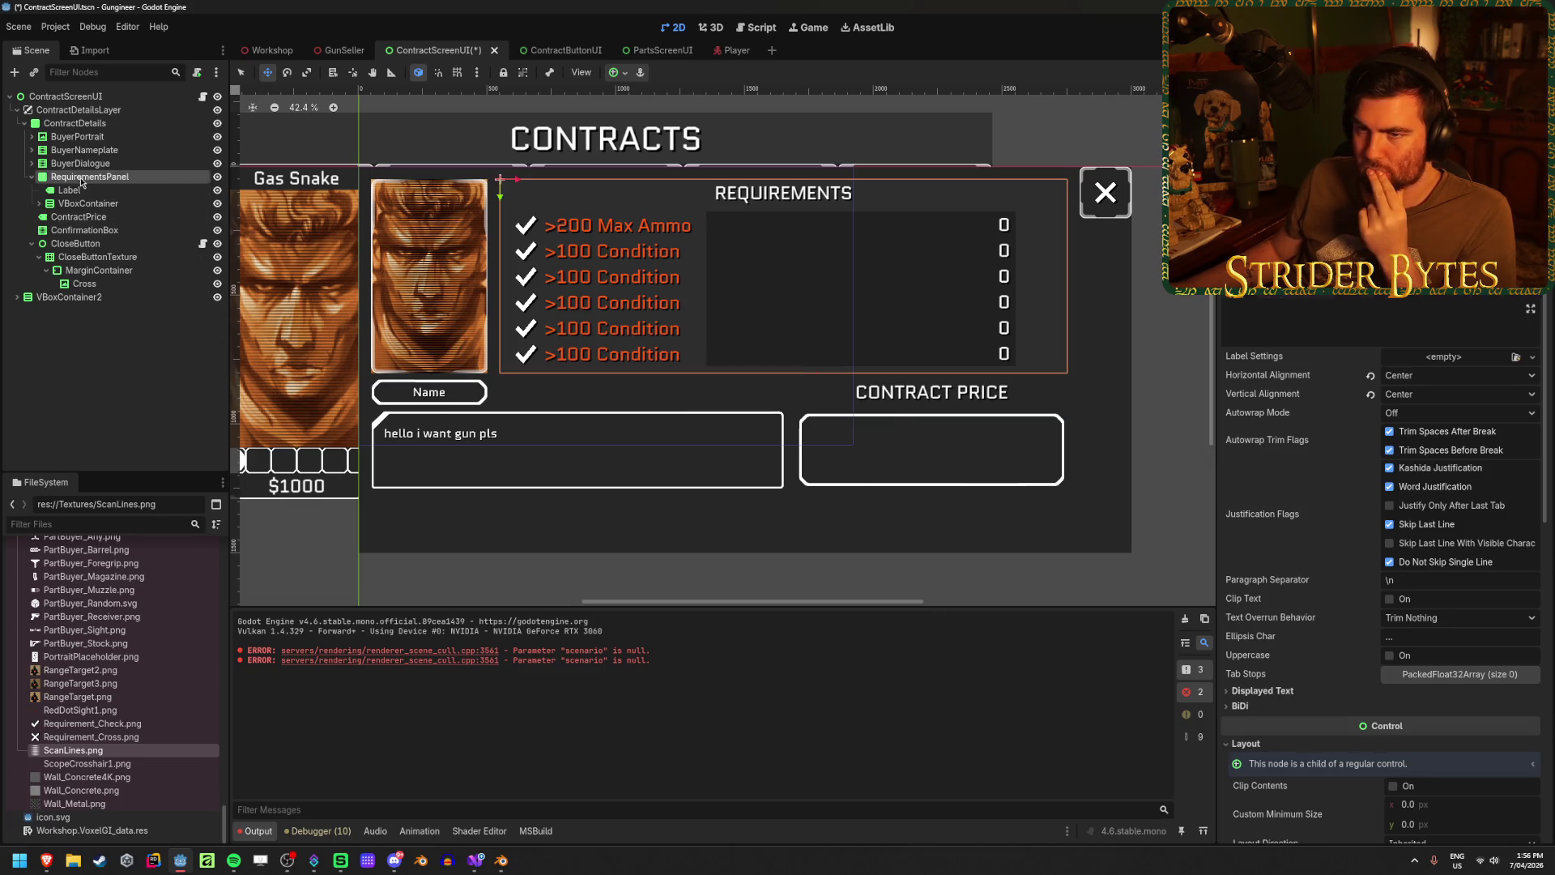
{"action": "left_click", "coordinate": [73, 177]}
{"action": "left_click", "coordinate": [31, 177]}
{"action": "left_click", "coordinate": [122, 348]}
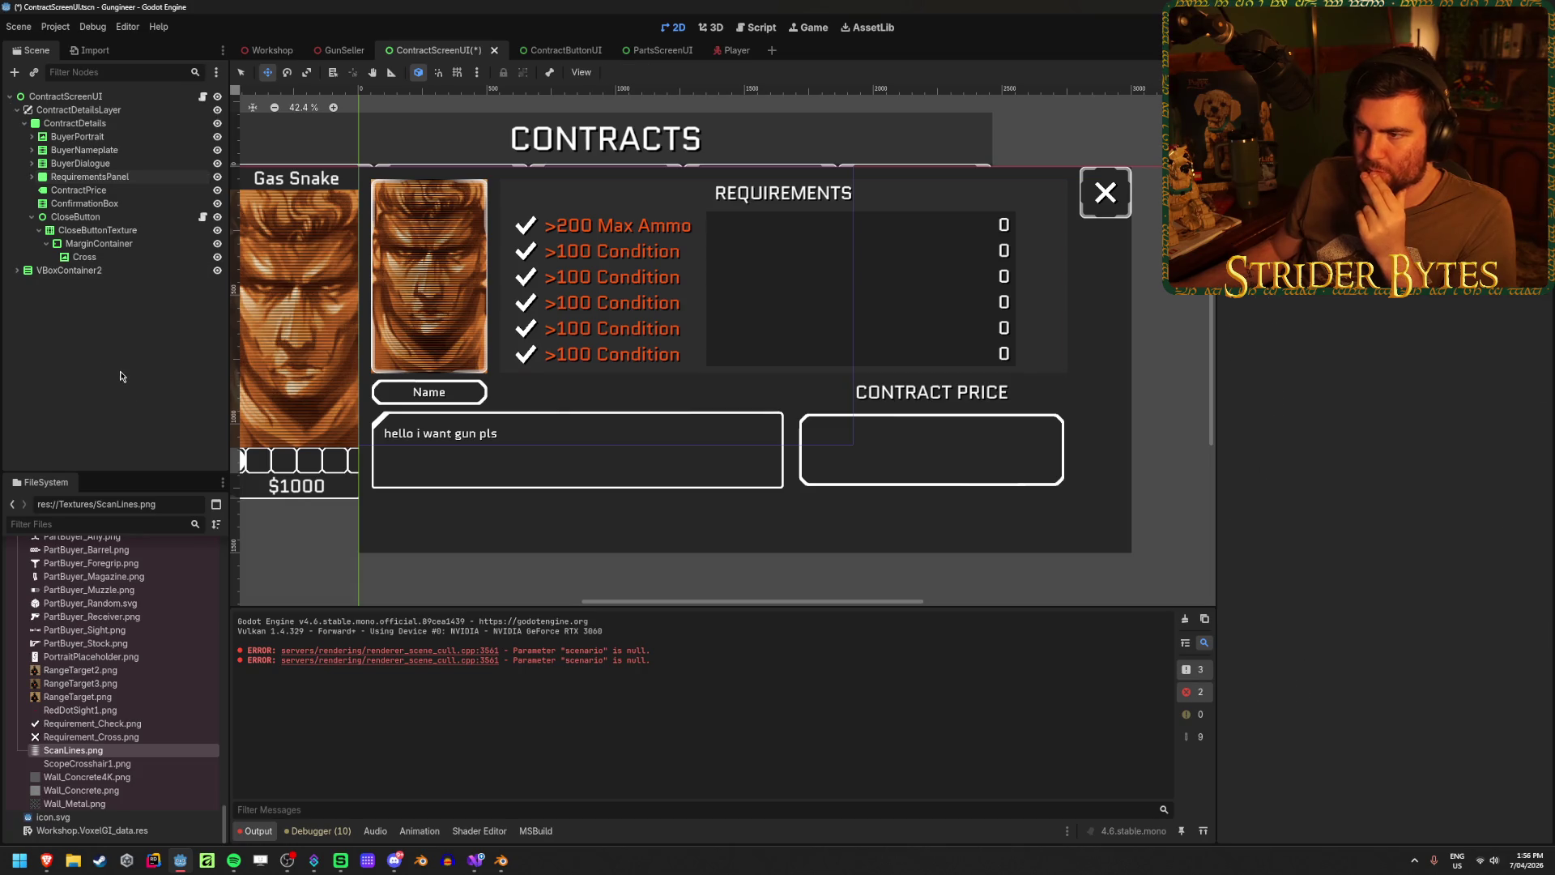
{"action": "scroll", "coordinate": [597, 366], "scroll_direction": "down", "scroll_amount": 1}
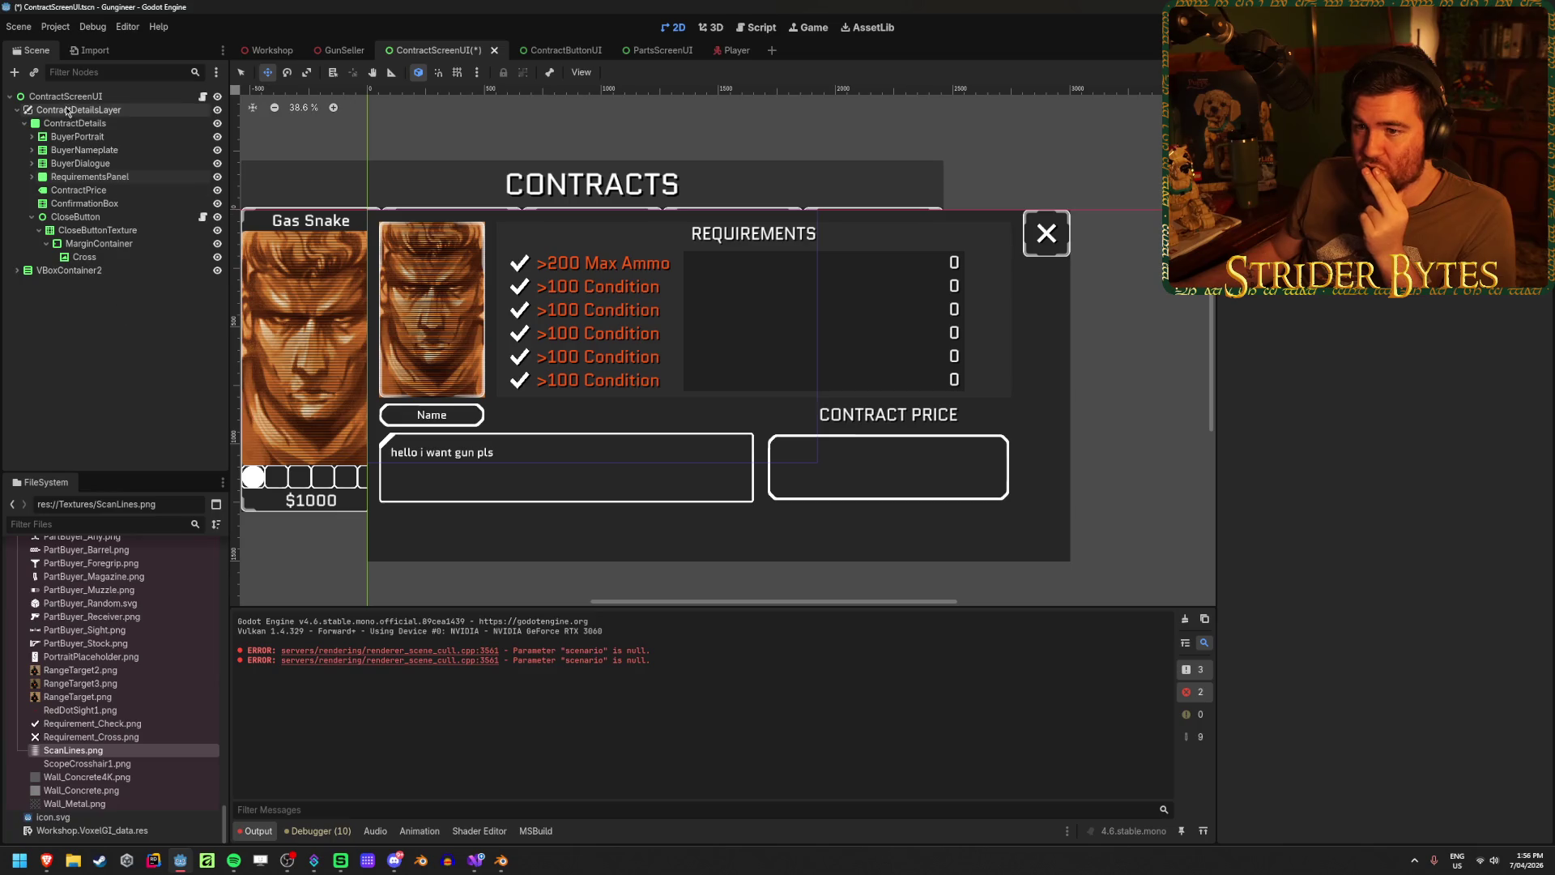
{"action": "left_click", "coordinate": [92, 124]}
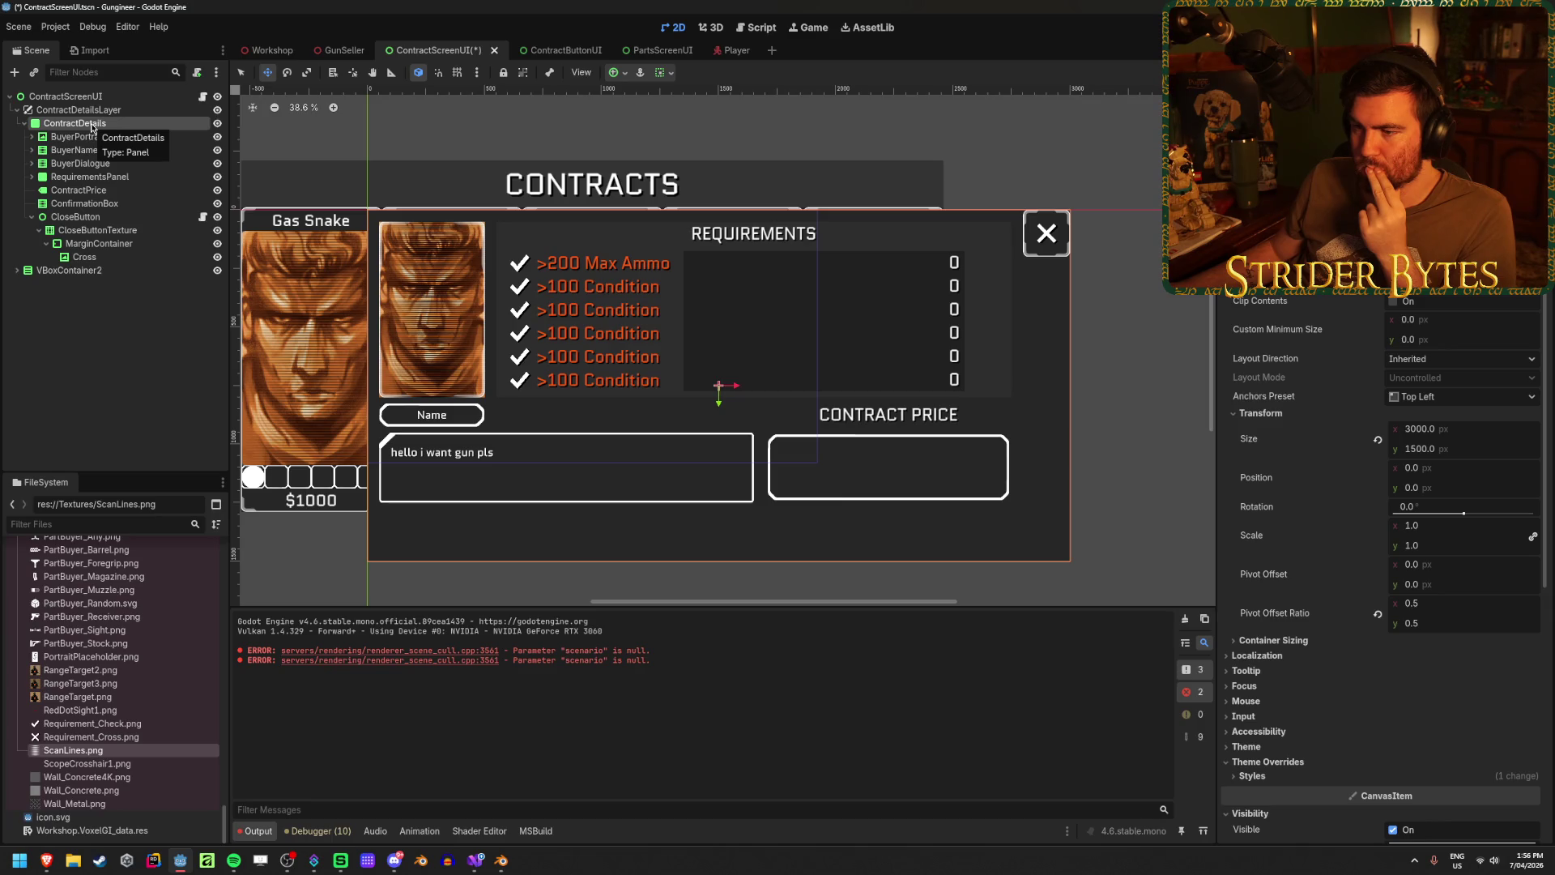
{"action": "scroll", "coordinate": [365, 307], "scroll_direction": "up", "scroll_amount": 6}
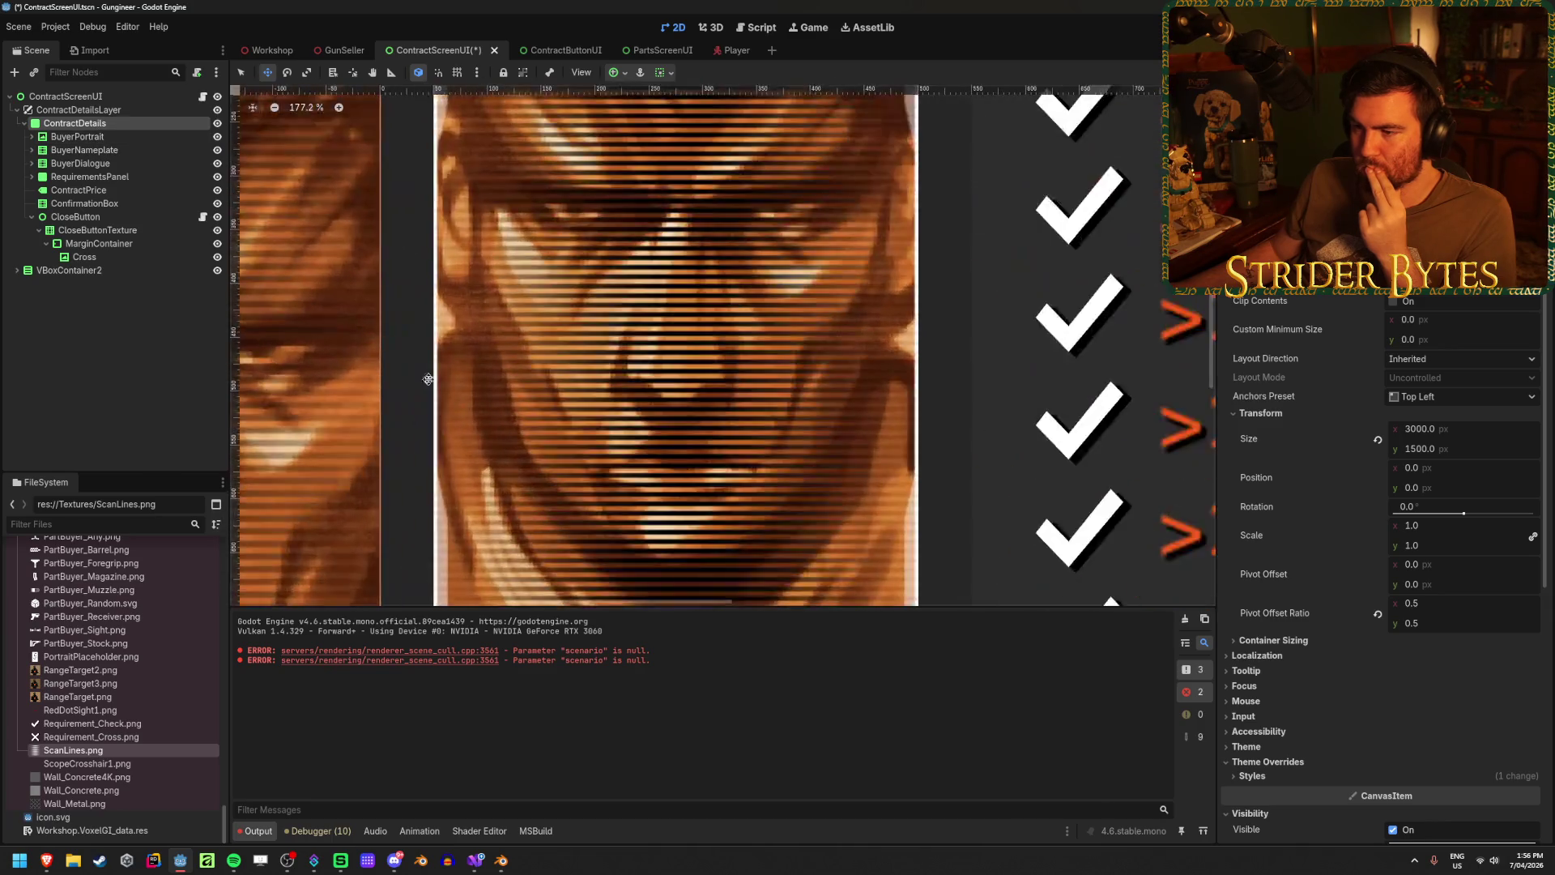
{"action": "scroll", "coordinate": [364, 308], "scroll_direction": "down", "scroll_amount": 3}
{"action": "scroll", "coordinate": [566, 542], "scroll_direction": "up", "scroll_amount": 3}
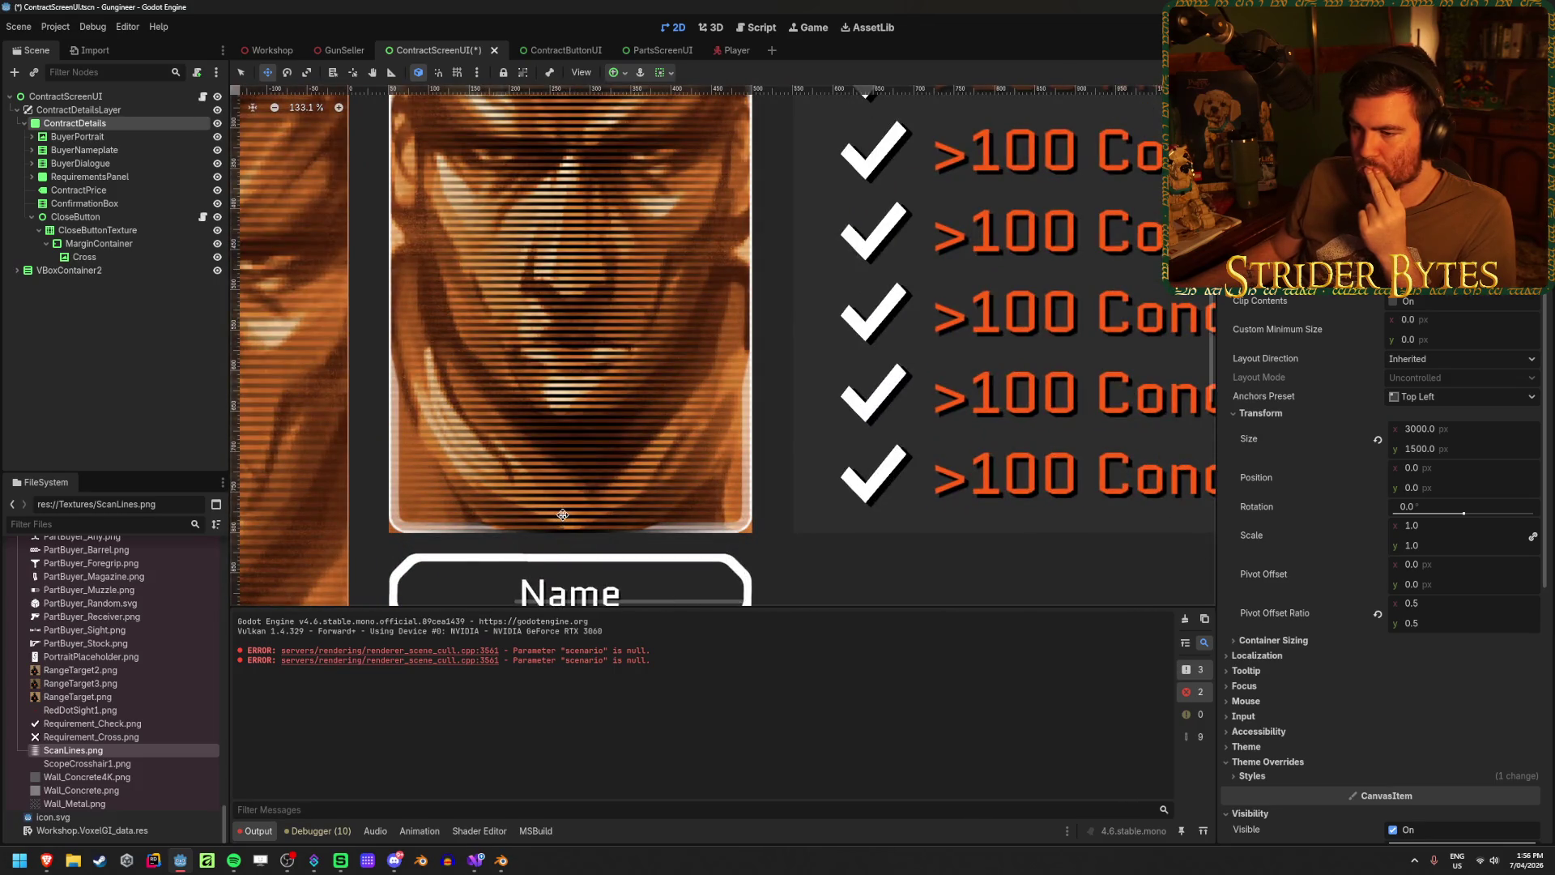
{"action": "scroll", "coordinate": [563, 512], "scroll_direction": "down", "scroll_amount": 3}
{"action": "scroll", "coordinate": [563, 511], "scroll_direction": "up", "scroll_amount": 1}
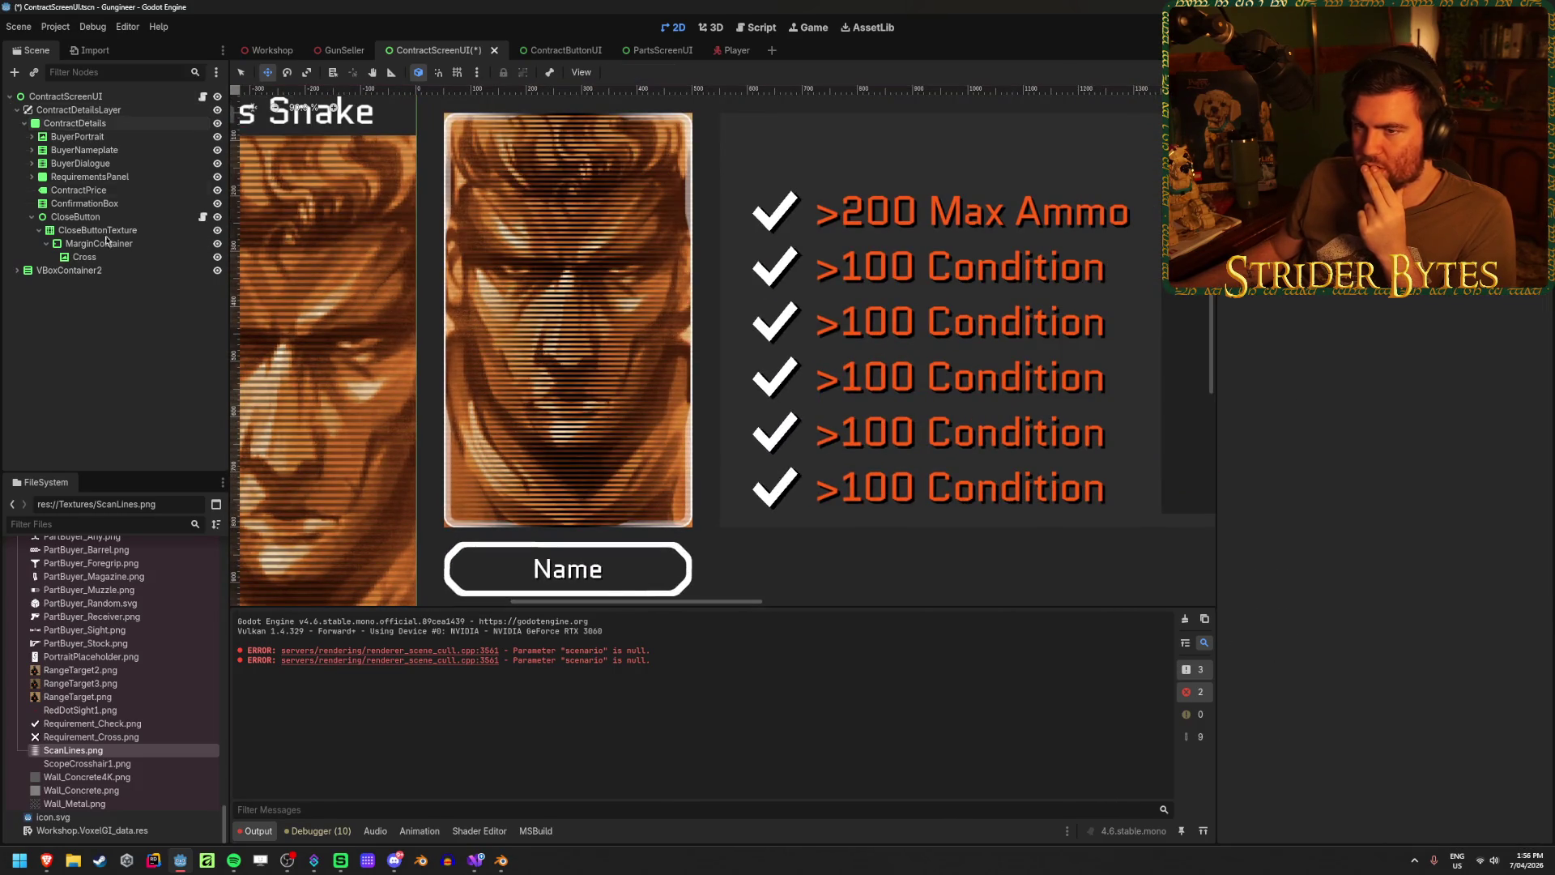
{"action": "left_click", "coordinate": [73, 136]}
{"action": "left_click", "coordinate": [33, 137]}
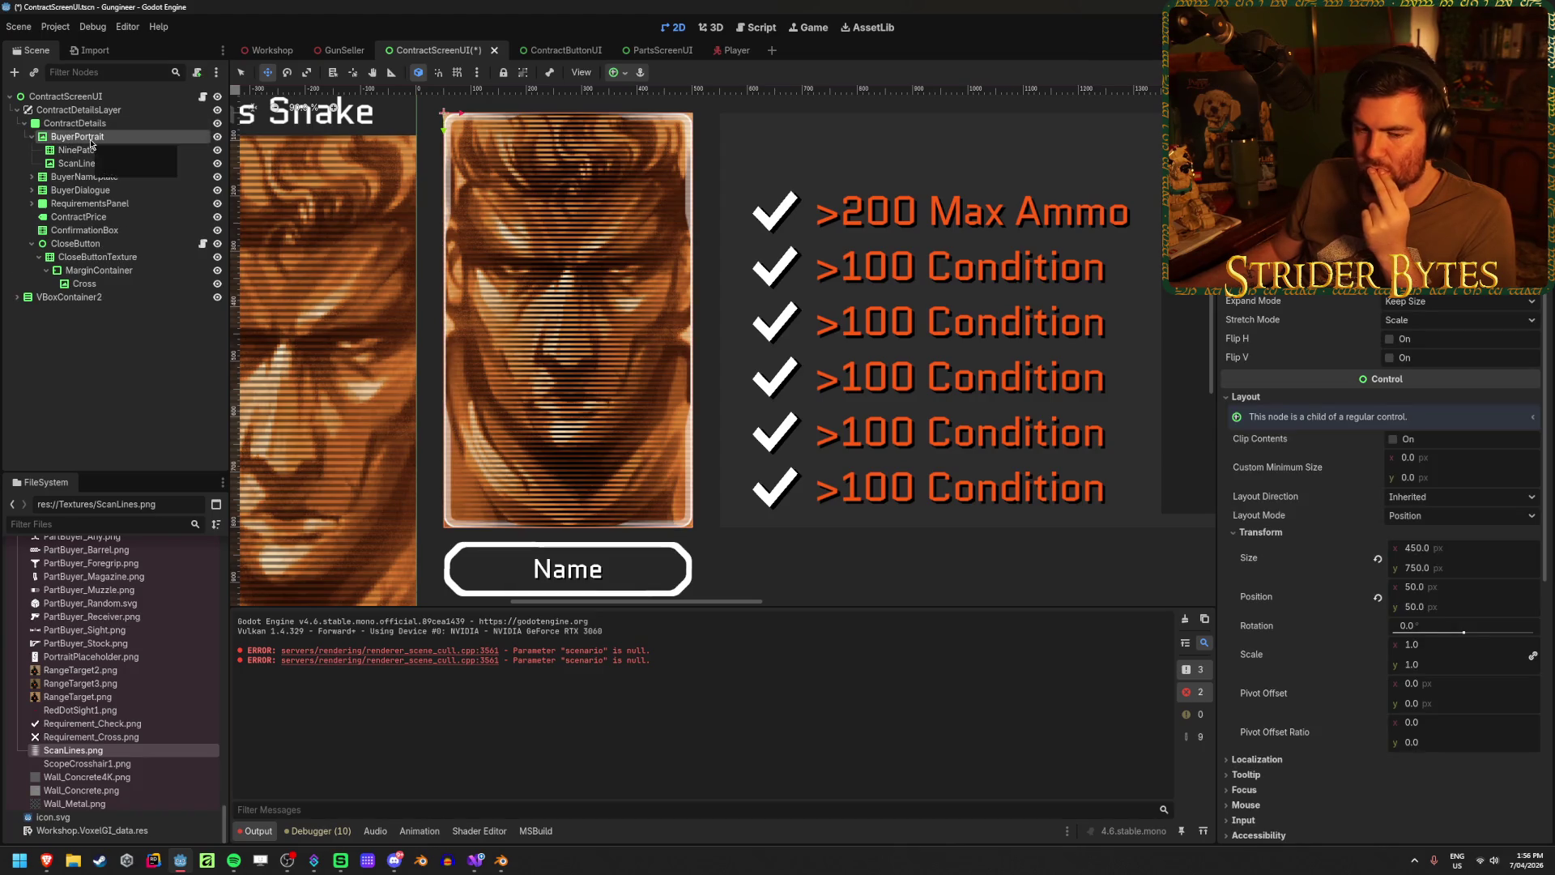
{"action": "left_click", "coordinate": [132, 383]}
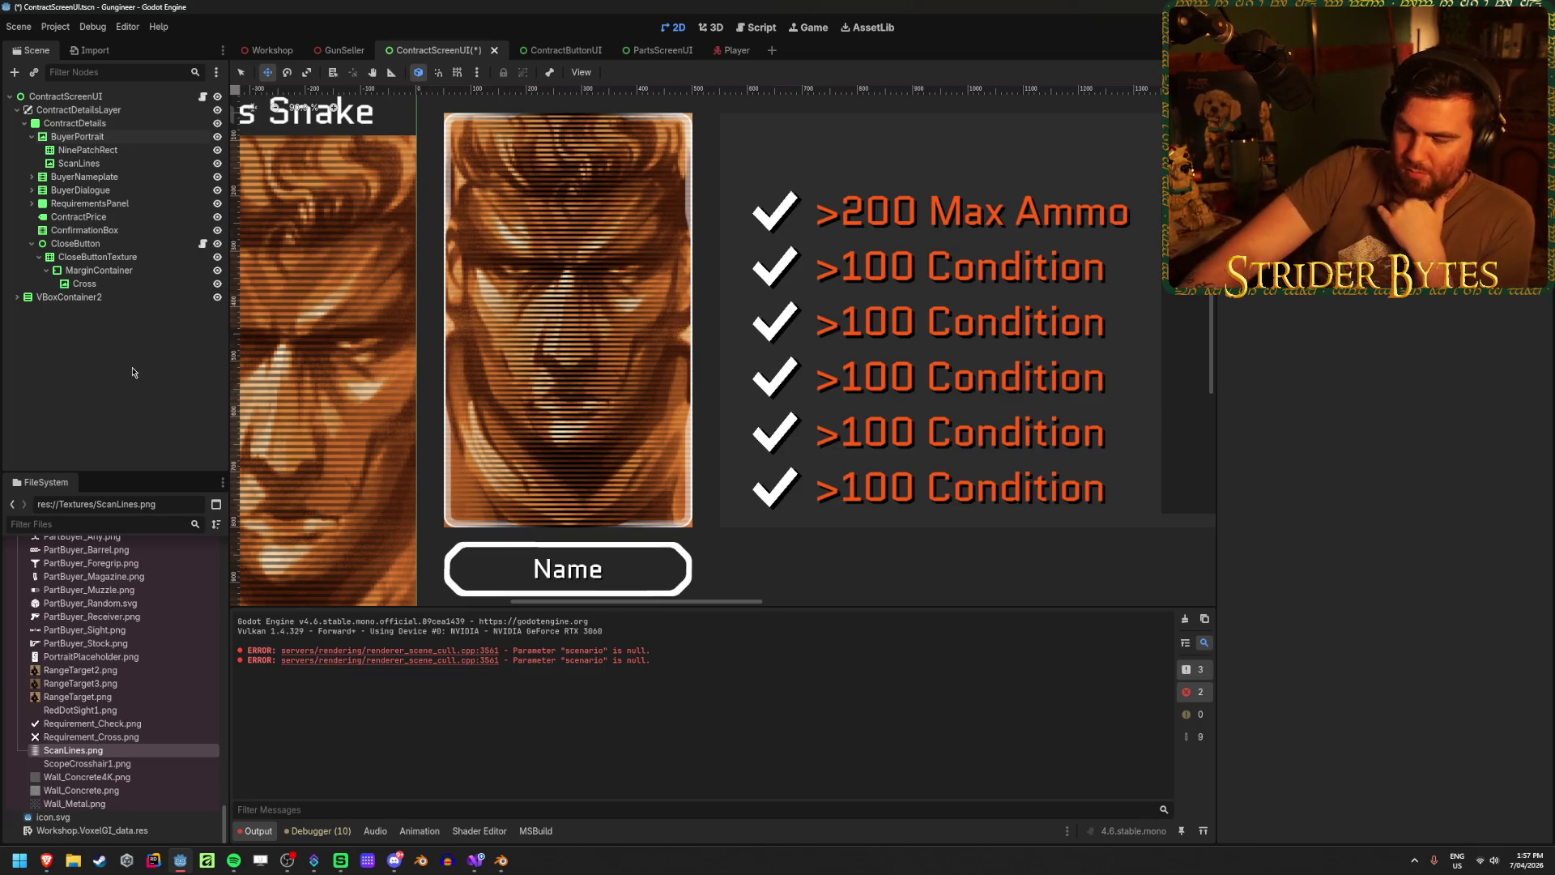
{"action": "left_click", "coordinate": [36, 179]}
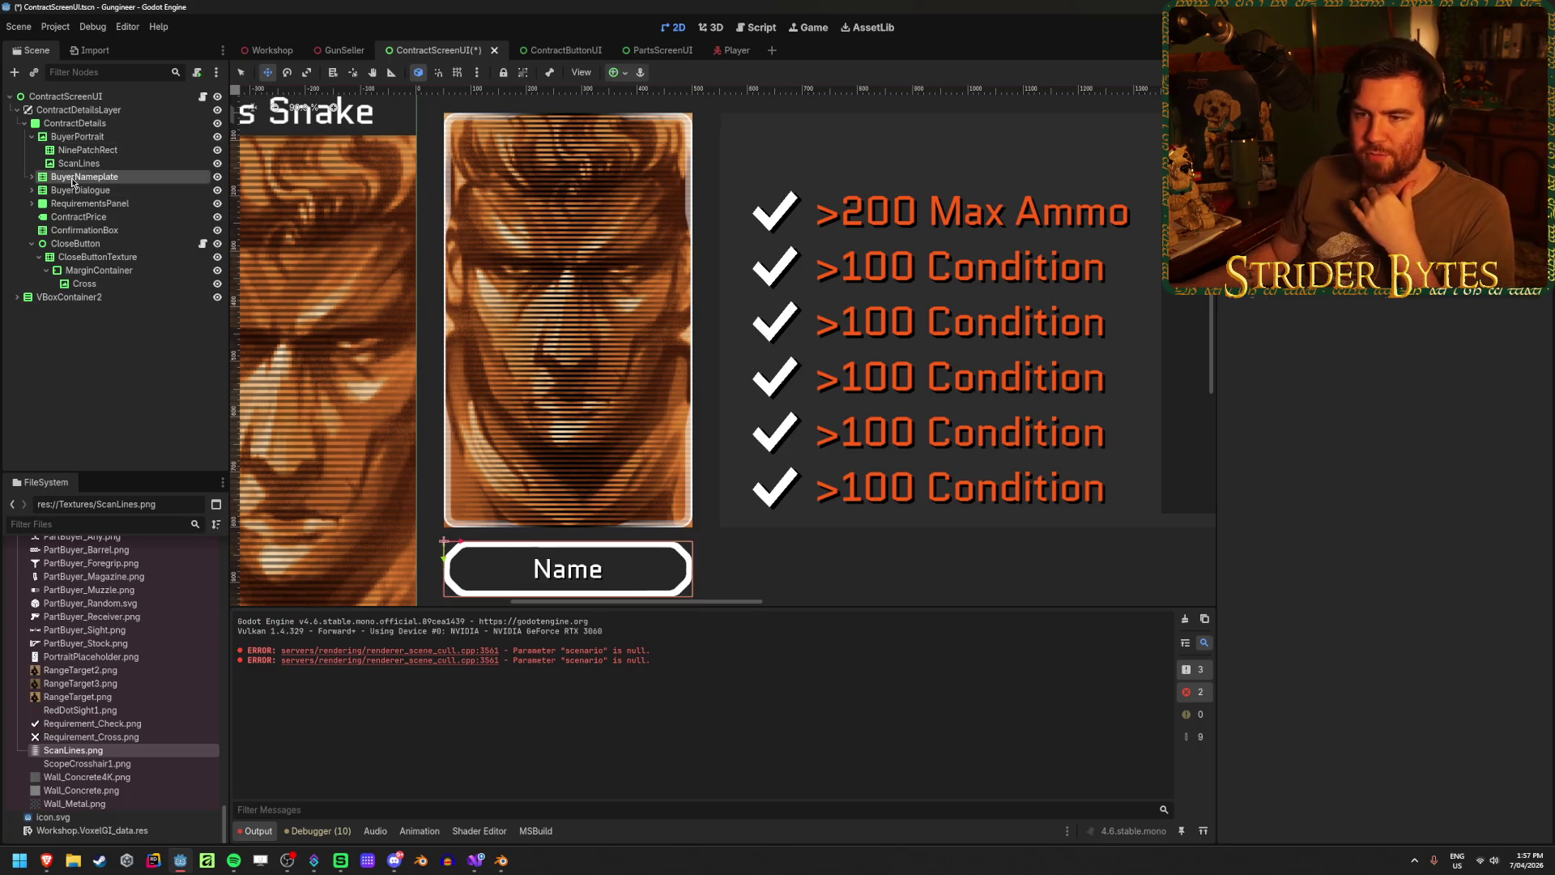
{"action": "left_click", "coordinate": [33, 176]}
{"action": "scroll", "coordinate": [568, 480], "scroll_direction": "down", "scroll_amount": 3}
{"action": "scroll", "coordinate": [569, 481], "scroll_direction": "up", "scroll_amount": 2}
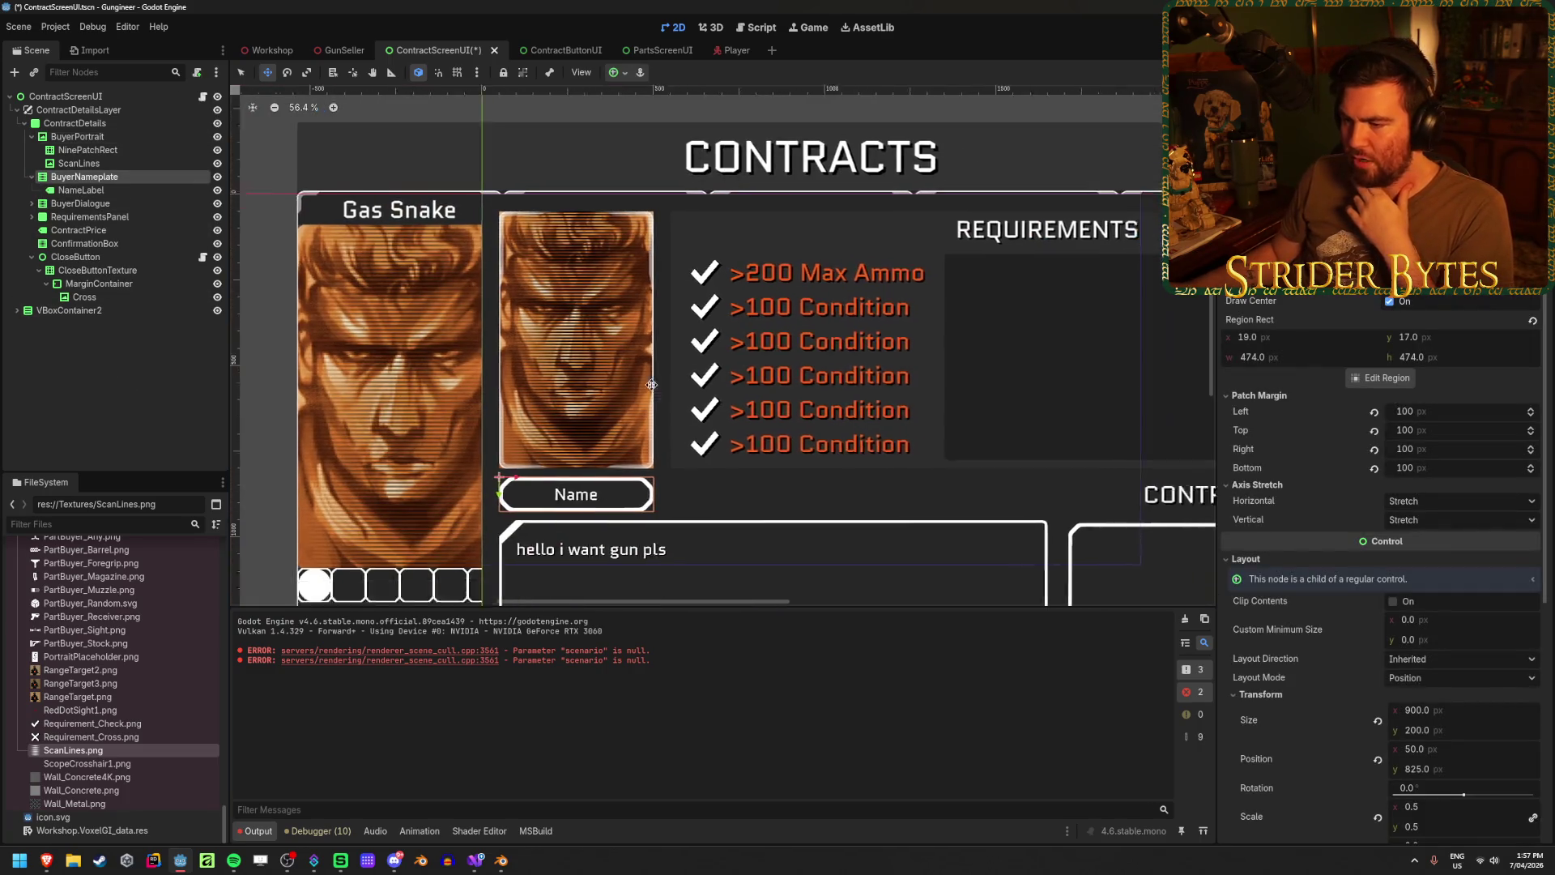
{"action": "scroll", "coordinate": [569, 480], "scroll_direction": "down", "scroll_amount": 2}
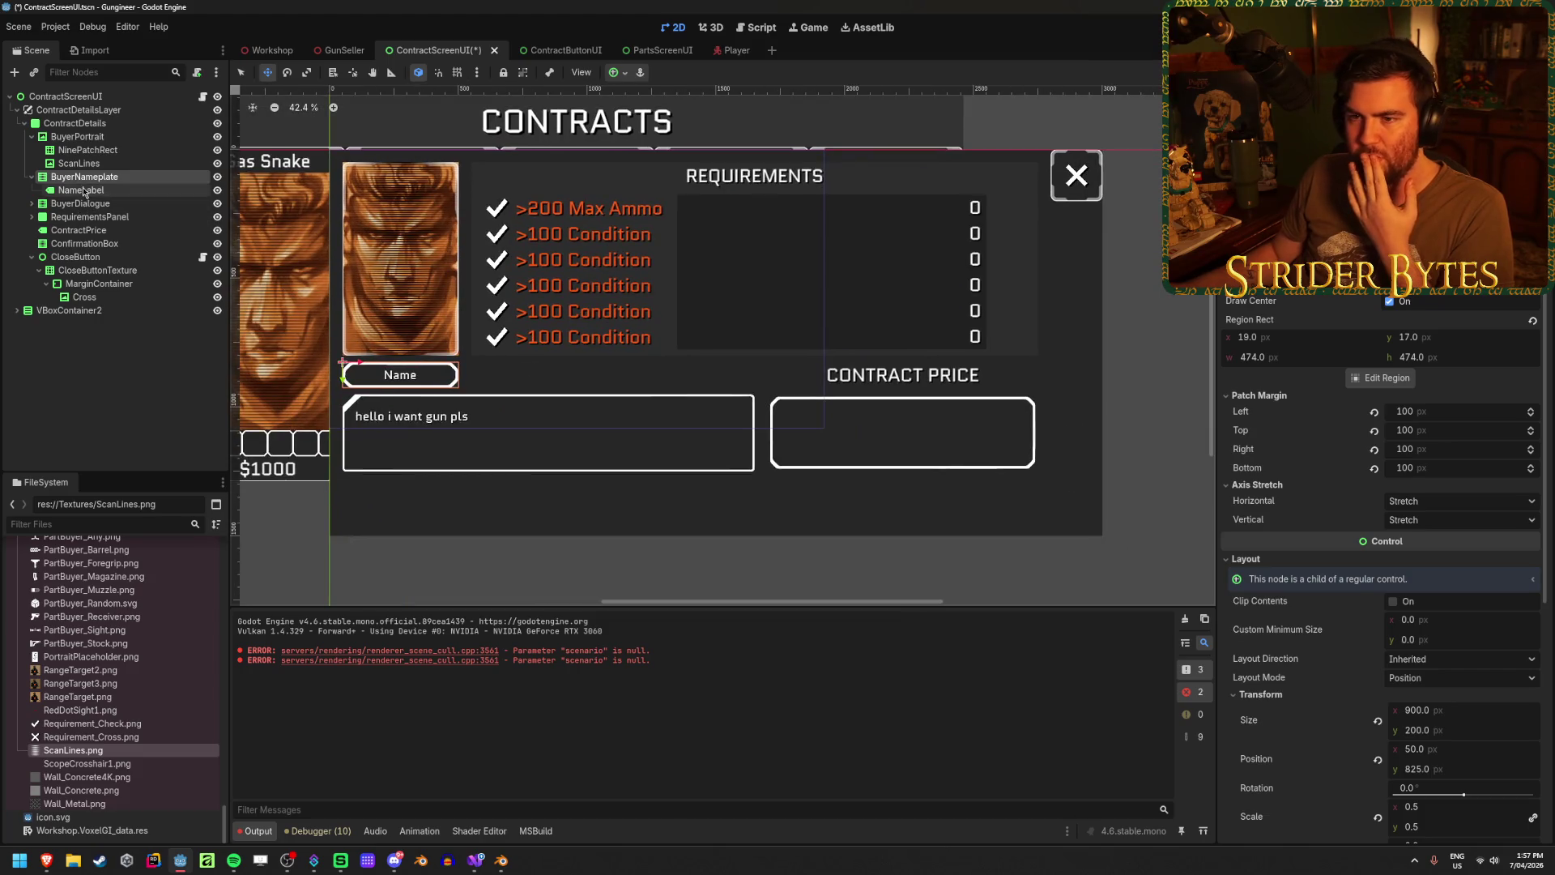
{"action": "left_click", "coordinate": [32, 177]}
{"action": "left_click", "coordinate": [89, 203]}
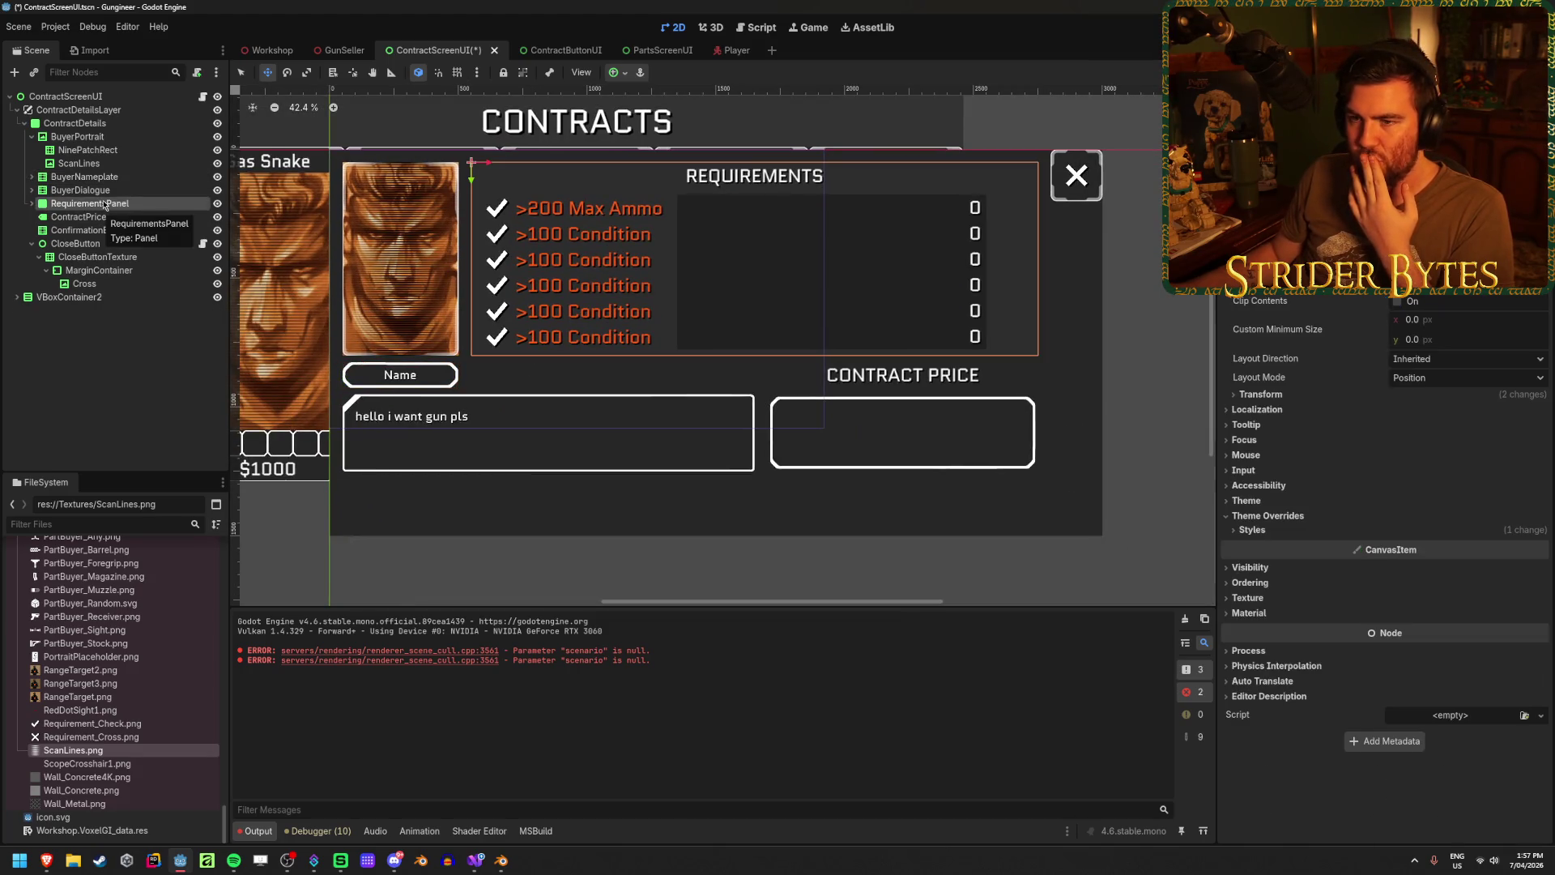
{"action": "left_click", "coordinate": [106, 192]}
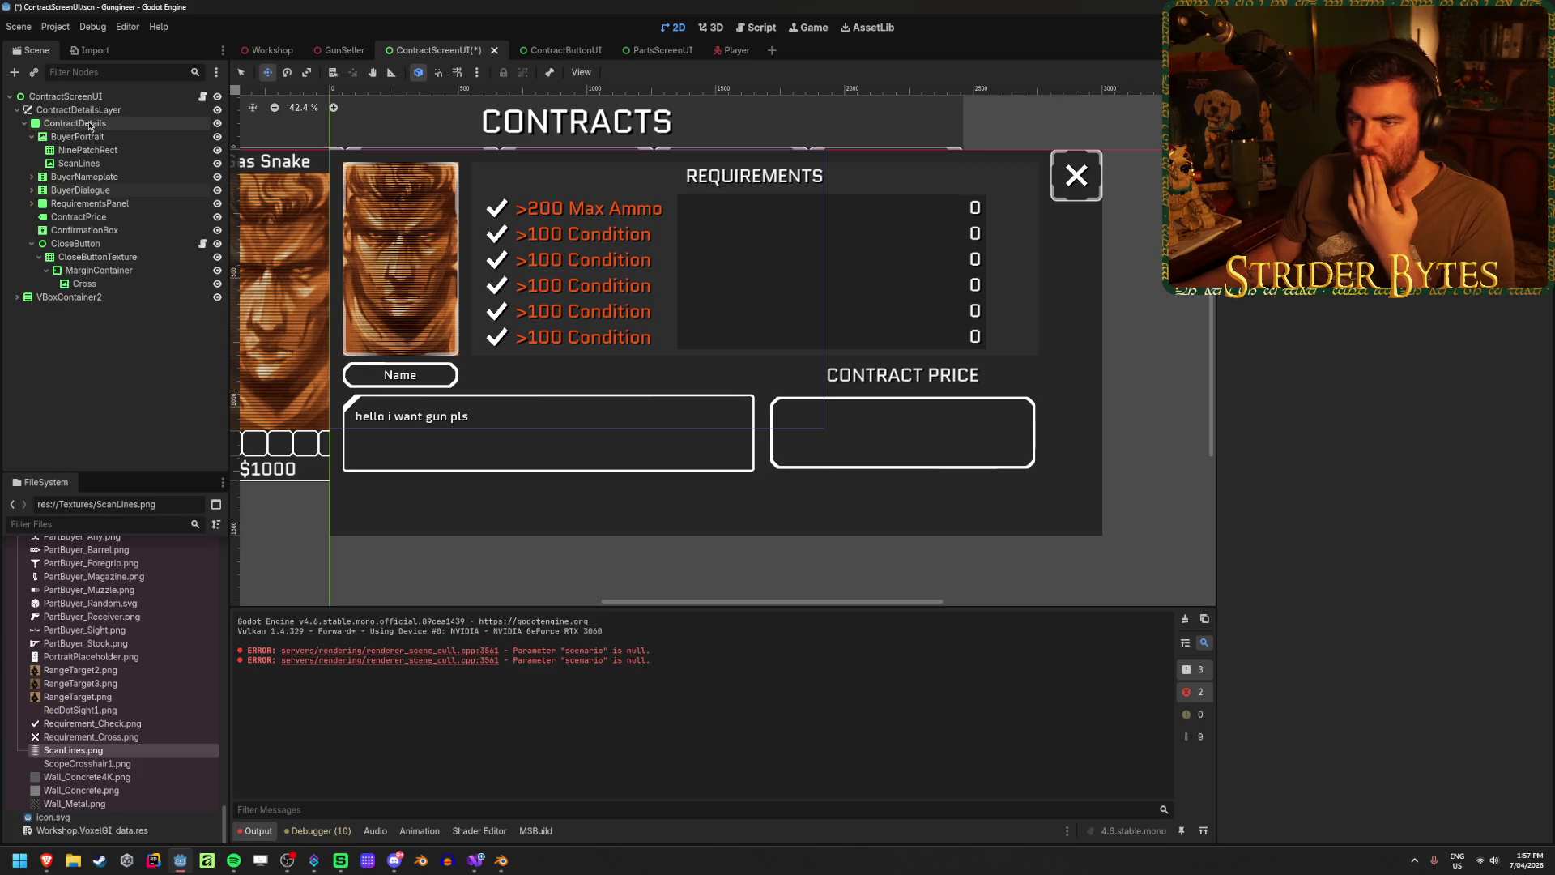
{"action": "left_click", "coordinate": [41, 124]}
{"action": "left_click", "coordinate": [25, 123]}
{"action": "left_click", "coordinate": [25, 123]}
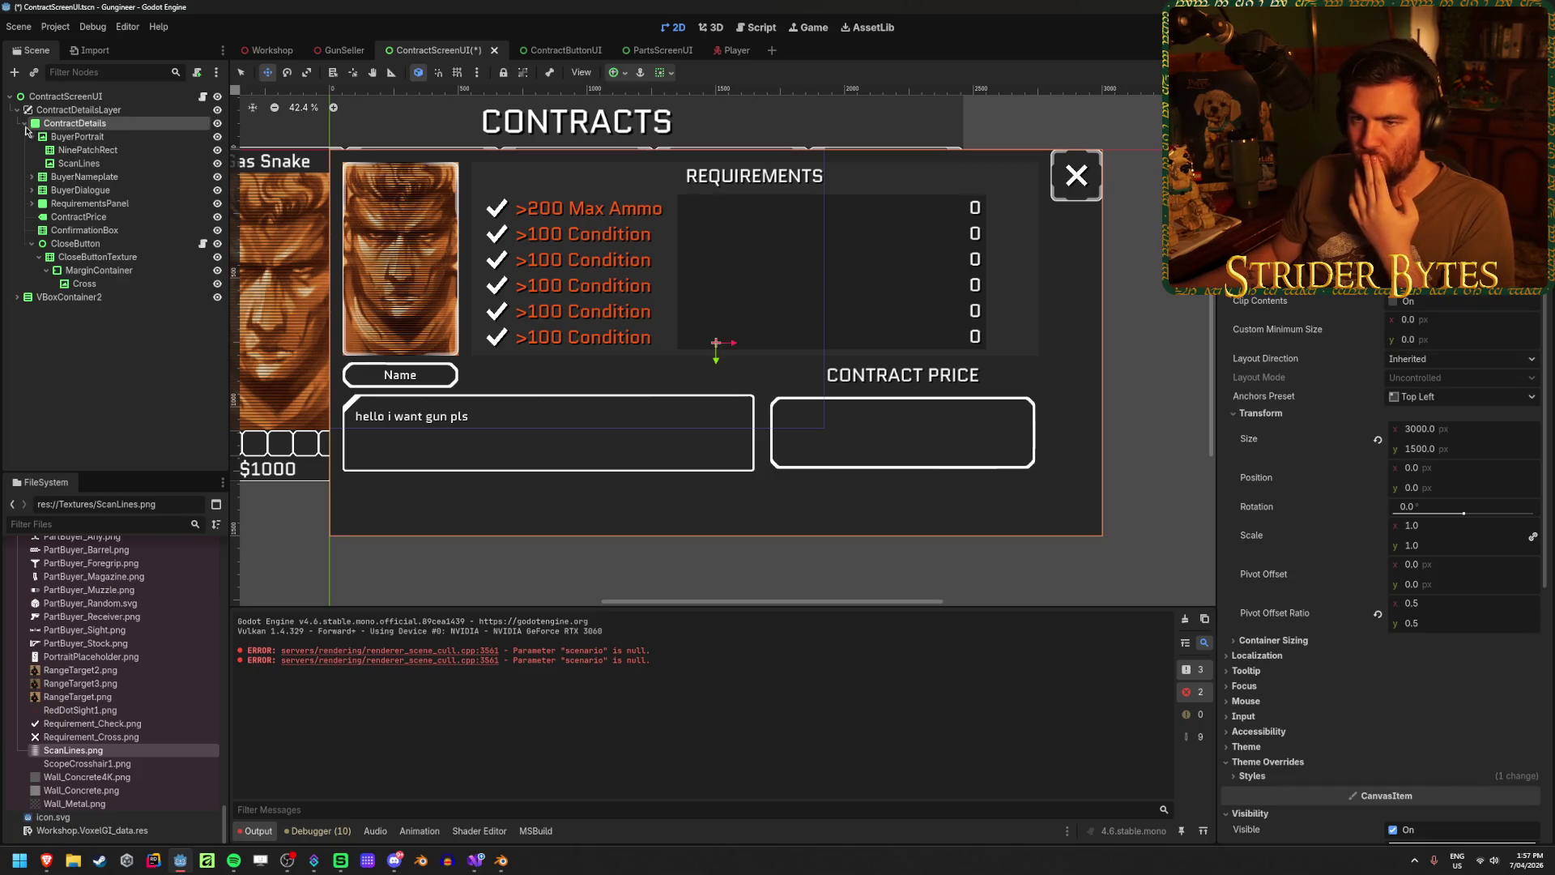
{"action": "right_click", "coordinate": [84, 129]}
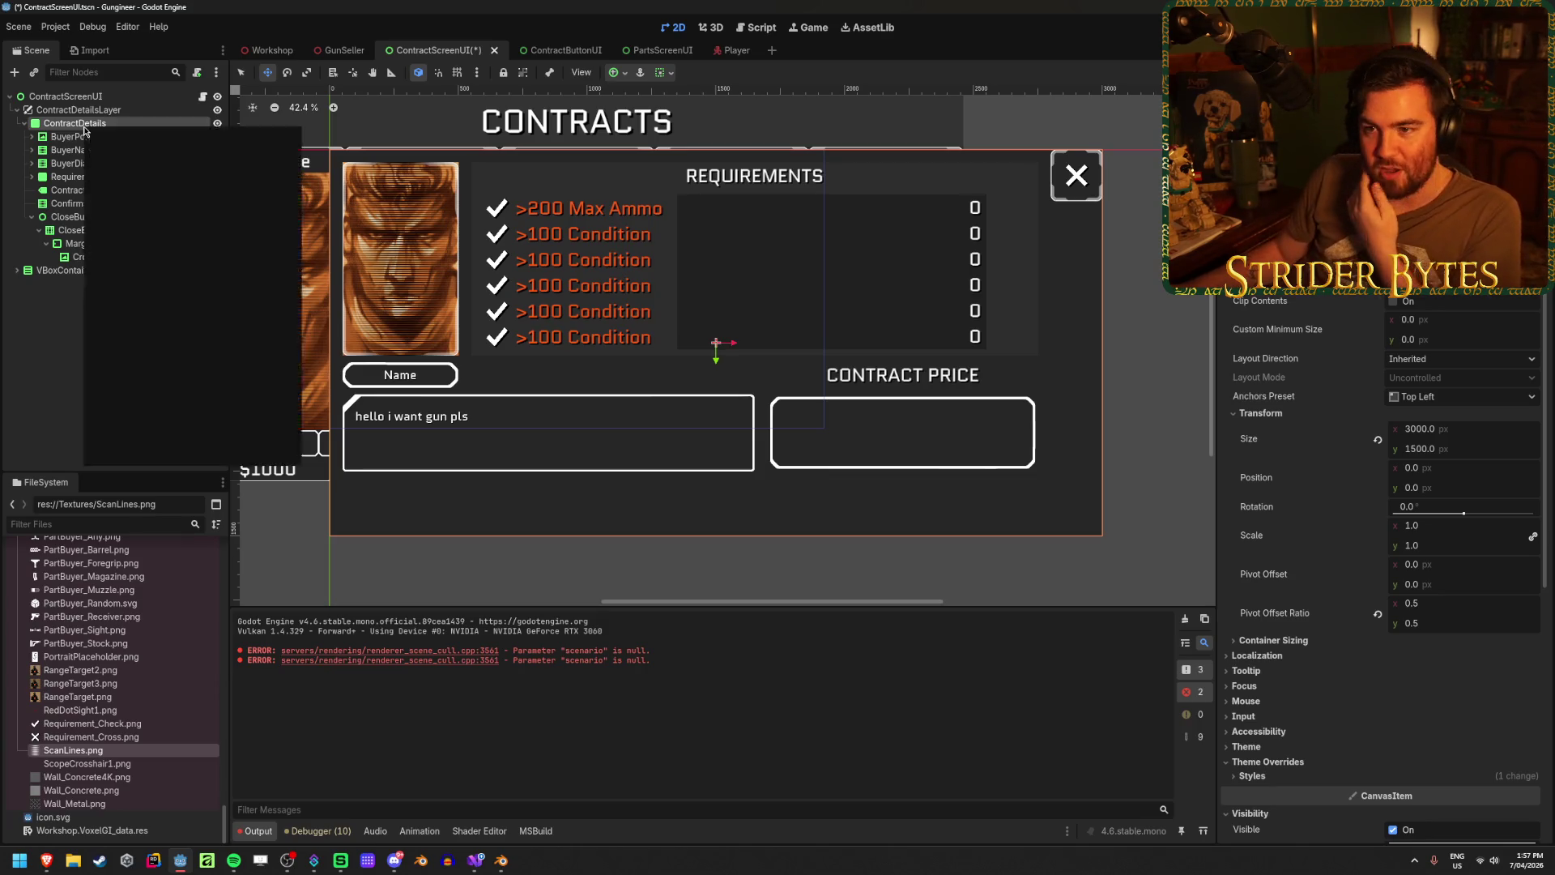
- Add a MarginContainer under ContractDetails and move it to the top of the children
{"action": "left_click", "coordinate": [138, 155]}
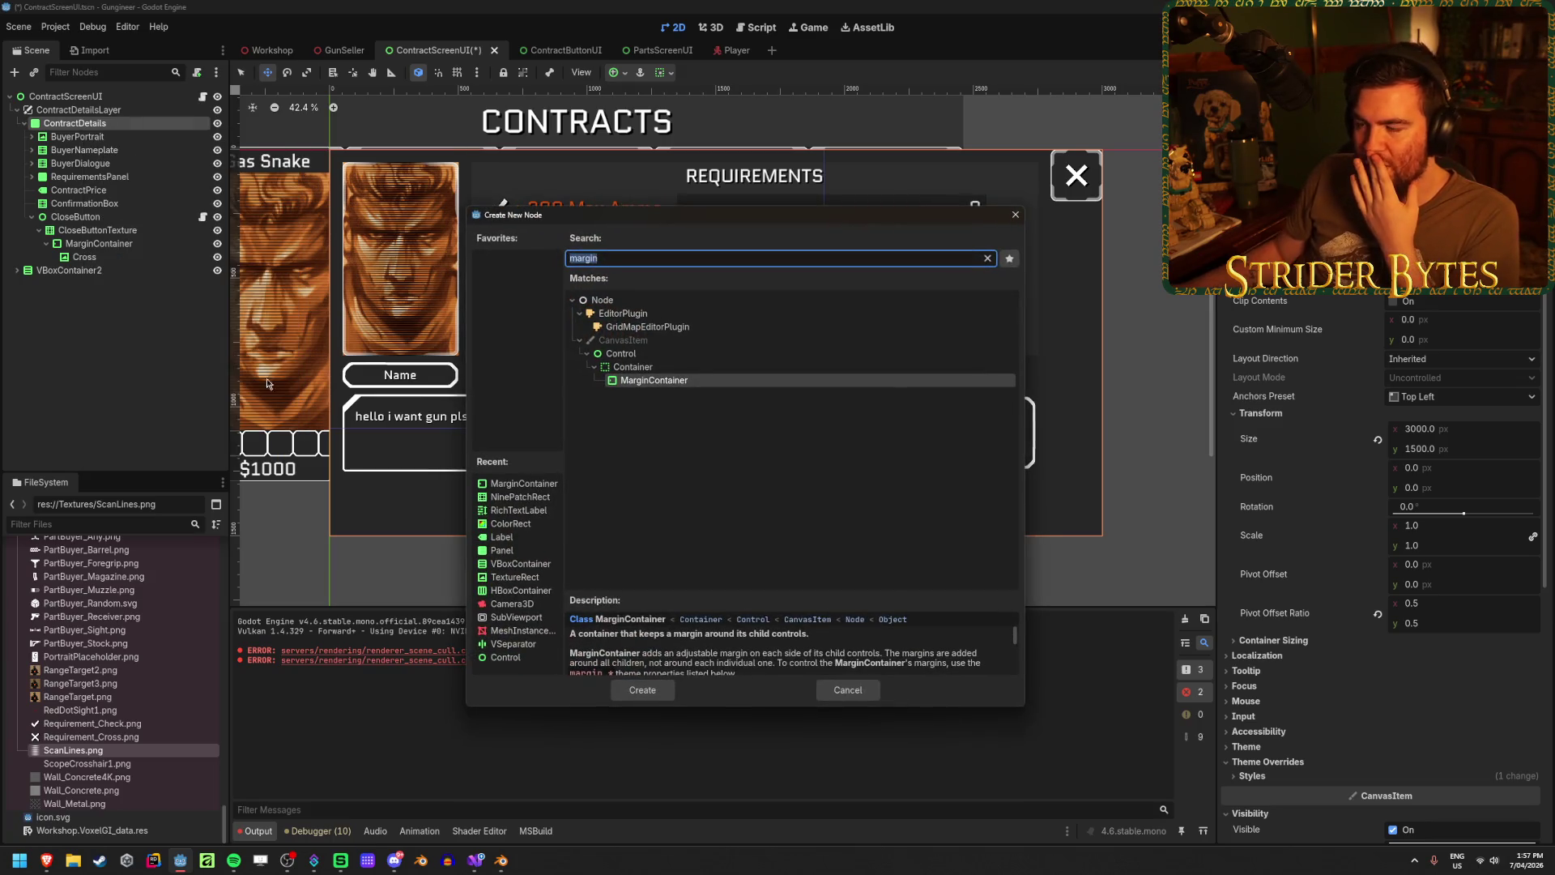
{"action": "left_click", "coordinate": [642, 689]}
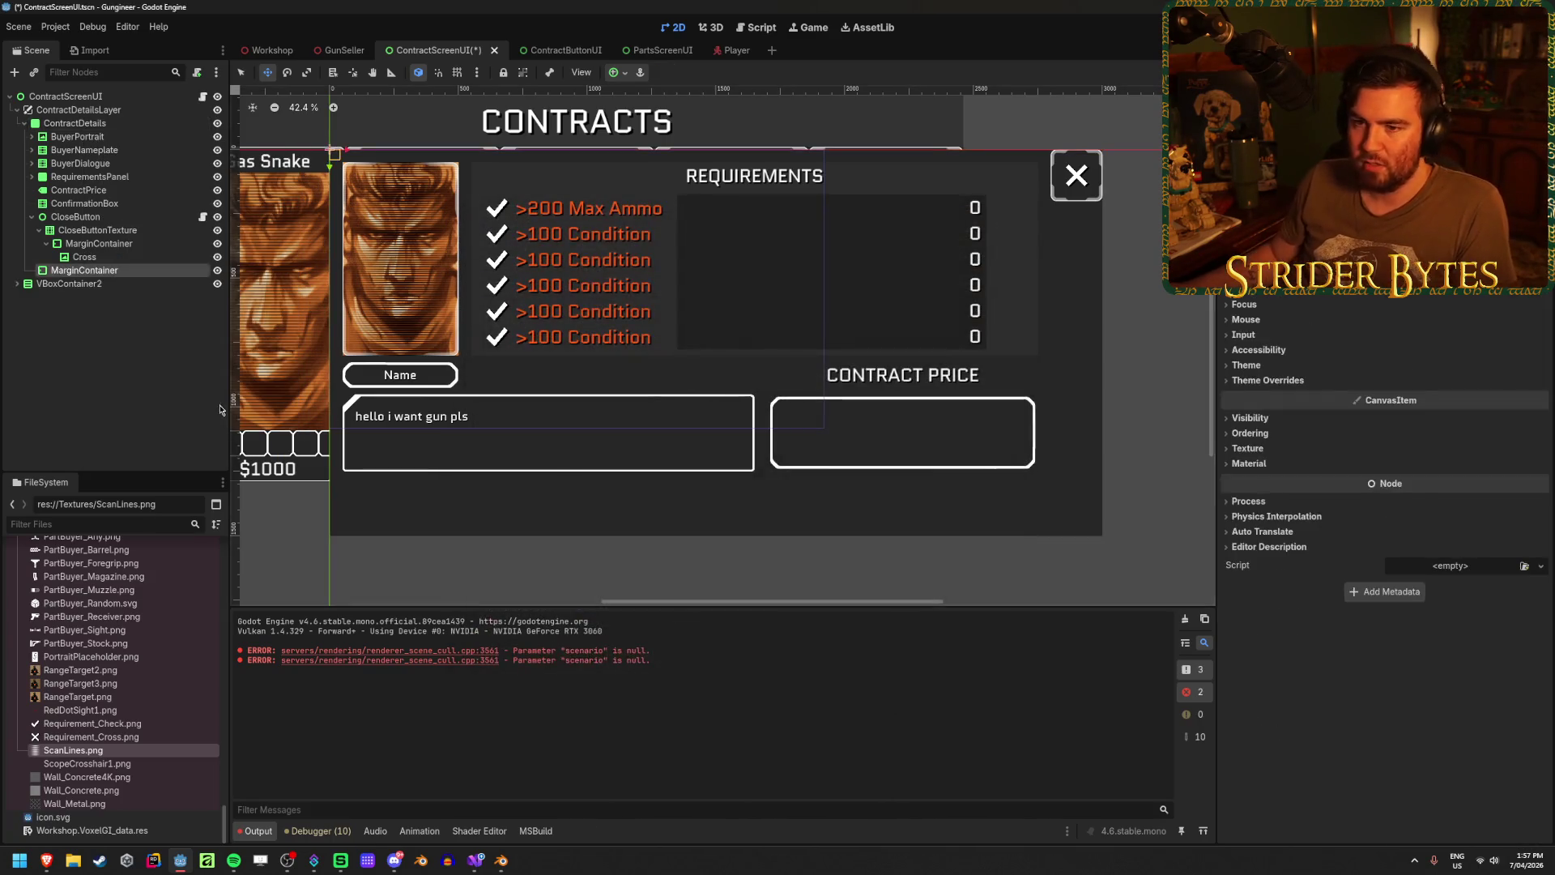
{"action": "left_click_drag", "start_coordinate": [84, 270], "coordinate": [85, 132]}
- Try moving BuyerPortrait through ConfirmationBox into the MarginContainer, then undo the move
{"action": "left_click", "coordinate": [77, 150]}
{"action": "left_click", "coordinate": [32, 230]}
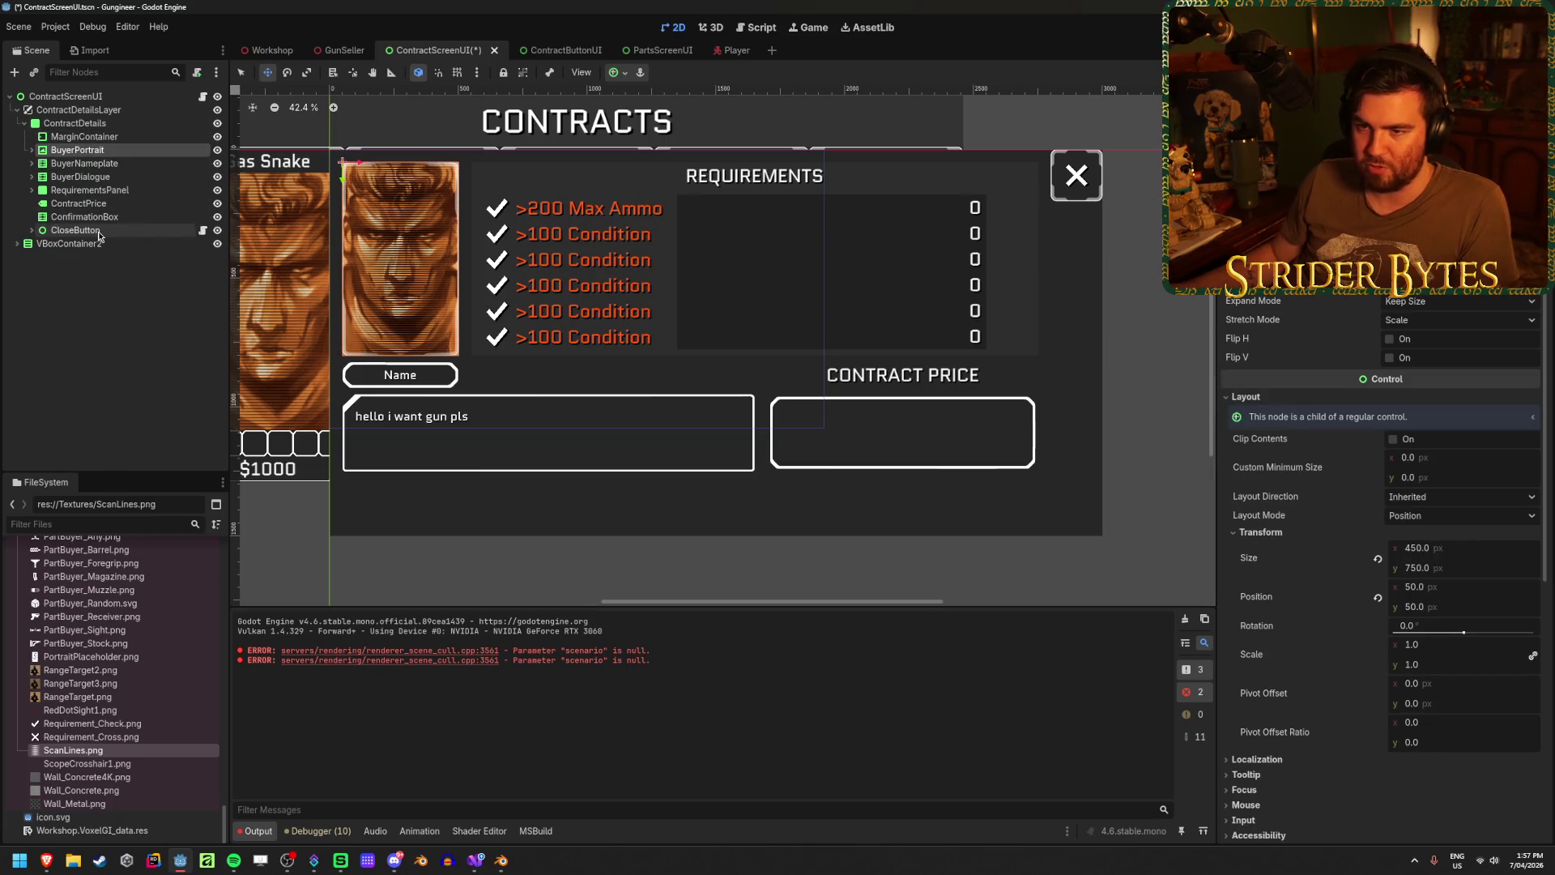
{"action": "left_click", "coordinate": [94, 337]}
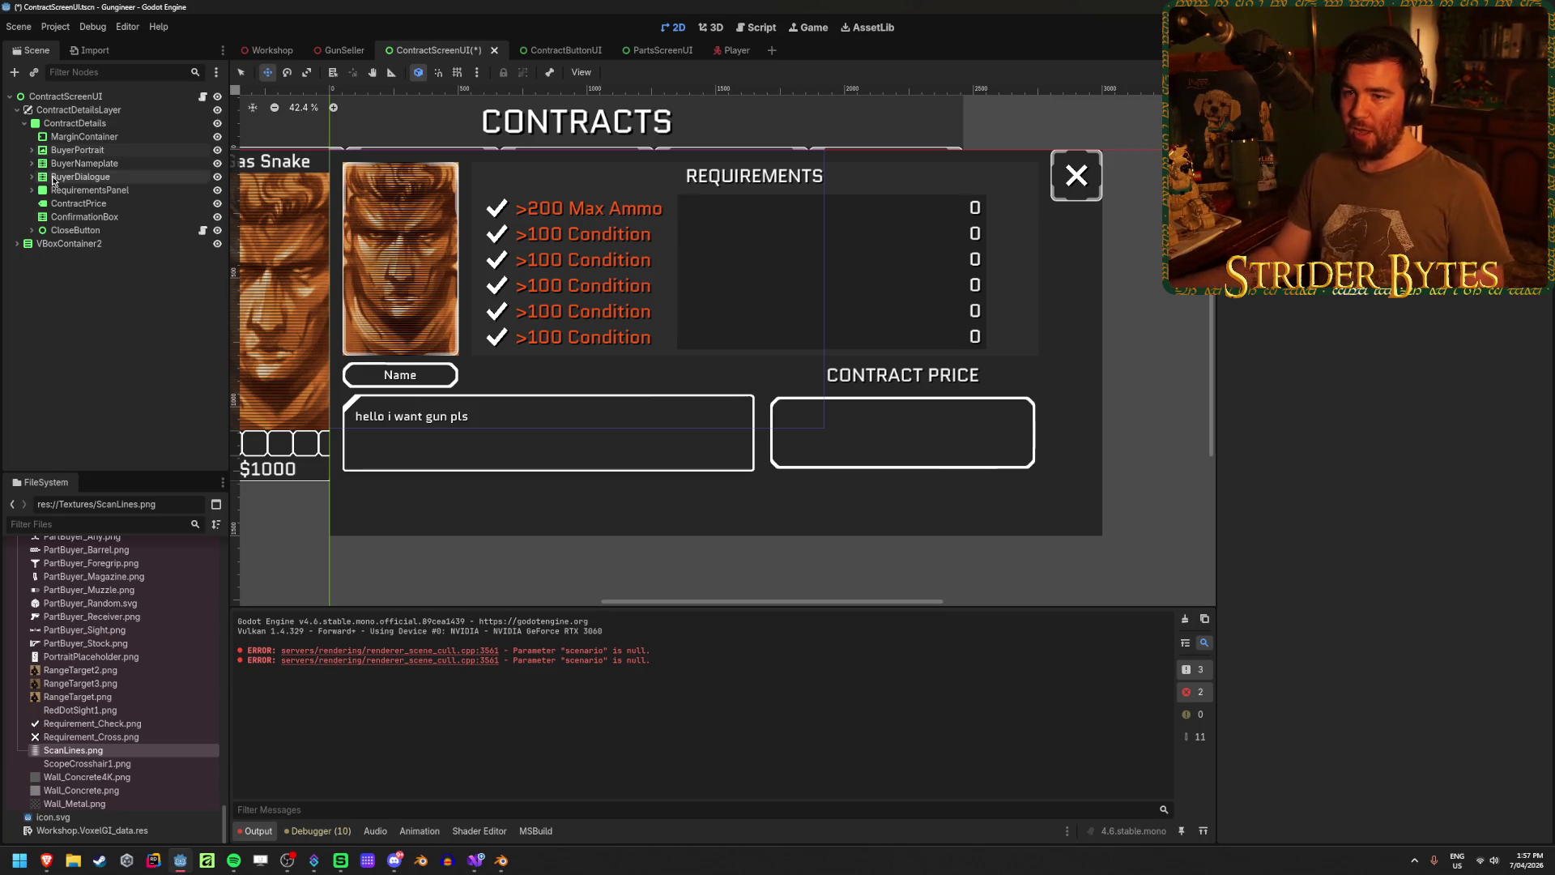
{"action": "left_click", "coordinate": [59, 151]}
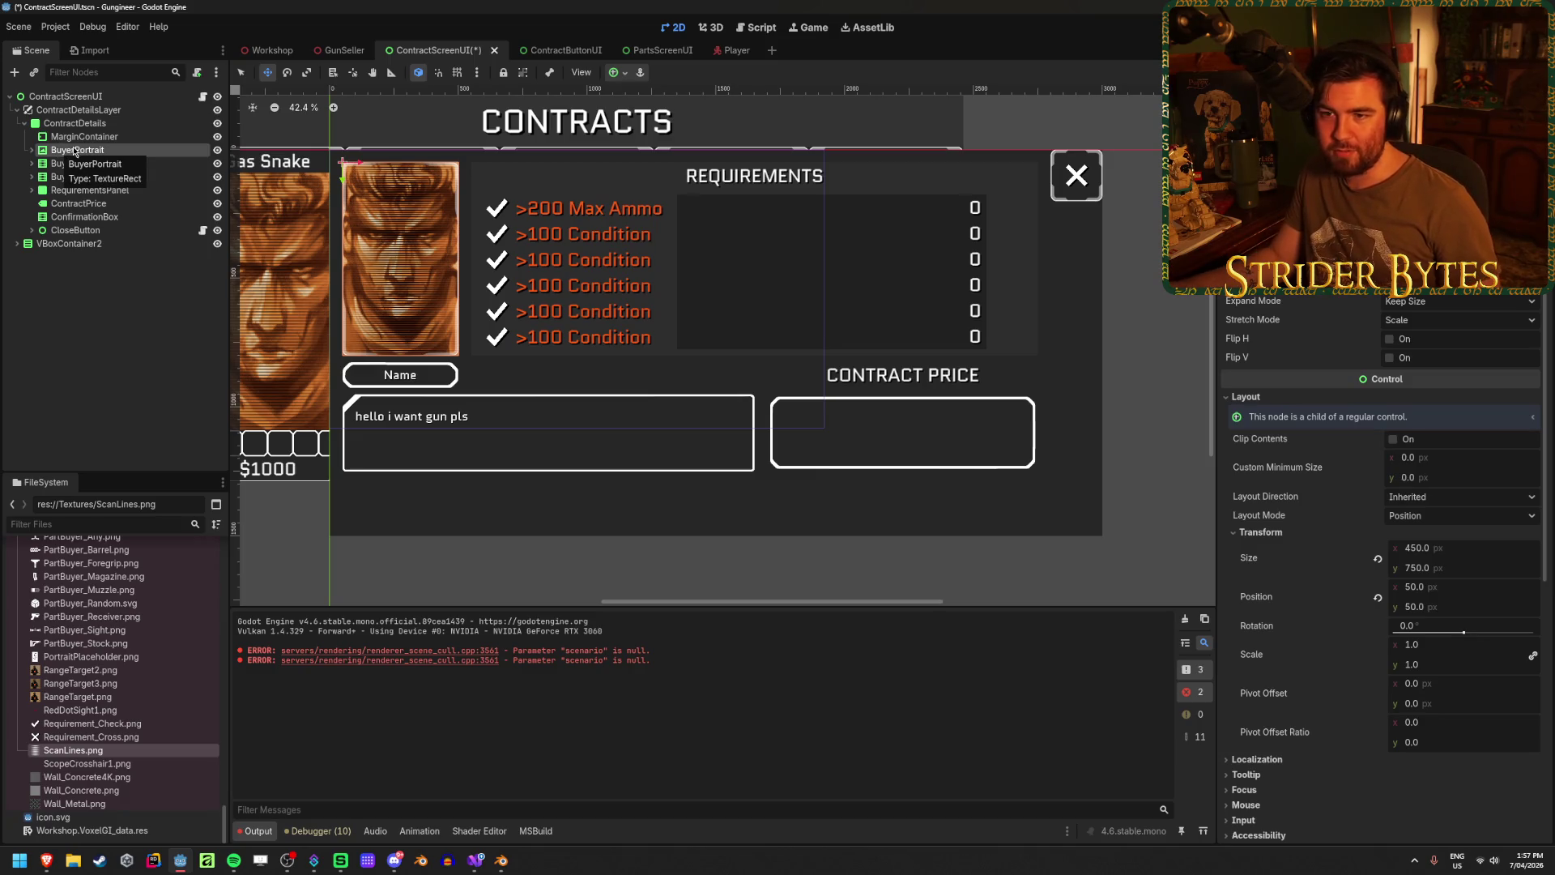
{"action": "left_click", "coordinate": [101, 218]}
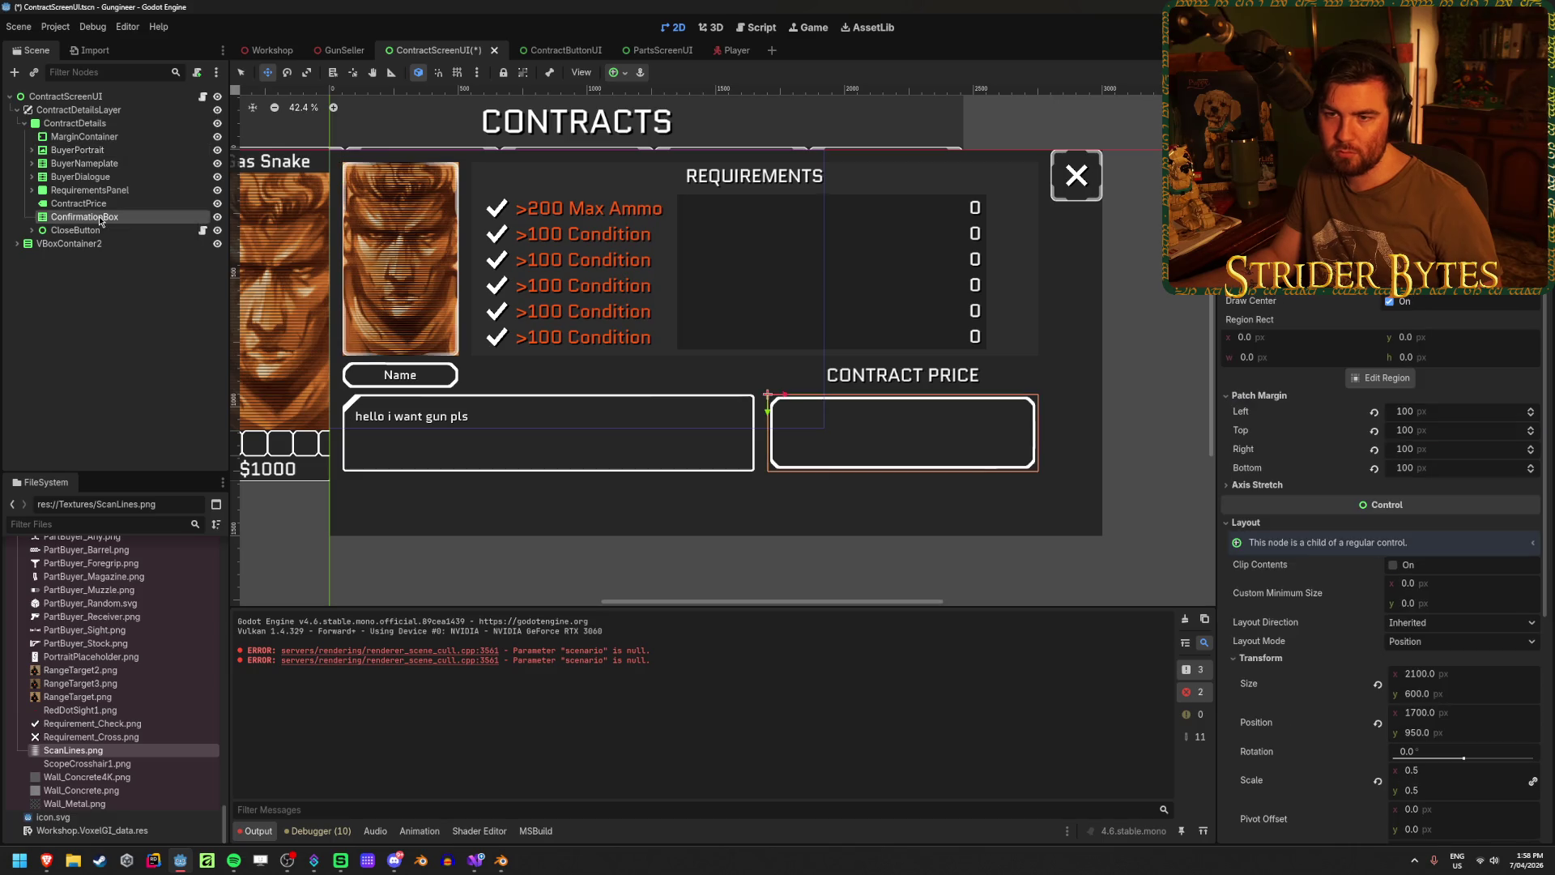
{"action": "left_click", "coordinate": [87, 156], "text": "shift"}
{"action": "left_click_drag", "start_coordinate": [88, 156], "coordinate": [94, 139]}
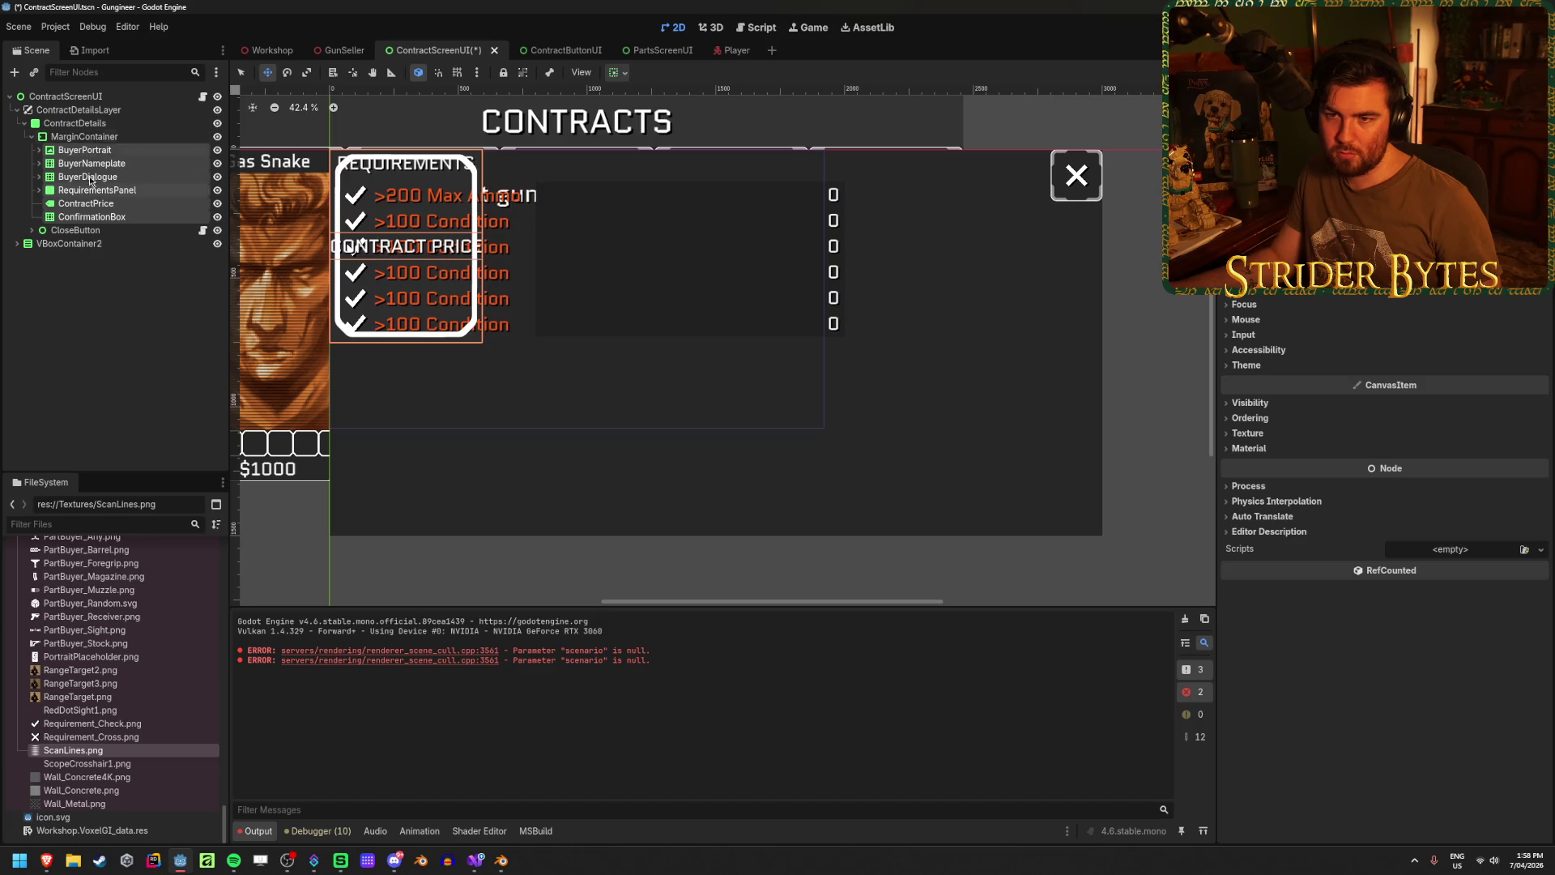
{"action": "key", "text": "ctrl+z"}
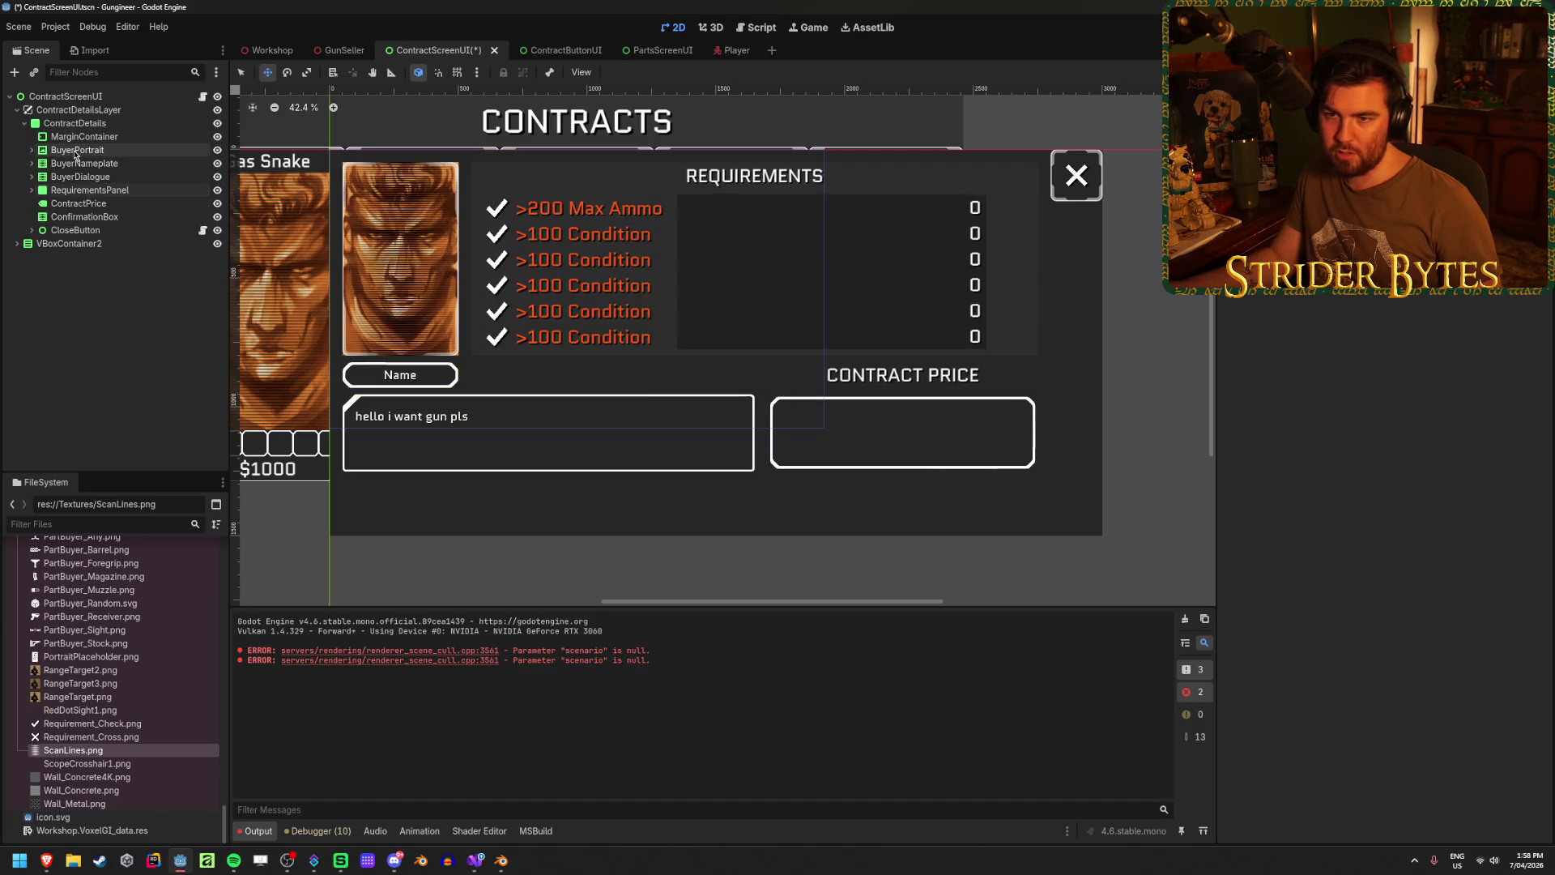
- Apply the Full Rect anchor preset so the MarginContainer fills the panel
{"action": "left_click", "coordinate": [81, 136]}
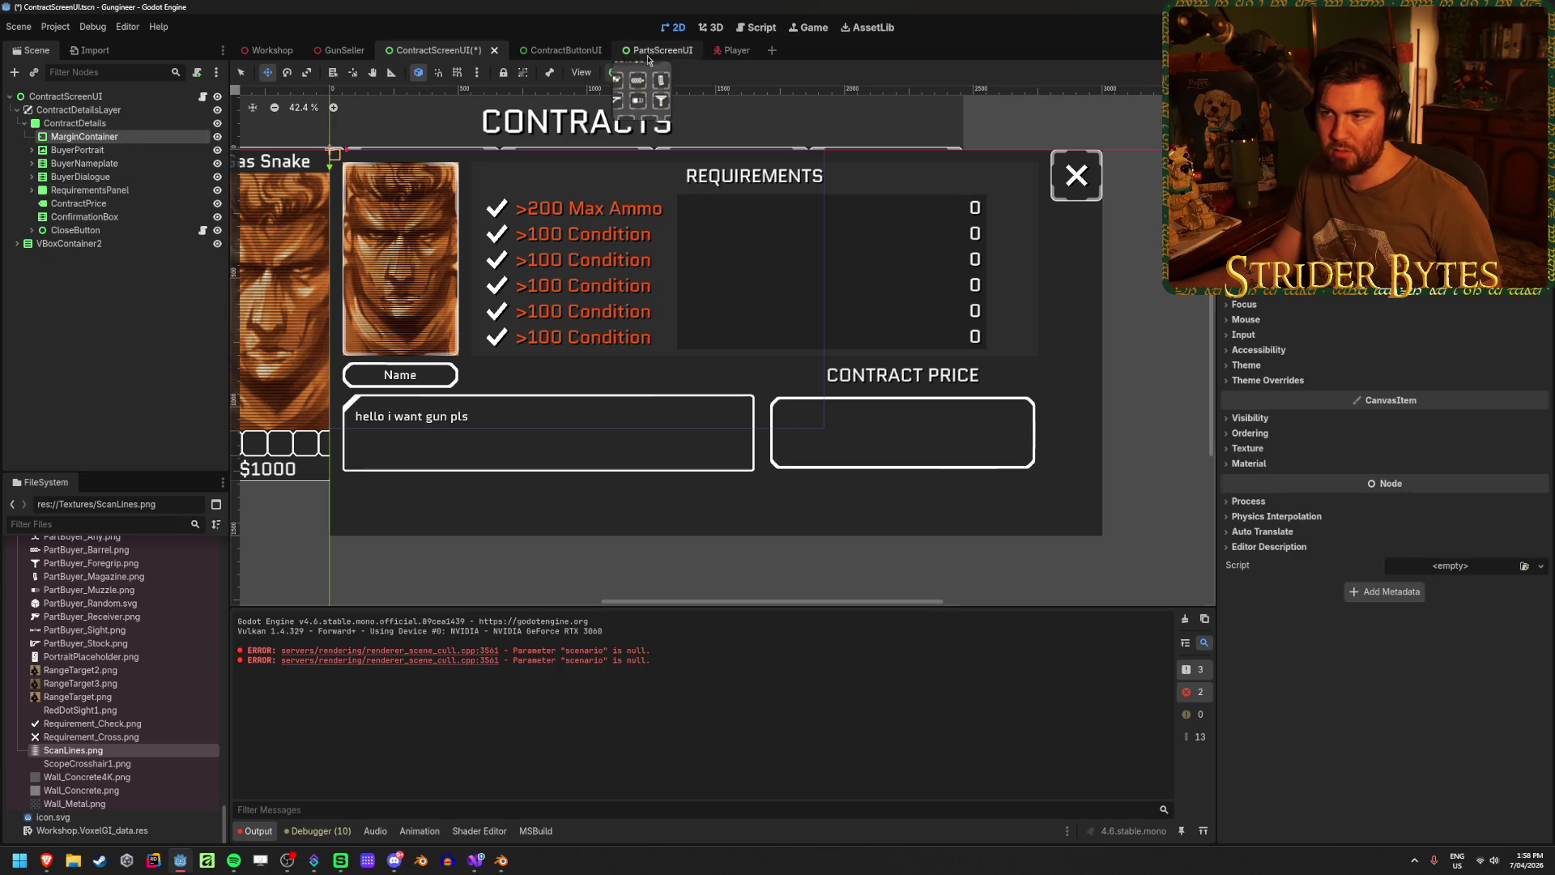
{"action": "left_click", "coordinate": [625, 74]}
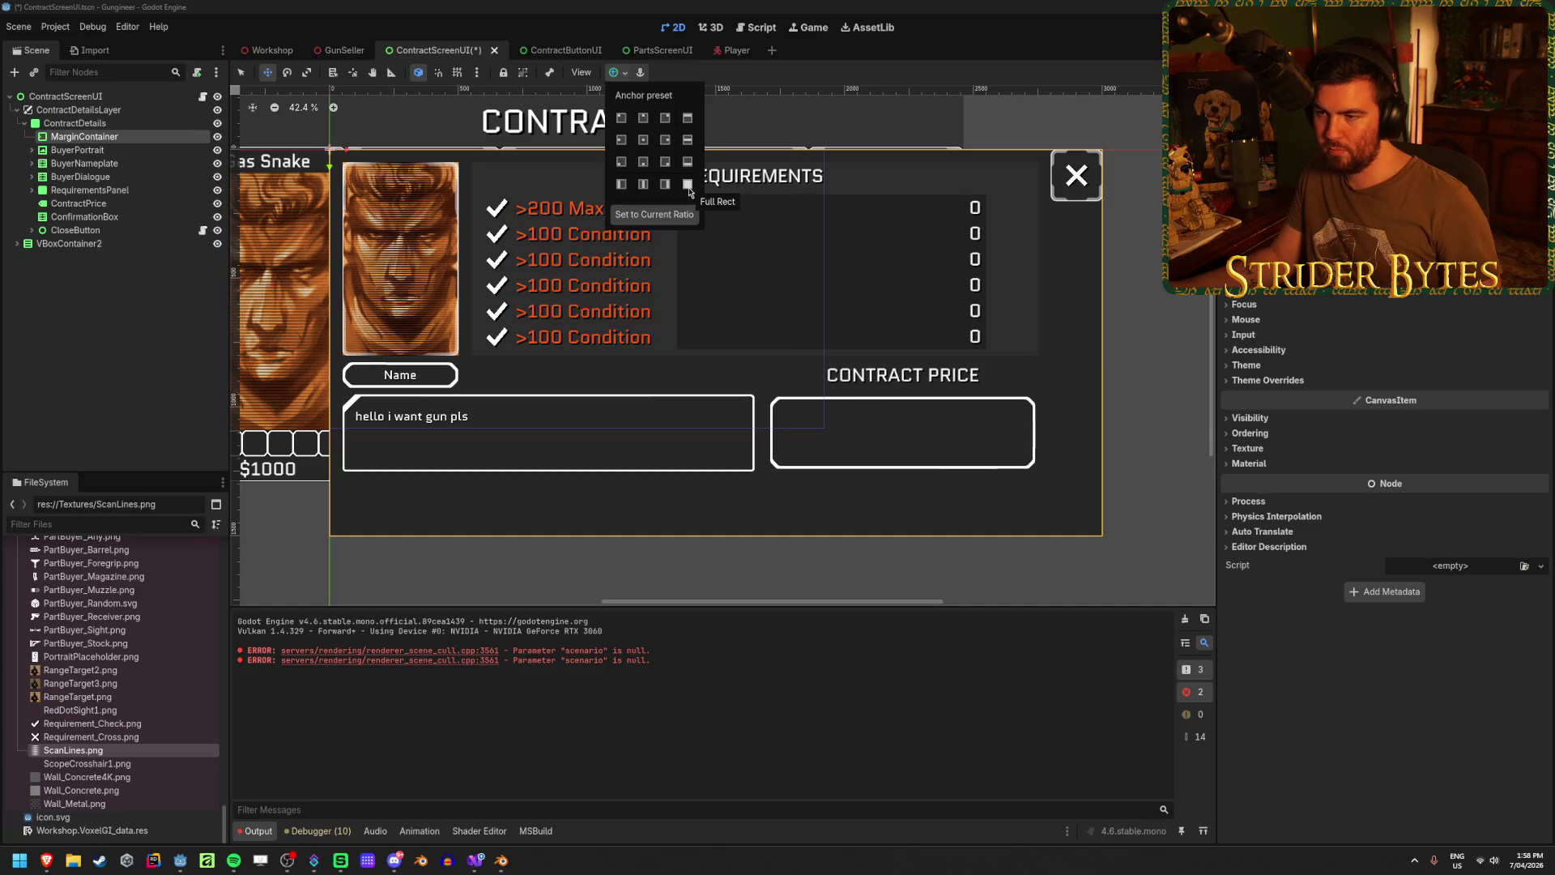
{"action": "left_click", "coordinate": [59, 356]}
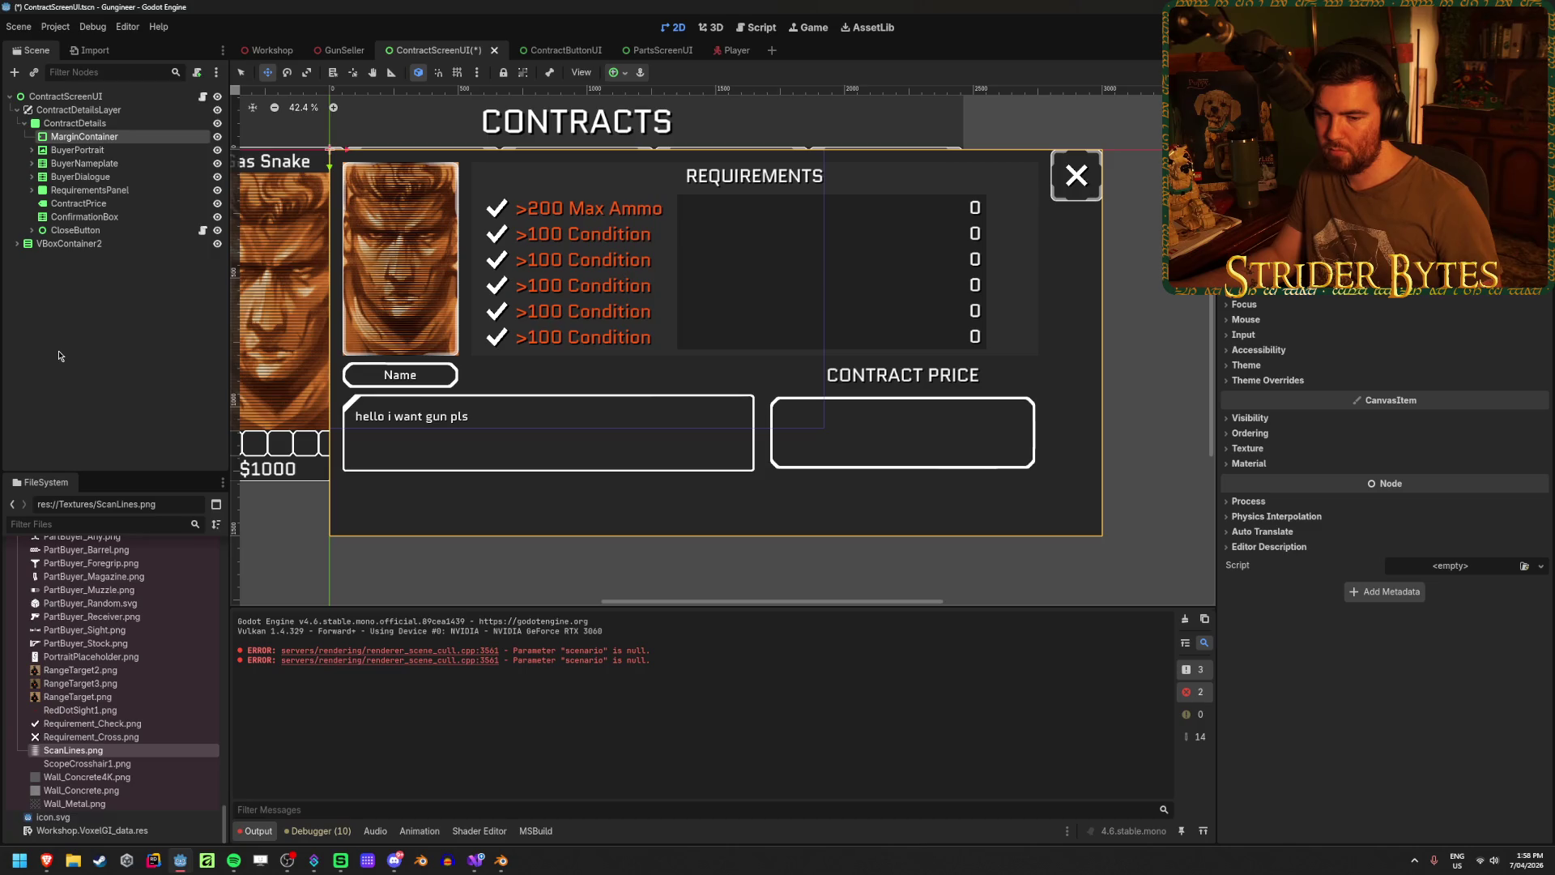
{"action": "left_click", "coordinate": [73, 154]}
{"action": "left_click", "coordinate": [73, 138]}
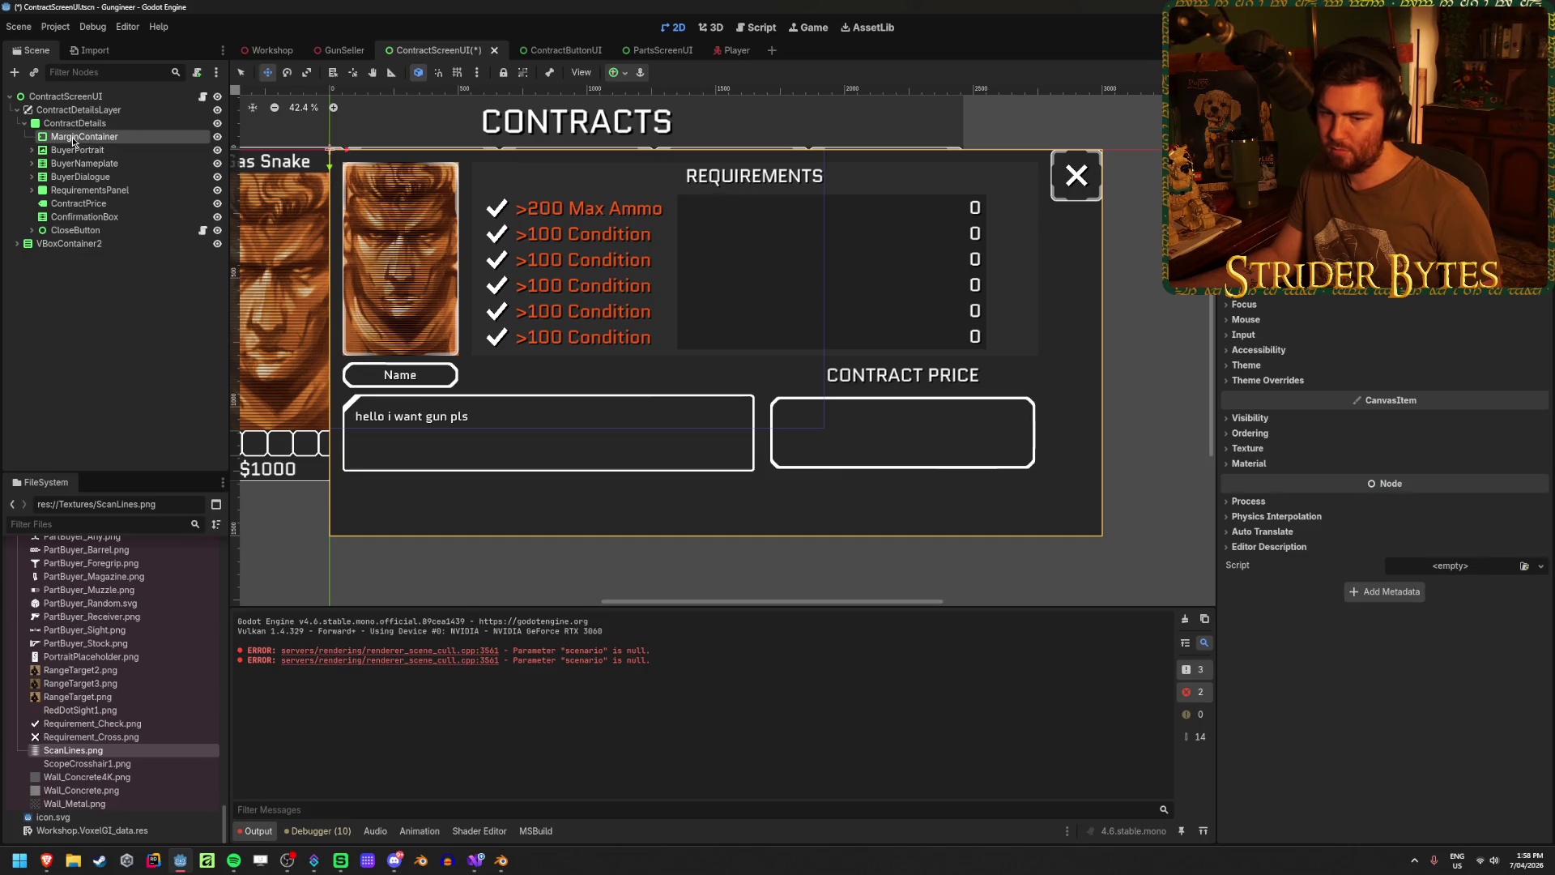
{"action": "left_click", "coordinate": [81, 150]}
{"action": "left_click", "coordinate": [89, 138]}
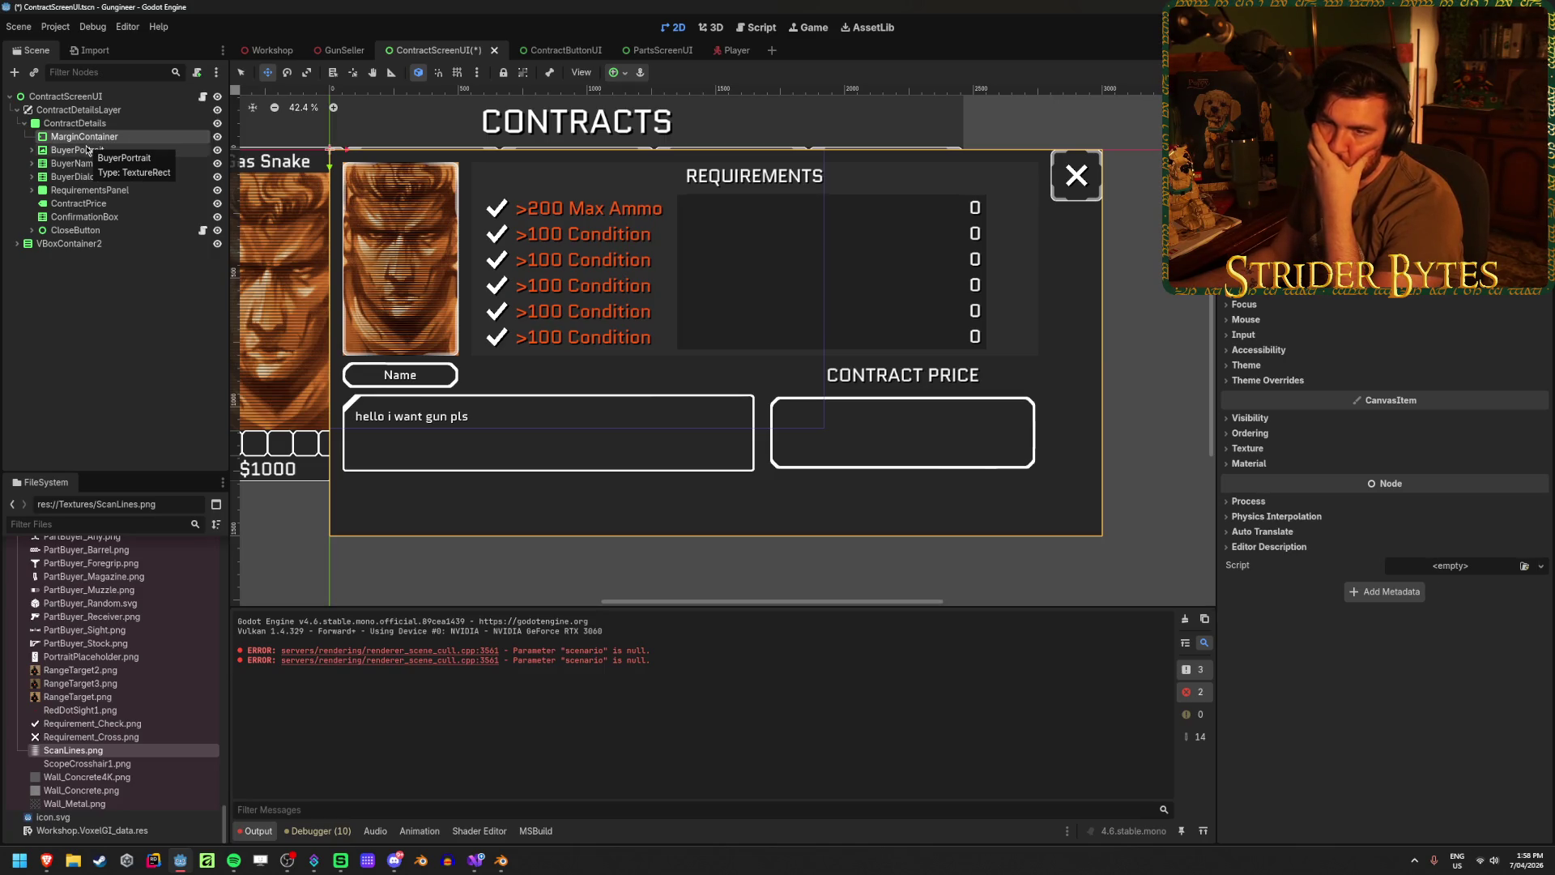
- Enable the MarginContainer's left and top margin constant overrides at 50
{"action": "left_click", "coordinate": [1268, 379]}
{"action": "left_click", "coordinate": [1276, 394]}
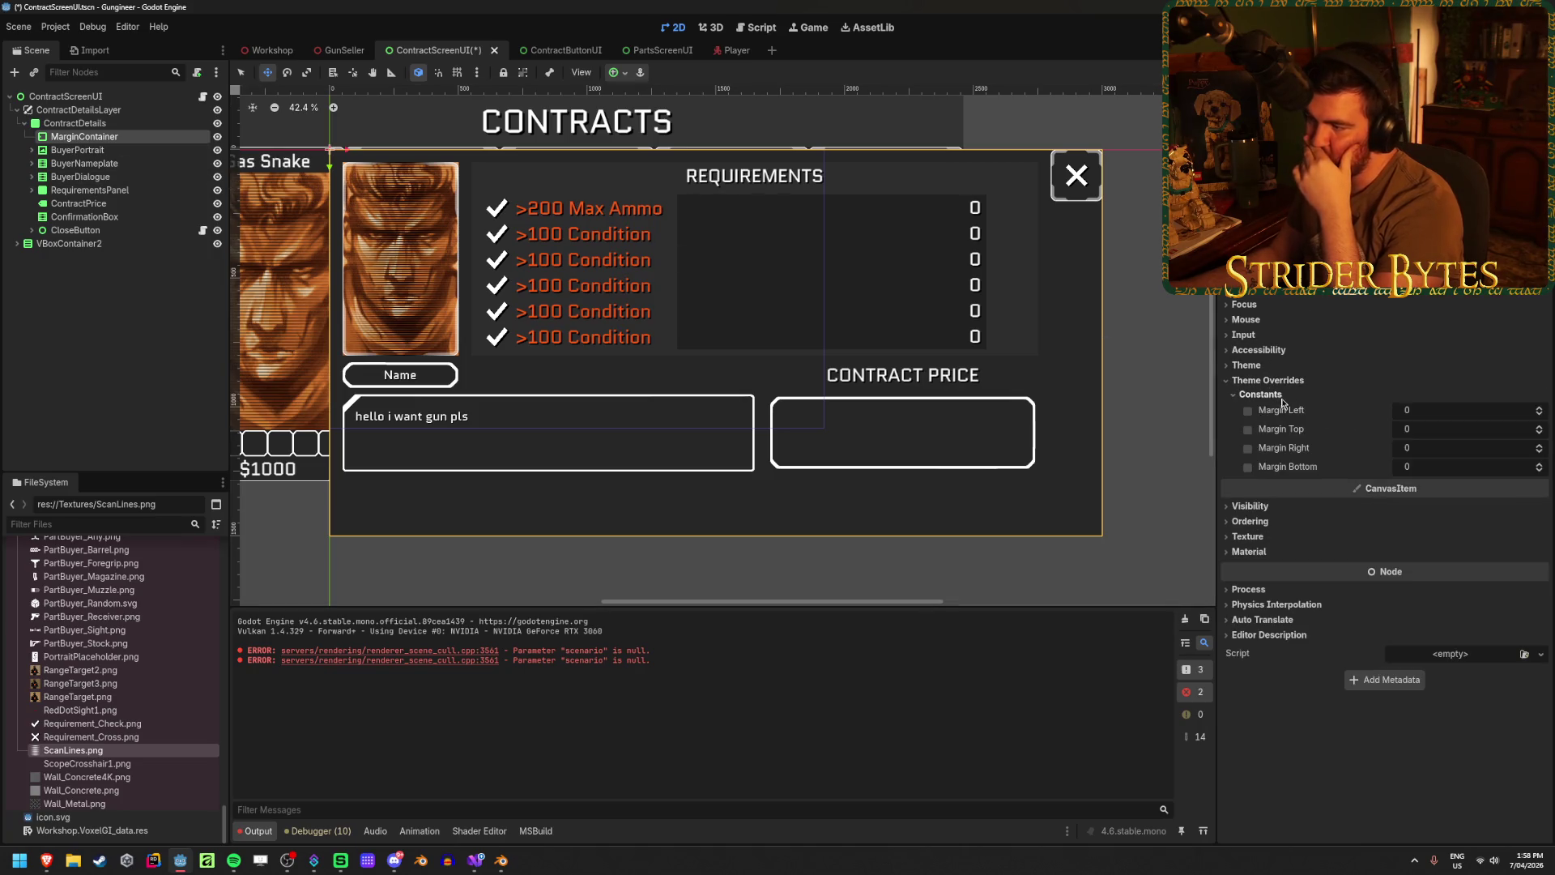
{"action": "left_click_drag", "start_coordinate": [1425, 410], "coordinate": [1464, 411]}
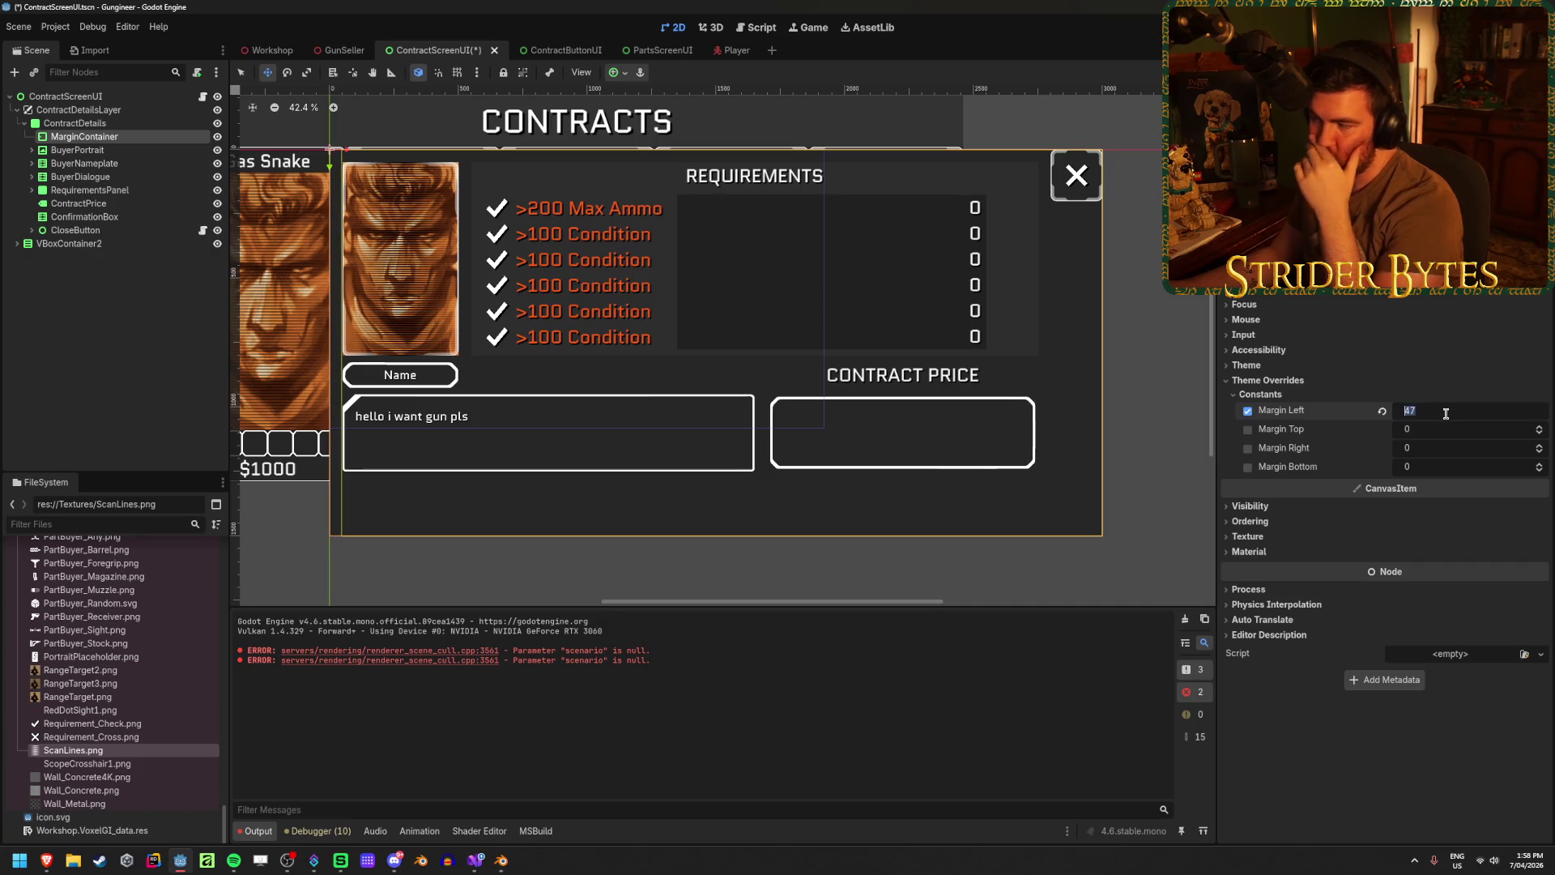
{"action": "key", "text": "Tab"}
{"action": "type", "text": "50"}
{"action": "key", "text": "Return"}
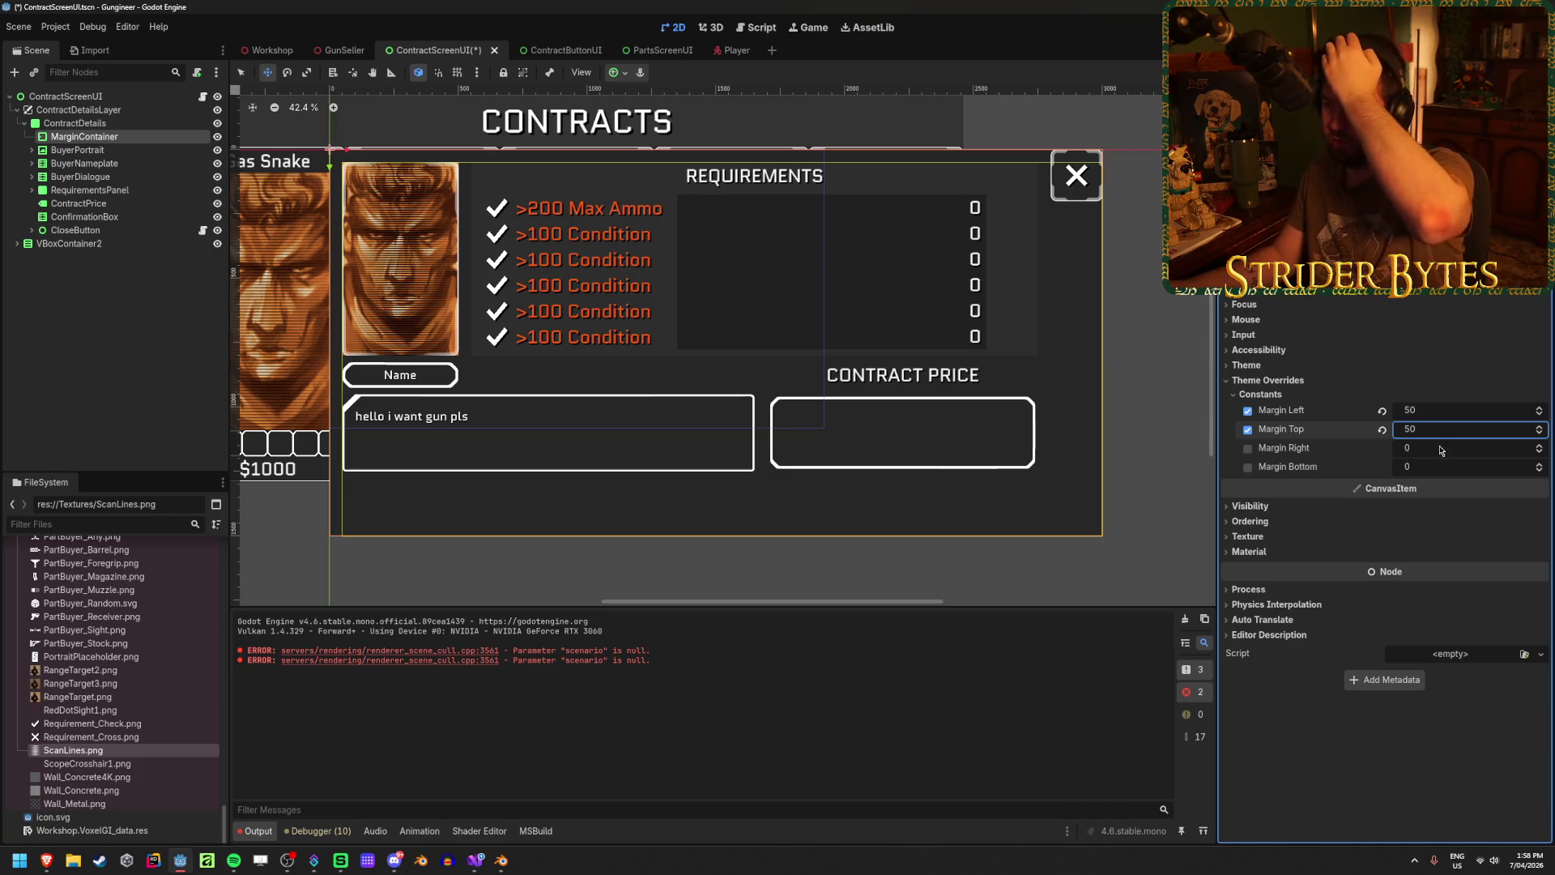
- Set the bottom and right margin overrides to 50 and save the scene
{"action": "left_click", "coordinate": [1454, 467]}
{"action": "type", "text": "50"}
{"action": "key", "text": "Return"}
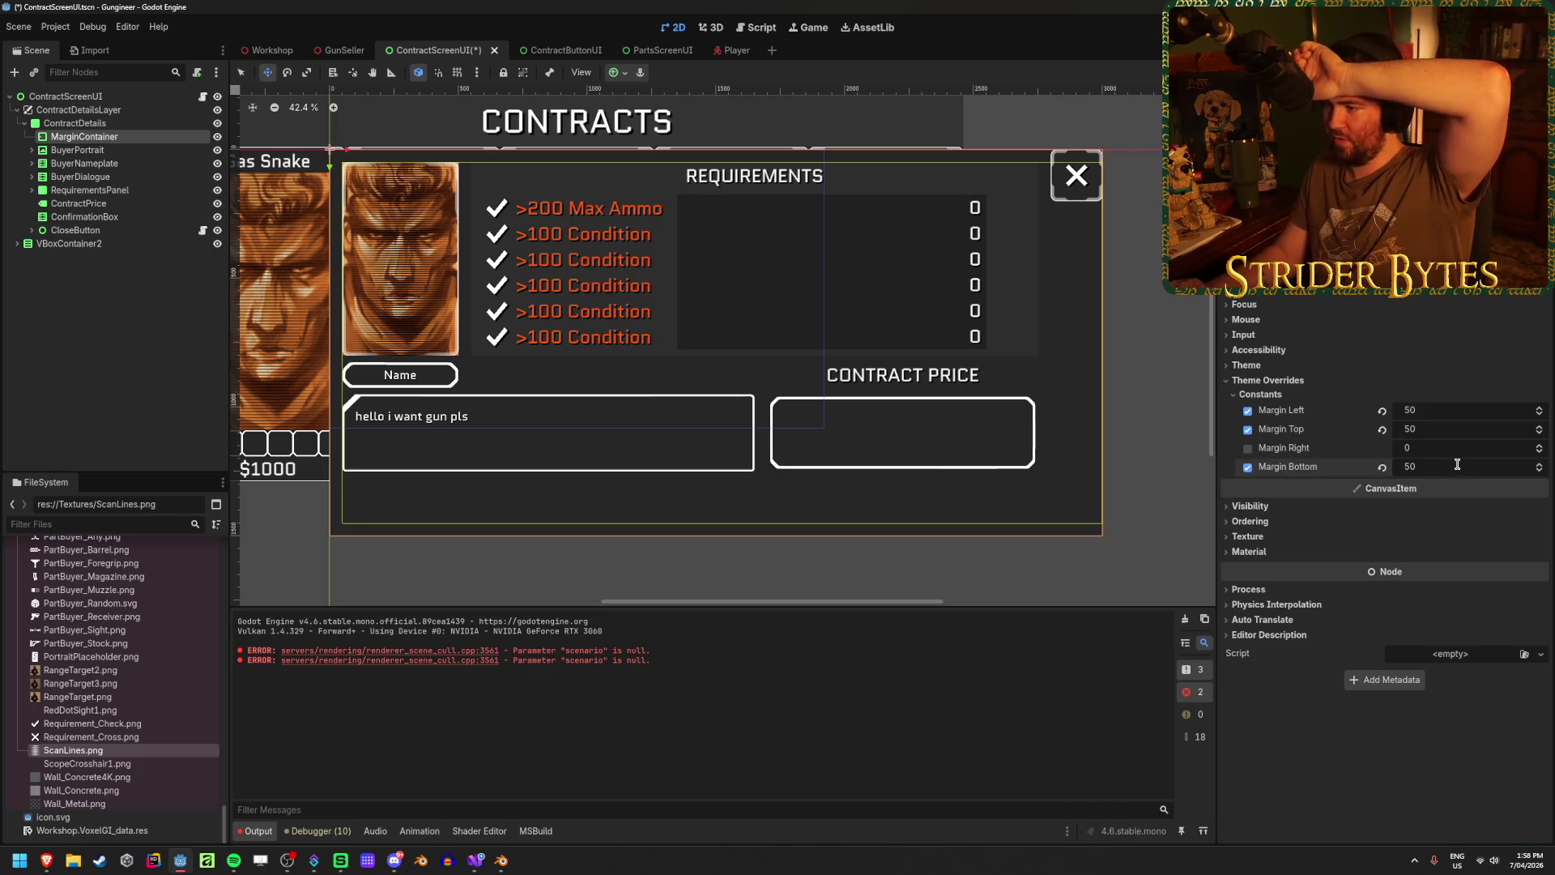
{"action": "left_click", "coordinate": [1456, 449]}
{"action": "type", "text": "50"}
{"action": "key", "text": "Return"}
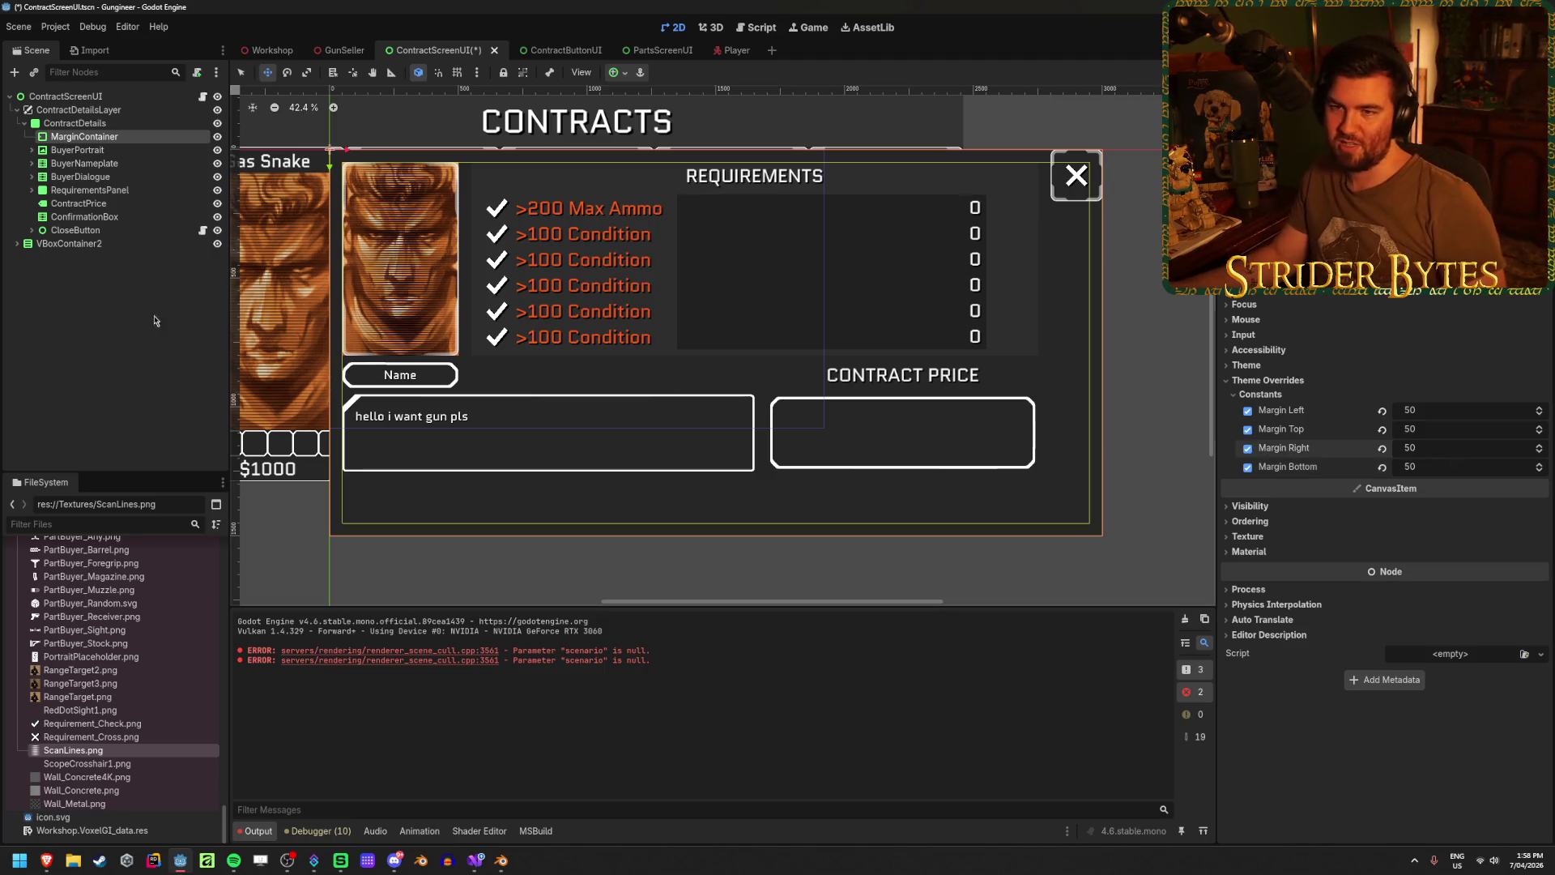
{"action": "left_click", "coordinate": [126, 324]}
{"action": "key", "text": "ctrl+s"}
- Add an HBoxContainer inside the MarginContainer and duplicate it into HBoxContainer2 and HBoxContainer3
{"action": "right_click", "coordinate": [129, 138]}
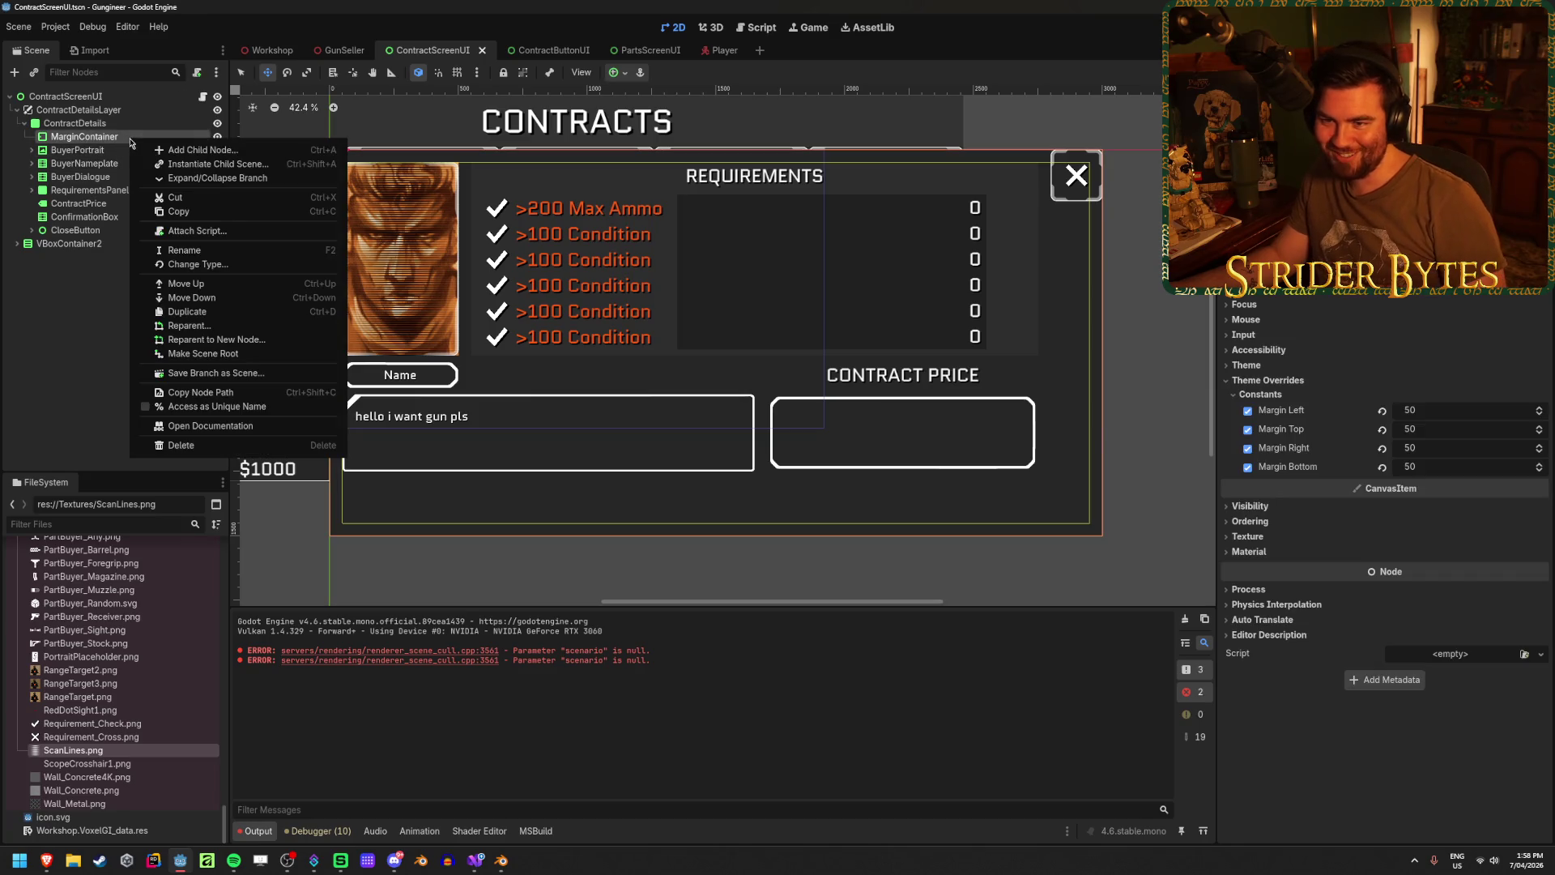
{"action": "left_click", "coordinate": [172, 151]}
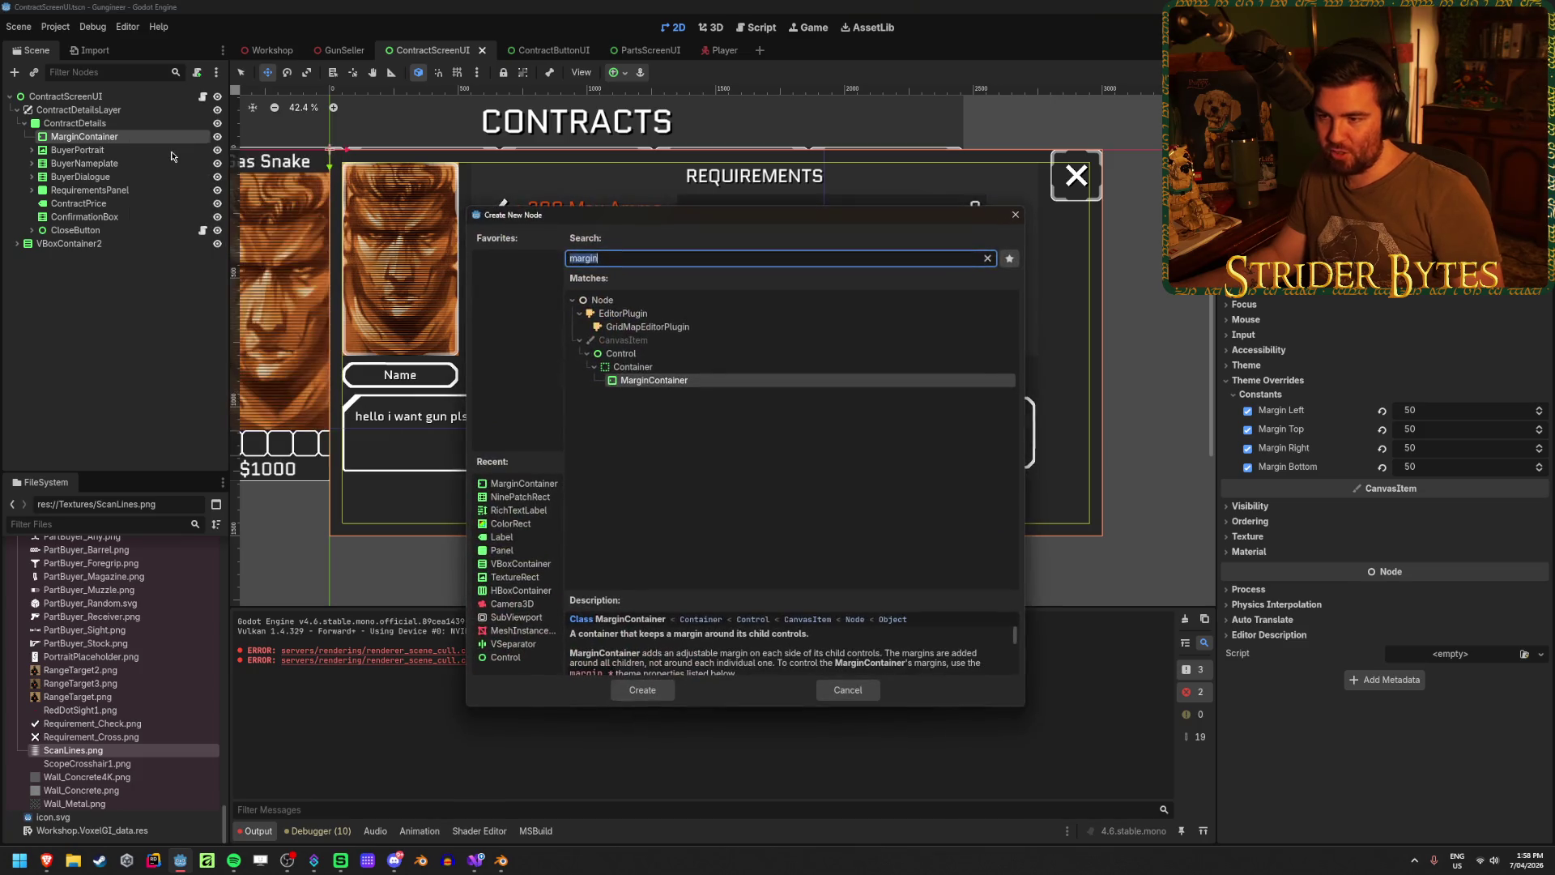
{"action": "type", "text": "hbox"}
{"action": "key", "text": "Return"}
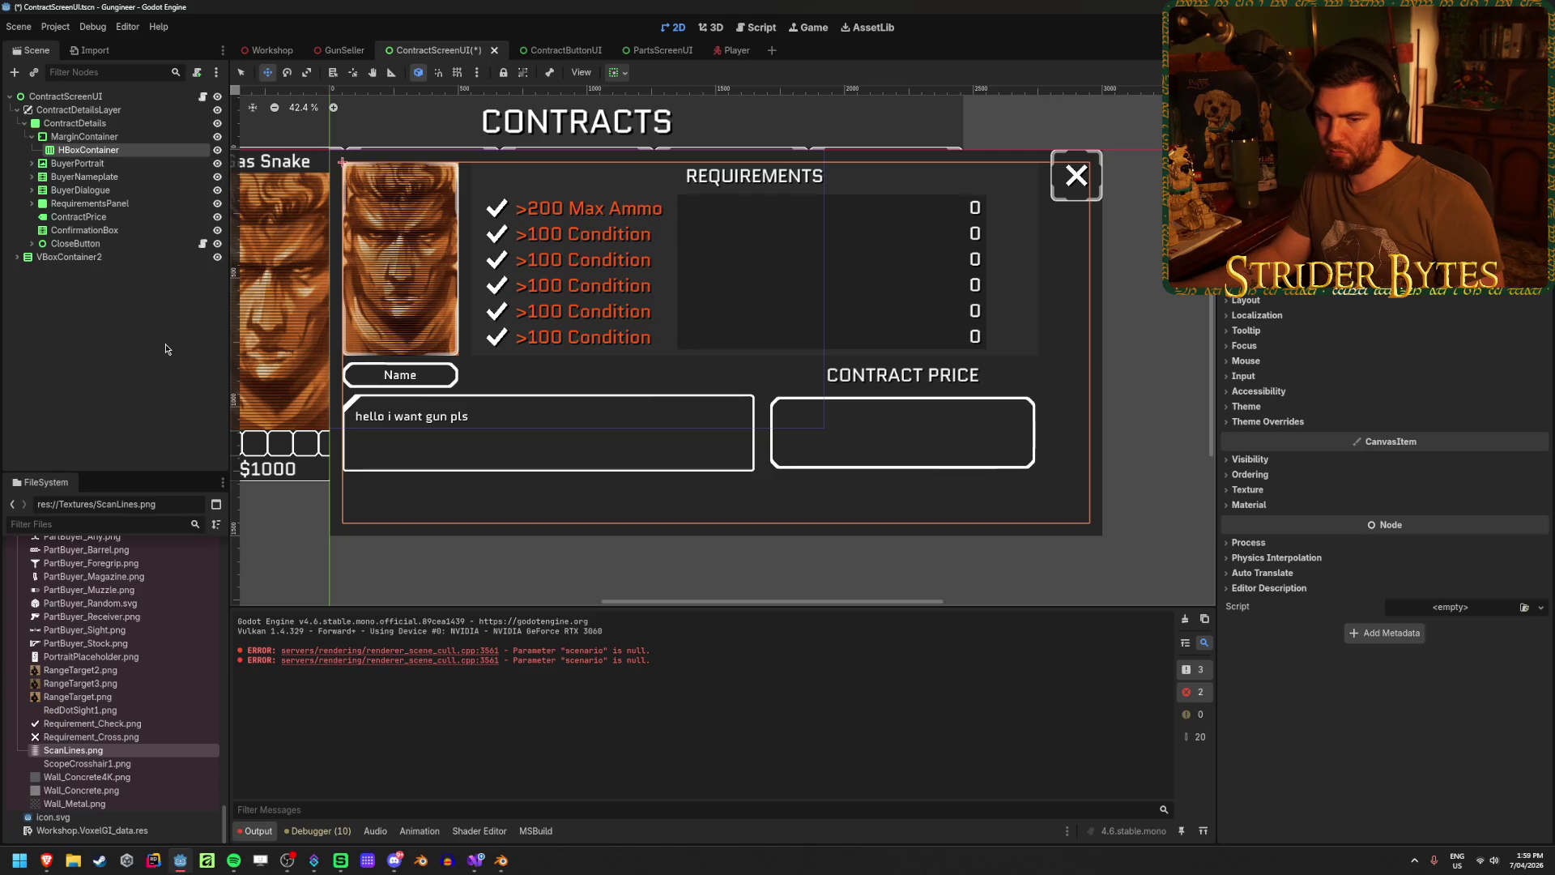
{"action": "key", "text": "ctrl+d"}
{"action": "key", "text": "ctrl+d"}
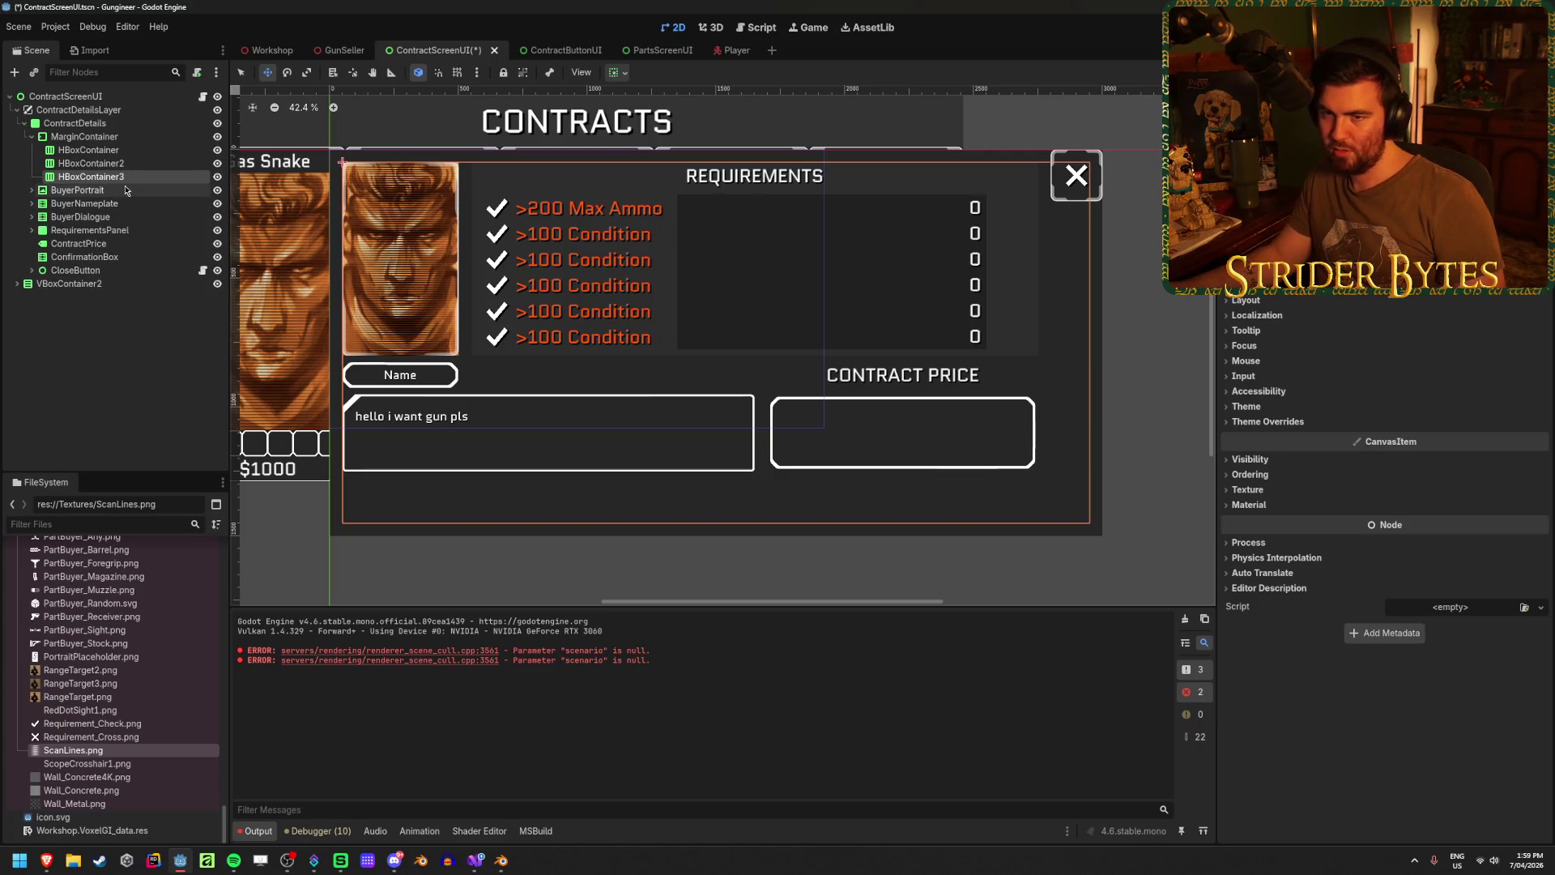
{"action": "left_click", "coordinate": [126, 190]}
- Move BuyerPortrait into the first HBoxContainer and align it to the top
{"action": "left_click", "coordinate": [125, 204]}
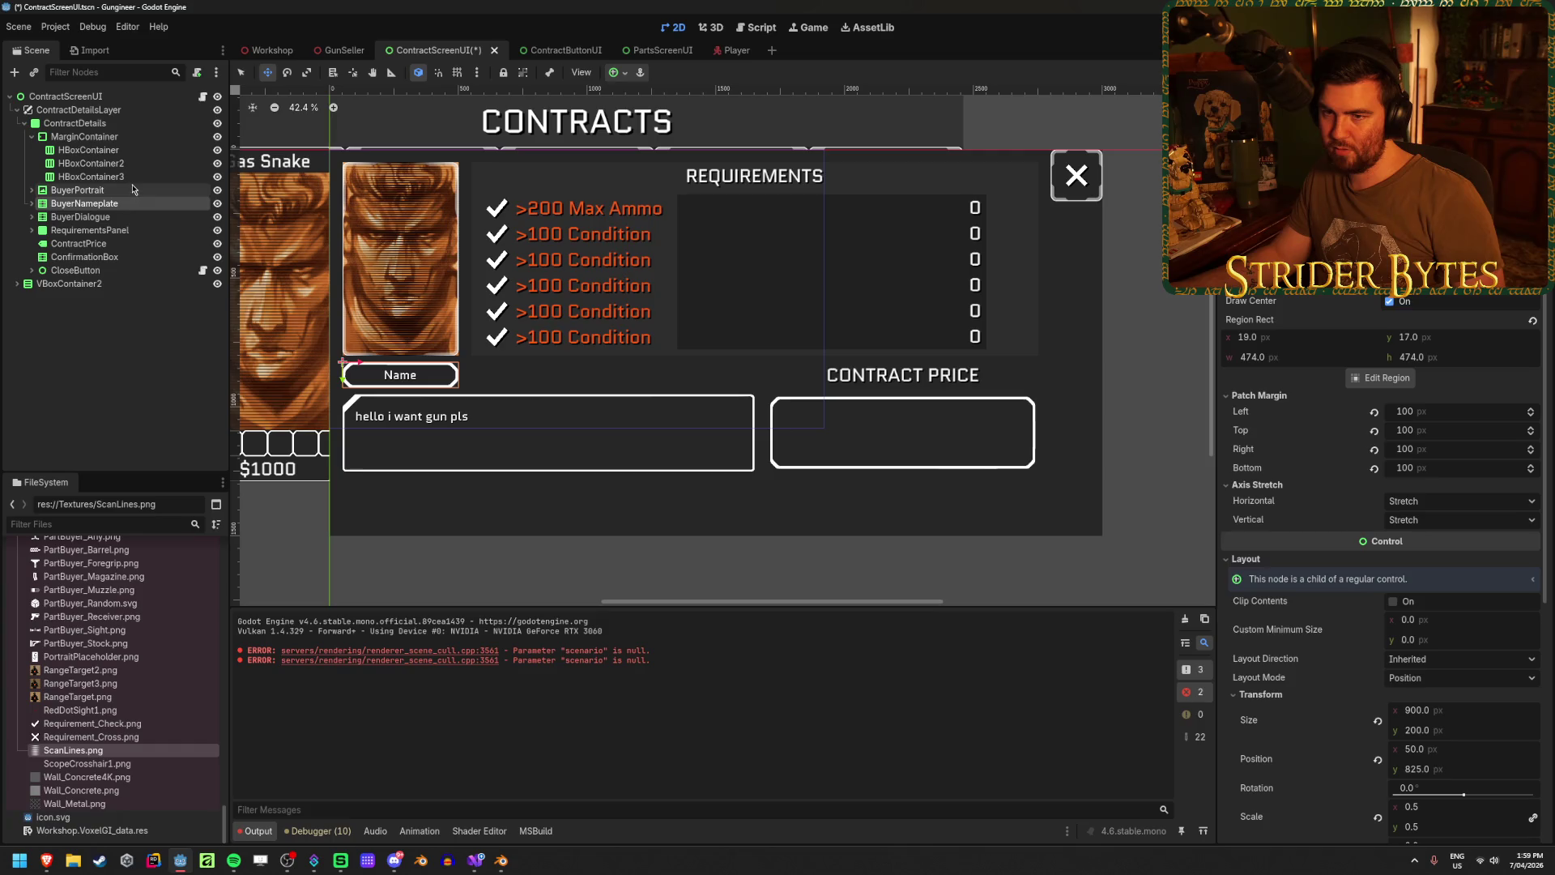
{"action": "mouse_move", "coordinate": [126, 193]}
{"action": "left_mouse_down"}
{"action": "mouse_move", "coordinate": [121, 216]}
{"action": "mouse_move", "coordinate": [113, 153]}
{"action": "left_mouse_up"}
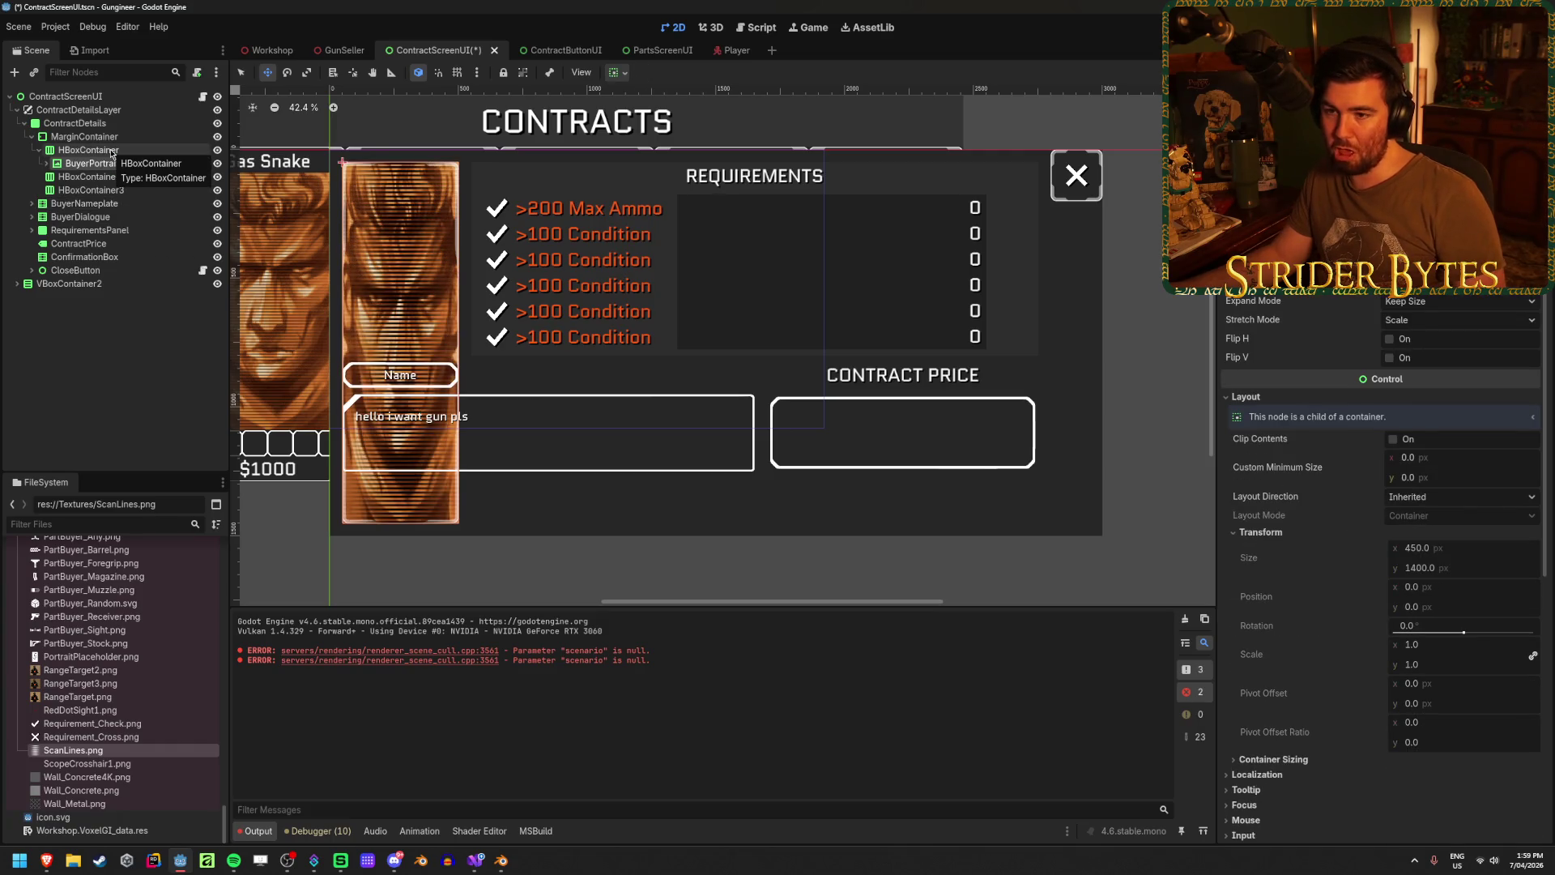
{"action": "left_click", "coordinate": [89, 150]}
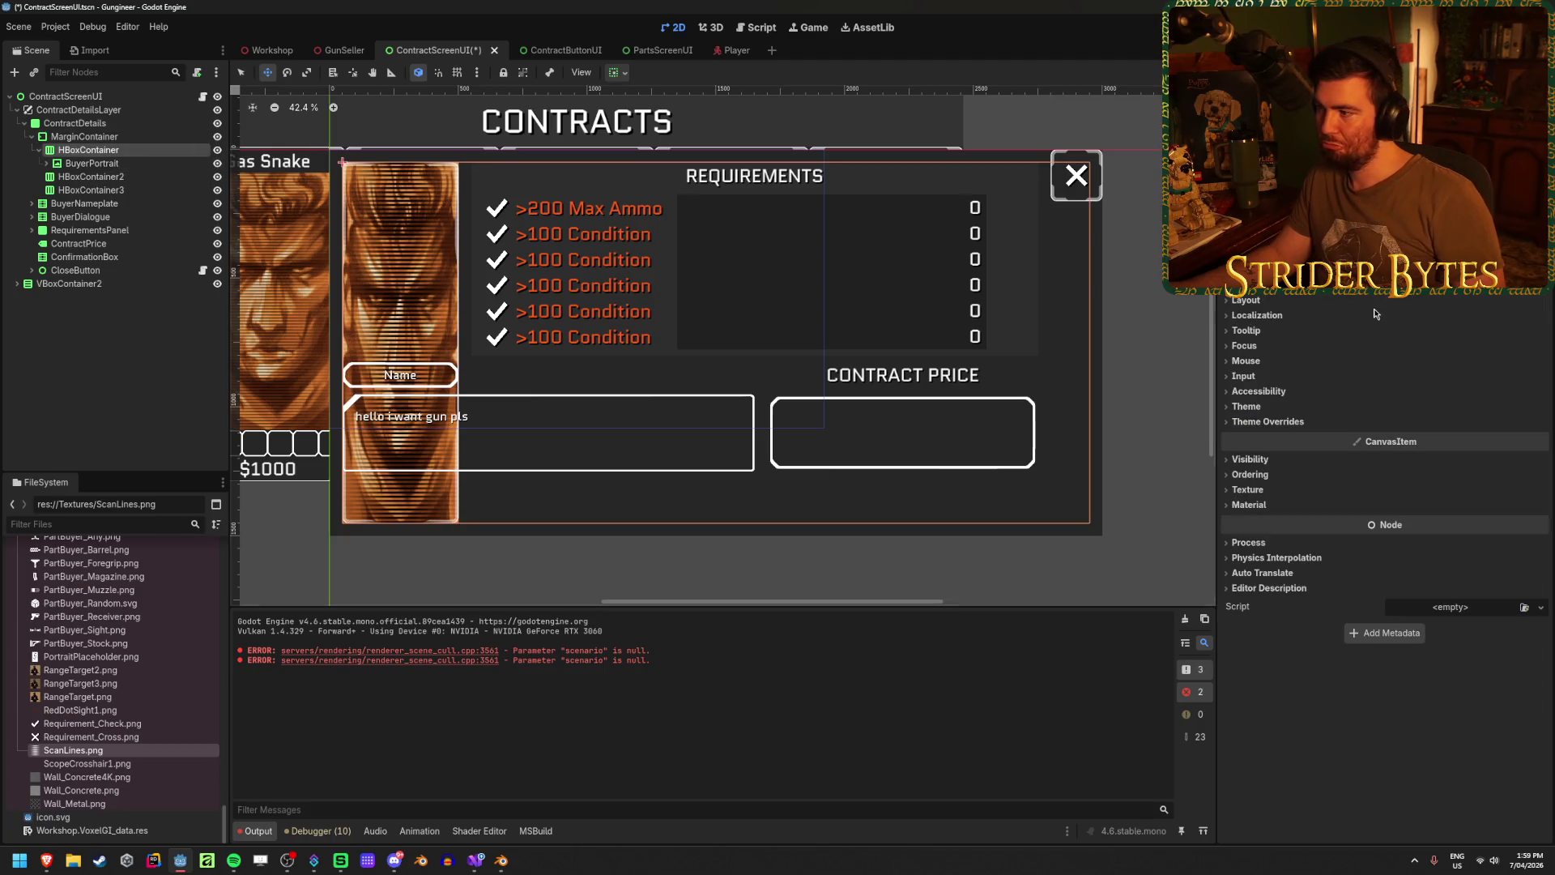
{"action": "scroll", "coordinate": [1294, 303], "scroll_direction": "up", "scroll_amount": 3}
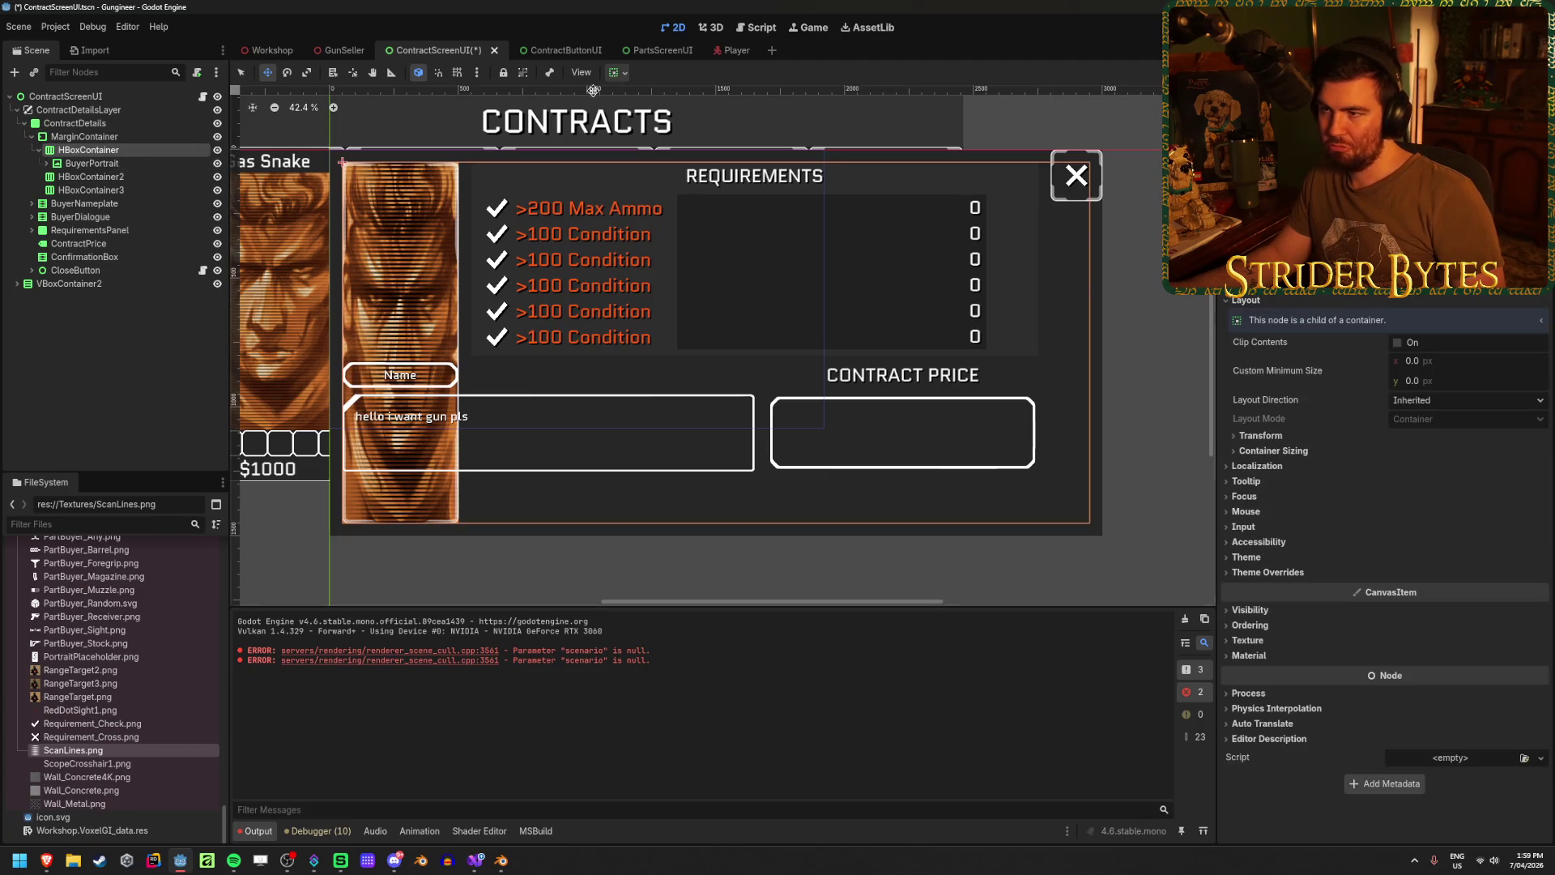
{"action": "left_click", "coordinate": [620, 74]}
{"action": "left_click", "coordinate": [625, 119]}
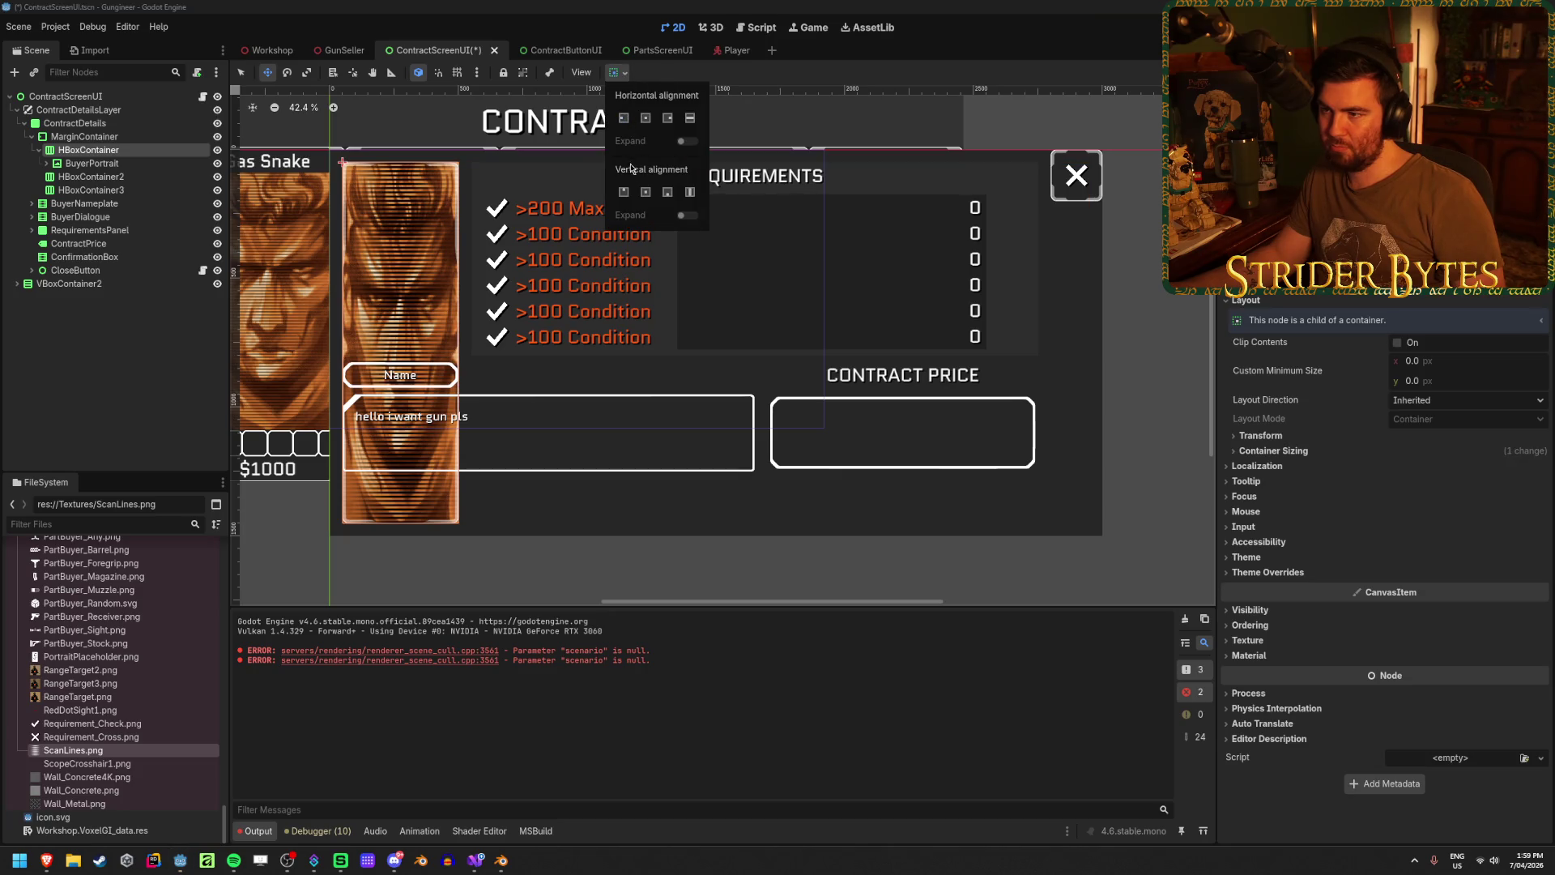
{"action": "left_click", "coordinate": [623, 192]}
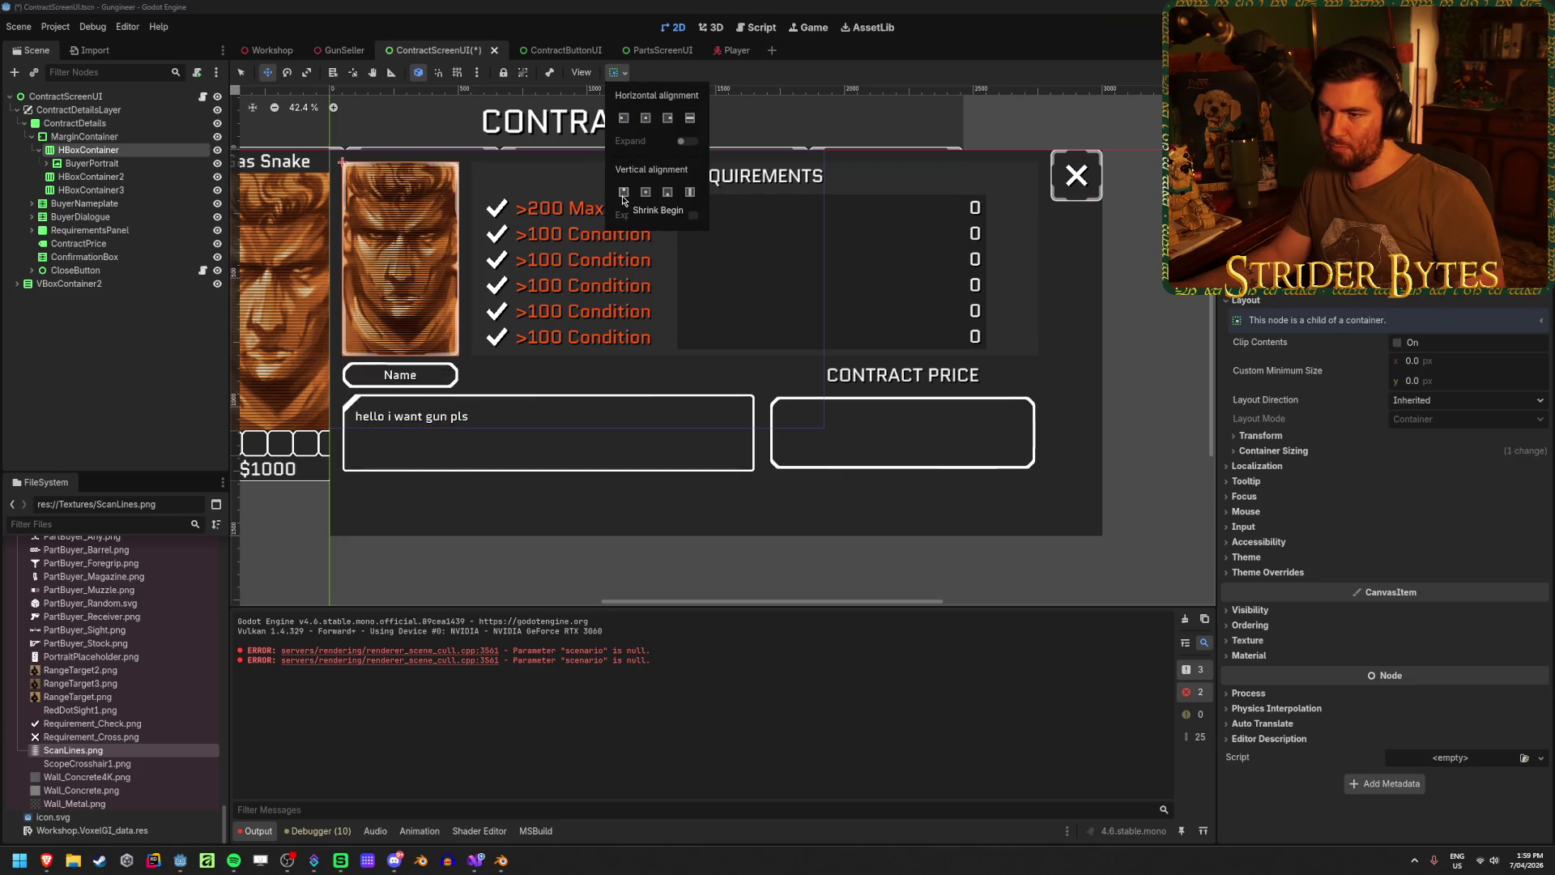
- Place RequirementsPanel beside the portrait and set the row to Horizontal Fill, Vertical Top
{"action": "left_click", "coordinate": [89, 230]}
{"action": "left_click_drag", "start_coordinate": [103, 233], "coordinate": [115, 152]}
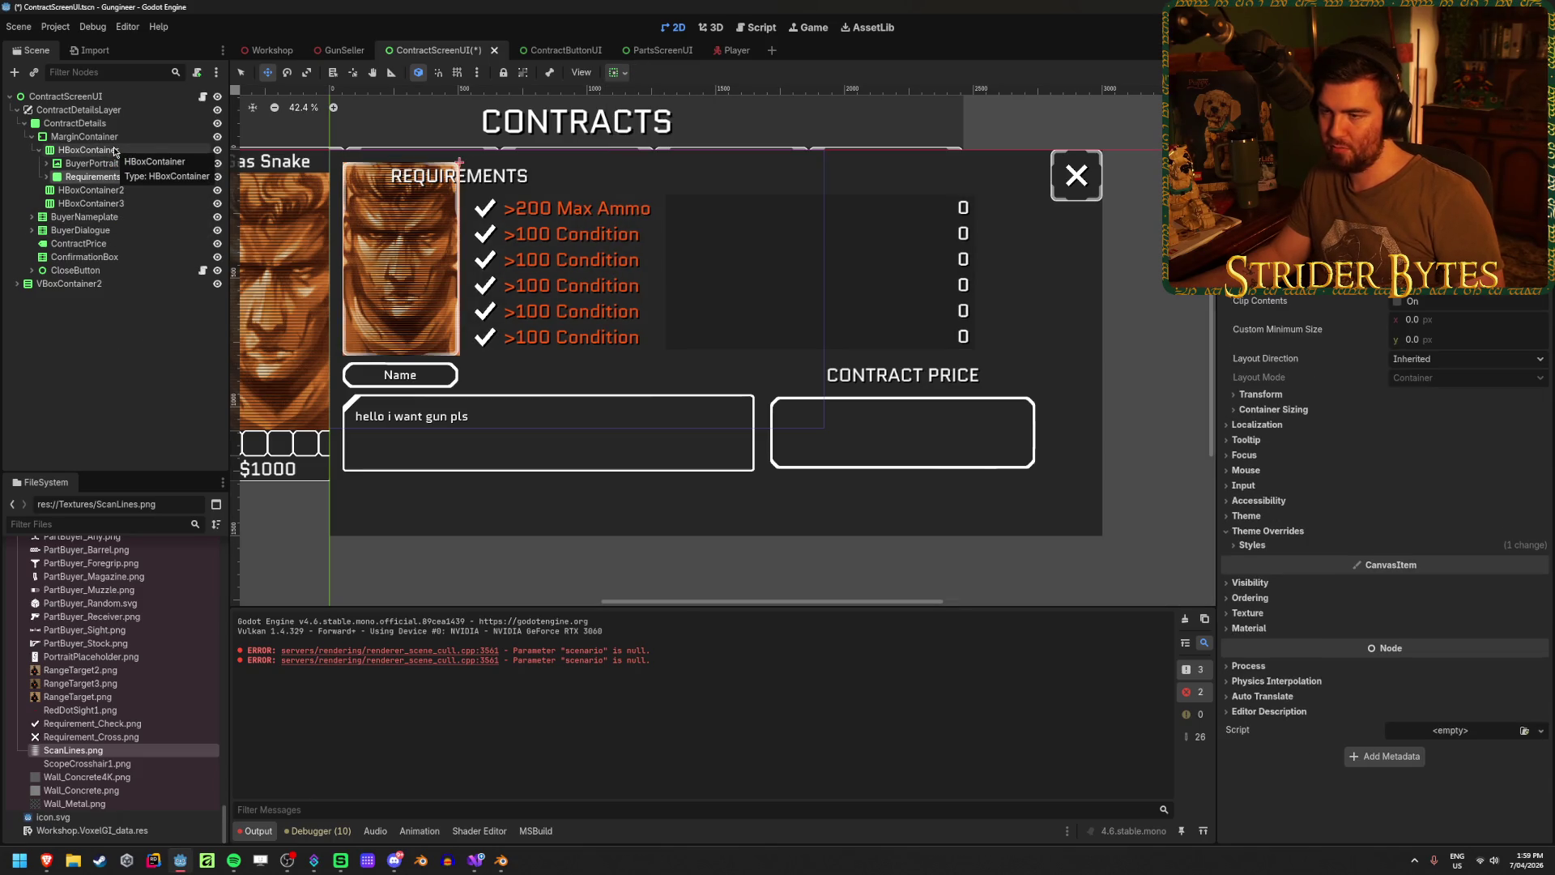
{"action": "left_click", "coordinate": [46, 176]}
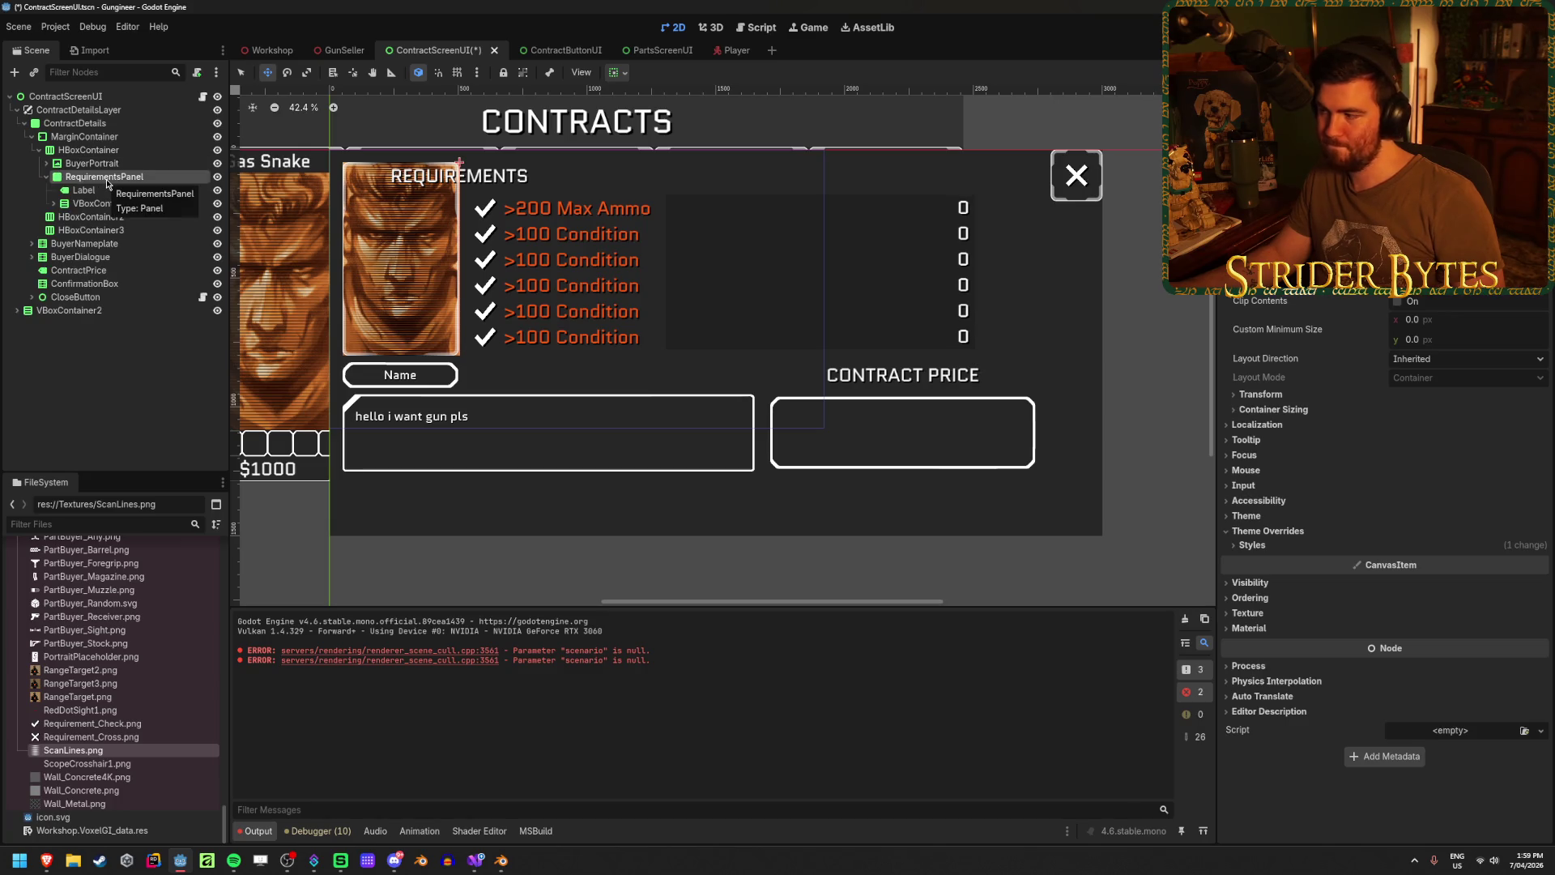
{"action": "left_click", "coordinate": [88, 150]}
{"action": "left_click", "coordinate": [617, 73]}
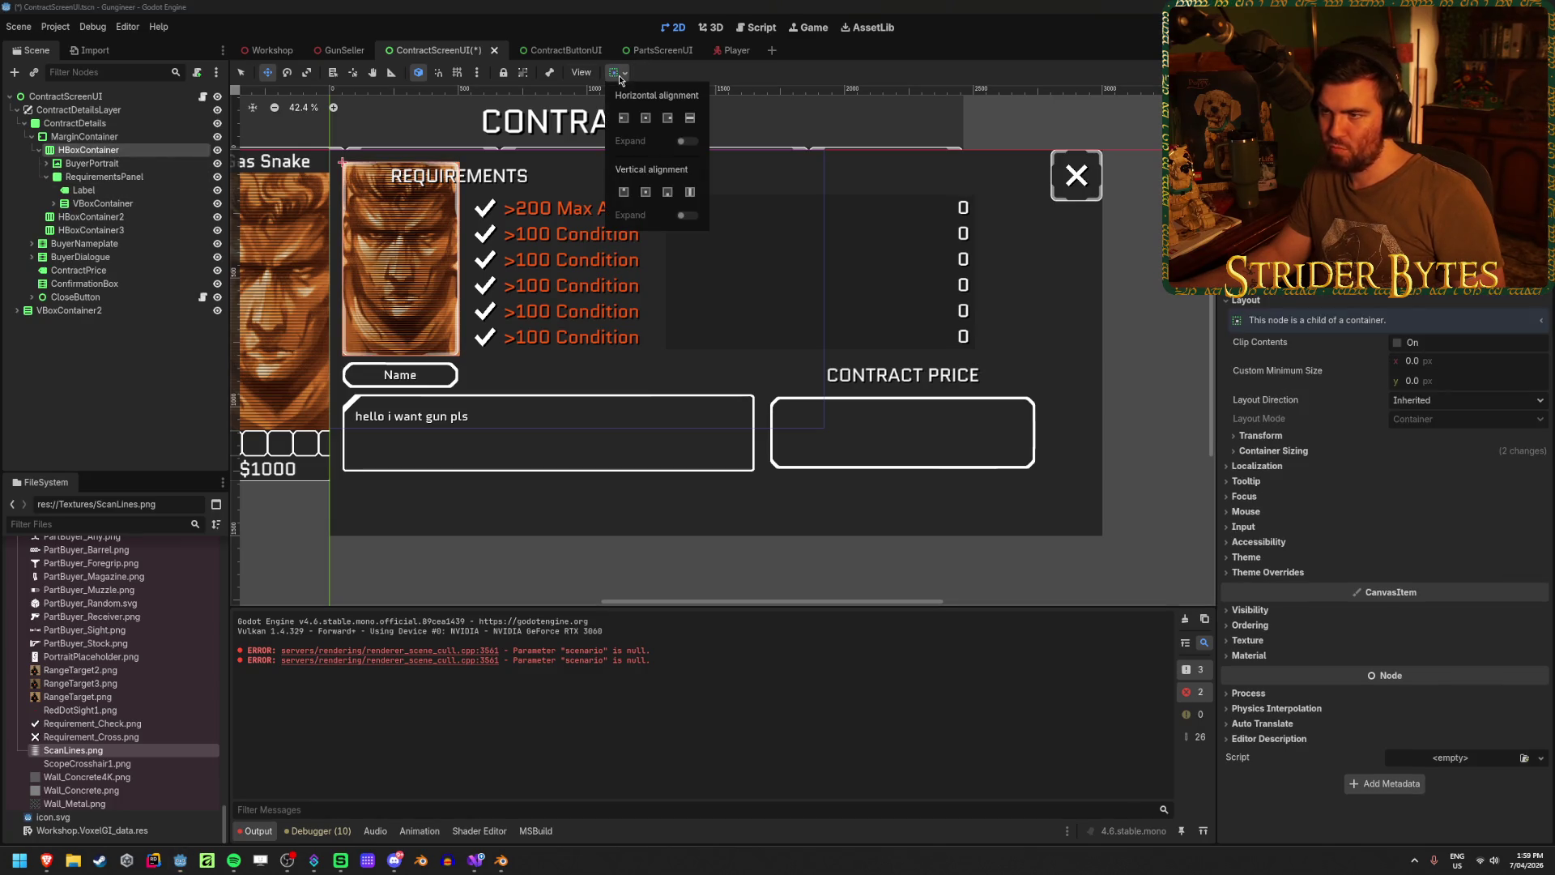
{"action": "left_click", "coordinate": [691, 119]}
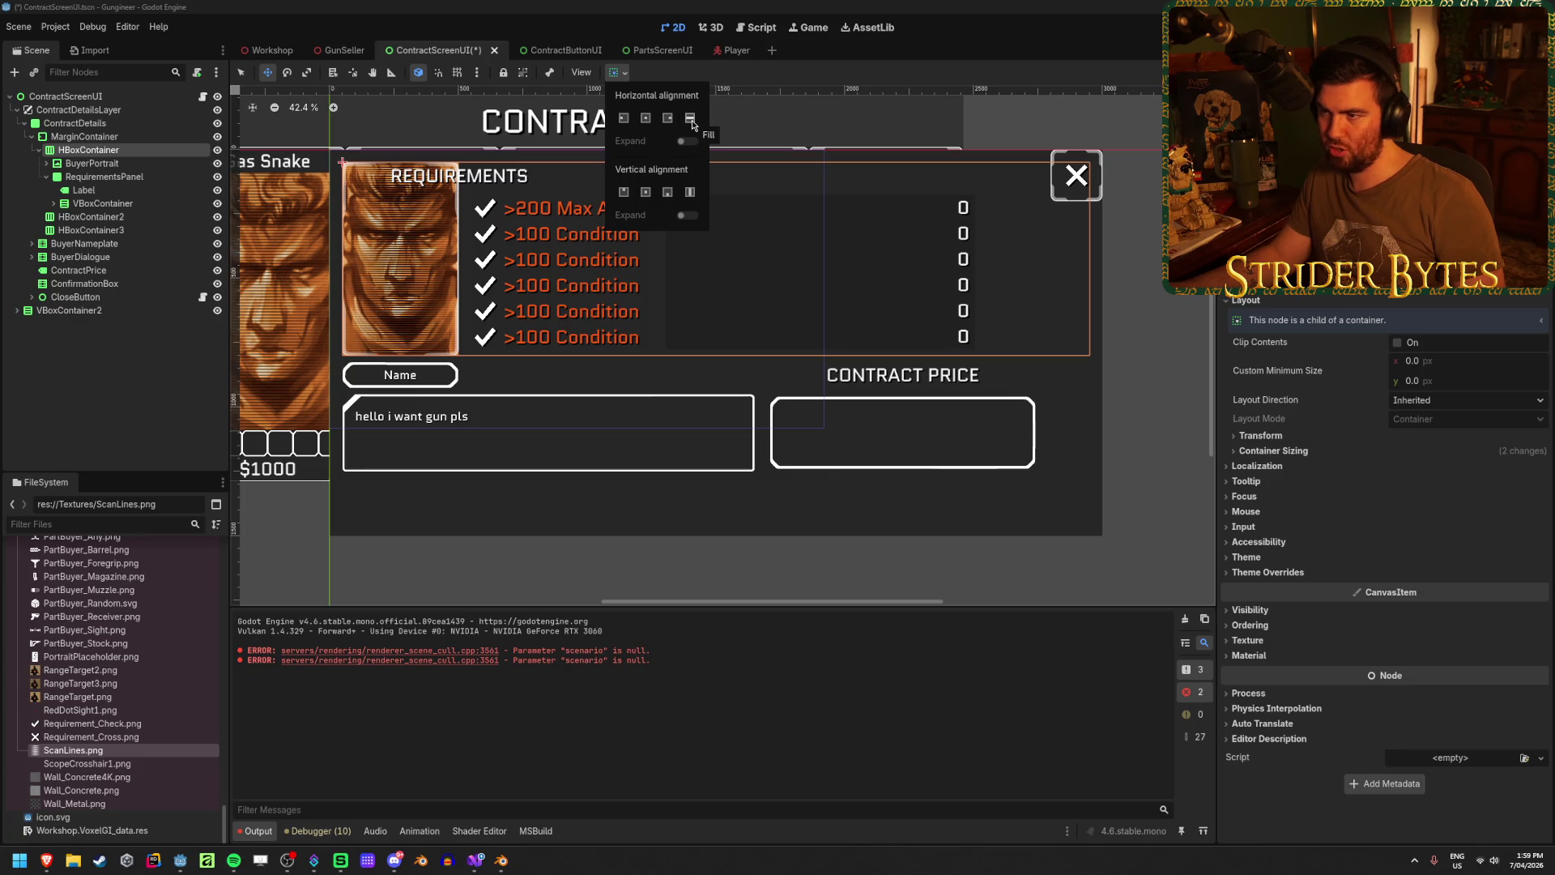
{"action": "left_click", "coordinate": [647, 194]}
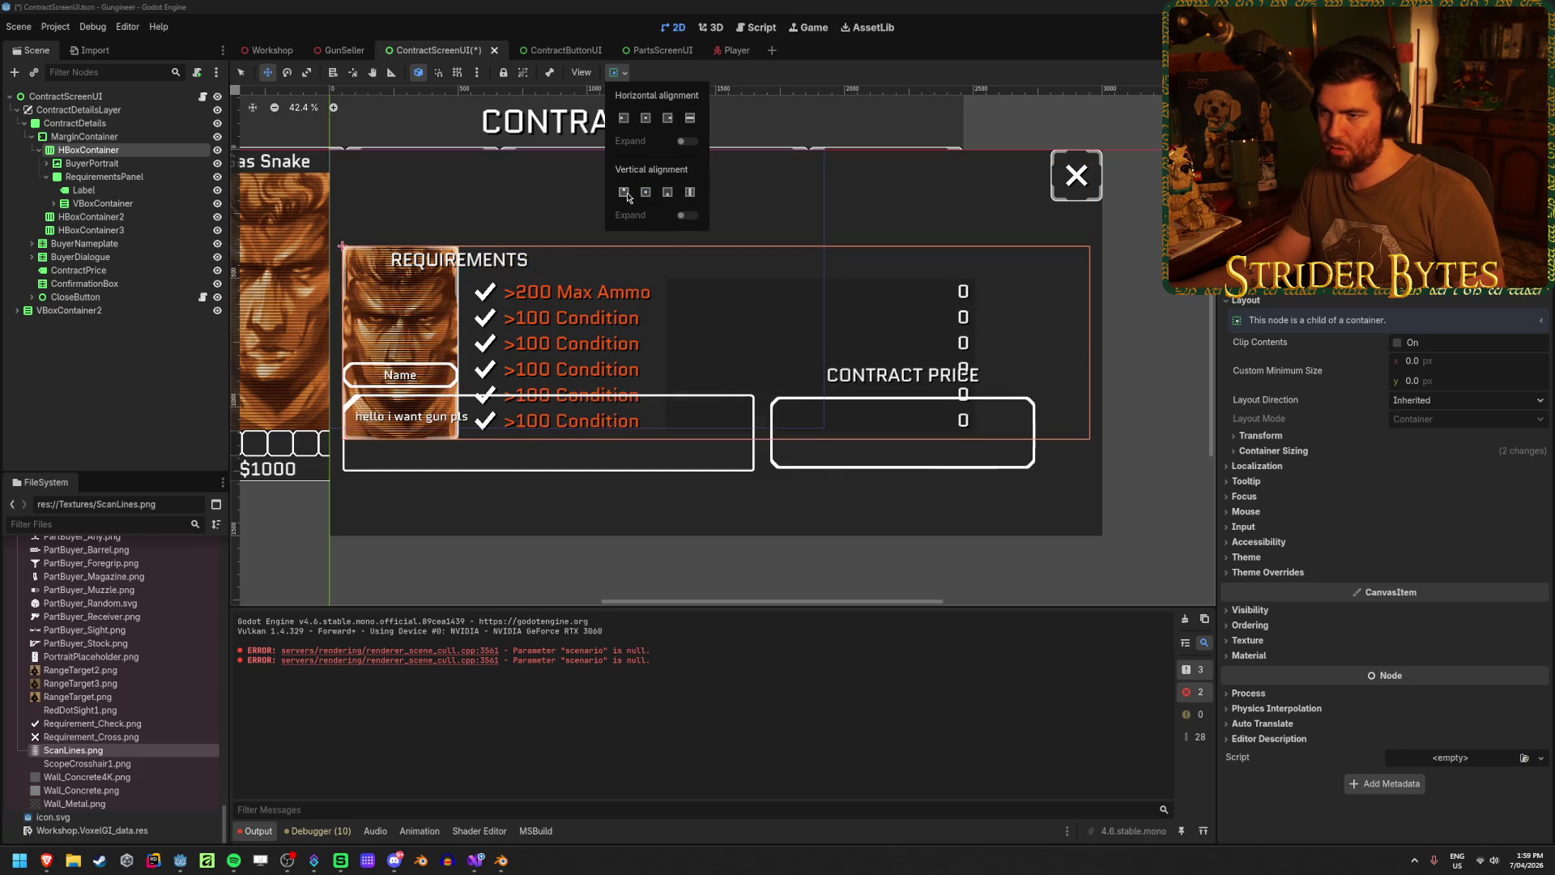
{"action": "left_click", "coordinate": [625, 194]}
{"action": "left_click", "coordinate": [154, 392]}
{"action": "left_click", "coordinate": [39, 150]}
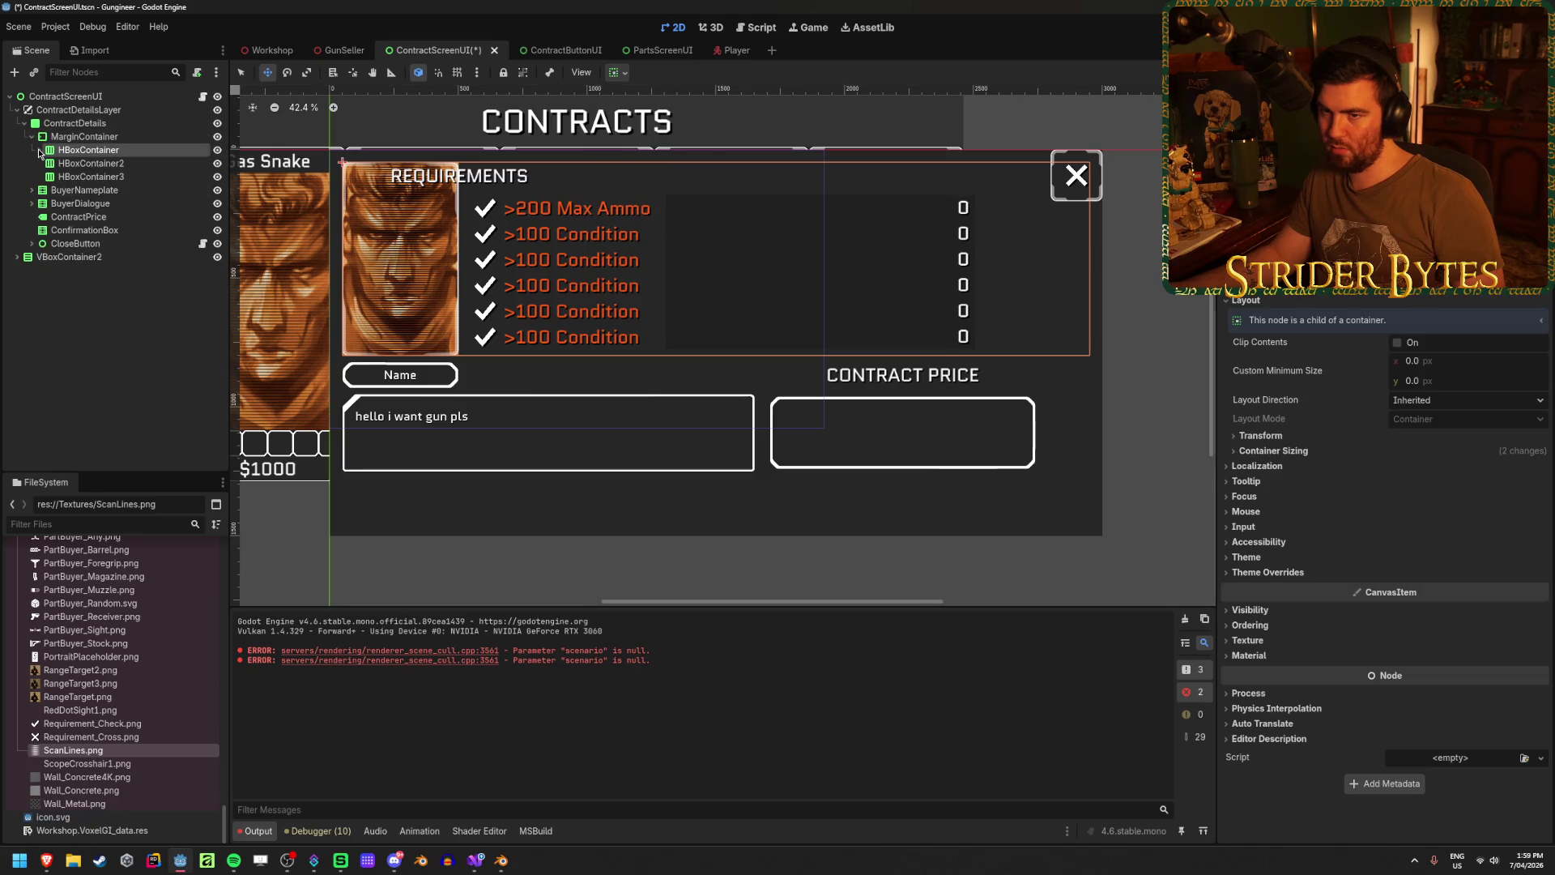
{"action": "left_click", "coordinate": [96, 136]}
{"action": "right_click", "coordinate": [97, 138]}
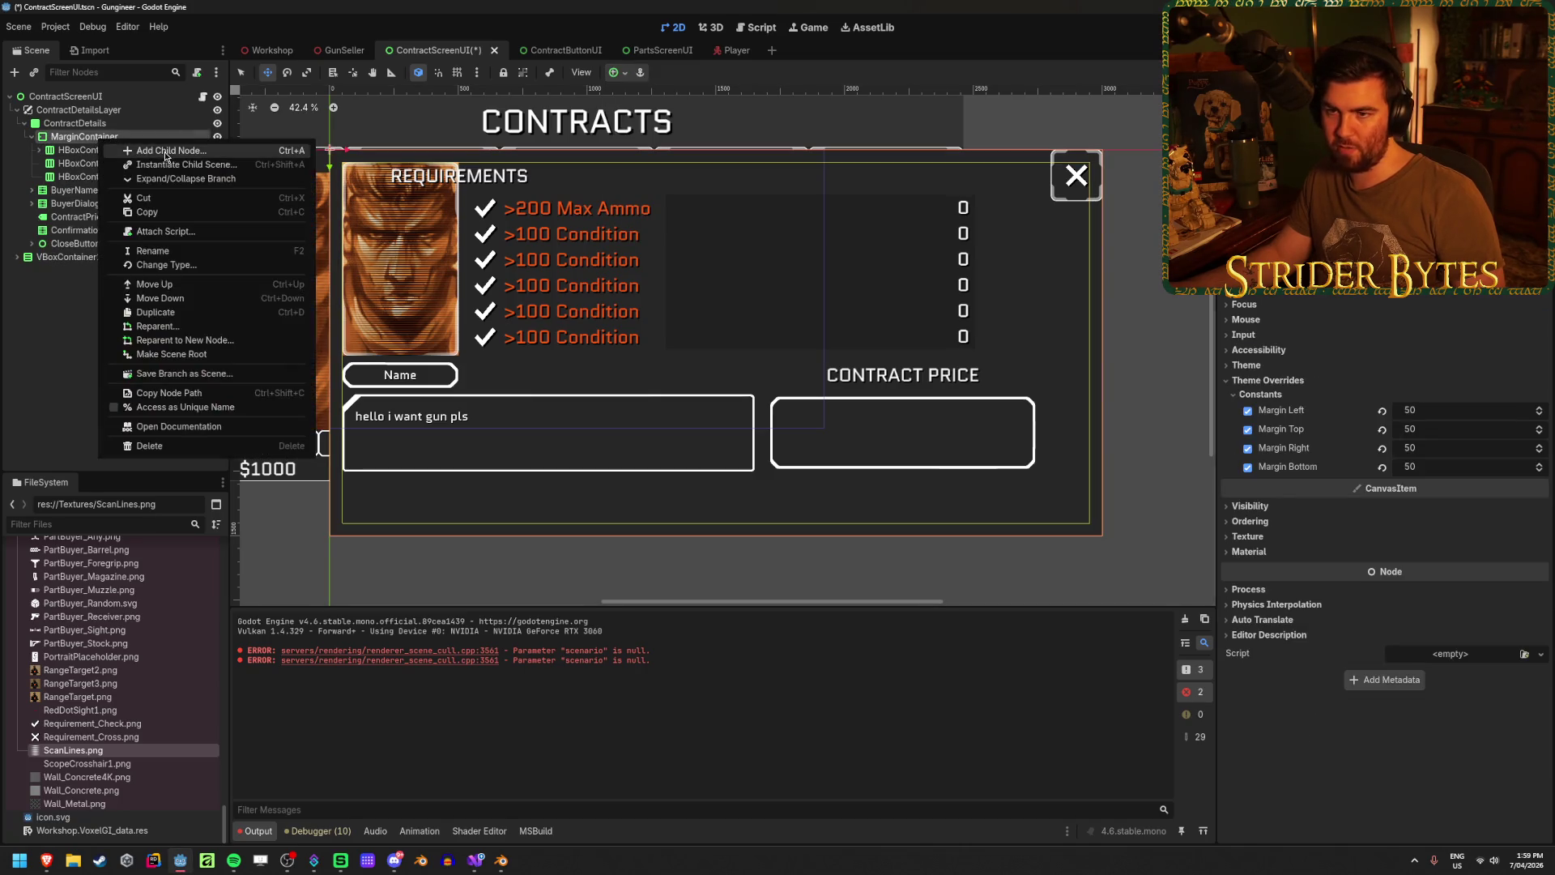
- Create a VBoxContainer under the MarginContainer and move the three HBoxContainer rows into it
{"action": "left_click", "coordinate": [165, 150]}
{"action": "type", "text": "vbox"}
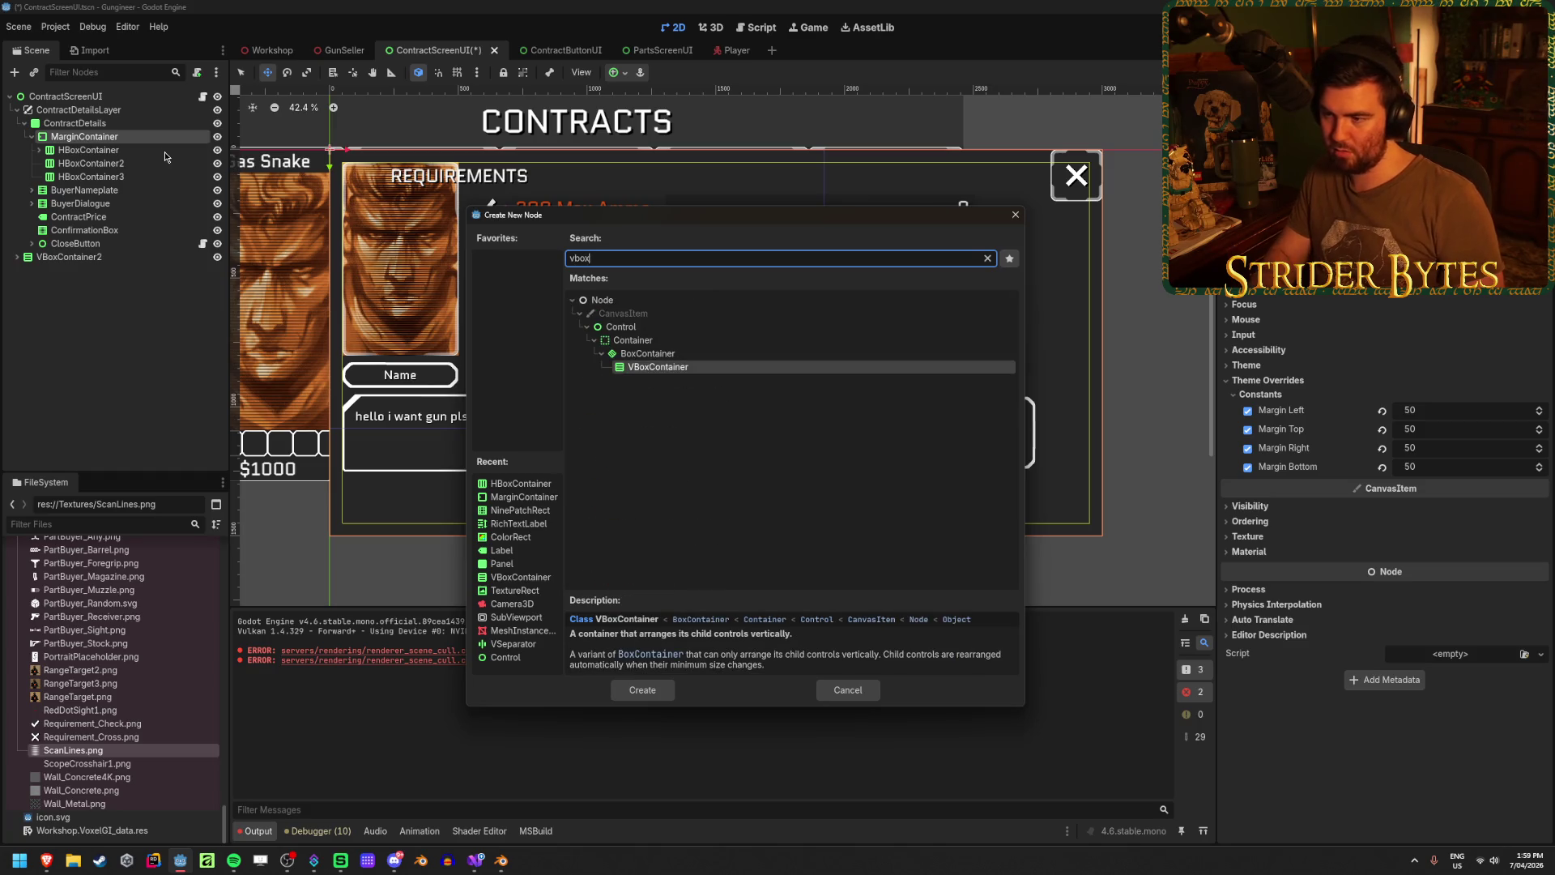
{"action": "key", "text": "Return"}
{"action": "left_click", "coordinate": [121, 177], "text": "shift"}
{"action": "left_click_drag", "start_coordinate": [113, 177], "coordinate": [91, 189]}
- Check the VBoxContainer's alignment options and the first row's children, then clear the selection
{"action": "left_click", "coordinate": [96, 153]}
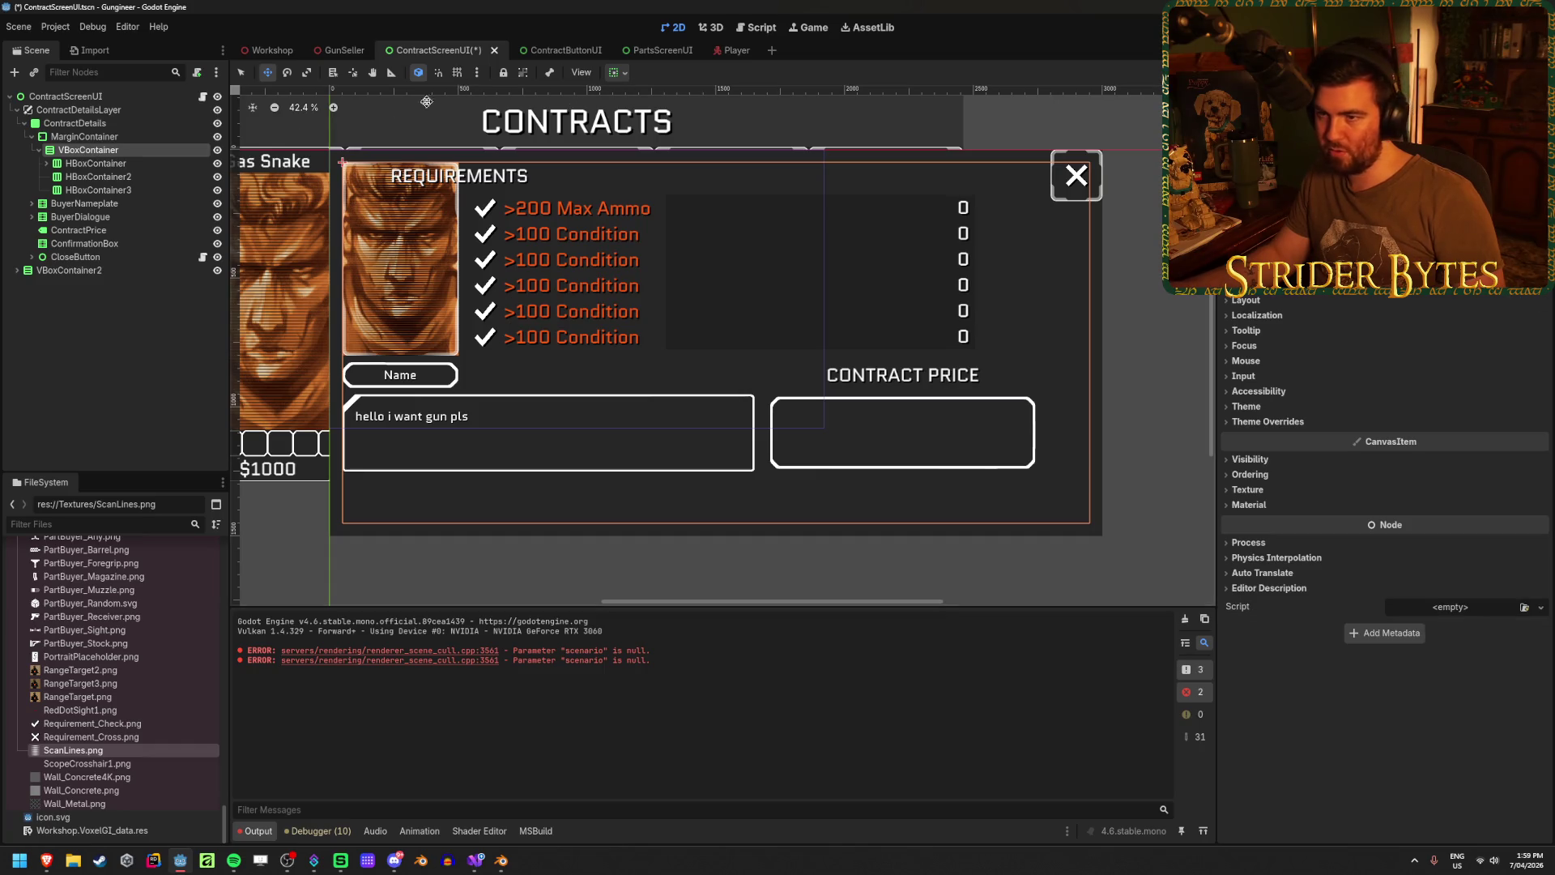
{"action": "left_click", "coordinate": [618, 73]}
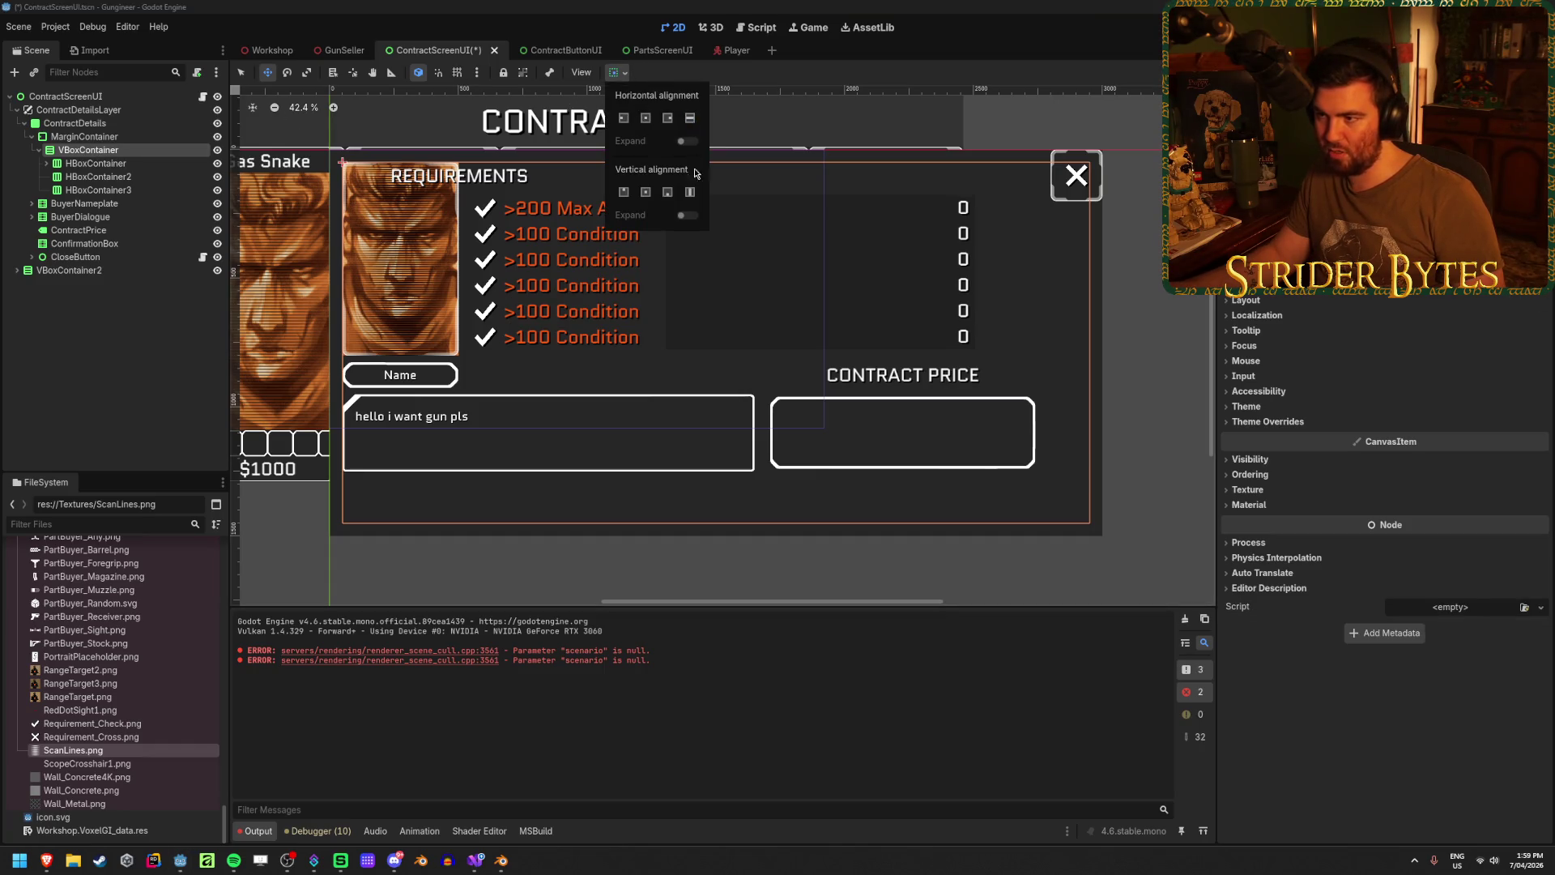
{"action": "left_click", "coordinate": [118, 166]}
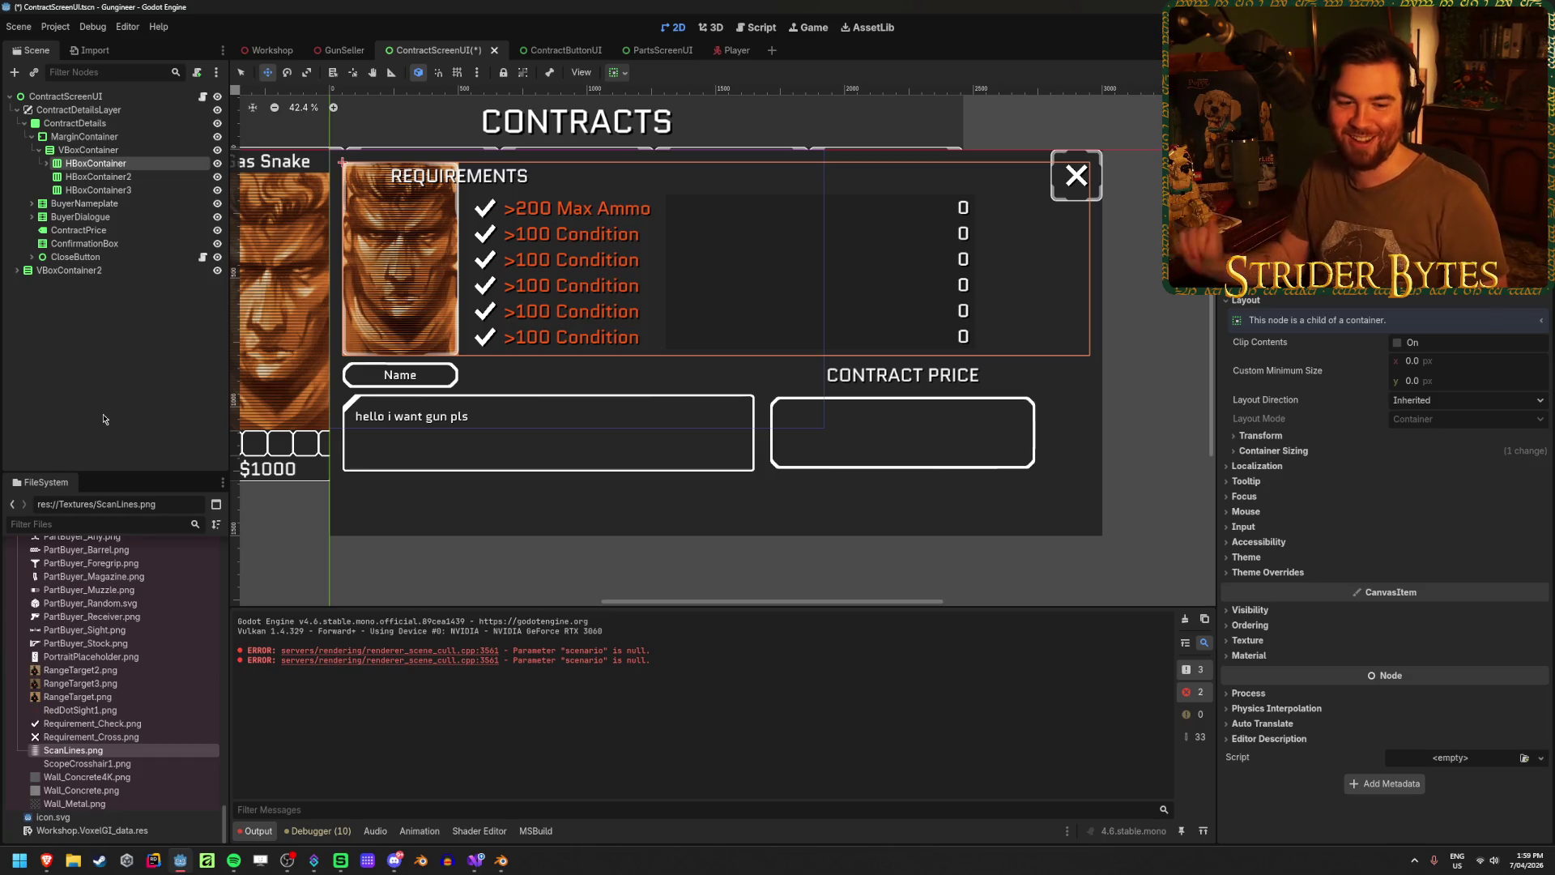
{"action": "left_click", "coordinate": [104, 418]}
{"action": "left_click", "coordinate": [149, 166]}
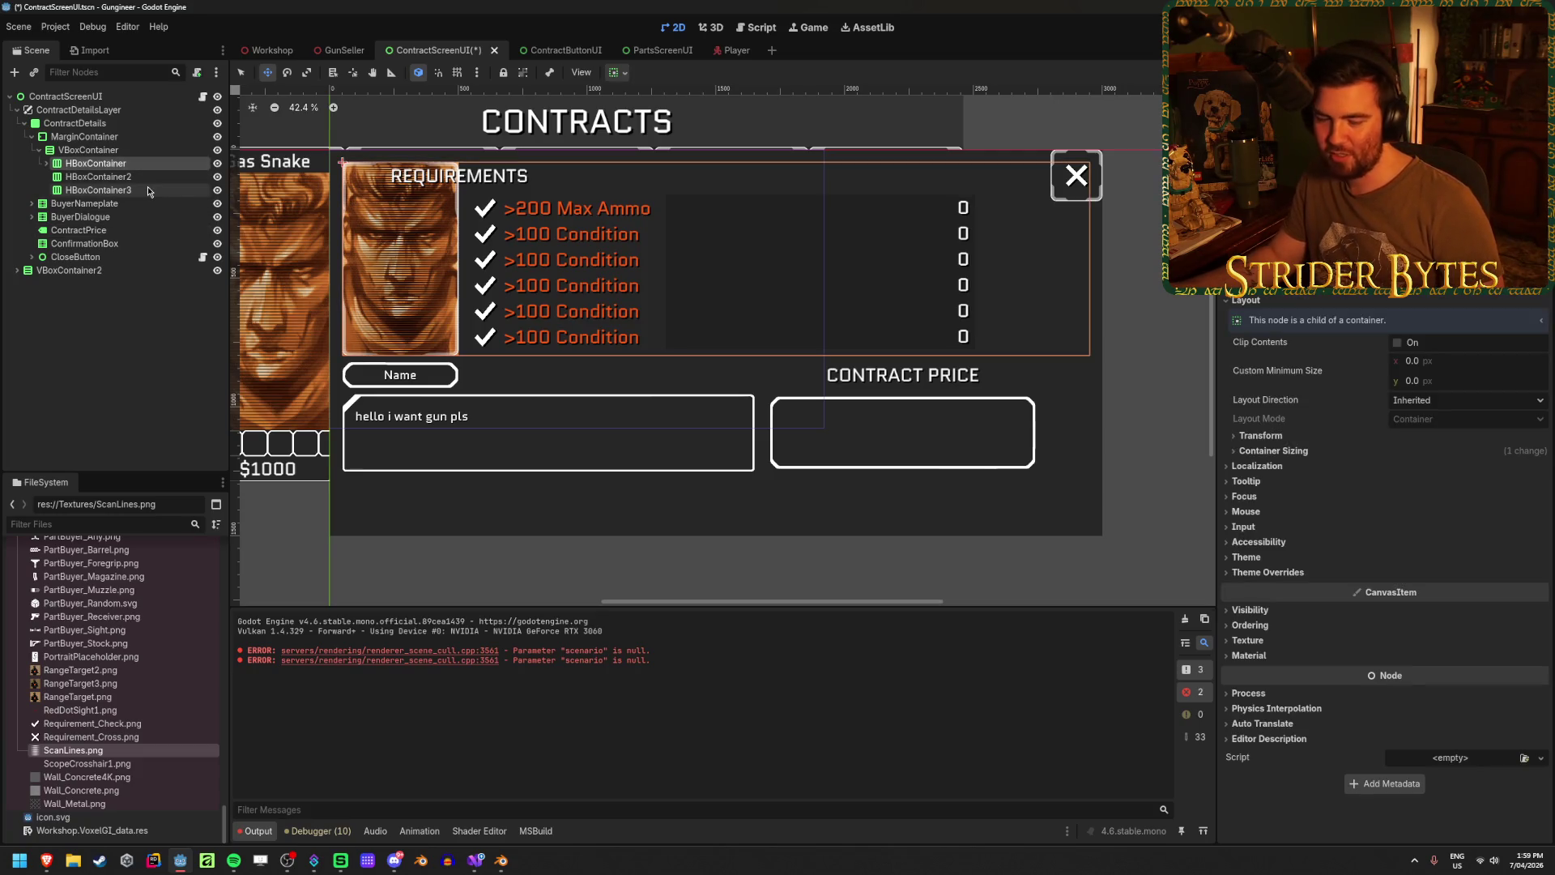
{"action": "left_click", "coordinate": [96, 175]}
{"action": "left_click", "coordinate": [95, 164]}
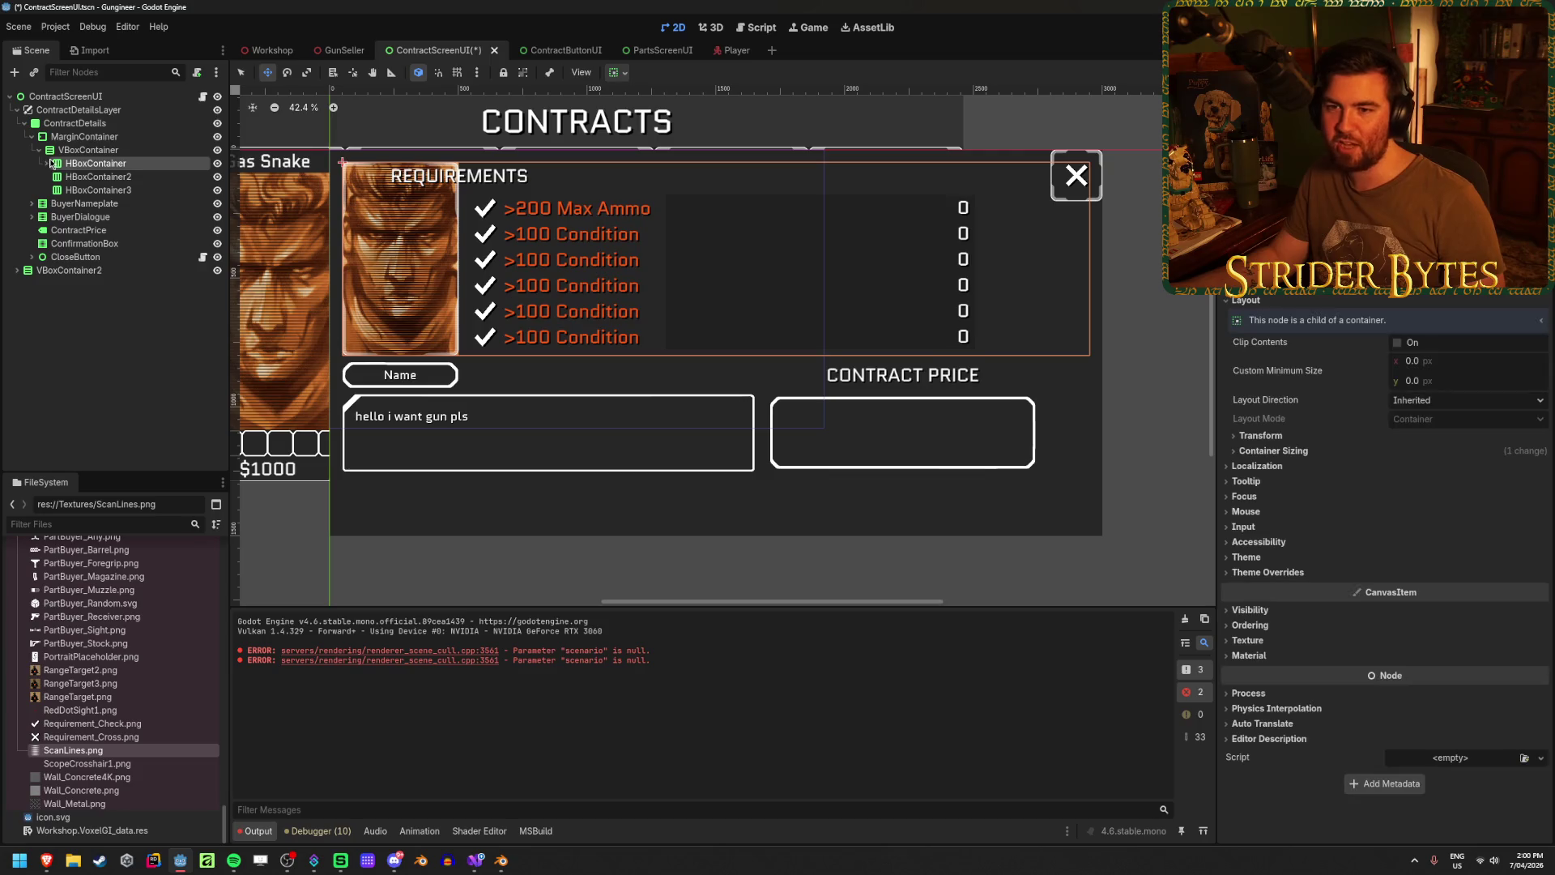
{"action": "left_click", "coordinate": [46, 163]}
{"action": "left_click", "coordinate": [54, 189]}
{"action": "left_click", "coordinate": [53, 192]}
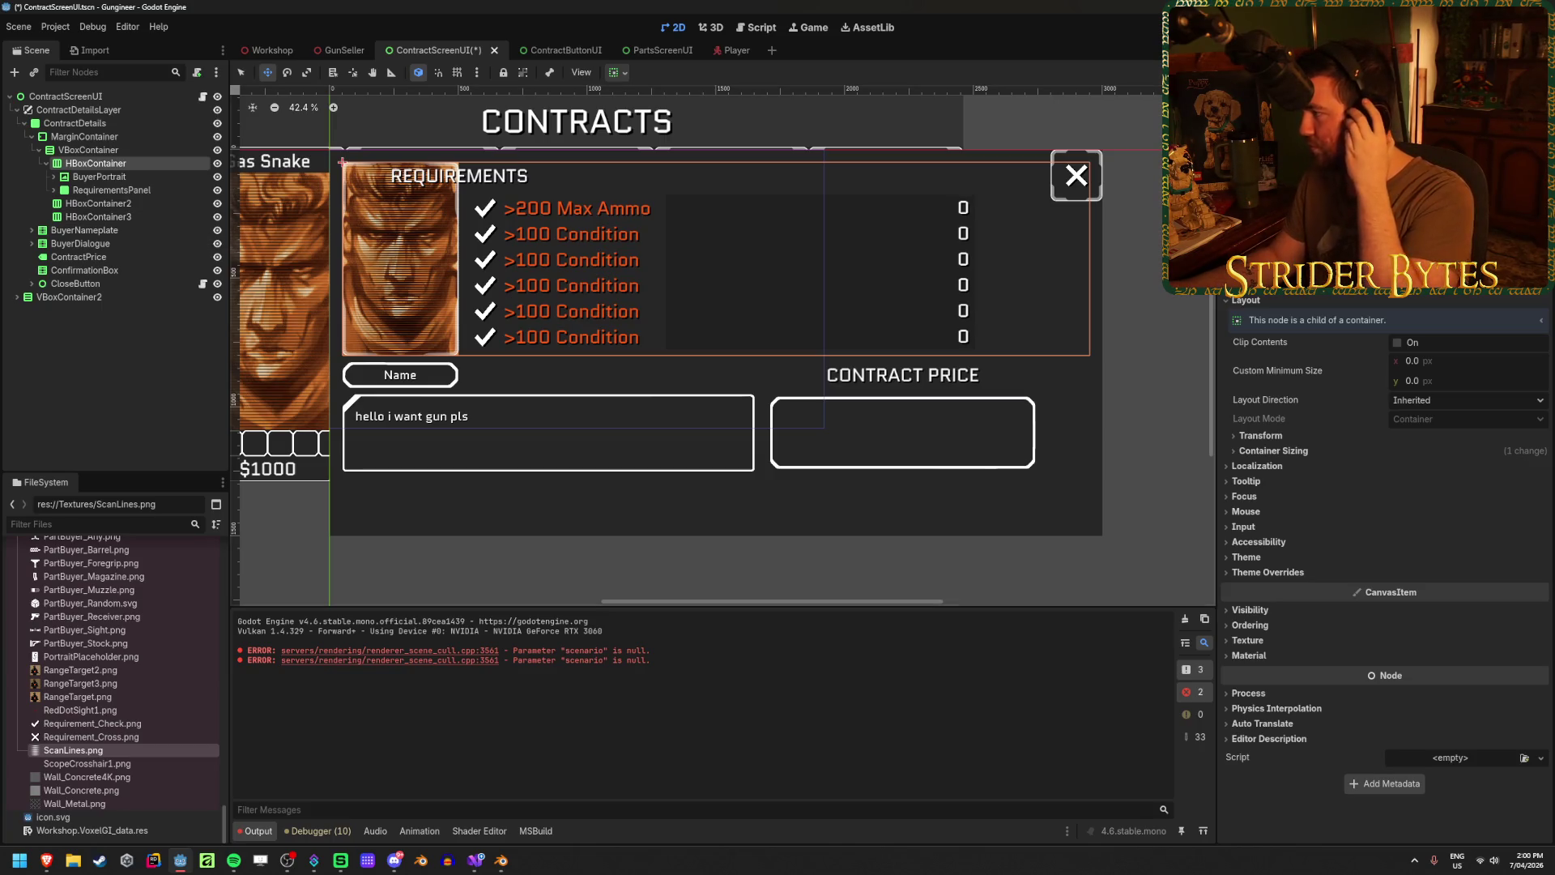
{"action": "left_click", "coordinate": [157, 363]}
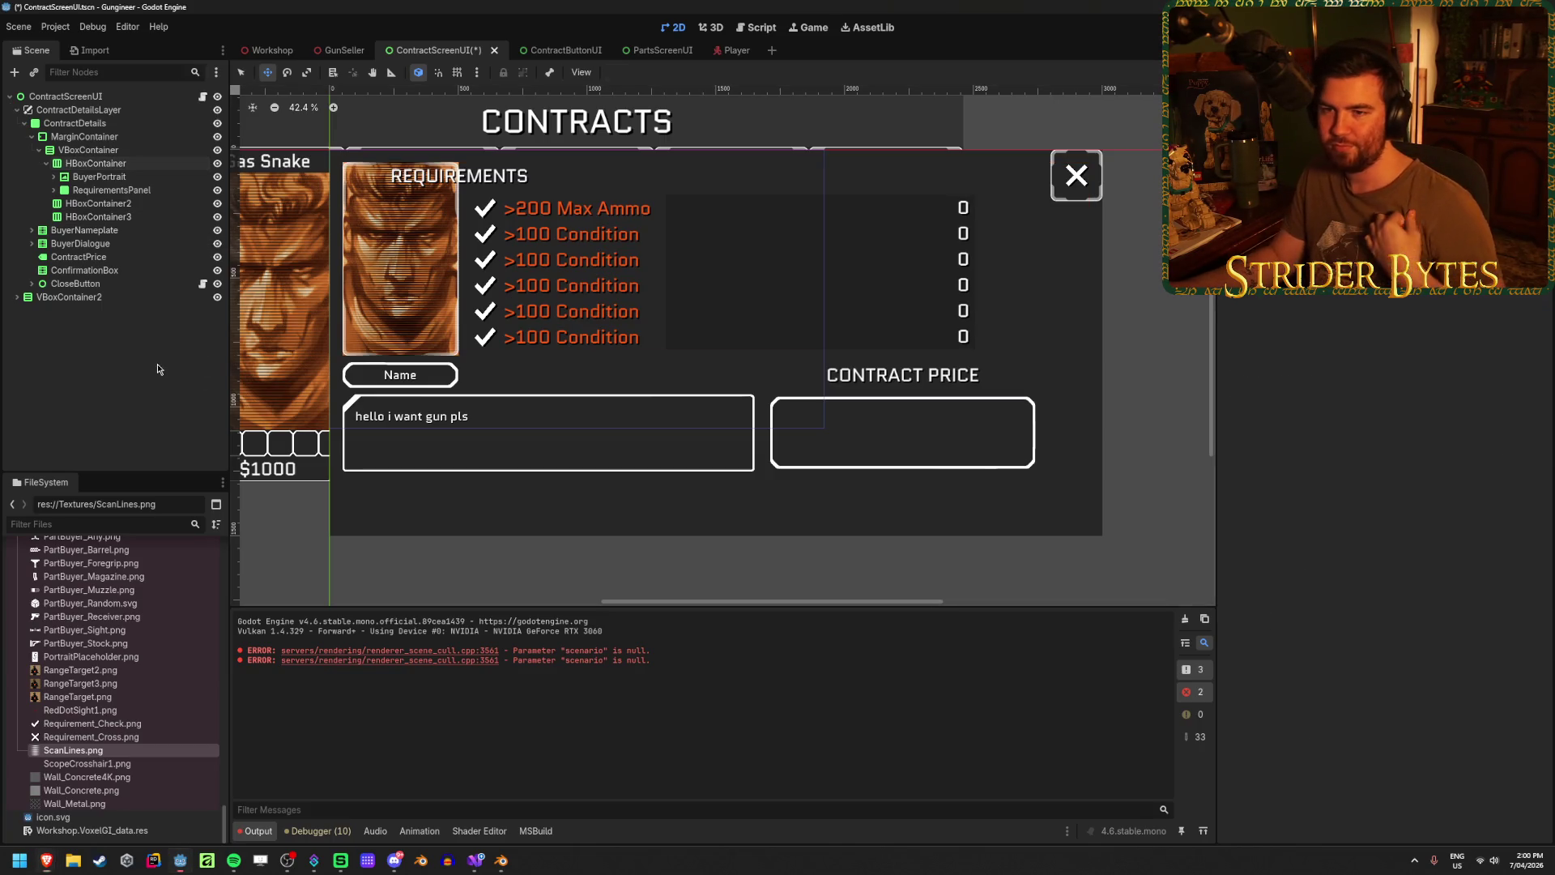
- Explore the RequirementsPanel's REQUIREMENTS label and its list of six RequirementUI entries
{"action": "left_click", "coordinate": [133, 190]}
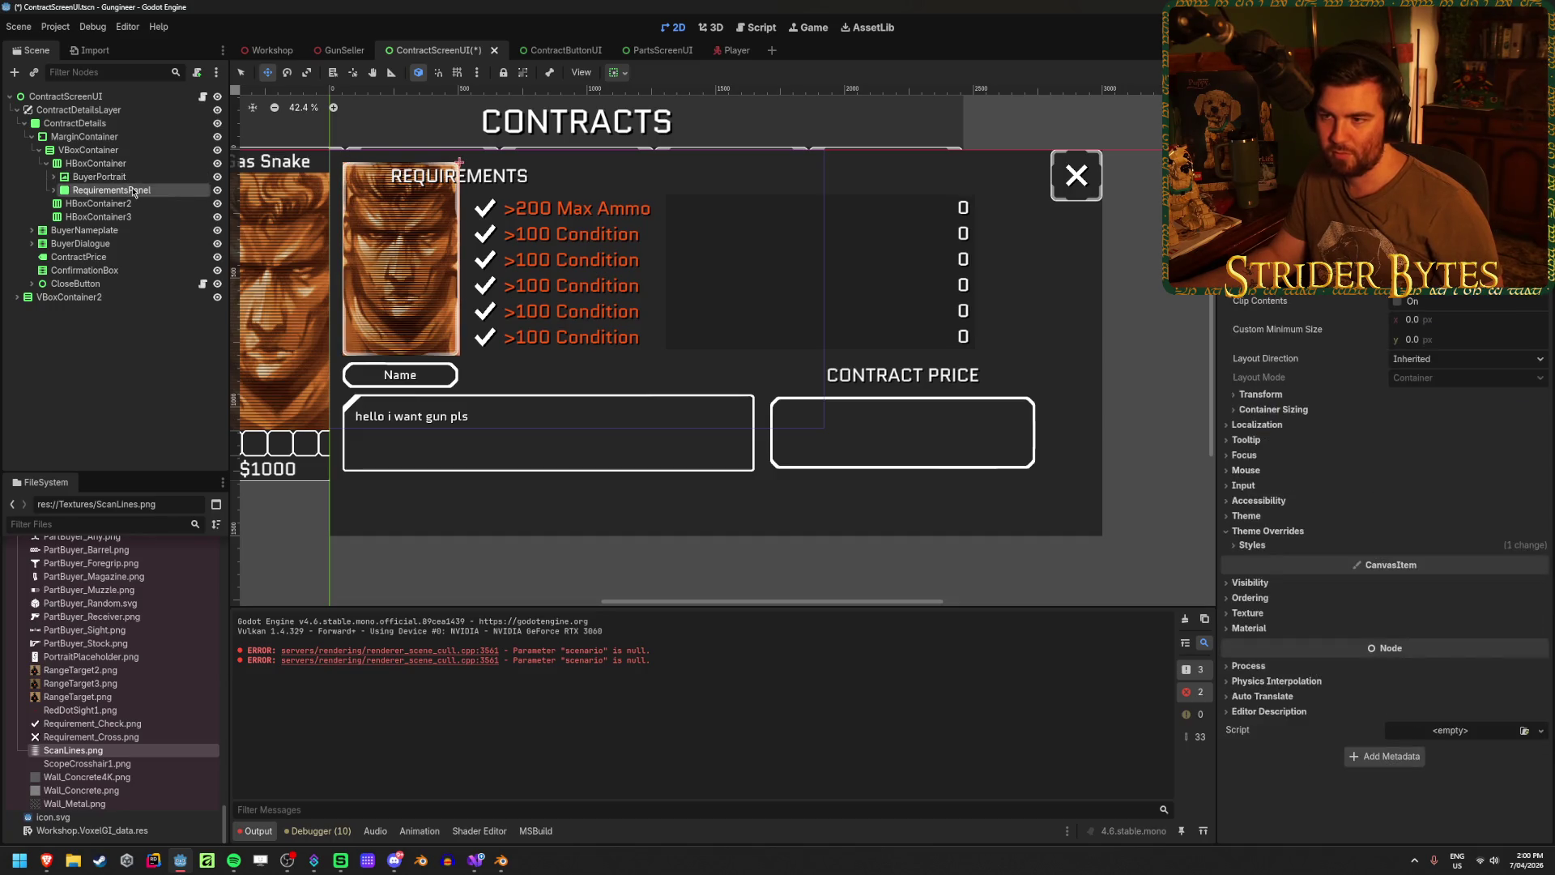
{"action": "left_click", "coordinate": [55, 190]}
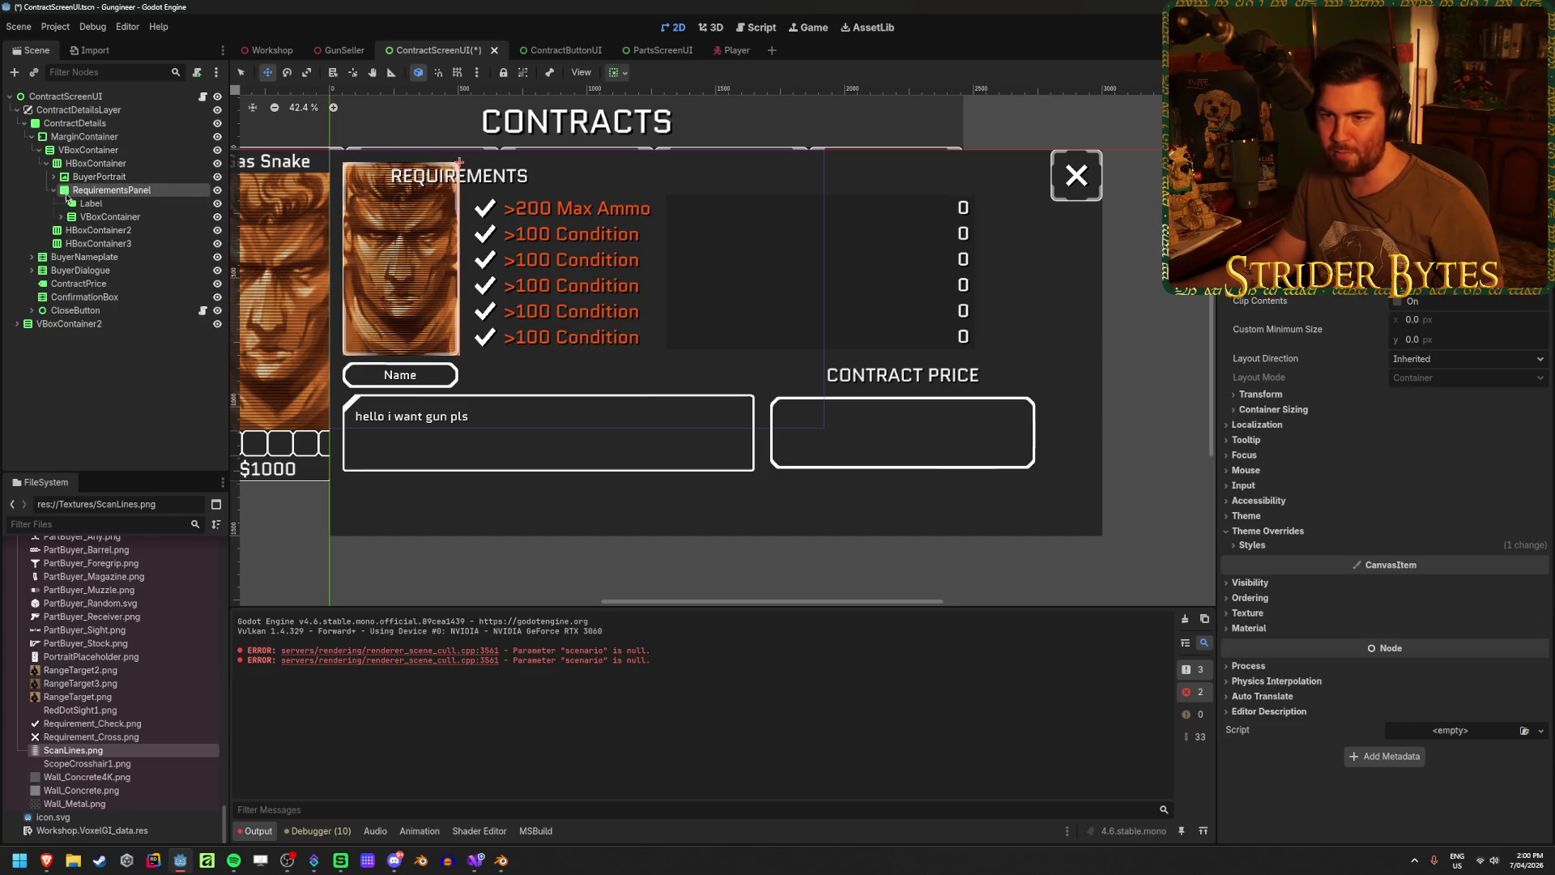
{"action": "left_click", "coordinate": [95, 203]}
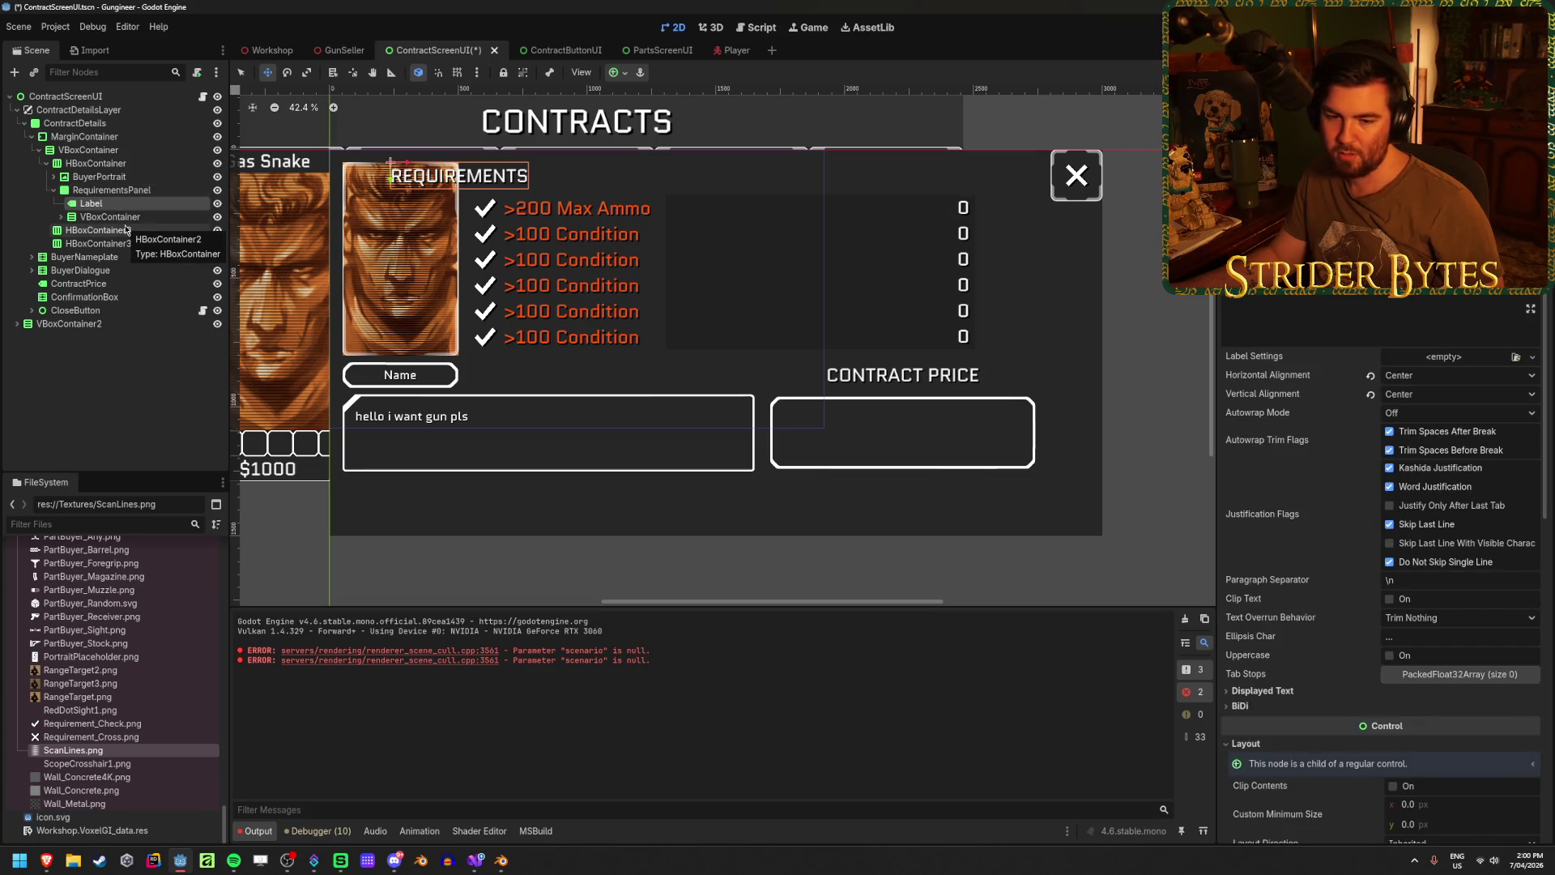
{"action": "left_click", "coordinate": [126, 229]}
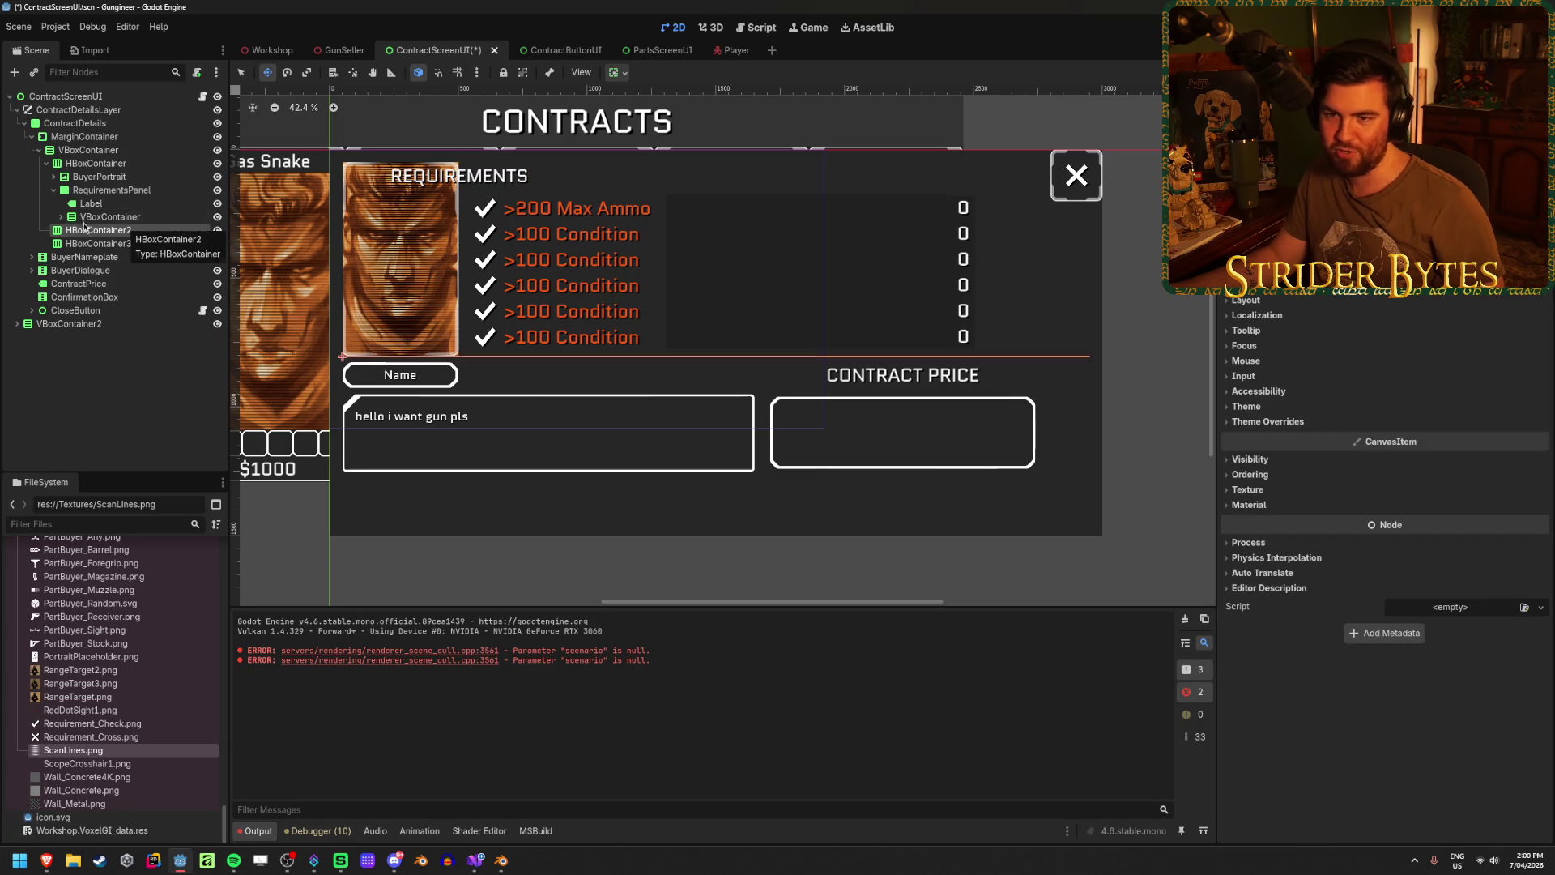
{"action": "left_click", "coordinate": [105, 217]}
{"action": "left_click", "coordinate": [60, 216]}
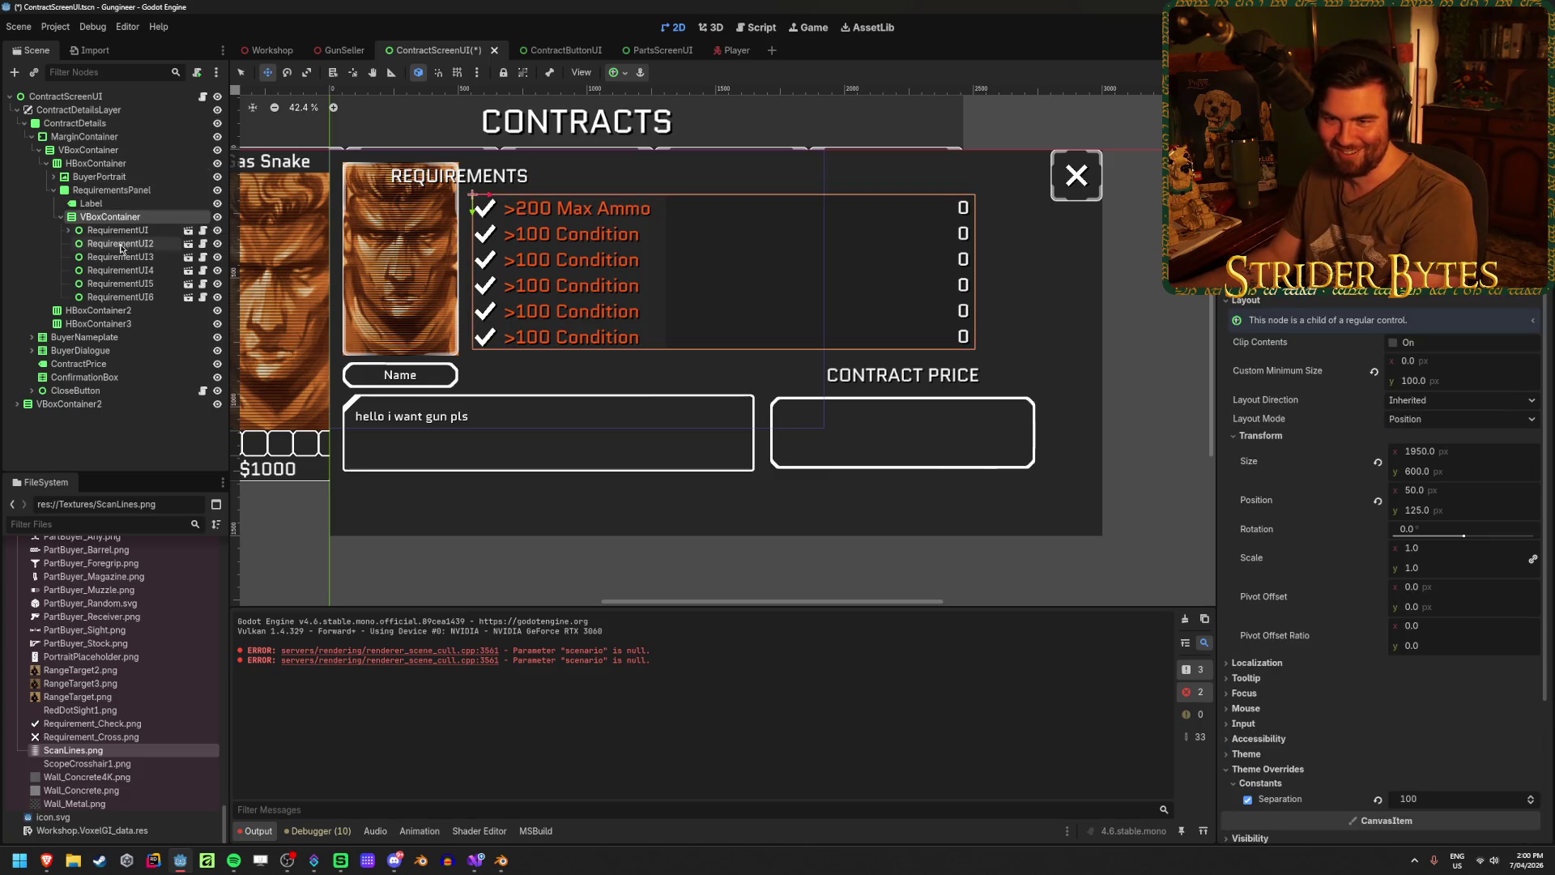
{"action": "left_click", "coordinate": [71, 230]}
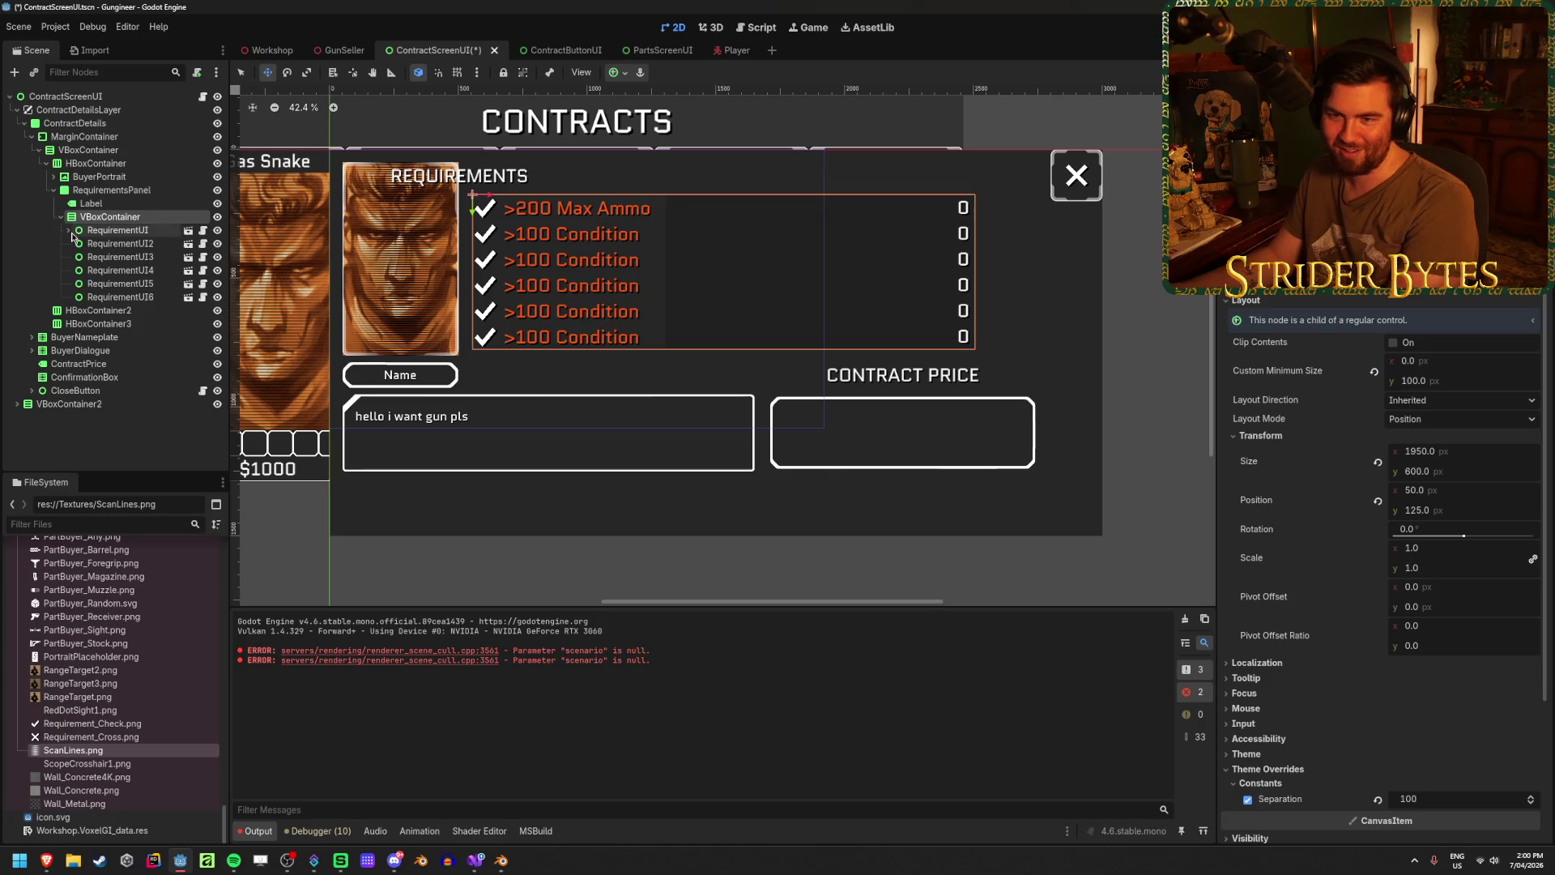
{"action": "left_click", "coordinate": [68, 229]}
{"action": "left_click", "coordinate": [68, 230]}
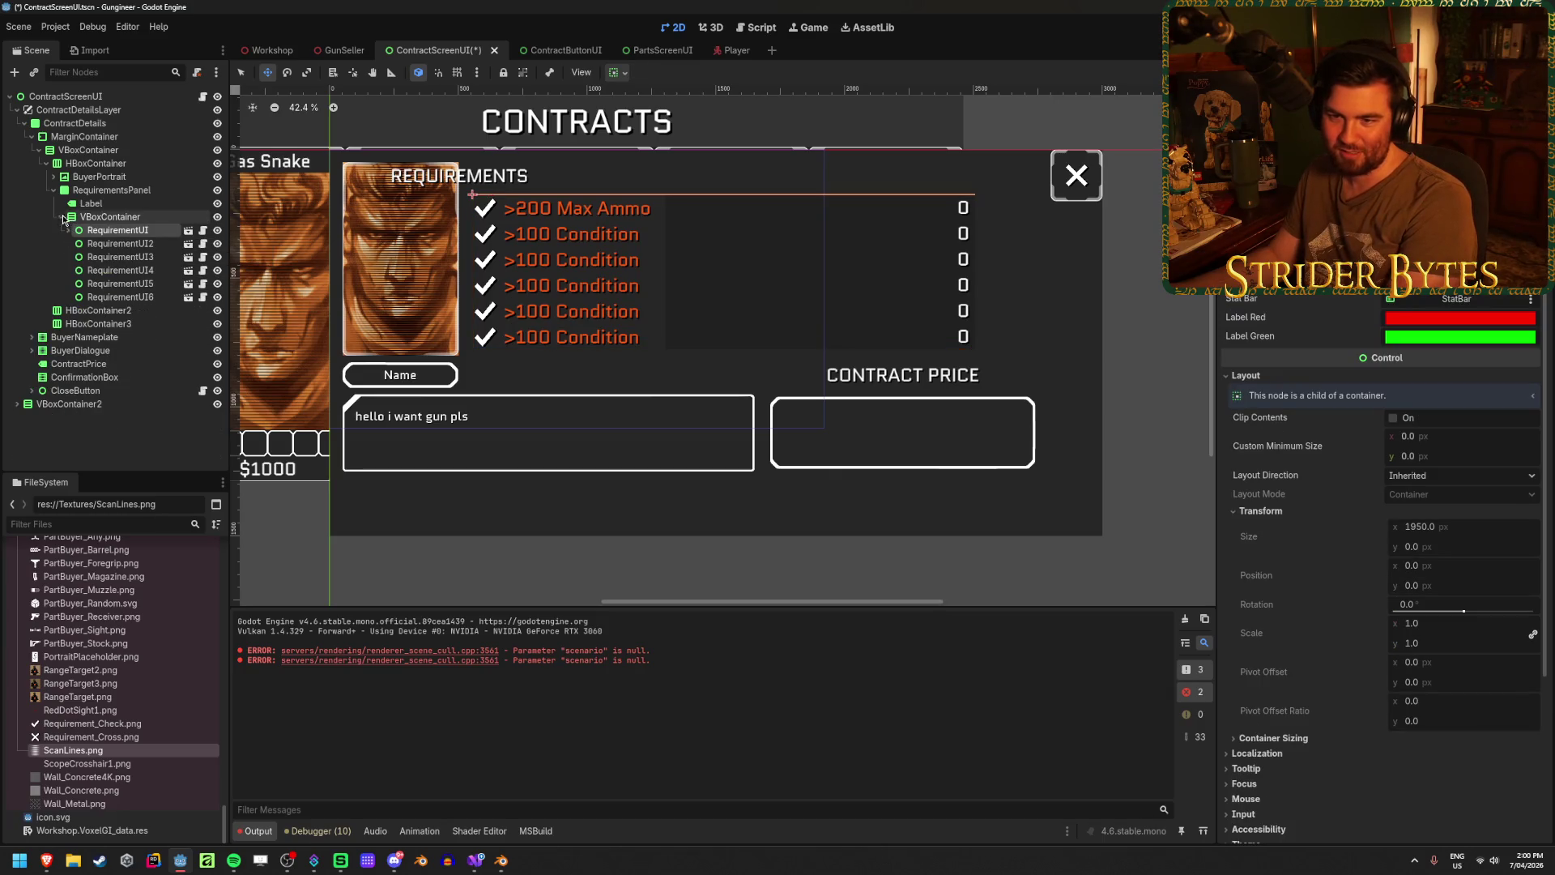
{"action": "left_click", "coordinate": [60, 218]}
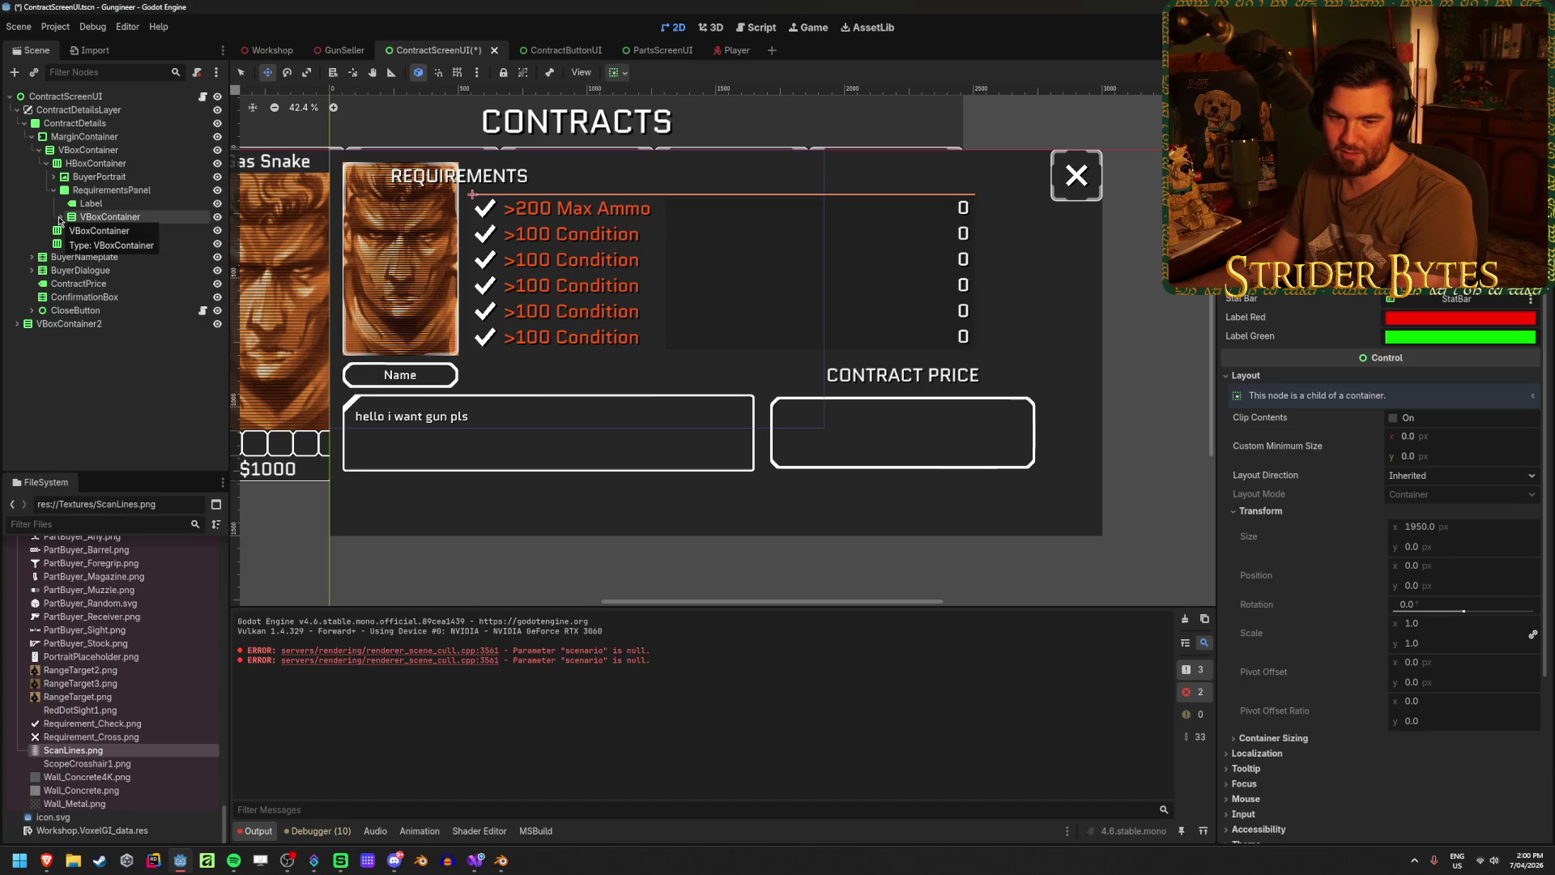
- Anchor the REQUIREMENTS label with the Center Top preset
{"action": "left_click", "coordinate": [99, 204]}
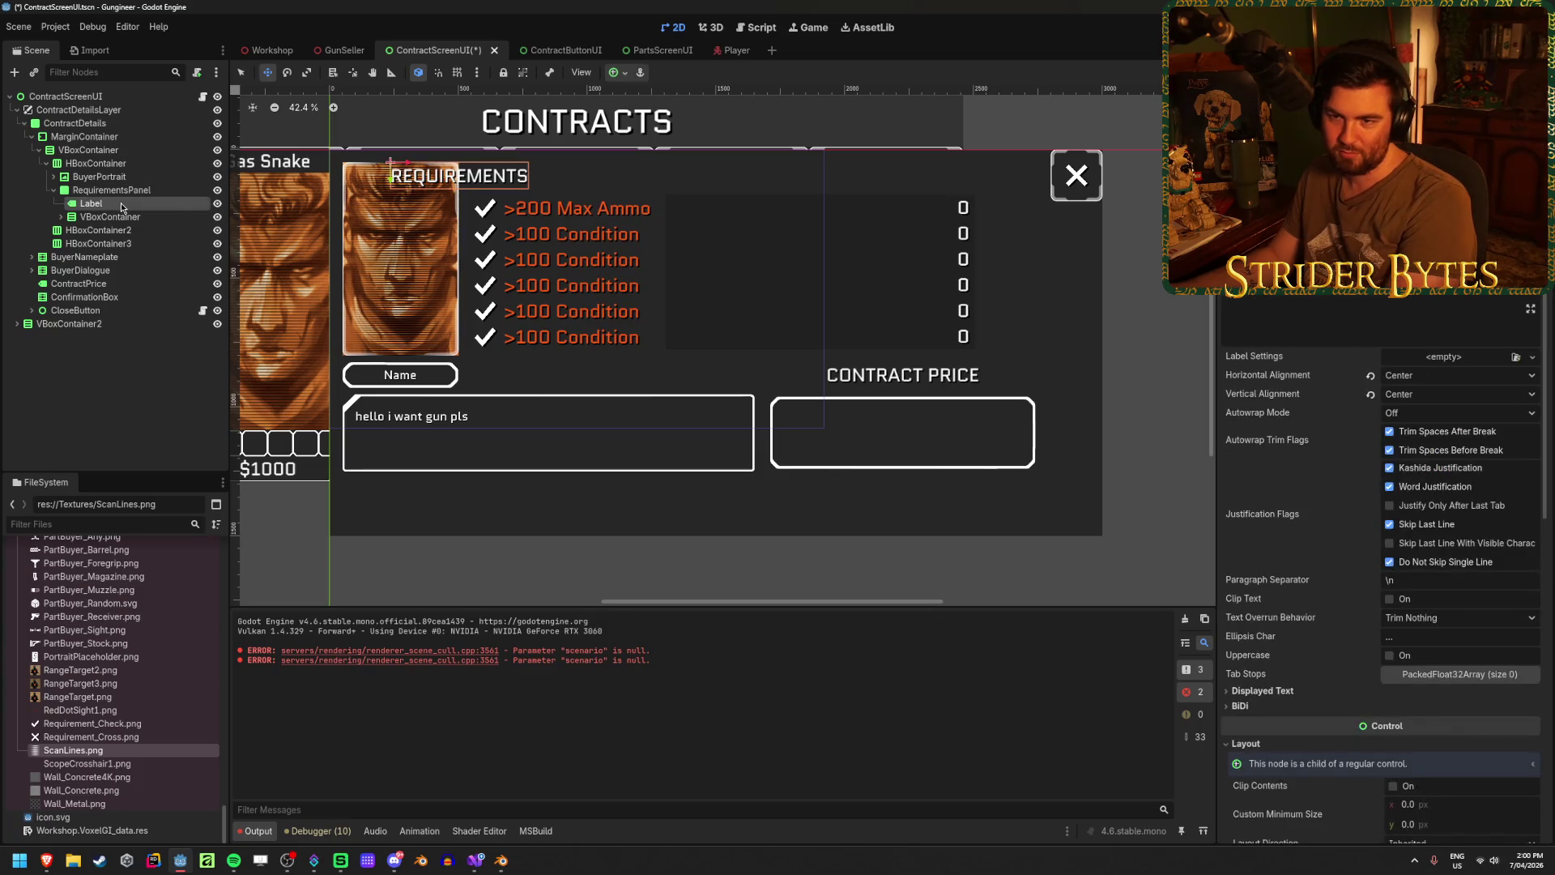
{"action": "left_click", "coordinate": [617, 73]}
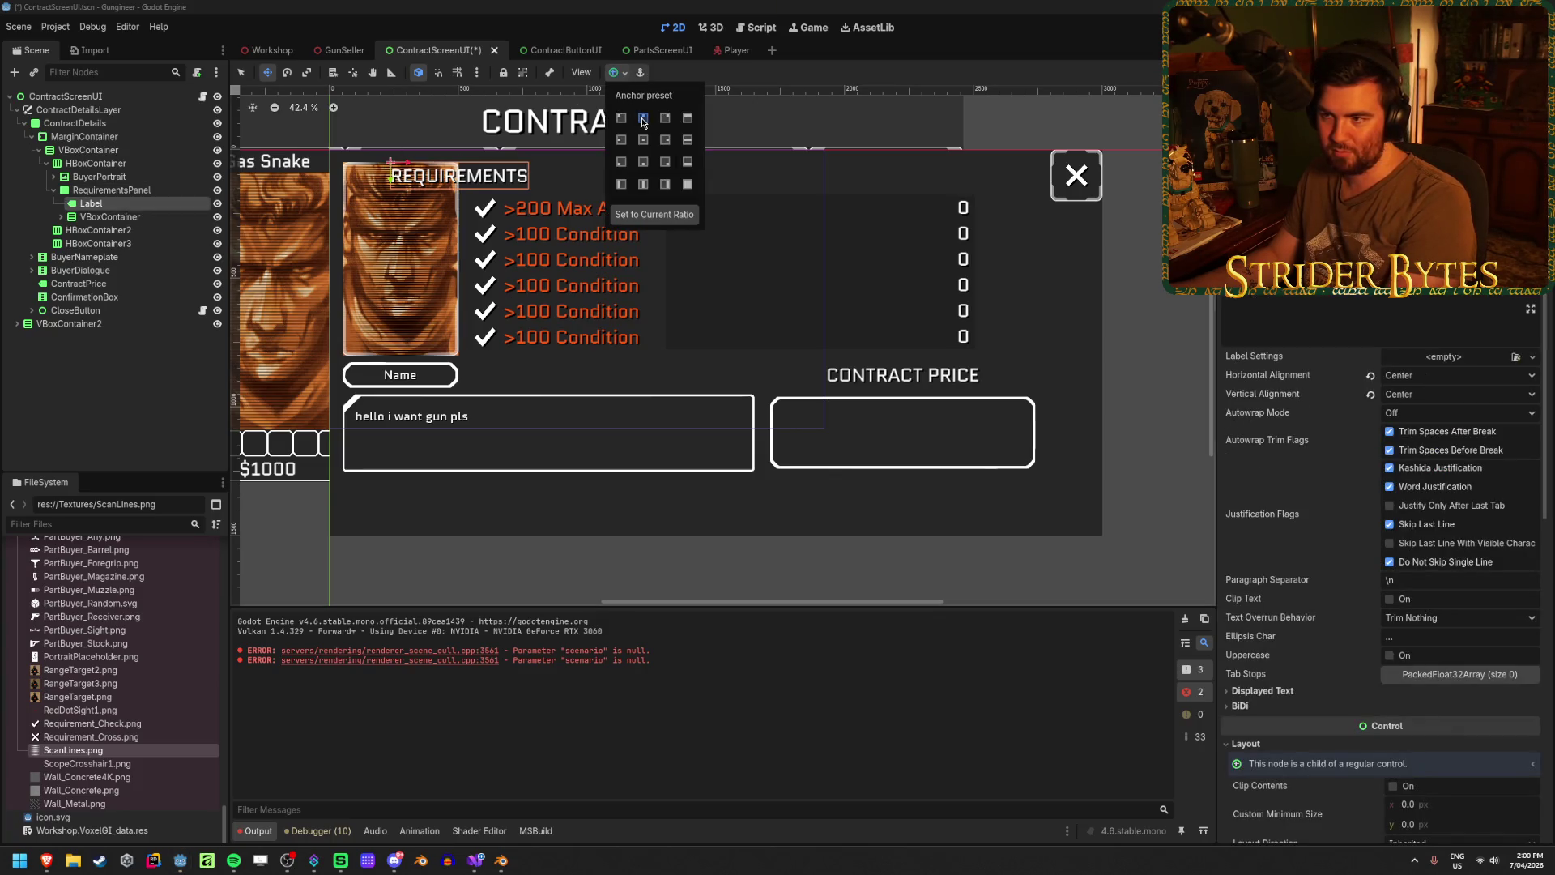
{"action": "left_click", "coordinate": [665, 141]}
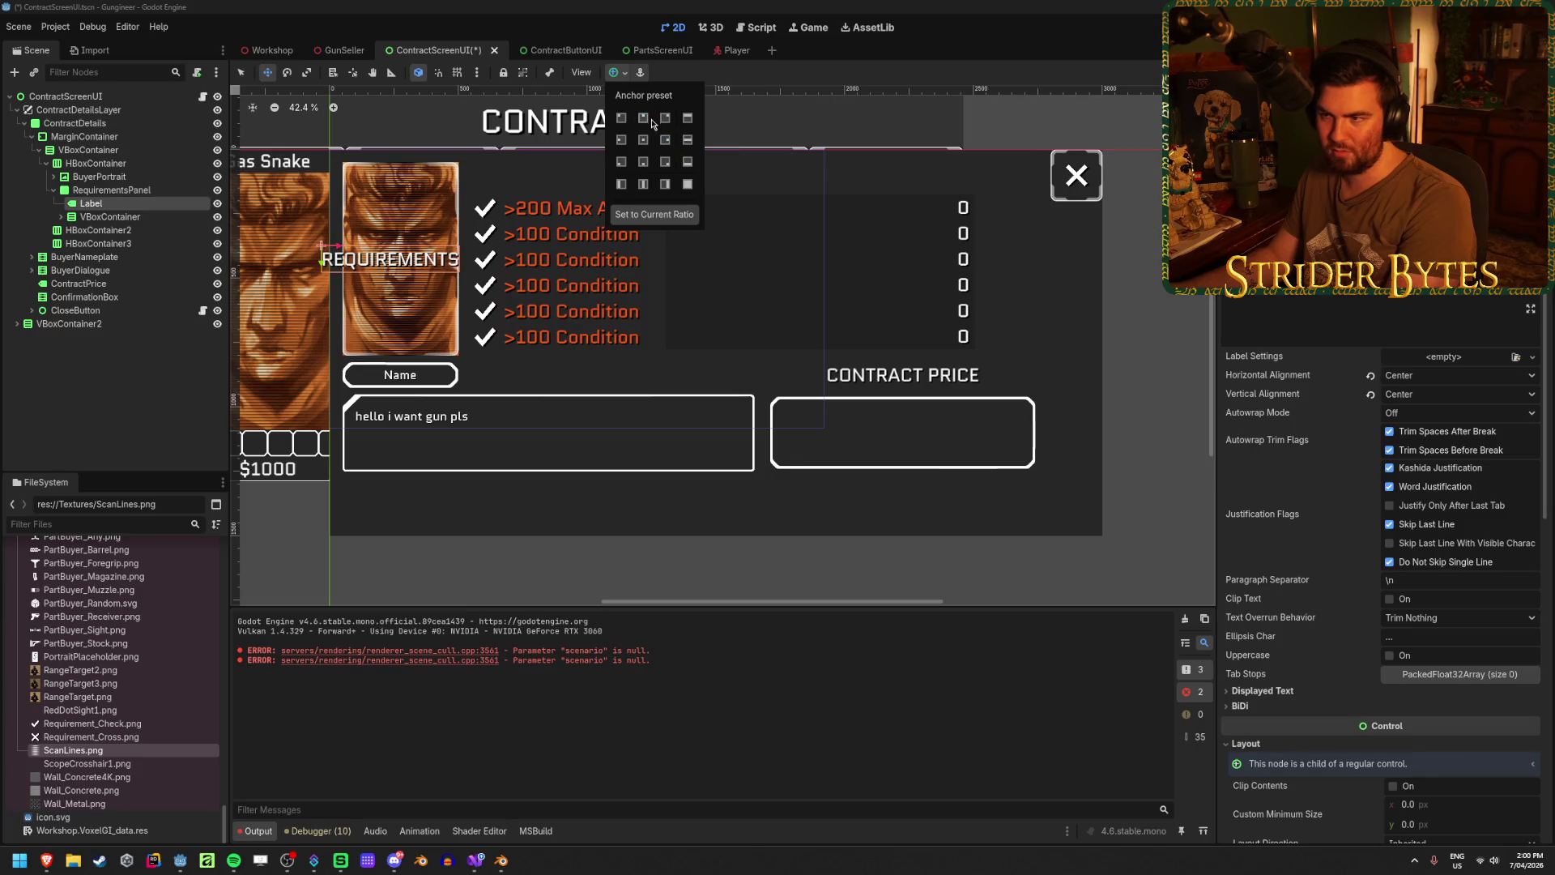
{"action": "left_click", "coordinate": [644, 119]}
{"action": "left_click", "coordinate": [114, 190]}
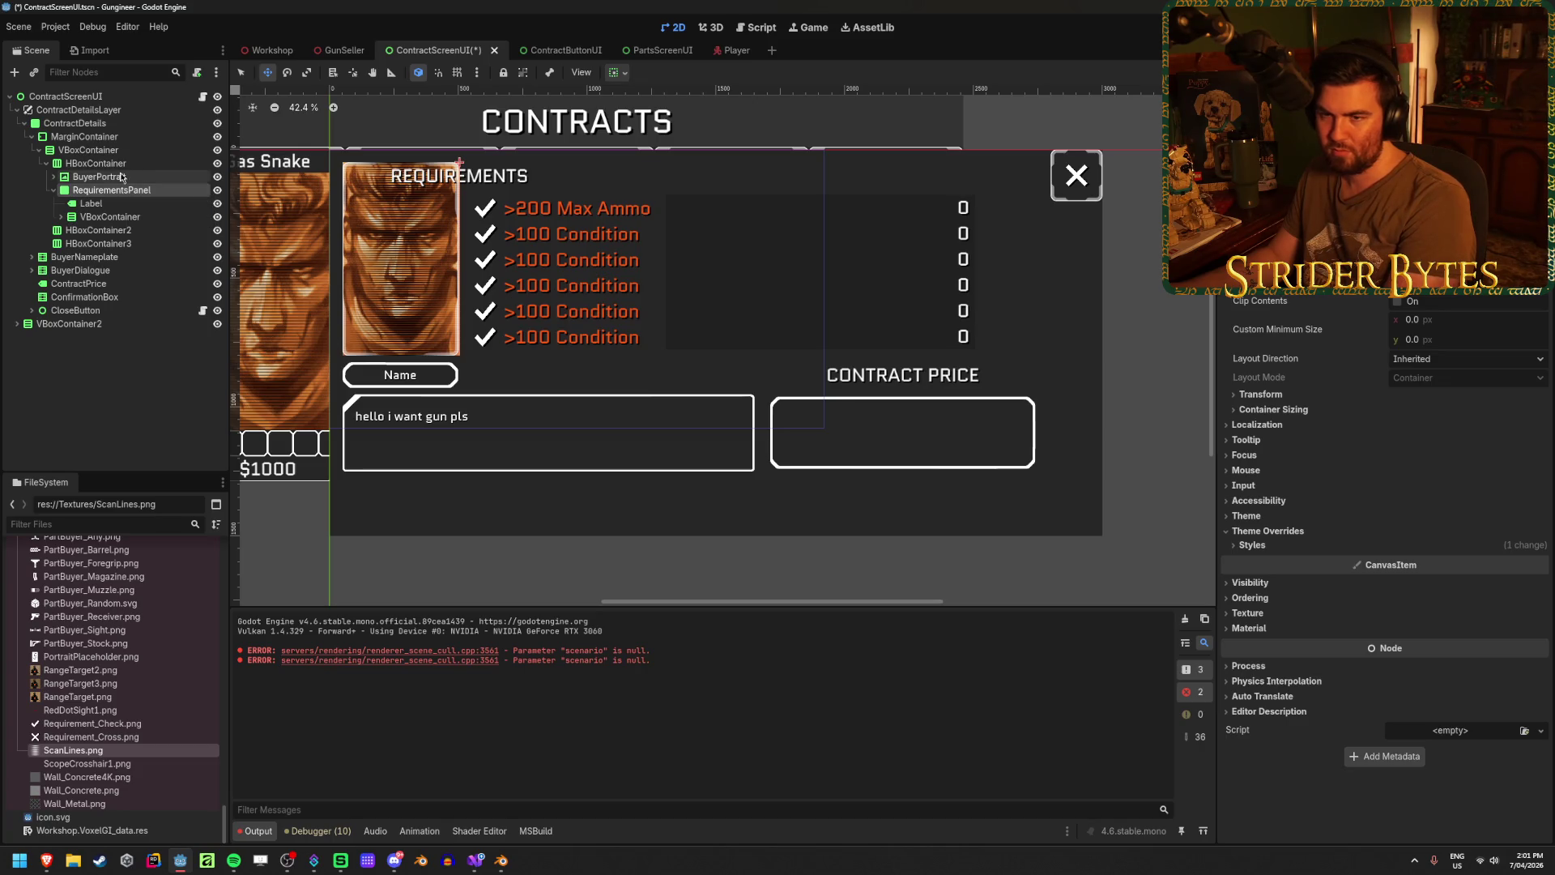
- Set the RequirementsPanel's custom minimum width to 2000 px
{"action": "left_click", "coordinate": [91, 176]}
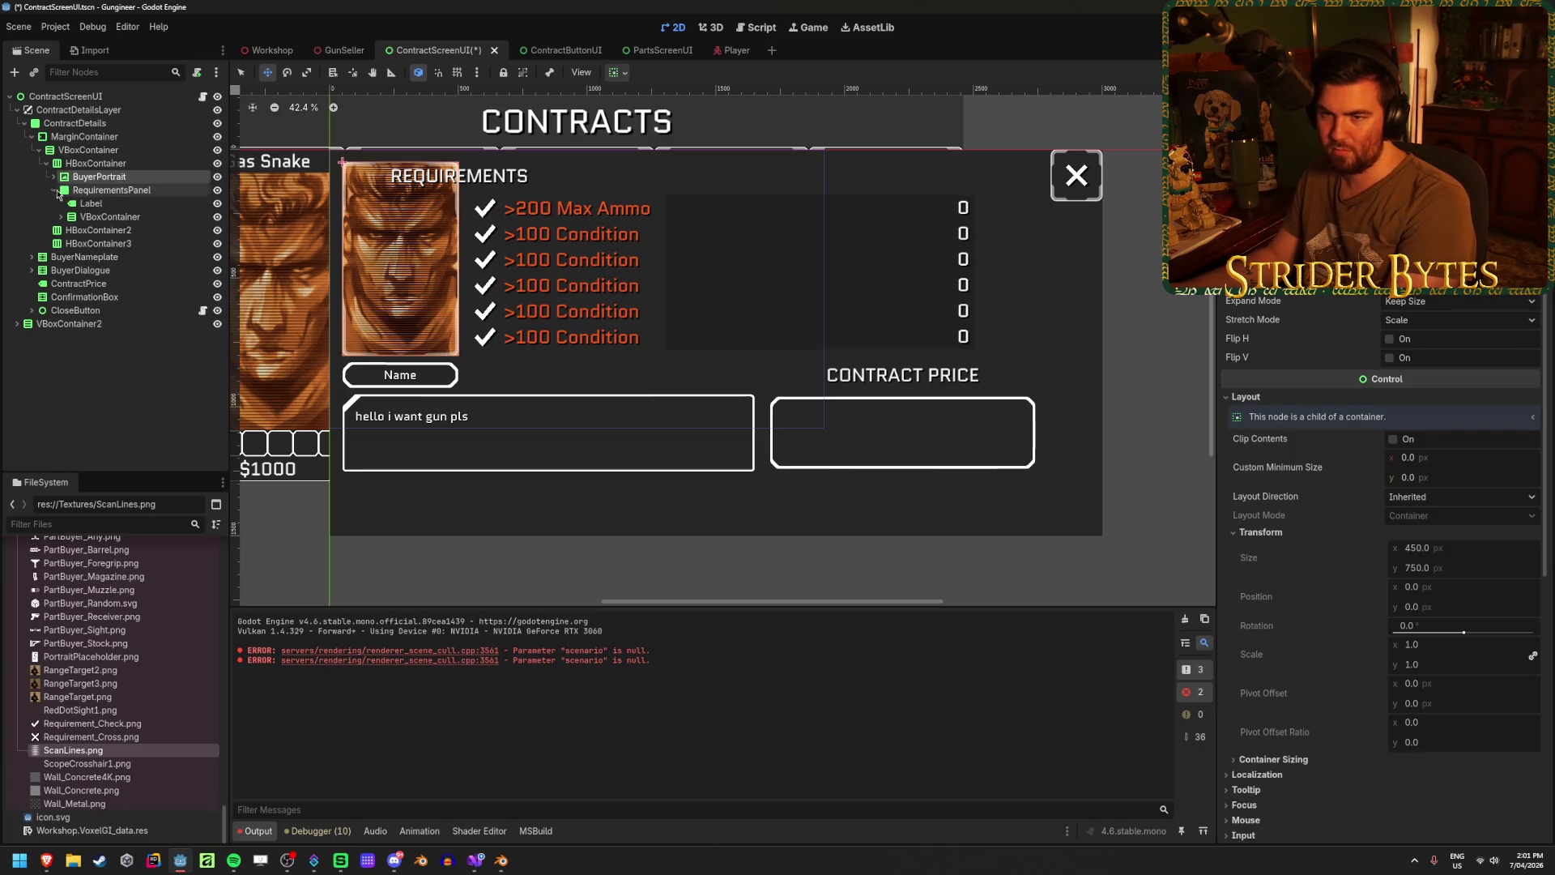
{"action": "left_click", "coordinate": [117, 192]}
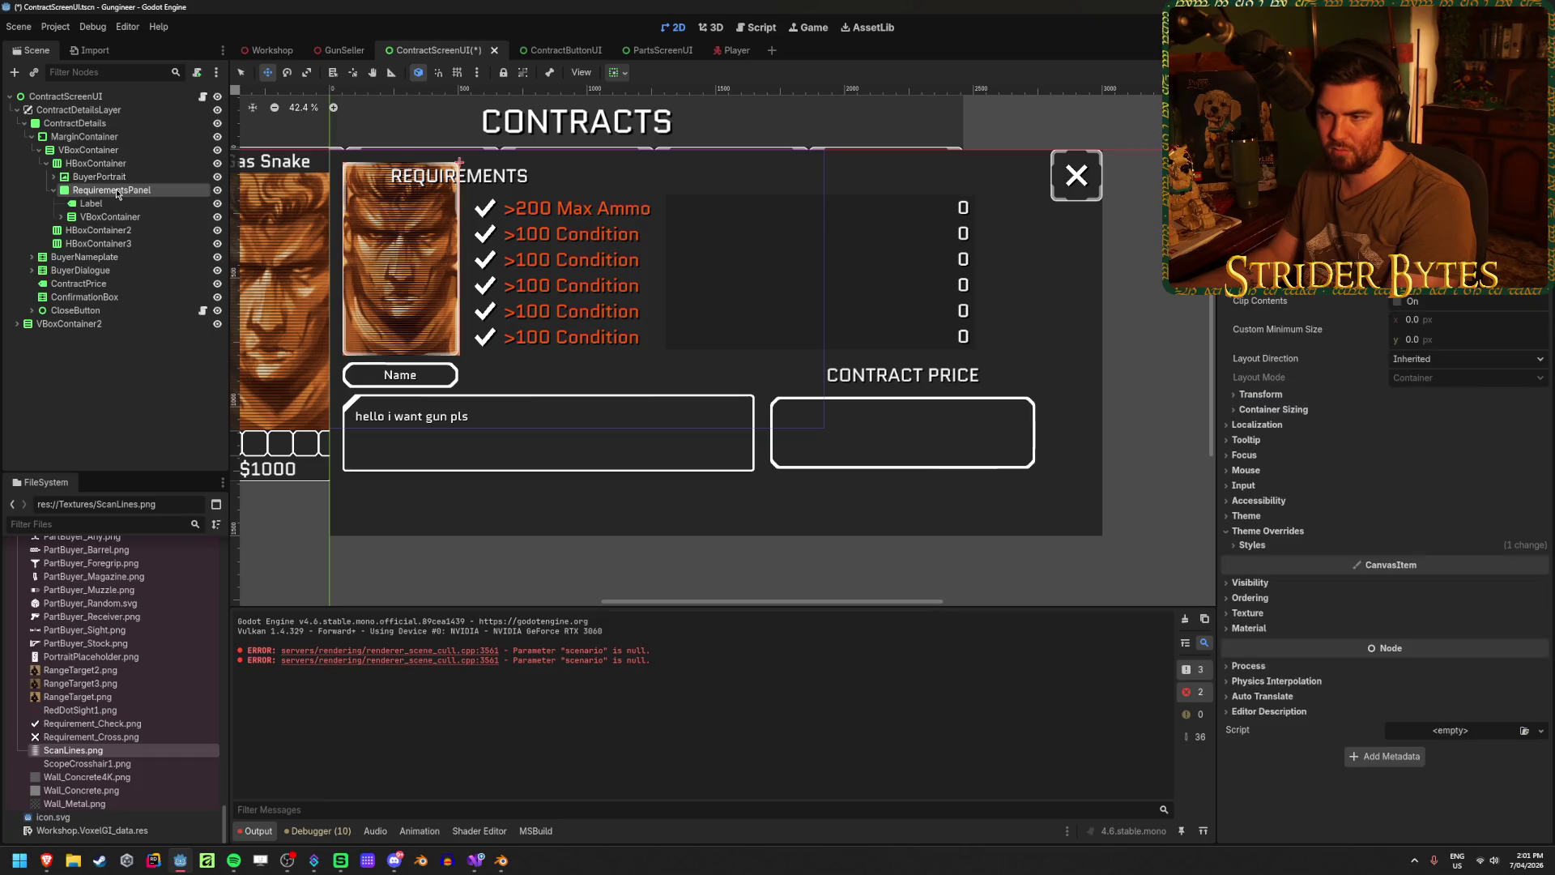
{"action": "left_click", "coordinate": [1260, 394]}
{"action": "left_click", "coordinate": [1260, 393]}
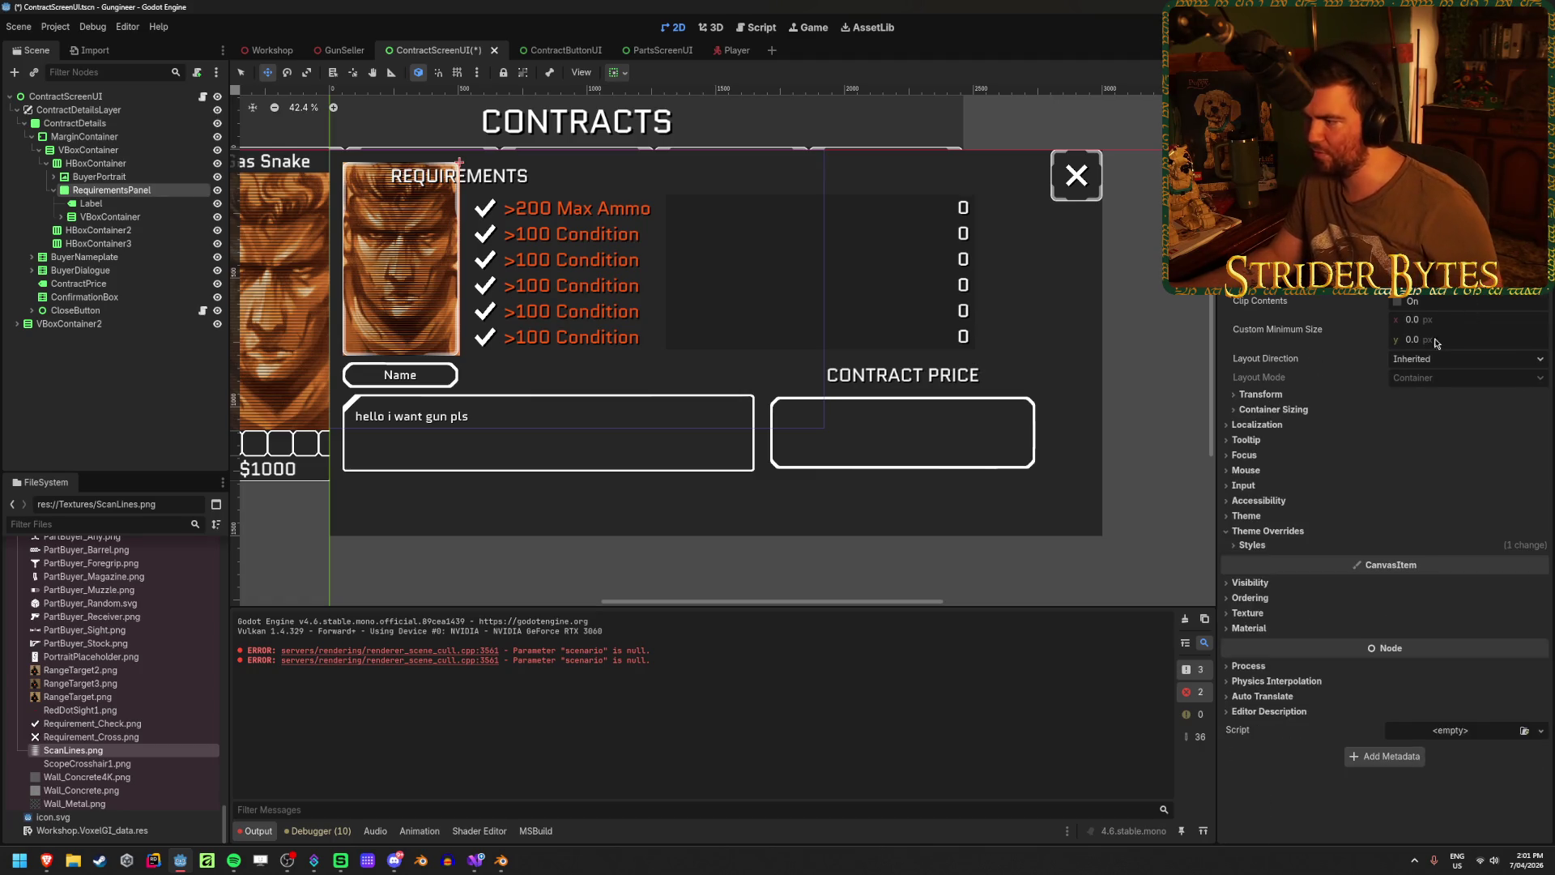
{"action": "left_click", "coordinate": [128, 178]}
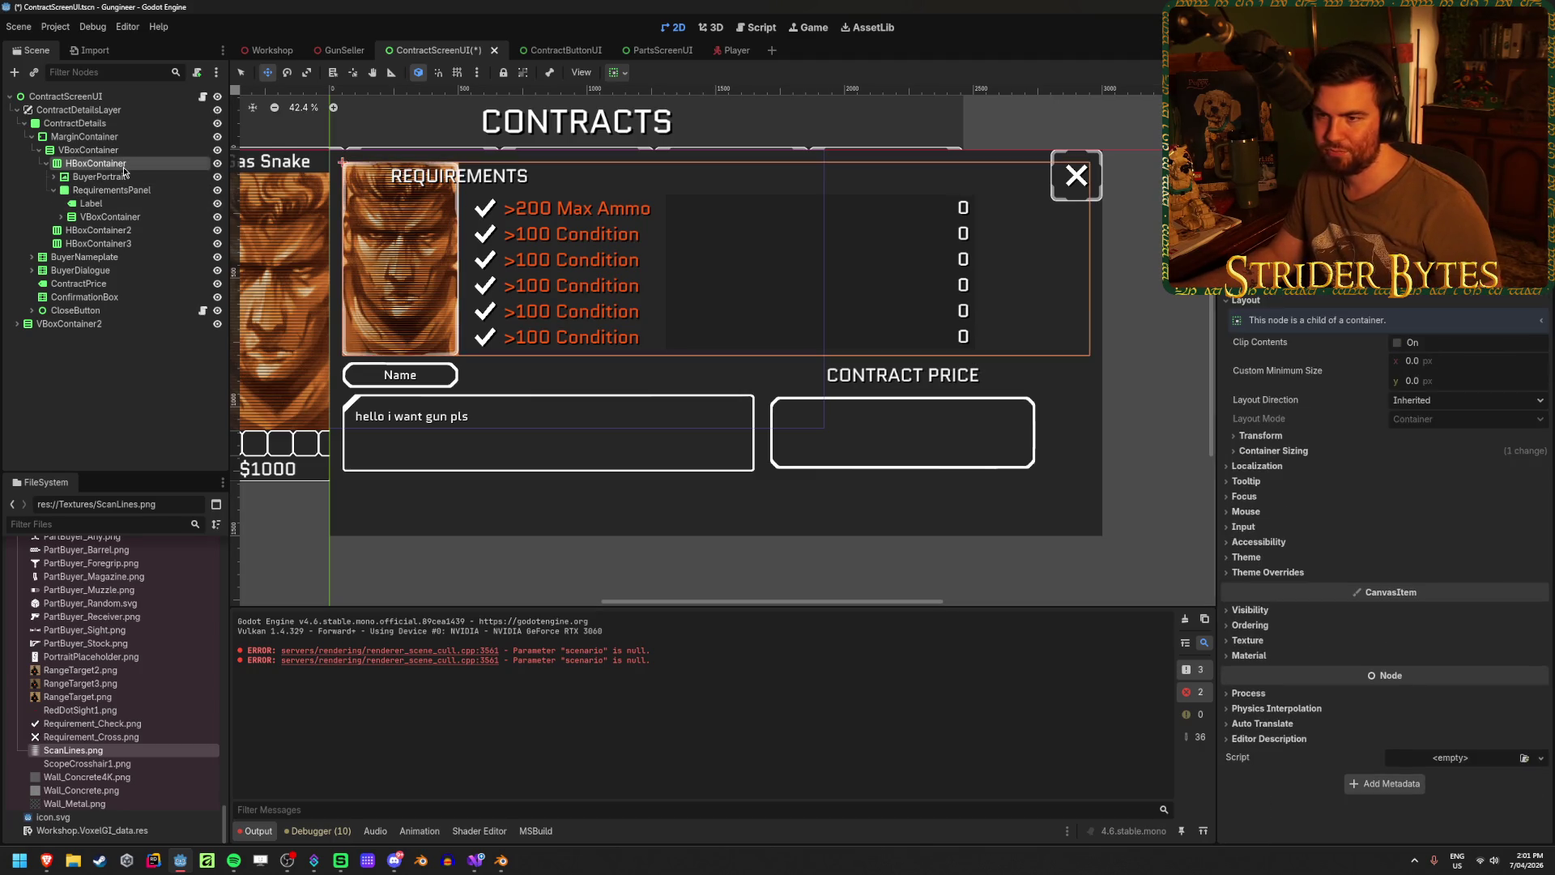
{"action": "left_click", "coordinate": [131, 191]}
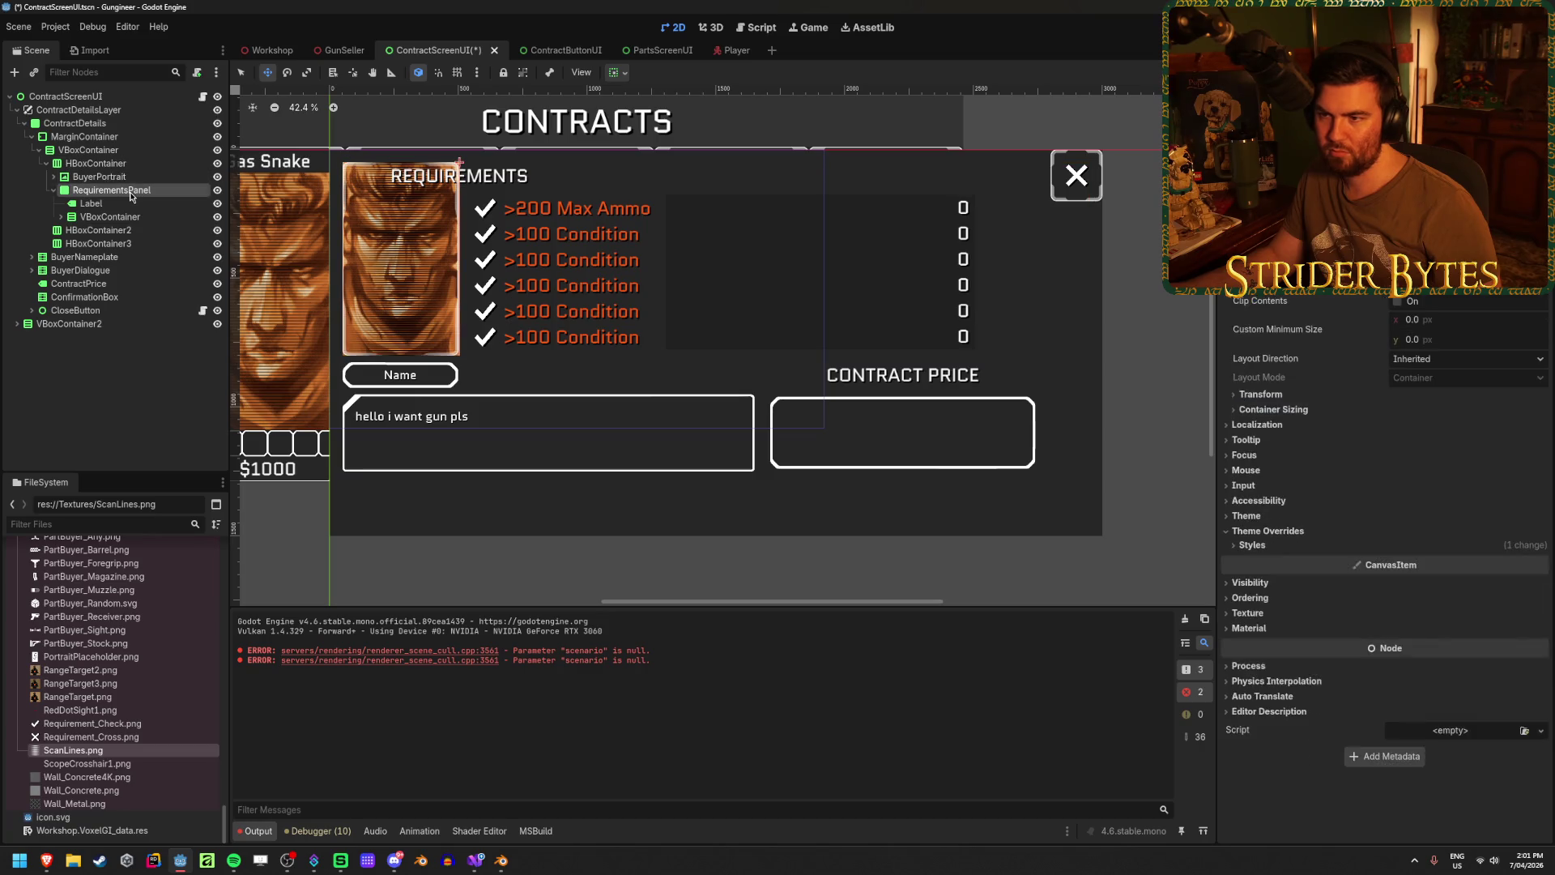
{"action": "left_click", "coordinate": [1474, 319]}
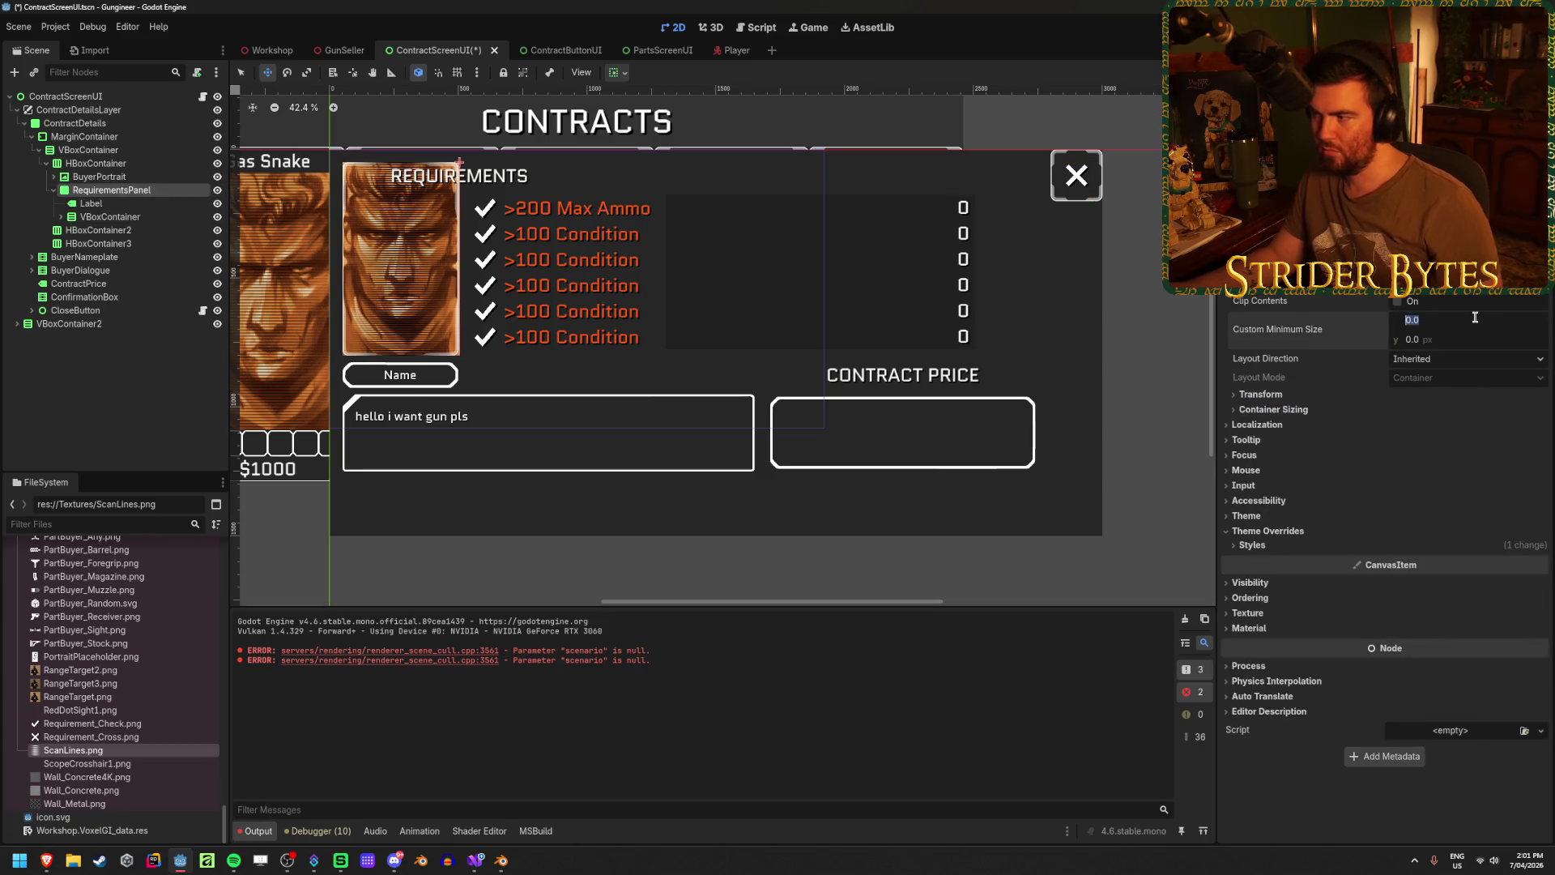
{"action": "type", "text": "2000"}
{"action": "key", "text": "Return"}
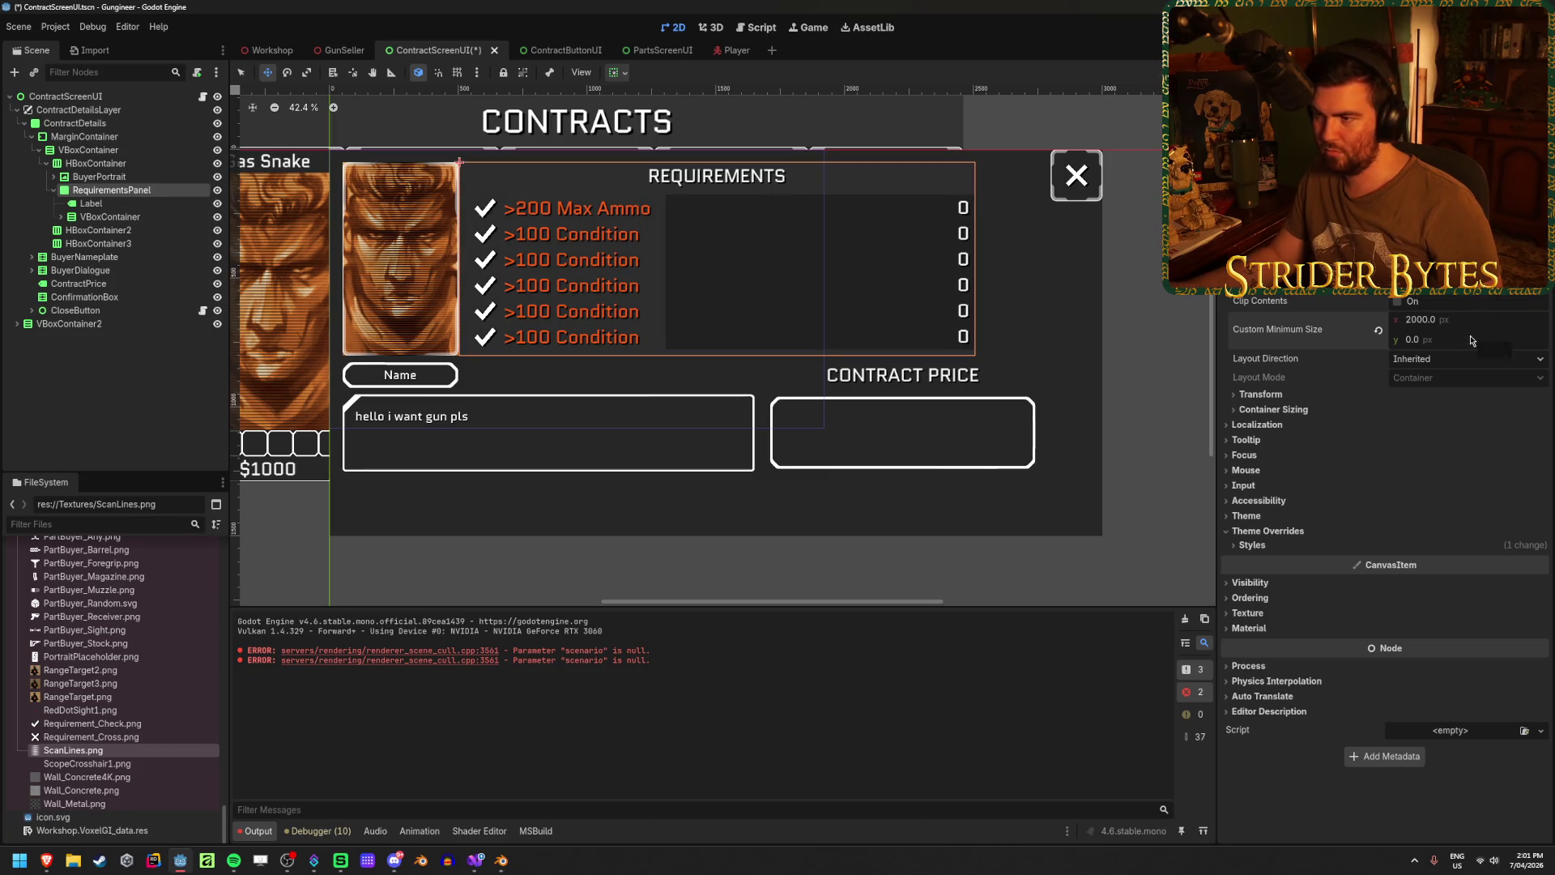
- Try a 900 px minimum height on the portrait-and-panel row, then undo it
{"action": "left_click", "coordinate": [129, 181]}
{"action": "left_click", "coordinate": [130, 193]}
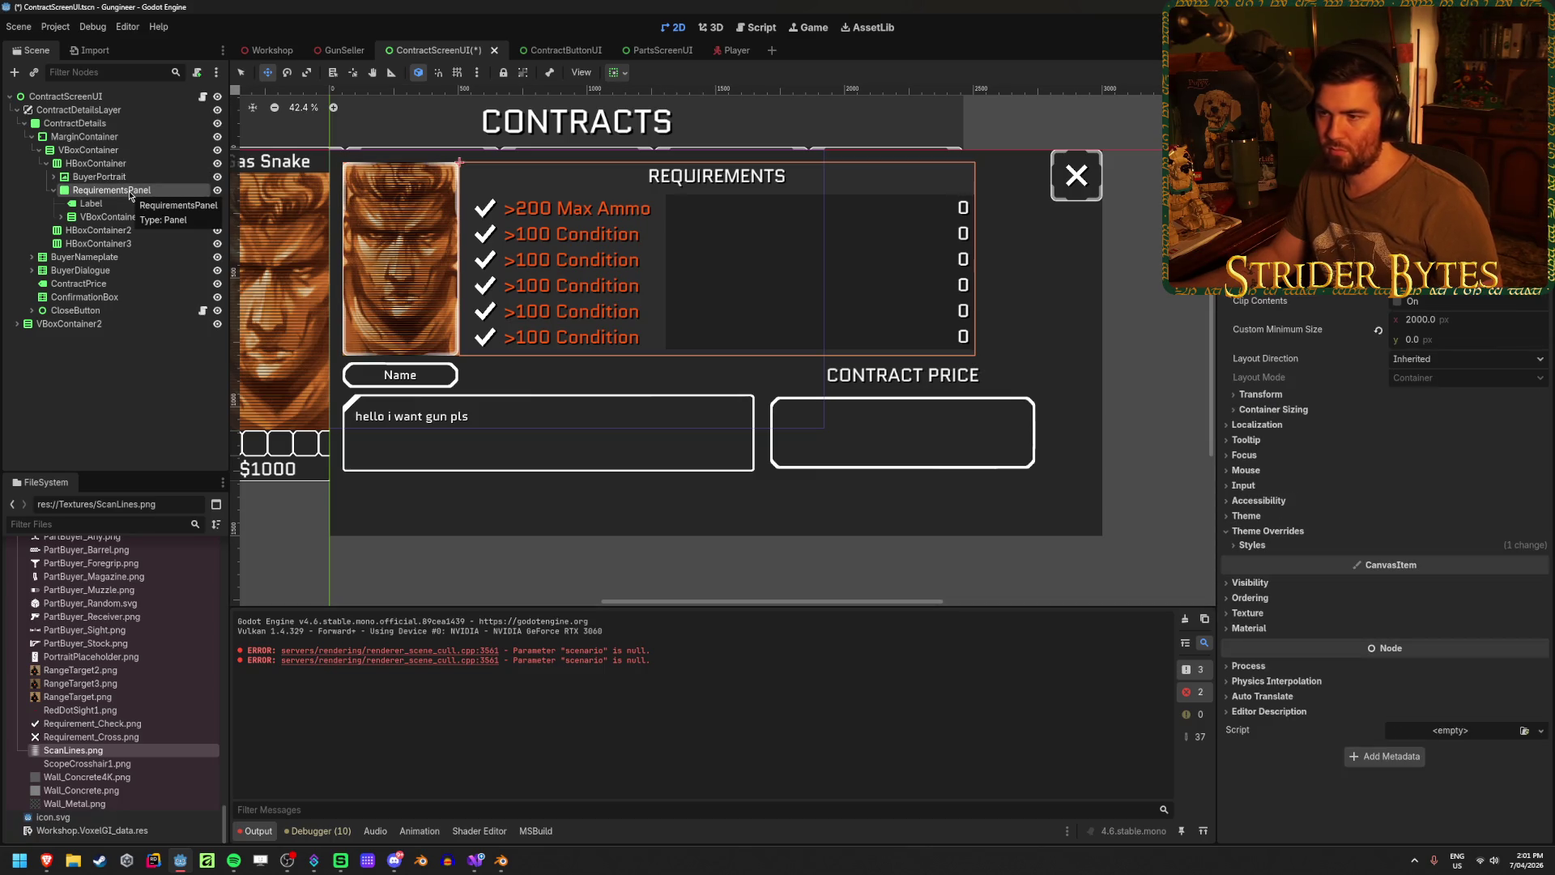
{"action": "left_click", "coordinate": [105, 162]}
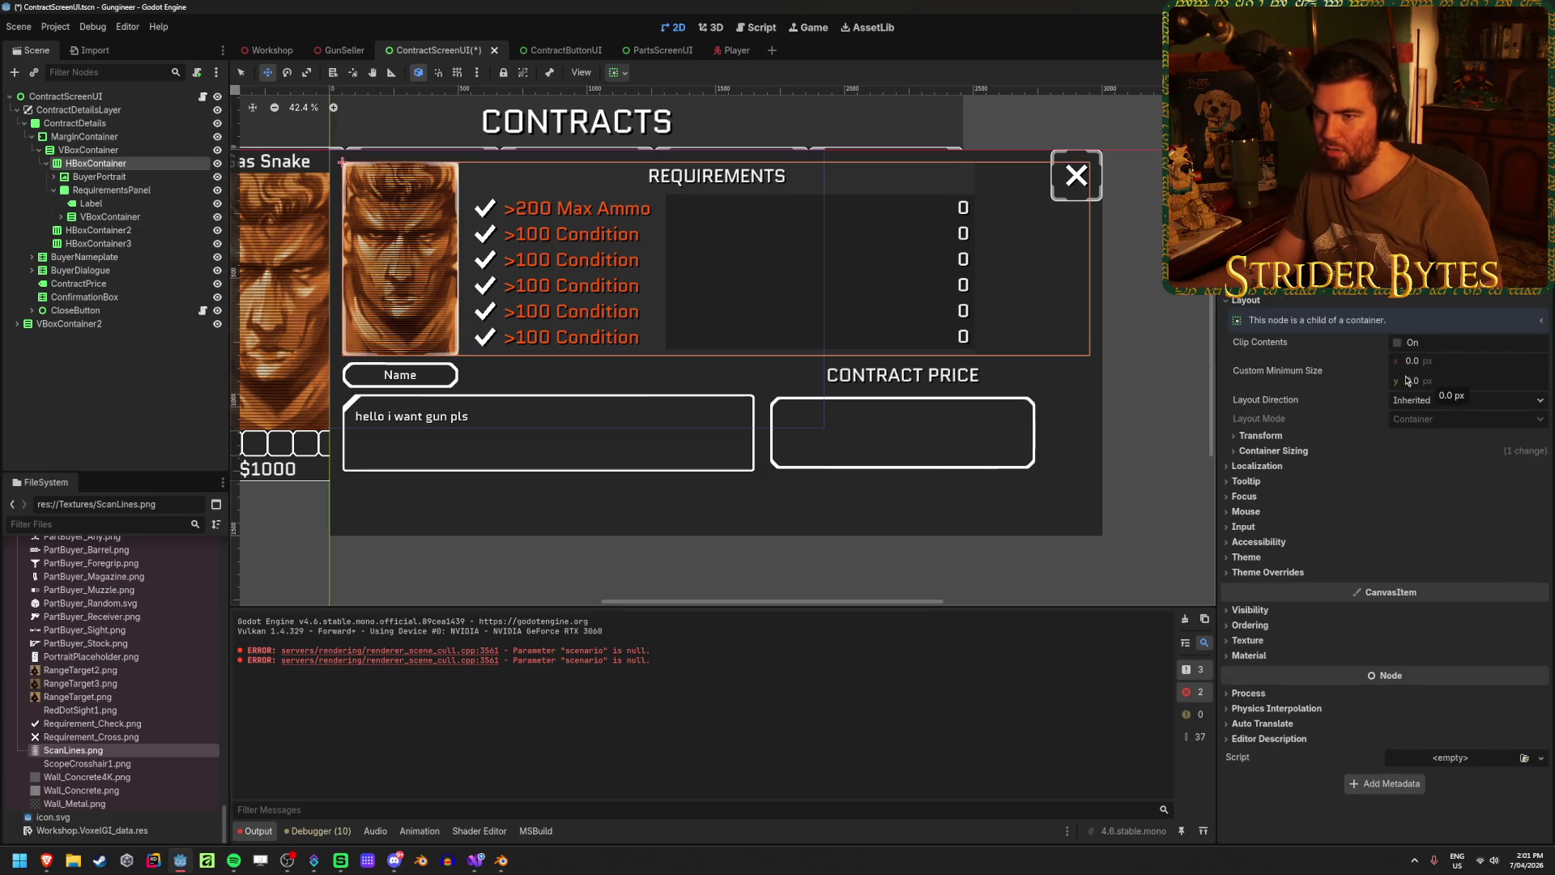
{"action": "left_click", "coordinate": [1448, 381]}
{"action": "type", "text": "900"}
{"action": "key", "text": "Return"}
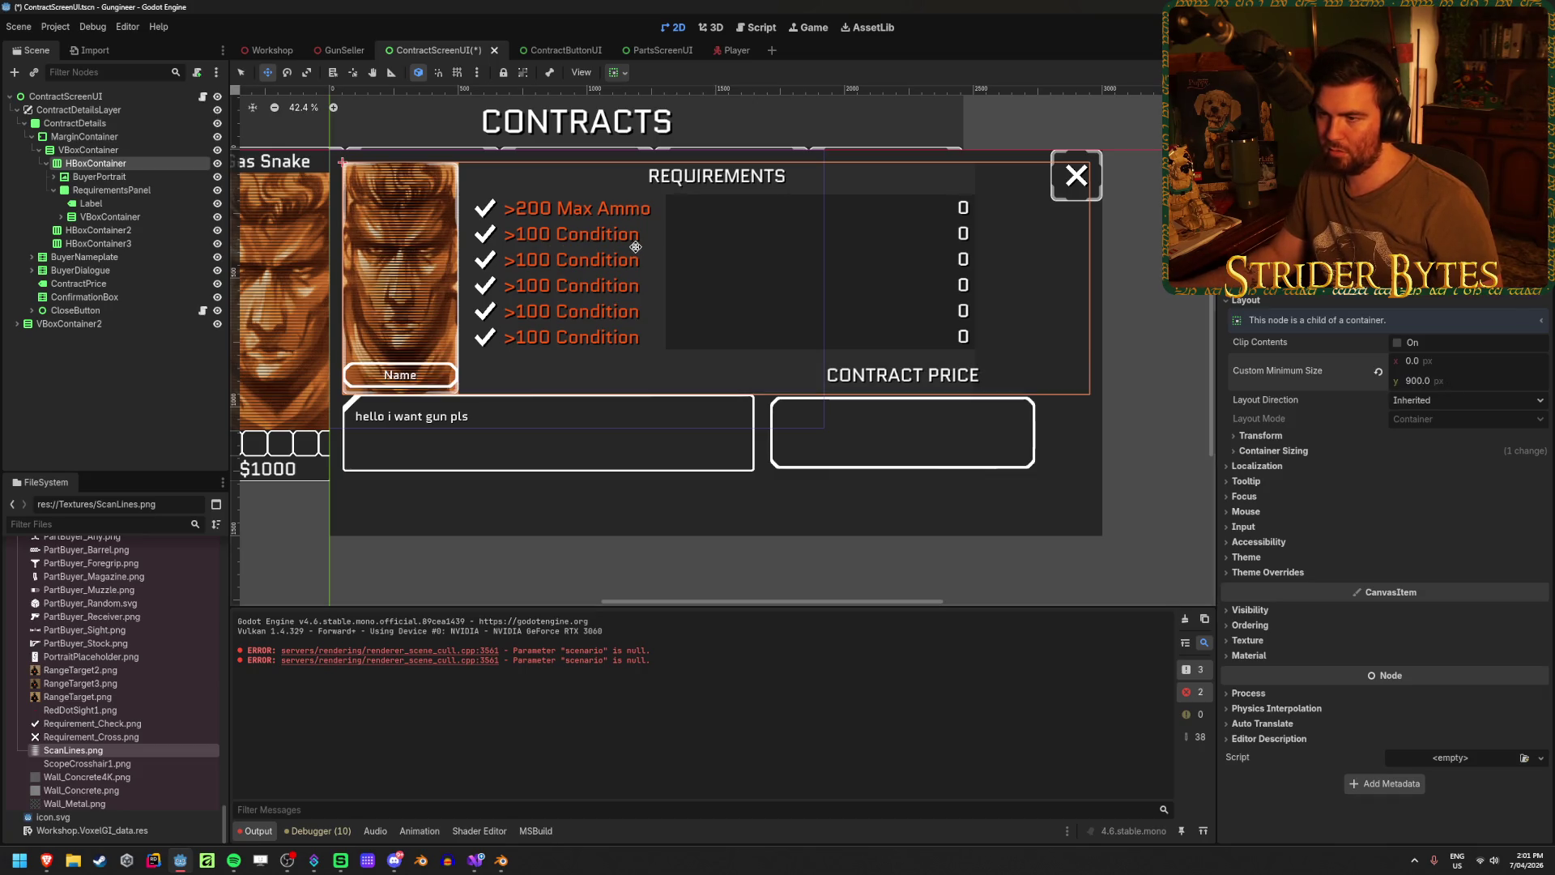
{"action": "key", "text": "ctrl+z"}
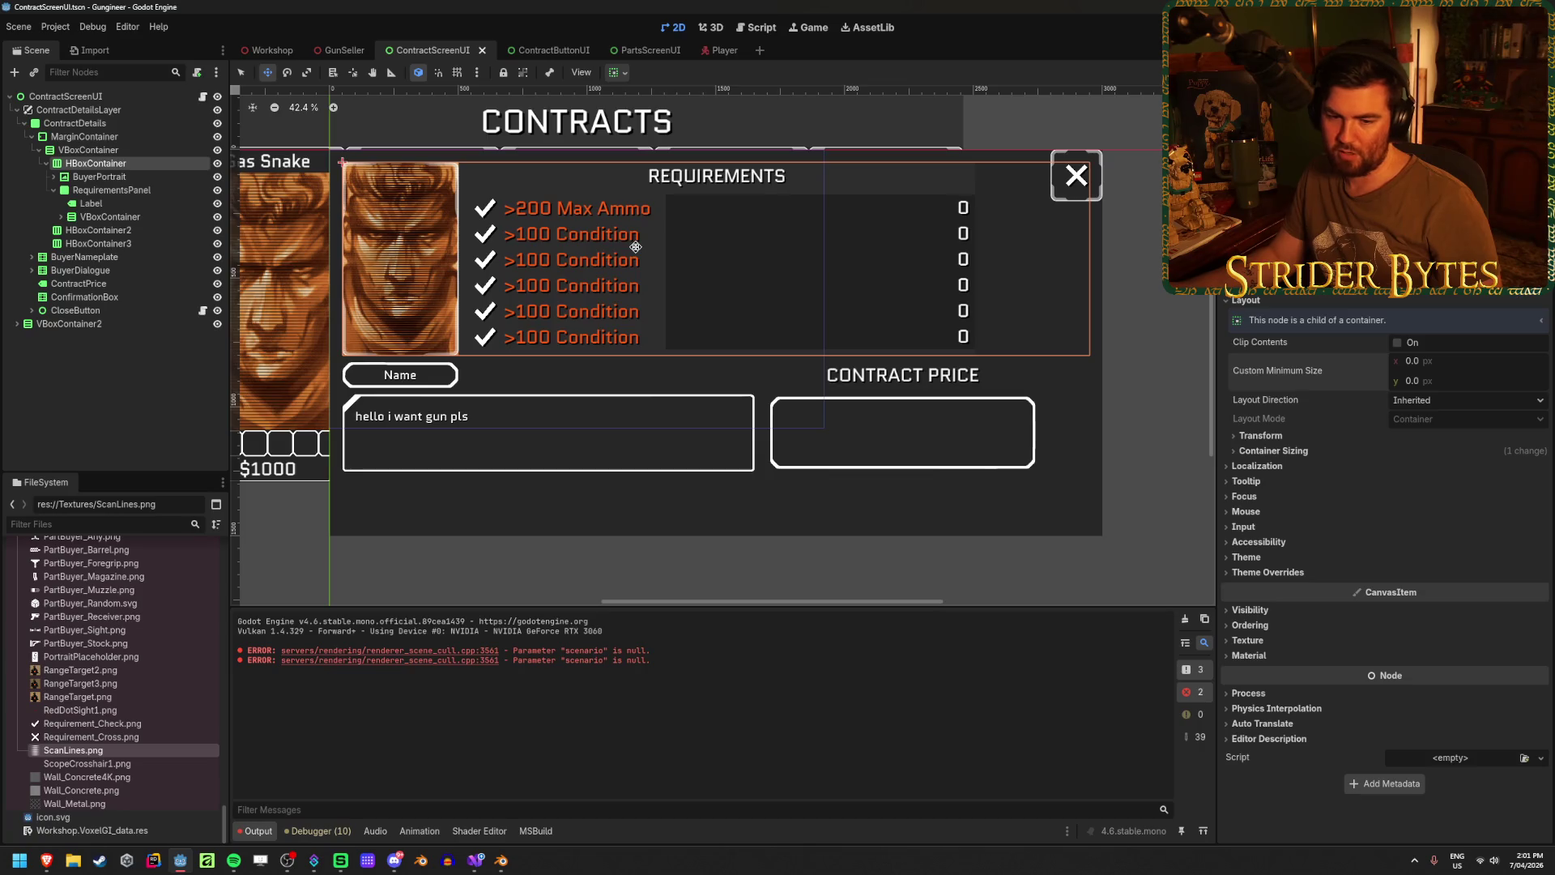
{"action": "left_click", "coordinate": [138, 189]}
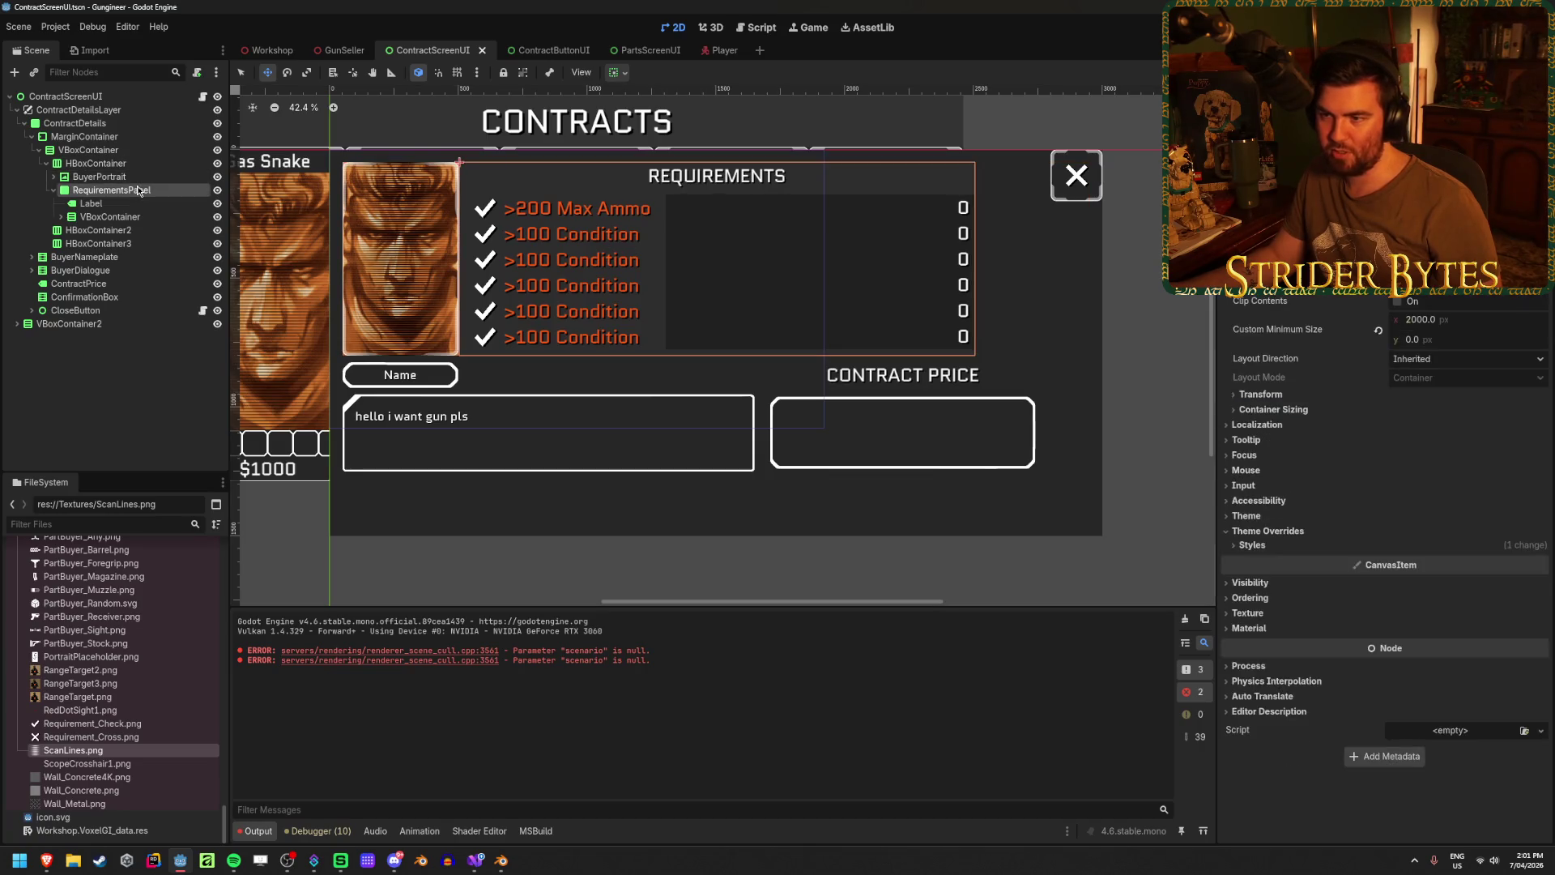
- Enable the HBoxContainer's Separation constant override at 100 and save the scene
{"action": "left_click", "coordinate": [93, 163]}
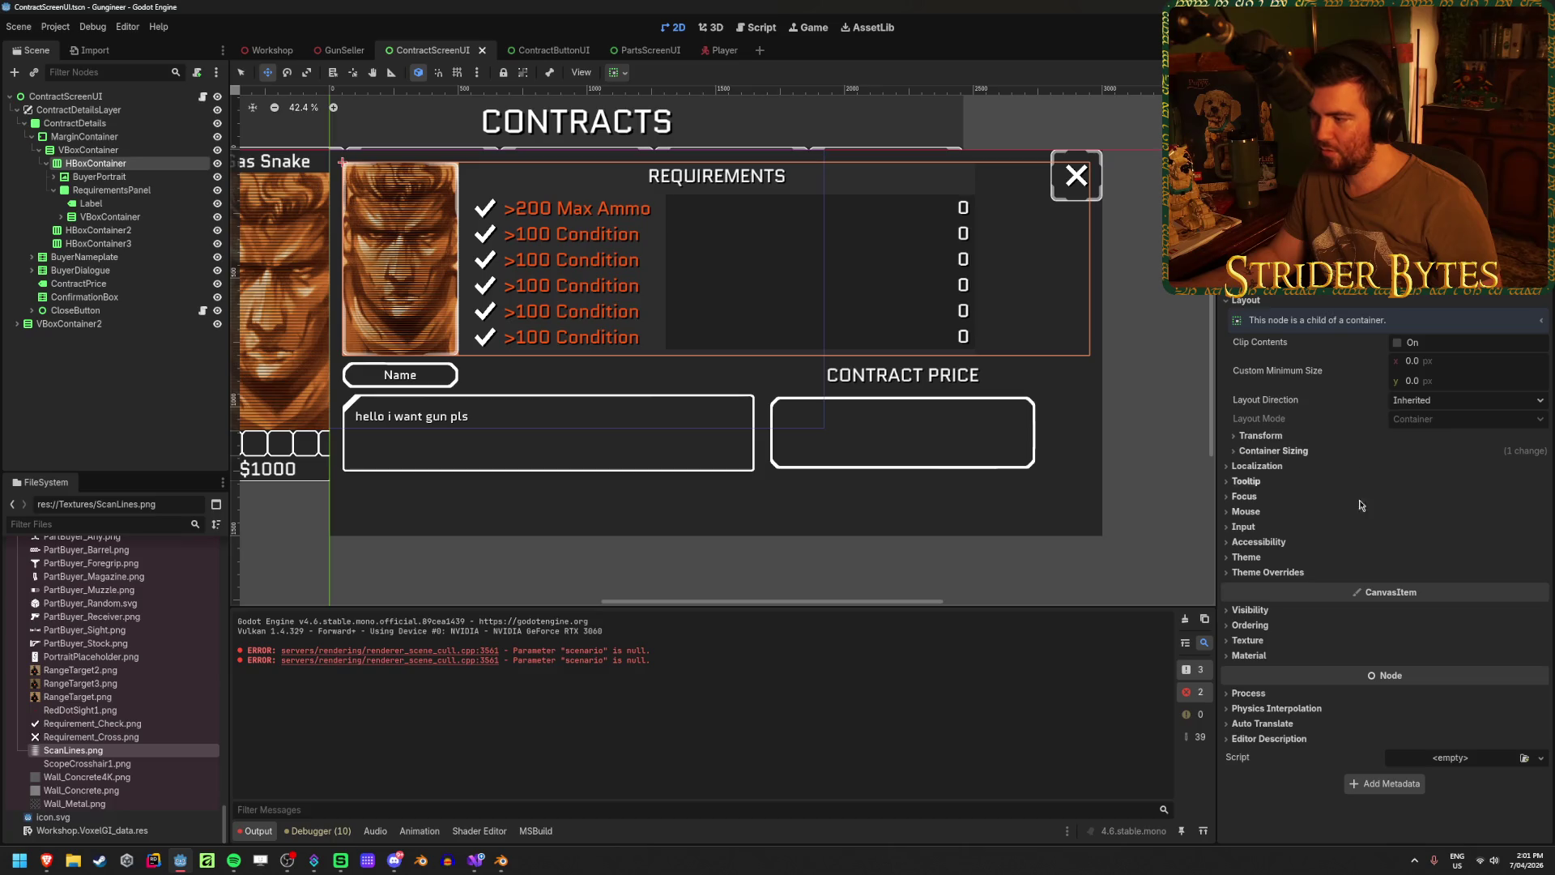
{"action": "left_click", "coordinate": [1267, 572]}
{"action": "left_click", "coordinate": [1260, 585]}
{"action": "left_click", "coordinate": [1426, 603]}
{"action": "type", "text": "100"}
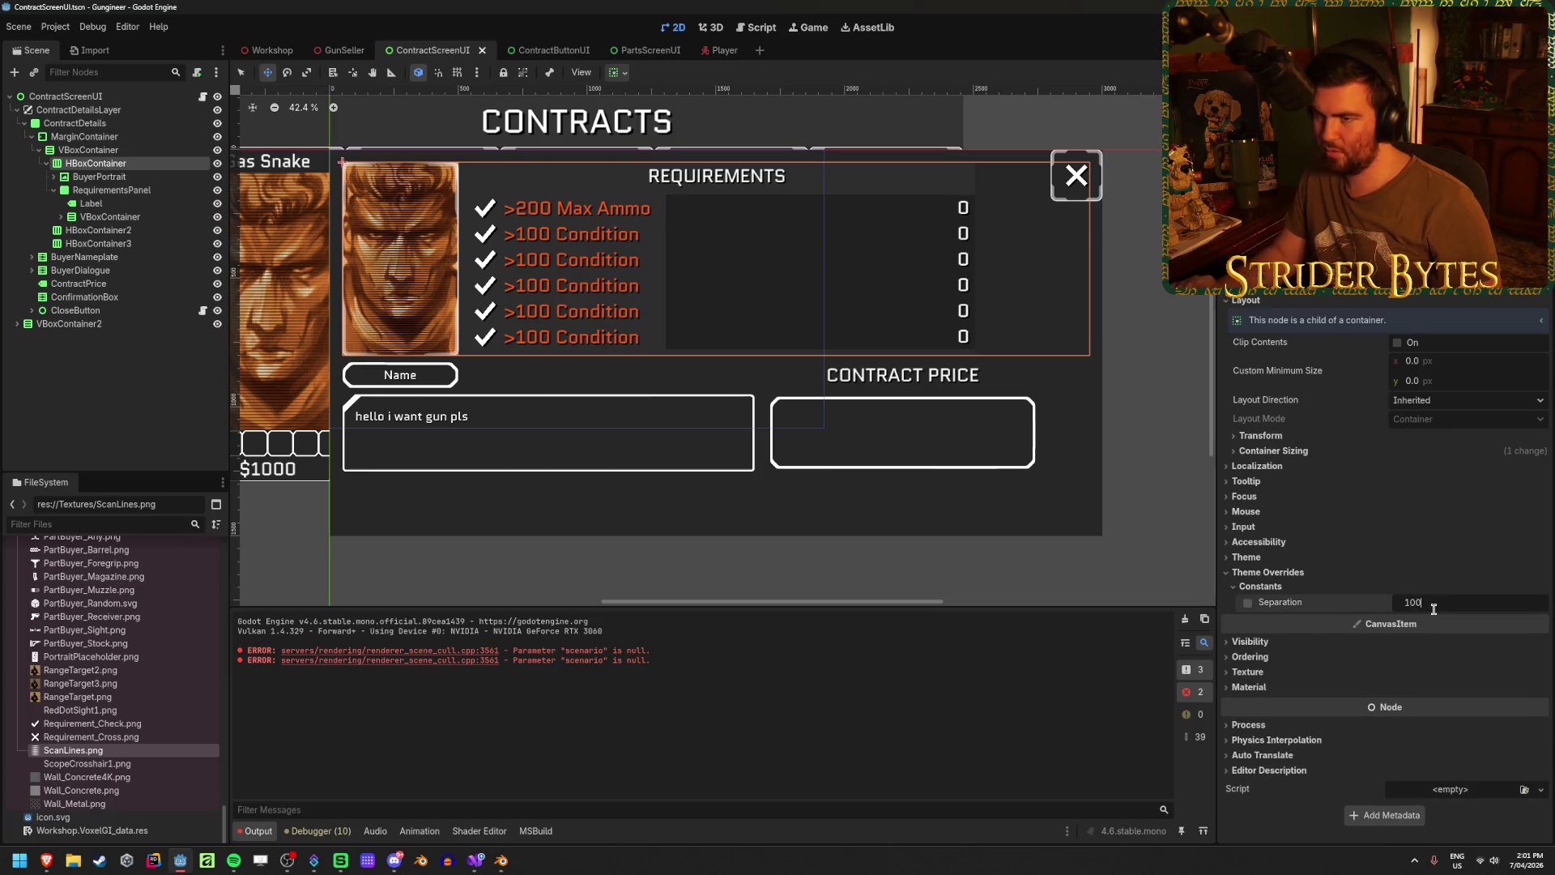
{"action": "key", "text": "Return"}
{"action": "scroll", "coordinate": [663, 321], "scroll_direction": "up", "scroll_amount": 2}
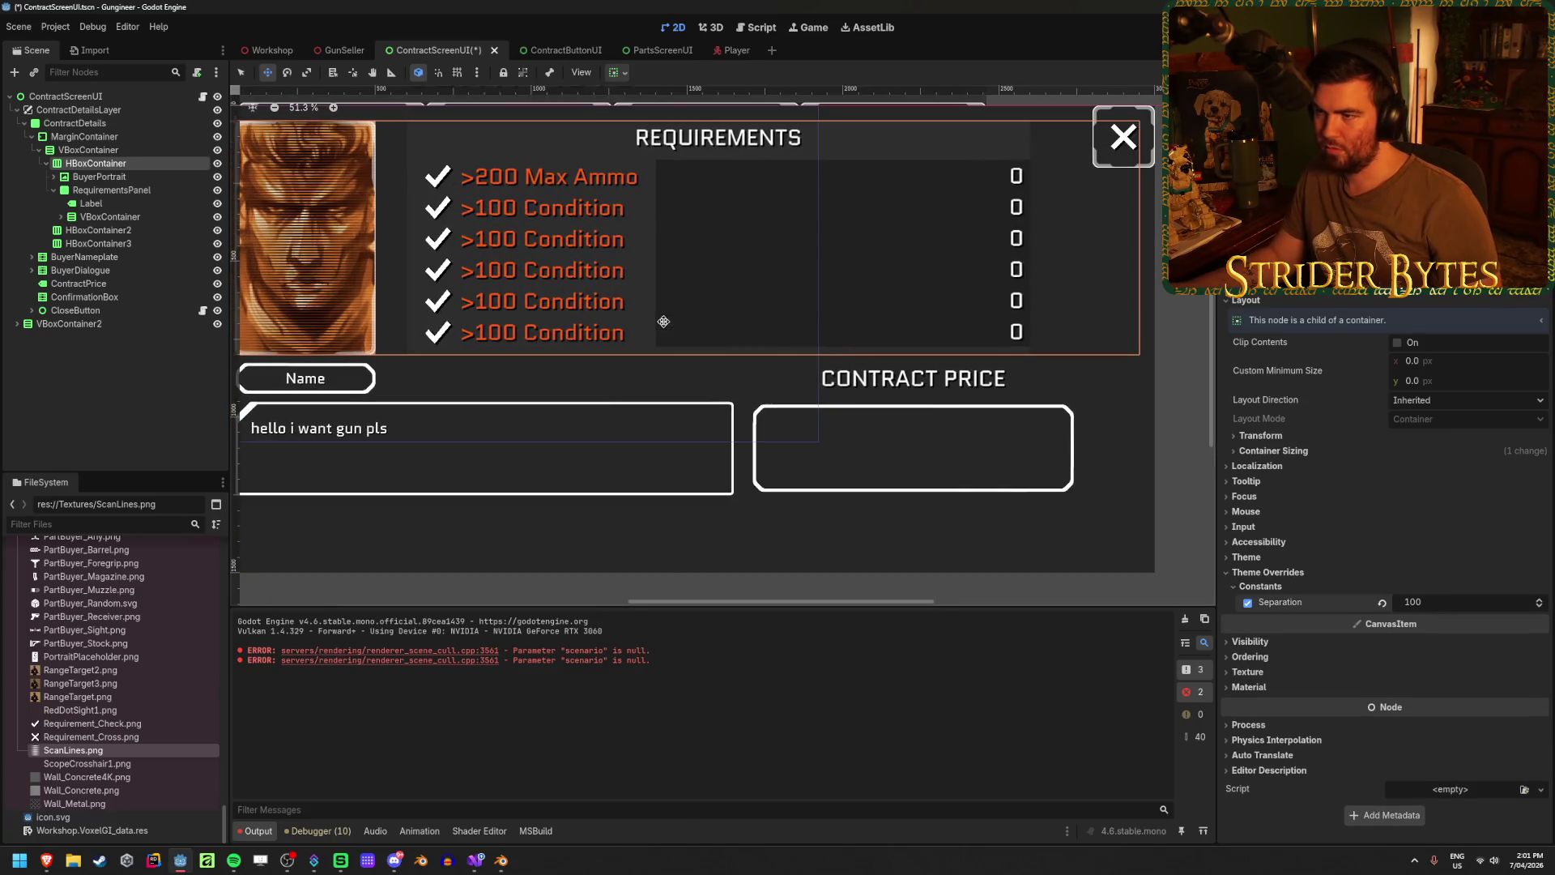
{"action": "key", "text": "ctrl+s"}
{"action": "scroll", "coordinate": [663, 321], "scroll_direction": "down", "scroll_amount": 1}
- Set the RequirementsPanel's custom minimum width to 2100 px, after trying 2200, and save
{"action": "left_click", "coordinate": [133, 178]}
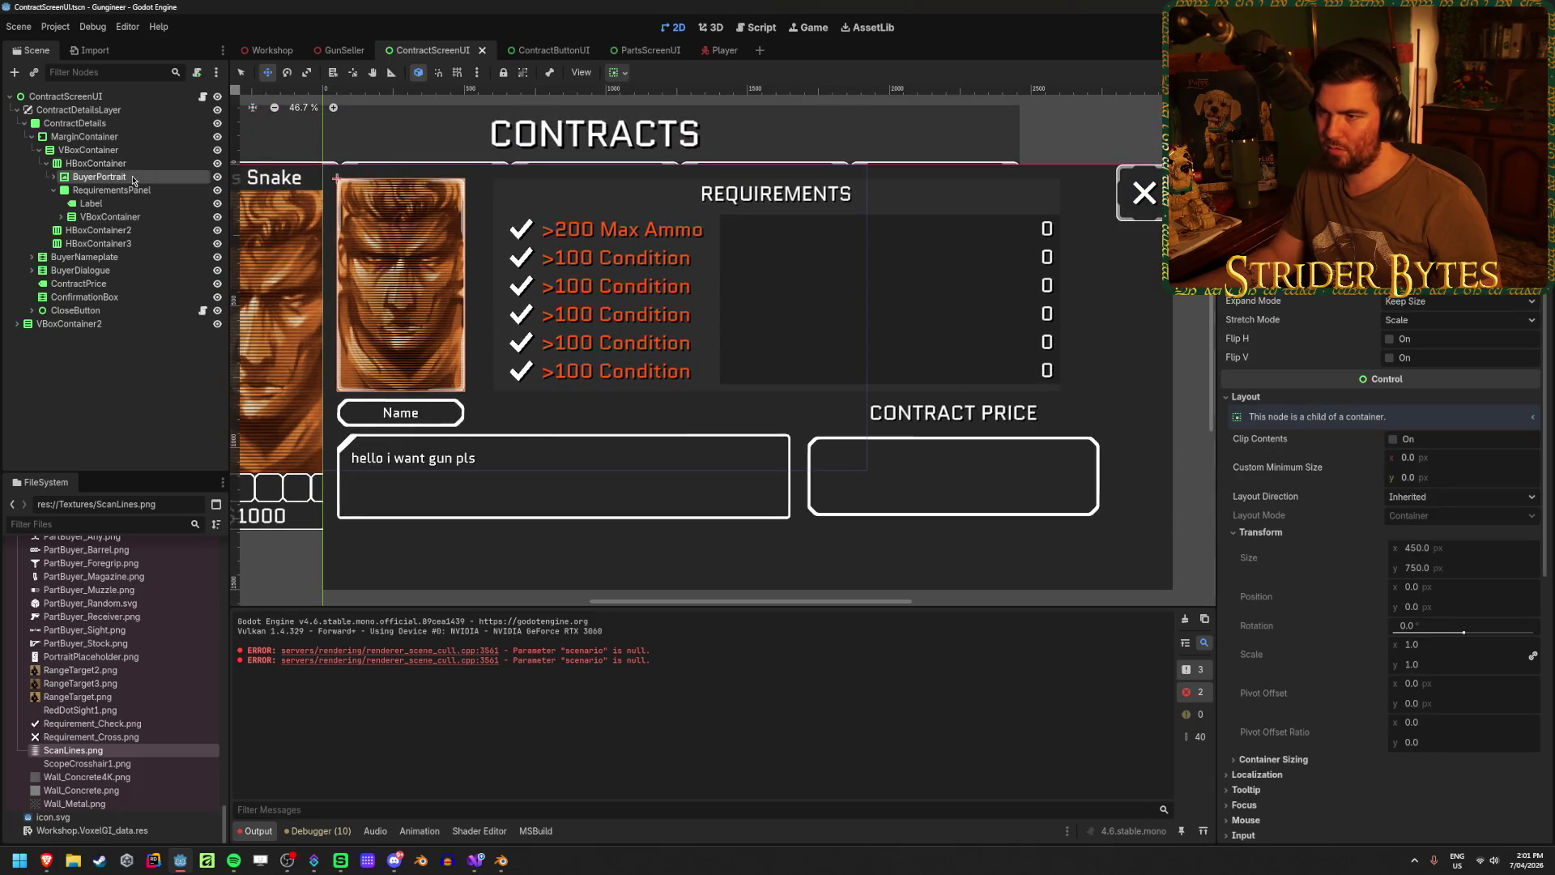
{"action": "left_click", "coordinate": [111, 190]}
{"action": "left_click", "coordinate": [1444, 319]}
{"action": "type", "text": "2200"}
{"action": "key", "text": "Return"}
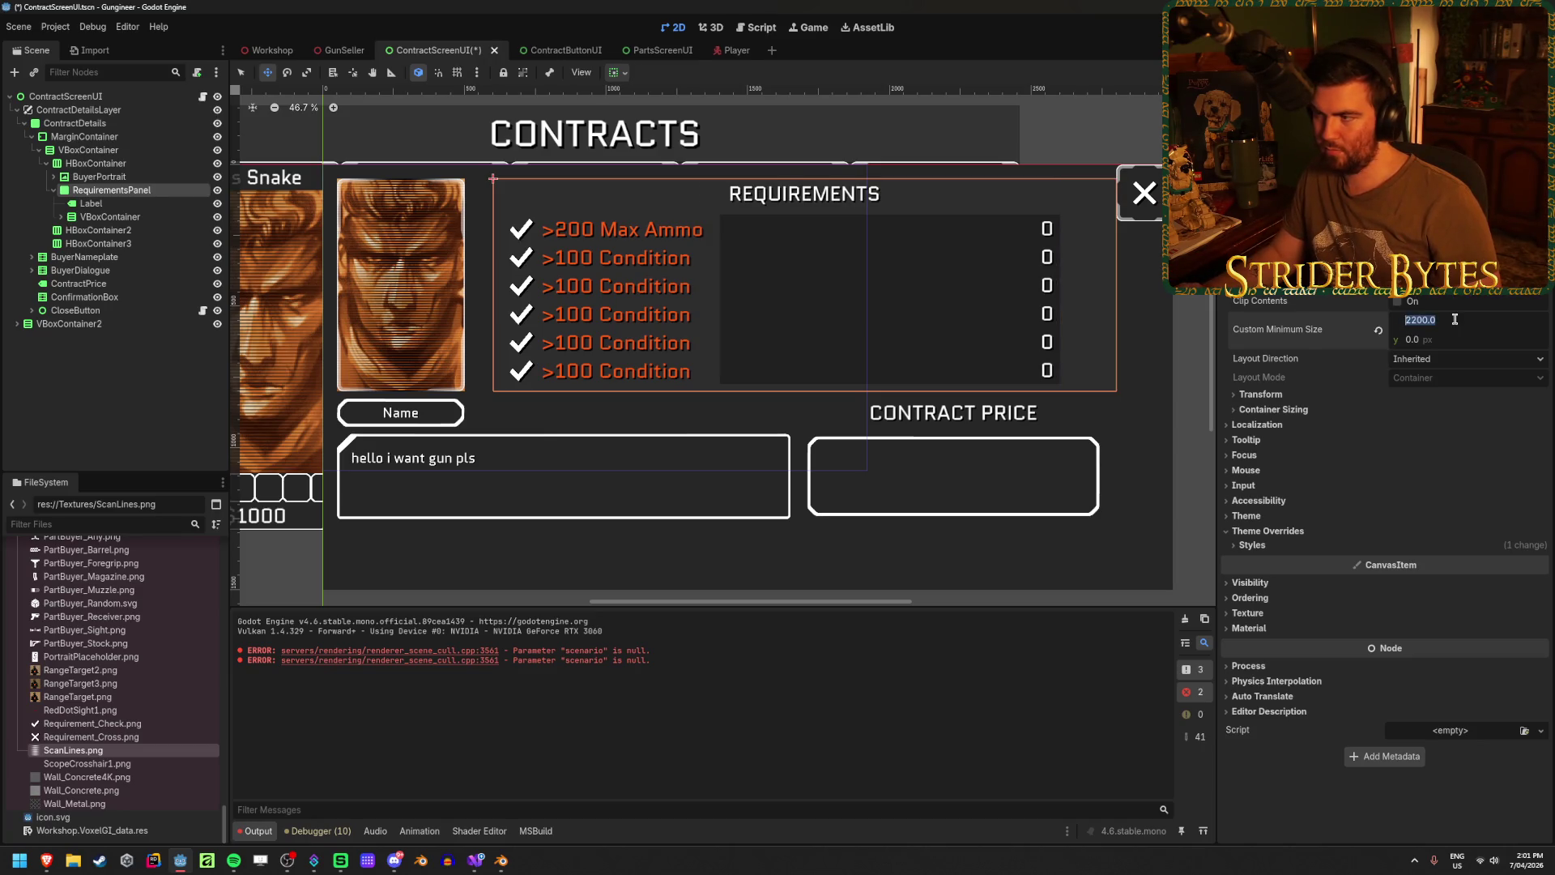
{"action": "type", "text": "2100"}
{"action": "key", "text": "Return"}
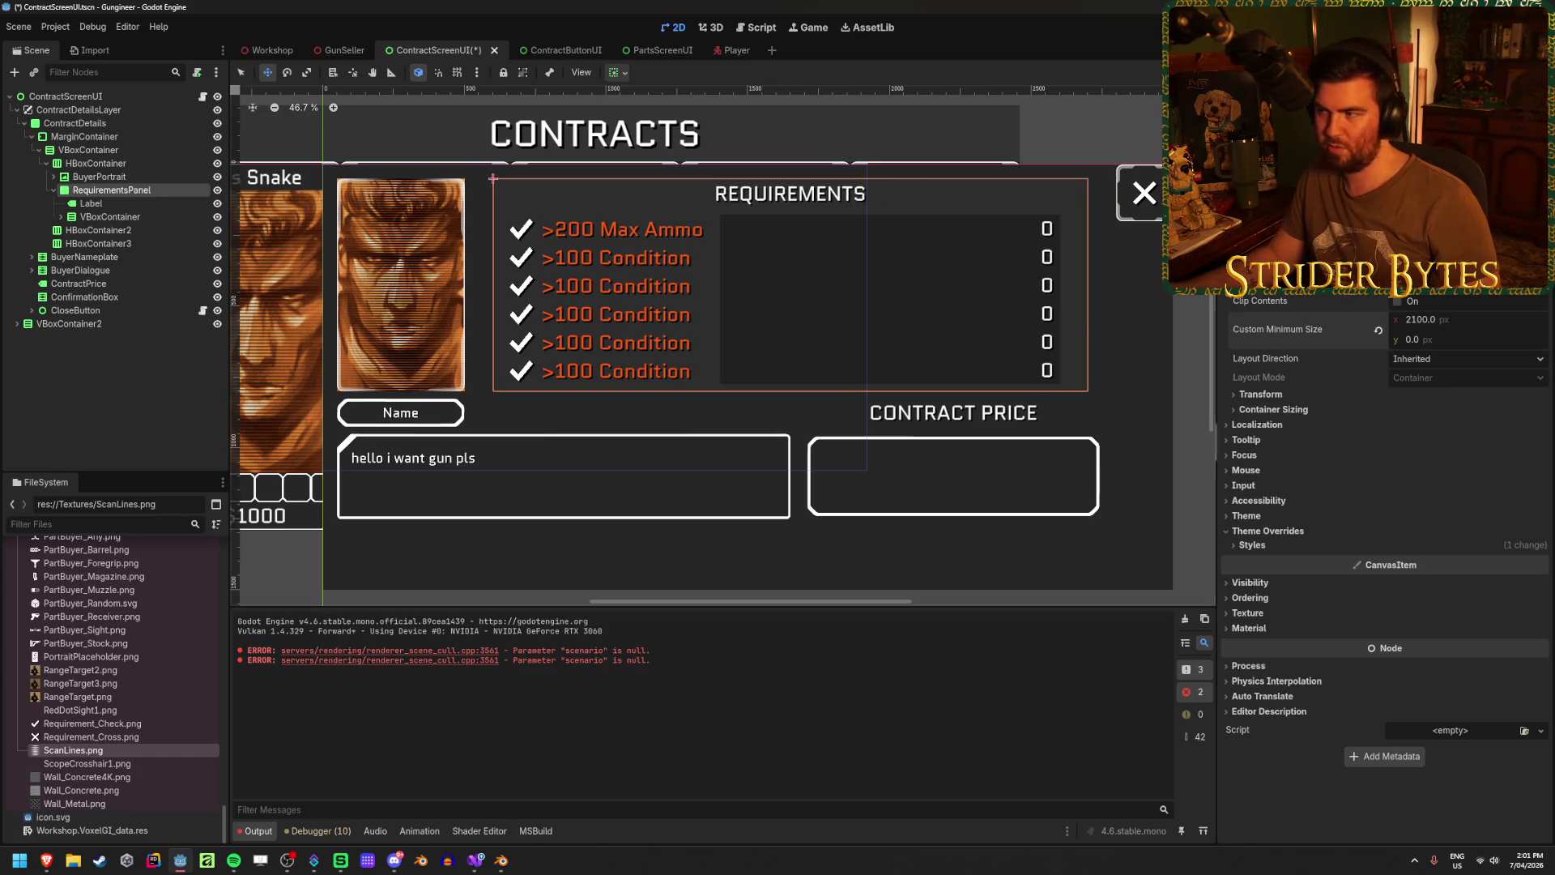
{"action": "key", "text": "Escape"}
{"action": "key", "text": "ctrl+s"}
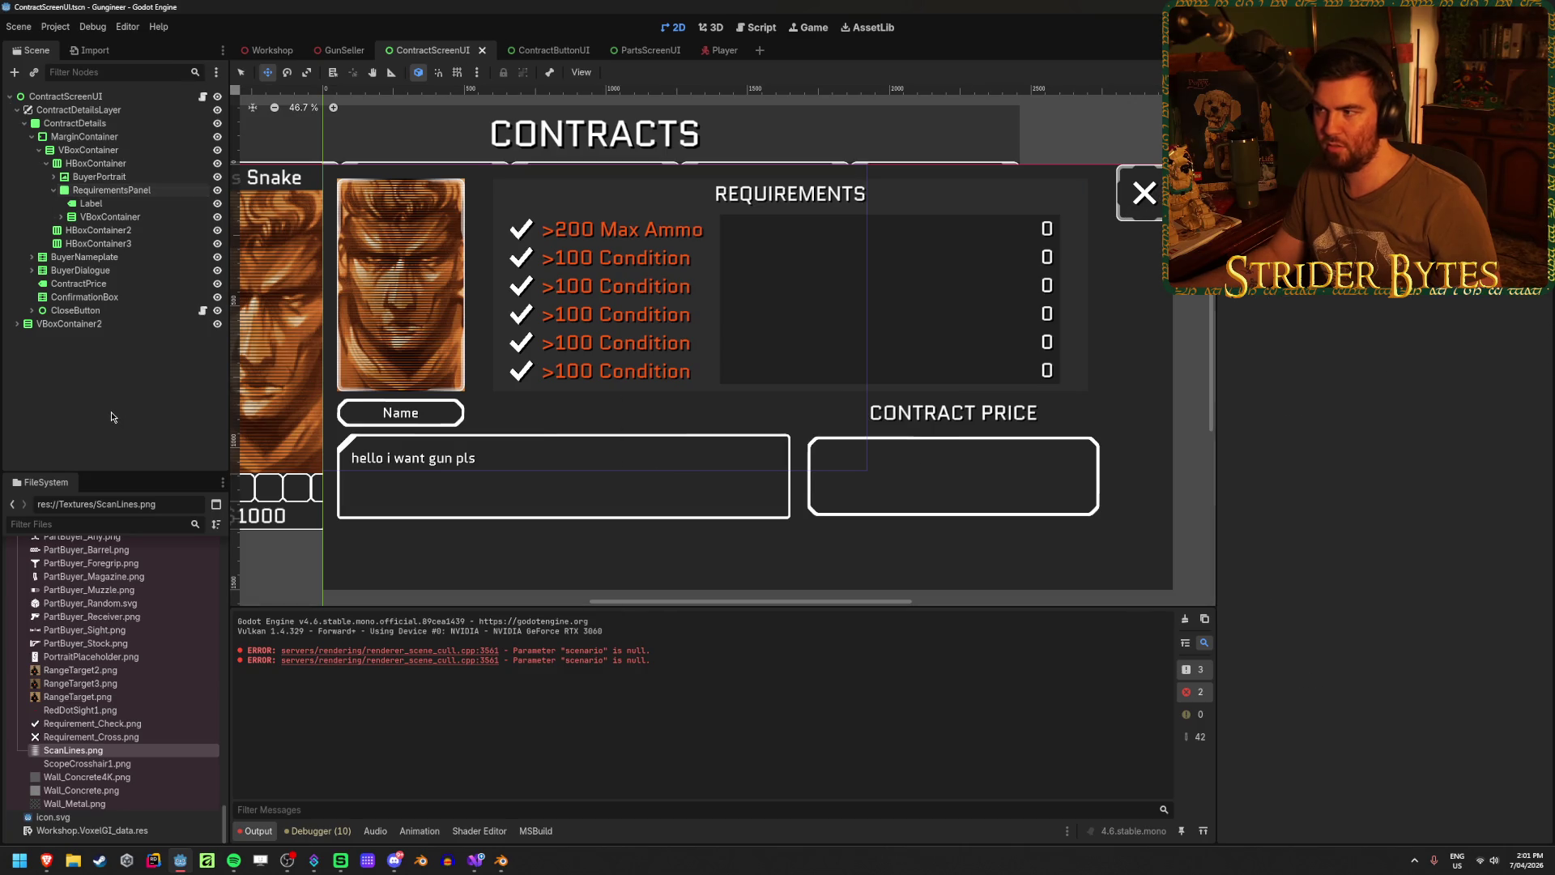
{"action": "scroll", "coordinate": [618, 407], "scroll_direction": "down", "scroll_amount": 1}
{"action": "scroll", "coordinate": [618, 407], "scroll_direction": "up", "scroll_amount": 2}
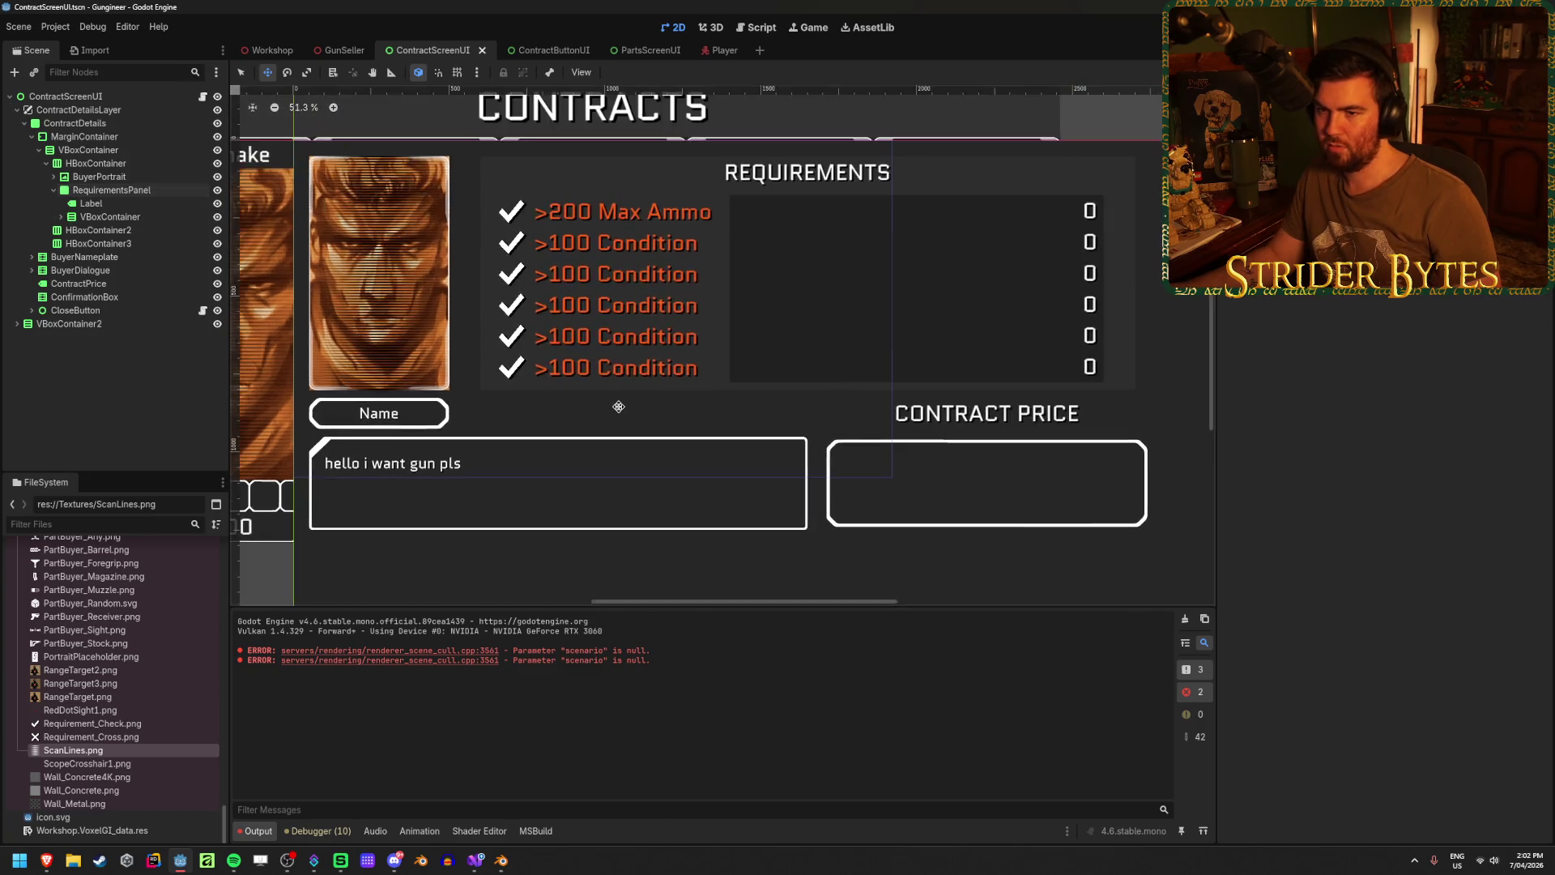
{"action": "left_click", "coordinate": [61, 217]}
{"action": "left_click", "coordinate": [106, 230]}
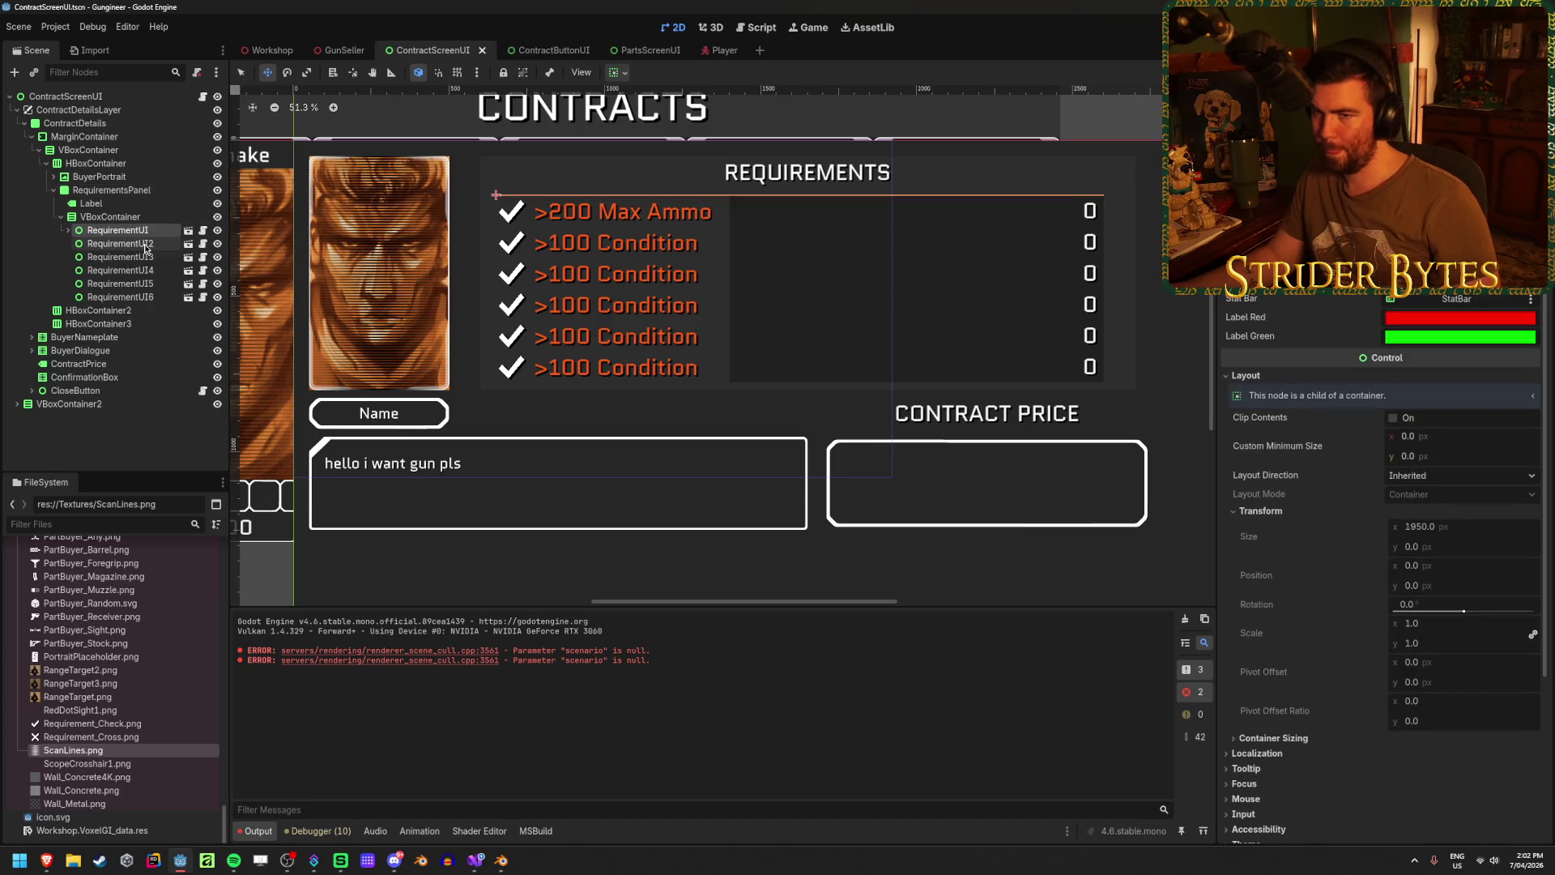
{"action": "left_click", "coordinate": [117, 243]}
{"action": "left_click", "coordinate": [1276, 376]}
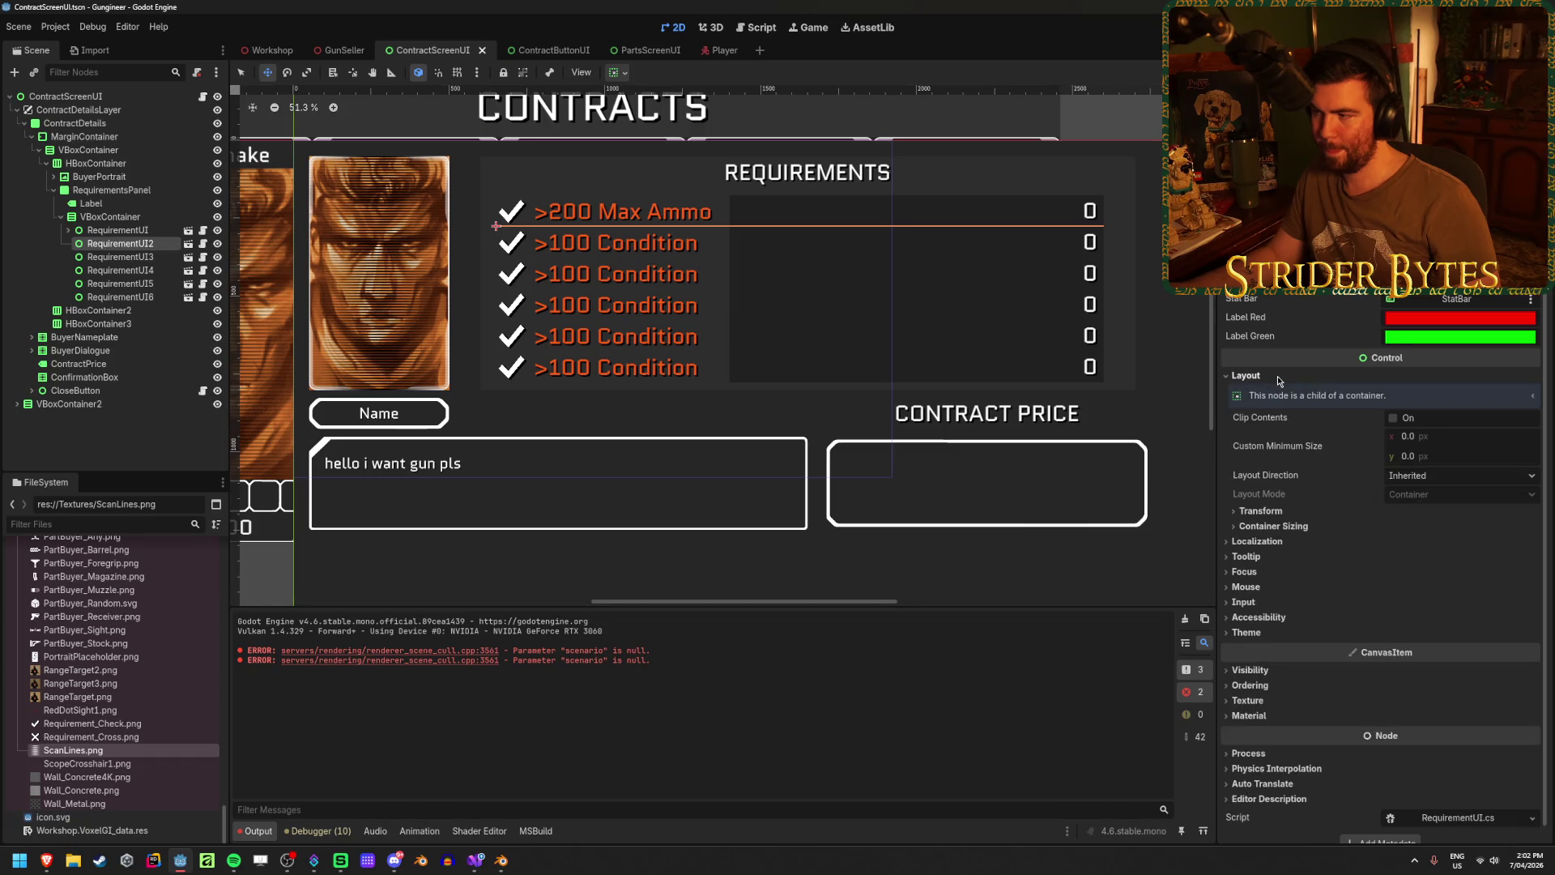
{"action": "left_click", "coordinate": [1276, 376]}
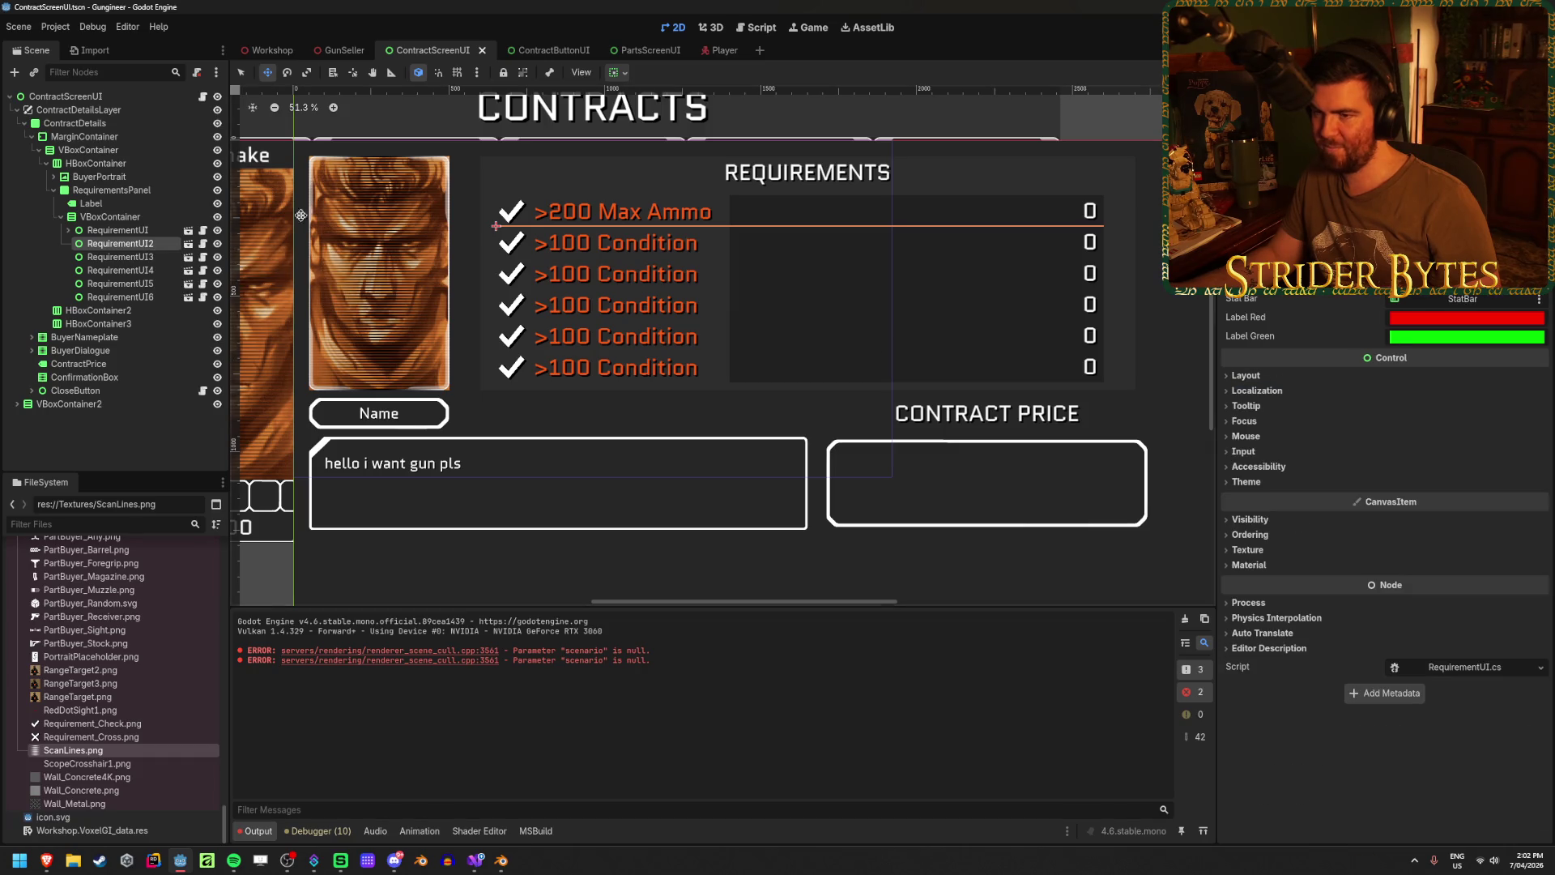
{"action": "left_click", "coordinate": [188, 245]}
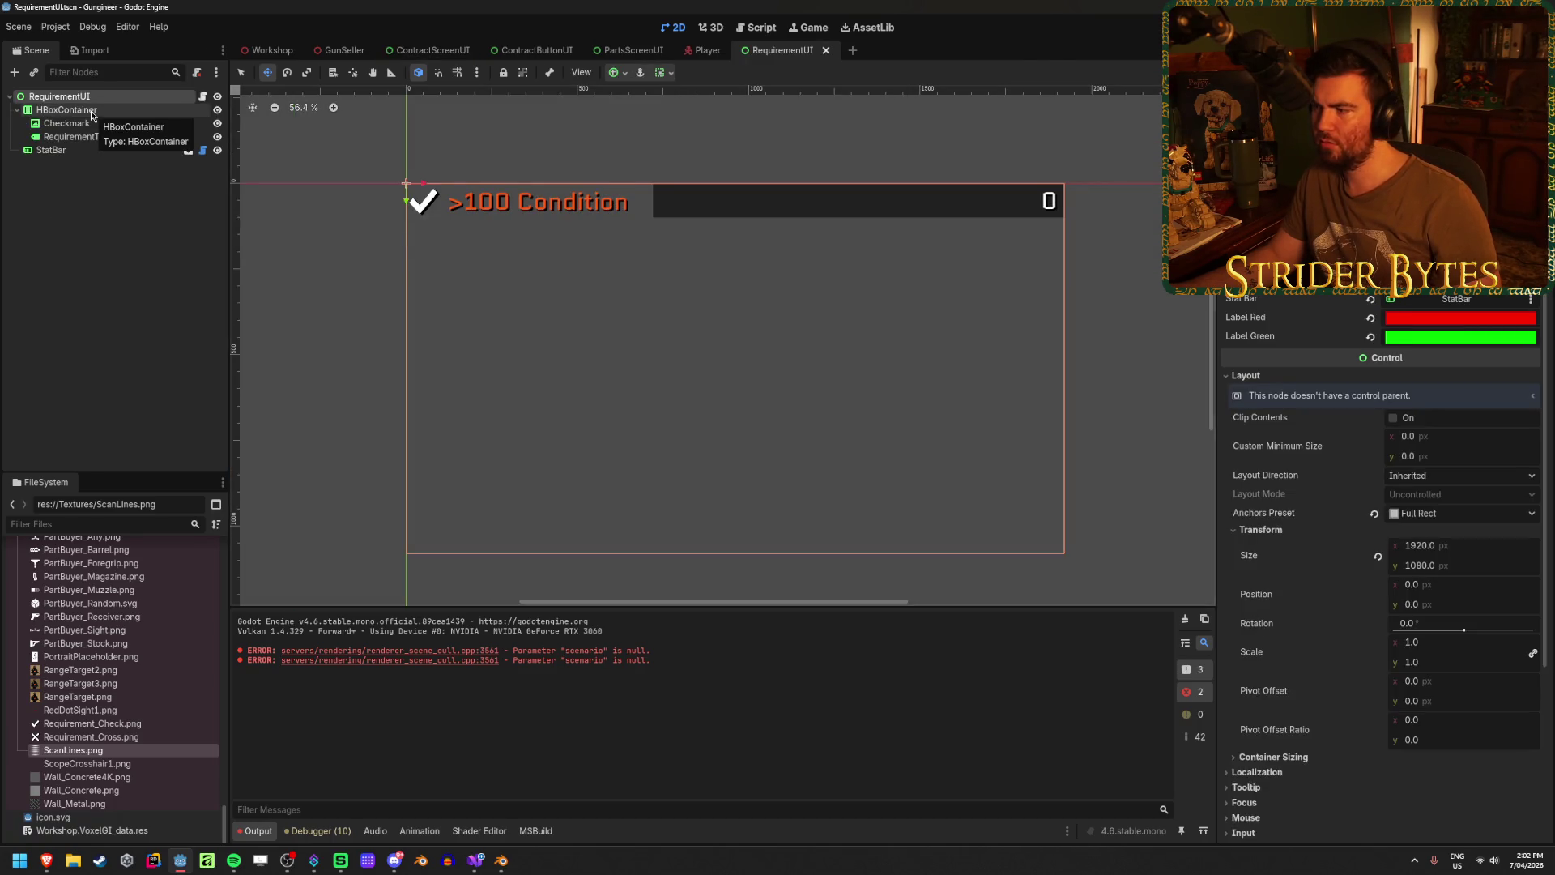
{"action": "left_click", "coordinate": [706, 50]}
{"action": "left_click", "coordinate": [800, 52]}
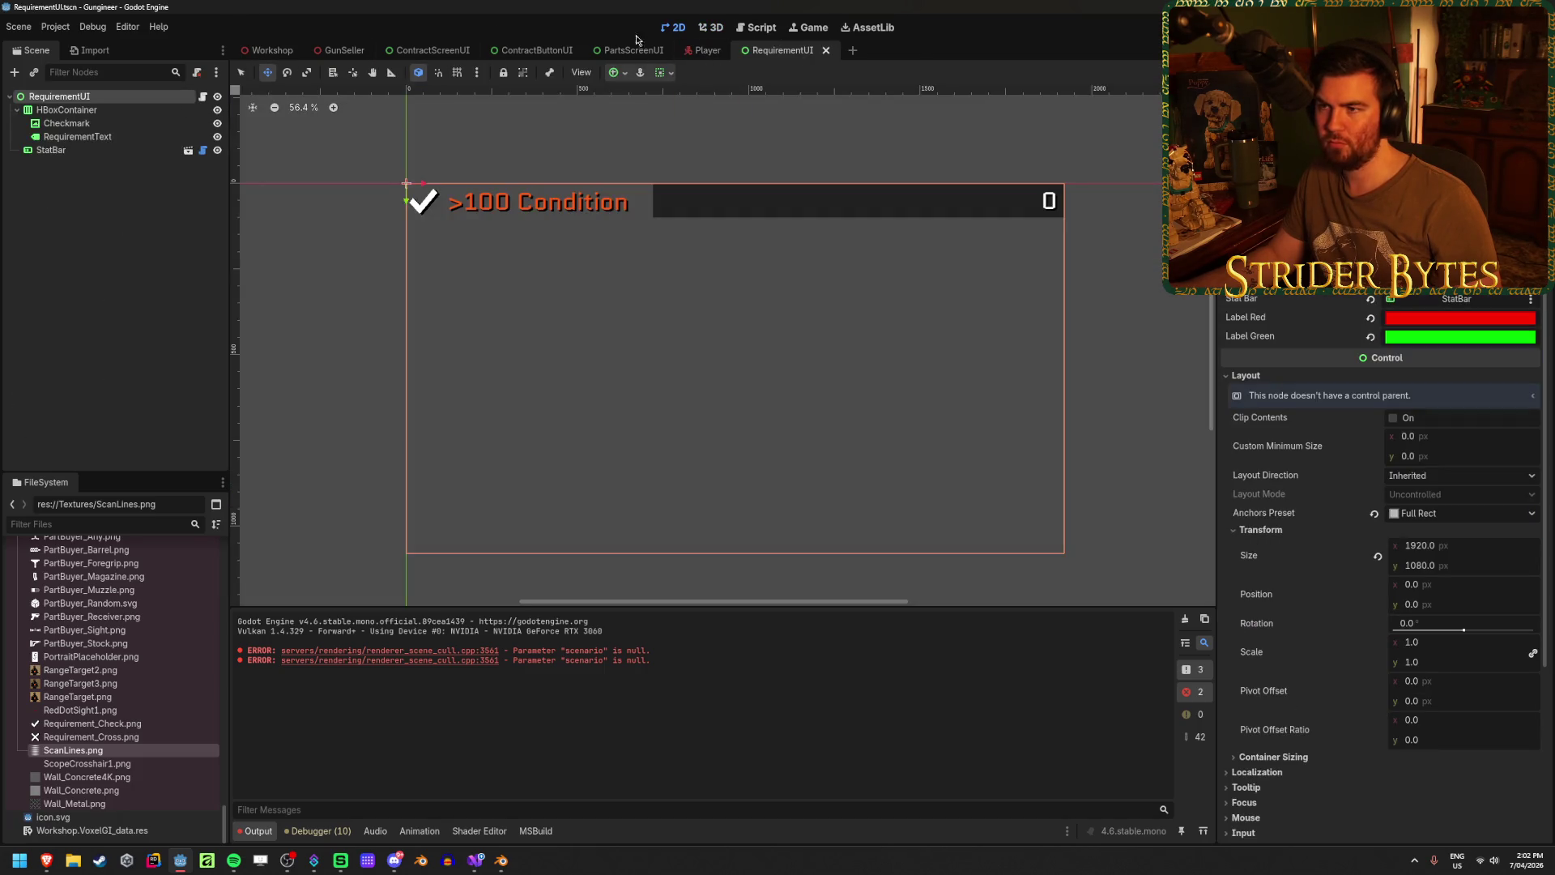
{"action": "left_click", "coordinate": [826, 51]}
{"action": "left_click", "coordinate": [411, 51]}
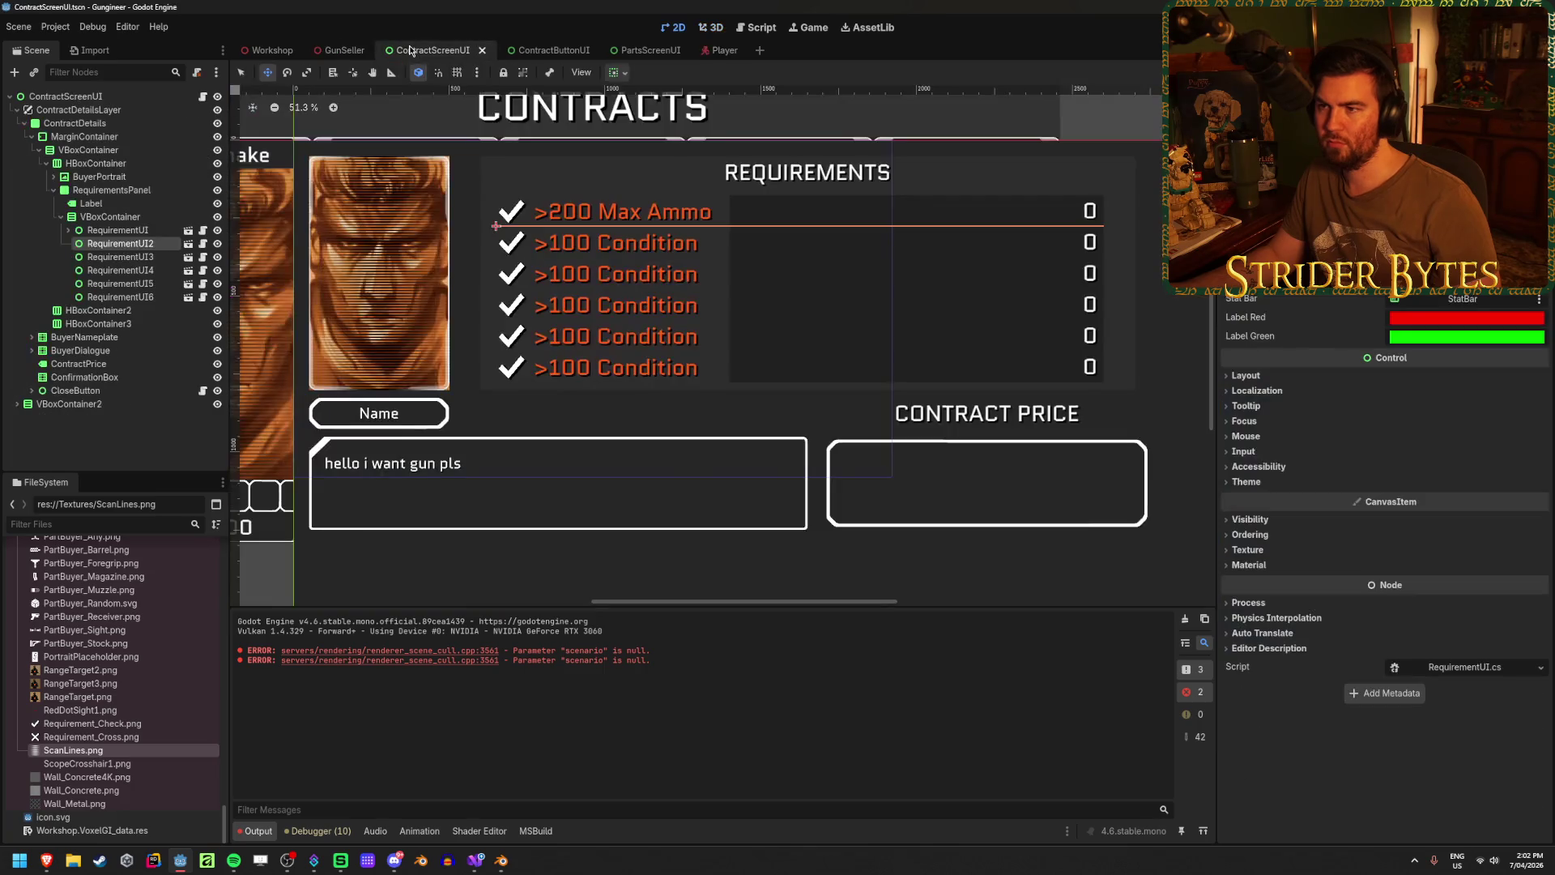
{"action": "left_click", "coordinate": [122, 230]}
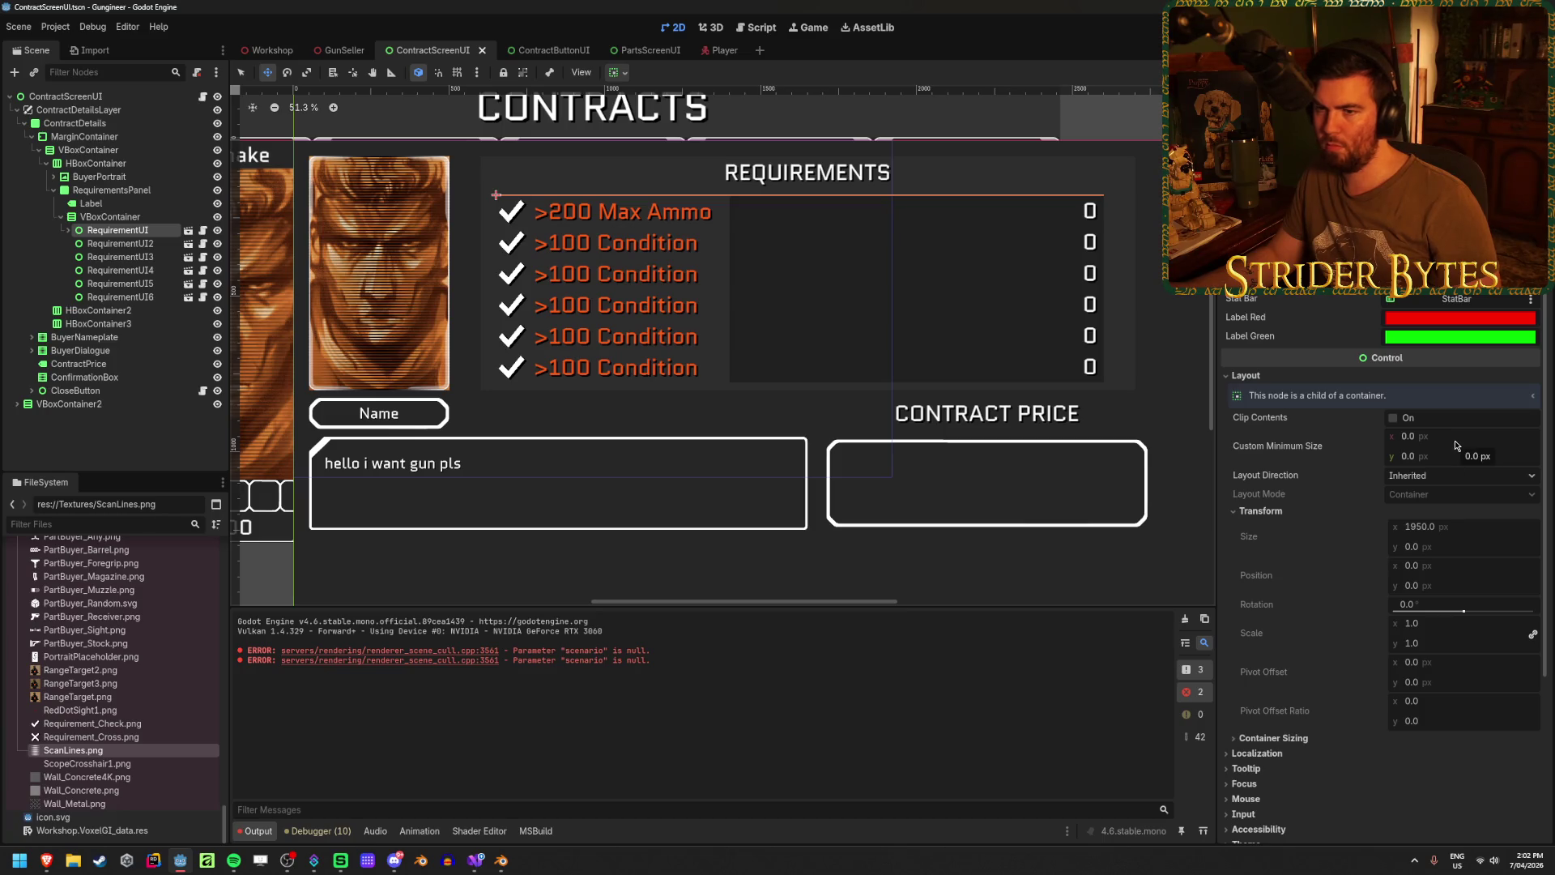
{"action": "left_click", "coordinate": [146, 218]}
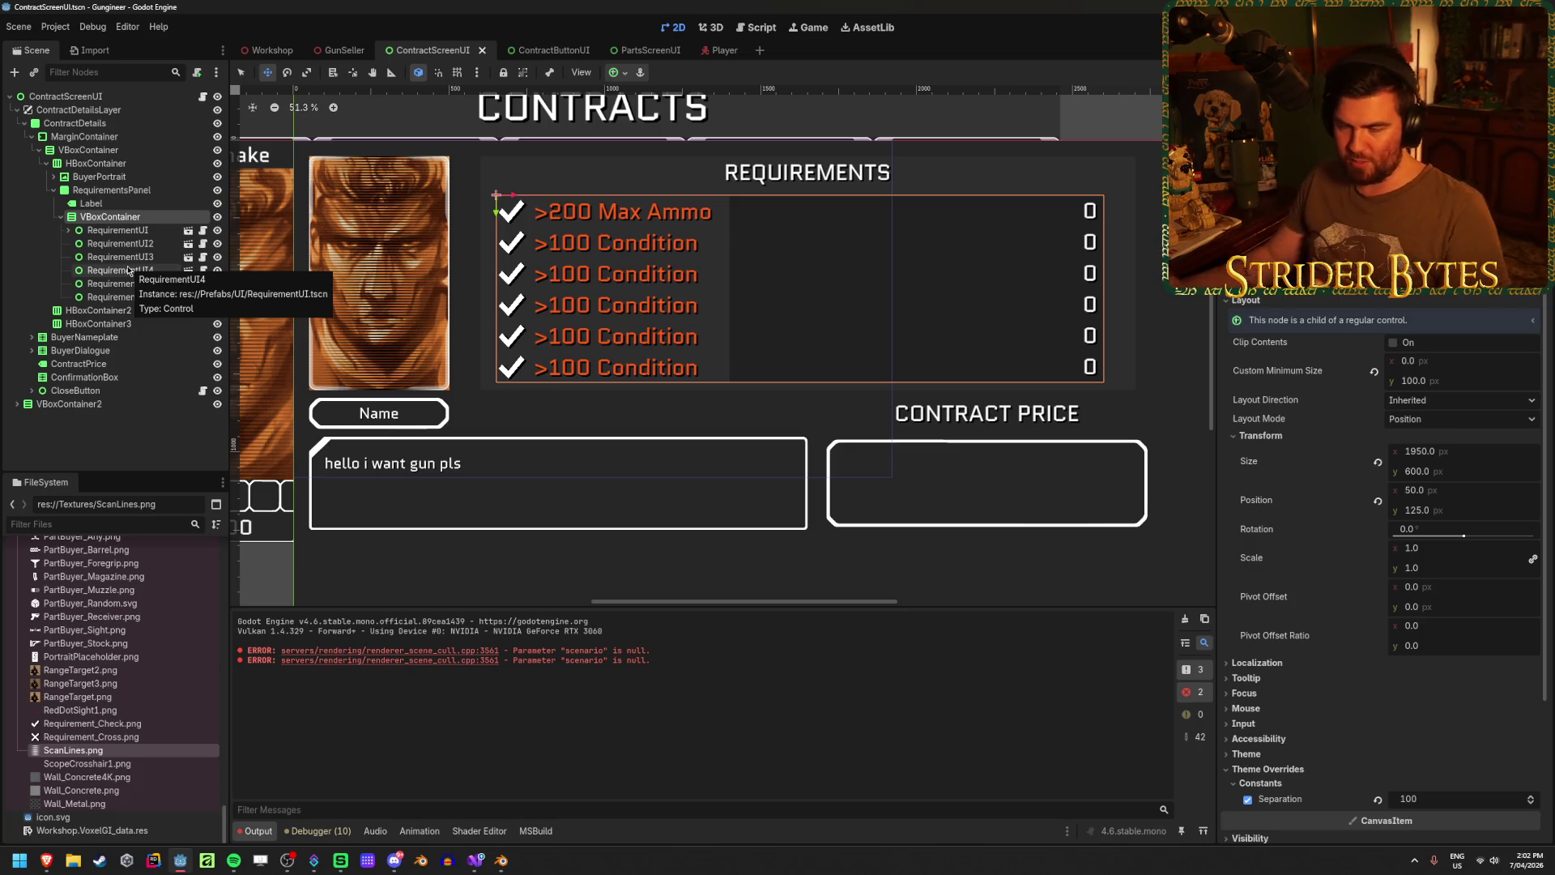
{"action": "left_click", "coordinate": [141, 232]}
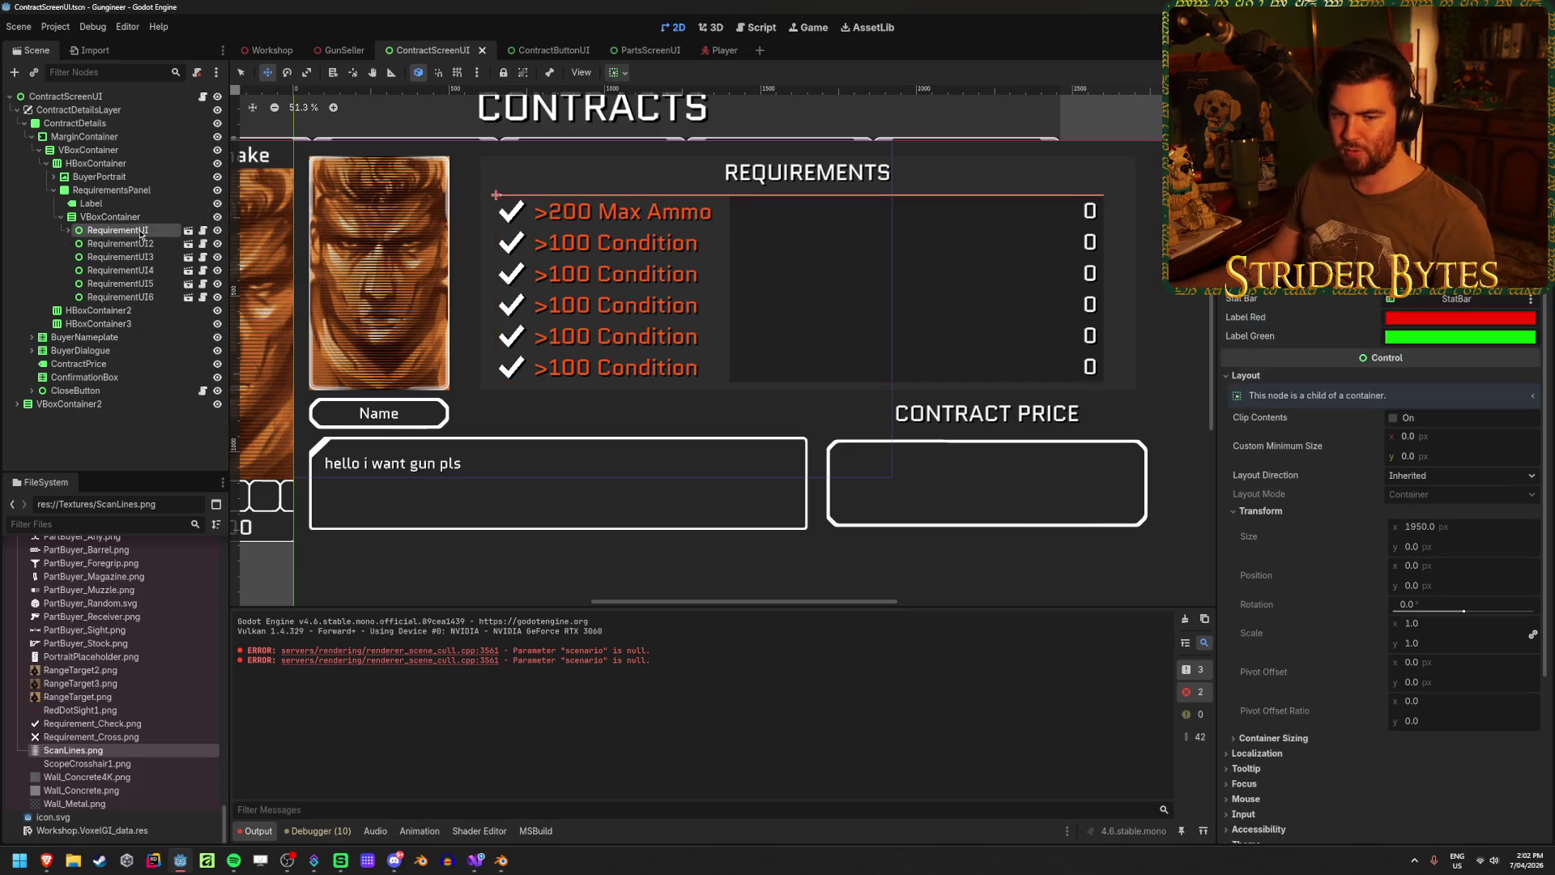
{"action": "left_click", "coordinate": [1477, 440]}
{"action": "type", "text": "2100"}
{"action": "key", "text": "Return"}
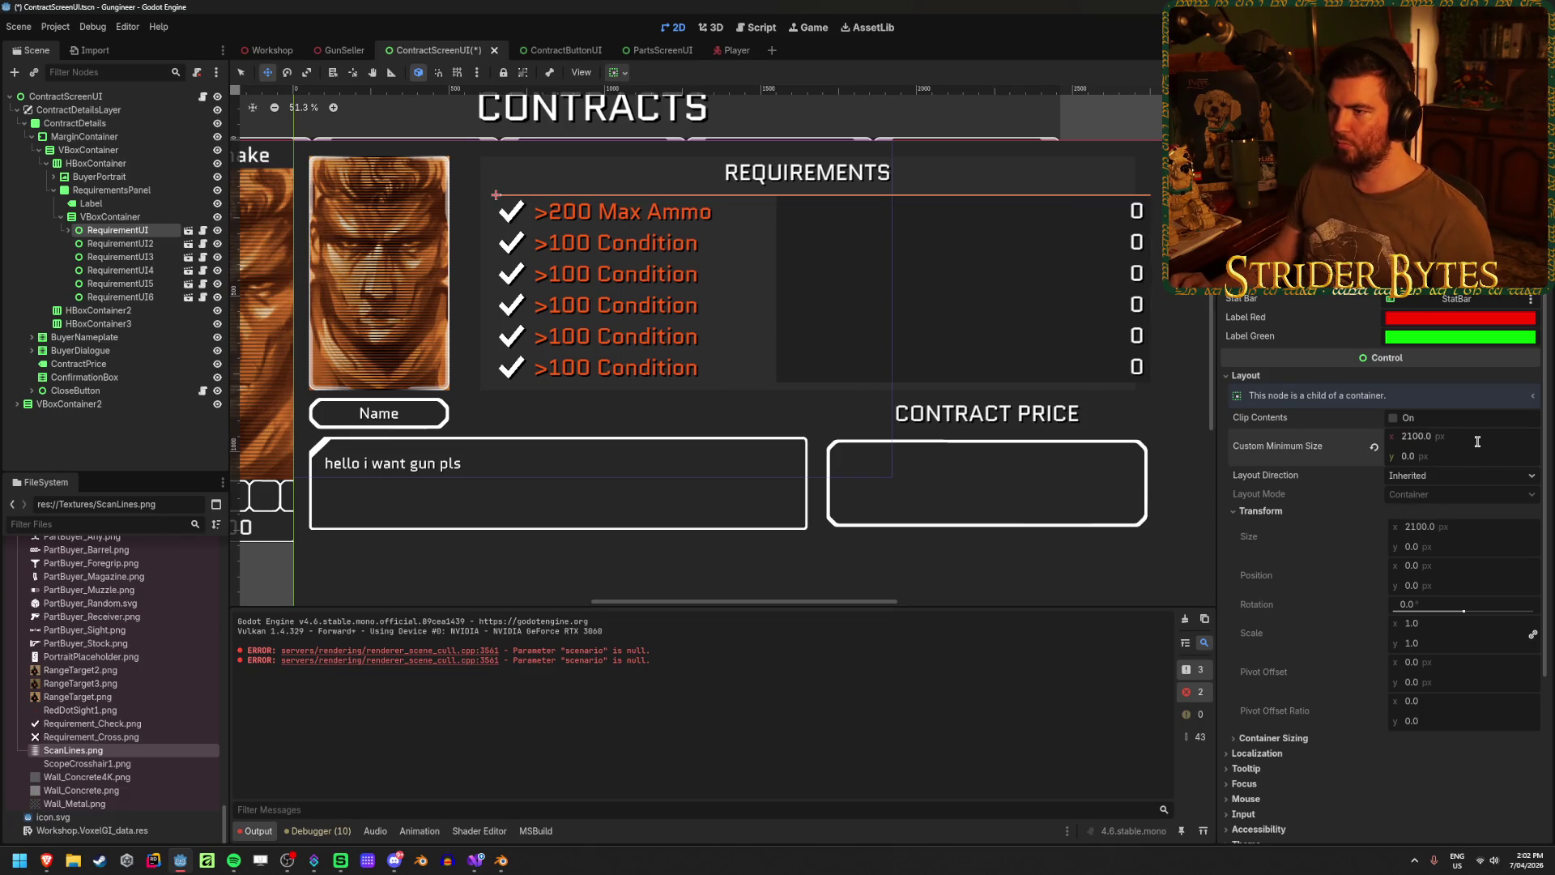
{"action": "key", "text": "ctrl+z"}
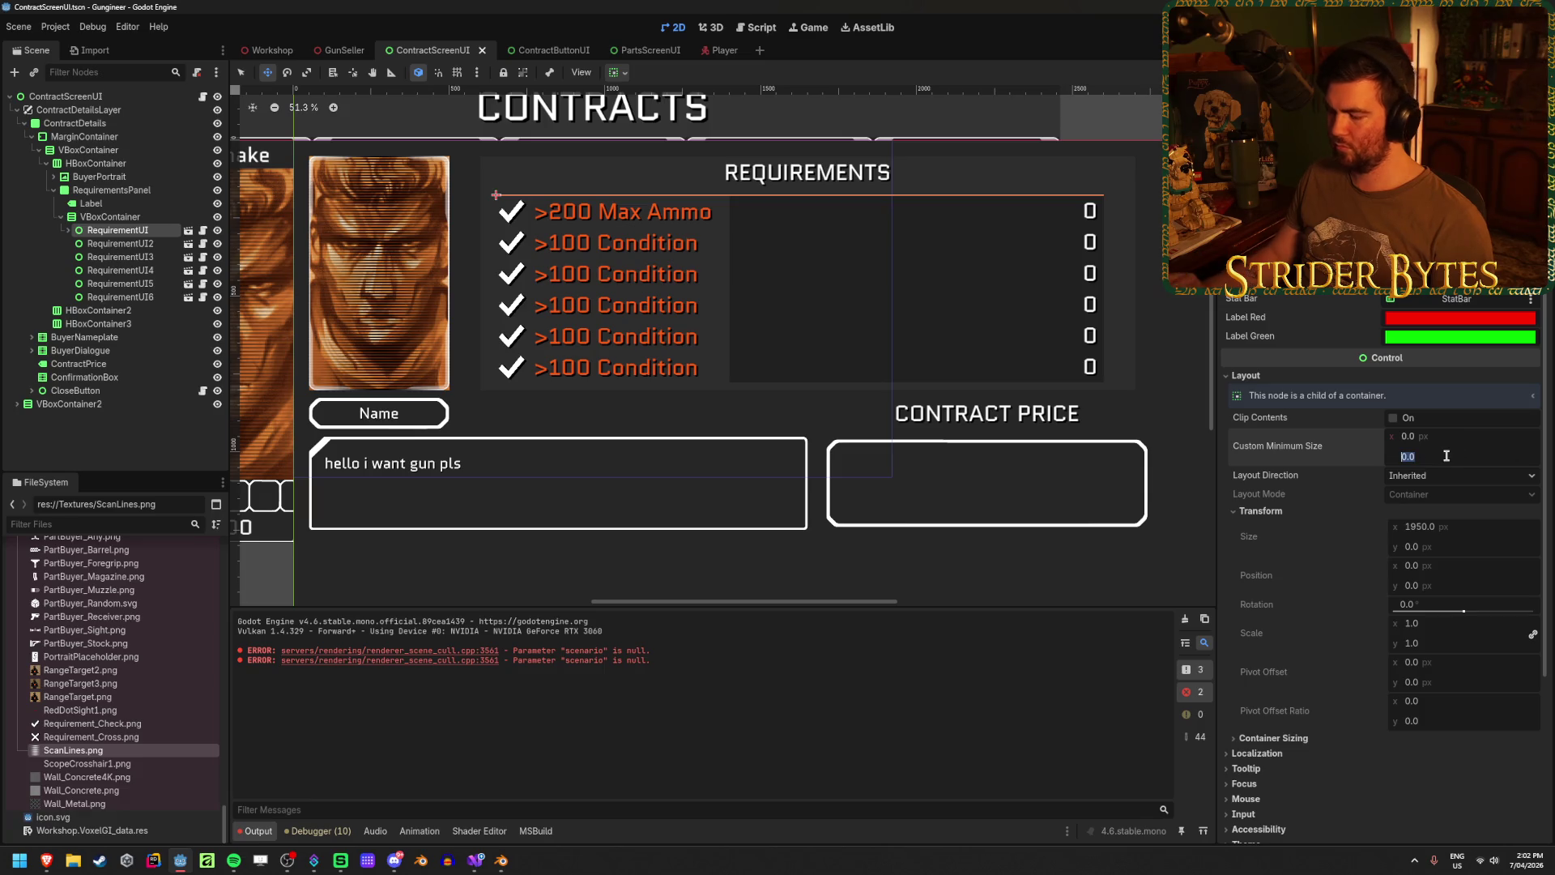
{"action": "type", "text": "200"}
{"action": "key", "text": "Return"}
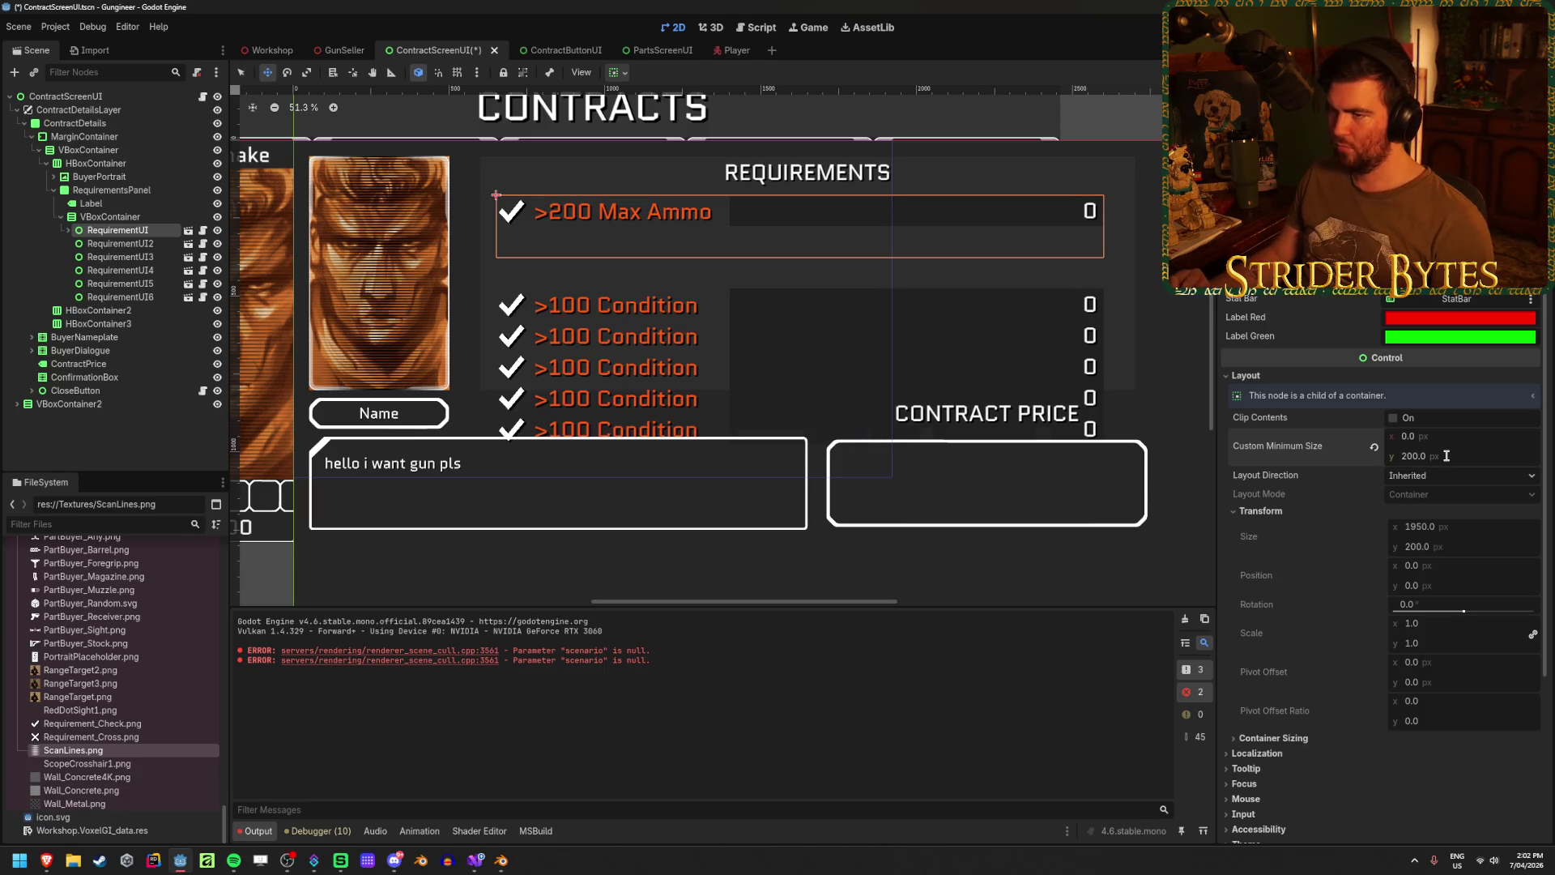
{"action": "key", "text": "ctrl+z"}
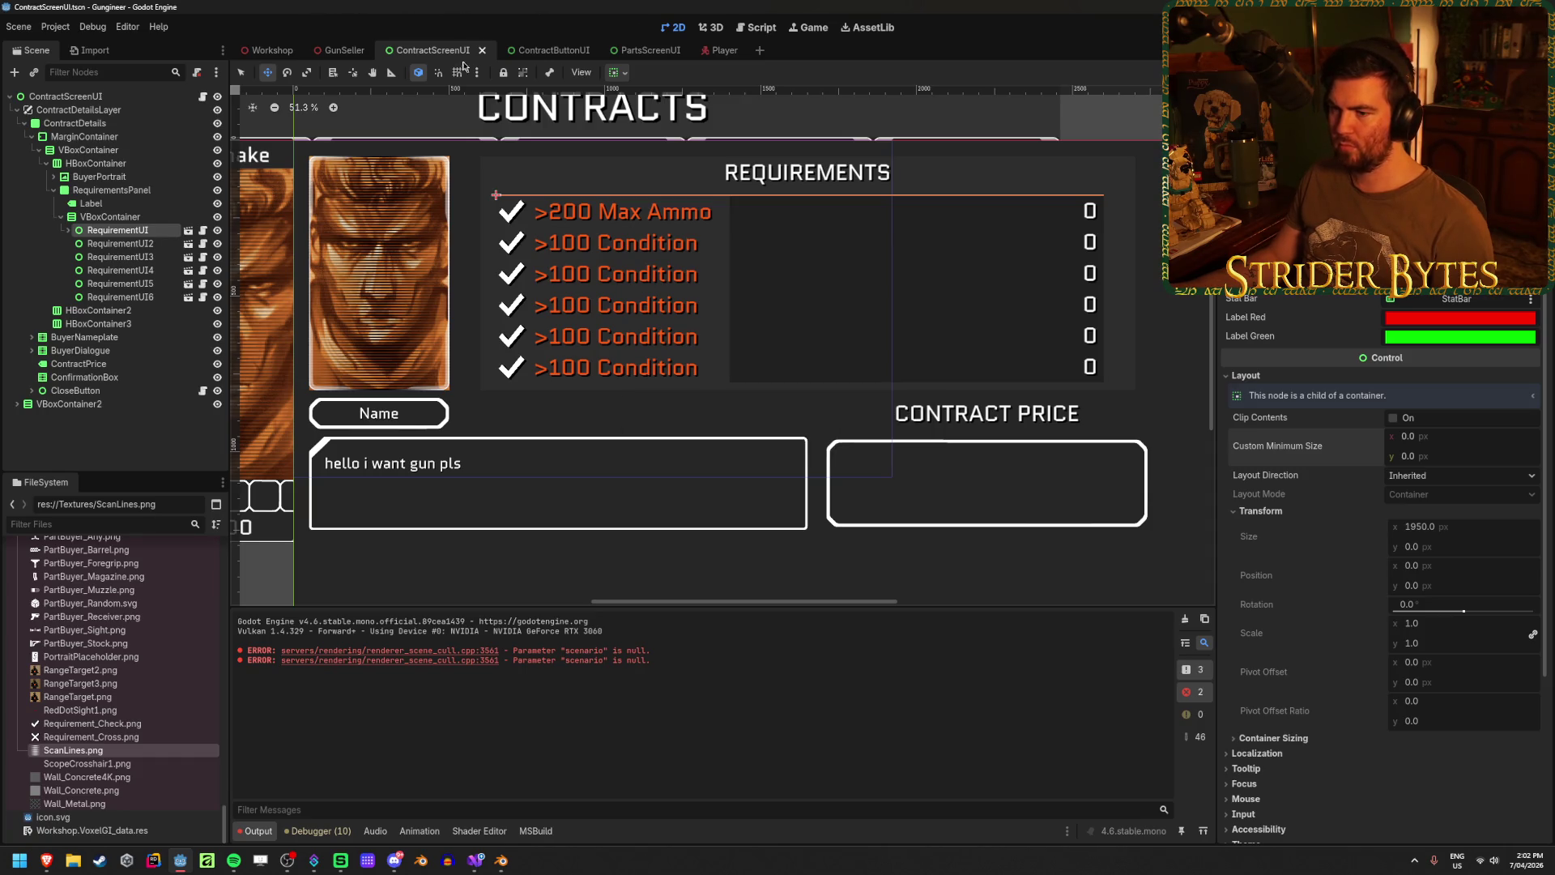
{"action": "scroll", "coordinate": [567, 453], "scroll_direction": "down", "scroll_amount": 2}
{"action": "scroll", "coordinate": [680, 440], "scroll_direction": "up", "scroll_amount": 2}
{"action": "scroll", "coordinate": [585, 439], "scroll_direction": "down", "scroll_amount": 1}
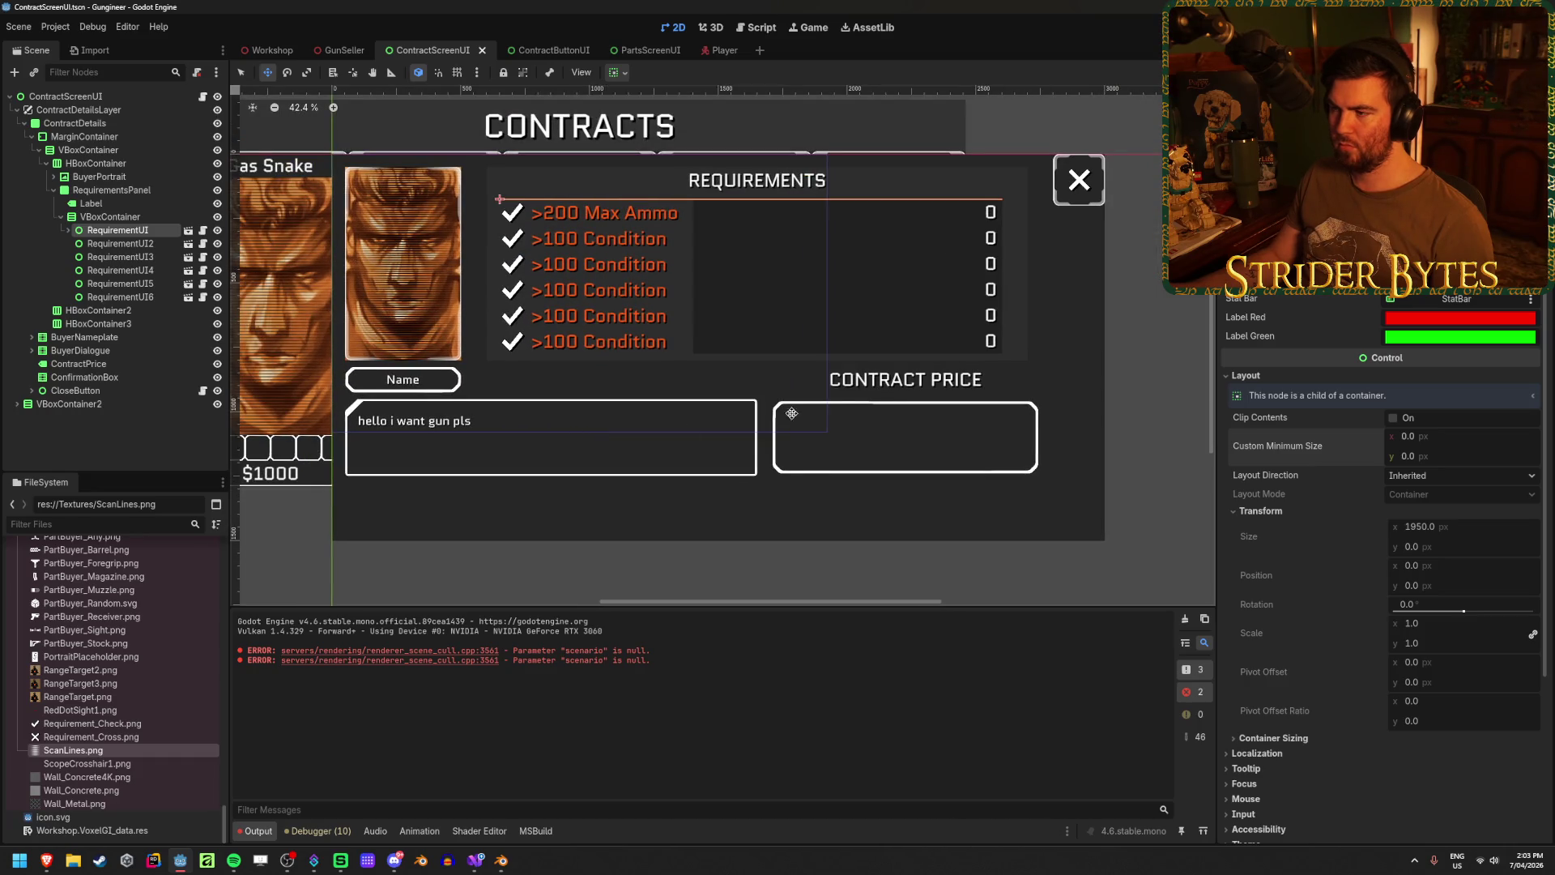
{"action": "left_click", "coordinate": [729, 57]}
- Open the RequirementUI scene for editing from the ContractScreenUI scene tree
{"action": "left_click", "coordinate": [640, 52]}
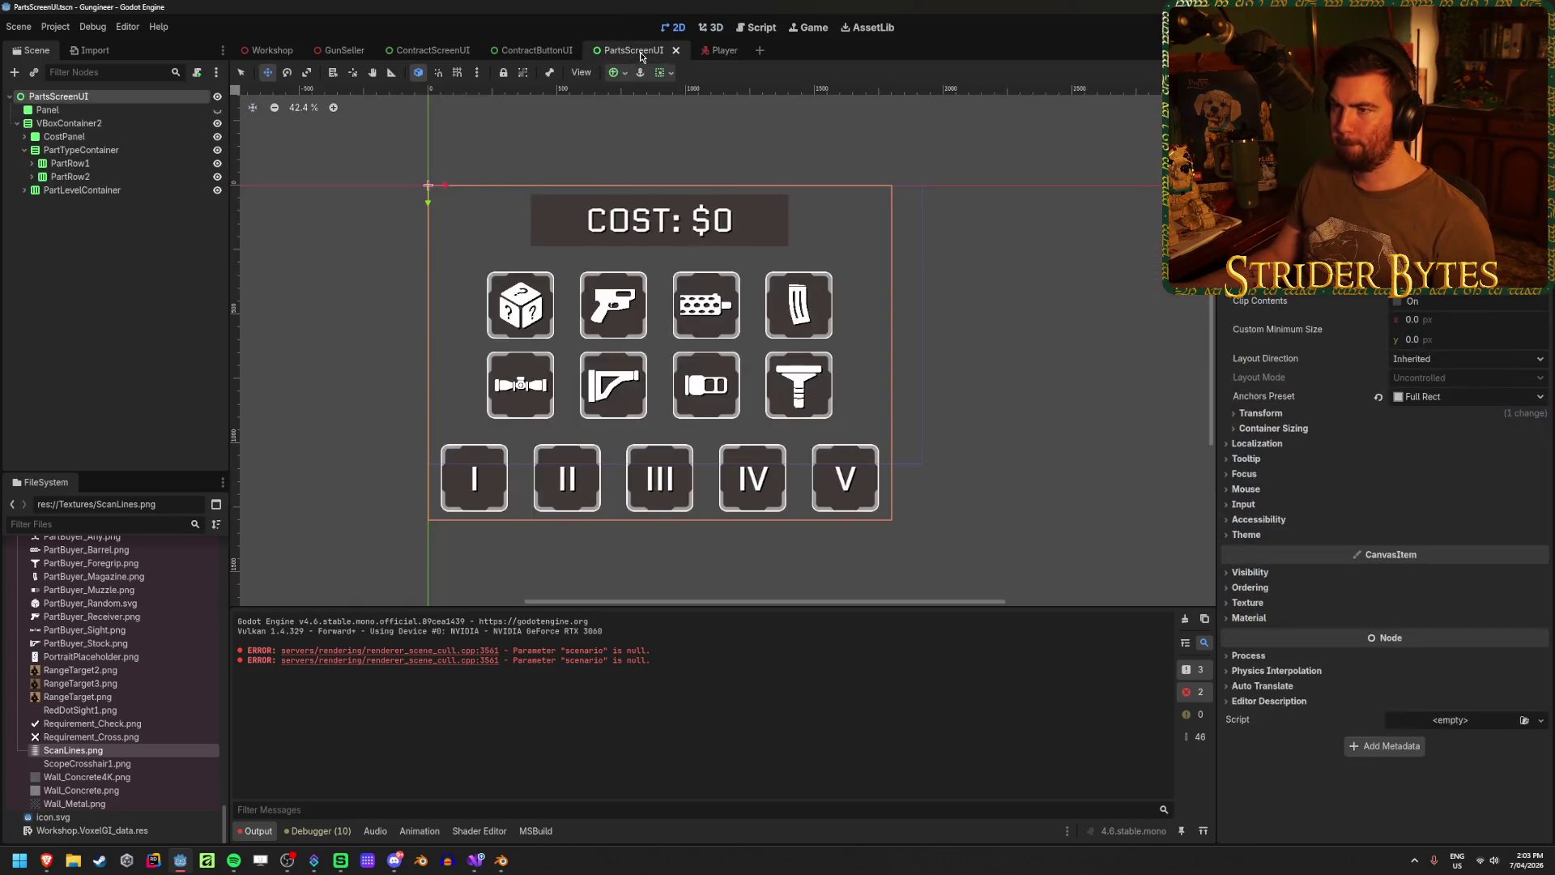
{"action": "left_click", "coordinate": [708, 50]}
{"action": "left_click", "coordinate": [415, 52]}
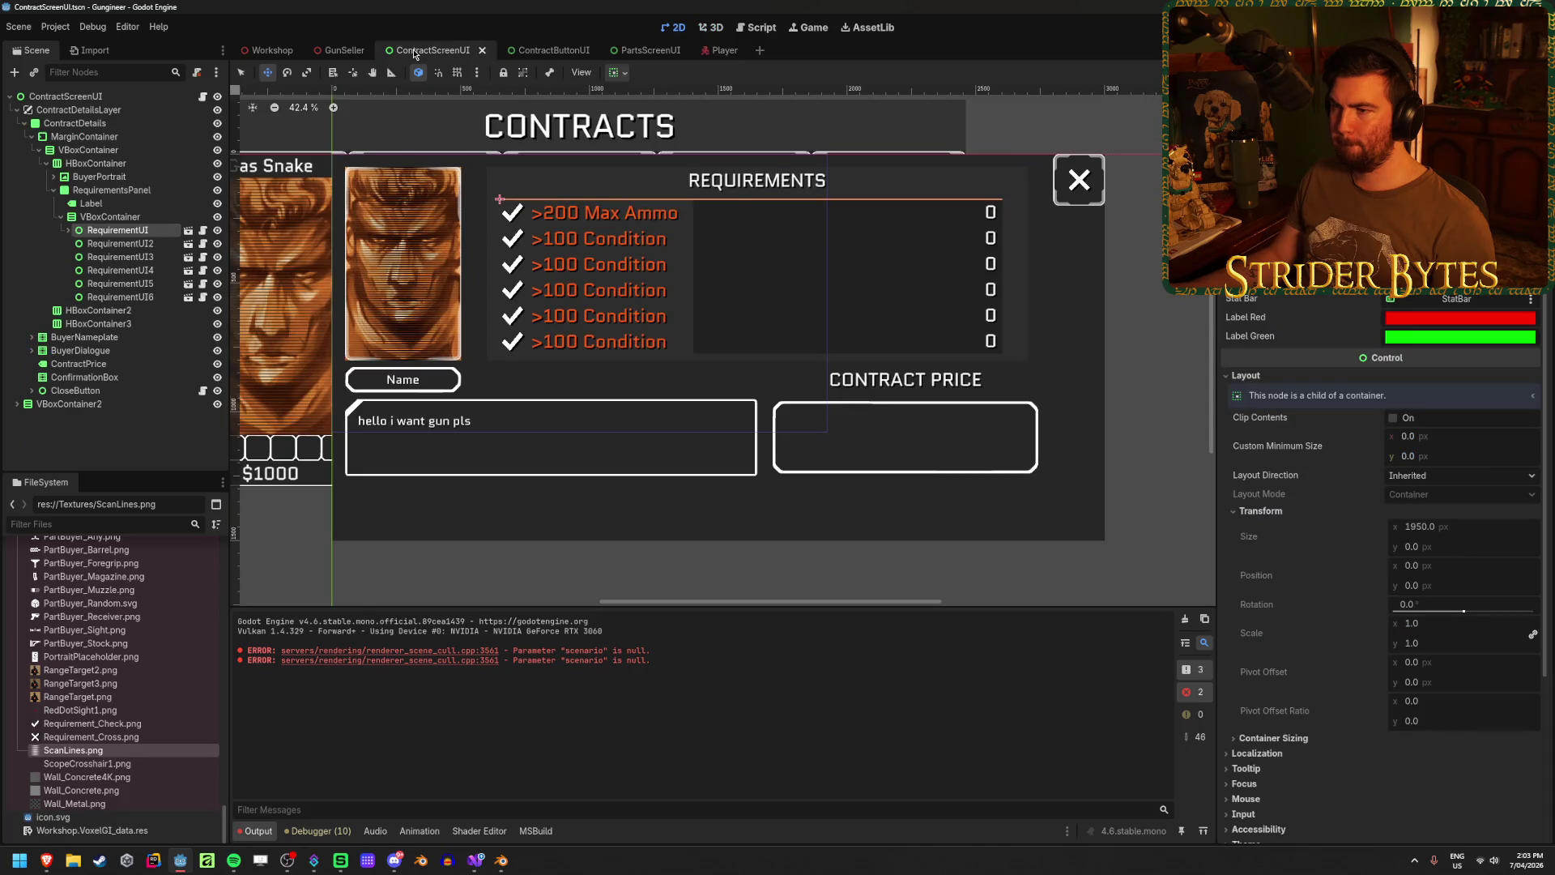
{"action": "left_click", "coordinate": [188, 230]}
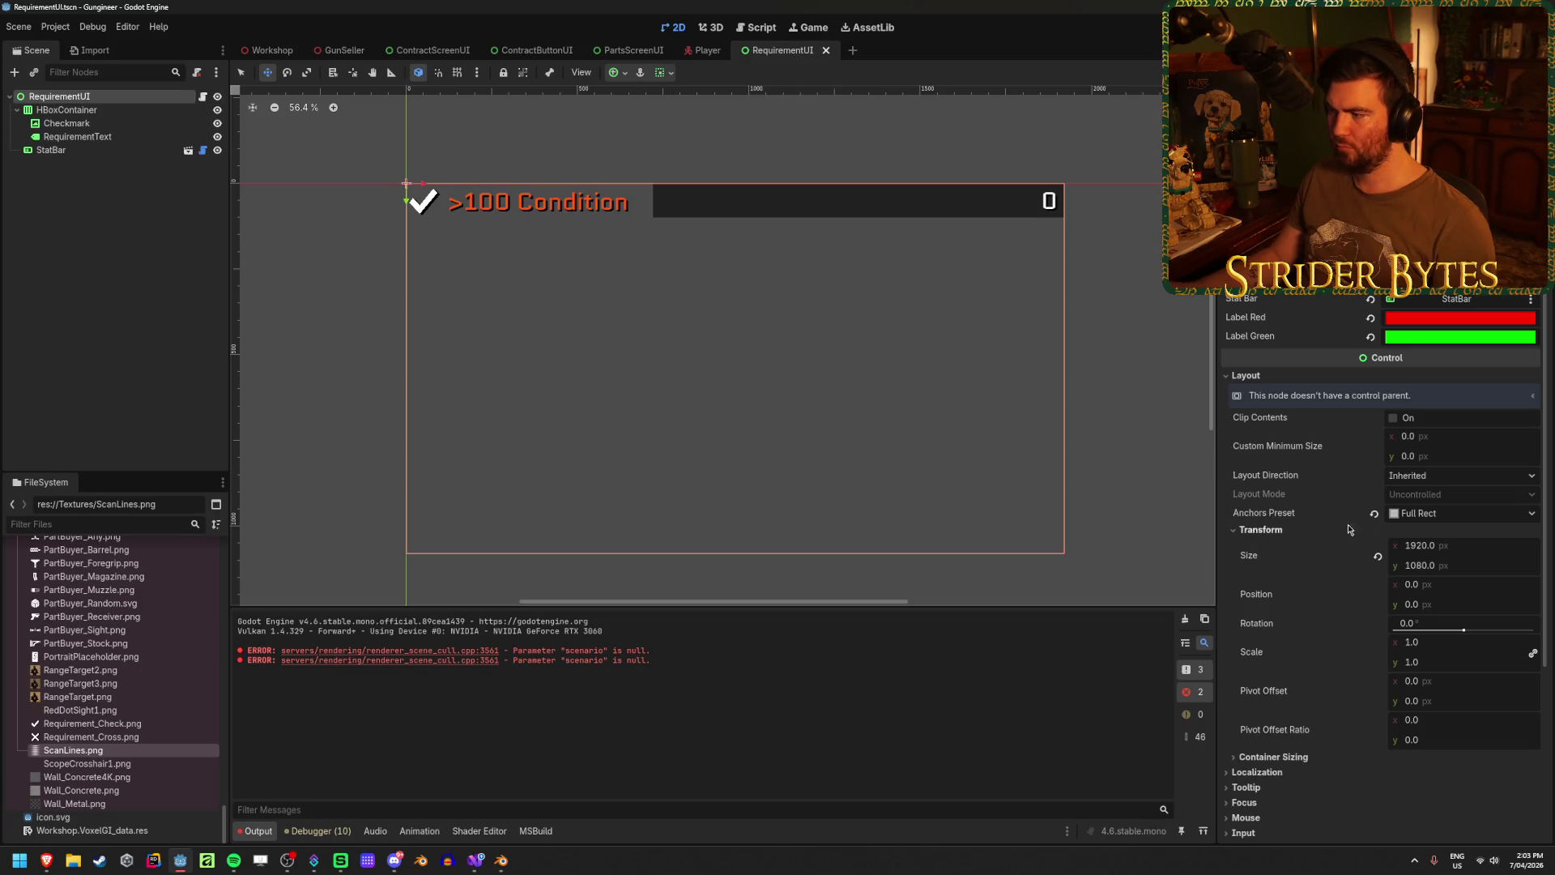
- Anchor the RequirementUI root Top Left, give it a 2000 px minimum width, and save
{"action": "left_click", "coordinate": [1373, 513]}
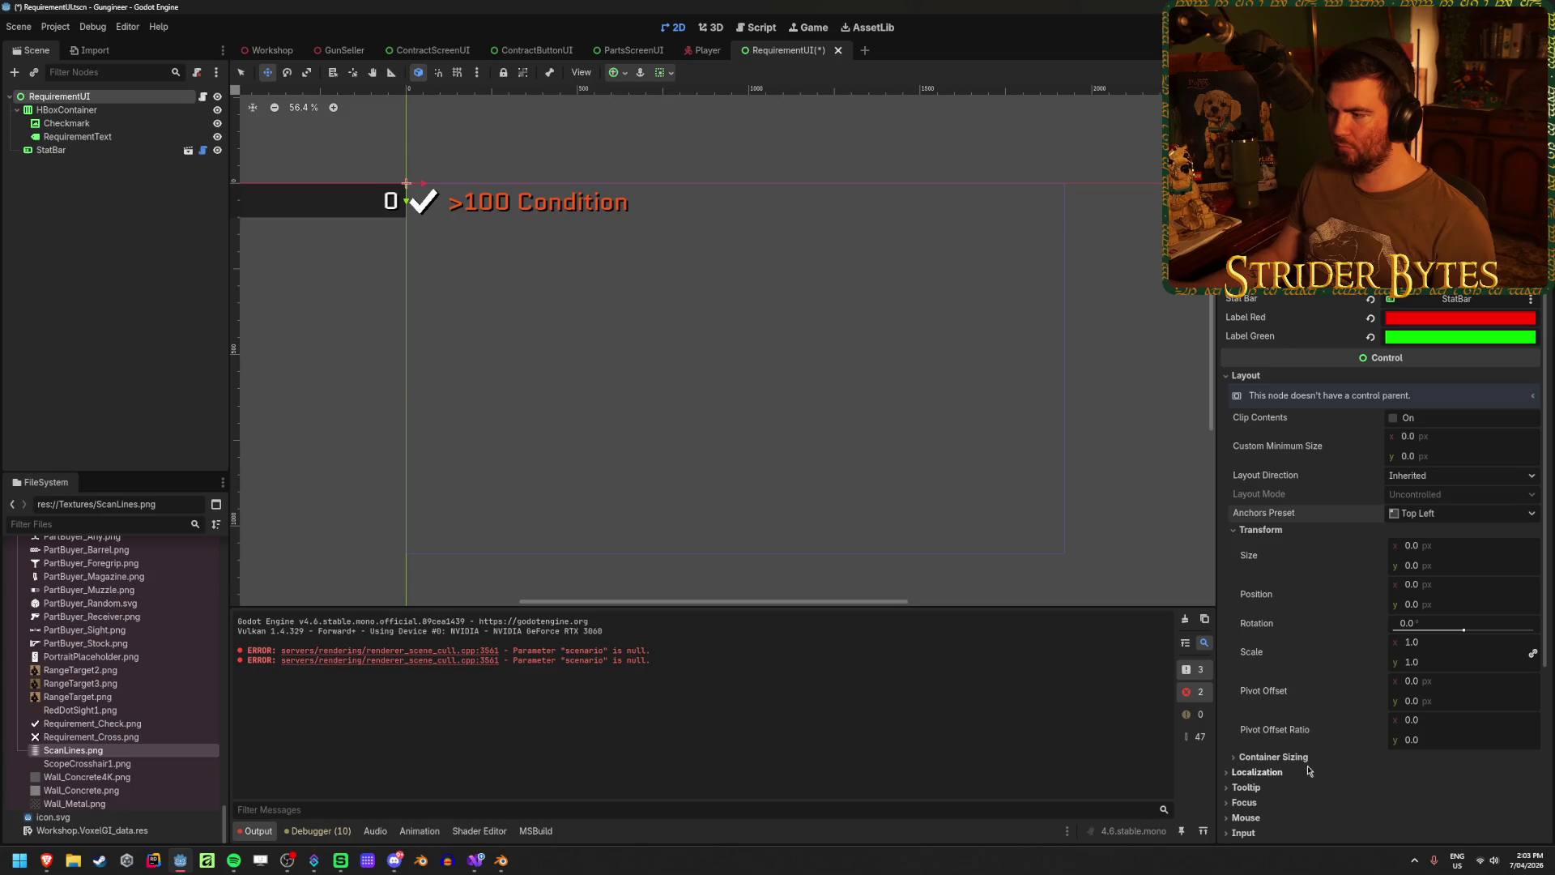
{"action": "left_click", "coordinate": [1460, 437]}
{"action": "type", "text": "2000"}
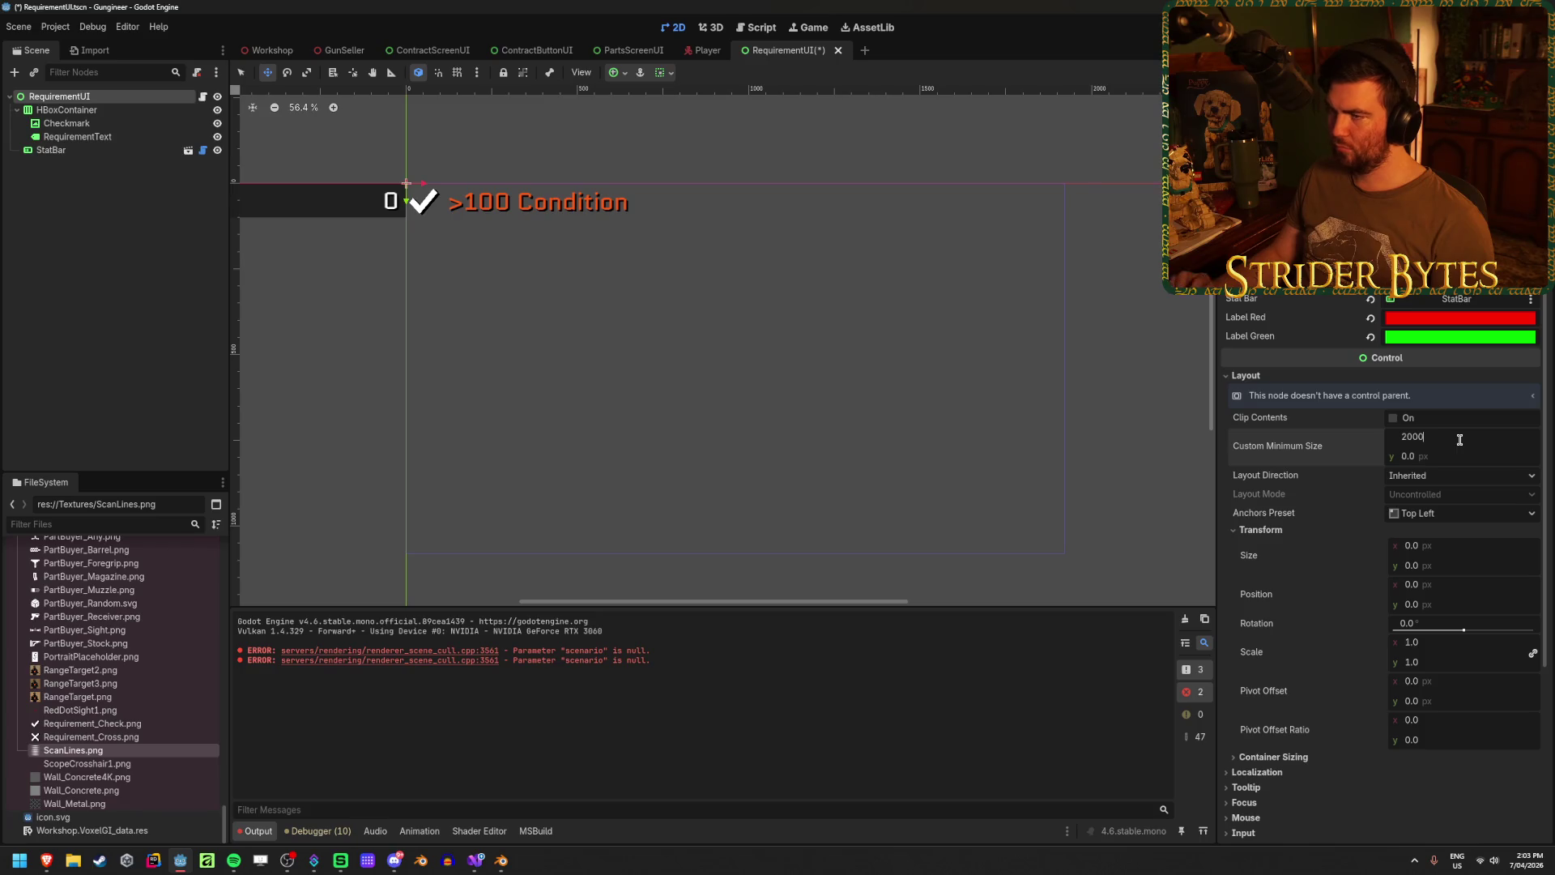
{"action": "key", "text": "Return"}
{"action": "key", "text": "ctrl+s"}
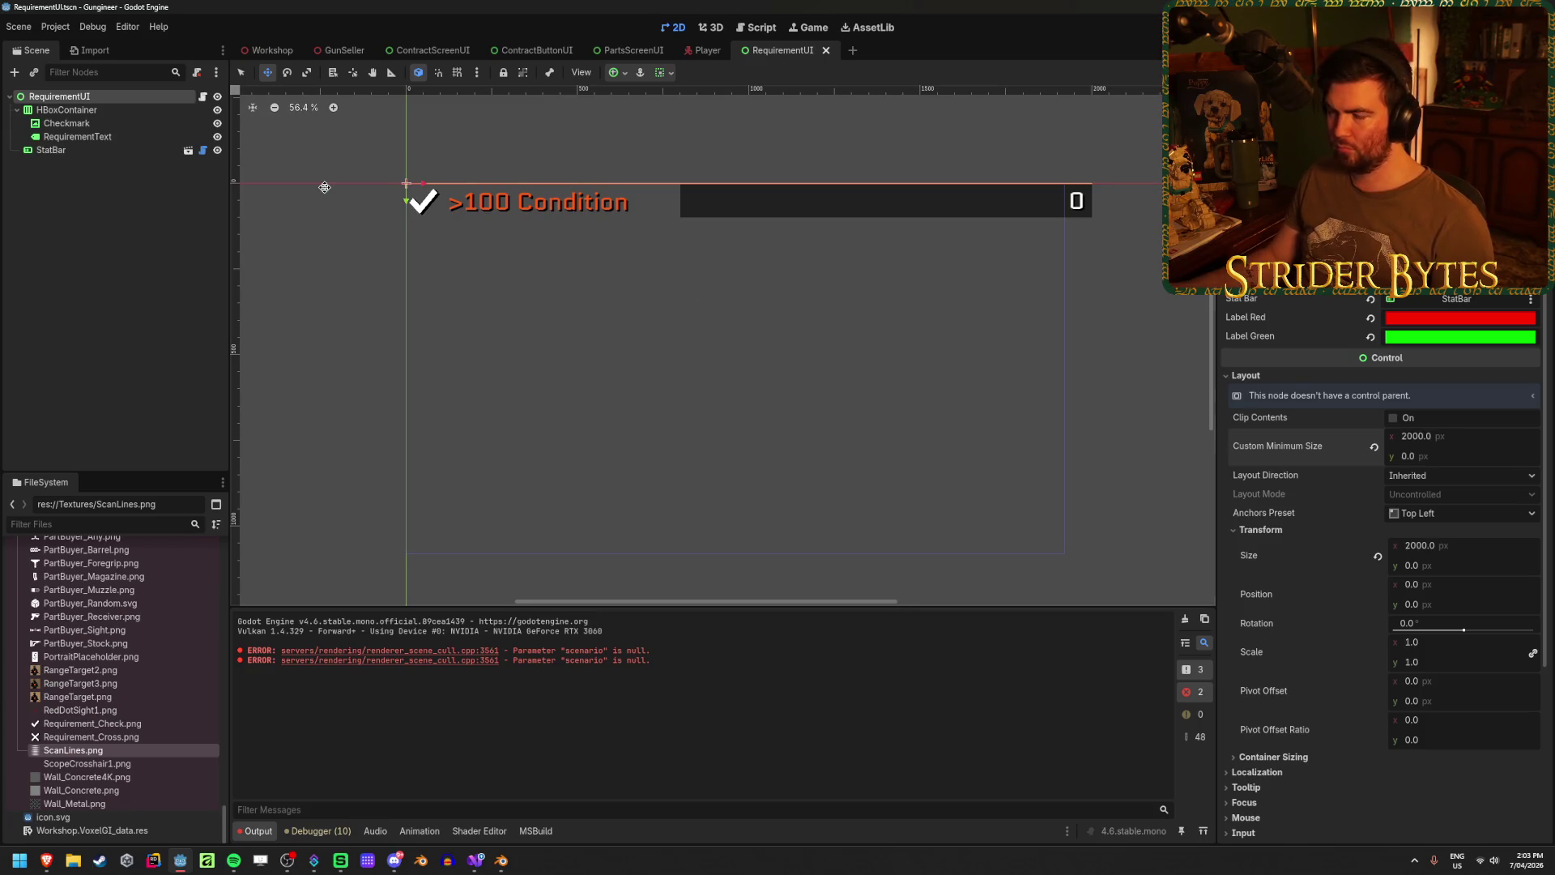
{"action": "scroll", "coordinate": [449, 205], "scroll_direction": "up", "scroll_amount": 2}
{"action": "scroll", "coordinate": [449, 204], "scroll_direction": "up", "scroll_amount": 3}
{"action": "scroll", "coordinate": [449, 205], "scroll_direction": "down", "scroll_amount": 5}
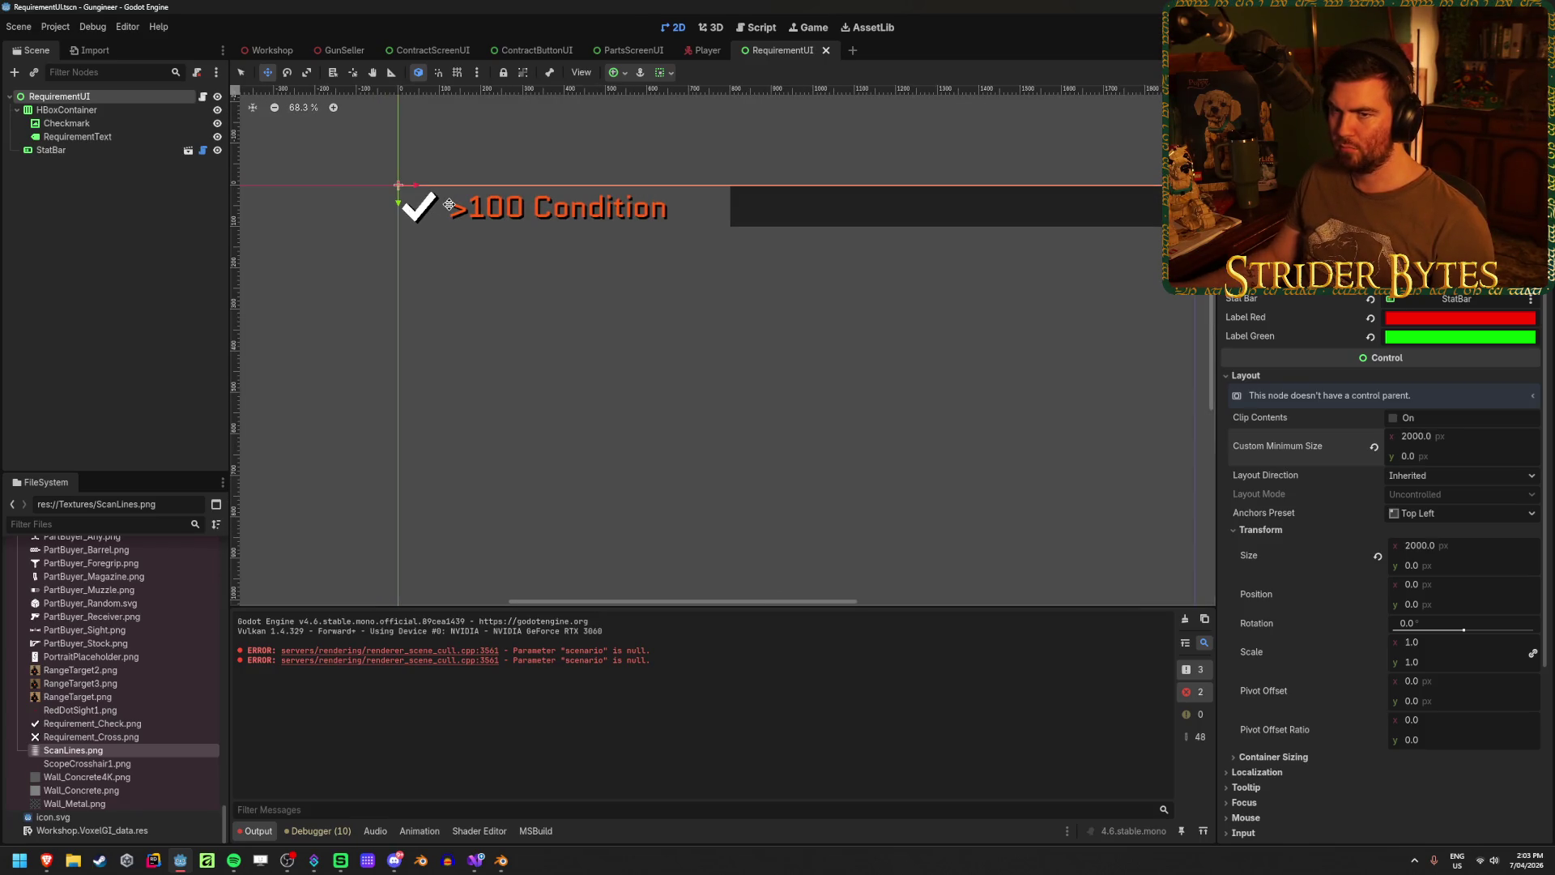
{"action": "scroll", "coordinate": [449, 205], "scroll_direction": "up", "scroll_amount": 1}
{"action": "scroll", "coordinate": [450, 205], "scroll_direction": "down", "scroll_amount": 1}
{"action": "scroll", "coordinate": [452, 206], "scroll_direction": "down", "scroll_amount": 2}
{"action": "scroll", "coordinate": [455, 207], "scroll_direction": "up", "scroll_amount": 2}
{"action": "scroll", "coordinate": [456, 207], "scroll_direction": "up", "scroll_amount": 1}
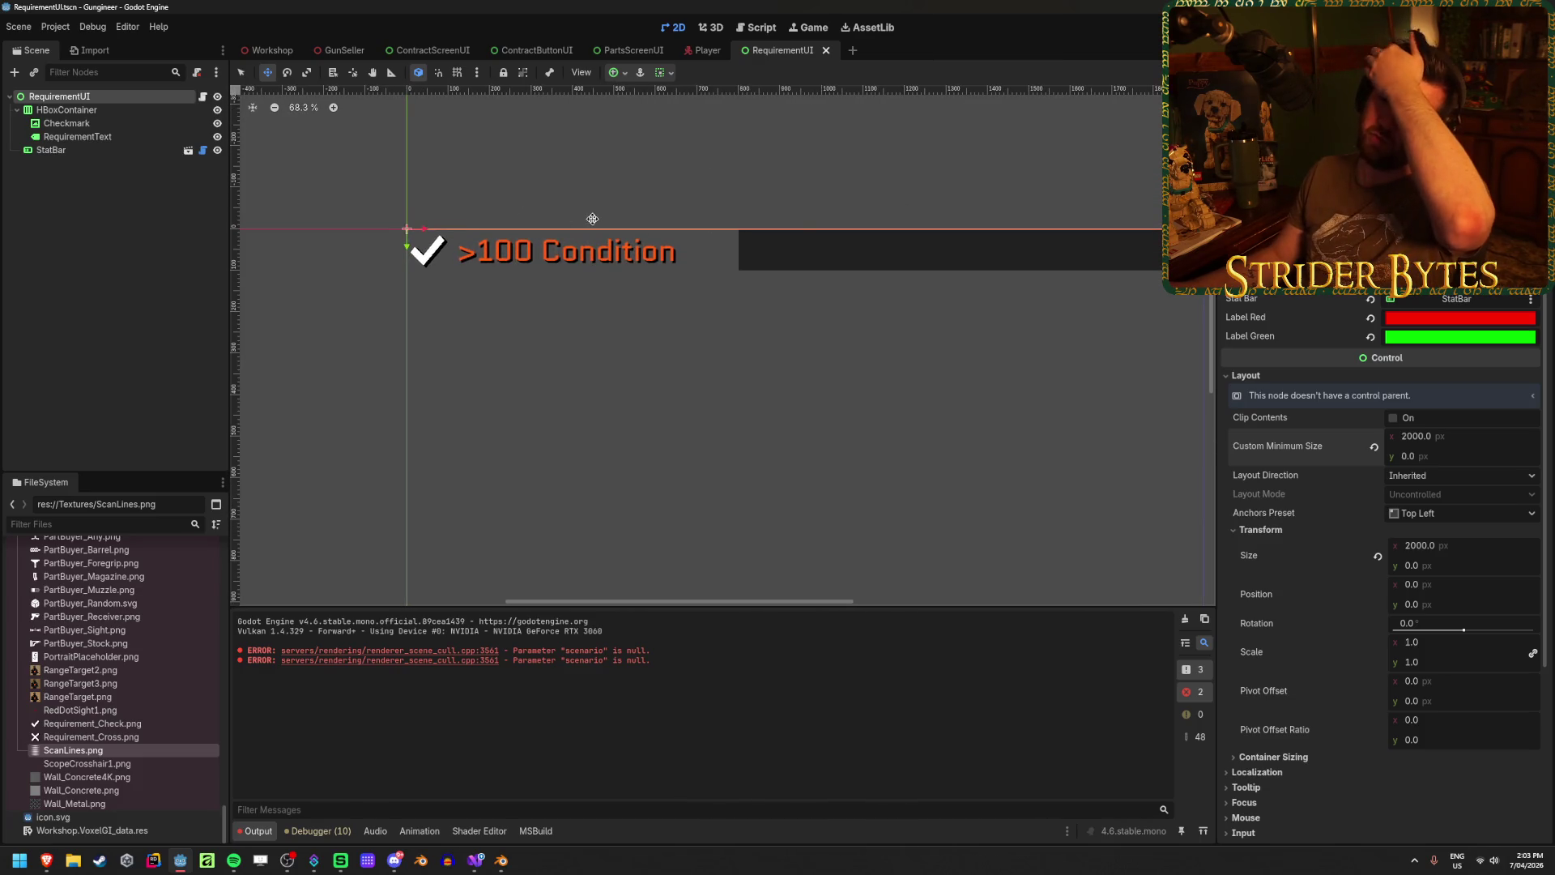
{"action": "scroll", "coordinate": [594, 218], "scroll_direction": "up", "scroll_amount": 2}
{"action": "scroll", "coordinate": [594, 218], "scroll_direction": "down", "scroll_amount": 1}
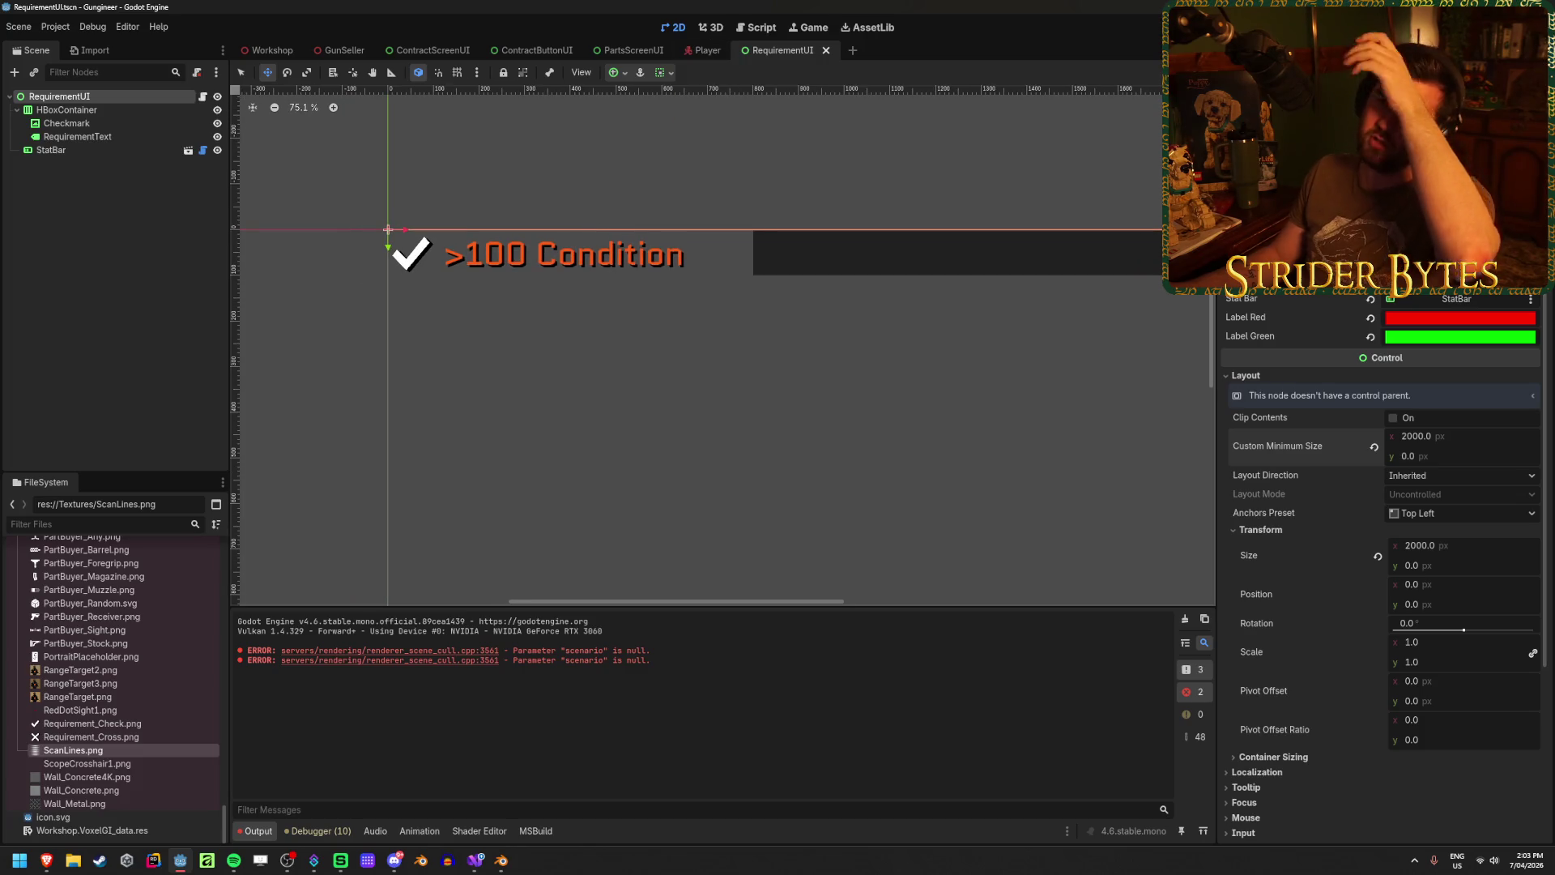
- Try moving StatBar into the HBoxContainer row, then undo the move
{"action": "left_click", "coordinate": [120, 109]}
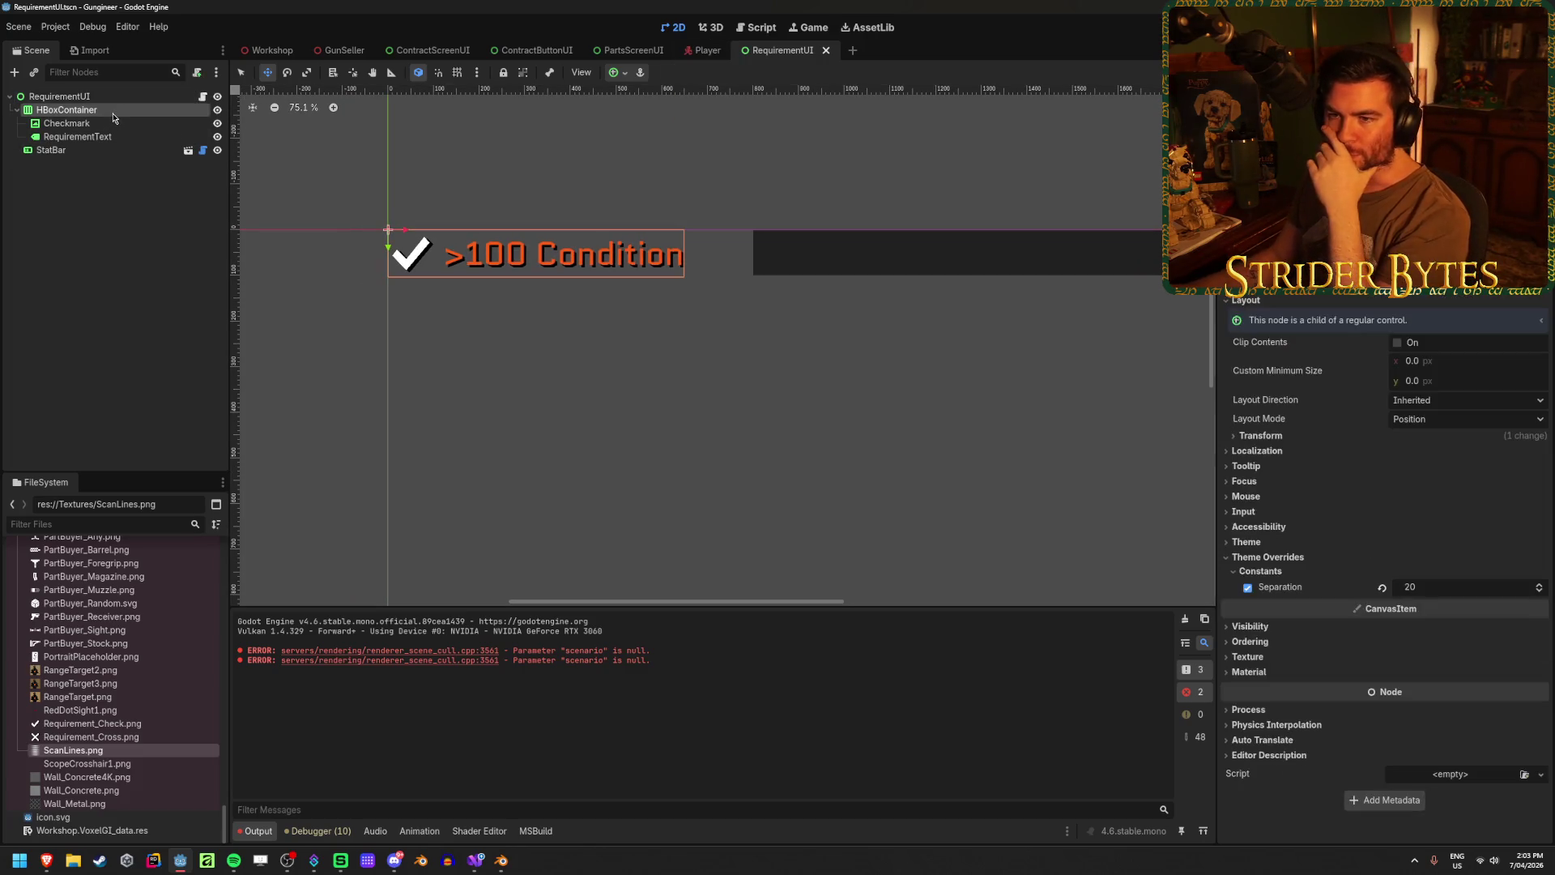
{"action": "left_click", "coordinate": [92, 151]}
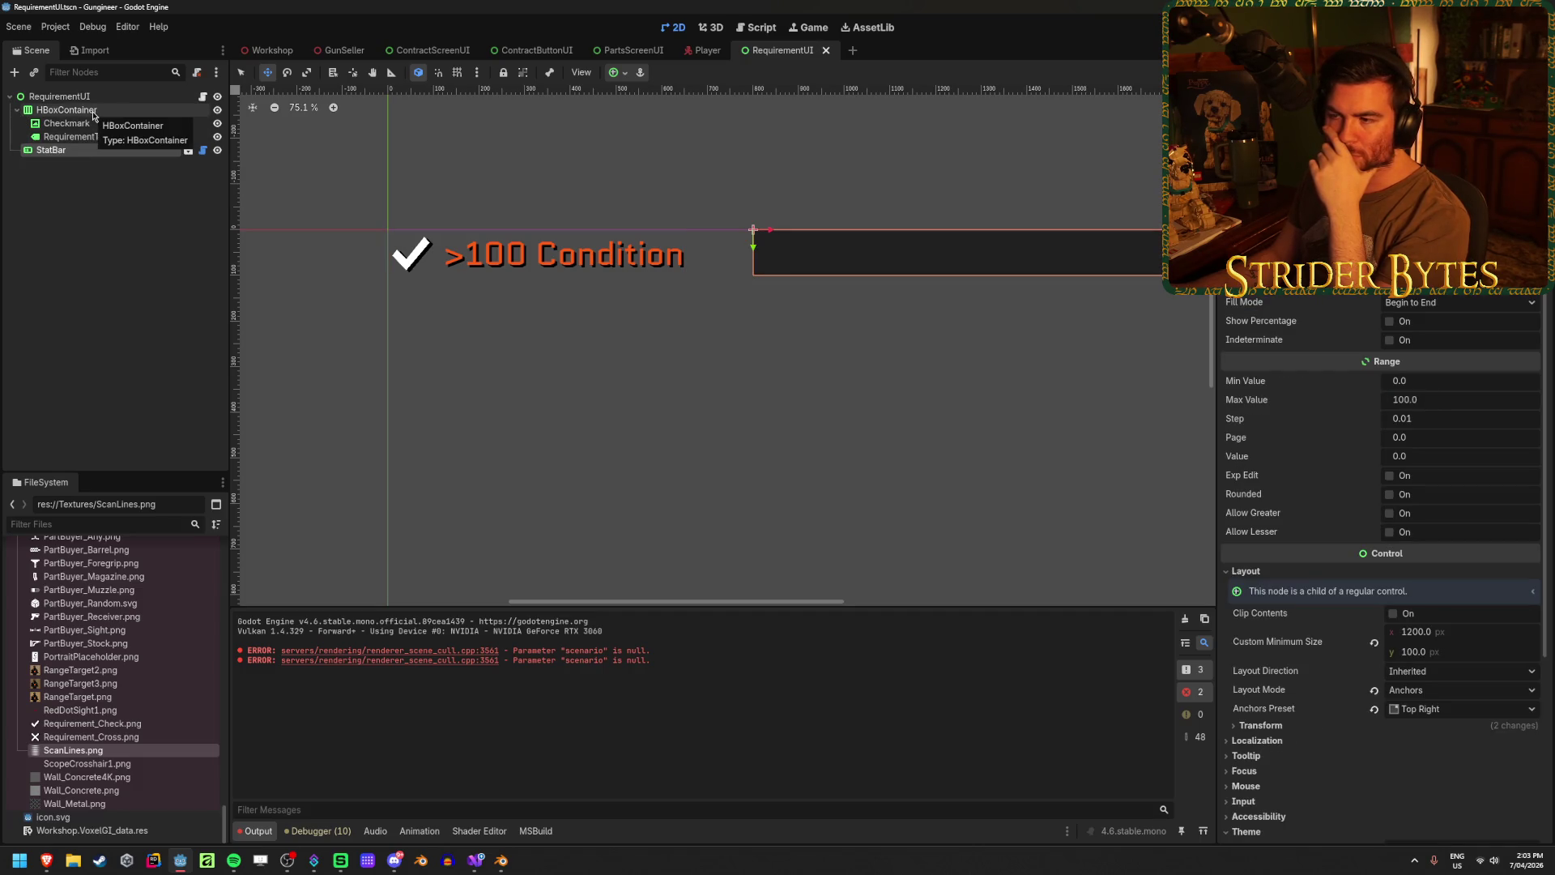
{"action": "left_click", "coordinate": [94, 113]}
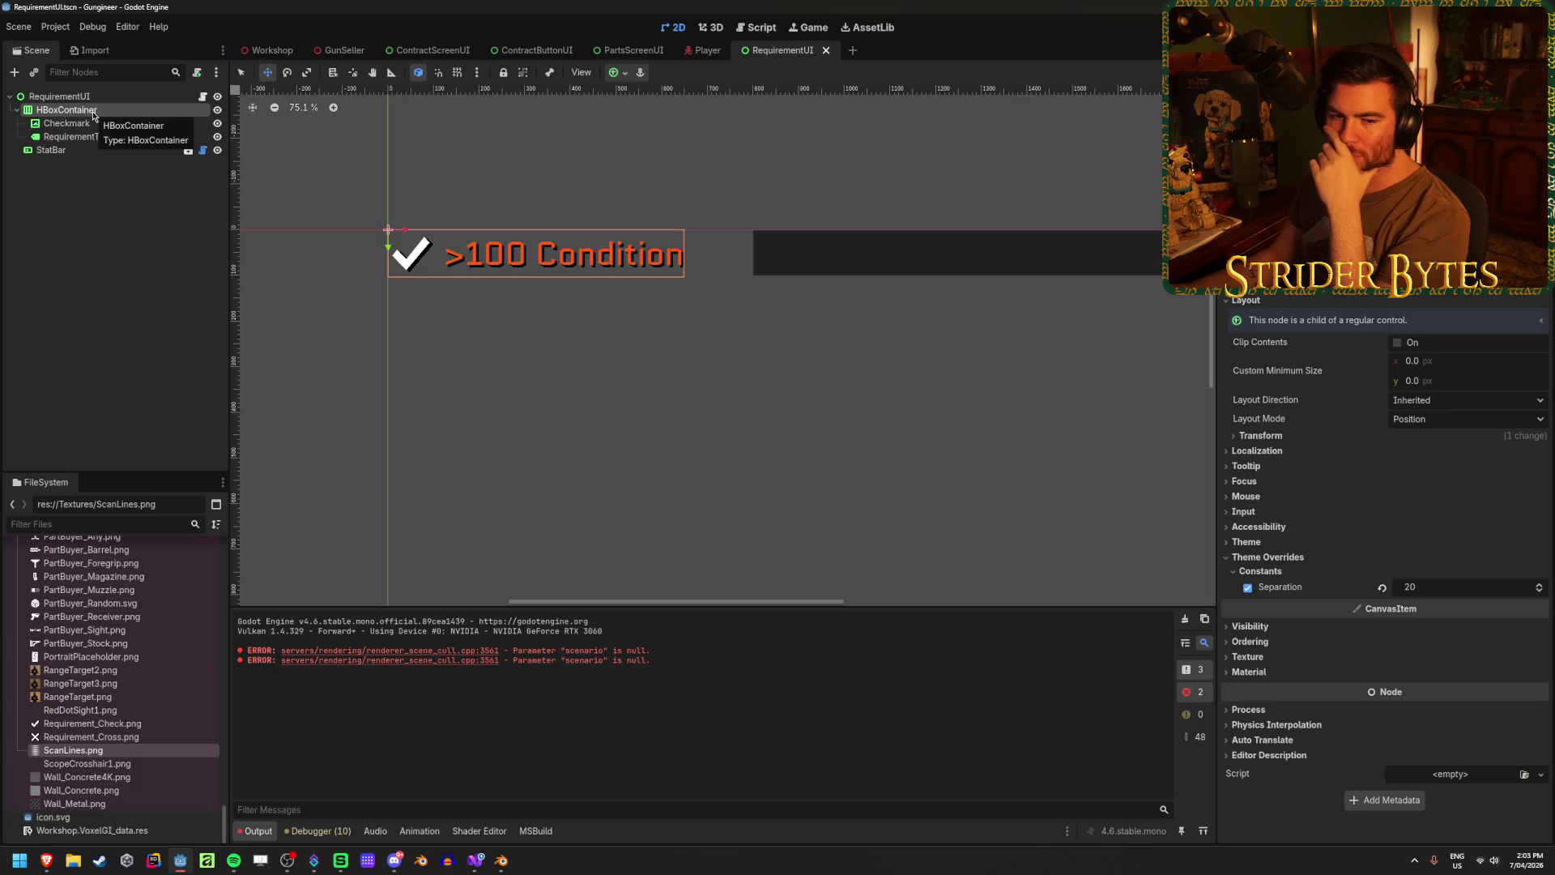
{"action": "left_click_drag", "start_coordinate": [89, 151], "coordinate": [102, 116]}
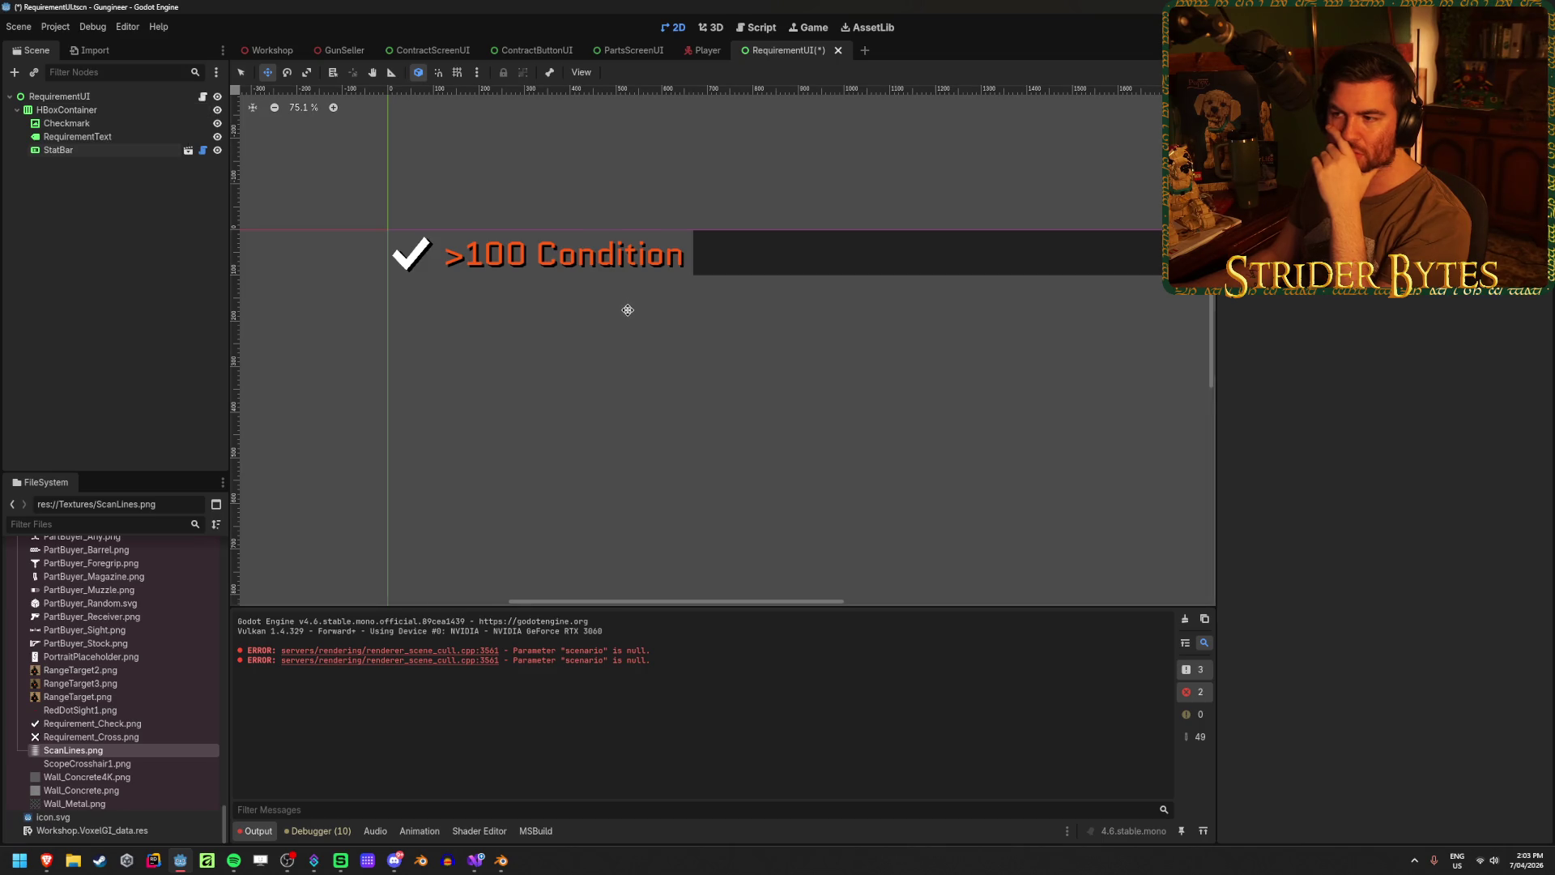
{"action": "scroll", "coordinate": [624, 311], "scroll_direction": "down", "scroll_amount": 2}
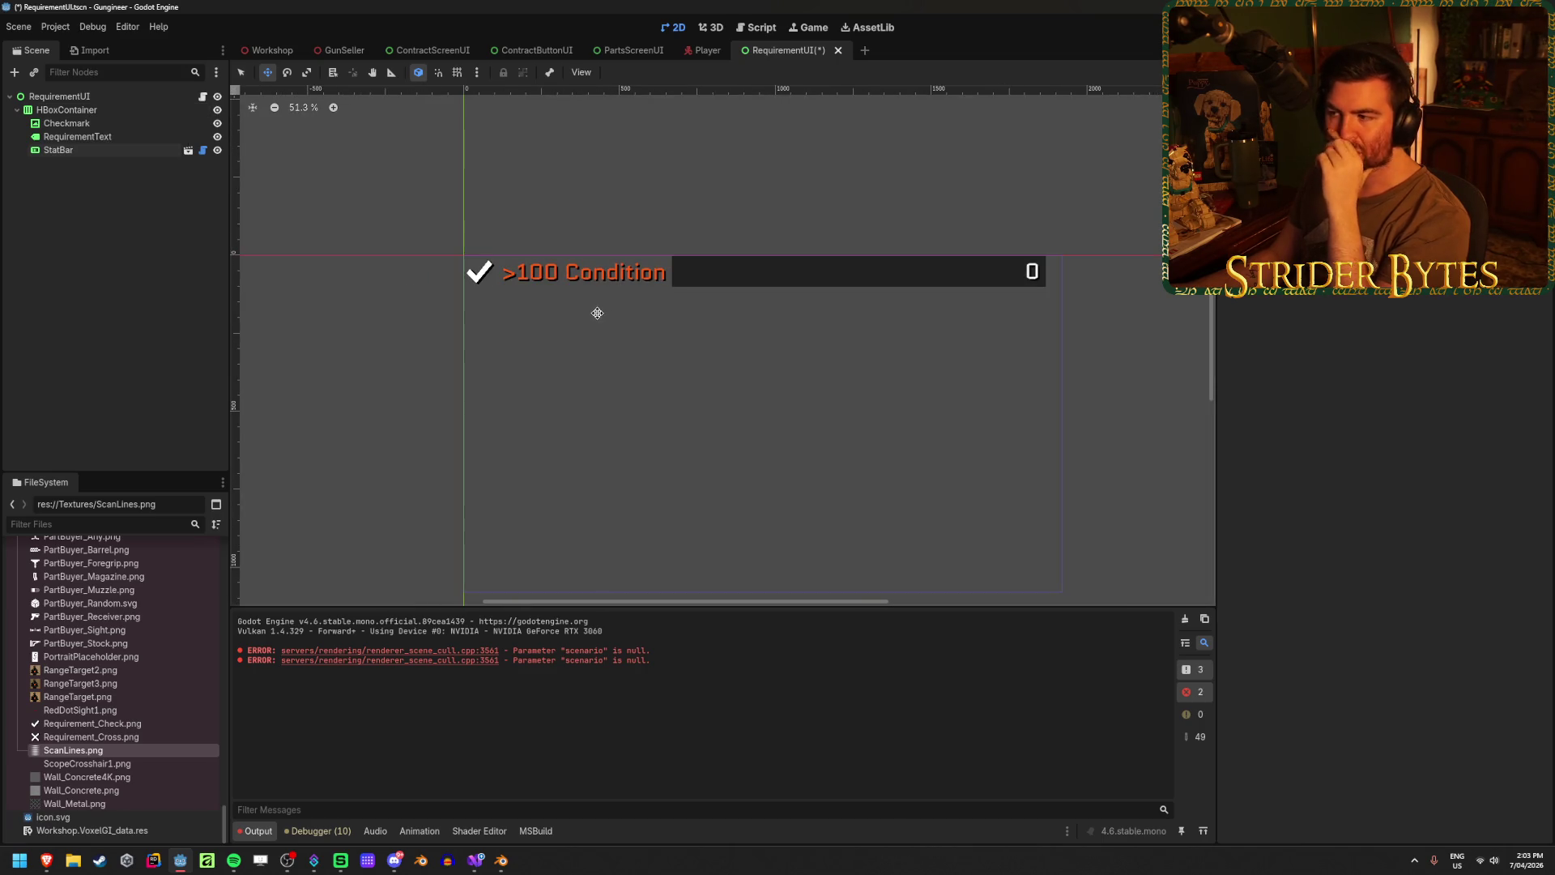
{"action": "key", "text": "ctrl+z"}
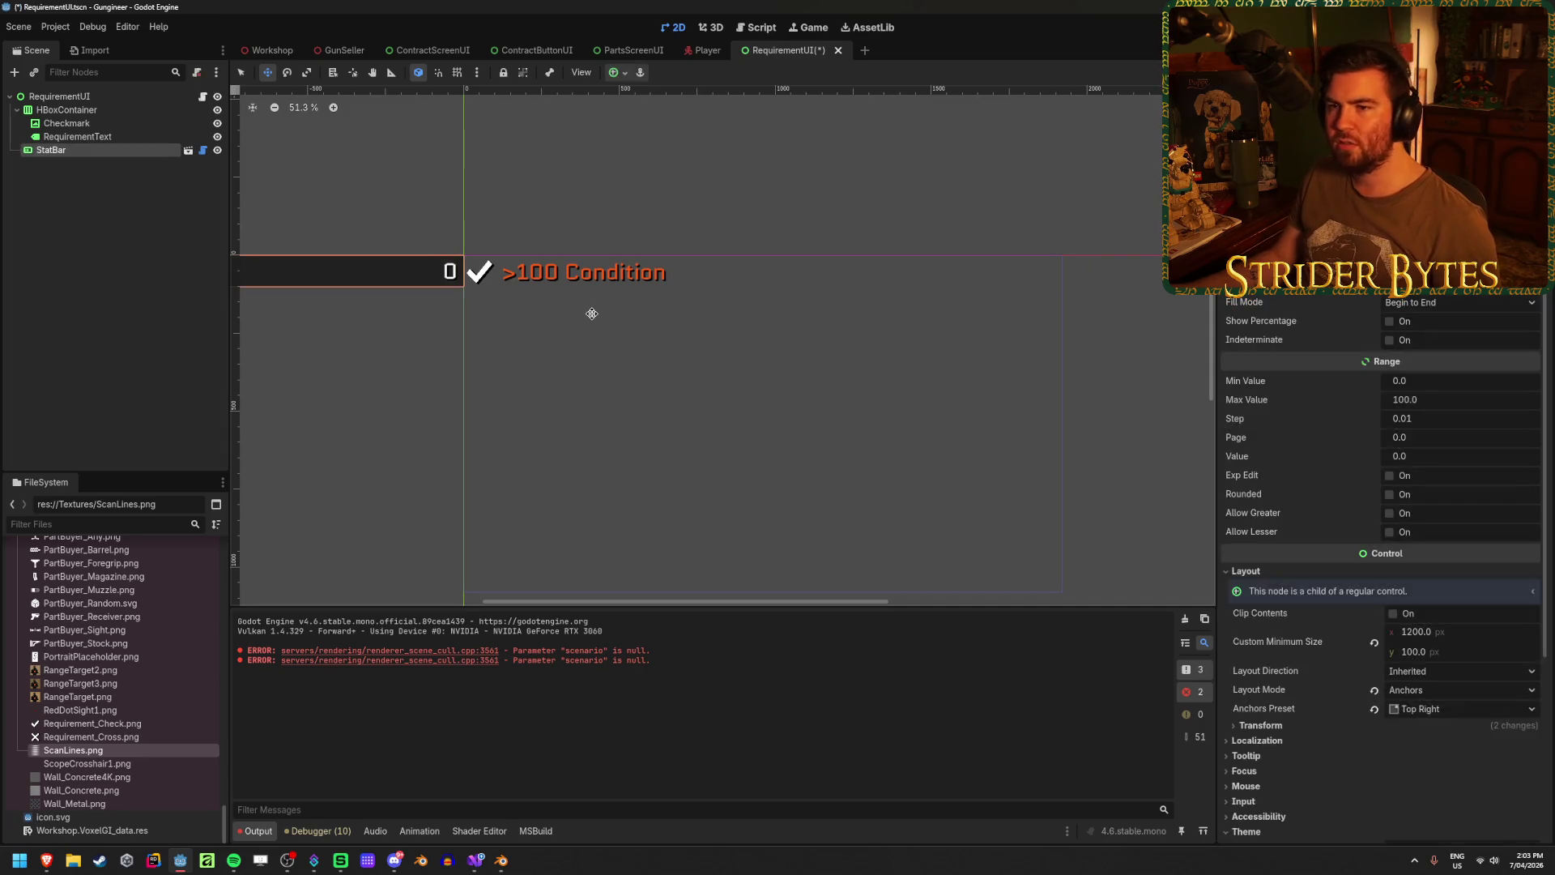
{"action": "left_click", "coordinate": [616, 73]}
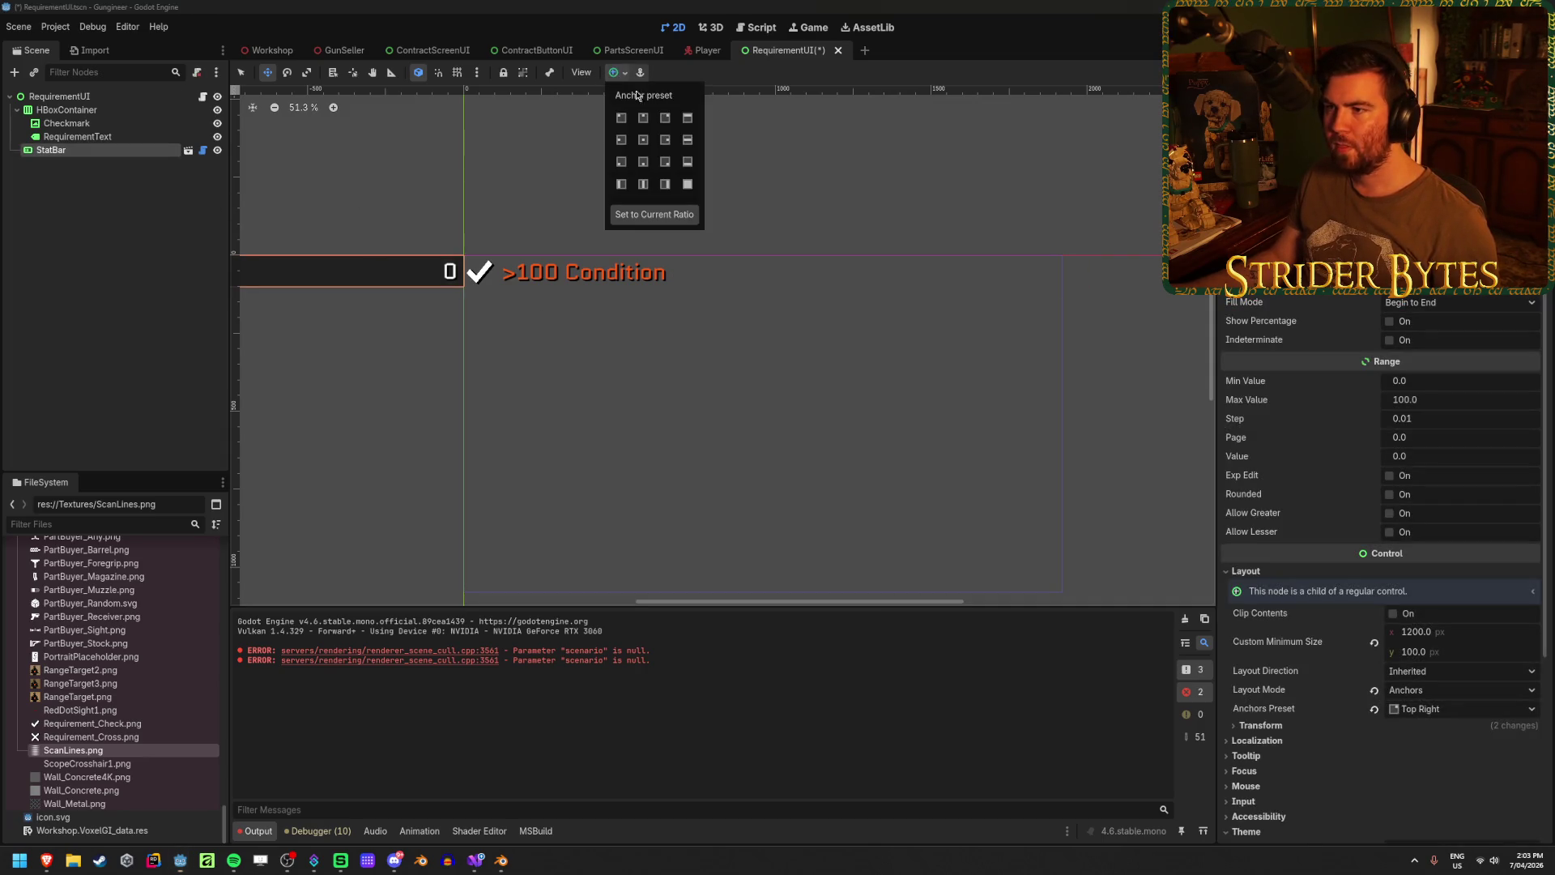
- Give both the HBoxContainer row and the RequirementUI root a 2000 px minimum width
{"action": "left_click", "coordinate": [665, 140]}
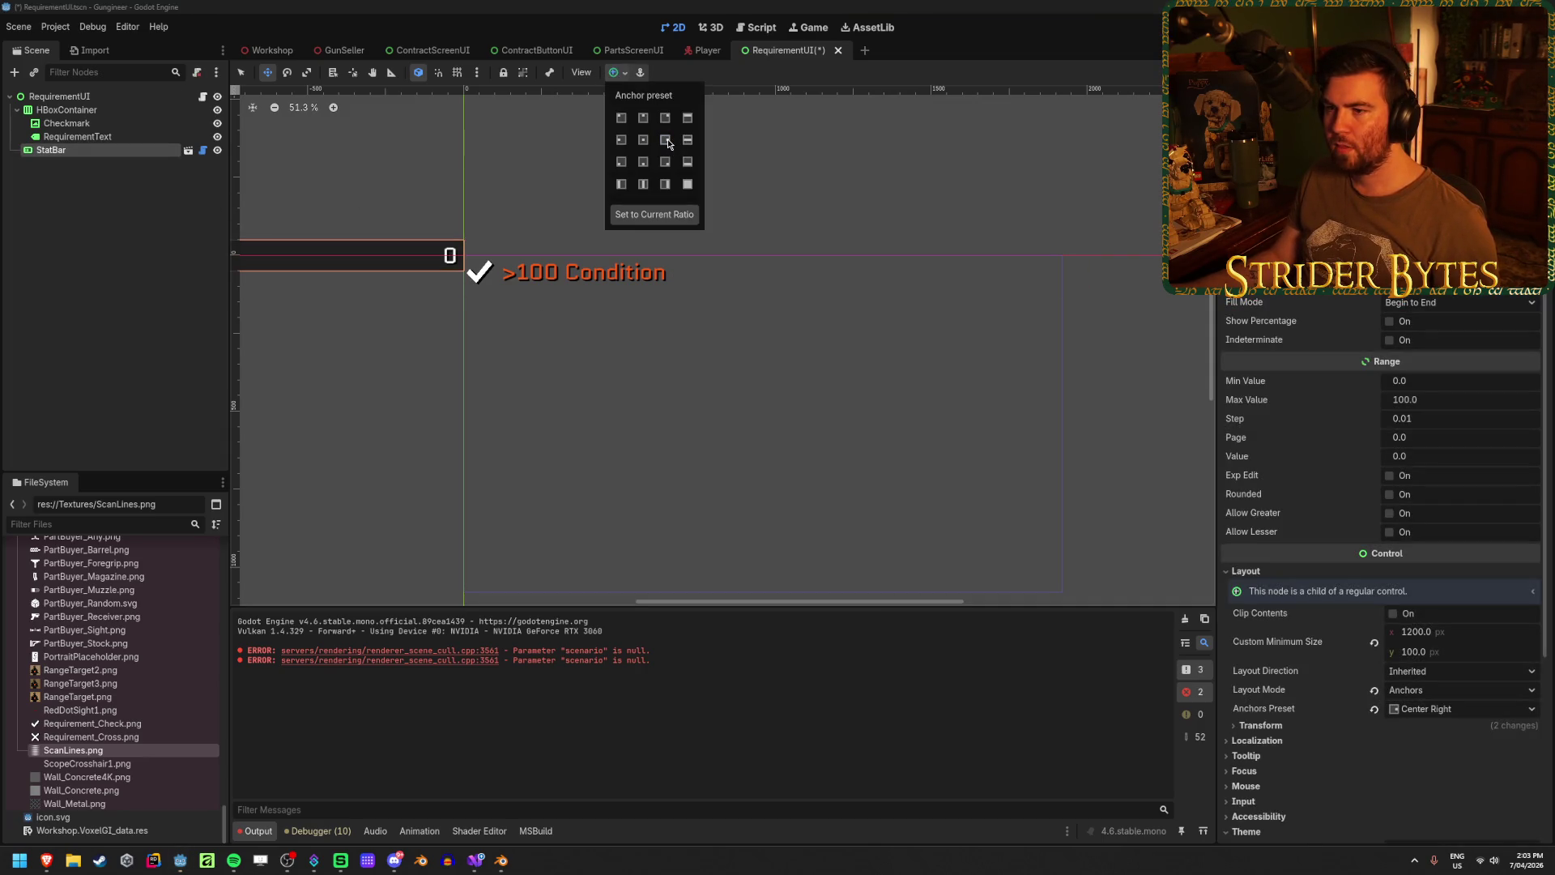
{"action": "left_click", "coordinate": [69, 111]}
{"action": "left_click", "coordinate": [84, 111]}
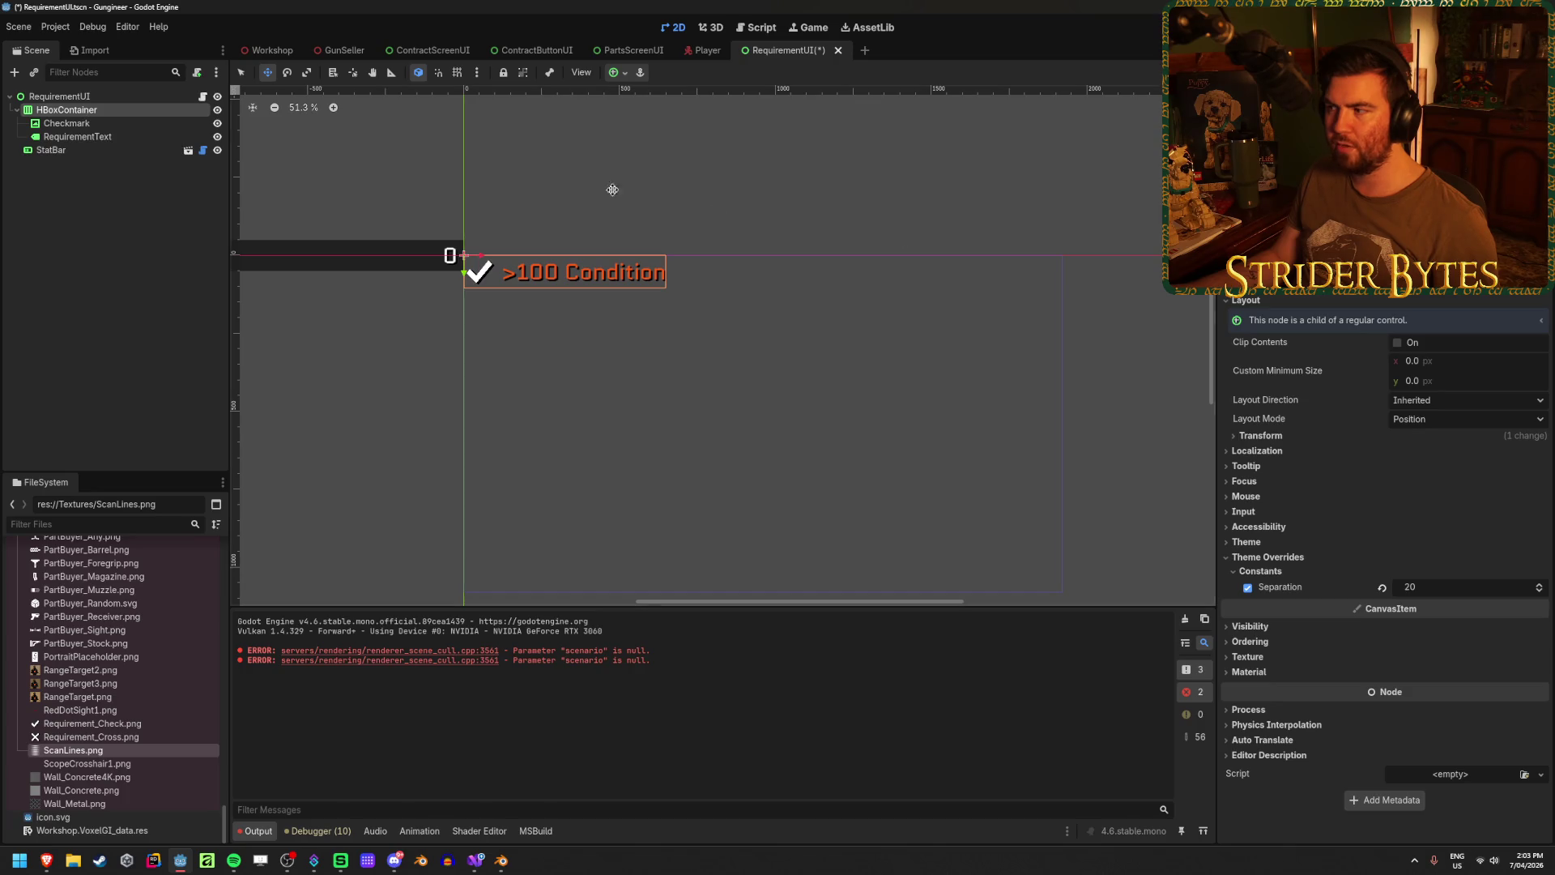
{"action": "left_click", "coordinate": [1478, 360]}
{"action": "type", "text": "2000"}
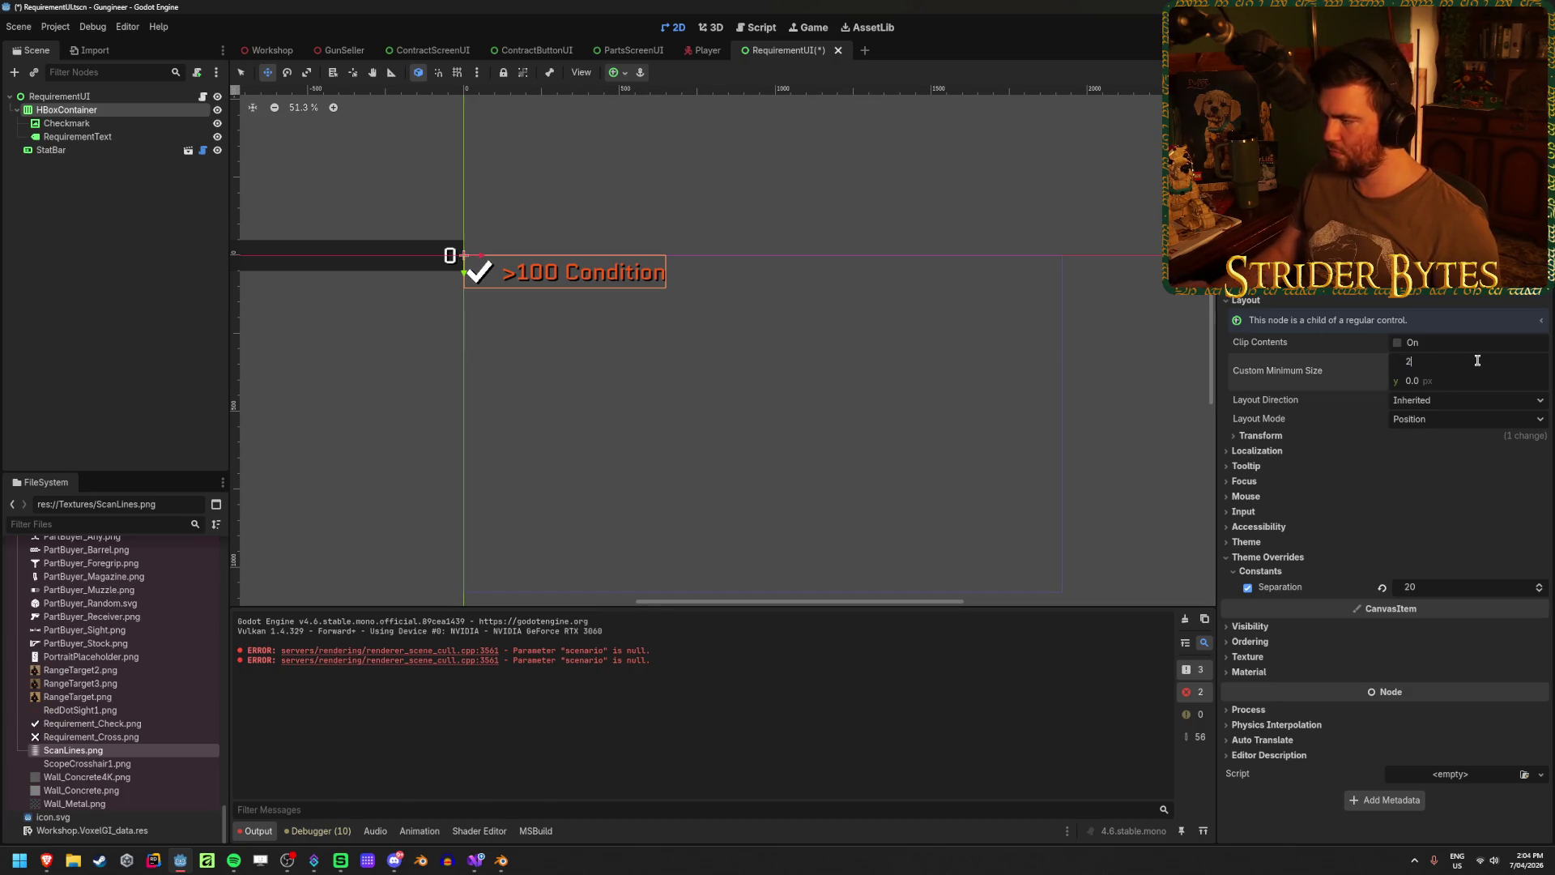
{"action": "key", "text": "Return"}
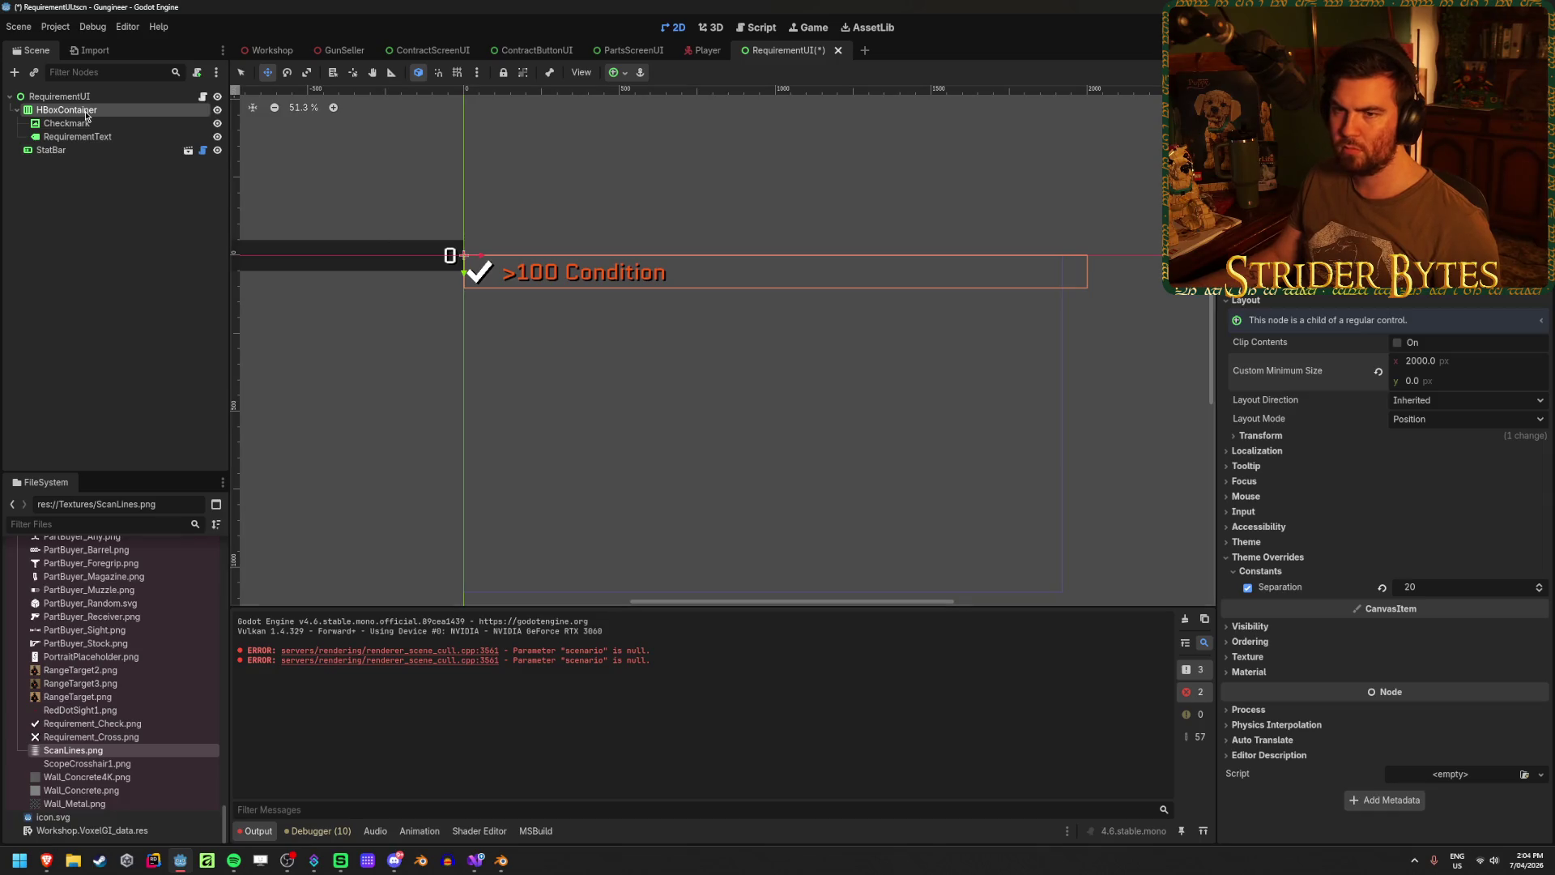
{"action": "left_click", "coordinate": [119, 98]}
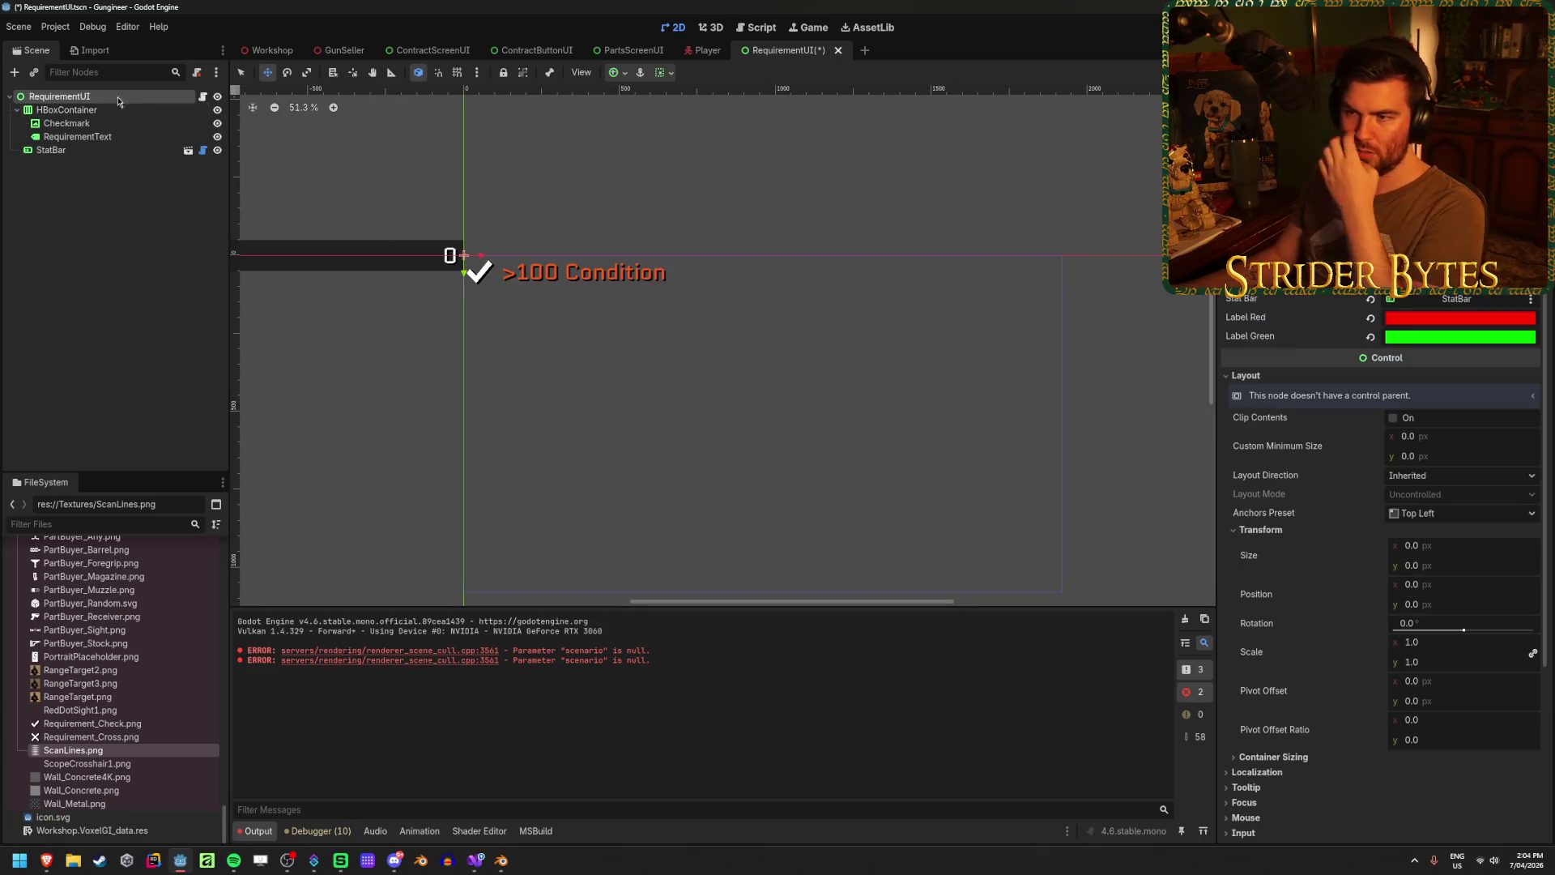
{"action": "left_click", "coordinate": [1436, 438]}
{"action": "type", "text": "2000"}
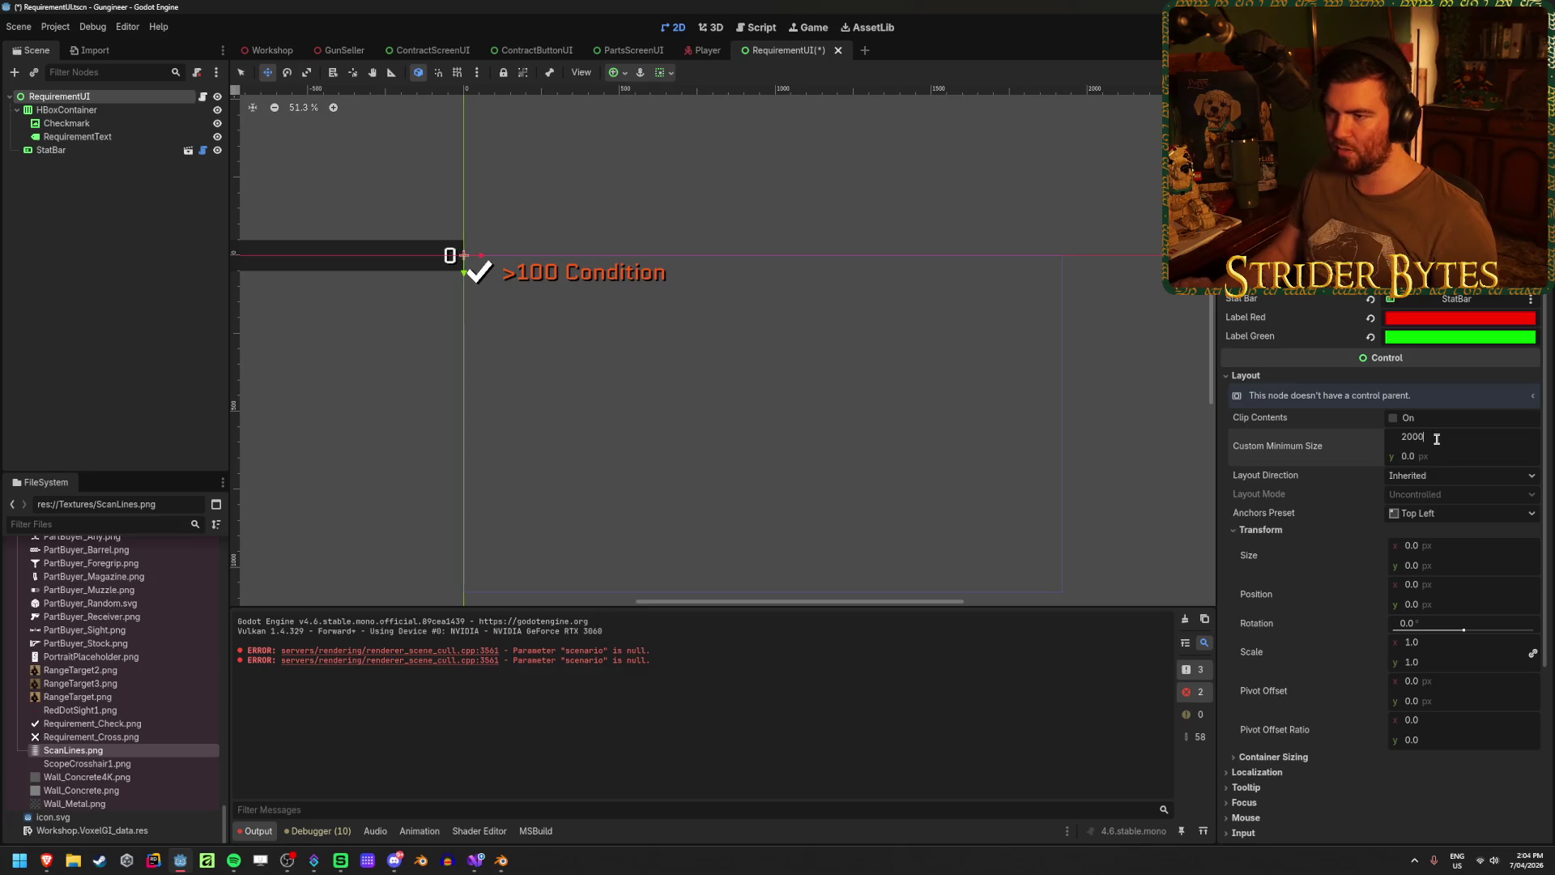
{"action": "key", "text": "Return"}
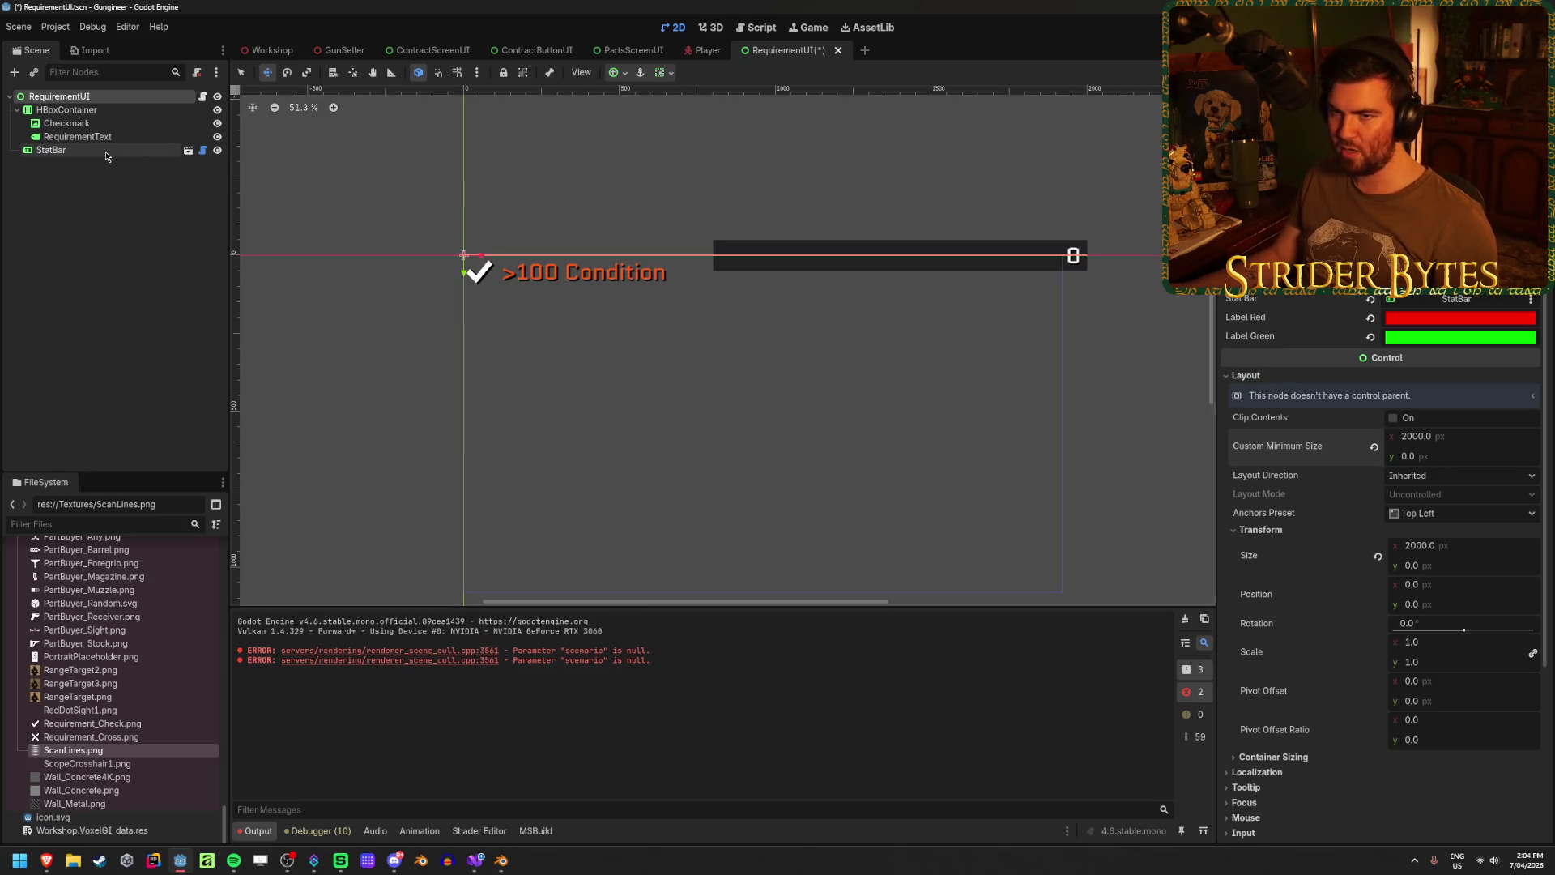
- Anchor the StatBar to Top Right and save the RequirementUI scene
{"action": "left_click", "coordinate": [107, 152]}
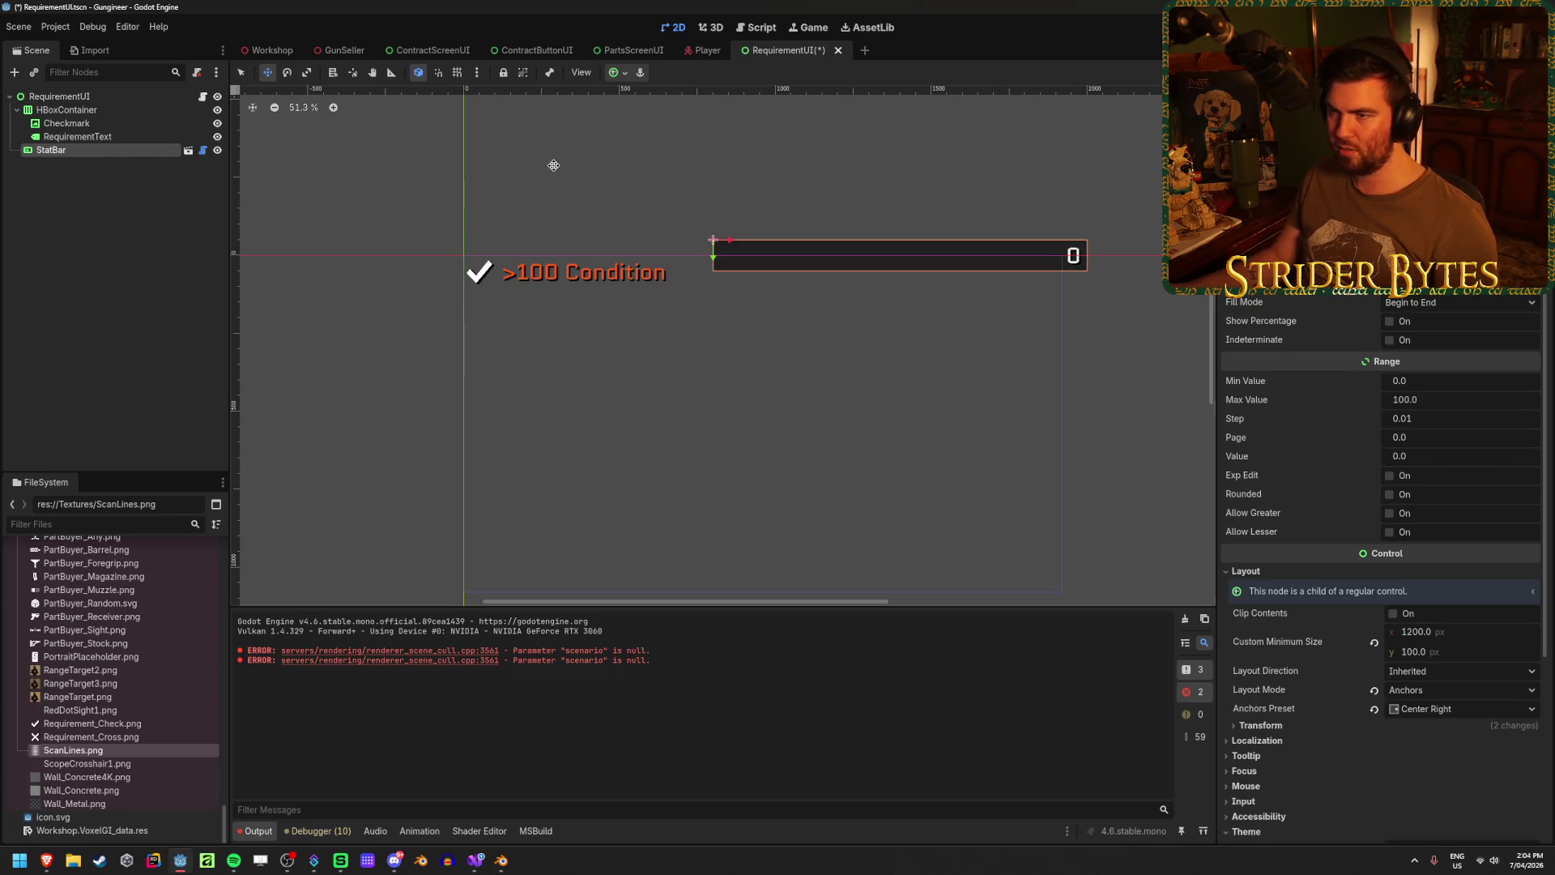
{"action": "left_click", "coordinate": [614, 73]}
{"action": "left_click", "coordinate": [664, 161]}
{"action": "left_click", "coordinate": [665, 119]}
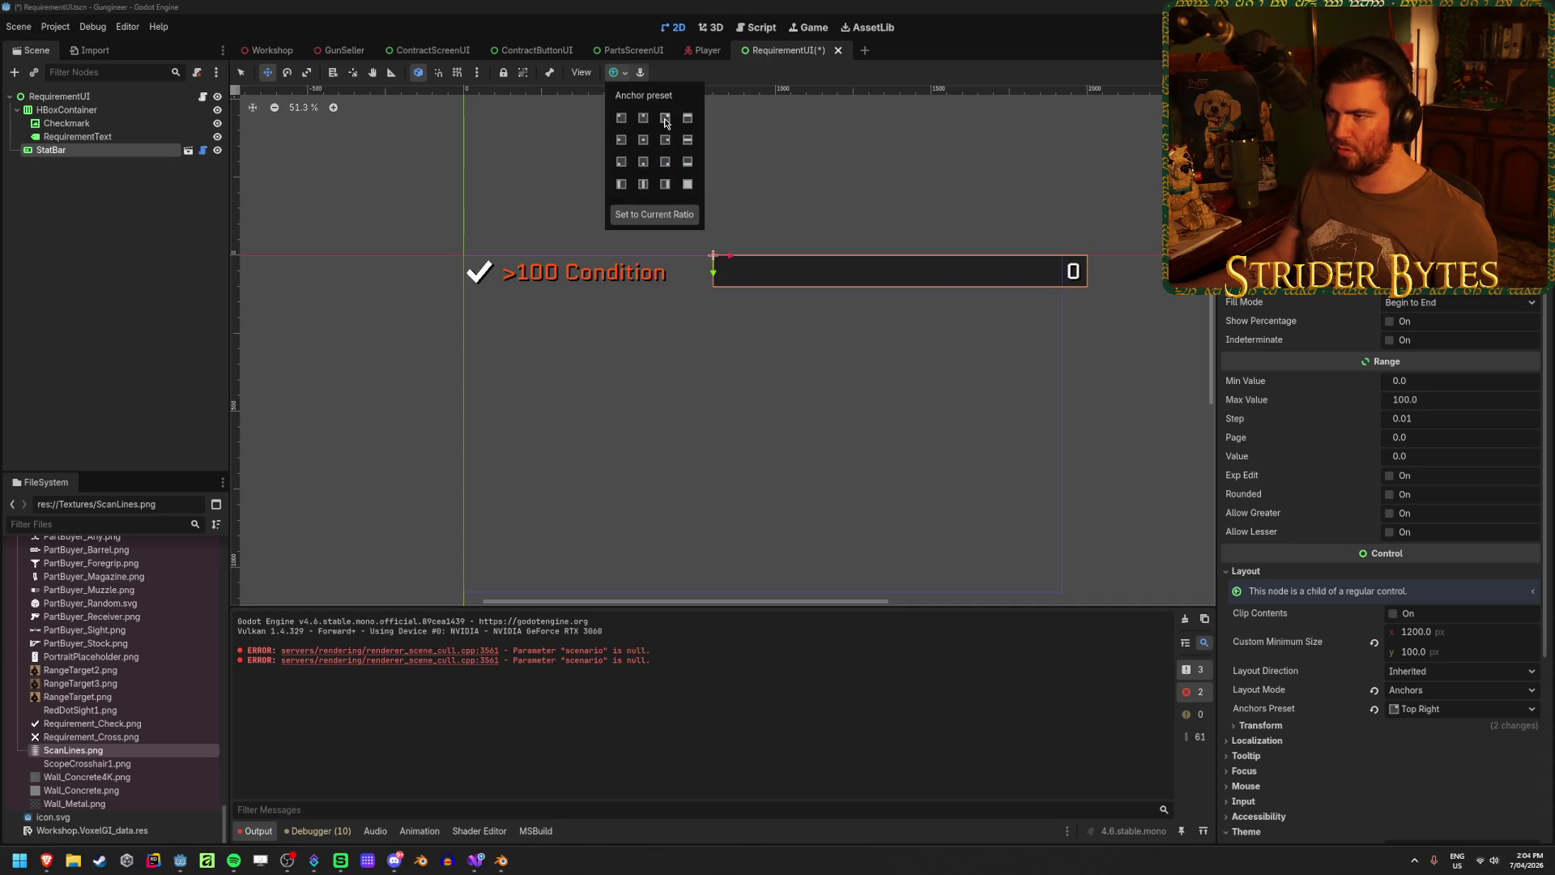
{"action": "key", "text": "Escape"}
{"action": "key", "text": "ctrl+s"}
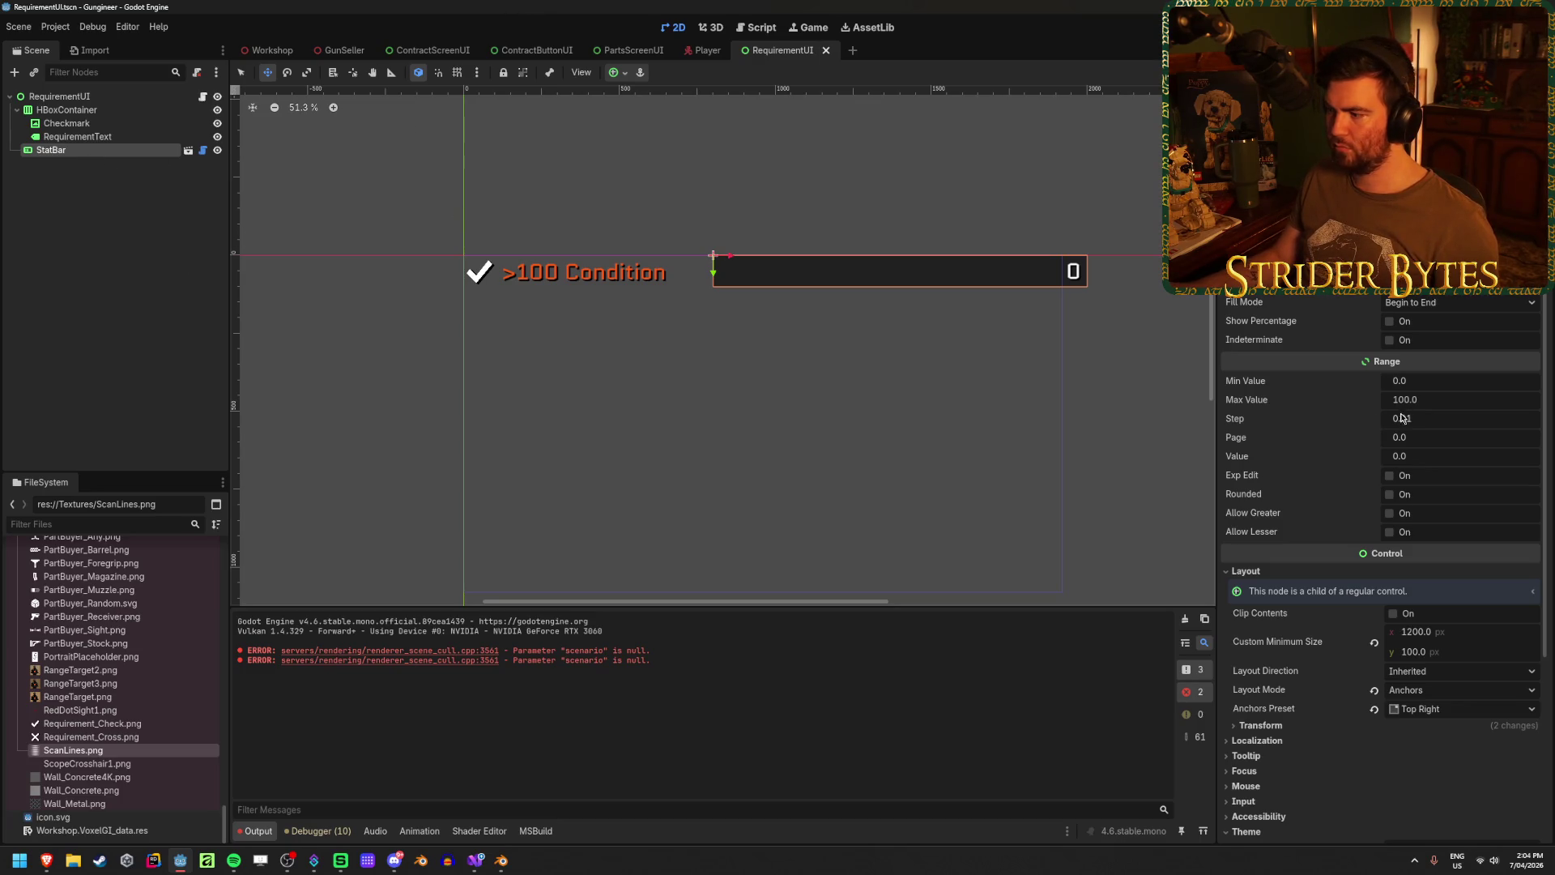
- Undo a trial stat bar height change and close the Player scene tab
{"action": "left_click_drag", "start_coordinate": [1416, 653], "coordinate": [1461, 653]}
{"action": "key", "text": "ctrl+z"}
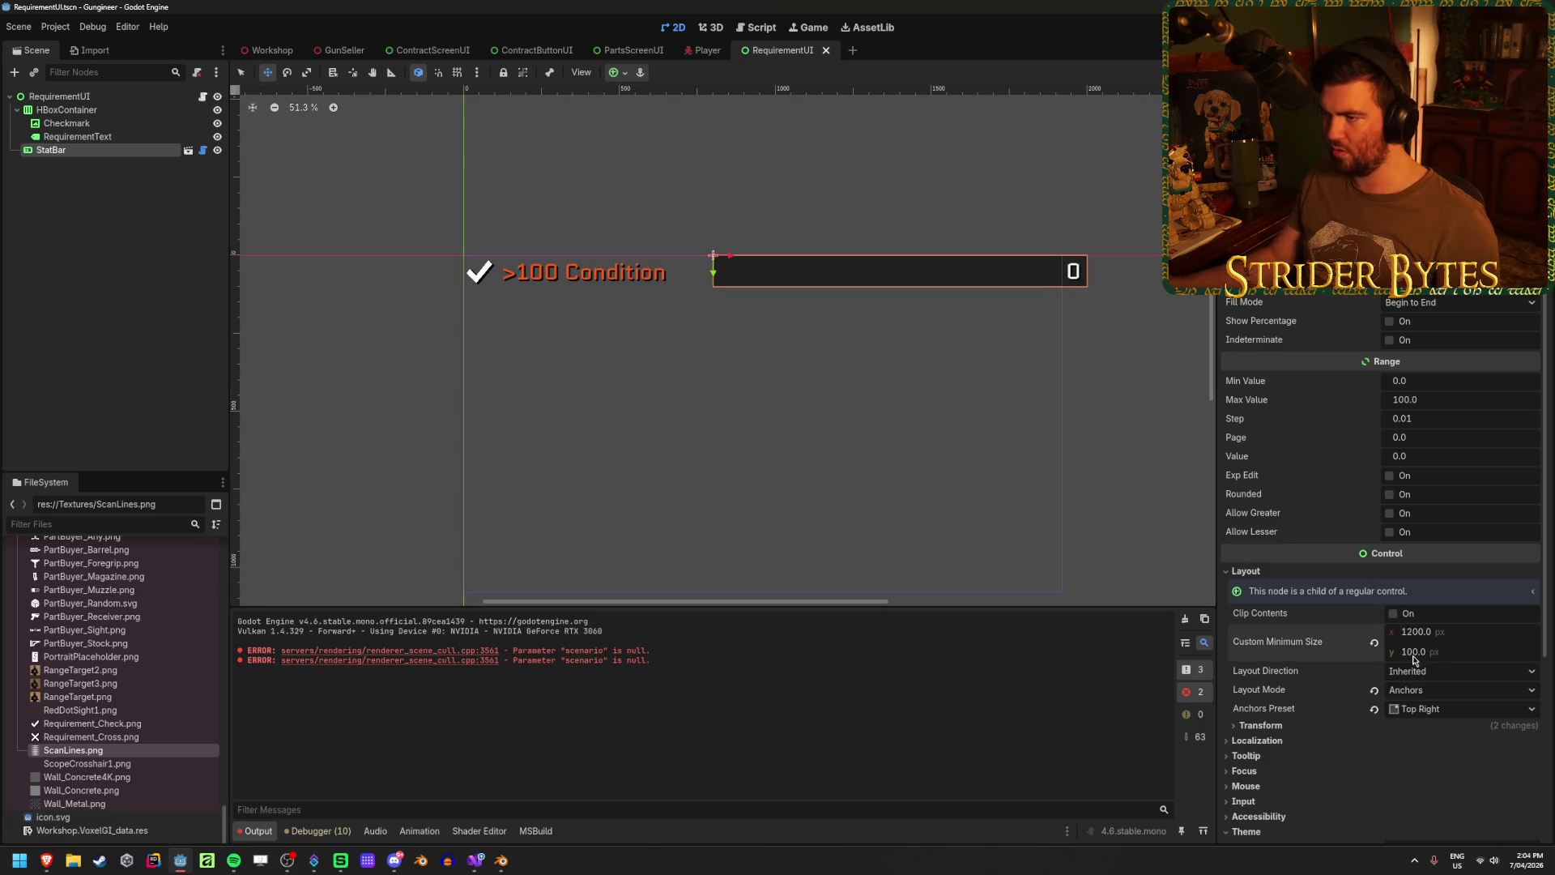
{"action": "middle_click", "coordinate": [705, 50]}
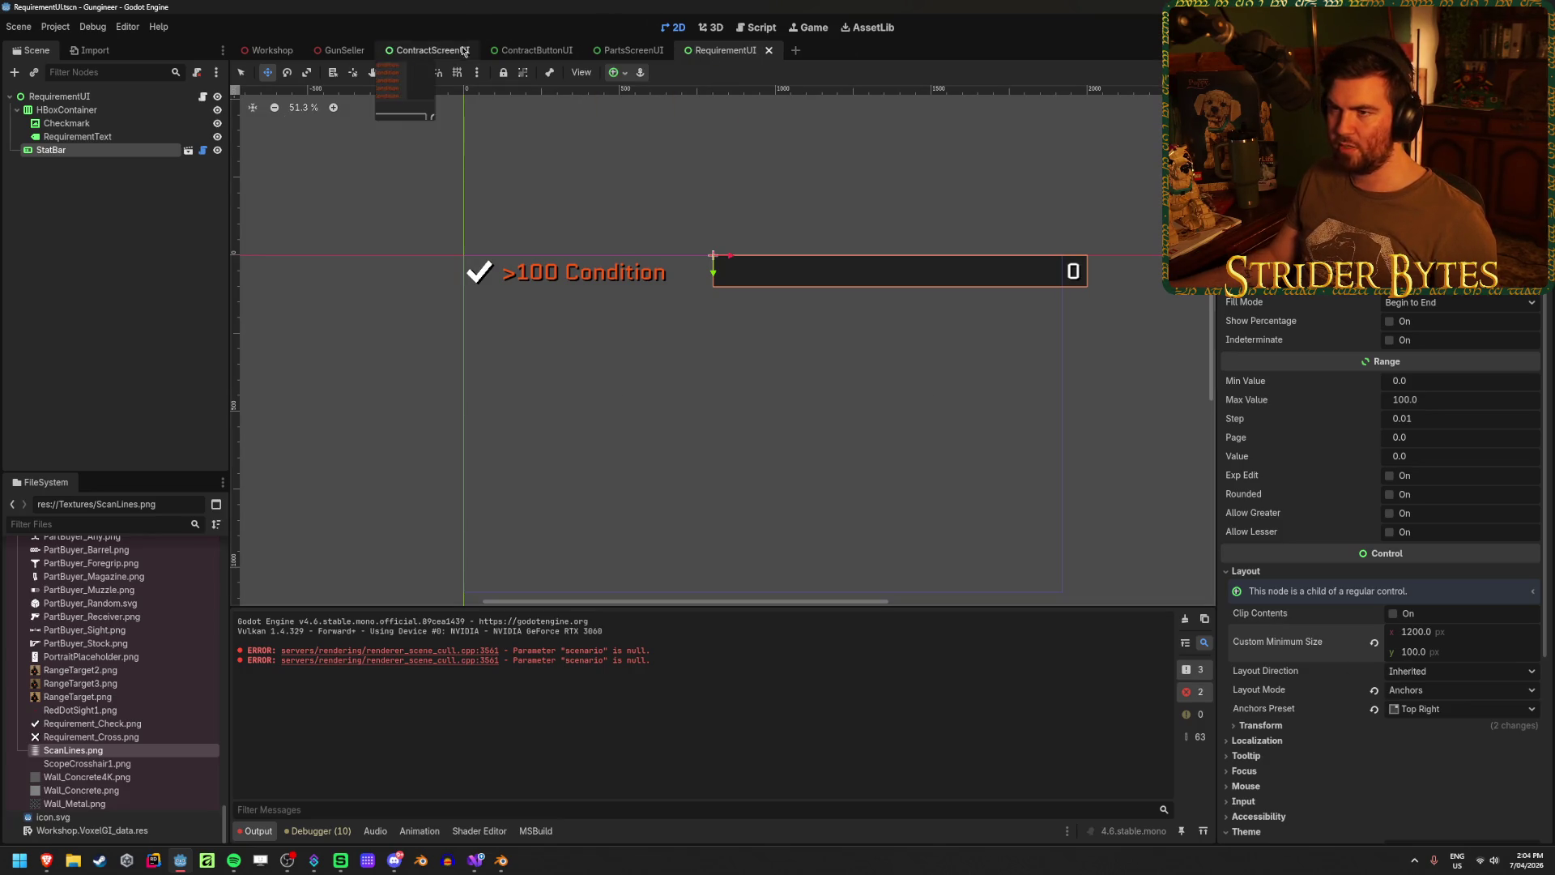
- In ContractScreenUI, drag the requirements VBoxContainer's scale up to 1.115 and save
{"action": "left_click", "coordinate": [438, 50]}
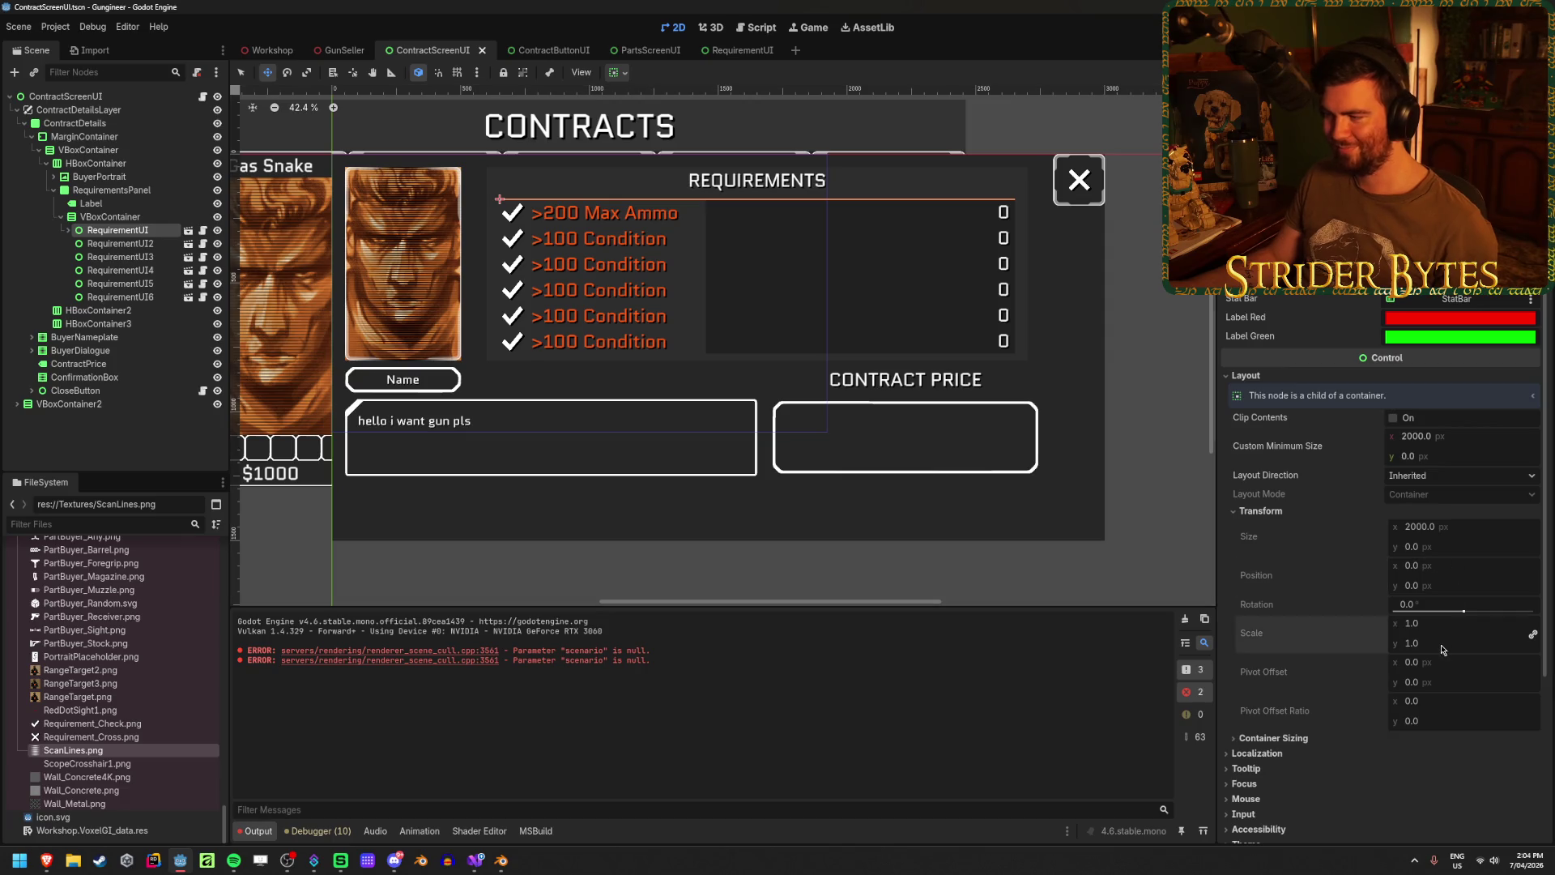
{"action": "key", "text": "Up"}
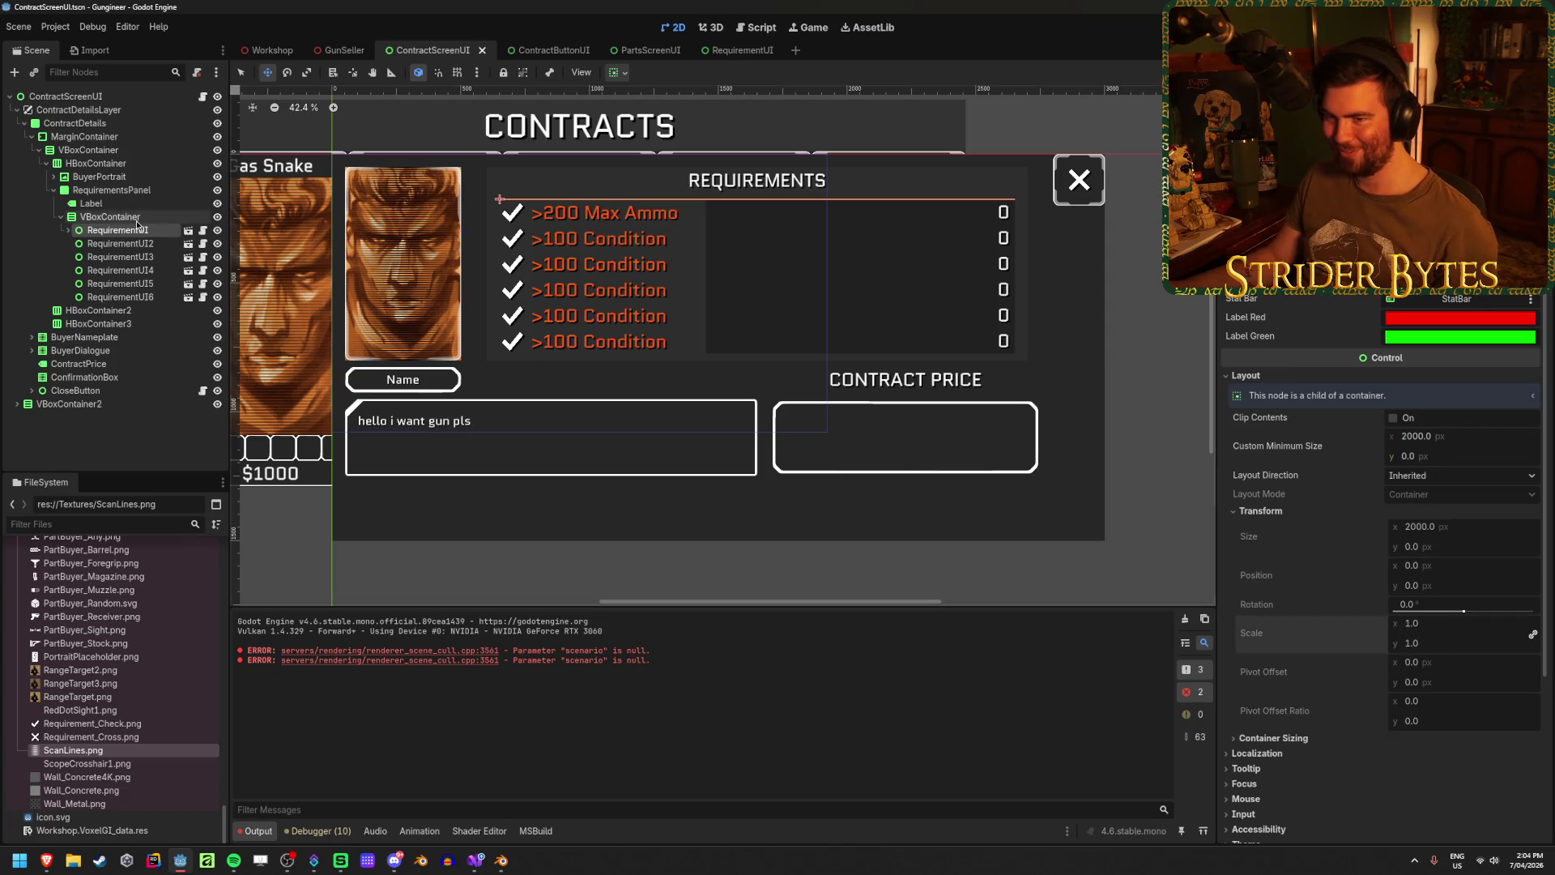
{"action": "mouse_move", "coordinate": [1417, 552]}
{"action": "left_mouse_down"}
{"action": "mouse_move", "coordinate": [1466, 553]}
{"action": "mouse_move", "coordinate": [1409, 553]}
{"action": "mouse_move", "coordinate": [1432, 552]}
{"action": "left_mouse_up"}
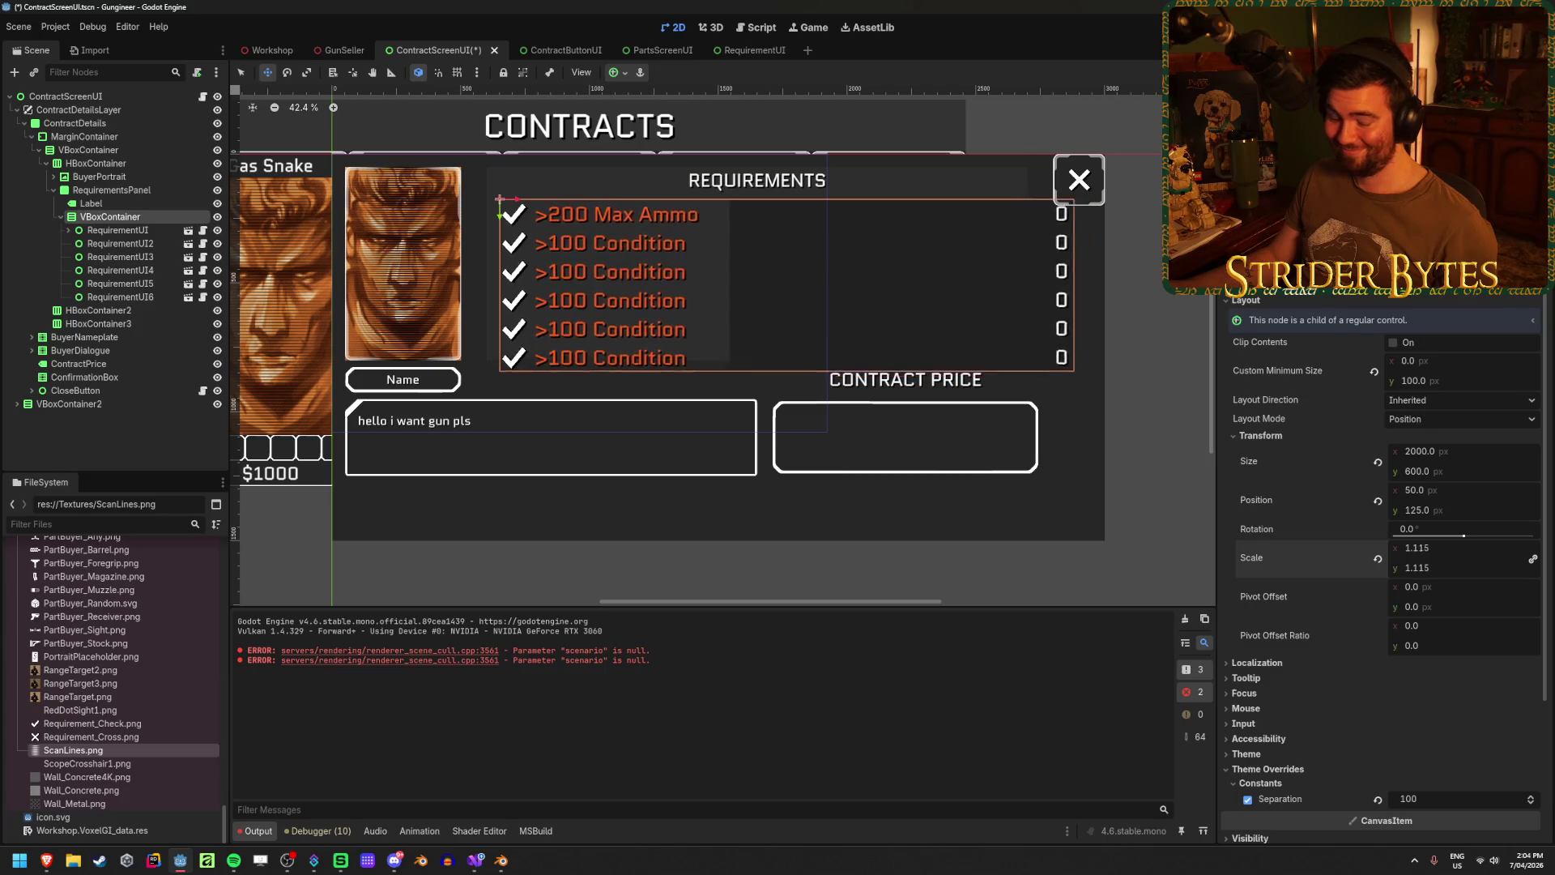
{"action": "key", "text": "ctrl+s"}
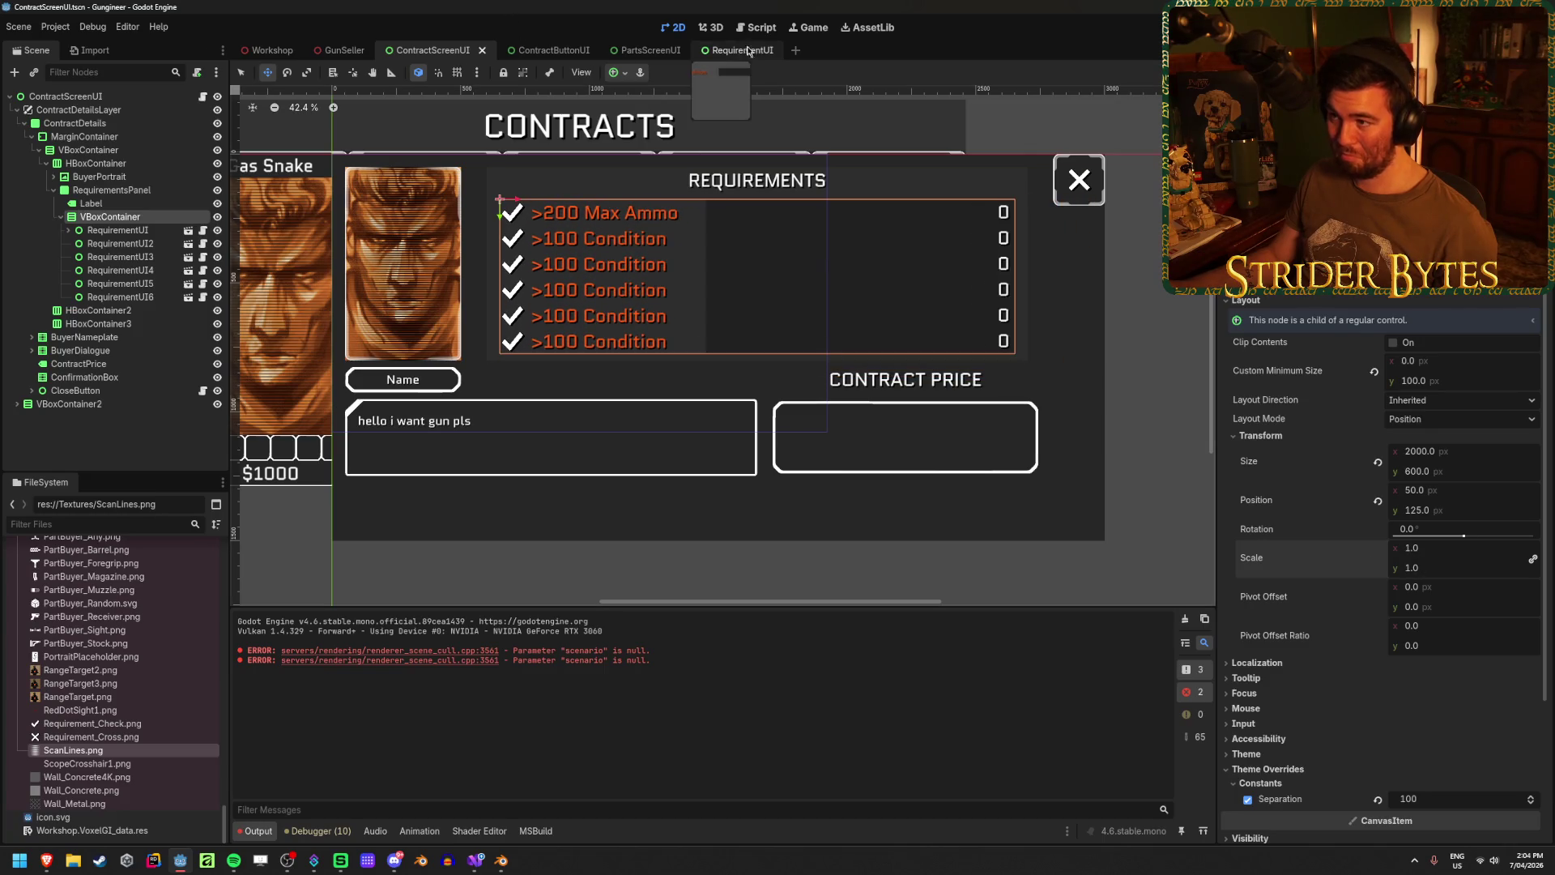
{"action": "left_click", "coordinate": [755, 53]}
{"action": "key", "text": "ctrl+z"}
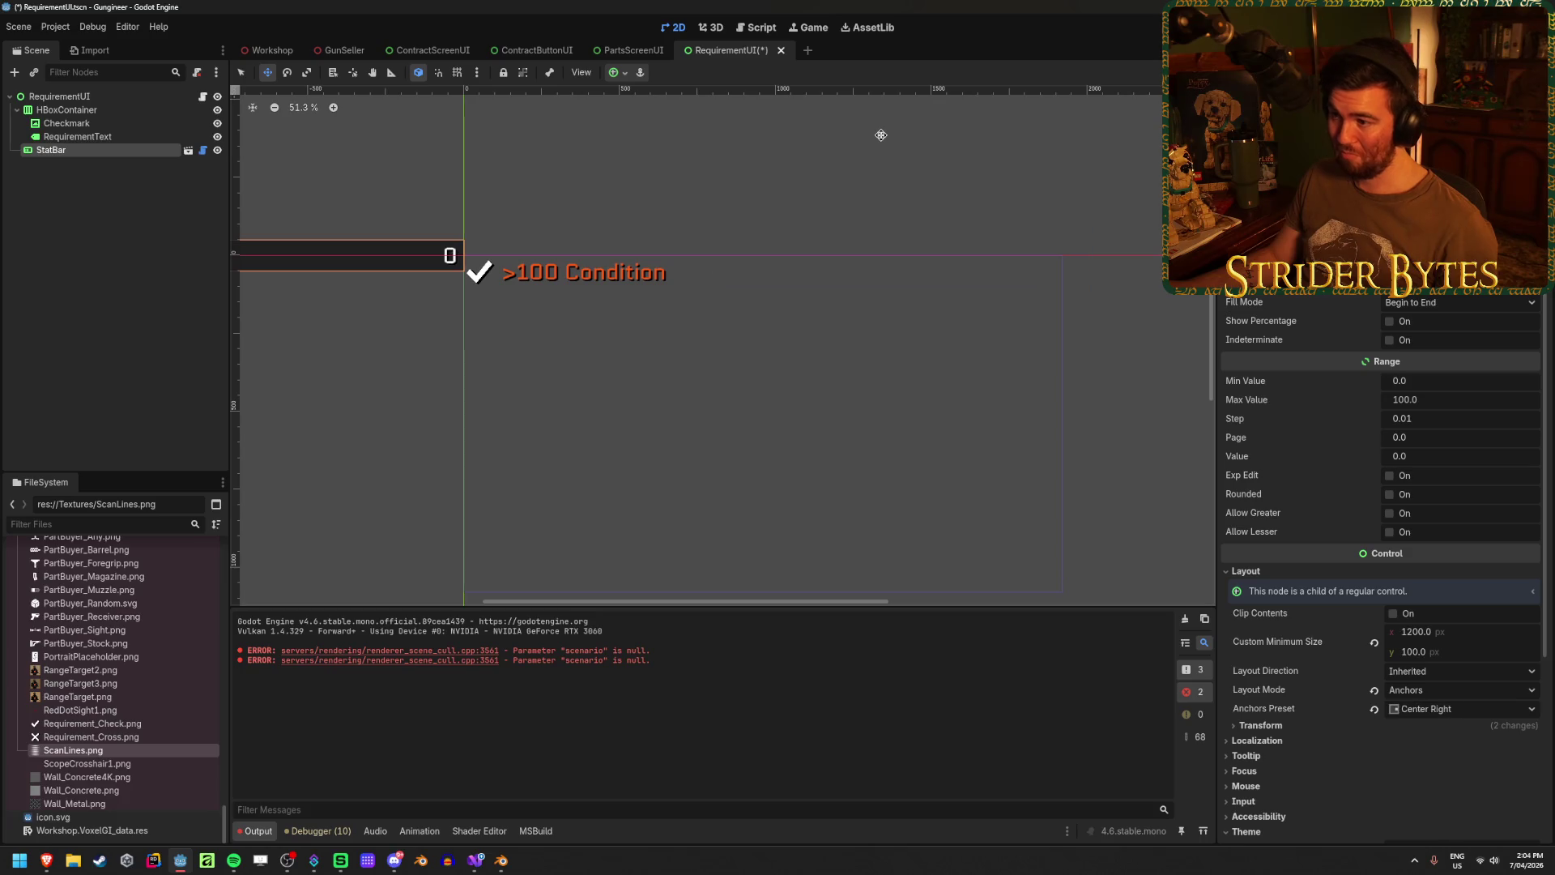
{"action": "key", "text": "ctrl+shift+z"}
{"action": "key", "text": "ctrl+s"}
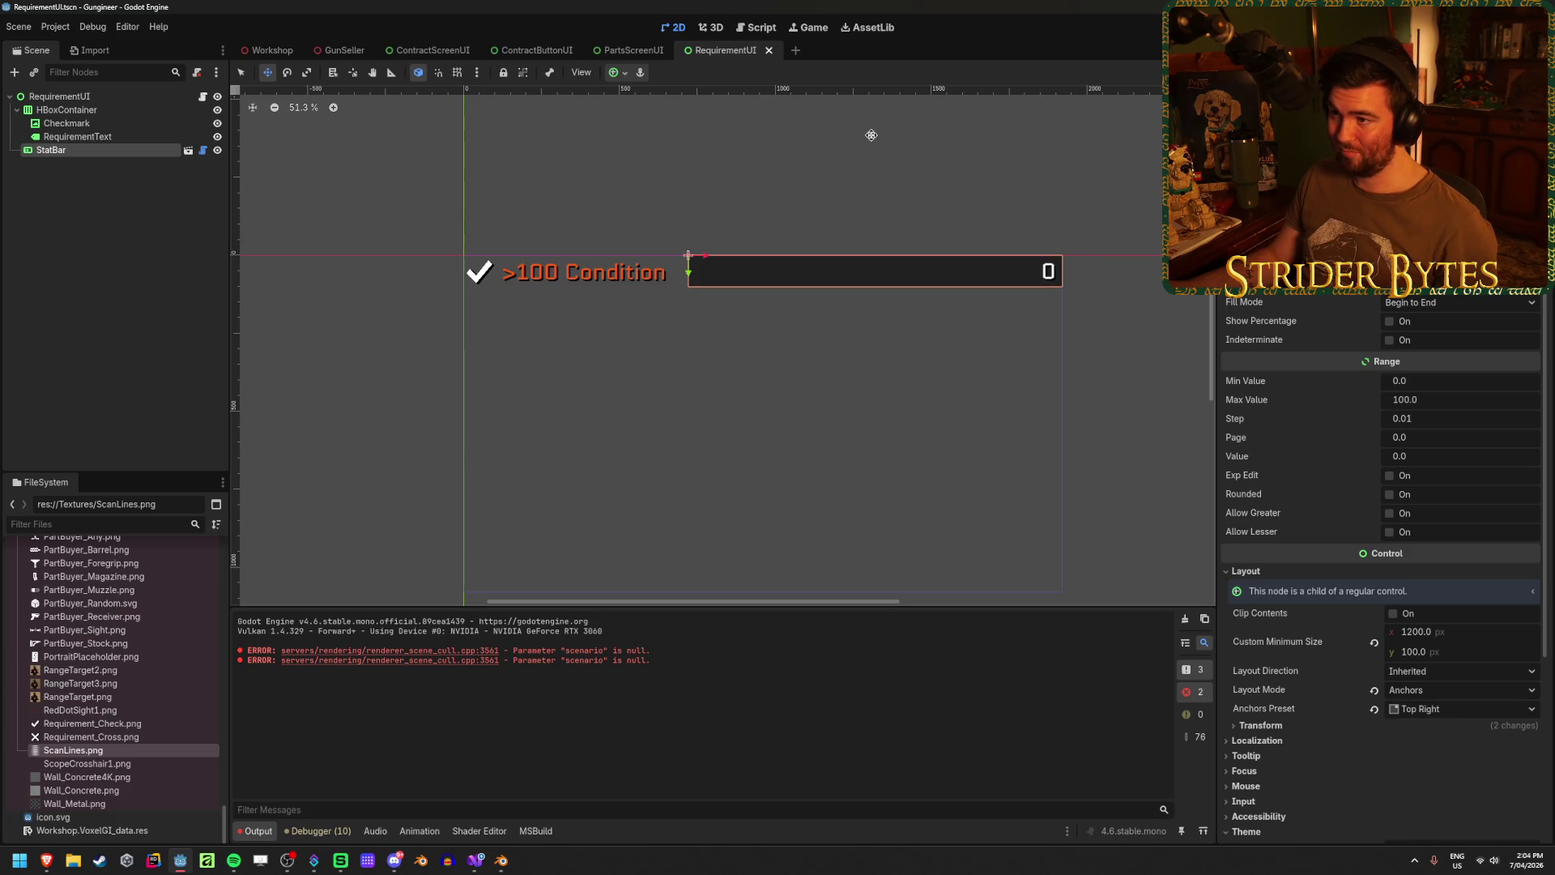
{"action": "left_click", "coordinate": [344, 48]}
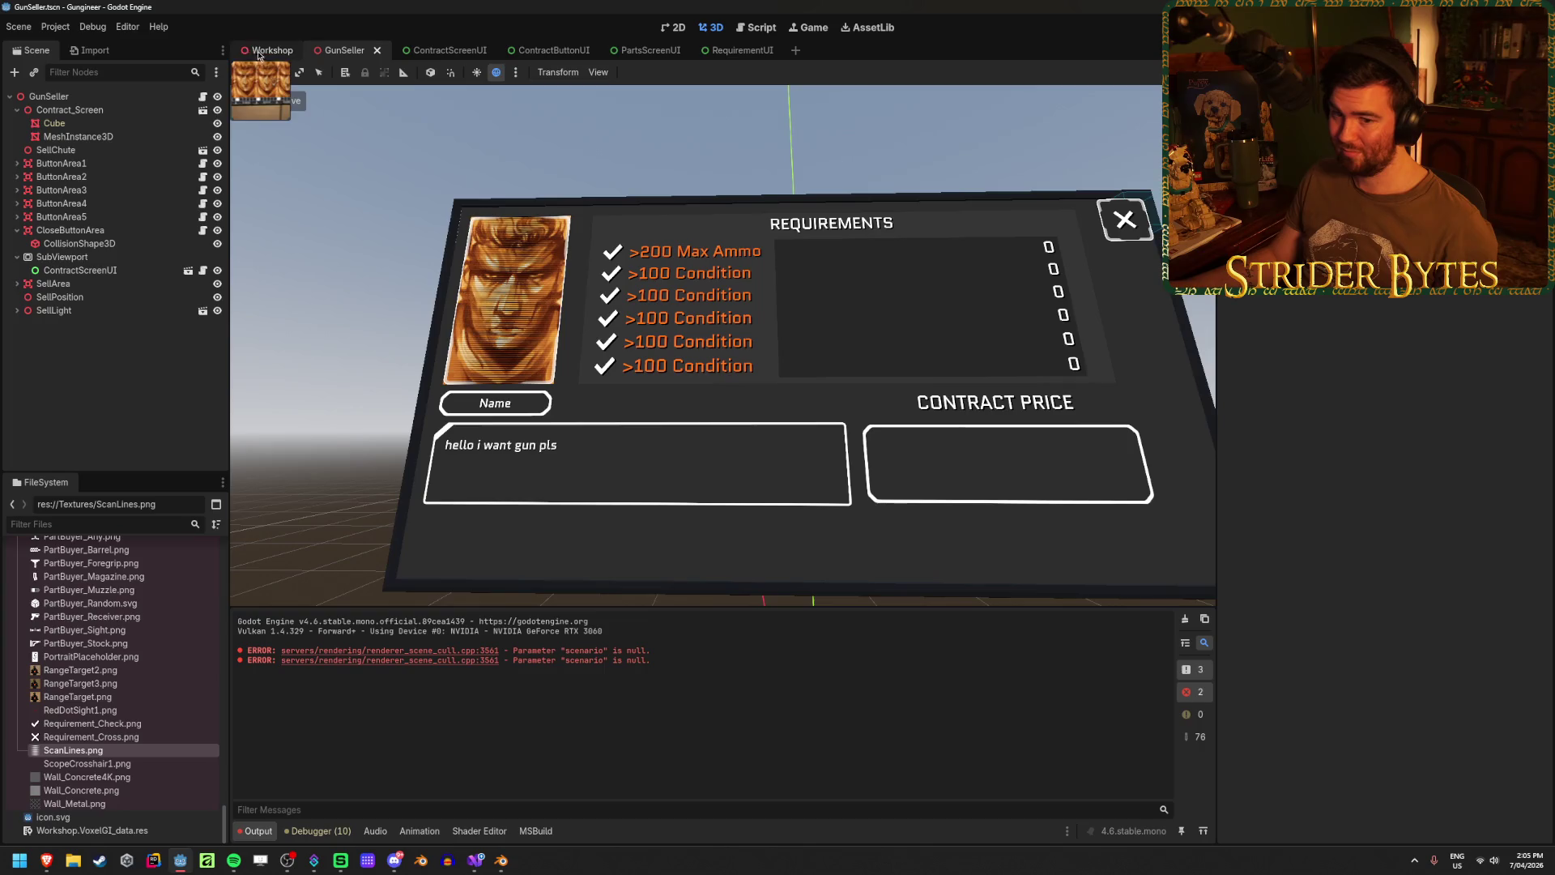
{"action": "left_click", "coordinate": [263, 51]}
{"action": "left_click", "coordinate": [460, 48]}
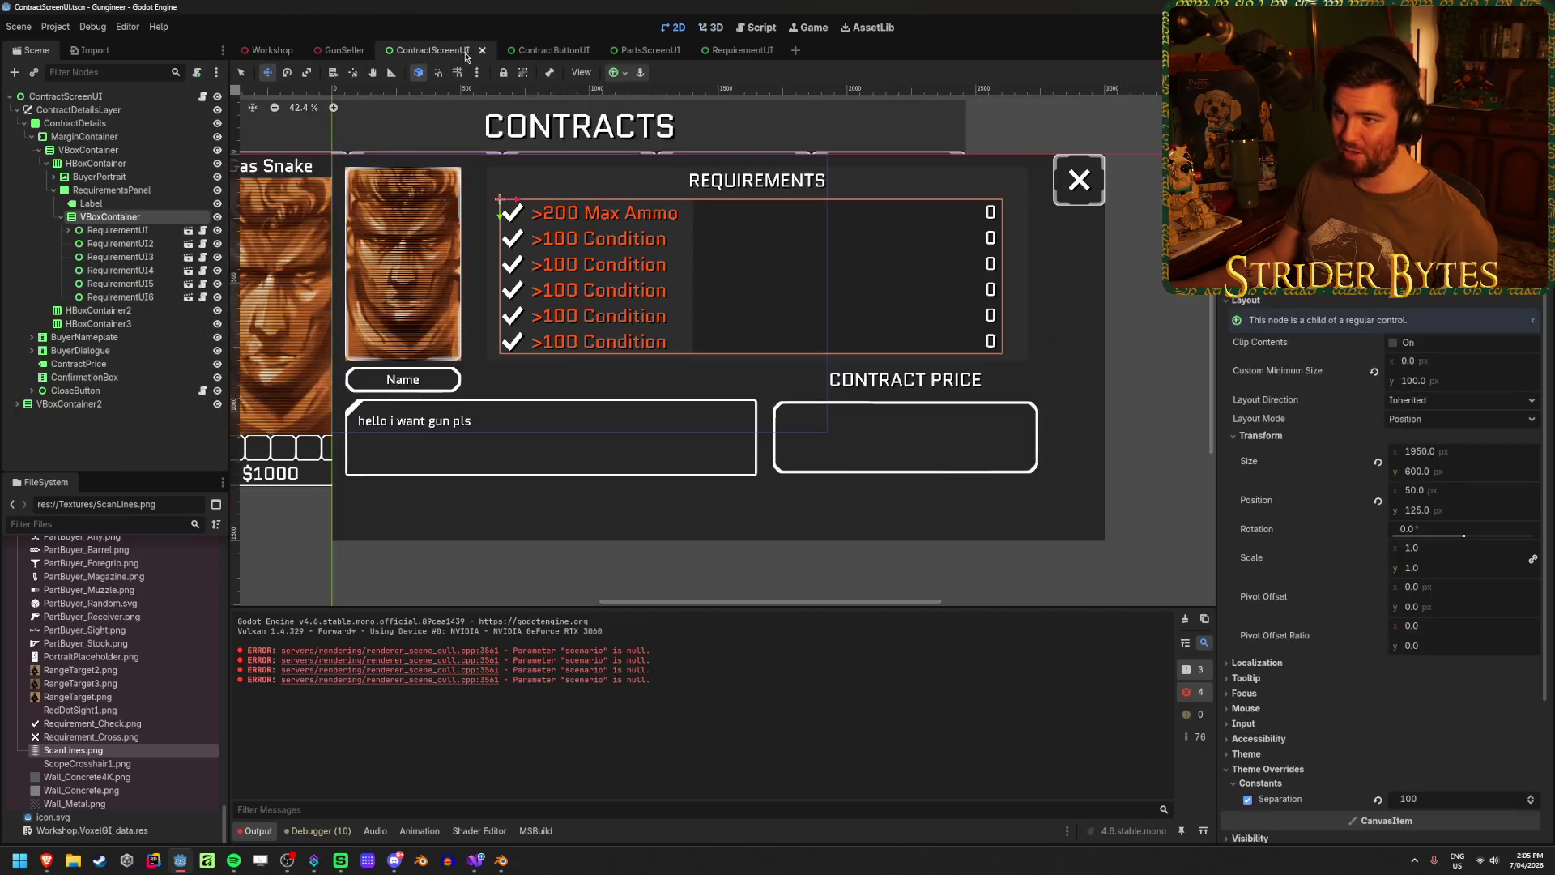
{"action": "left_click", "coordinate": [130, 217]}
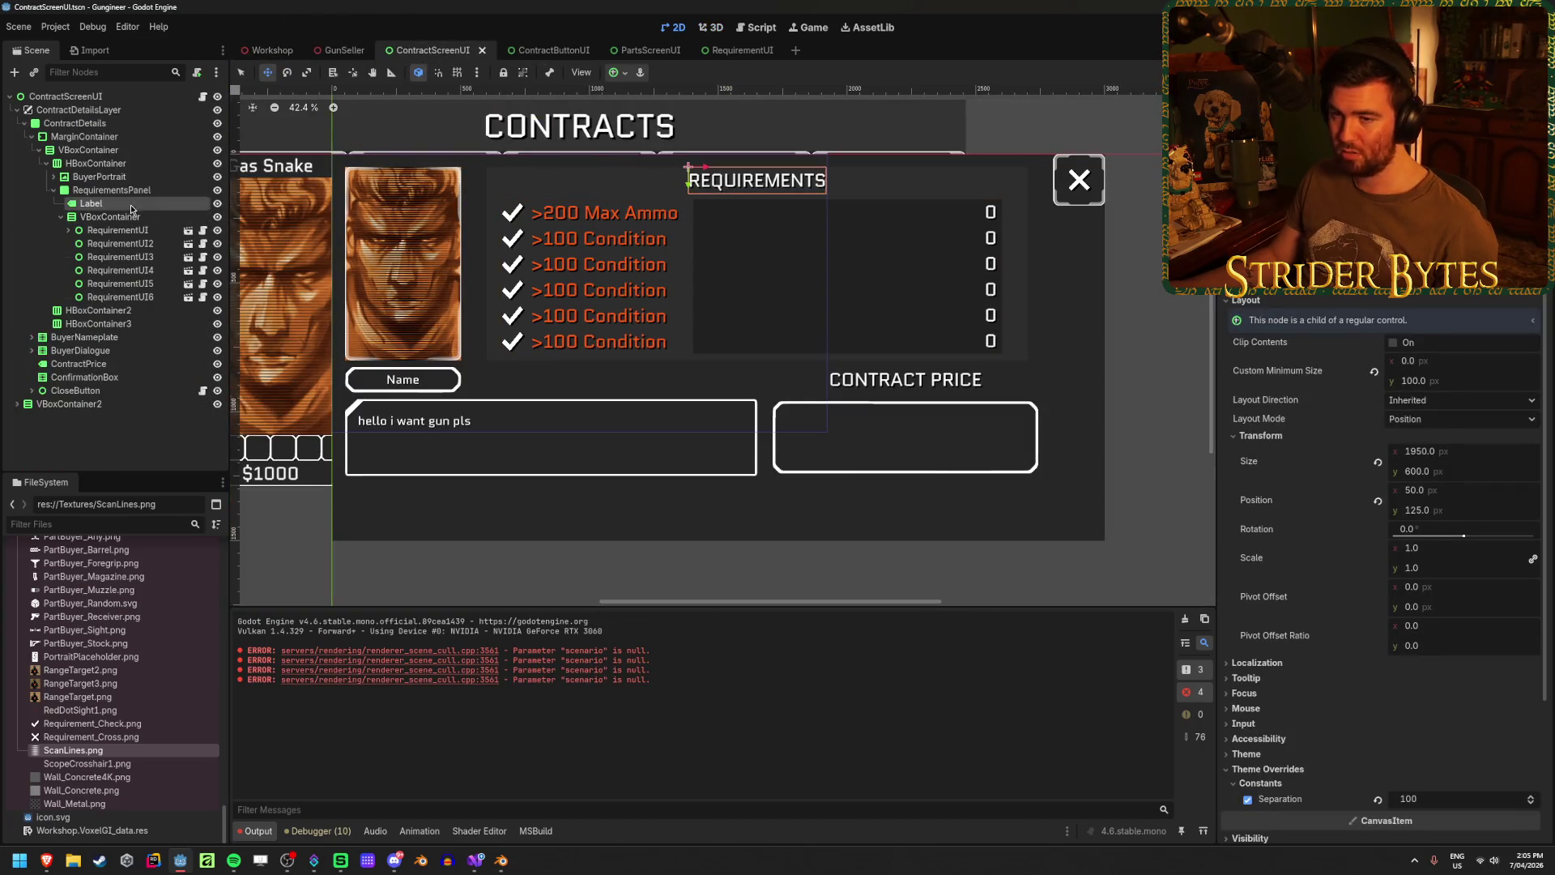
- Try 1.1 and 1.05 scales and a narrower width on the rows list, then undo all changes
{"action": "left_click_drag", "start_coordinate": [1430, 548], "coordinate": [1460, 548]}
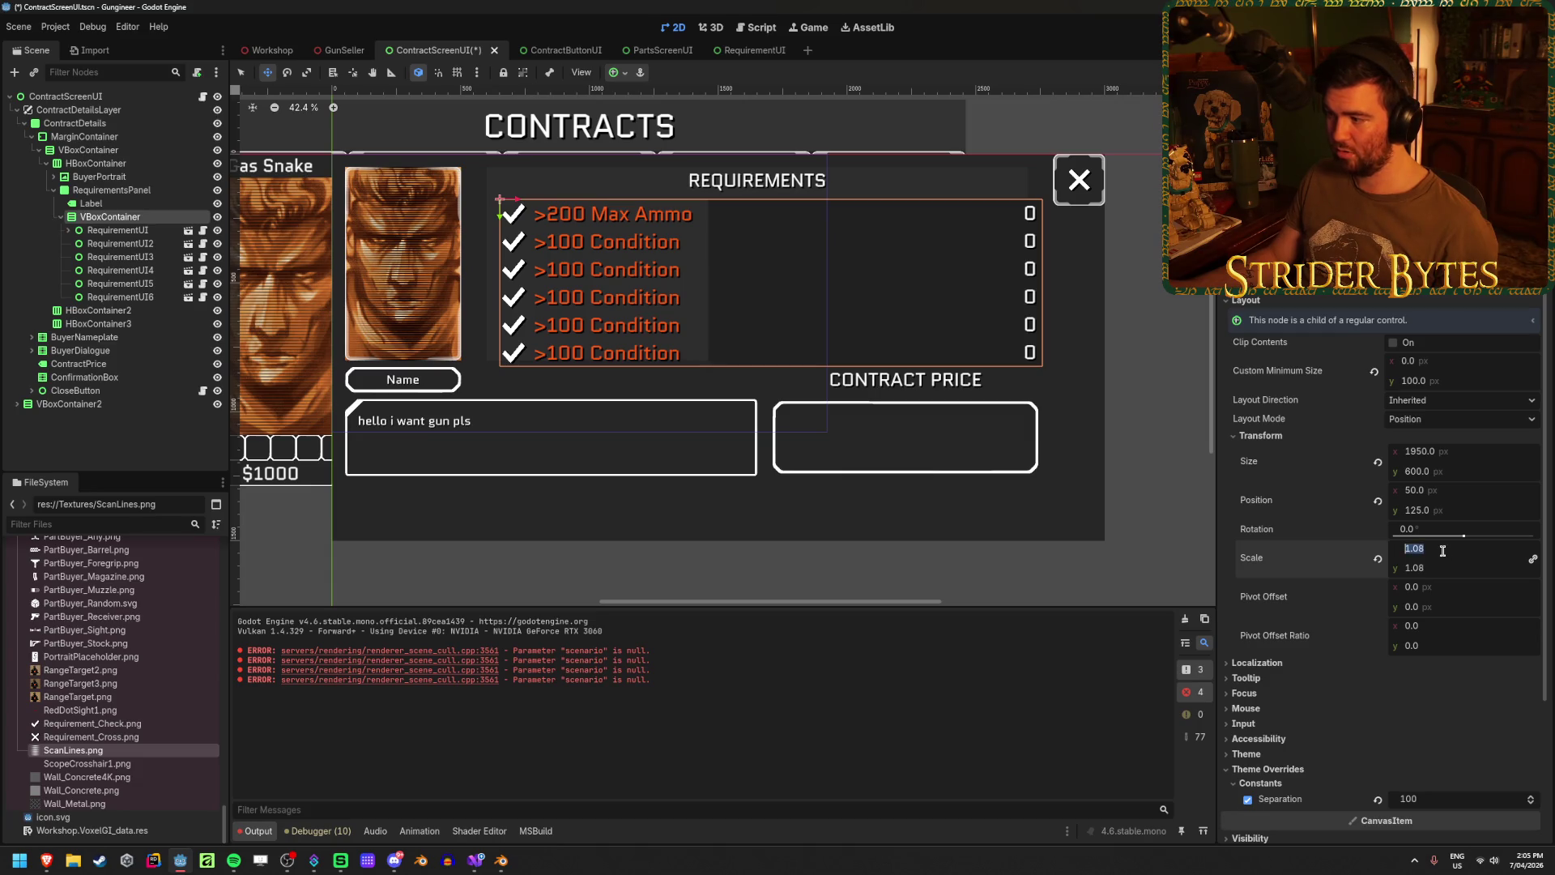
{"action": "key", "text": "Return"}
{"action": "key", "text": "BackSpace"}
{"action": "key", "text": "BackSpace"}
{"action": "key", "text": "Return"}
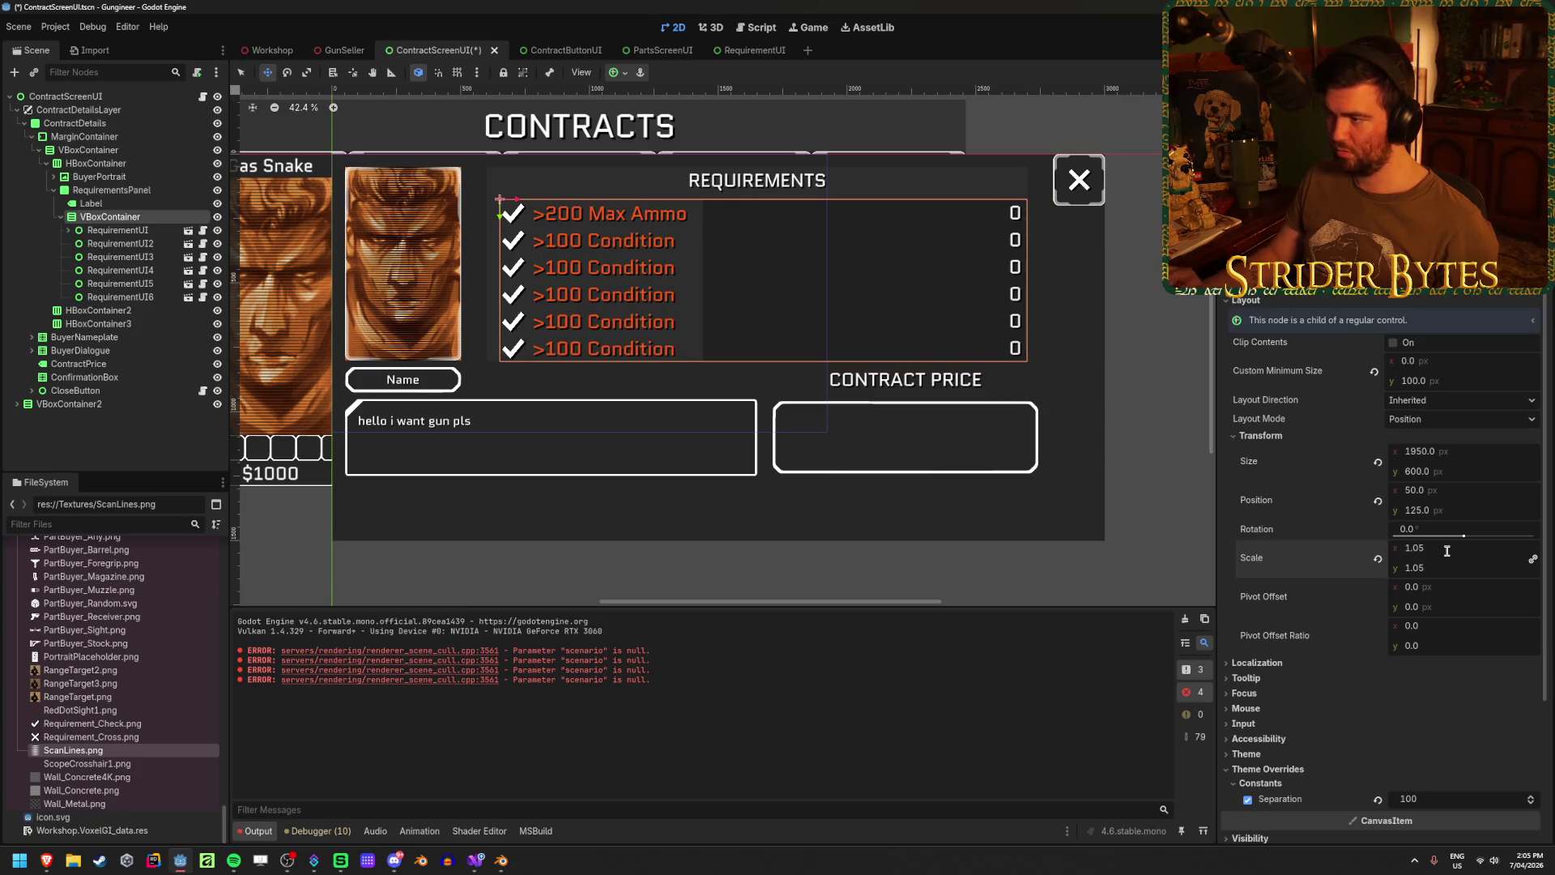
{"action": "key", "text": "ctrl+z"}
{"action": "key", "text": "ctrl+z"}
{"action": "key", "text": "ctrl+z"}
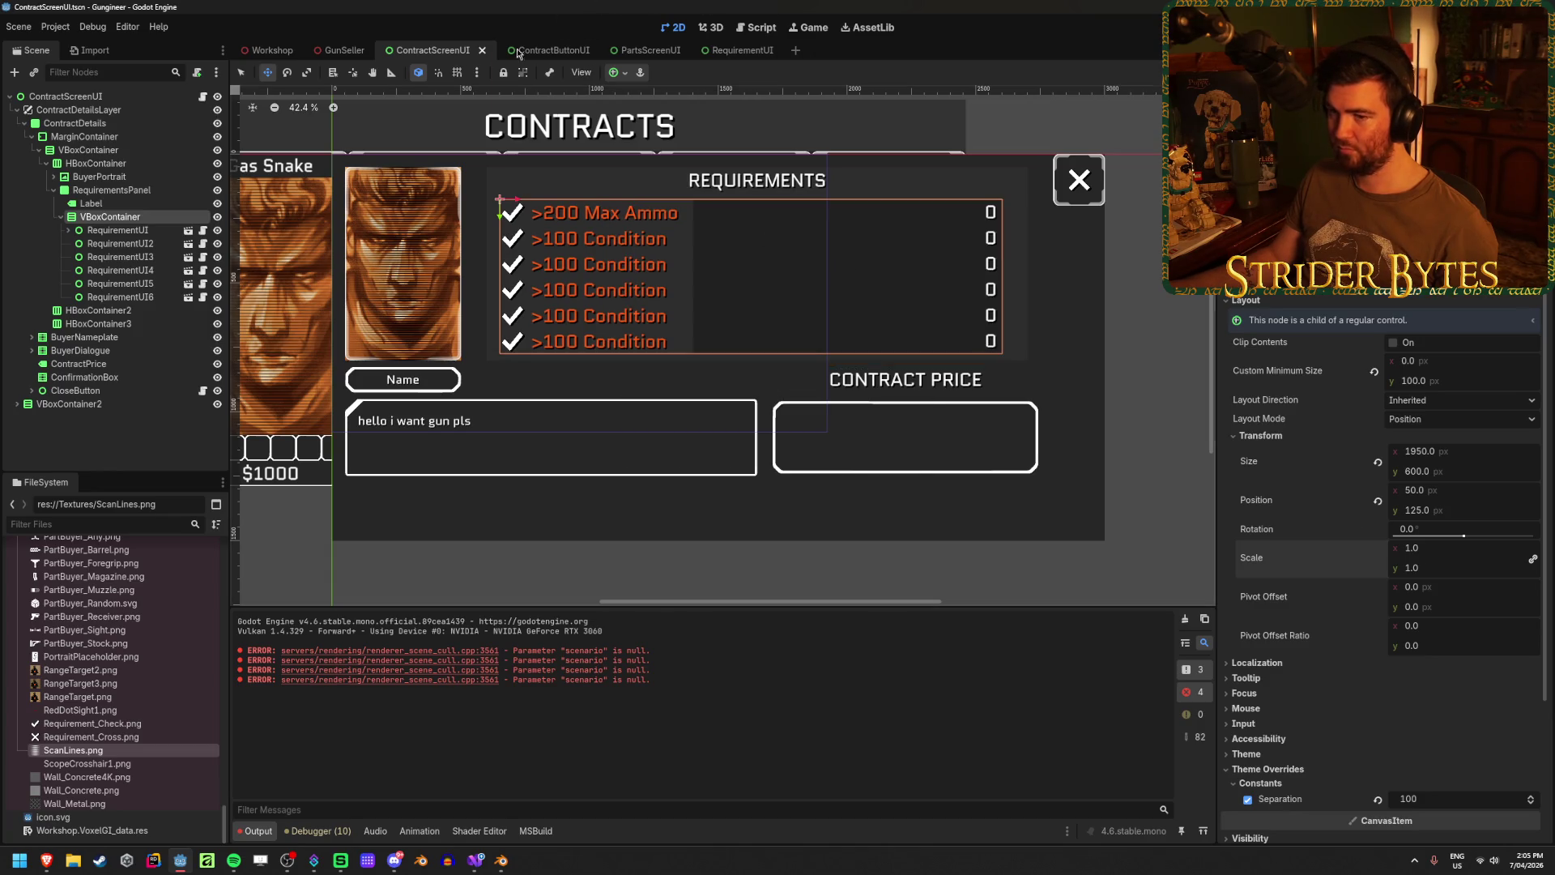
{"action": "left_click", "coordinate": [138, 455]}
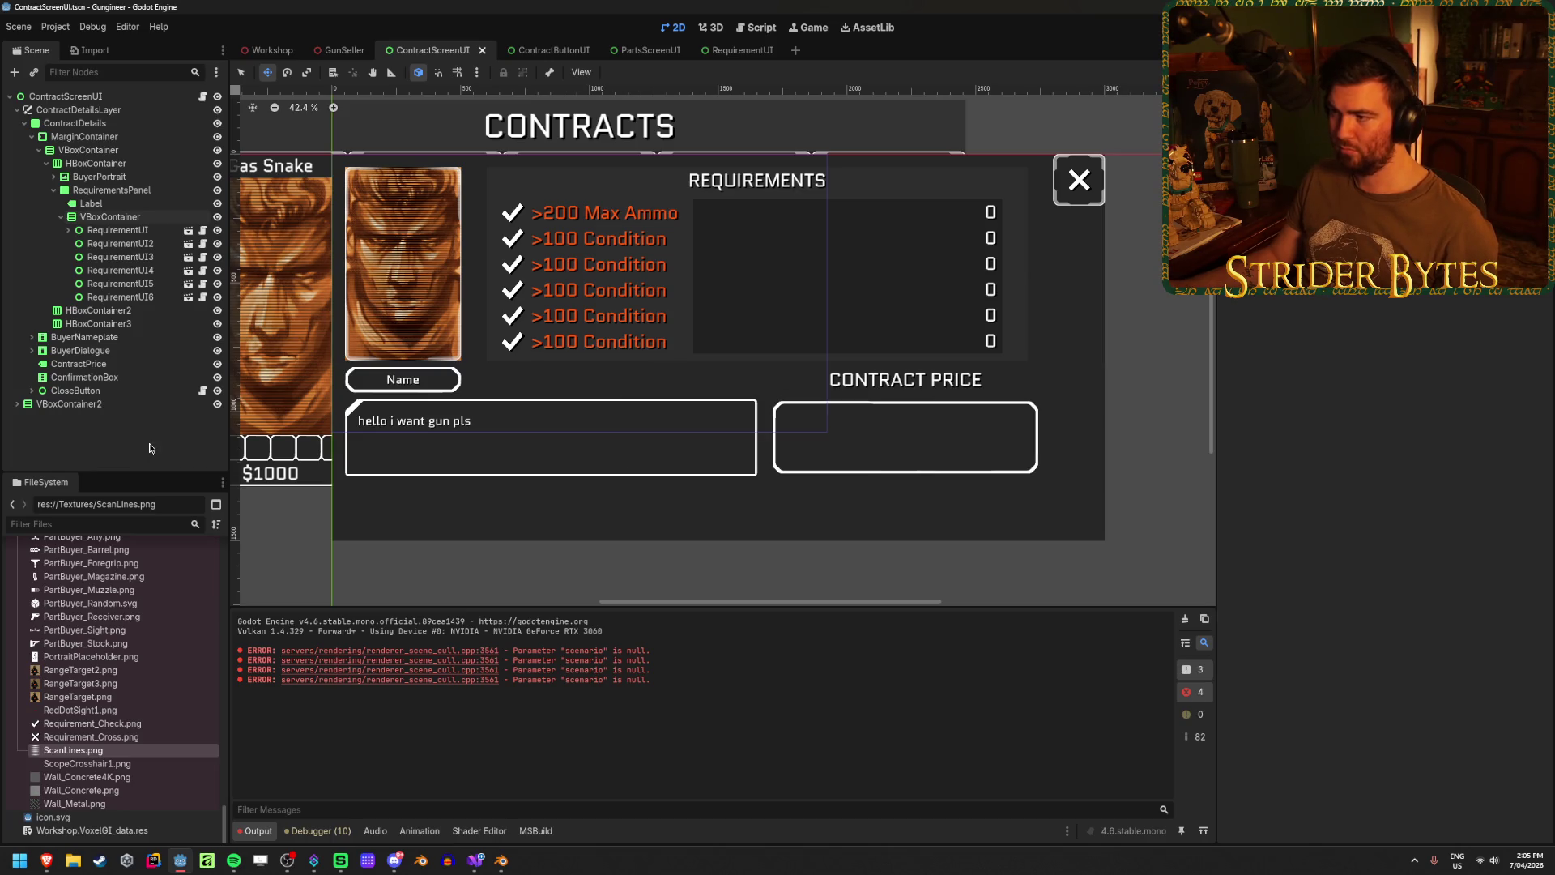
{"action": "left_click", "coordinate": [110, 216]}
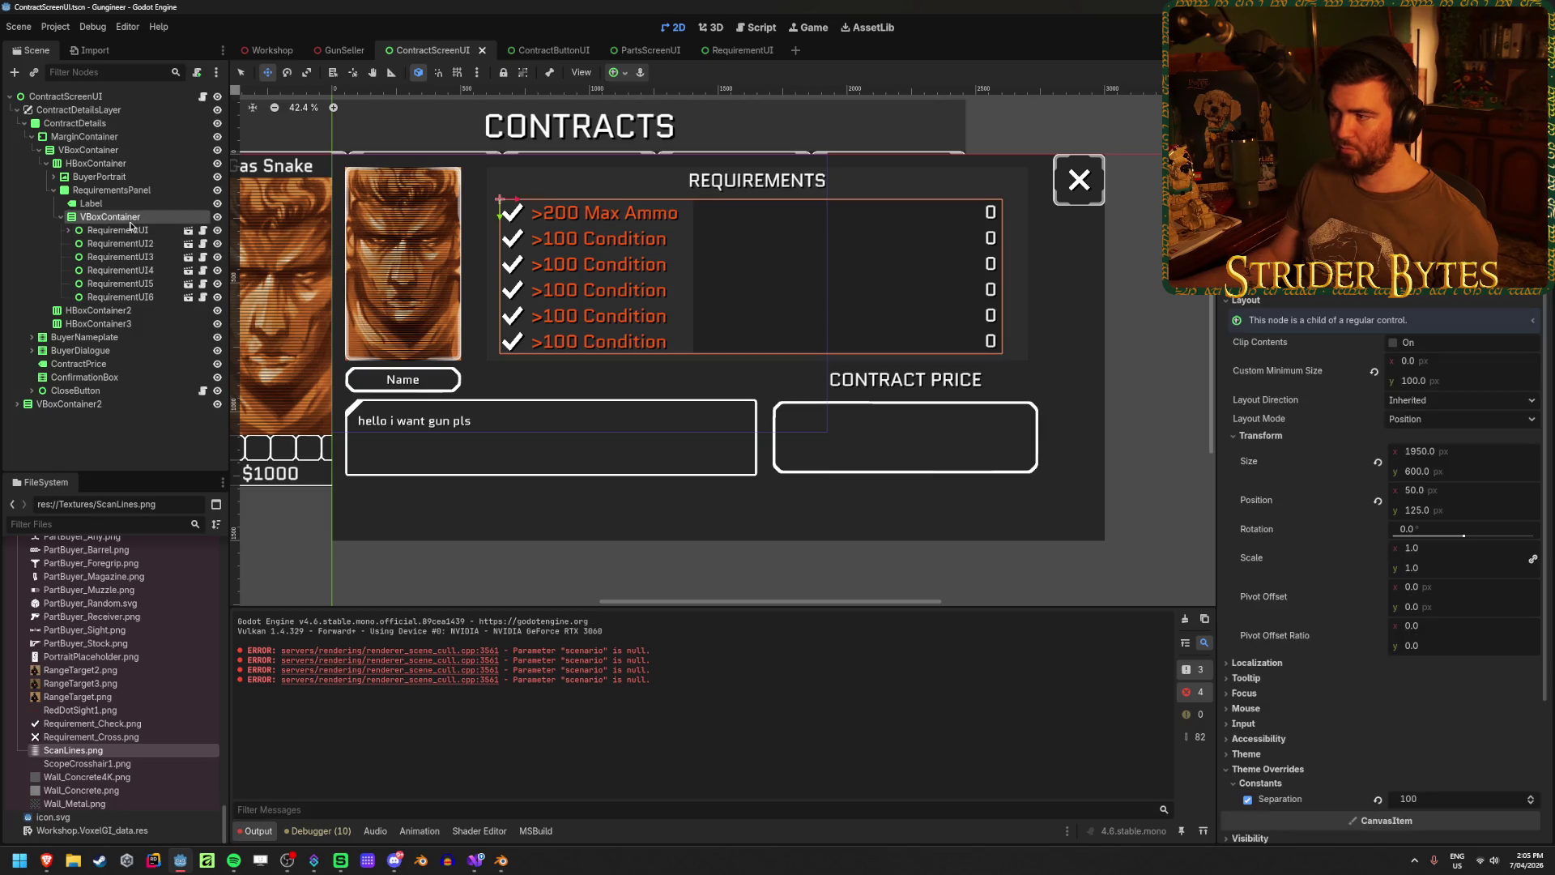
{"action": "mouse_move", "coordinate": [1478, 458]}
{"action": "left_mouse_down"}
{"action": "mouse_move", "coordinate": [1445, 457]}
{"action": "mouse_move", "coordinate": [1479, 457]}
{"action": "left_mouse_up"}
{"action": "key", "text": "ctrl+z"}
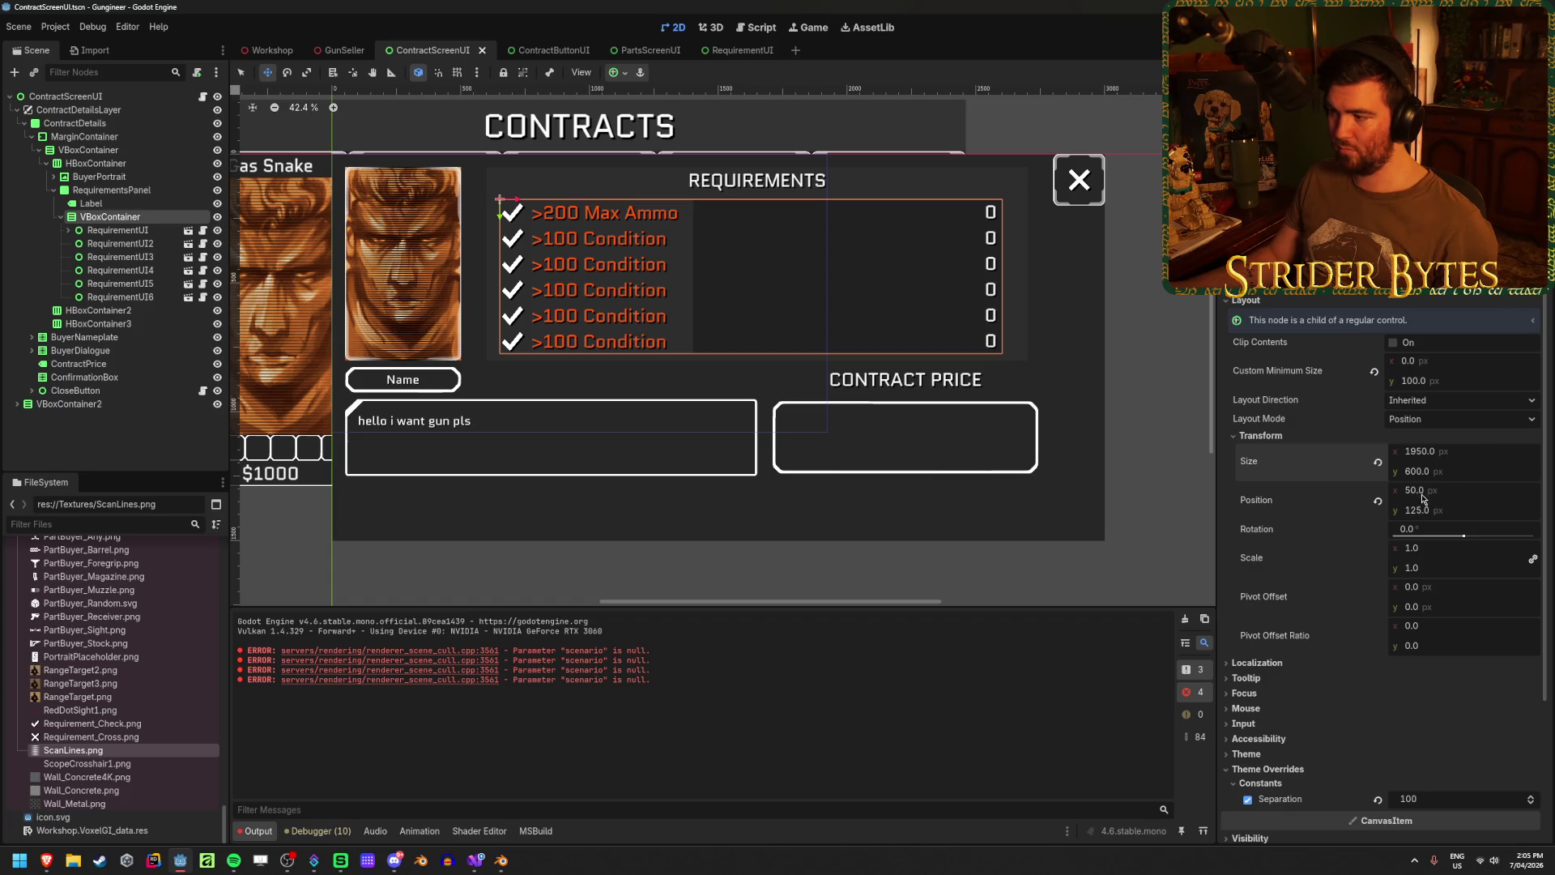
- Set the requirement rows list's scale to 1.08 and save the contract screen
{"action": "left_click", "coordinate": [1420, 549]}
{"action": "type", "text": "1.08"}
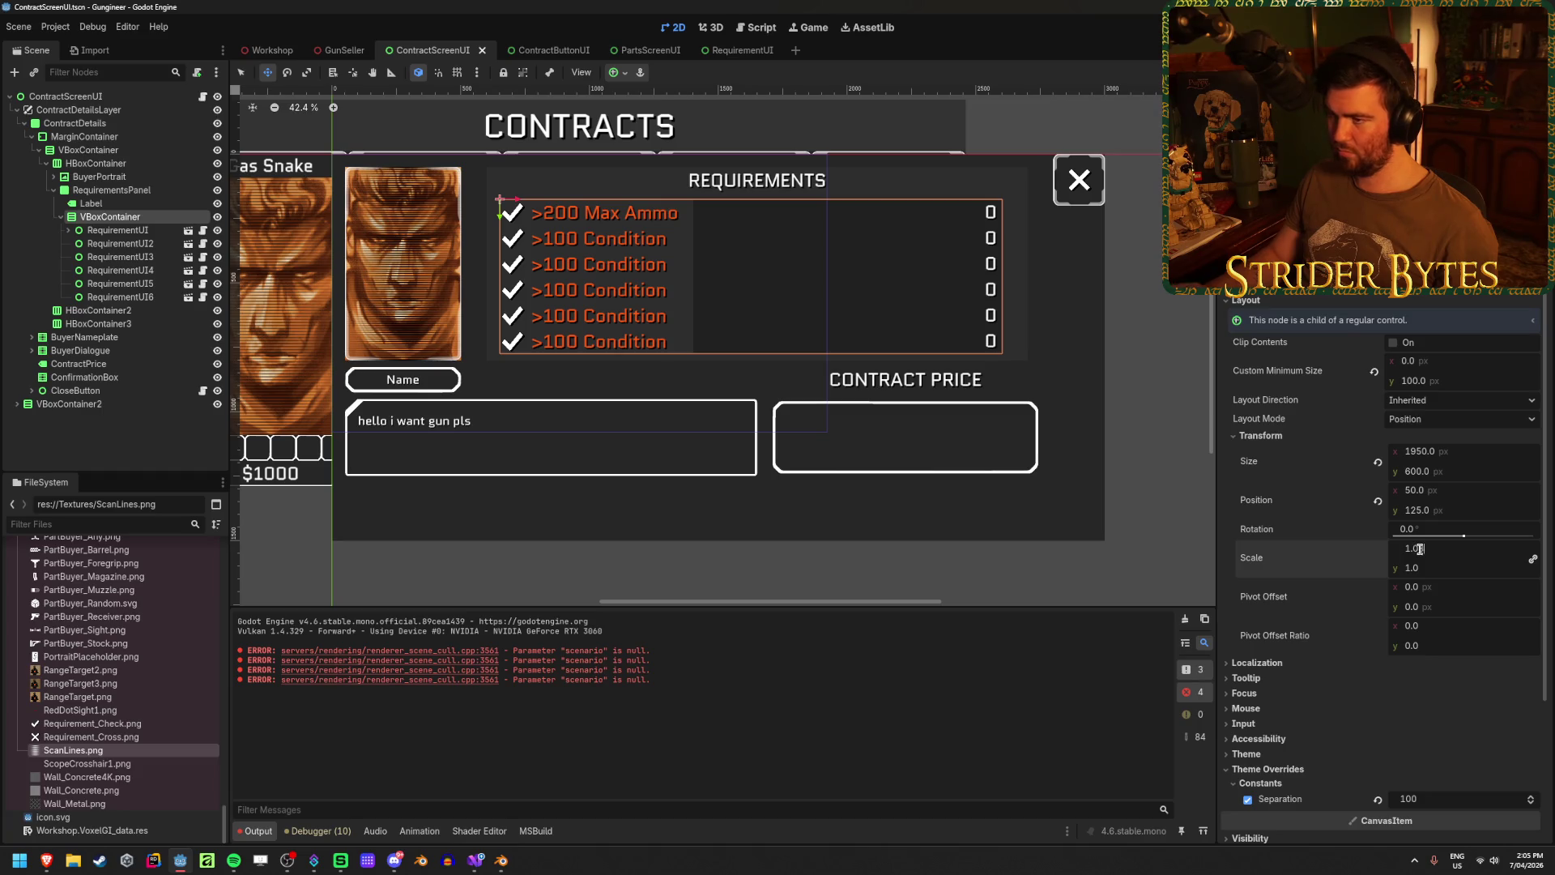
{"action": "key", "text": "Return"}
{"action": "left_click", "coordinate": [89, 435]}
{"action": "key", "text": "ctrl+s"}
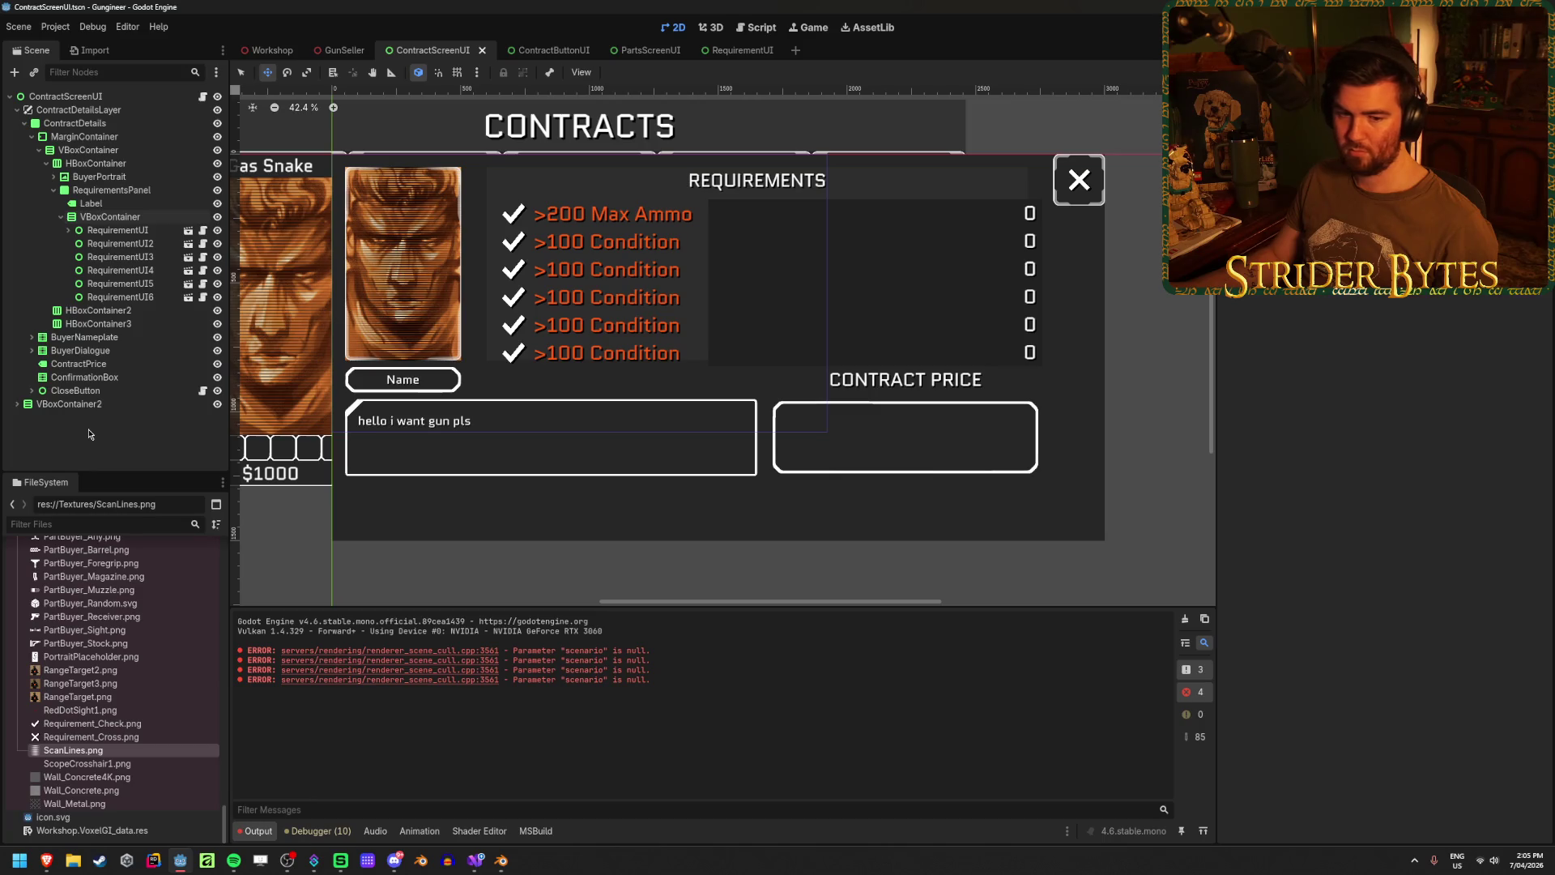
- Anchor the REQUIREMENTS heading label to the panel's top right
{"action": "key", "text": "alt+Tab"}
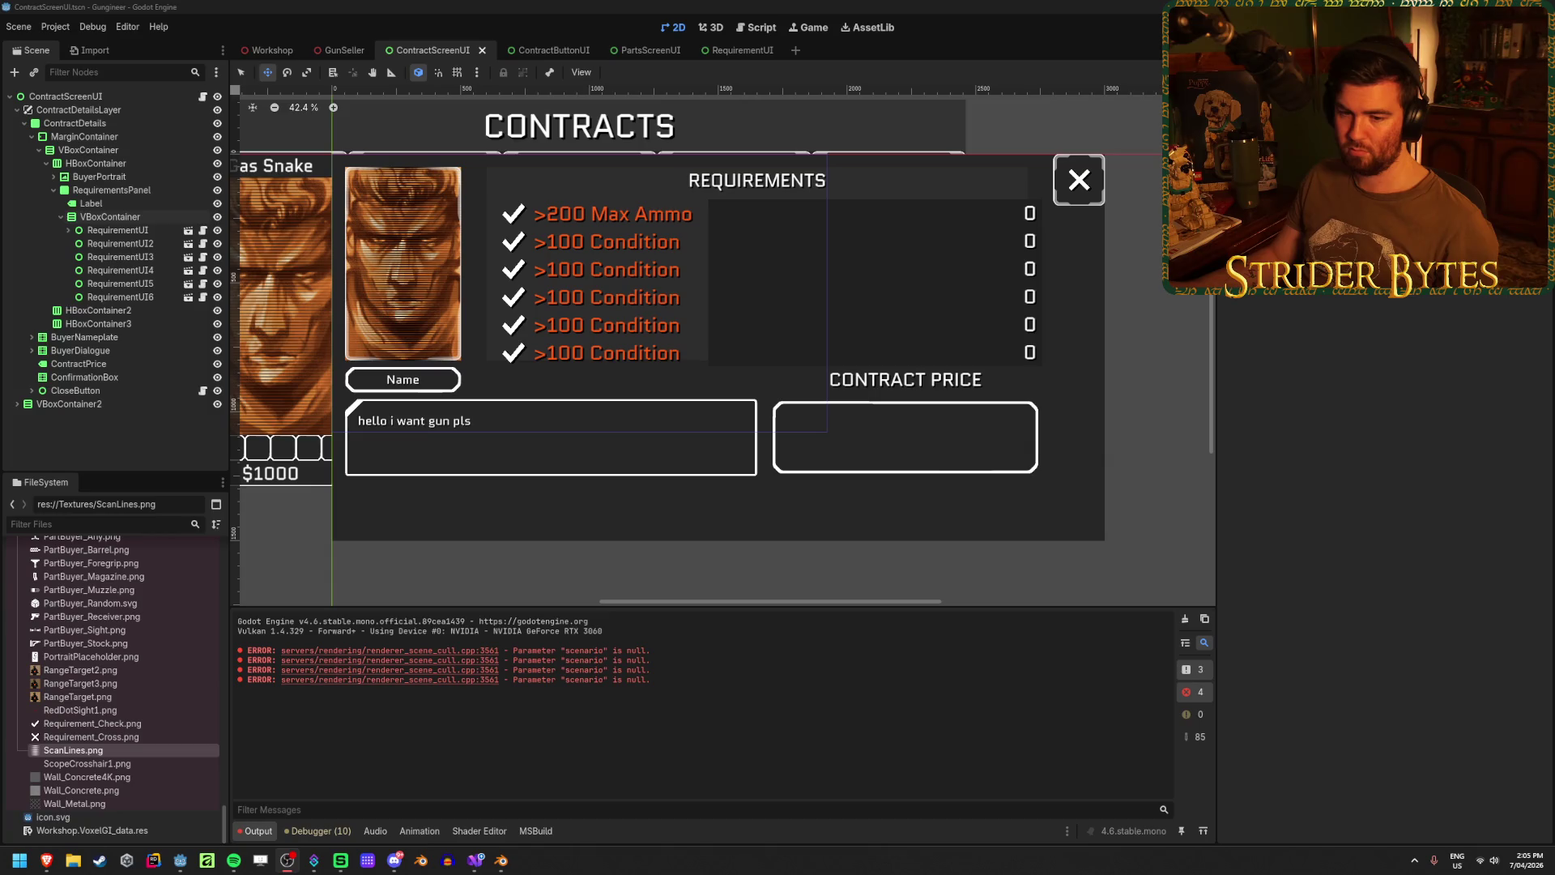
{"action": "key", "text": "alt+Tab"}
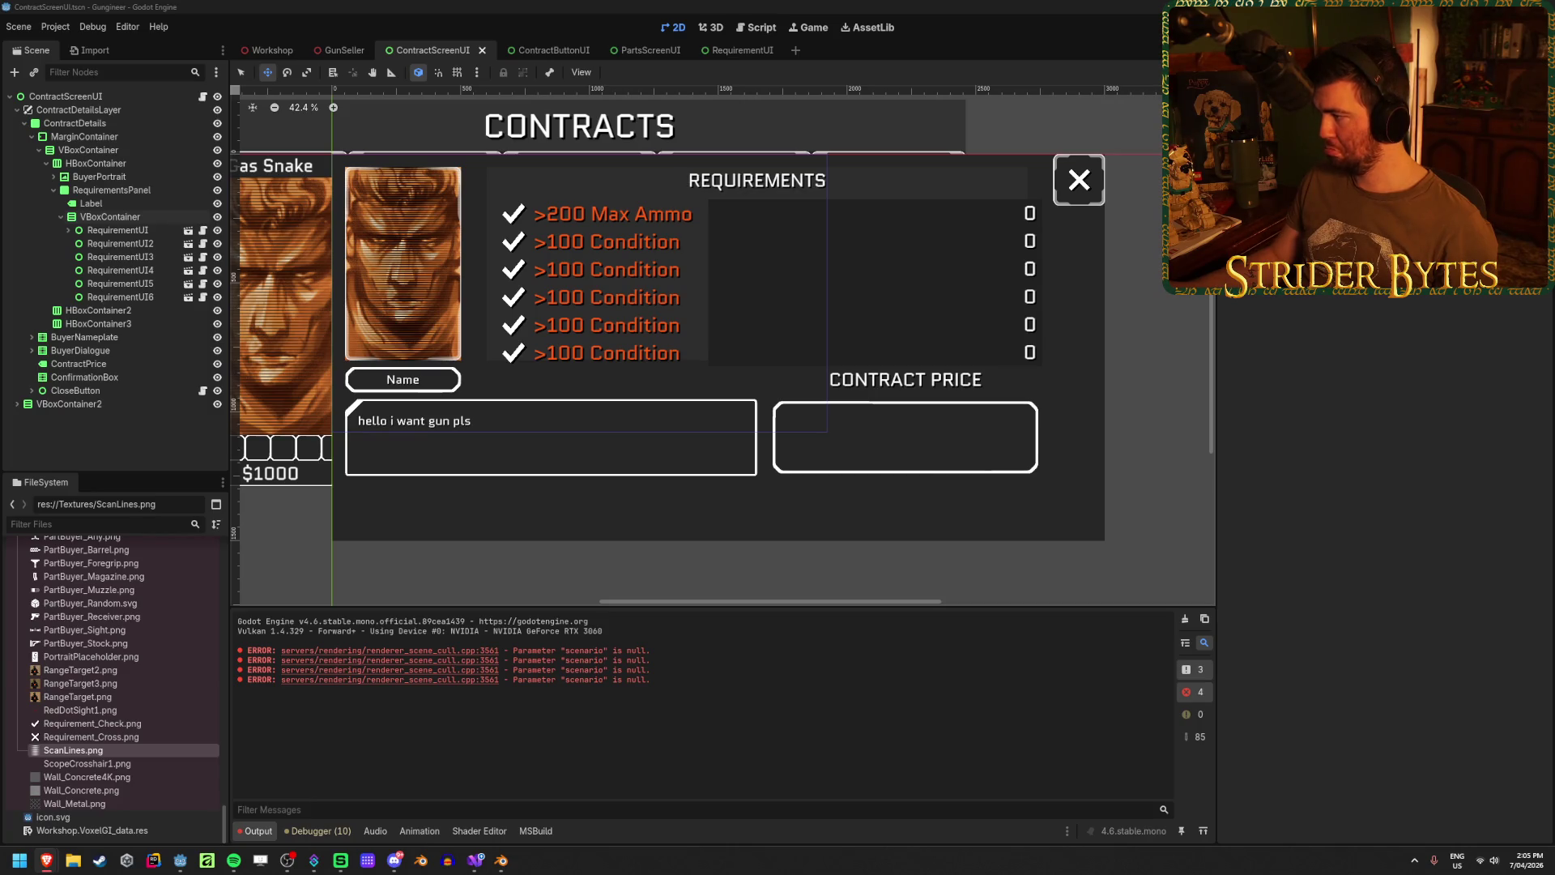
{"action": "left_click", "coordinate": [588, 5]}
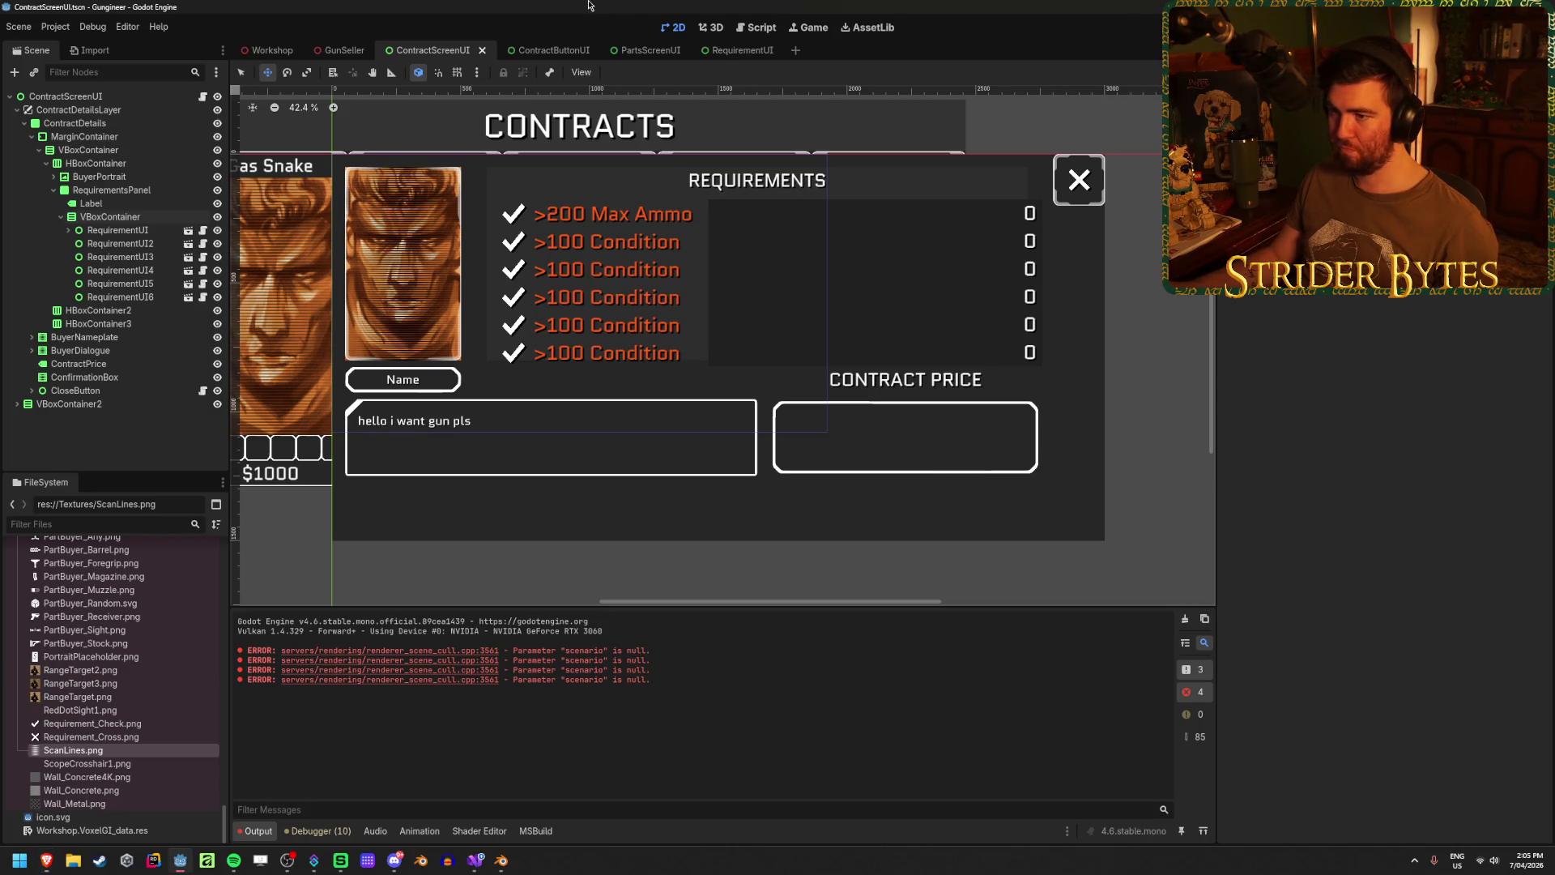
{"action": "left_click", "coordinate": [110, 204]}
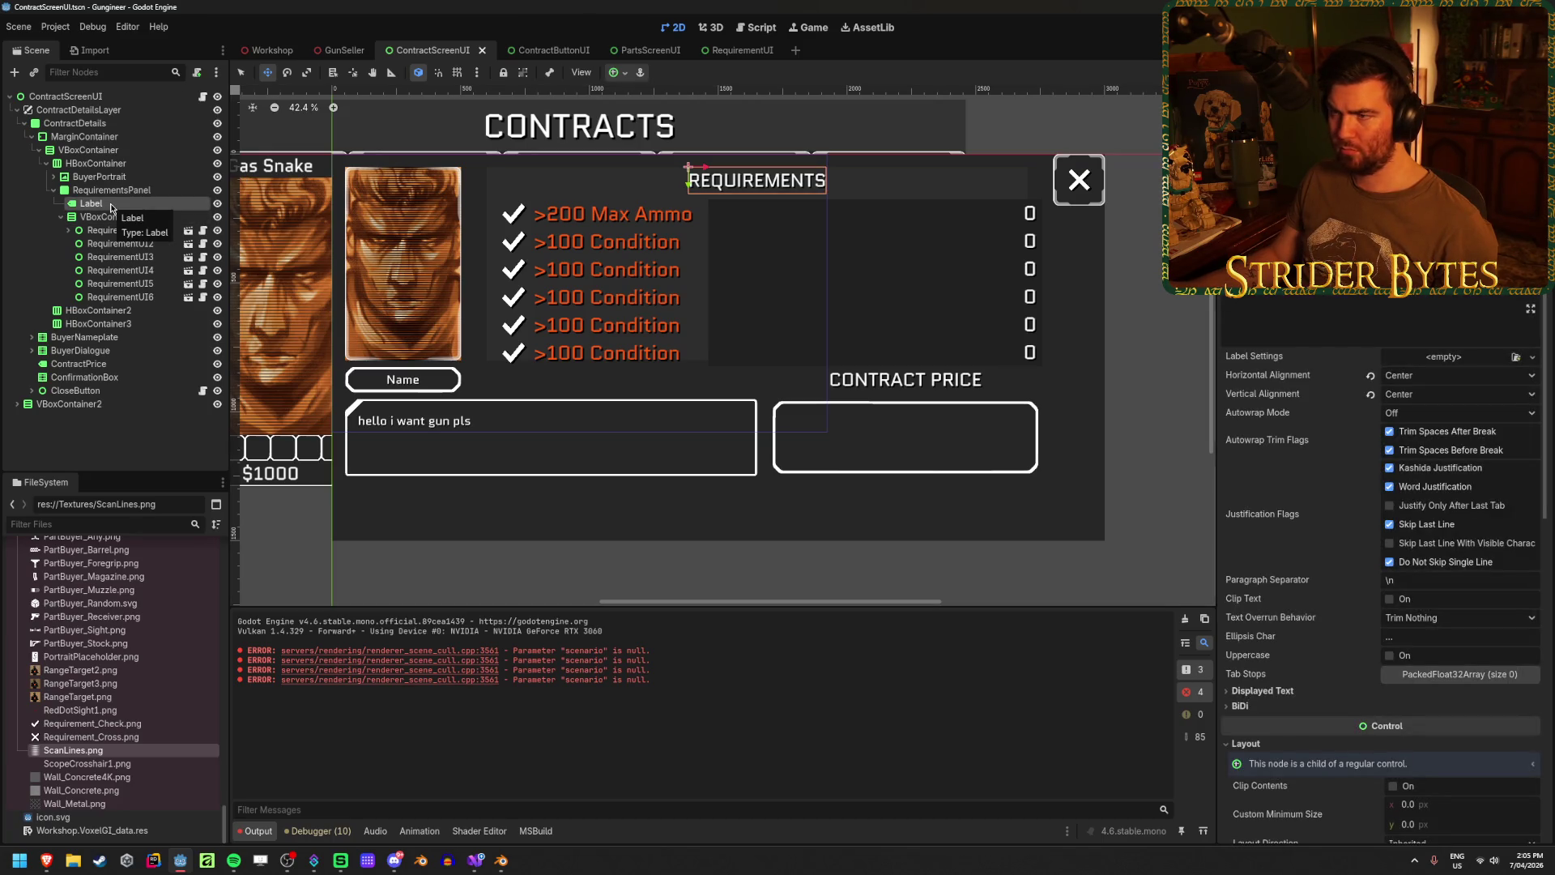
{"action": "left_click", "coordinate": [615, 72]}
{"action": "left_click", "coordinate": [666, 118]}
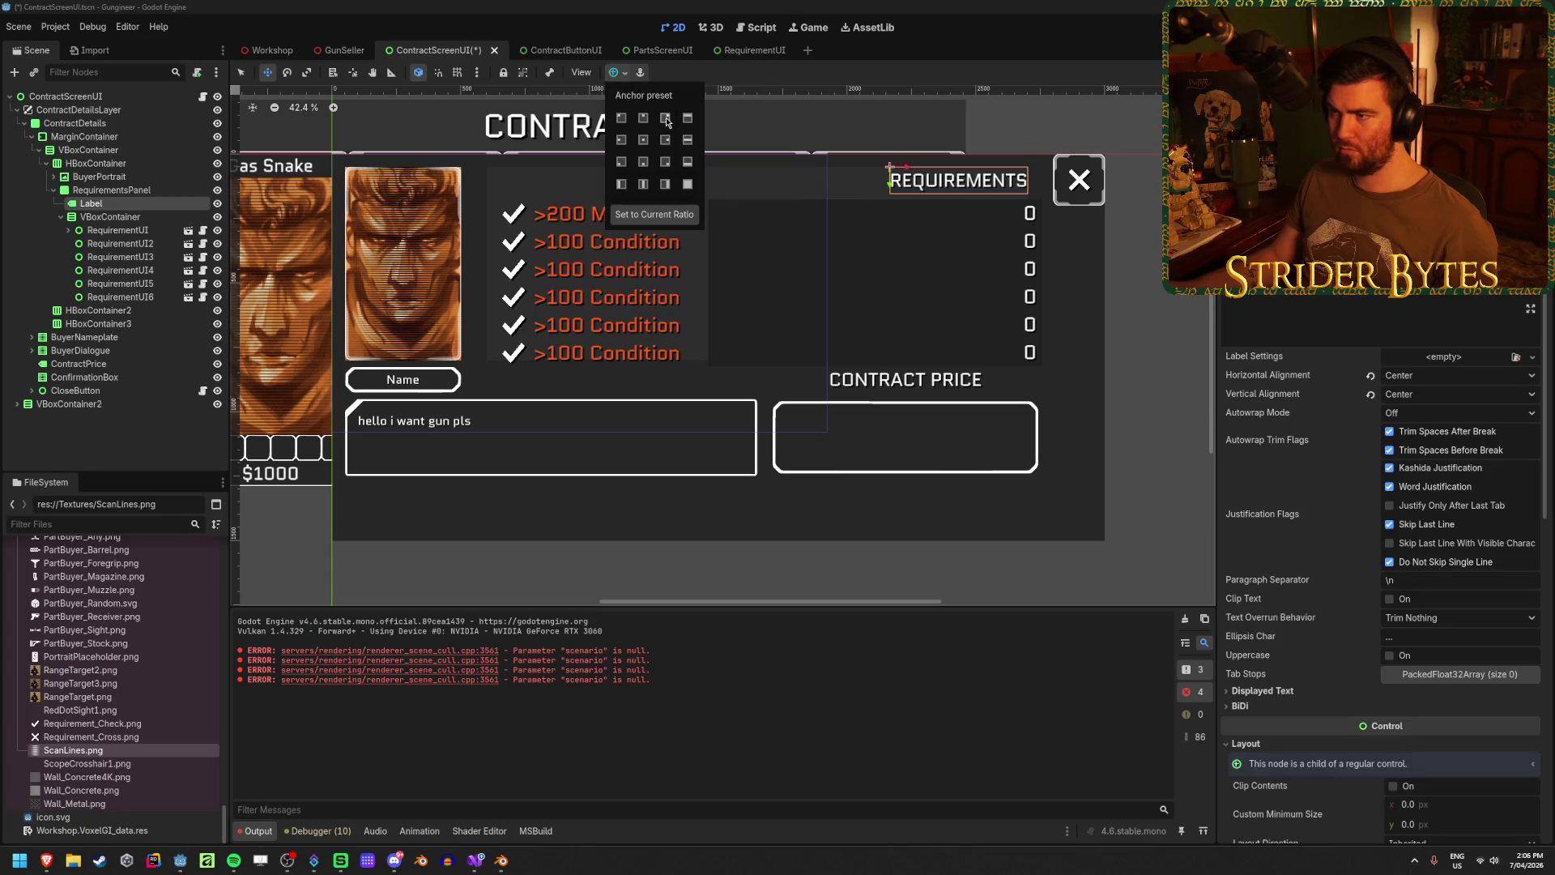
- Anchor the REQUIREMENTS heading at Center Top and save the scene
{"action": "left_click", "coordinate": [644, 118]}
{"action": "key", "text": "ctrl+s"}
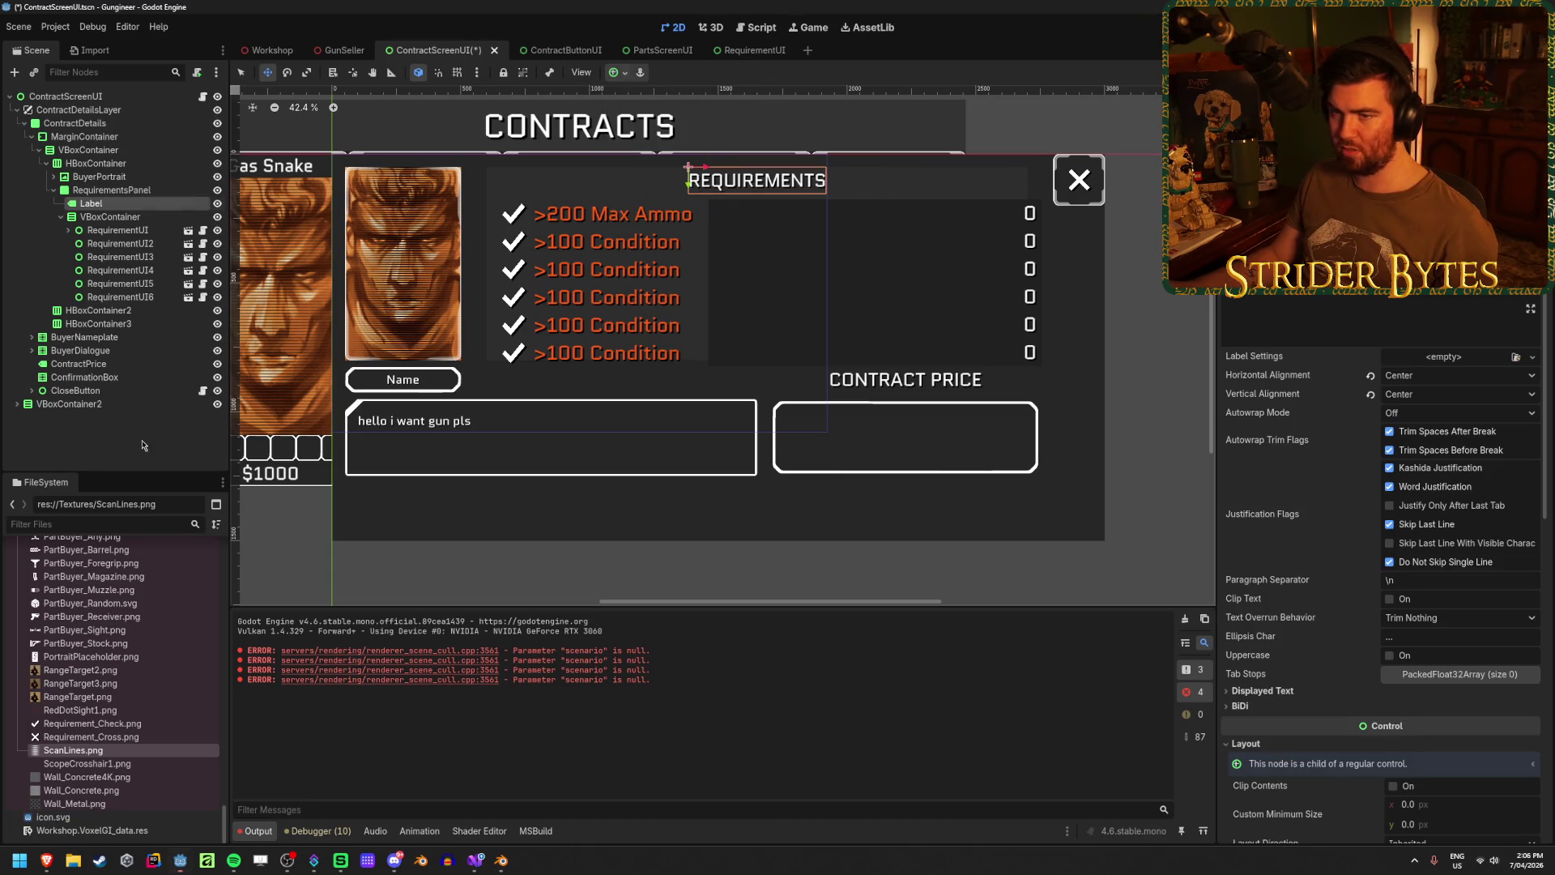
{"action": "left_click", "coordinate": [127, 425]}
{"action": "scroll", "coordinate": [677, 208], "scroll_direction": "up", "scroll_amount": 4}
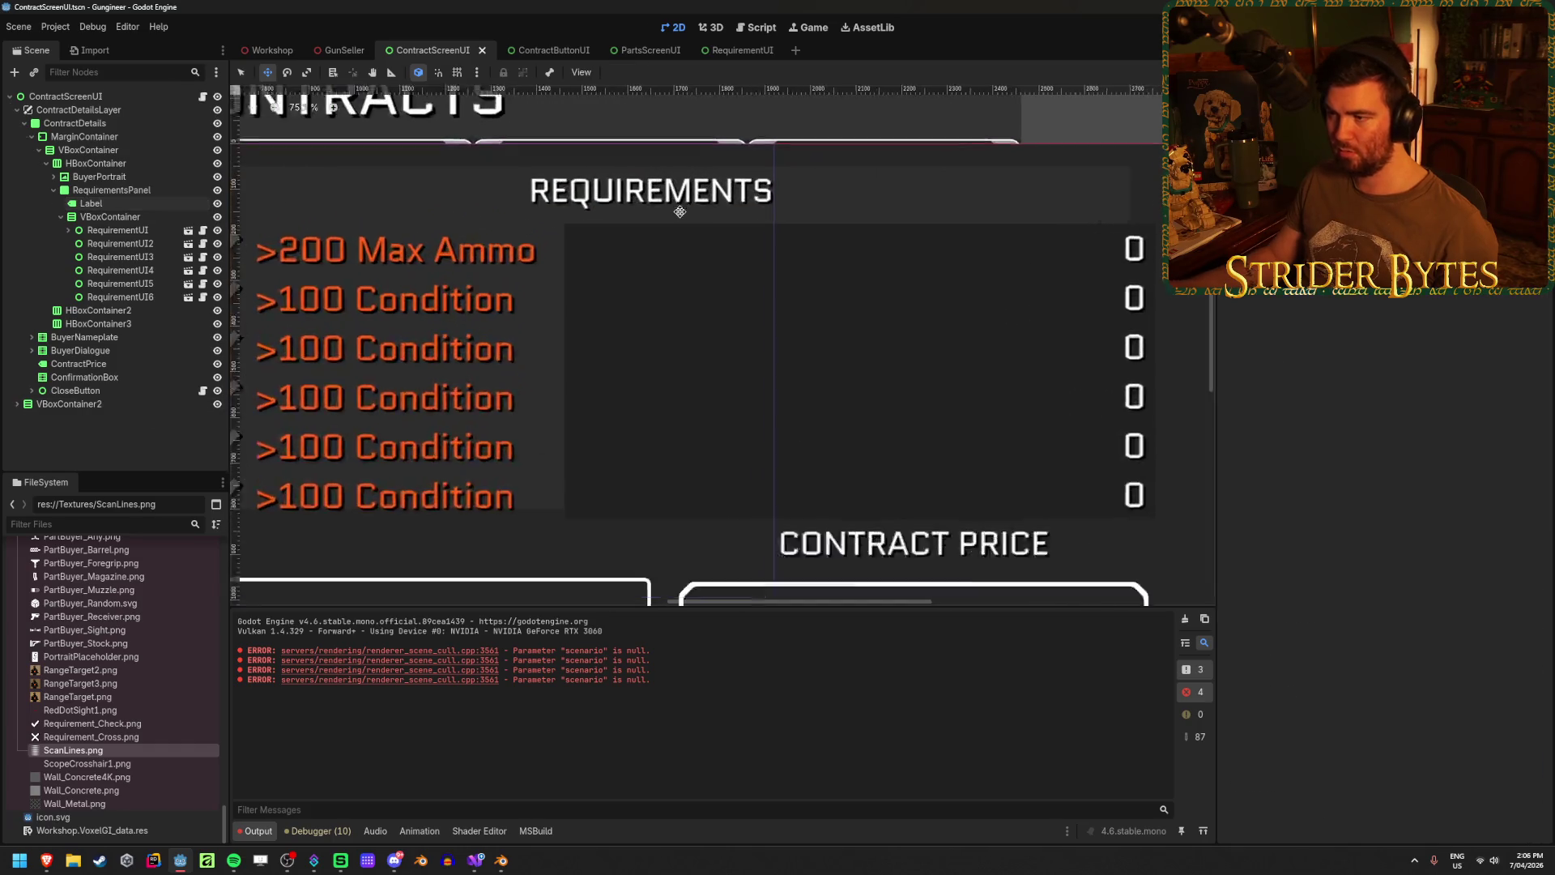
{"action": "scroll", "coordinate": [633, 233], "scroll_direction": "down", "scroll_amount": 6}
{"action": "scroll", "coordinate": [517, 259], "scroll_direction": "up", "scroll_amount": 2}
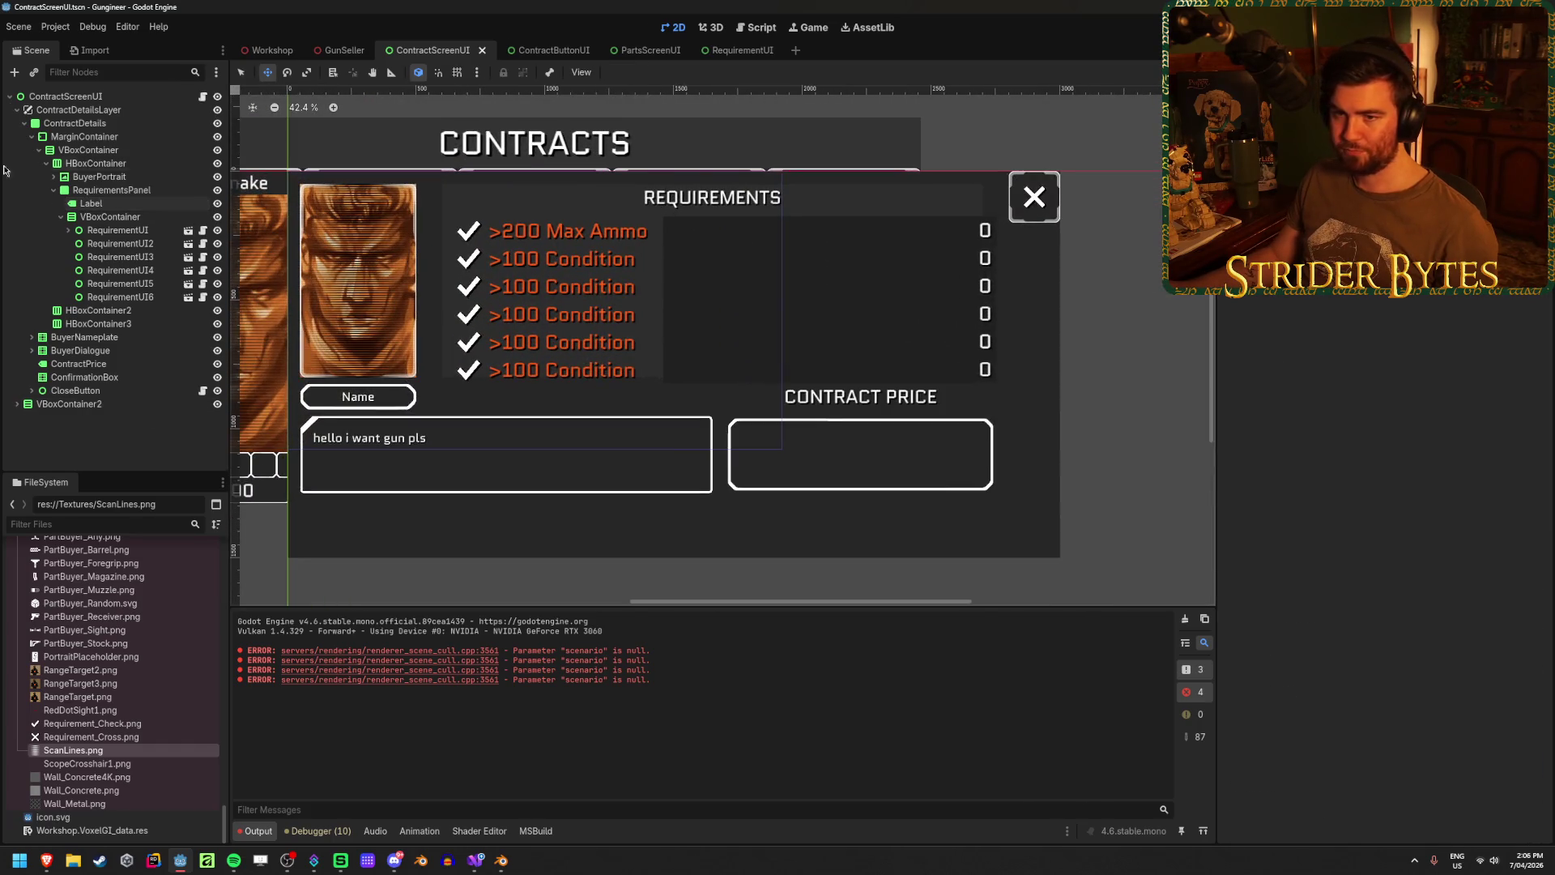
- Set the RequirementsPanel's custom minimum width to 2200 px
{"action": "left_click", "coordinate": [63, 191]}
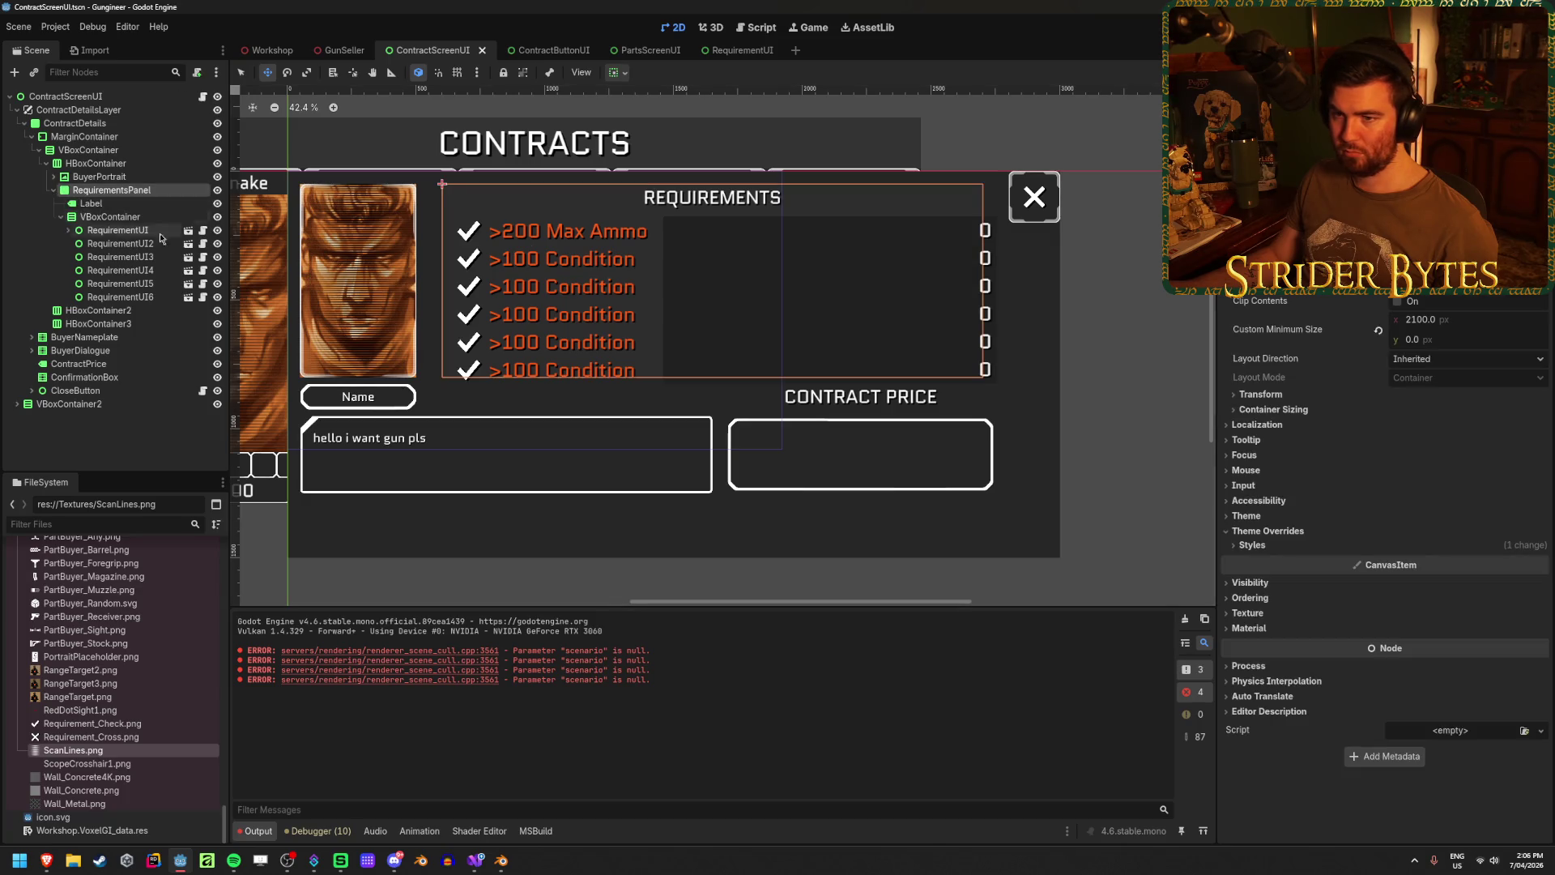
{"action": "left_click", "coordinate": [1436, 321]}
{"action": "type", "text": "2200"}
{"action": "key", "text": "Return"}
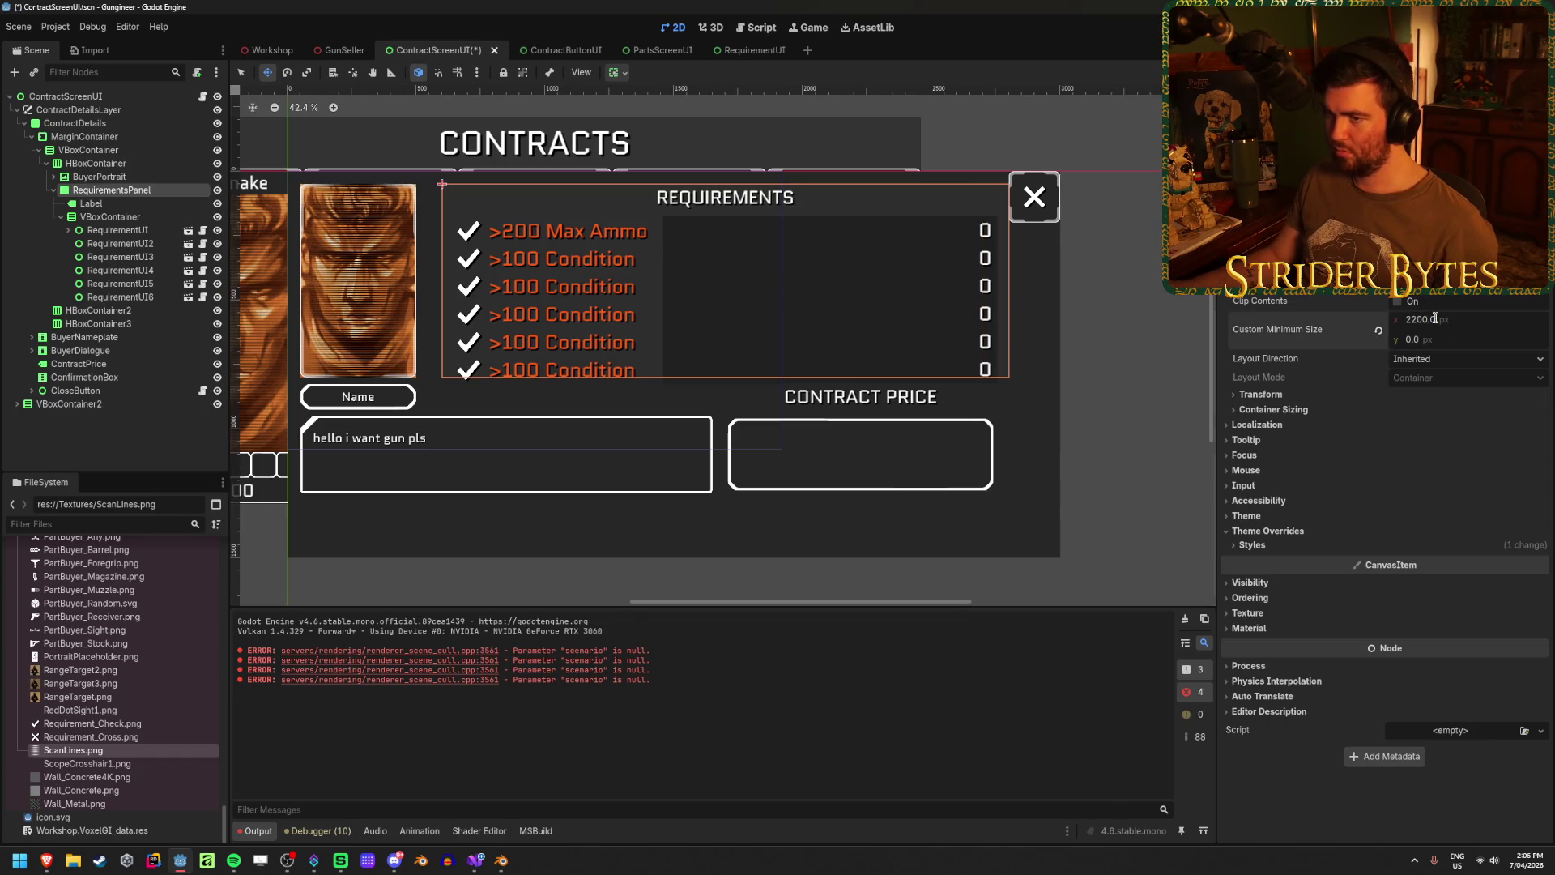
{"action": "scroll", "coordinate": [576, 266], "scroll_direction": "up", "scroll_amount": 4}
{"action": "scroll", "coordinate": [576, 265], "scroll_direction": "down", "scroll_amount": 3}
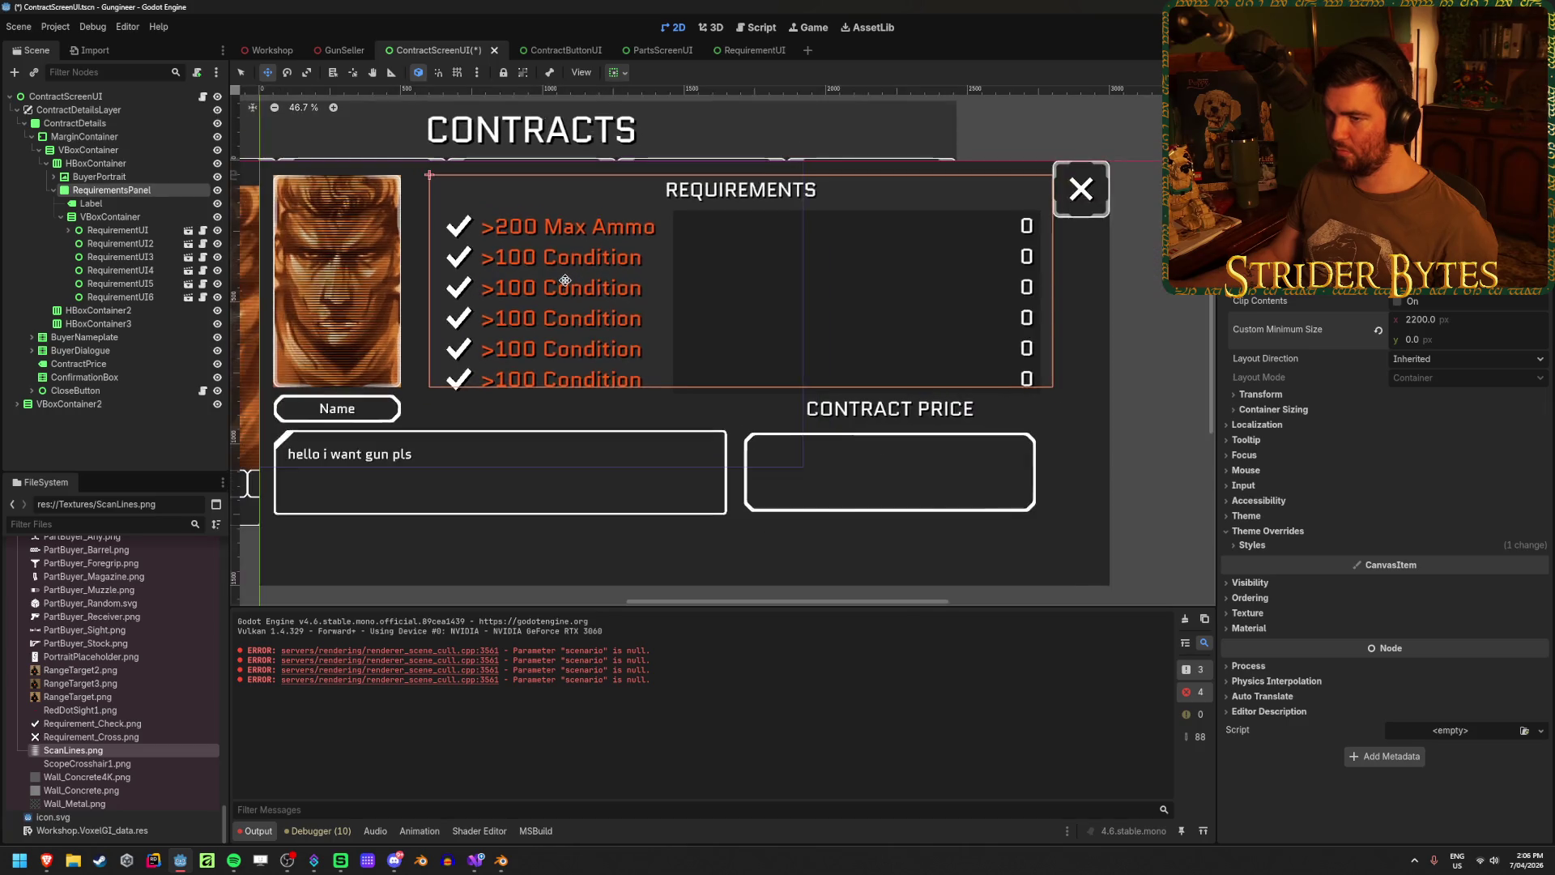
{"action": "left_click", "coordinate": [775, 263]}
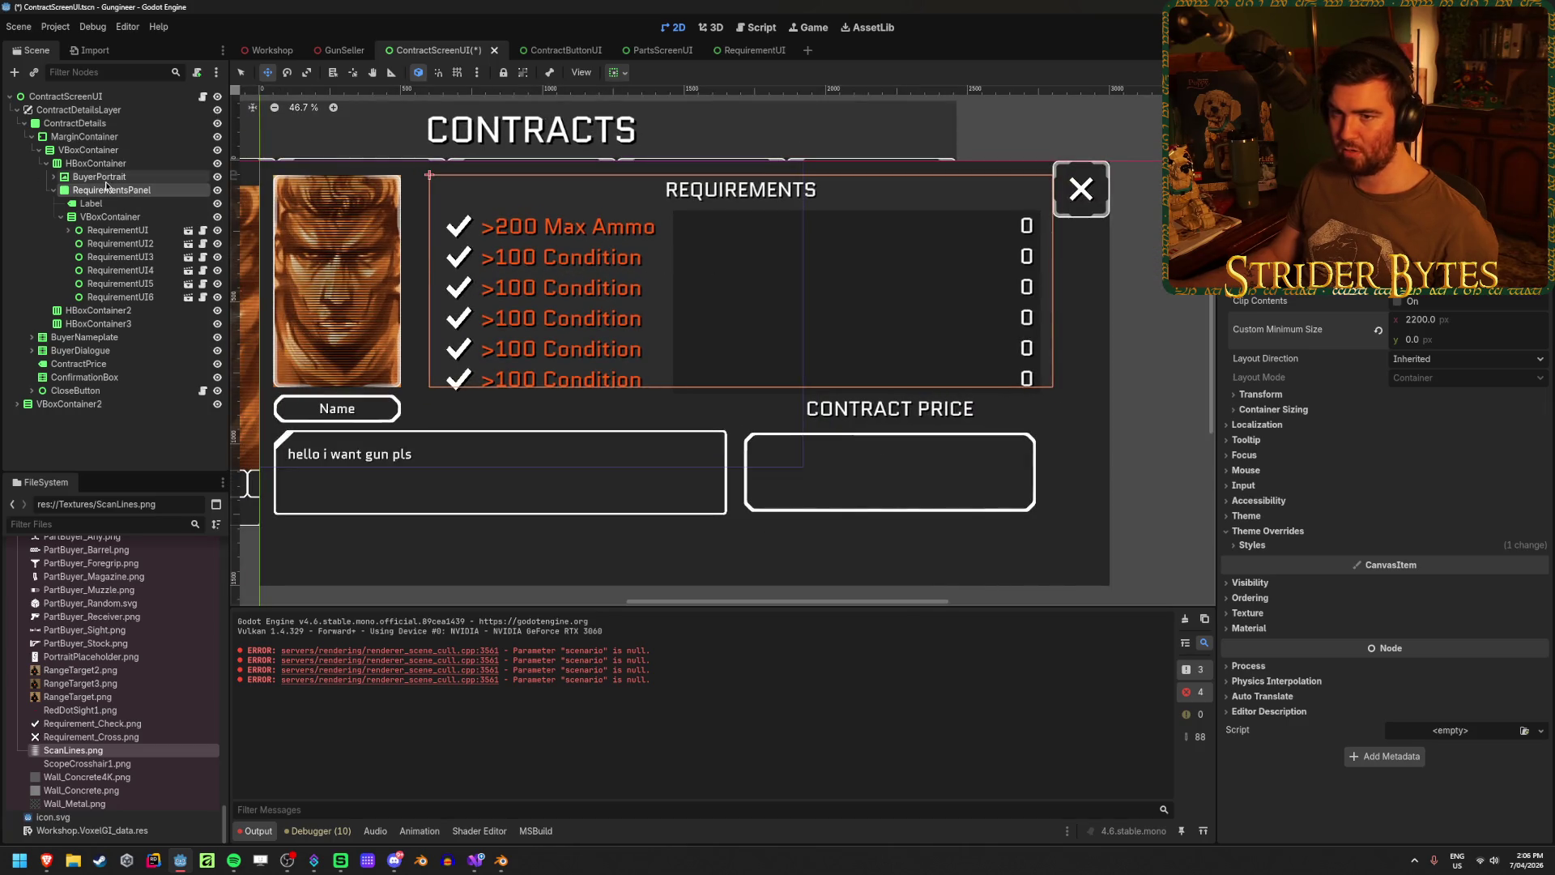
- Change the portrait-and-requirements HBoxContainer's Separation constant from 100 to 50
{"action": "left_click", "coordinate": [1413, 601]}
{"action": "type", "text": "50"}
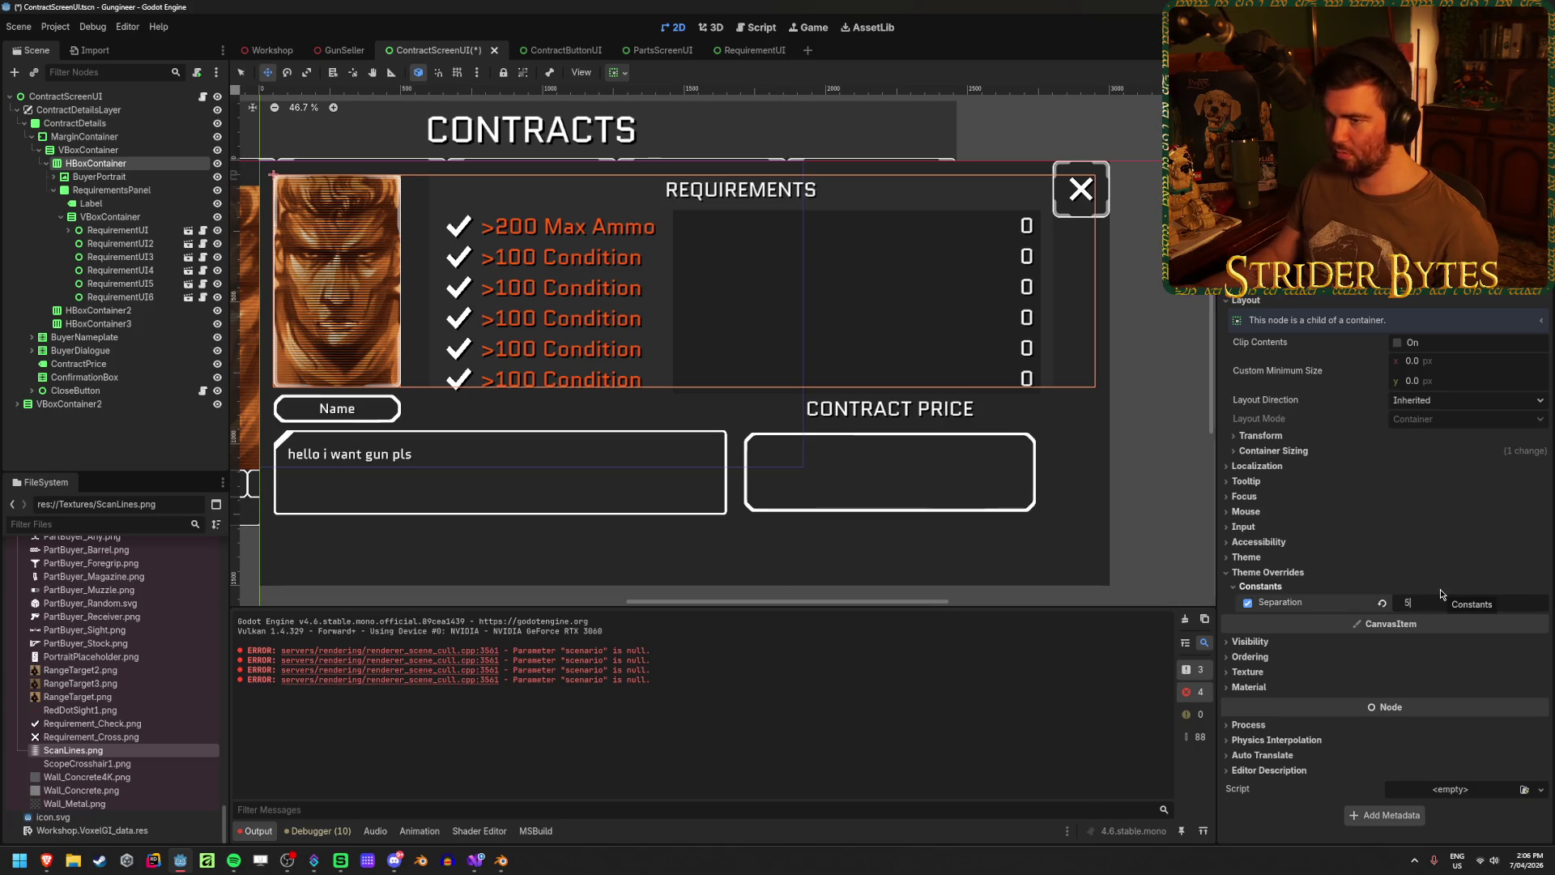
{"action": "key", "text": "Return"}
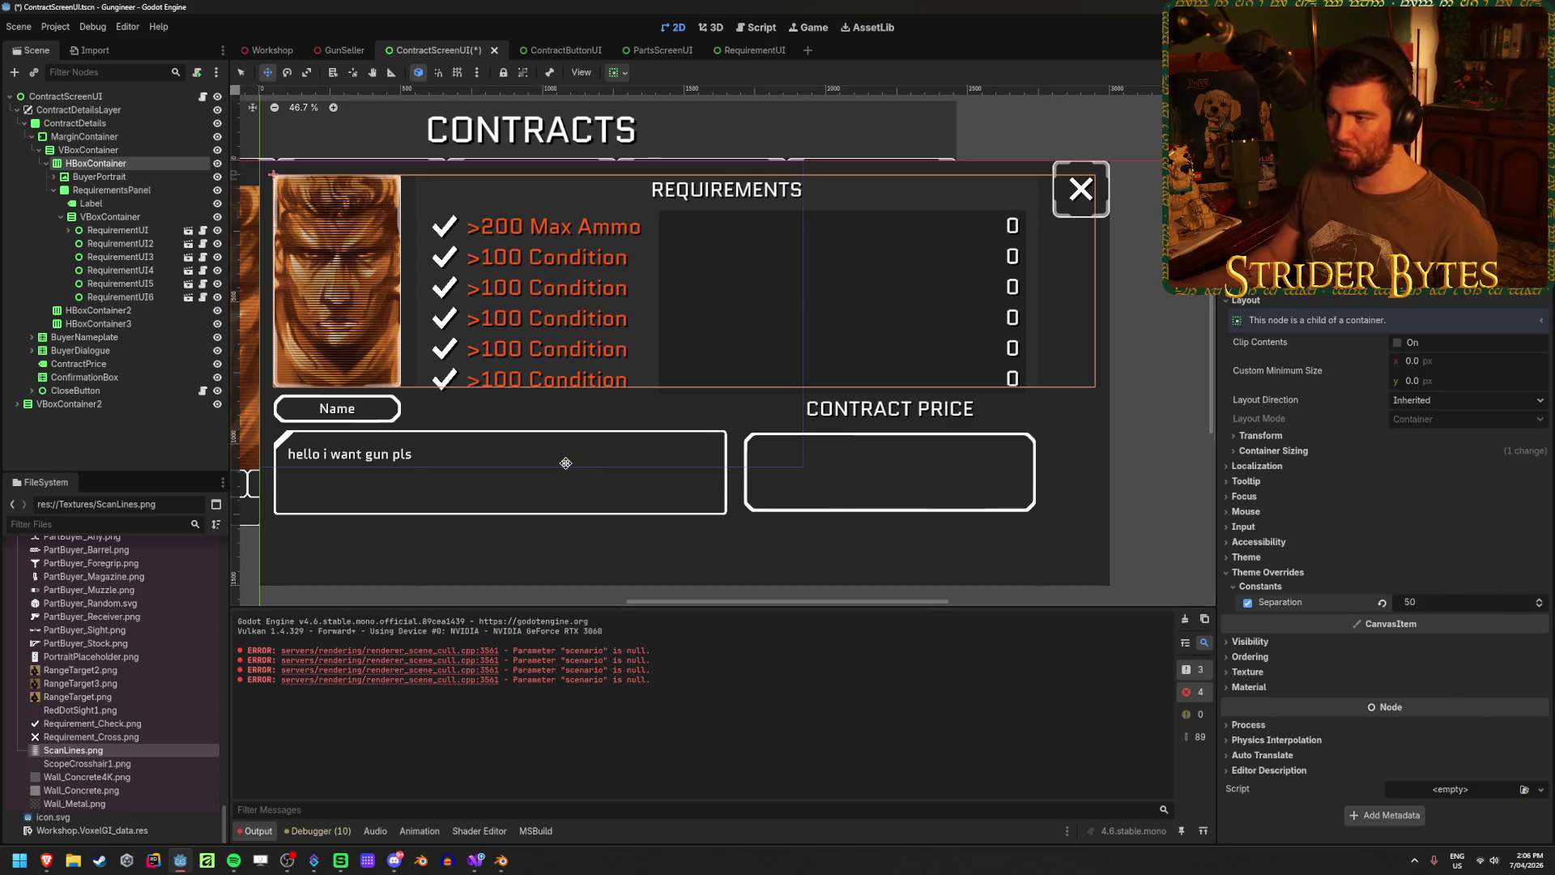
{"action": "left_click", "coordinate": [134, 178]}
{"action": "left_click", "coordinate": [136, 165]}
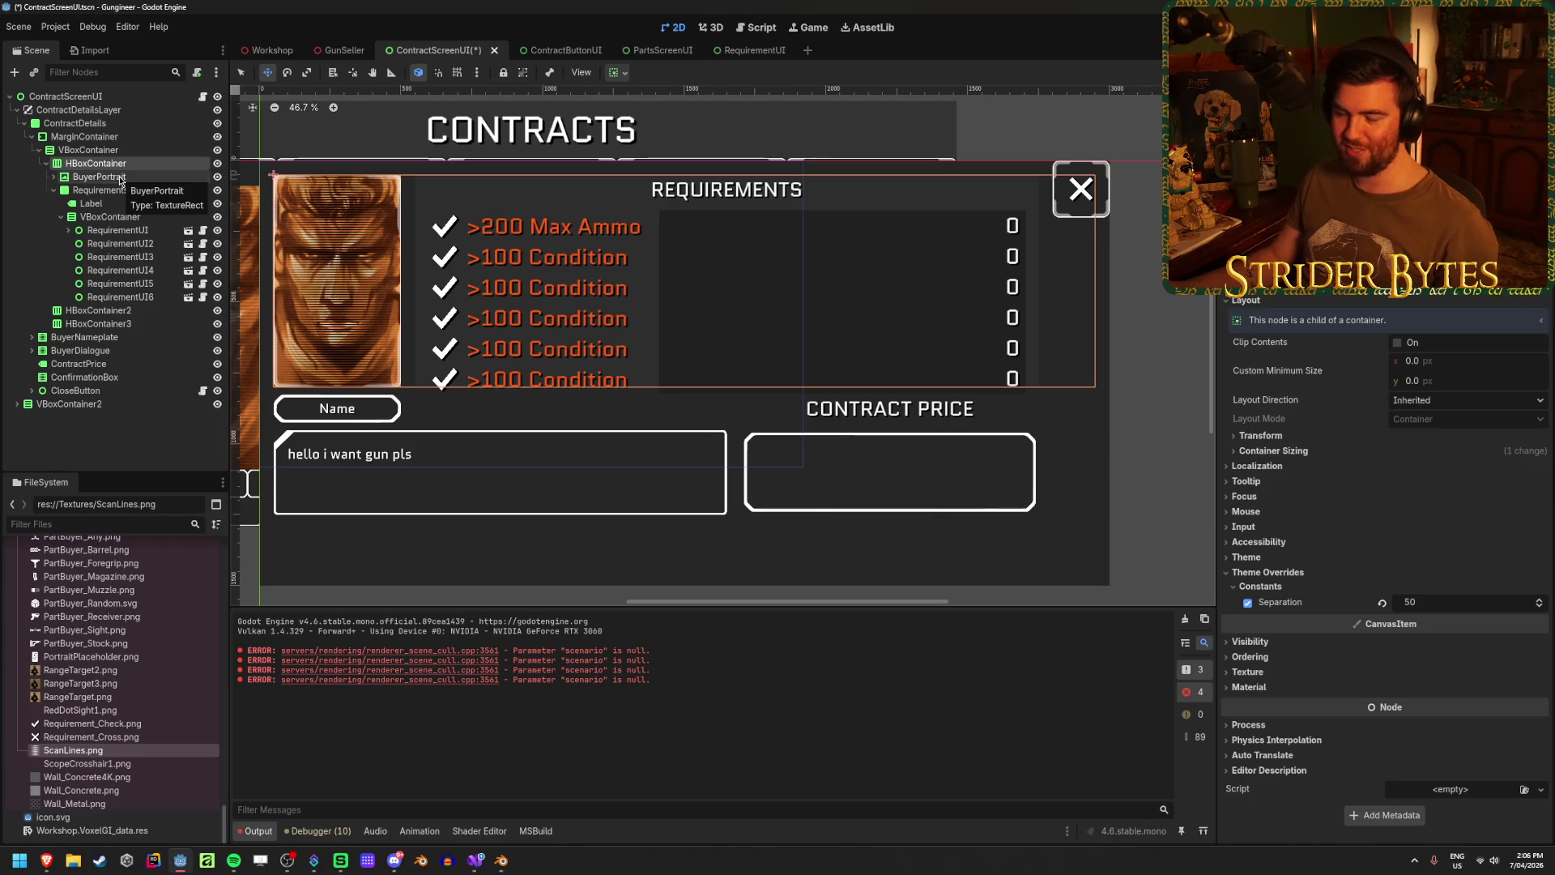
{"action": "left_click", "coordinate": [121, 178]}
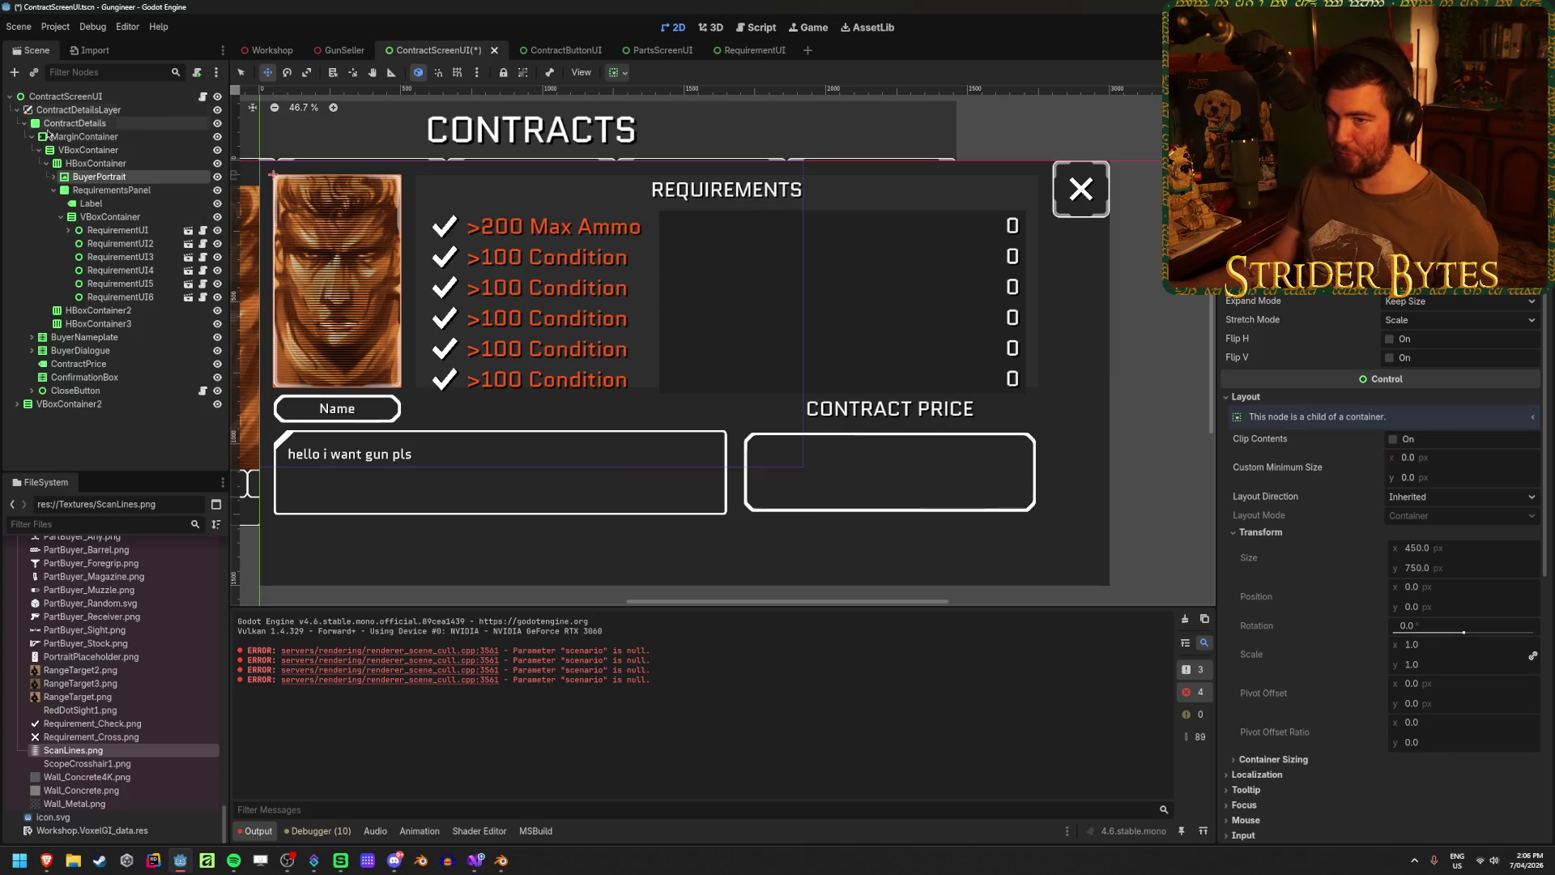
{"action": "left_click", "coordinate": [53, 177]}
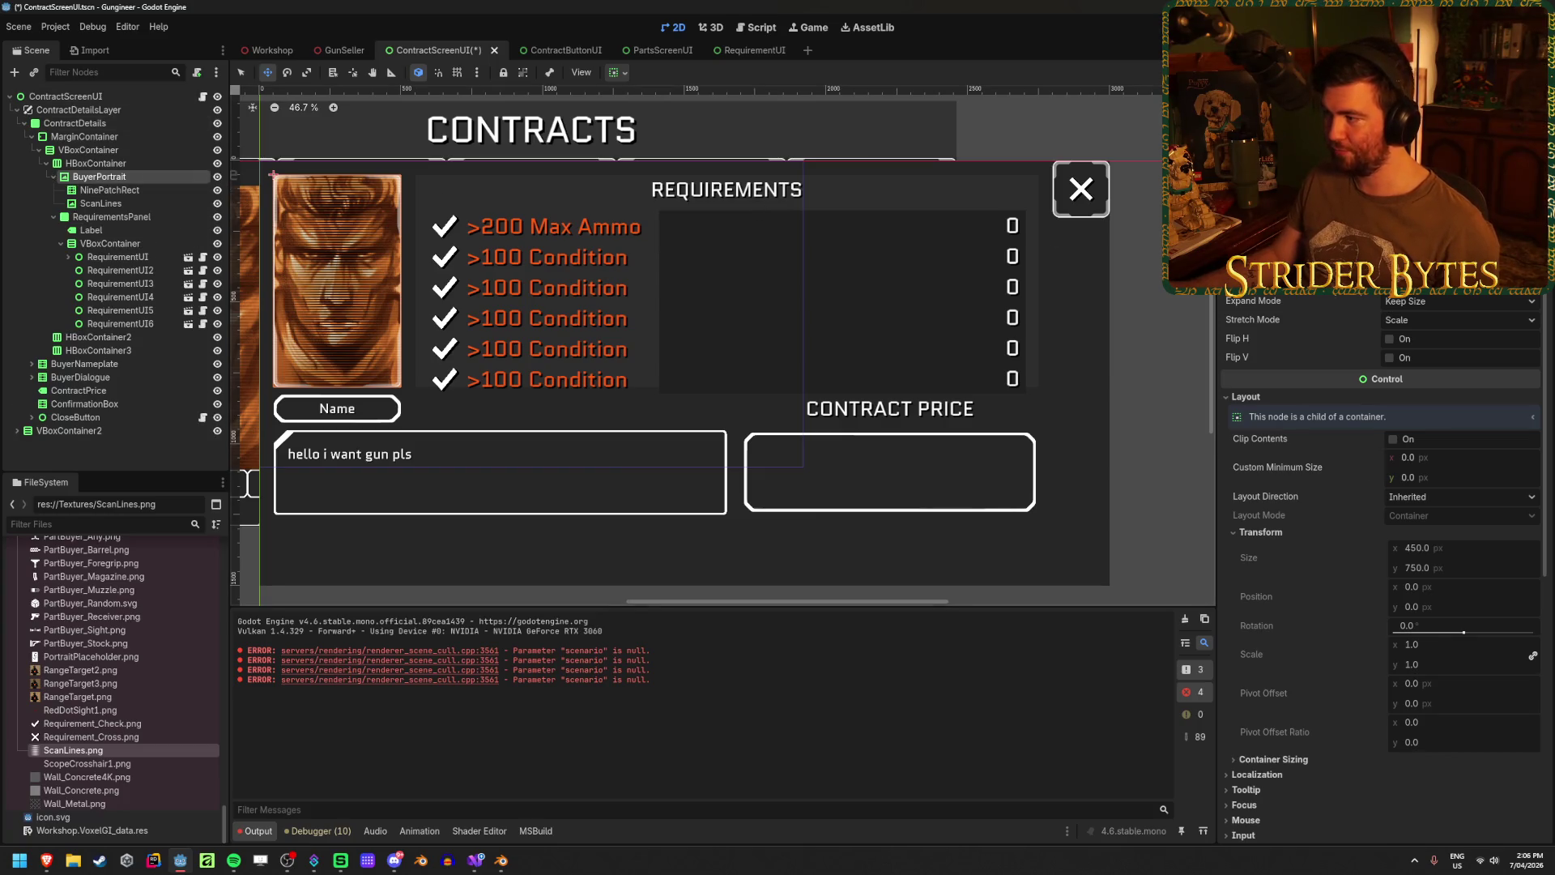
{"action": "left_click", "coordinate": [1486, 302]}
{"action": "left_click", "coordinate": [1486, 304]}
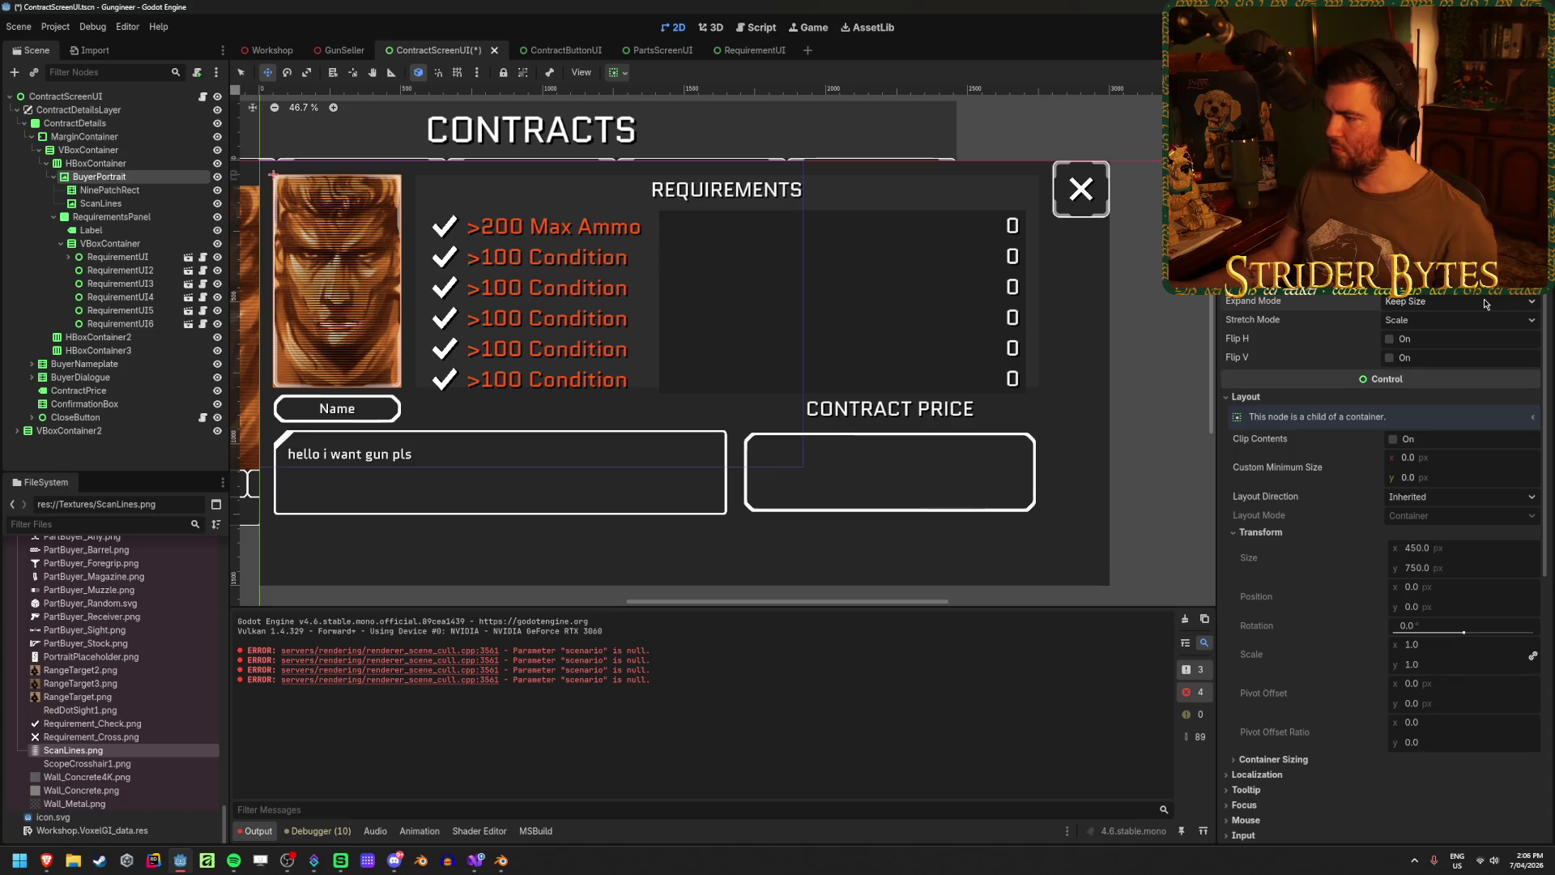
{"action": "left_click", "coordinate": [142, 167]}
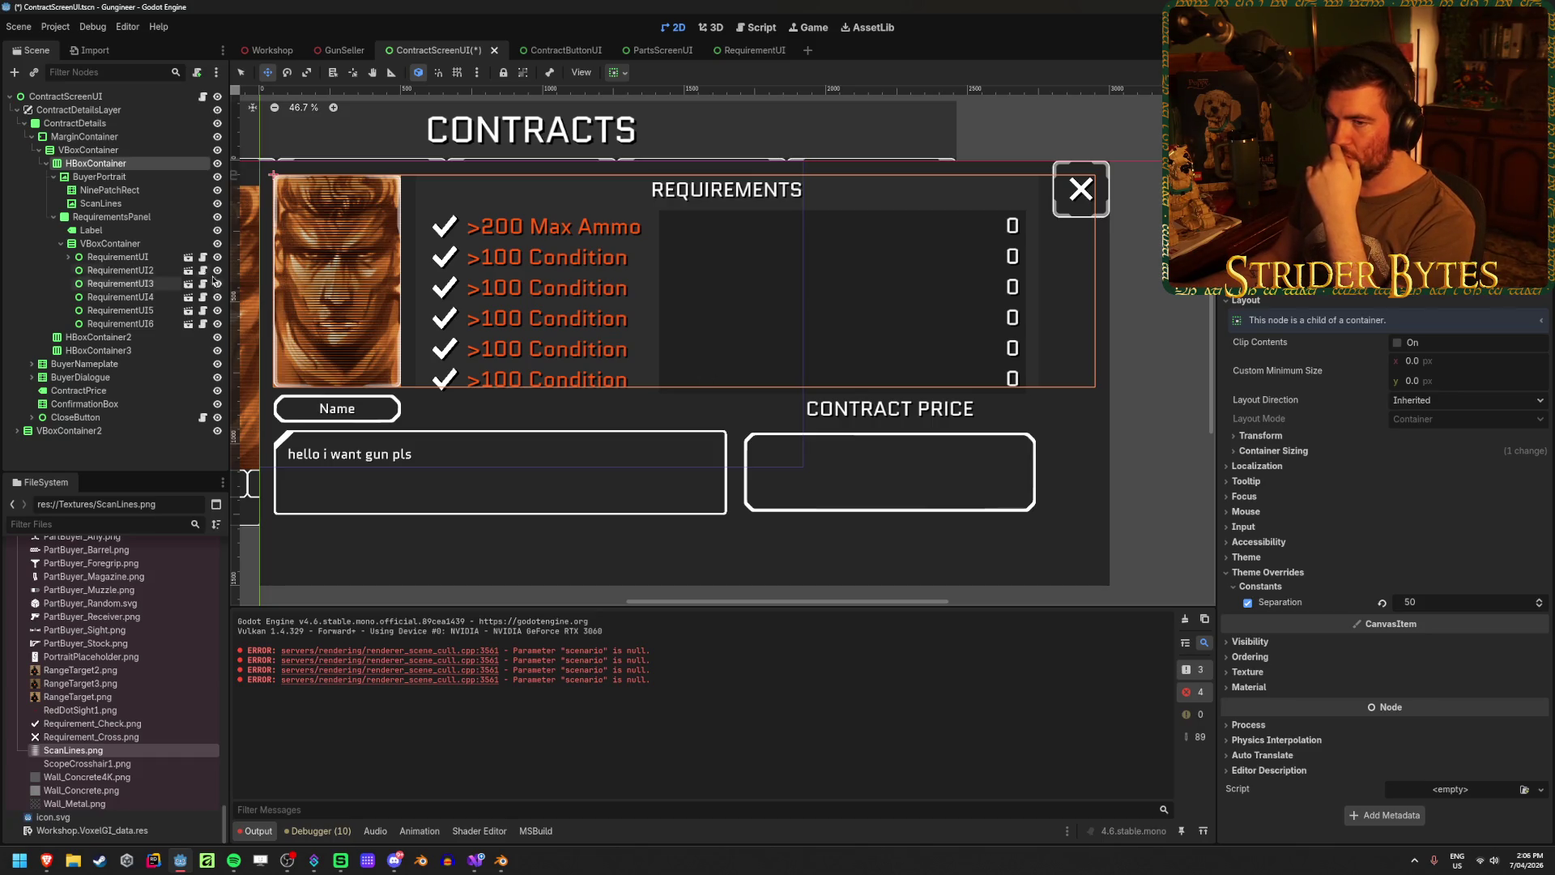
{"action": "left_click", "coordinate": [101, 178]}
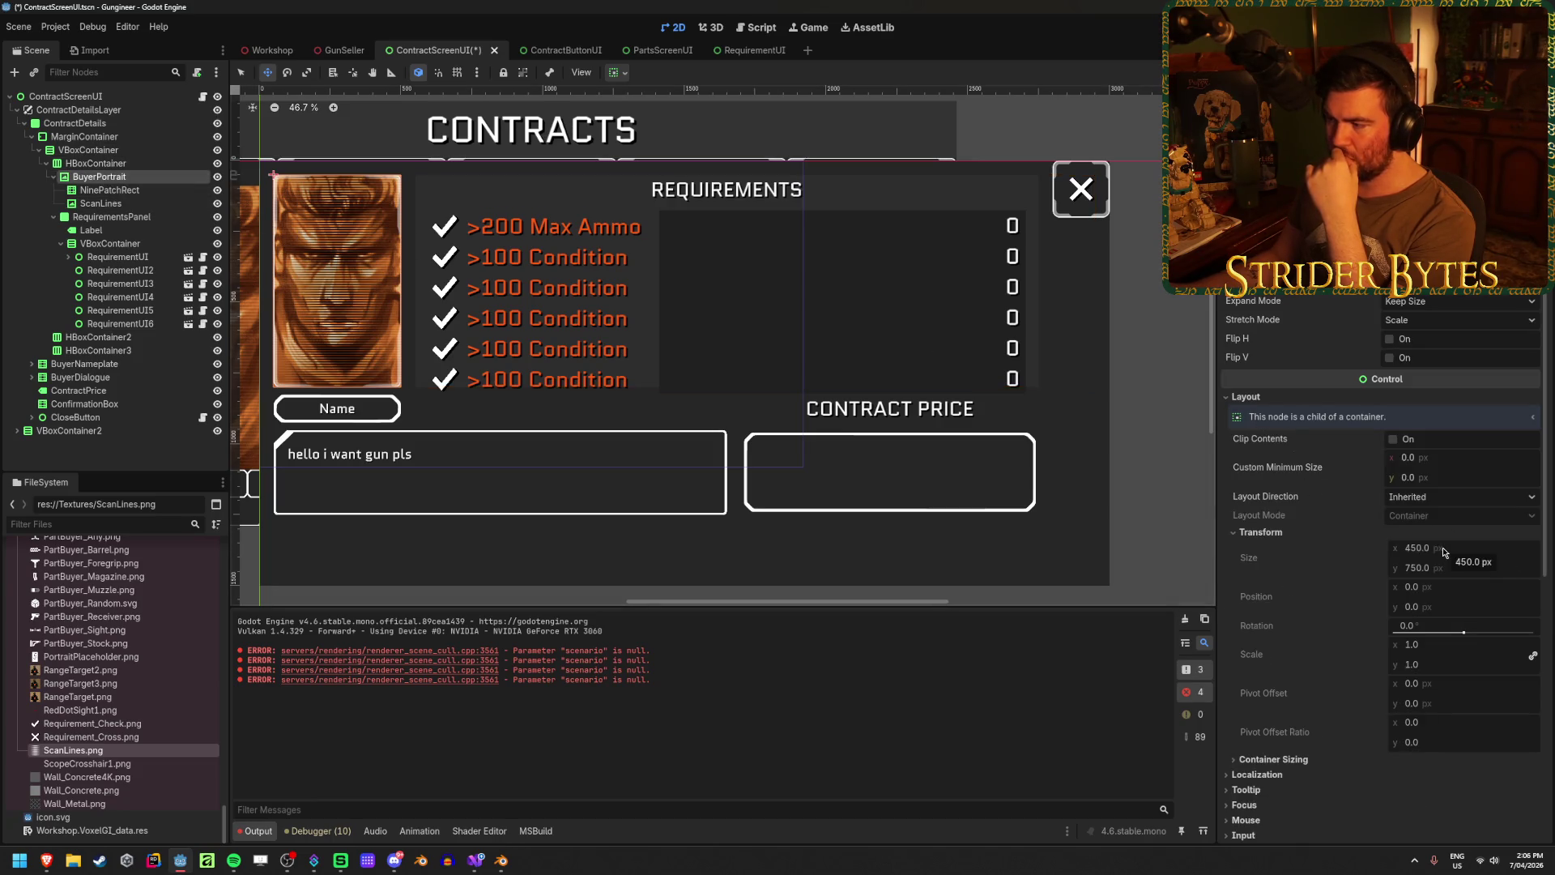
{"action": "left_click", "coordinate": [1458, 301]}
{"action": "left_click", "coordinate": [1442, 343]}
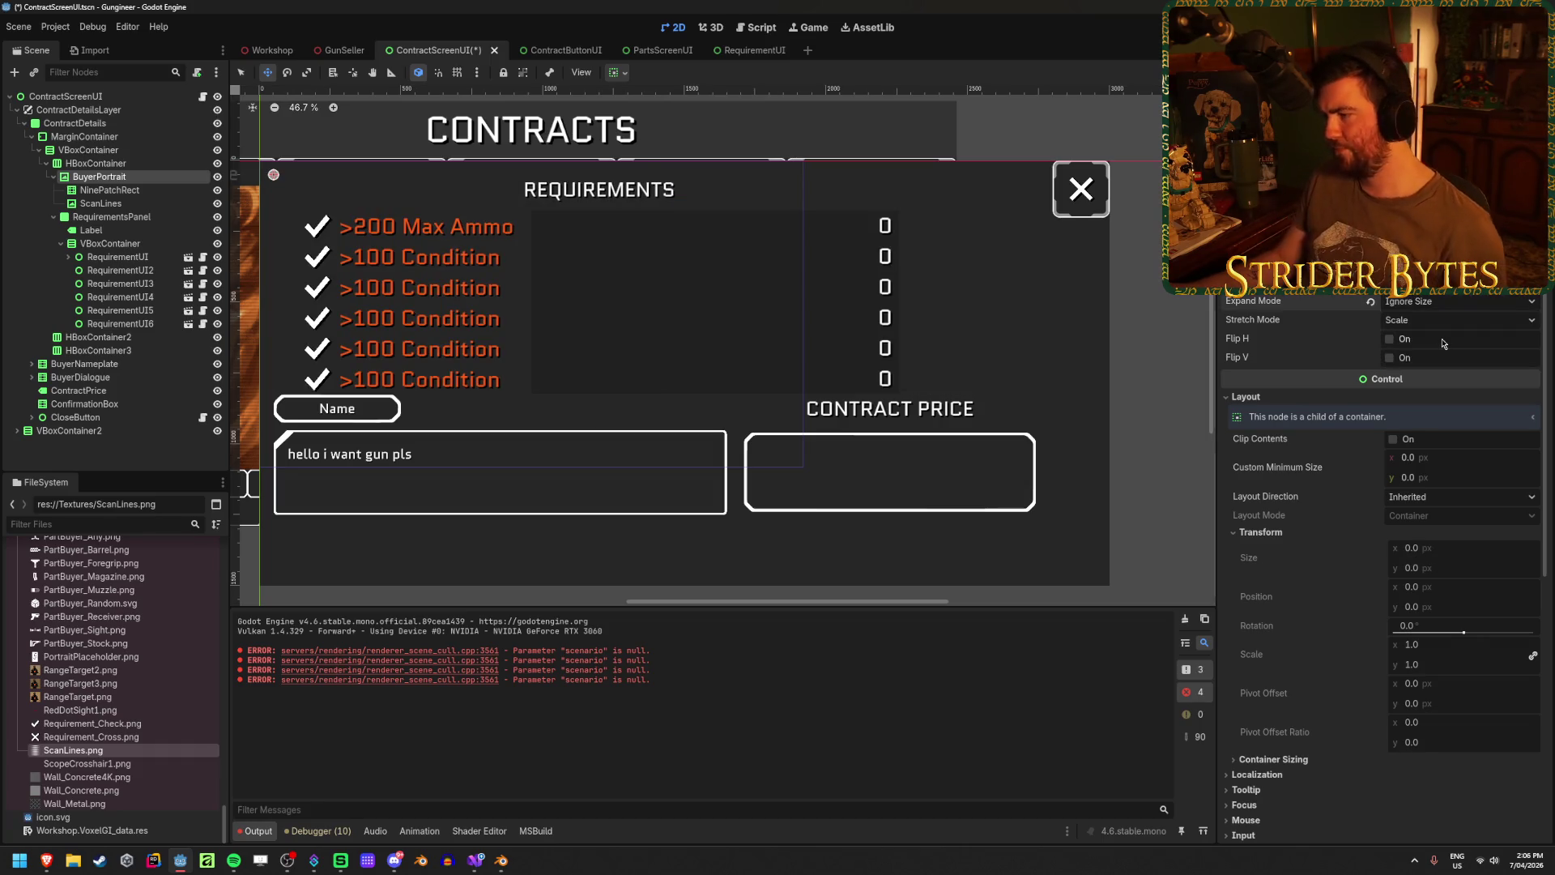
{"action": "key", "text": "ctrl+z"}
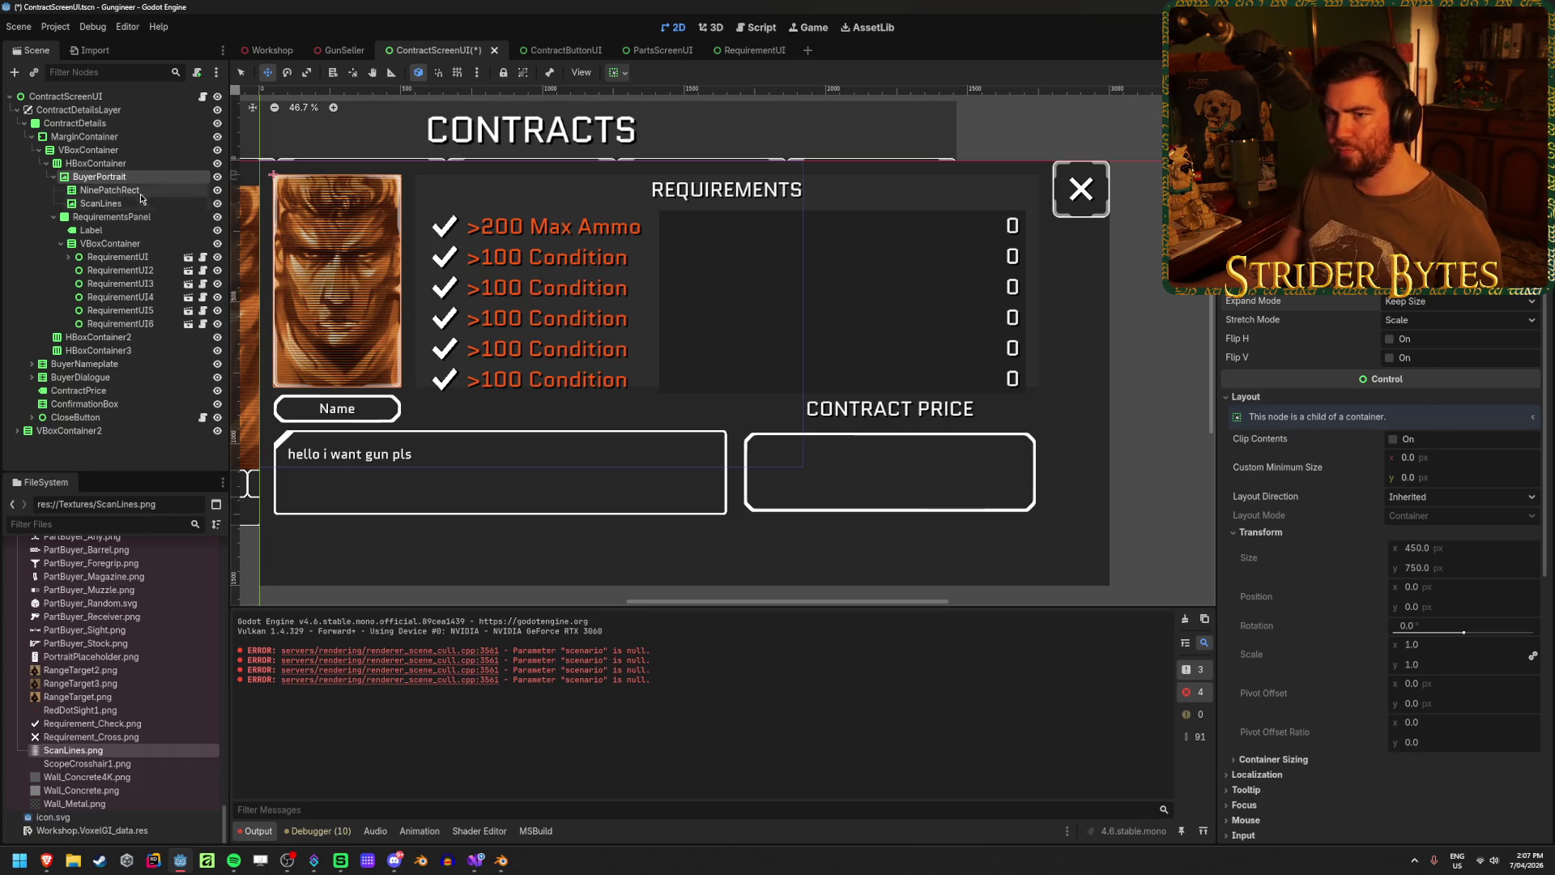
{"action": "scroll", "coordinate": [1379, 484], "scroll_direction": "down", "scroll_amount": 5}
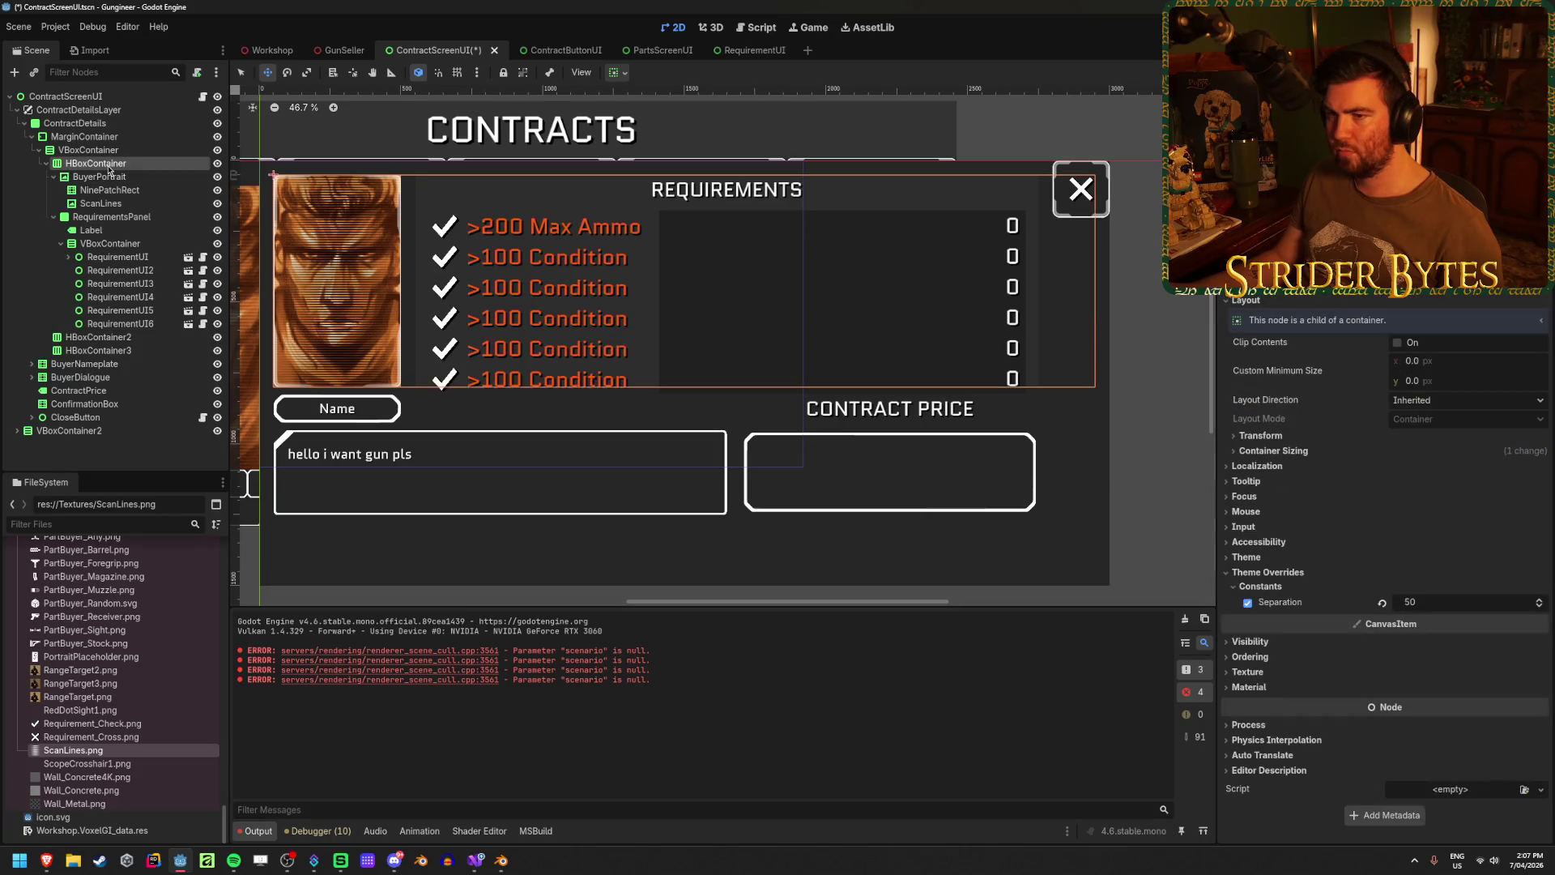
{"action": "scroll", "coordinate": [1379, 484], "scroll_direction": "up", "scroll_amount": 5}
{"action": "scroll", "coordinate": [1379, 484], "scroll_direction": "down", "scroll_amount": 4}
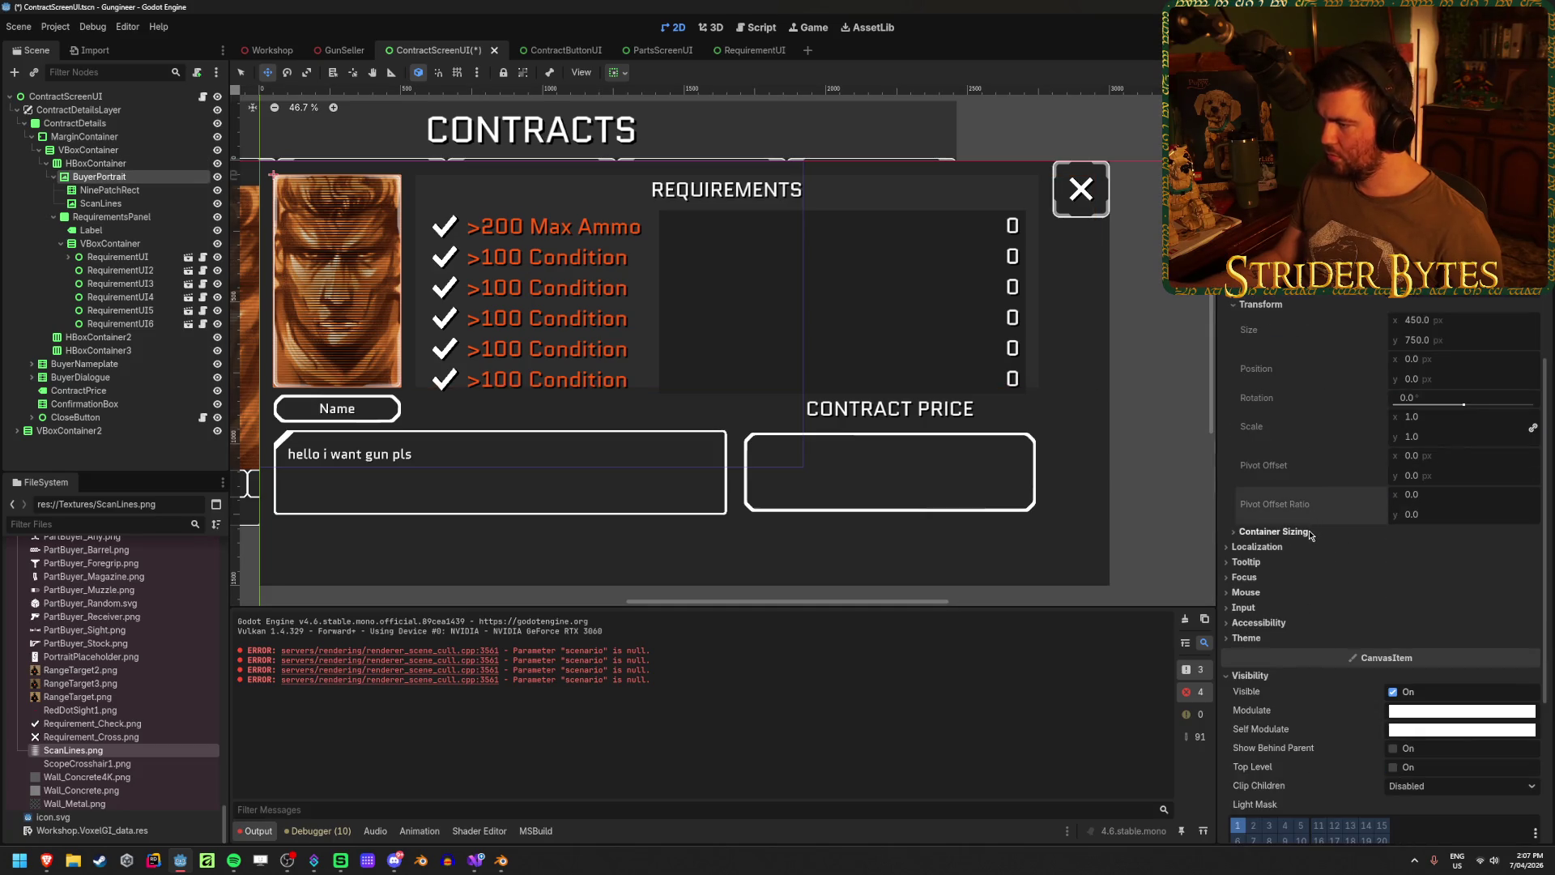
- Enable Horizontal Expand on BuyerPortrait and set its horizontal sizing to Shrink Begin
{"action": "left_click", "coordinate": [1377, 531]}
{"action": "left_click", "coordinate": [1396, 568]}
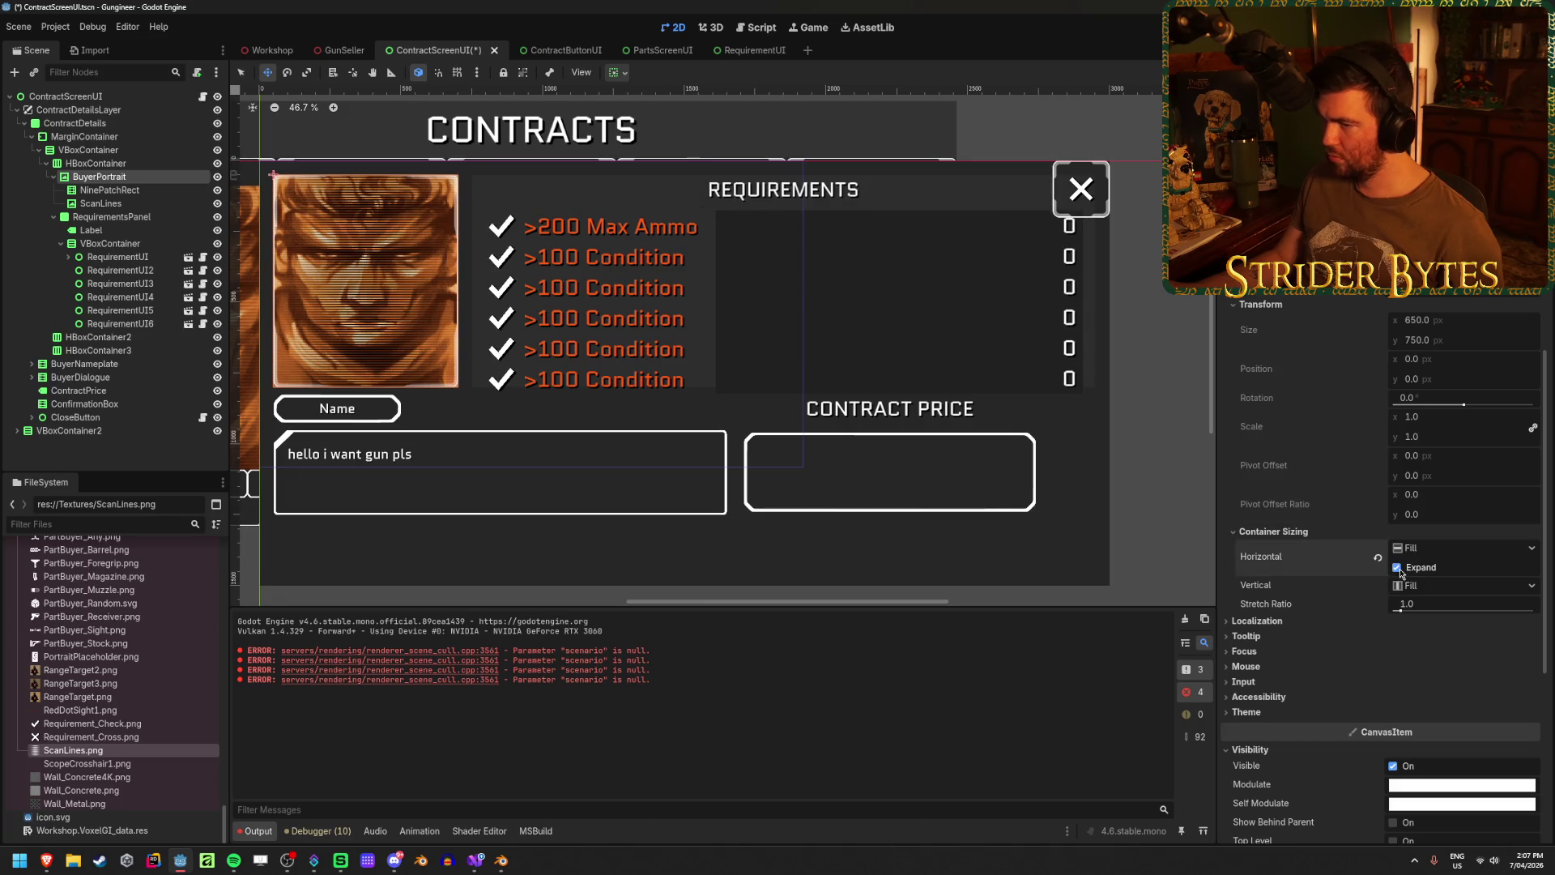
{"action": "left_click", "coordinate": [1470, 548]}
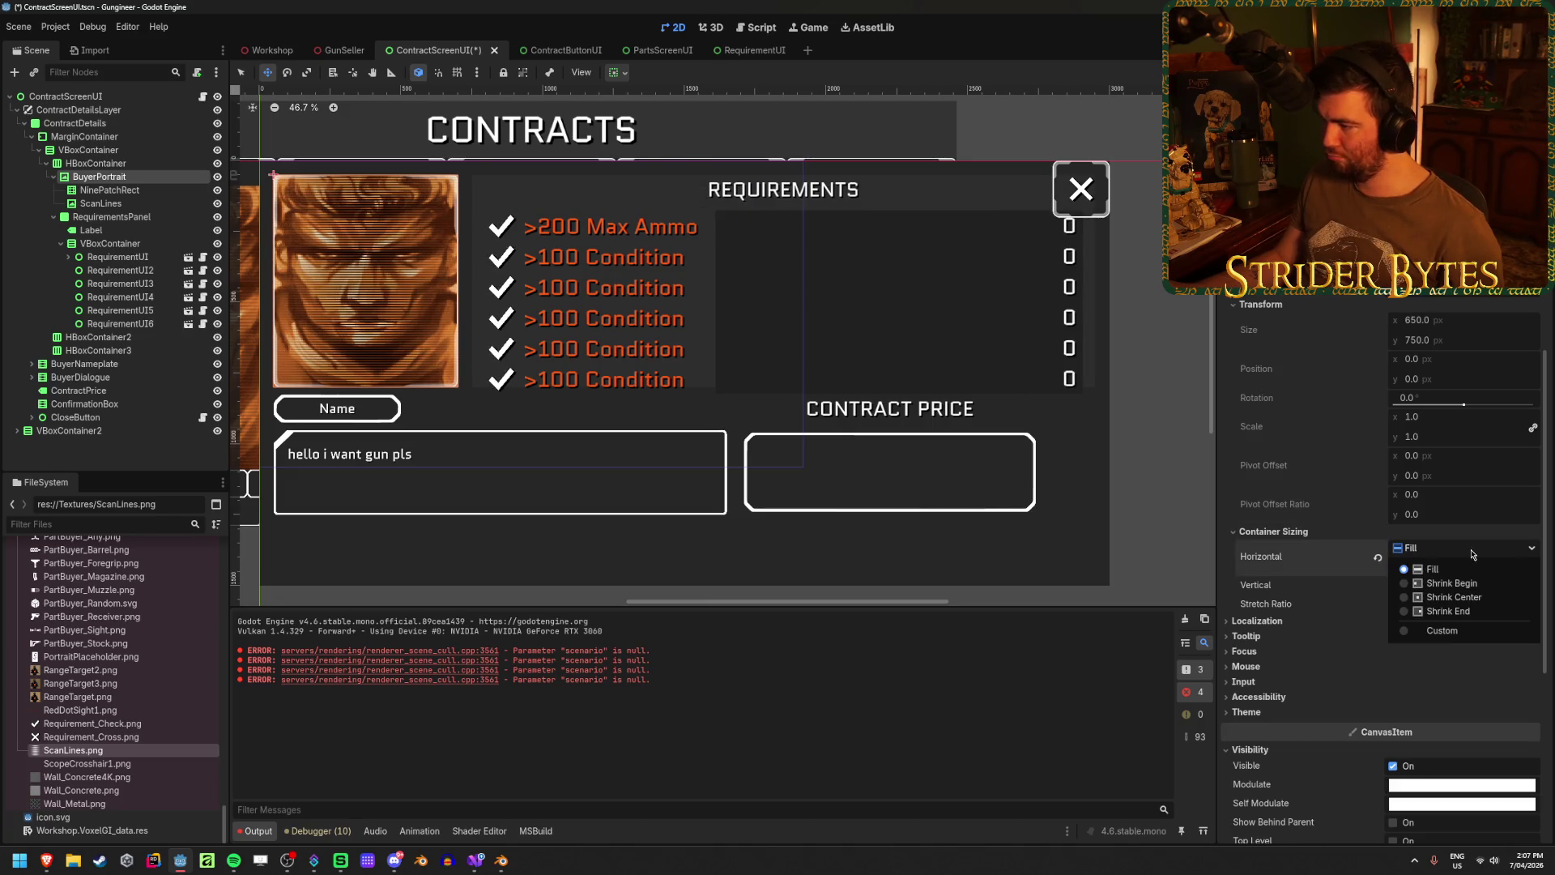
{"action": "left_click", "coordinate": [1462, 583]}
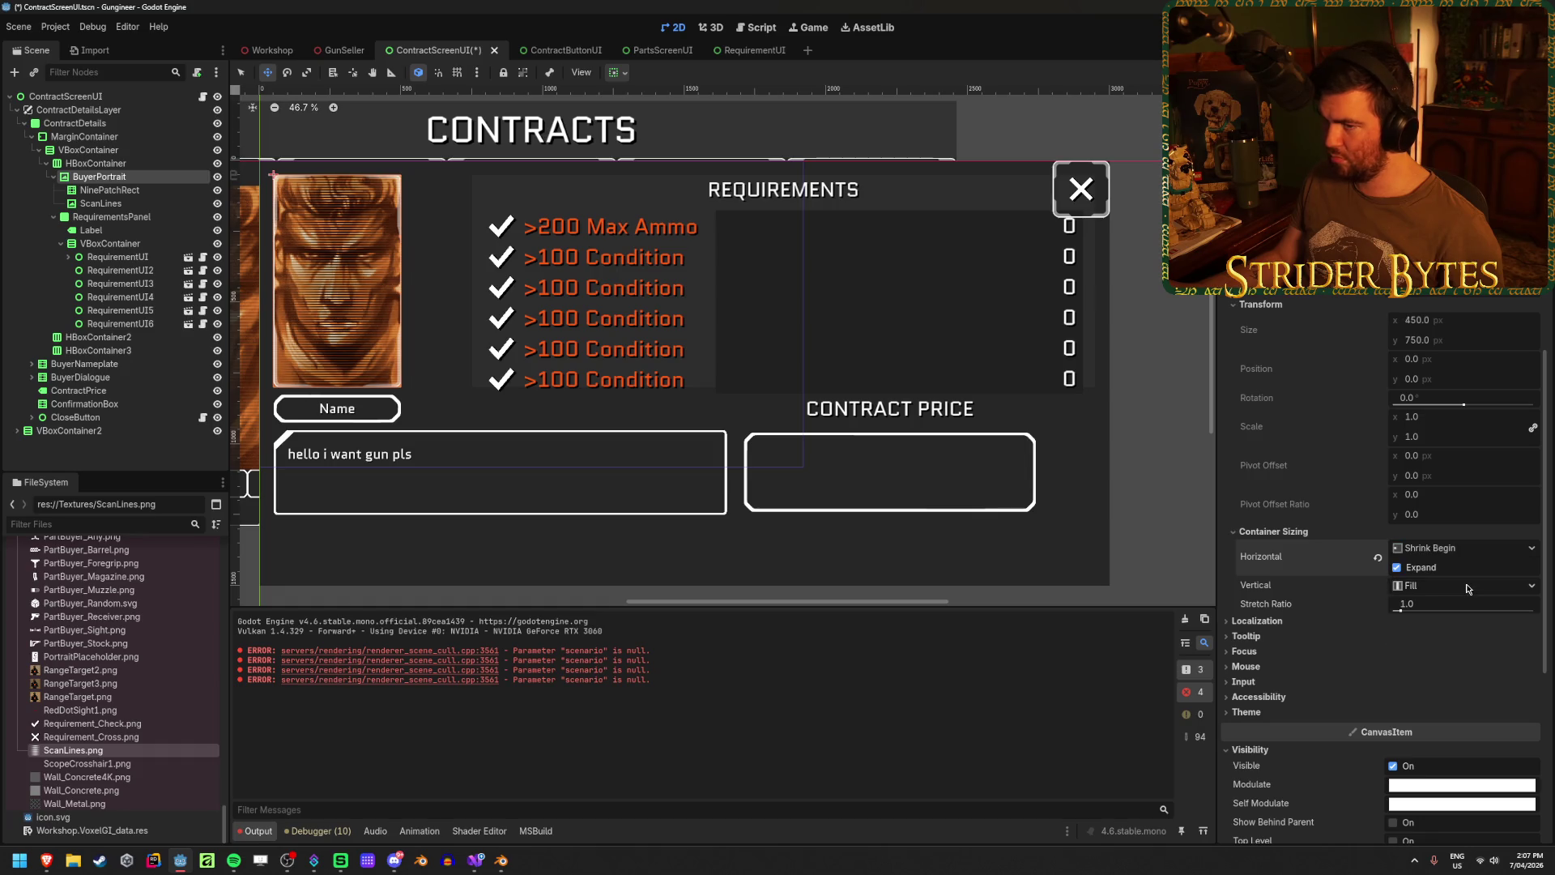
{"action": "left_click", "coordinate": [103, 204]}
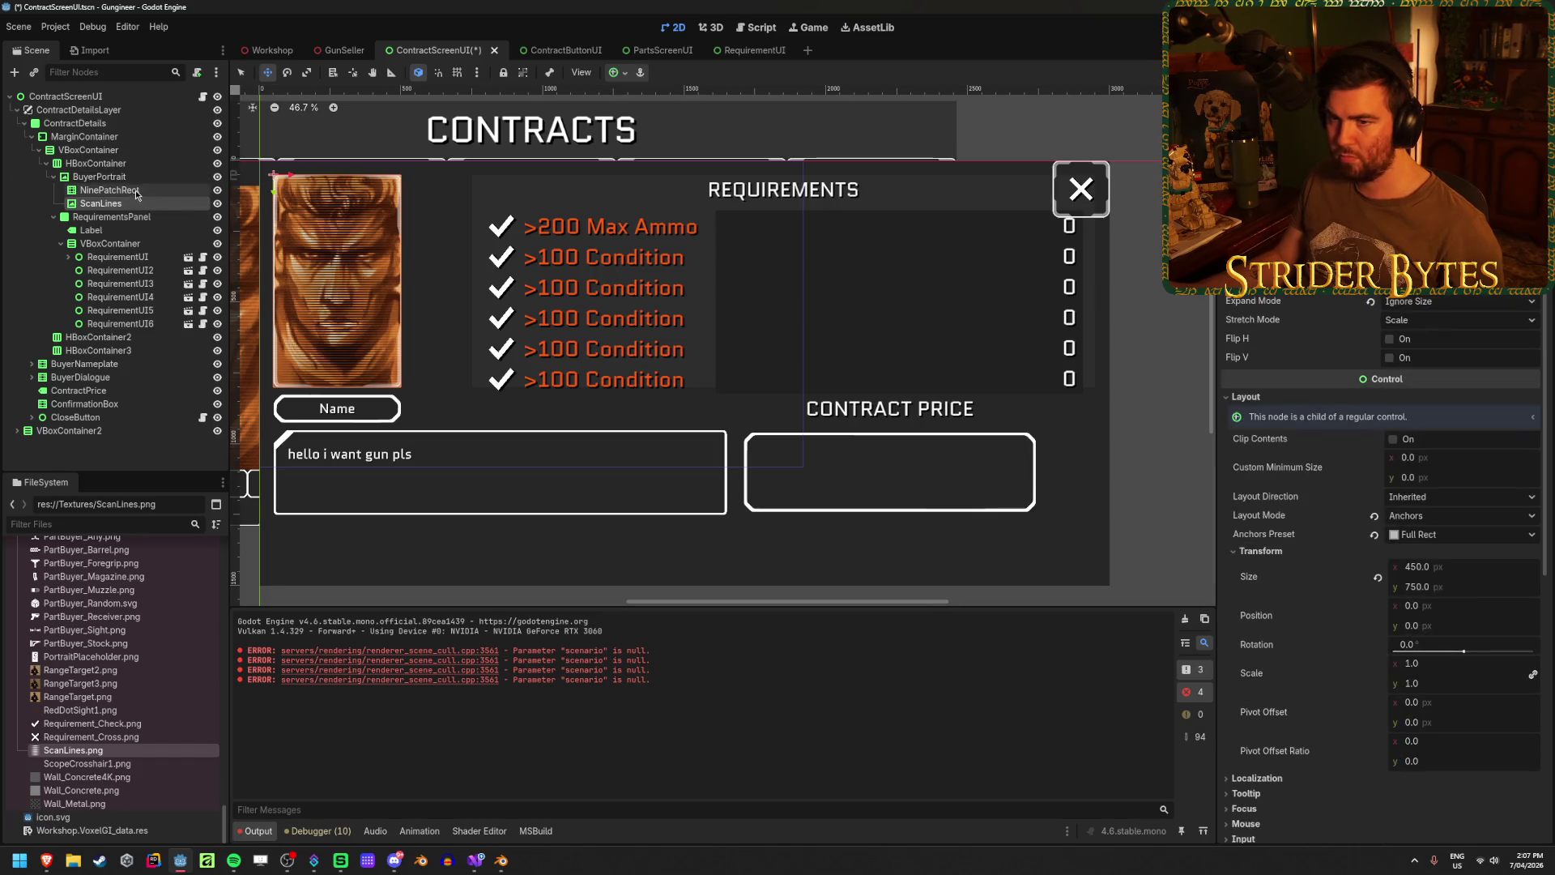
{"action": "left_click", "coordinate": [96, 163]}
{"action": "scroll", "coordinate": [1337, 582], "scroll_direction": "down", "scroll_amount": 5}
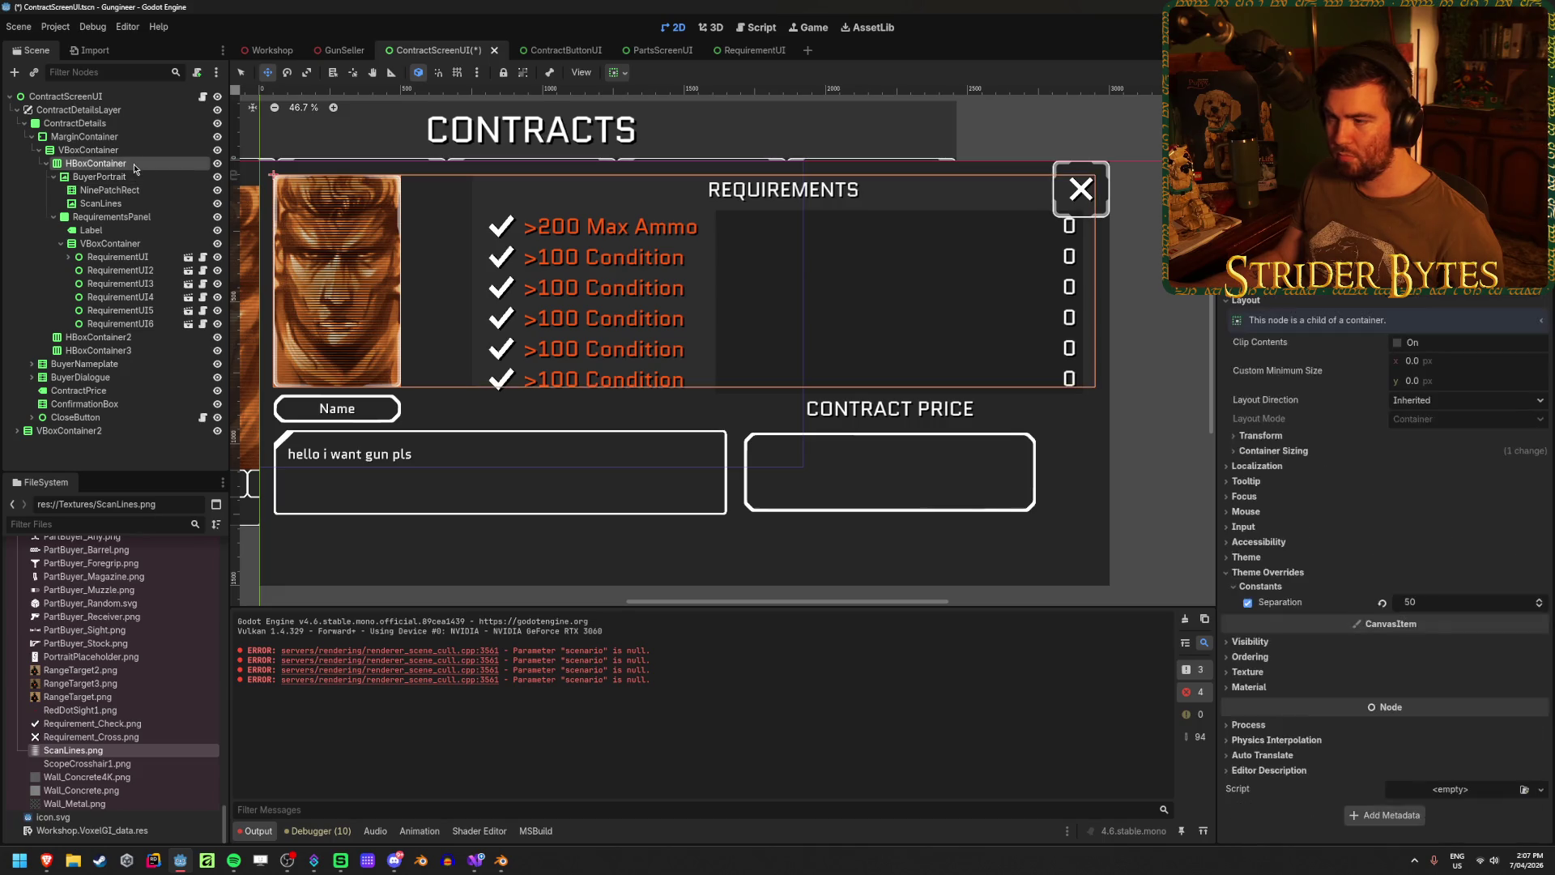
{"action": "mouse_move", "coordinate": [1425, 602]}
{"action": "left_mouse_down"}
{"action": "mouse_move", "coordinate": [1482, 602]}
{"action": "mouse_move", "coordinate": [1417, 601]}
{"action": "mouse_move", "coordinate": [1431, 602]}
{"action": "left_mouse_up"}
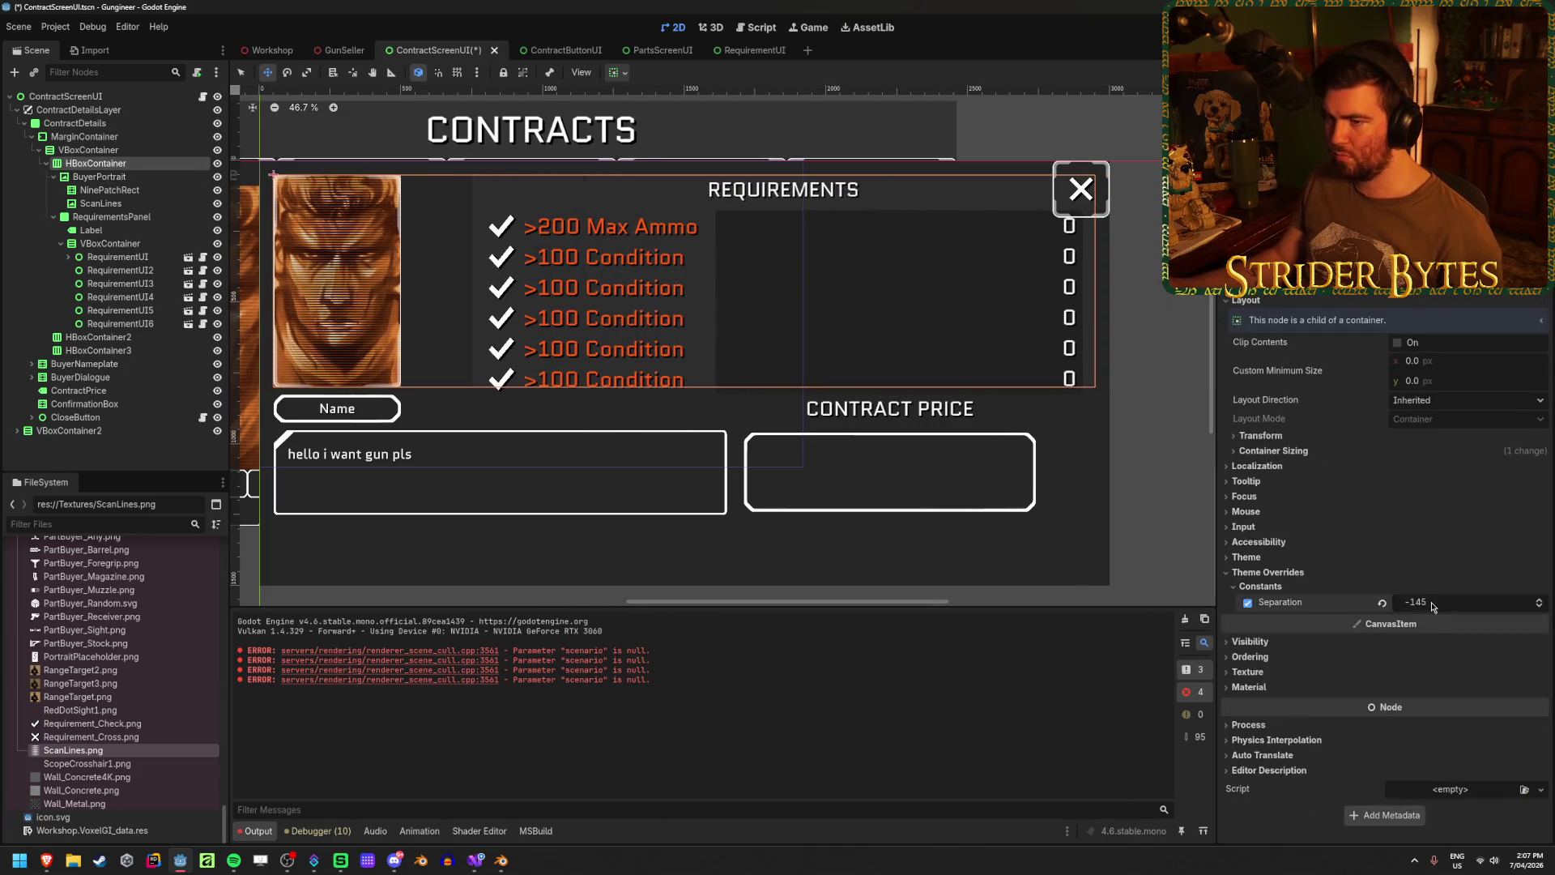
{"action": "left_click", "coordinate": [122, 177]}
{"action": "left_click", "coordinate": [117, 203]}
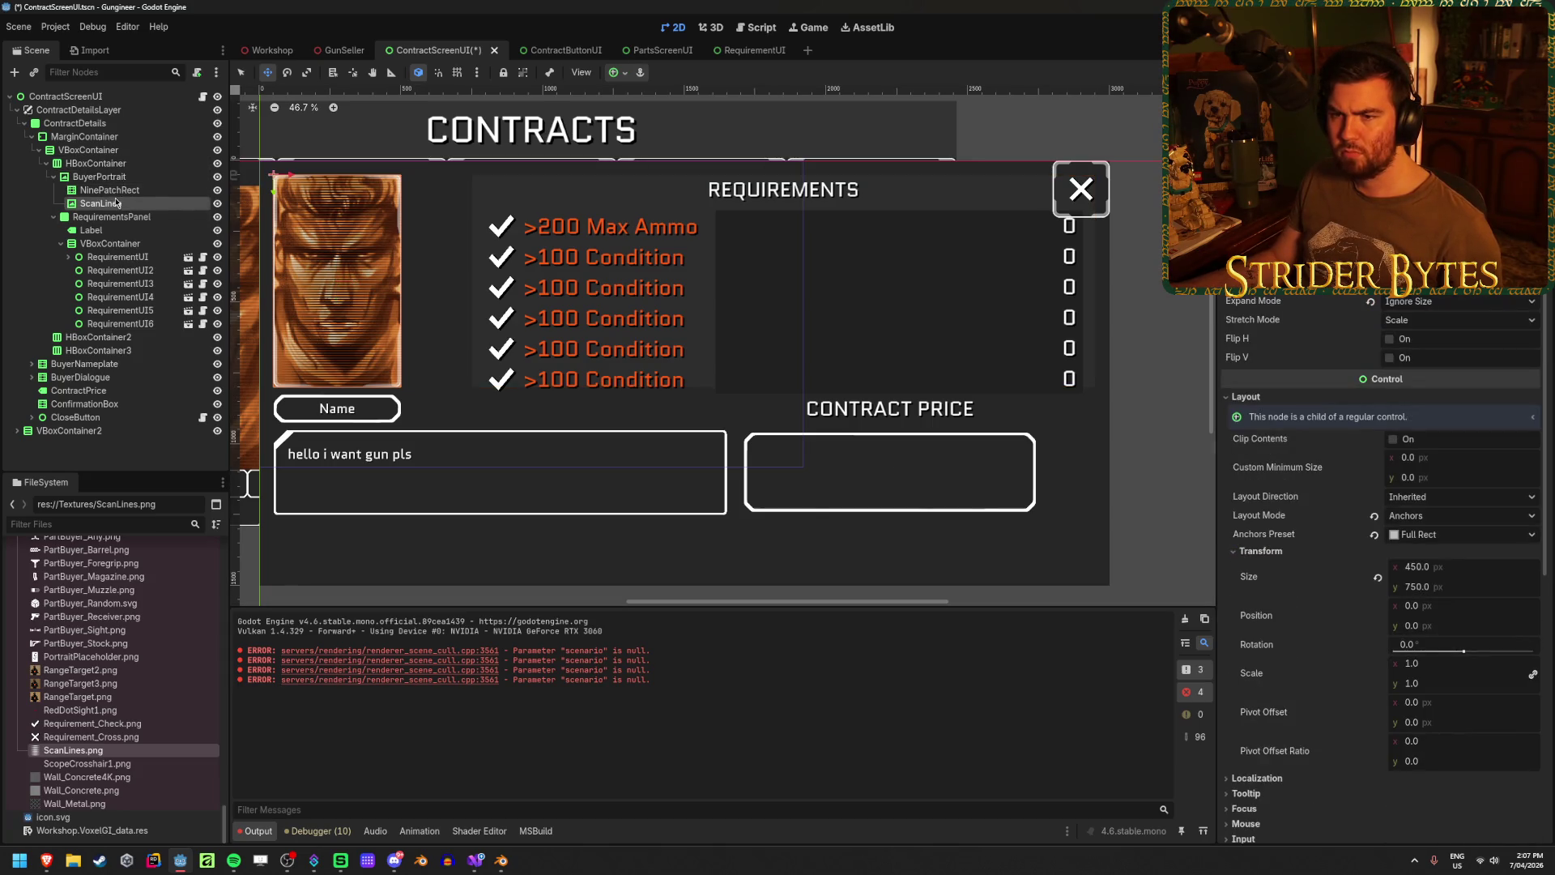
- Enable Horizontal Expand on RequirementsPanel and set its horizontal sizing to Shrink End
{"action": "left_click", "coordinate": [111, 216]}
{"action": "left_click", "coordinate": [1294, 424]}
{"action": "left_click", "coordinate": [1294, 425]}
{"action": "left_click", "coordinate": [1263, 395]}
{"action": "left_click", "coordinate": [1297, 621]}
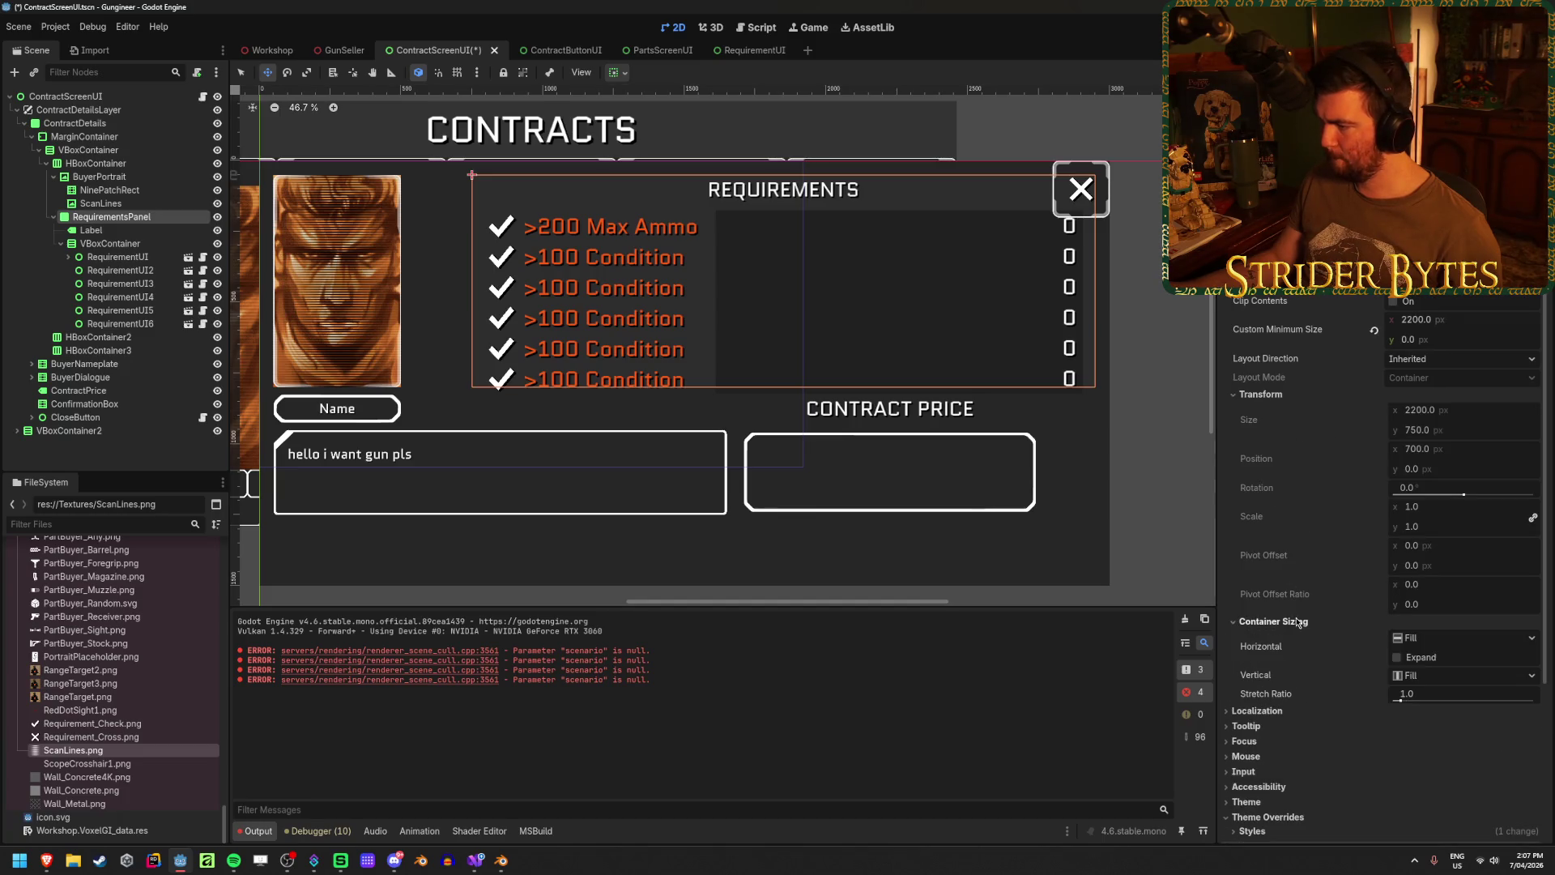
{"action": "left_click", "coordinate": [1396, 657]}
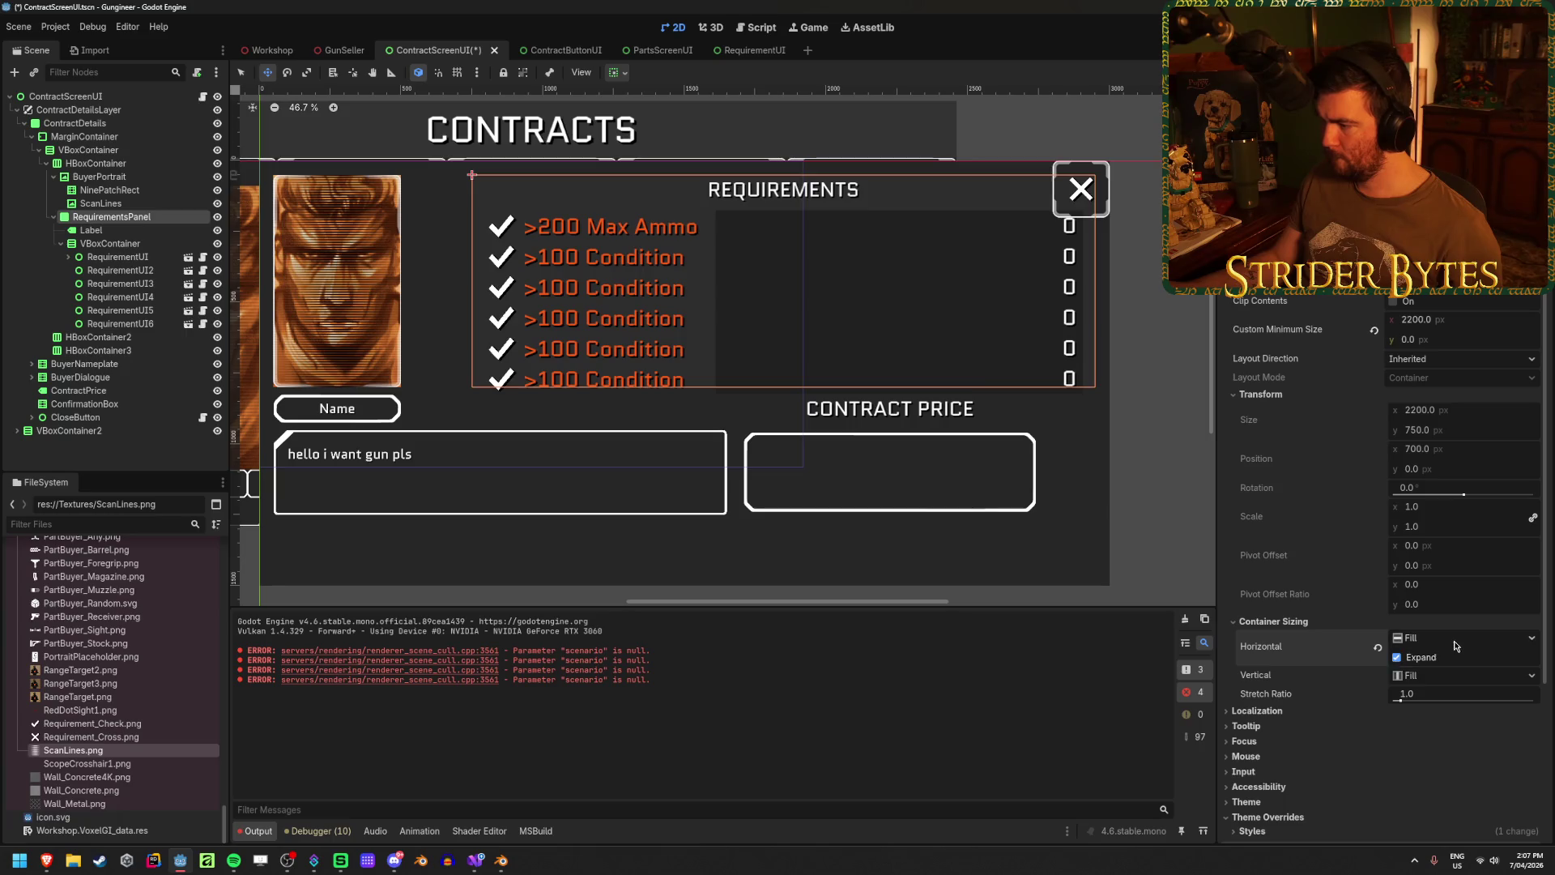
{"action": "left_click", "coordinate": [1426, 637]}
{"action": "left_click", "coordinate": [1454, 703]}
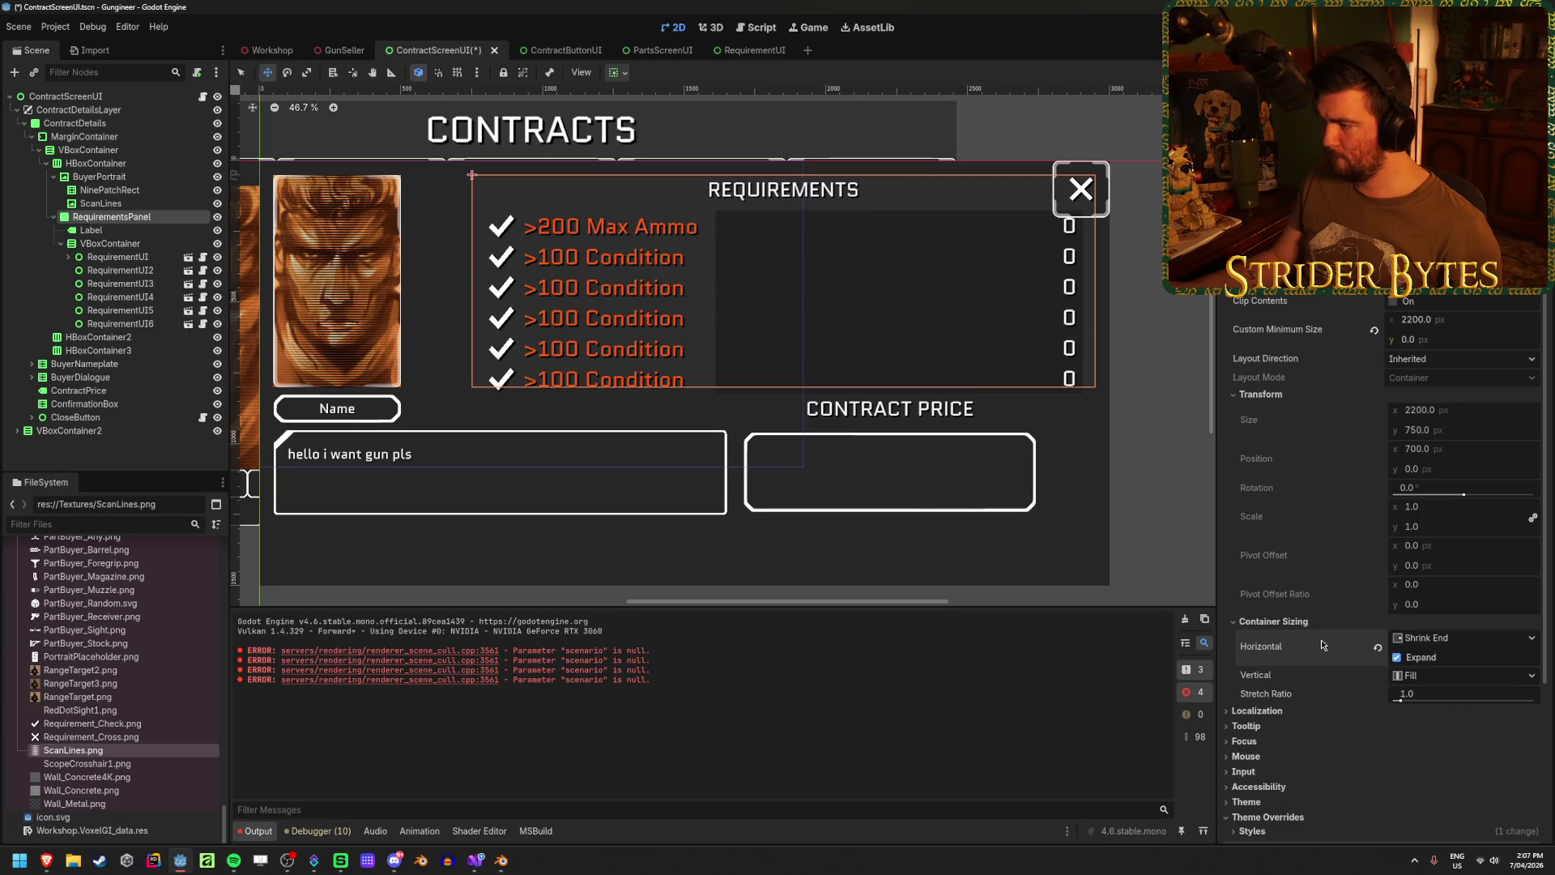
{"action": "left_click", "coordinate": [104, 177]}
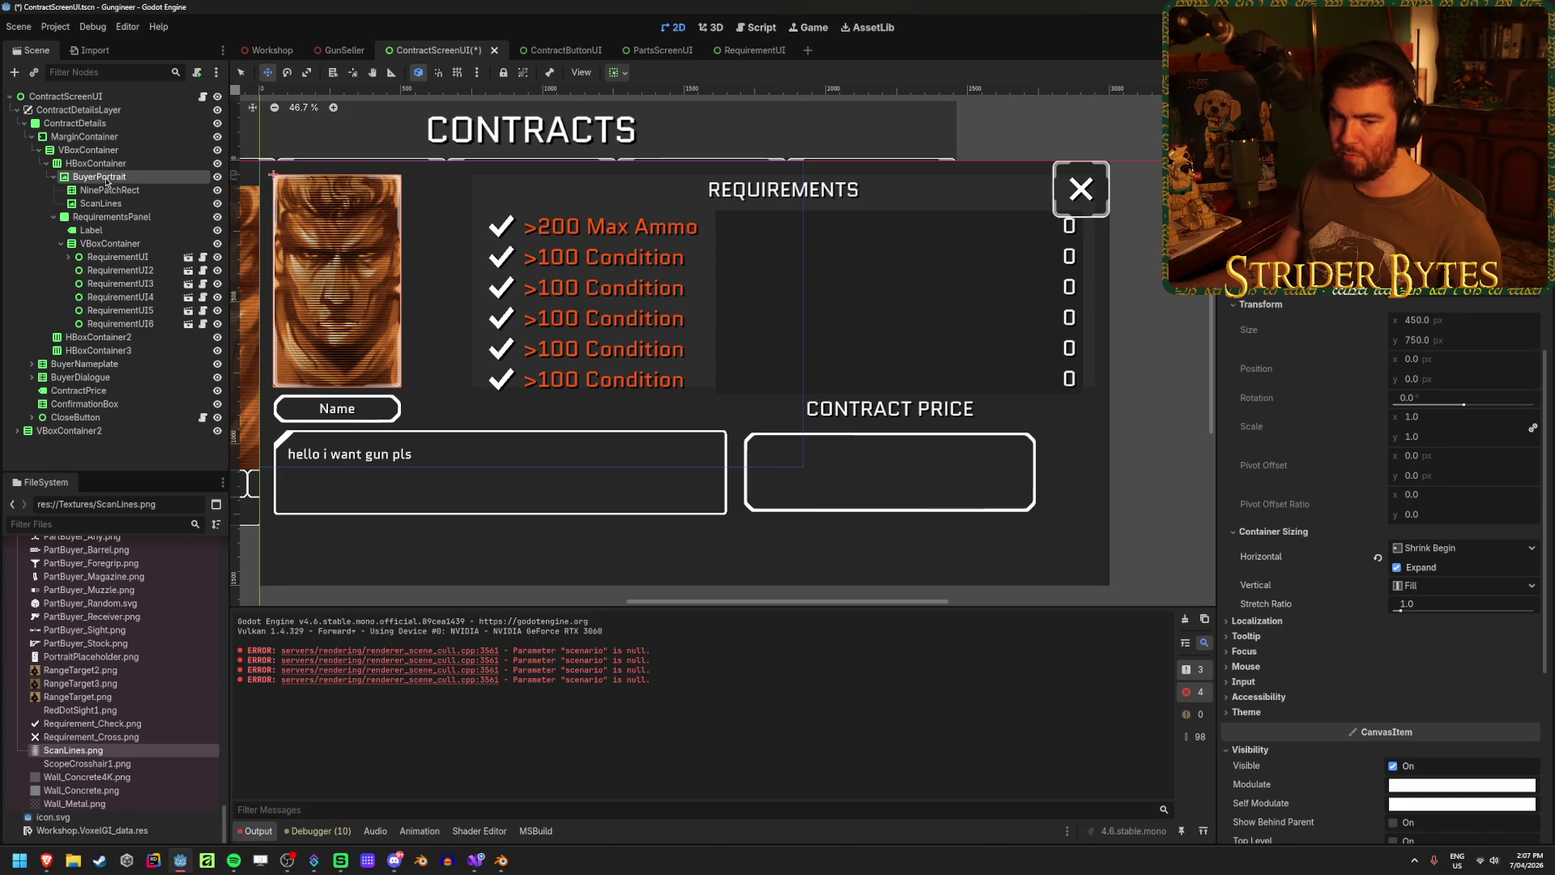
{"action": "left_click", "coordinate": [96, 163]}
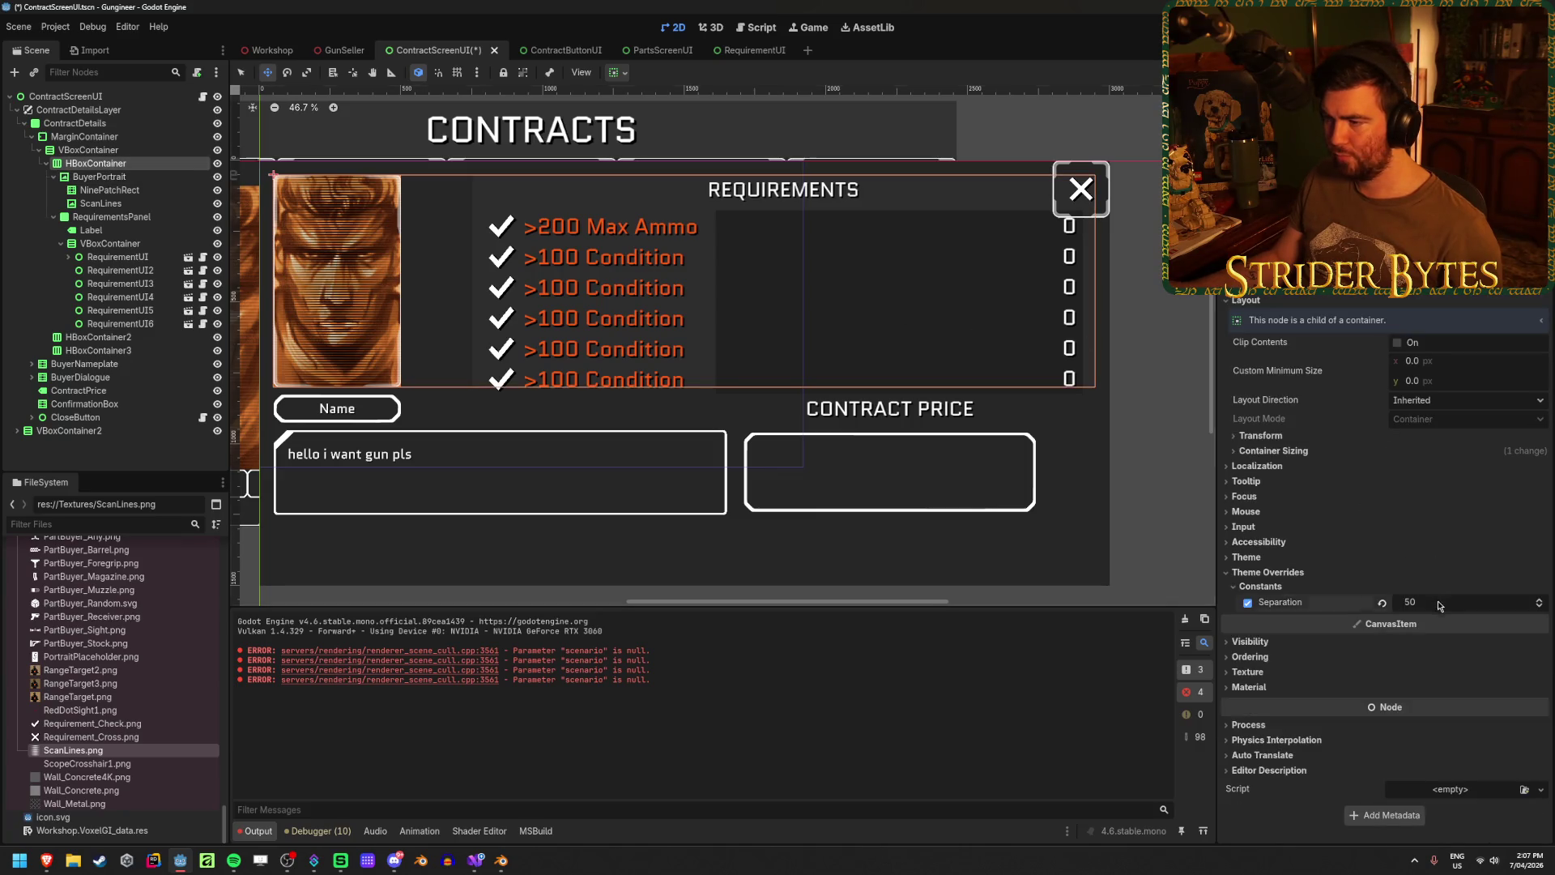
- Set BuyerPortrait to Fill horizontally with Expand off and Shrink Begin vertically
{"action": "mouse_move", "coordinate": [1438, 606]}
{"action": "left_mouse_down"}
{"action": "mouse_move", "coordinate": [1465, 606]}
{"action": "mouse_move", "coordinate": [1440, 604]}
{"action": "left_mouse_up"}
{"action": "key", "text": "Down"}
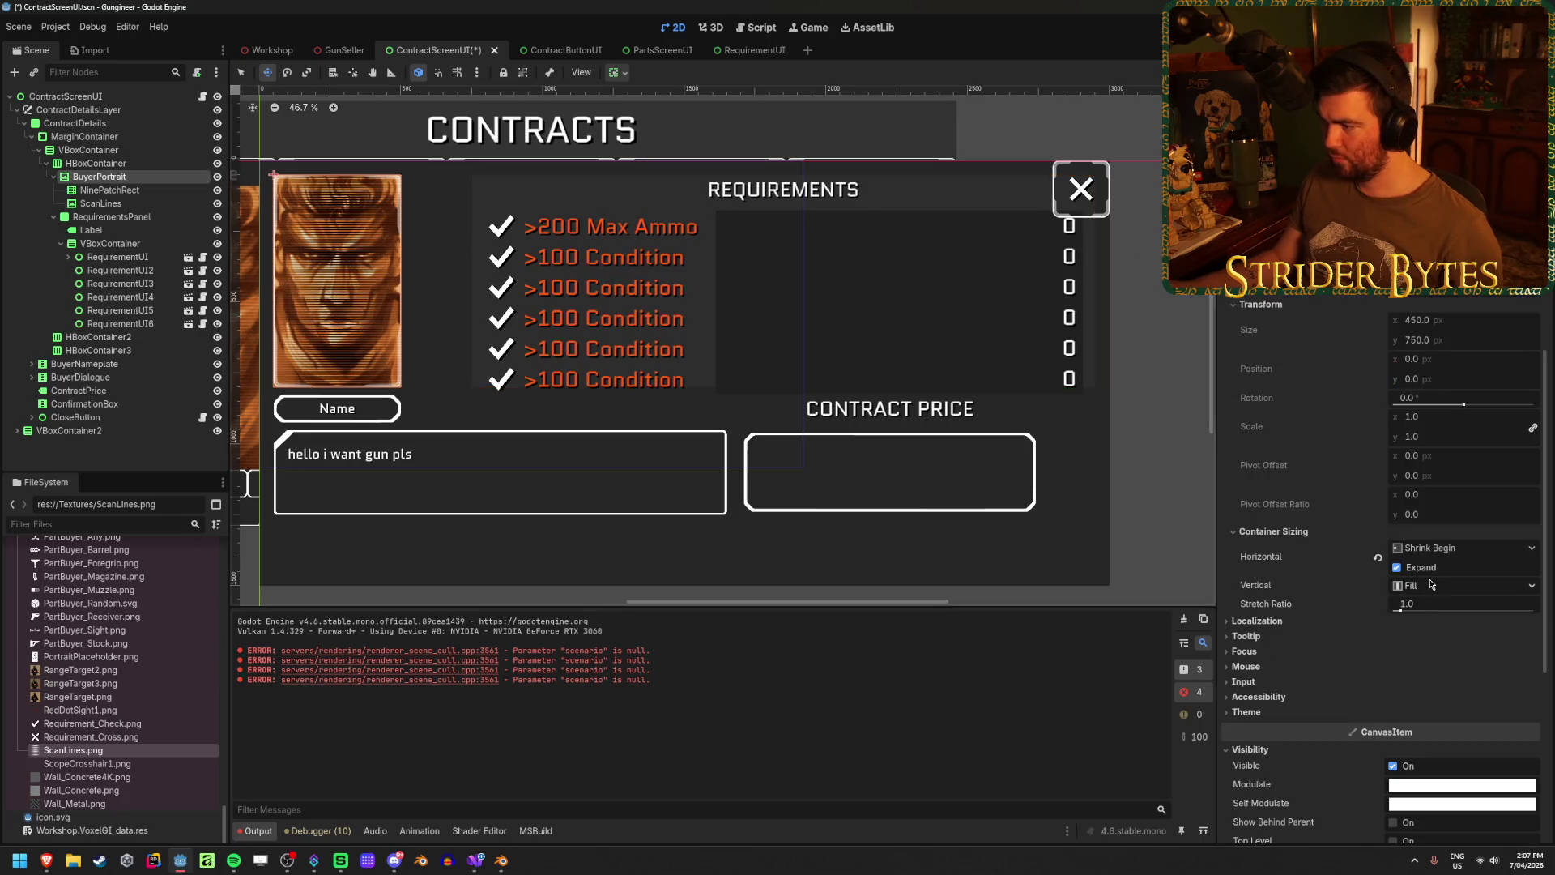
{"action": "left_click", "coordinate": [1397, 567]}
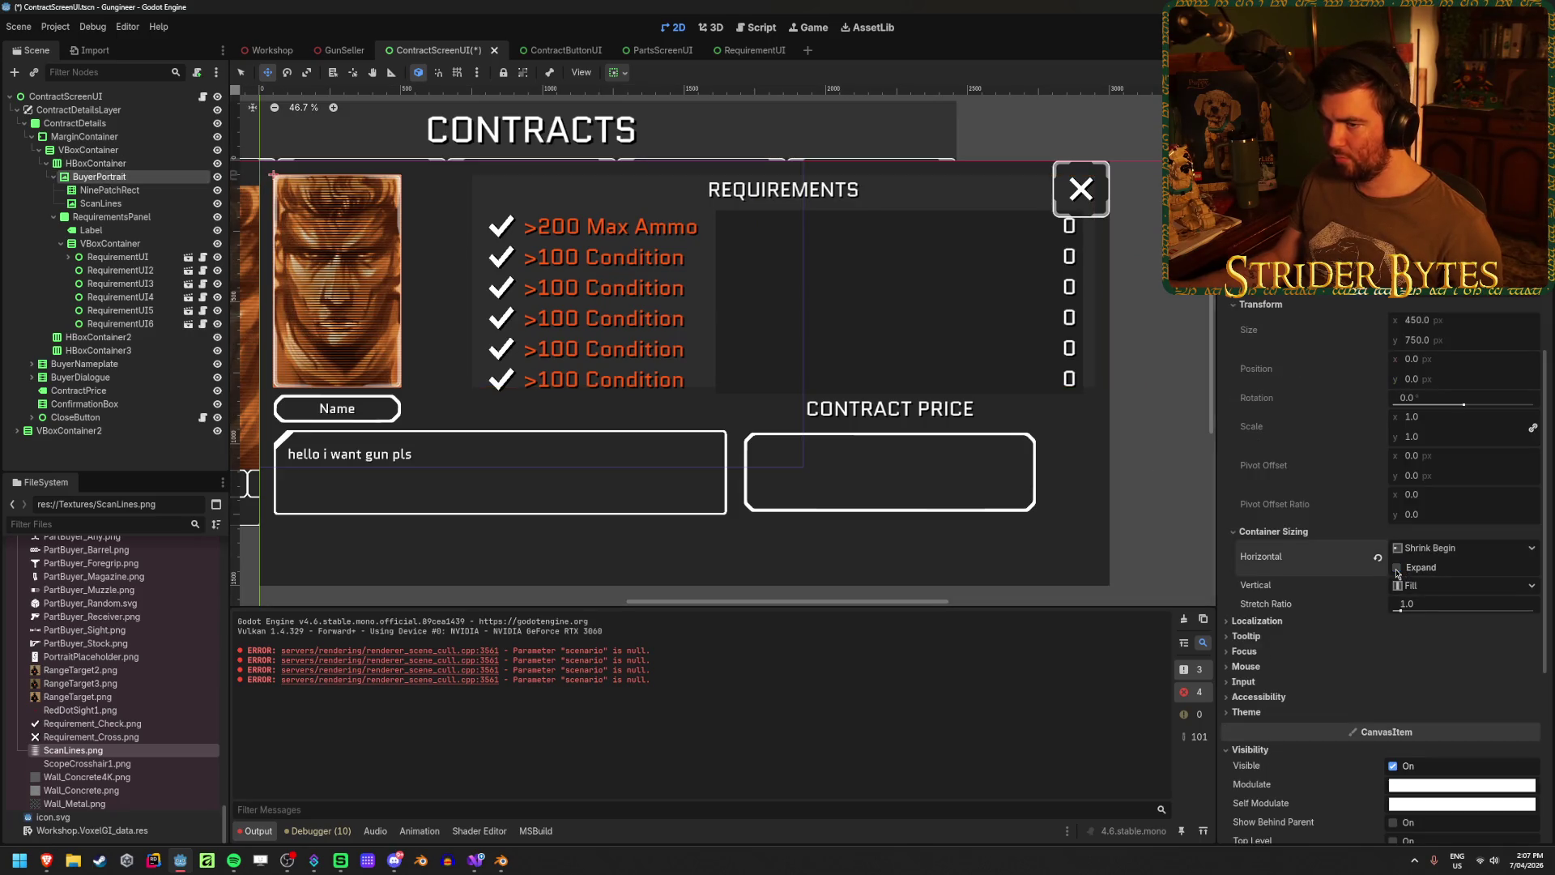
{"action": "left_click", "coordinate": [1447, 586]}
{"action": "left_click", "coordinate": [1450, 620]}
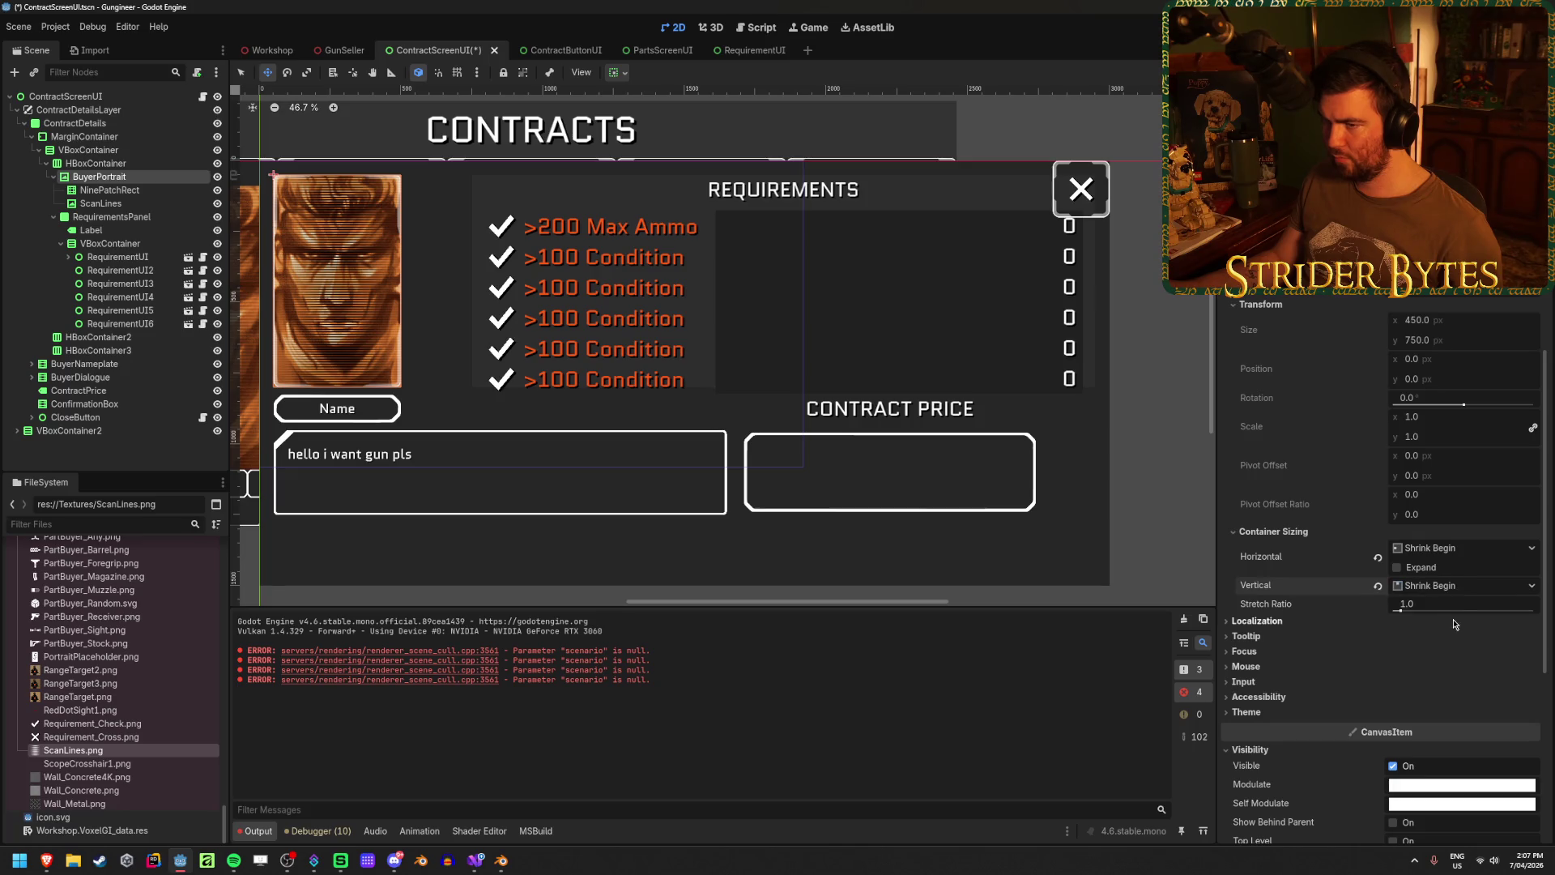
{"action": "left_click", "coordinate": [1430, 558]}
{"action": "left_click", "coordinate": [1421, 569]}
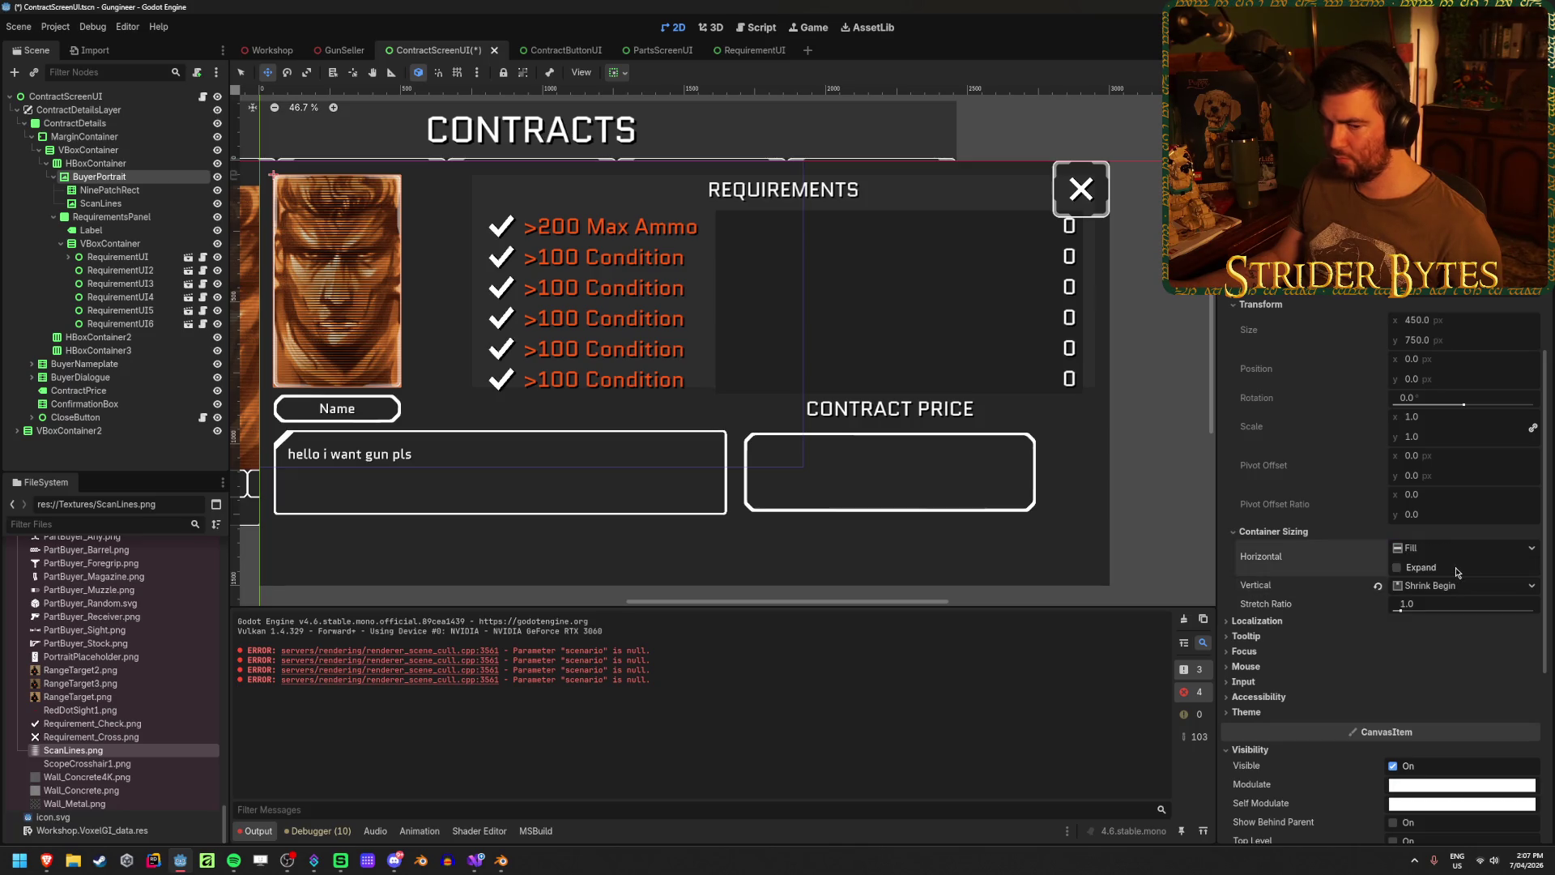
{"action": "left_click", "coordinate": [1397, 566]}
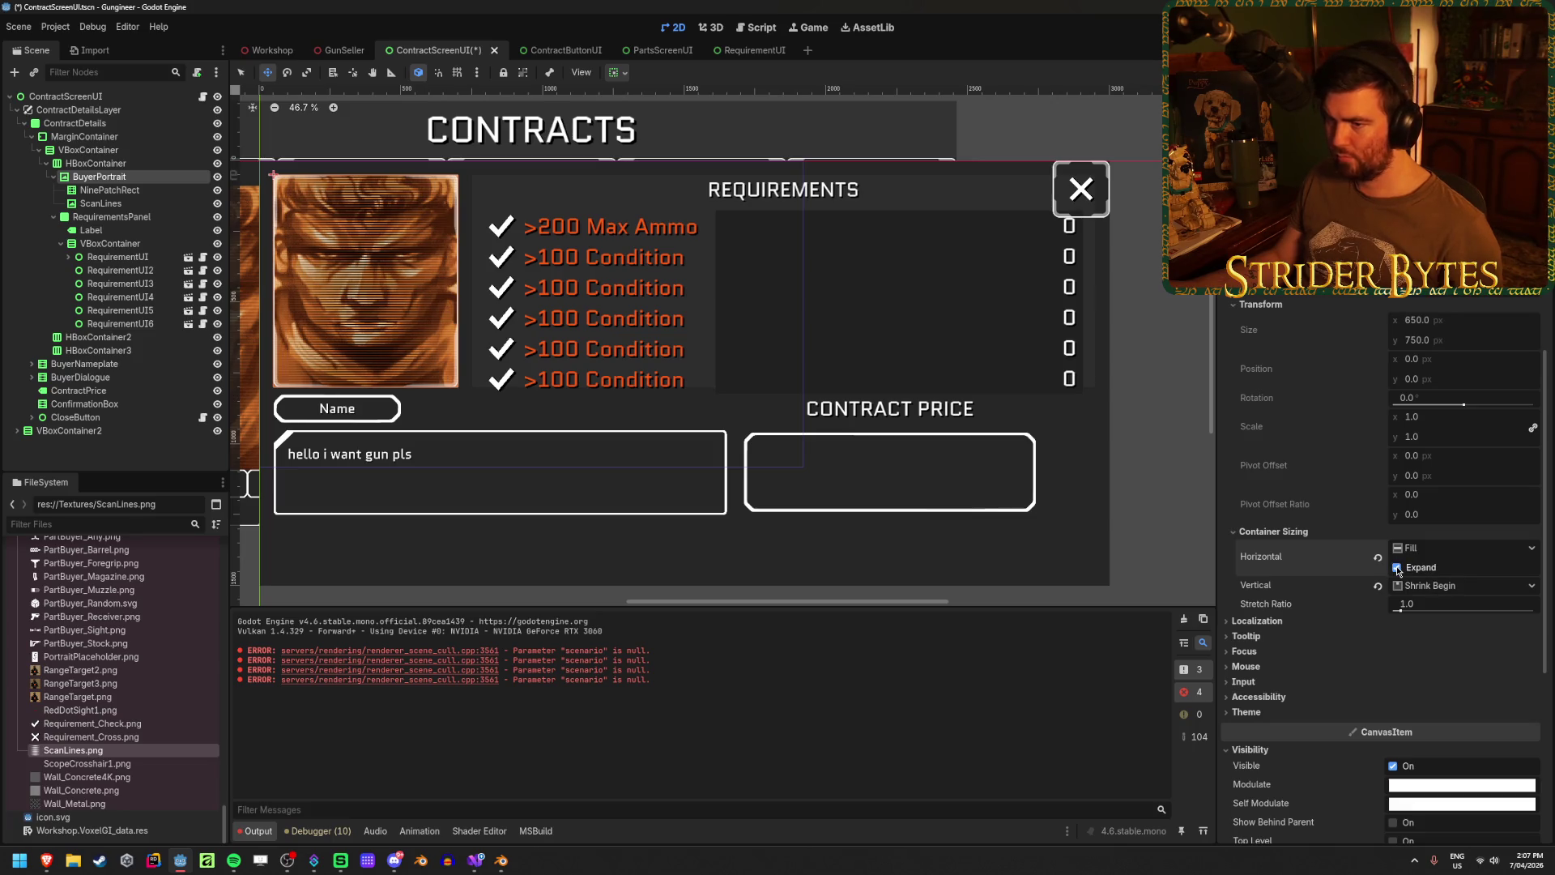
{"action": "left_click", "coordinate": [1396, 567]}
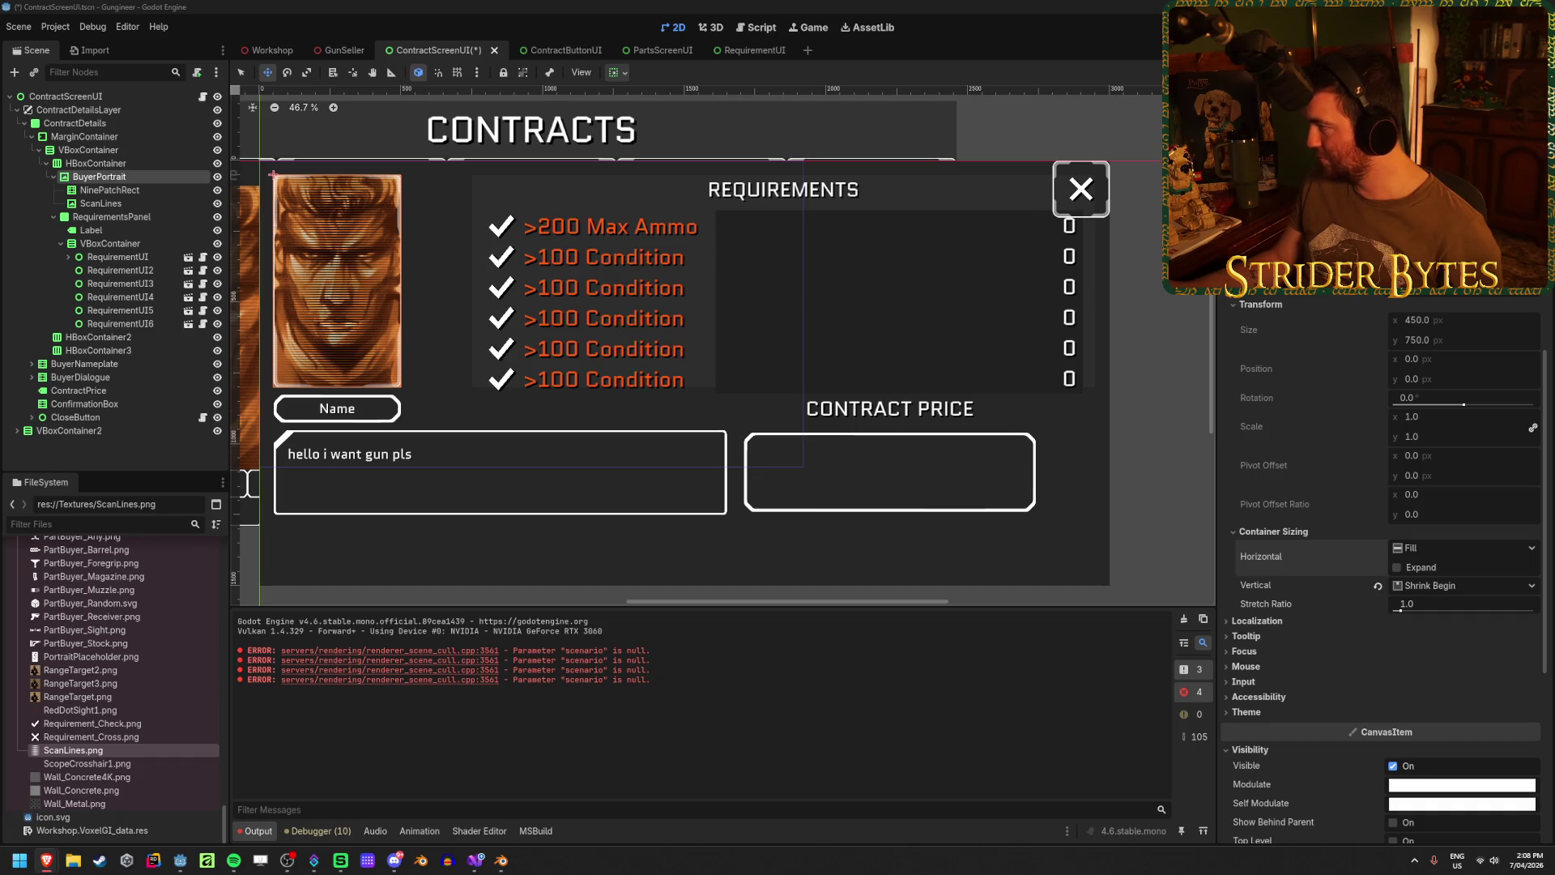
{"action": "left_click_drag", "start_coordinate": [748, 322], "coordinate": [804, 333]}
- Save the scene and collapse the BuyerPortrait, RequirementsPanel and HBoxContainer branches
{"action": "key", "text": "ctrl+s"}
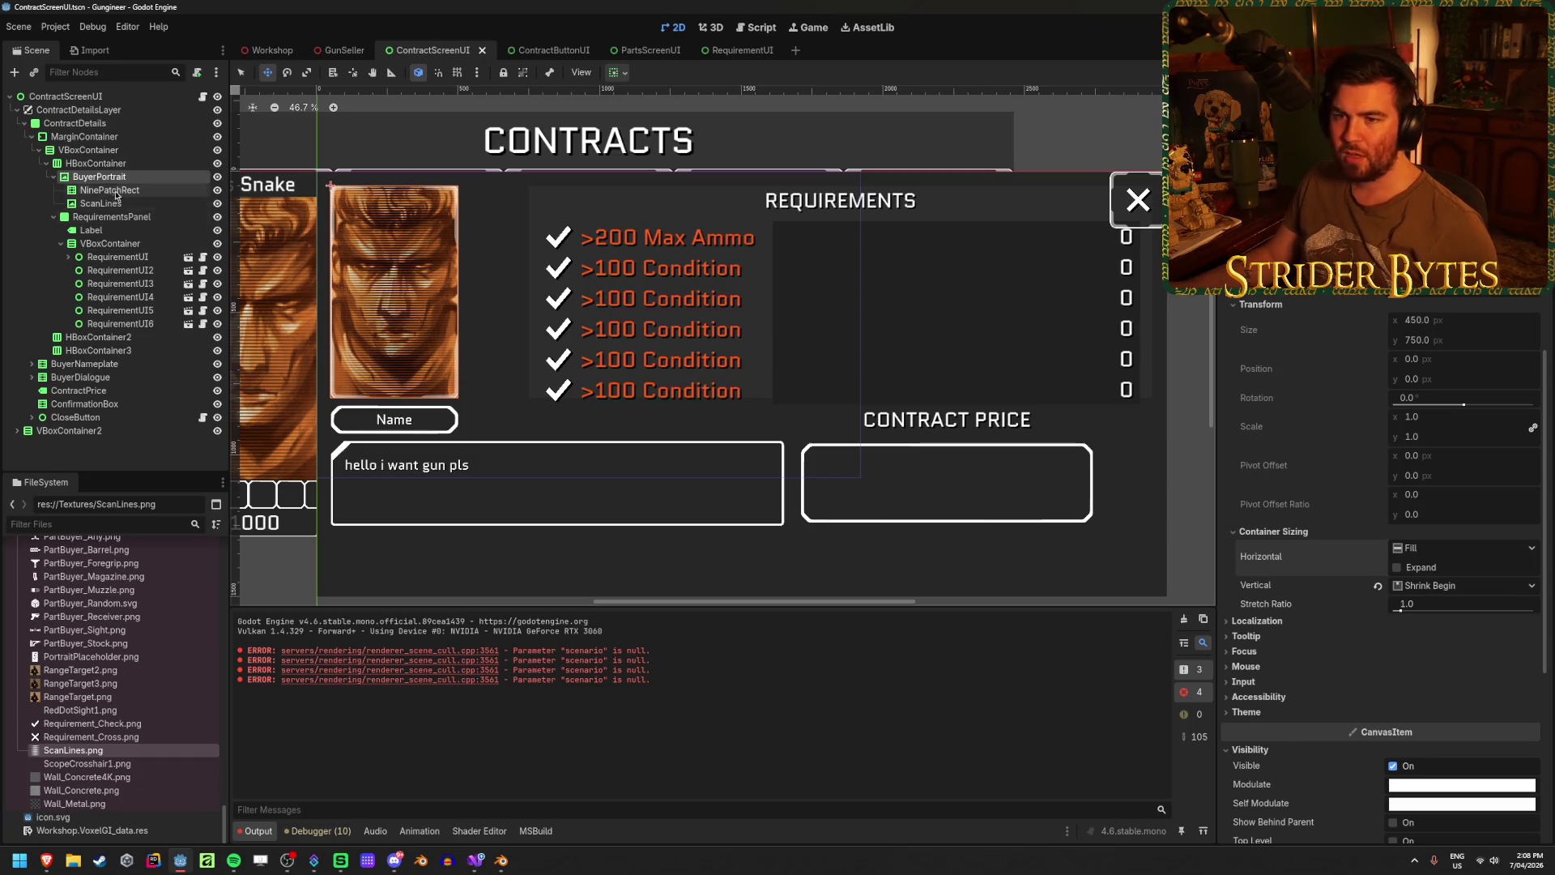
{"action": "left_click", "coordinate": [54, 177]}
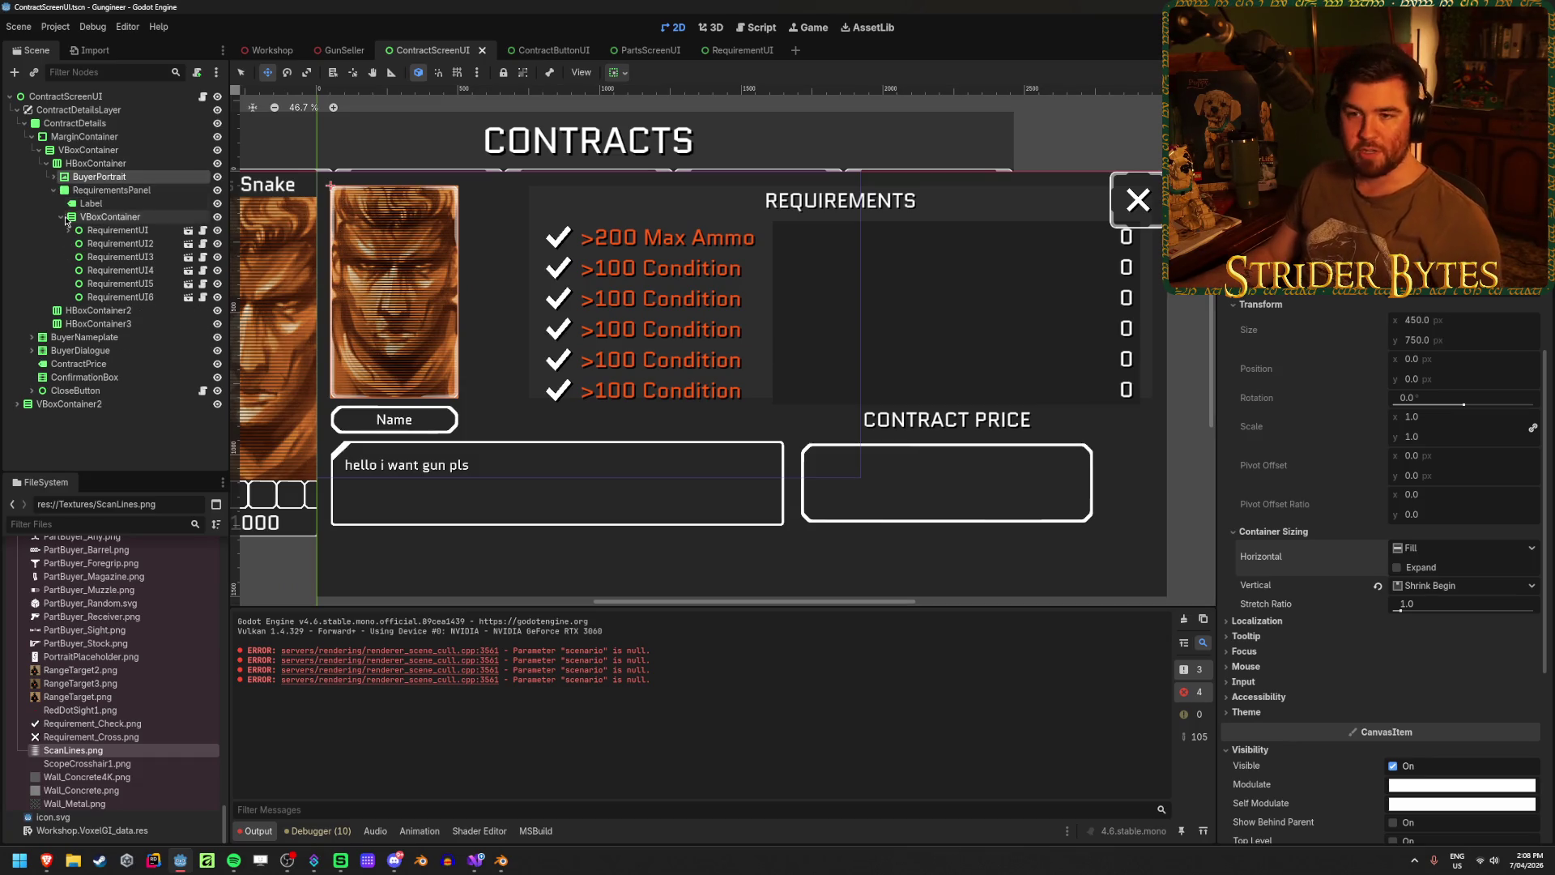
{"action": "left_click", "coordinate": [53, 190]}
{"action": "left_click", "coordinate": [96, 204]}
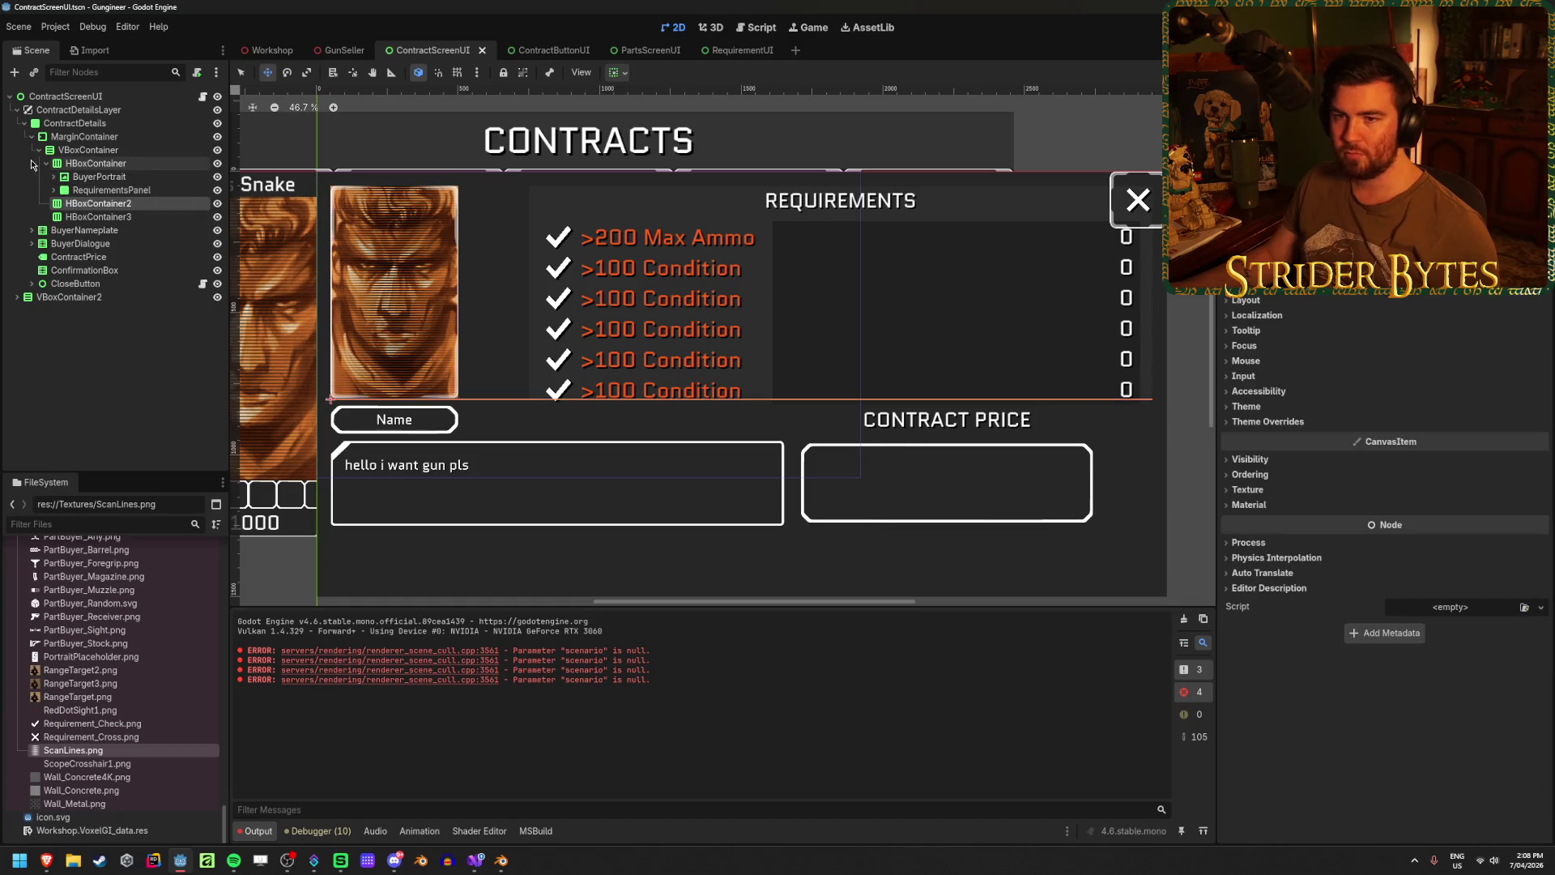
- Select HBoxContainer2, then BuyerNameplate, and reveal its NameLabel child
{"action": "left_click", "coordinate": [47, 163]}
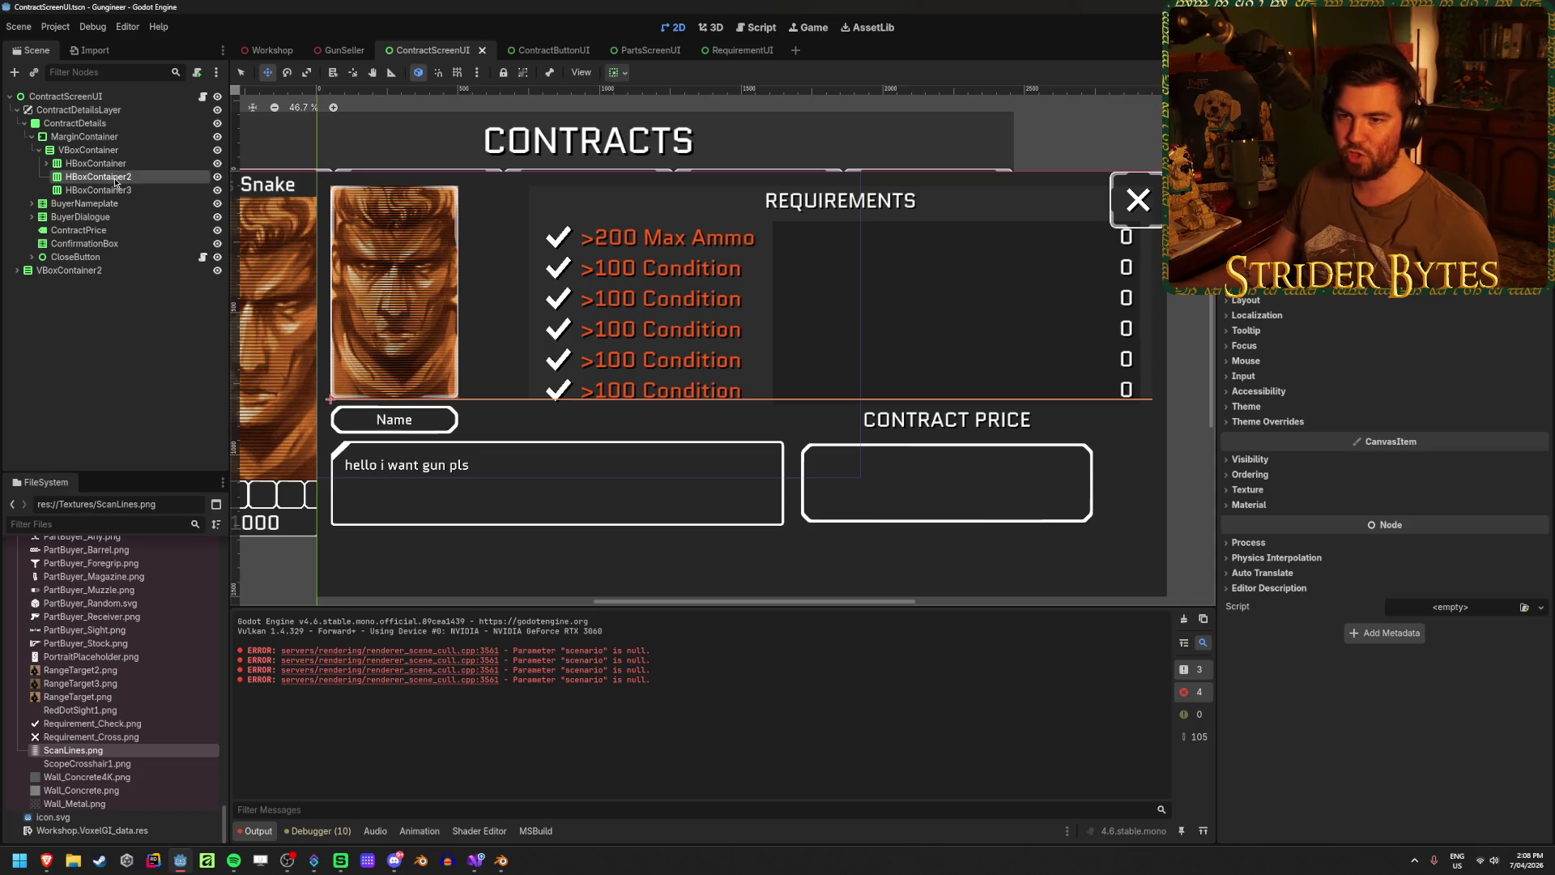
{"action": "left_click", "coordinate": [101, 207]}
{"action": "left_click", "coordinate": [31, 204]}
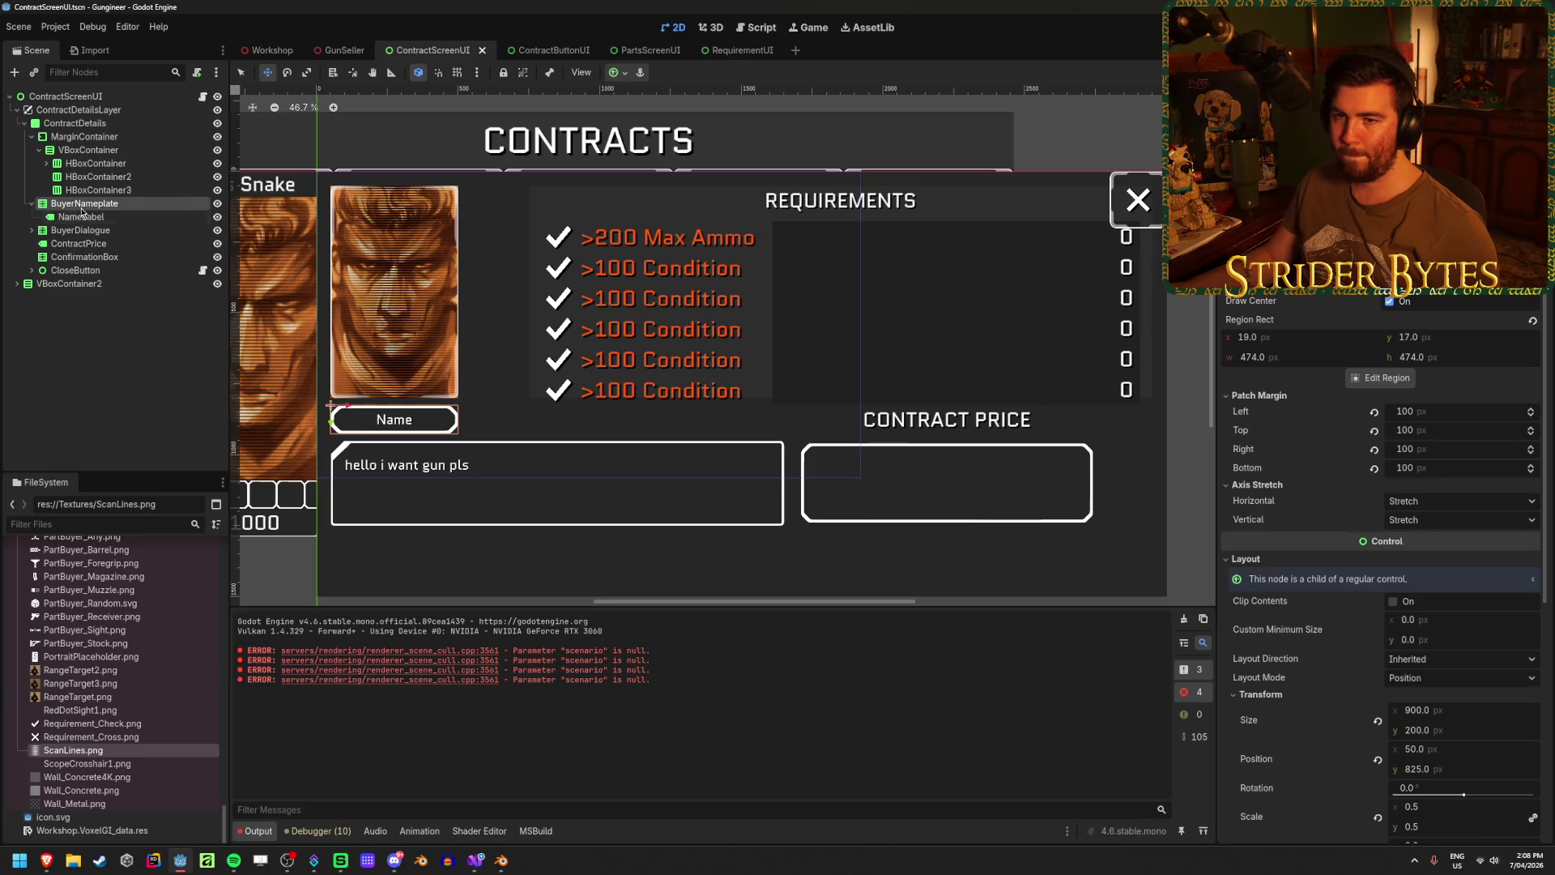
- Select BuyerNameplate and ContractPrice together and drag them into HBoxContainer2
{"action": "left_click", "coordinate": [81, 218]}
{"action": "left_click", "coordinate": [98, 204]}
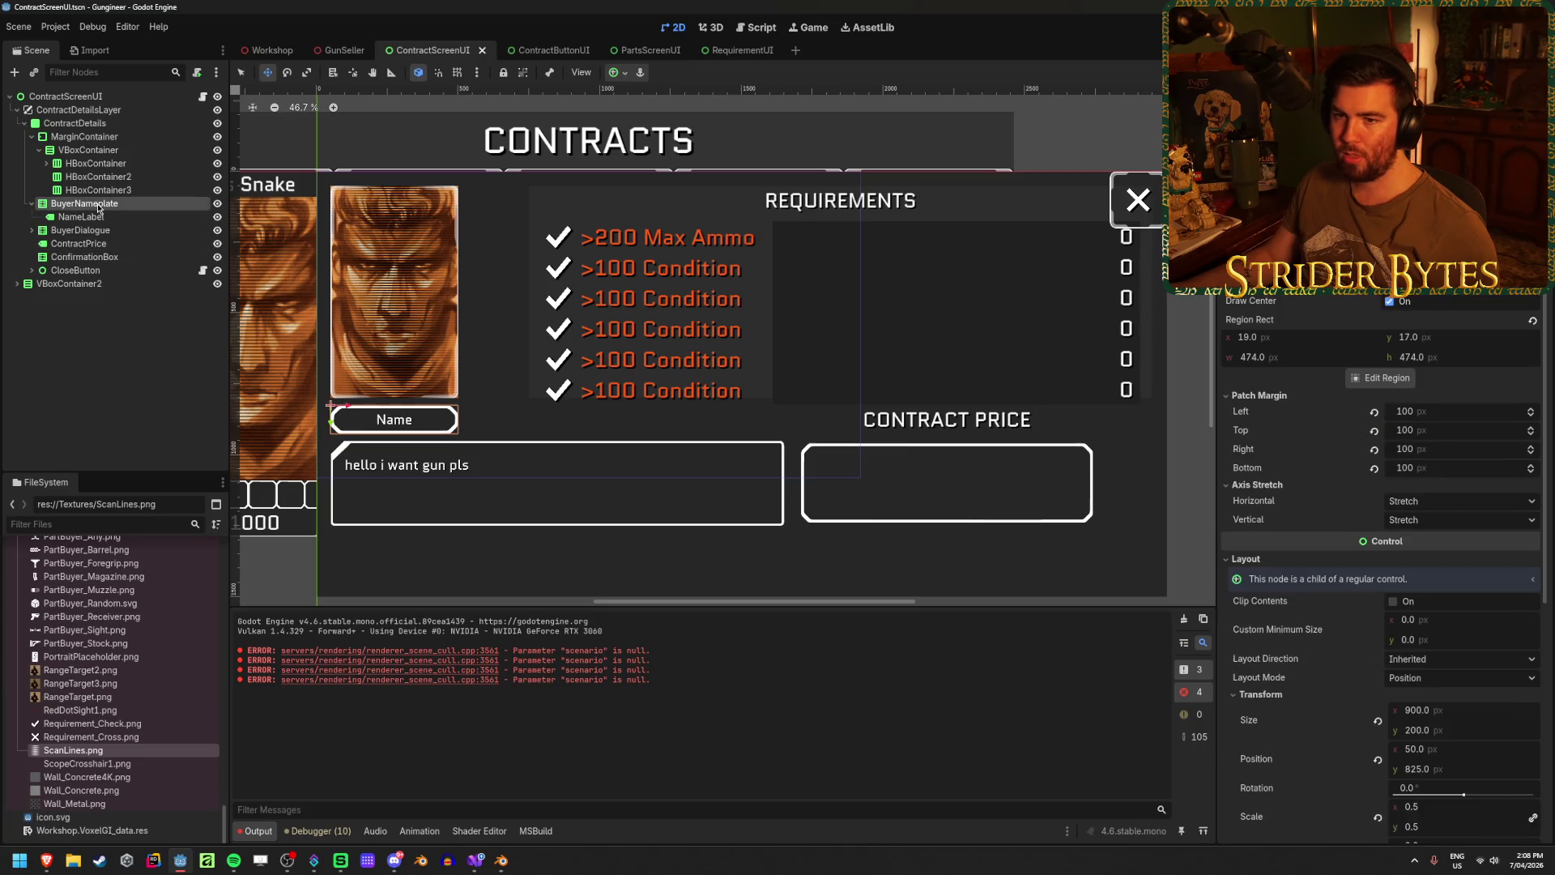
{"action": "left_click", "coordinate": [29, 205]}
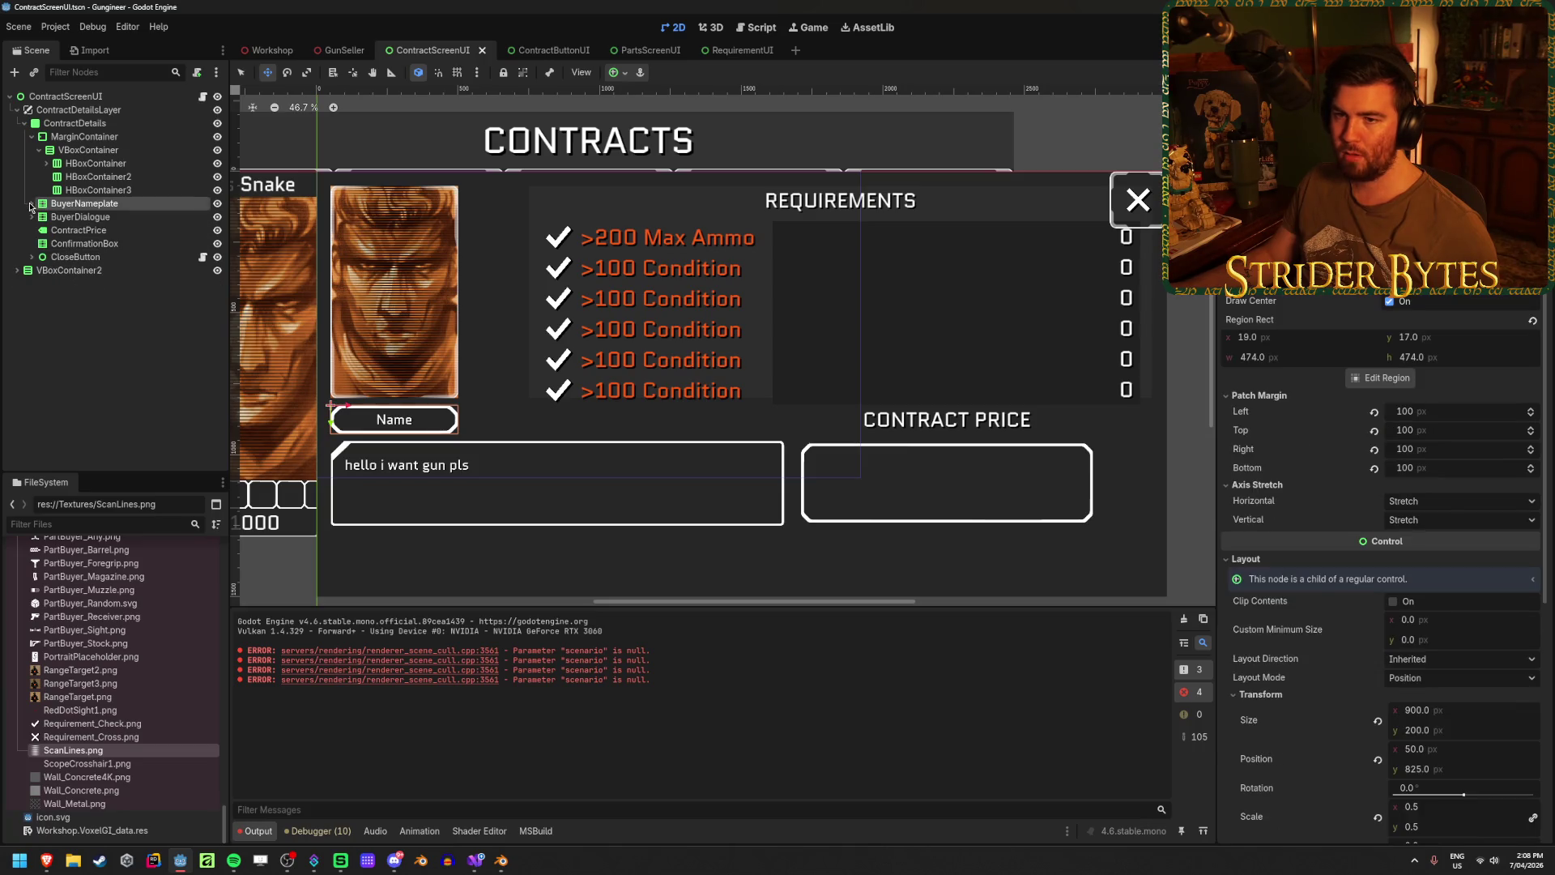
{"action": "left_click", "coordinate": [79, 230]}
{"action": "left_click", "coordinate": [118, 206]}
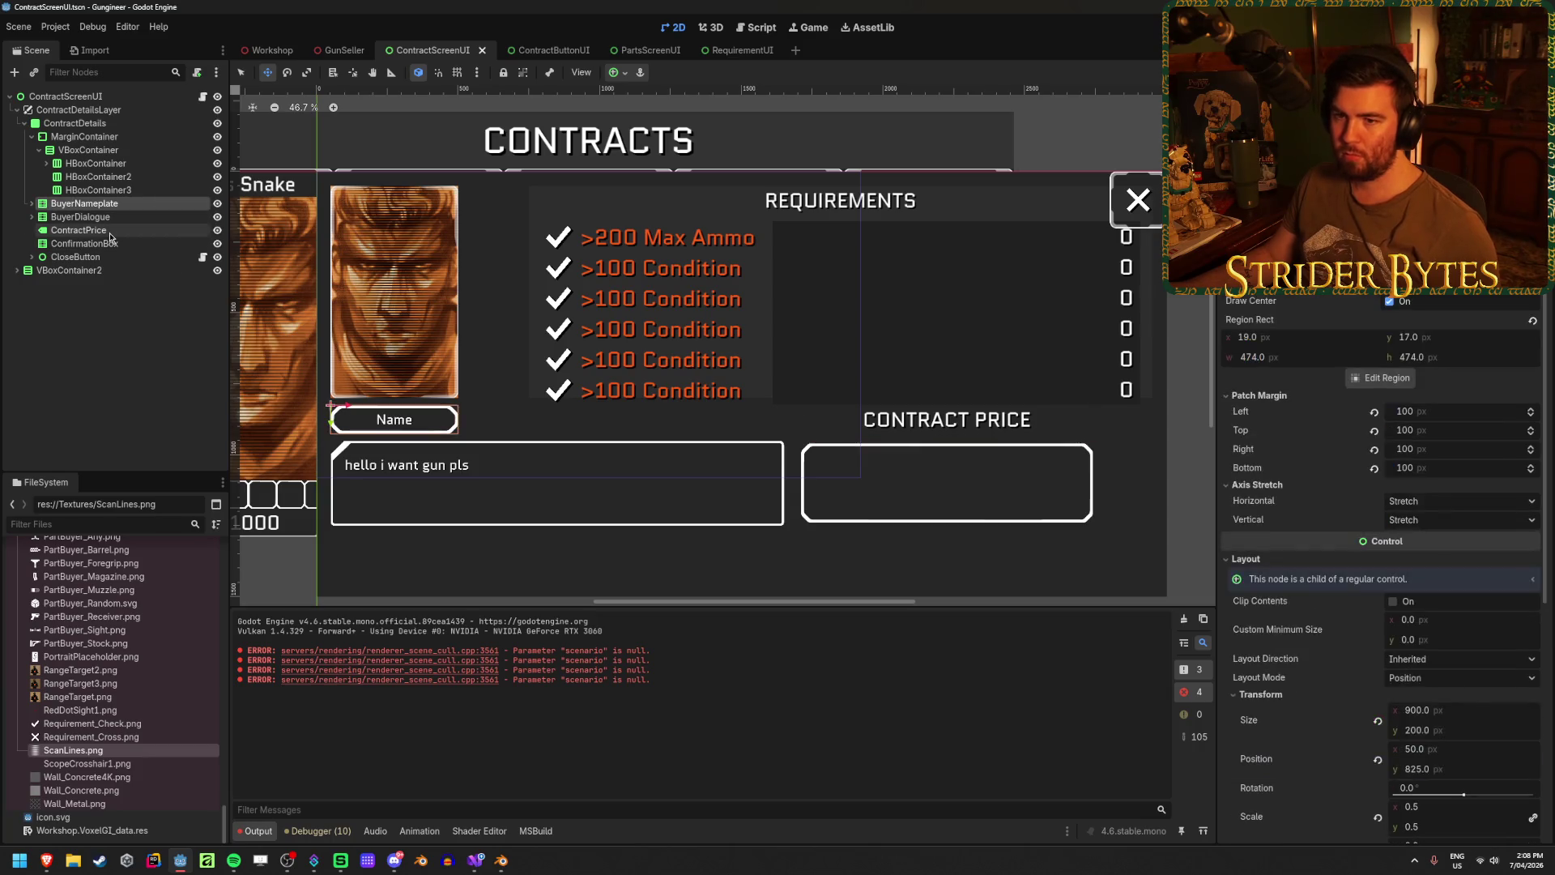
{"action": "left_click", "coordinate": [110, 230]}
{"action": "left_click_drag", "start_coordinate": [104, 206], "coordinate": [126, 178]}
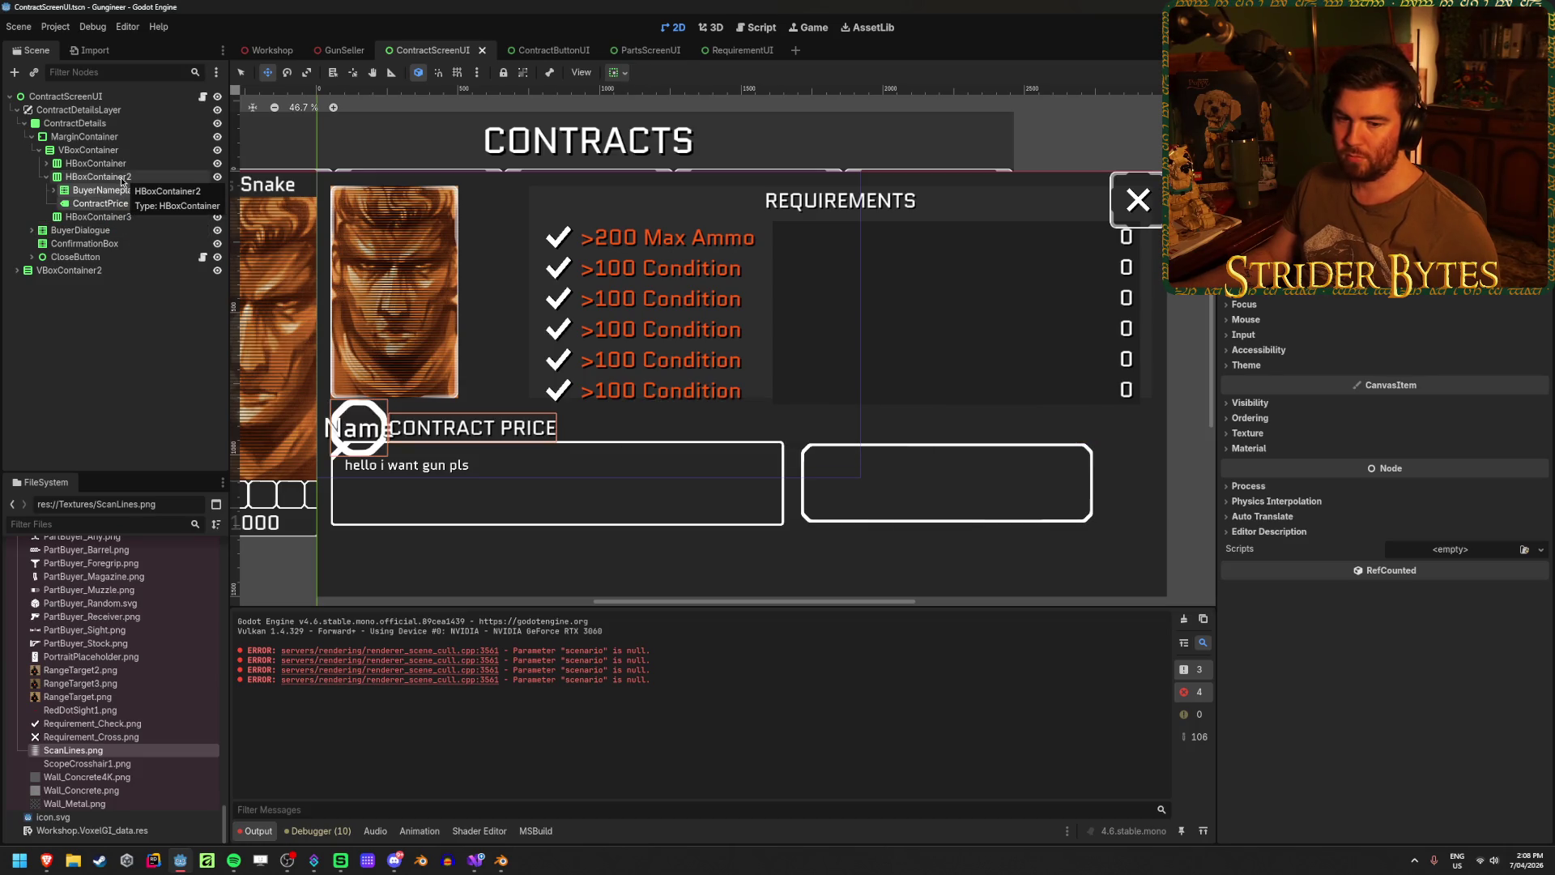
- Check the nameplate layout, undo the reparent with Ctrl+Z, and save the scene
{"action": "left_click", "coordinate": [114, 191]}
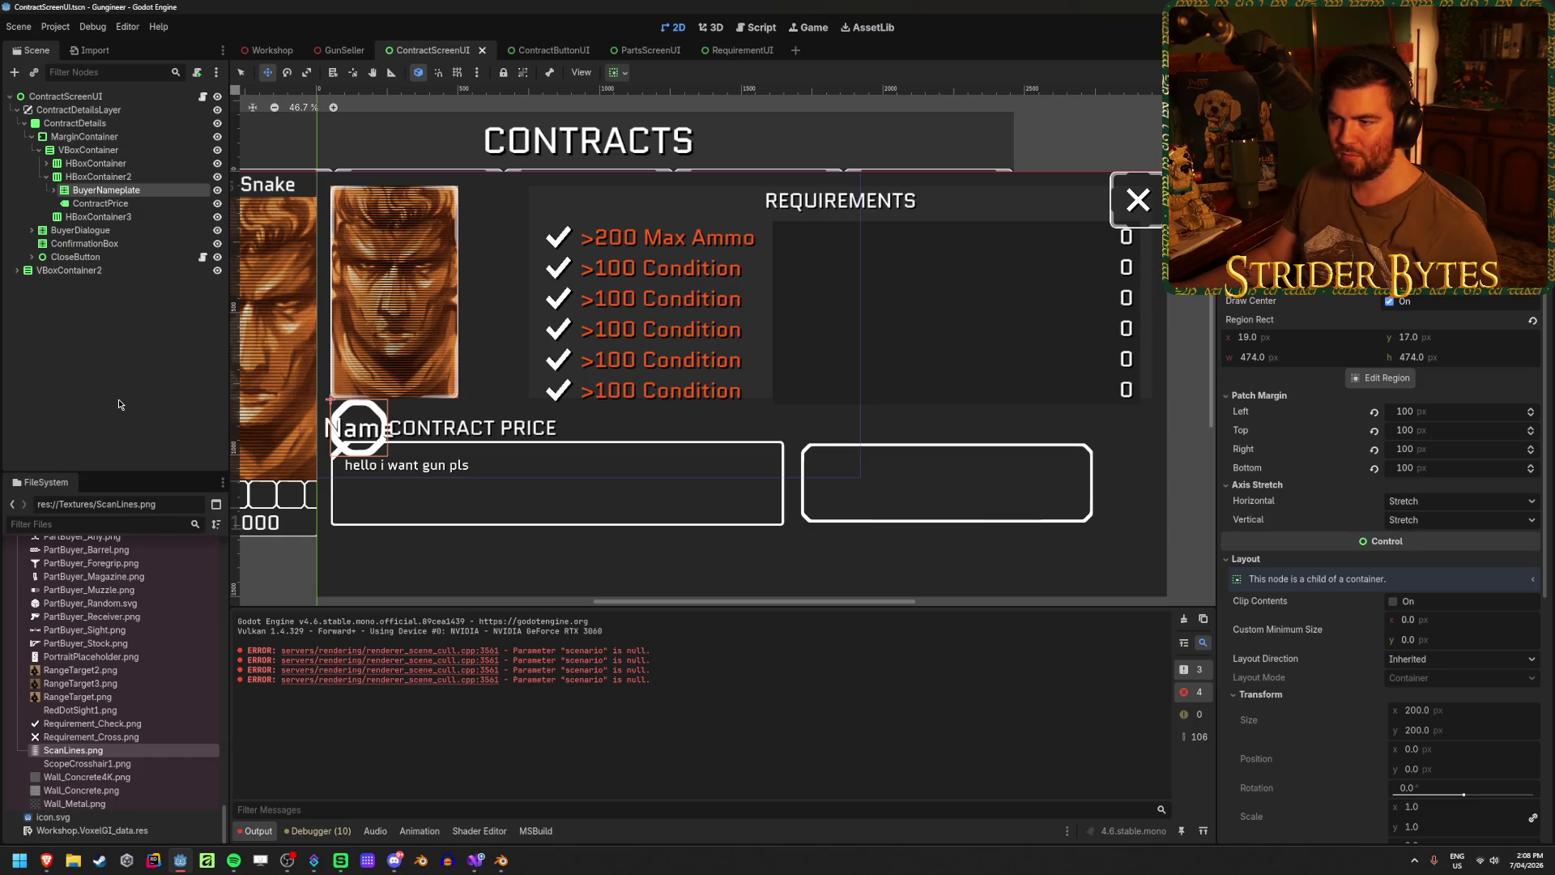
{"action": "key", "text": "ctrl+z"}
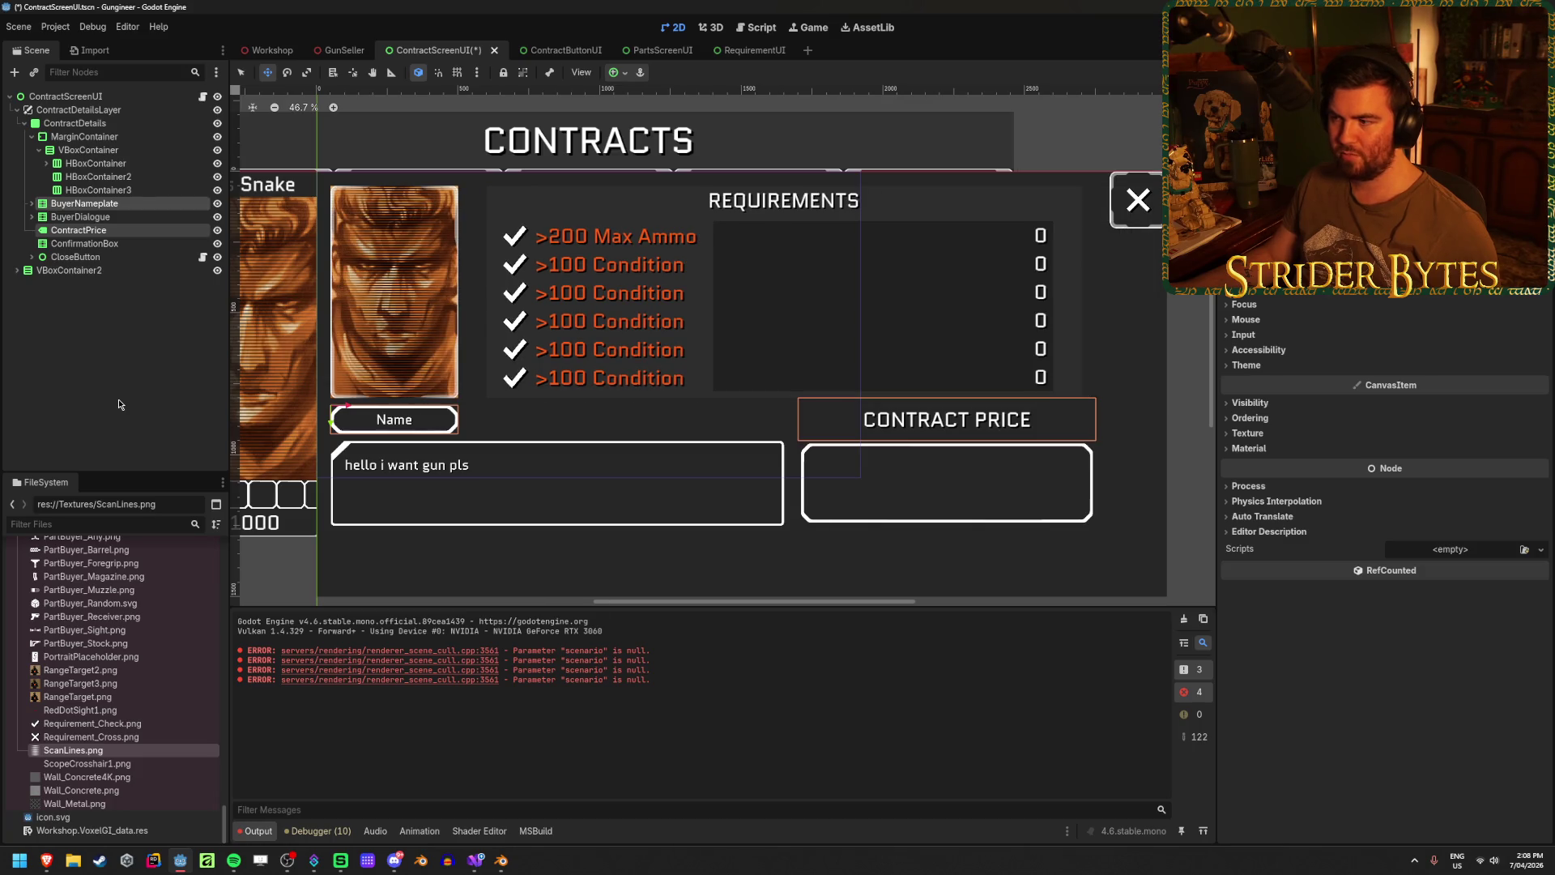
{"action": "left_click", "coordinate": [118, 404]}
{"action": "key", "text": "ctrl+s"}
- Inspect the CloseButton node's properties and briefly expand its children
{"action": "left_click", "coordinate": [113, 256]}
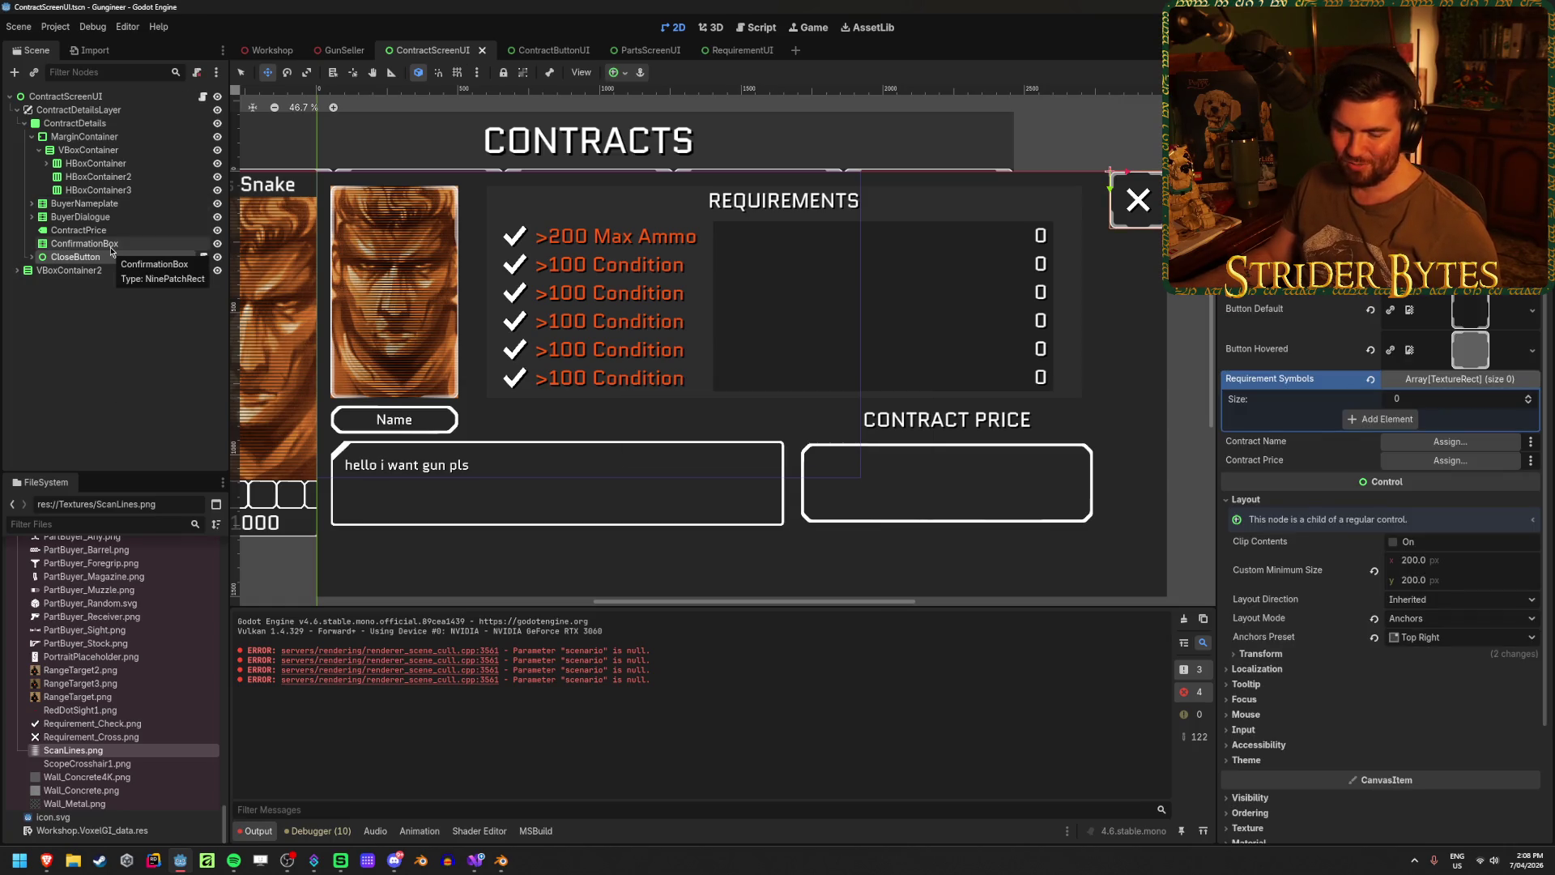
{"action": "left_click", "coordinate": [125, 404]}
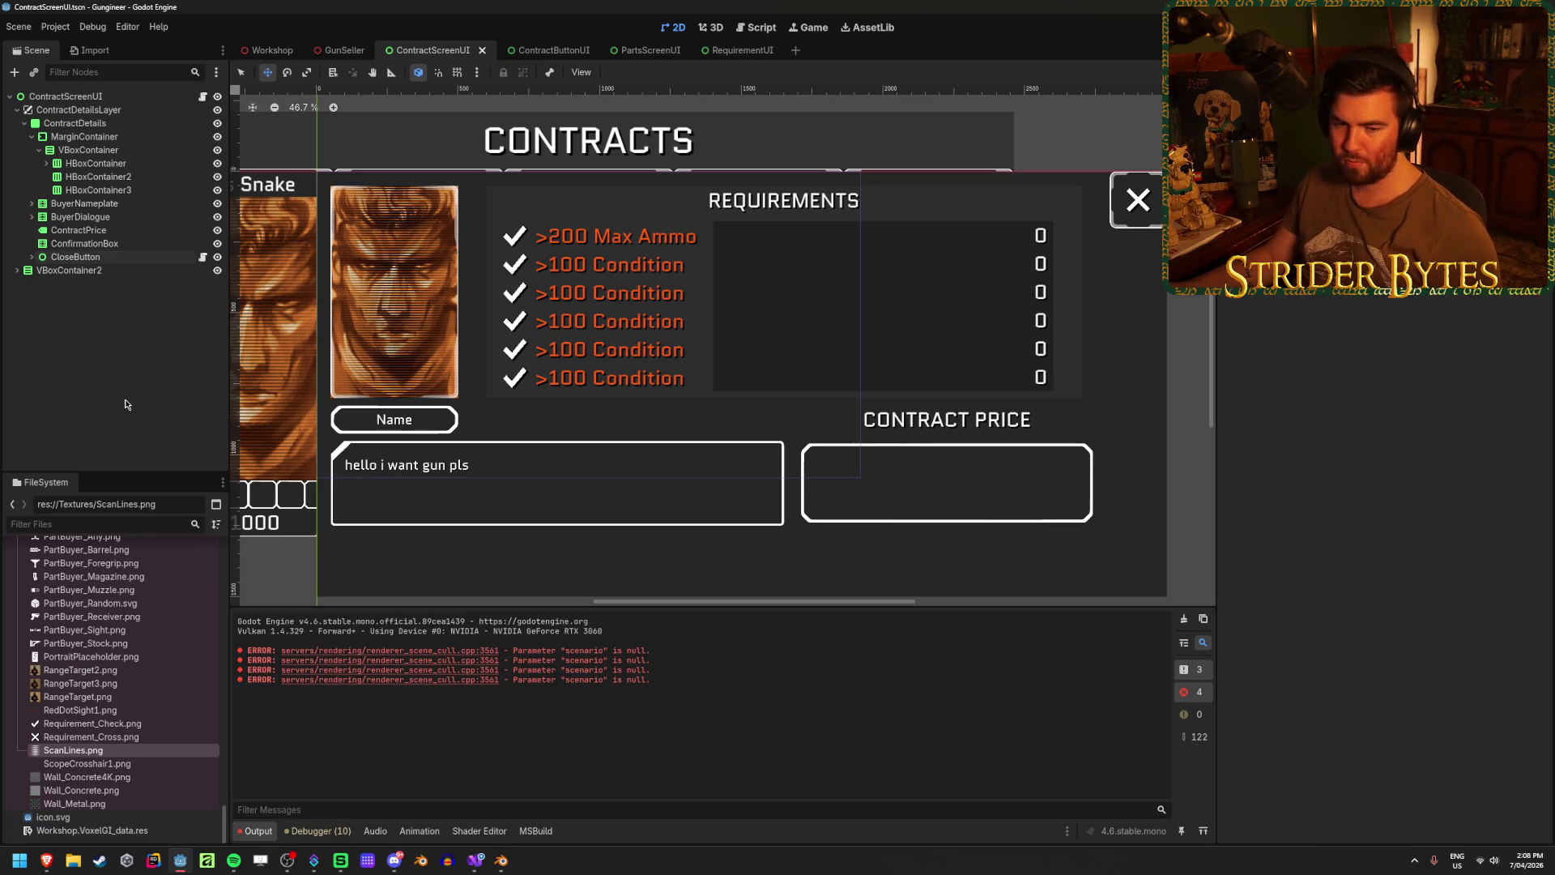
{"action": "left_click", "coordinate": [105, 257]}
{"action": "left_click", "coordinate": [31, 257]}
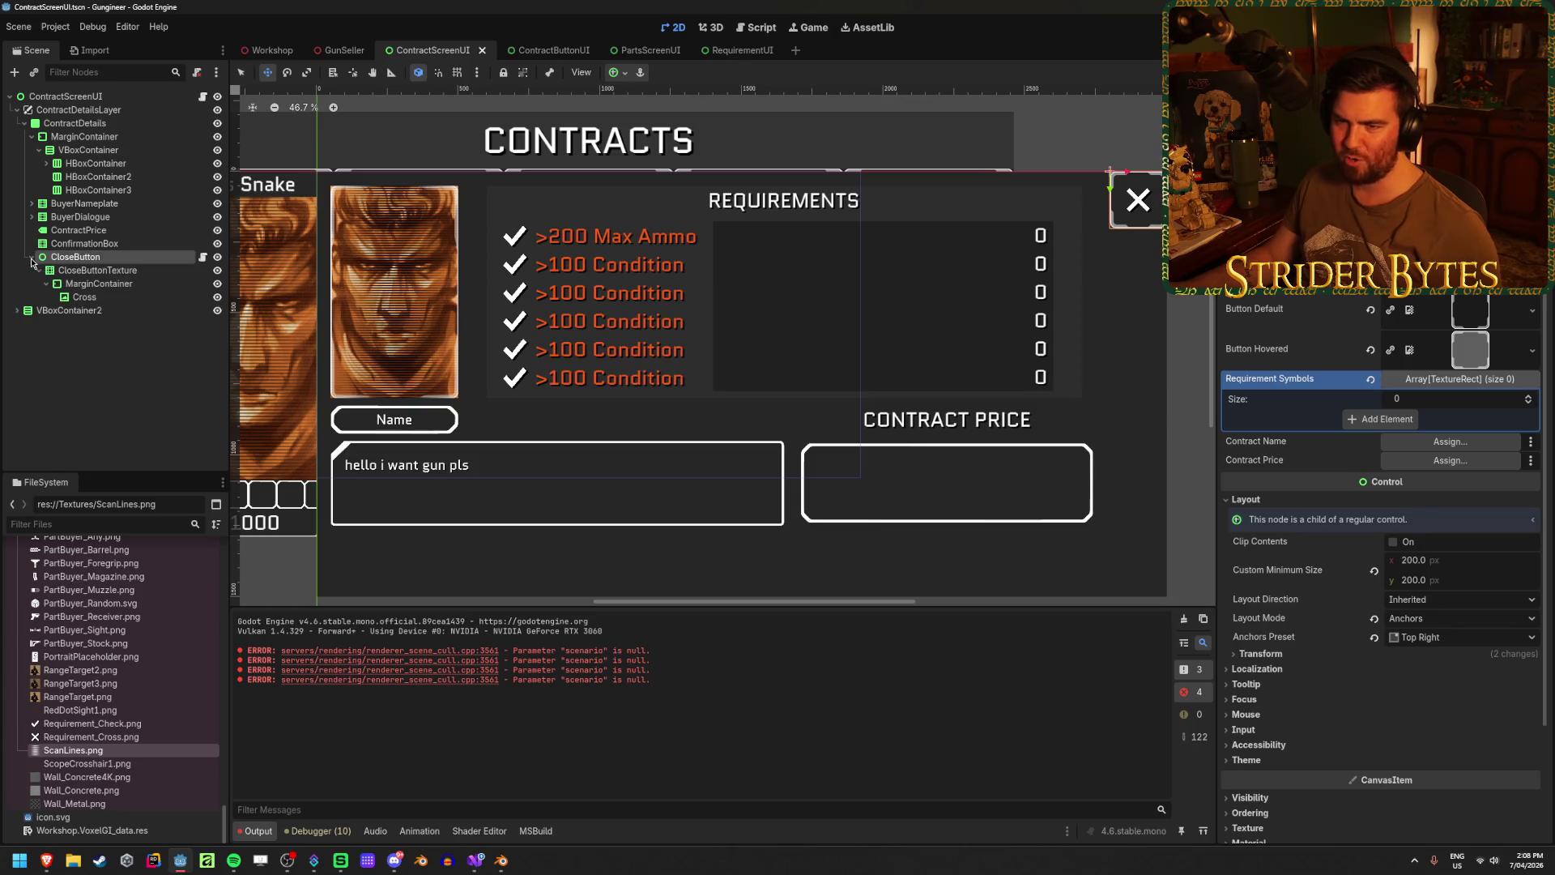
{"action": "left_click", "coordinate": [31, 258]}
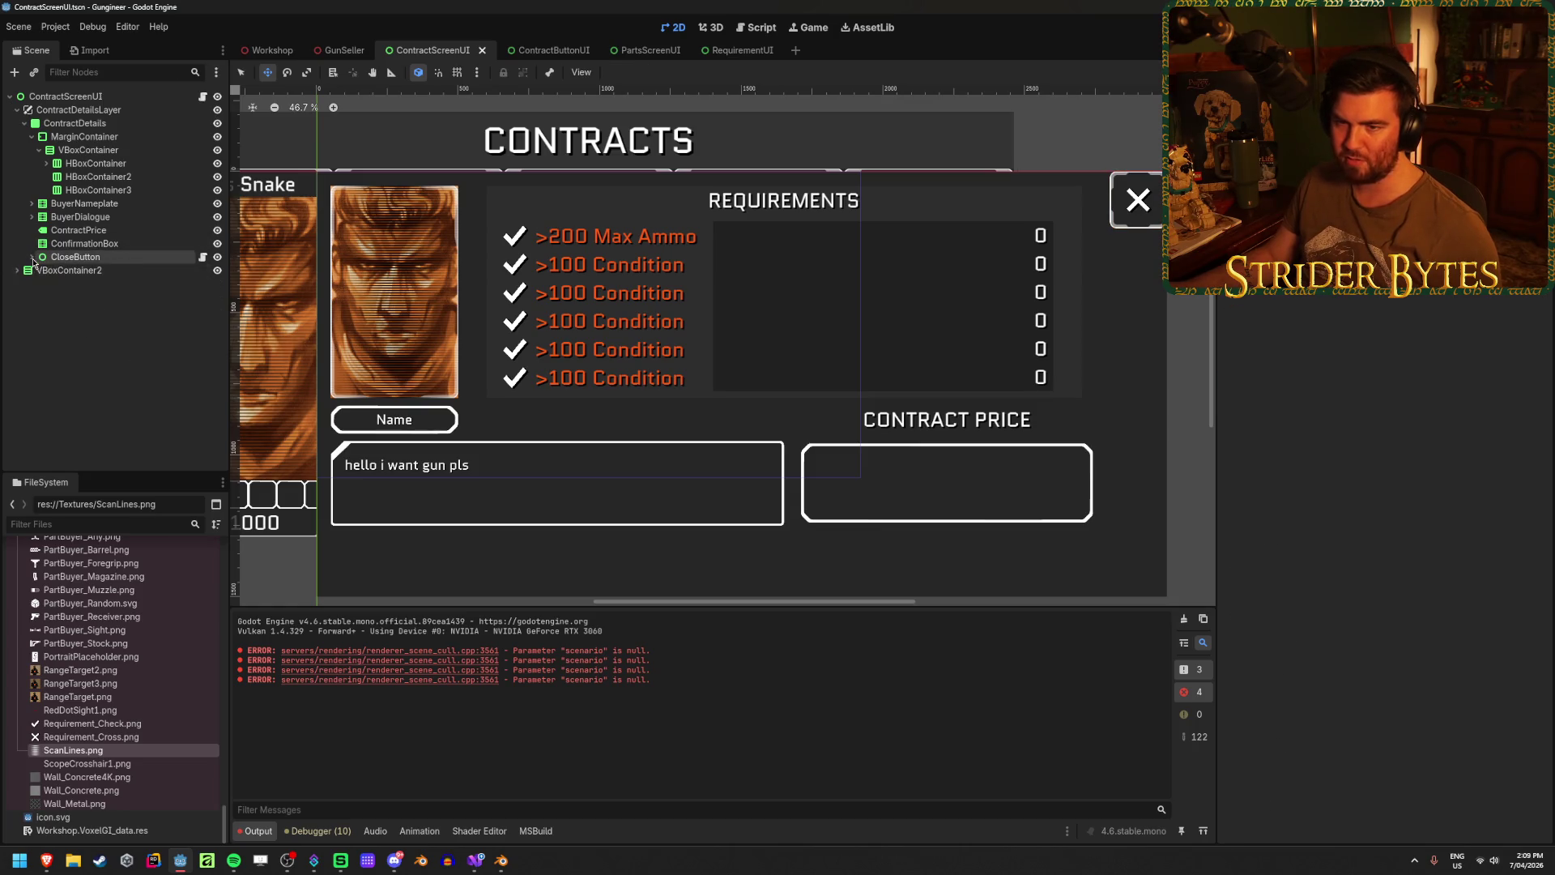
- Review ConfirmationBox properties and confirm CloseButton keeps its name
{"action": "left_click", "coordinate": [81, 243]}
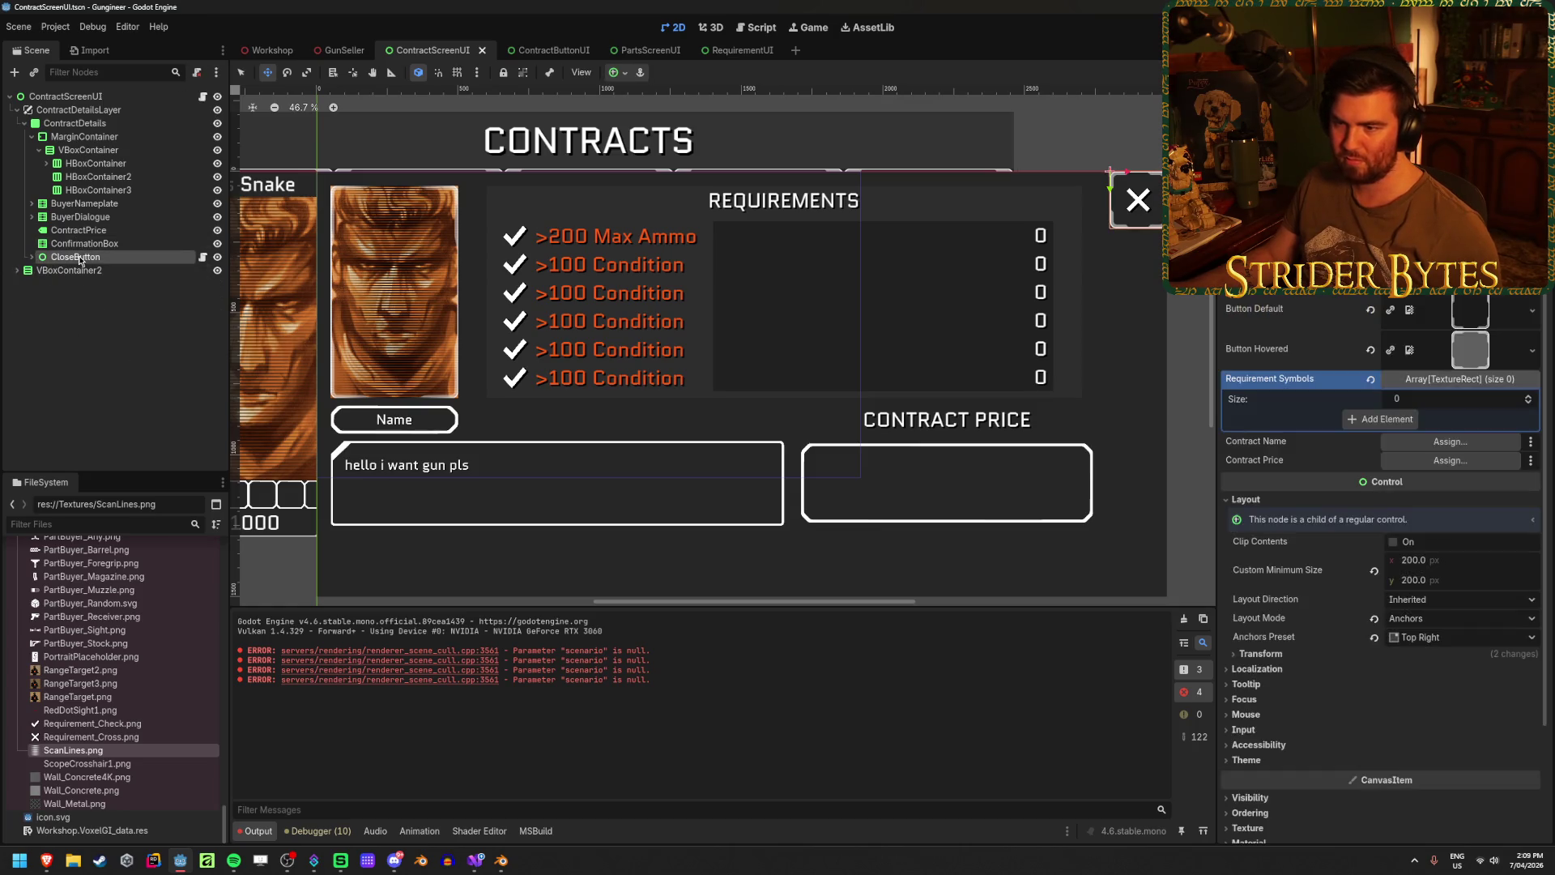
{"action": "left_click", "coordinate": [99, 335]}
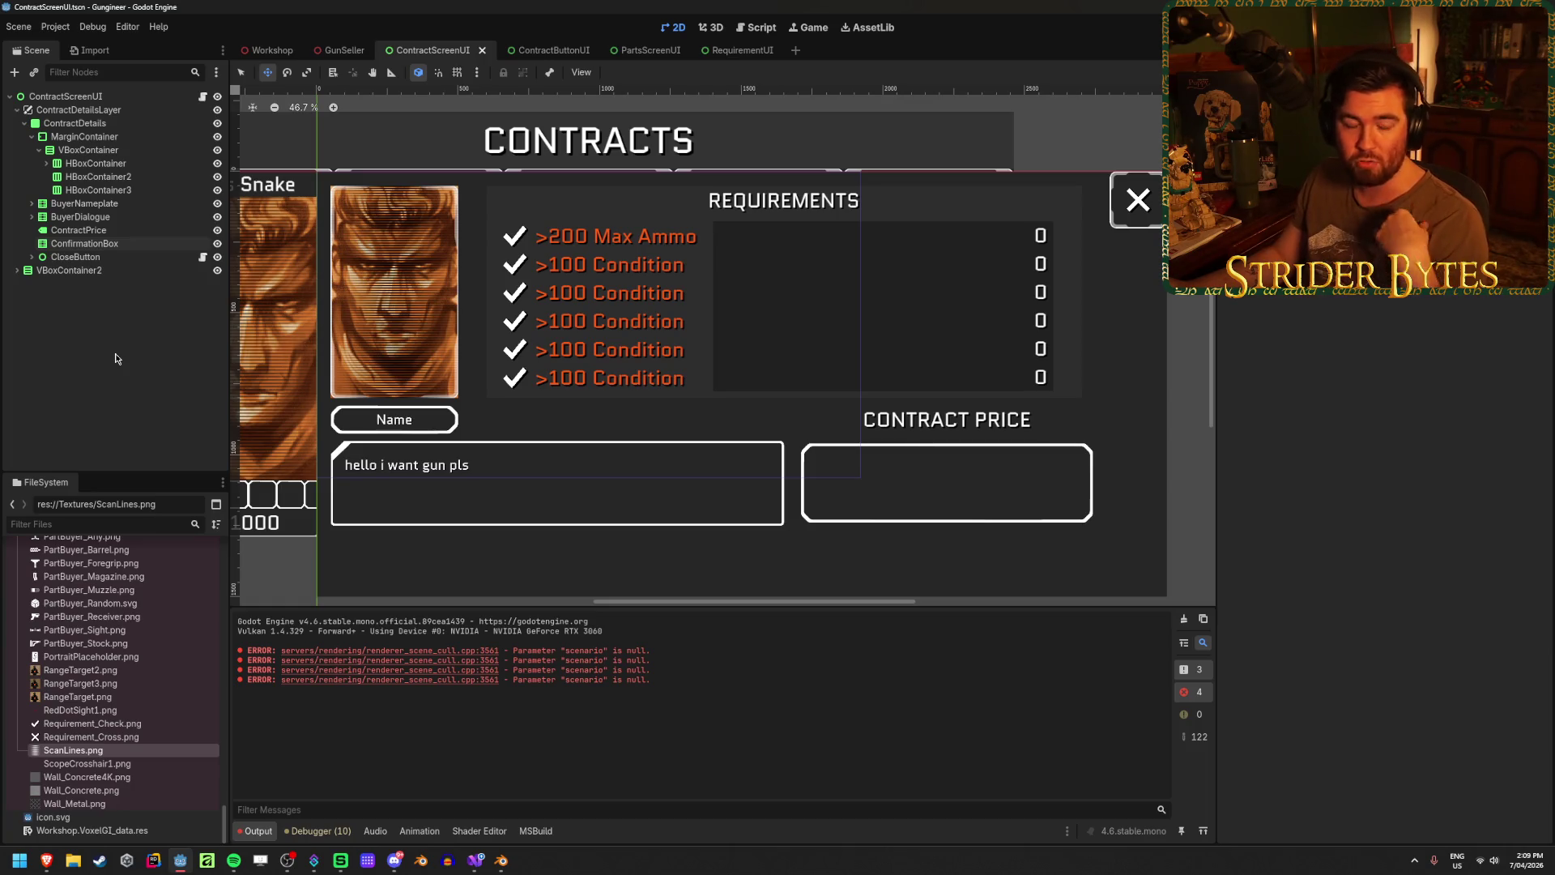
{"action": "left_click", "coordinate": [162, 258]}
{"action": "left_click", "coordinate": [164, 254]}
{"action": "left_click", "coordinate": [160, 354]}
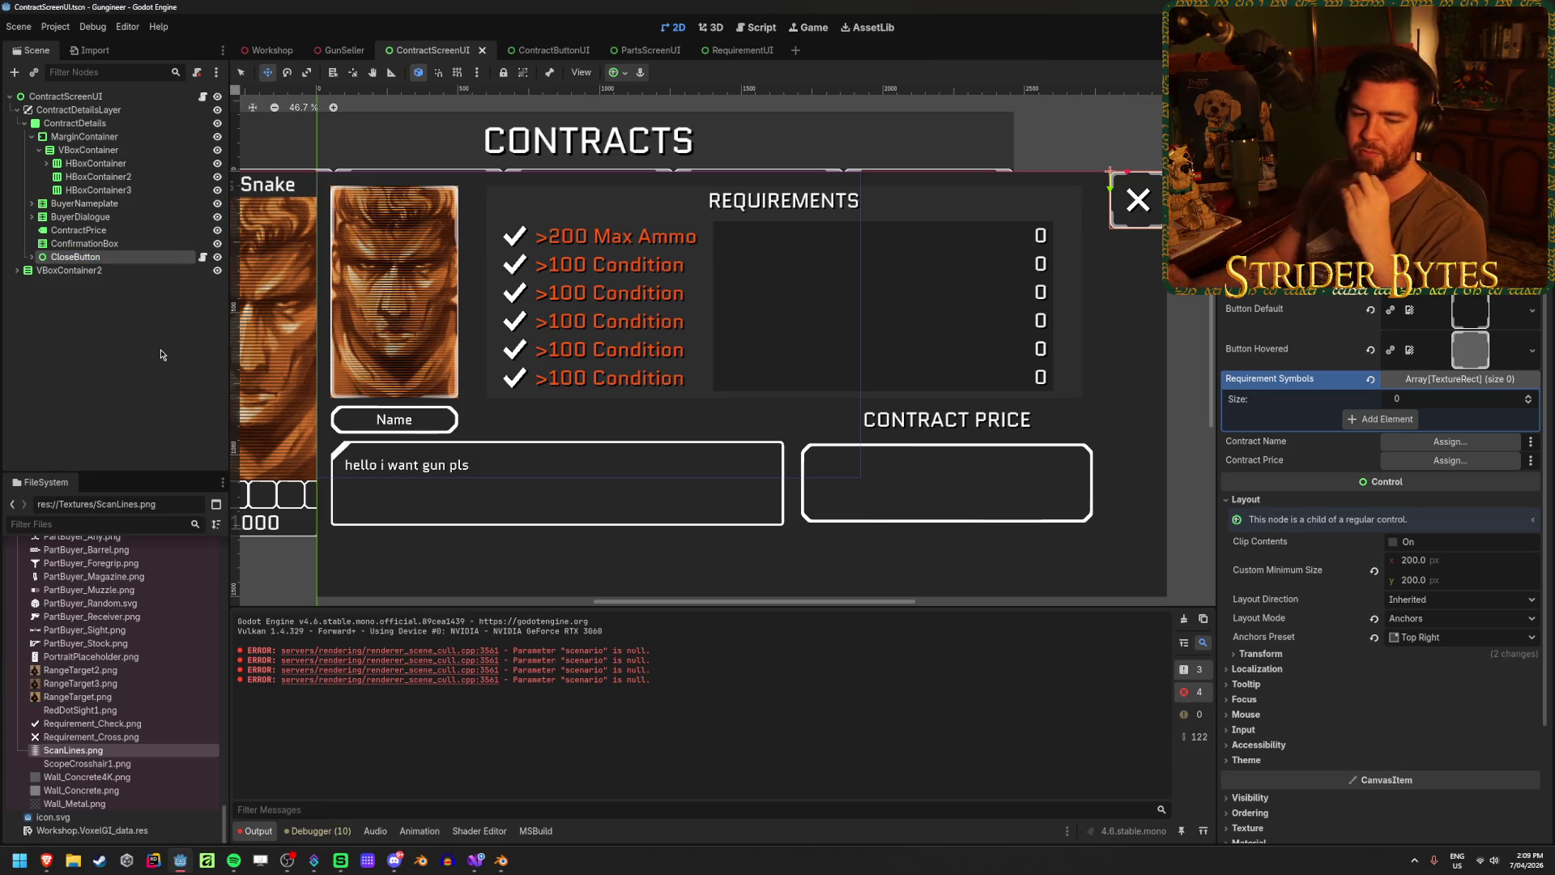
{"action": "left_click", "coordinate": [147, 351]}
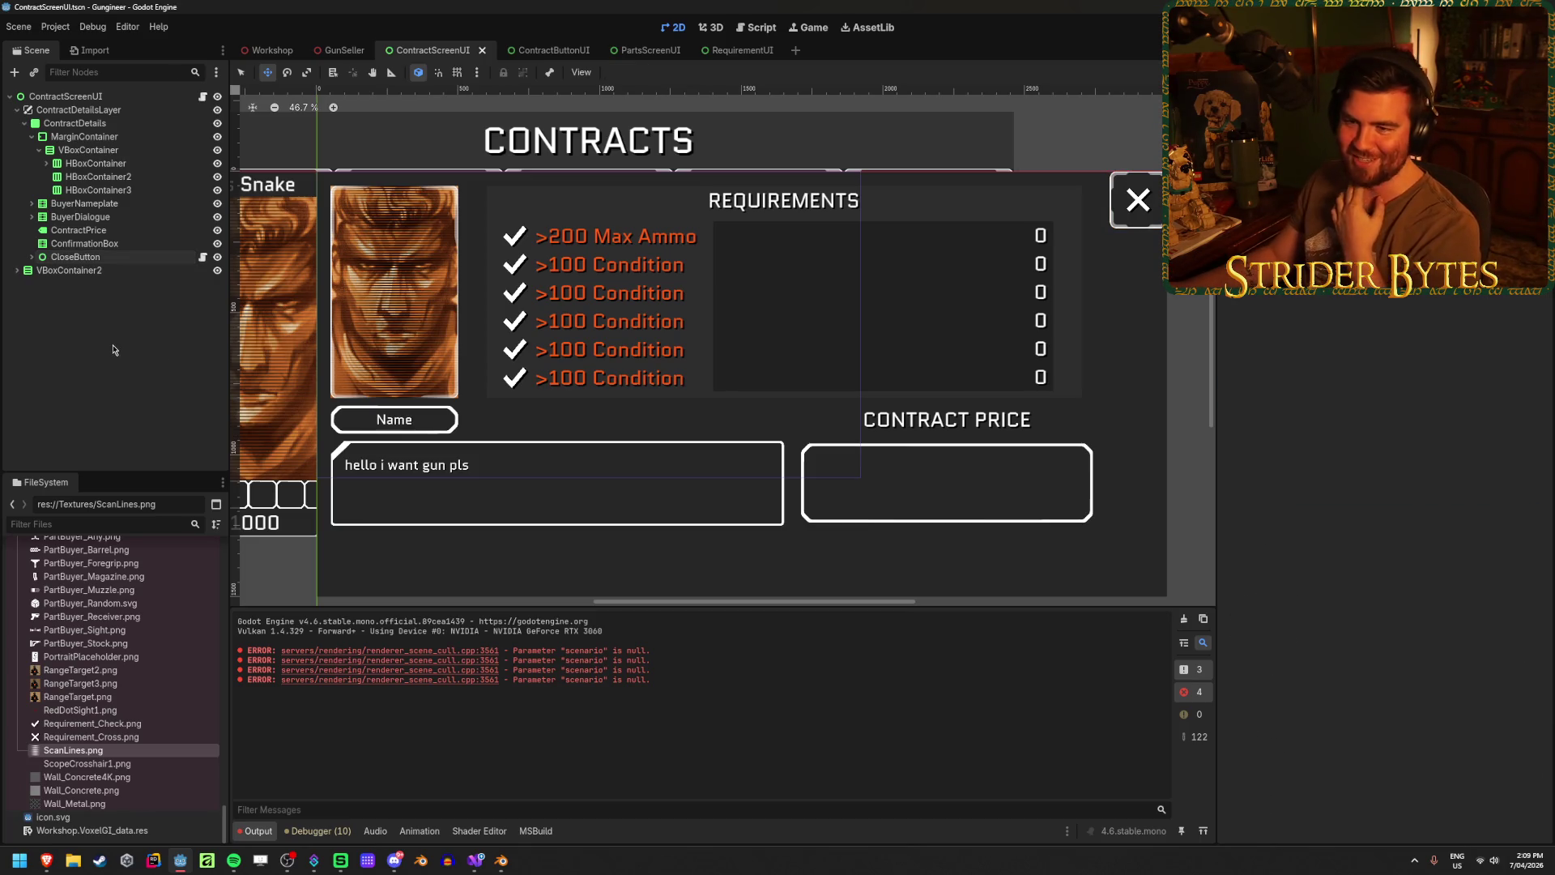
- Inspect the ConfirmationBox and the ContractPrice label settings
{"action": "left_click", "coordinate": [108, 241]}
{"action": "left_click", "coordinate": [102, 229]}
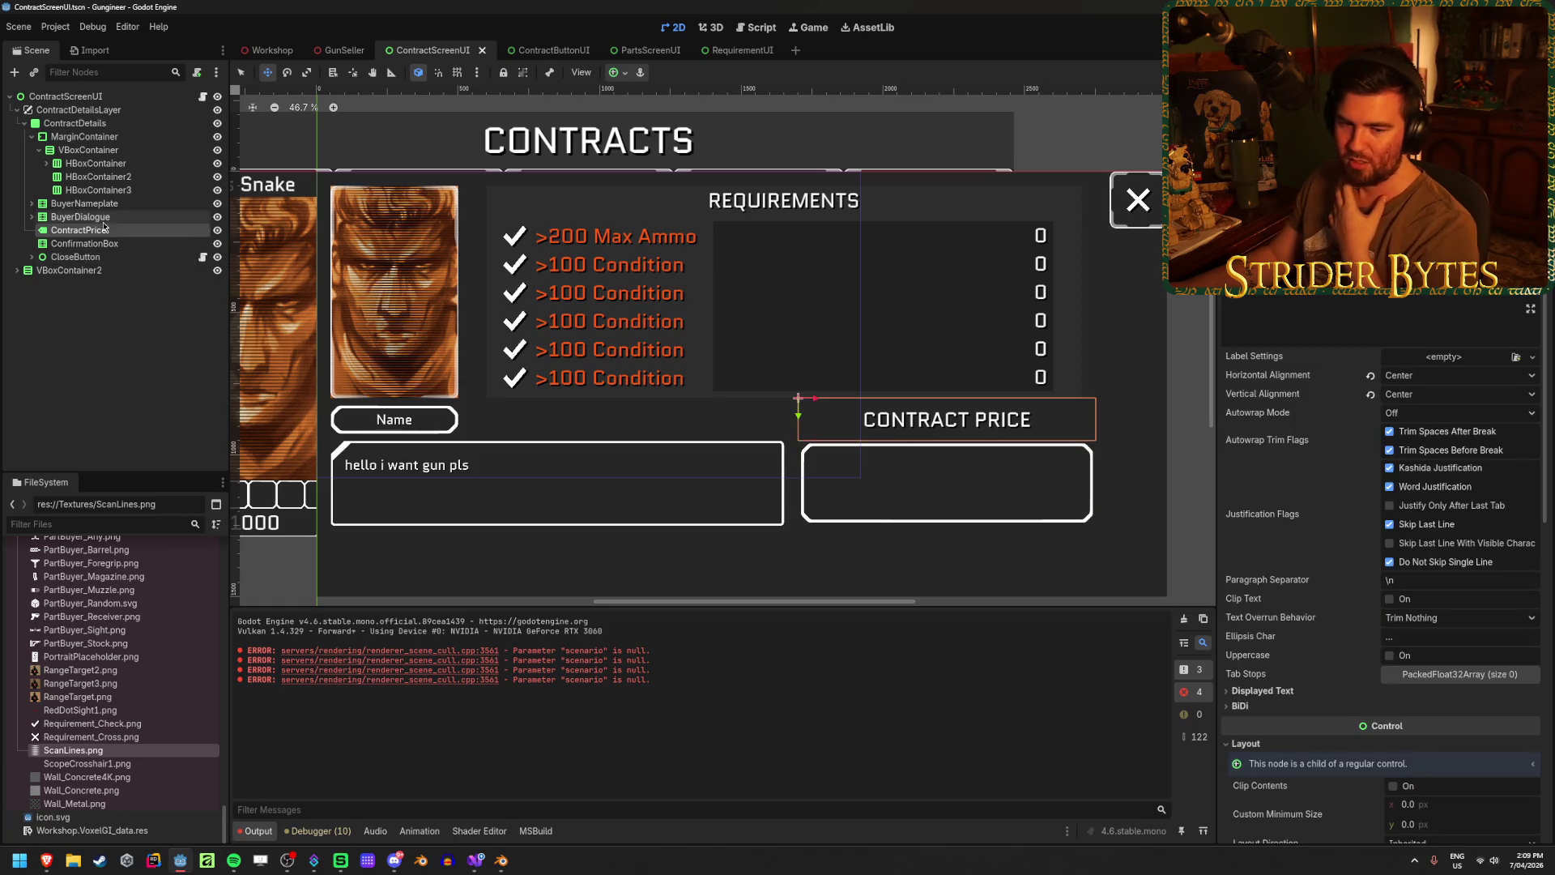
{"action": "left_click", "coordinate": [134, 413]}
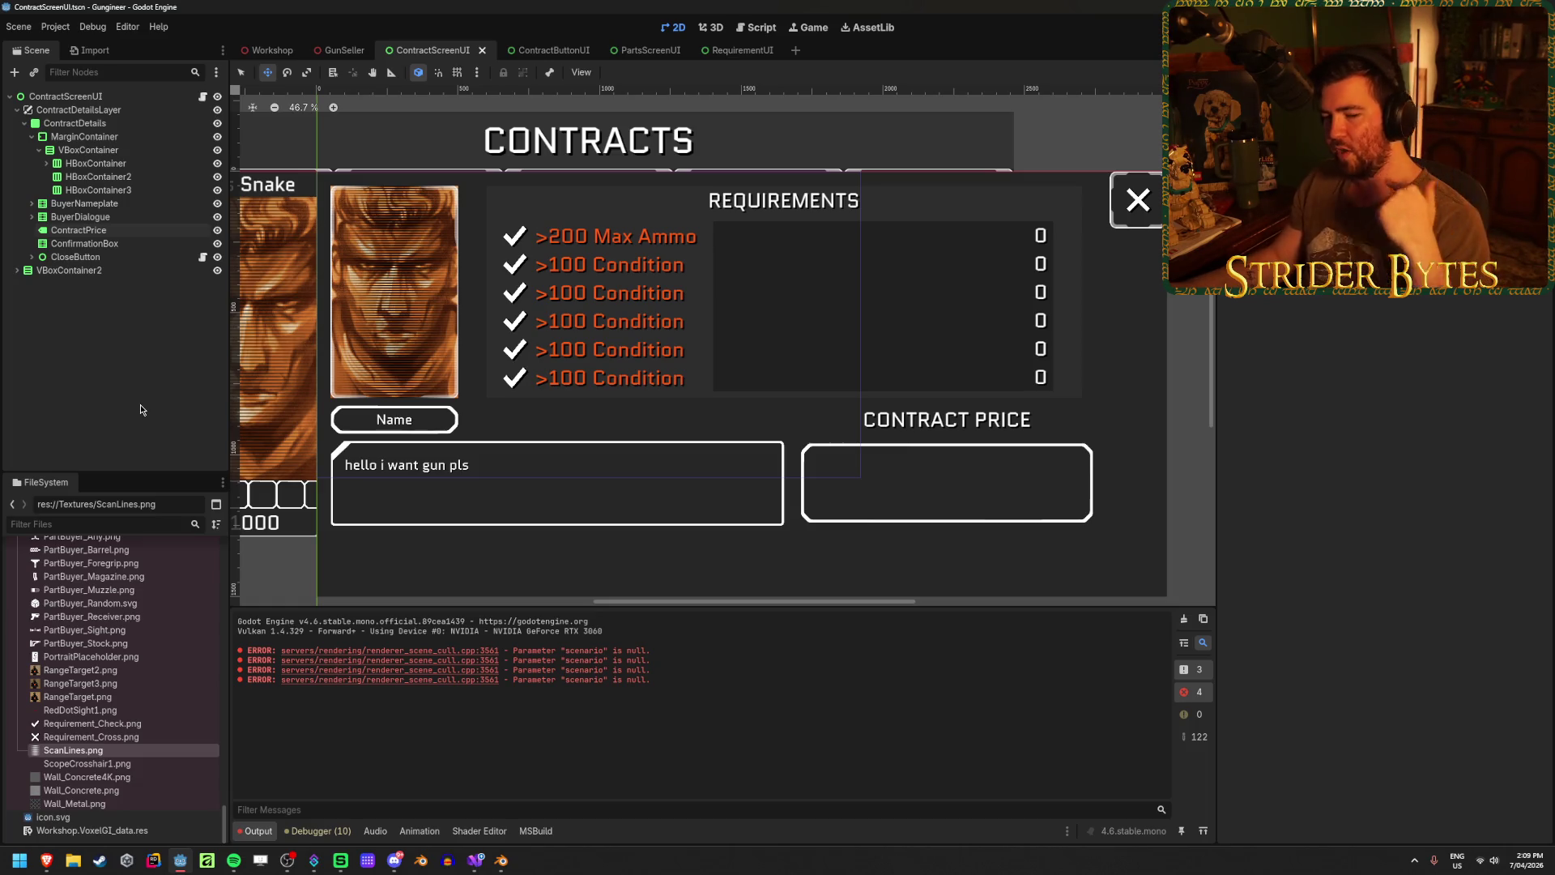
{"action": "left_click", "coordinate": [100, 230]}
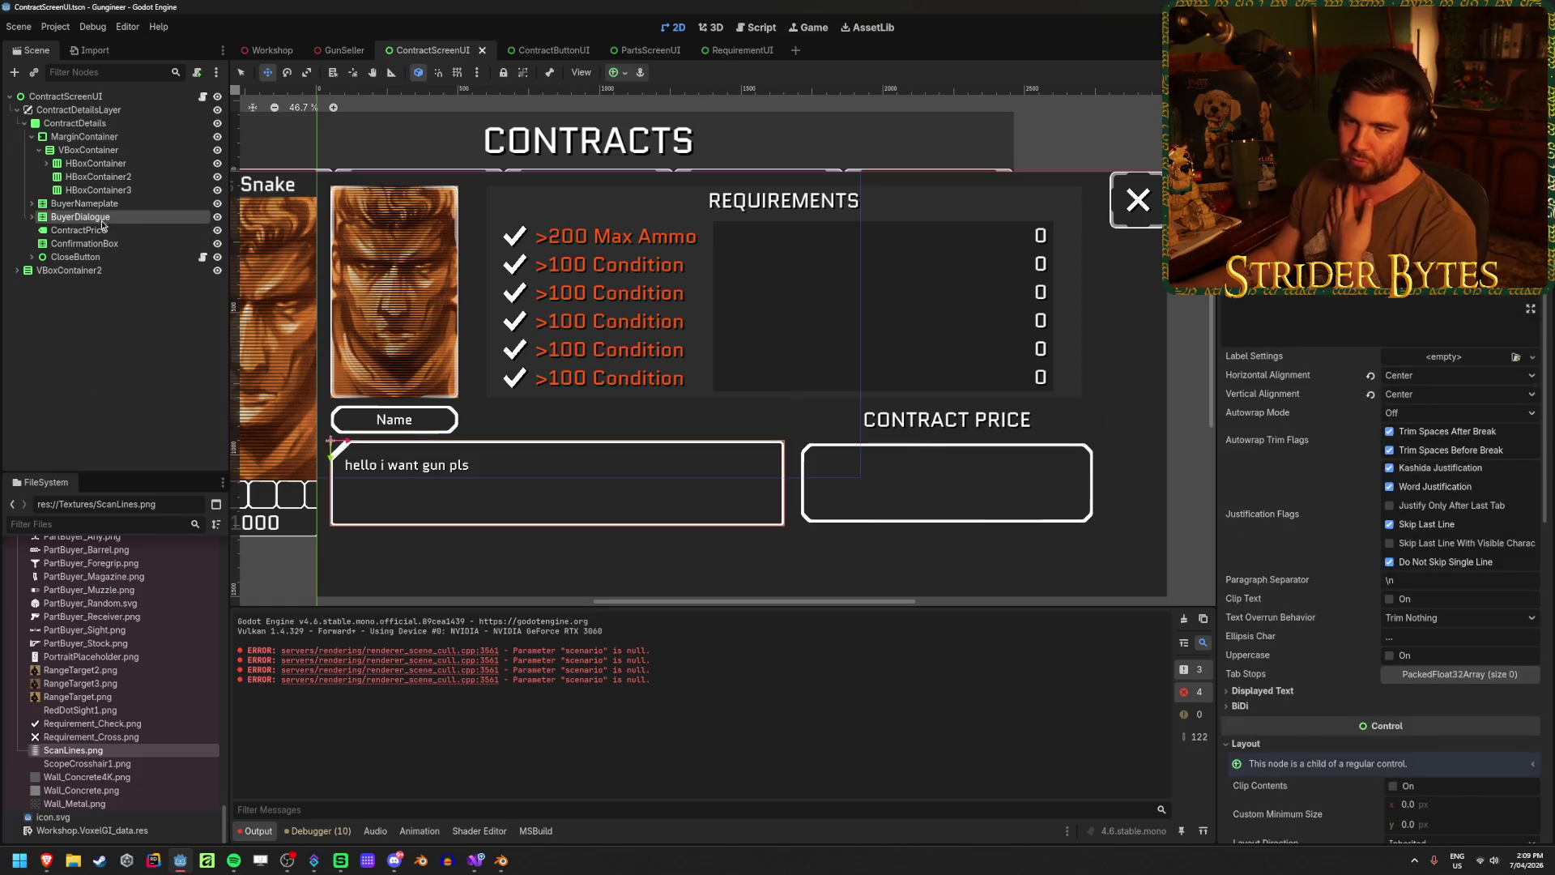
{"action": "left_click", "coordinate": [84, 243]}
- Review CloseButton's margin container and CloseButtonTexture children, then reselect ConfirmationBox
{"action": "left_click", "coordinate": [76, 257]}
{"action": "left_click", "coordinate": [32, 256]}
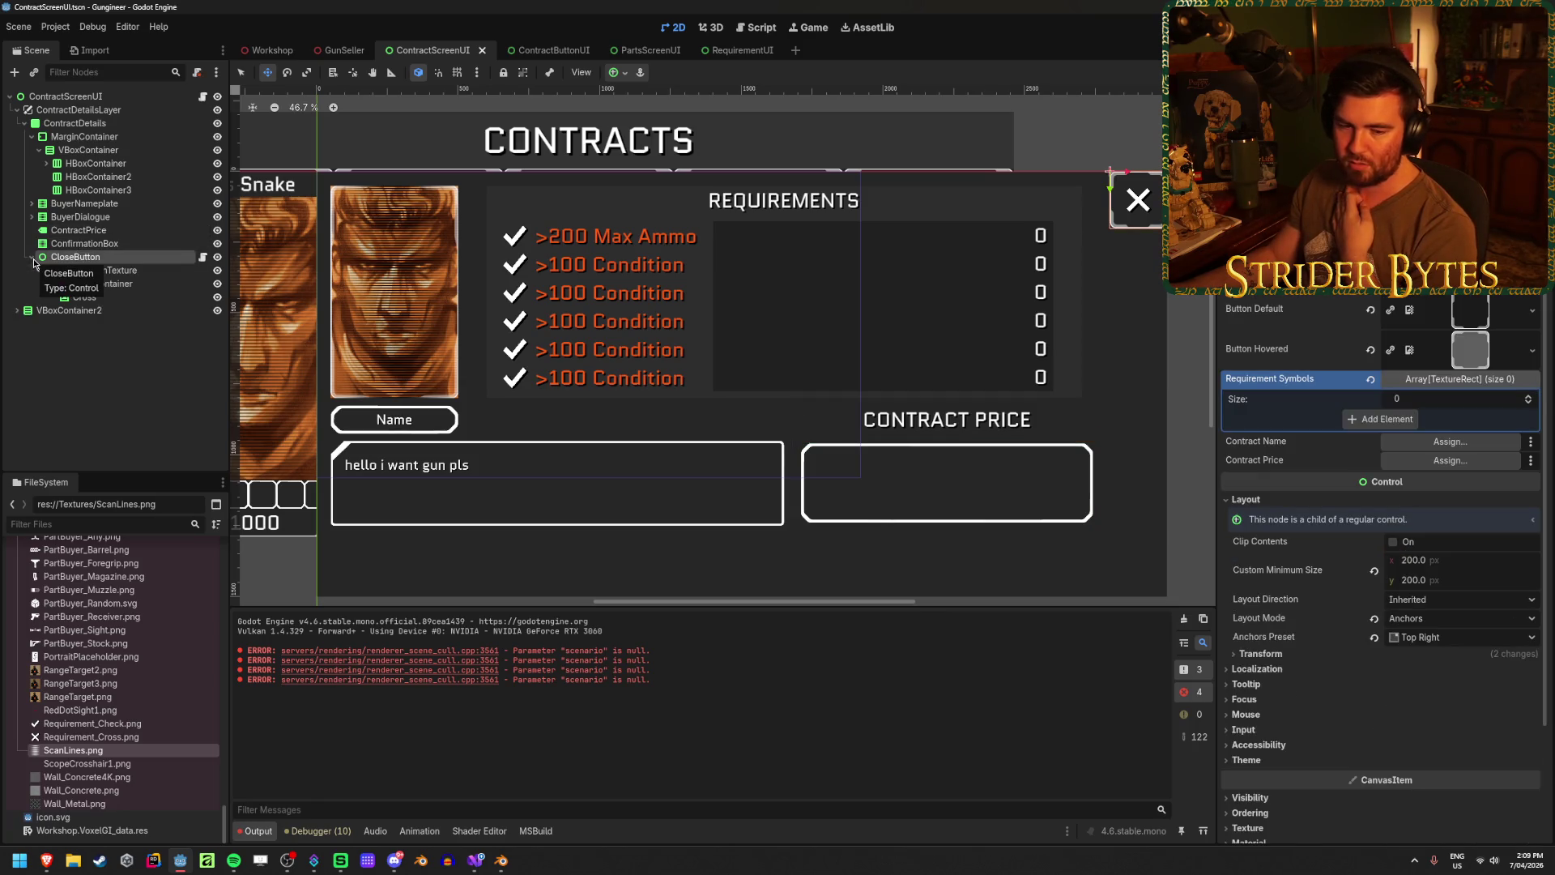
{"action": "left_click", "coordinate": [99, 283]}
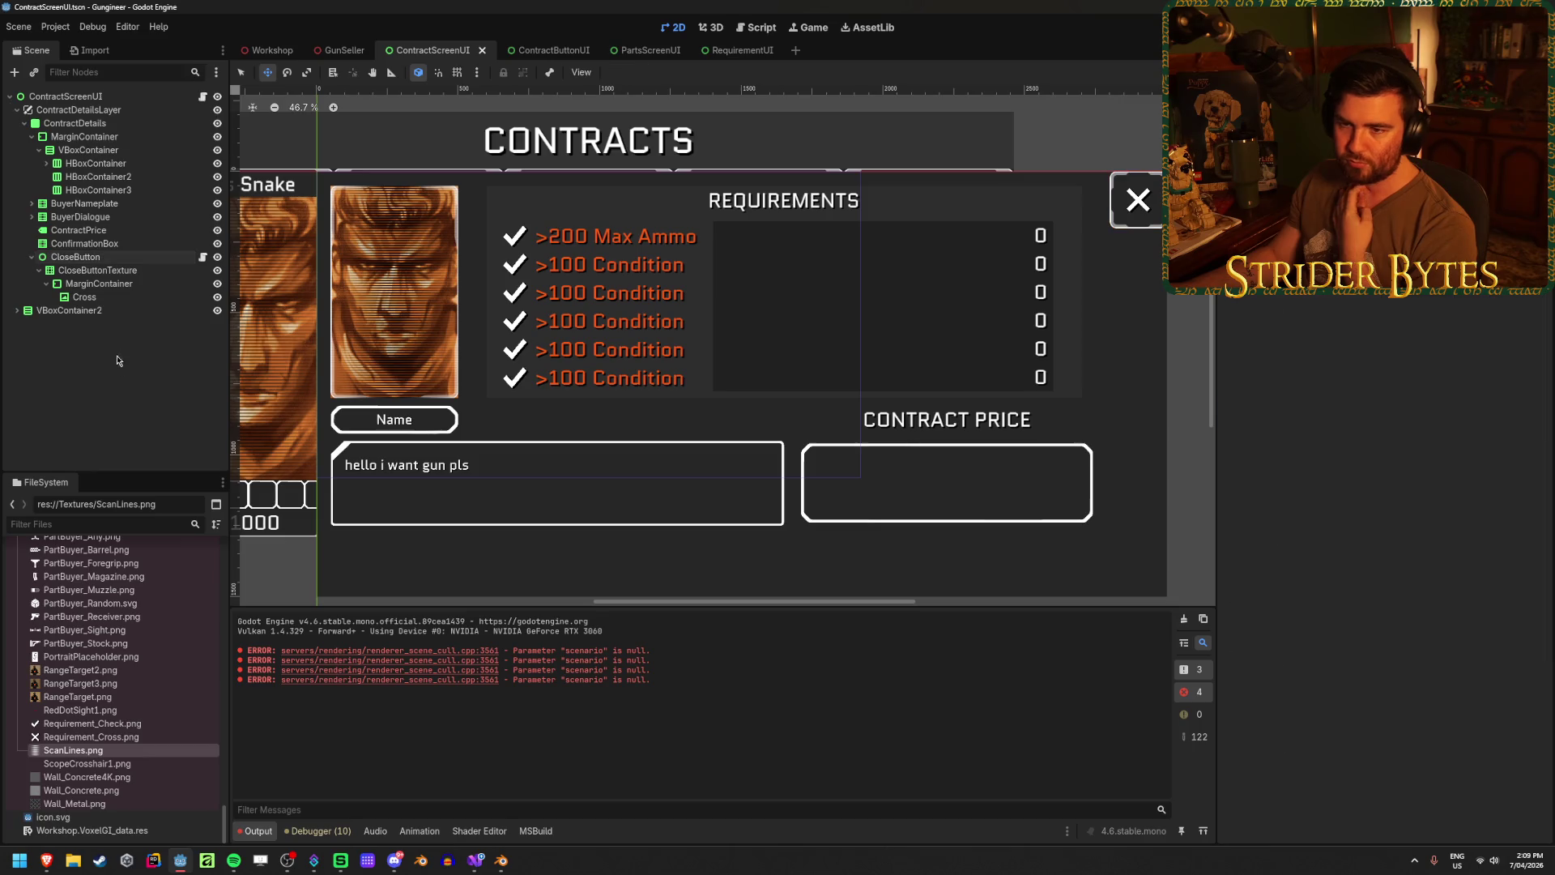
{"action": "left_click", "coordinate": [97, 269]}
{"action": "left_click", "coordinate": [75, 257]}
{"action": "left_click", "coordinate": [33, 257]}
{"action": "left_click", "coordinate": [71, 243]}
{"action": "scroll", "coordinate": [761, 480], "scroll_direction": "down", "scroll_amount": 2}
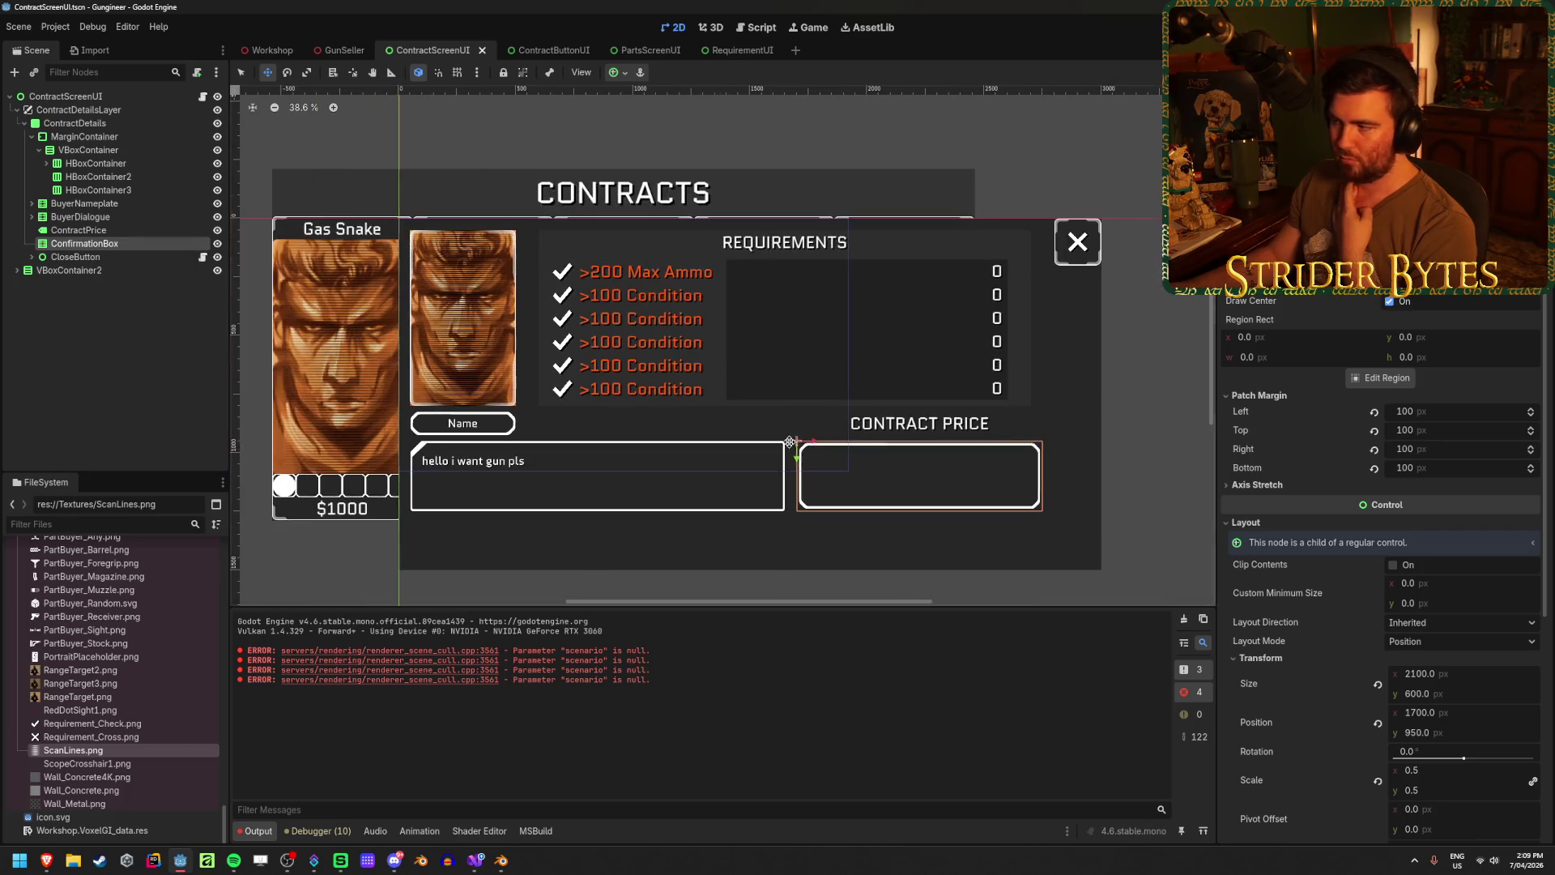
- Anchor the ConfirmationBox to Bottom Right and inspect the ContractDetails panel size
{"action": "left_click", "coordinate": [619, 73]}
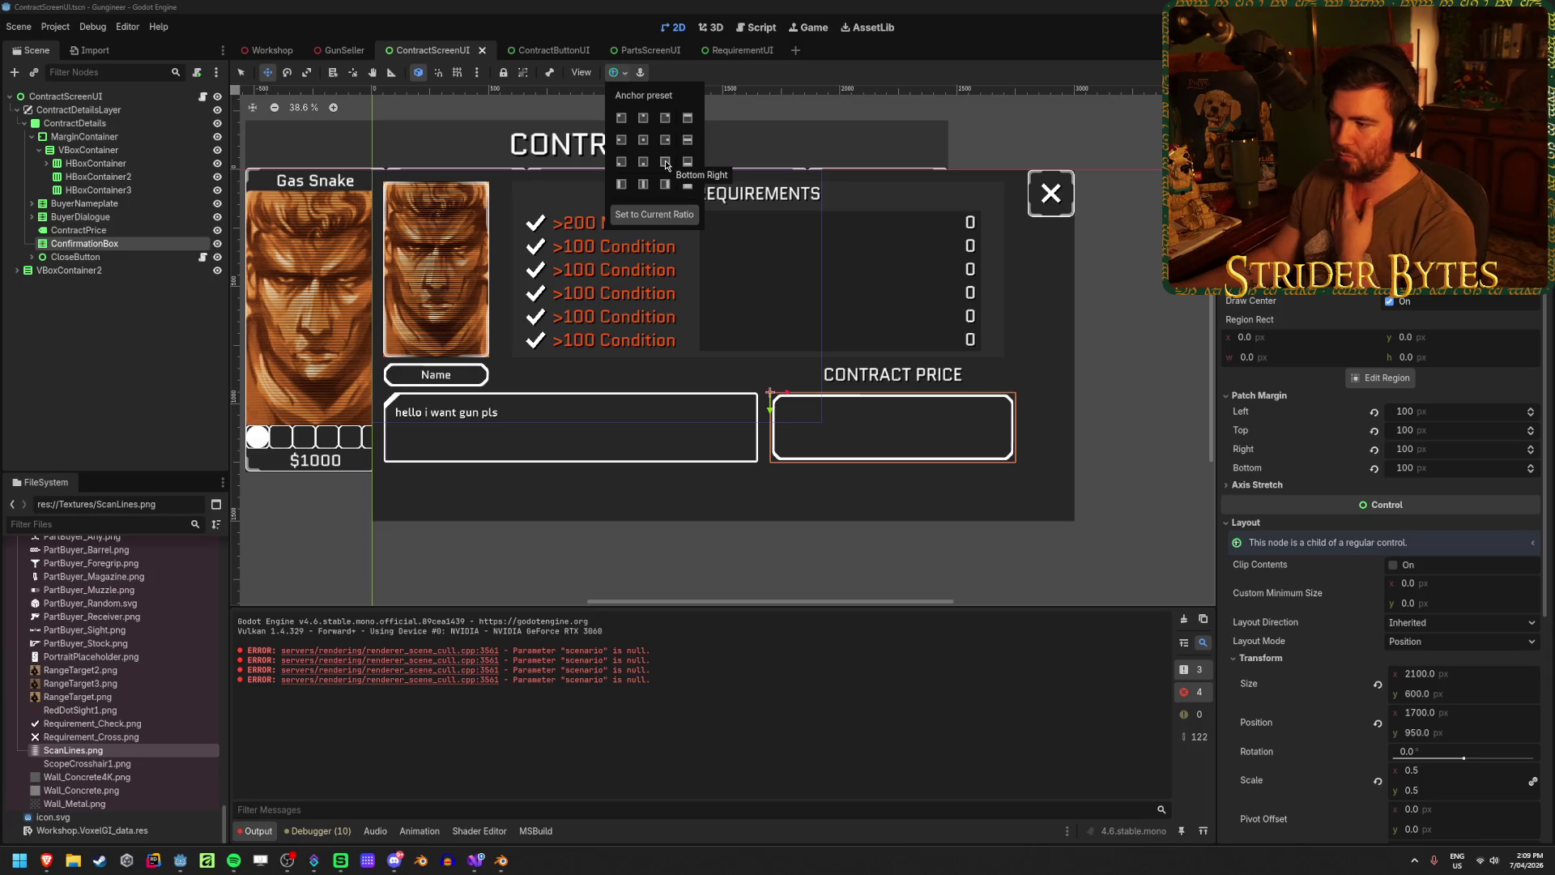
{"action": "left_click", "coordinate": [666, 164]}
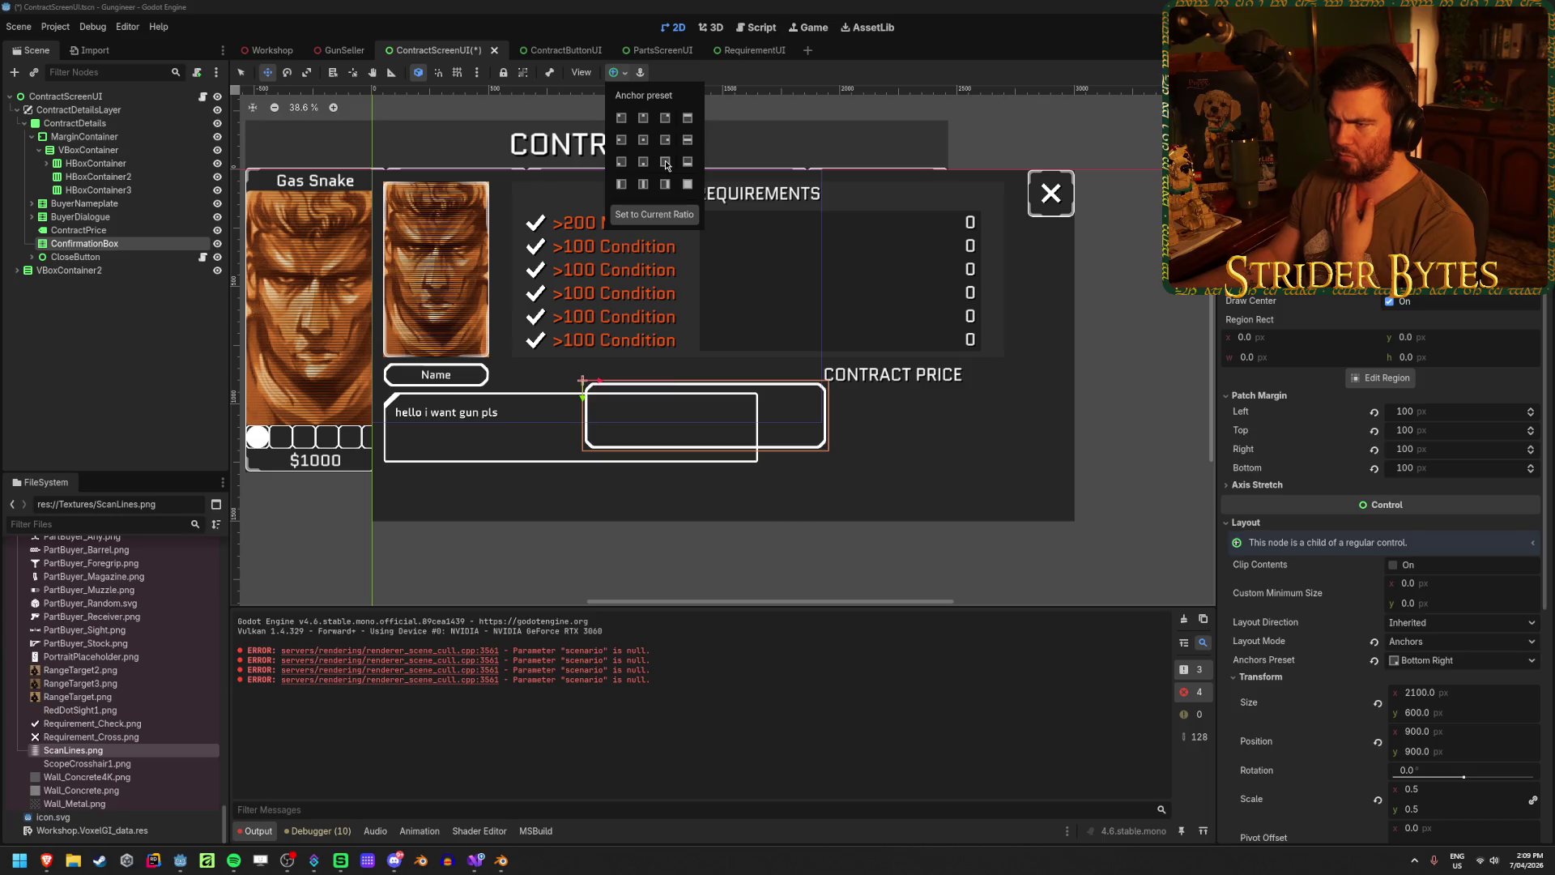
{"action": "left_click", "coordinate": [26, 127]}
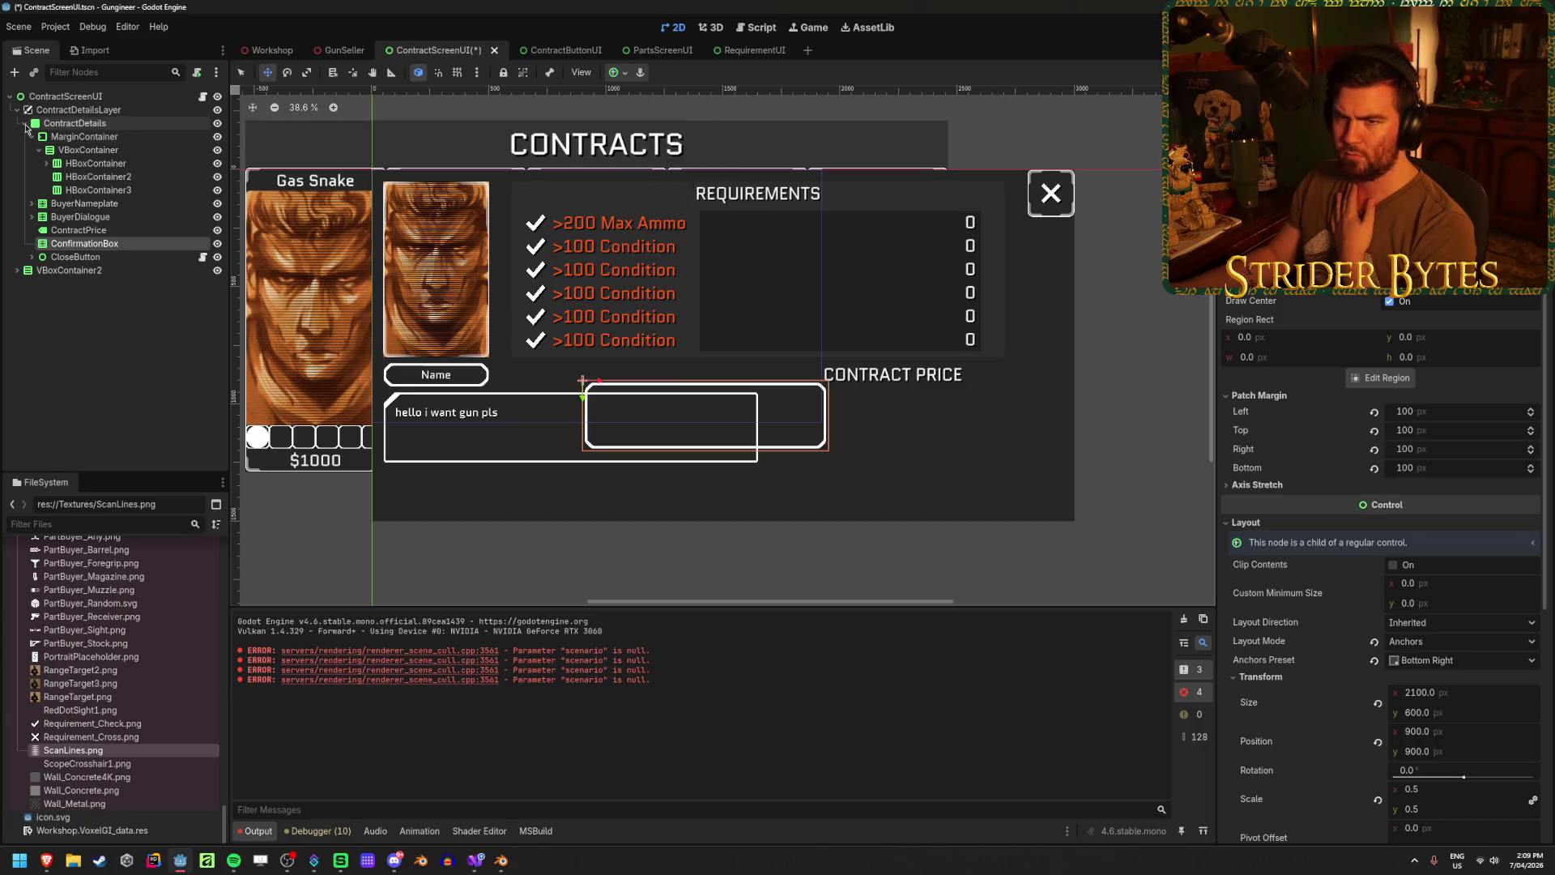
{"action": "left_click", "coordinate": [25, 124]}
{"action": "left_click", "coordinate": [77, 124]}
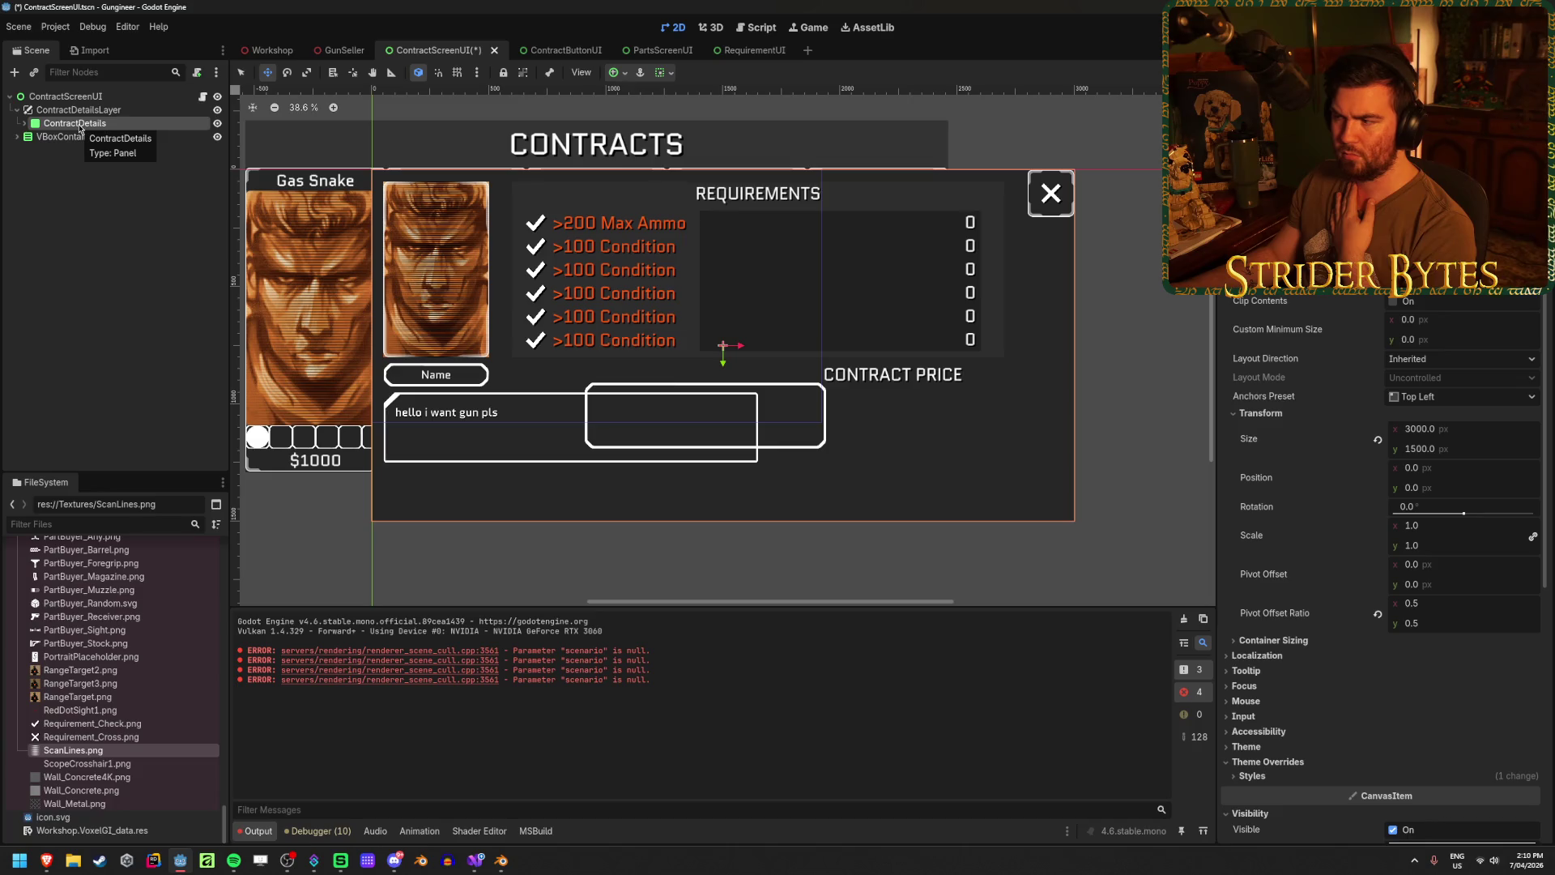
{"action": "key", "text": "Right"}
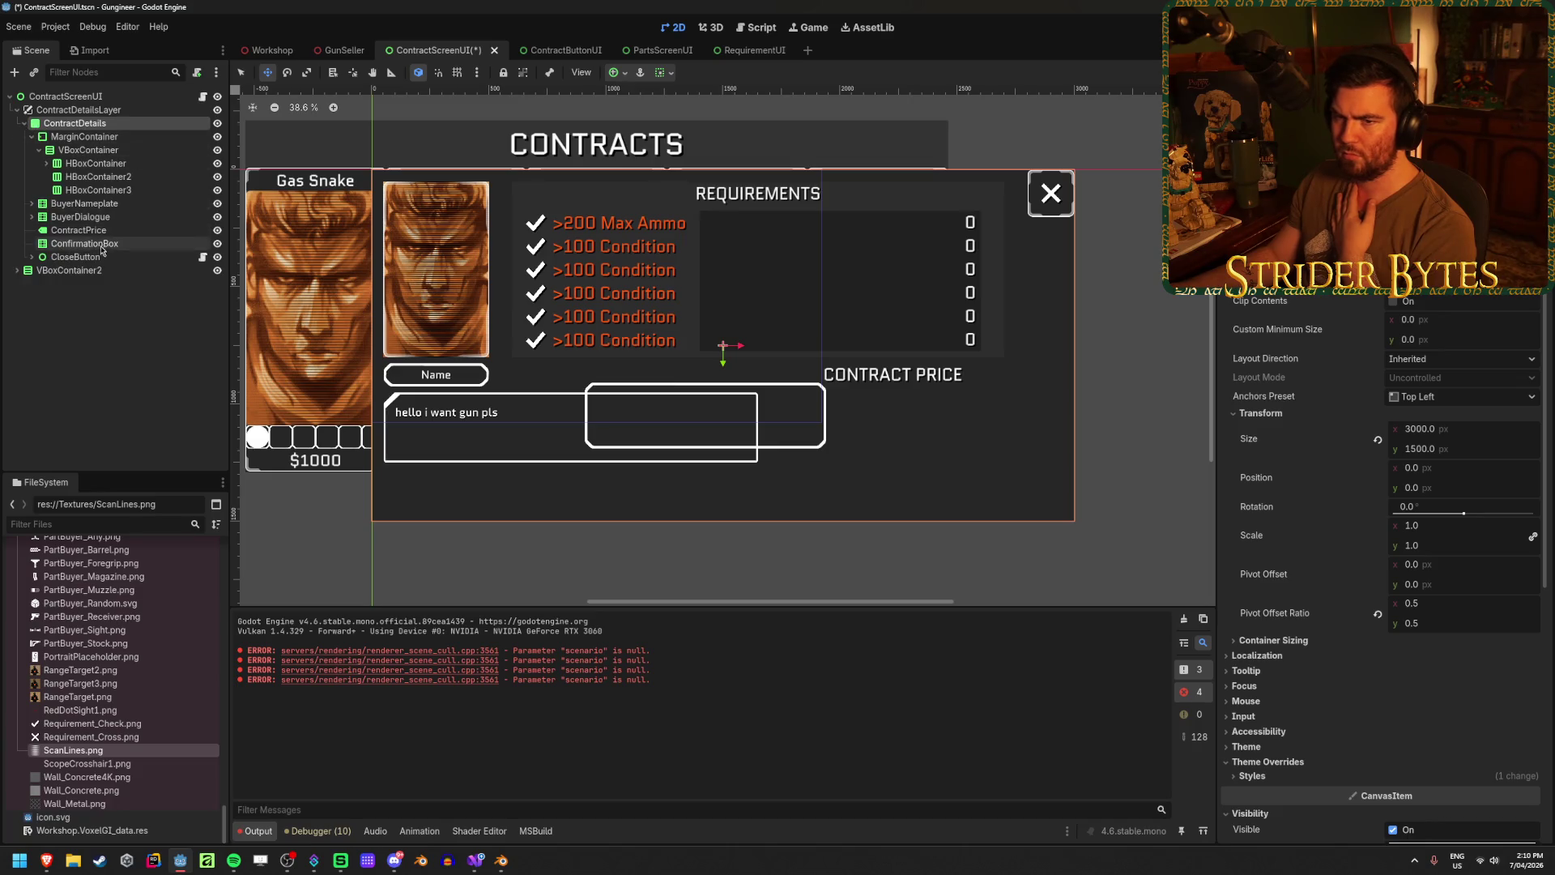
- Reselect ConfirmationBox and reset its position to 0, 0
{"action": "left_click", "coordinate": [107, 245]}
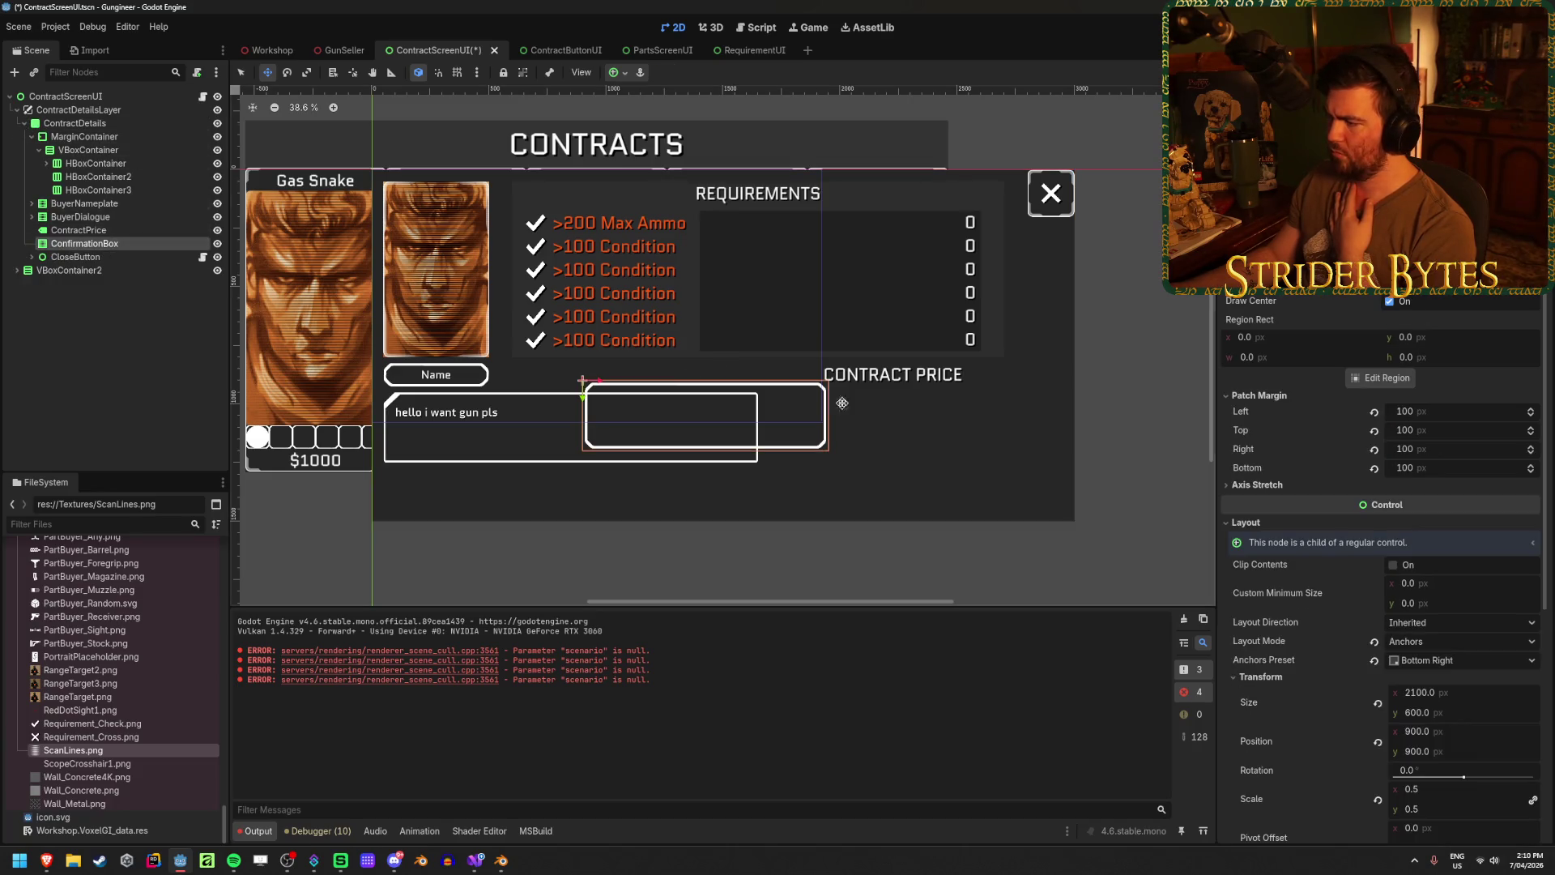
{"action": "scroll", "coordinate": [1342, 685], "scroll_direction": "down", "scroll_amount": 3}
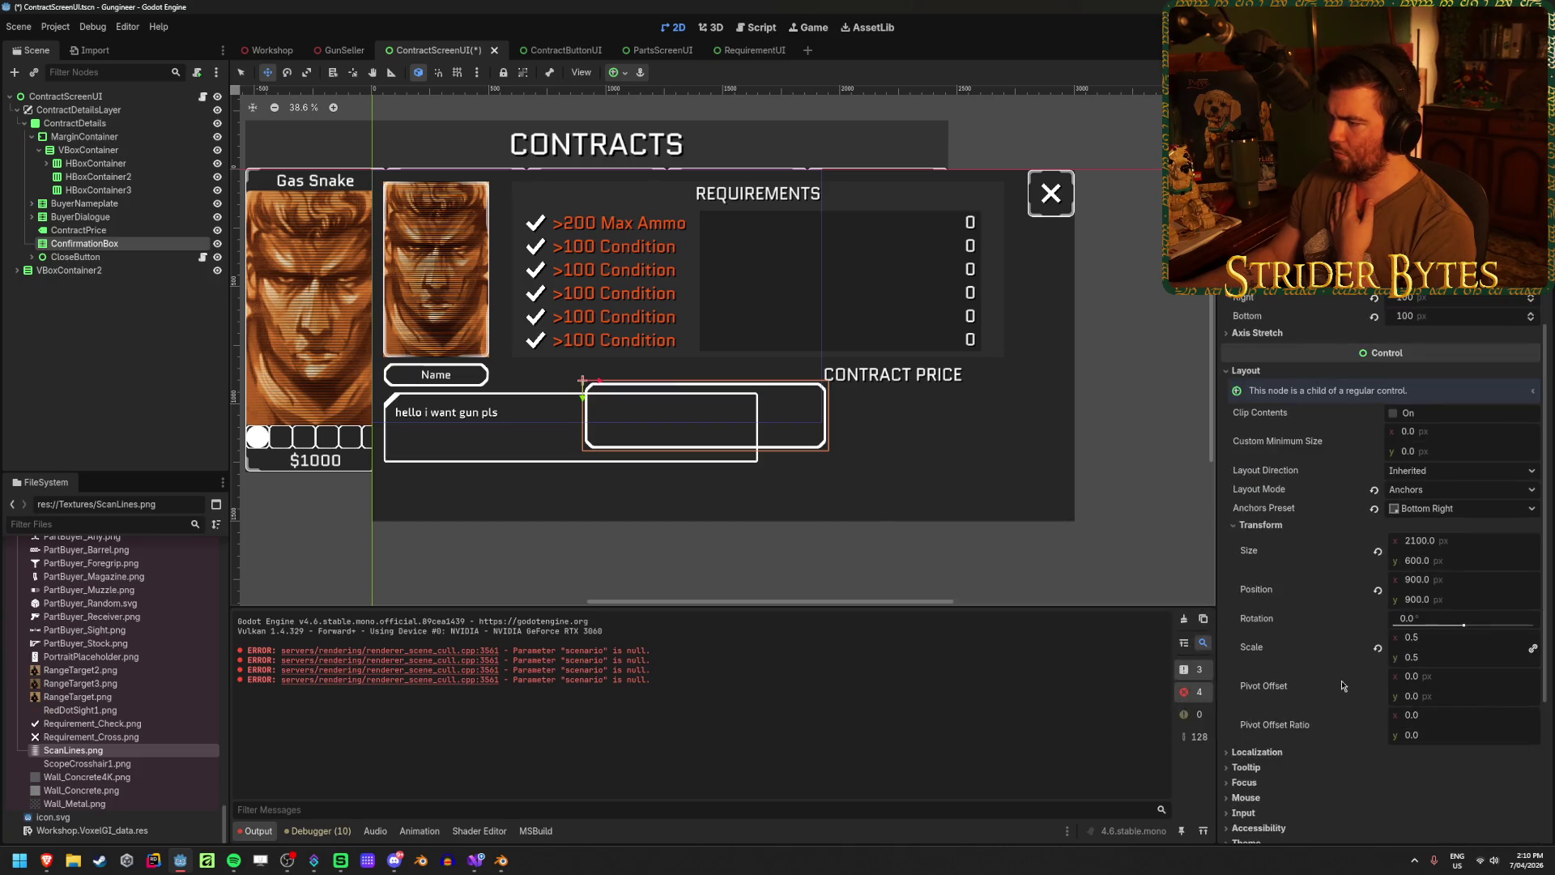
{"action": "left_click", "coordinate": [1376, 592]}
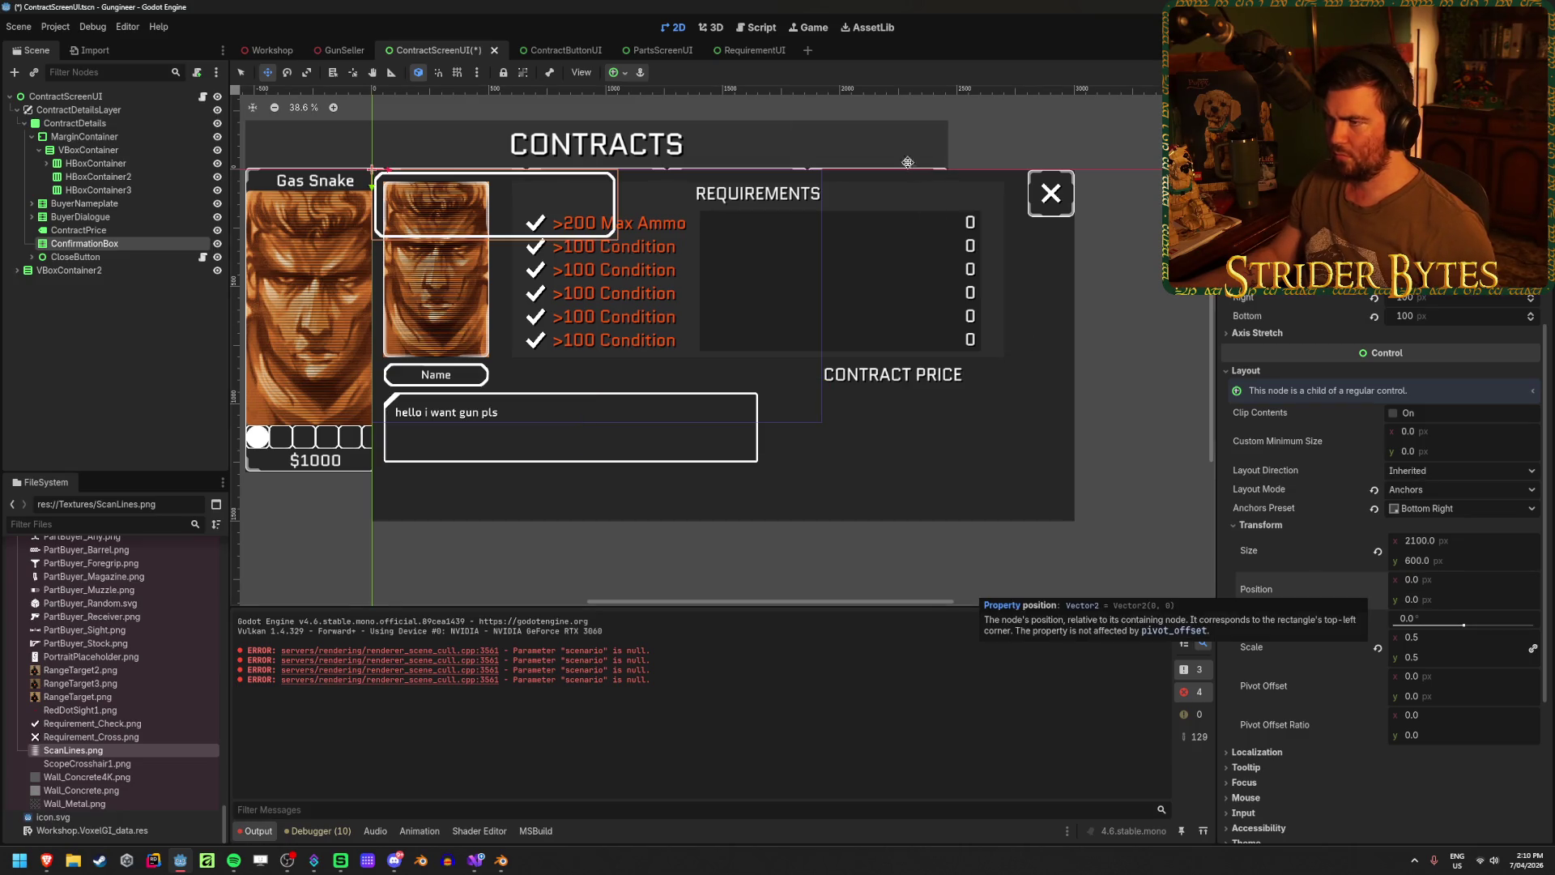
- Reapply the Bottom Right anchor preset to ConfirmationBox and save the scene
{"action": "left_click", "coordinate": [617, 72]}
{"action": "left_click", "coordinate": [665, 162]}
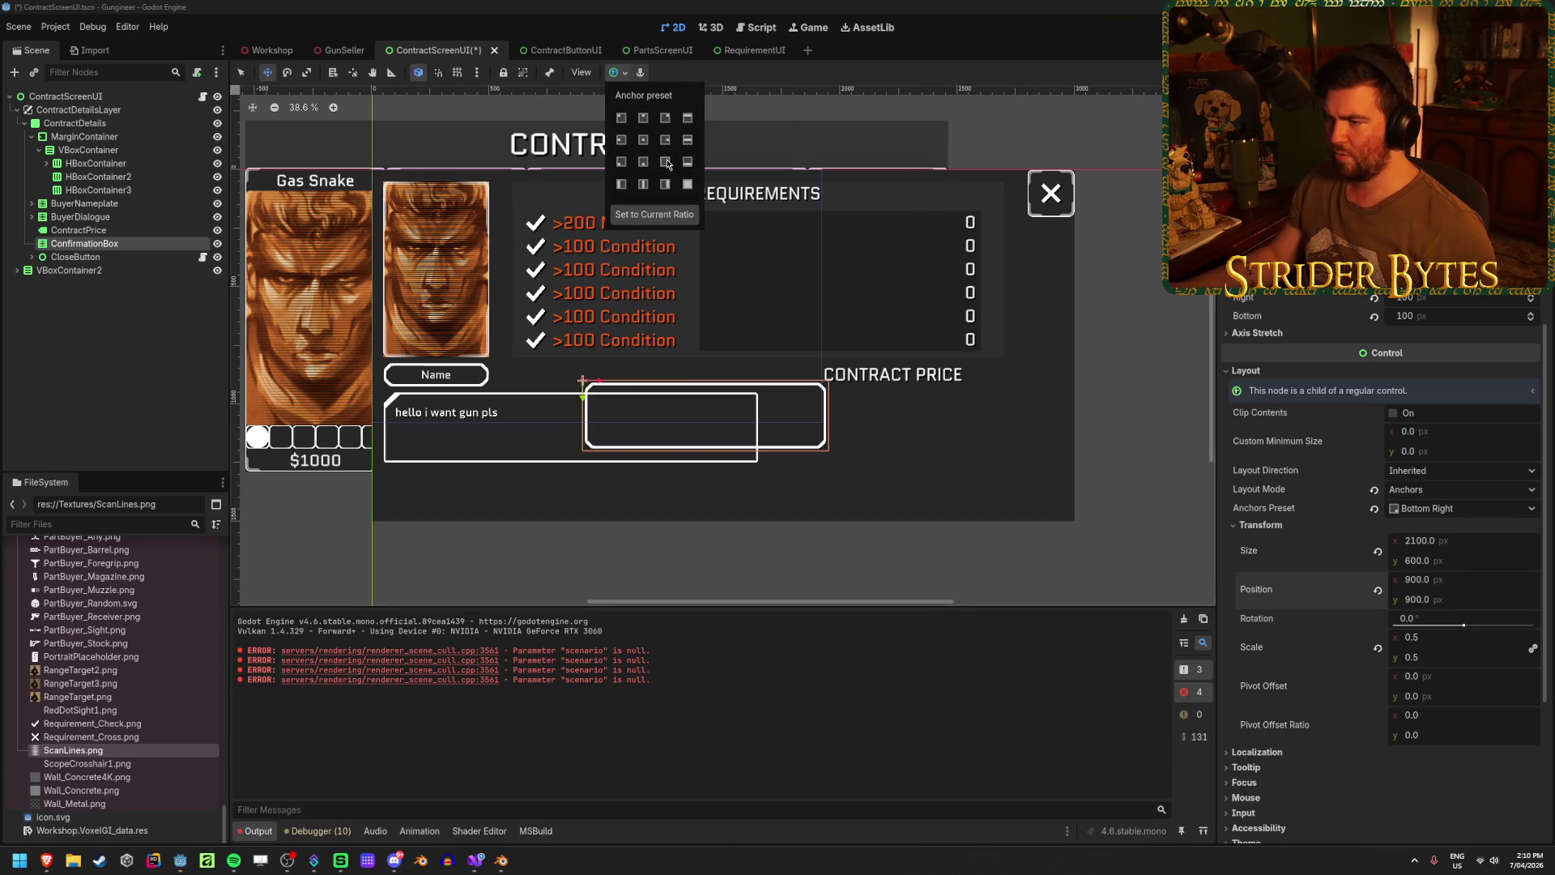
{"action": "left_click", "coordinate": [643, 162]}
{"action": "left_click", "coordinate": [622, 162]}
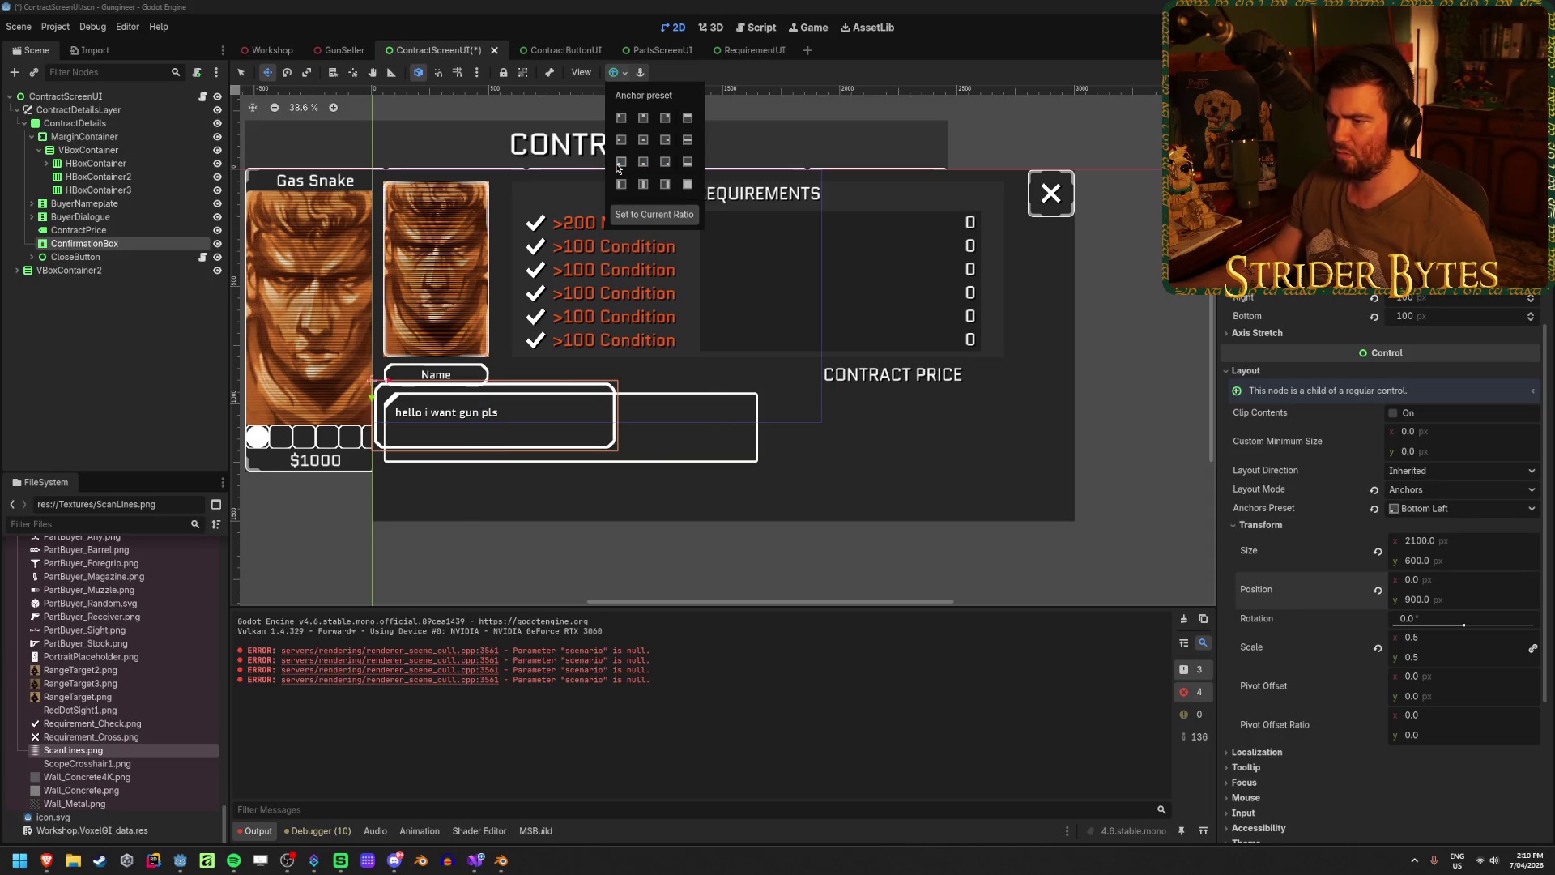
{"action": "left_click", "coordinate": [665, 162]}
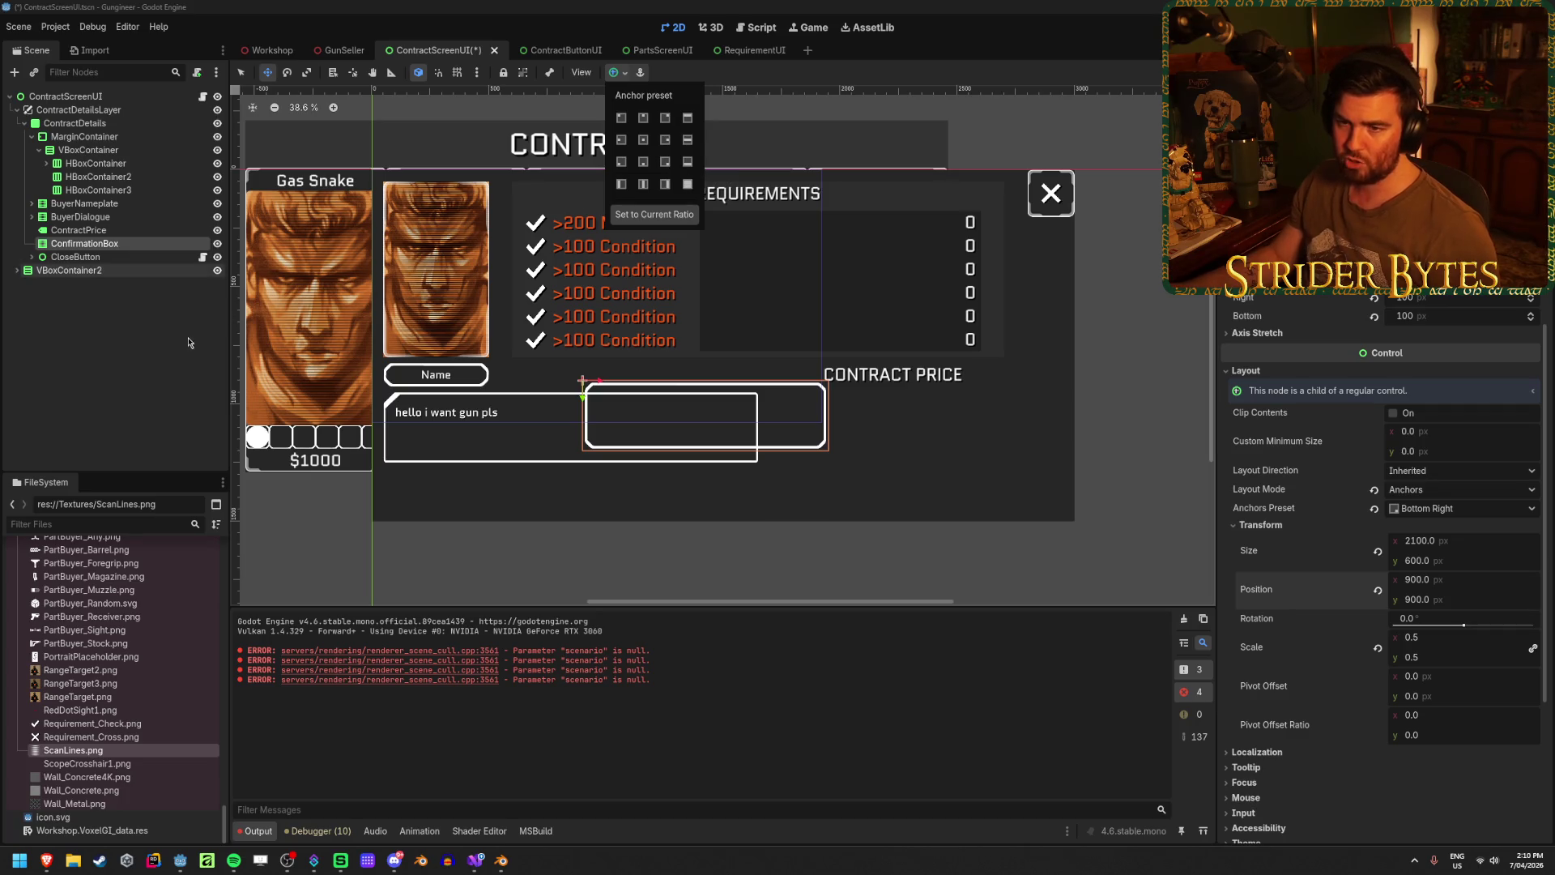
{"action": "left_click", "coordinate": [78, 230]}
{"action": "left_click", "coordinate": [130, 243]}
{"action": "key", "text": "ctrl+s"}
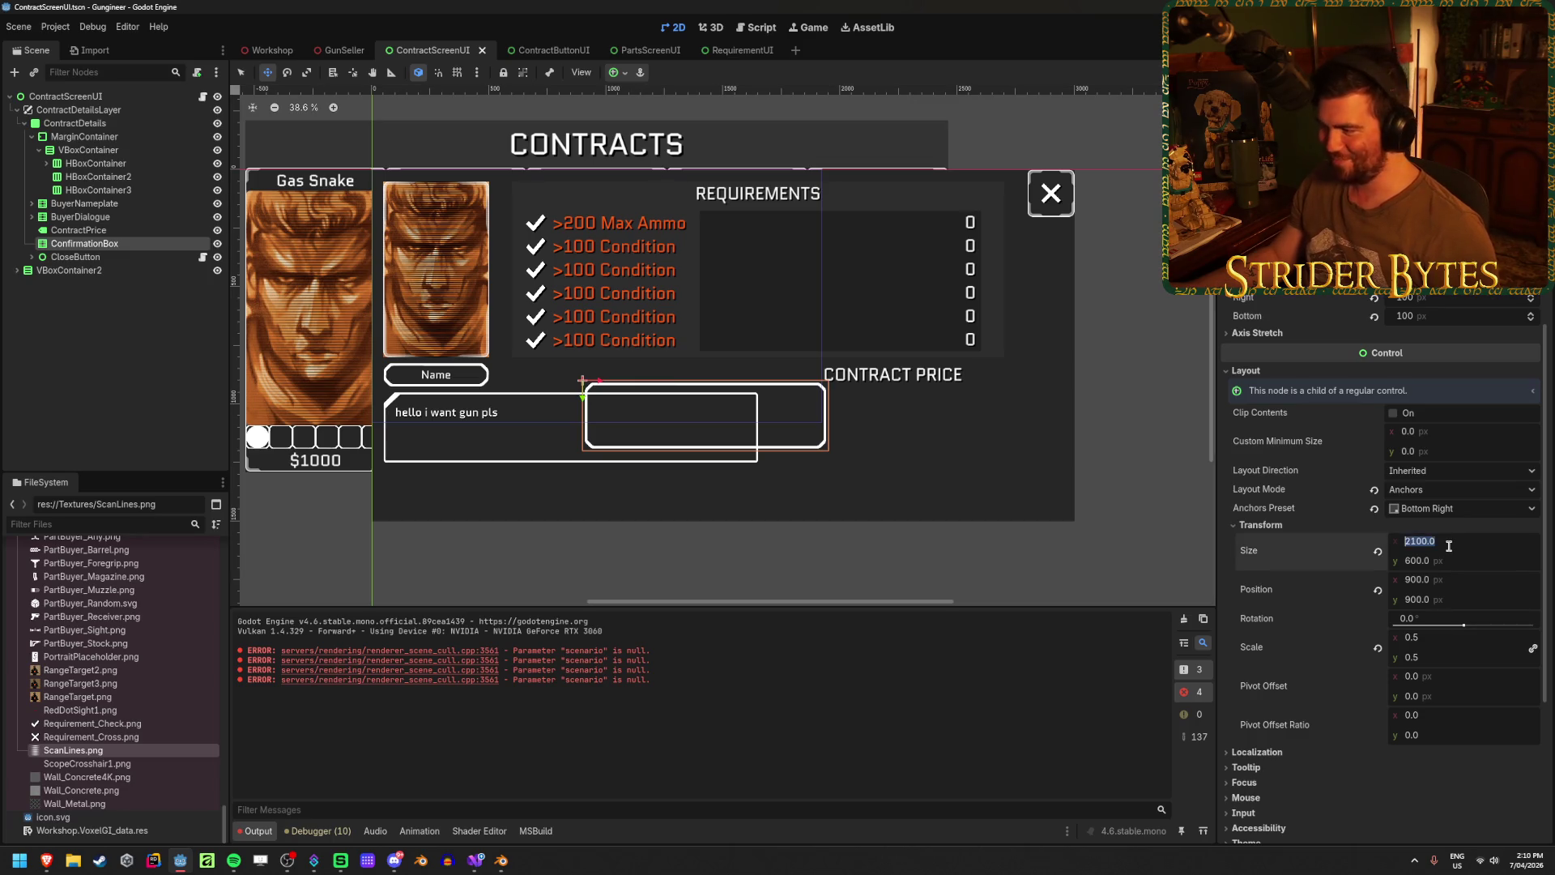
- Enter 0 for ConfirmationBox Position x and y in the Inspector
{"action": "left_click", "coordinate": [1359, 591]}
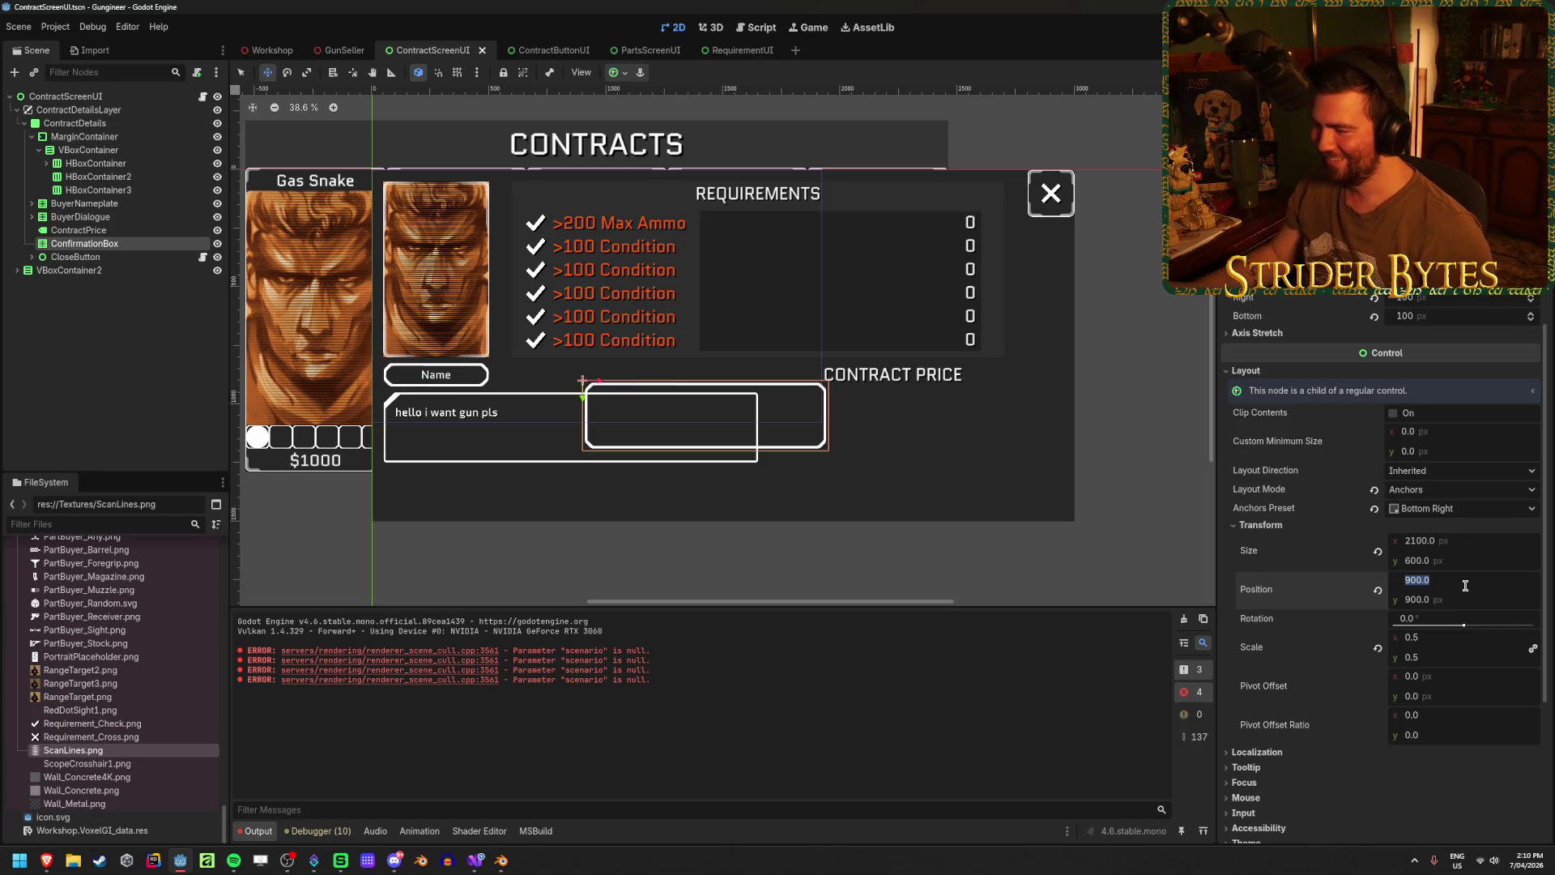
{"action": "left_click", "coordinate": [1465, 585]}
{"action": "type", "text": "0"}
{"action": "key", "text": "Tab"}
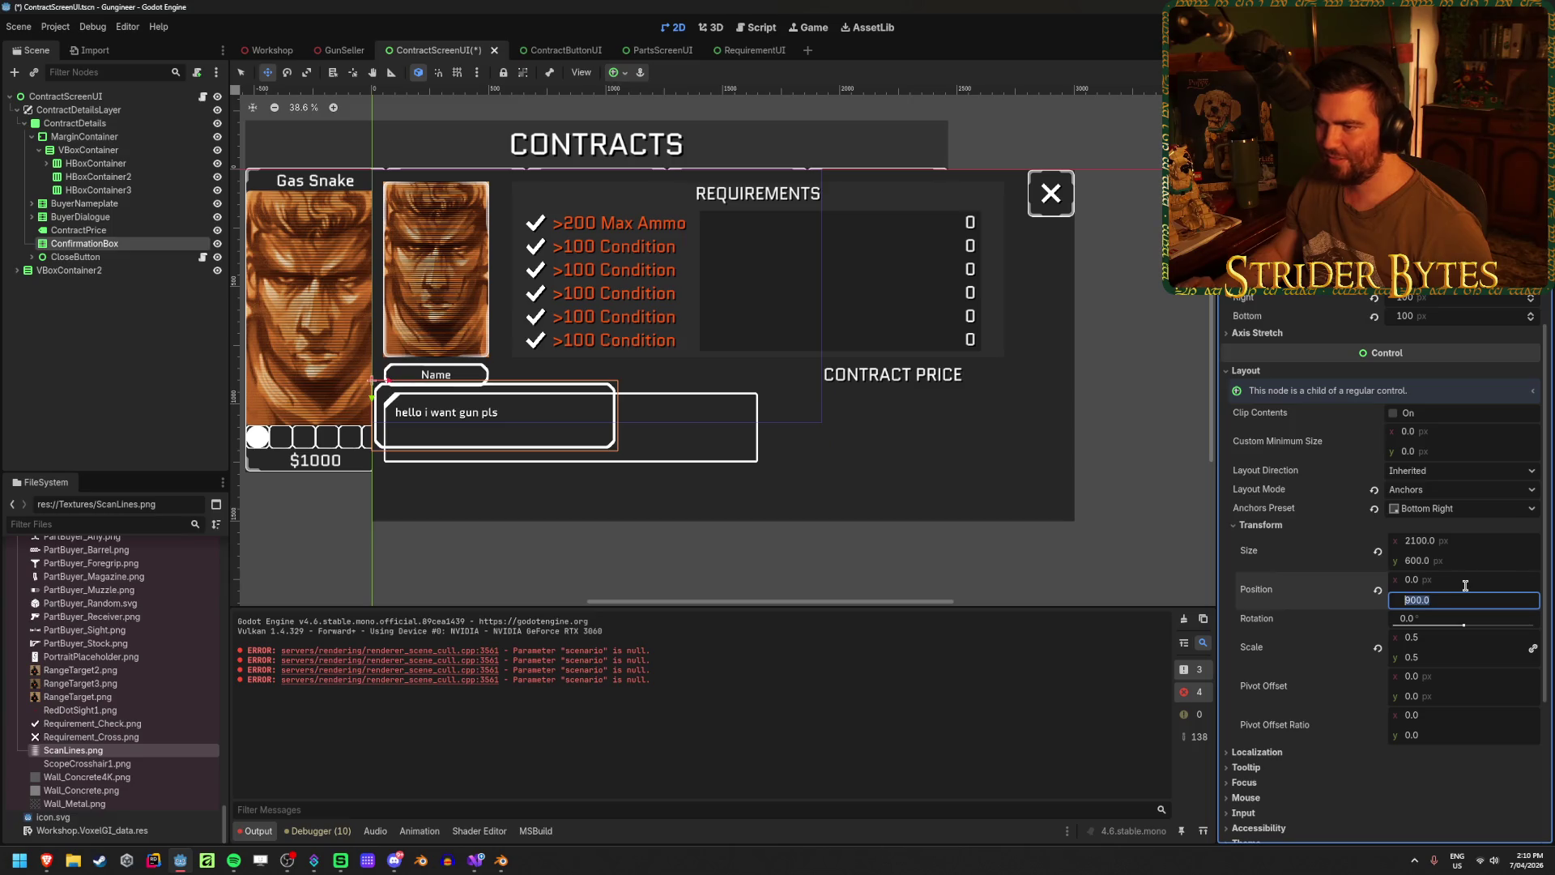
{"action": "type", "text": "0"}
{"action": "key", "text": "Return"}
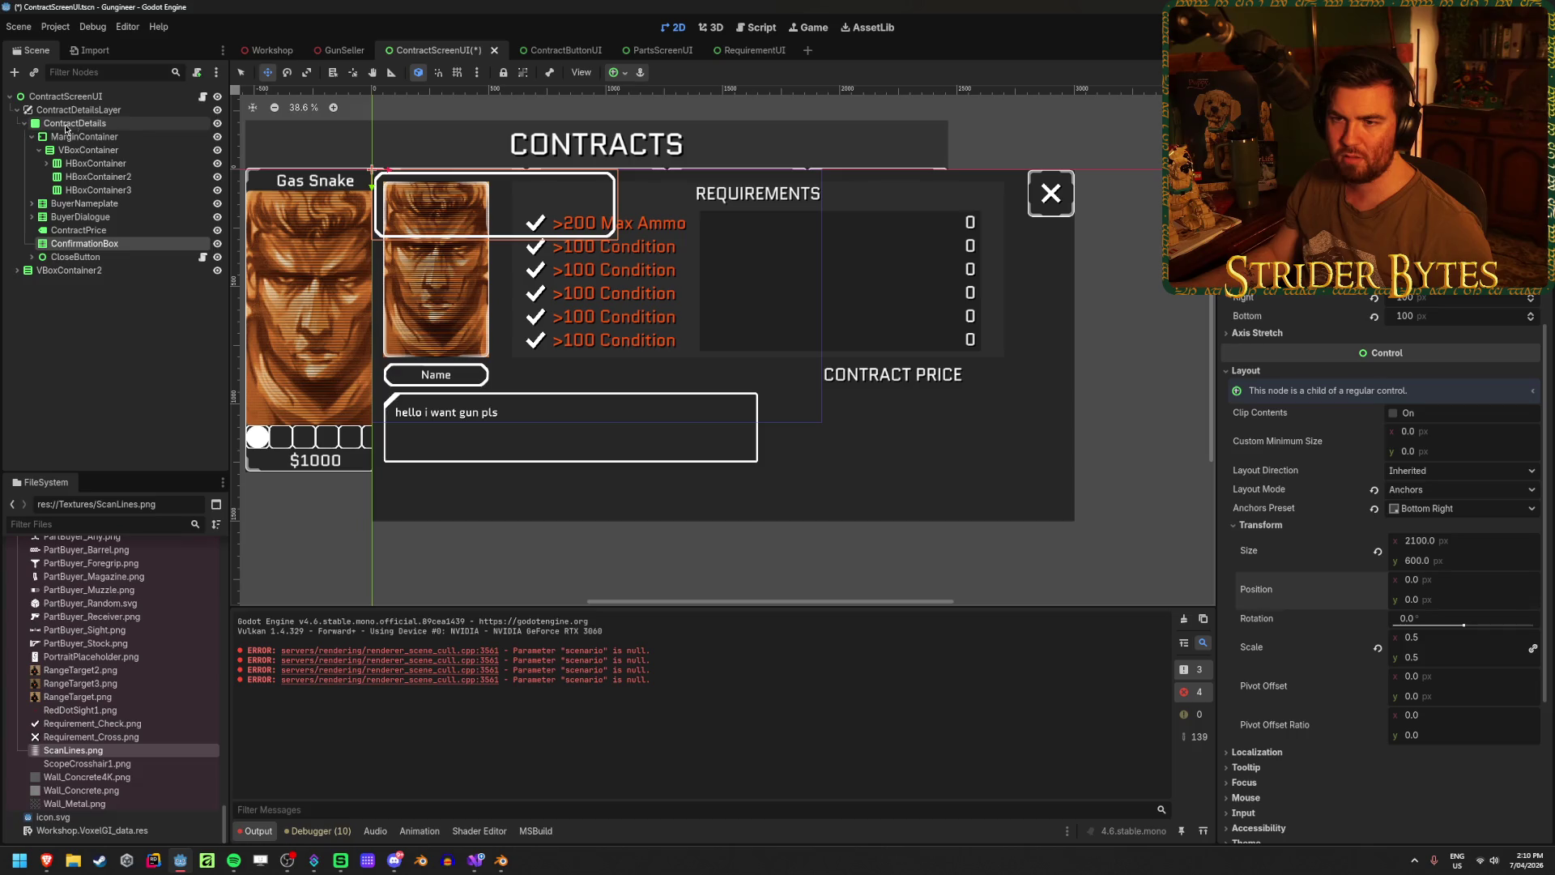
{"action": "left_click", "coordinate": [31, 137]}
- Check the MarginContainer margins and CloseButton's children, then save the scene
{"action": "left_click", "coordinate": [91, 139]}
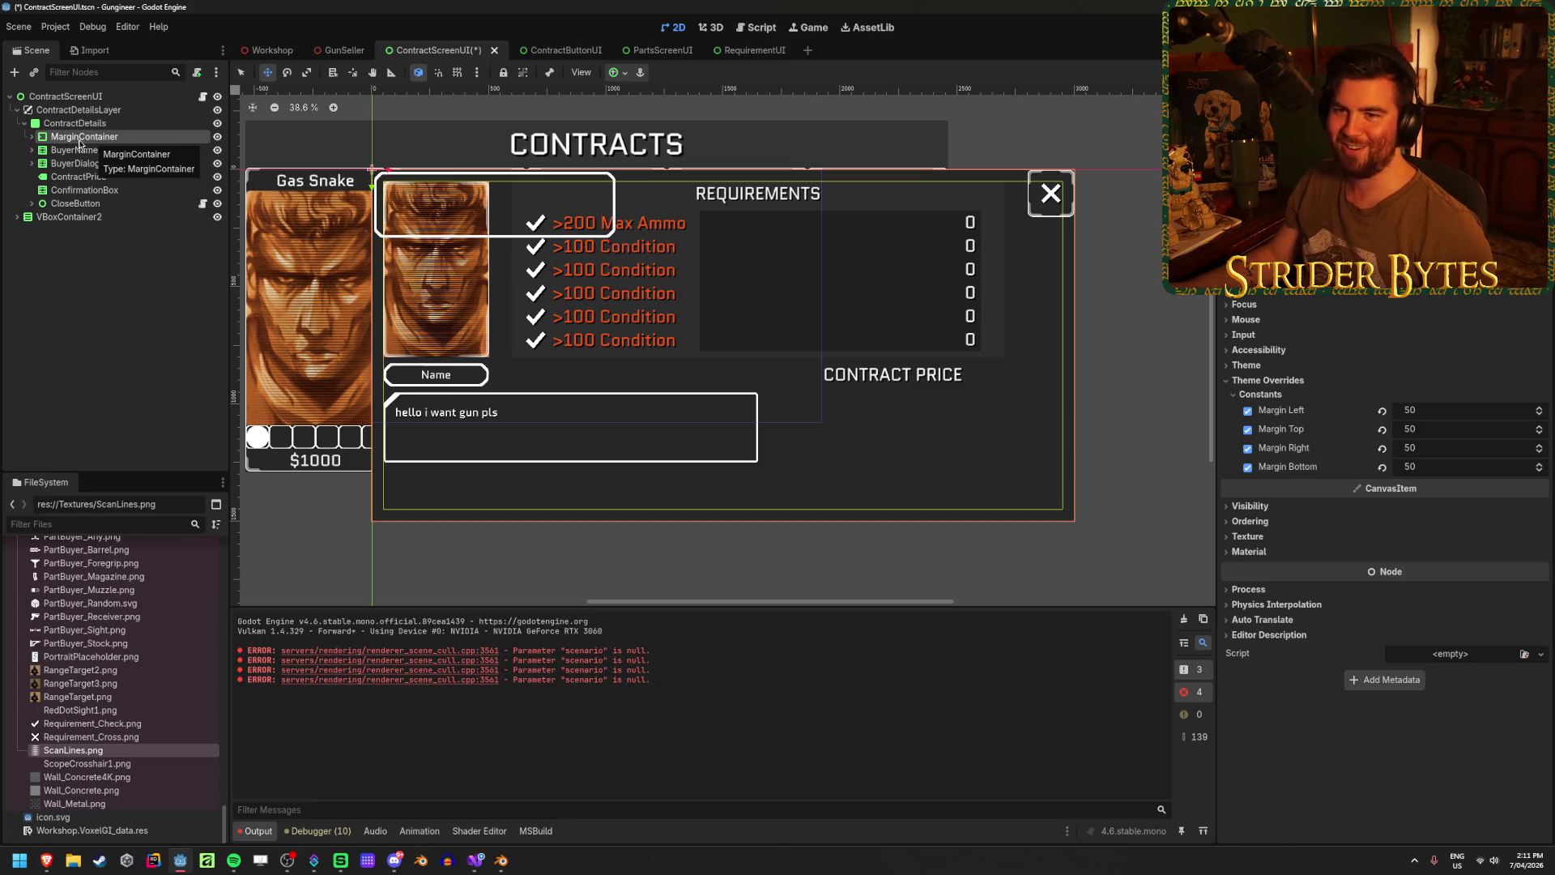
{"action": "left_click", "coordinate": [77, 203]}
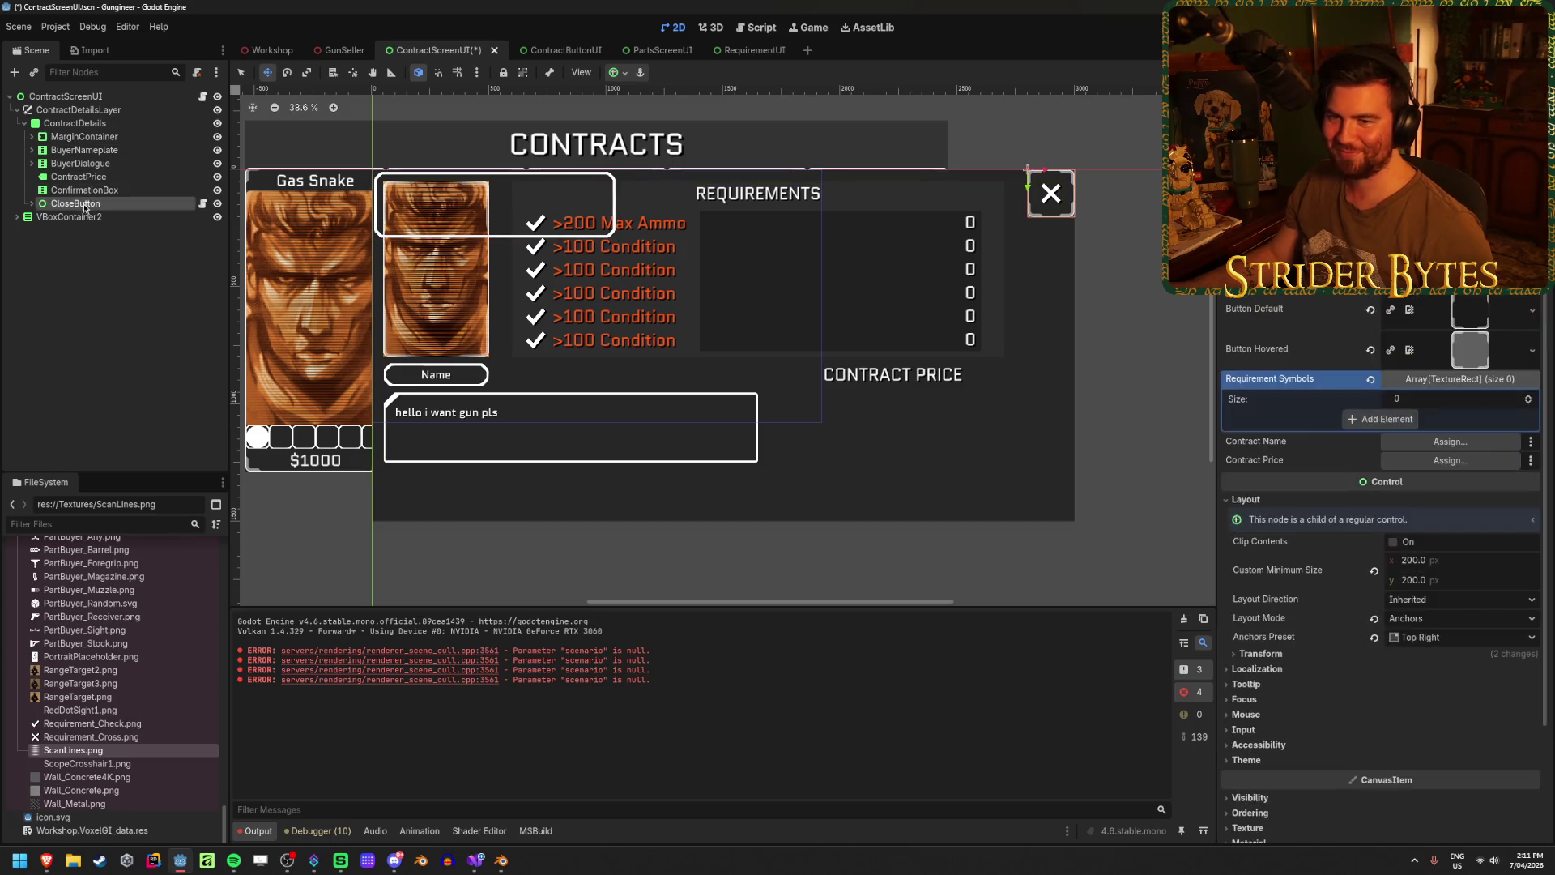
{"action": "left_click", "coordinate": [32, 203]}
{"action": "left_click", "coordinate": [31, 203]}
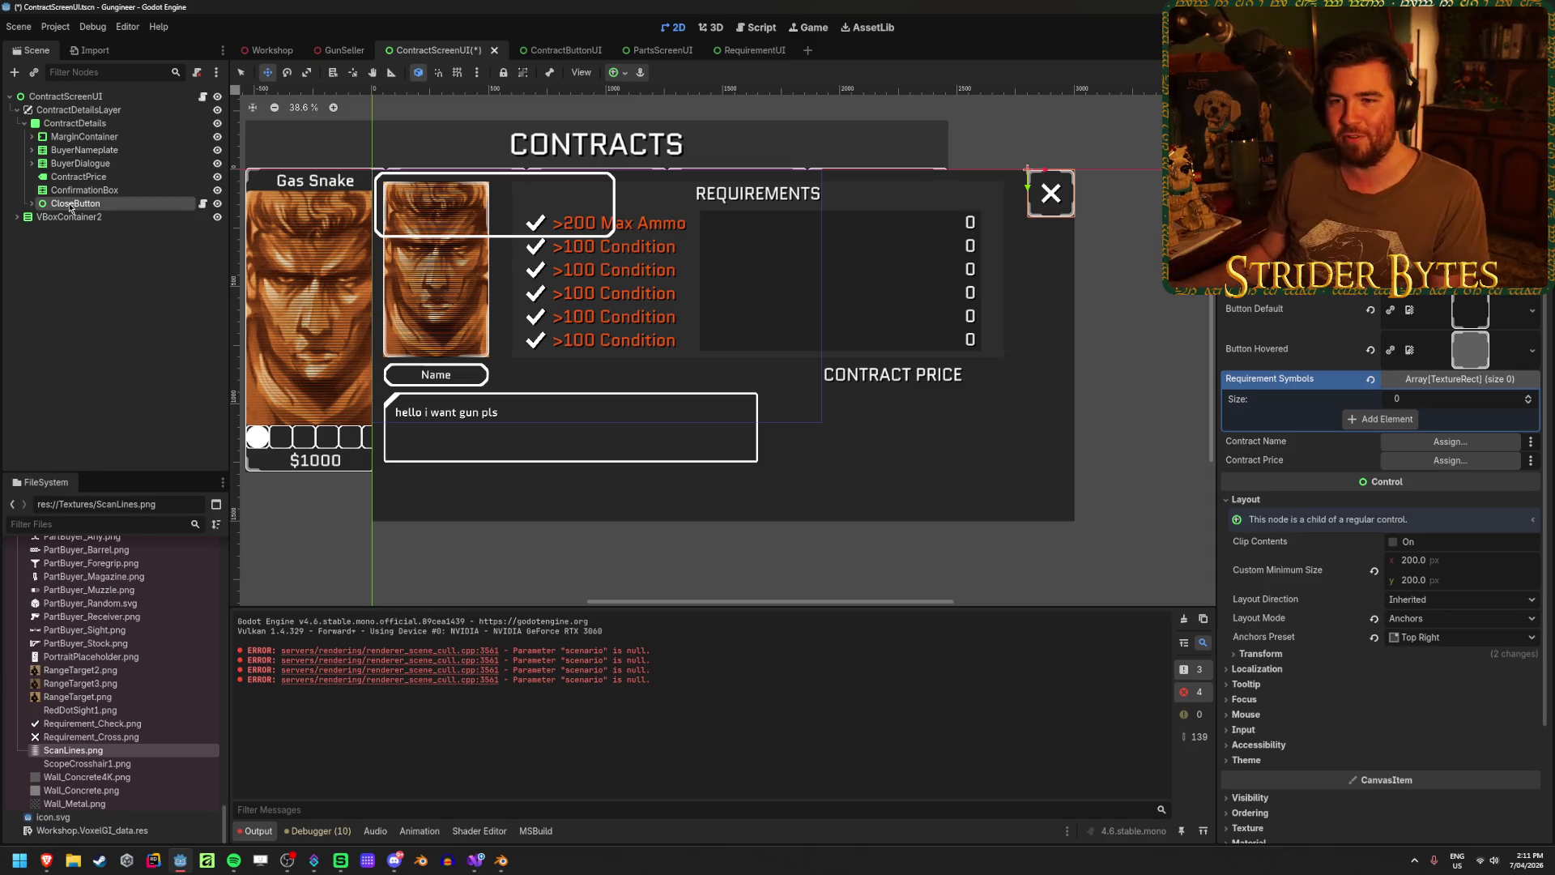
{"action": "left_click", "coordinate": [112, 225]}
{"action": "key", "text": "ctrl+s"}
- Reselect CloseButton, review its child nodes, and deselect all
{"action": "left_click", "coordinate": [118, 207]}
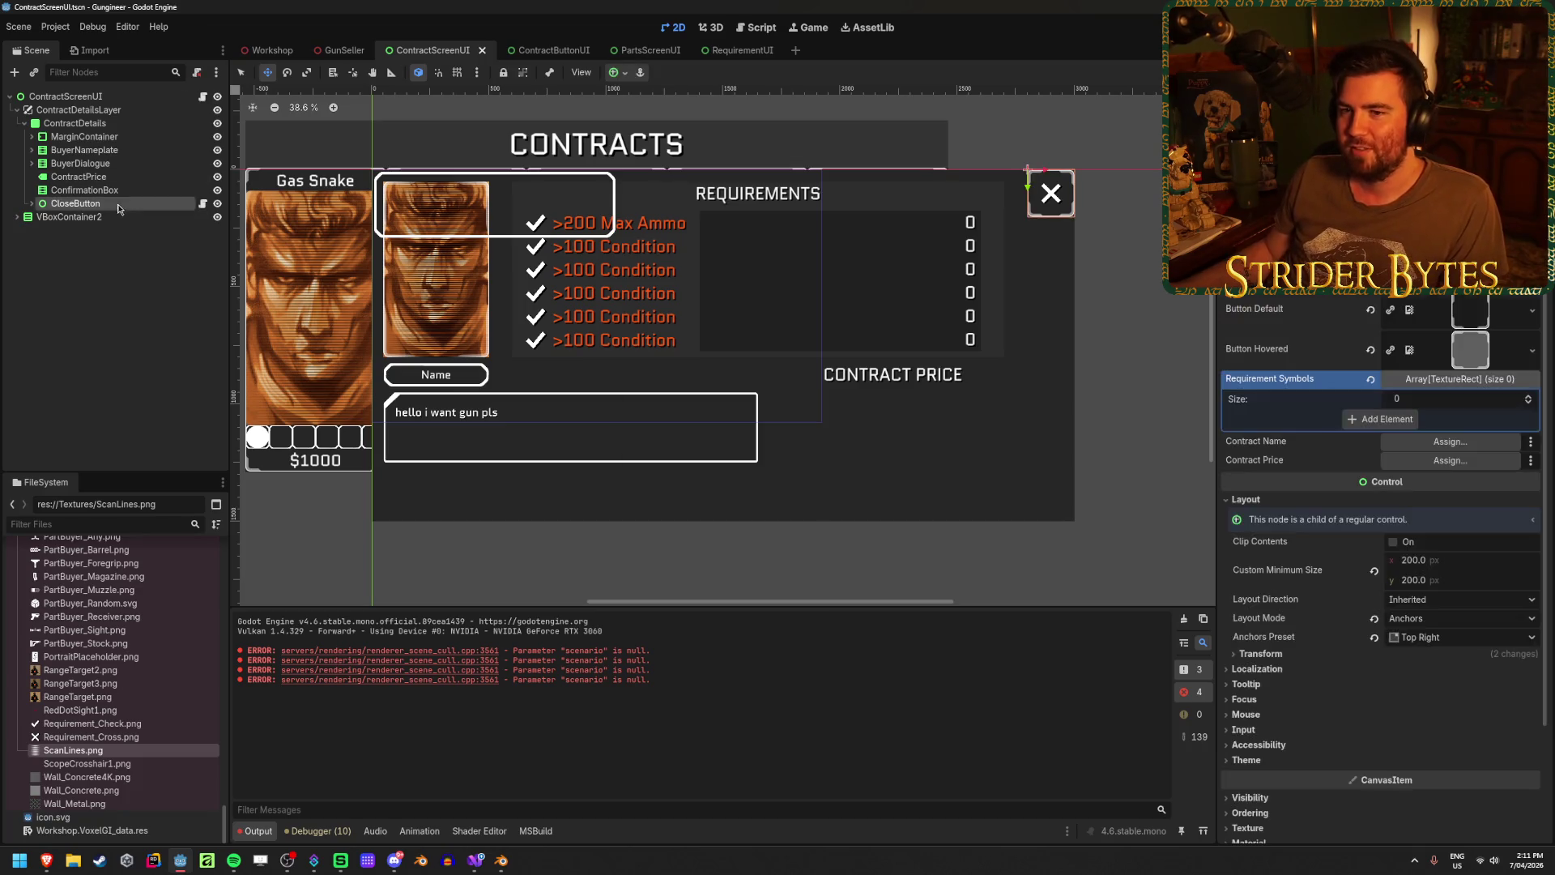
{"action": "left_click", "coordinate": [48, 216]}
{"action": "left_click", "coordinate": [65, 203]}
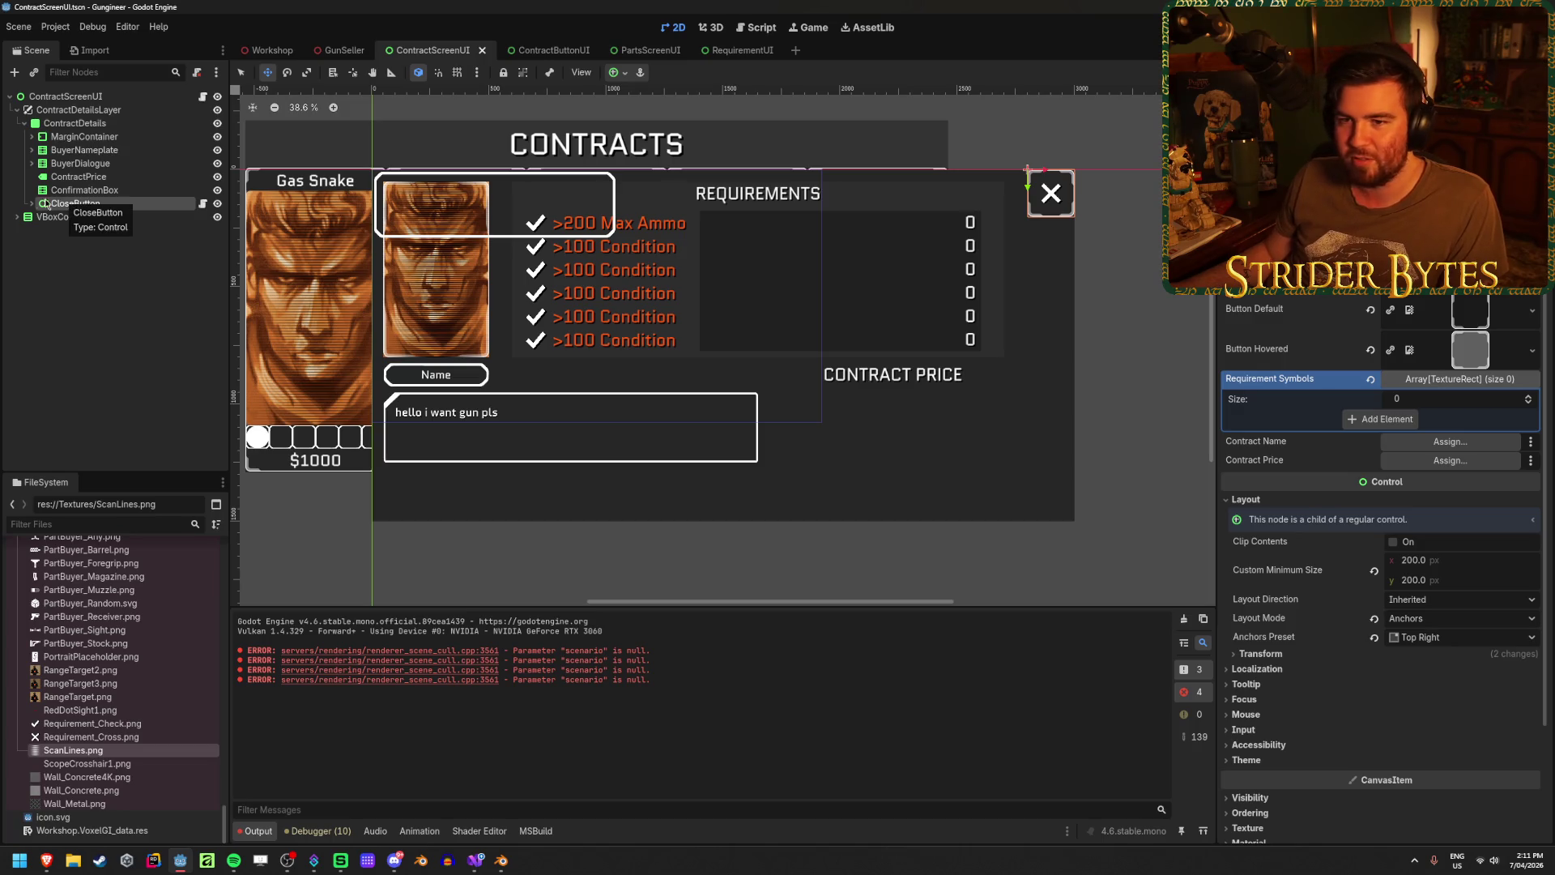
{"action": "left_click", "coordinate": [32, 203]}
{"action": "left_click", "coordinate": [31, 203]}
{"action": "left_click", "coordinate": [115, 301]}
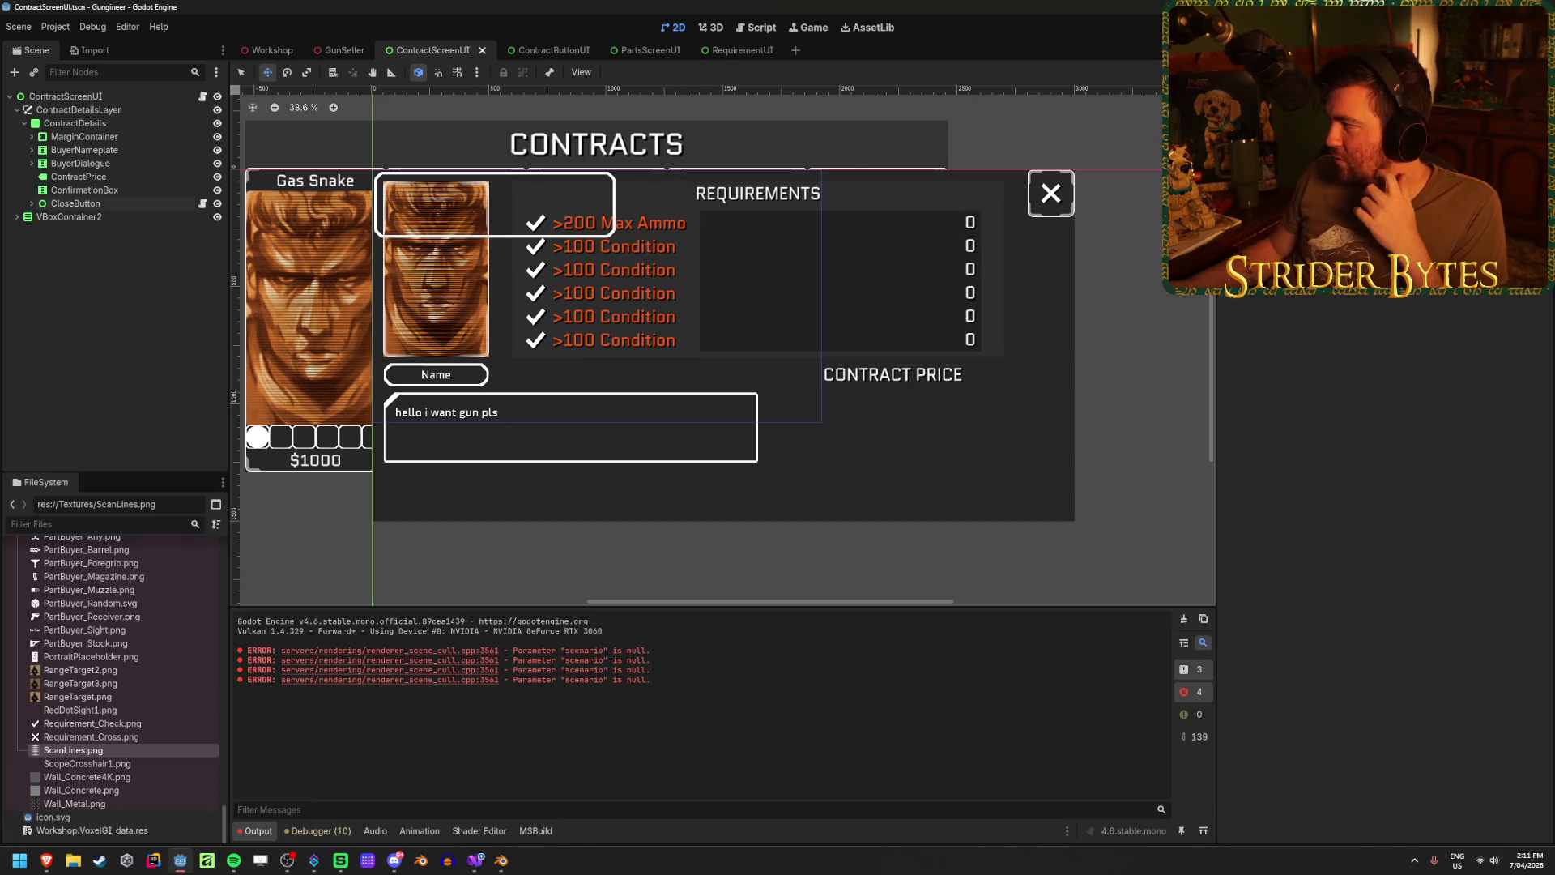
- Switch to the web browser, return to Godot, and select ContractPrice
{"action": "key", "text": "alt+Tab"}
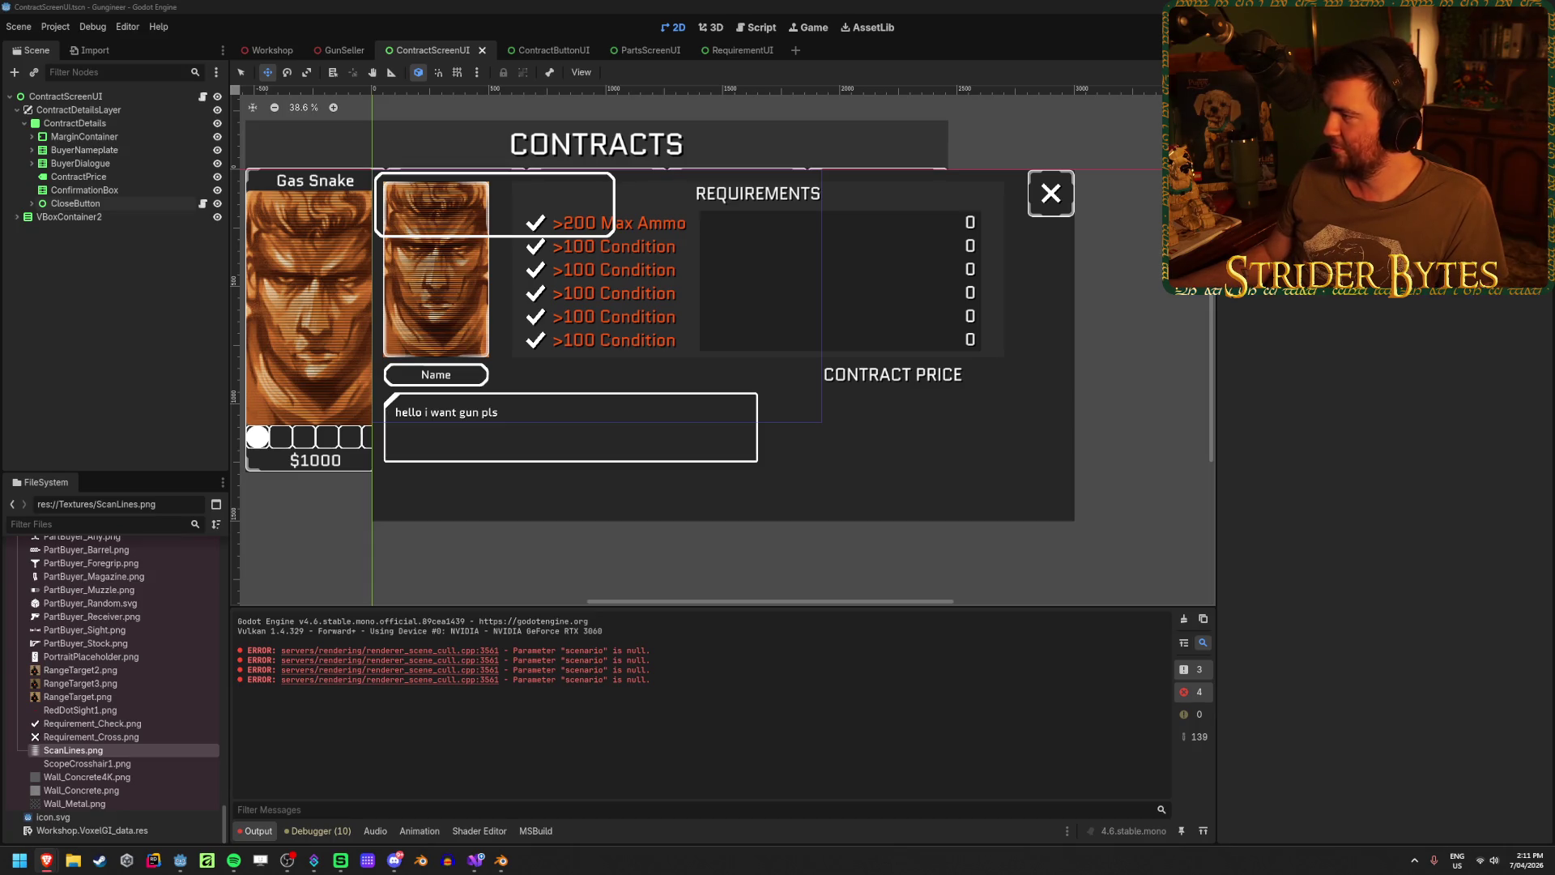
{"action": "left_click", "coordinate": [498, 5]}
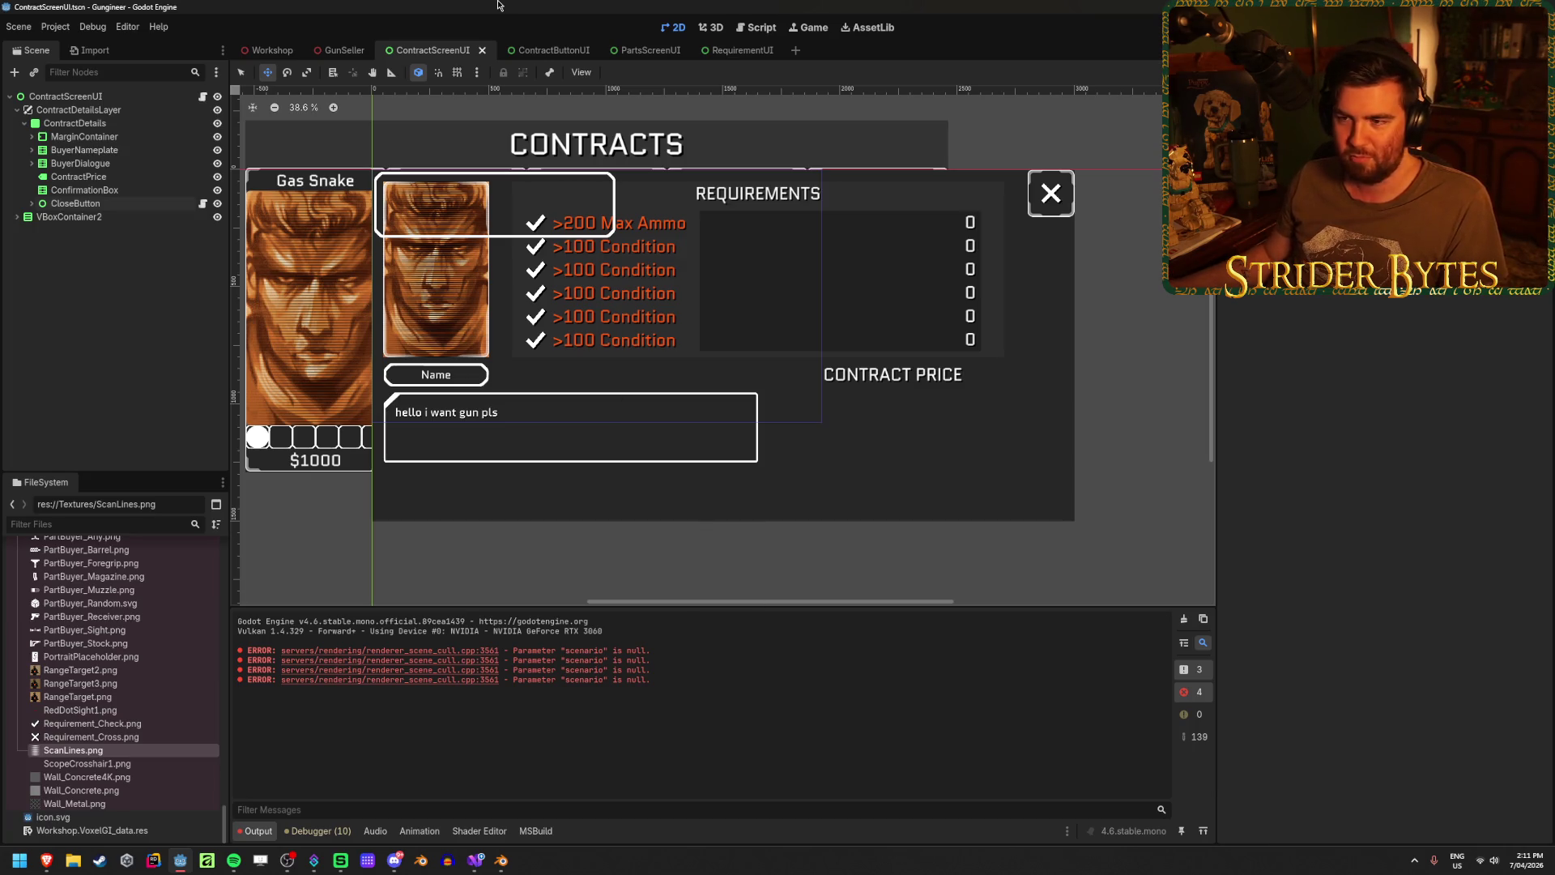
{"action": "left_click", "coordinate": [116, 179]}
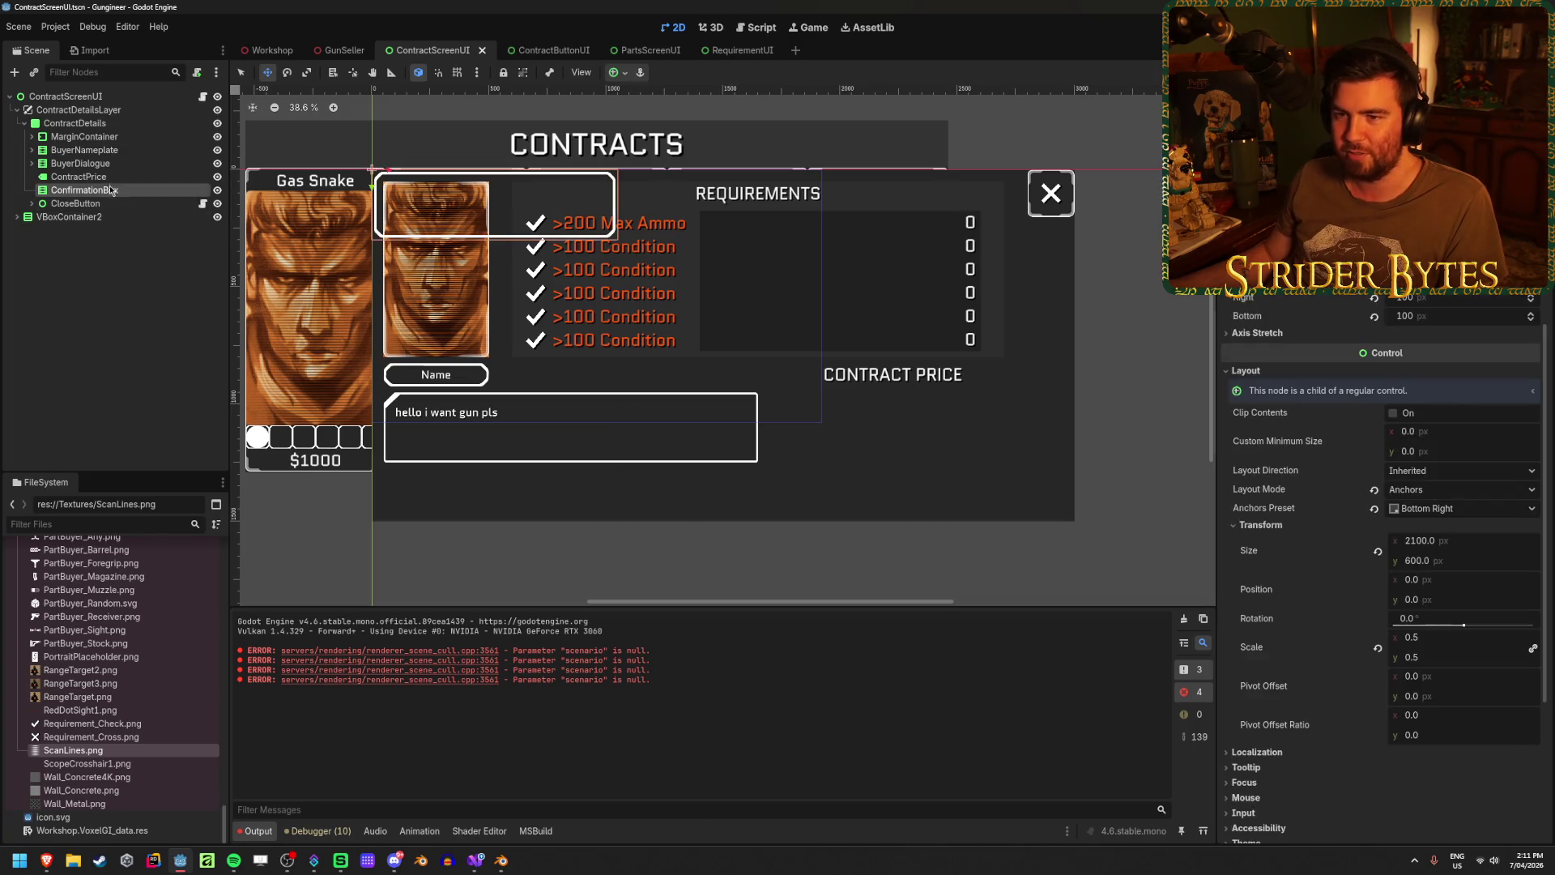
{"action": "left_click", "coordinate": [121, 190]}
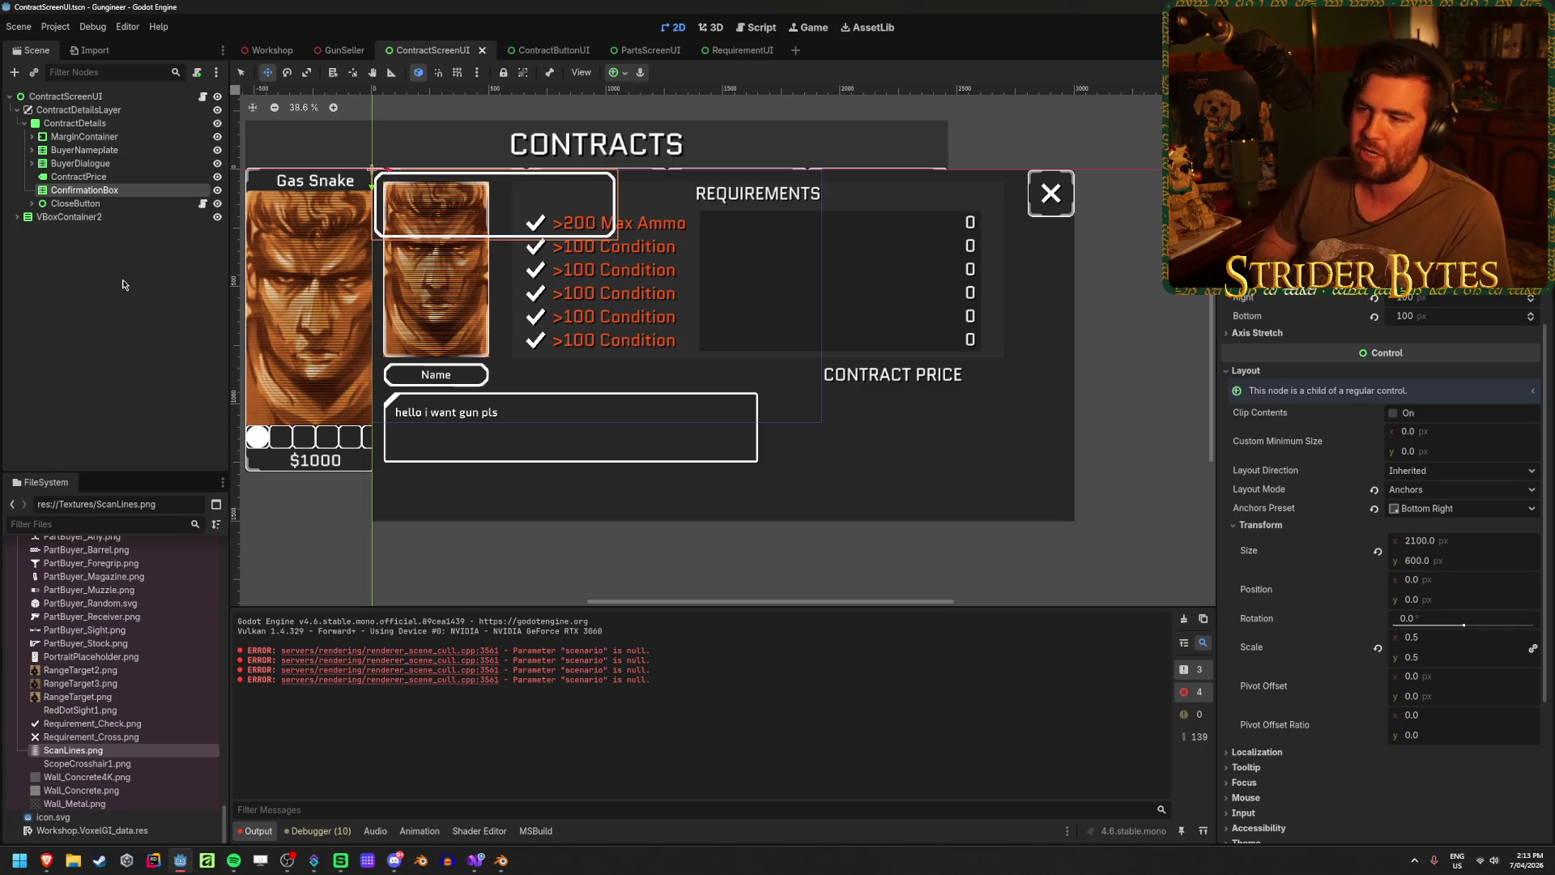
{"action": "left_click", "coordinate": [108, 179]}
{"action": "left_click", "coordinate": [125, 422]}
{"action": "left_click", "coordinate": [97, 163]}
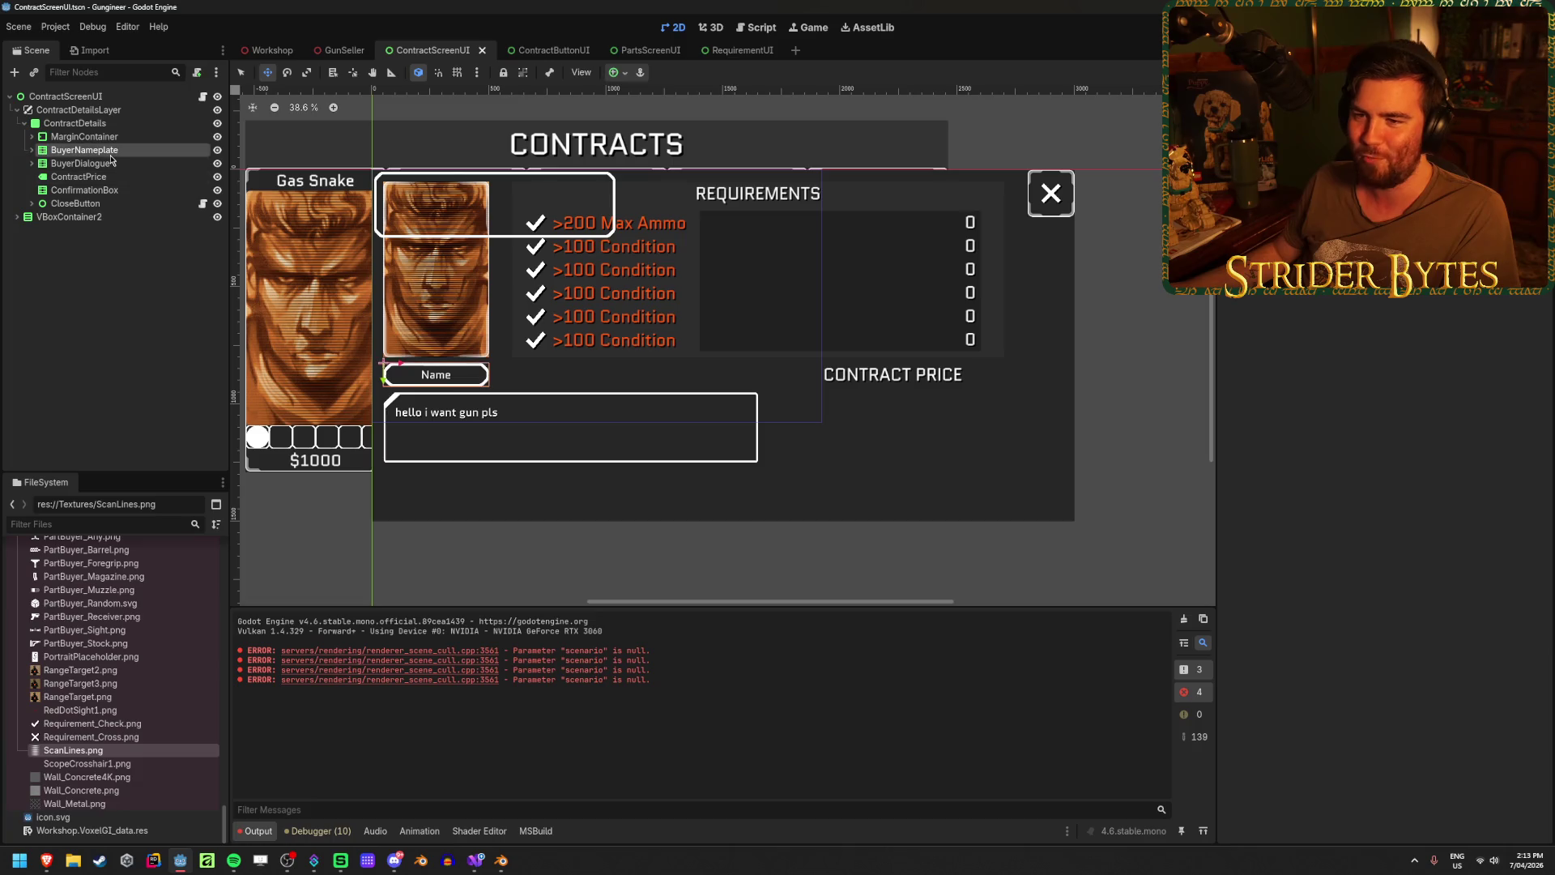
{"action": "left_click", "coordinate": [116, 294]}
{"action": "left_click", "coordinate": [114, 164]}
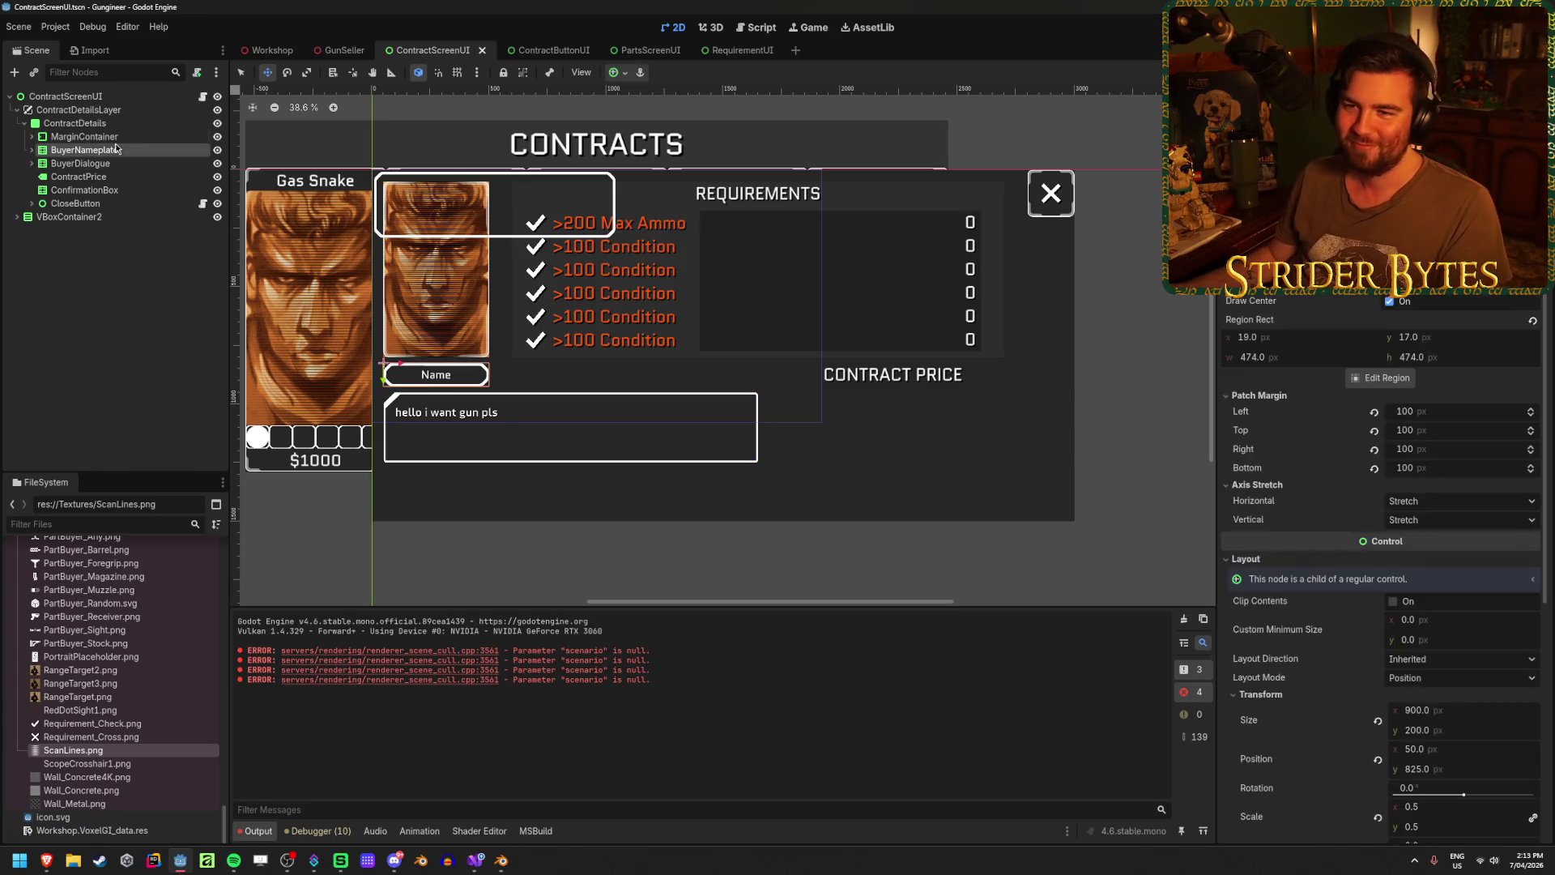
{"action": "left_click", "coordinate": [128, 321]}
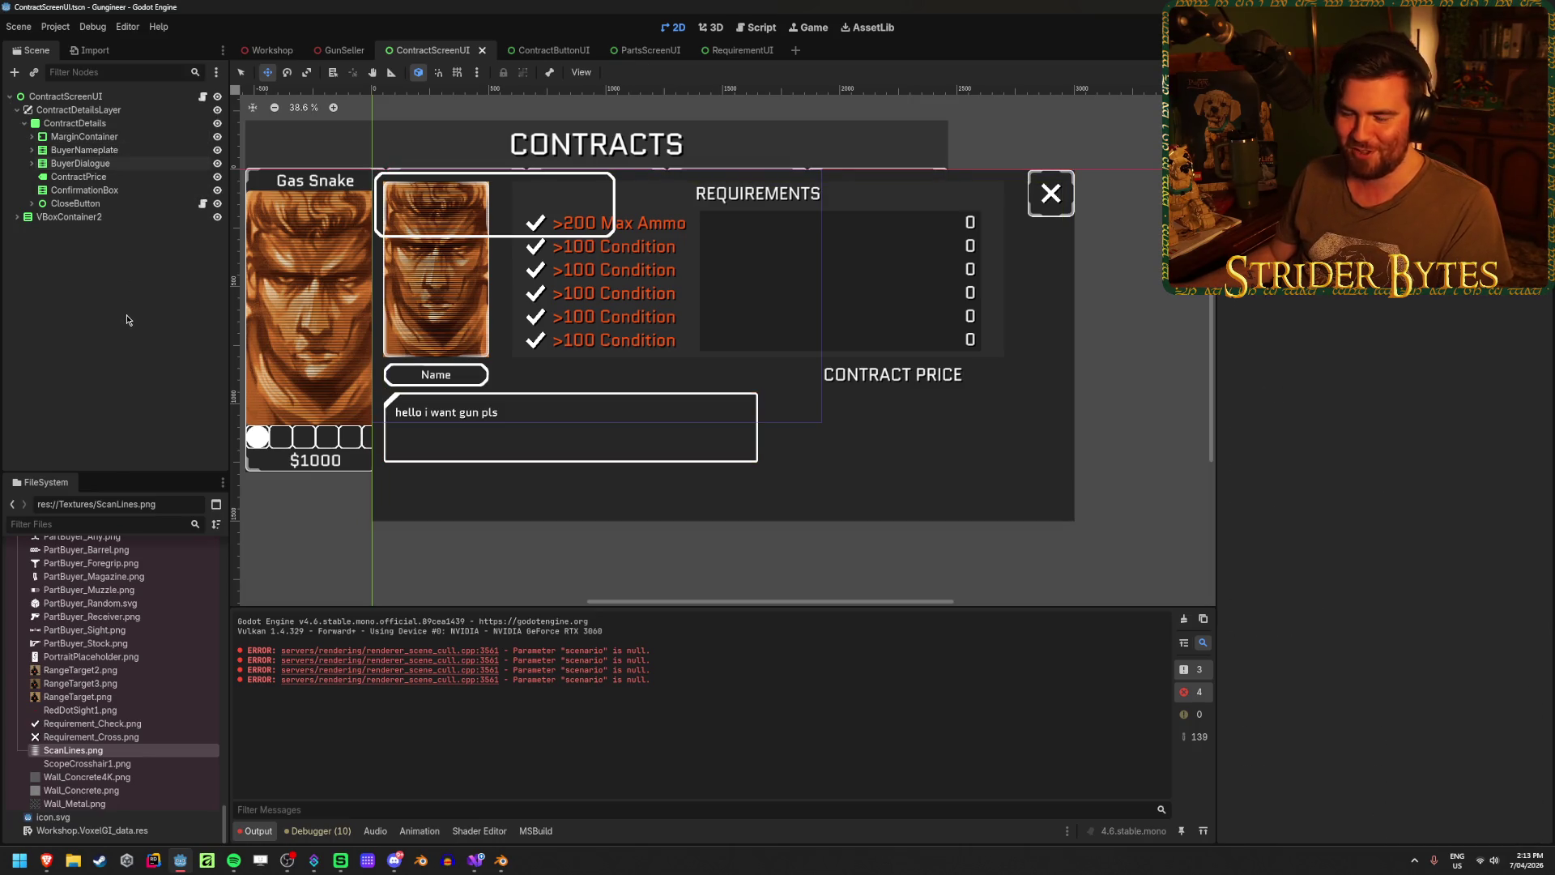
{"action": "left_click", "coordinate": [90, 165]}
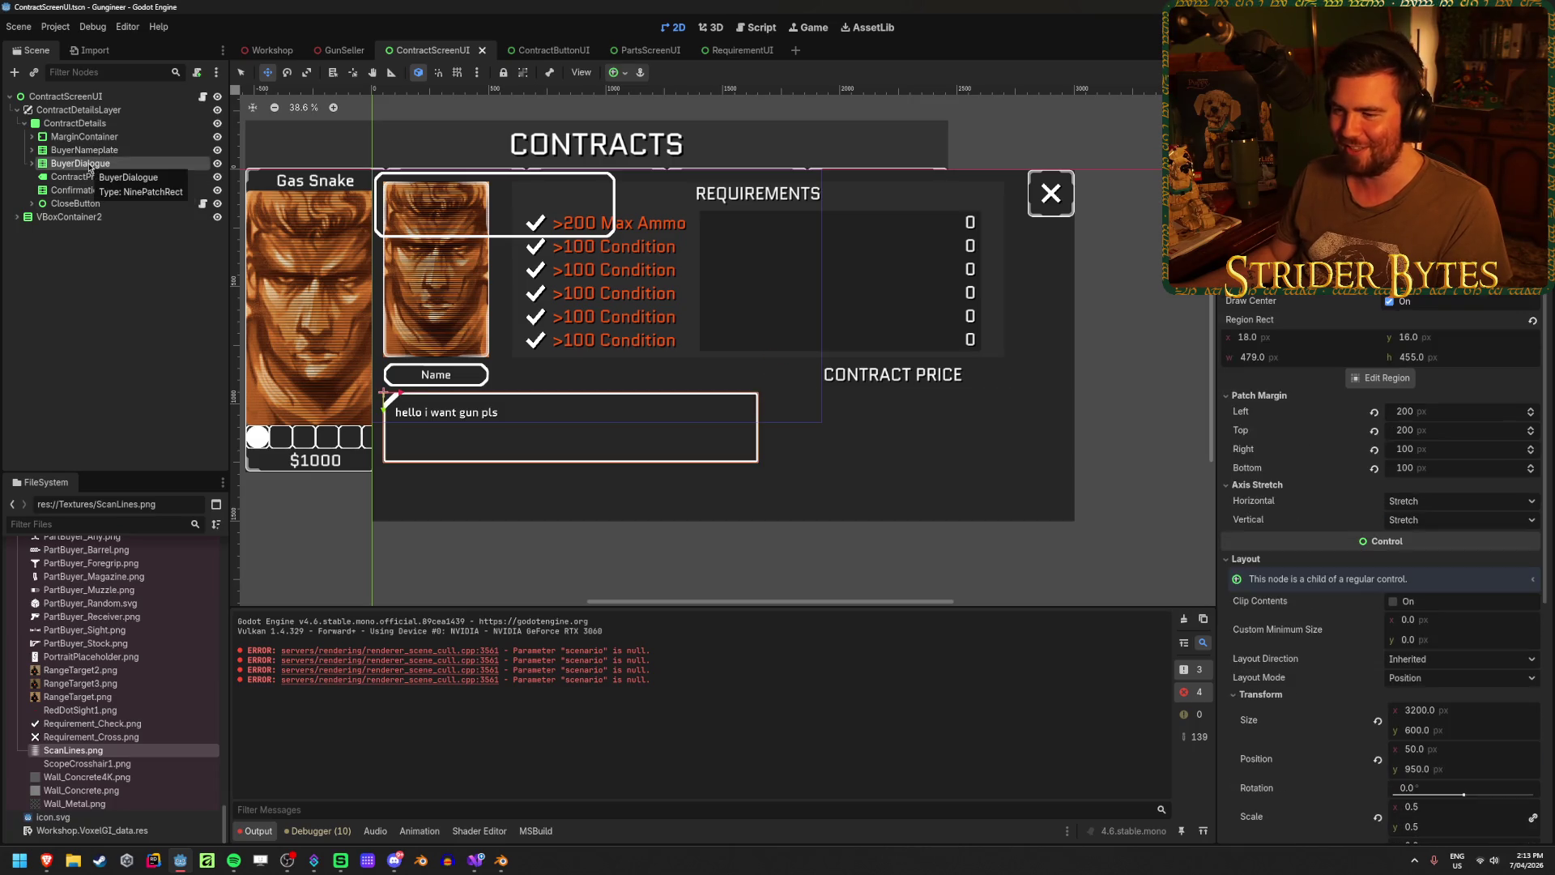
{"action": "left_click", "coordinate": [93, 152]}
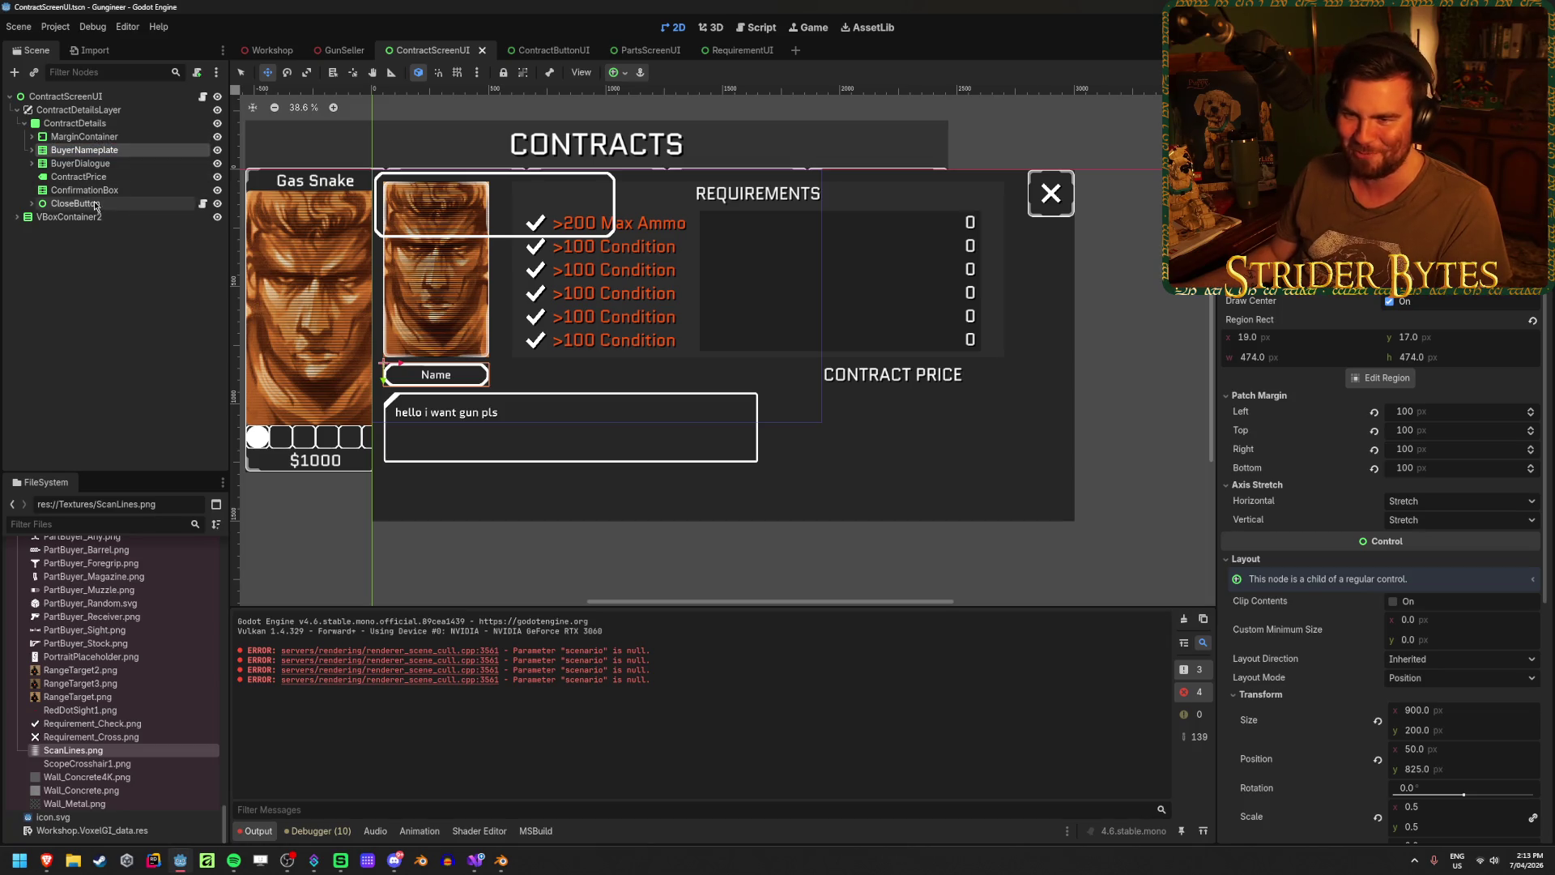
{"action": "left_click", "coordinate": [99, 191]}
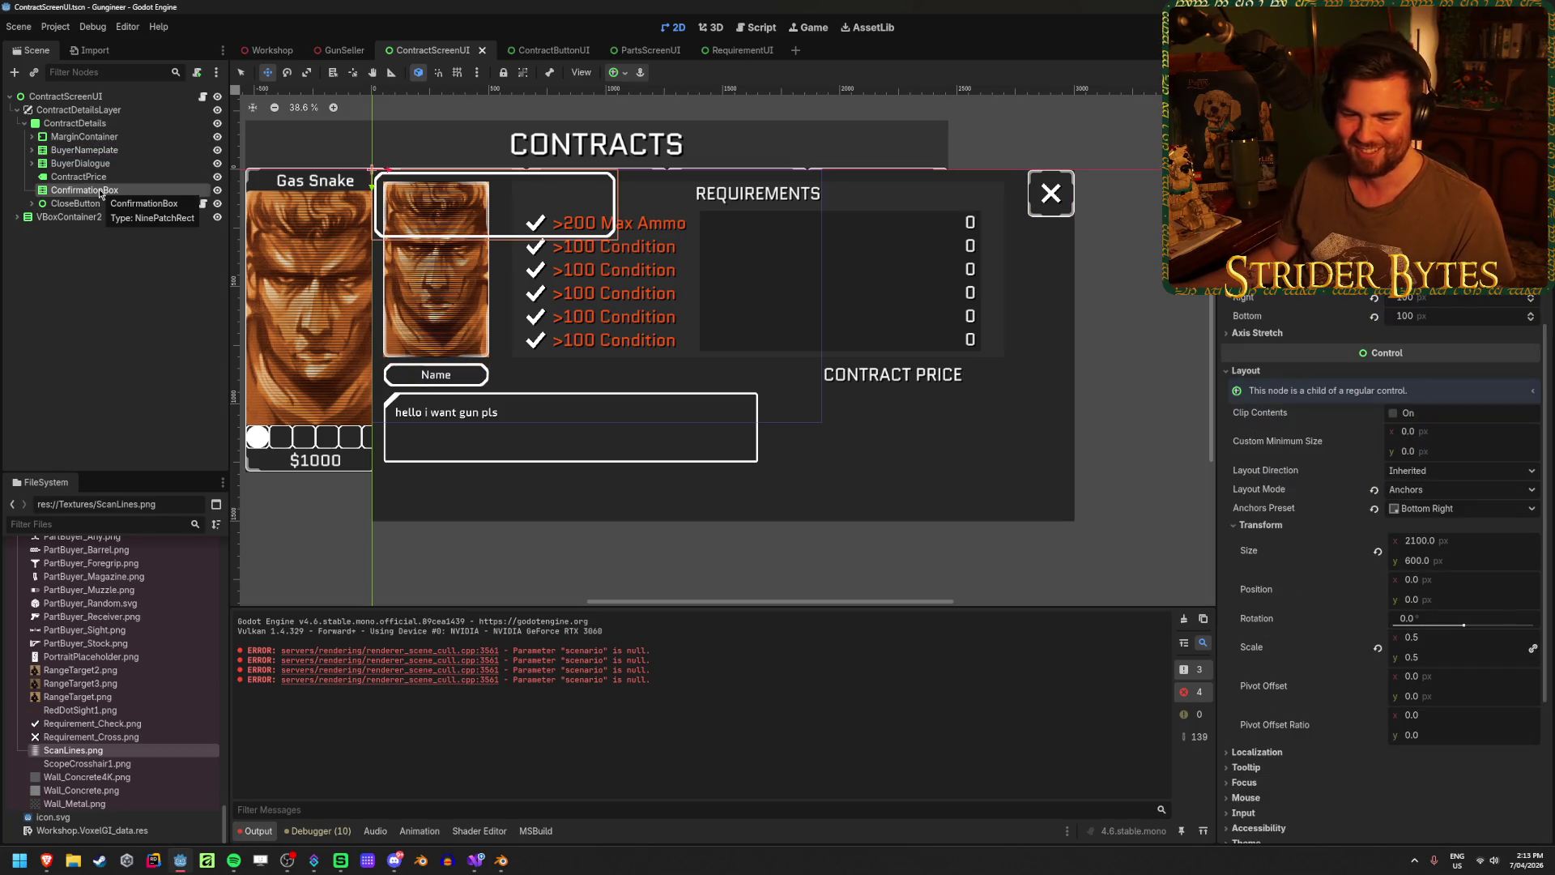
{"action": "left_click", "coordinate": [96, 125]}
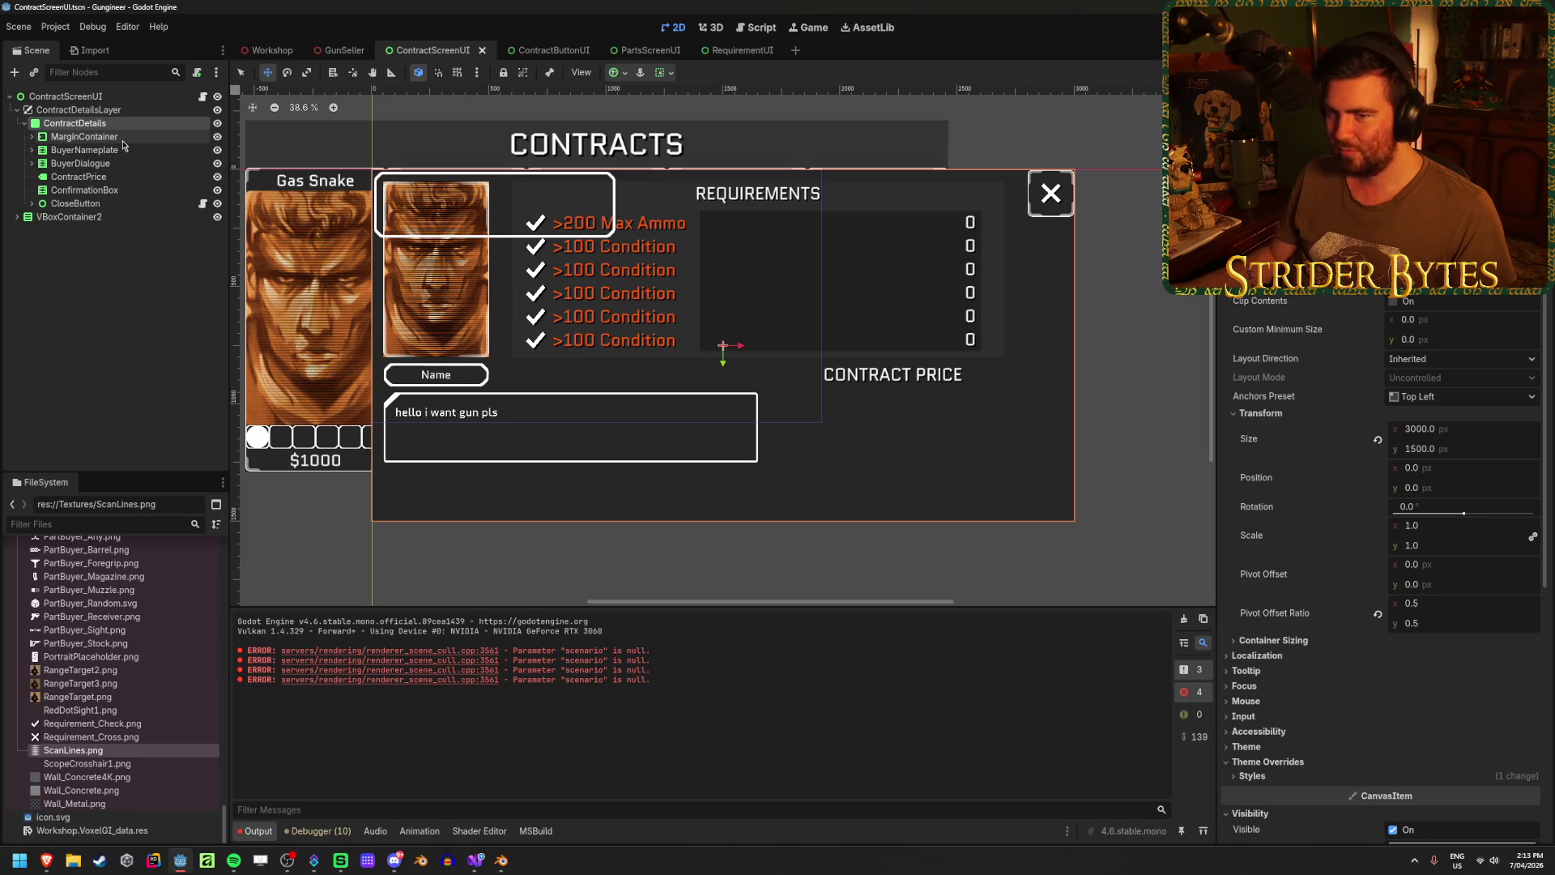
{"action": "left_click", "coordinate": [113, 190]}
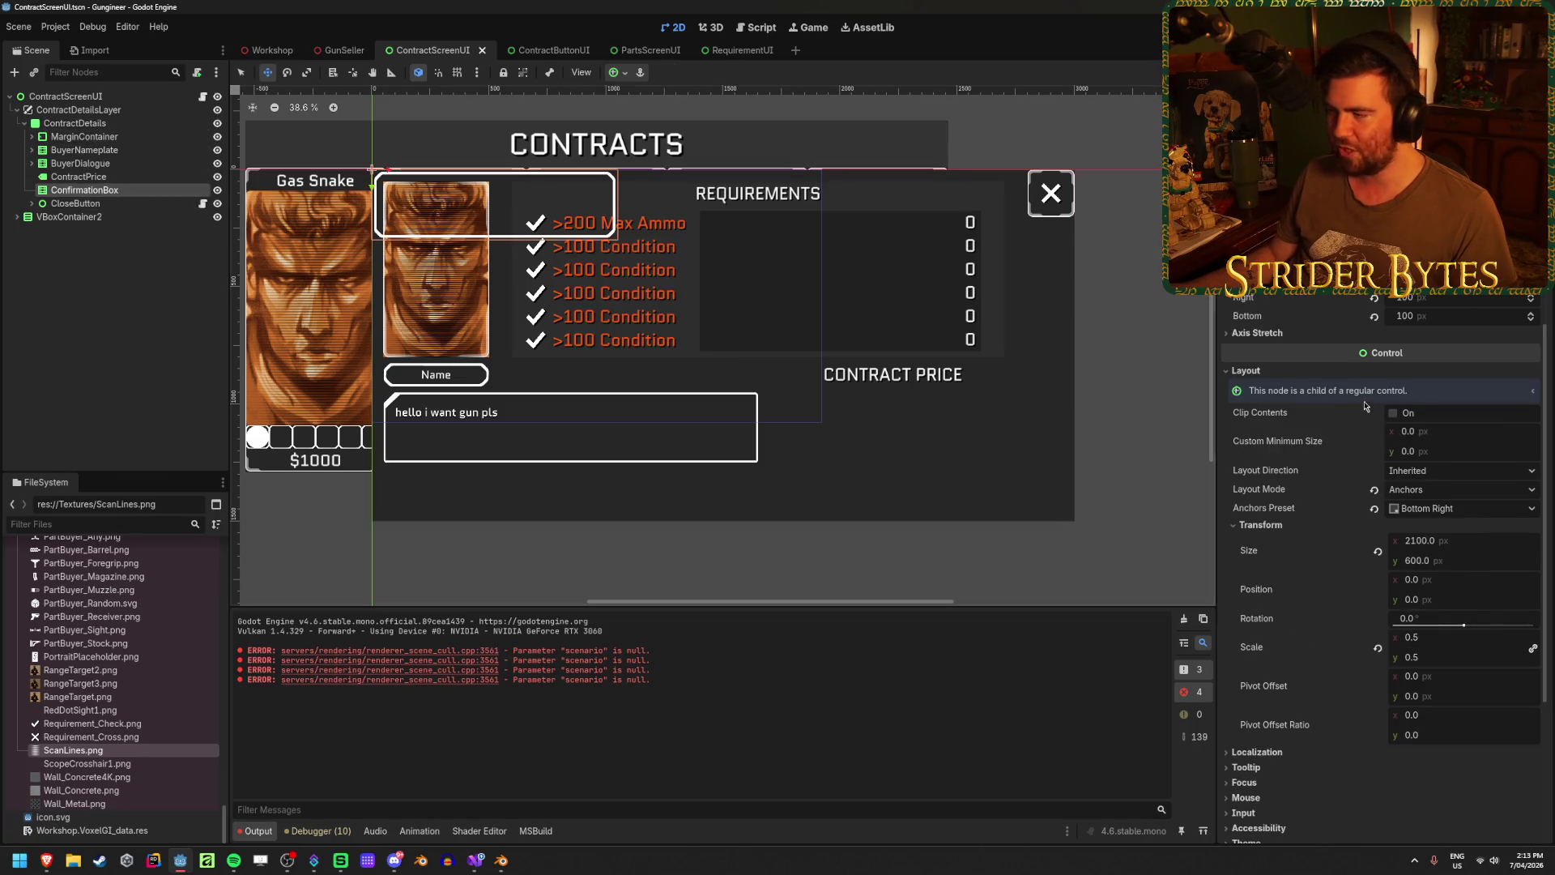
{"action": "left_click", "coordinate": [619, 73]}
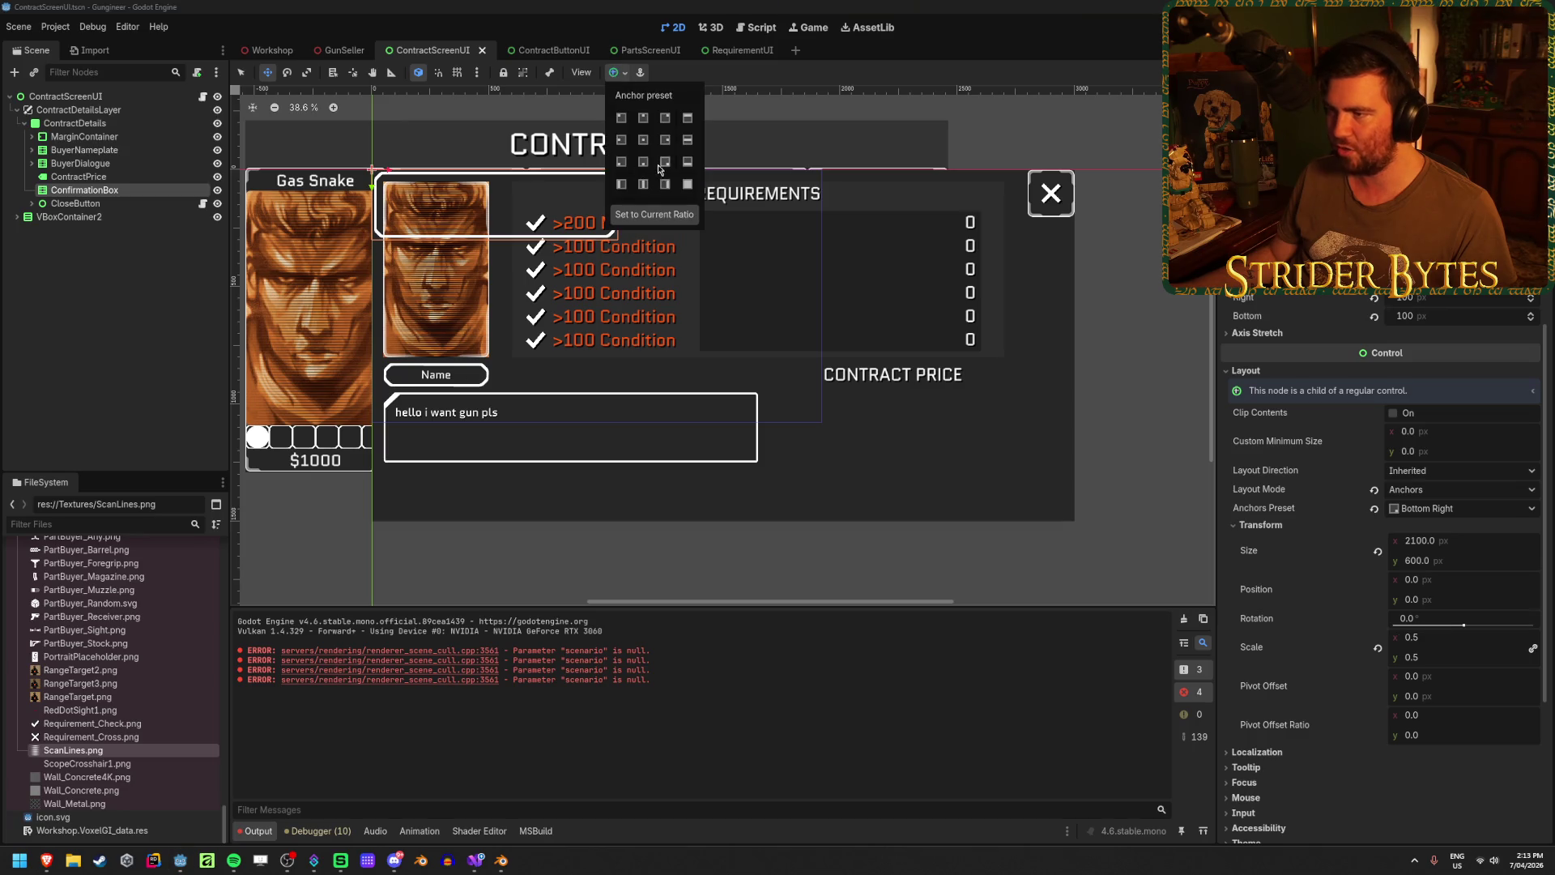
{"action": "left_click", "coordinate": [687, 184]}
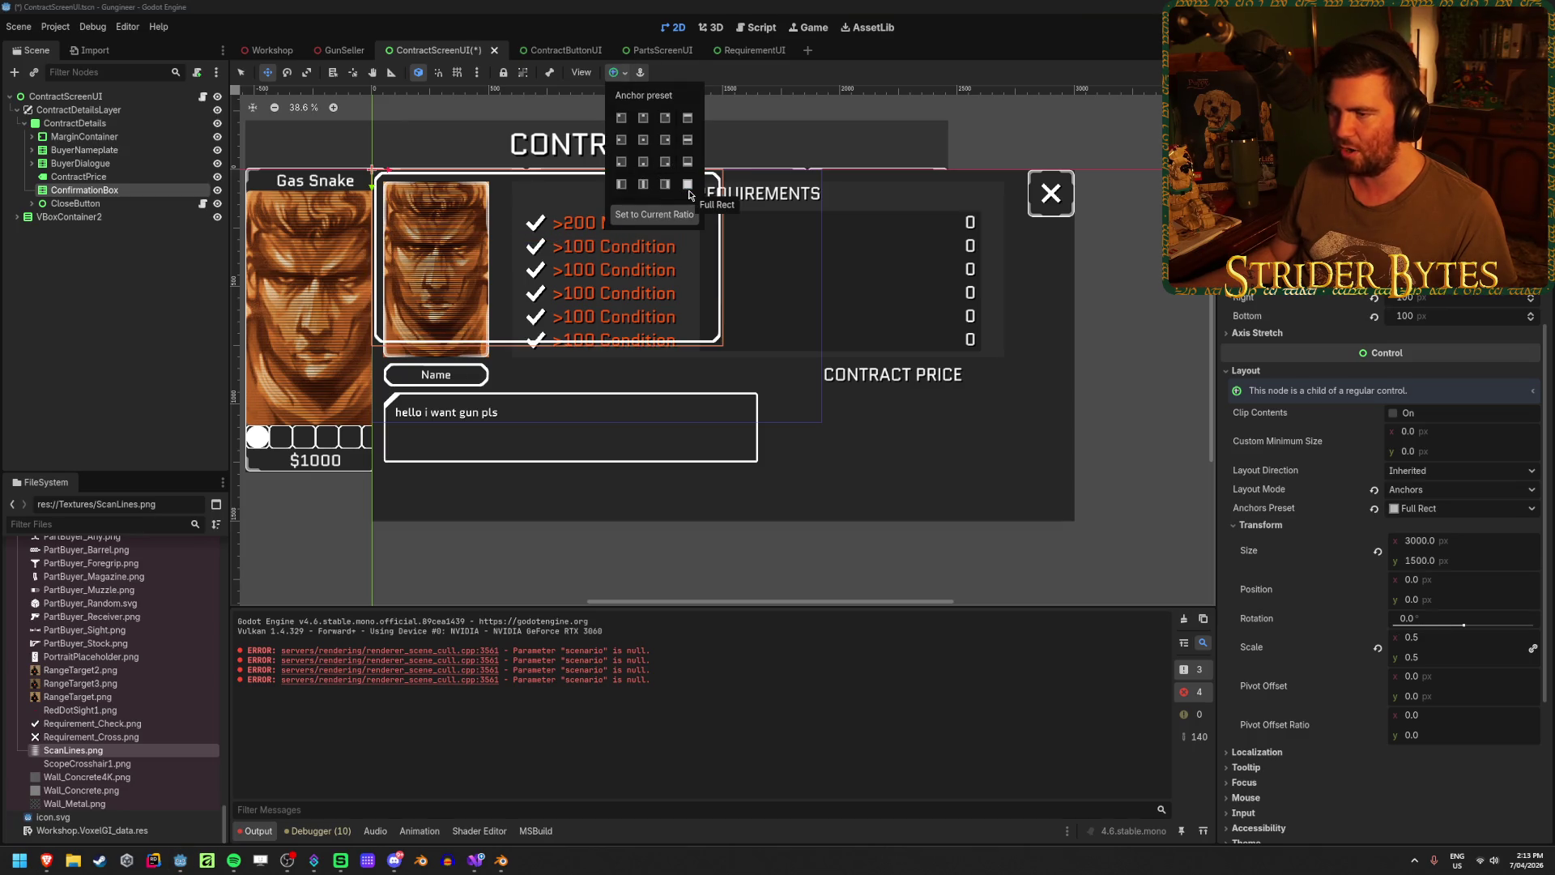
{"action": "left_click", "coordinate": [665, 162]}
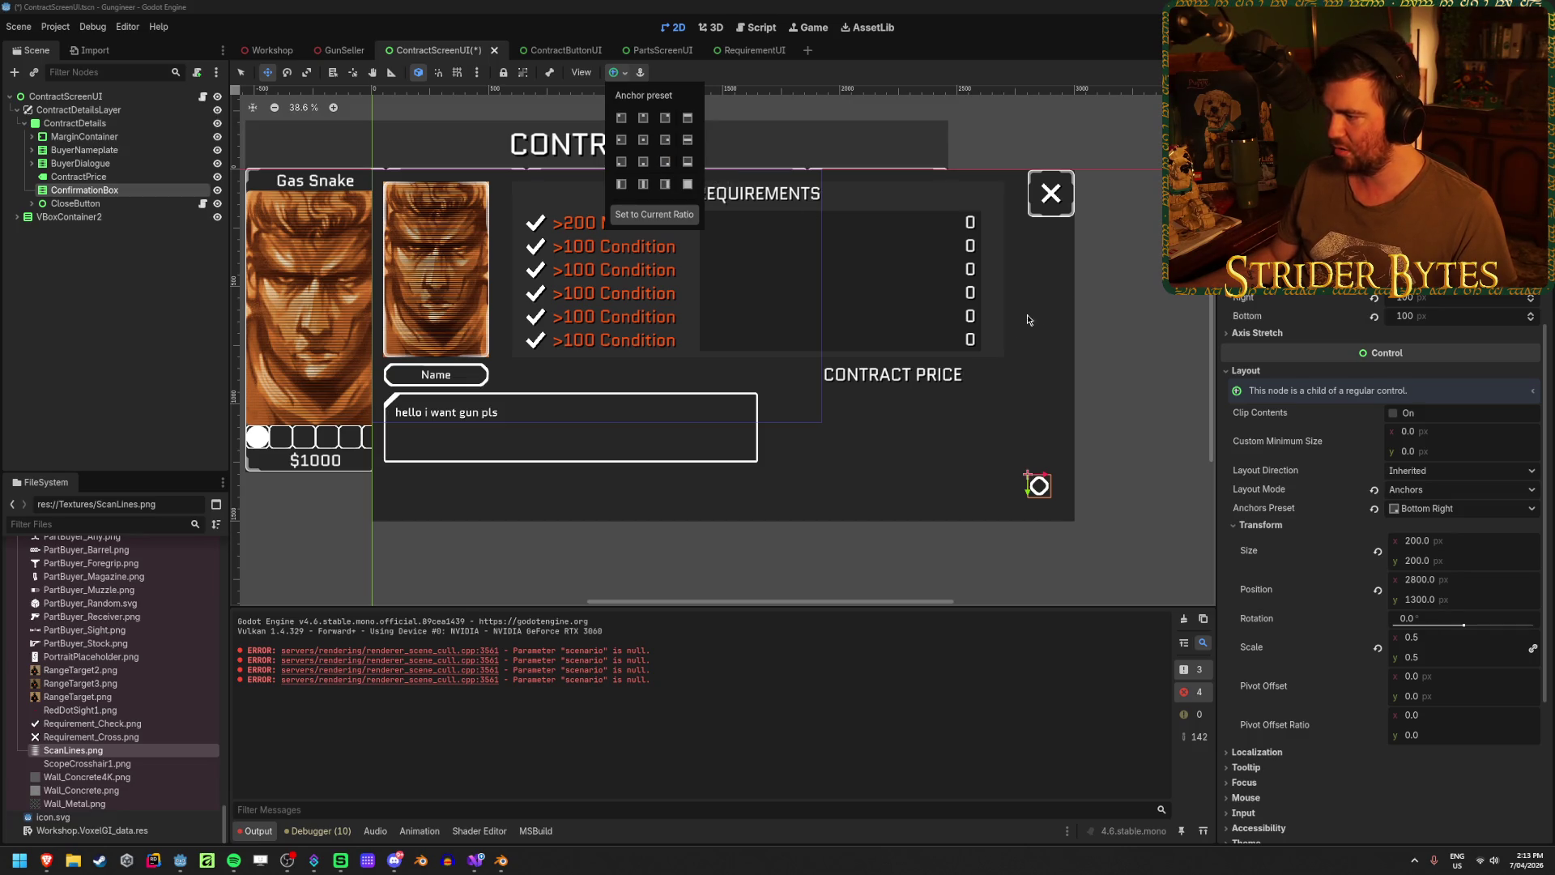
{"action": "left_click", "coordinate": [1288, 560]}
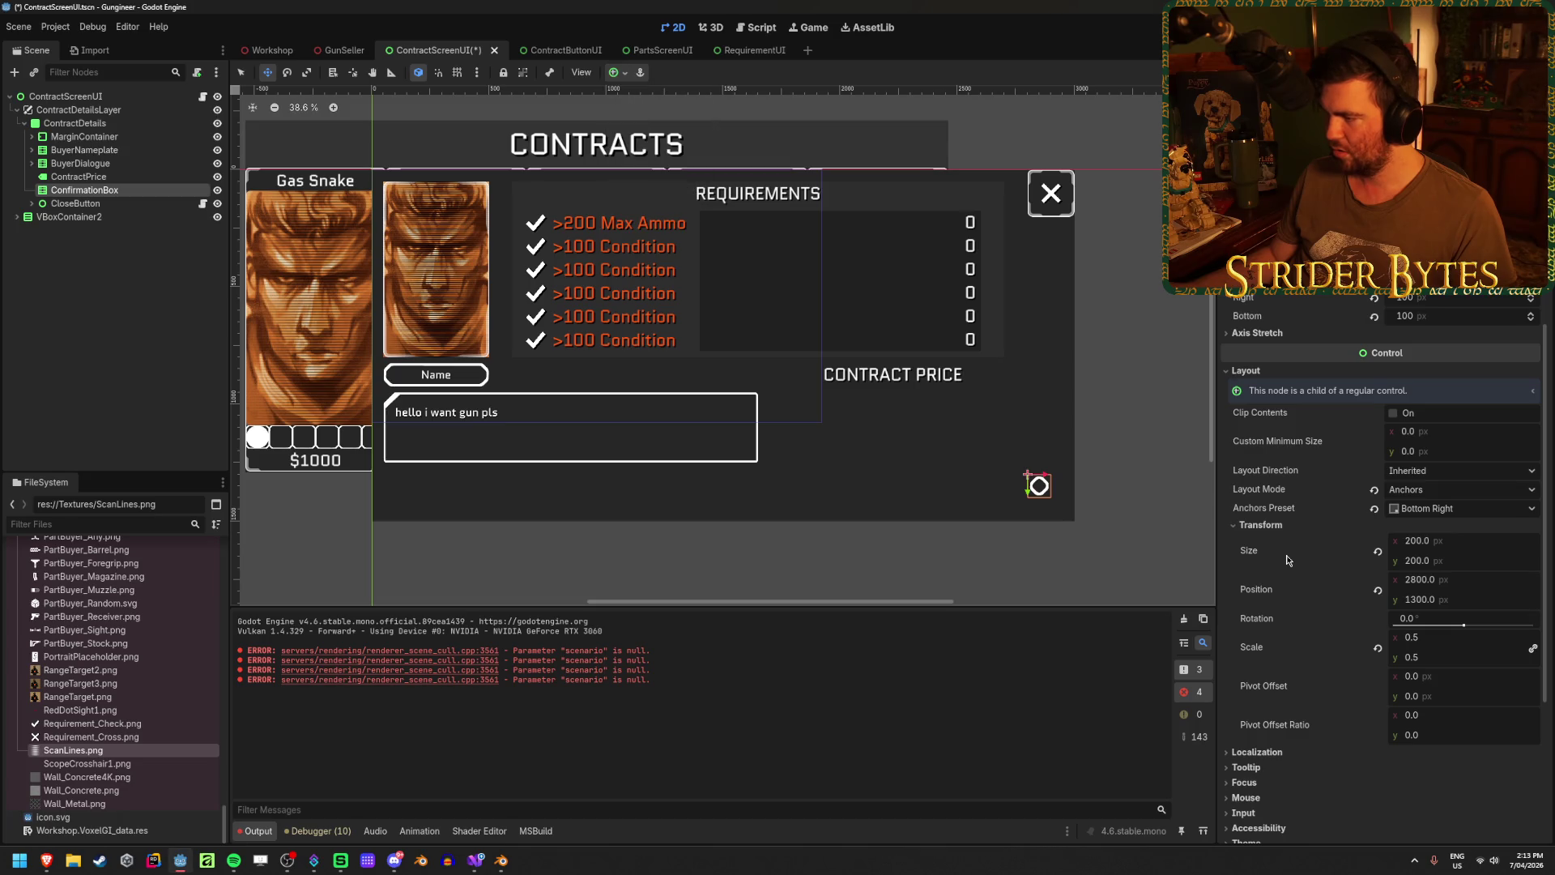
{"action": "left_click", "coordinate": [159, 342]}
{"action": "key", "text": "ctrl+z"}
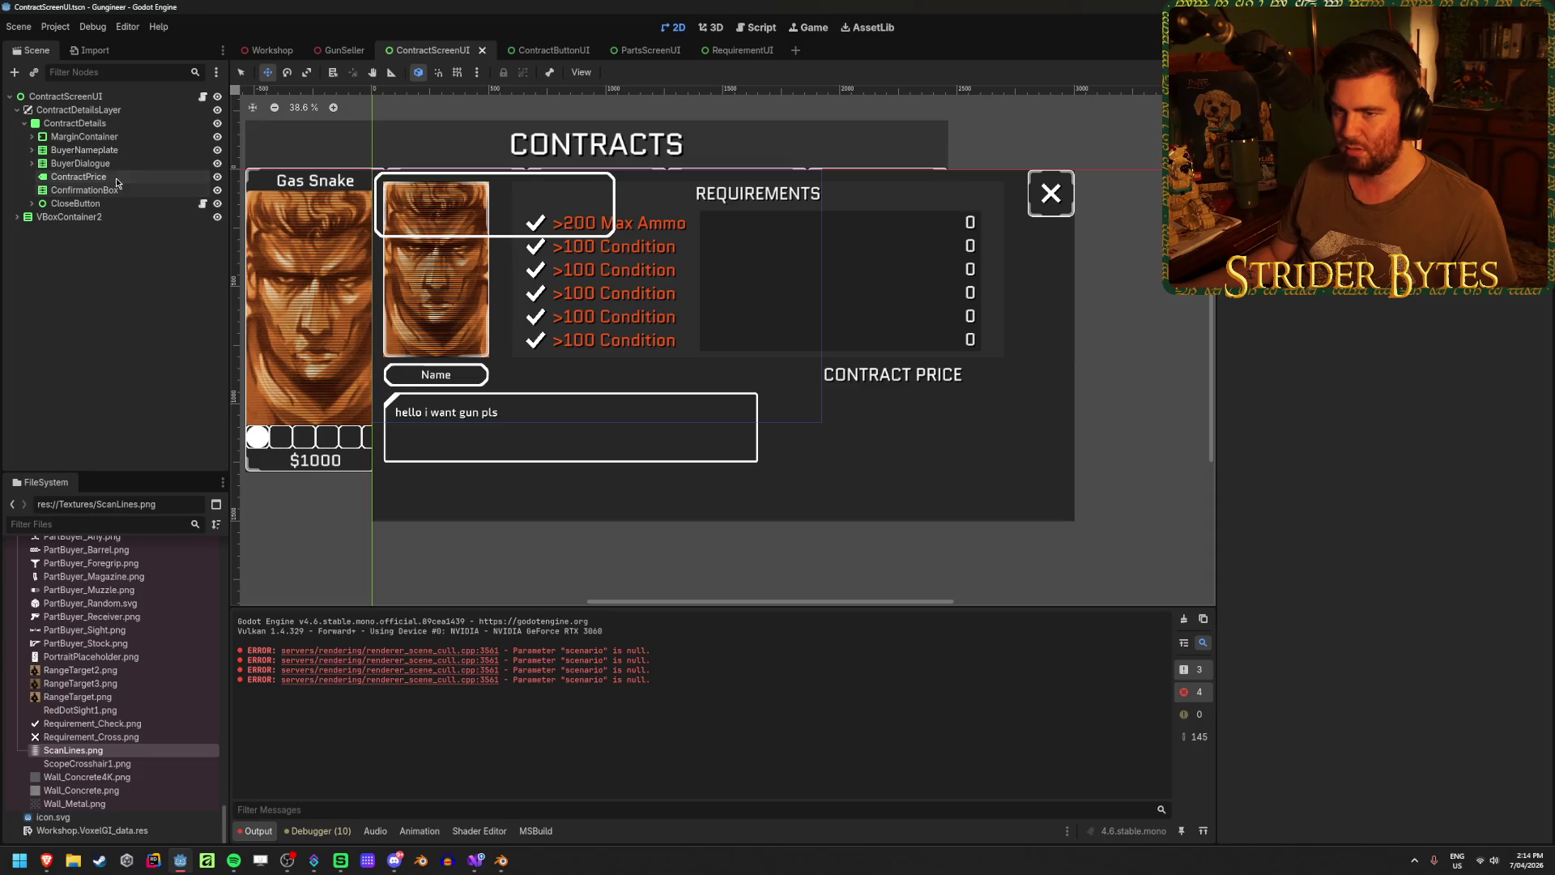
{"action": "left_click", "coordinate": [116, 188]}
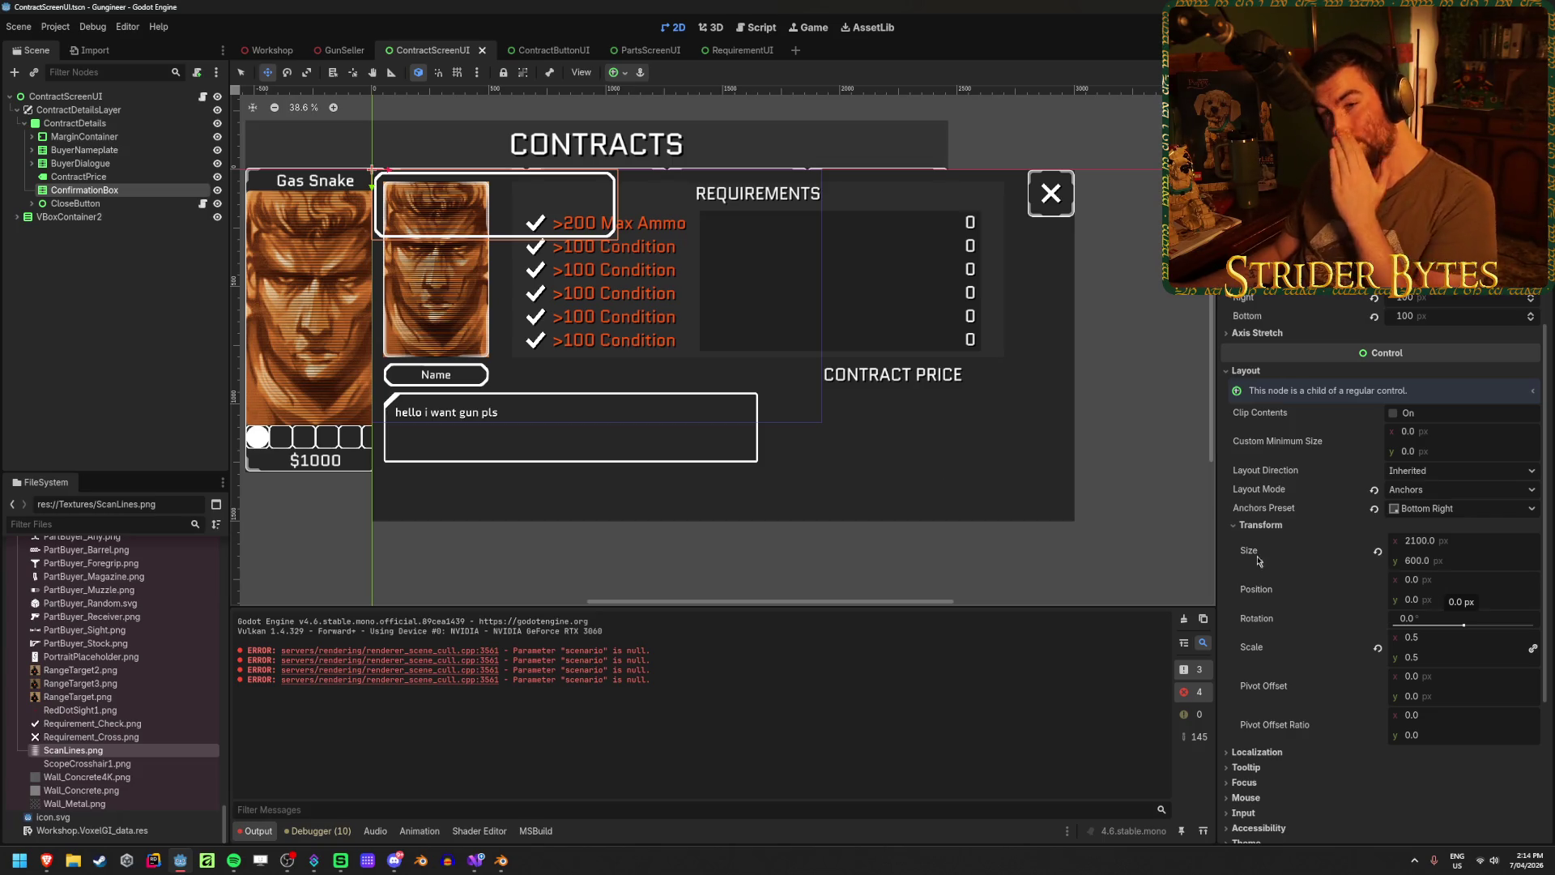
{"action": "left_click", "coordinate": [29, 137]}
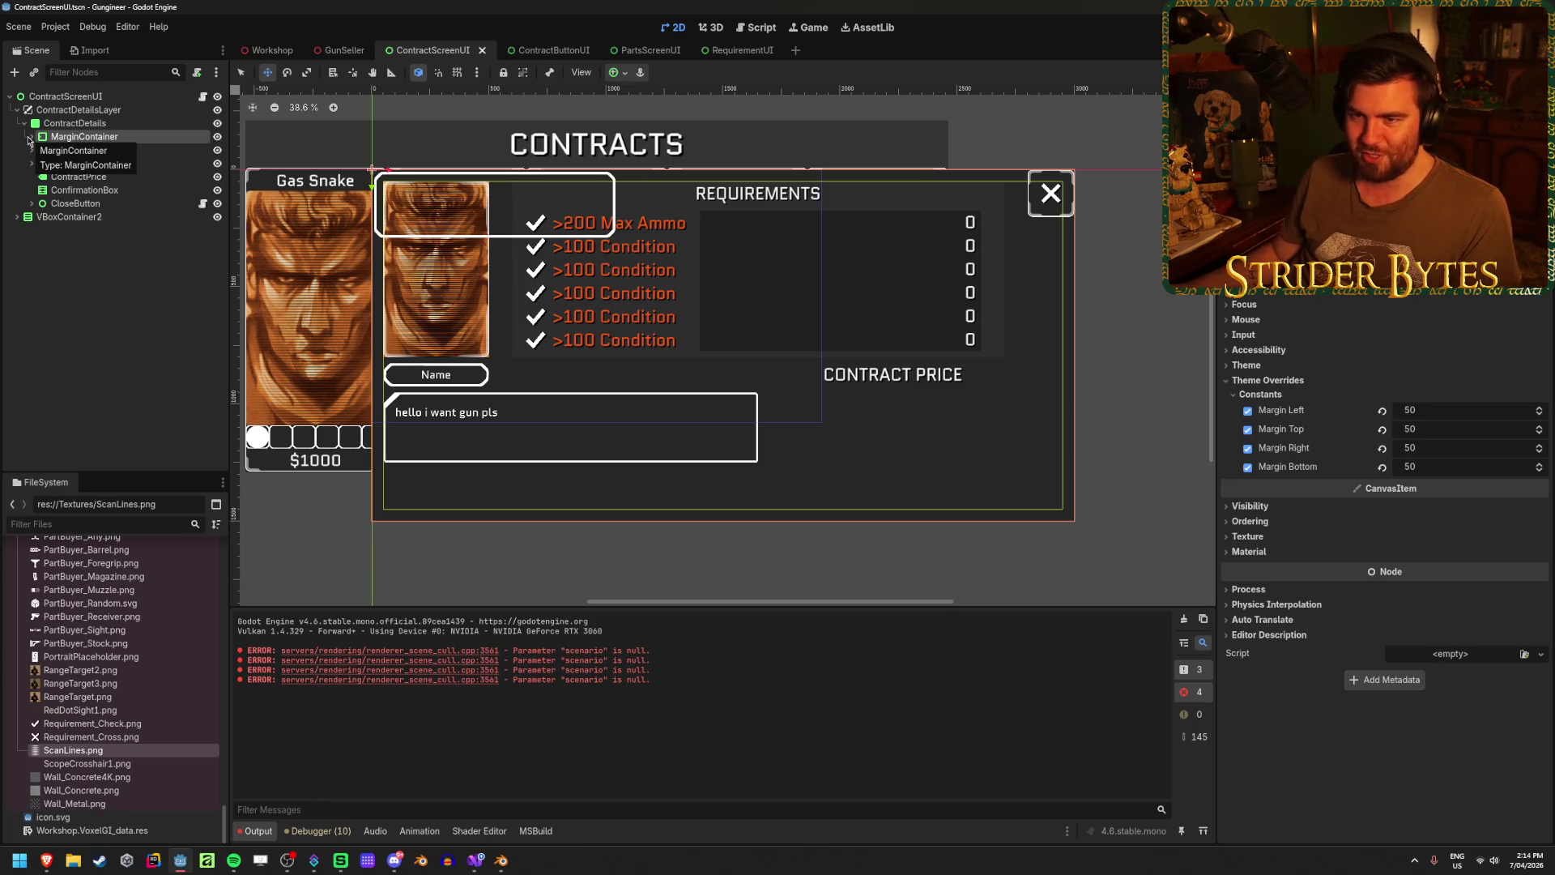
- Move BuyerNameplate into the second row and BuyerDialogue into the third row, then save
{"action": "left_click", "coordinate": [31, 137]}
{"action": "left_click", "coordinate": [94, 150]}
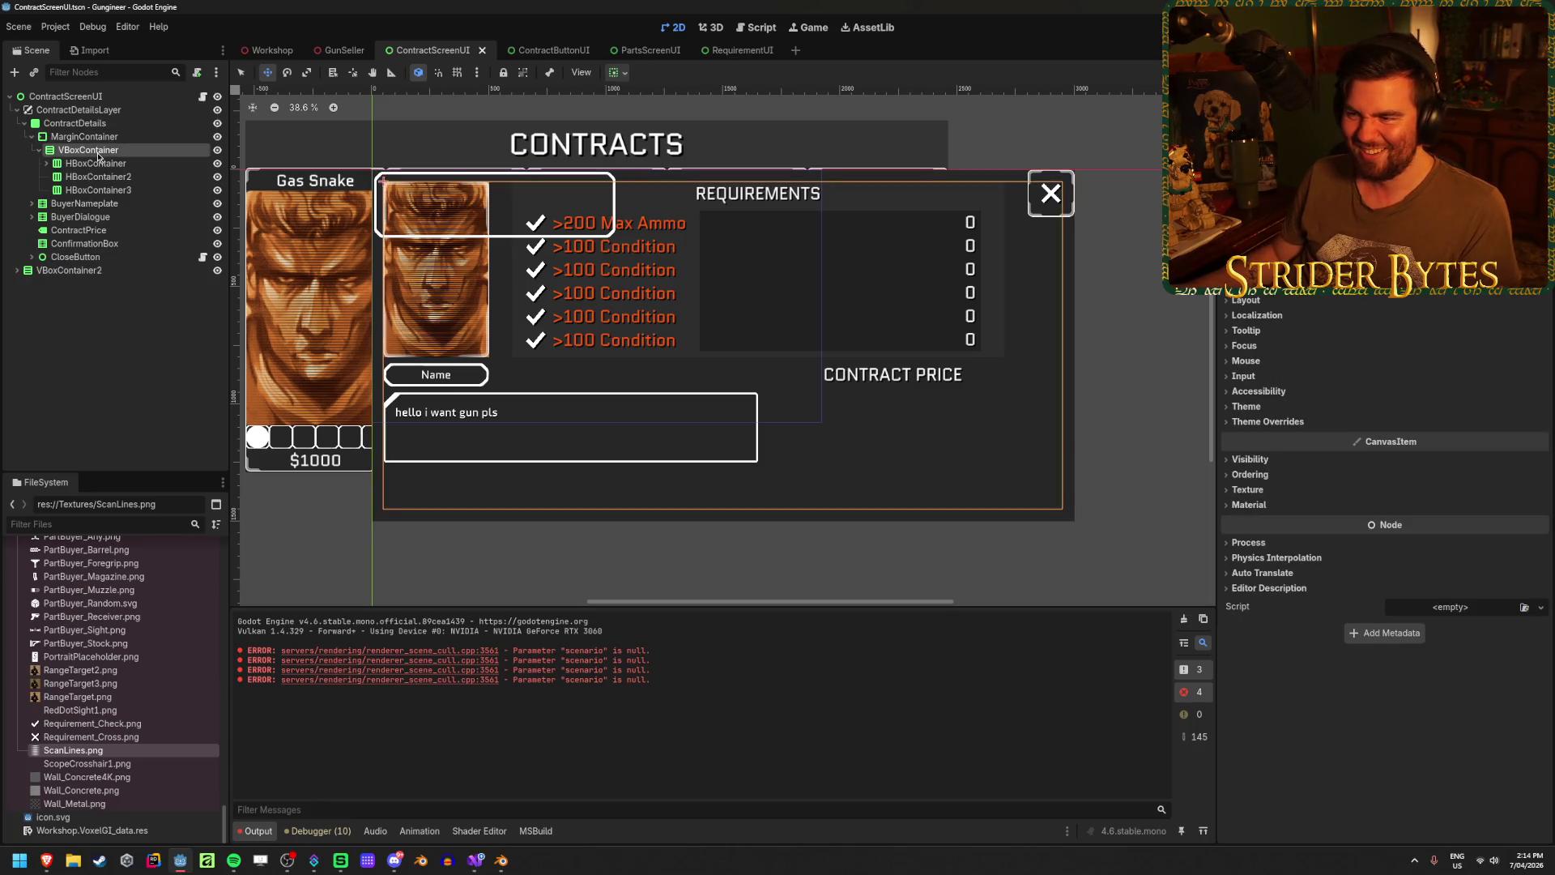
{"action": "left_click", "coordinate": [102, 162]}
{"action": "double_click", "coordinate": [103, 163]}
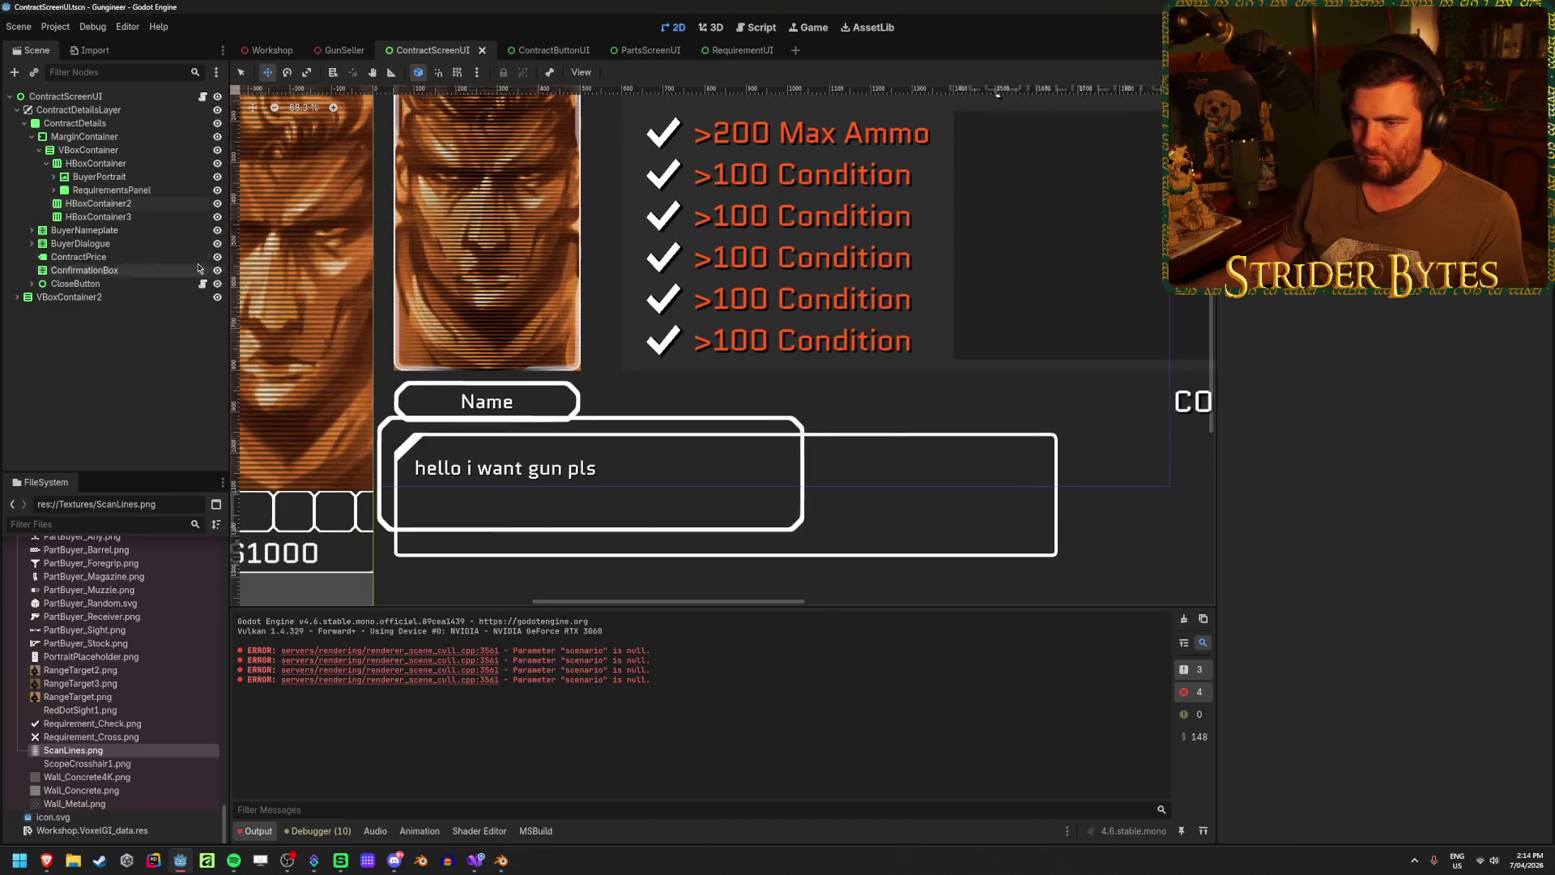
{"action": "left_click", "coordinate": [116, 231]}
{"action": "mouse_move", "coordinate": [115, 231]}
{"action": "left_mouse_down"}
{"action": "mouse_move", "coordinate": [112, 201]}
{"action": "mouse_move", "coordinate": [106, 245]}
{"action": "left_mouse_up"}
{"action": "left_click", "coordinate": [92, 258]}
{"action": "scroll", "coordinate": [666, 435], "scroll_direction": "down", "scroll_amount": 2}
{"action": "scroll", "coordinate": [667, 435], "scroll_direction": "right", "scroll_amount": 3}
{"action": "scroll", "coordinate": [667, 435], "scroll_direction": "down", "scroll_amount": 1}
{"action": "key", "text": "ctrl+s"}
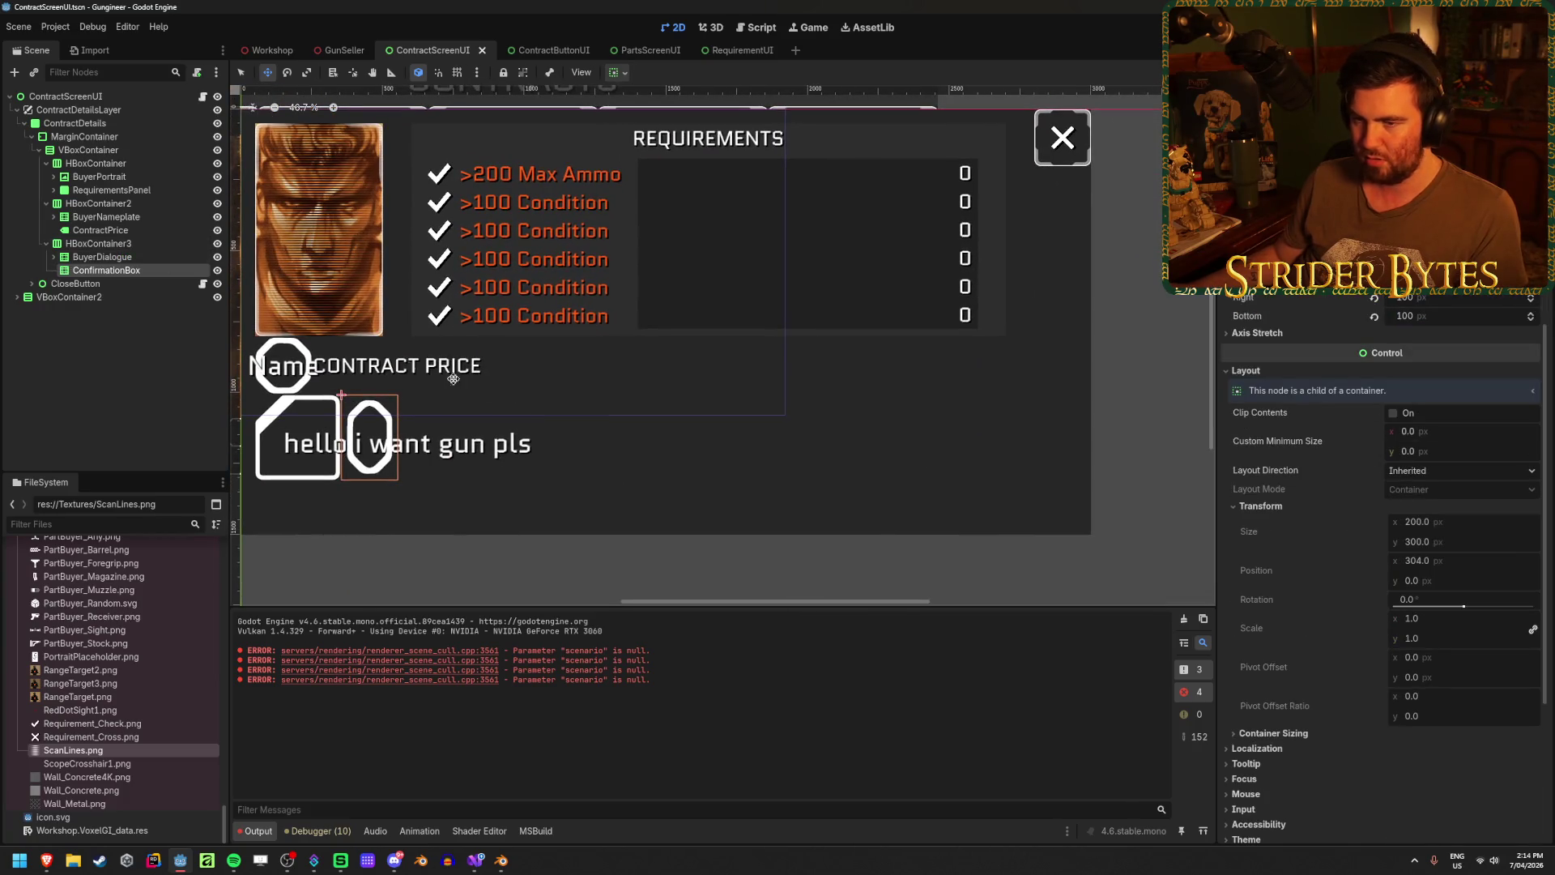
- Inspect the second and third row containers and the nameplate's NameLabel
{"action": "scroll", "coordinate": [749, 291], "scroll_direction": "down", "scroll_amount": 2}
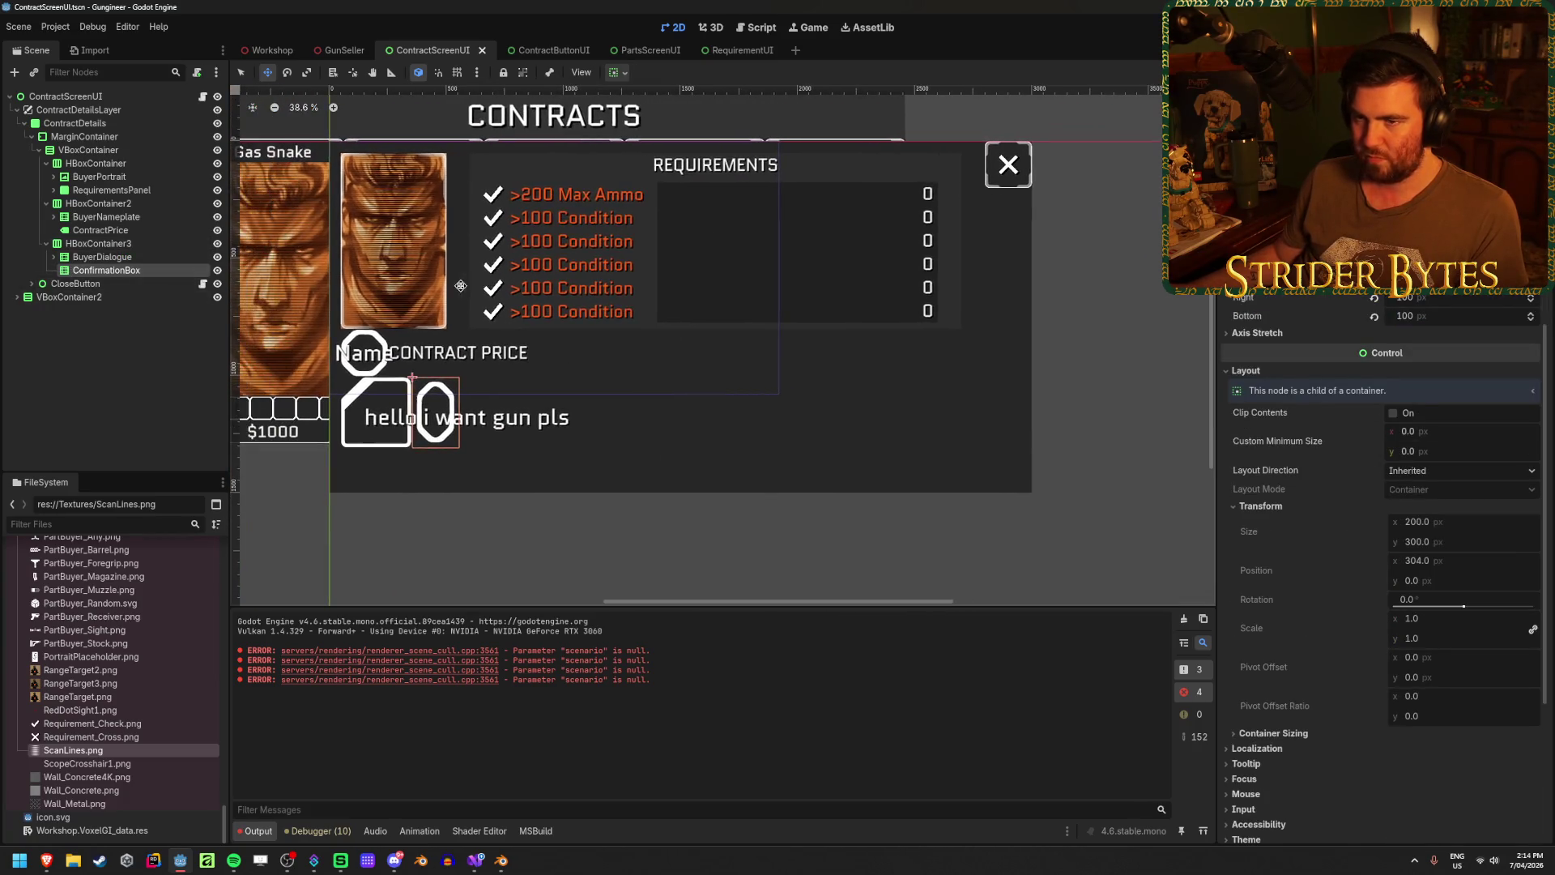
{"action": "left_click", "coordinate": [77, 208]}
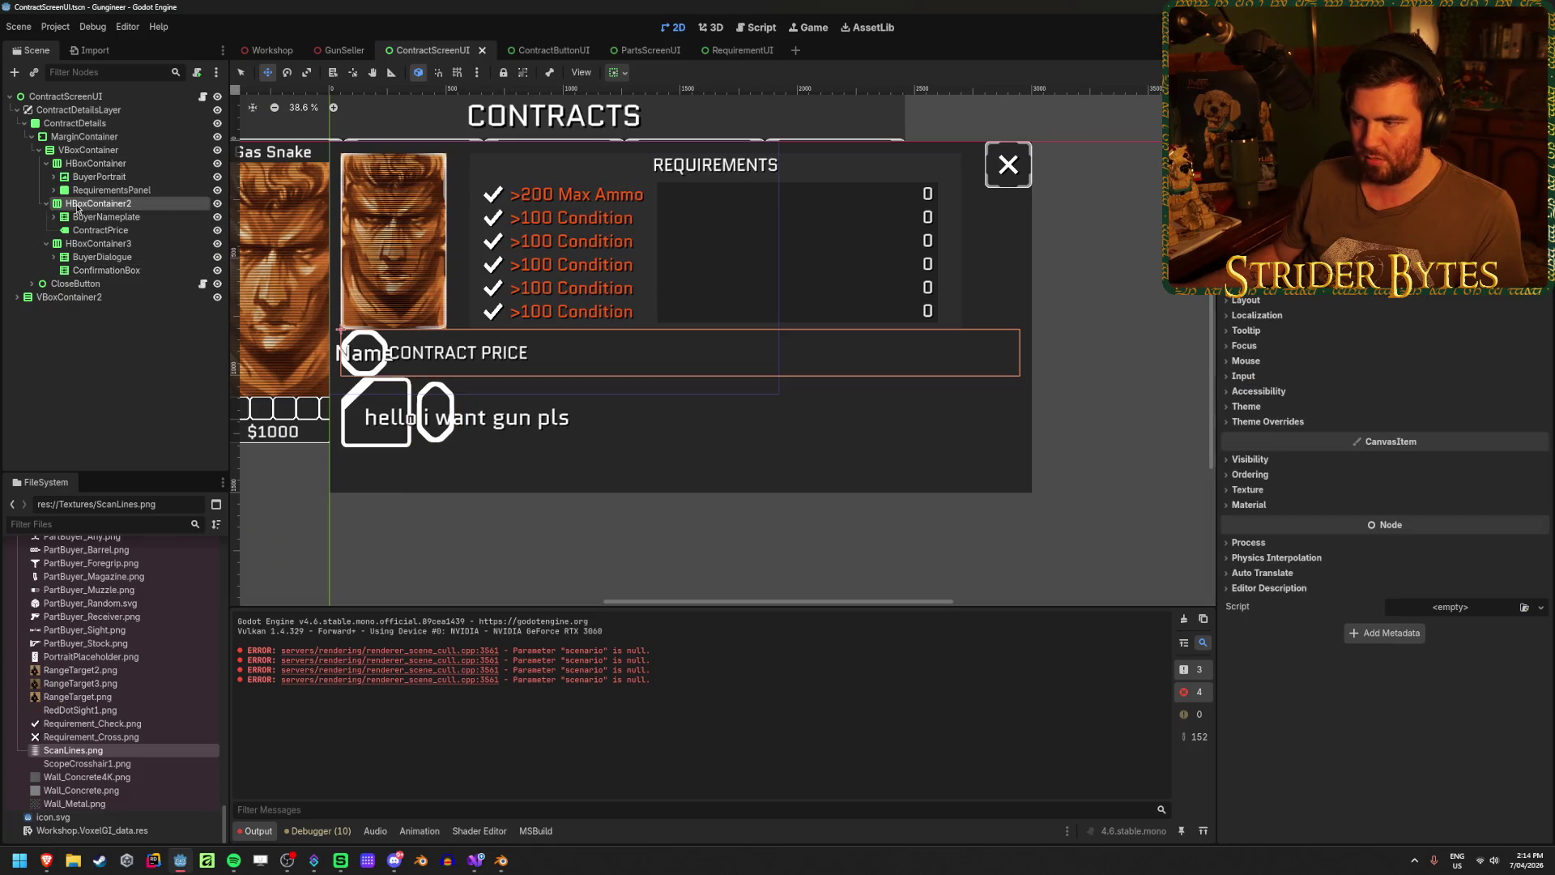
{"action": "left_click", "coordinate": [98, 244]}
{"action": "left_click", "coordinate": [106, 216]}
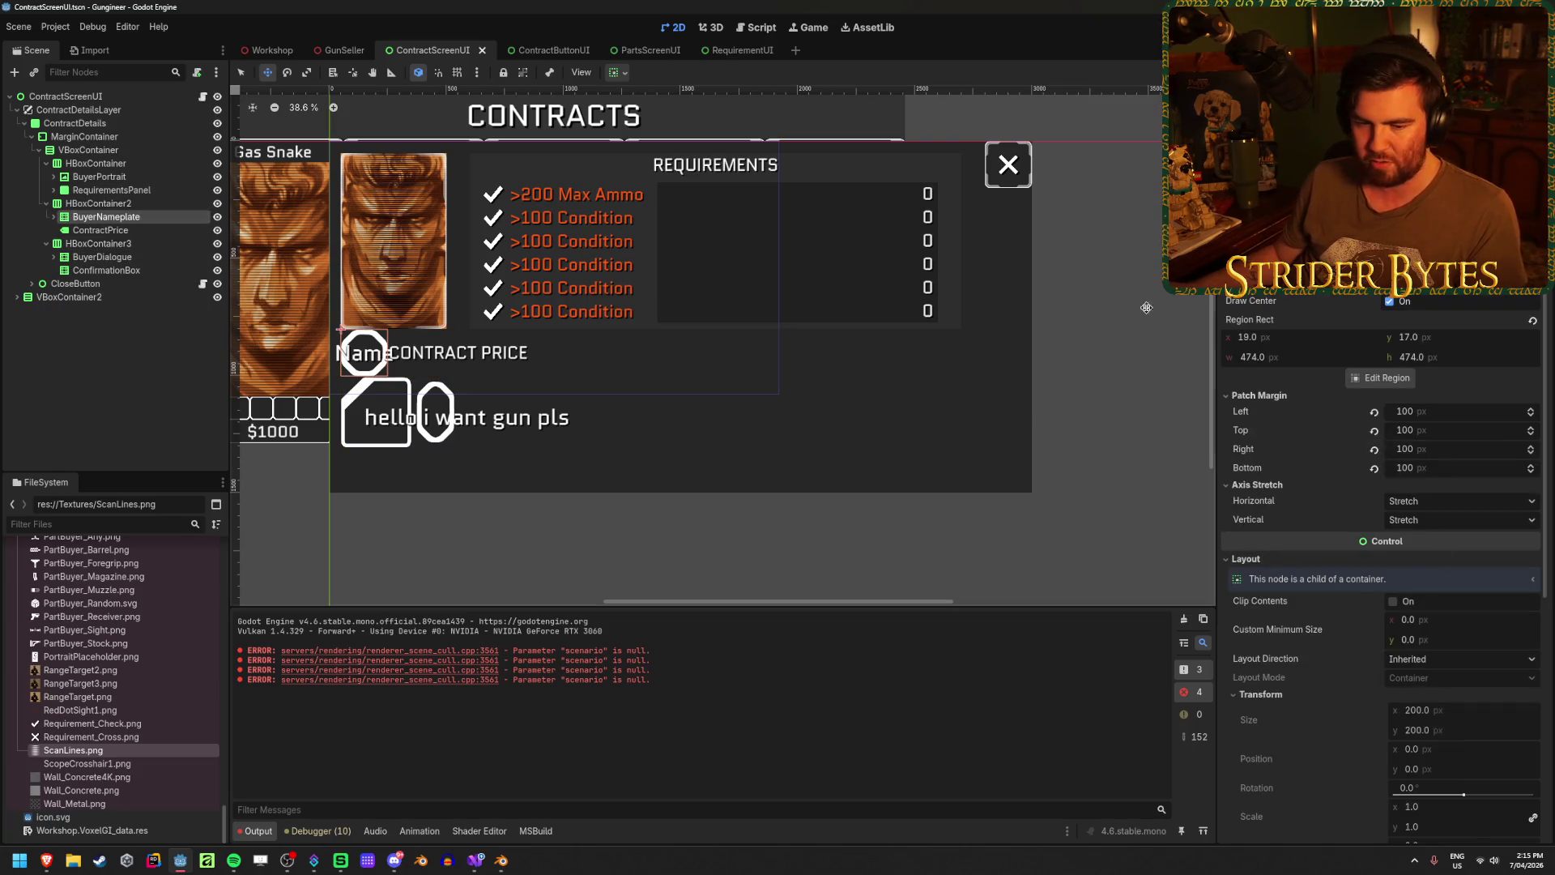
{"action": "left_click", "coordinate": [53, 216]}
{"action": "left_click", "coordinate": [104, 230]}
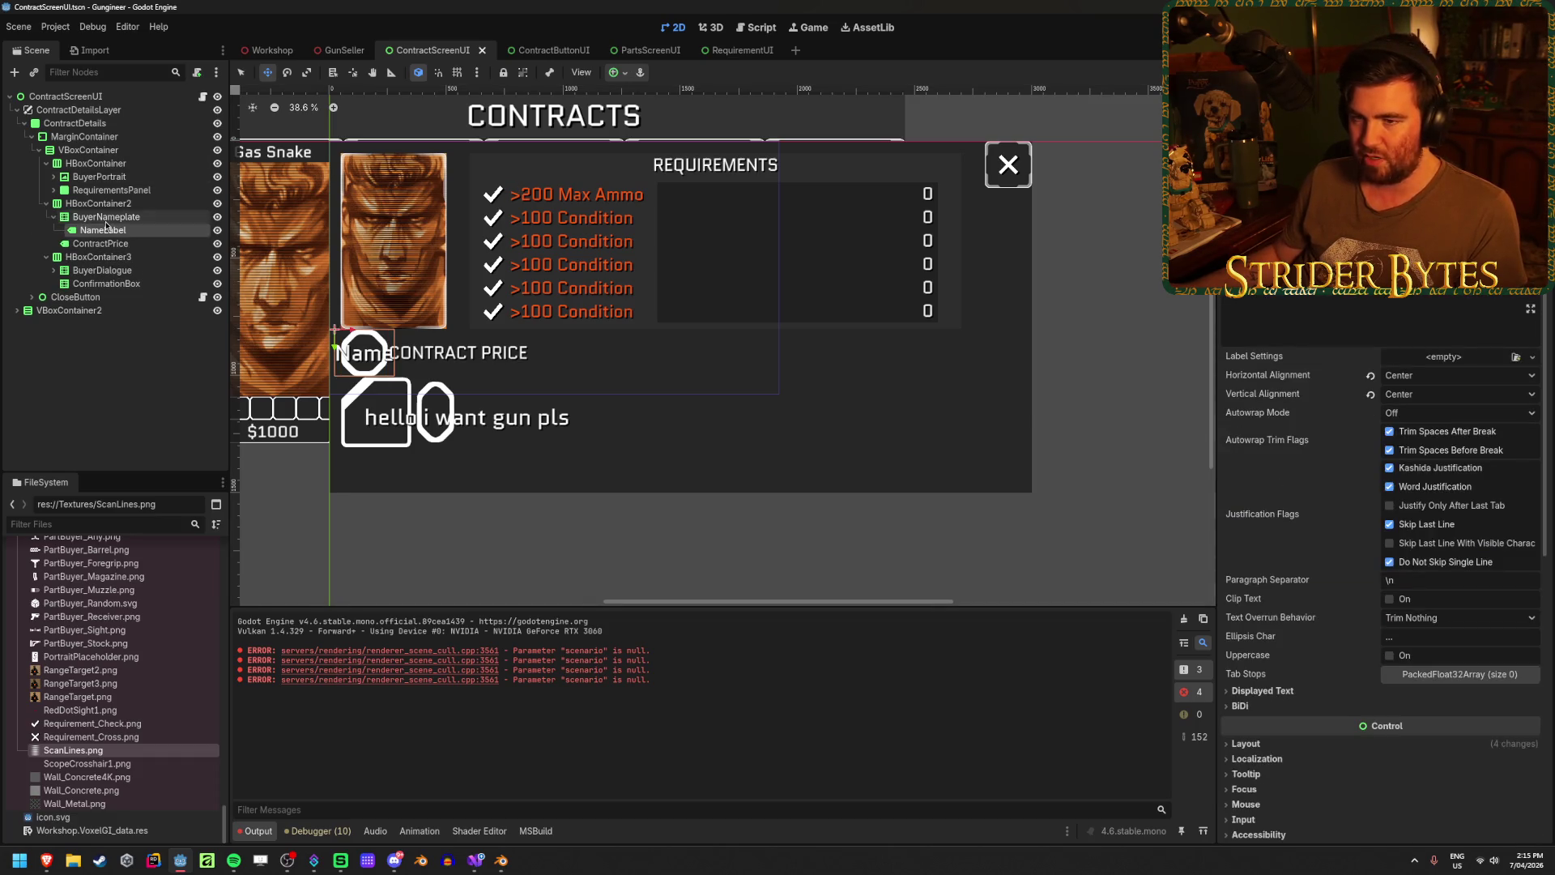
{"action": "left_click", "coordinate": [106, 216]}
- Pan toward the portrait and nameplate, then undo moving the nodes into the rows
{"action": "scroll", "coordinate": [345, 308], "scroll_direction": "up", "scroll_amount": 4}
{"action": "left_click_drag", "start_coordinate": [453, 345], "coordinate": [552, 326]}
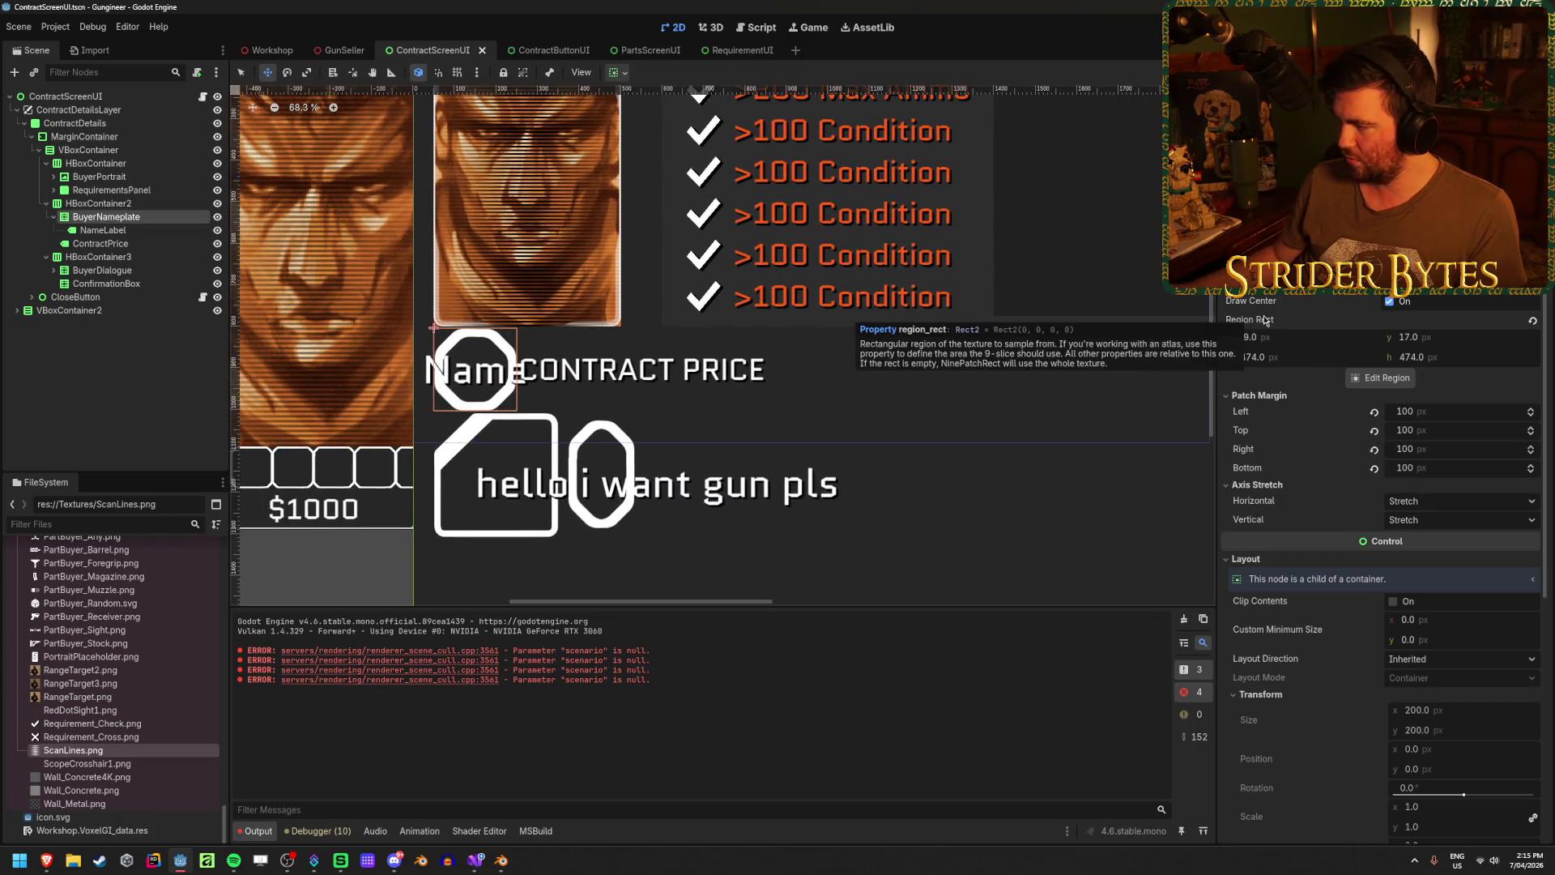
{"action": "scroll", "coordinate": [1268, 378], "scroll_direction": "down", "scroll_amount": 2}
{"action": "scroll", "coordinate": [1268, 378], "scroll_direction": "down", "scroll_amount": 5}
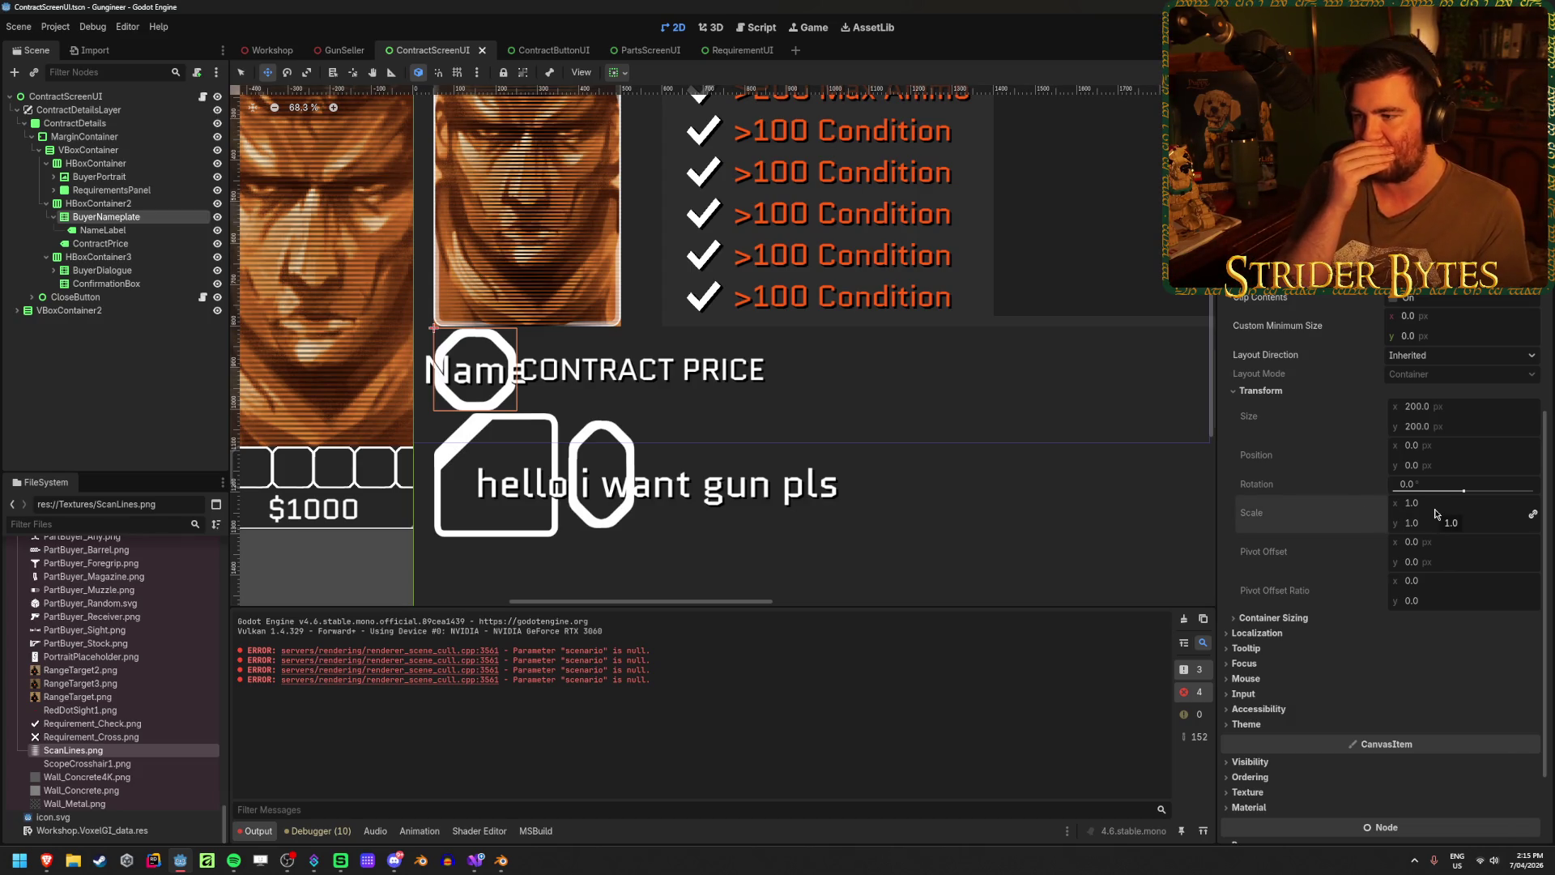
{"action": "key", "text": "ctrl+z"}
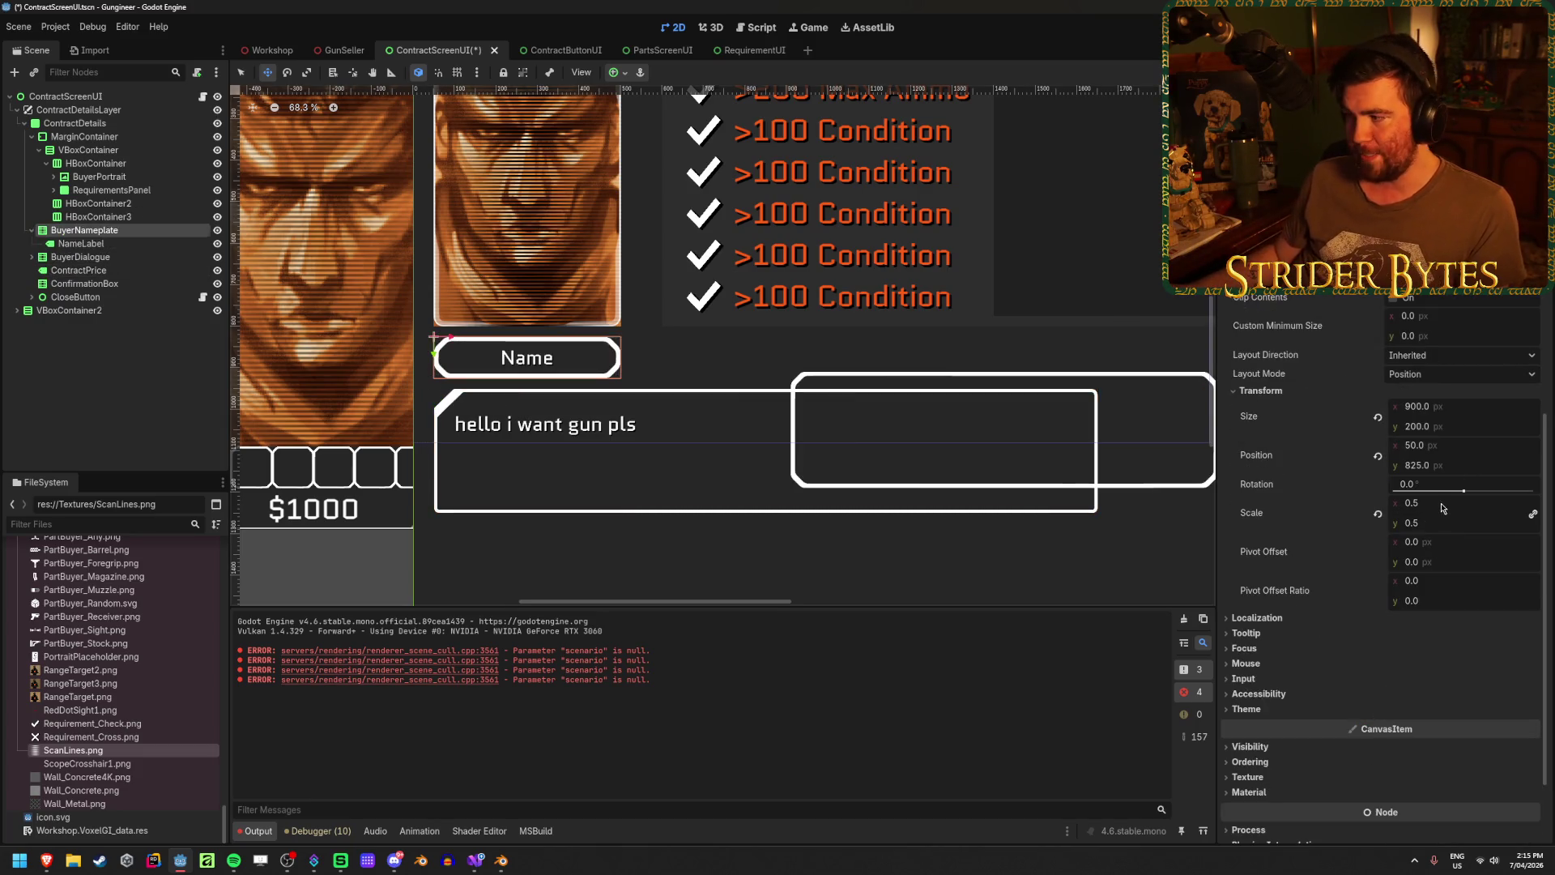
- Redo the row placement and check HBoxContainer2's layout, size and position
{"action": "left_click", "coordinate": [111, 234]}
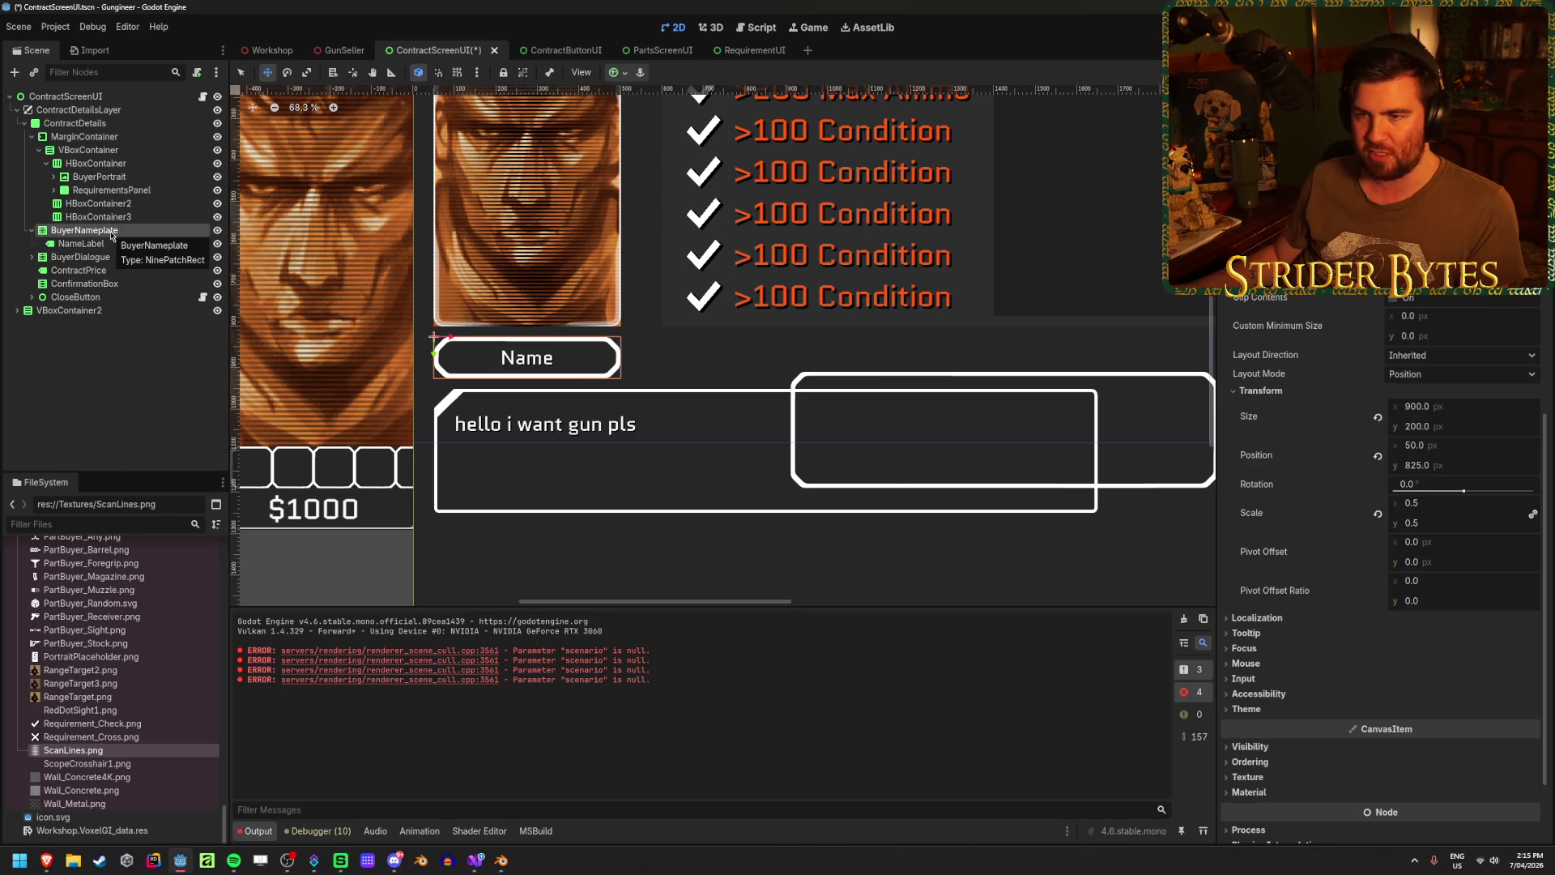
{"action": "left_click", "coordinate": [119, 402]}
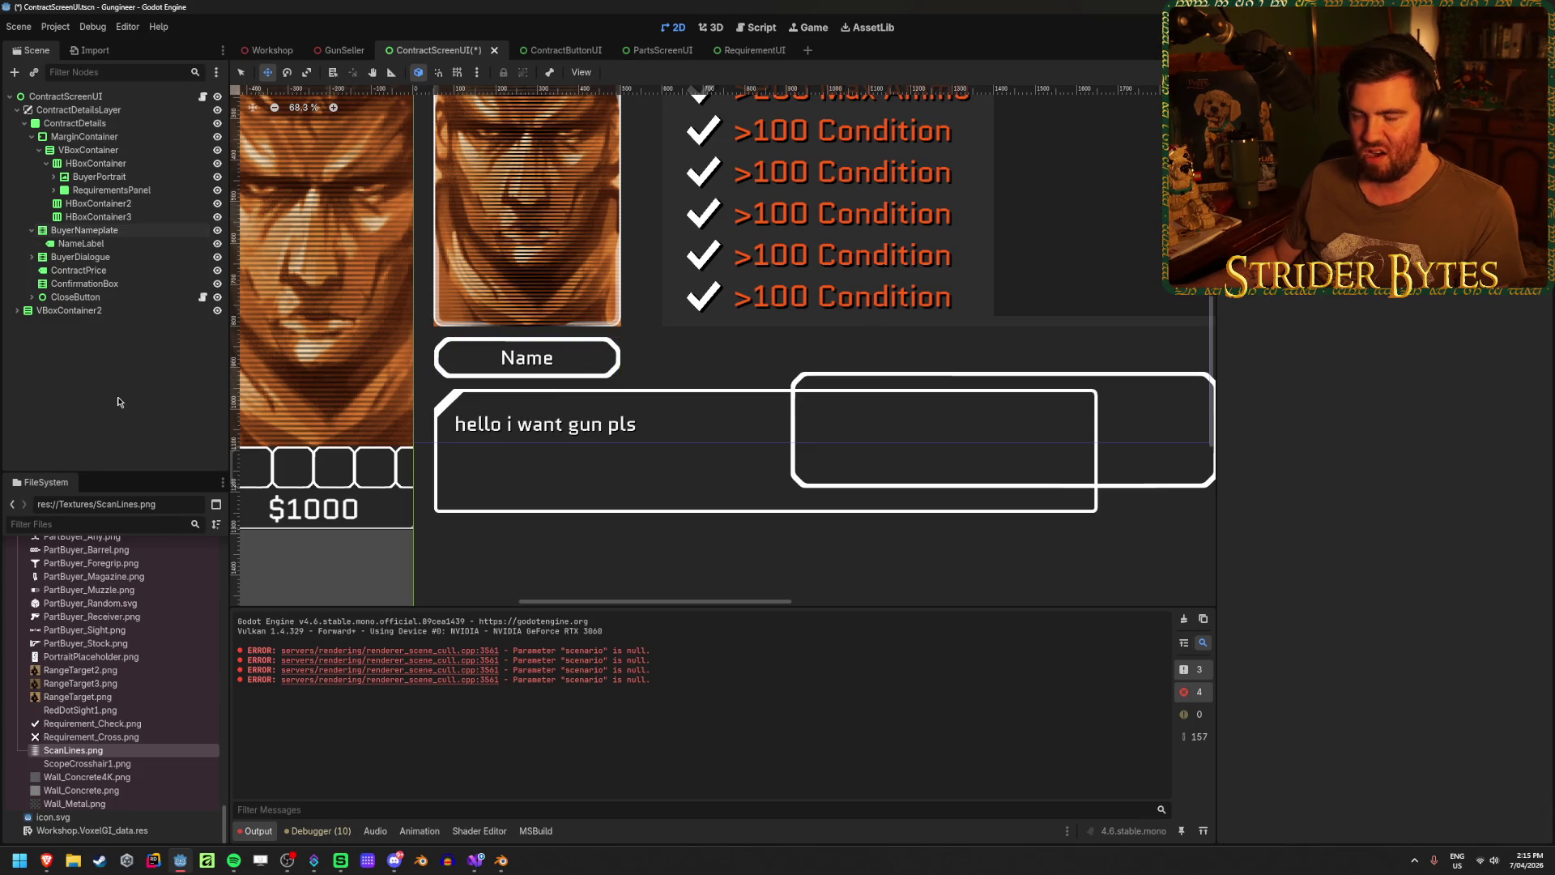
{"action": "left_click", "coordinate": [111, 231]}
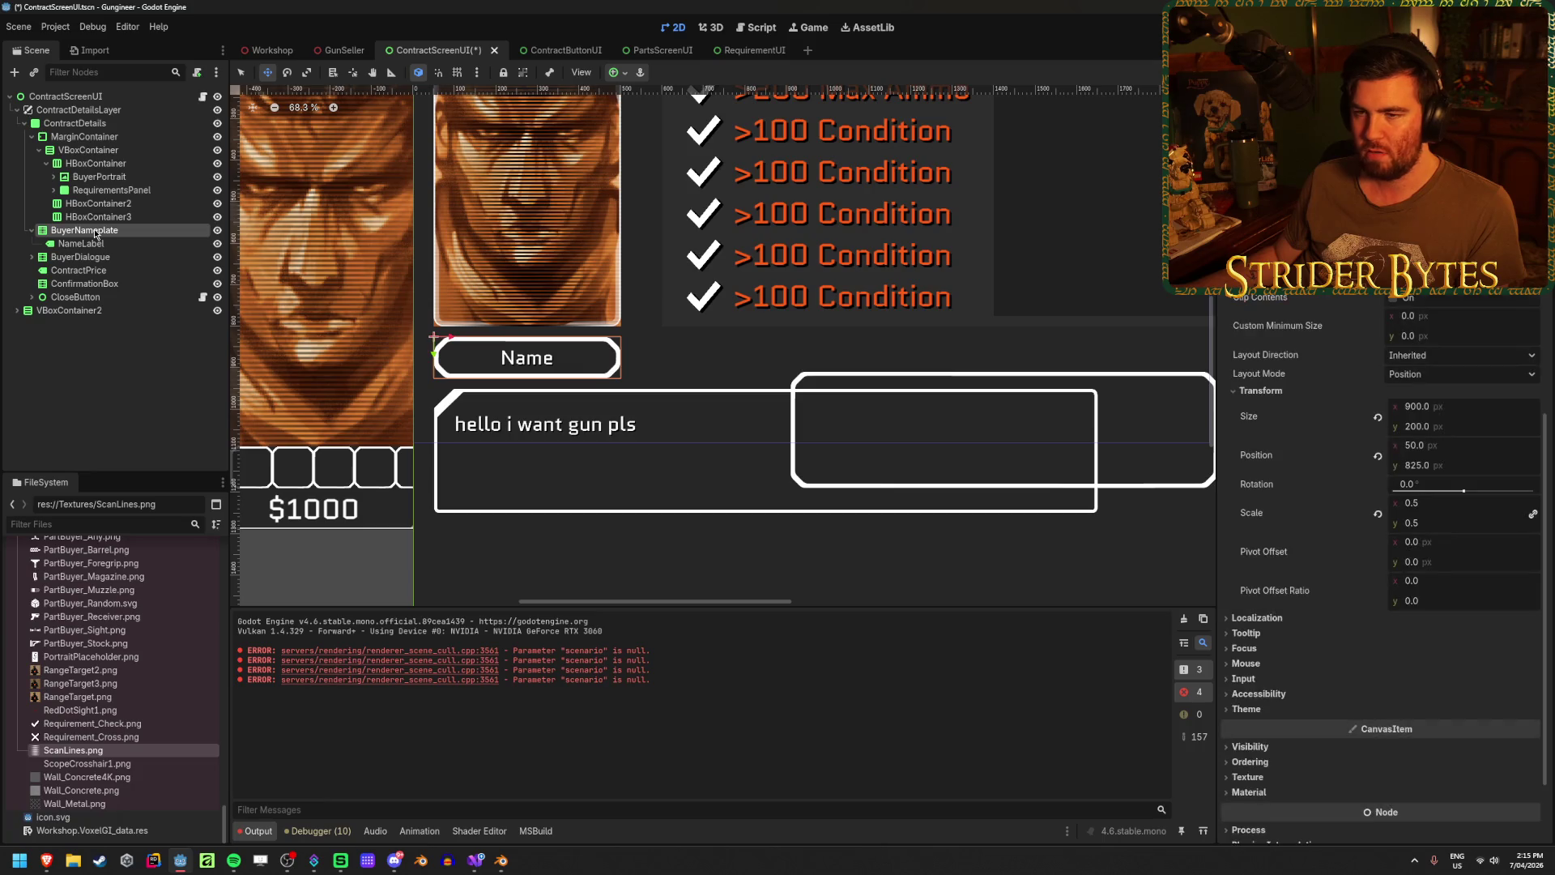
{"action": "key", "text": "ctrl+z"}
{"action": "key", "text": "ctrl+z"}
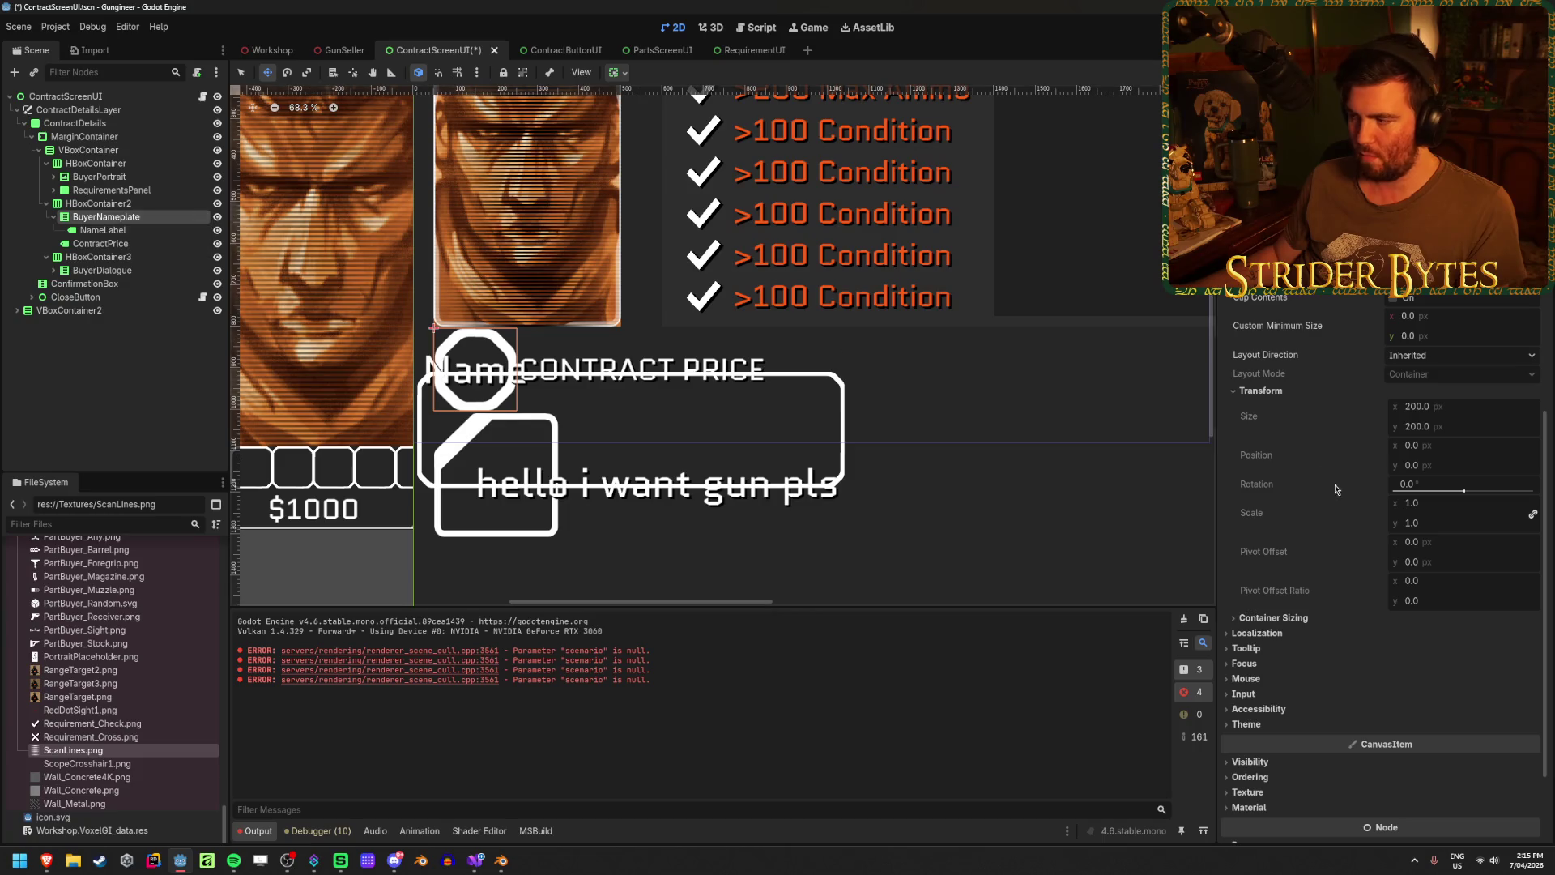
{"action": "left_click", "coordinate": [119, 203]}
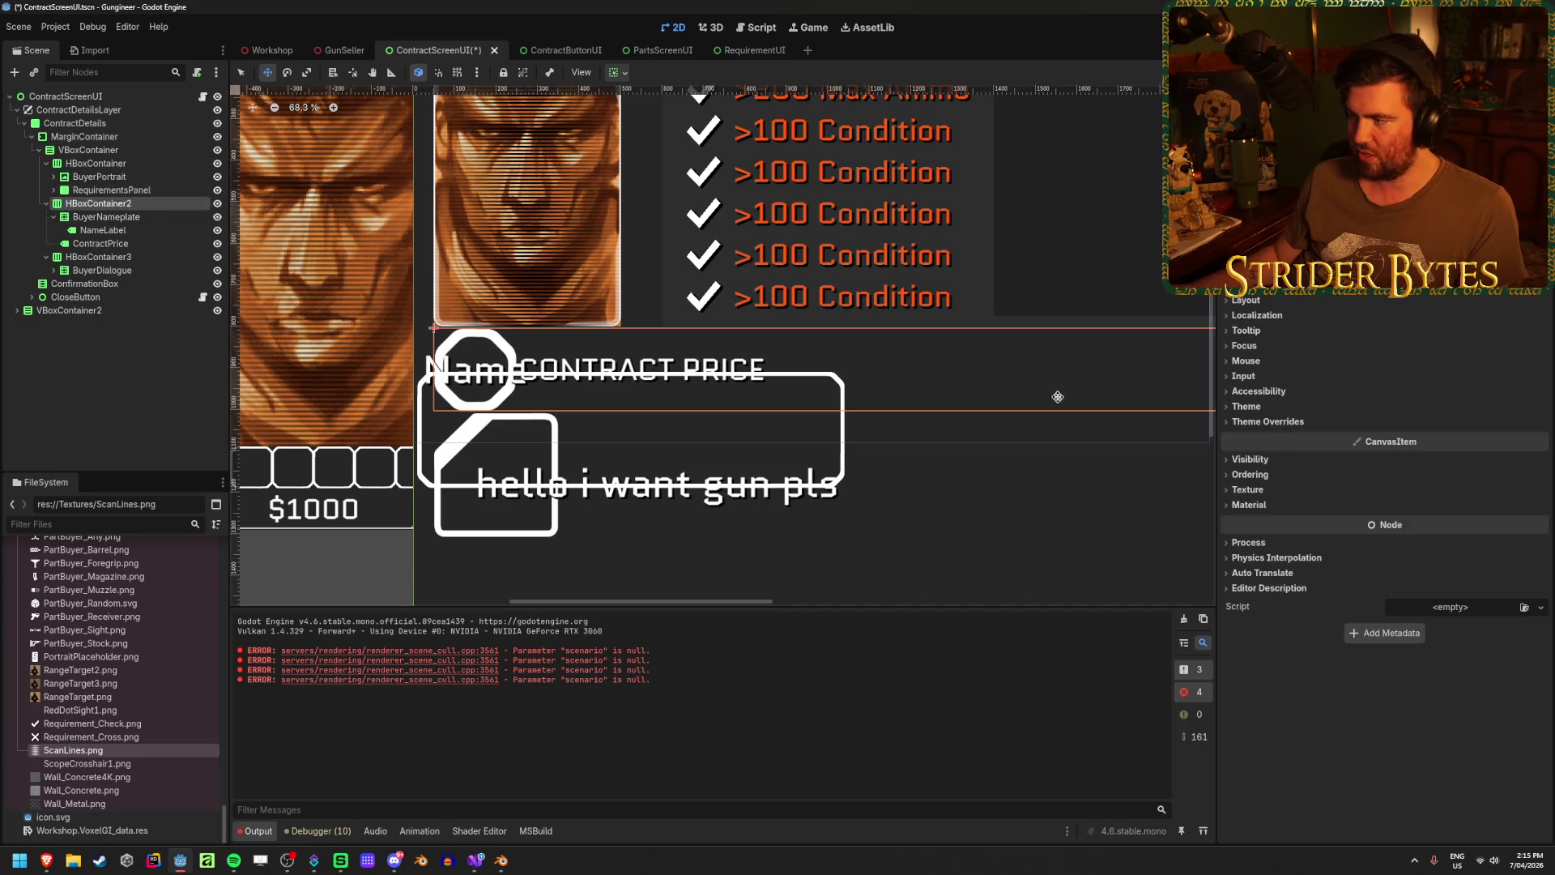
{"action": "left_click", "coordinate": [1248, 301]}
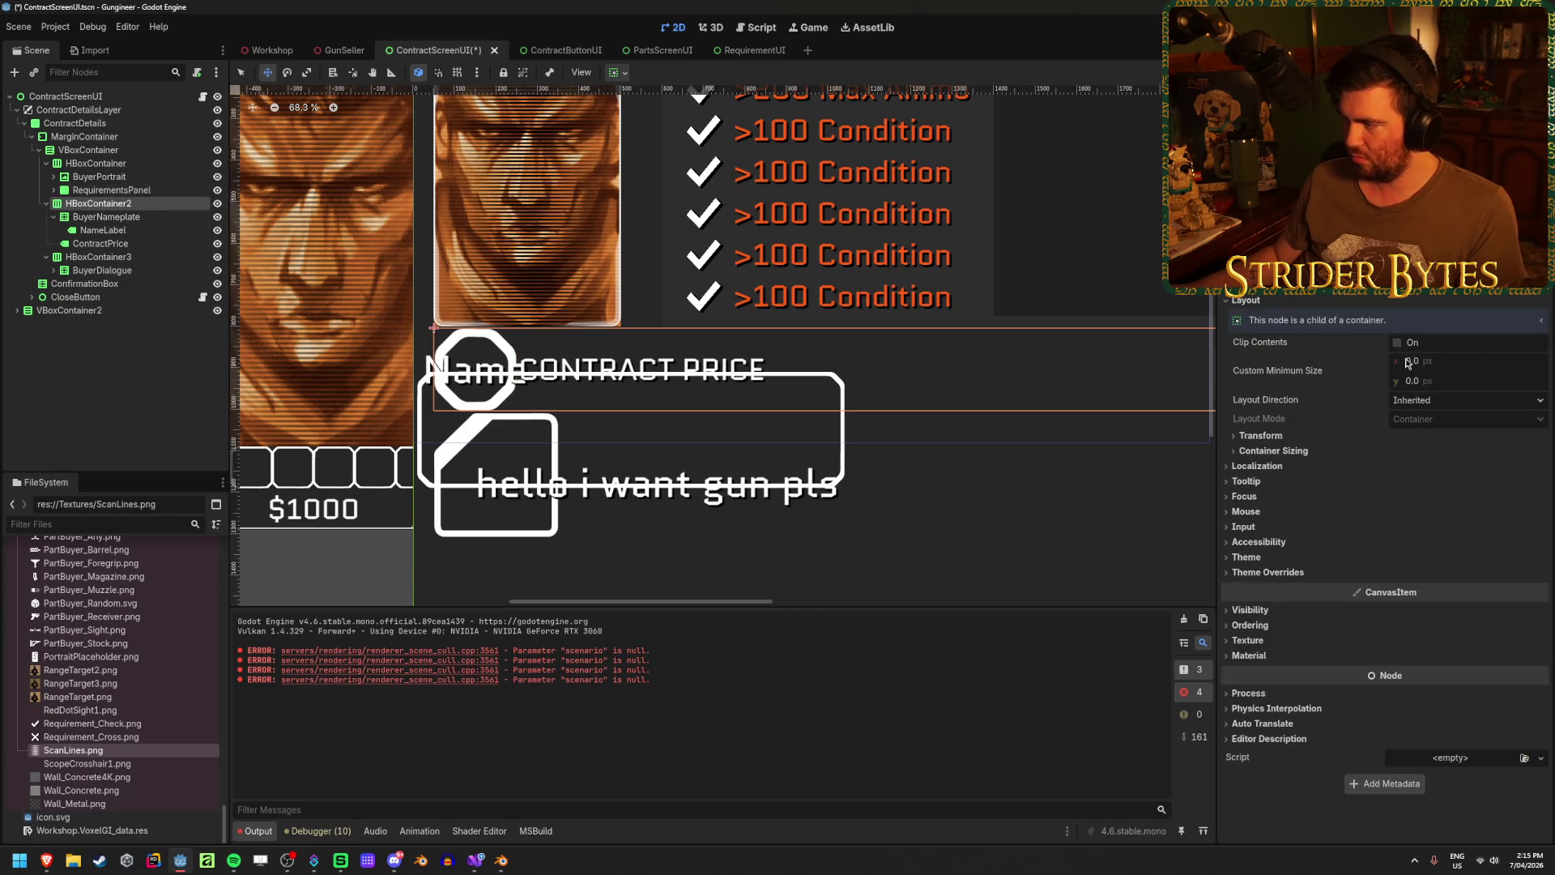
{"action": "left_click", "coordinate": [1260, 436]}
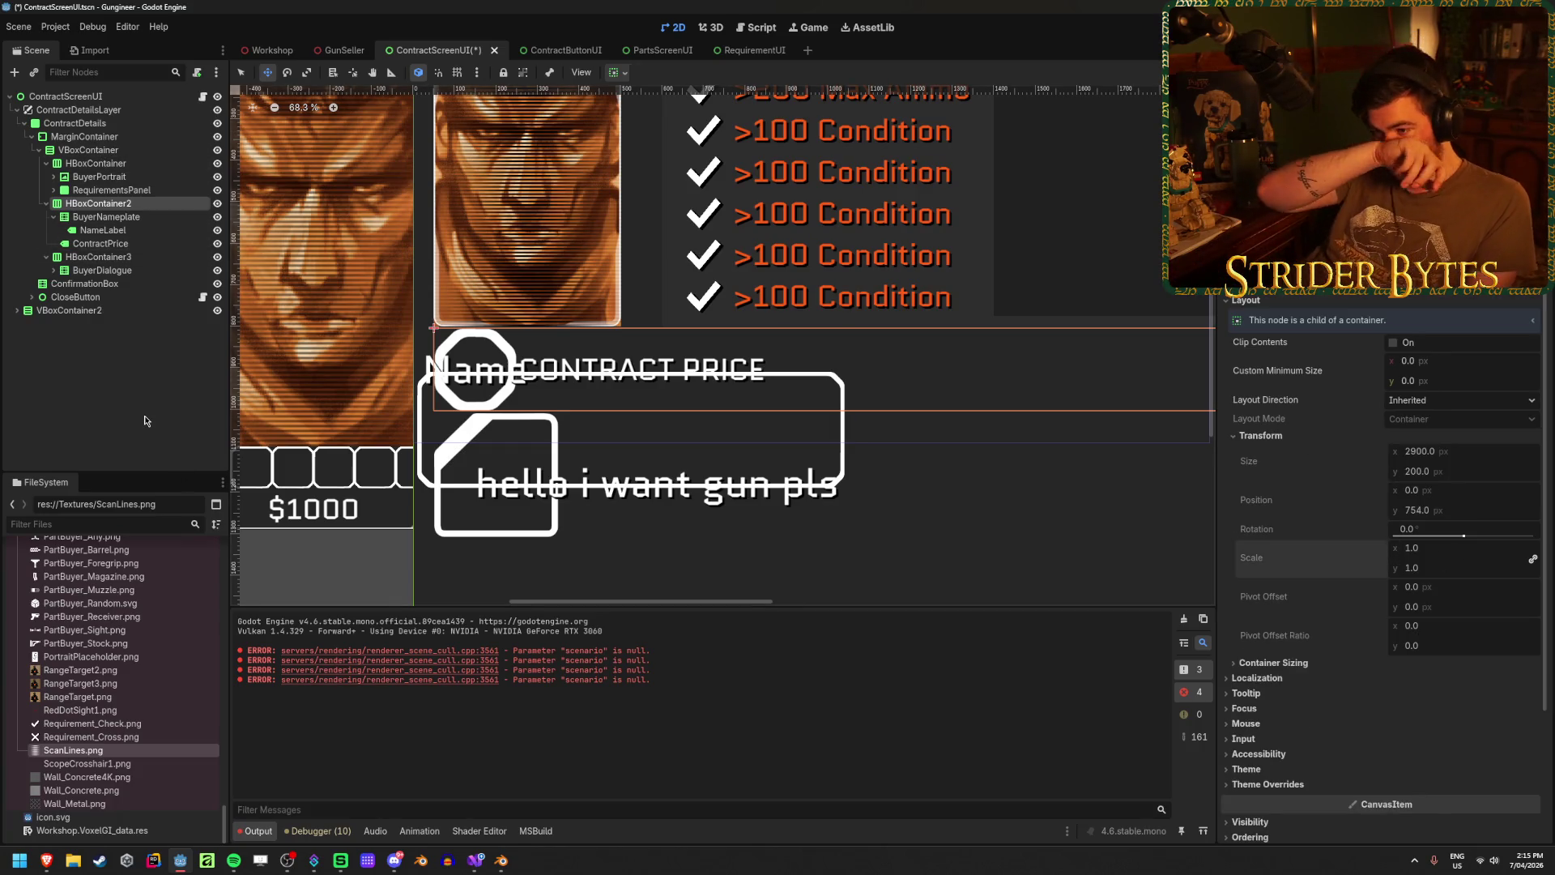
- Undo the row placement again, select ConfirmationBox, and save the scene
{"action": "key", "text": "ctrl+z"}
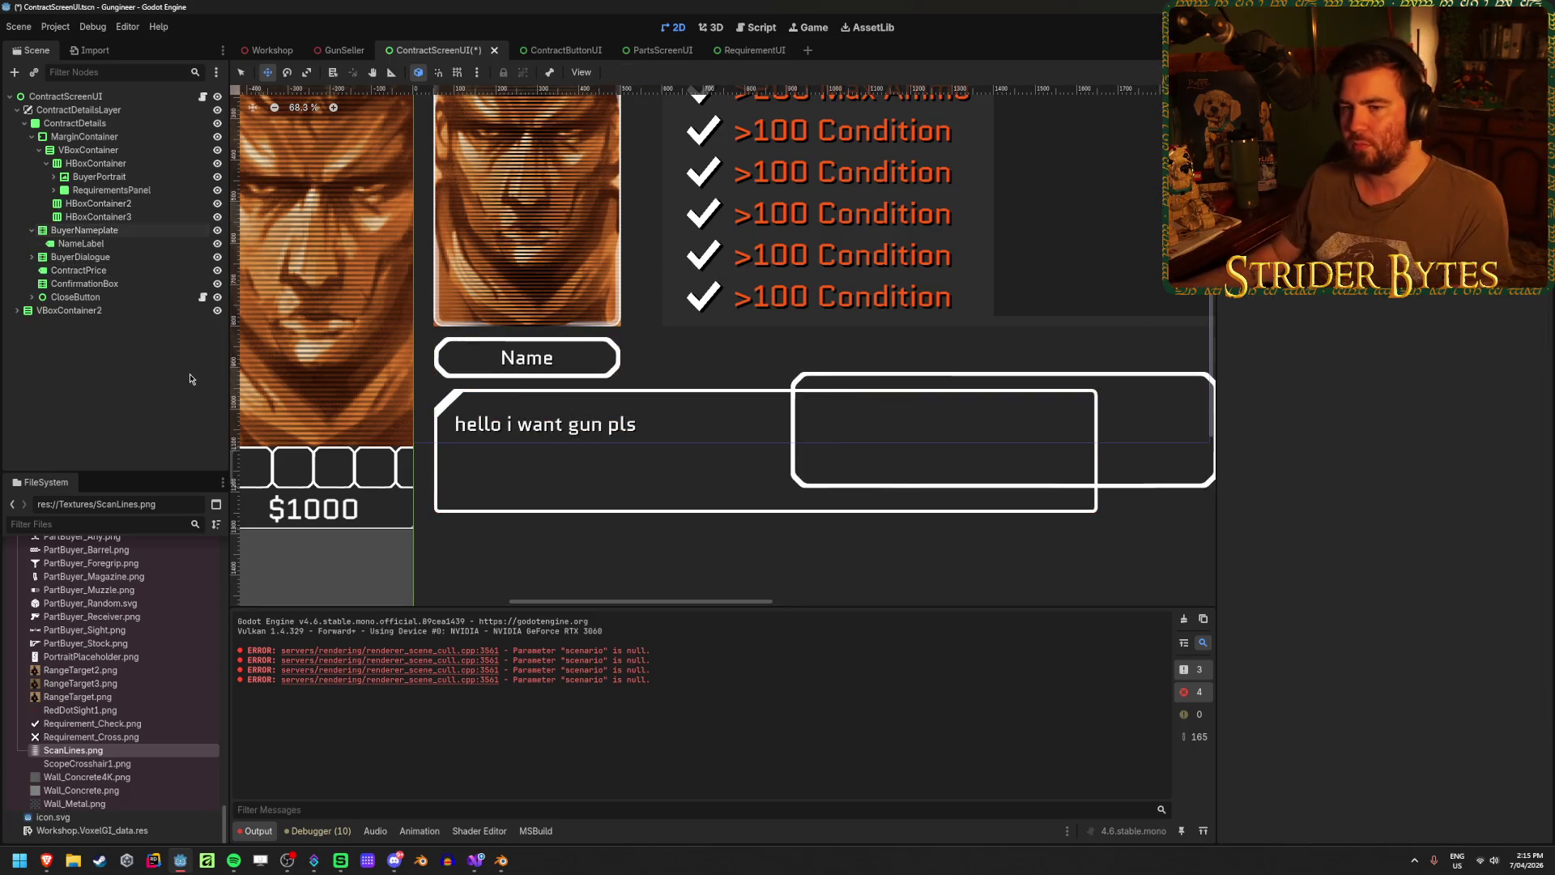
{"action": "left_click", "coordinate": [717, 371]}
{"action": "scroll", "coordinate": [716, 371], "scroll_direction": "down", "scroll_amount": 6}
{"action": "scroll", "coordinate": [716, 371], "scroll_direction": "right", "scroll_amount": 3}
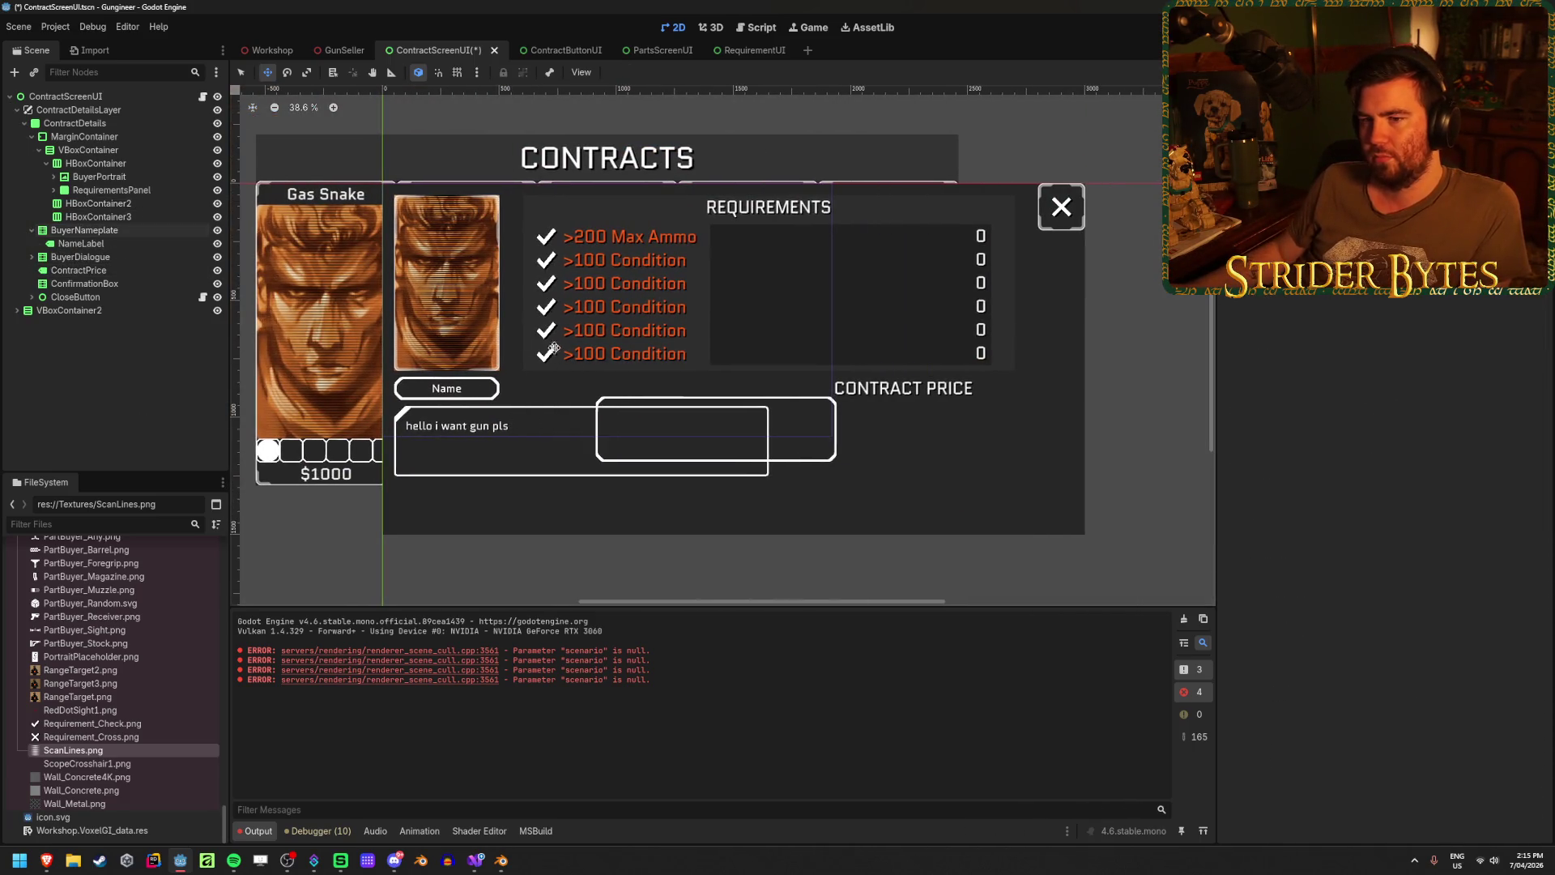
{"action": "left_click", "coordinate": [31, 231]}
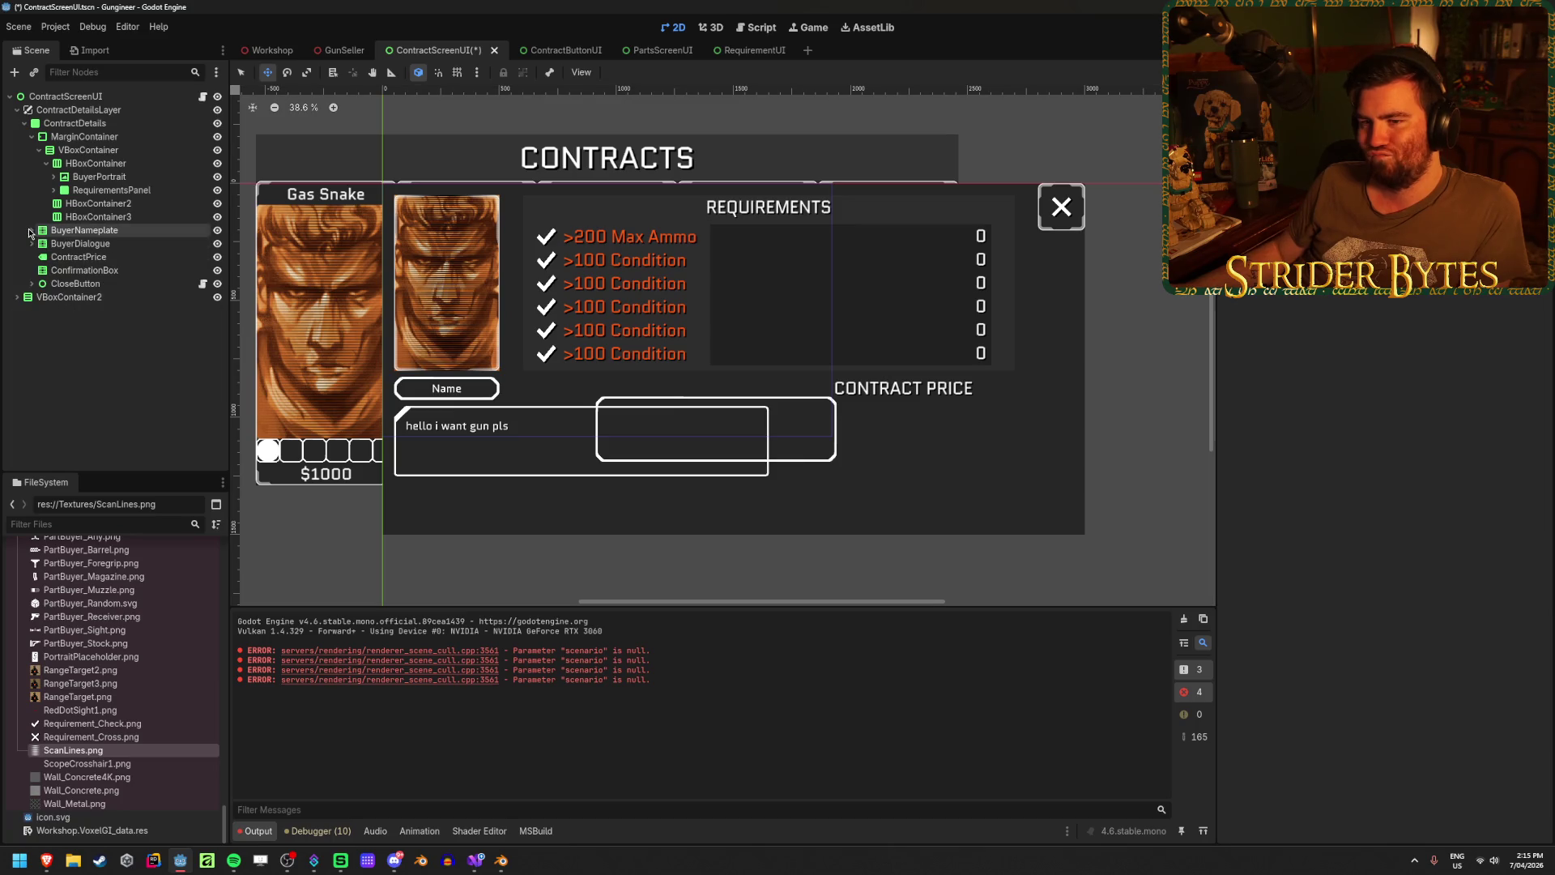
{"action": "left_click", "coordinate": [121, 272]}
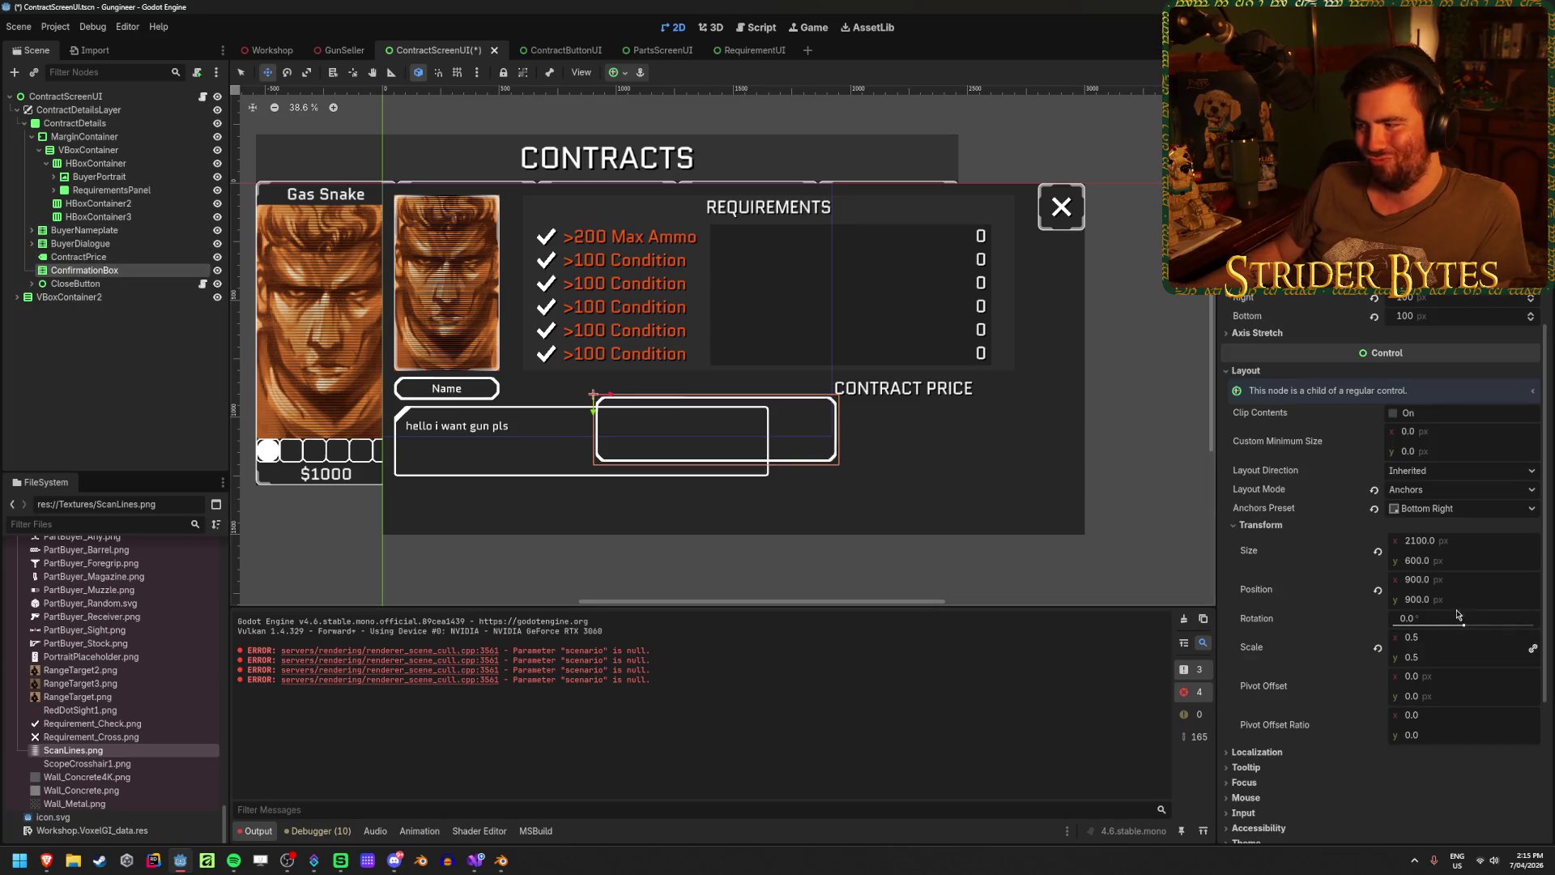
{"action": "scroll", "coordinate": [758, 417], "scroll_direction": "up", "scroll_amount": 3}
{"action": "scroll", "coordinate": [758, 417], "scroll_direction": "down", "scroll_amount": 2}
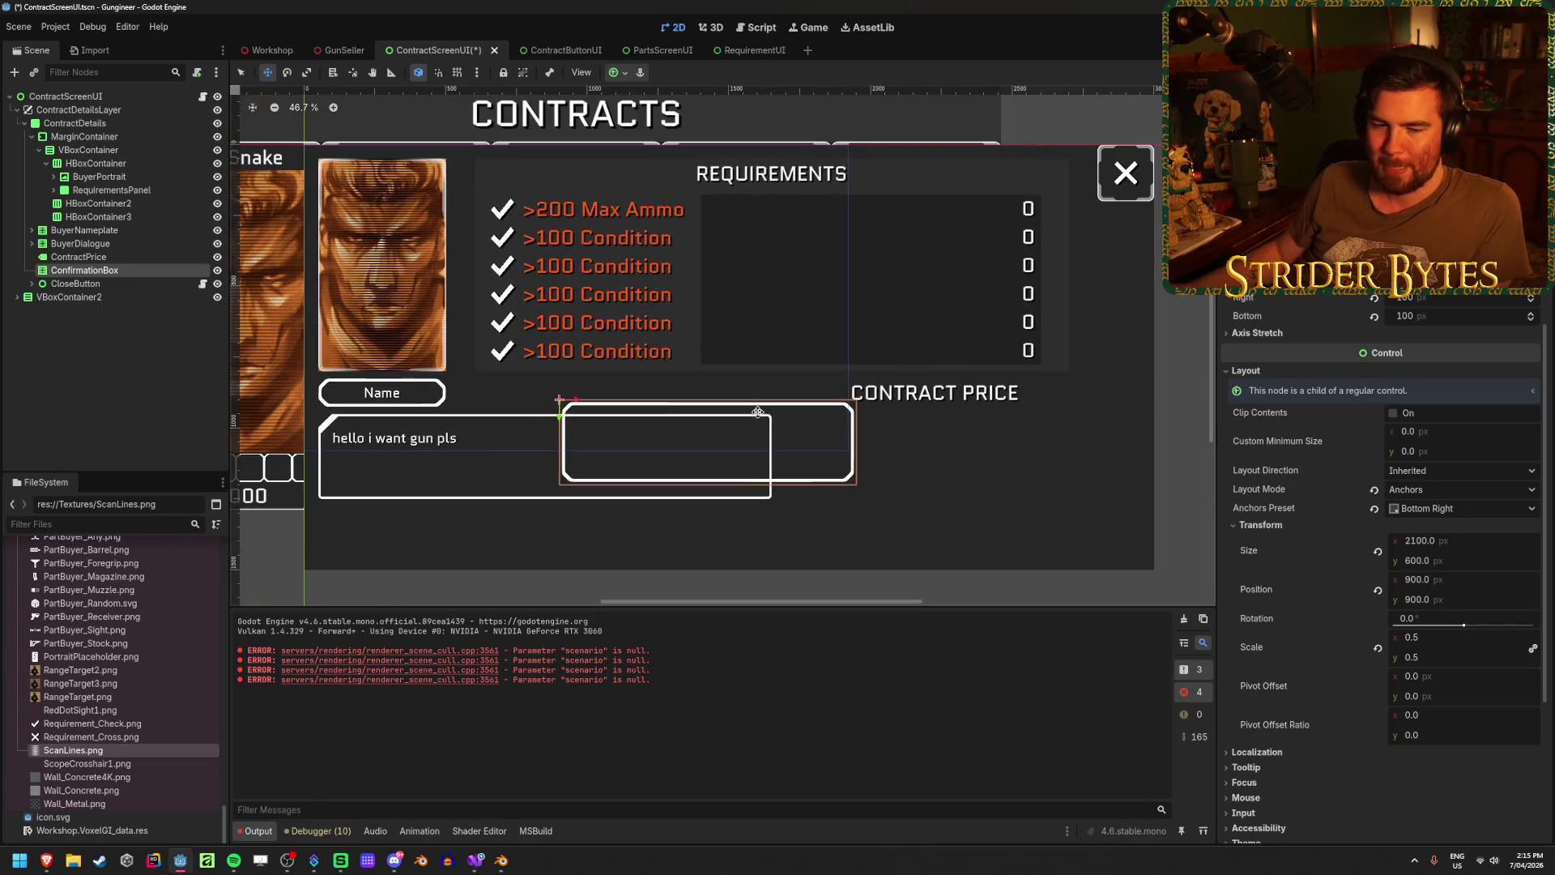
{"action": "key", "text": "ctrl+s"}
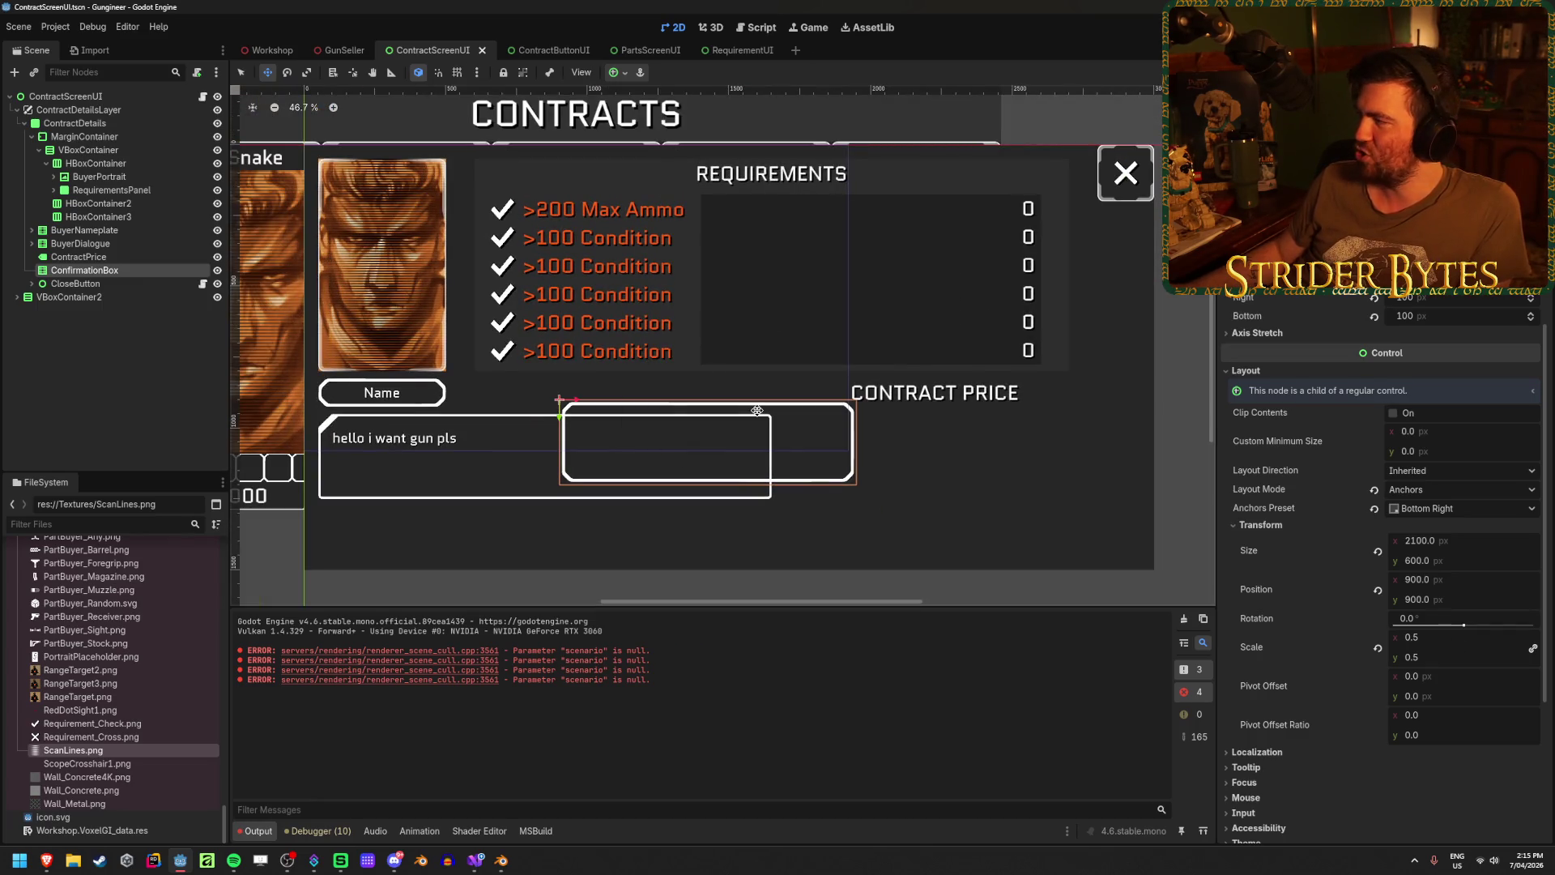
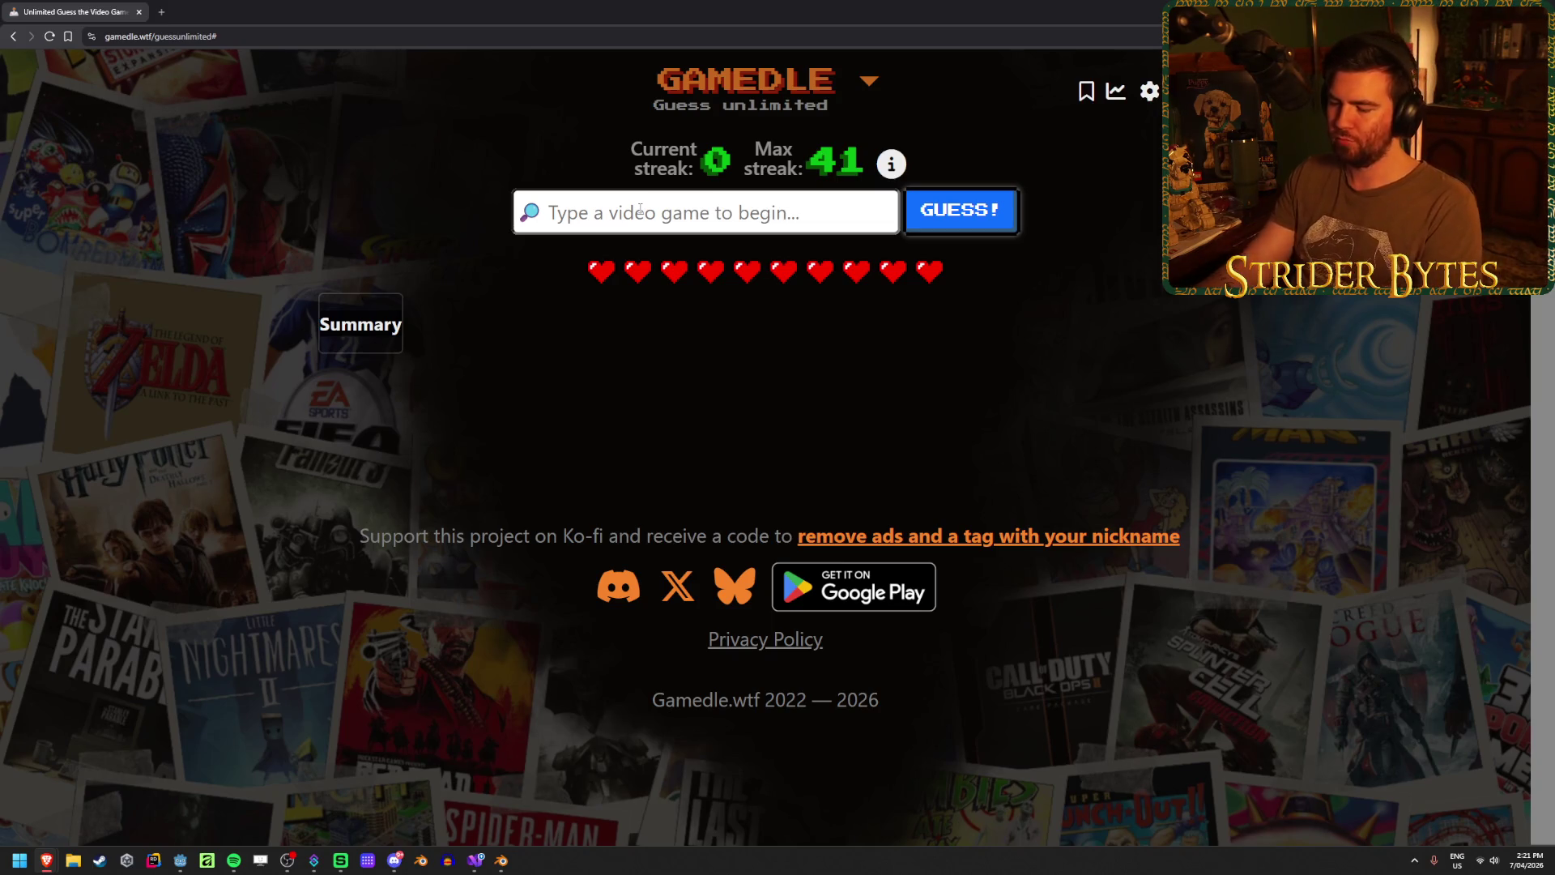
- After 'pokopia' finds no match, guess Slay the Spire II and check which attributes match
{"action": "type", "text": "pokopia"}
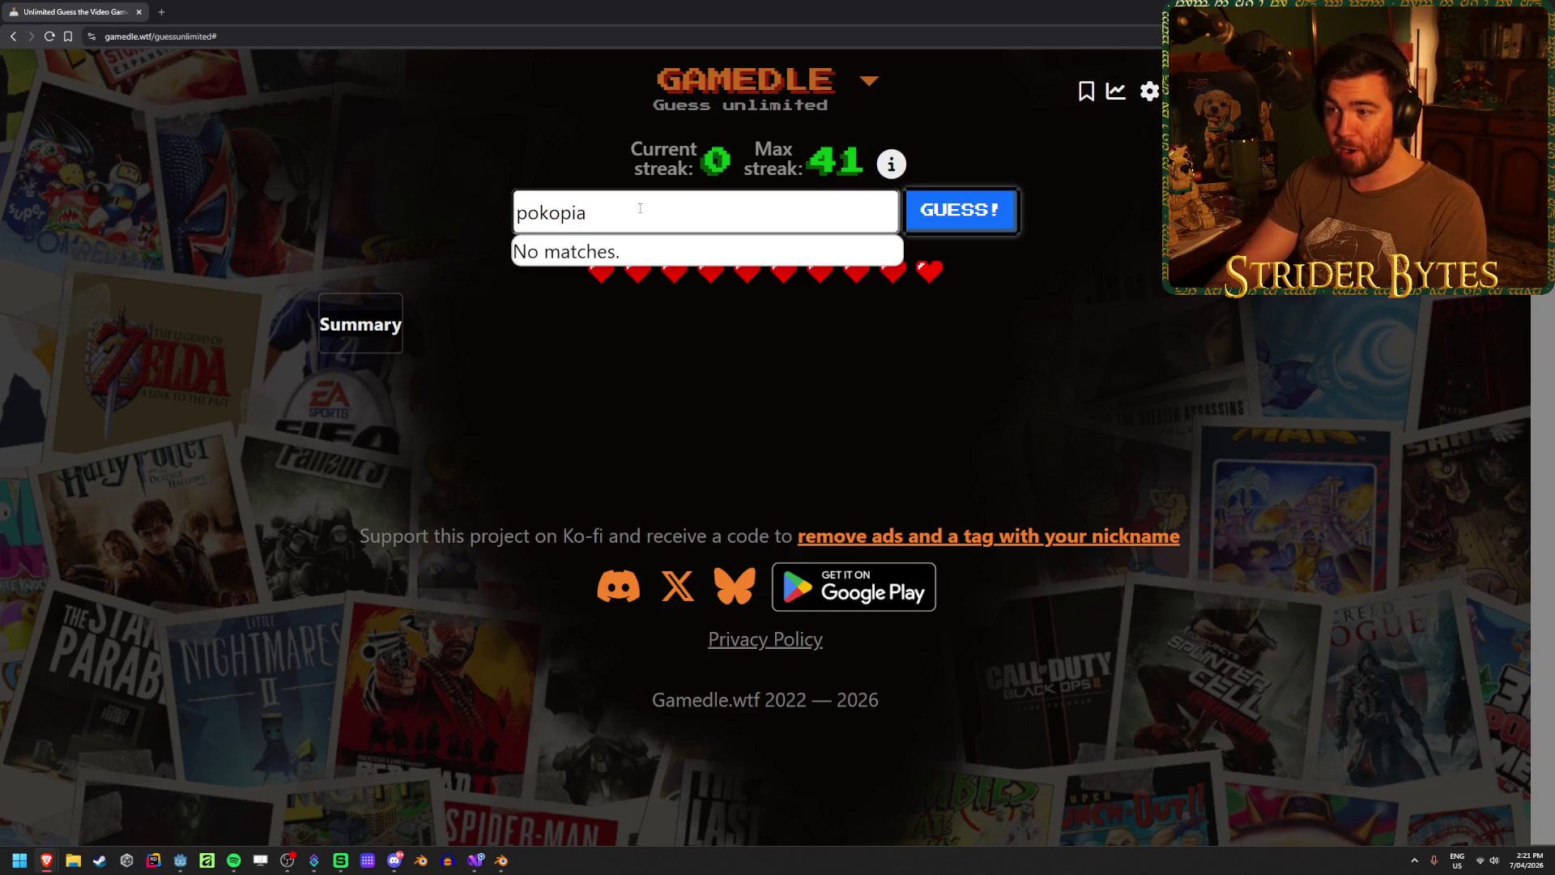
{"action": "key", "text": "ctrl+BackSpace"}
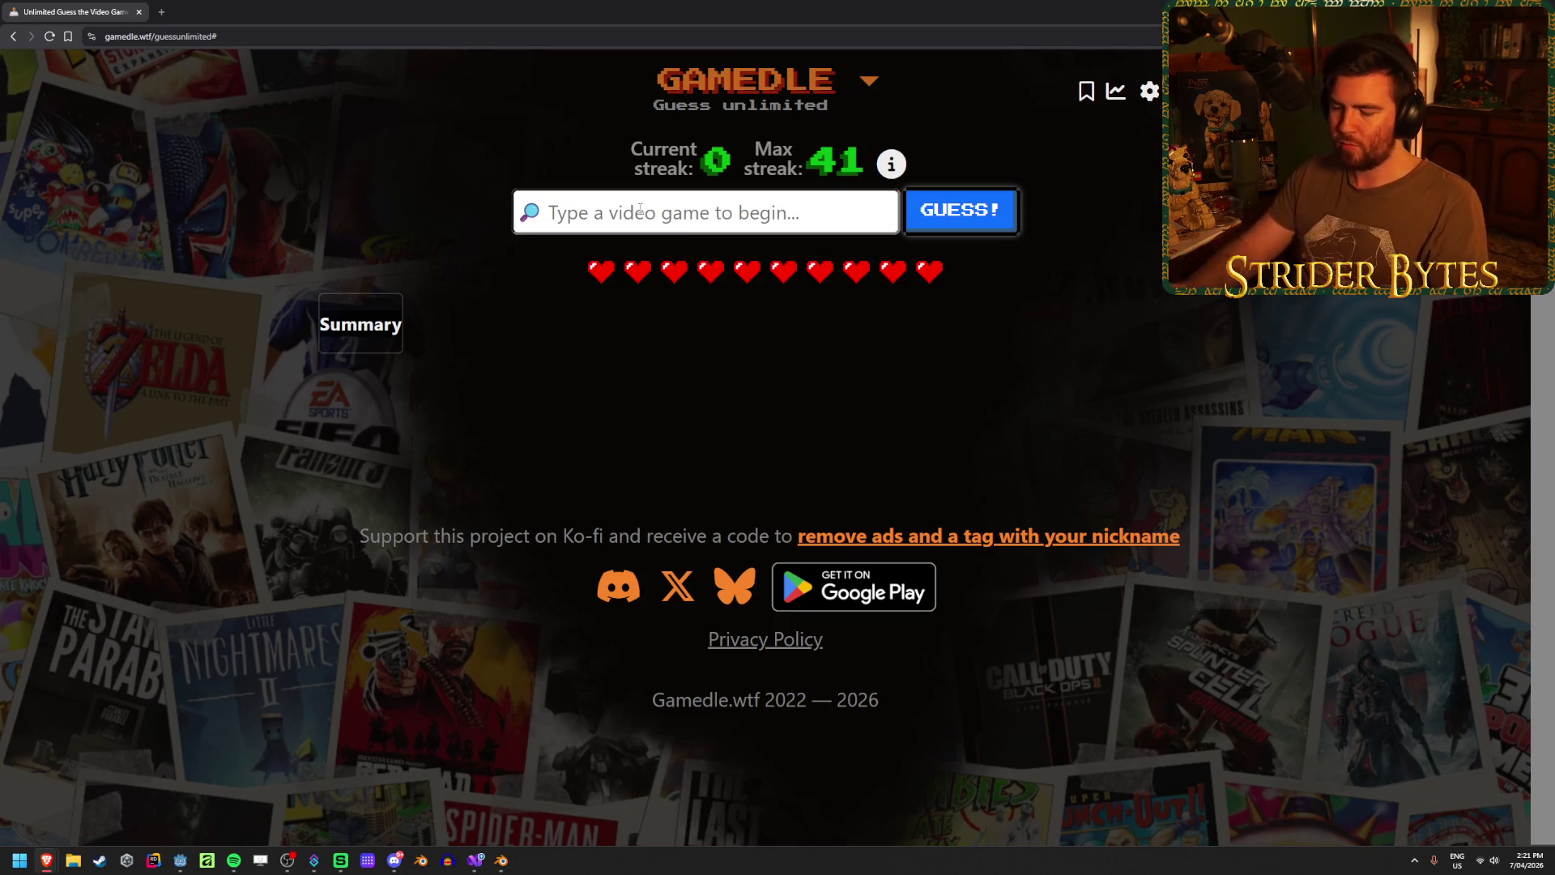
{"action": "type", "text": "slay the s"}
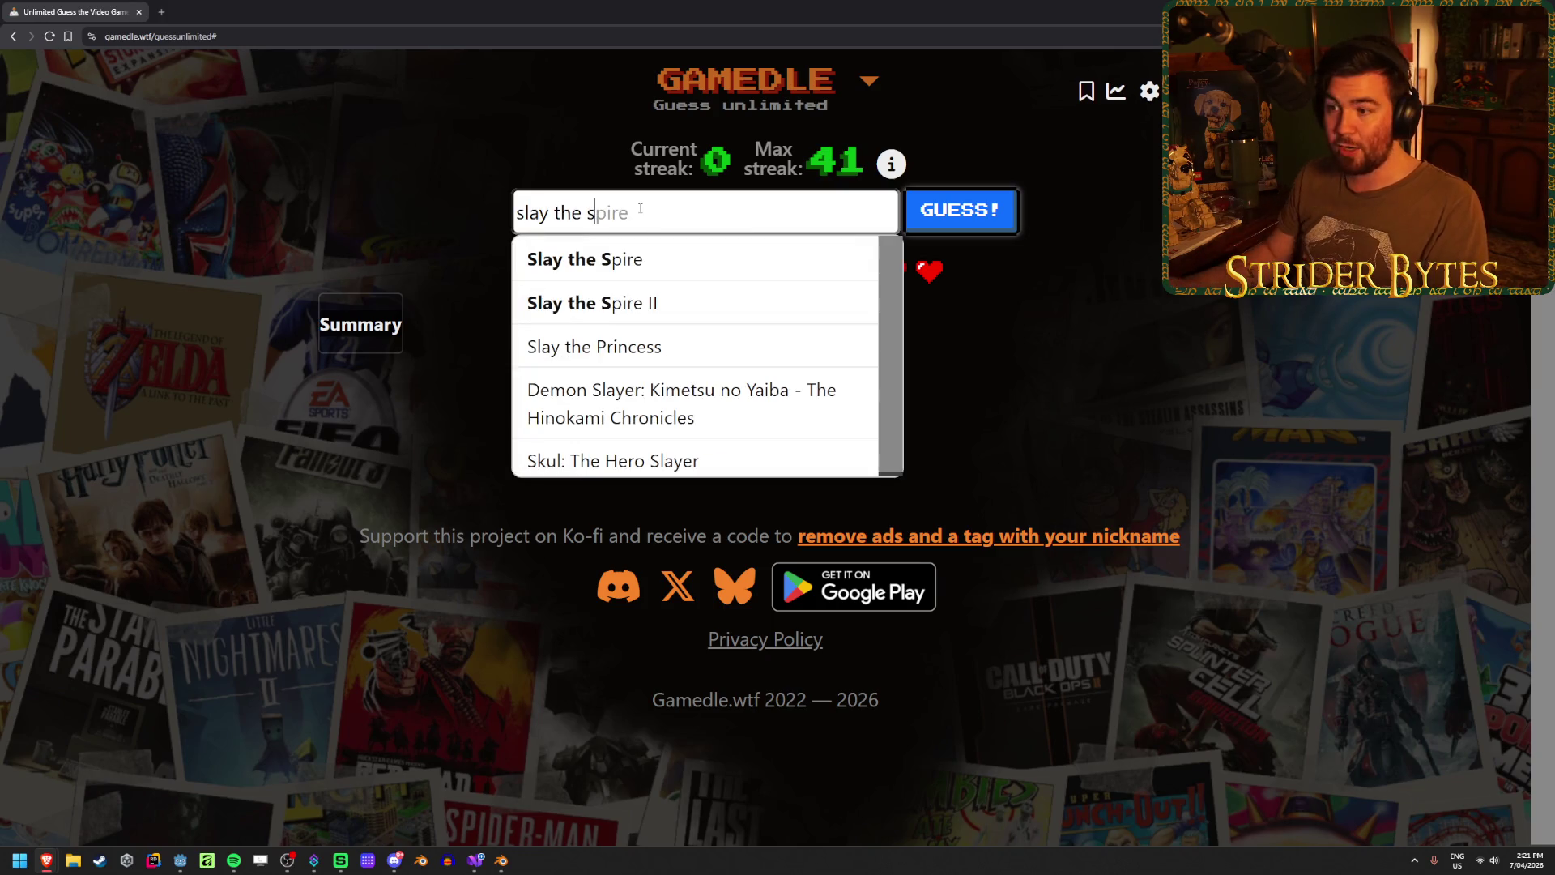
{"action": "key", "text": "Down"}
{"action": "key", "text": "Return"}
{"action": "key", "text": "Return"}
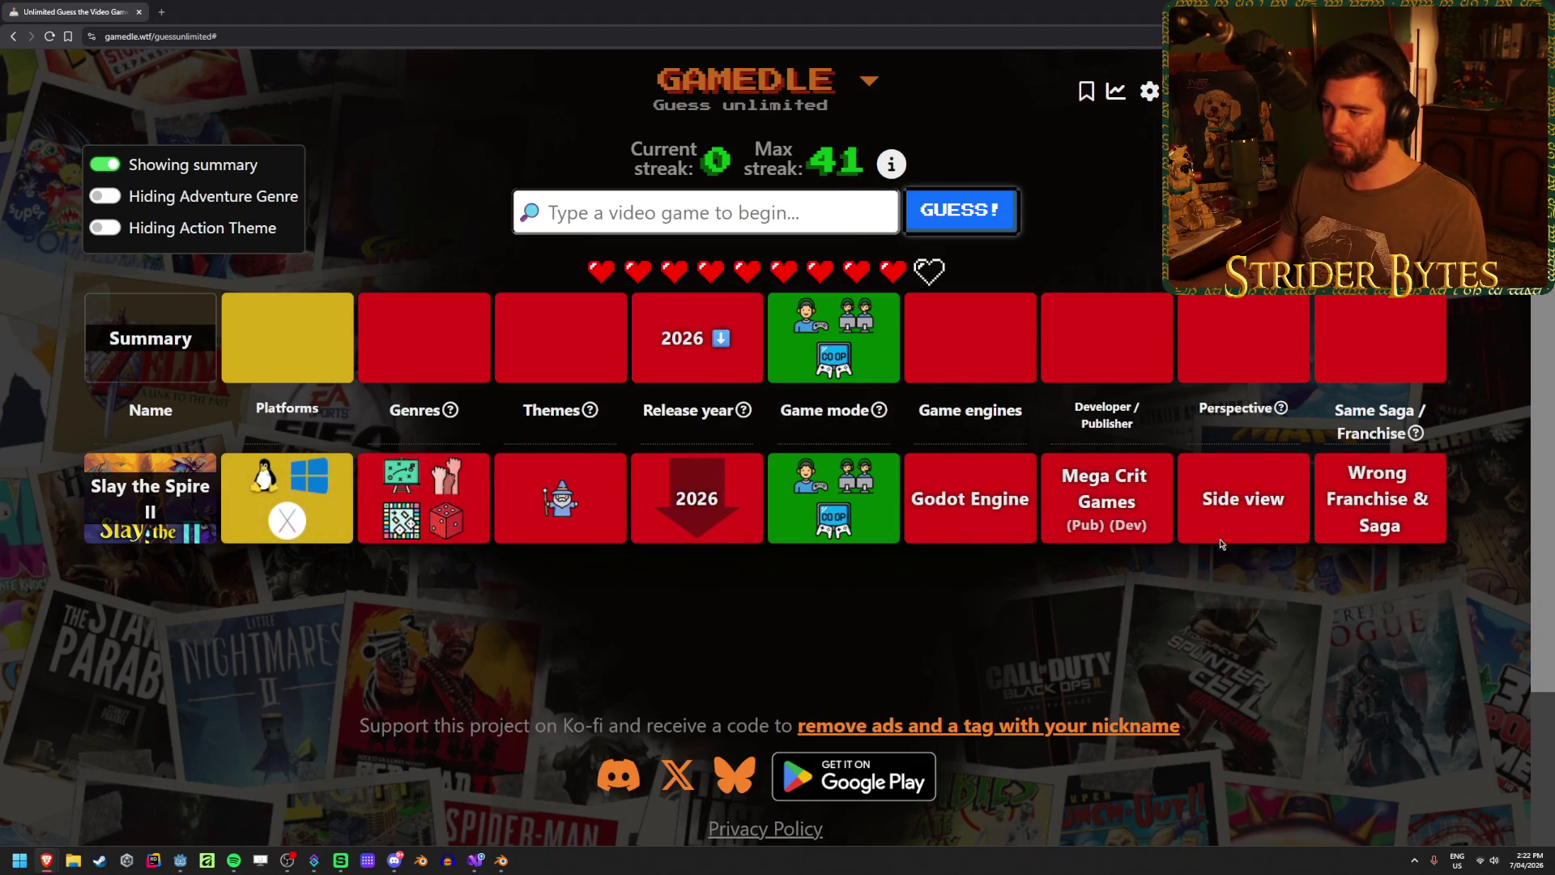
{"action": "mouse_move", "coordinate": [564, 495]}
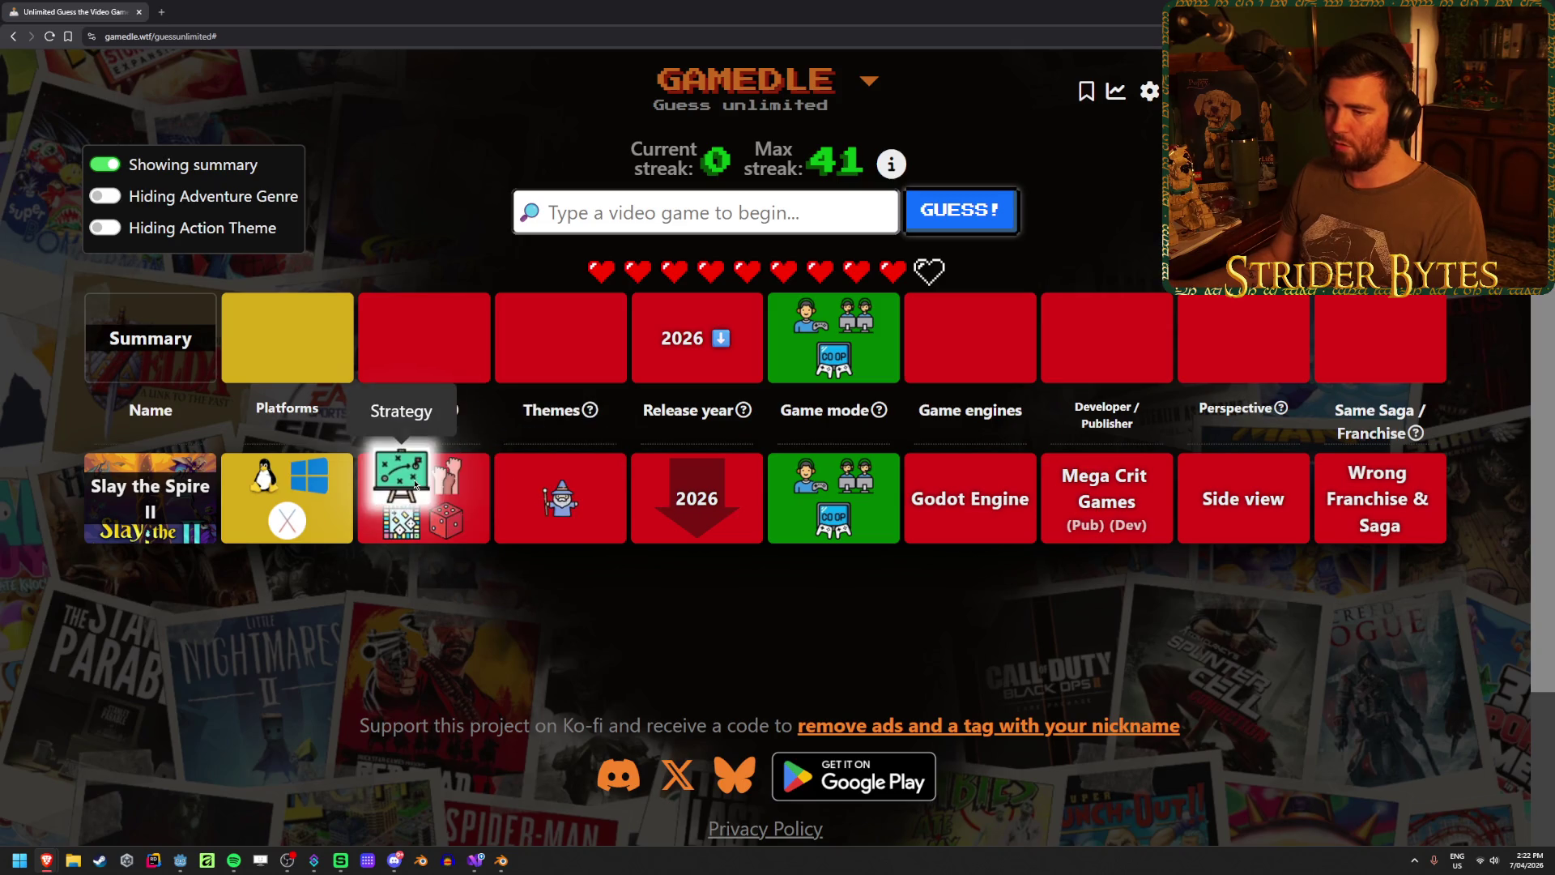
{"action": "mouse_move", "coordinate": [382, 523]}
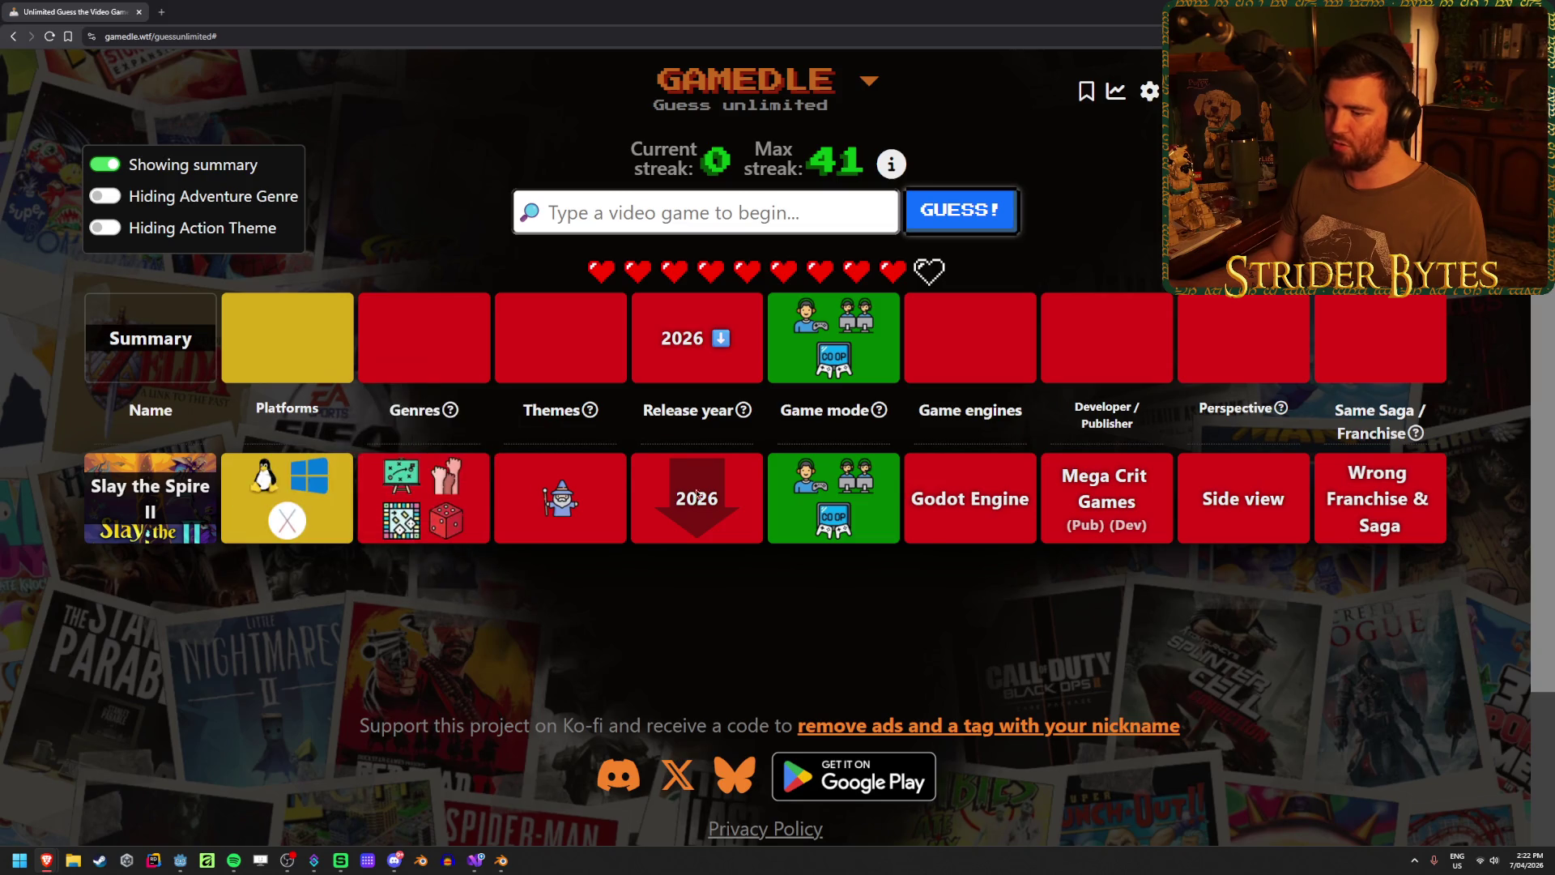
{"action": "mouse_move", "coordinate": [824, 541]}
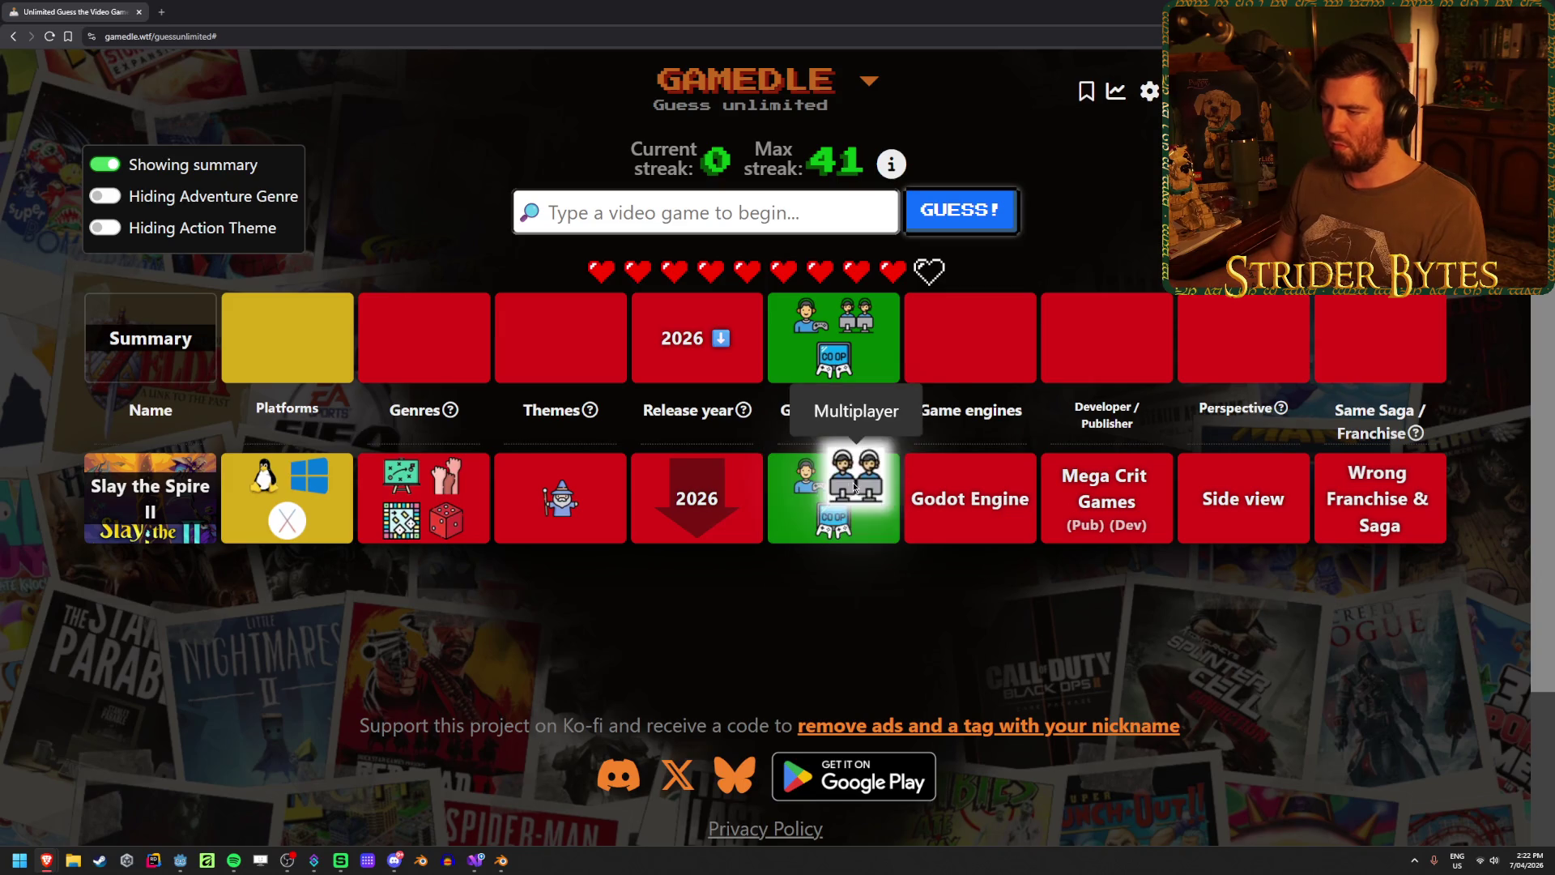
{"action": "mouse_move", "coordinate": [1248, 431]}
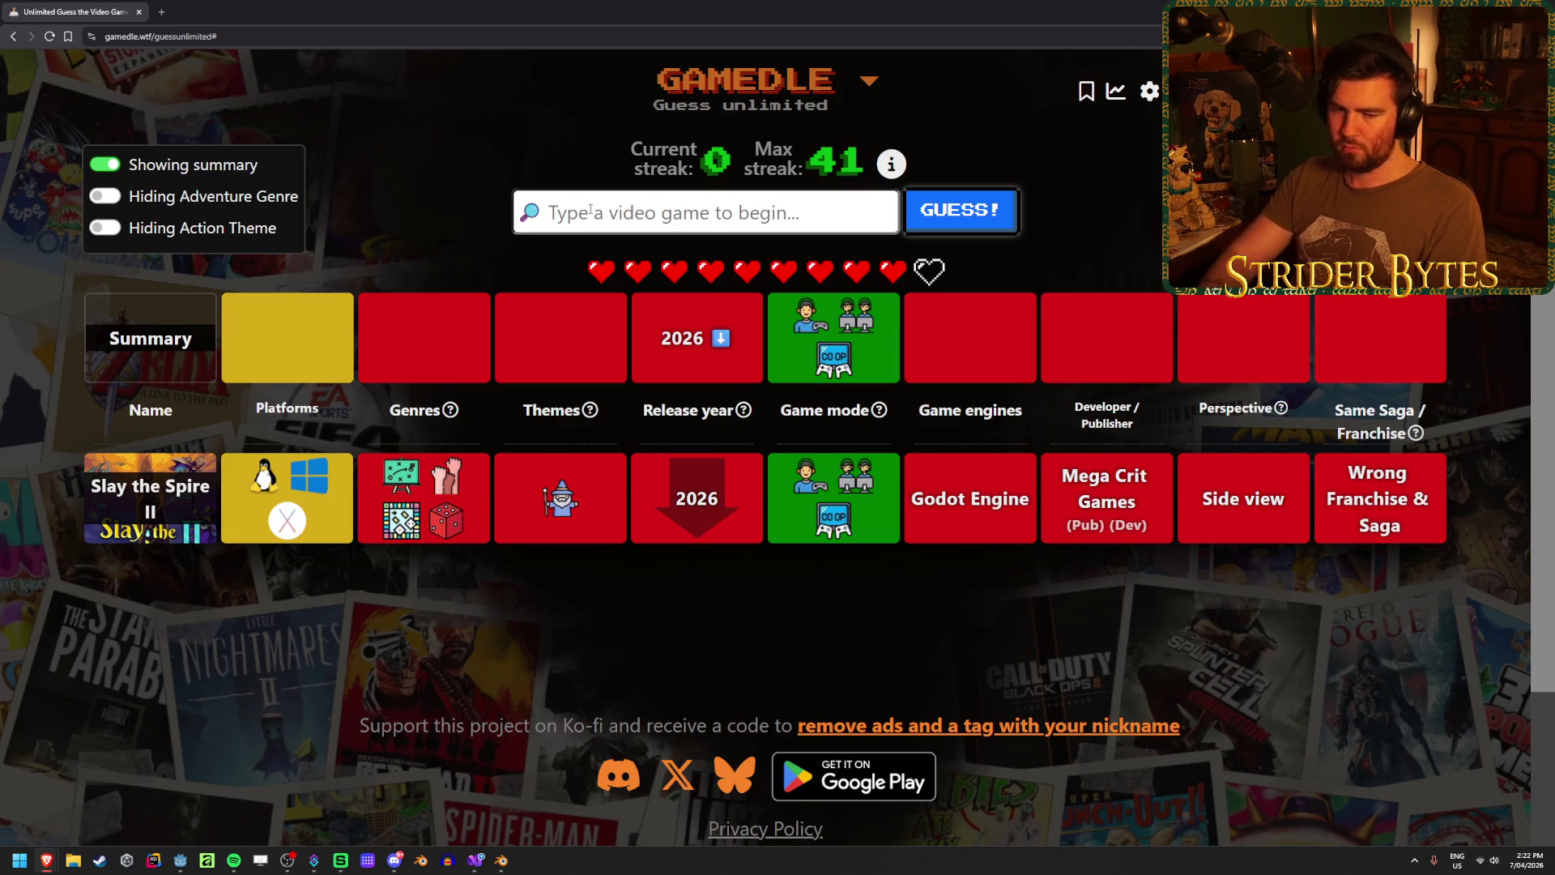
- Guess Halo 3
{"action": "type", "text": "halo"}
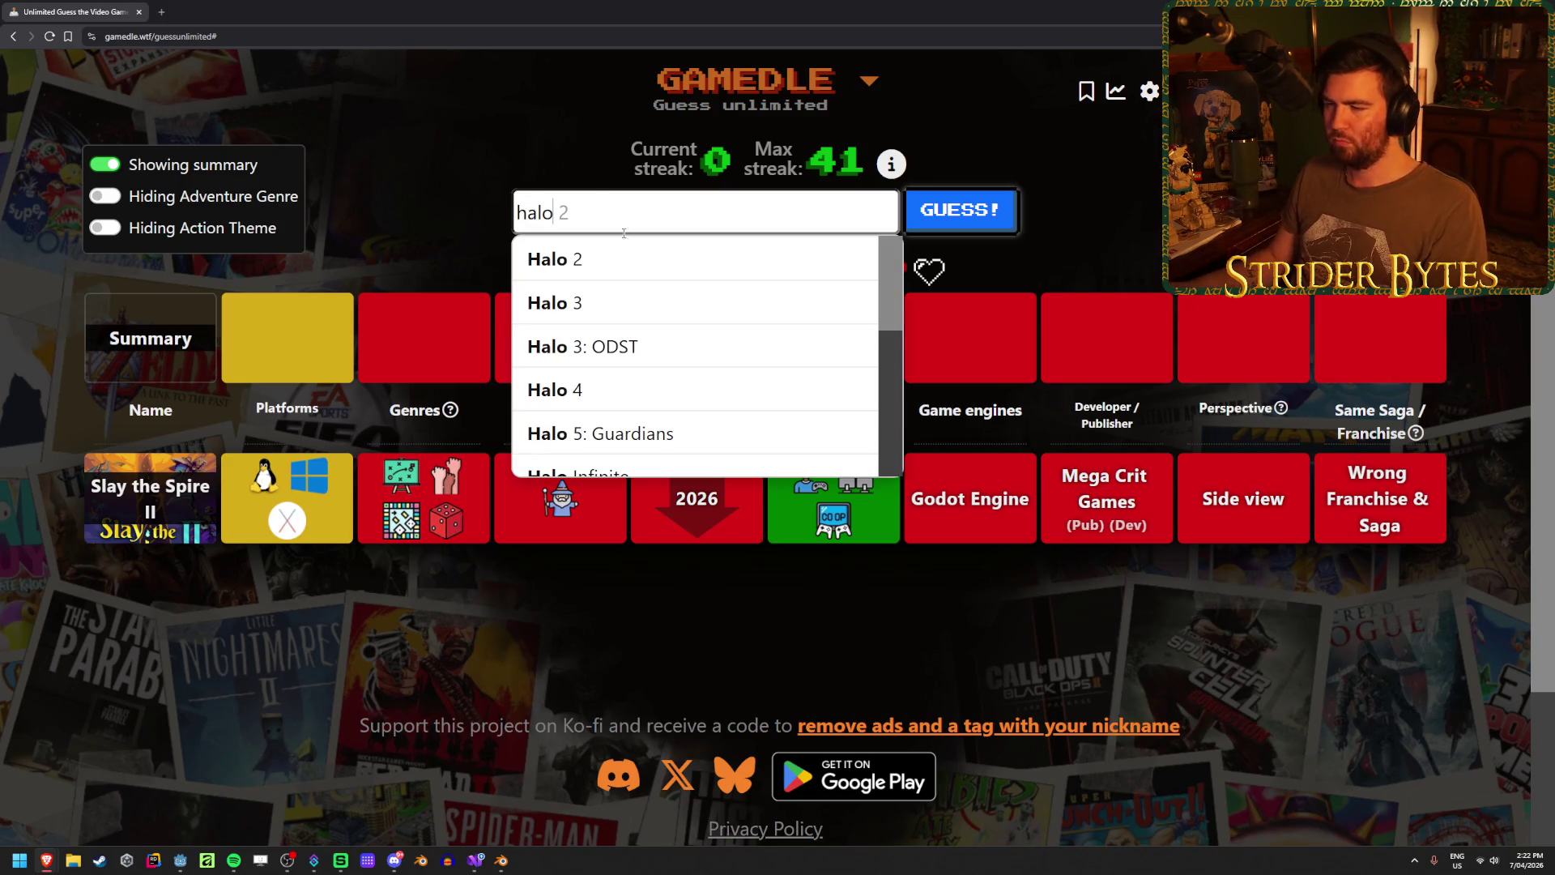
{"action": "left_click", "coordinate": [567, 303]}
{"action": "left_click", "coordinate": [961, 210]}
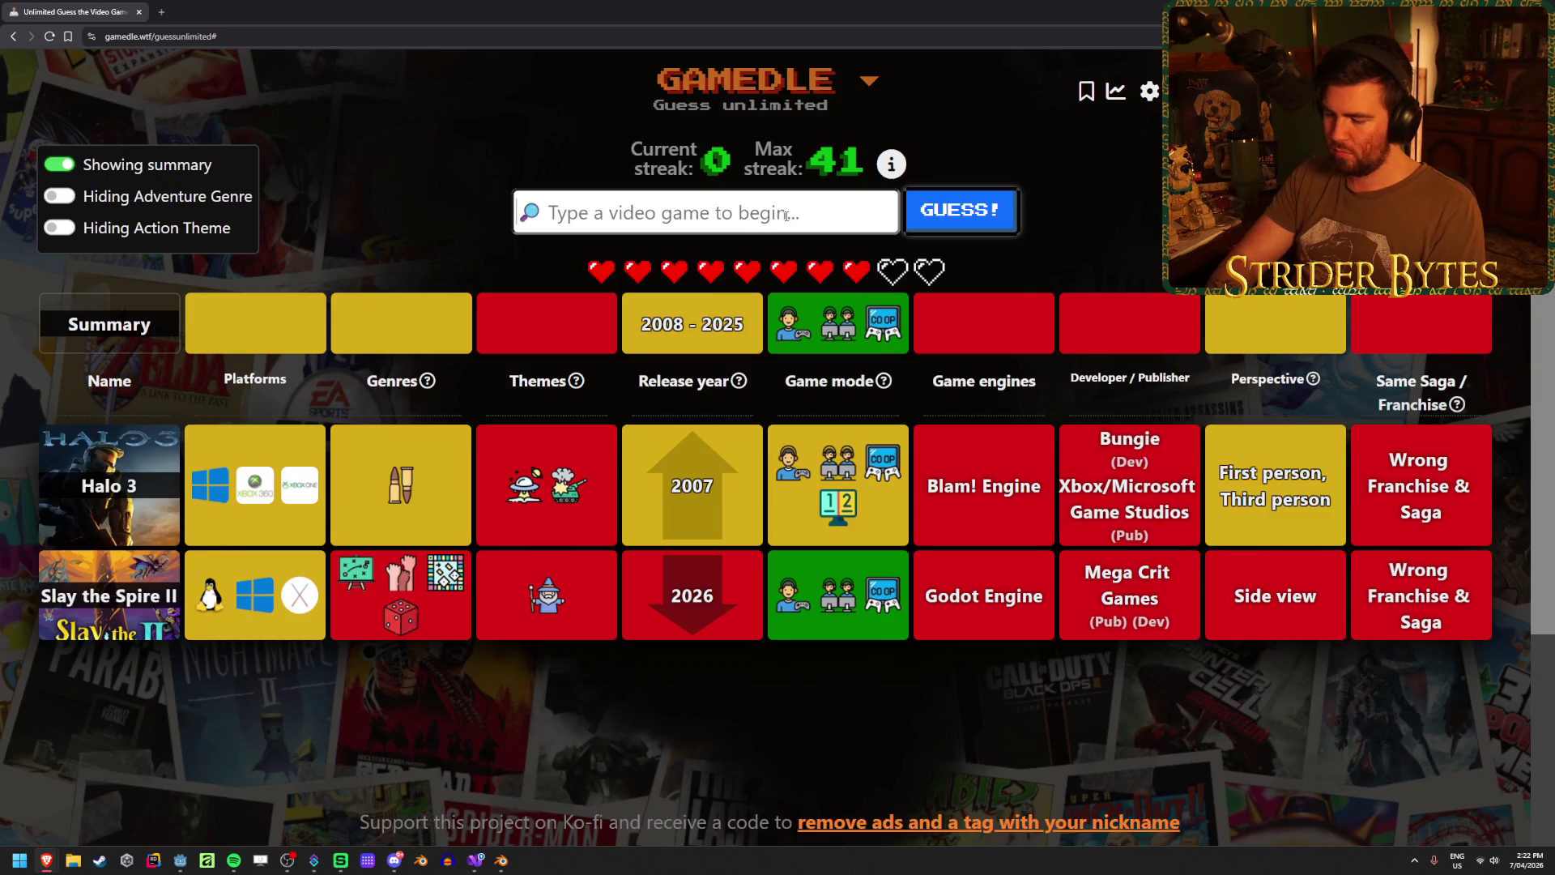
- Guess Call of Duty: Advanced Warfare from the 'call of duty' suggestions
{"action": "type", "text": "call of duty"}
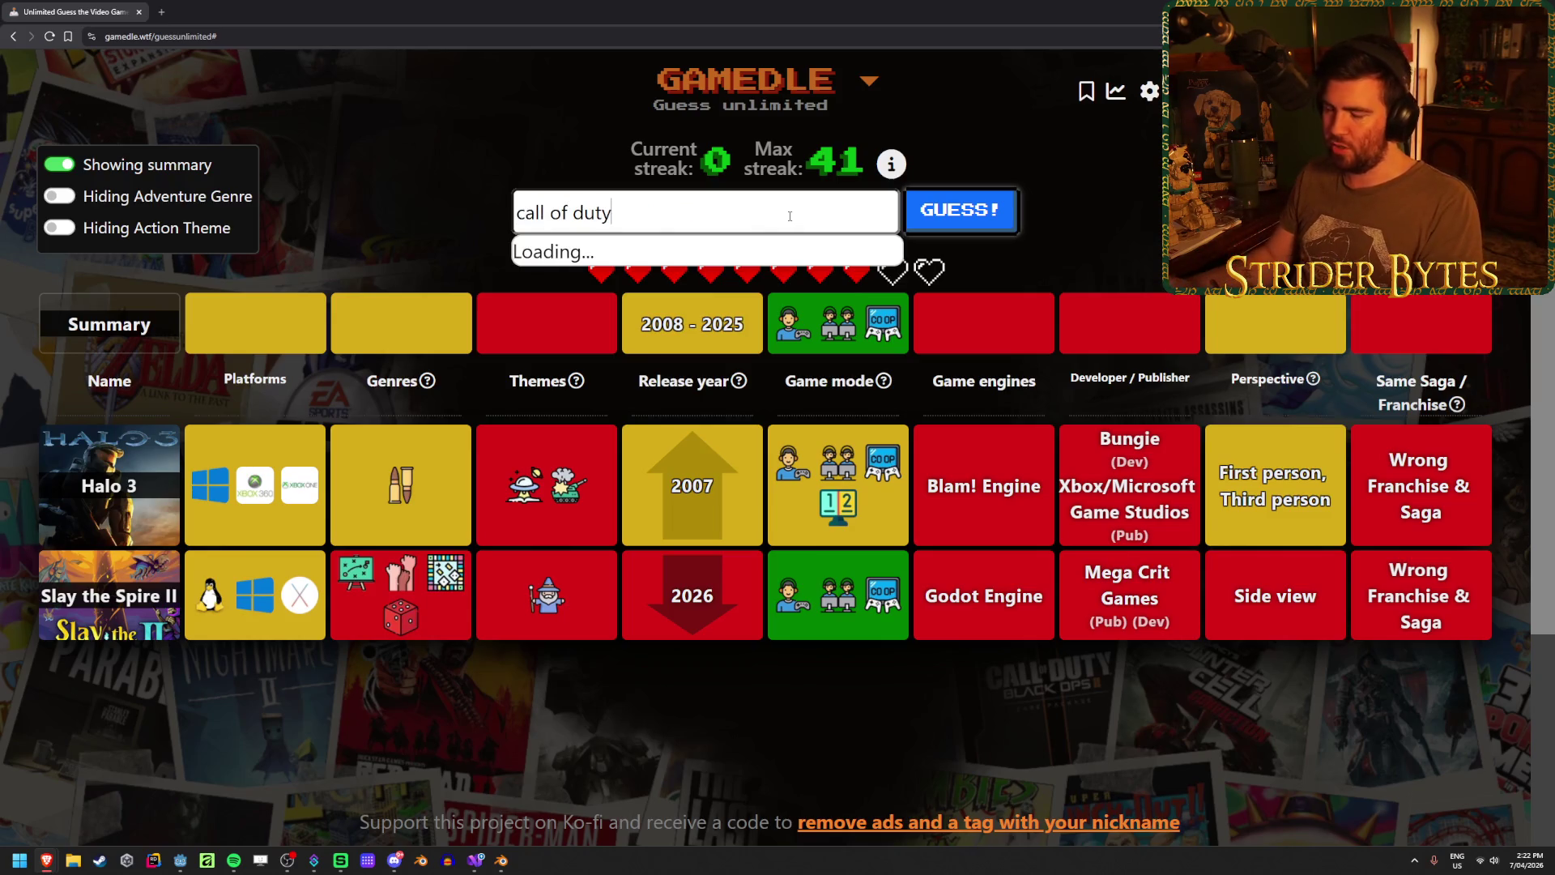
{"action": "scroll", "coordinate": [782, 328], "scroll_direction": "down", "scroll_amount": 1}
{"action": "scroll", "coordinate": [782, 328], "scroll_direction": "down", "scroll_amount": 1}
{"action": "scroll", "coordinate": [782, 328], "scroll_direction": "down", "scroll_amount": 2}
{"action": "scroll", "coordinate": [779, 340], "scroll_direction": "up", "scroll_amount": 2}
{"action": "left_click", "coordinate": [778, 293]}
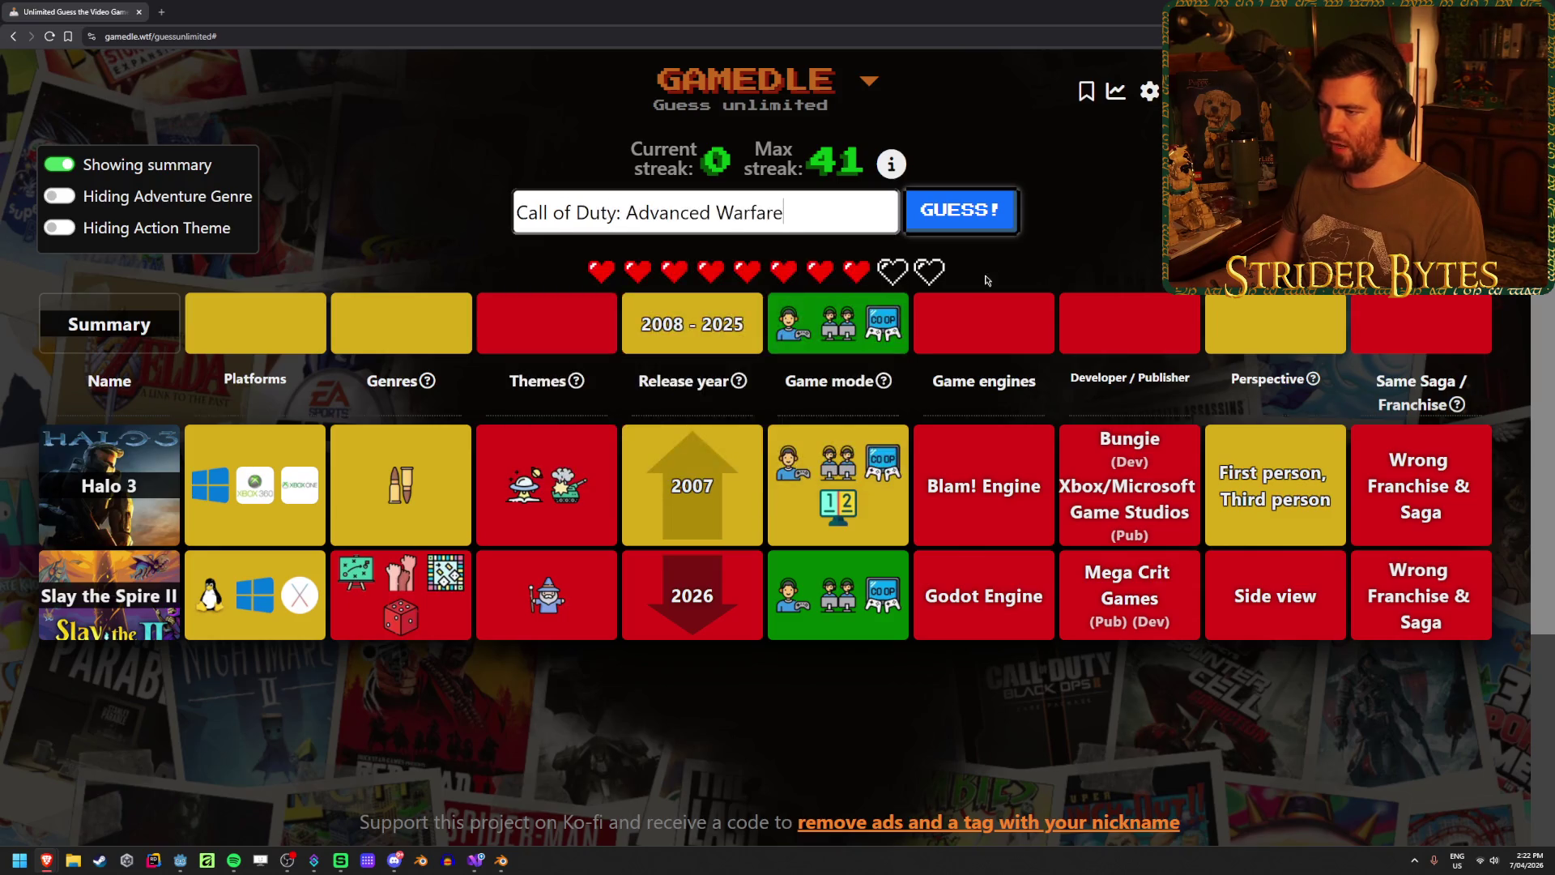
{"action": "left_click", "coordinate": [946, 218]}
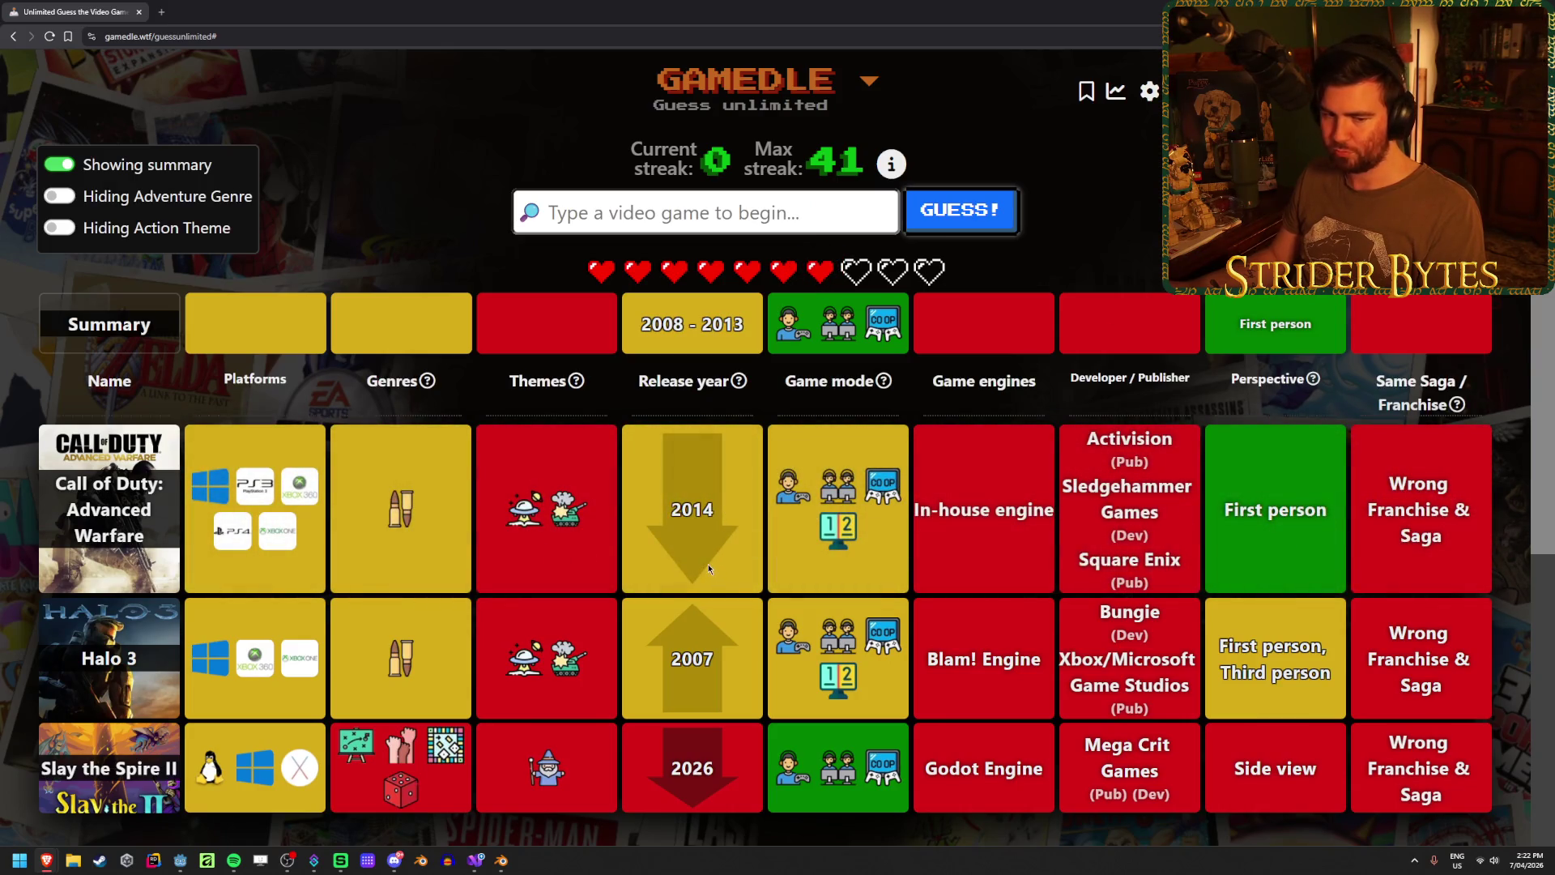
{"action": "mouse_move", "coordinate": [511, 492]}
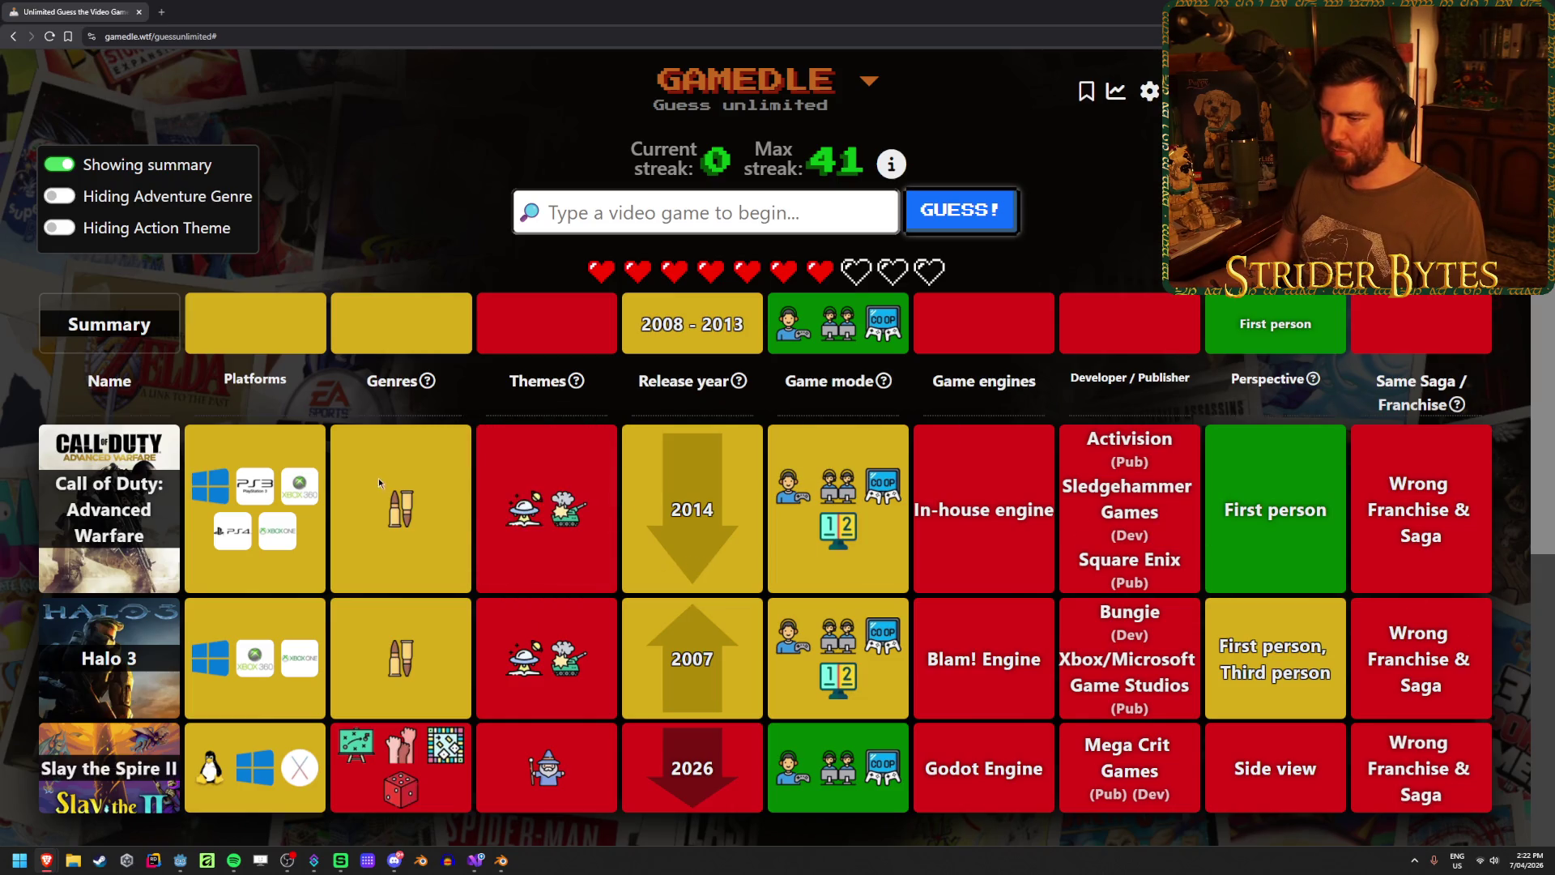
- Guess Far Cry 4 and scroll through its comparison with the earlier guesses
{"action": "left_click", "coordinate": [724, 209]}
{"action": "type", "text": "far cry"}
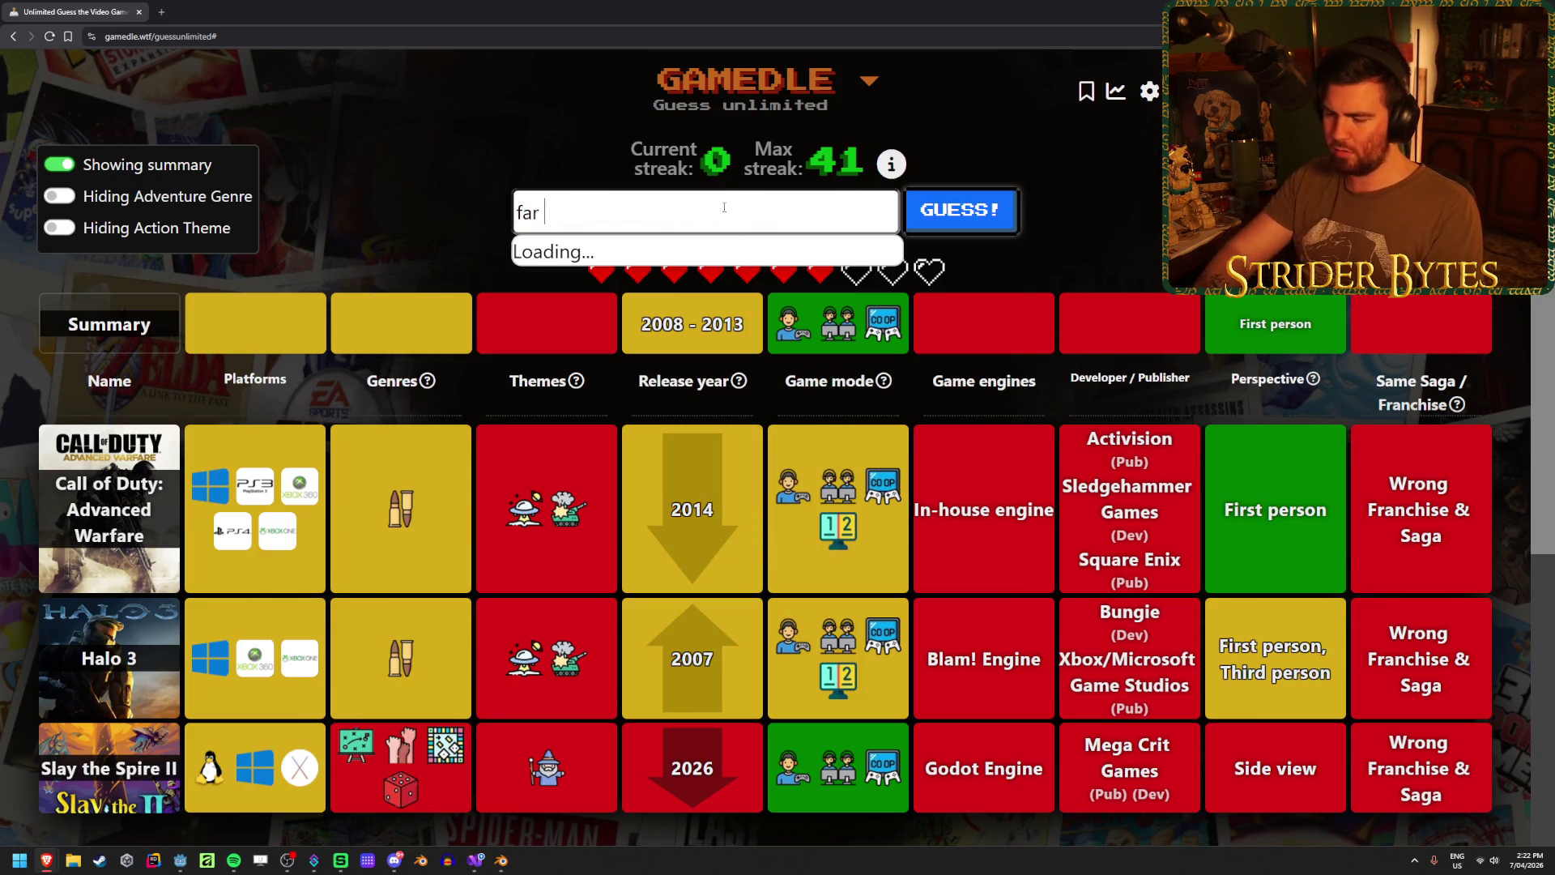
{"action": "scroll", "coordinate": [728, 279], "scroll_direction": "down", "scroll_amount": 2}
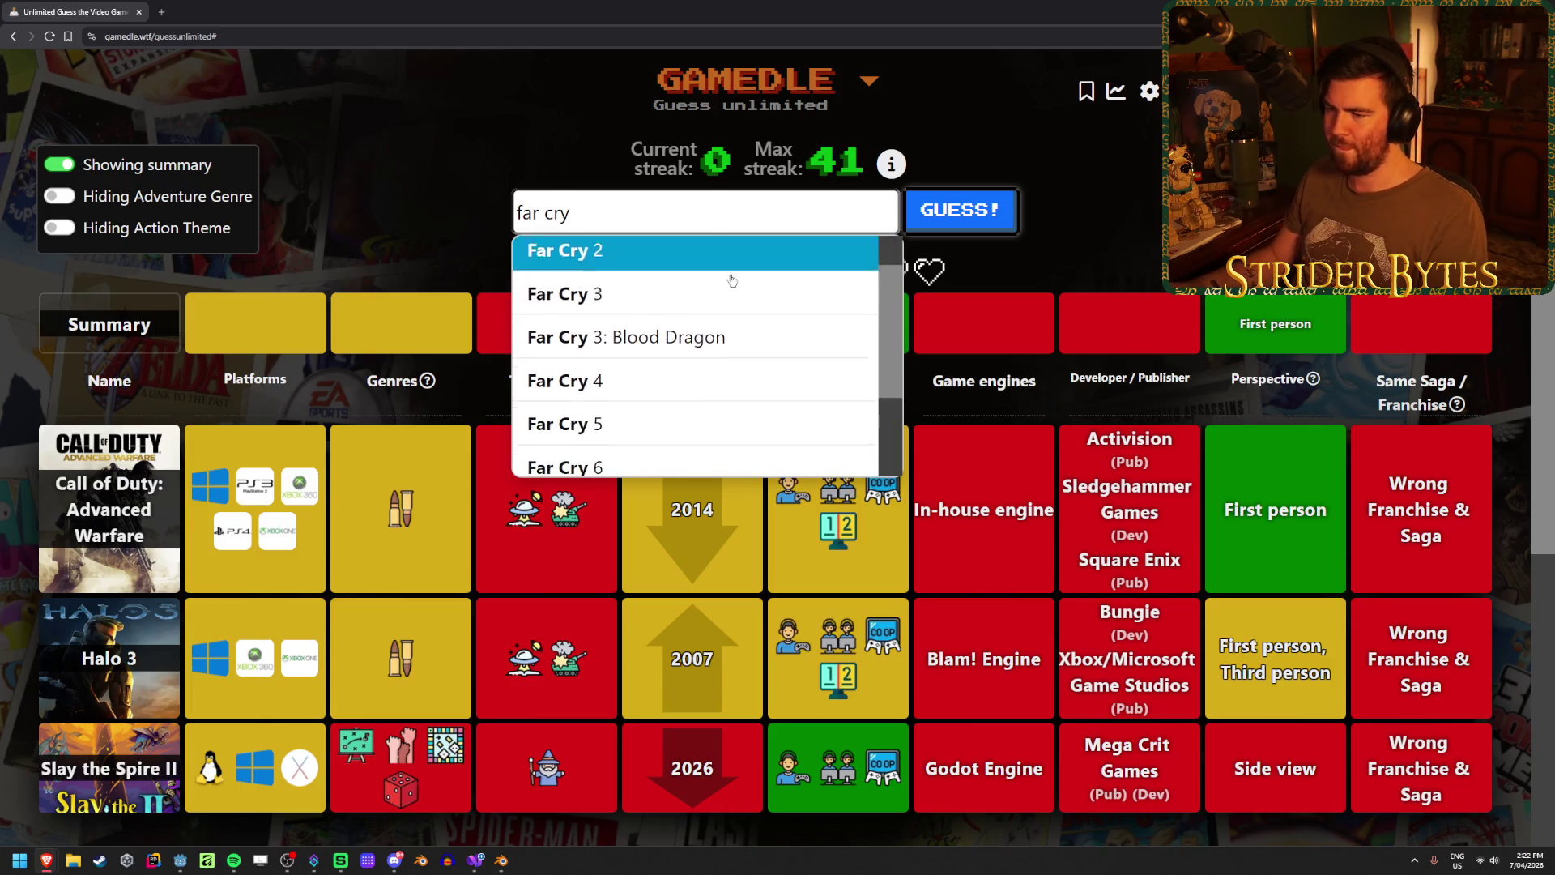
{"action": "left_click", "coordinate": [756, 369]}
{"action": "key", "text": "Return"}
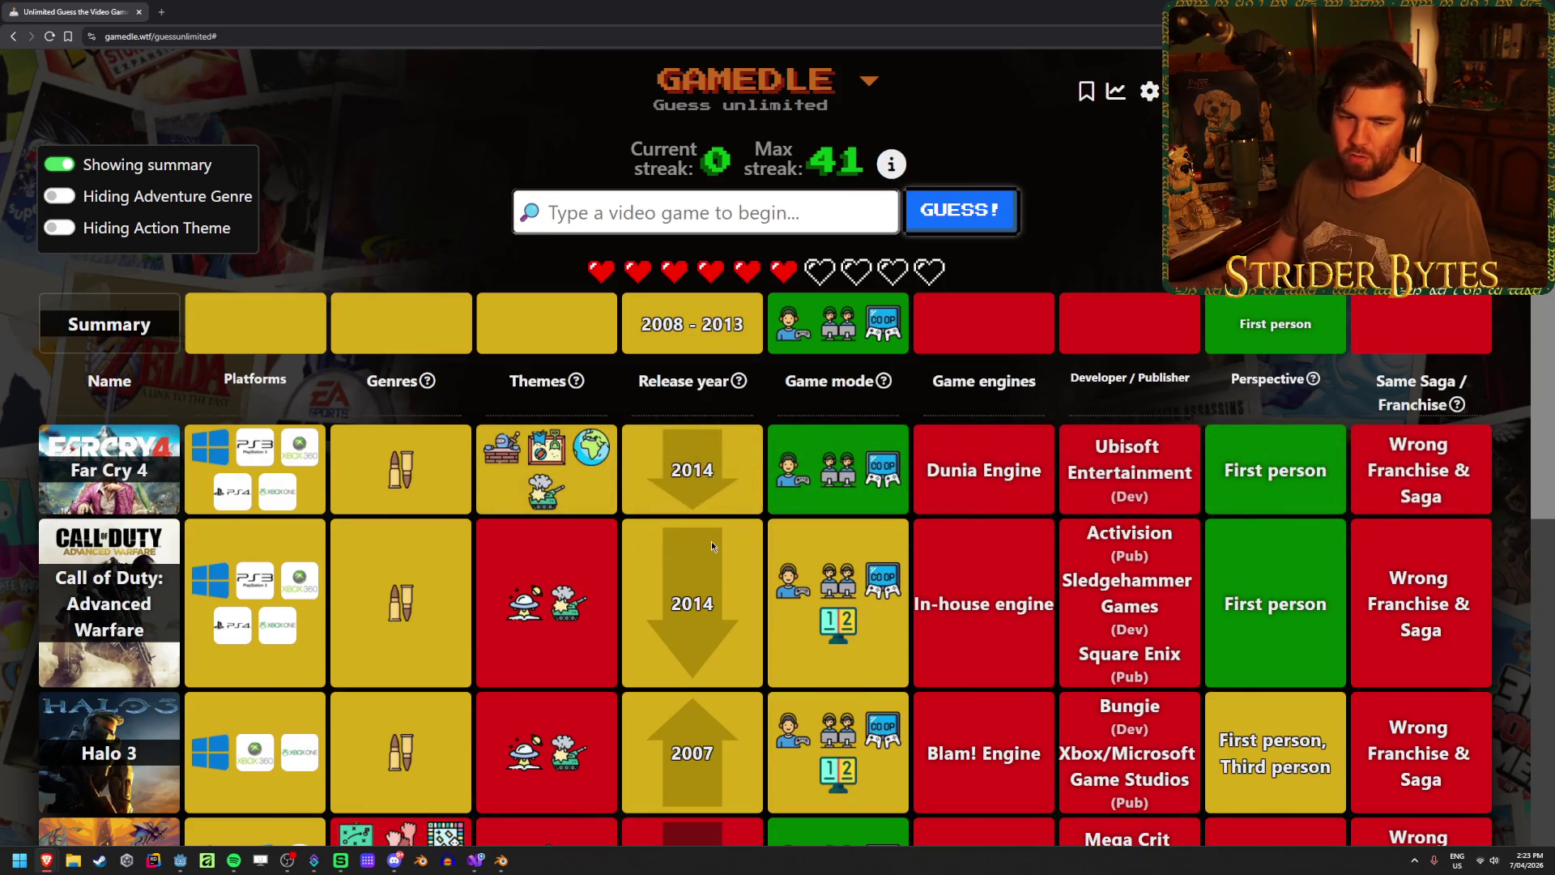
{"action": "scroll", "coordinate": [643, 552], "scroll_direction": "down", "scroll_amount": 2}
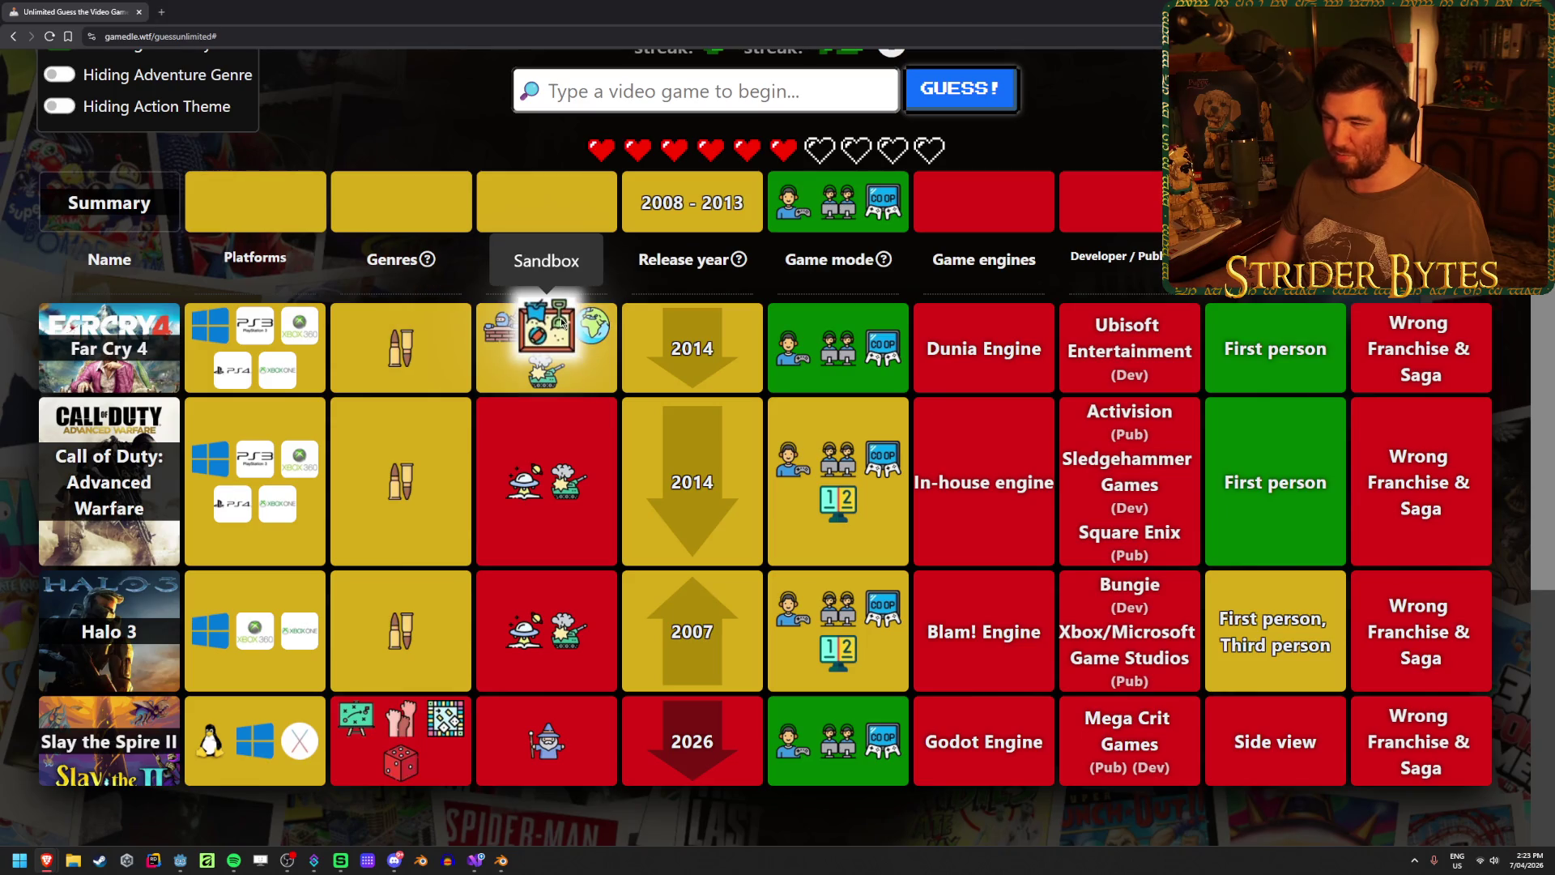
{"action": "scroll", "coordinate": [633, 494], "scroll_direction": "up", "scroll_amount": 1}
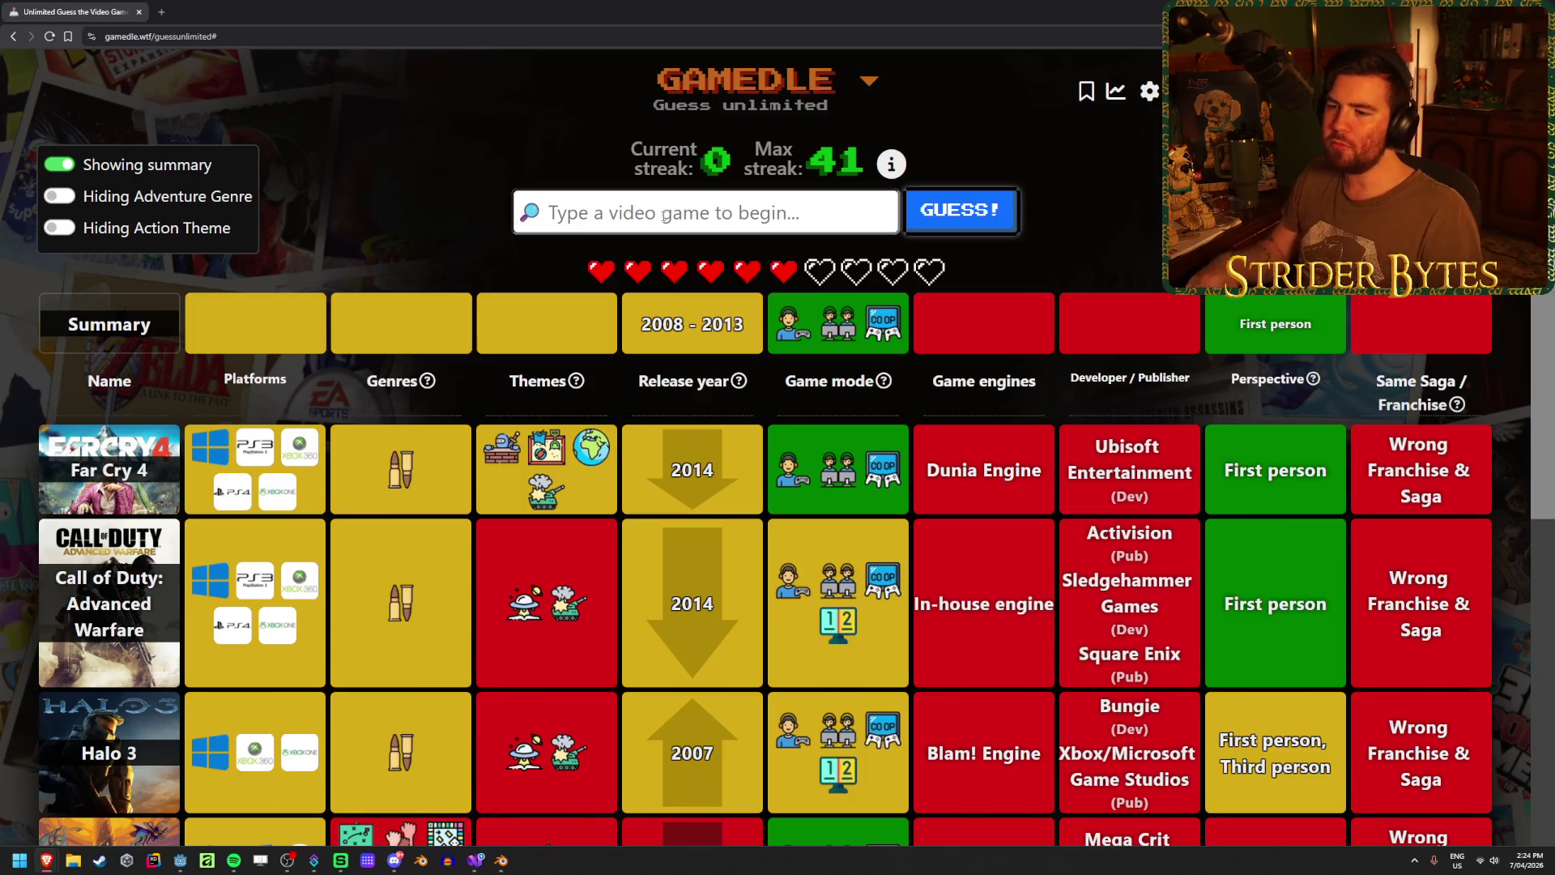
{"action": "scroll", "coordinate": [657, 473], "scroll_direction": "down", "scroll_amount": 4}
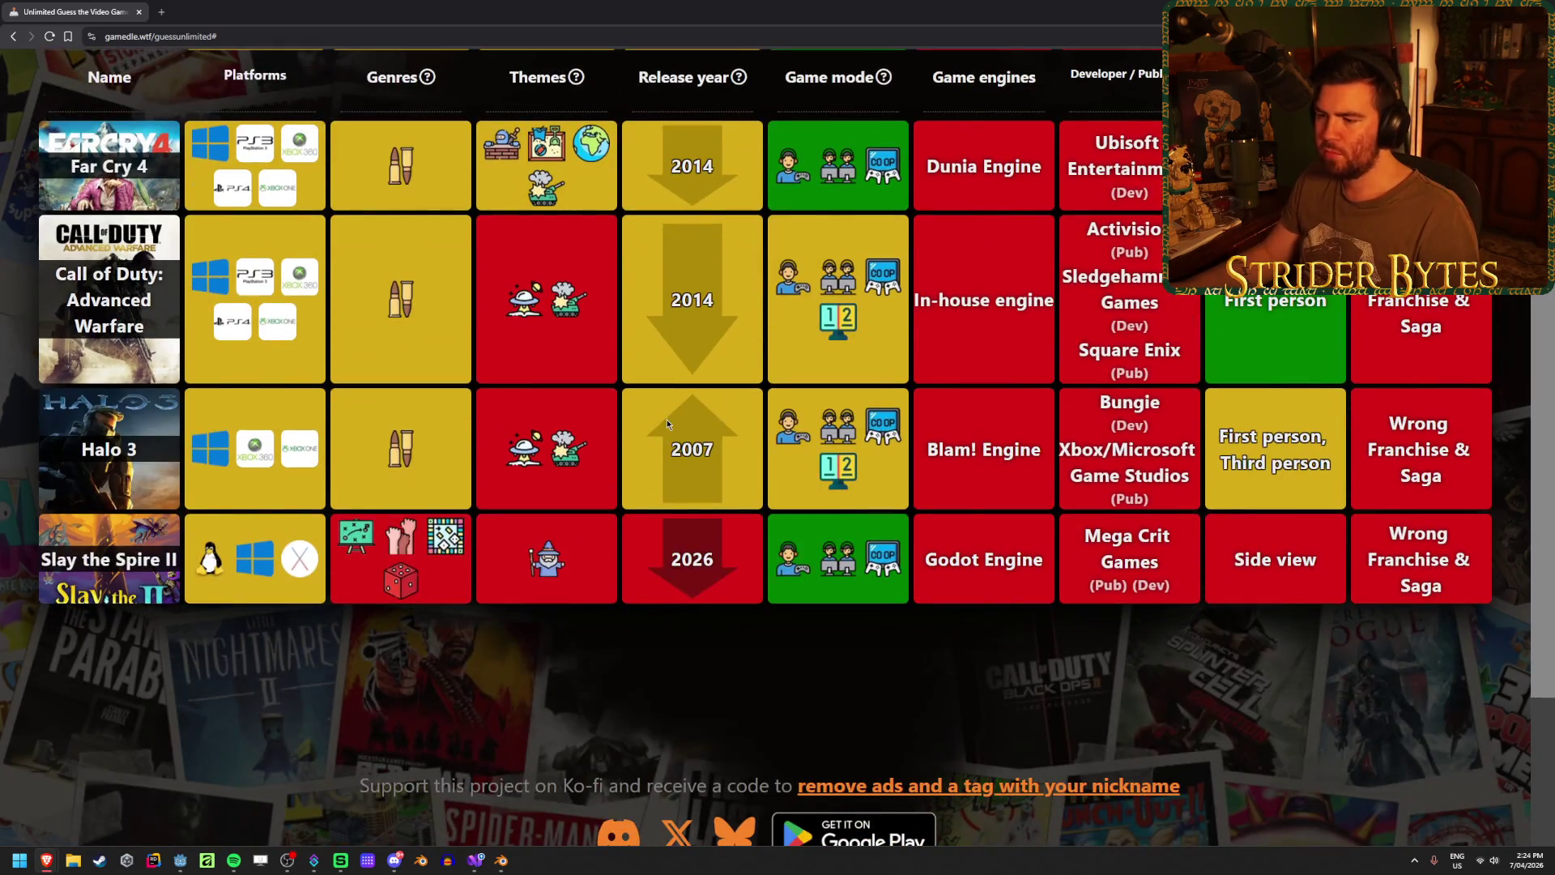
{"action": "scroll", "coordinate": [668, 424], "scroll_direction": "up", "scroll_amount": 2}
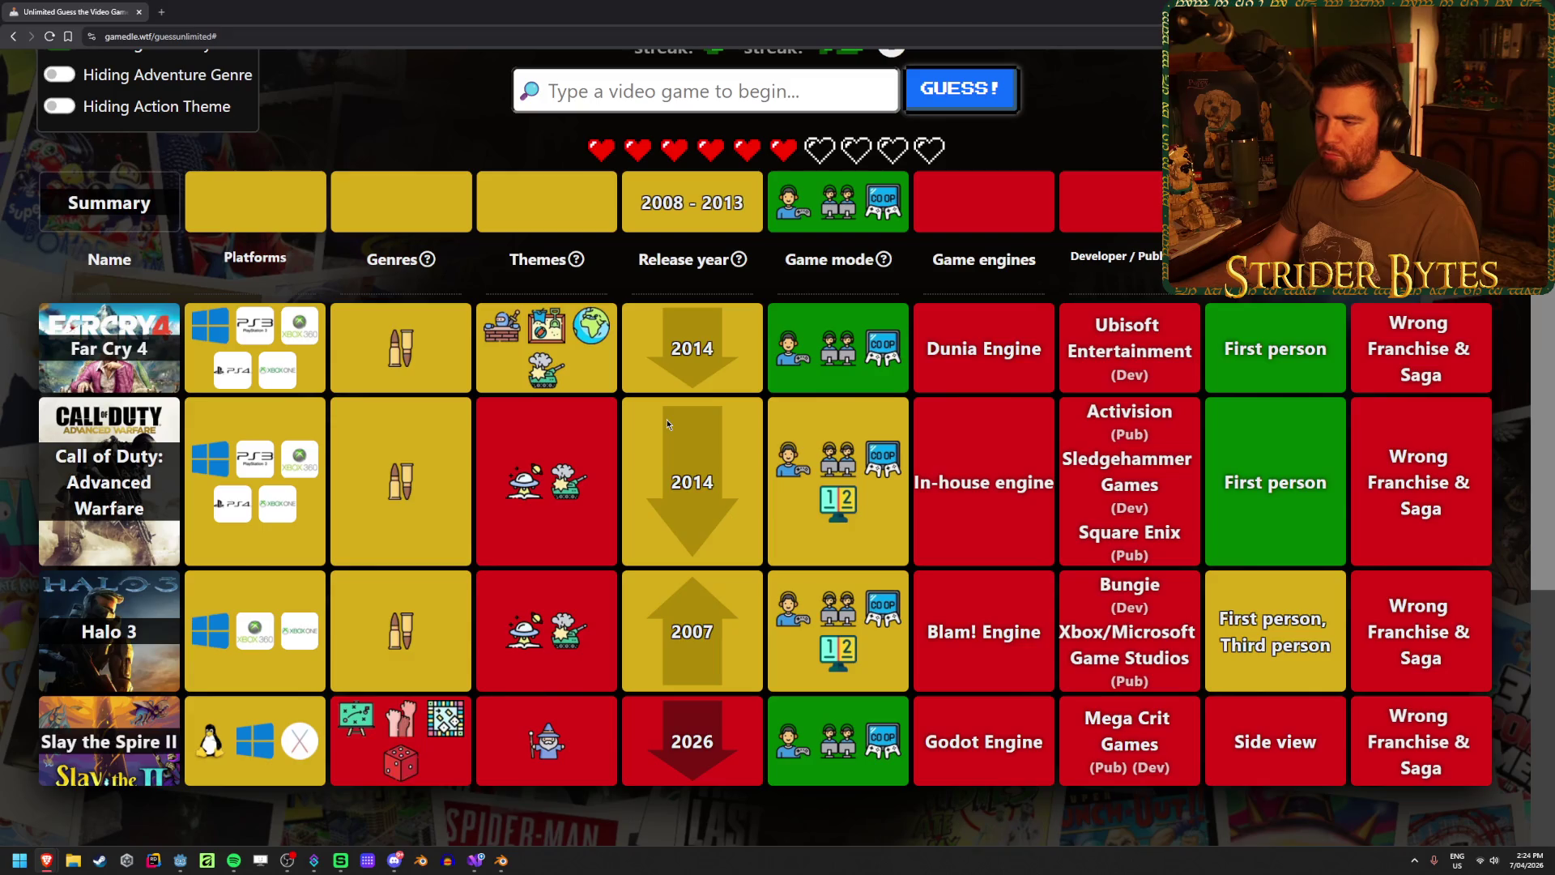
{"action": "scroll", "coordinate": [668, 424], "scroll_direction": "up", "scroll_amount": 2}
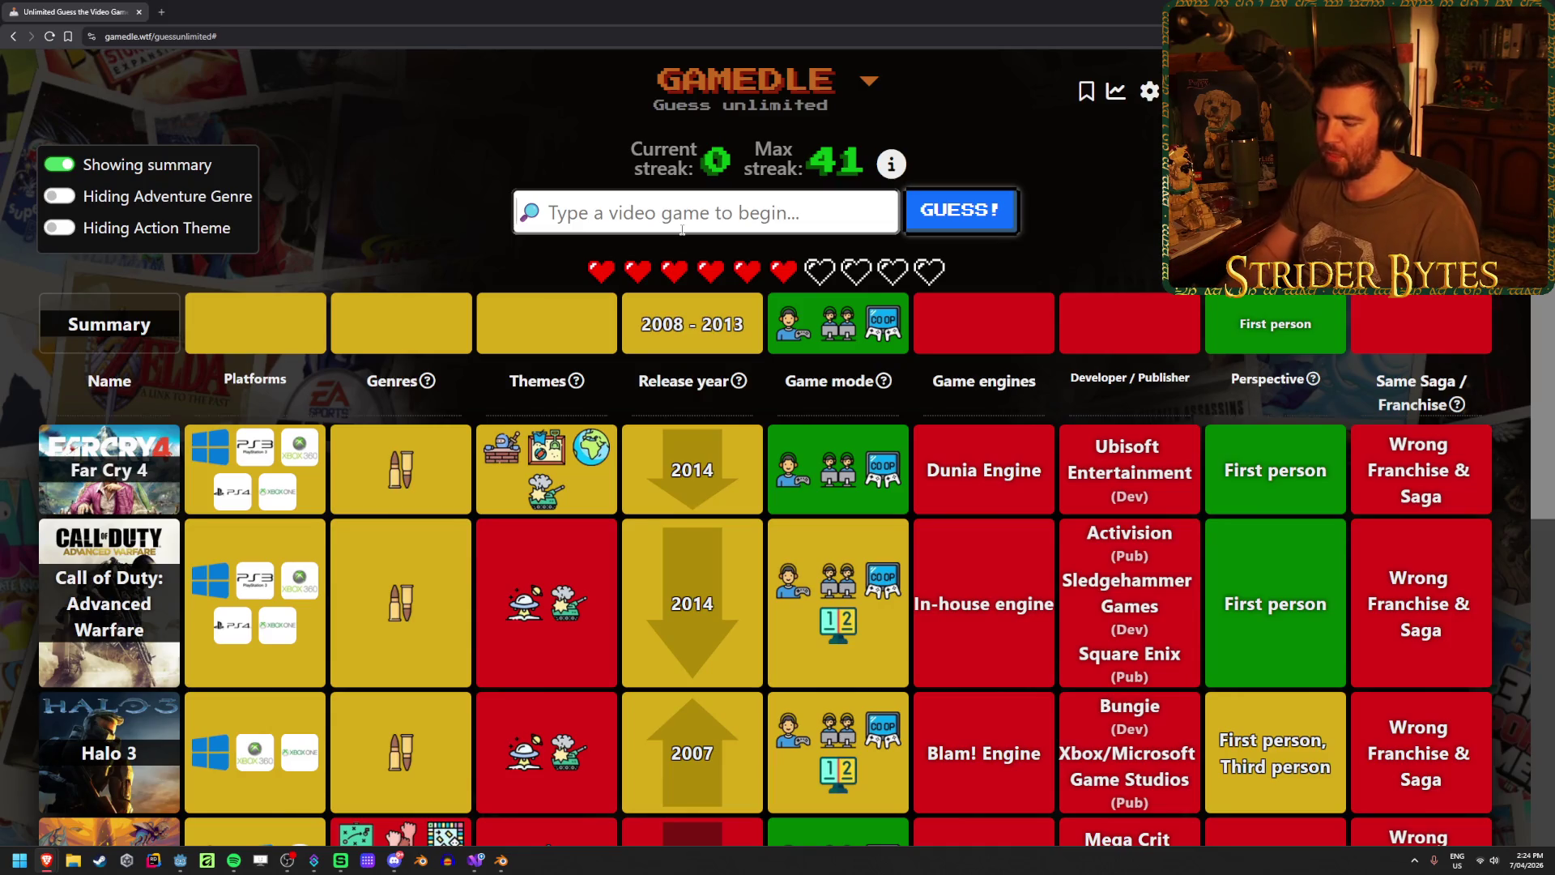
- Guess Portal 2 and use the one-time clue to reveal developer Techland/Deep Silver
{"action": "type", "text": "portal 2"}
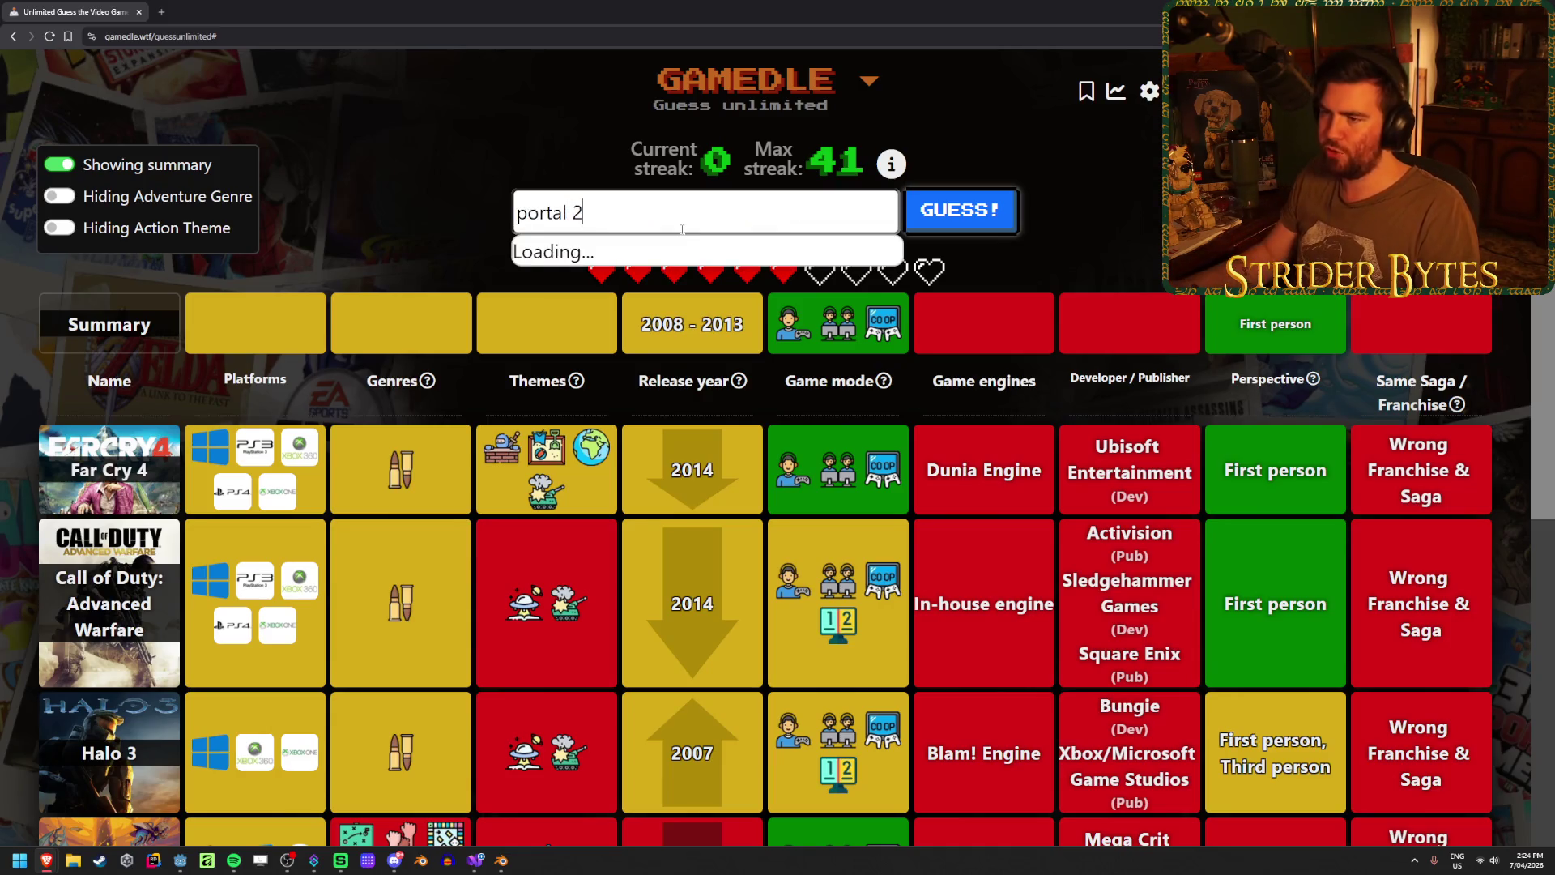
{"action": "key", "text": "Return"}
{"action": "key", "text": "Return"}
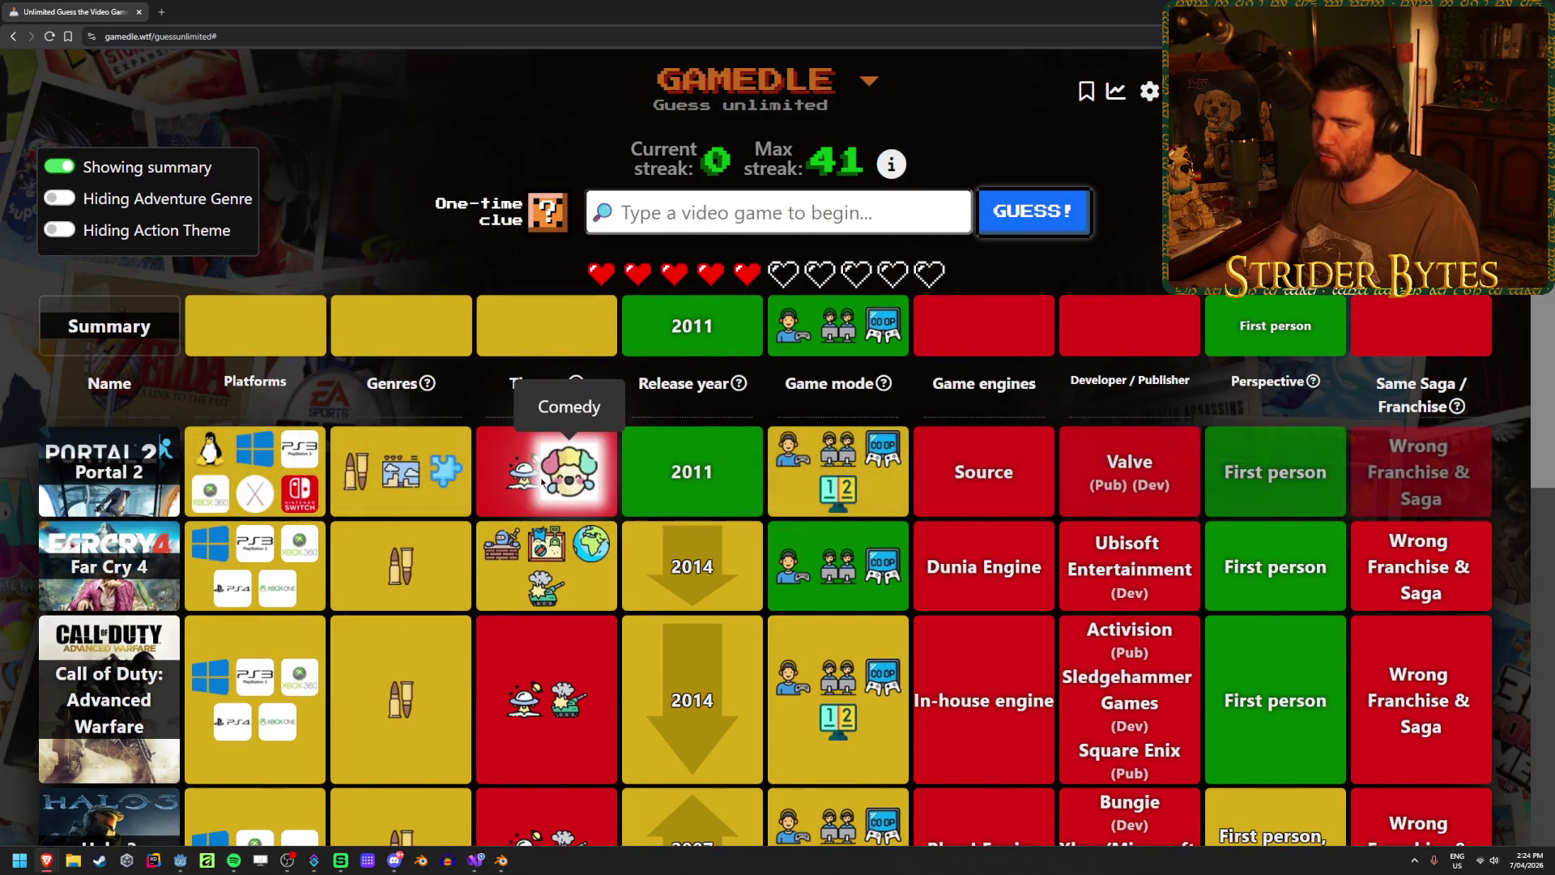
{"action": "left_click", "coordinate": [551, 224]}
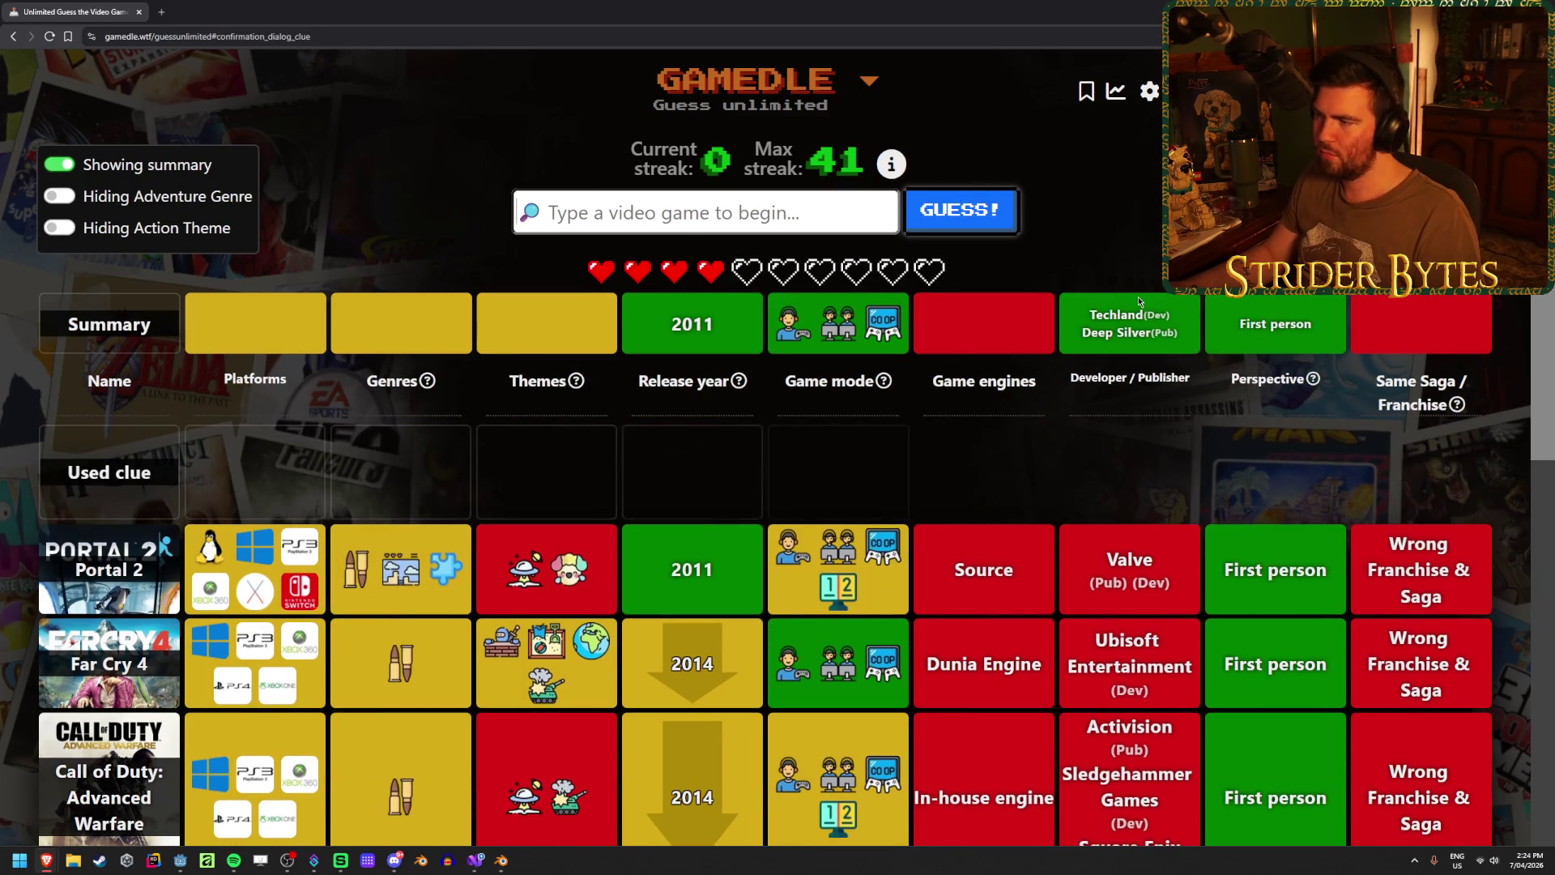
- Solve the round by guessing Dead Island (2011)
{"action": "left_click", "coordinate": [685, 213]}
{"action": "type", "text": "dead island"}
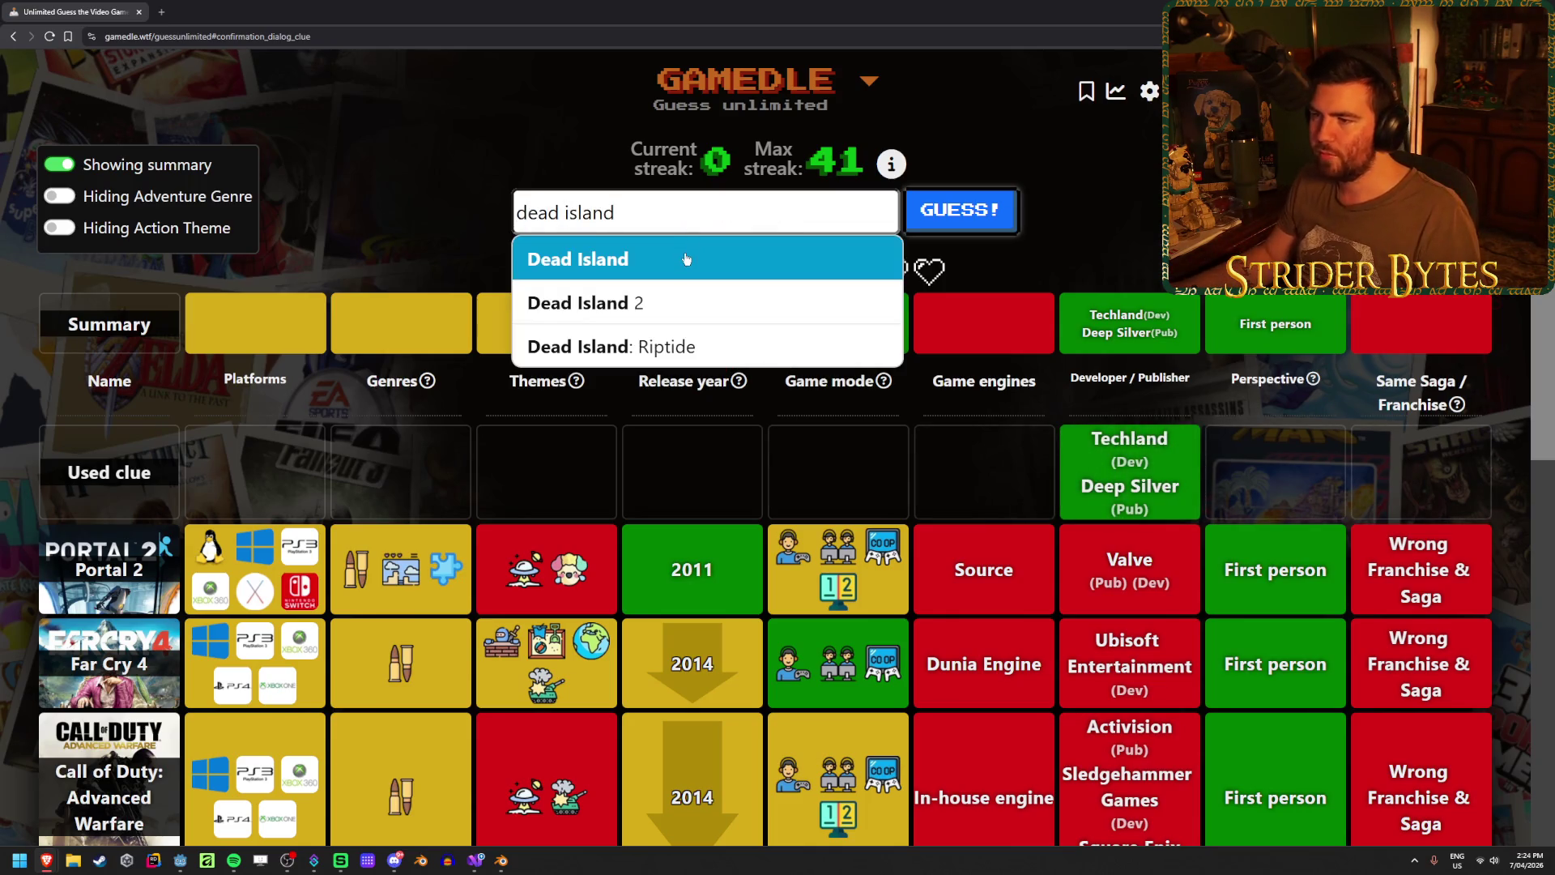
{"action": "left_click", "coordinate": [684, 257]}
{"action": "key", "text": "Return"}
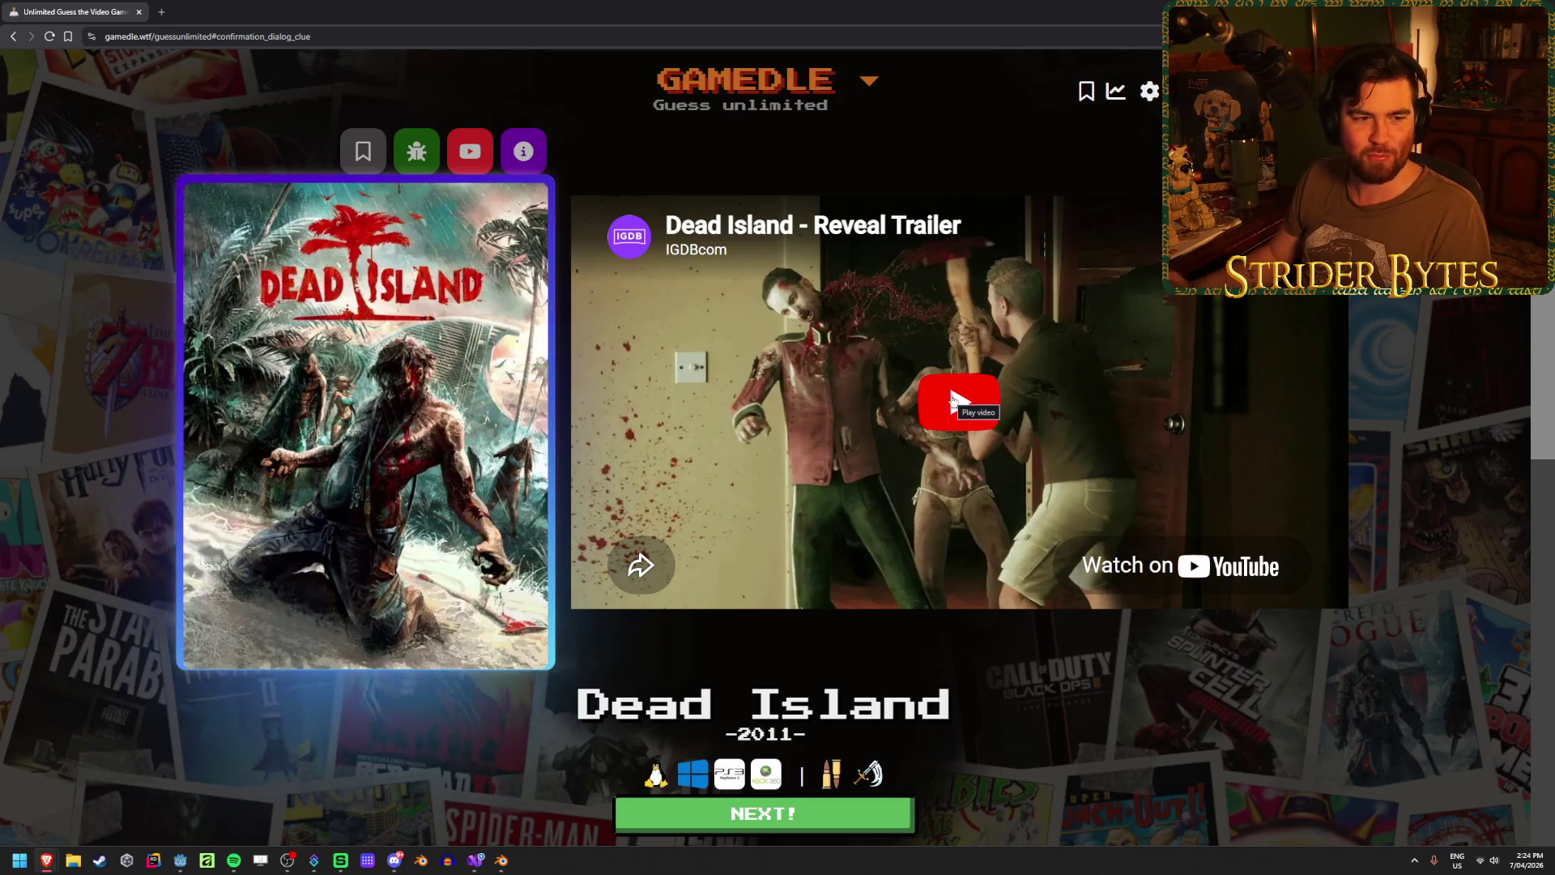
- Play the Dead Island Reveal Trailer and switch it to full screen
{"action": "left_click", "coordinate": [953, 400]}
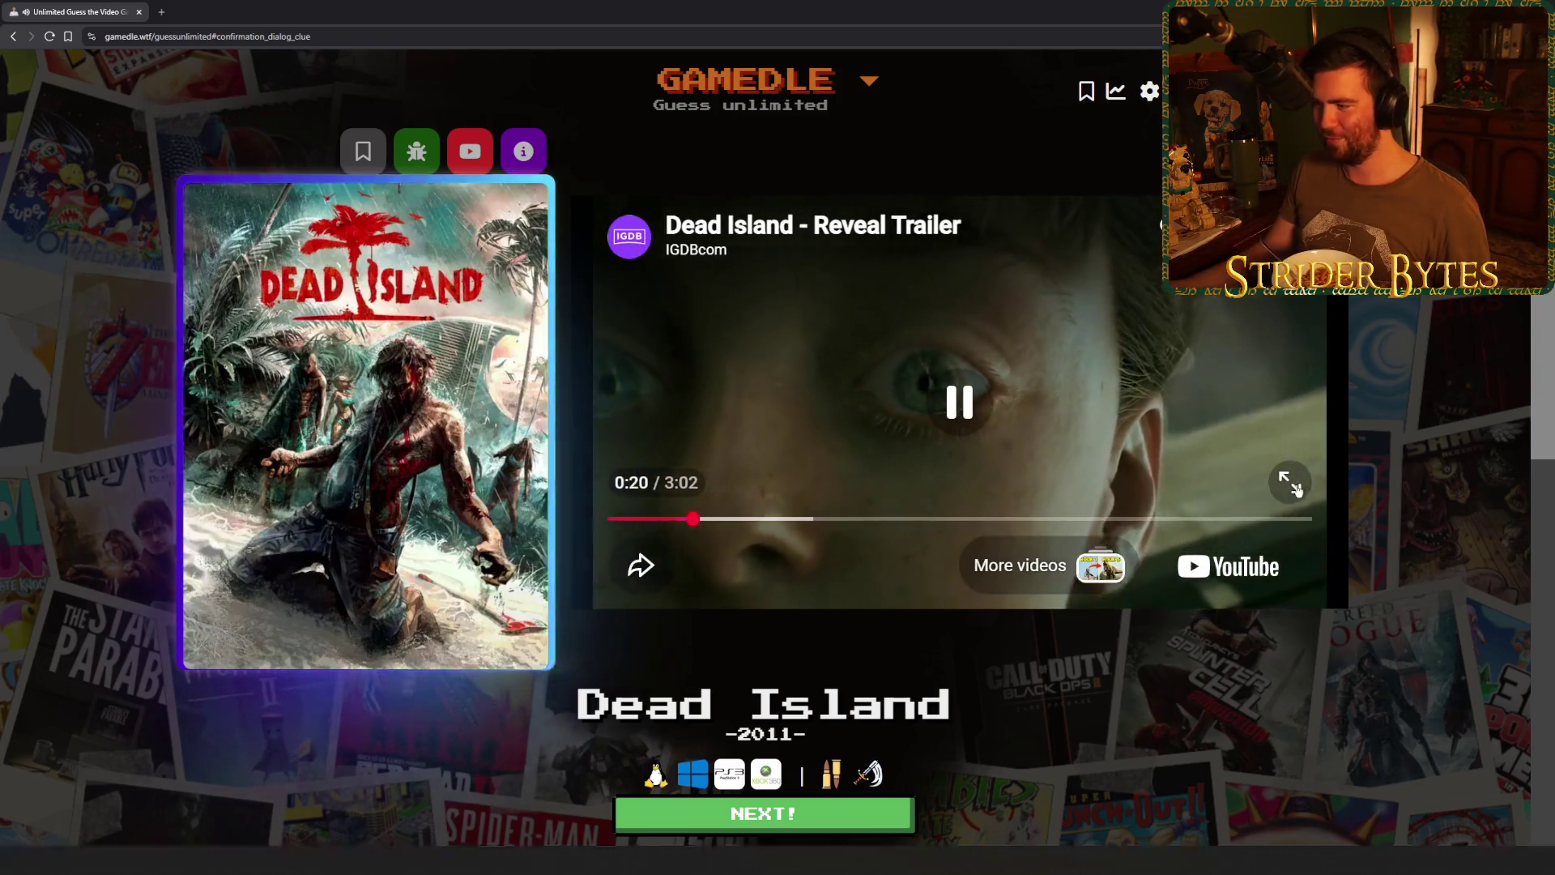
{"action": "left_click", "coordinate": [1287, 482]}
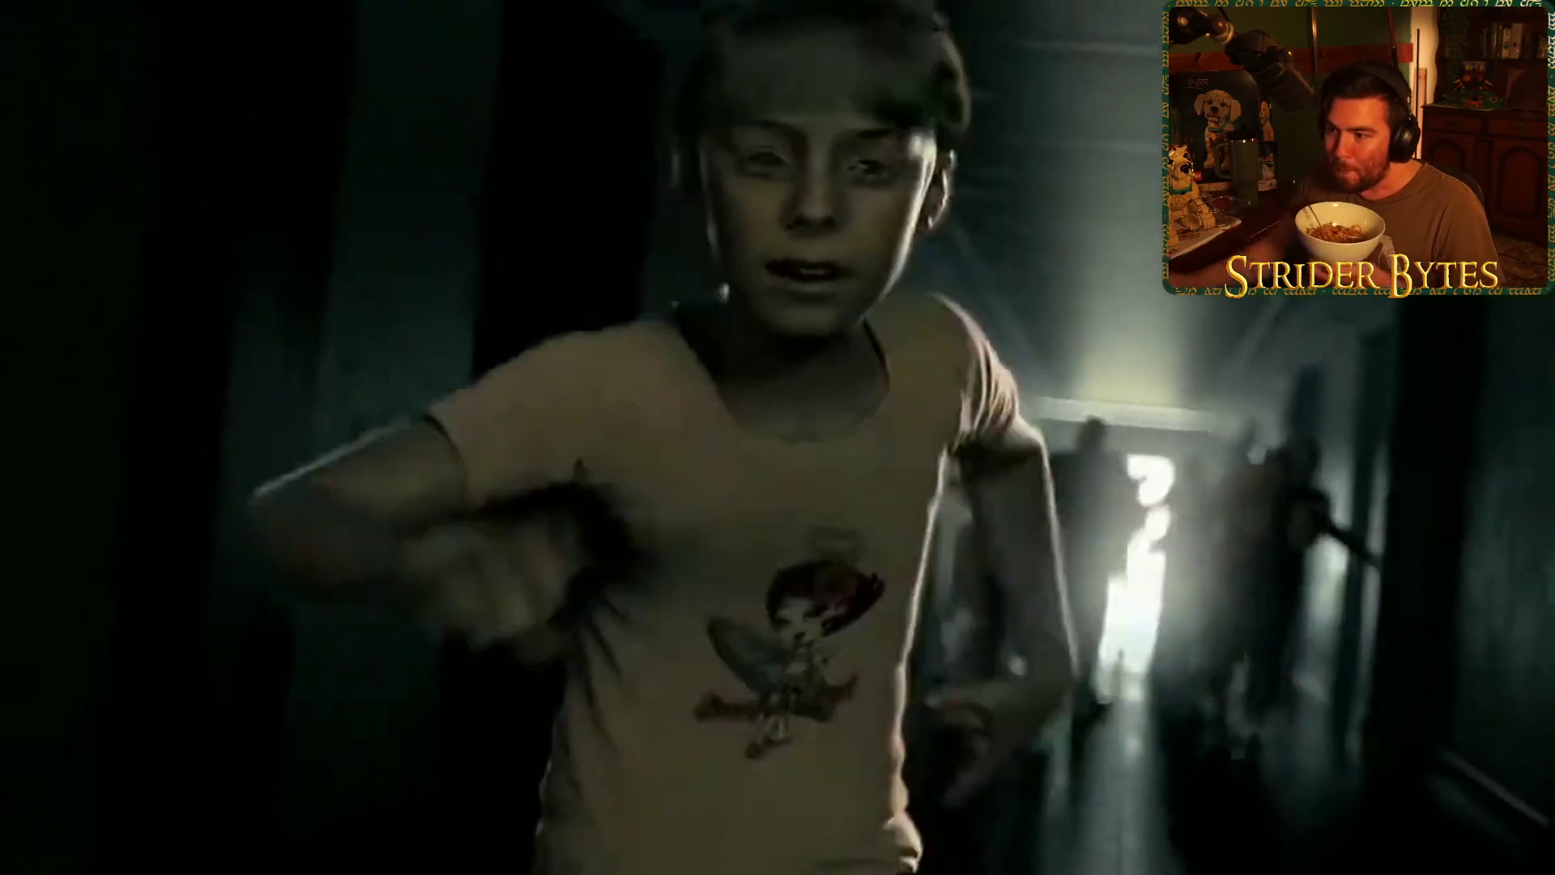
- Pause the Dead Island trailer, exit full screen and load a new round (streak 1)
{"action": "mouse_move", "coordinate": [986, 335]}
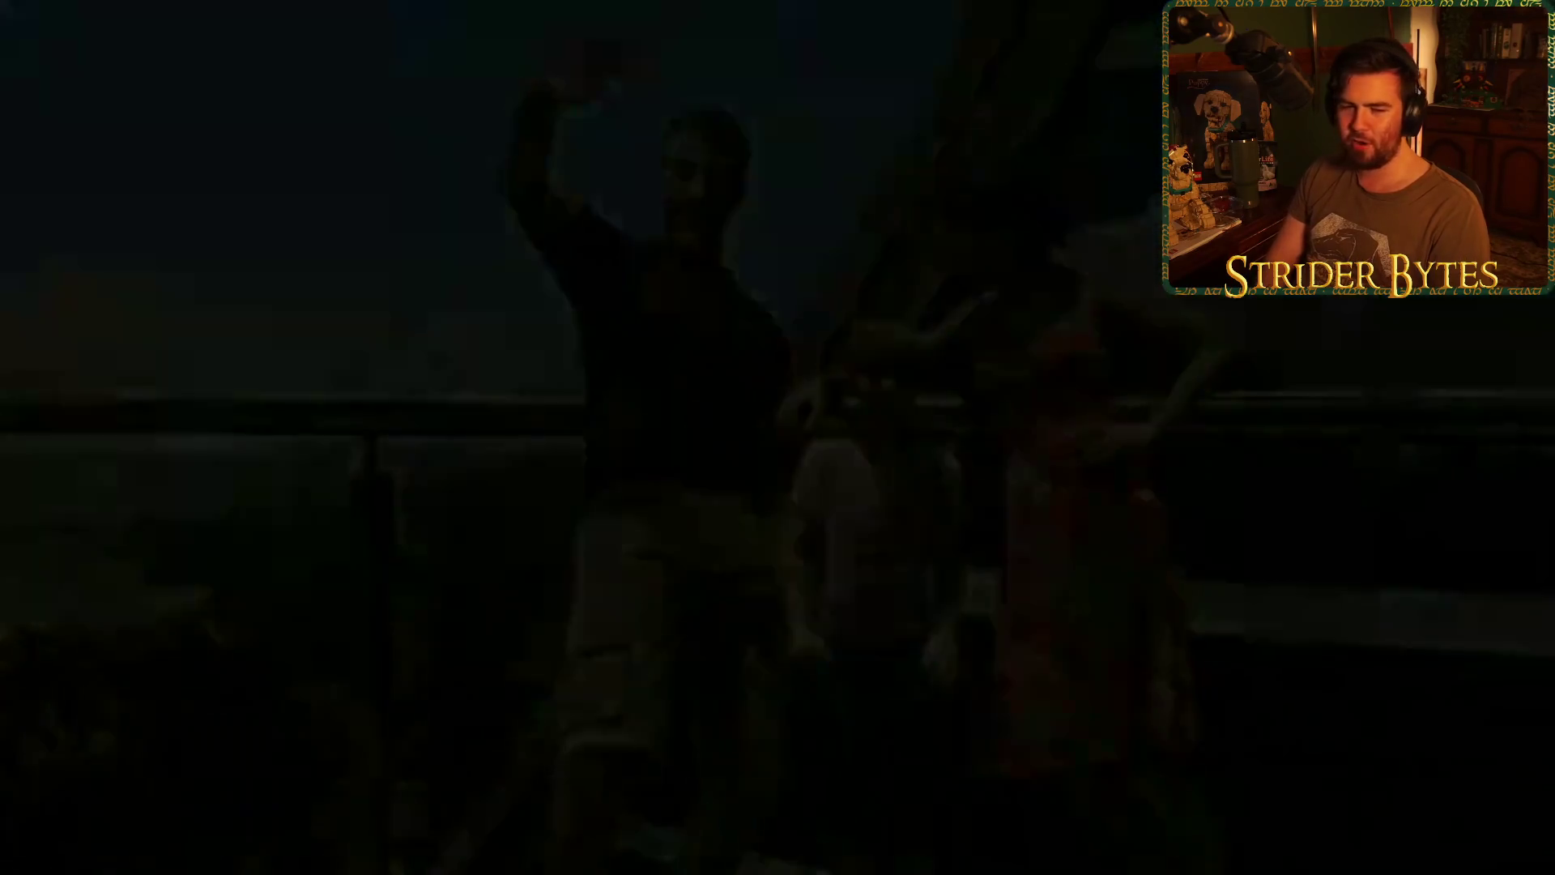
{"action": "left_click", "coordinate": [987, 531]}
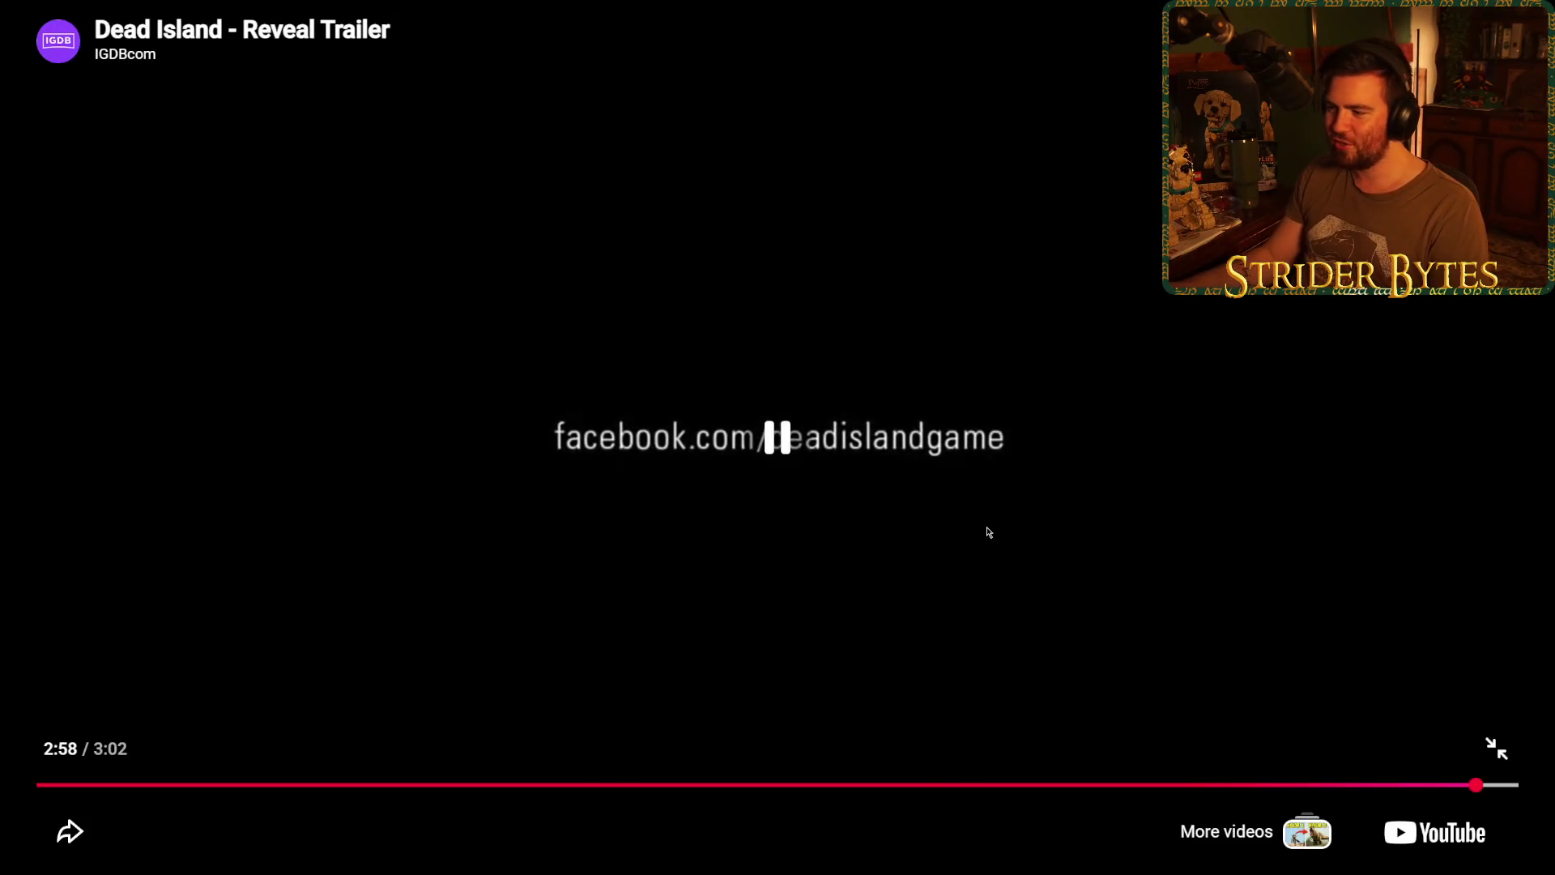
{"action": "left_click", "coordinate": [1495, 747]}
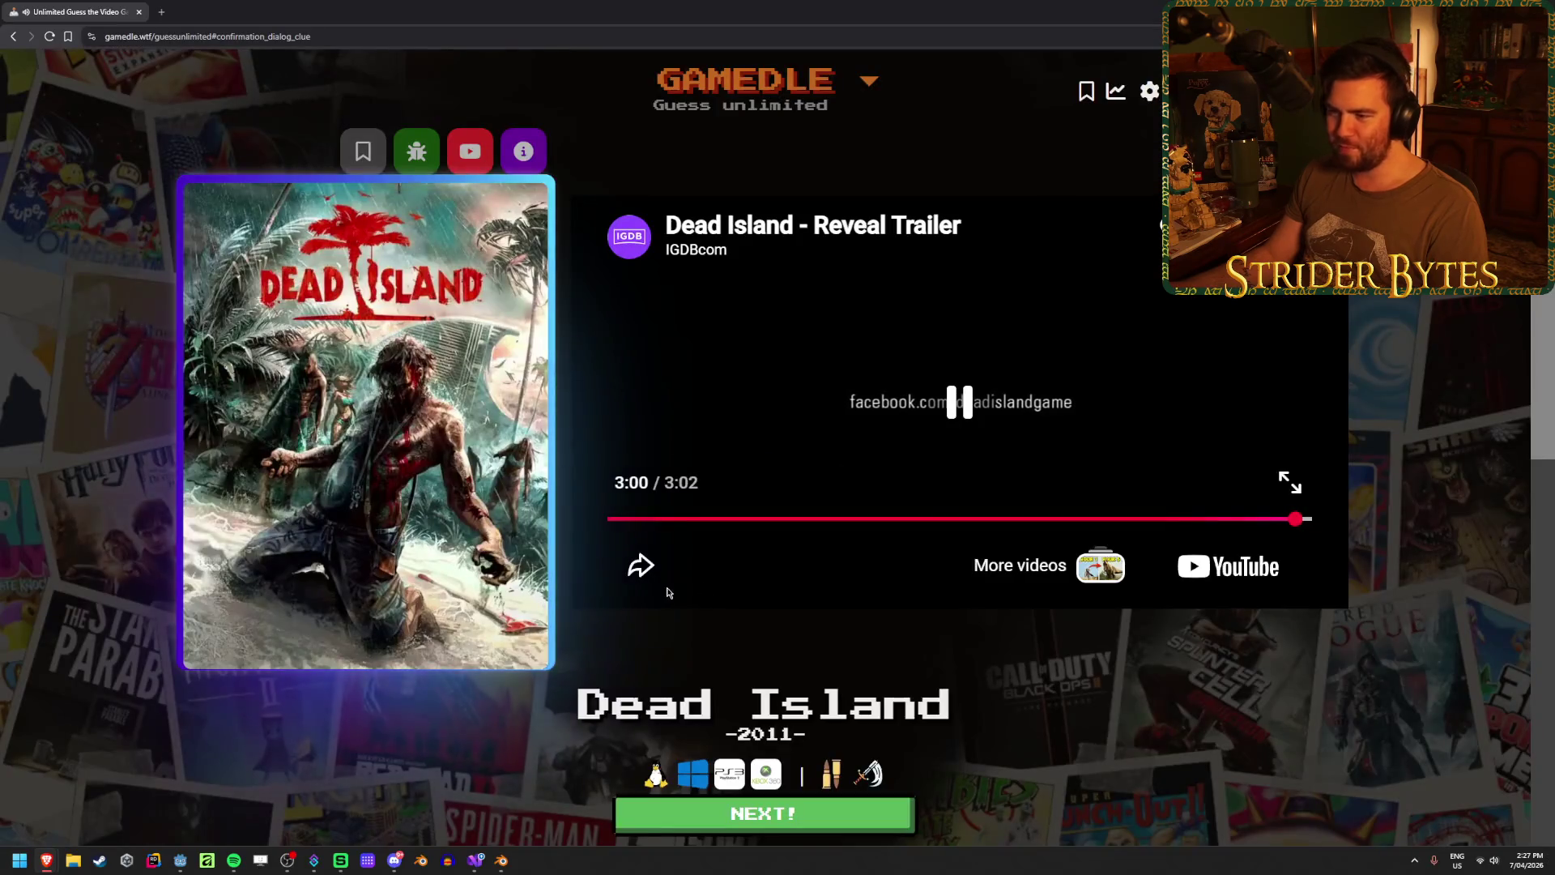
{"action": "left_click", "coordinate": [937, 420]}
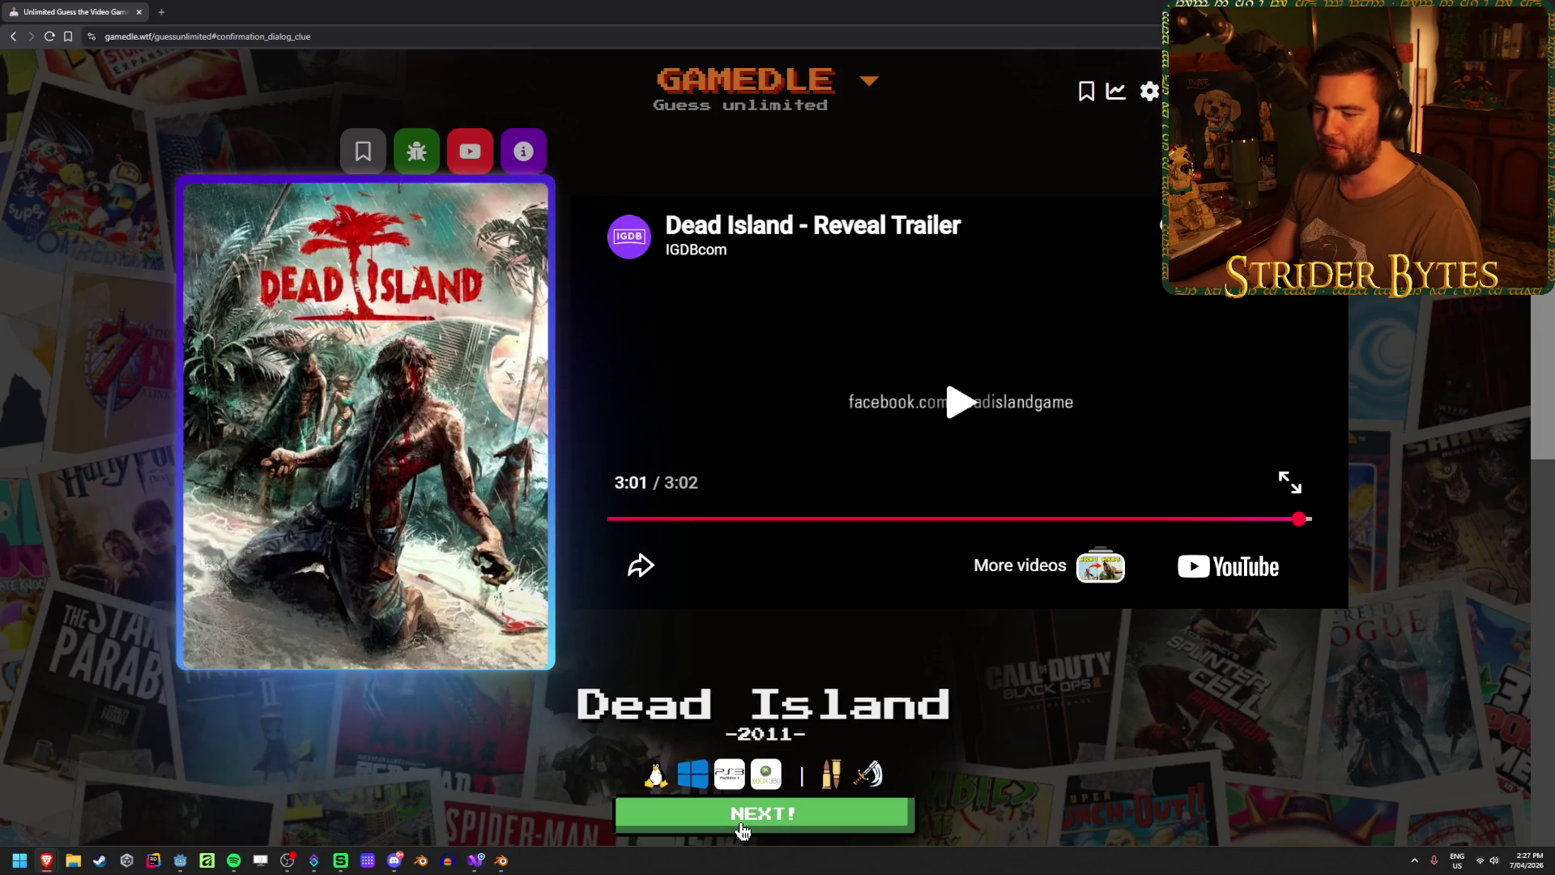
{"action": "key", "text": "Return"}
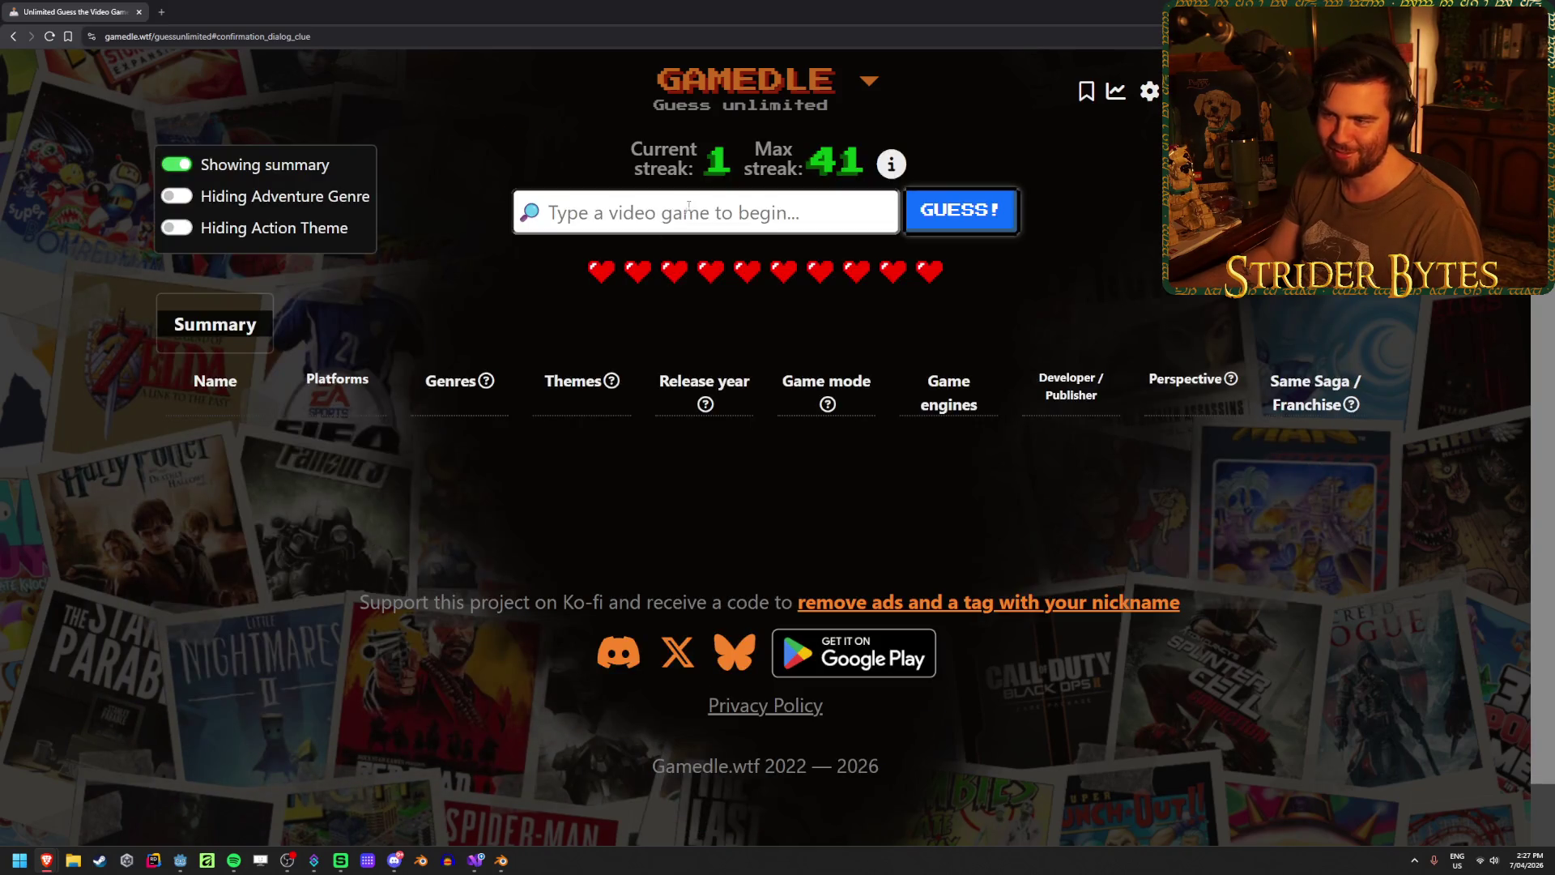
- Replace the leftover search text and guess Fall Guys
{"action": "left_click", "coordinate": [692, 202]}
{"action": "key", "text": "Down"}
{"action": "key", "text": "Return"}
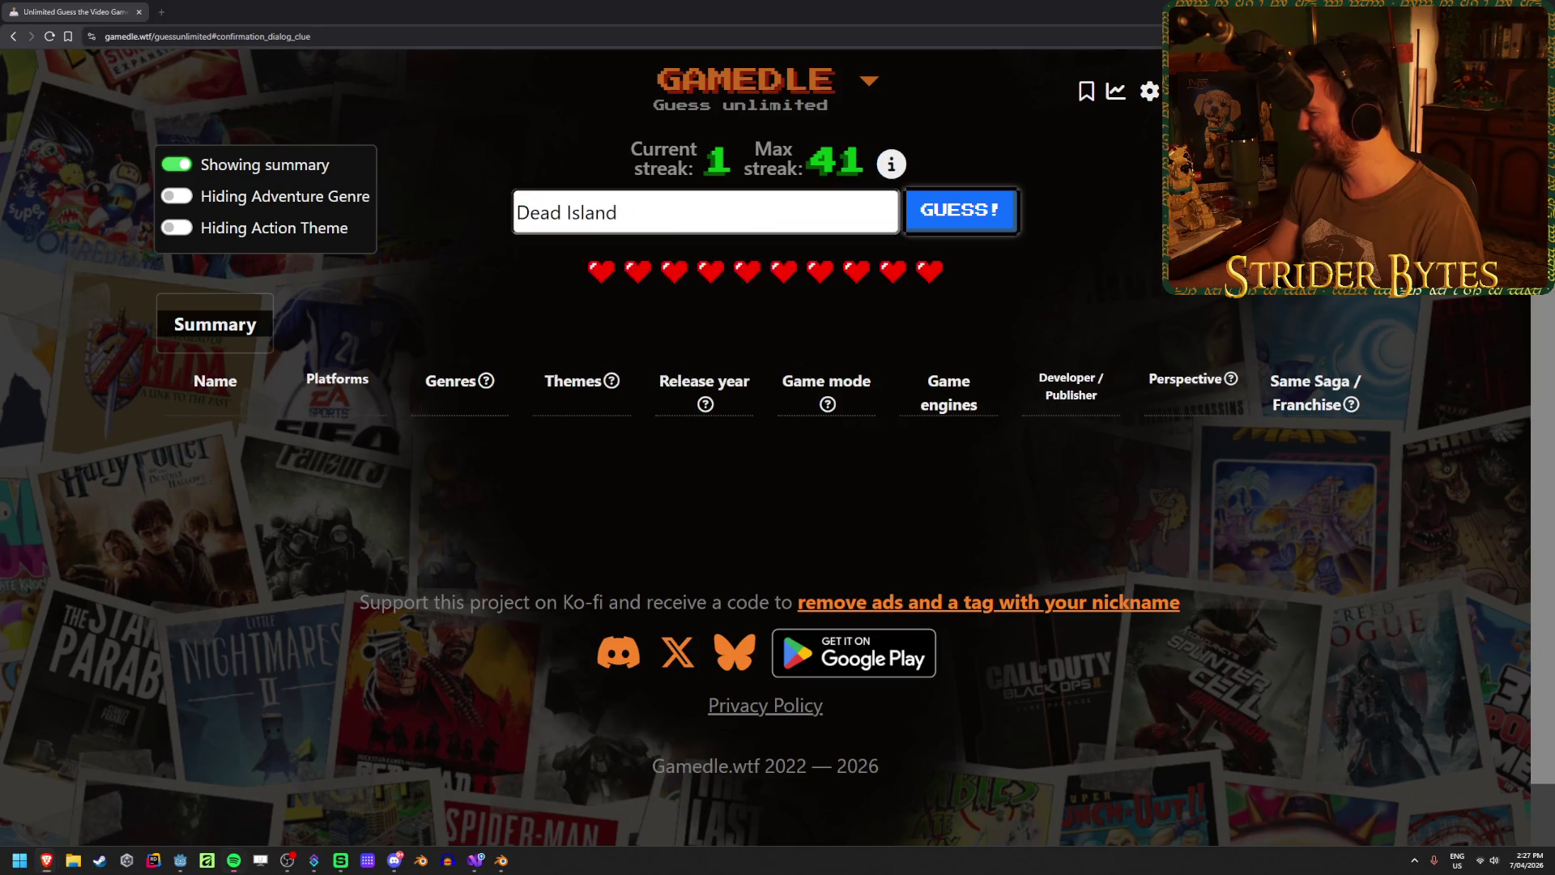
{"action": "key", "text": "ctrl+a"}
{"action": "type", "text": "fall guys"}
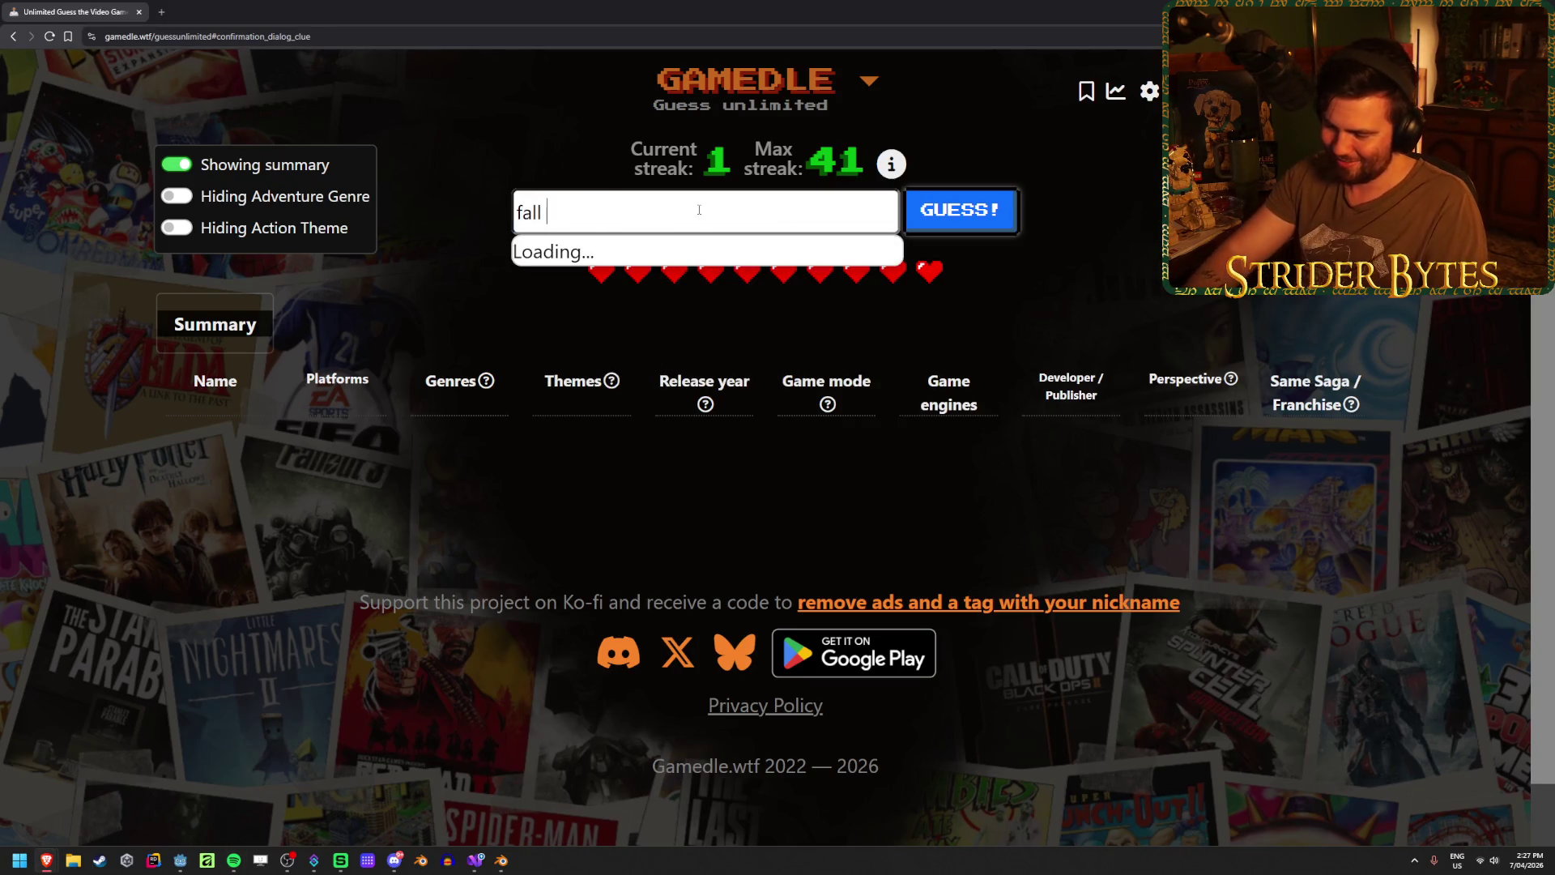
{"action": "left_click", "coordinate": [653, 264]}
{"action": "left_click", "coordinate": [926, 223]}
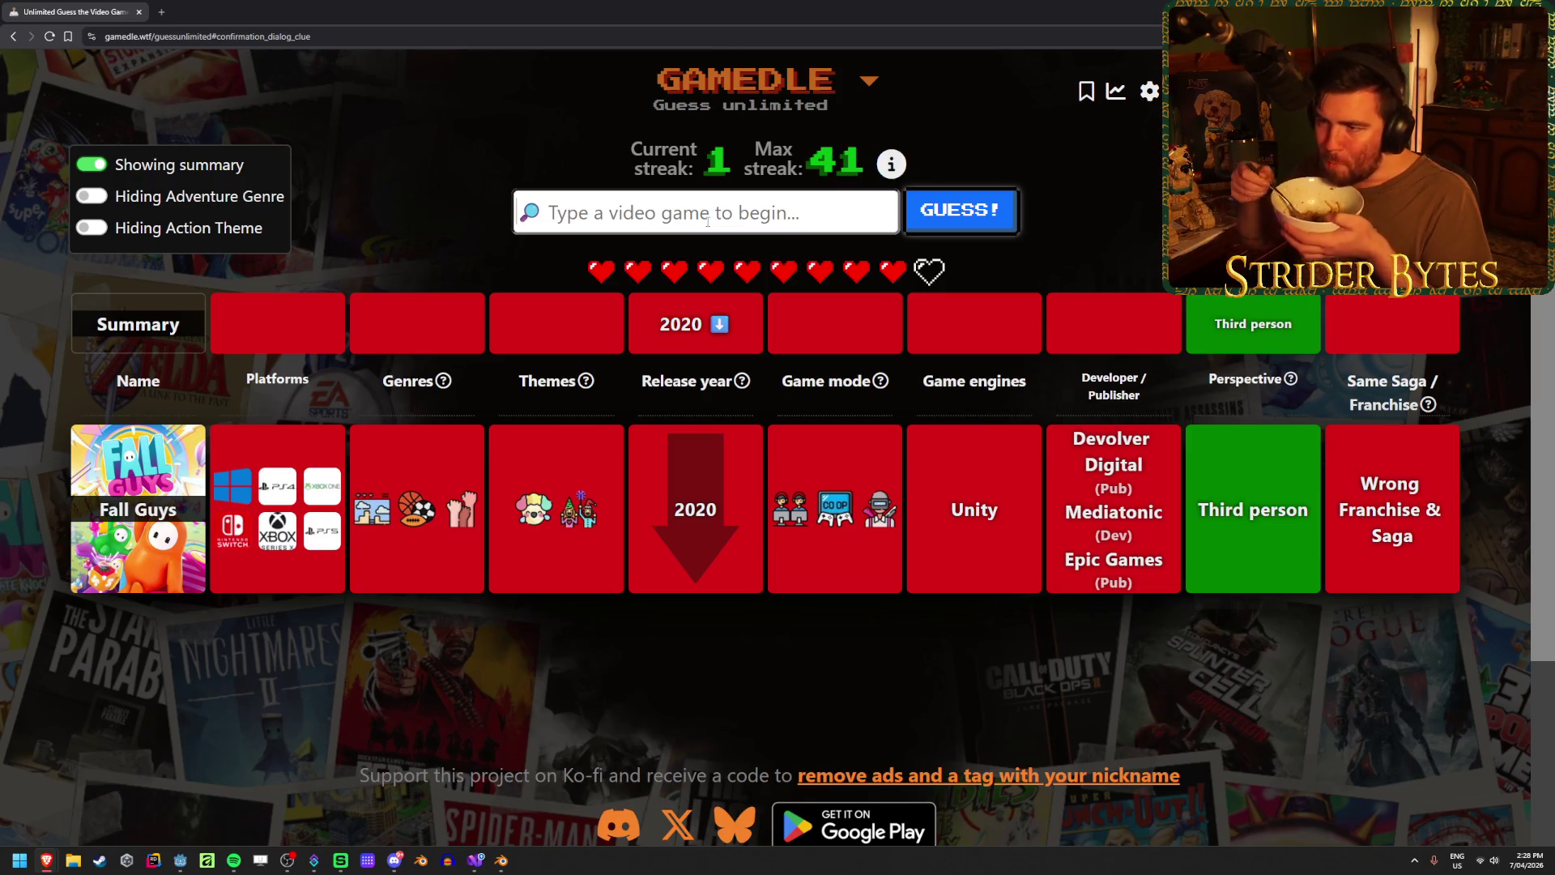
- Guess The Legend of Zelda: Majora's Mask
{"action": "type", "text": "majora's"}
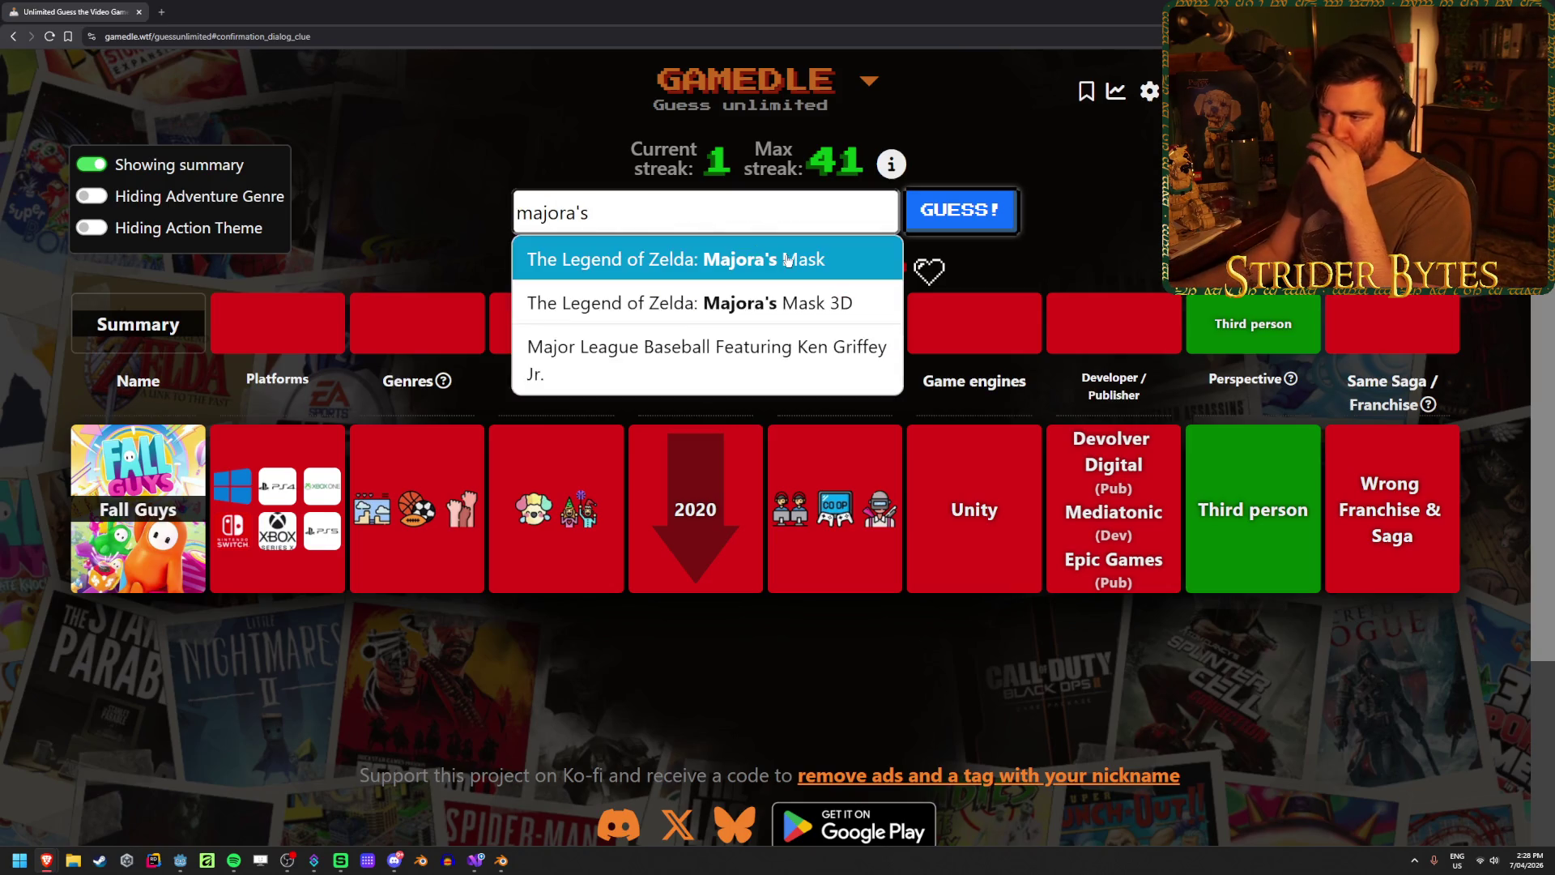
{"action": "left_click", "coordinate": [705, 256]}
{"action": "left_click", "coordinate": [961, 210]}
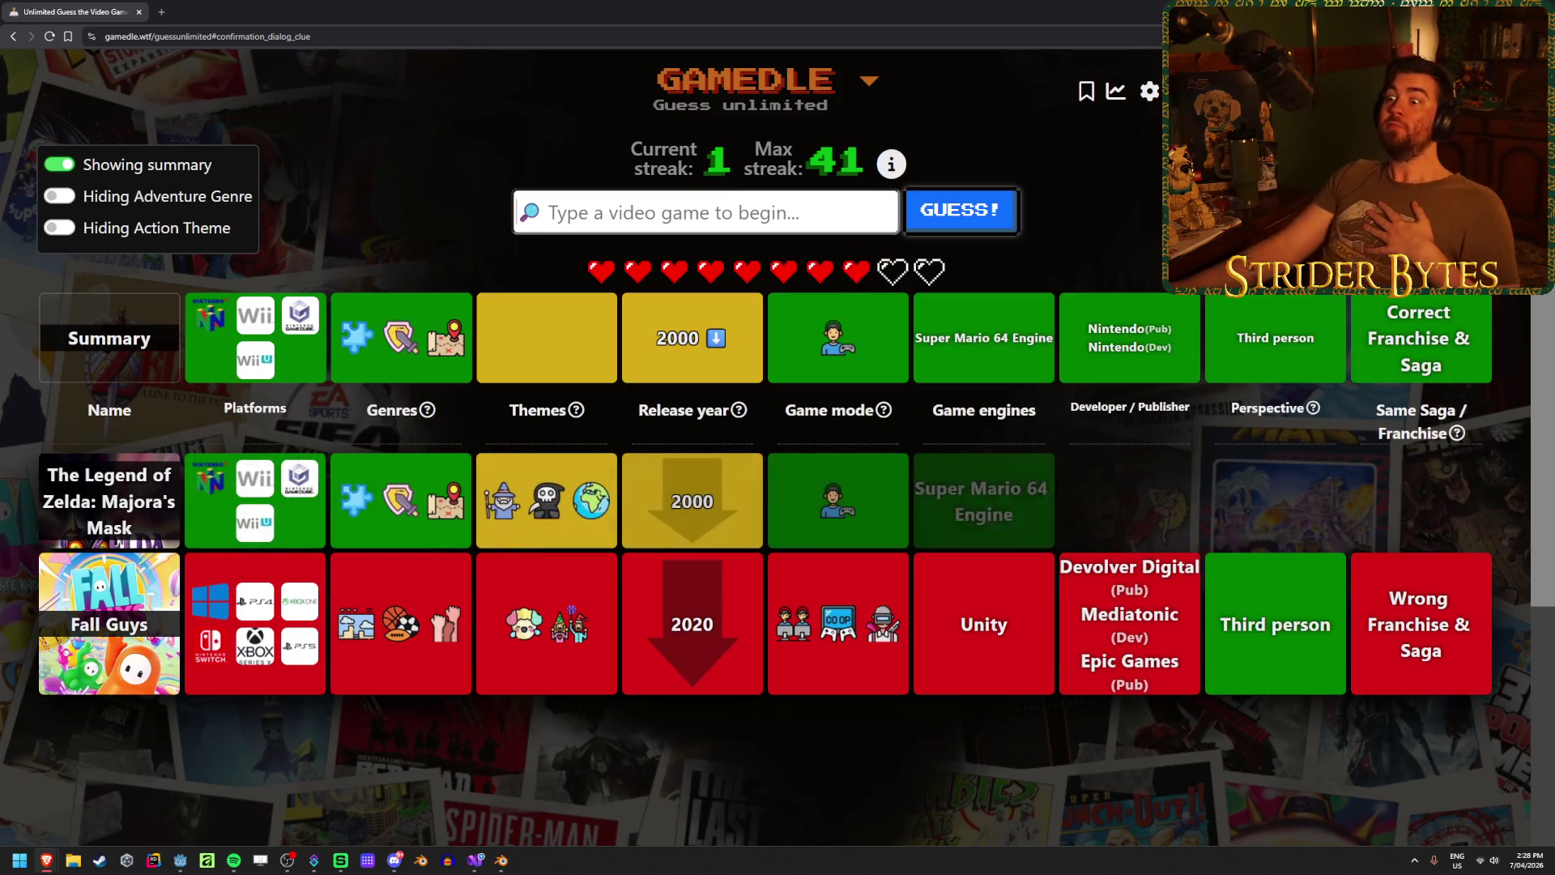
- Win with Ocarina of Time (1998), raising the streak to 2, and start the next round
{"action": "type", "text": "ocarina"}
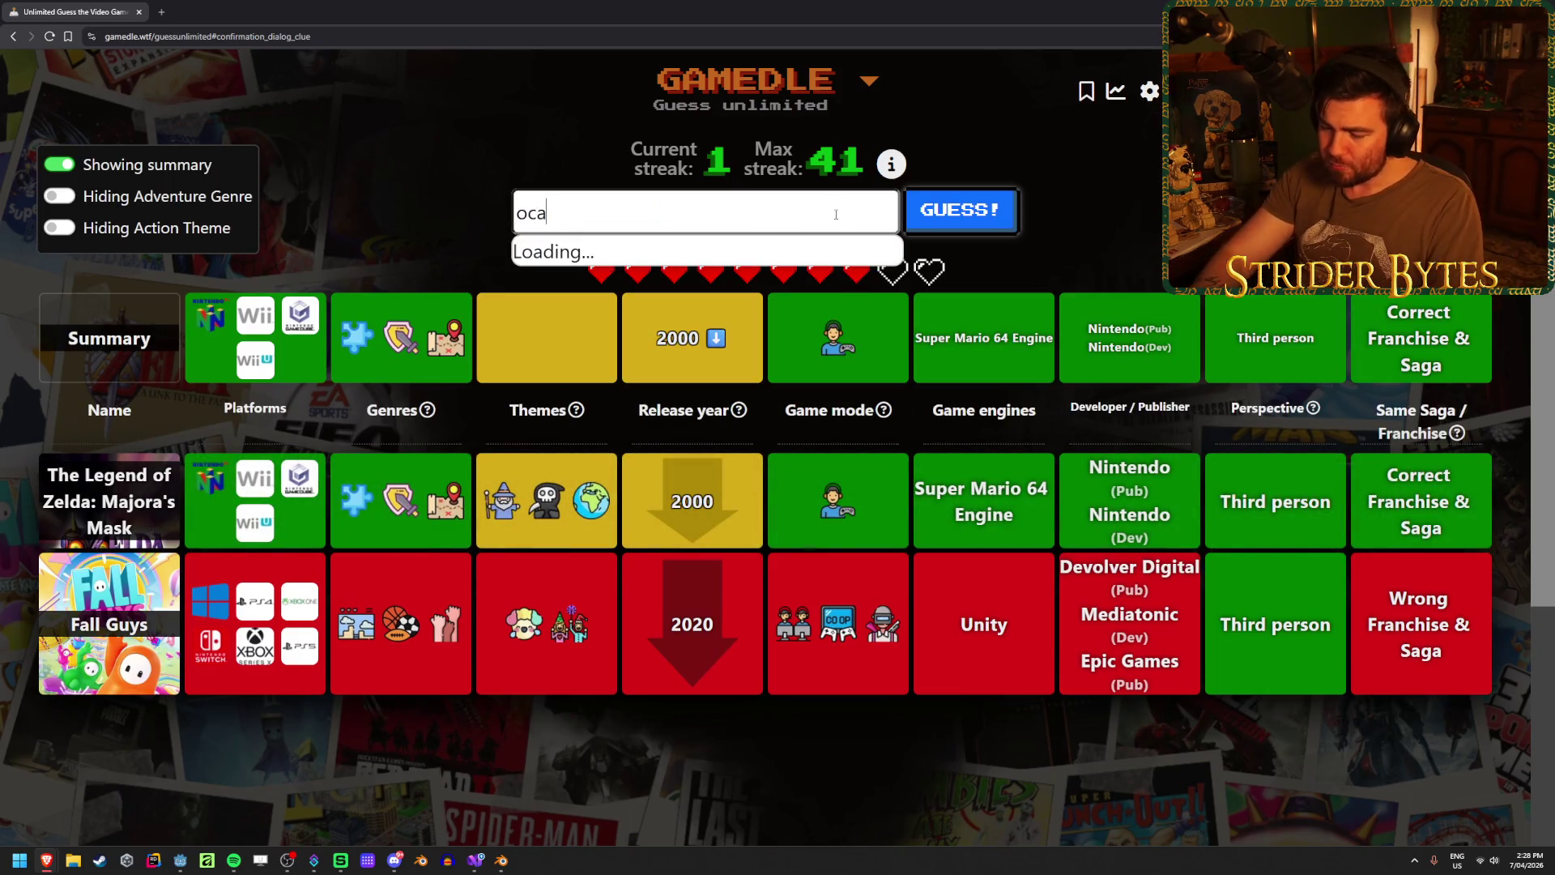
{"action": "left_click", "coordinate": [970, 229]}
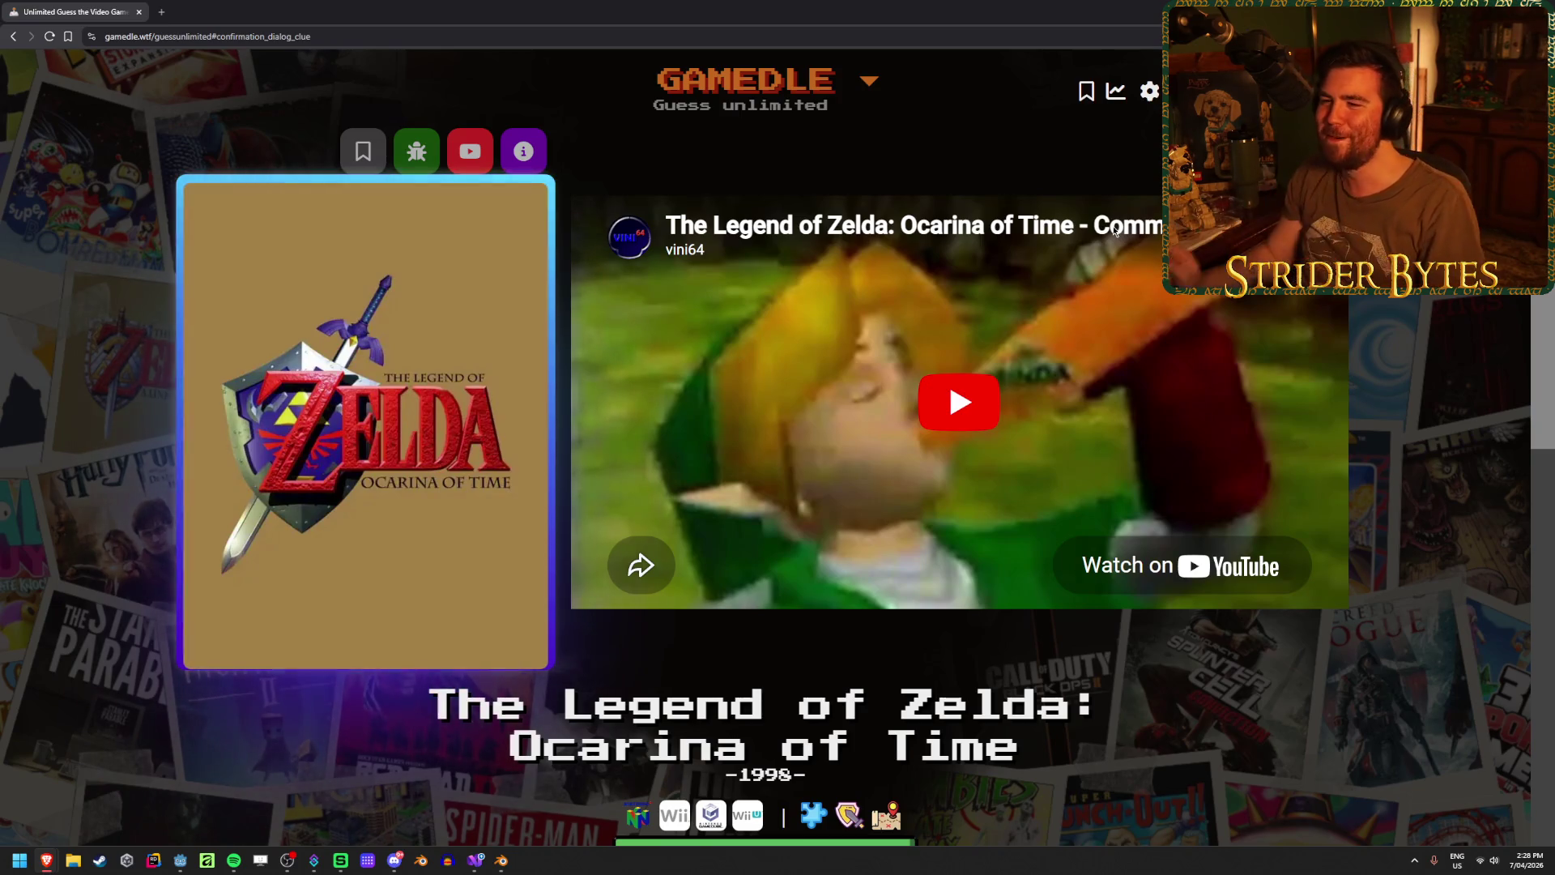
{"action": "left_click_drag", "start_coordinate": [518, 701], "coordinate": [1018, 757]}
{"action": "left_click", "coordinate": [421, 713]}
{"action": "scroll", "coordinate": [421, 712], "scroll_direction": "down", "scroll_amount": 3}
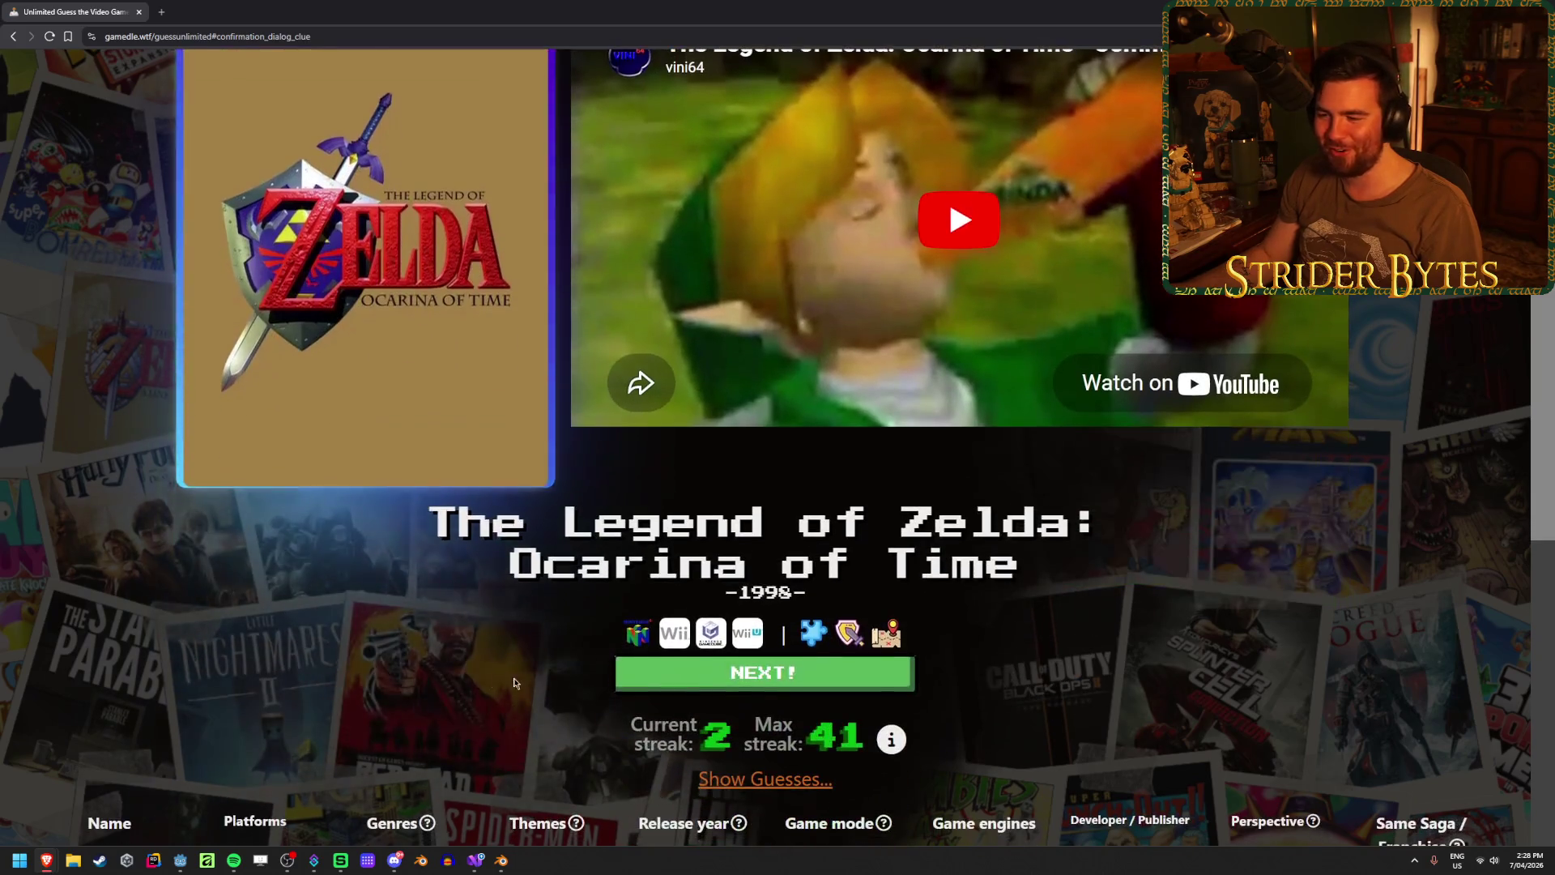
{"action": "key", "text": "Return"}
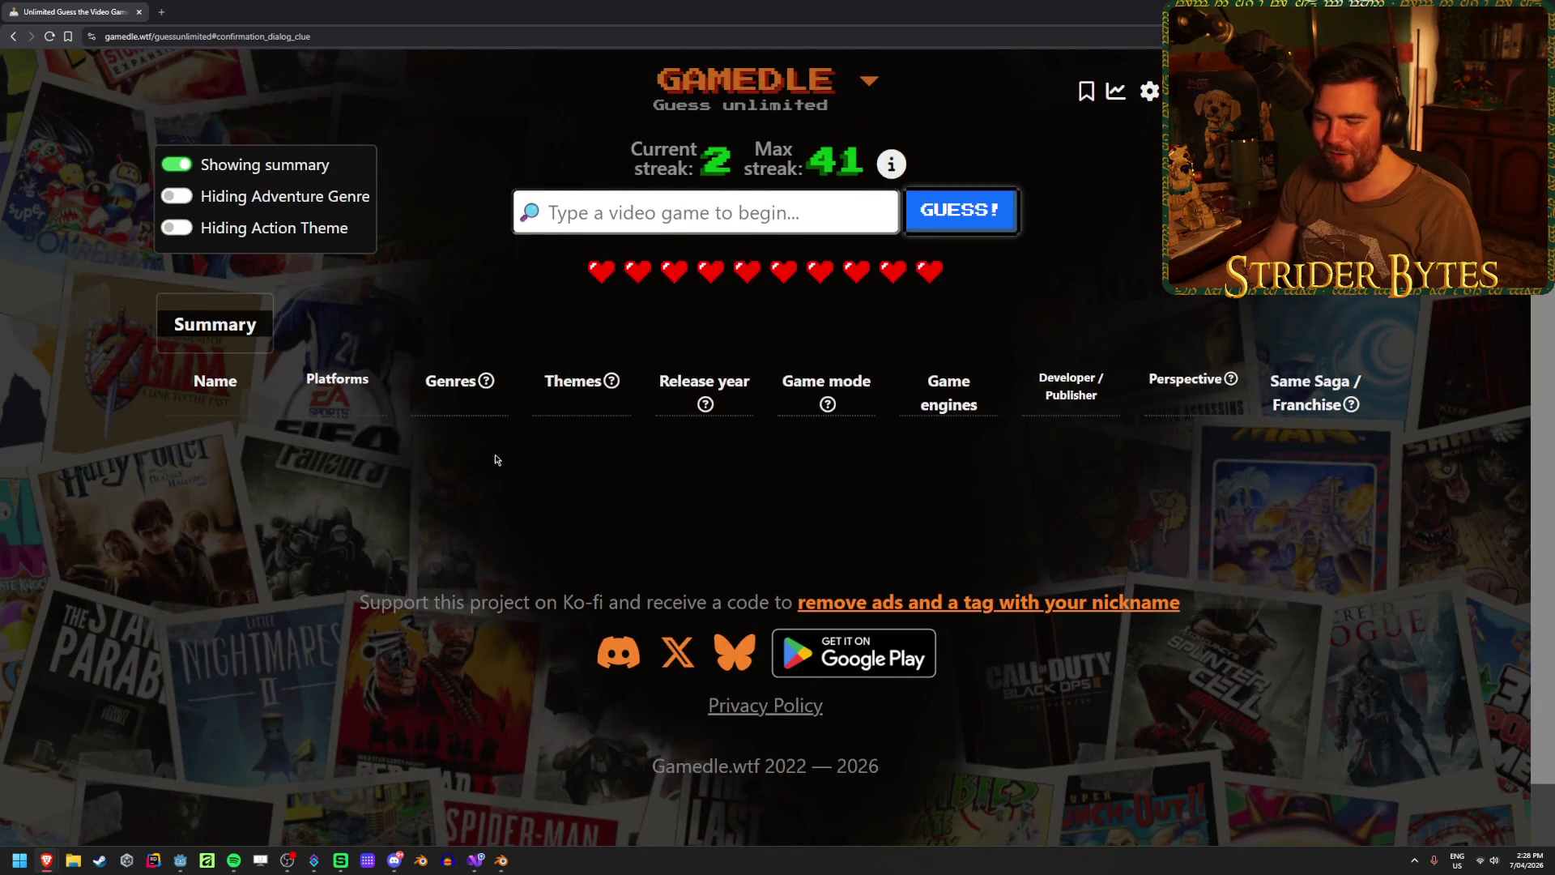
- Guess Link's Crossbow Training
{"action": "key", "text": "ctrl+v"}
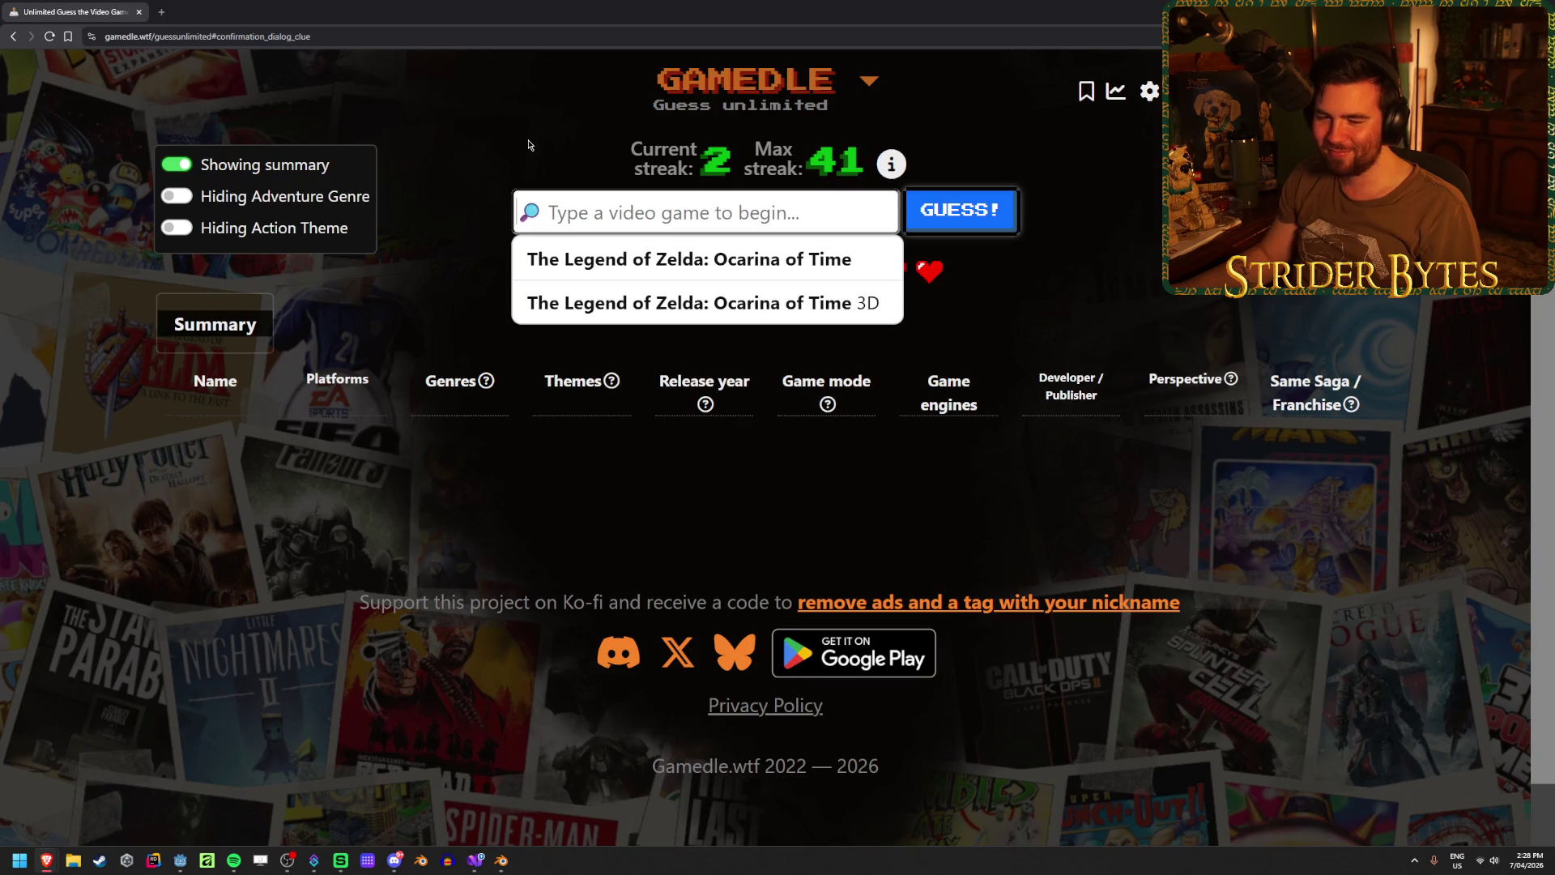
{"action": "key", "text": "ctrl+v"}
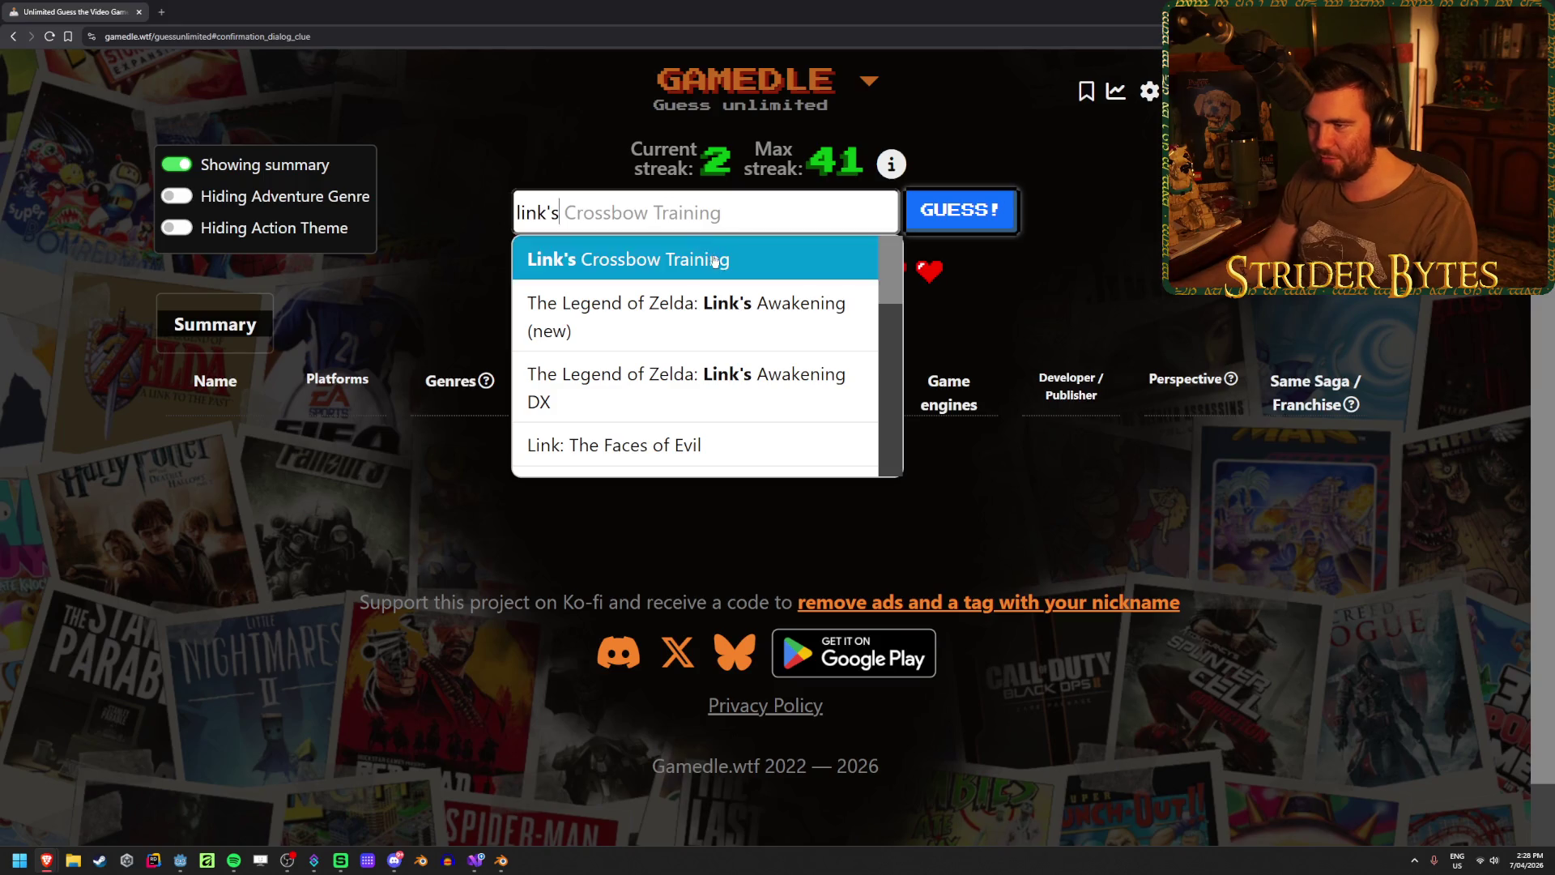
{"action": "left_click", "coordinate": [711, 256]}
{"action": "left_click", "coordinate": [961, 209]}
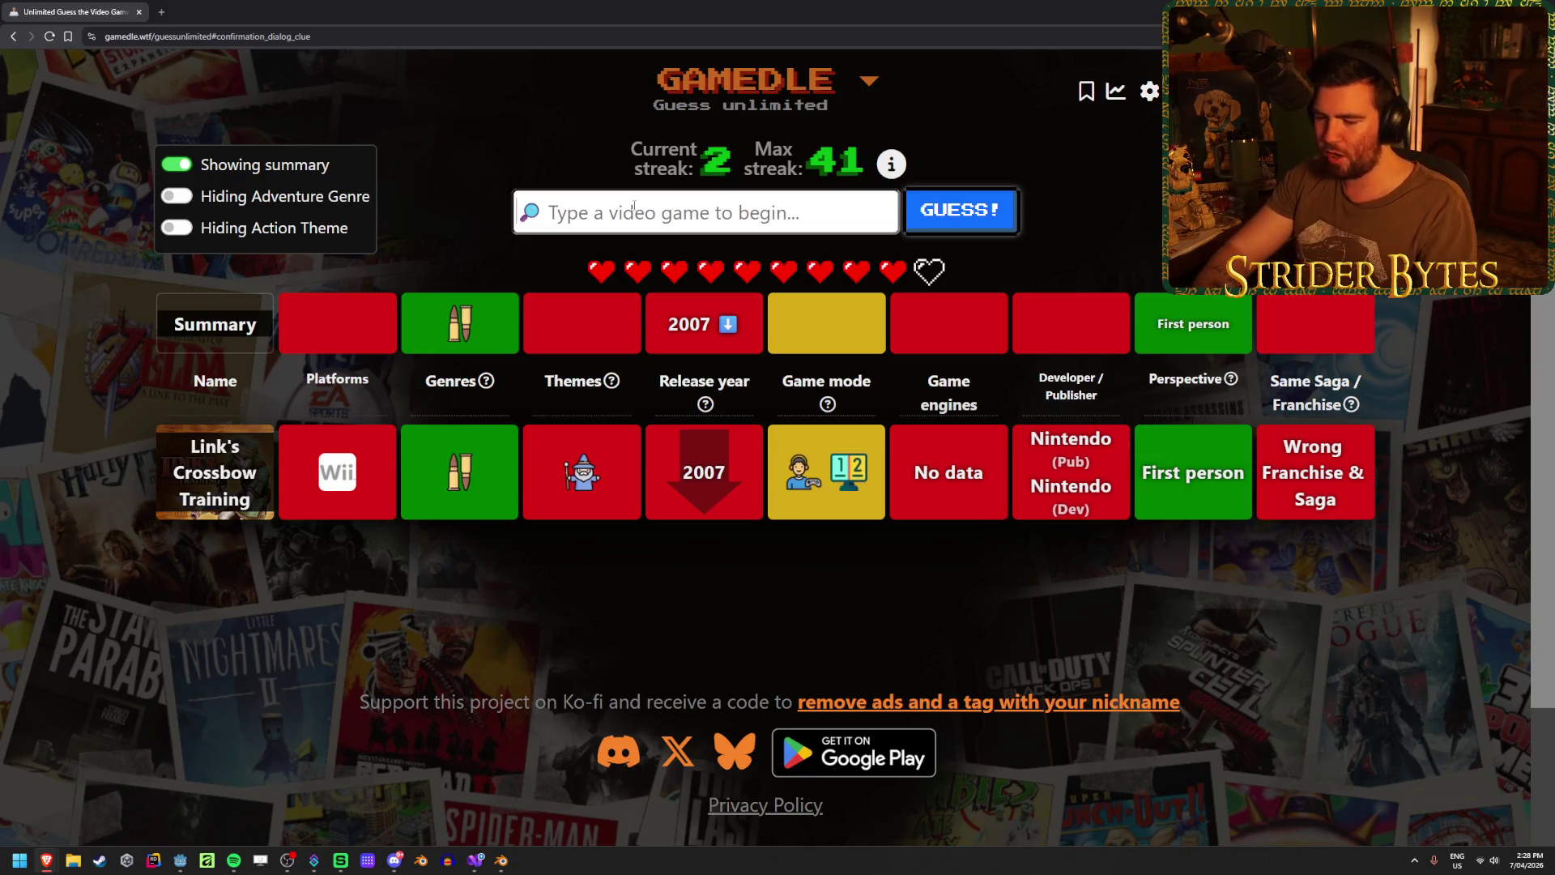
- Guess Doom II: Hell on Earth, narrowing the release window to 1995–2006
{"action": "type", "text": "doom 32"}
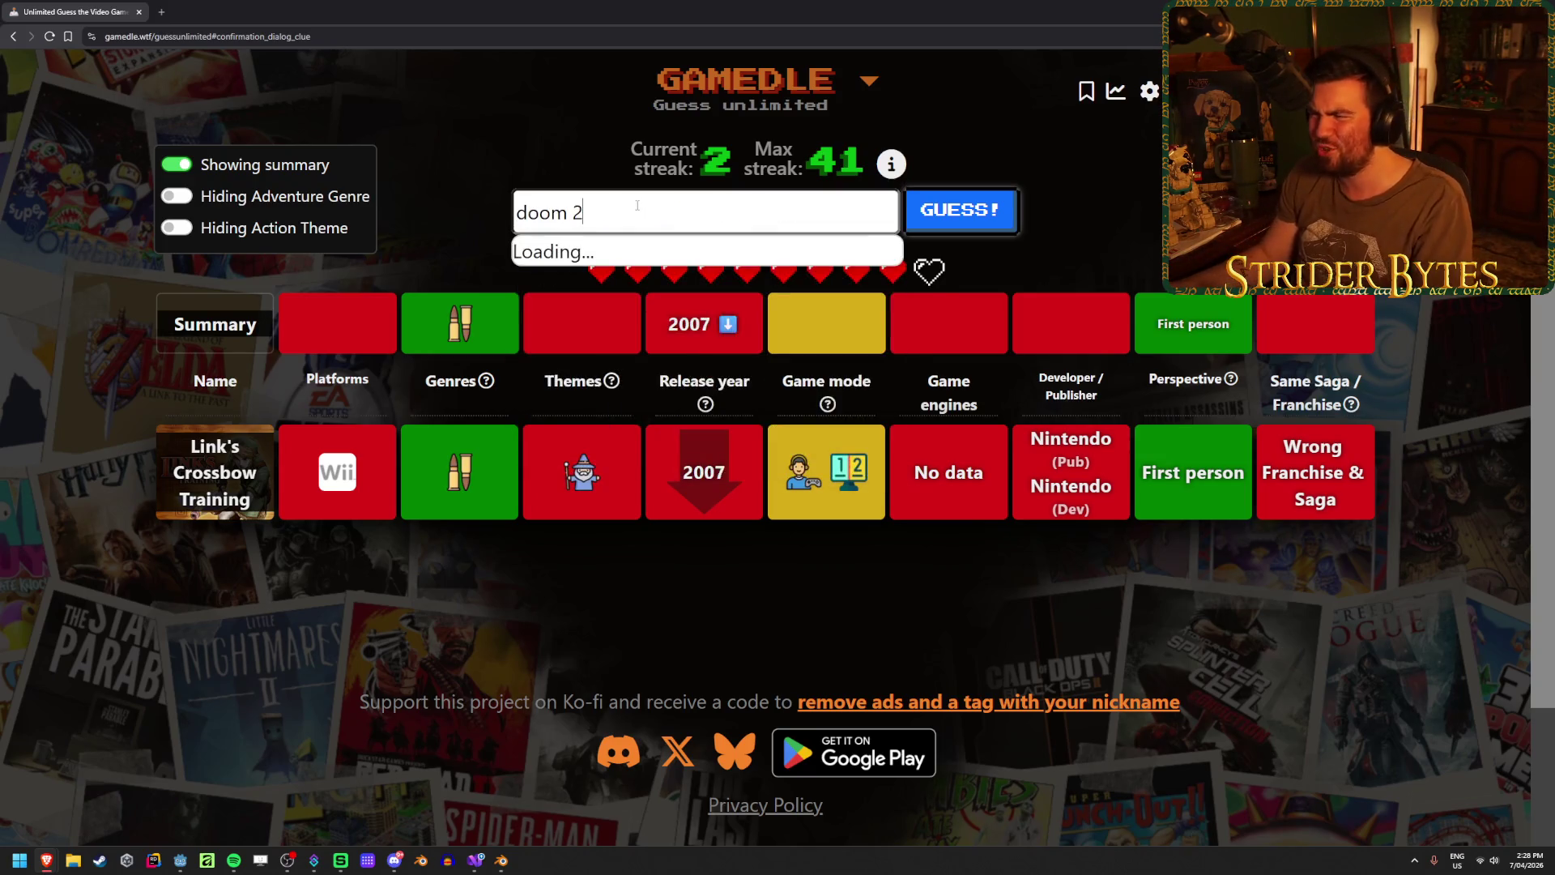
{"action": "key", "text": "BackSpace"}
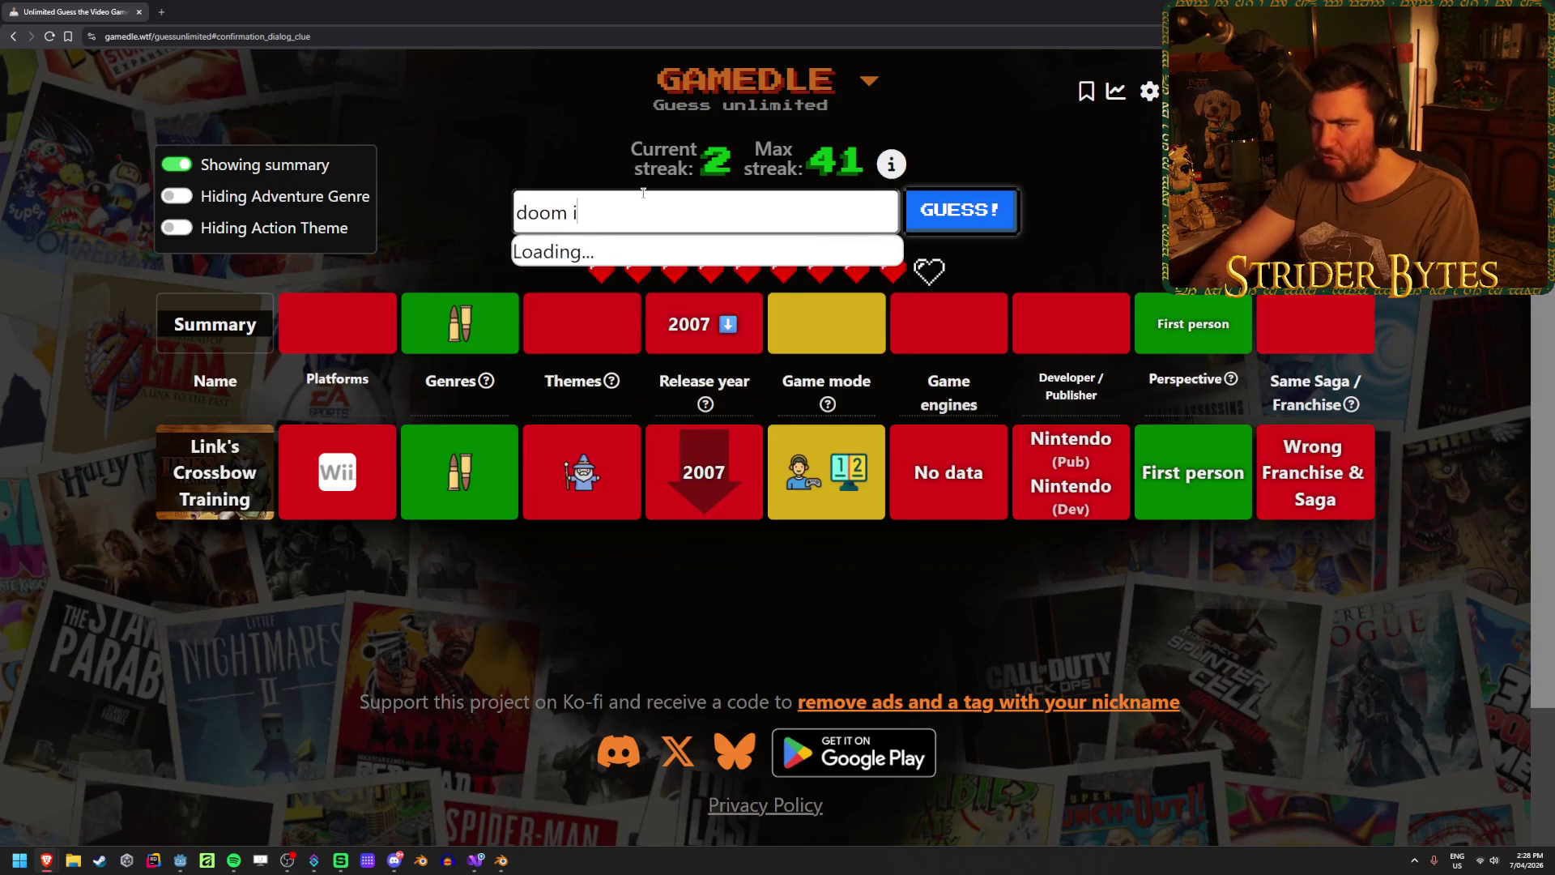
{"action": "type", "text": "i"}
{"action": "key", "text": "Down"}
{"action": "key", "text": "Return"}
{"action": "key", "text": "Return"}
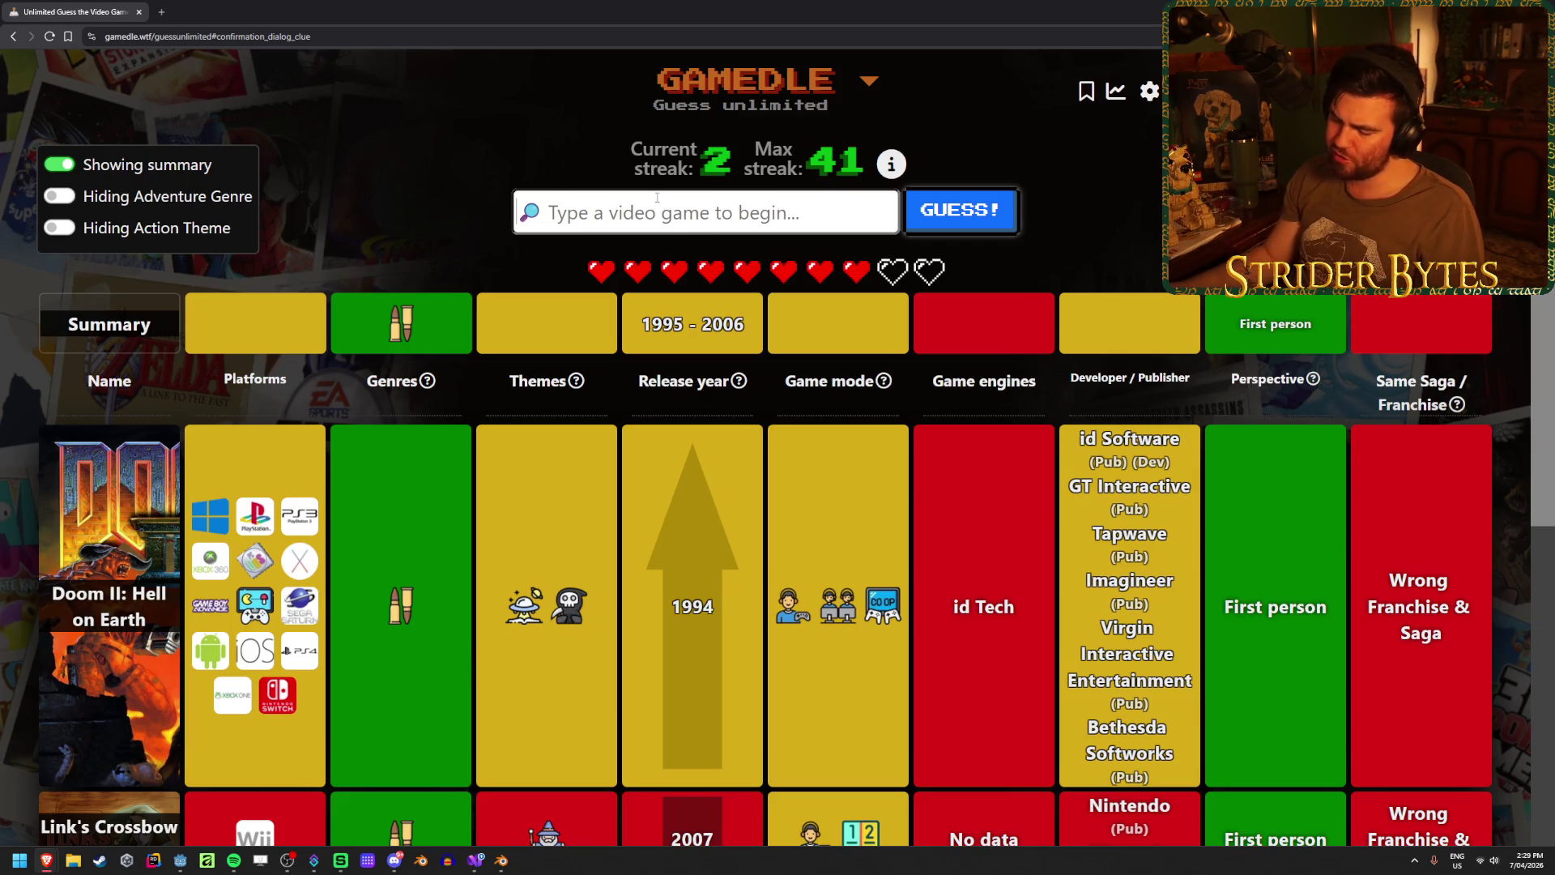
{"action": "type", "text": "quak"}
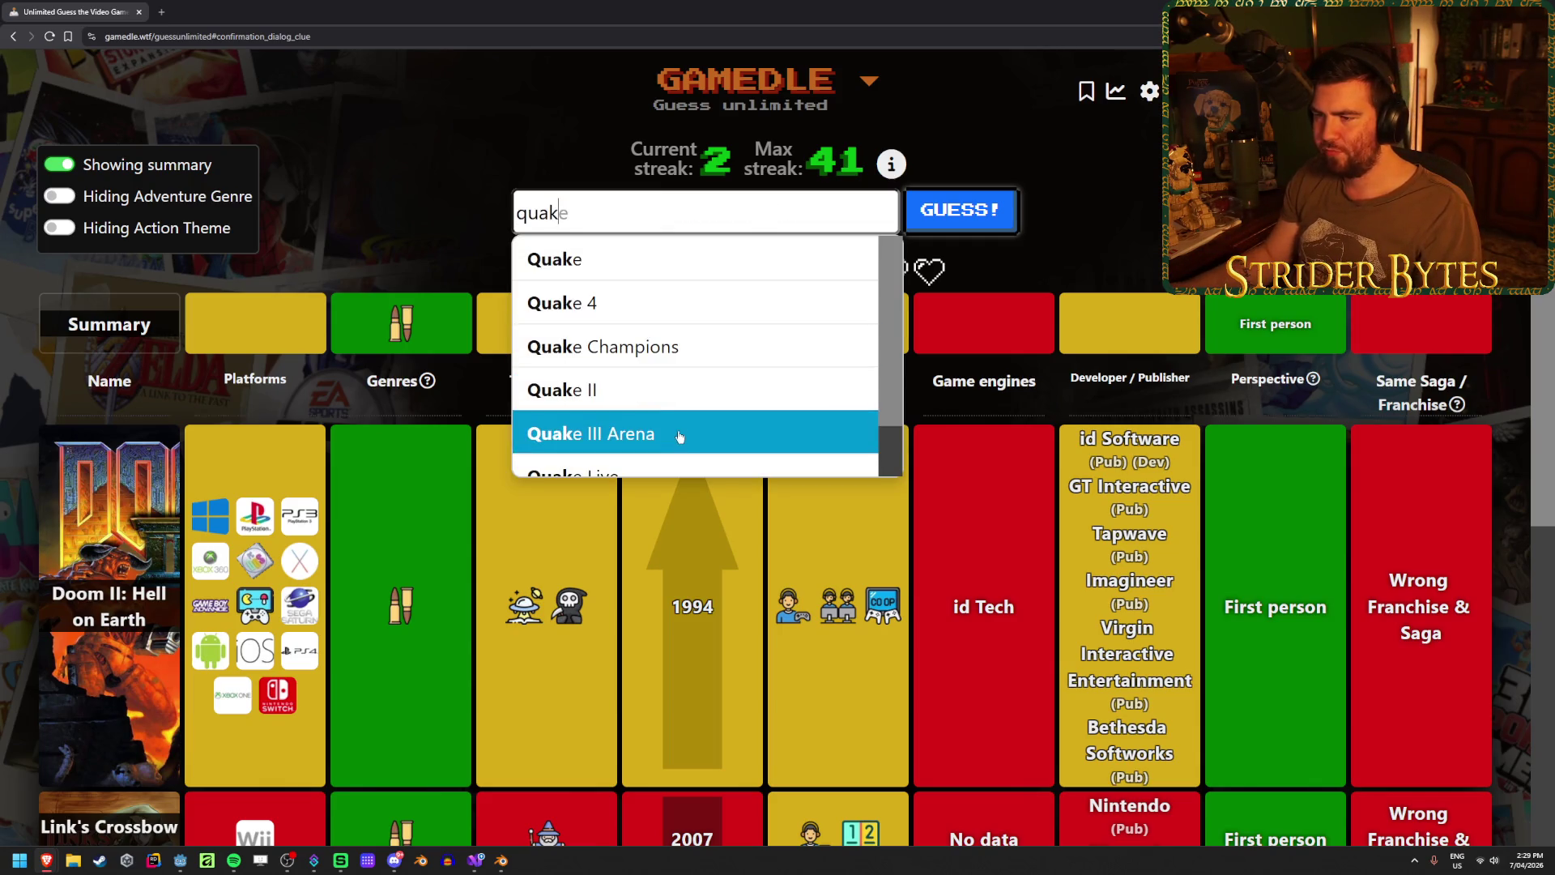
- Guess Quake III Arena (1999) and review the rows, narrowing release to 1995–1998
{"action": "left_click", "coordinate": [681, 432]}
{"action": "left_click", "coordinate": [947, 234]}
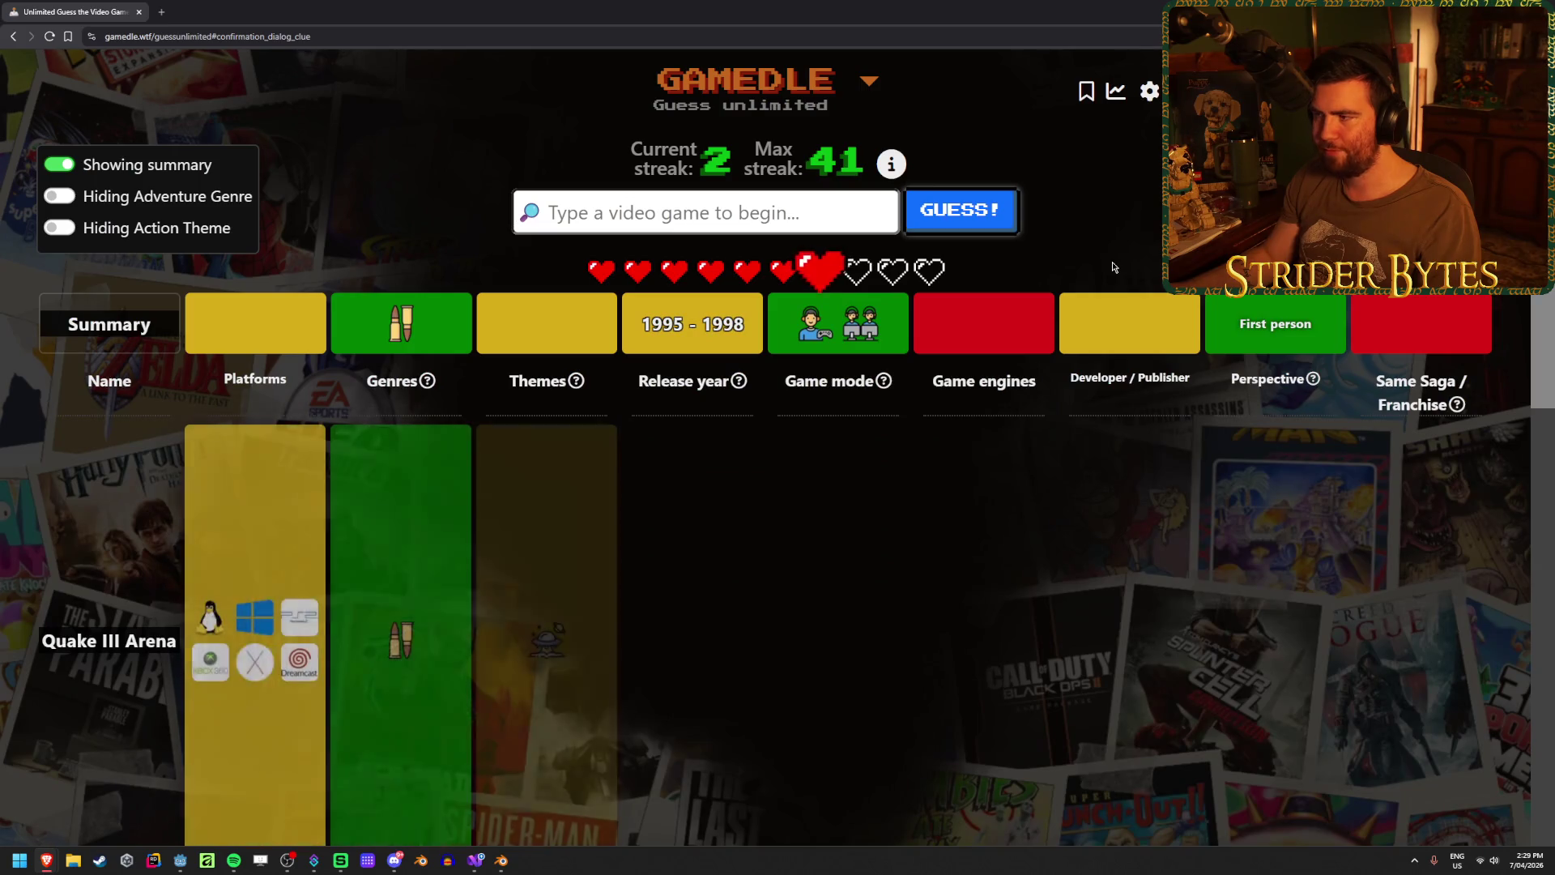
{"action": "scroll", "coordinate": [1155, 323], "scroll_direction": "down", "scroll_amount": 5}
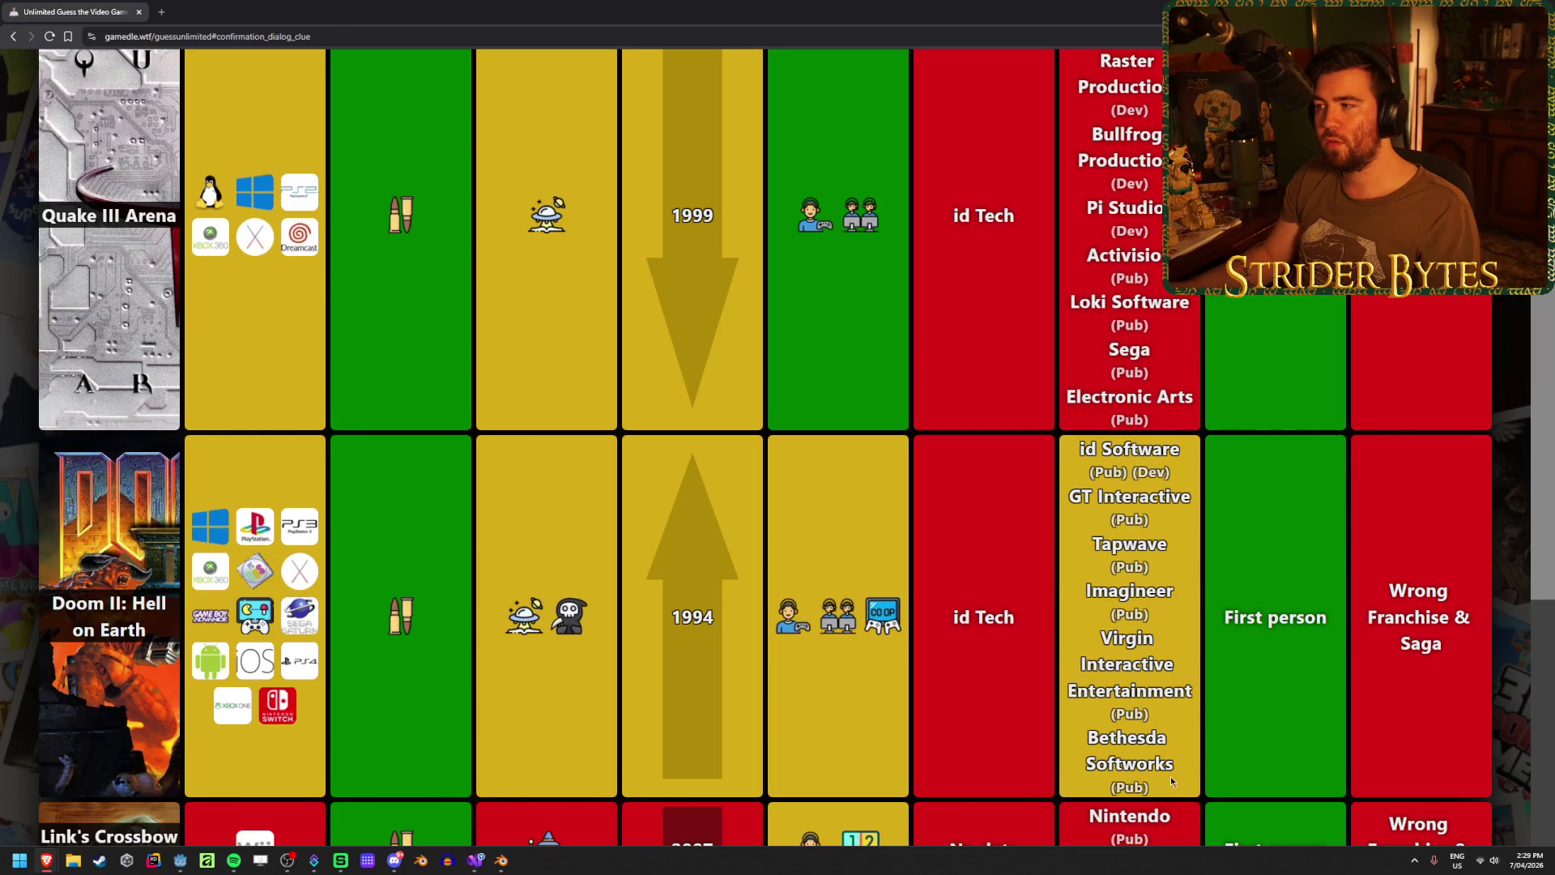
{"action": "scroll", "coordinate": [1166, 773], "scroll_direction": "up", "scroll_amount": 5}
{"action": "scroll", "coordinate": [1155, 764], "scroll_direction": "down", "scroll_amount": 7}
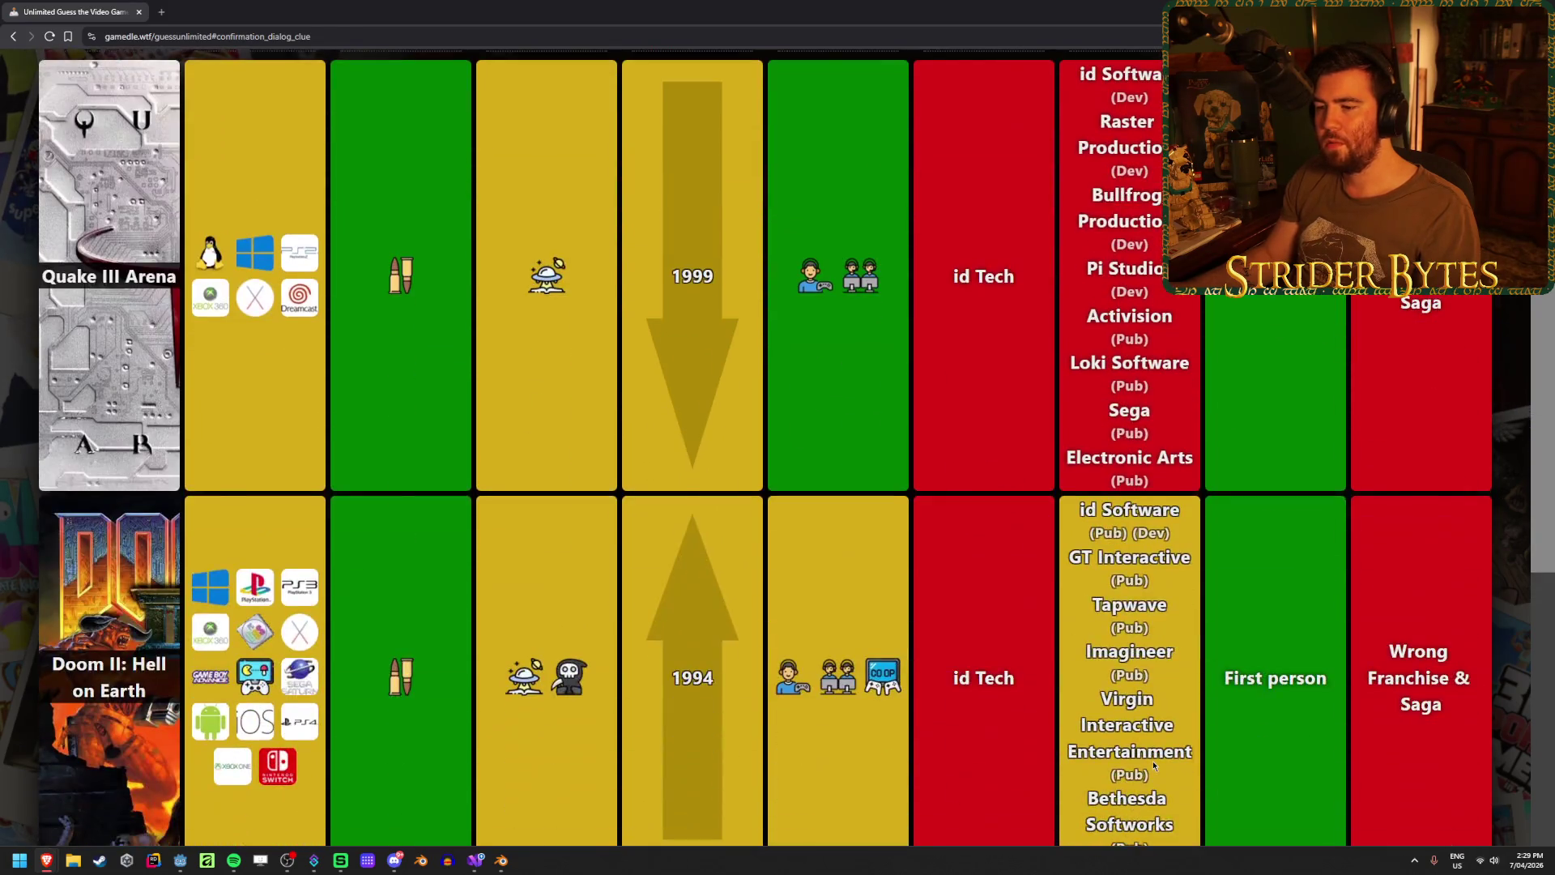
{"action": "scroll", "coordinate": [1145, 753], "scroll_direction": "up", "scroll_amount": 7}
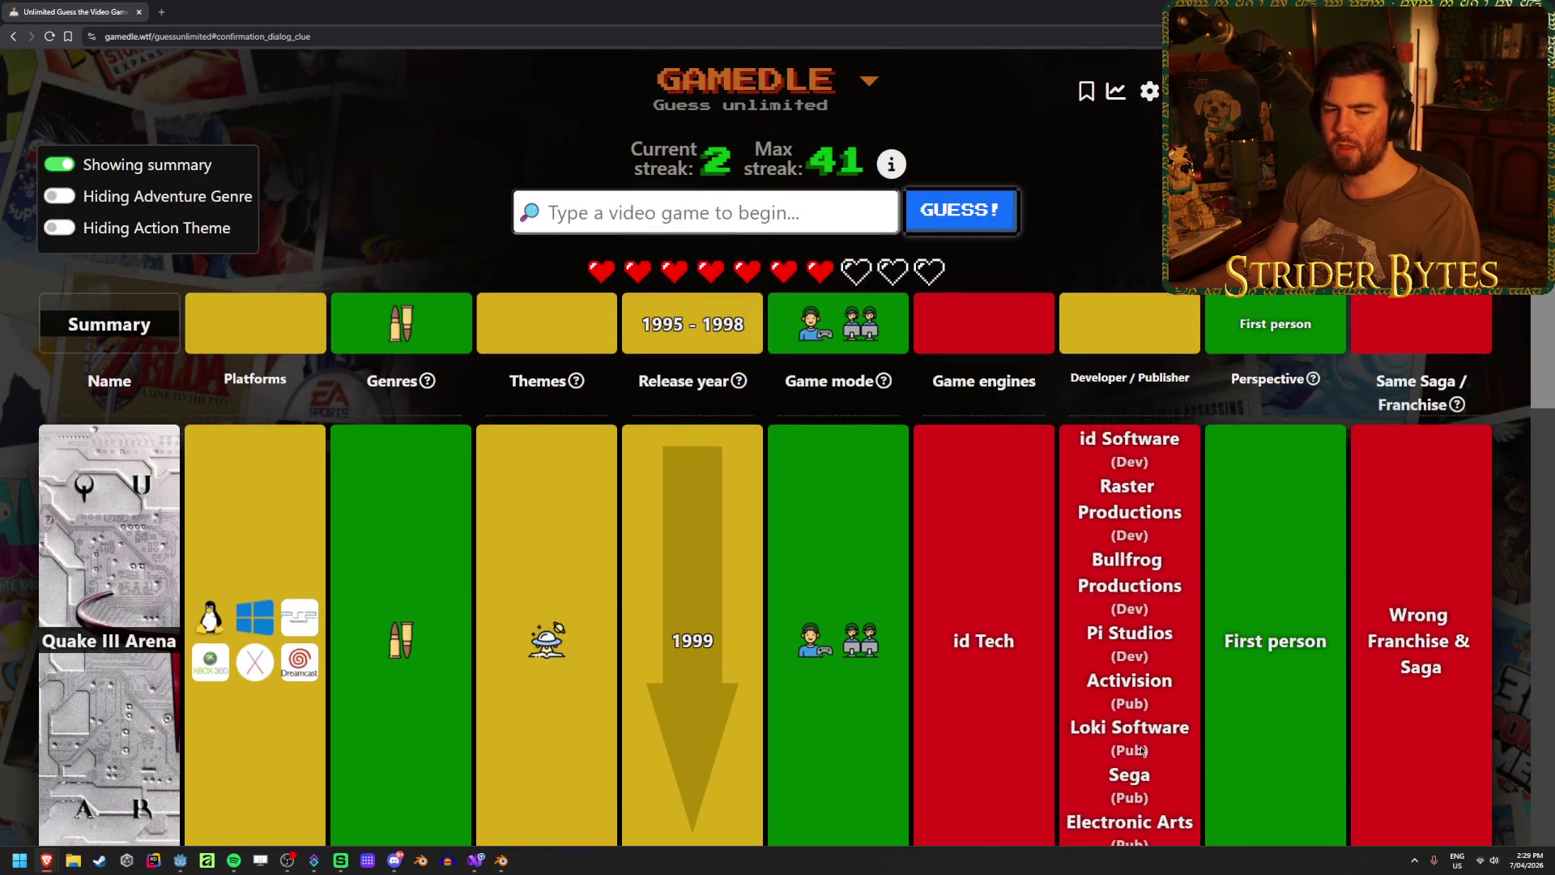
{"action": "scroll", "coordinate": [1142, 751], "scroll_direction": "down", "scroll_amount": 3}
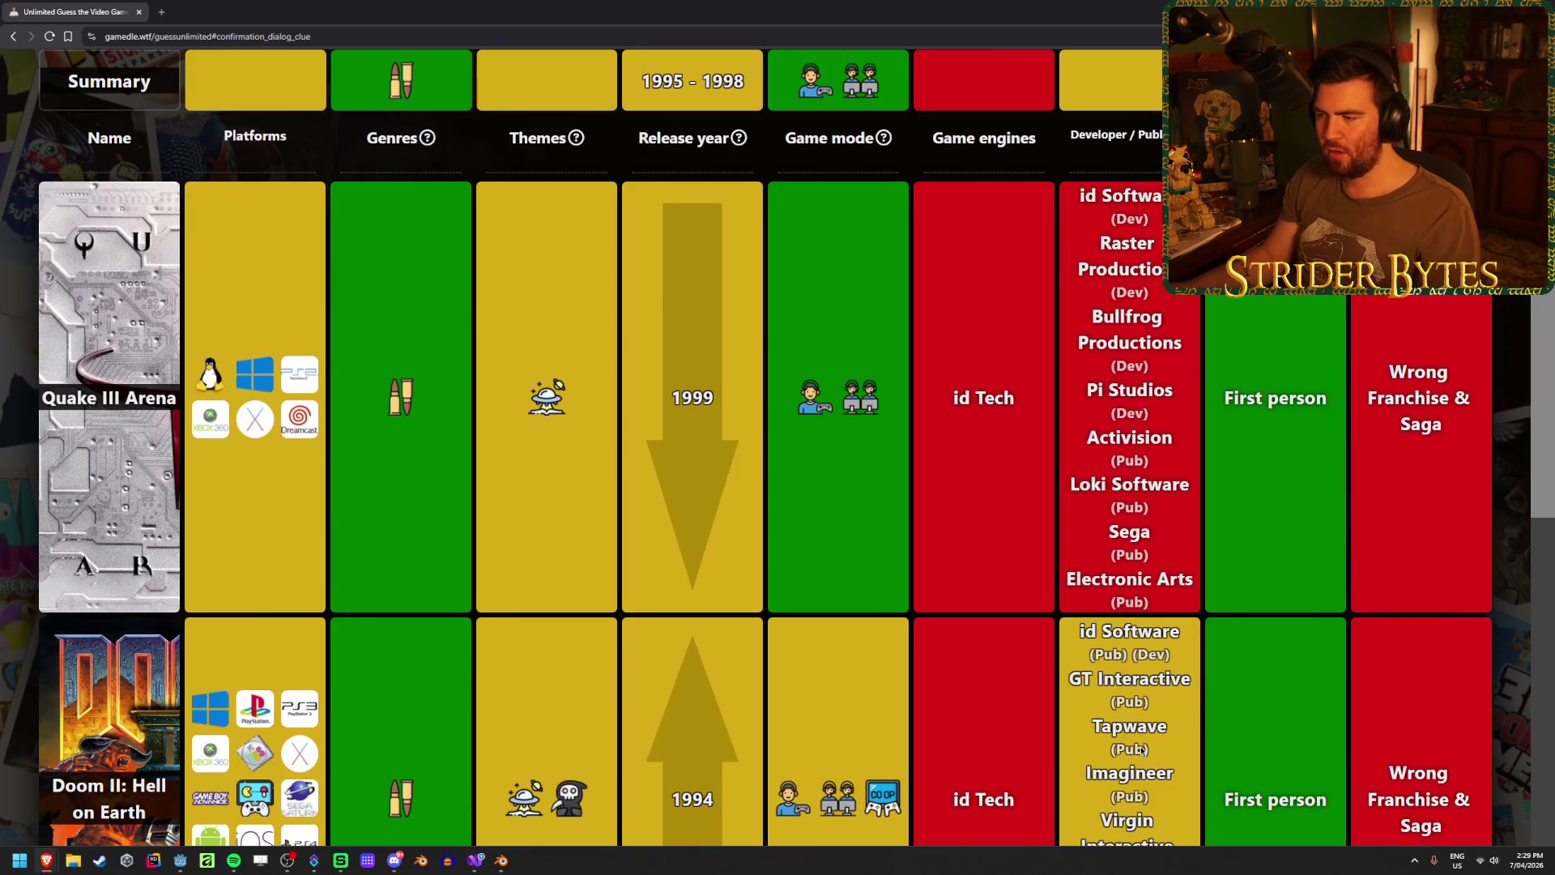
{"action": "scroll", "coordinate": [1142, 751], "scroll_direction": "down", "scroll_amount": 3}
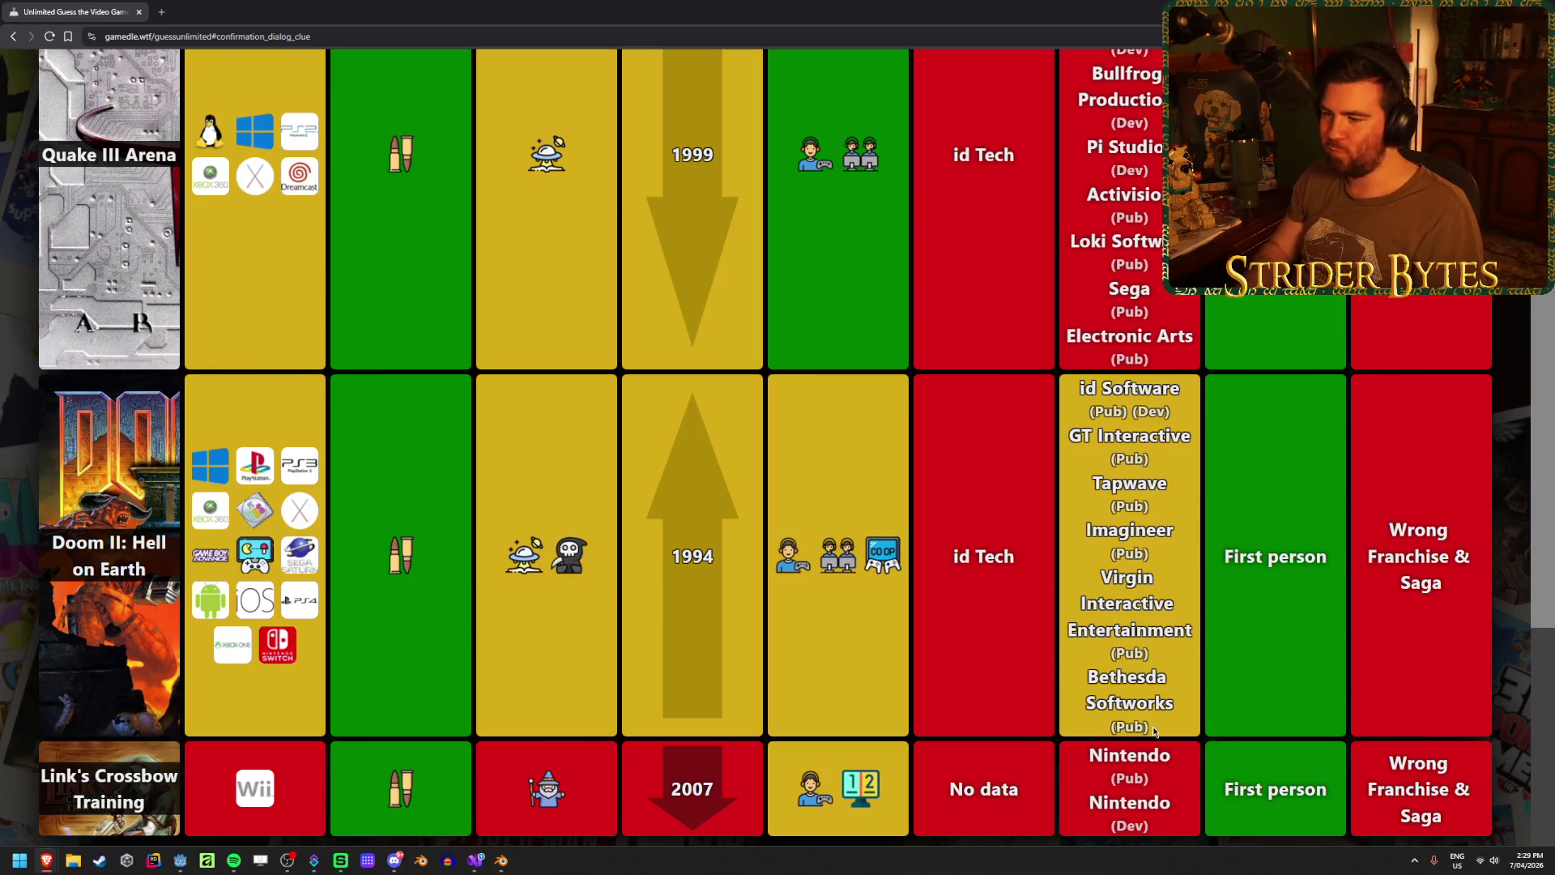
{"action": "scroll", "coordinate": [1003, 638], "scroll_direction": "up", "scroll_amount": 6}
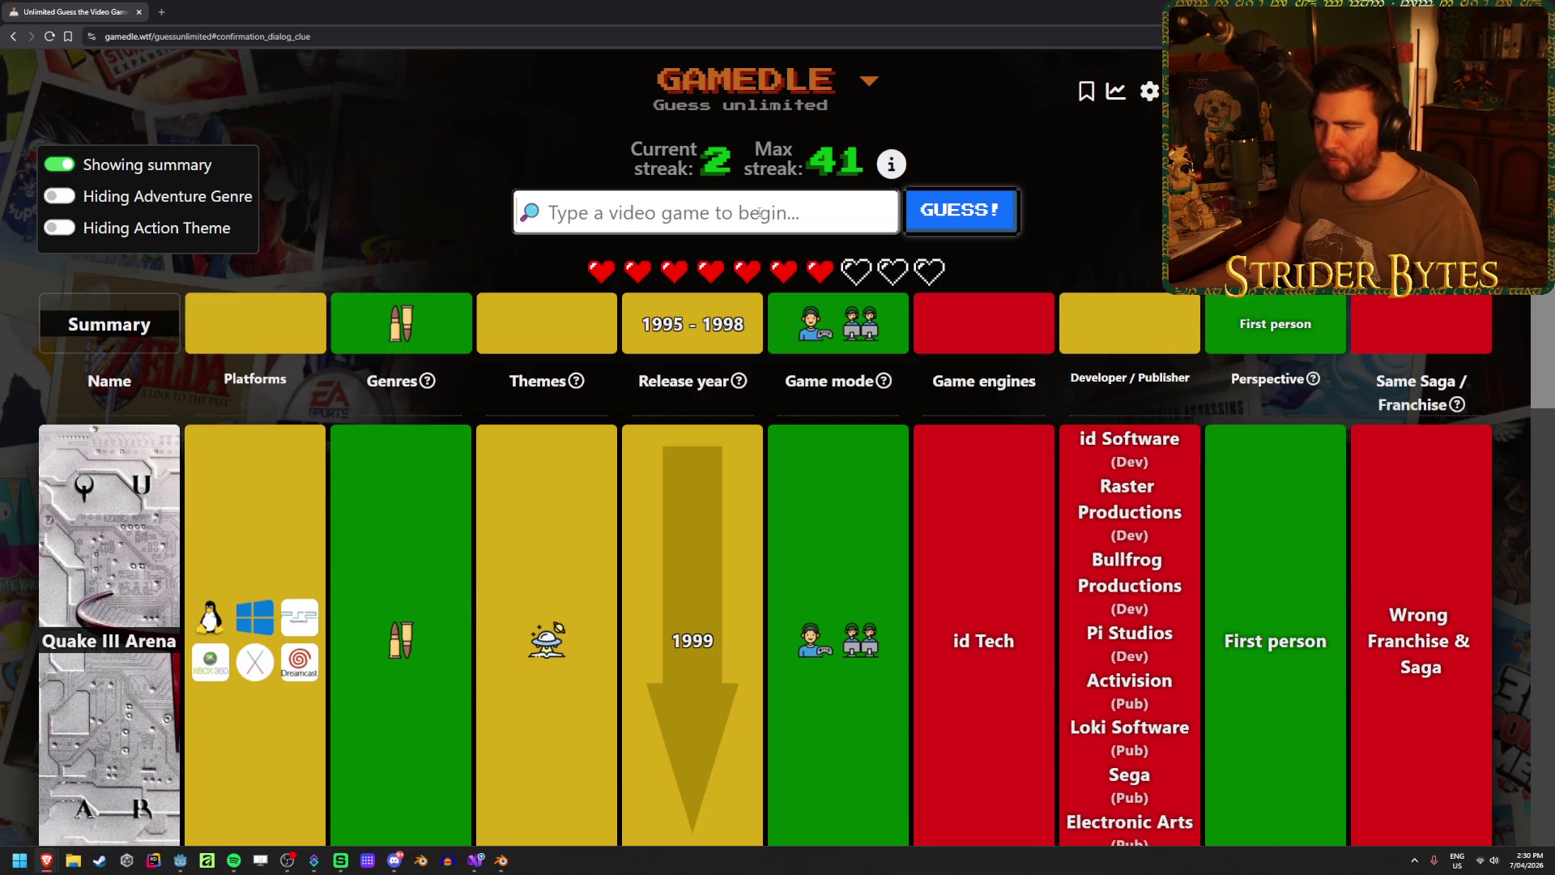
{"action": "scroll", "coordinate": [1160, 615], "scroll_direction": "down", "scroll_amount": 9}
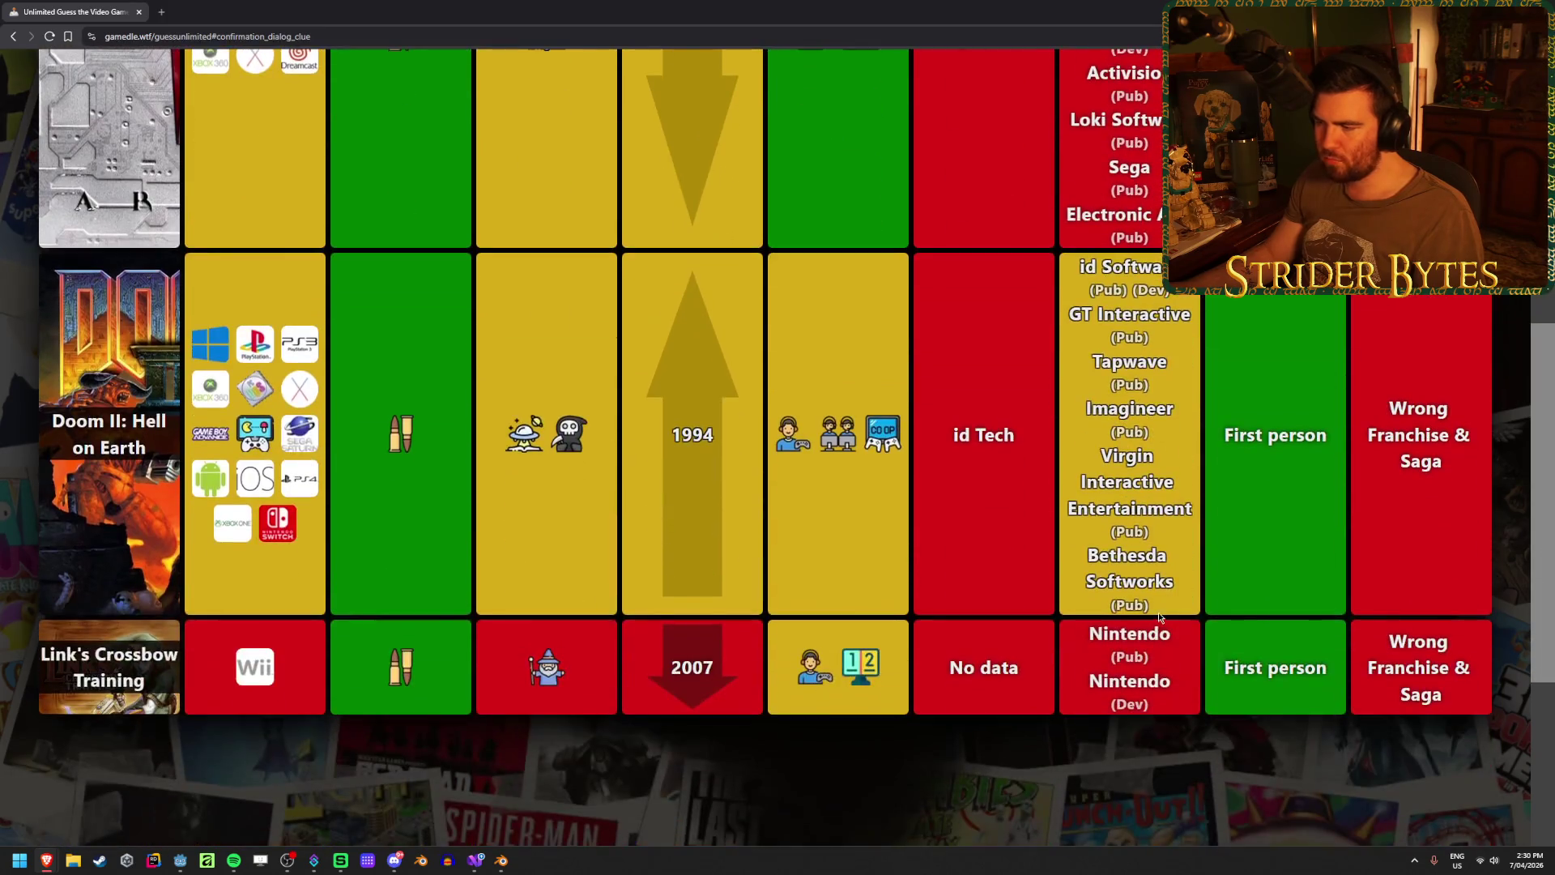
{"action": "scroll", "coordinate": [1160, 615], "scroll_direction": "up", "scroll_amount": 9}
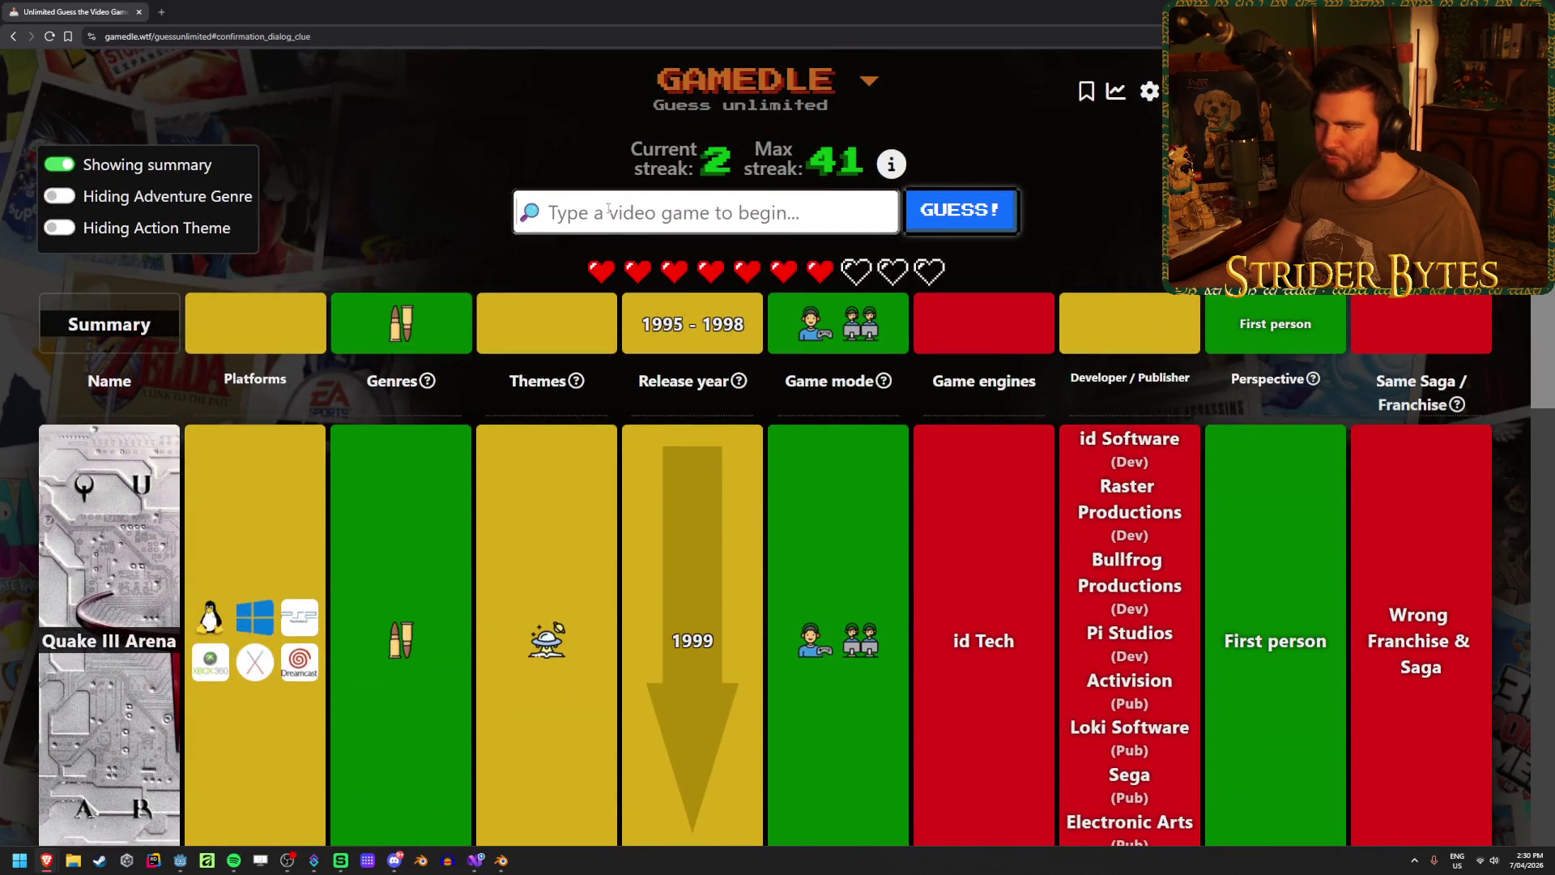
{"action": "type", "text": "hex"}
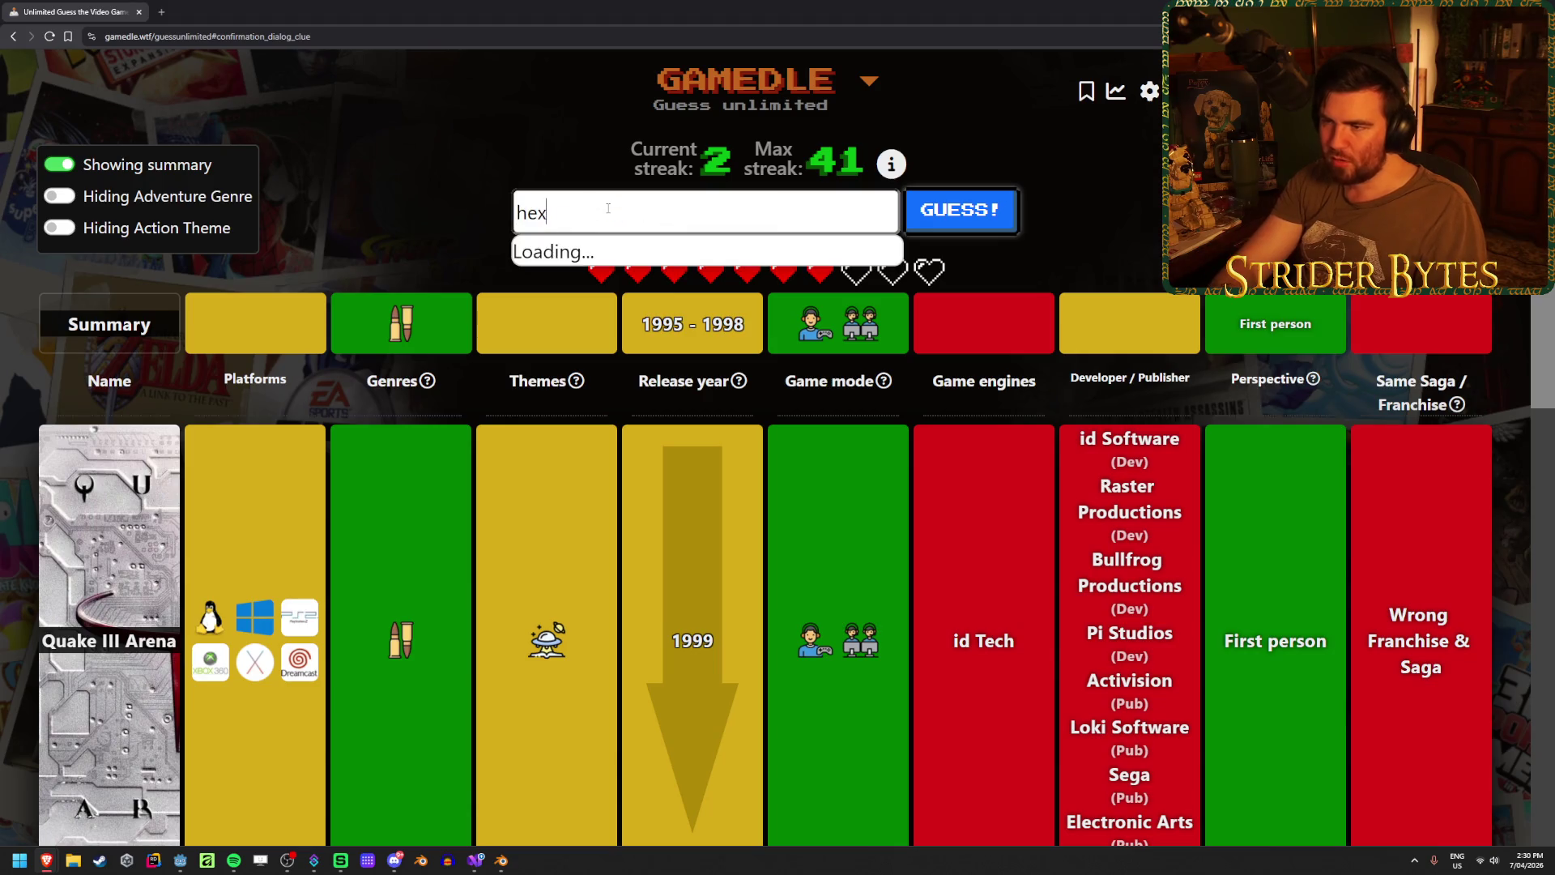
{"action": "type", "text": "e"}
{"action": "key", "text": "Down"}
{"action": "key", "text": "Down"}
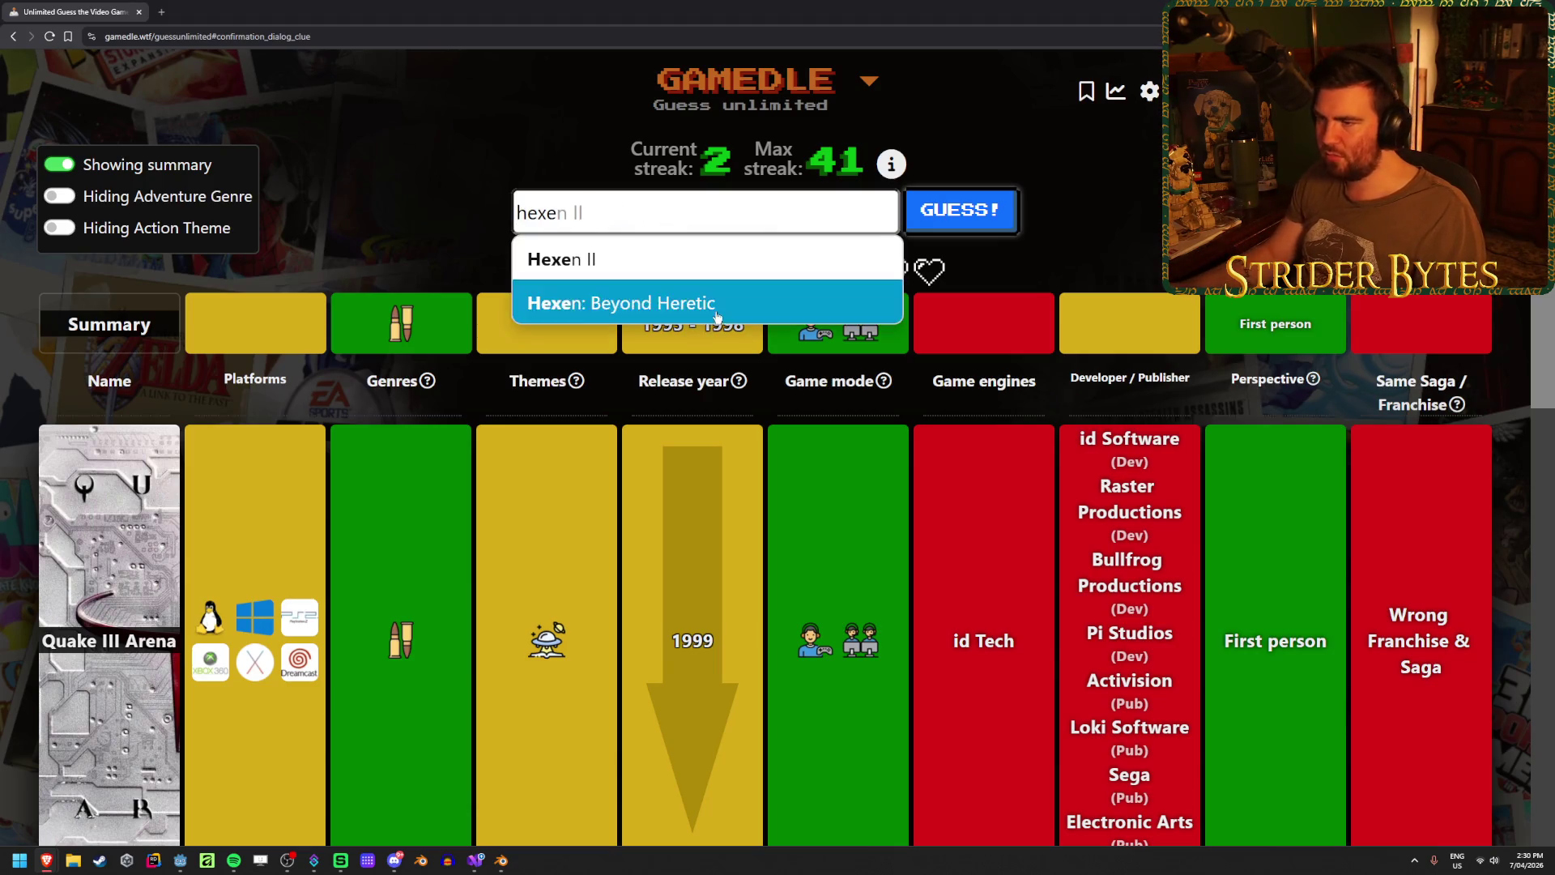
{"action": "key", "text": "Return"}
{"action": "left_click", "coordinate": [981, 215]}
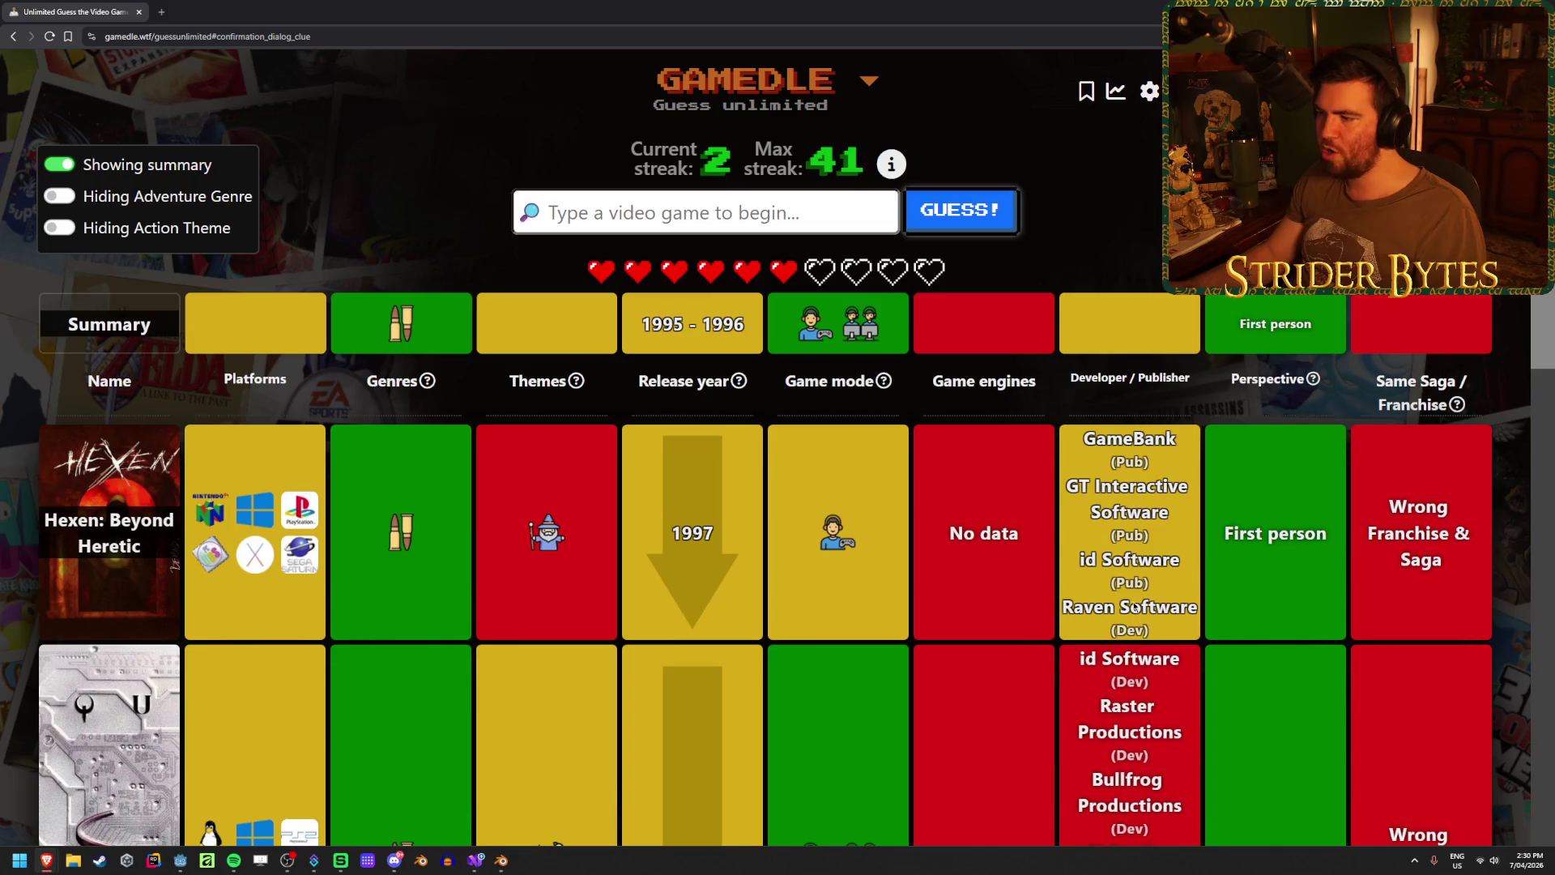
{"action": "scroll", "coordinate": [1153, 578], "scroll_direction": "down", "scroll_amount": 8}
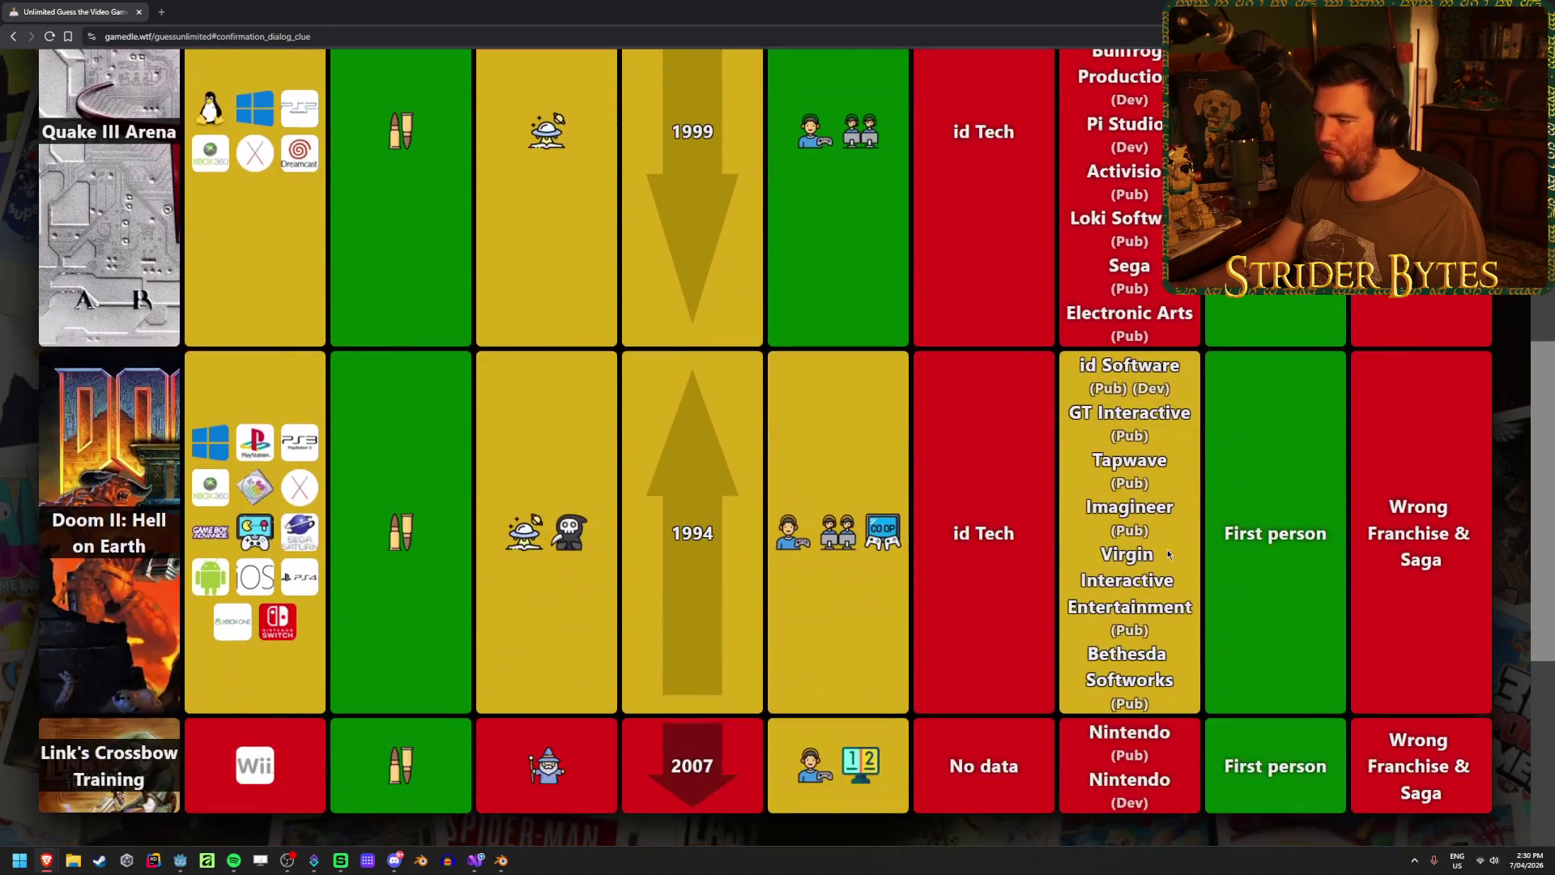
{"action": "scroll", "coordinate": [1148, 748], "scroll_direction": "up", "scroll_amount": 8}
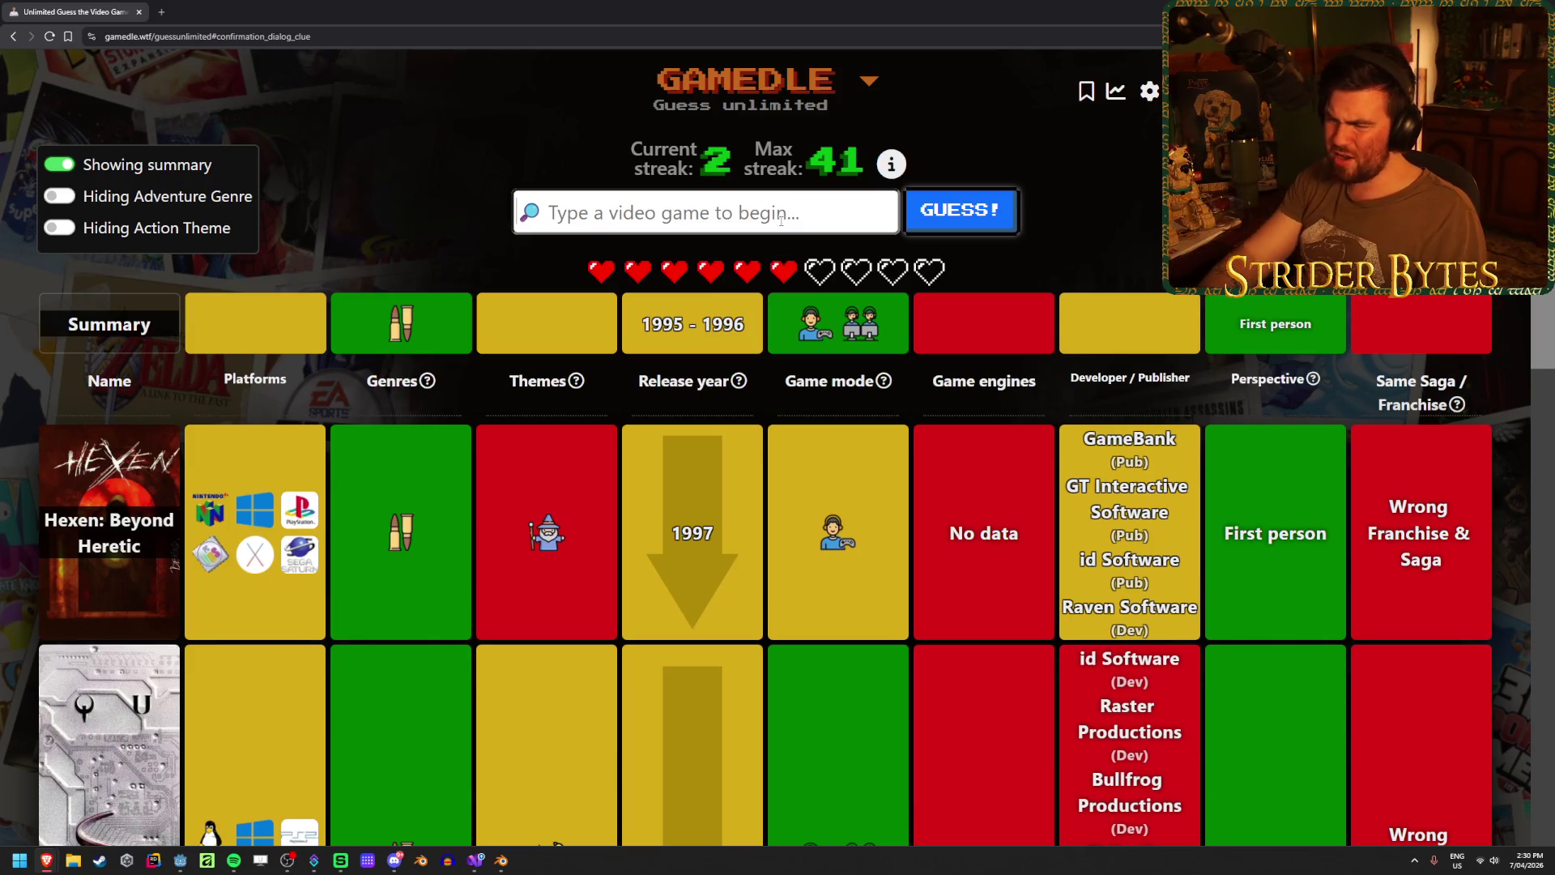
{"action": "type", "text": "wolfens"}
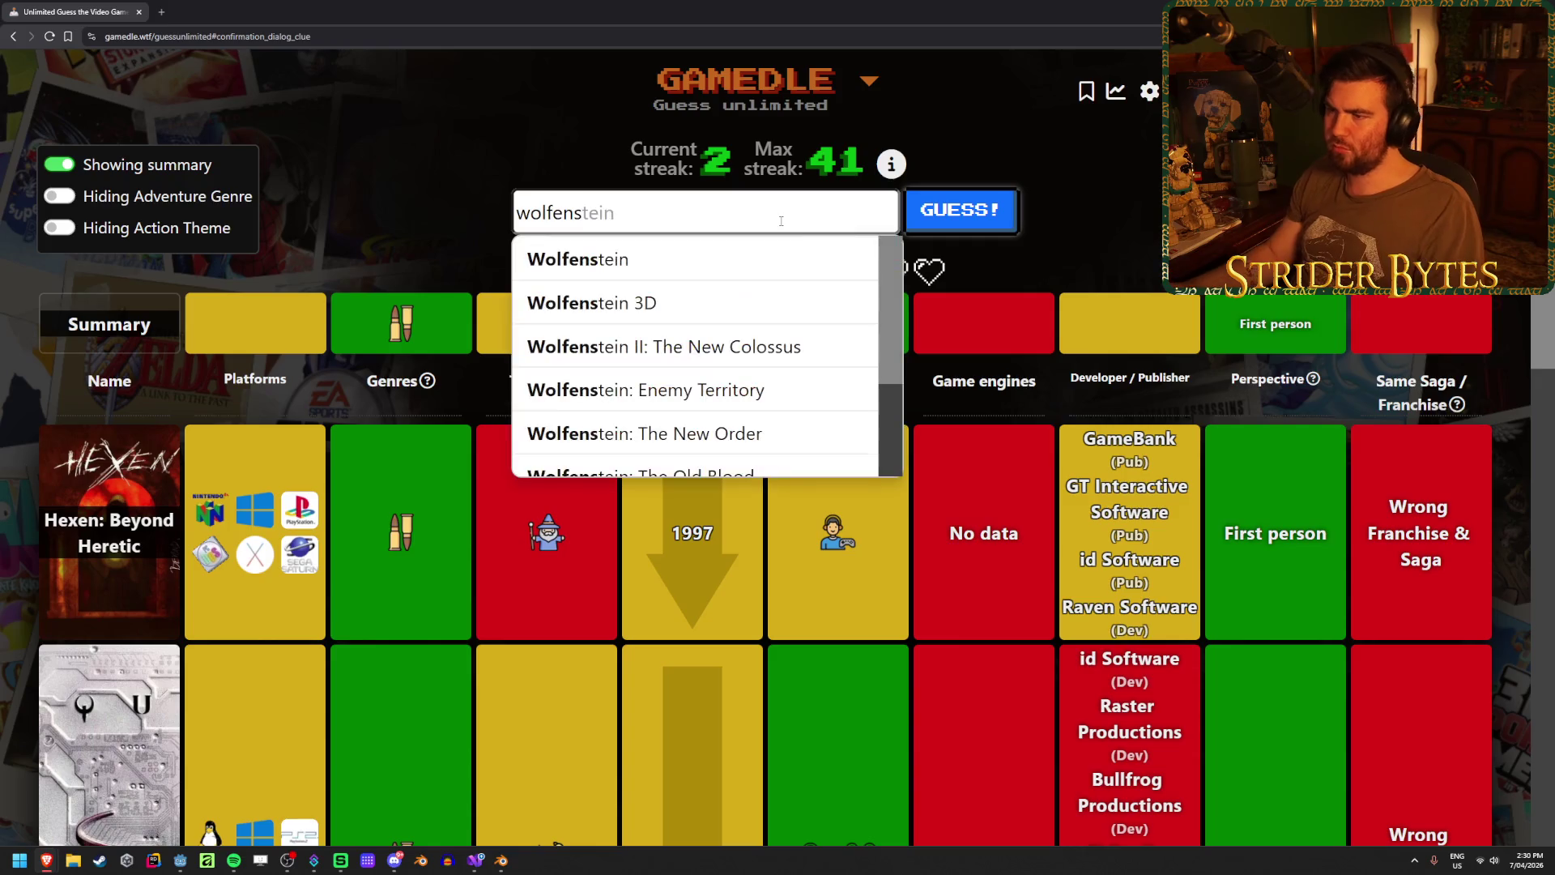
- Submit Wolfenstein 3D as the Gamedle guess and review its new clue row
{"action": "key", "text": "Down"}
{"action": "key", "text": "Return"}
{"action": "key", "text": "Return"}
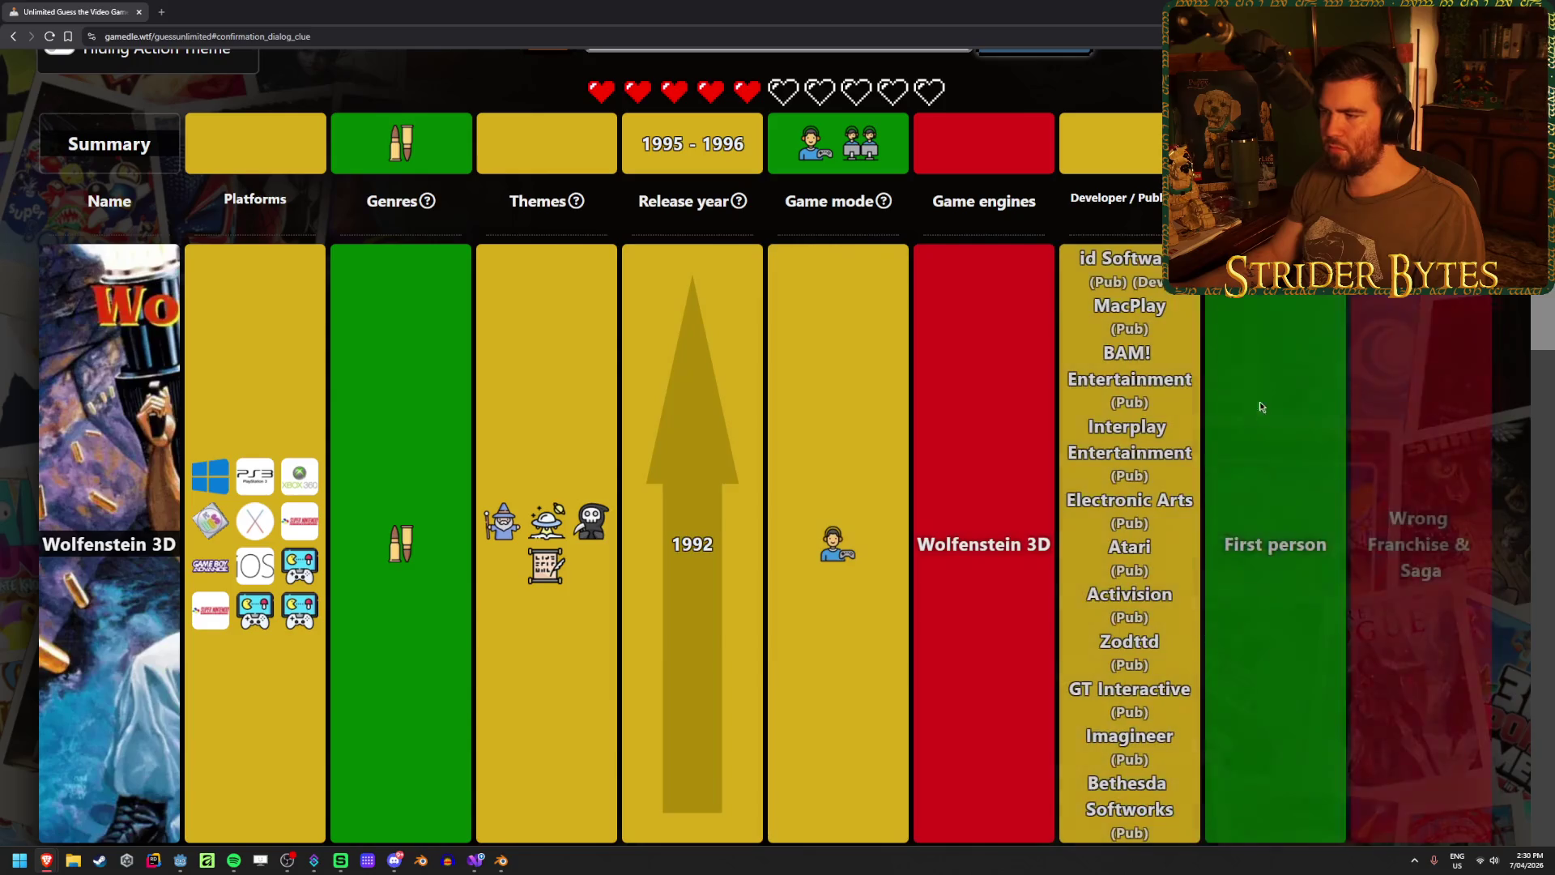
{"action": "scroll", "coordinate": [1207, 405], "scroll_direction": "down", "scroll_amount": 15}
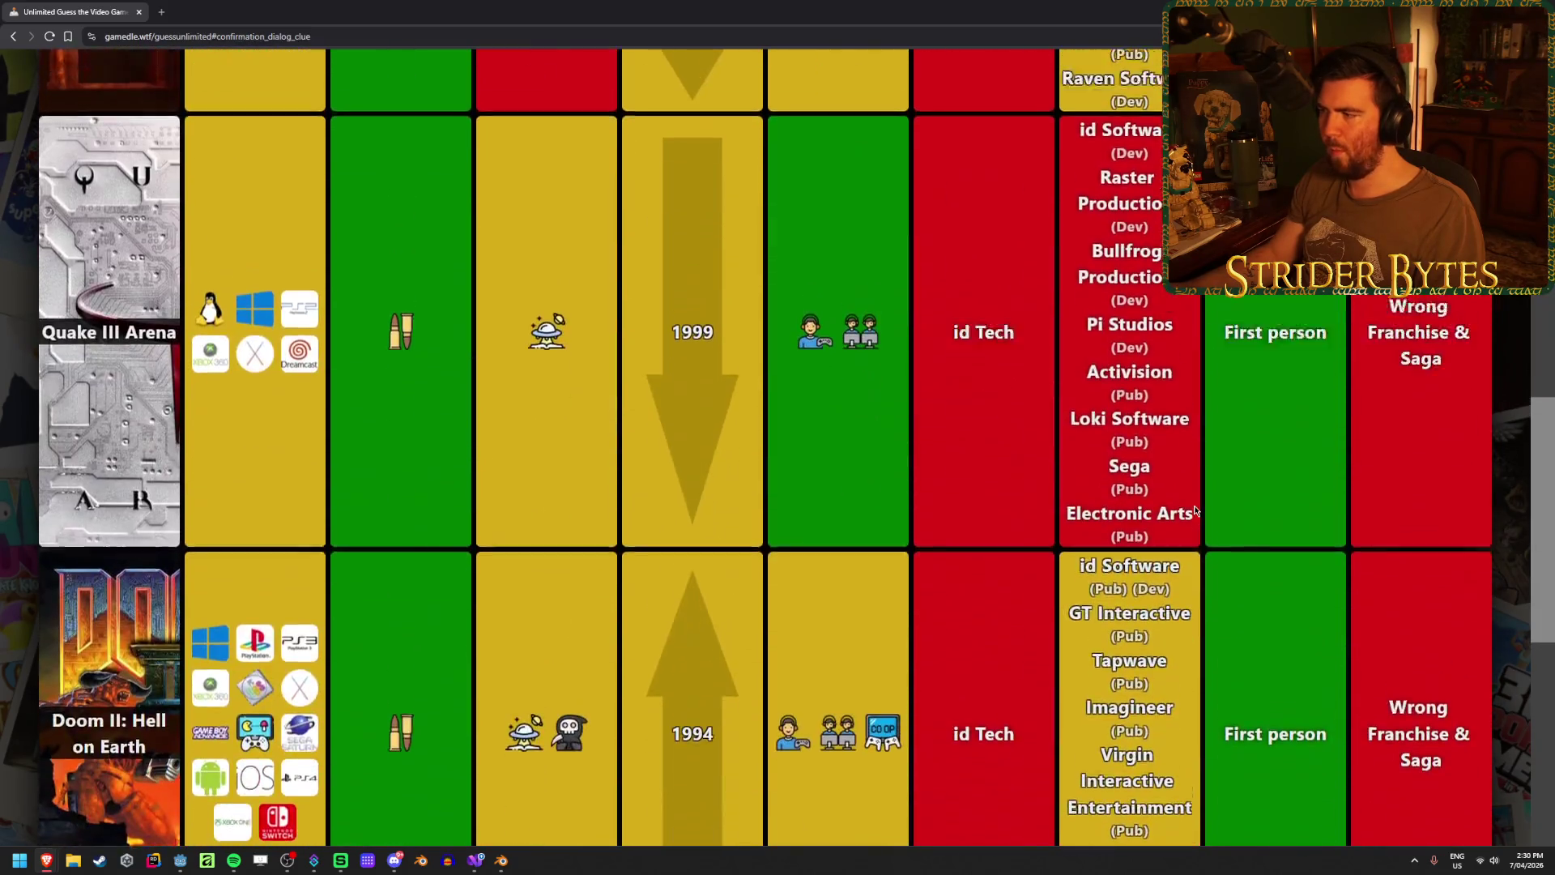
{"action": "scroll", "coordinate": [1191, 502], "scroll_direction": "up", "scroll_amount": 20}
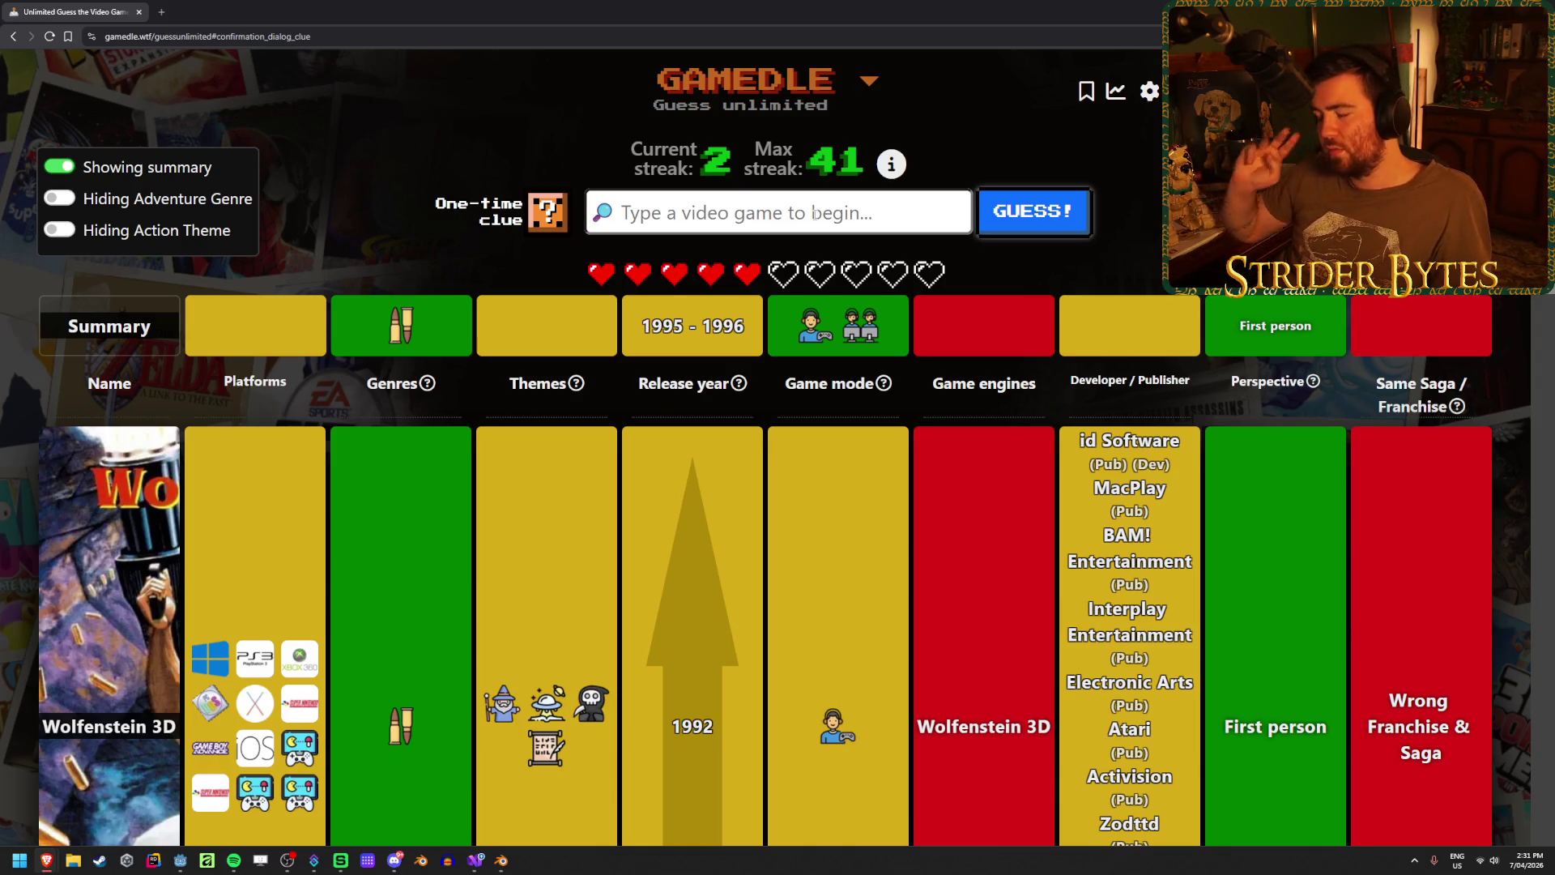
{"action": "scroll", "coordinate": [672, 486], "scroll_direction": "down", "scroll_amount": 4}
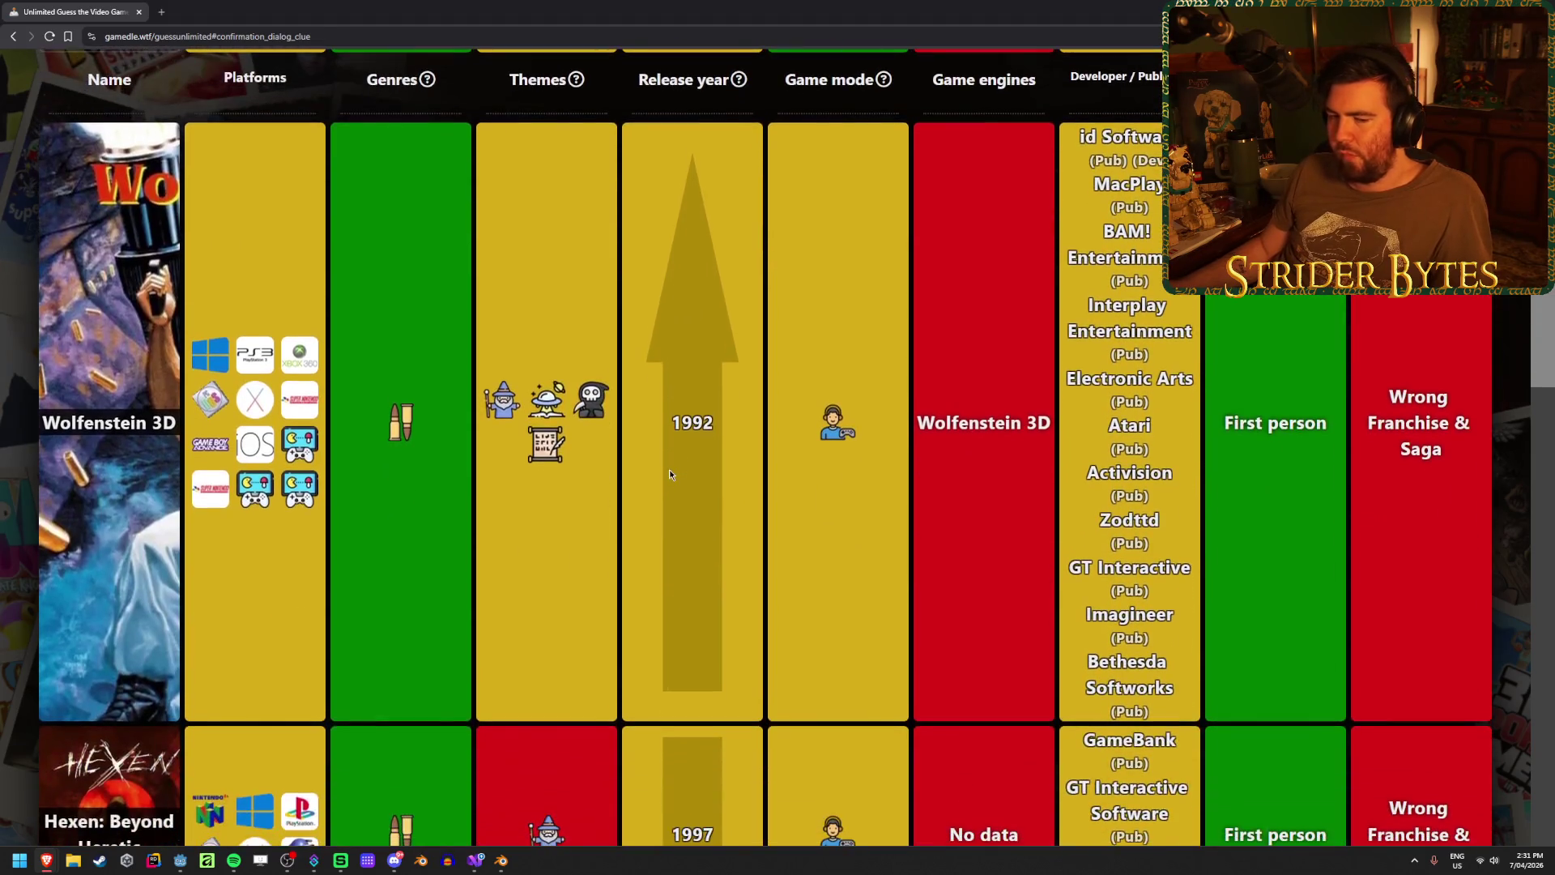
{"action": "scroll", "coordinate": [669, 470], "scroll_direction": "down", "scroll_amount": 5}
{"action": "scroll", "coordinate": [669, 473], "scroll_direction": "down", "scroll_amount": 2}
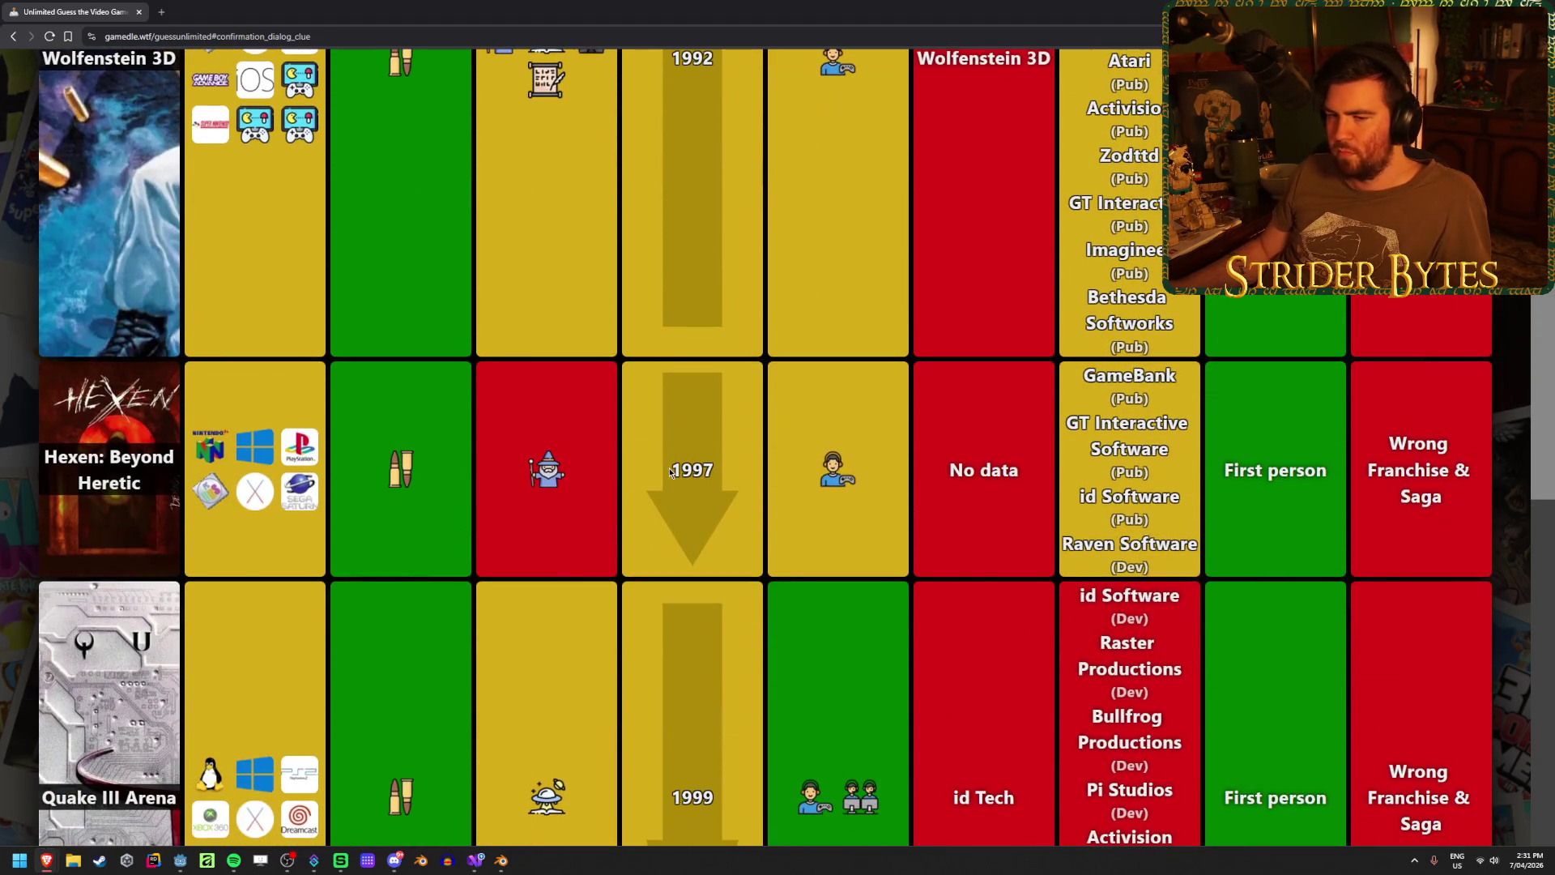
{"action": "scroll", "coordinate": [667, 462], "scroll_direction": "down", "scroll_amount": 5}
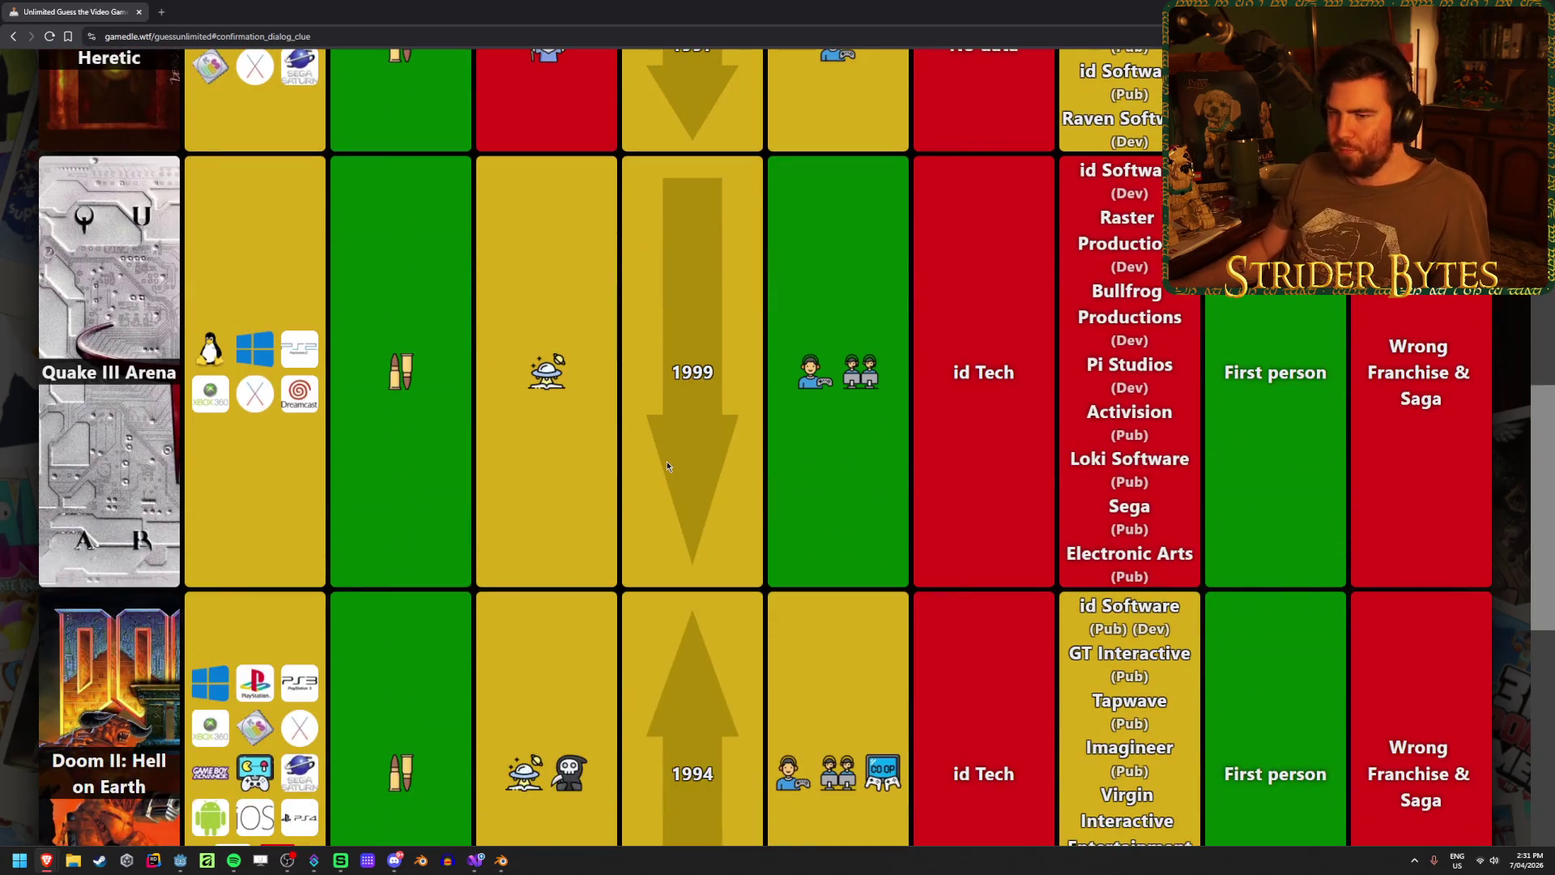
{"action": "key", "text": "Home"}
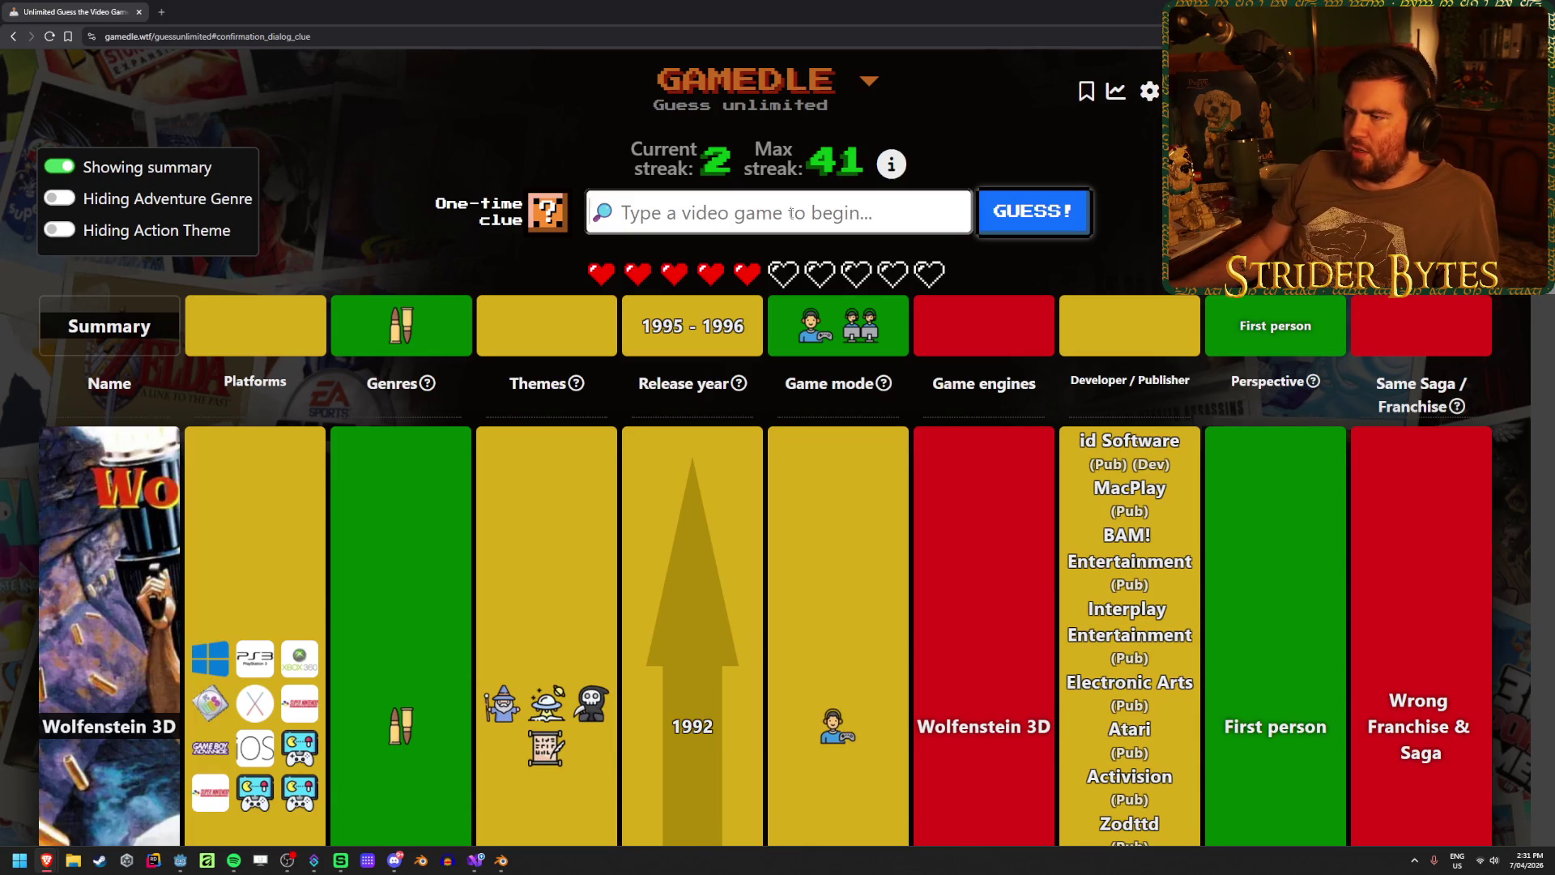
{"action": "scroll", "coordinate": [794, 430], "scroll_direction": "down", "scroll_amount": 15}
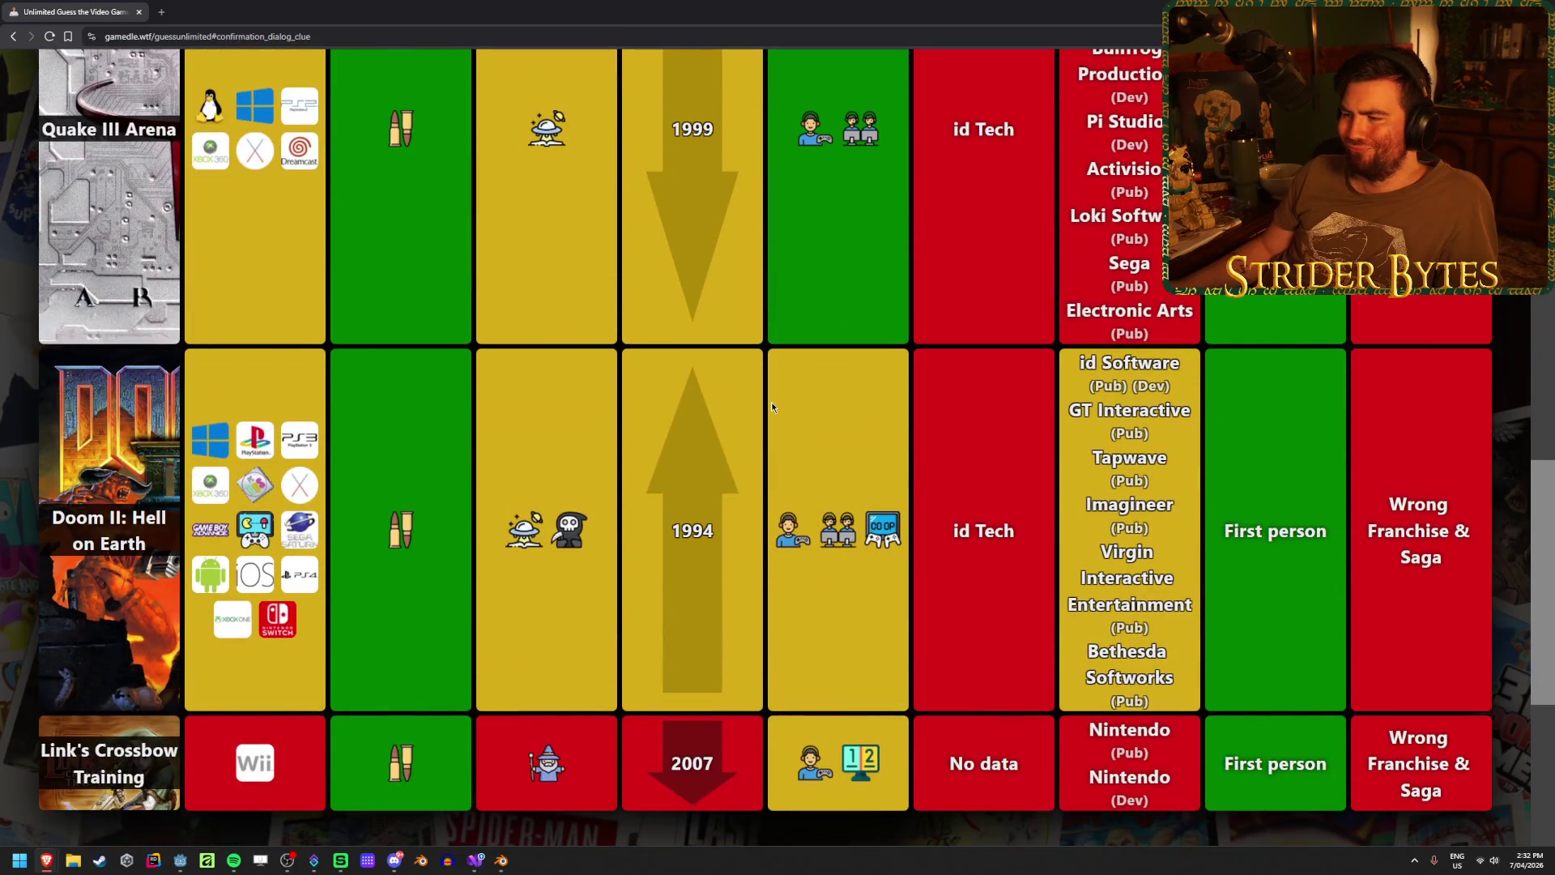
{"action": "scroll", "coordinate": [771, 402], "scroll_direction": "up", "scroll_amount": 8}
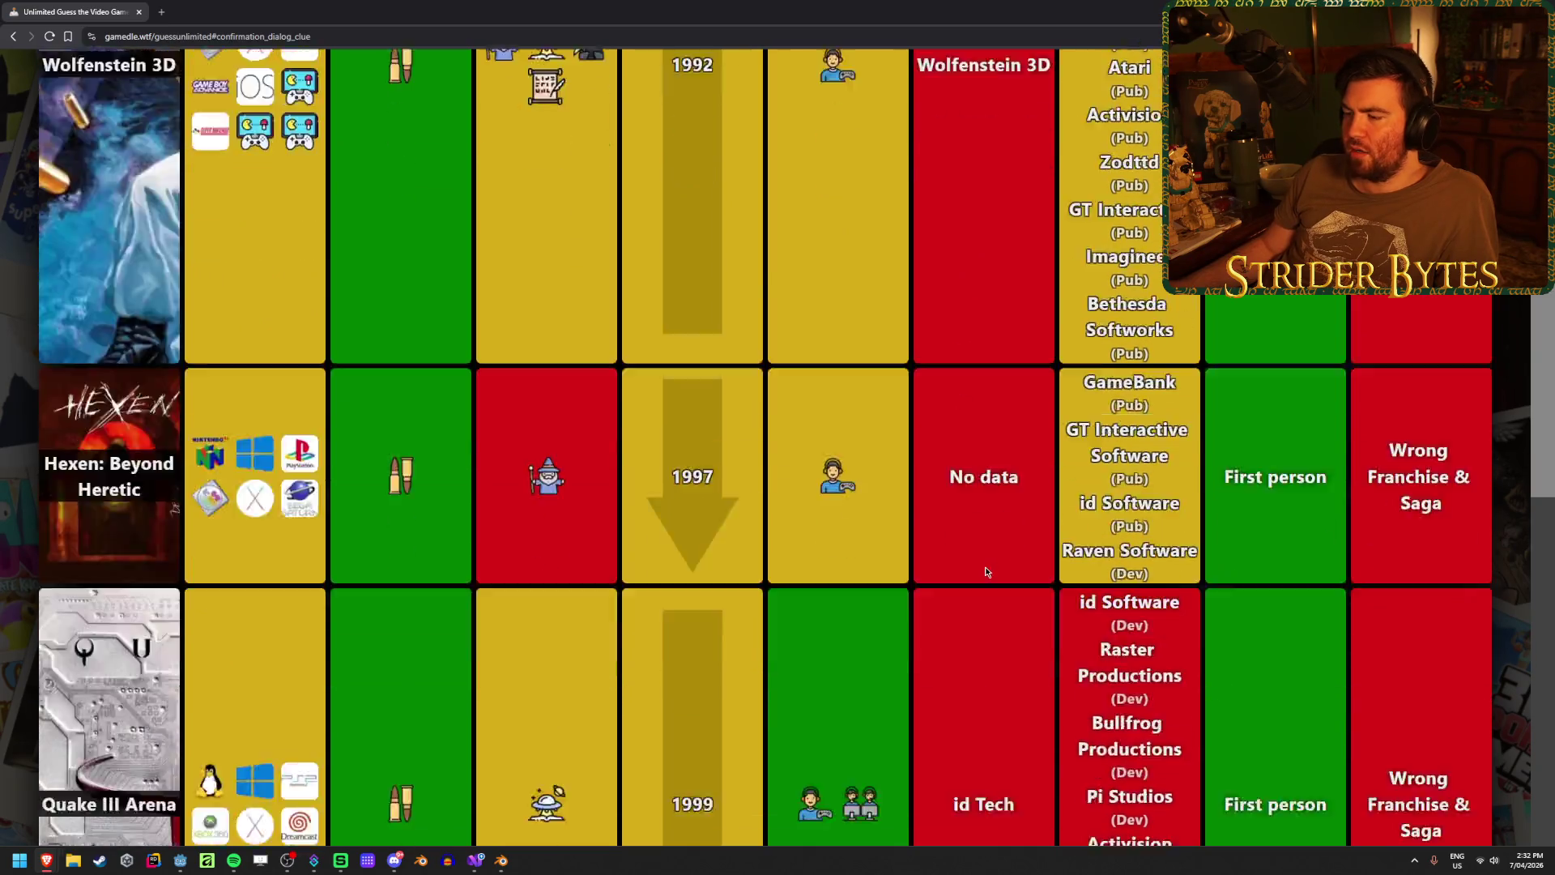
{"action": "scroll", "coordinate": [959, 466], "scroll_direction": "down", "scroll_amount": 10}
{"action": "scroll", "coordinate": [959, 470], "scroll_direction": "up", "scroll_amount": 18}
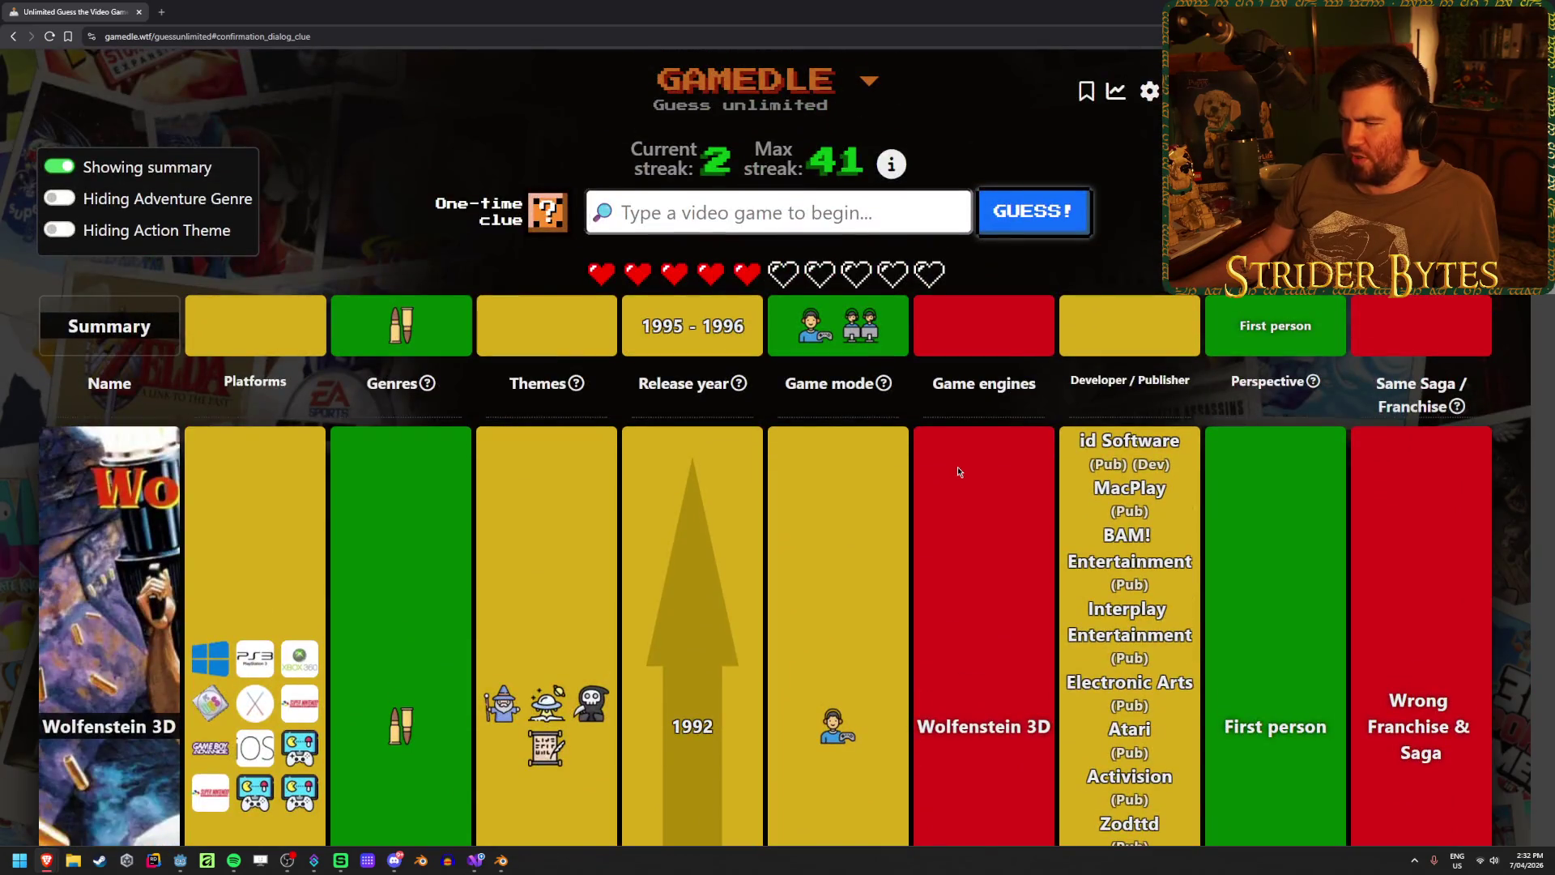
{"action": "scroll", "coordinate": [707, 486], "scroll_direction": "down", "scroll_amount": 10}
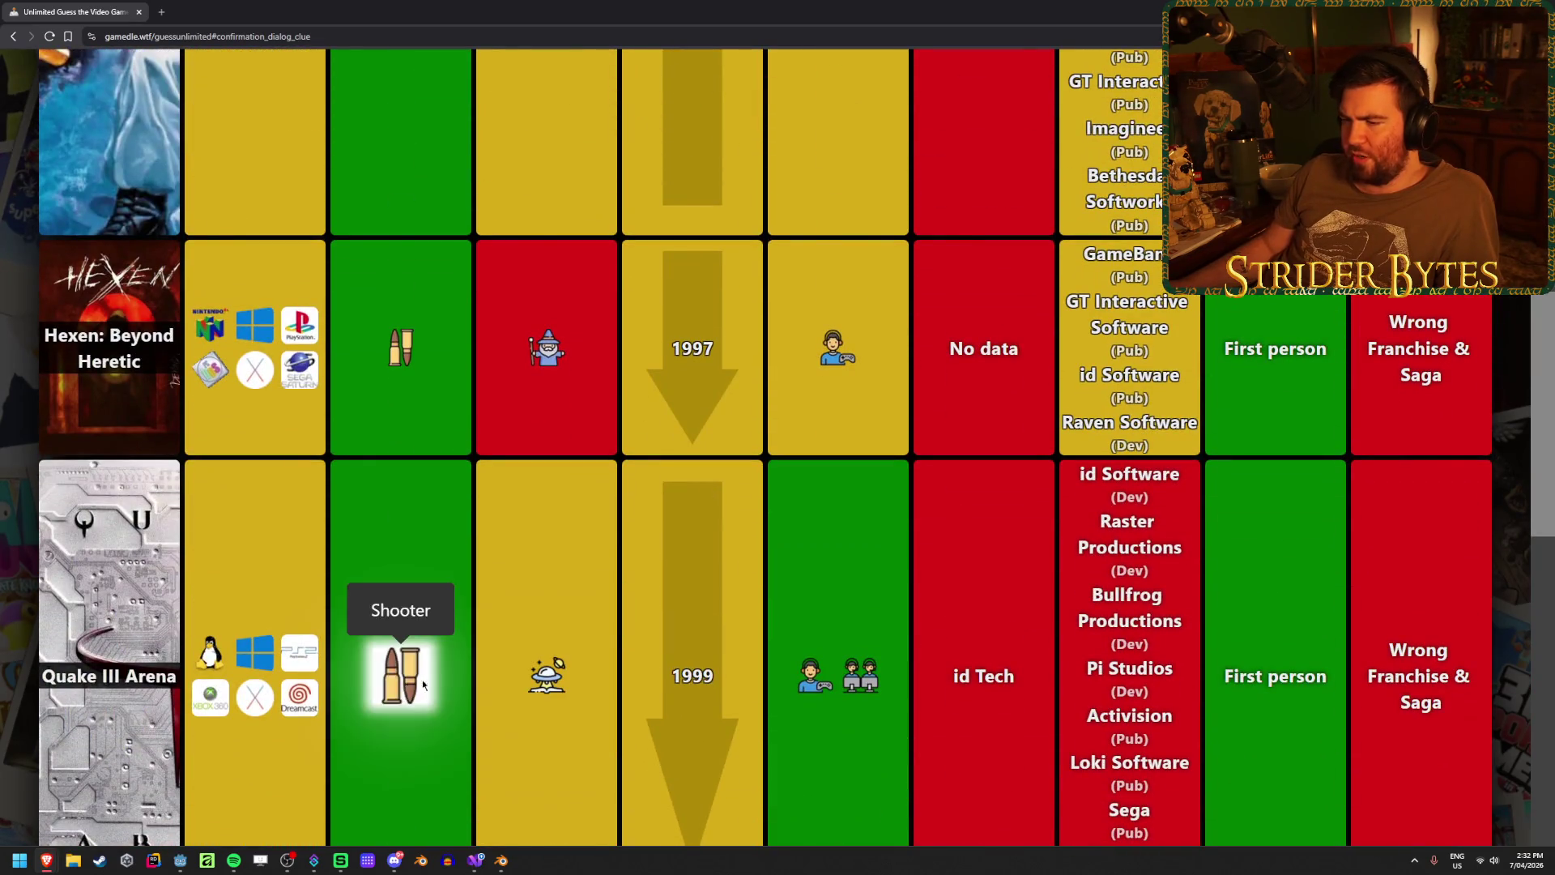
{"action": "scroll", "coordinate": [798, 464], "scroll_direction": "up", "scroll_amount": 10}
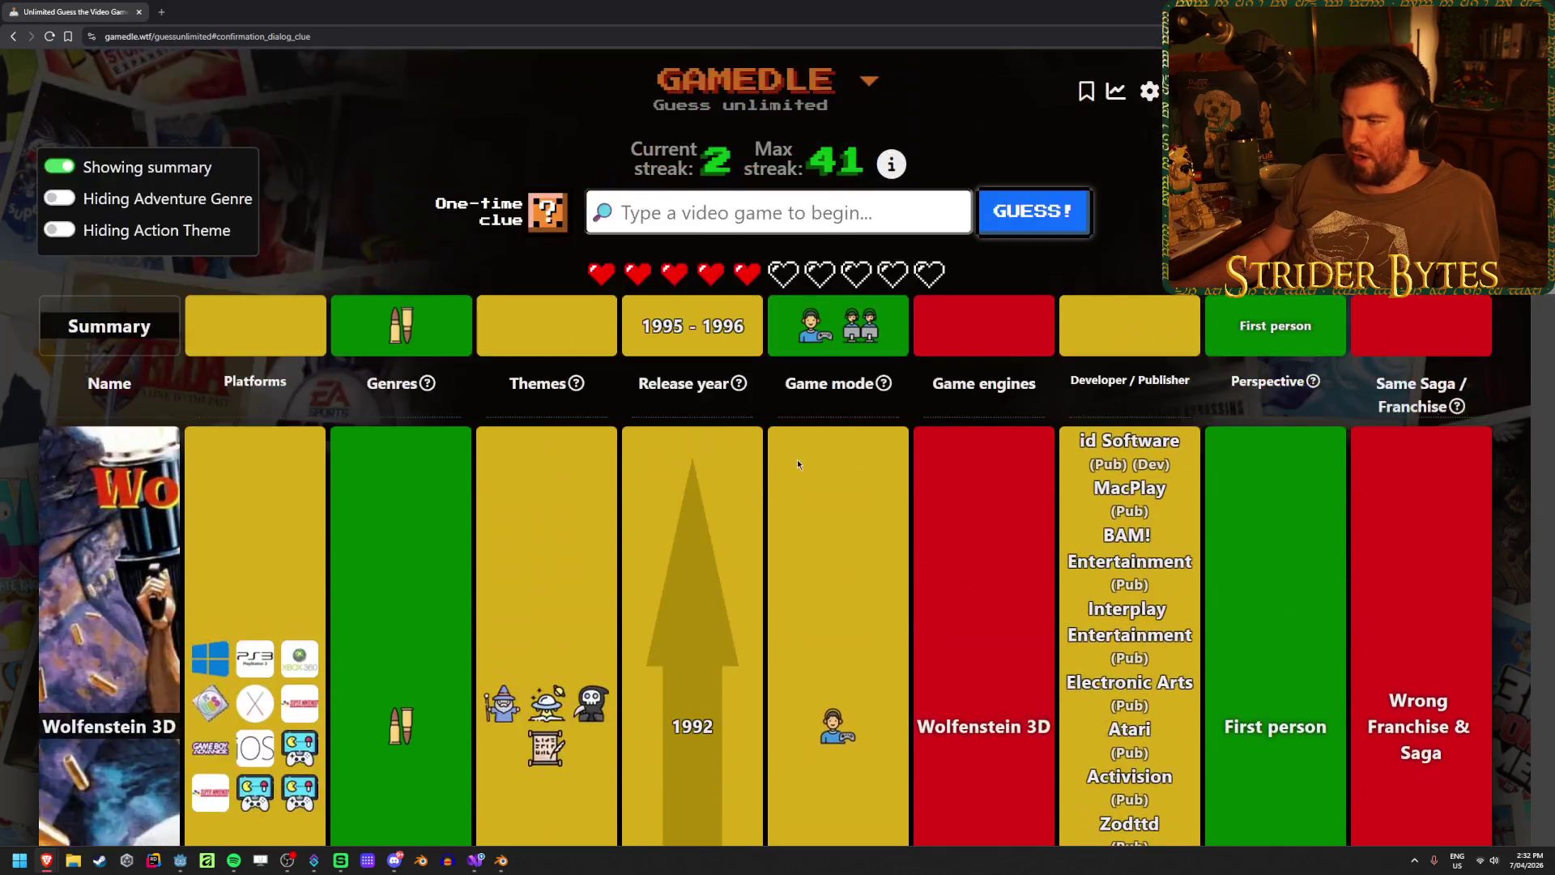
{"action": "left_click", "coordinate": [721, 208]}
{"action": "type", "text": "marathon"}
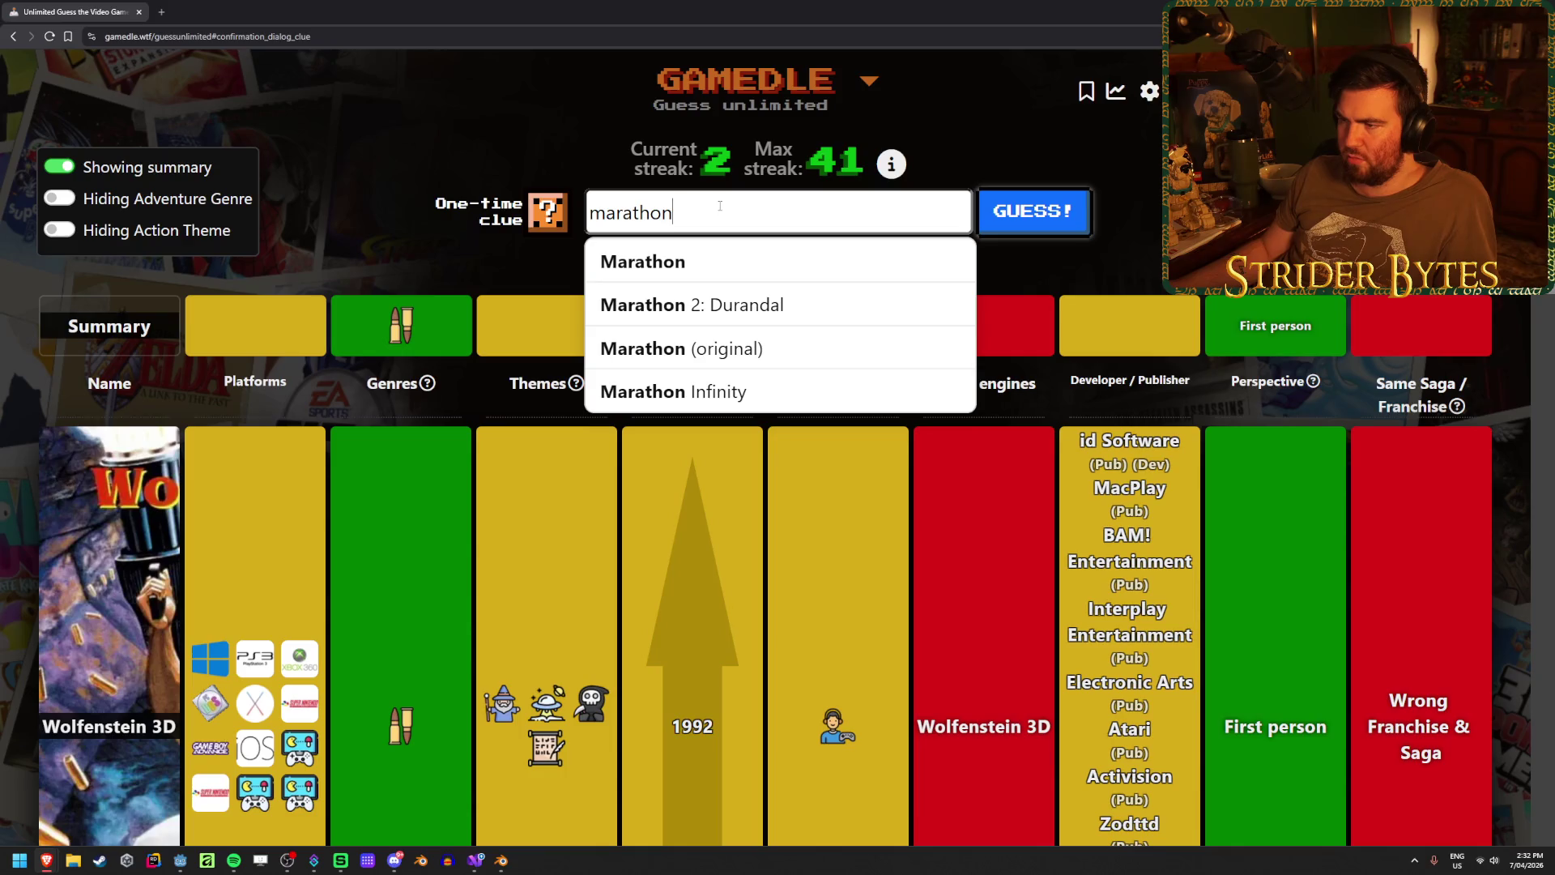
- Guess Marathon (original), then search 'donkey' and submit Donkey Kong Country 2
{"action": "left_click", "coordinate": [750, 360]}
{"action": "left_click", "coordinate": [1070, 238]}
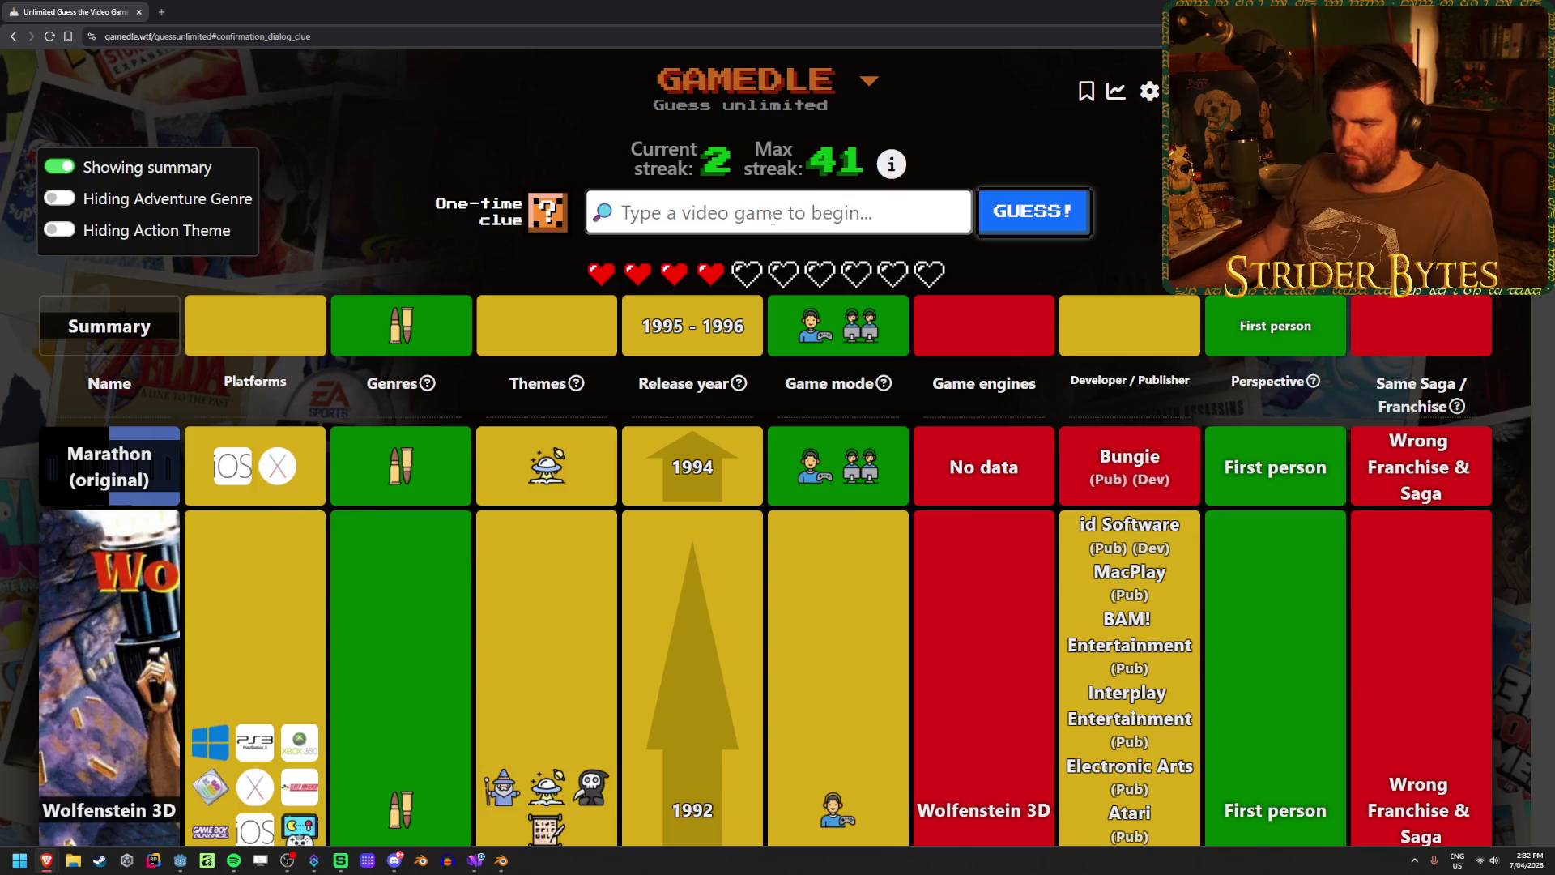
{"action": "type", "text": "donkey"}
{"action": "scroll", "coordinate": [746, 336], "scroll_direction": "down", "scroll_amount": 3}
{"action": "left_click", "coordinate": [746, 303]}
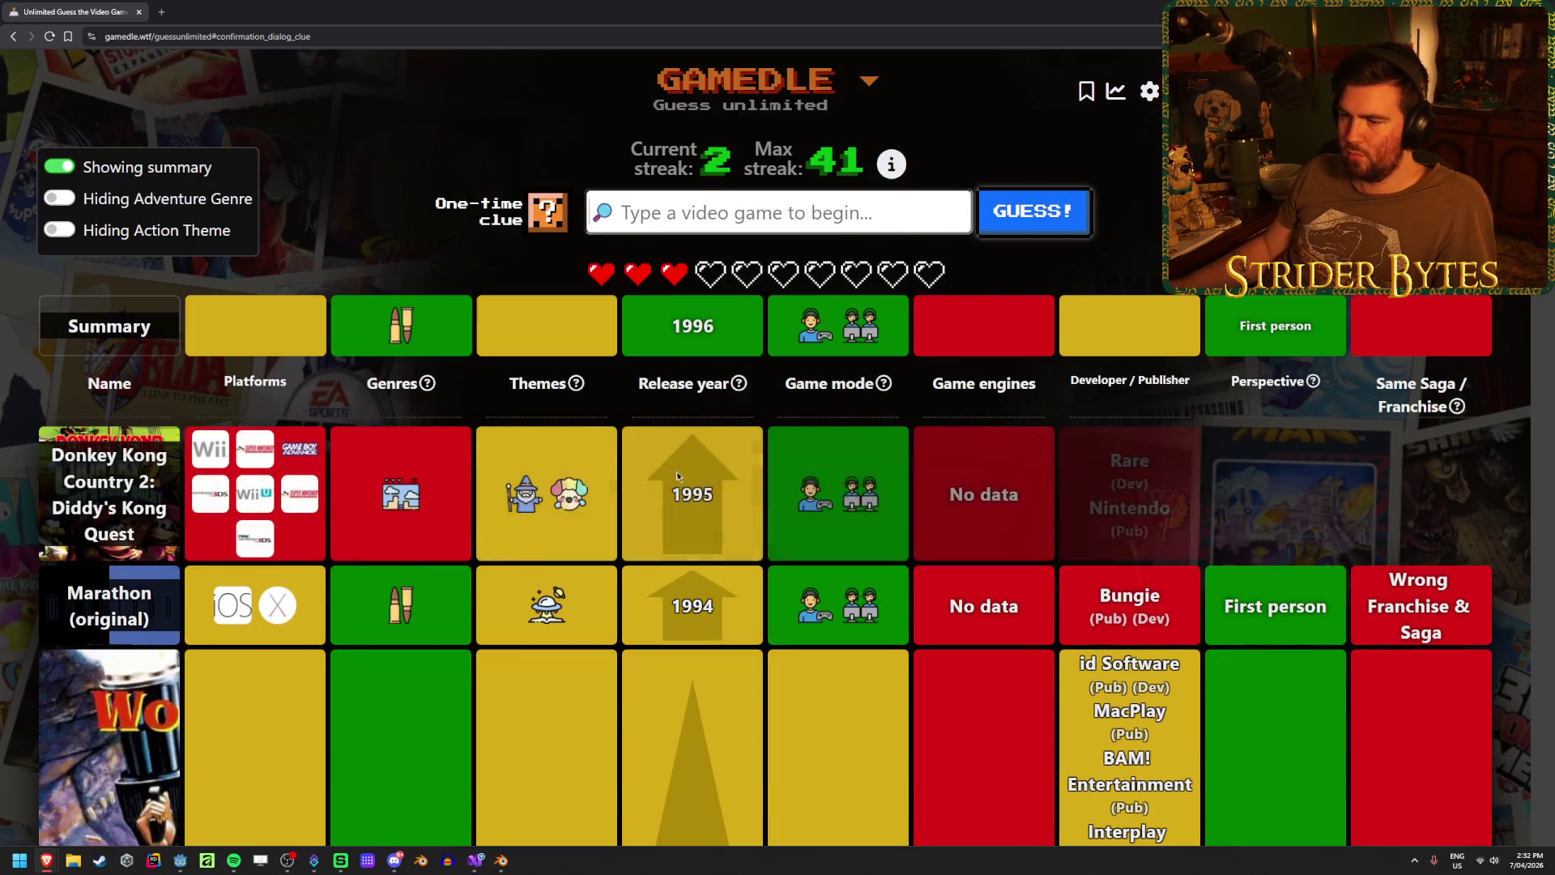
- Use the one-time clue and highlight the developer and publisher names in the summary
{"action": "left_click", "coordinate": [549, 212]}
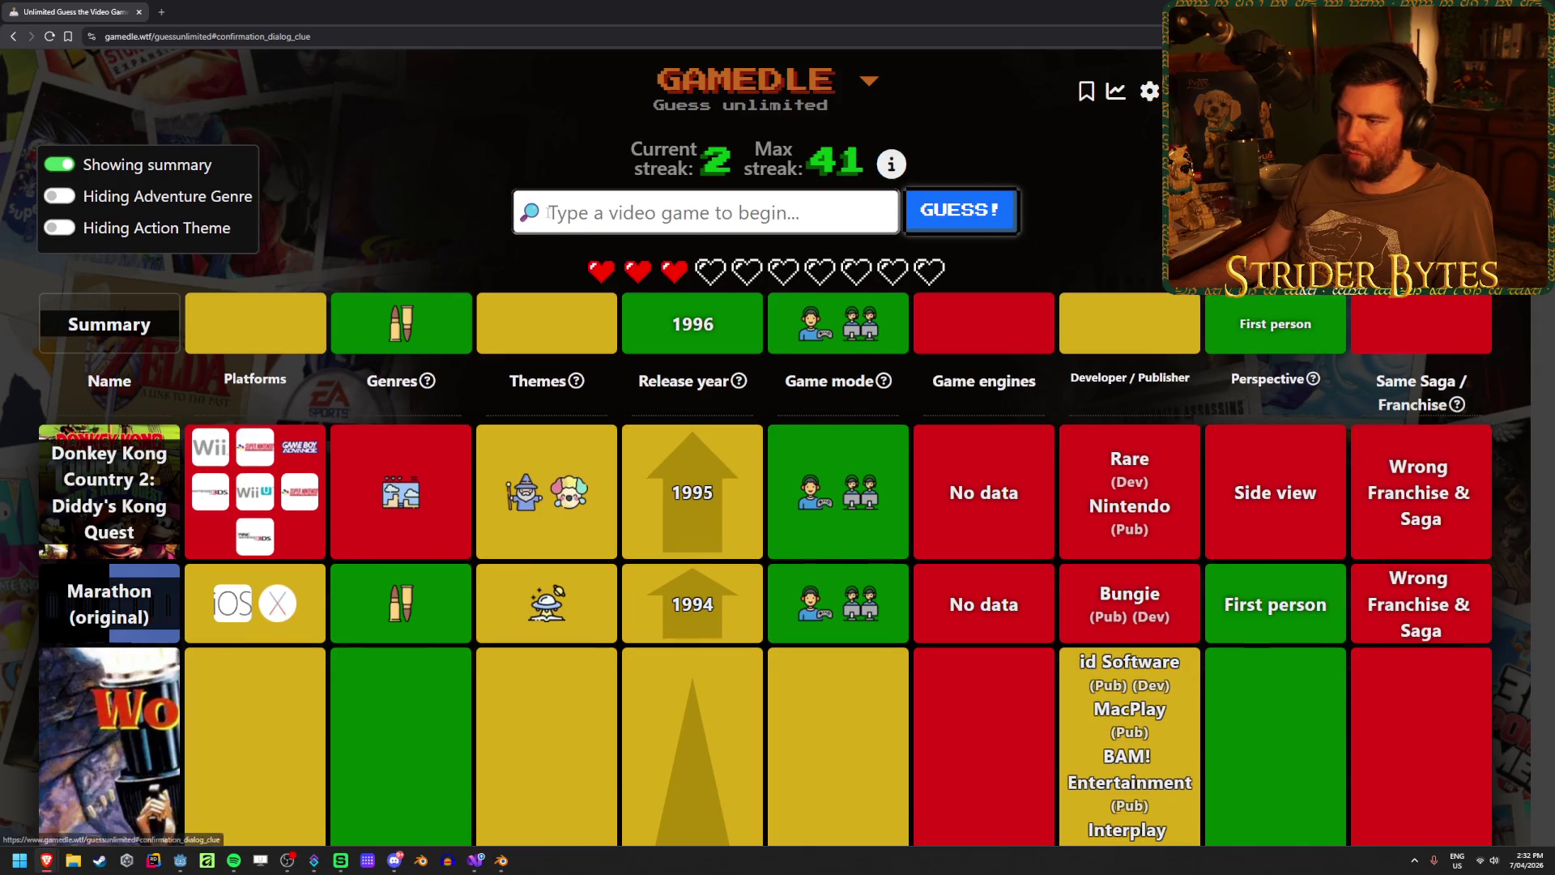
{"action": "left_click_drag", "start_coordinate": [1071, 301], "coordinate": [1174, 319]}
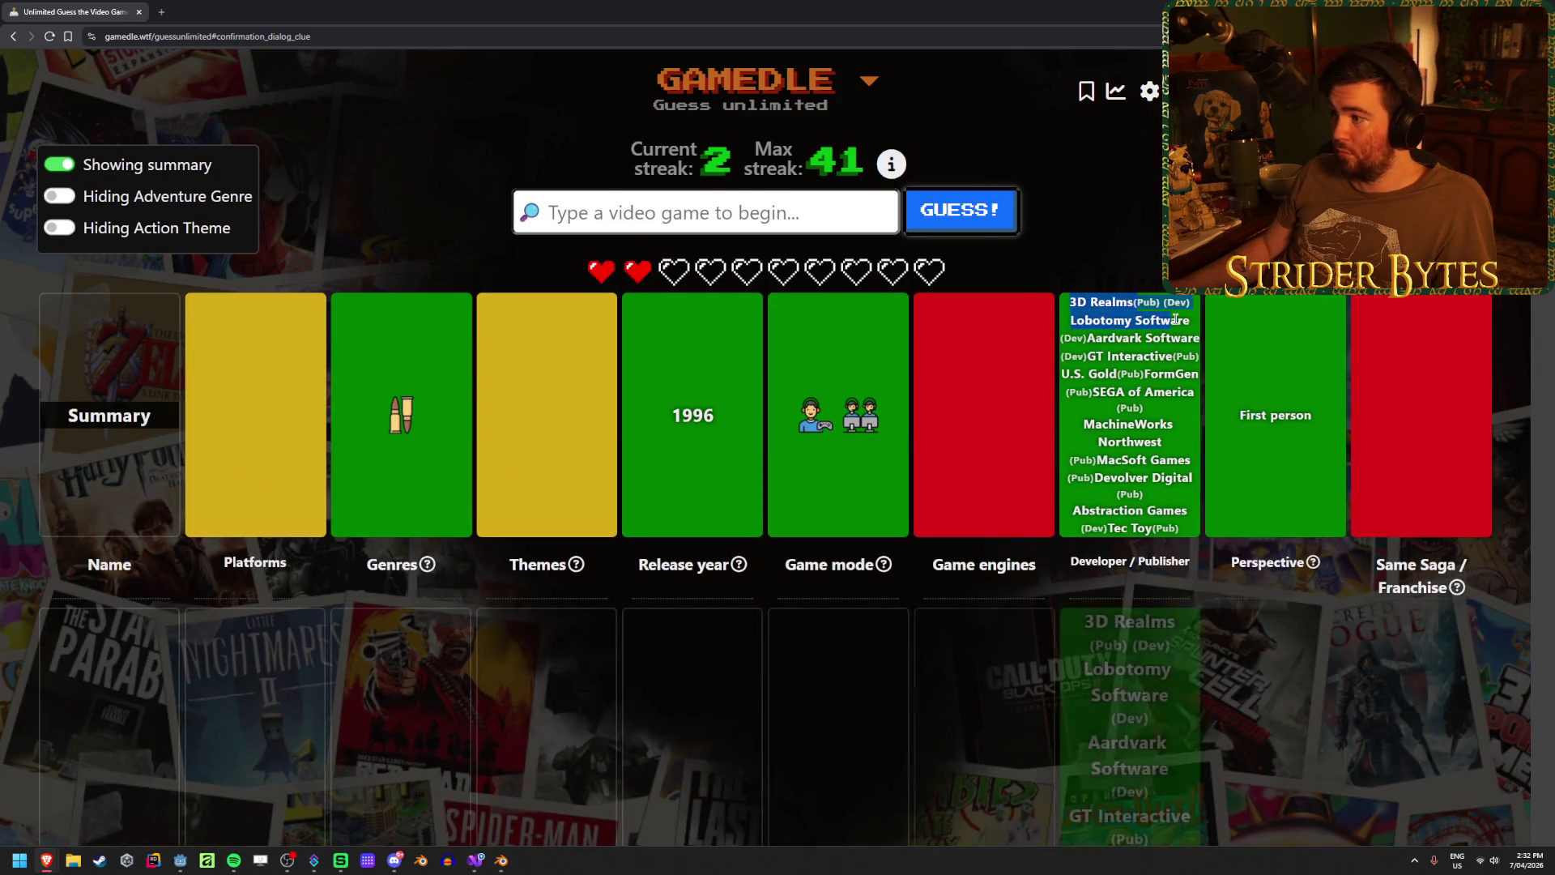
{"action": "left_click", "coordinate": [1115, 366]}
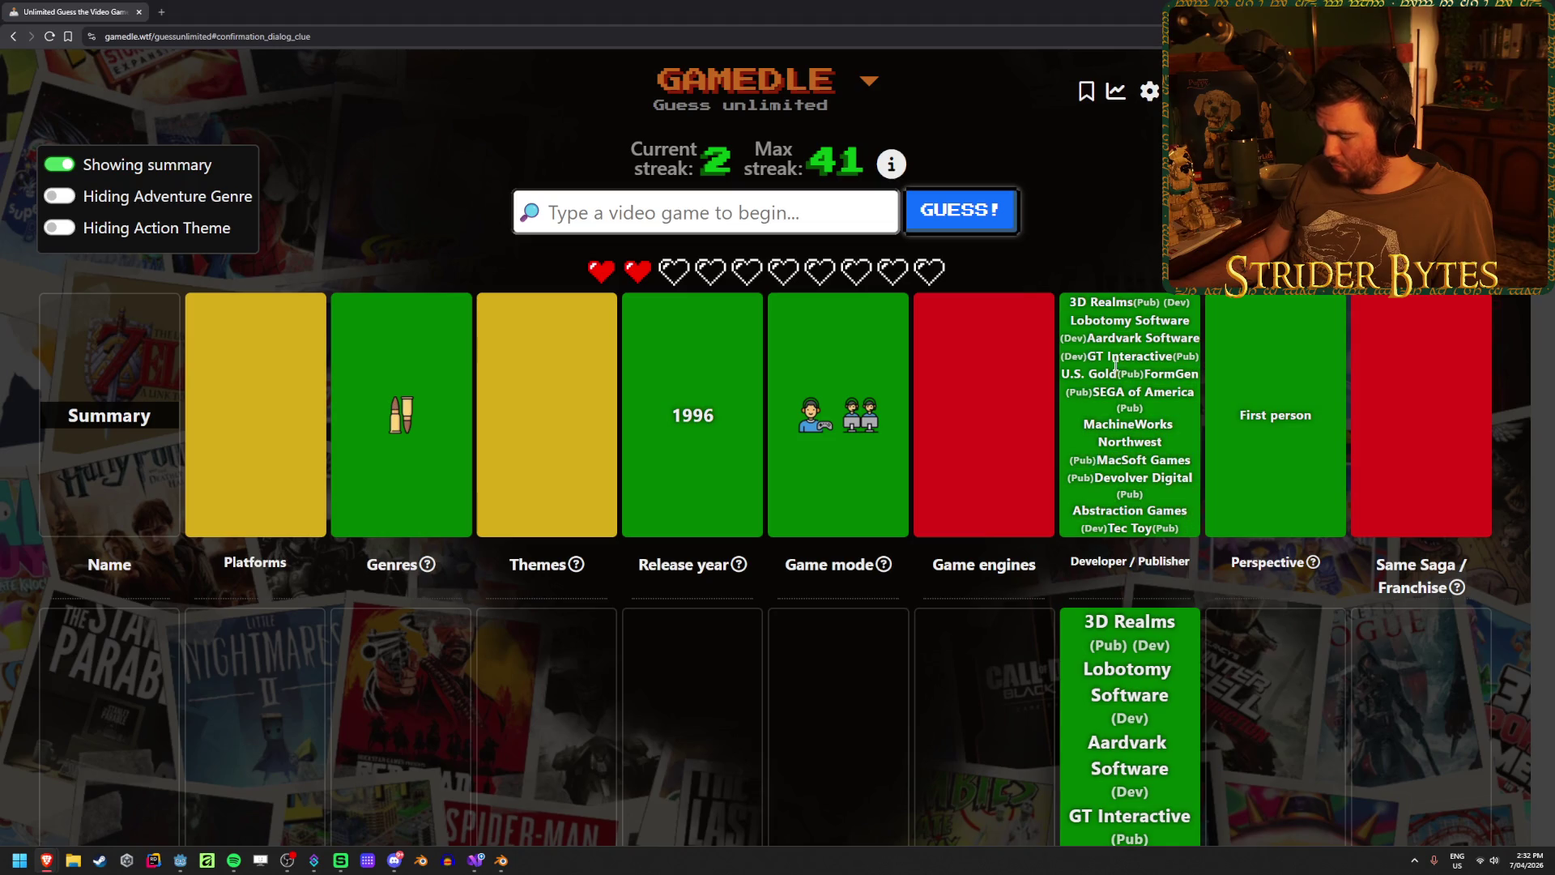
{"action": "left_click_drag", "start_coordinate": [1178, 528], "coordinate": [1055, 491]}
{"action": "left_click", "coordinate": [1055, 492]}
{"action": "left_click_drag", "start_coordinate": [1167, 518], "coordinate": [1085, 455]}
{"action": "left_click", "coordinate": [1161, 495]}
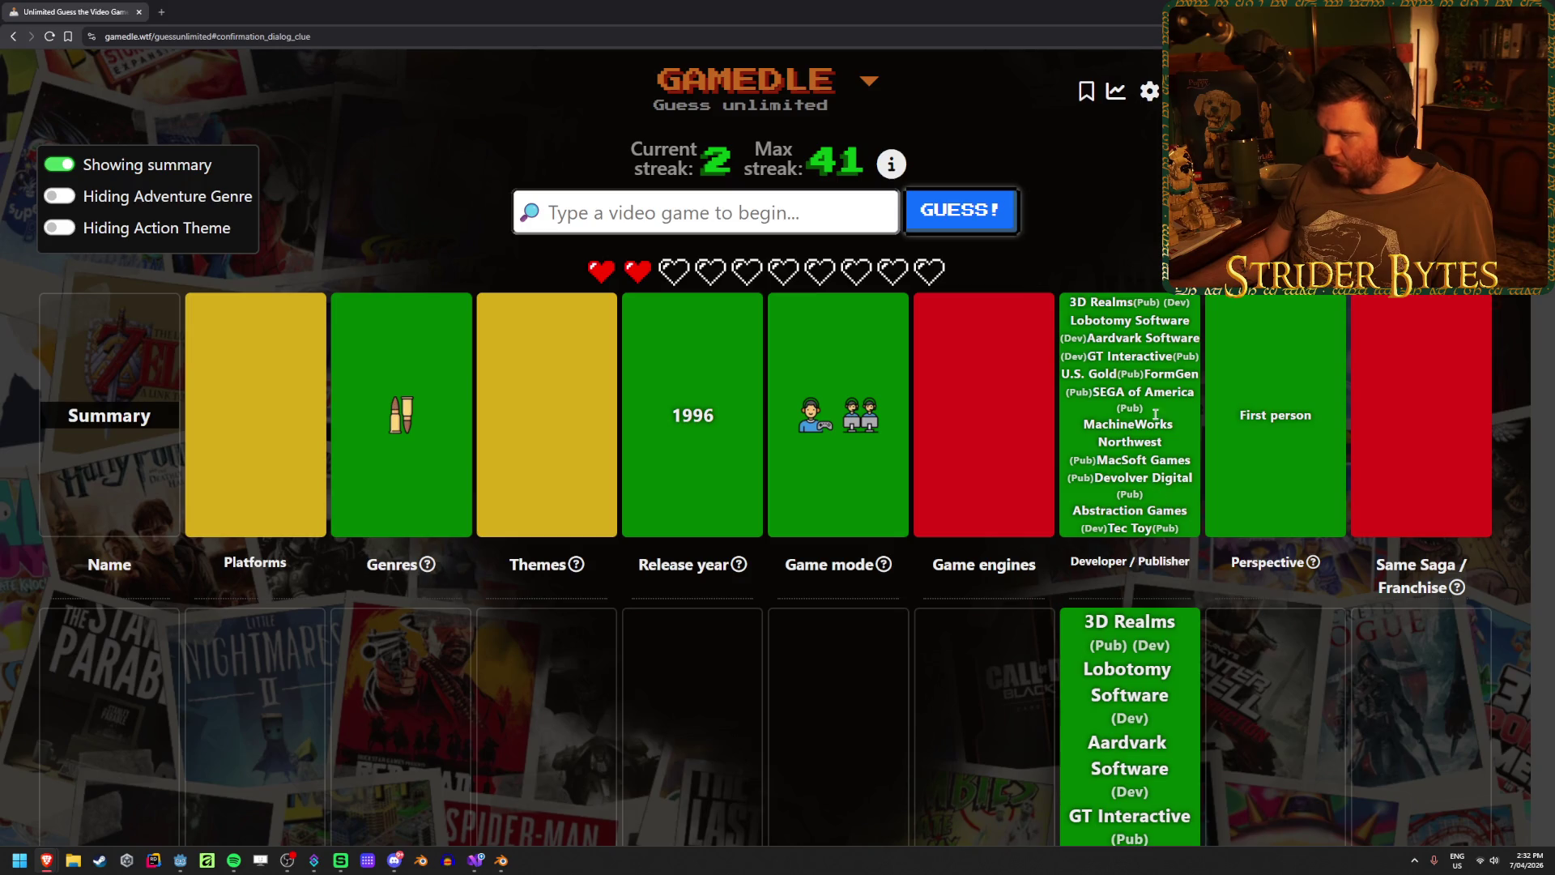
{"action": "mouse_move", "coordinate": [1190, 302]}
{"action": "left_mouse_down"}
{"action": "mouse_move", "coordinate": [1073, 303]}
{"action": "mouse_move", "coordinate": [1136, 459]}
{"action": "left_mouse_up"}
{"action": "left_click", "coordinate": [1094, 315]}
{"action": "left_click", "coordinate": [1137, 459]}
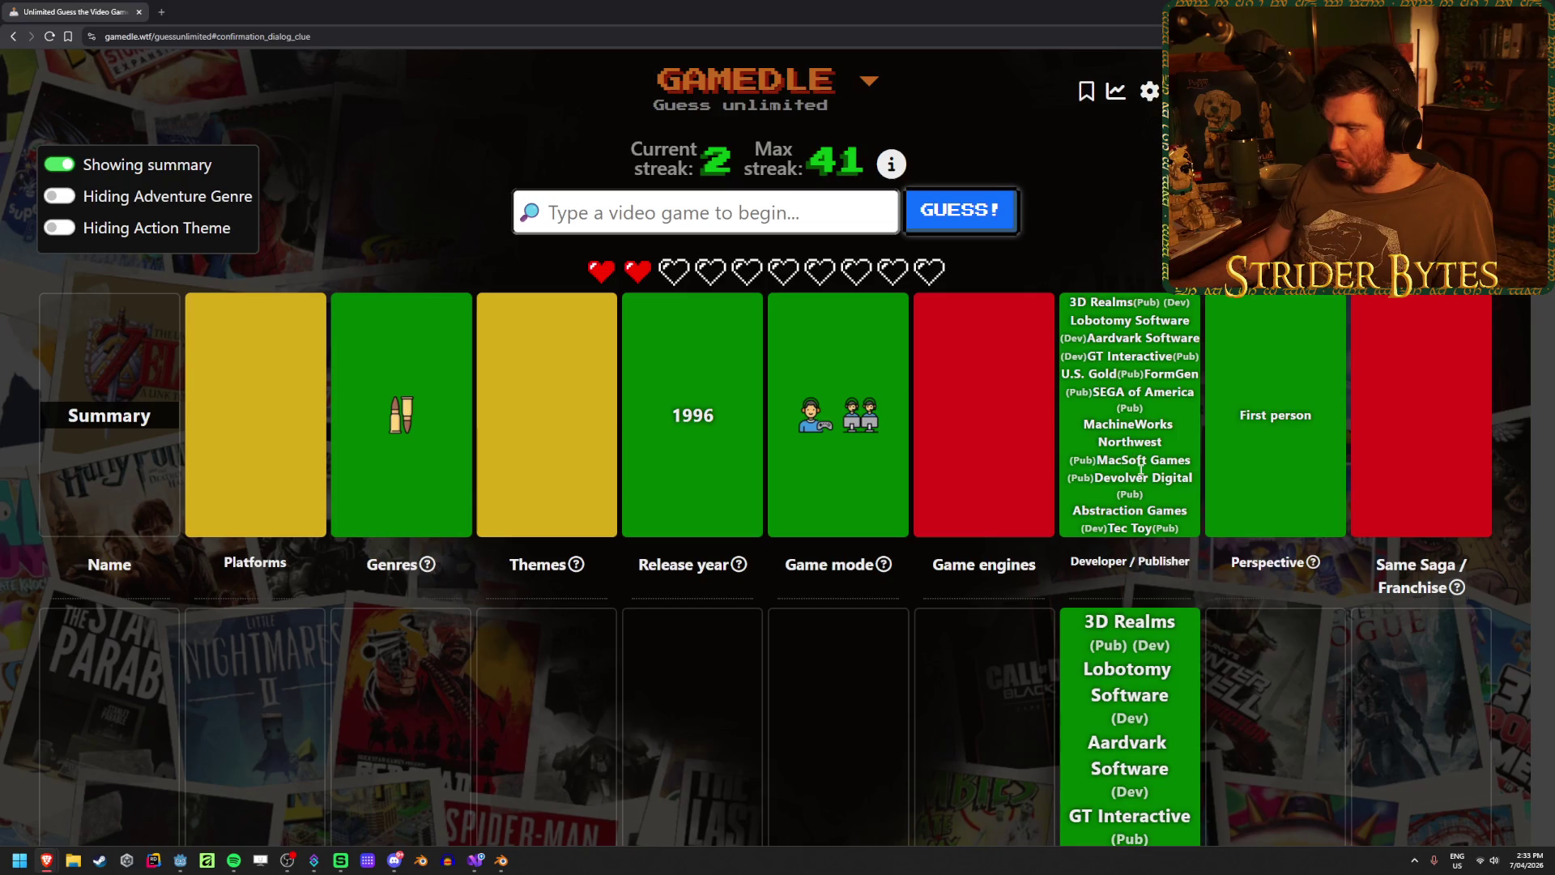
{"action": "scroll", "coordinate": [1167, 460], "scroll_direction": "down", "scroll_amount": 10}
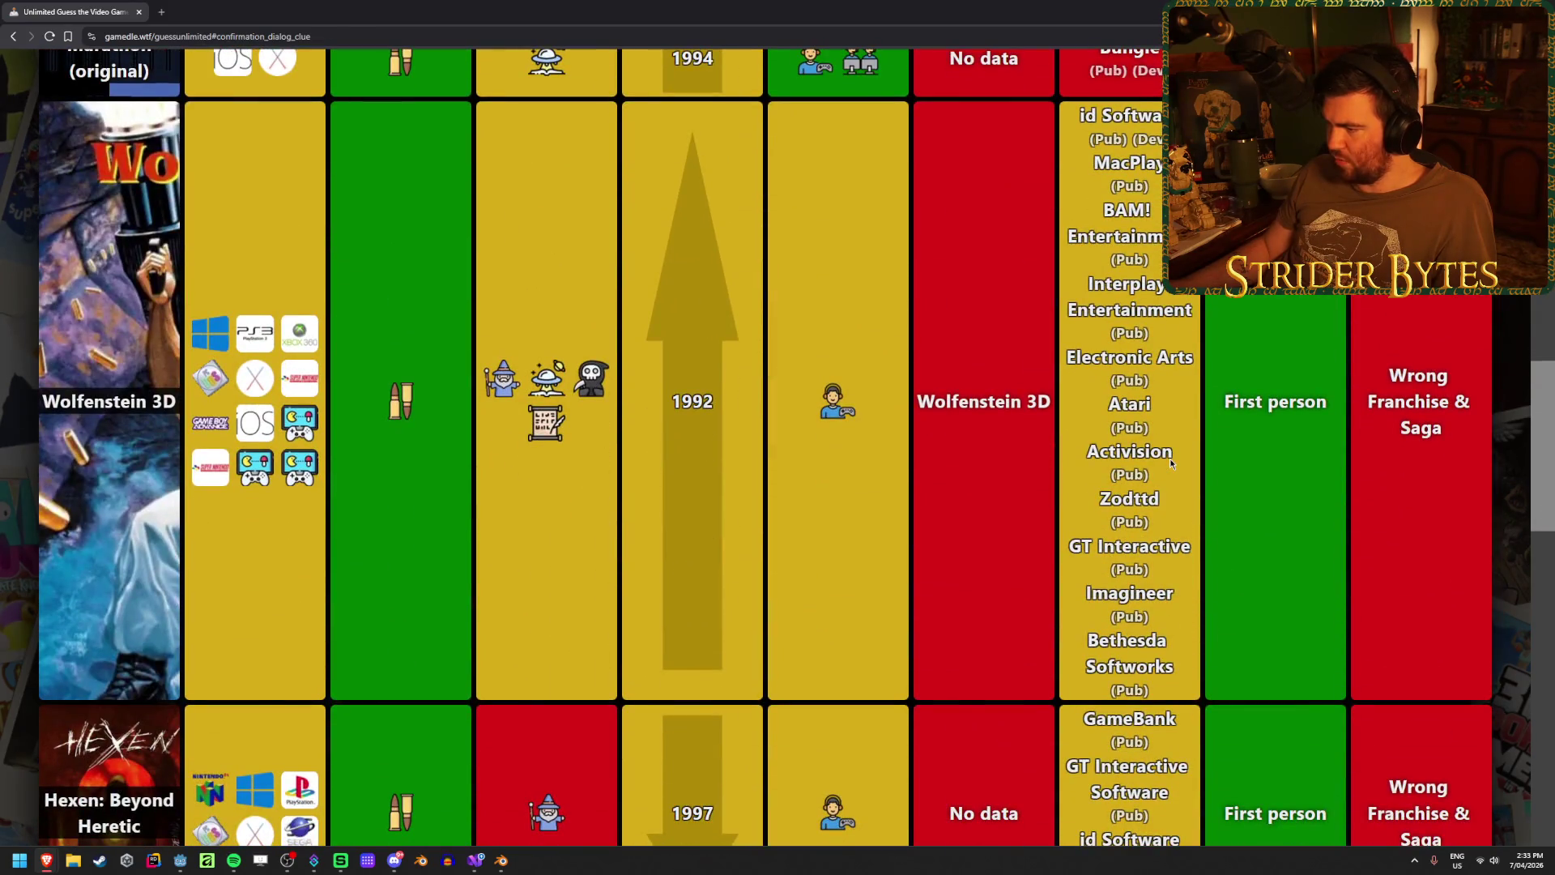
{"action": "scroll", "coordinate": [1170, 459], "scroll_direction": "up", "scroll_amount": 10}
{"action": "scroll", "coordinate": [1169, 458], "scroll_direction": "down", "scroll_amount": 3}
{"action": "scroll", "coordinate": [1095, 541], "scroll_direction": "up", "scroll_amount": 3}
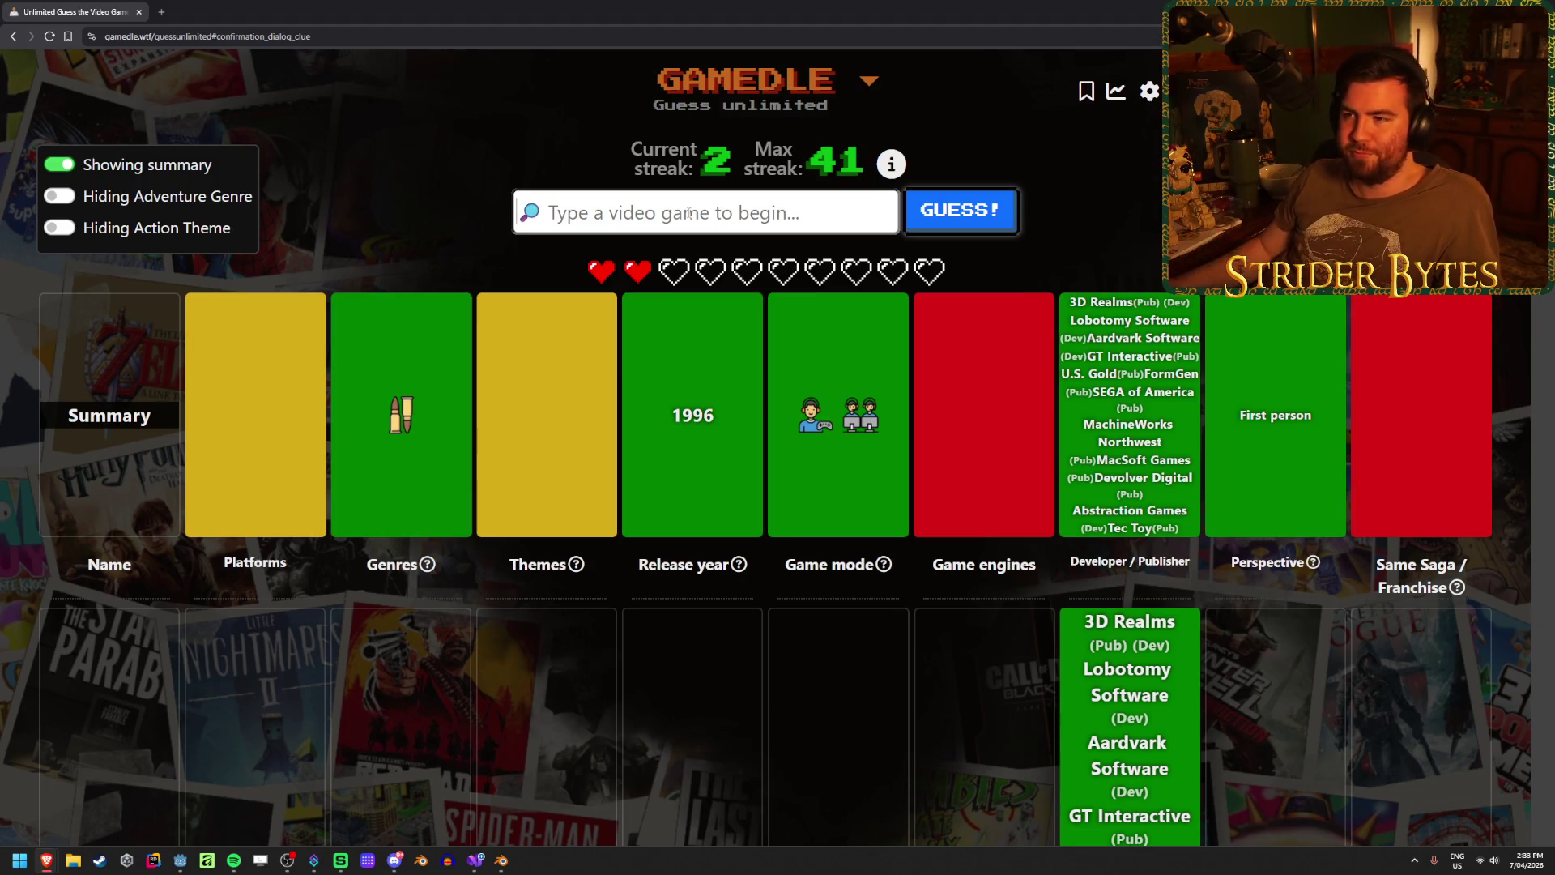
{"action": "scroll", "coordinate": [685, 212], "scroll_direction": "down", "scroll_amount": 8}
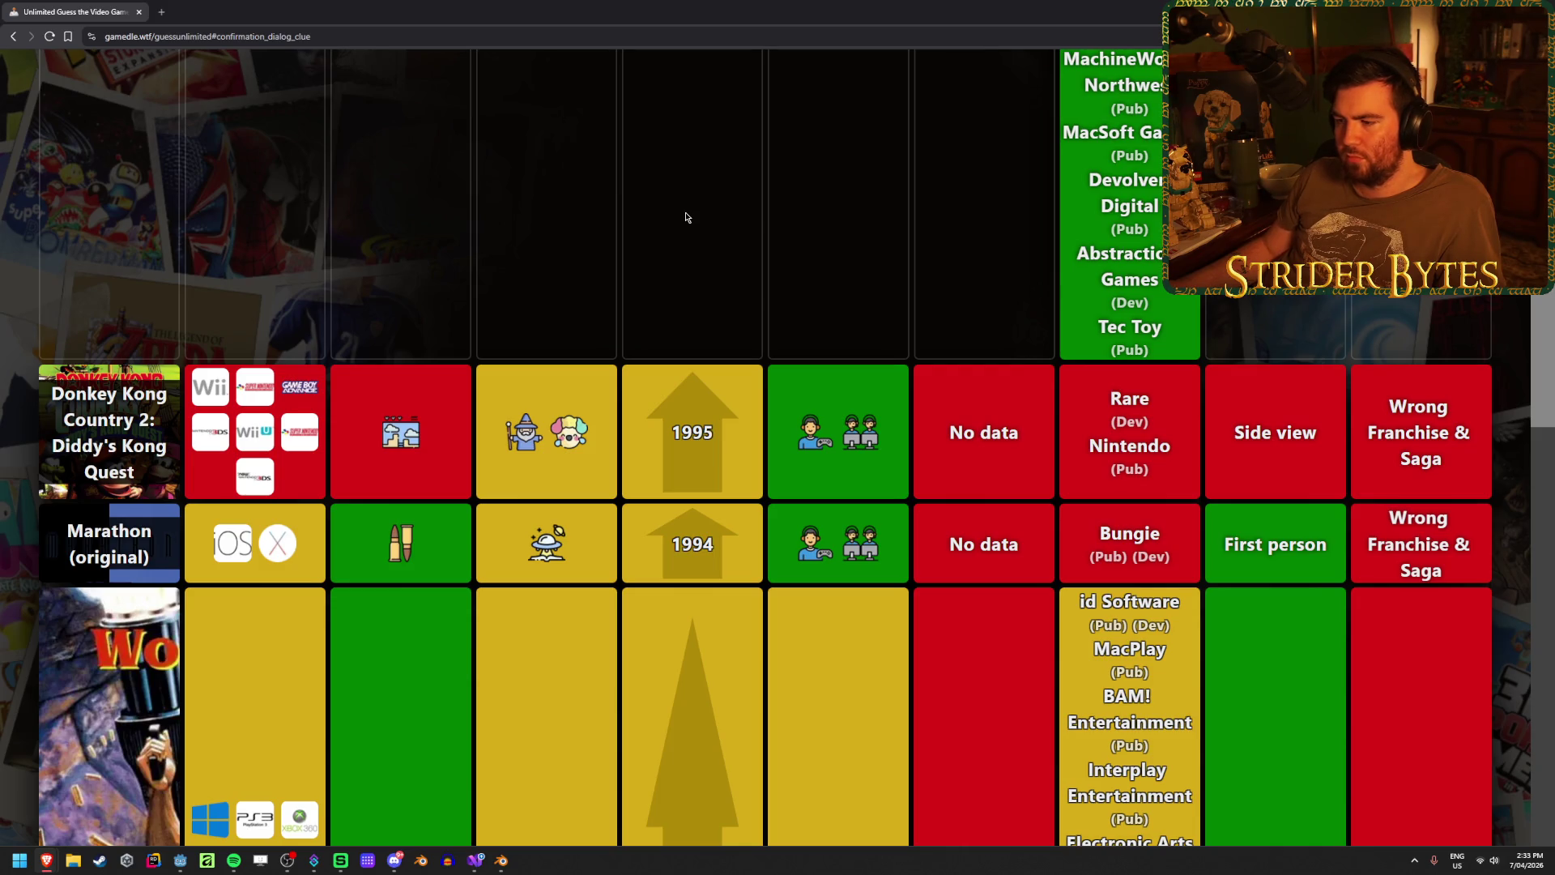
{"action": "scroll", "coordinate": [685, 217], "scroll_direction": "down", "scroll_amount": 8}
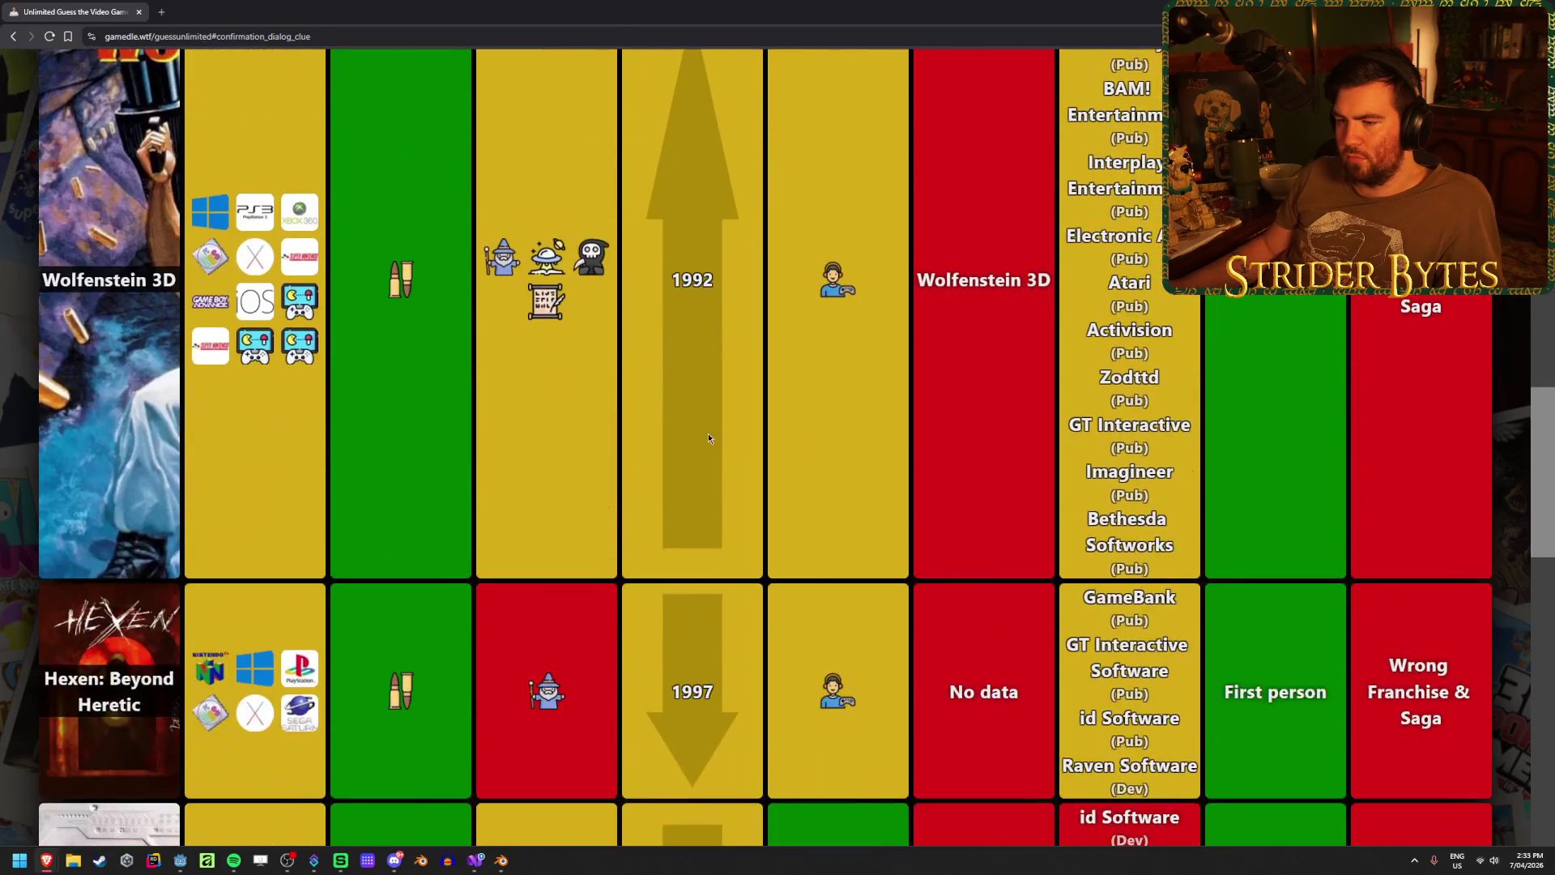
{"action": "scroll", "coordinate": [708, 434], "scroll_direction": "up", "scroll_amount": 20}
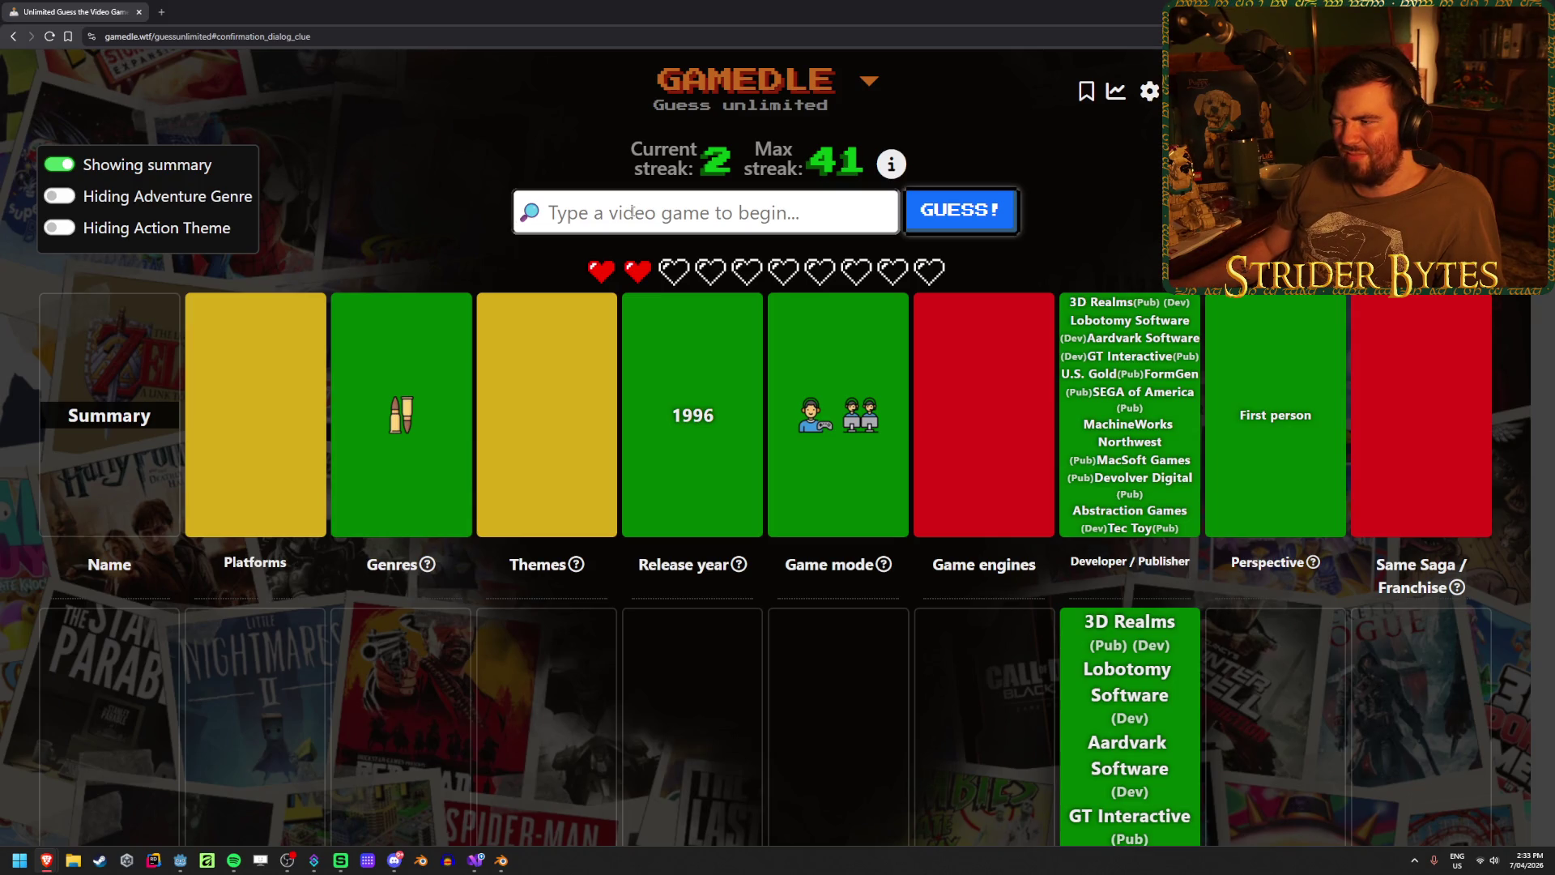
{"action": "scroll", "coordinate": [660, 361], "scroll_direction": "down", "scroll_amount": 15}
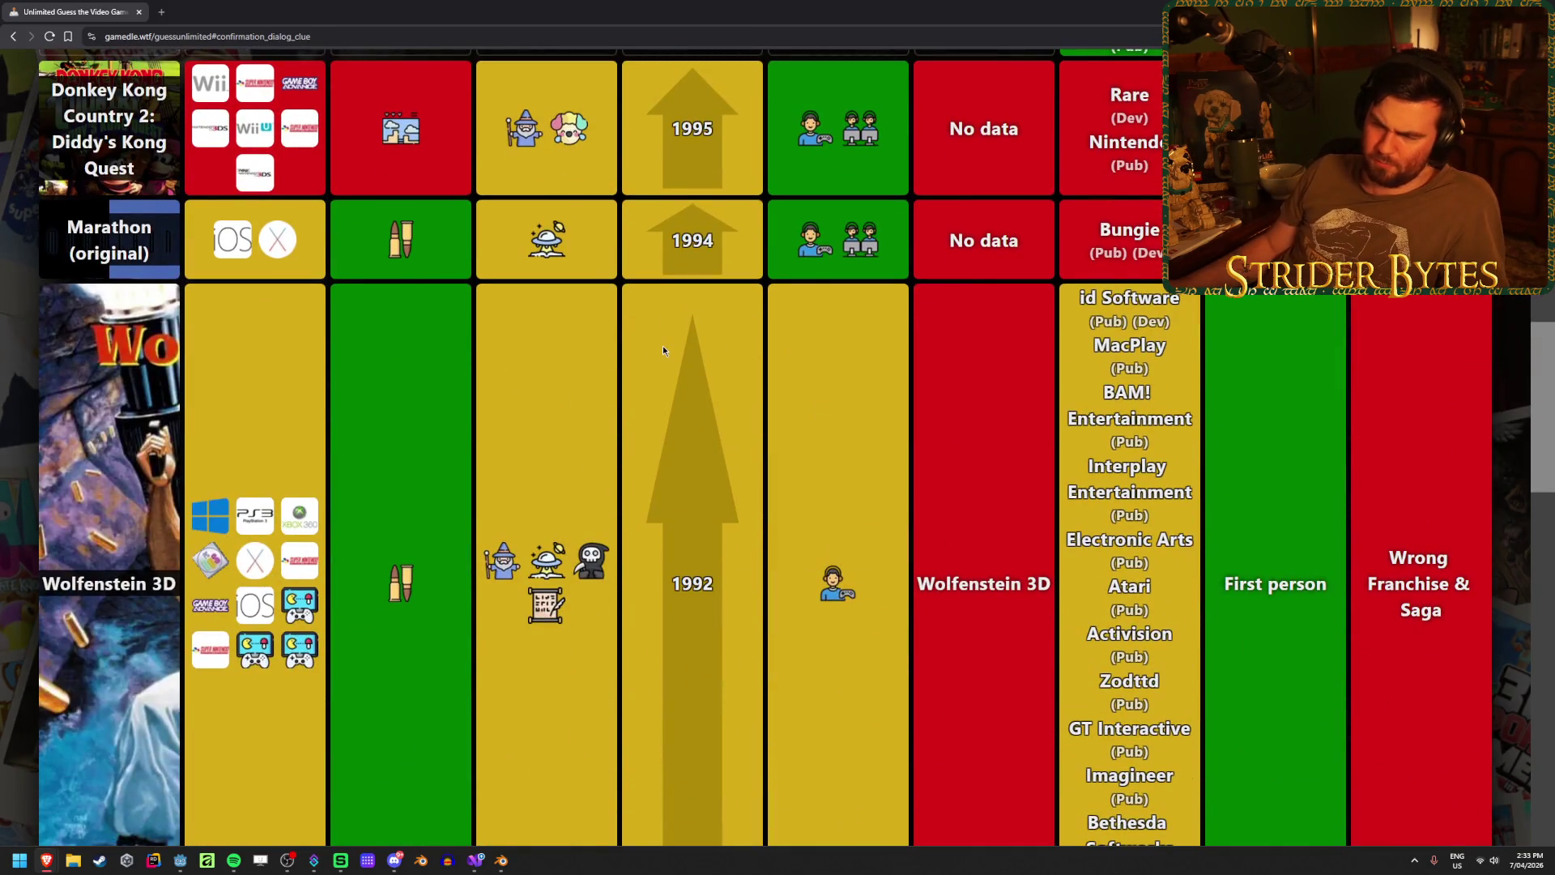
{"action": "scroll", "coordinate": [663, 345], "scroll_direction": "up", "scroll_amount": 15}
{"action": "type", "text": "r"}
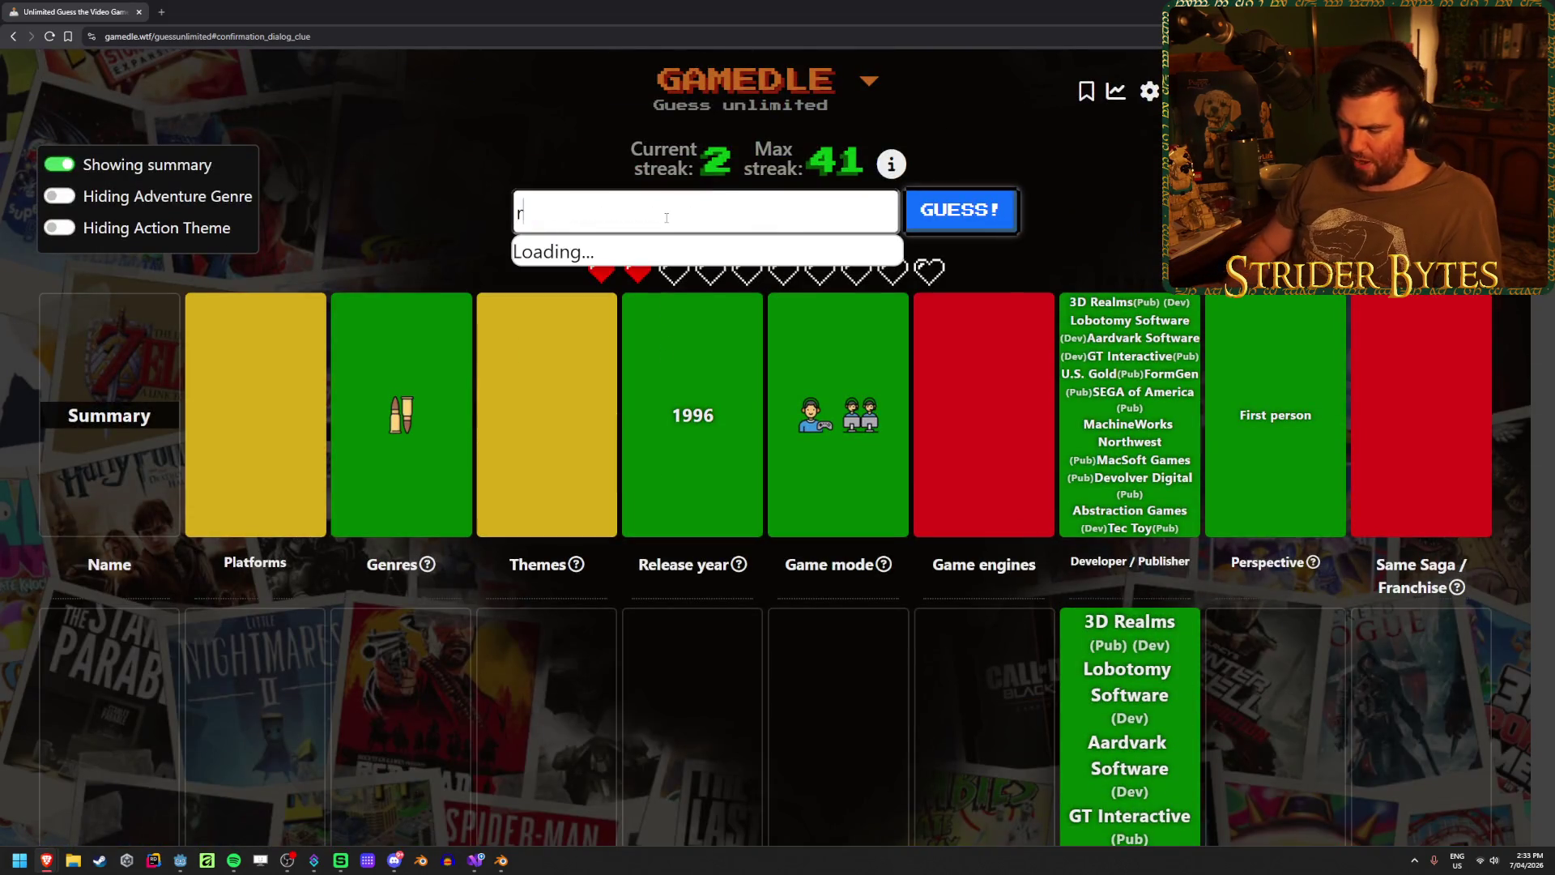
{"action": "type", "text": "edf faction"}
- Guess Red Faction, then highlight the 3D Realms and Lobotomy Software developer credits
{"action": "left_click", "coordinate": [663, 245]}
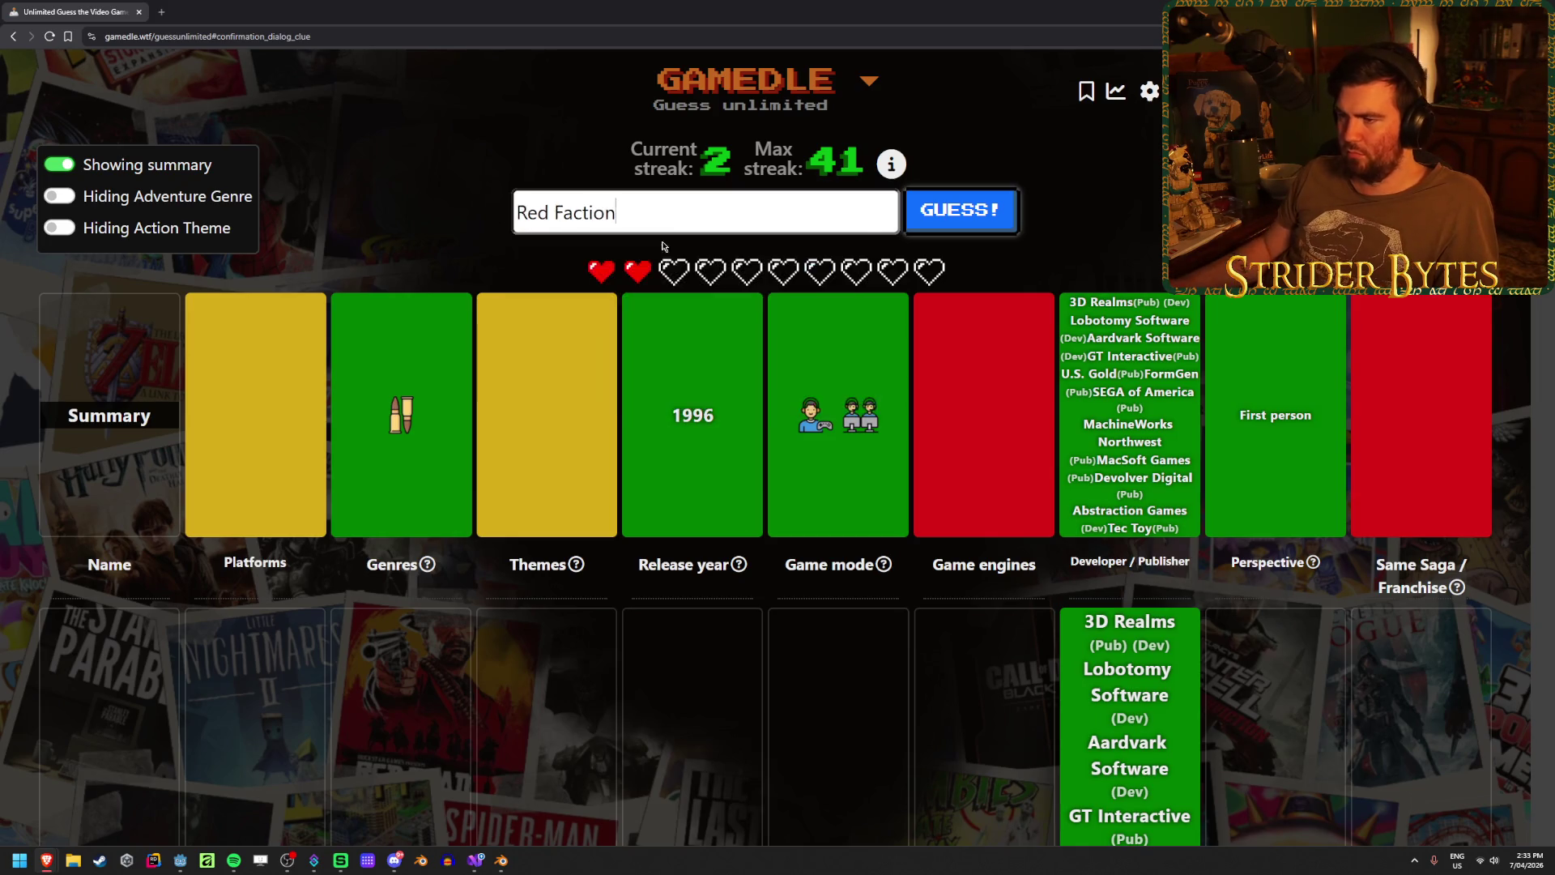
{"action": "left_click", "coordinate": [999, 220]}
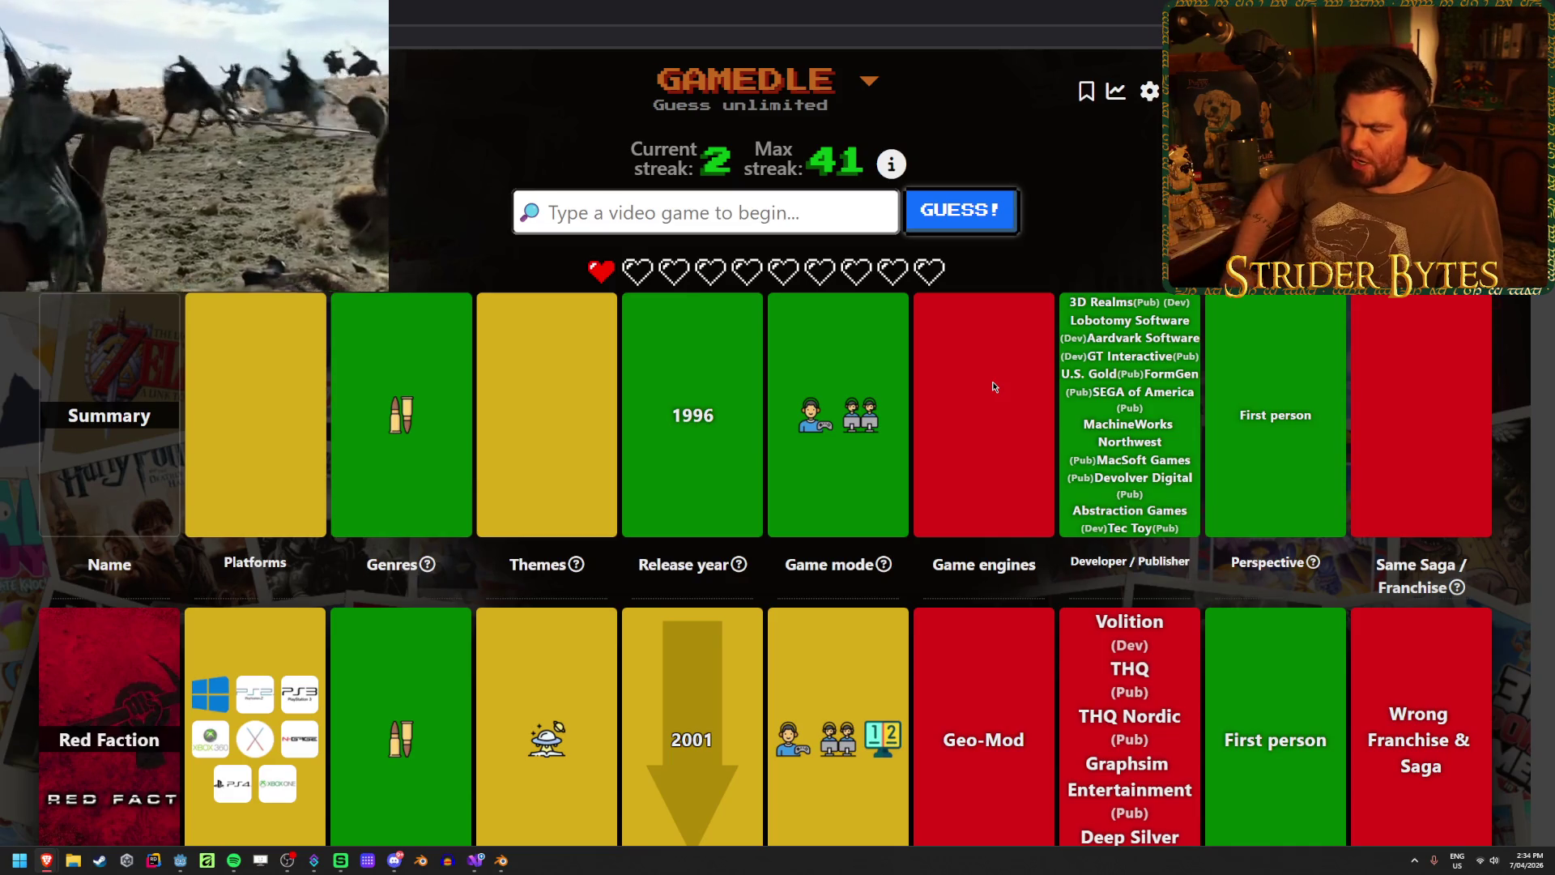
{"action": "left_click_drag", "start_coordinate": [1191, 302], "coordinate": [1069, 300]}
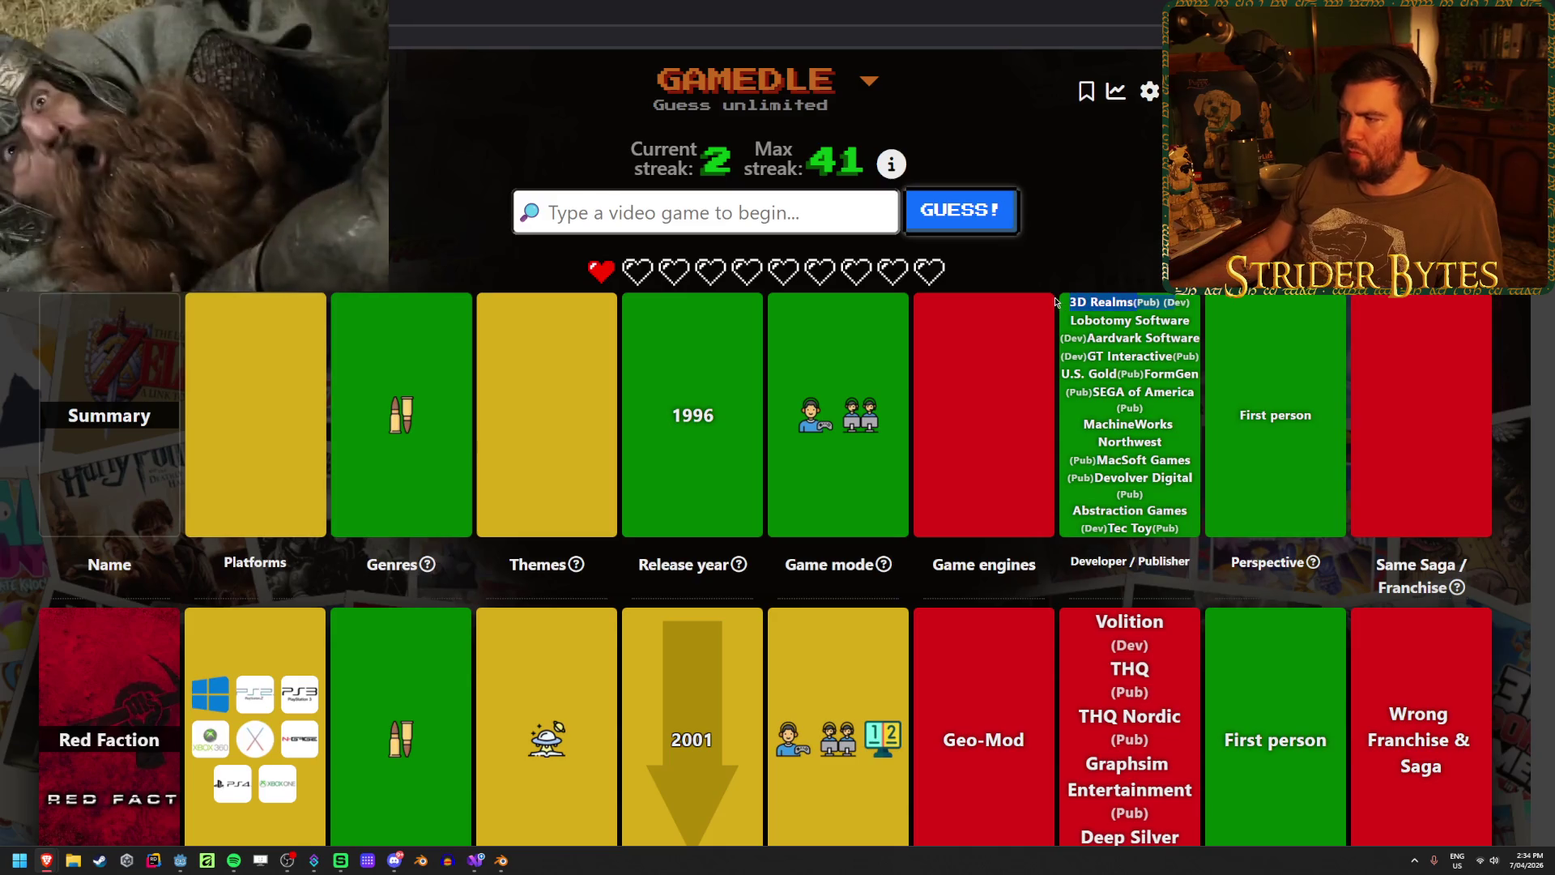
{"action": "left_click_drag", "start_coordinate": [1188, 321], "coordinate": [1152, 306]}
{"action": "left_click", "coordinate": [1092, 300]}
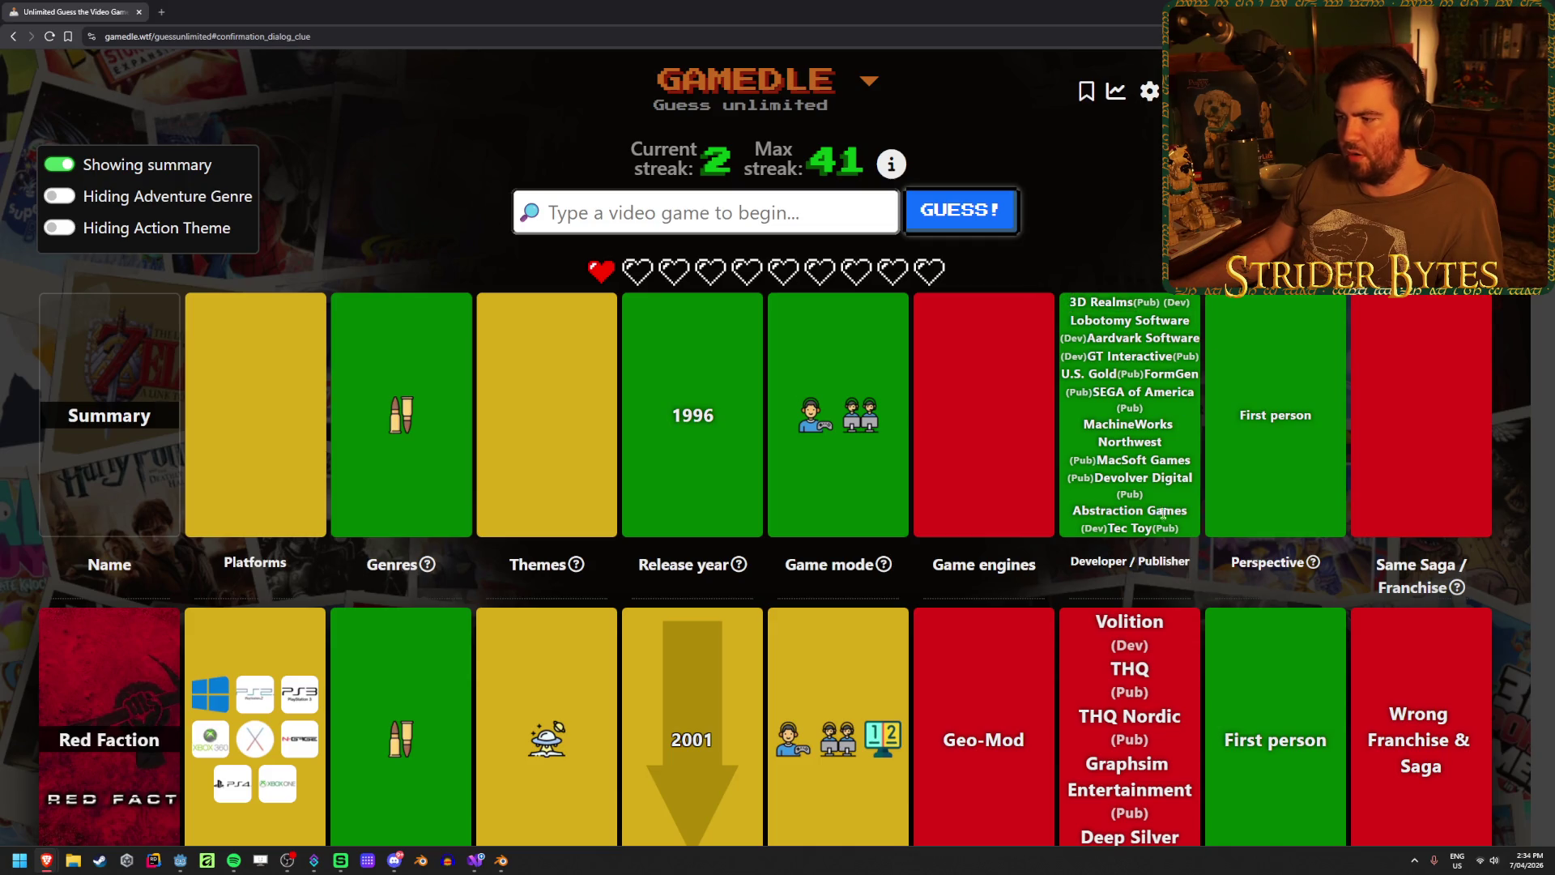
- Scroll through the guess table and highlight the SEGA of America publisher line
{"action": "scroll", "coordinate": [1082, 415], "scroll_direction": "down", "scroll_amount": 4}
{"action": "scroll", "coordinate": [1085, 403], "scroll_direction": "down", "scroll_amount": 8}
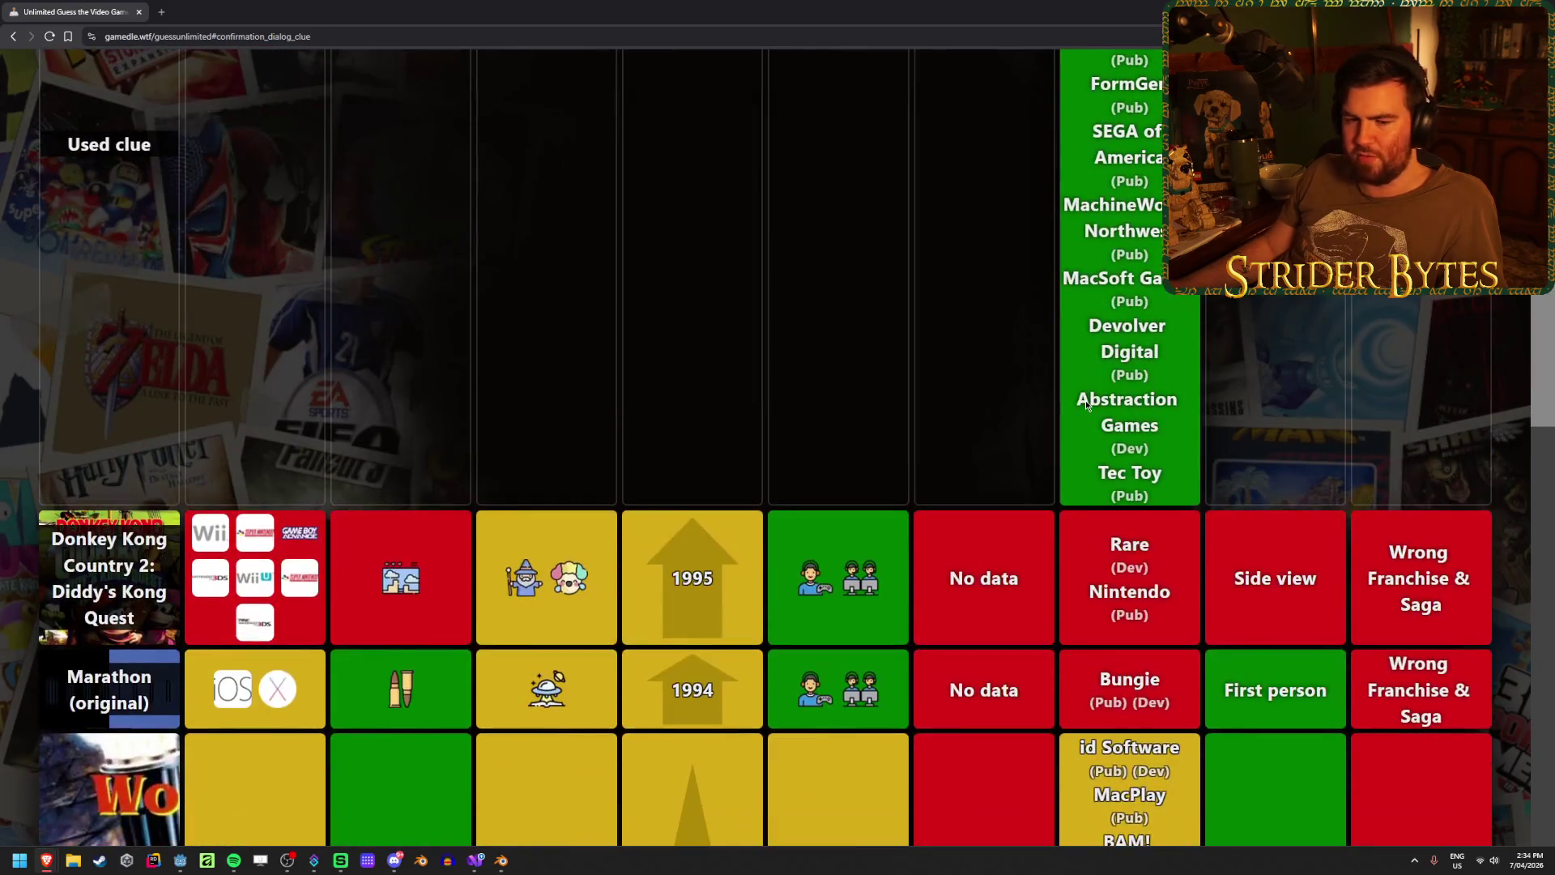
{"action": "scroll", "coordinate": [1085, 396], "scroll_direction": "down", "scroll_amount": 10}
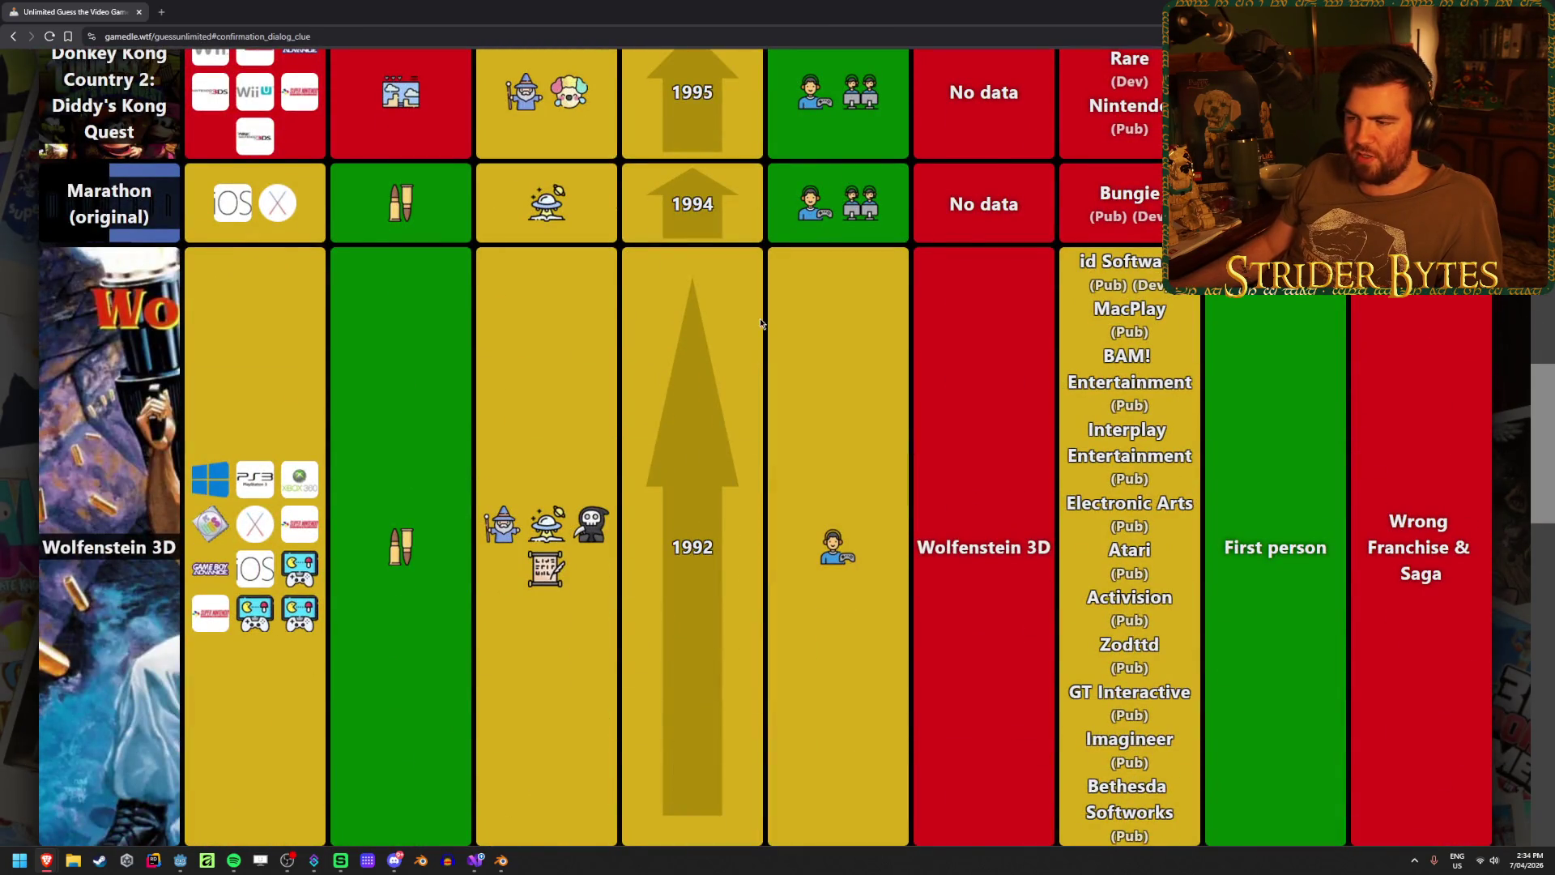
{"action": "scroll", "coordinate": [757, 320], "scroll_direction": "down", "scroll_amount": 15}
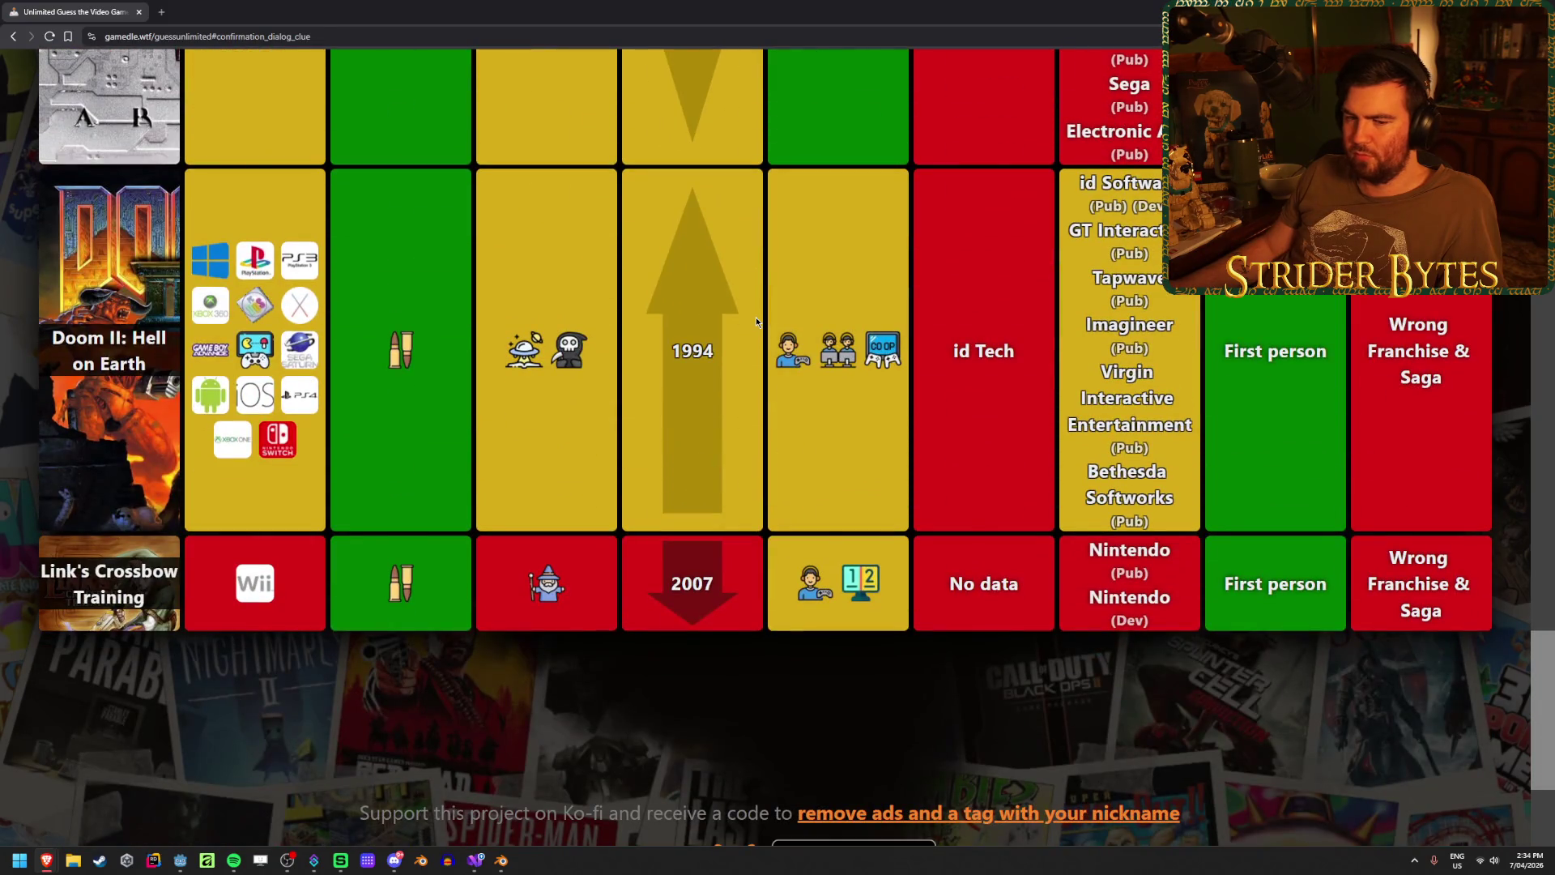
{"action": "scroll", "coordinate": [756, 321], "scroll_direction": "up", "scroll_amount": 15}
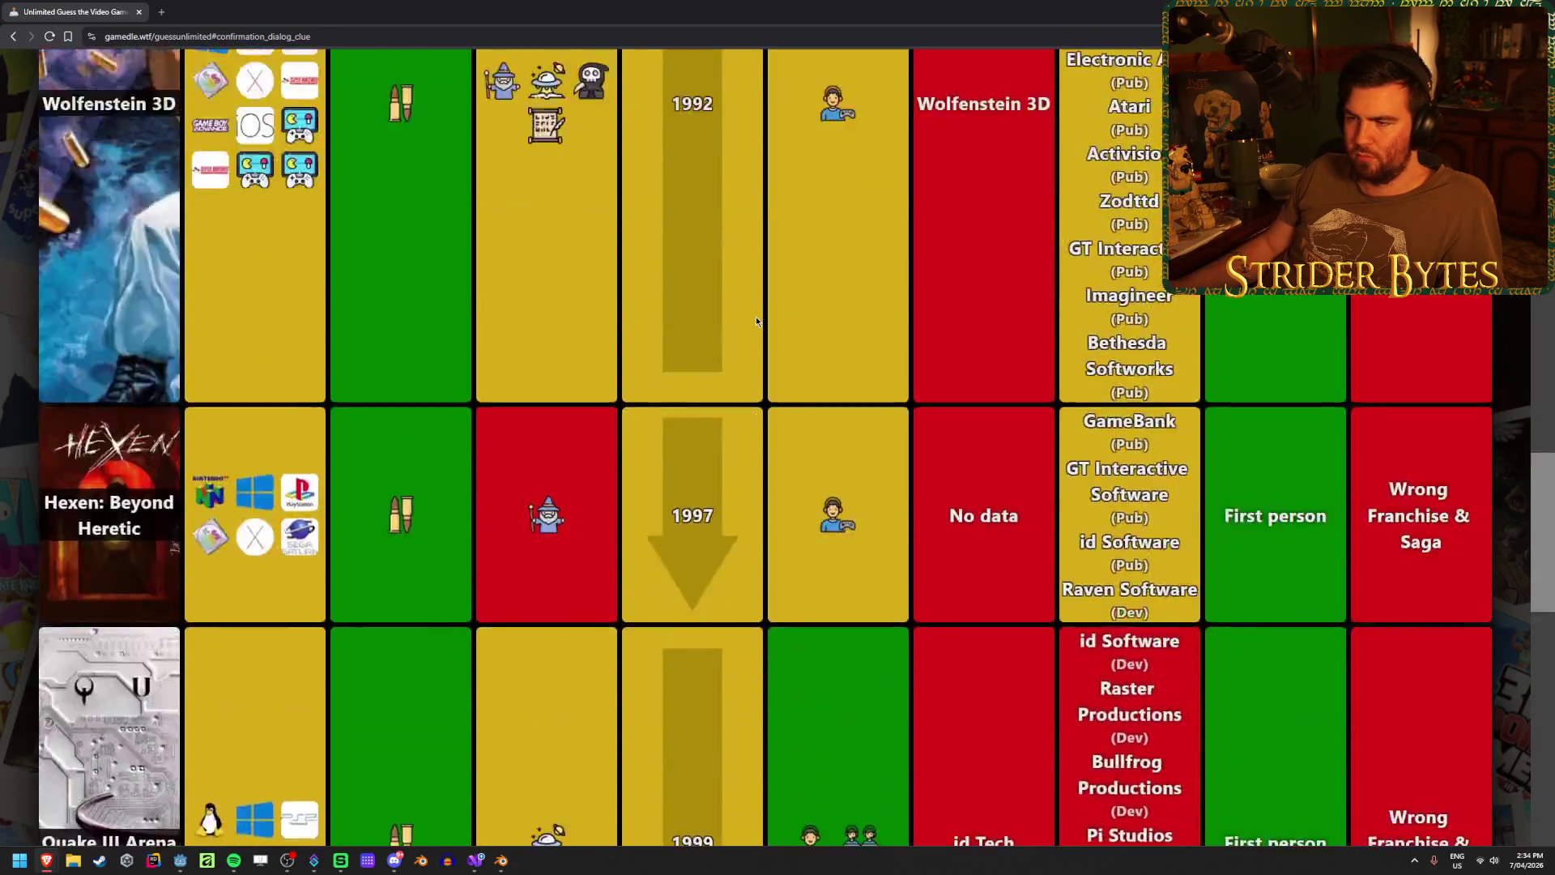
{"action": "scroll", "coordinate": [756, 321], "scroll_direction": "up", "scroll_amount": 10}
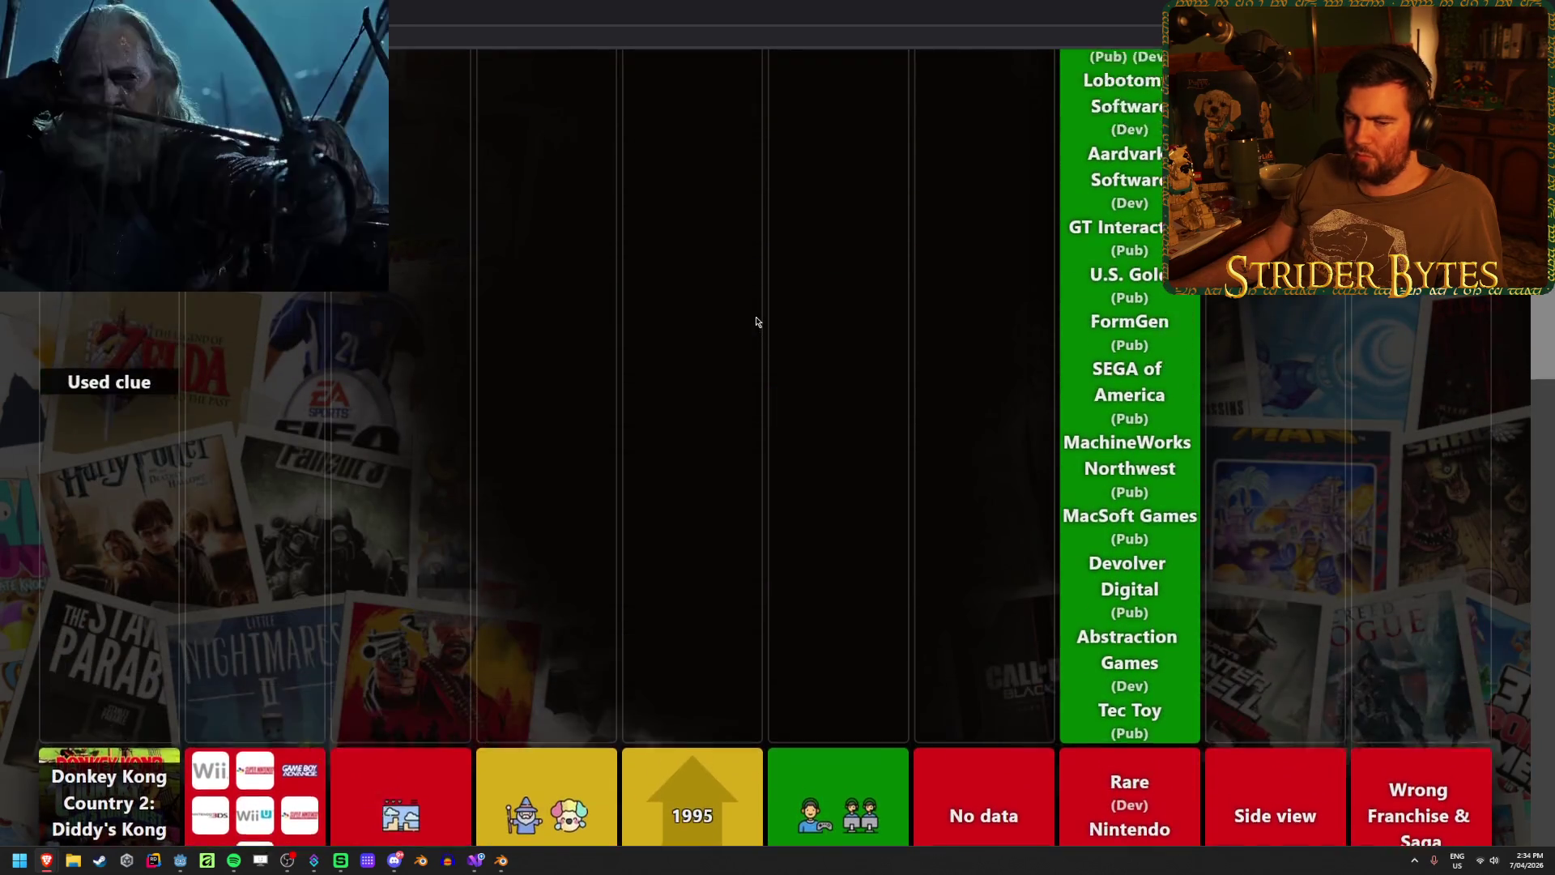
{"action": "scroll", "coordinate": [756, 322], "scroll_direction": "down", "scroll_amount": 1}
{"action": "scroll", "coordinate": [755, 321], "scroll_direction": "up", "scroll_amount": 1}
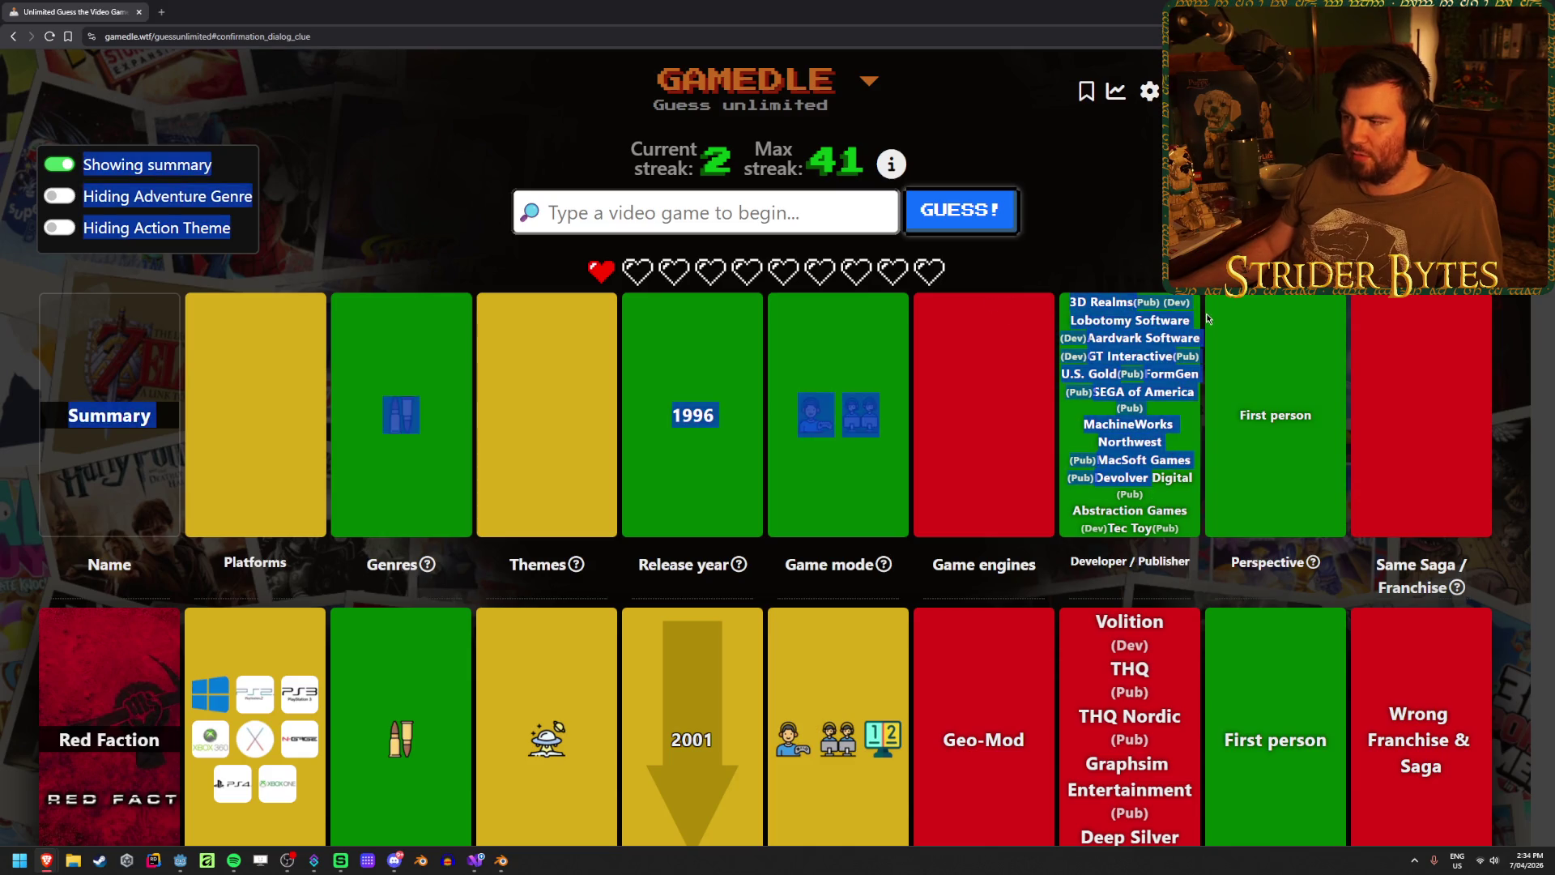
{"action": "left_click_drag", "start_coordinate": [1082, 389], "coordinate": [1195, 392]}
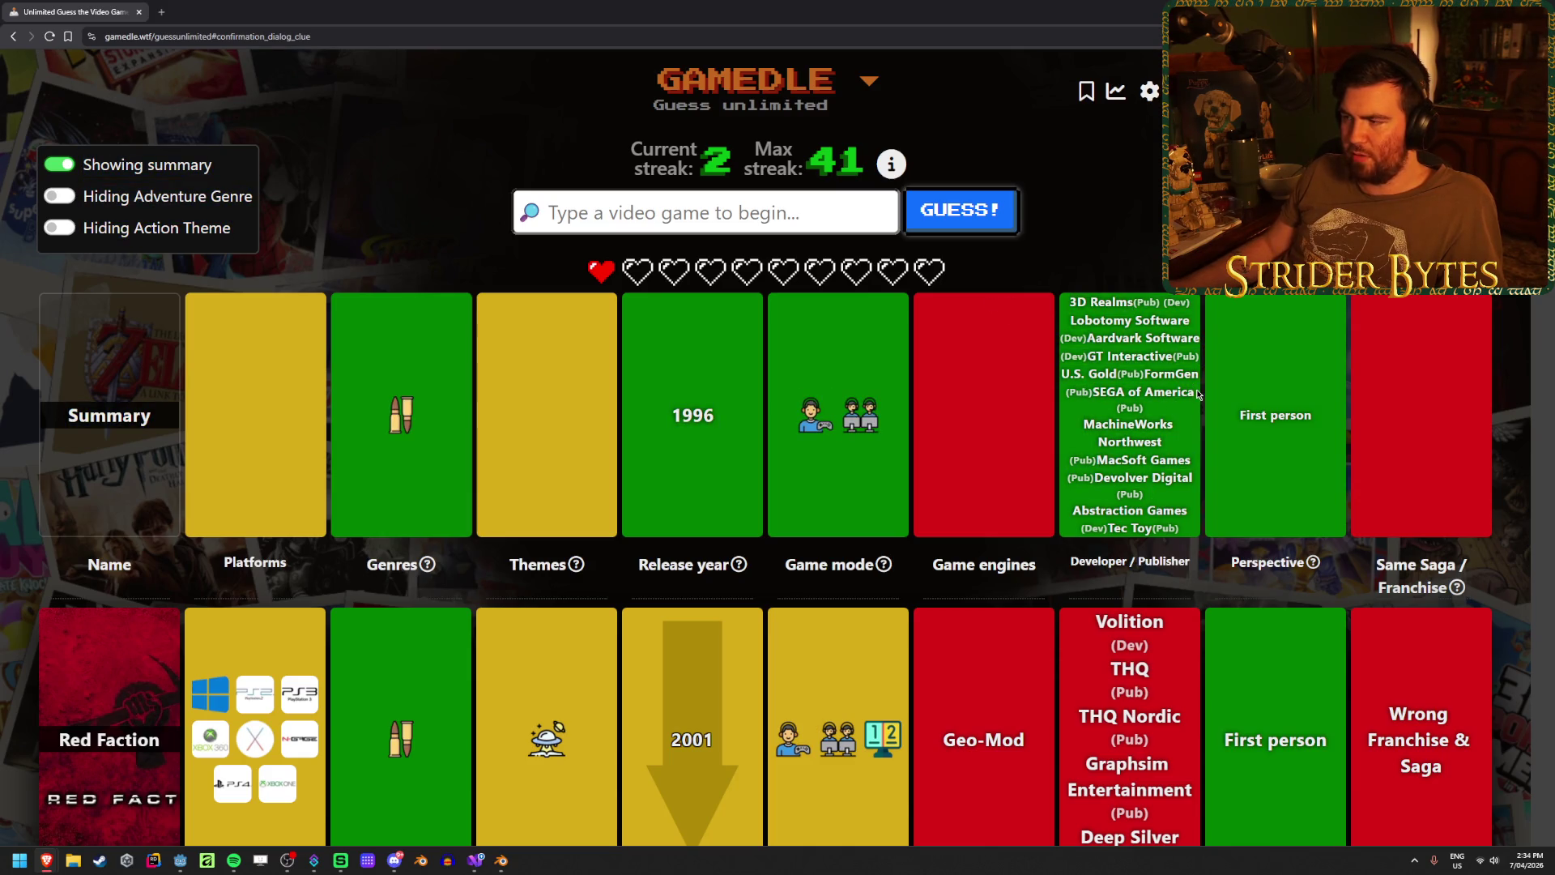
{"action": "left_click", "coordinate": [1115, 415]}
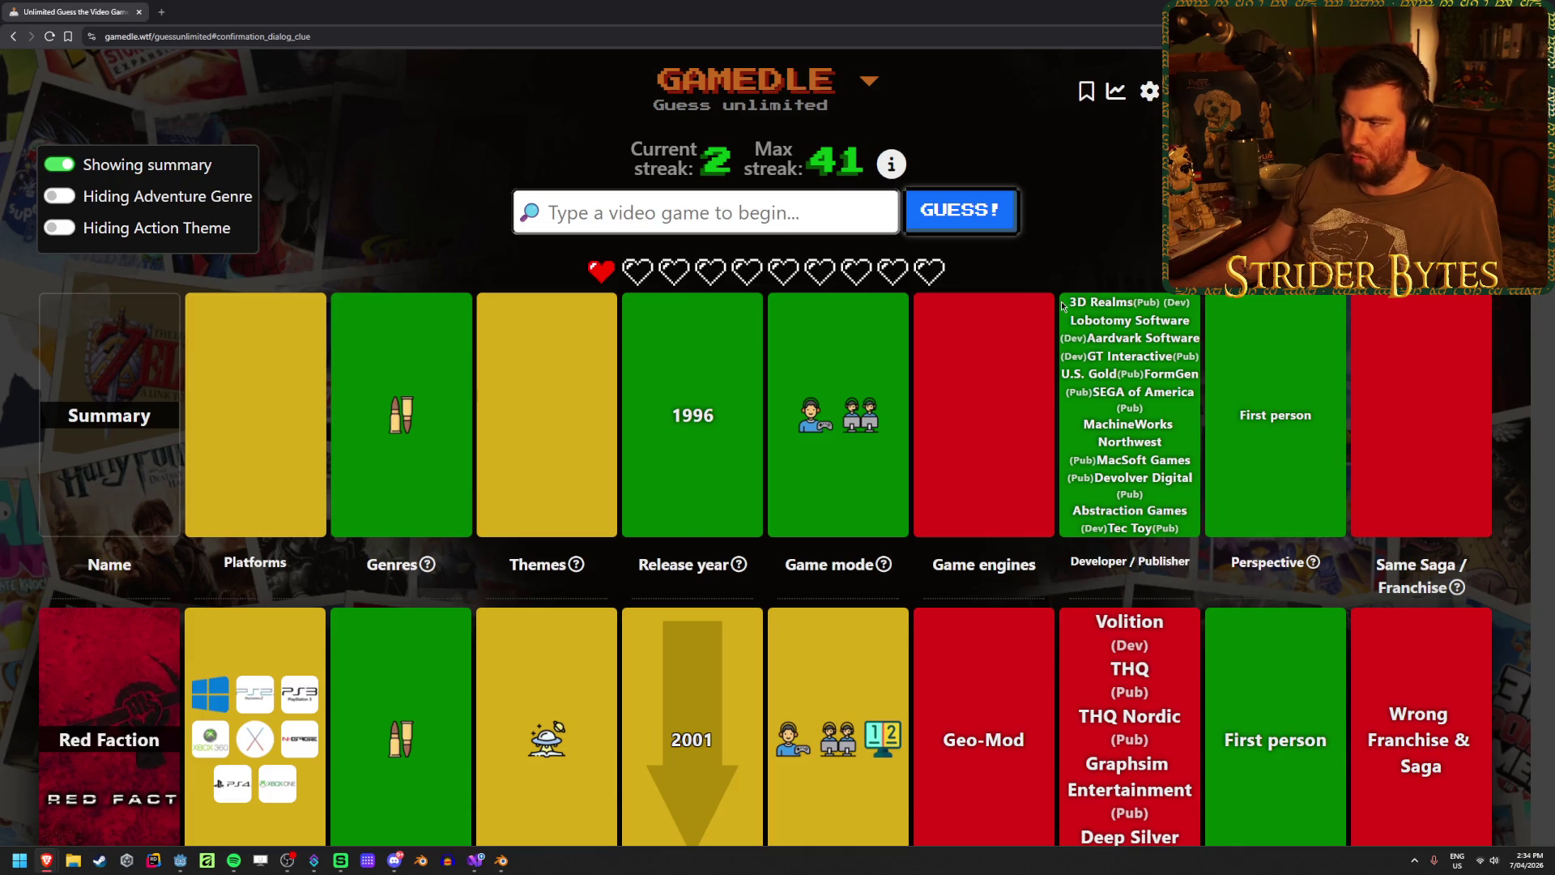
{"action": "scroll", "coordinate": [405, 416], "scroll_direction": "down", "scroll_amount": 5}
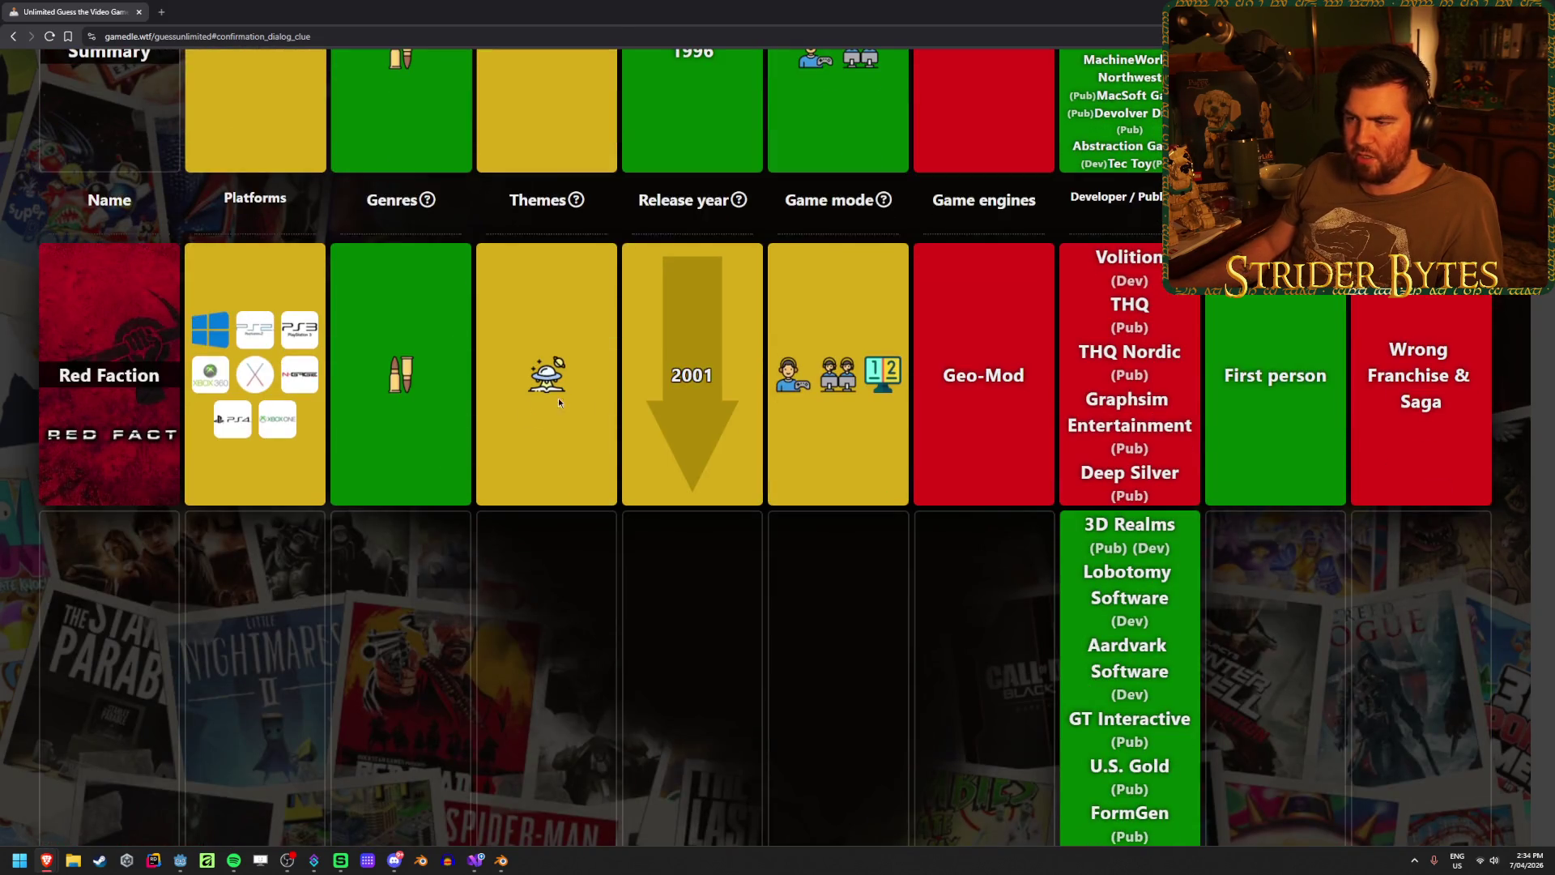
{"action": "scroll", "coordinate": [558, 397], "scroll_direction": "up", "scroll_amount": 3}
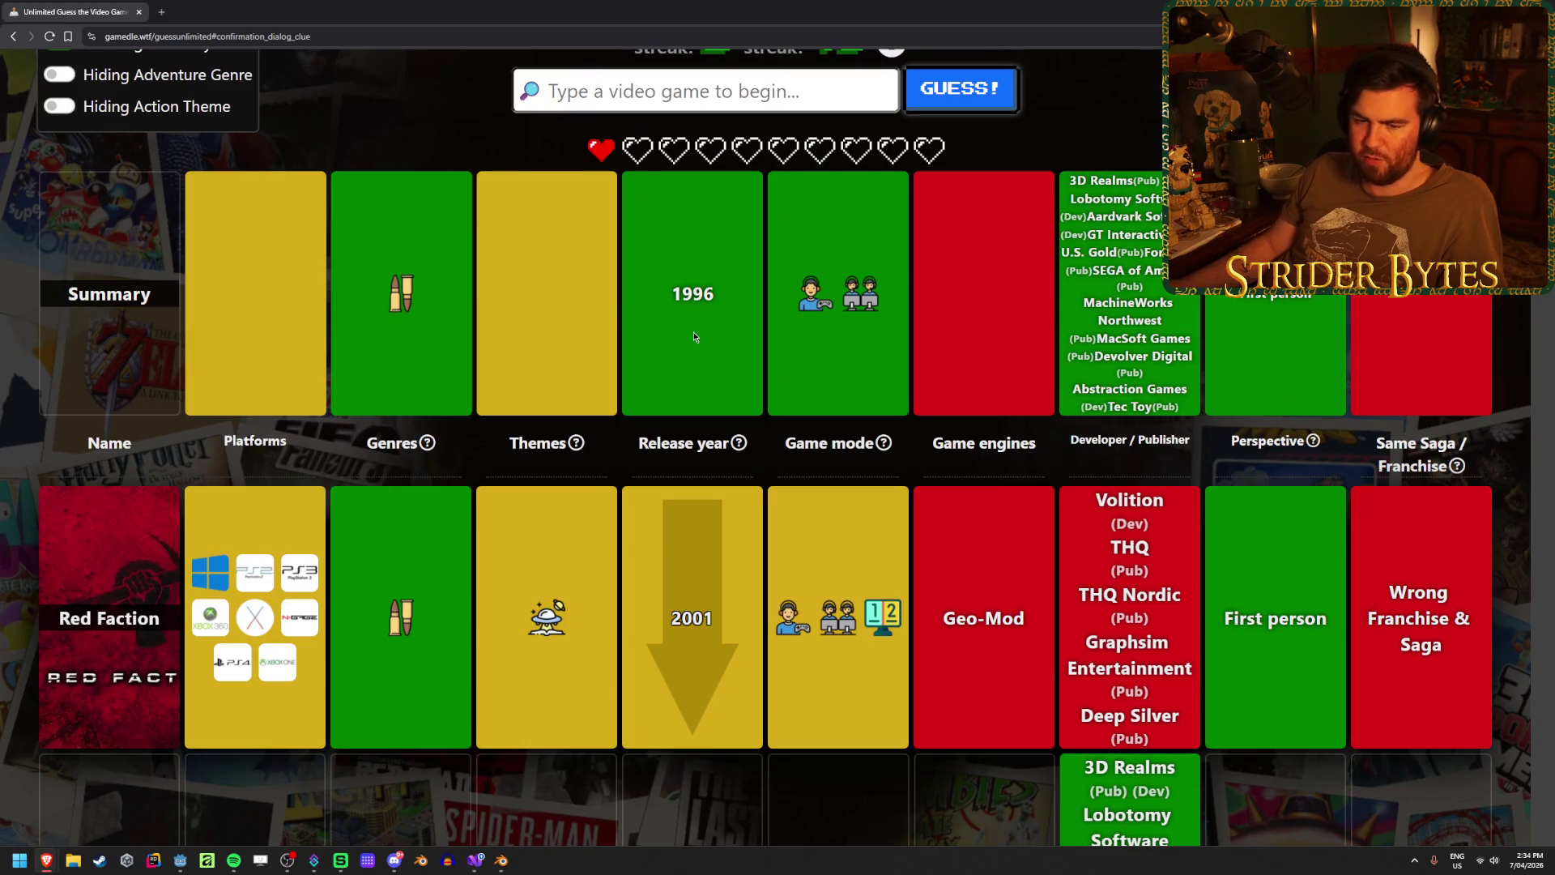
{"action": "scroll", "coordinate": [693, 333], "scroll_direction": "up", "scroll_amount": 2}
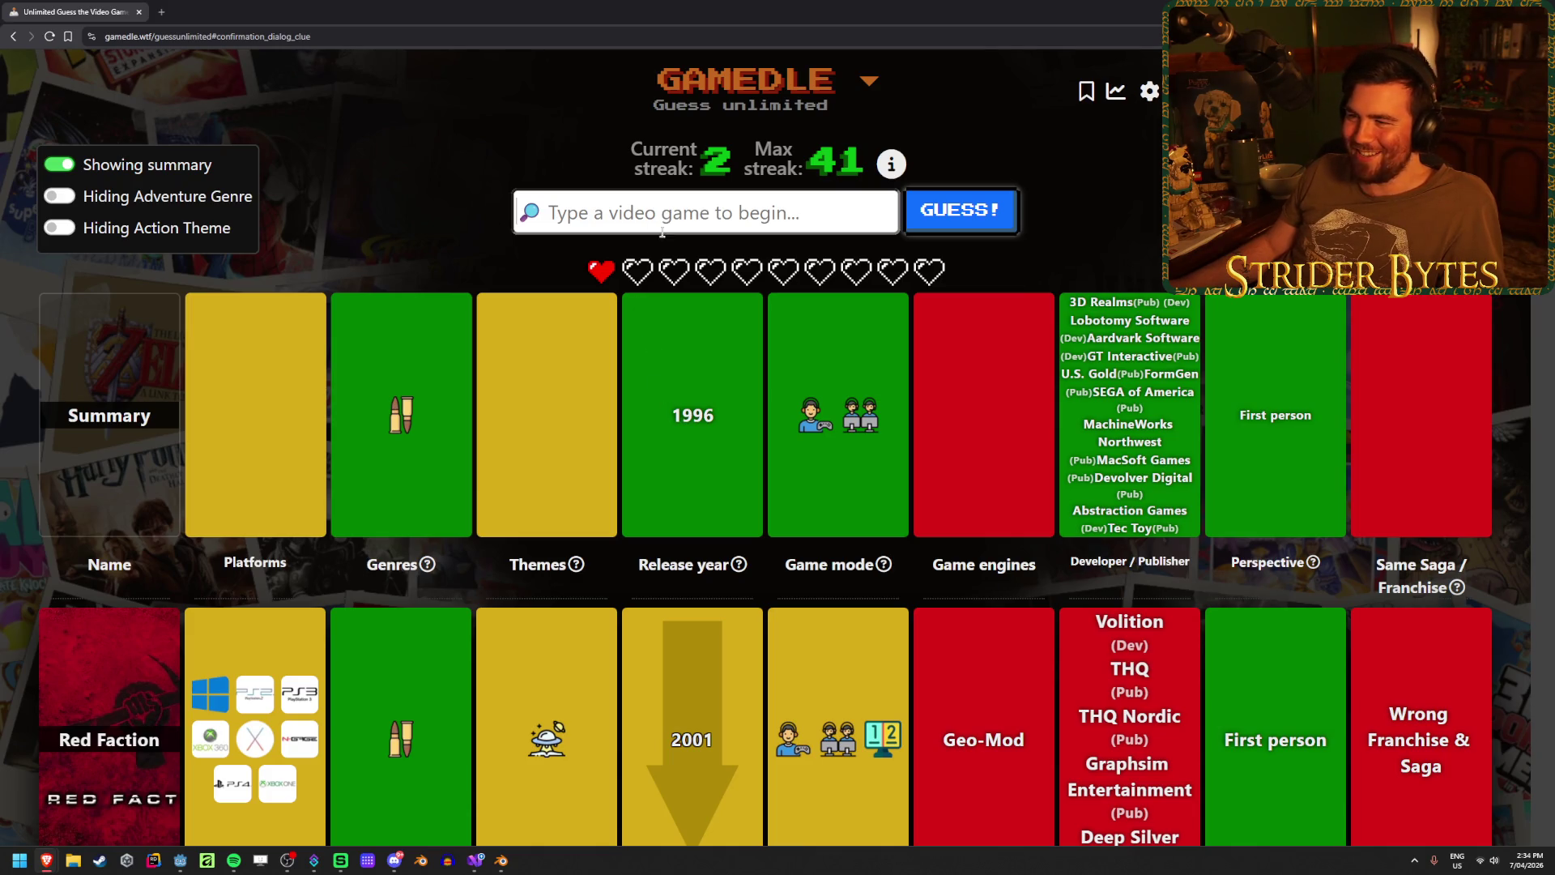
{"action": "scroll", "coordinate": [533, 453], "scroll_direction": "down", "scroll_amount": 15}
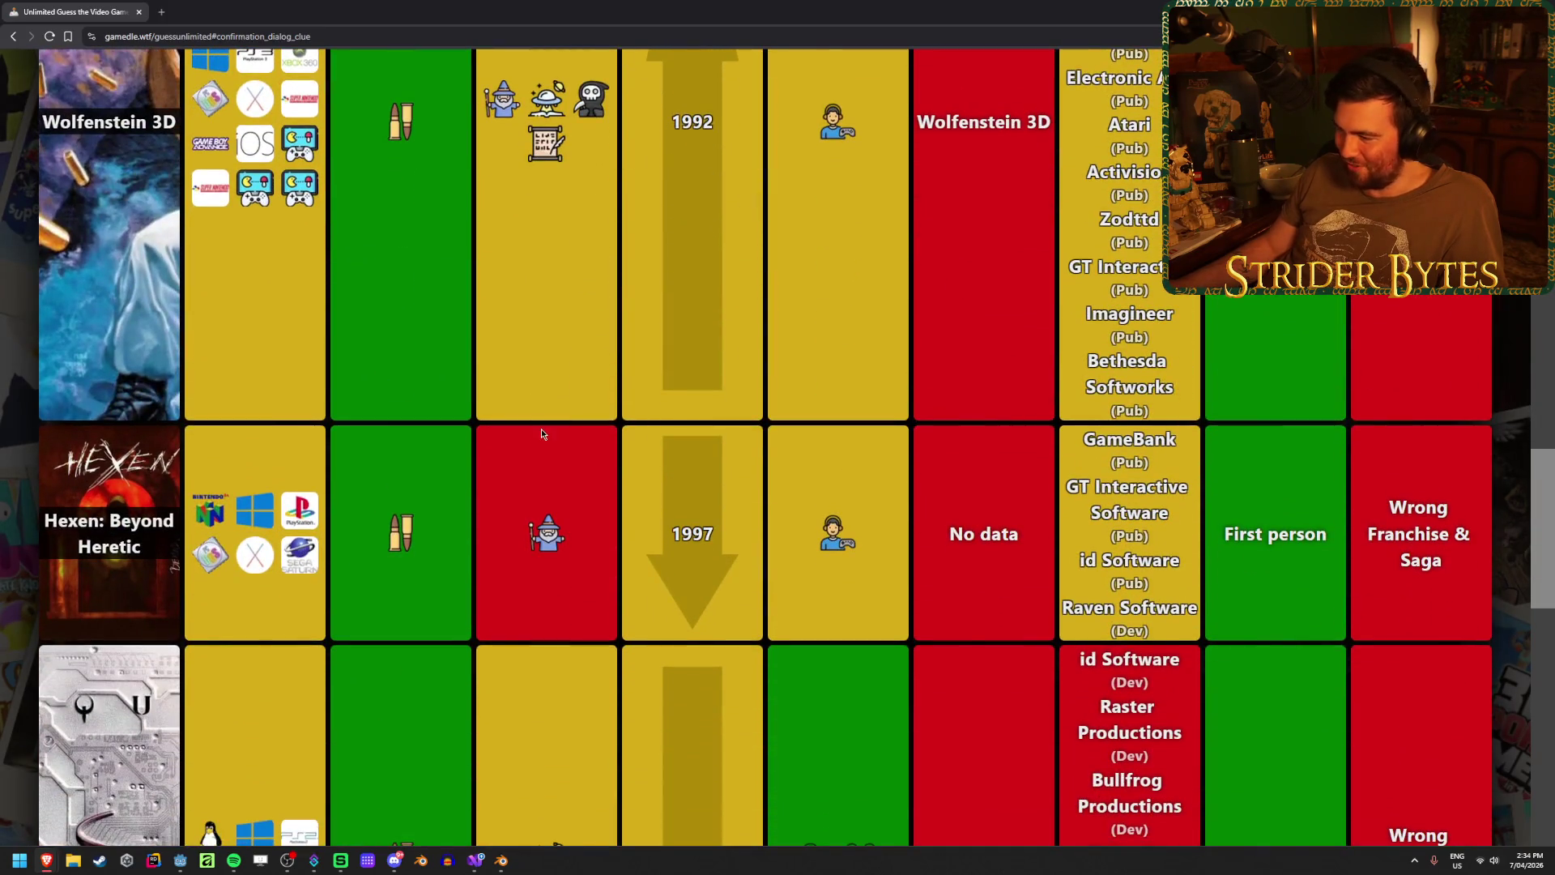
{"action": "scroll", "coordinate": [542, 430], "scroll_direction": "down", "scroll_amount": 1}
{"action": "scroll", "coordinate": [470, 458], "scroll_direction": "down", "scroll_amount": 3}
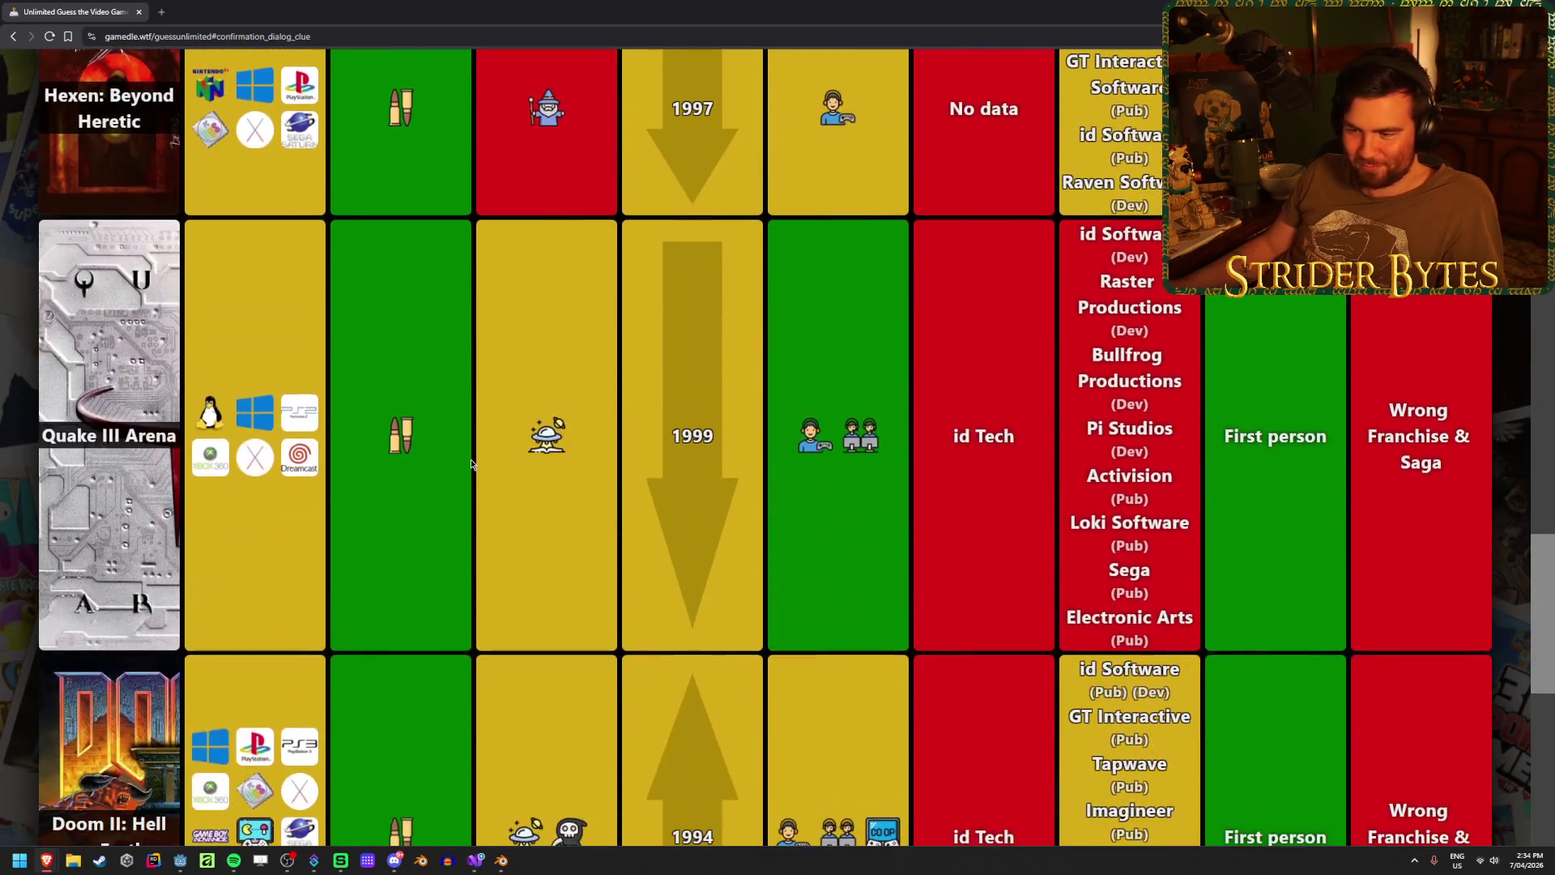
{"action": "scroll", "coordinate": [471, 463], "scroll_direction": "down", "scroll_amount": 4}
{"action": "scroll", "coordinate": [471, 463], "scroll_direction": "up", "scroll_amount": 6}
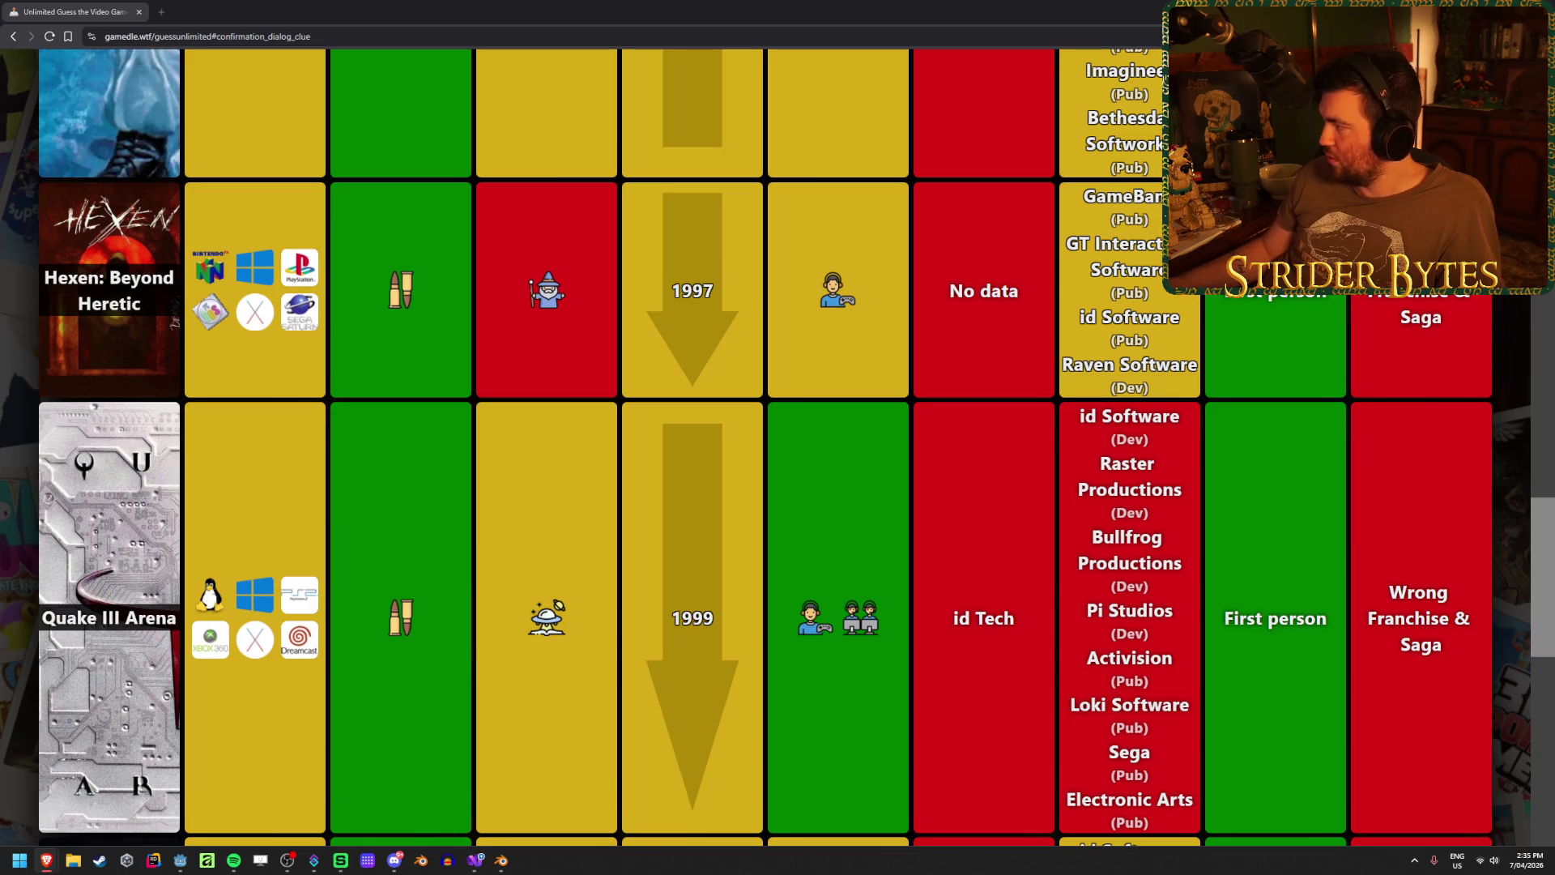
{"action": "scroll", "coordinate": [753, 483], "scroll_direction": "up", "scroll_amount": 10}
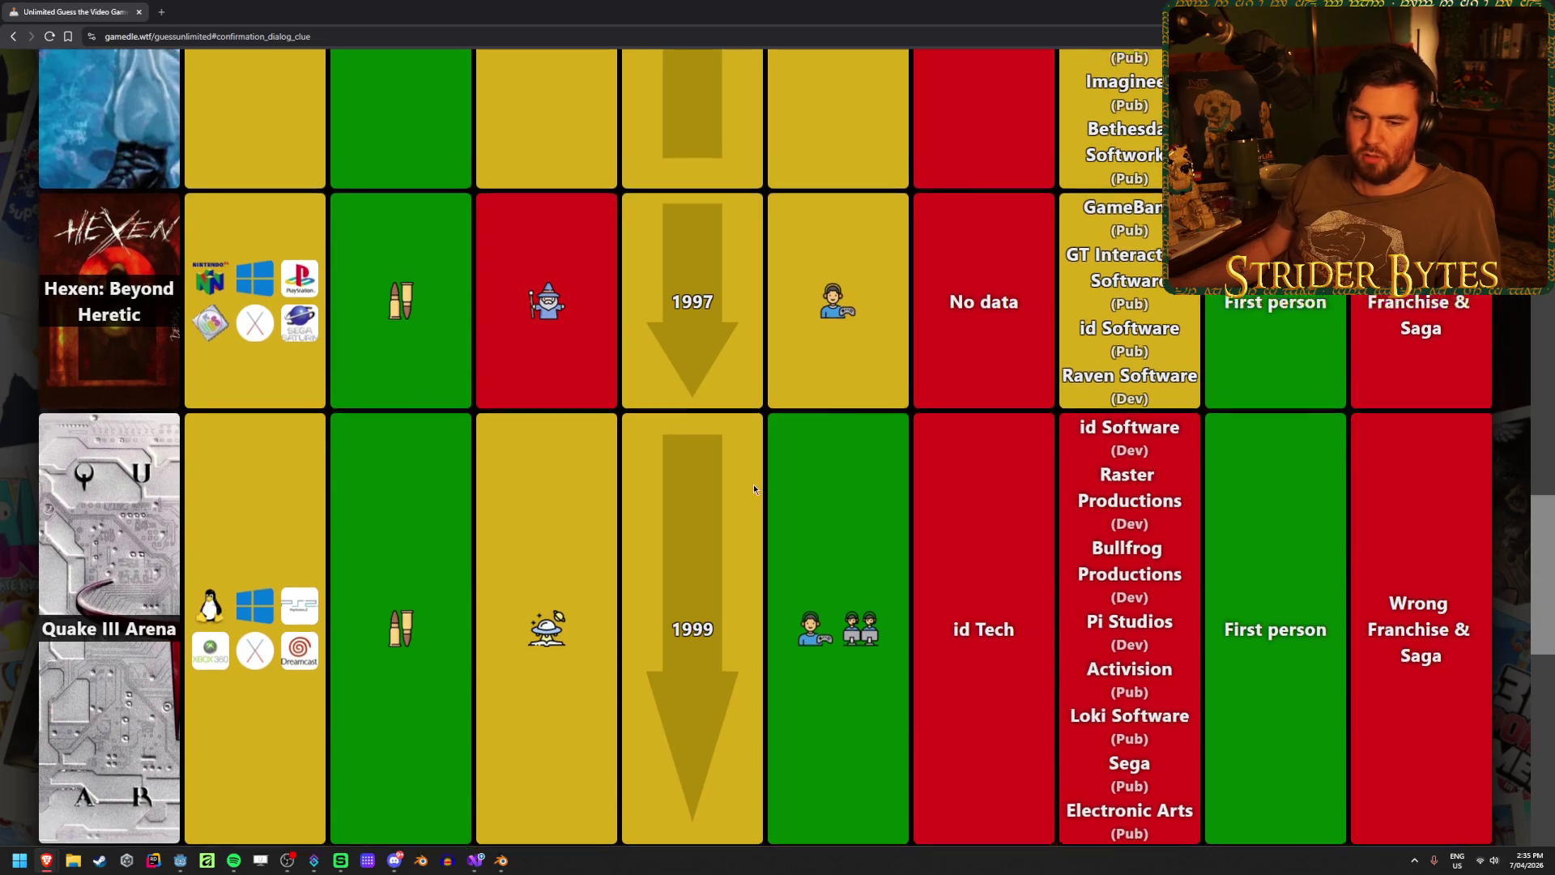
{"action": "scroll", "coordinate": [718, 475], "scroll_direction": "up", "scroll_amount": 10}
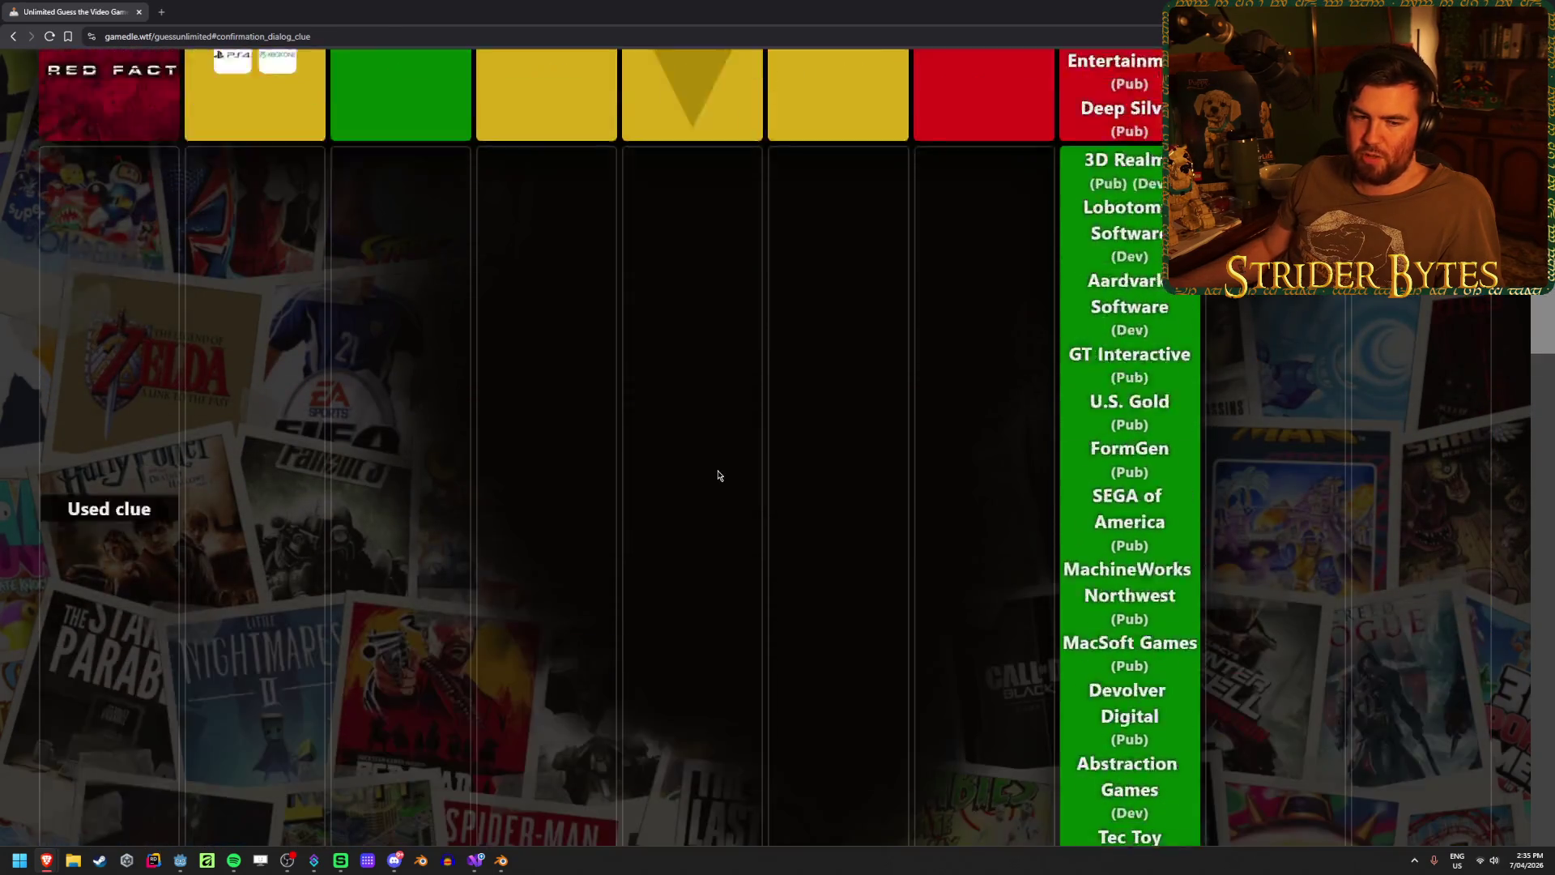
{"action": "scroll", "coordinate": [717, 475], "scroll_direction": "up", "scroll_amount": 2}
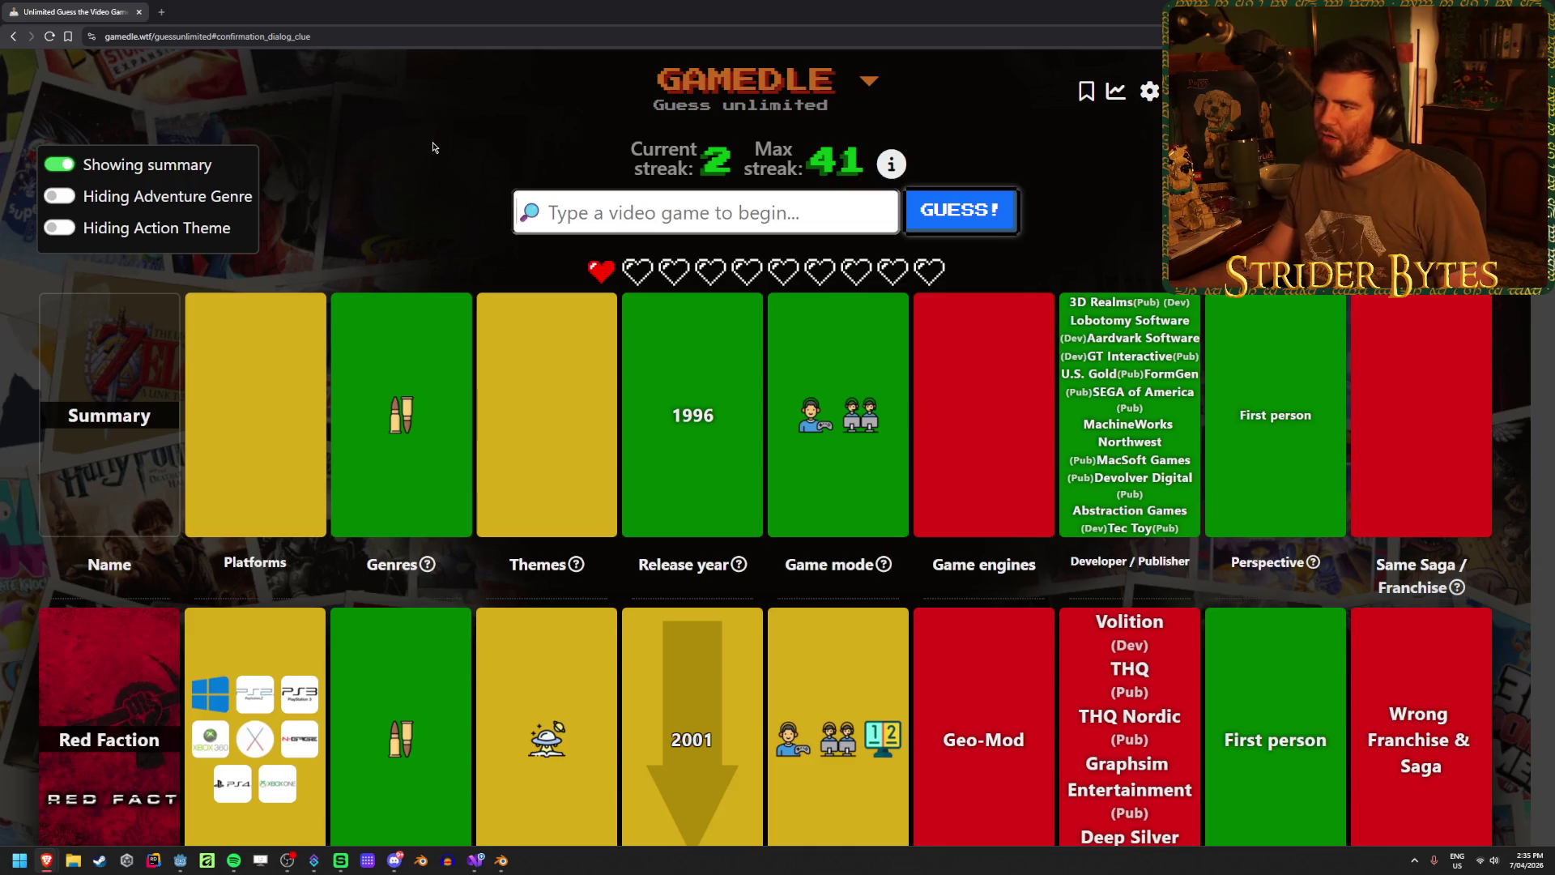
{"action": "scroll", "coordinate": [604, 468], "scroll_direction": "down", "scroll_amount": 5}
{"action": "scroll", "coordinate": [591, 463], "scroll_direction": "up", "scroll_amount": 5}
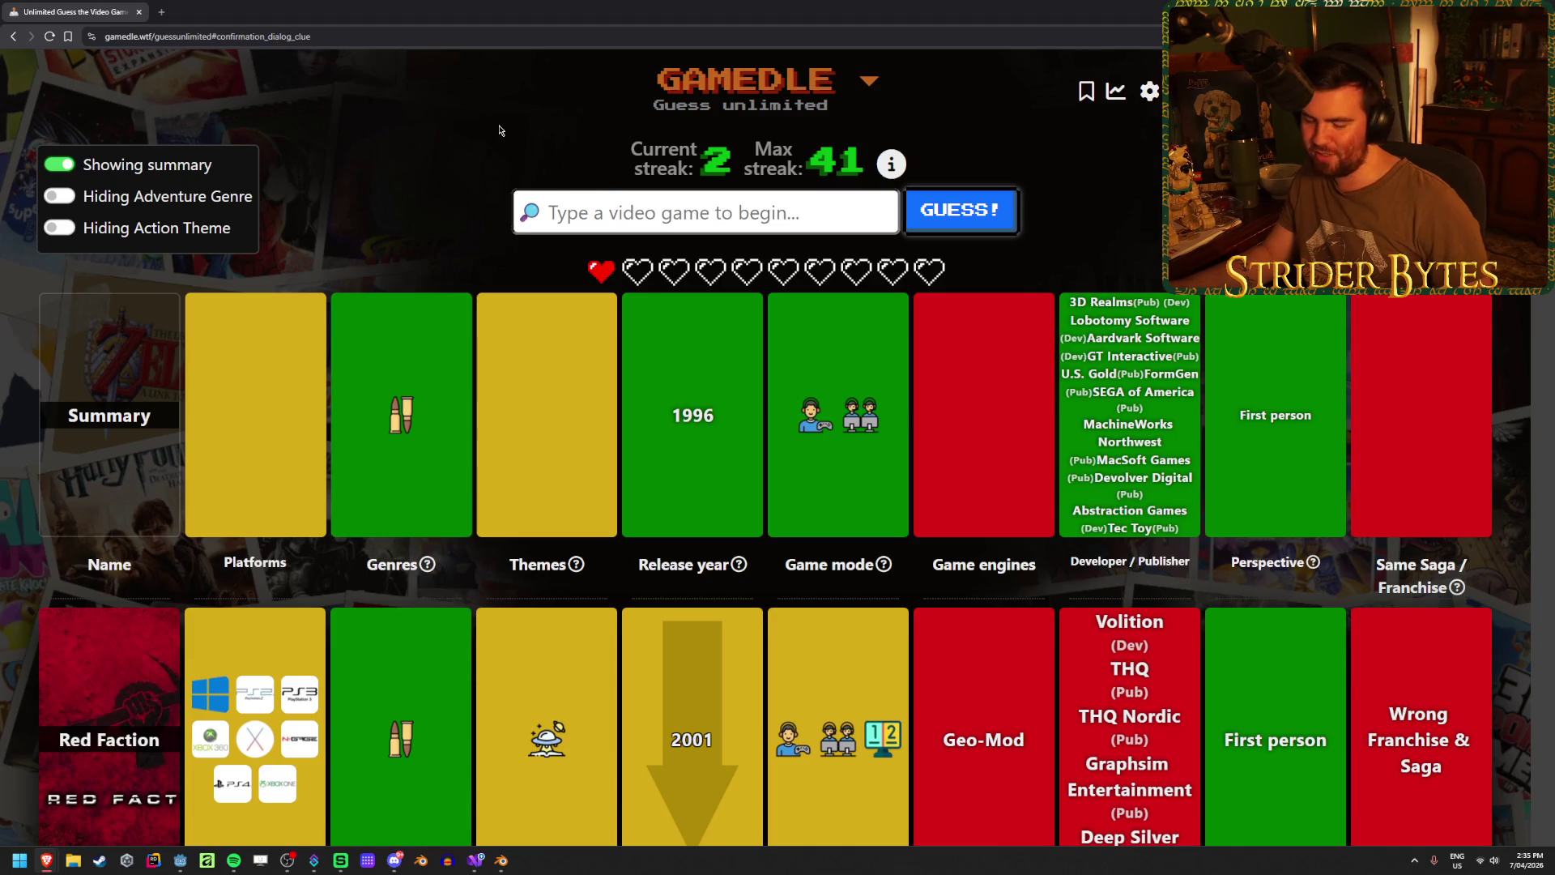
{"action": "type", "text": "dark force"}
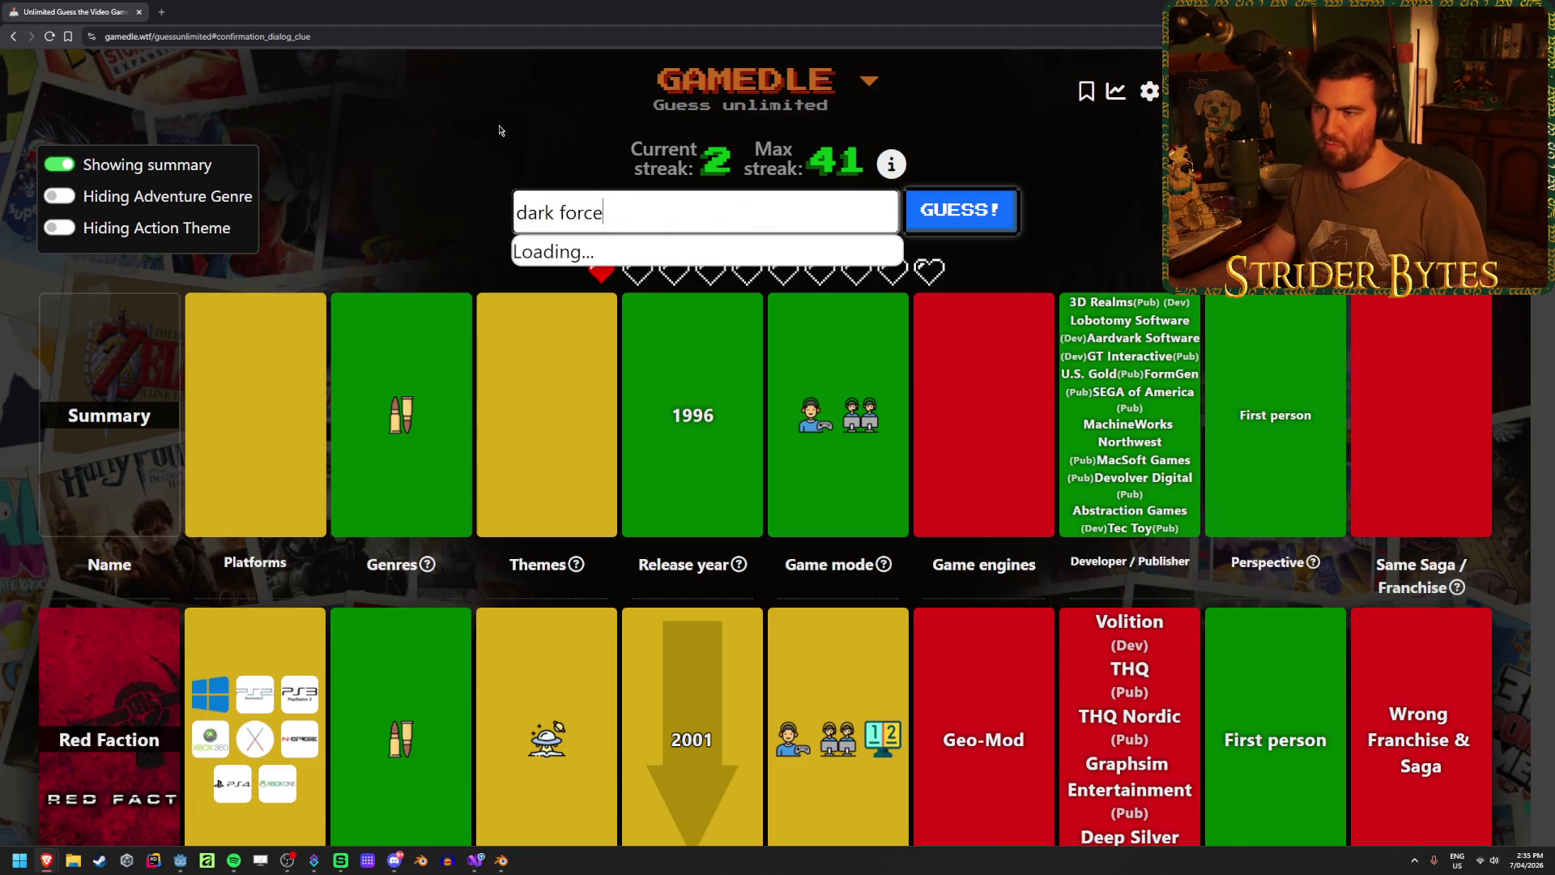
{"action": "type", "text": "s"}
- Submit Star Wars: Dark Forces, revealing Duke Nukem 3D, and open the 1996 in video games article
{"action": "key", "text": "Return"}
{"action": "key", "text": "Return"}
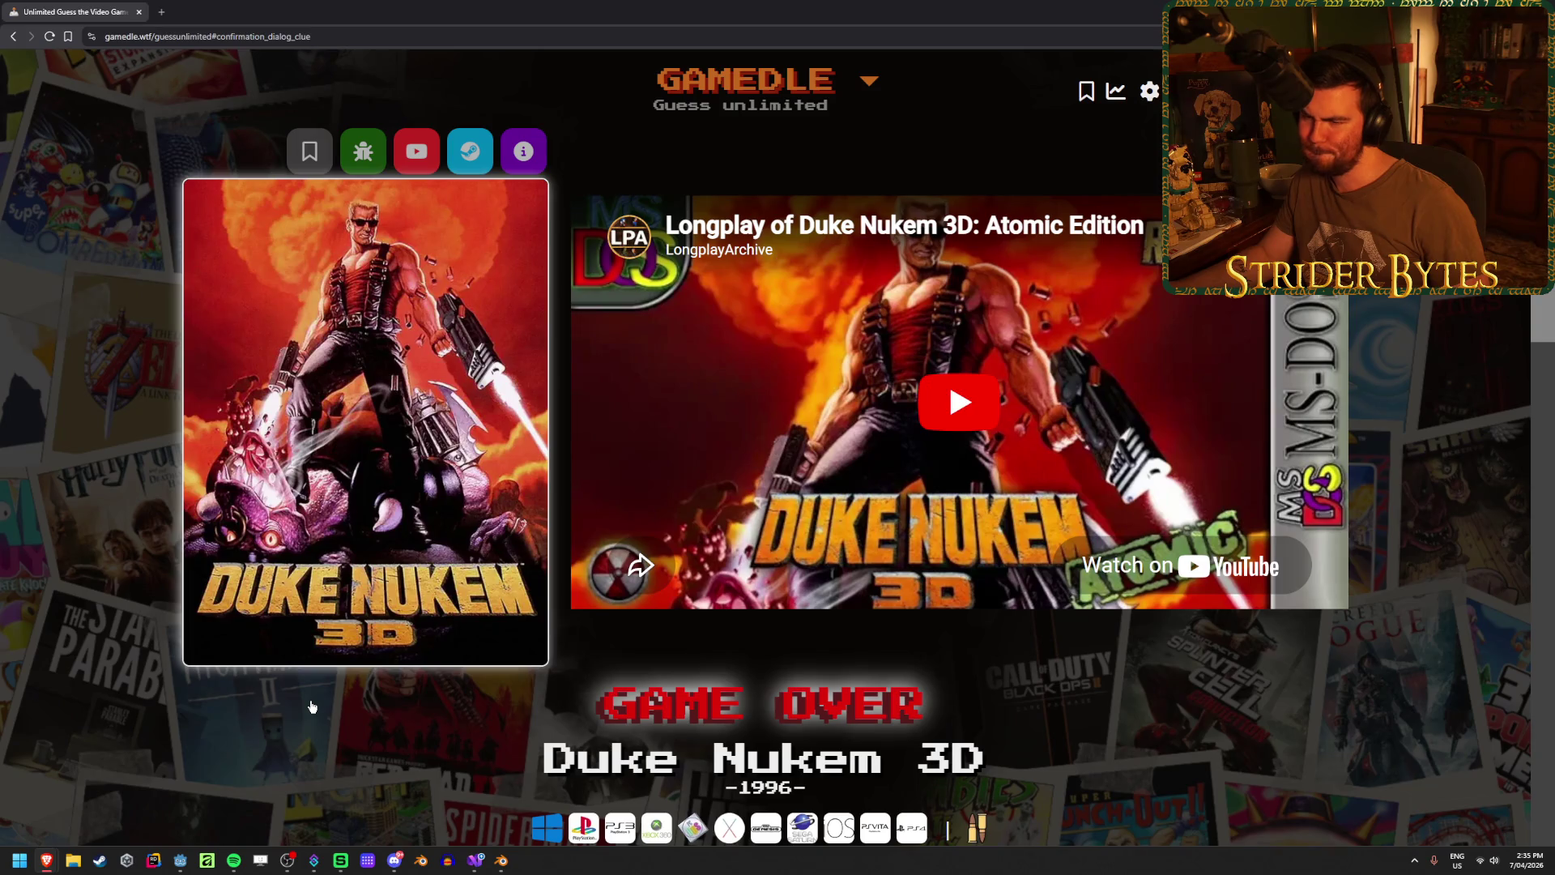
{"action": "scroll", "coordinate": [312, 707], "scroll_direction": "down", "scroll_amount": 10}
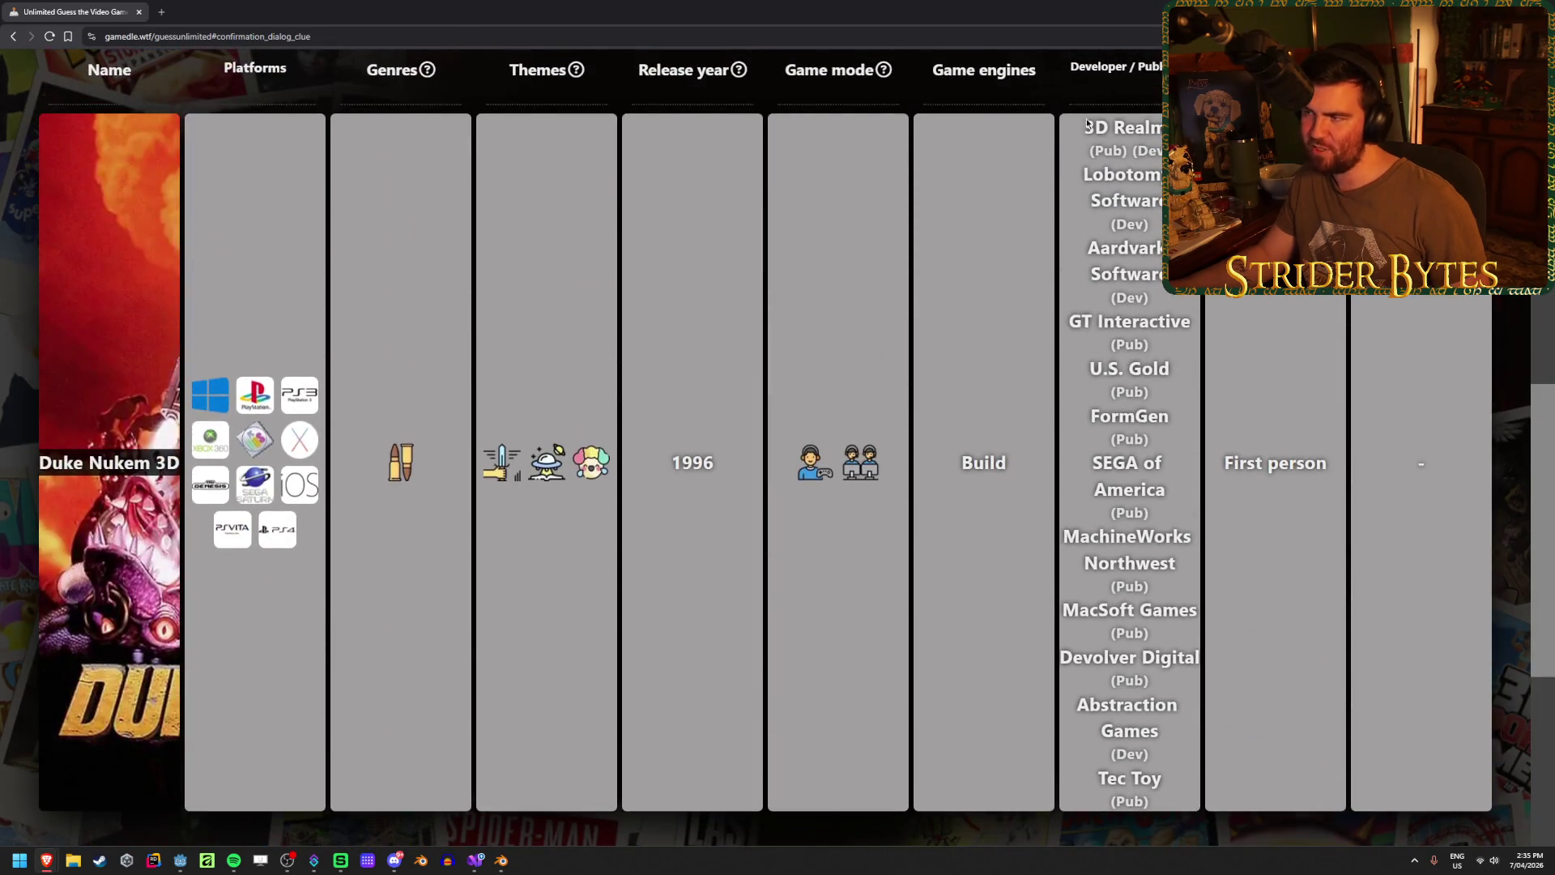
{"action": "scroll", "coordinate": [637, 519], "scroll_direction": "up", "scroll_amount": 10}
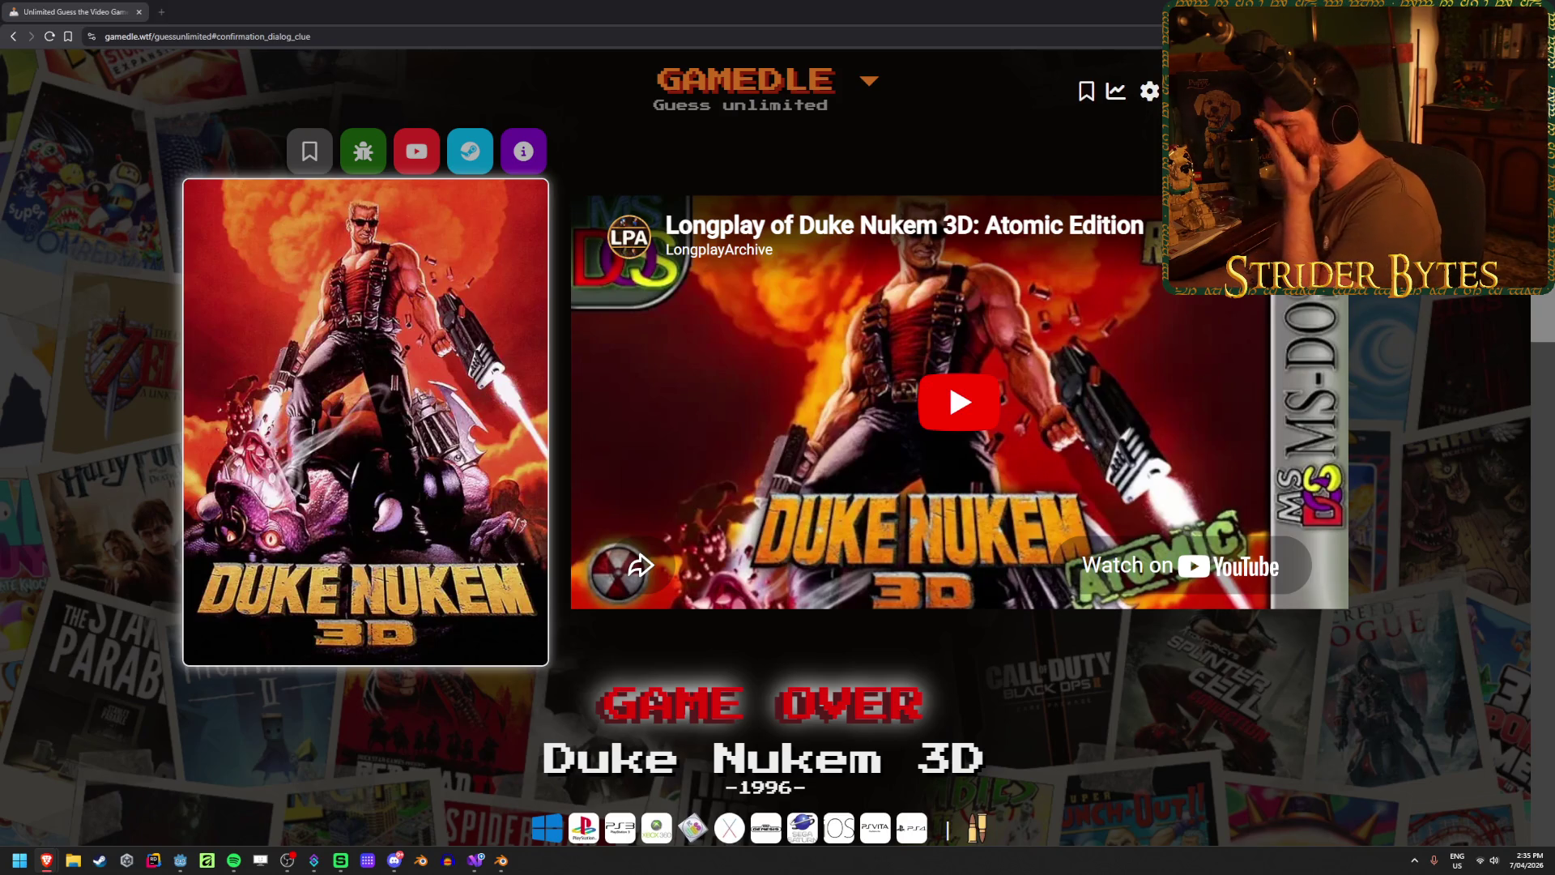
{"action": "left_click", "coordinate": [769, 787]}
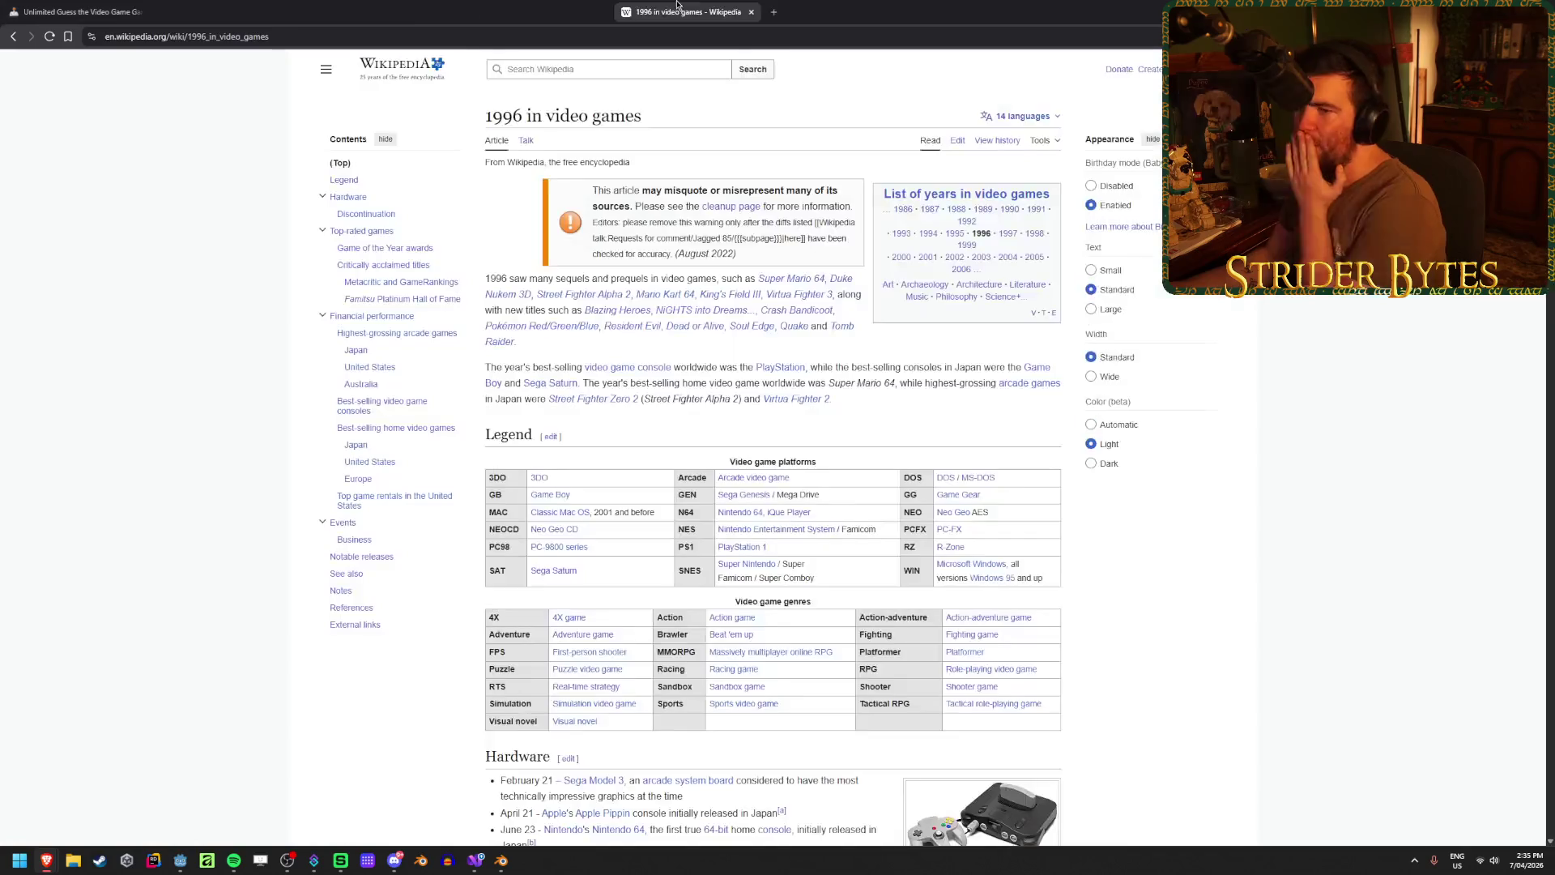
- Scroll through the 1996 best-selling consoles and games tables, then jump to Notable releases
{"action": "scroll", "coordinate": [340, 415], "scroll_direction": "down", "scroll_amount": 3}
{"action": "scroll", "coordinate": [339, 414], "scroll_direction": "down", "scroll_amount": 4}
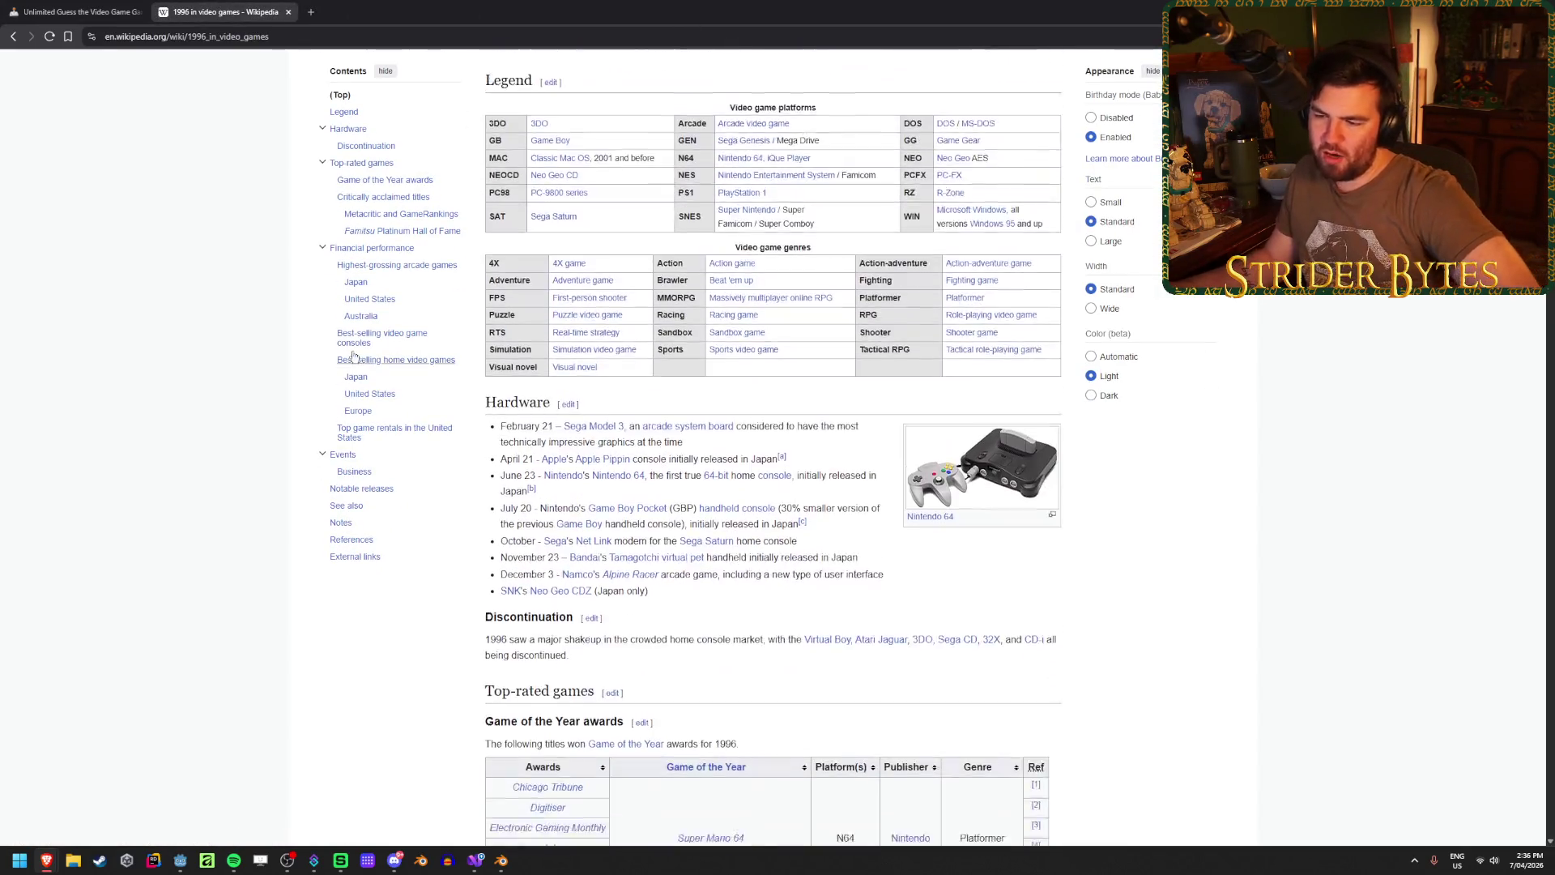
{"action": "scroll", "coordinate": [264, 388], "scroll_direction": "down", "scroll_amount": 3}
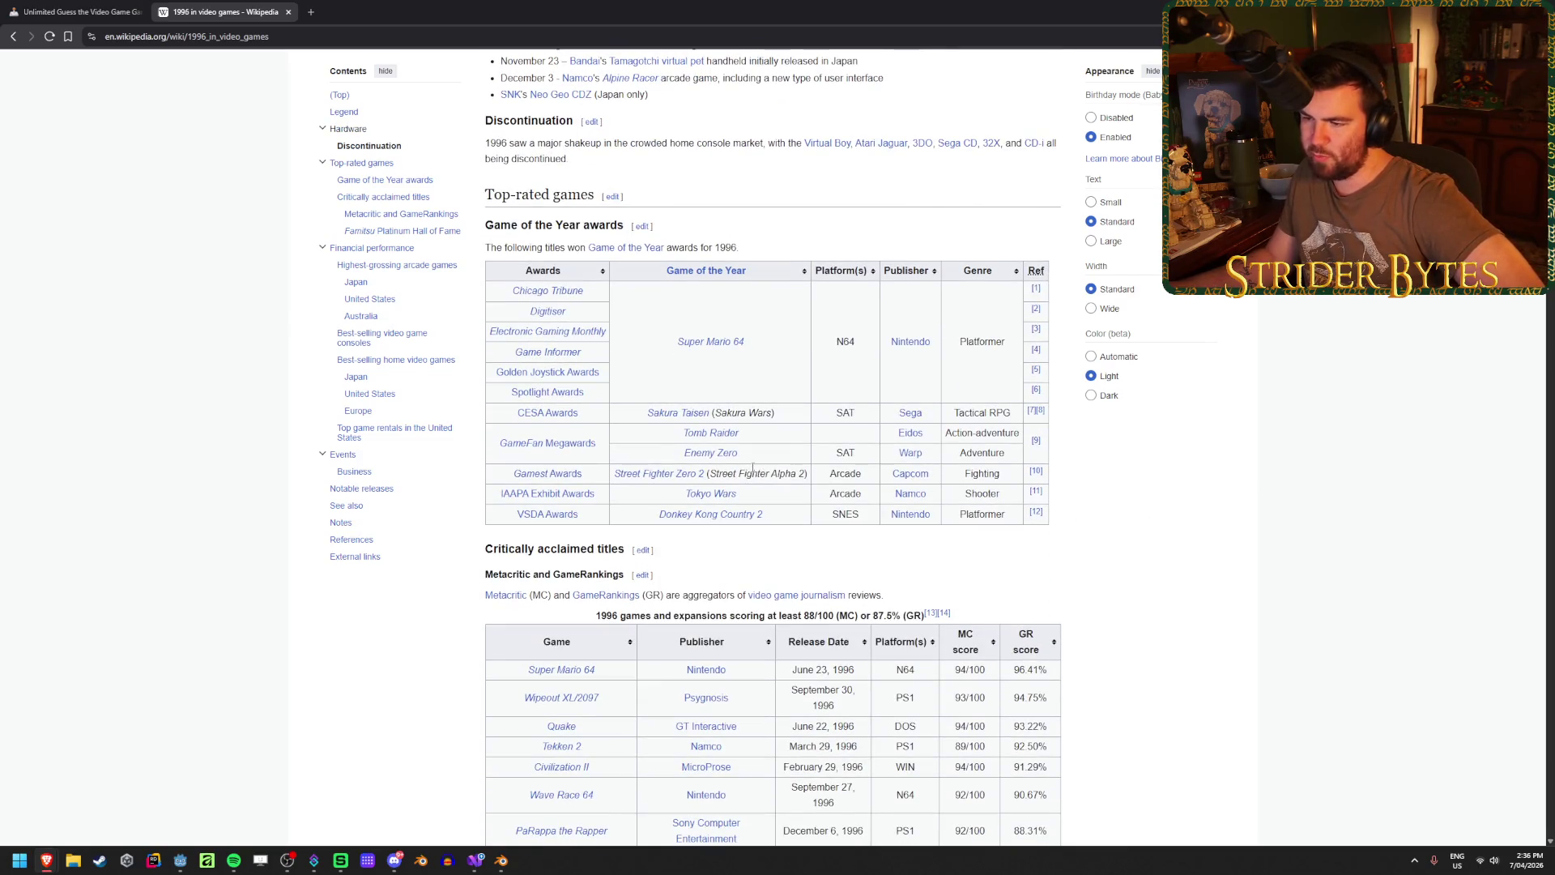
{"action": "scroll", "coordinate": [755, 435], "scroll_direction": "down", "scroll_amount": 10}
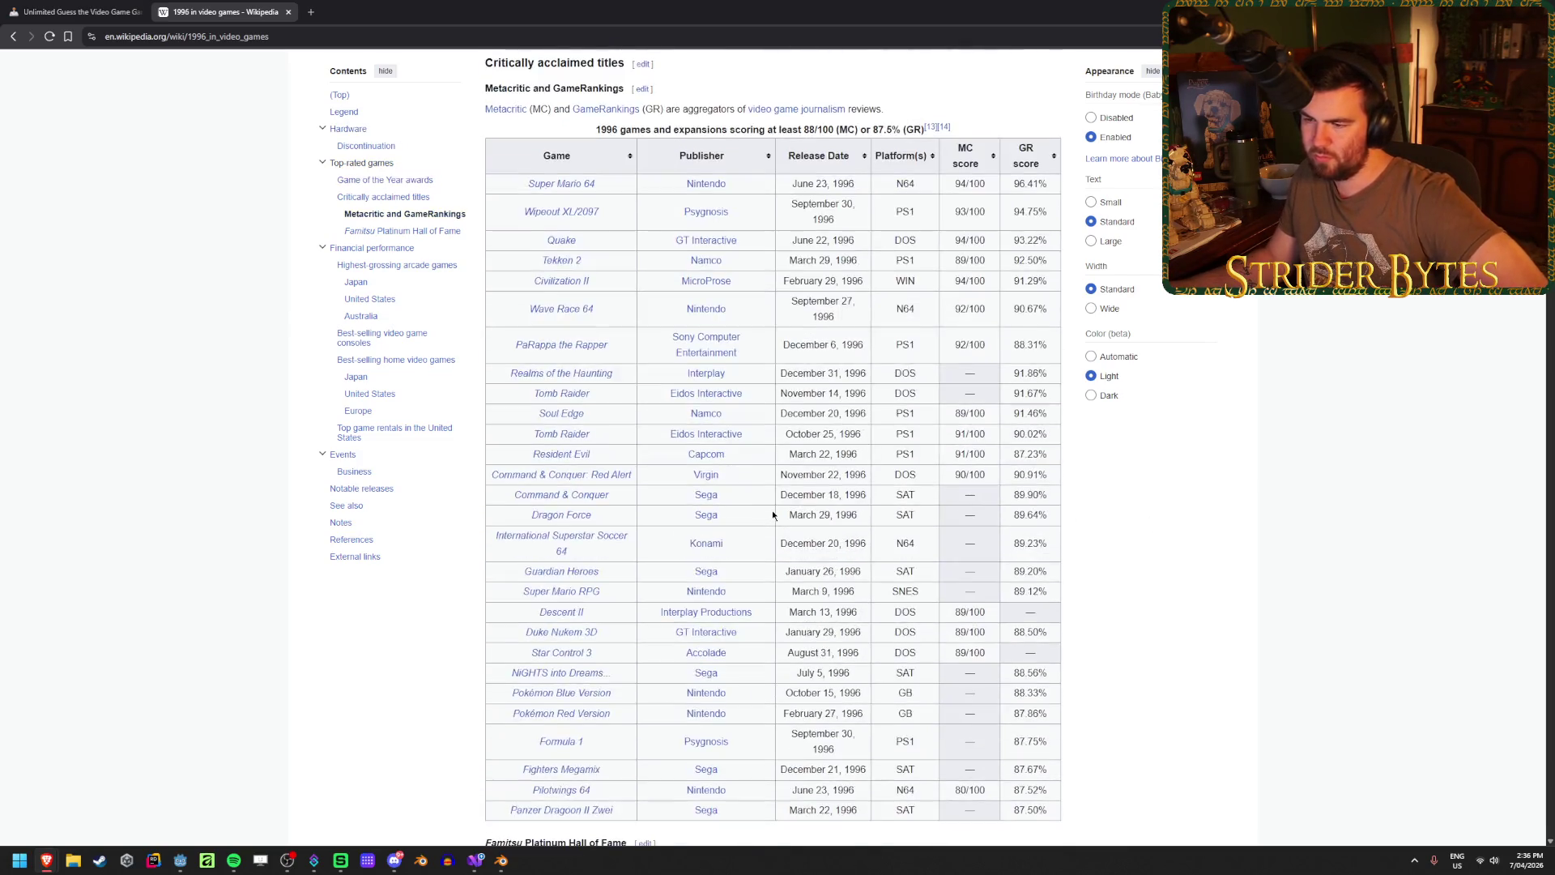
{"action": "scroll", "coordinate": [771, 512], "scroll_direction": "down", "scroll_amount": 15}
{"action": "scroll", "coordinate": [771, 512], "scroll_direction": "up", "scroll_amount": 3}
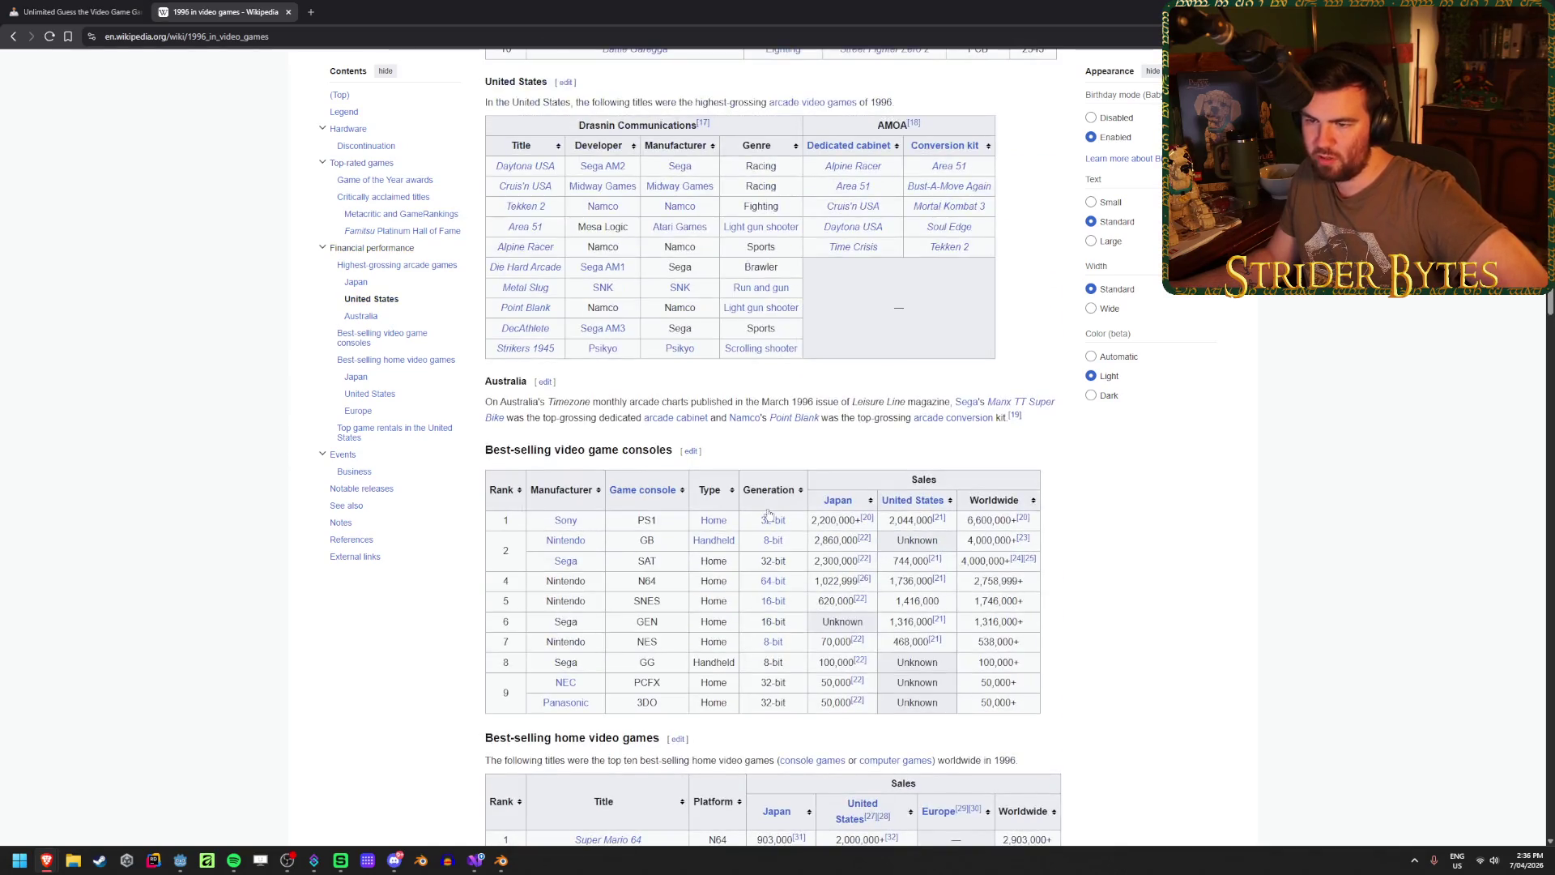
{"action": "scroll", "coordinate": [769, 512], "scroll_direction": "down", "scroll_amount": 4}
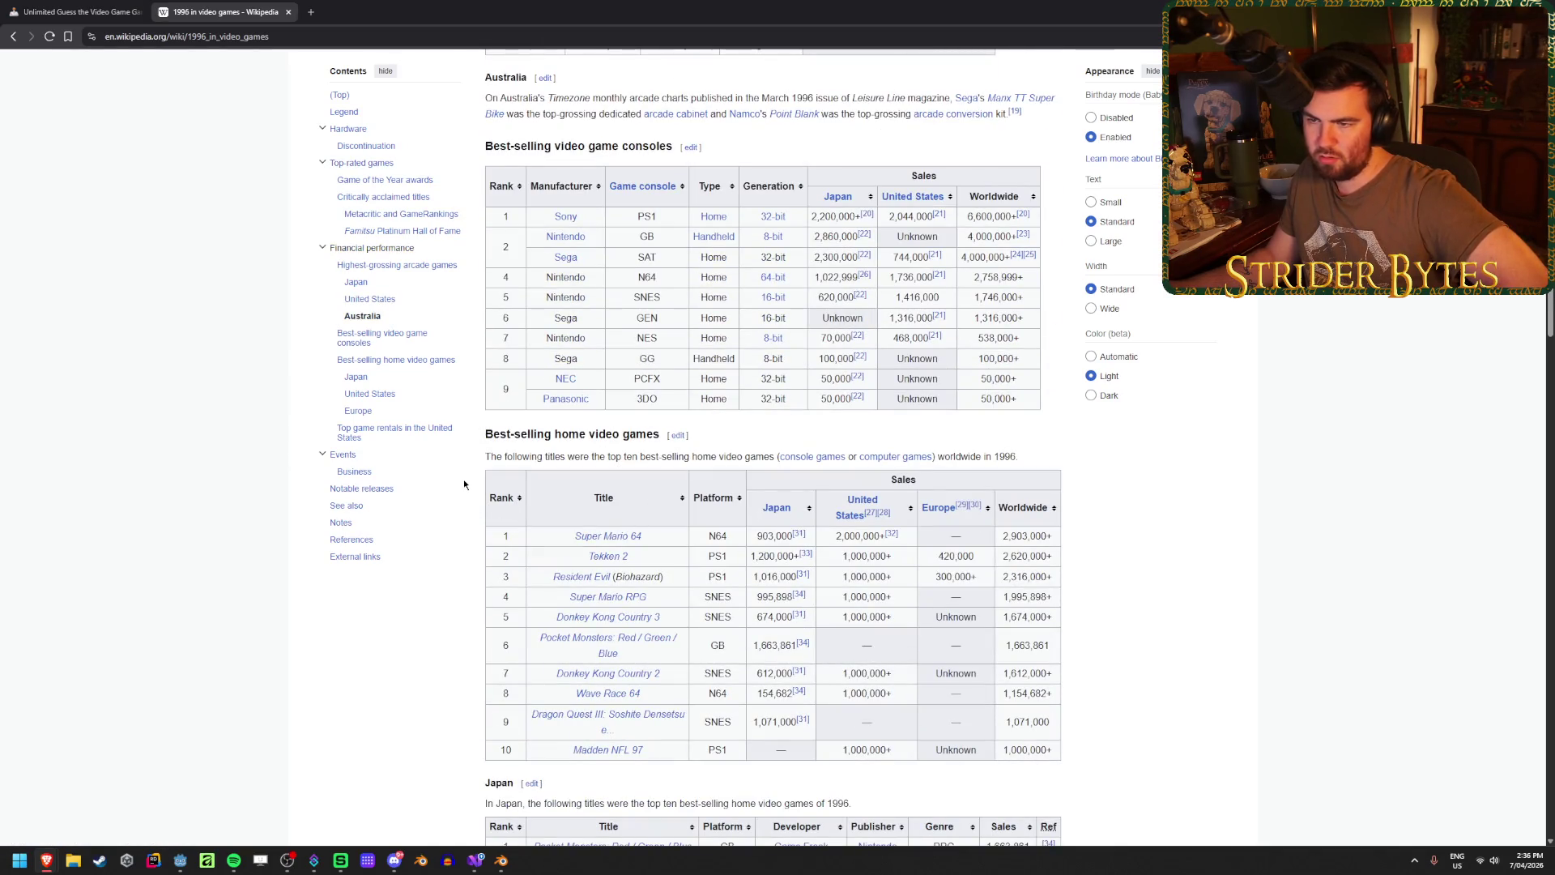
{"action": "left_click", "coordinate": [369, 491]}
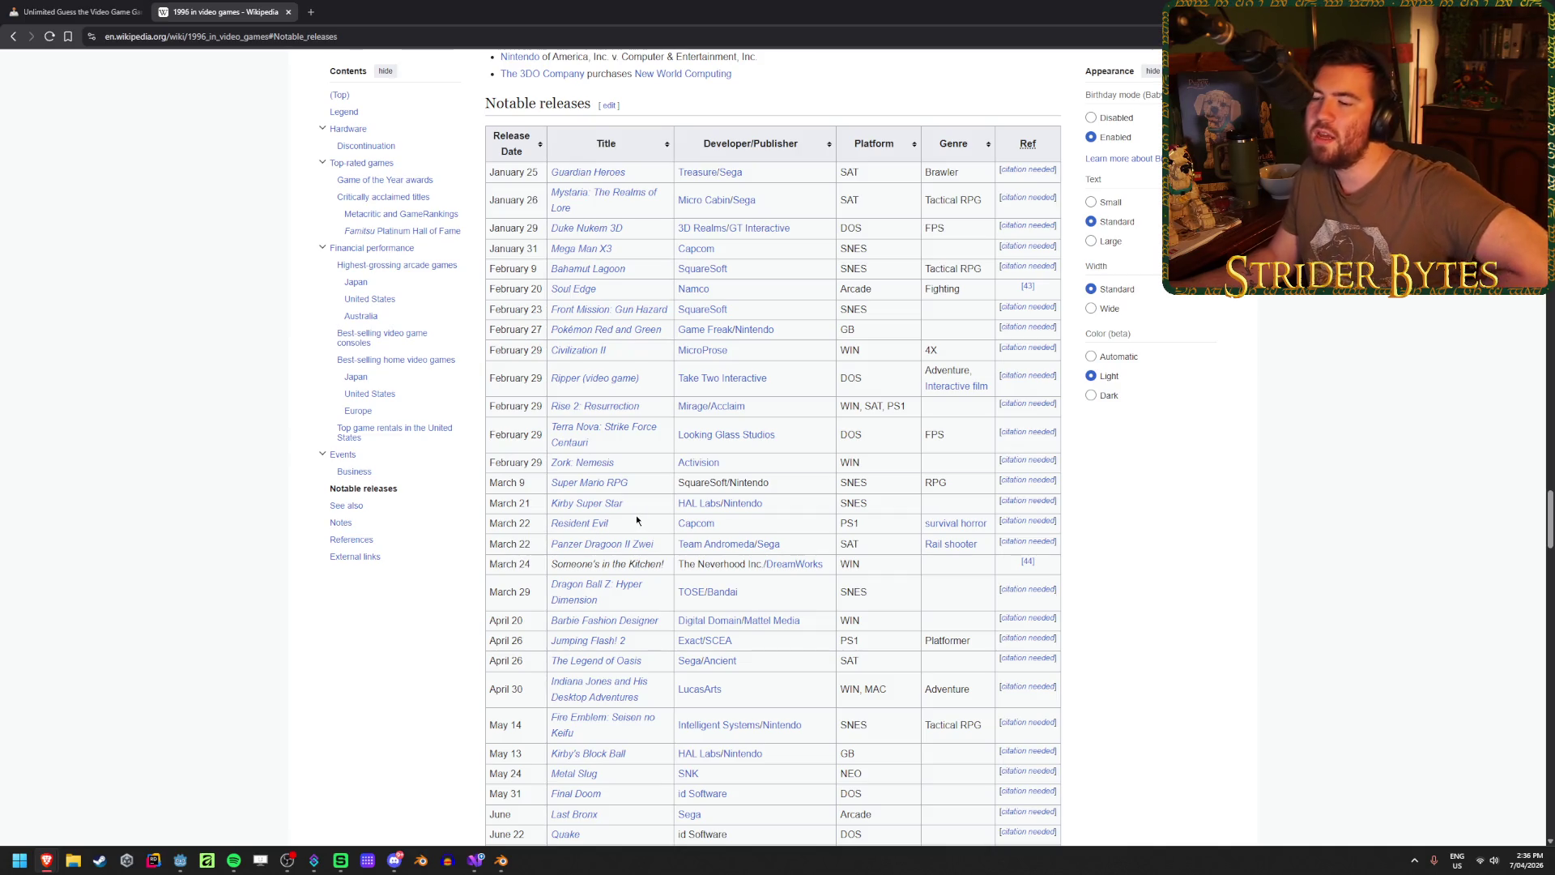
- Browse the 1996 Notable releases table into October and open Pokémon Red and Blue in a new tab
{"action": "scroll", "coordinate": [656, 547], "scroll_direction": "down", "scroll_amount": 2}
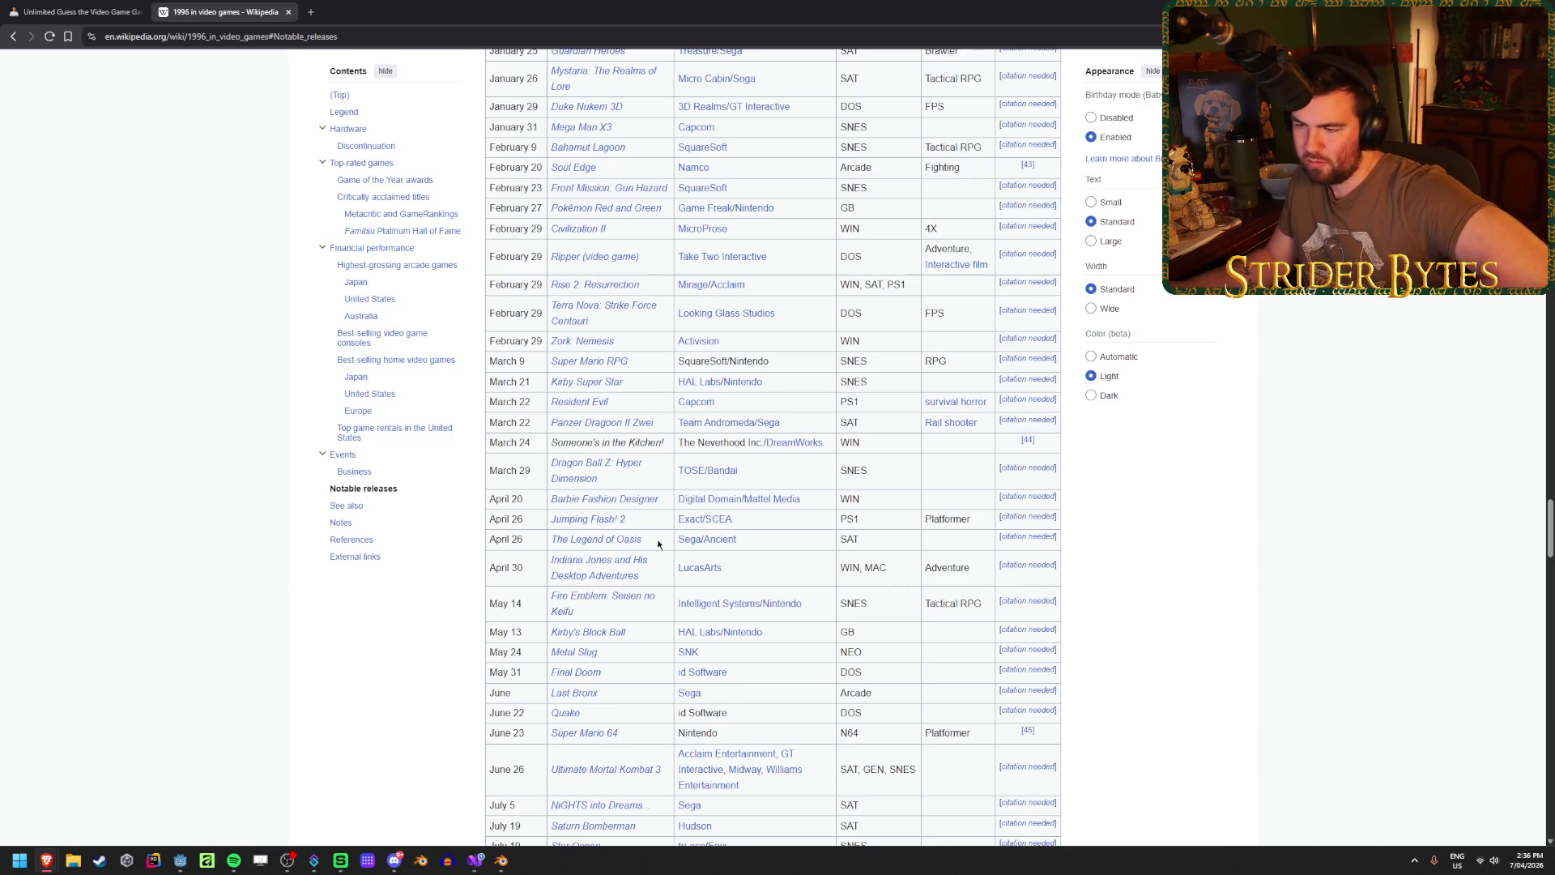
{"action": "scroll", "coordinate": [653, 547], "scroll_direction": "down", "scroll_amount": 2}
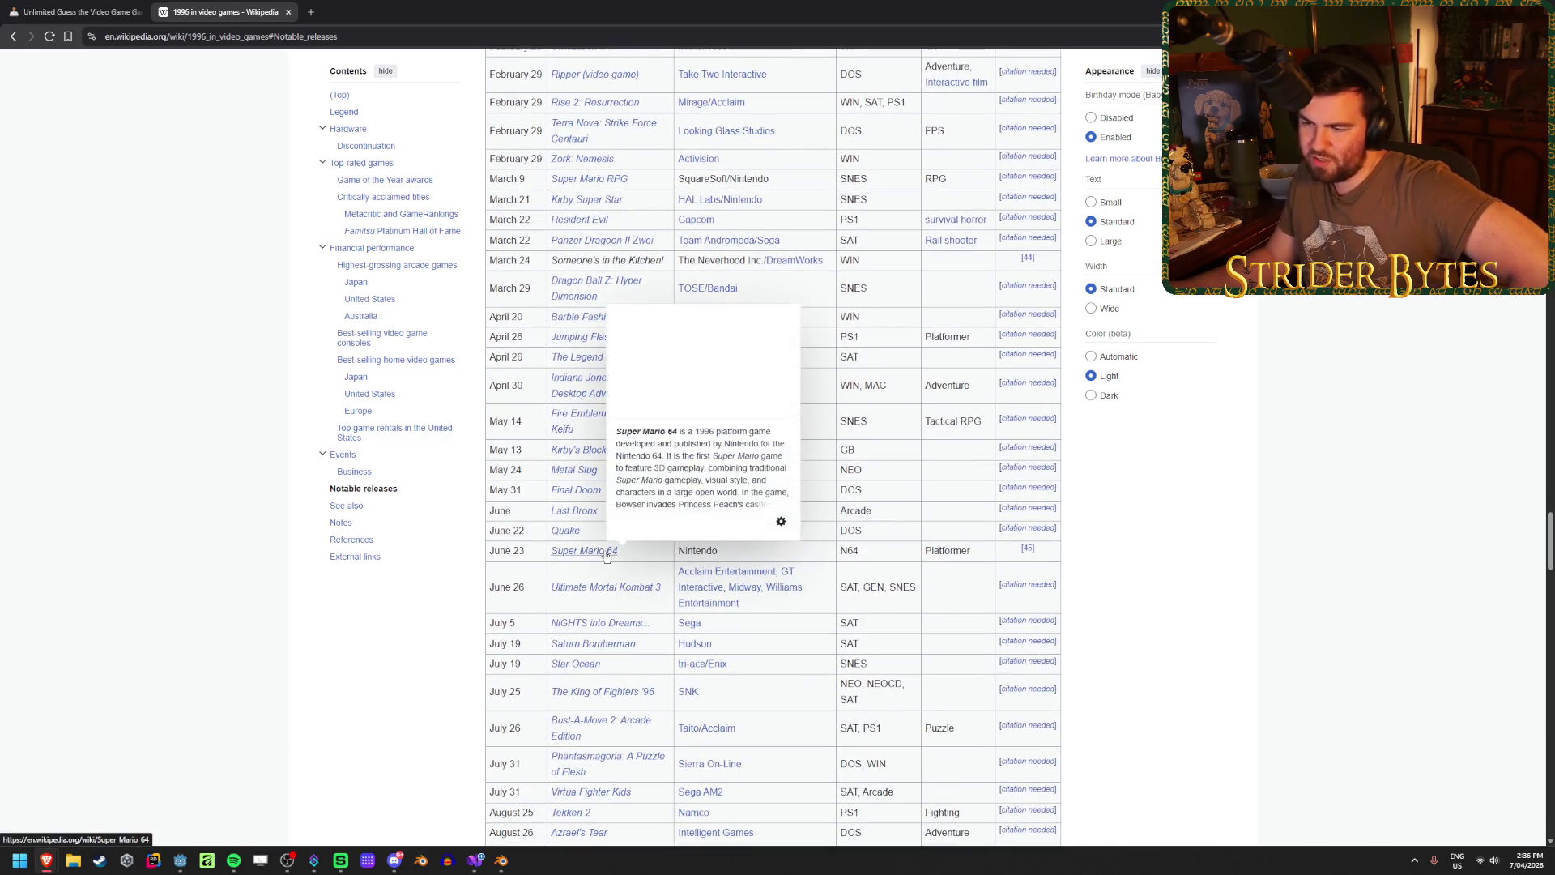
{"action": "scroll", "coordinate": [650, 553], "scroll_direction": "down", "scroll_amount": 3}
{"action": "scroll", "coordinate": [652, 547], "scroll_direction": "down", "scroll_amount": 2}
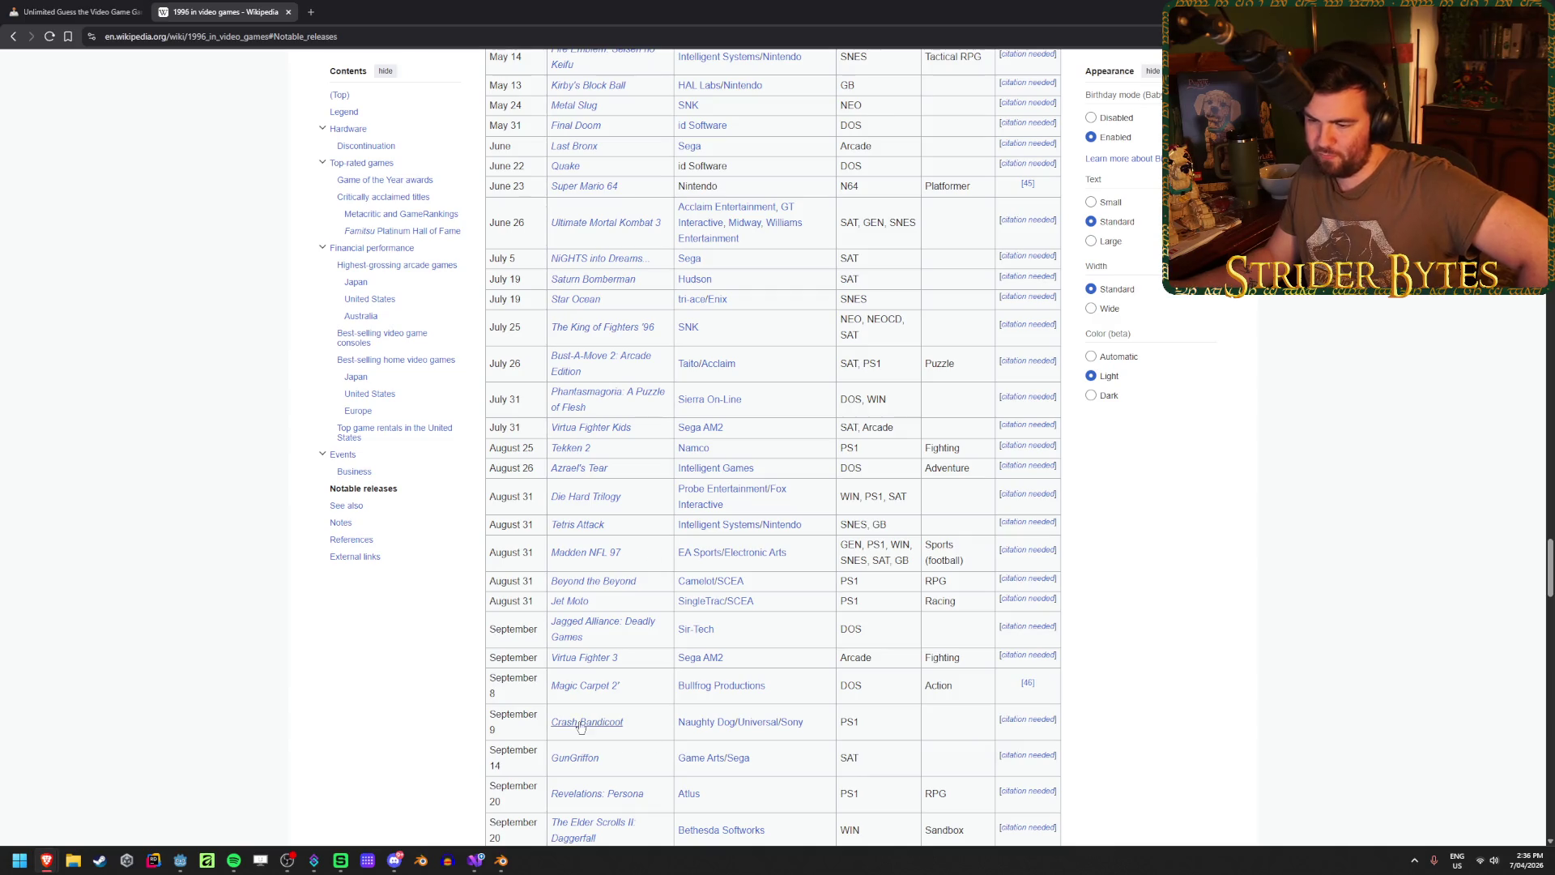
{"action": "mouse_move", "coordinate": [580, 727]}
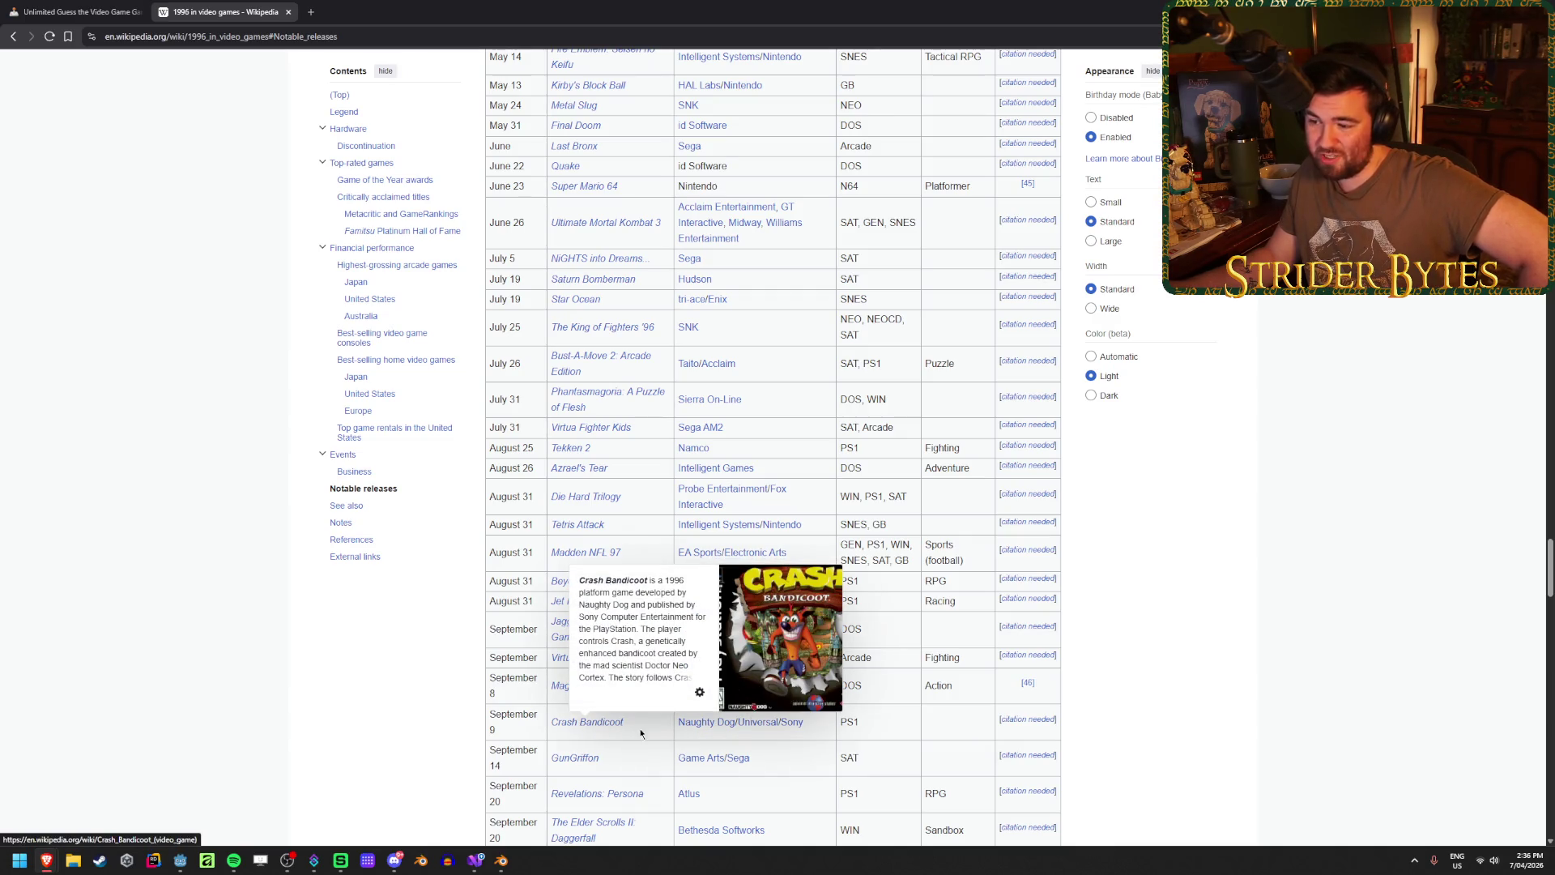
{"action": "scroll", "coordinate": [657, 622], "scroll_direction": "down", "scroll_amount": 3}
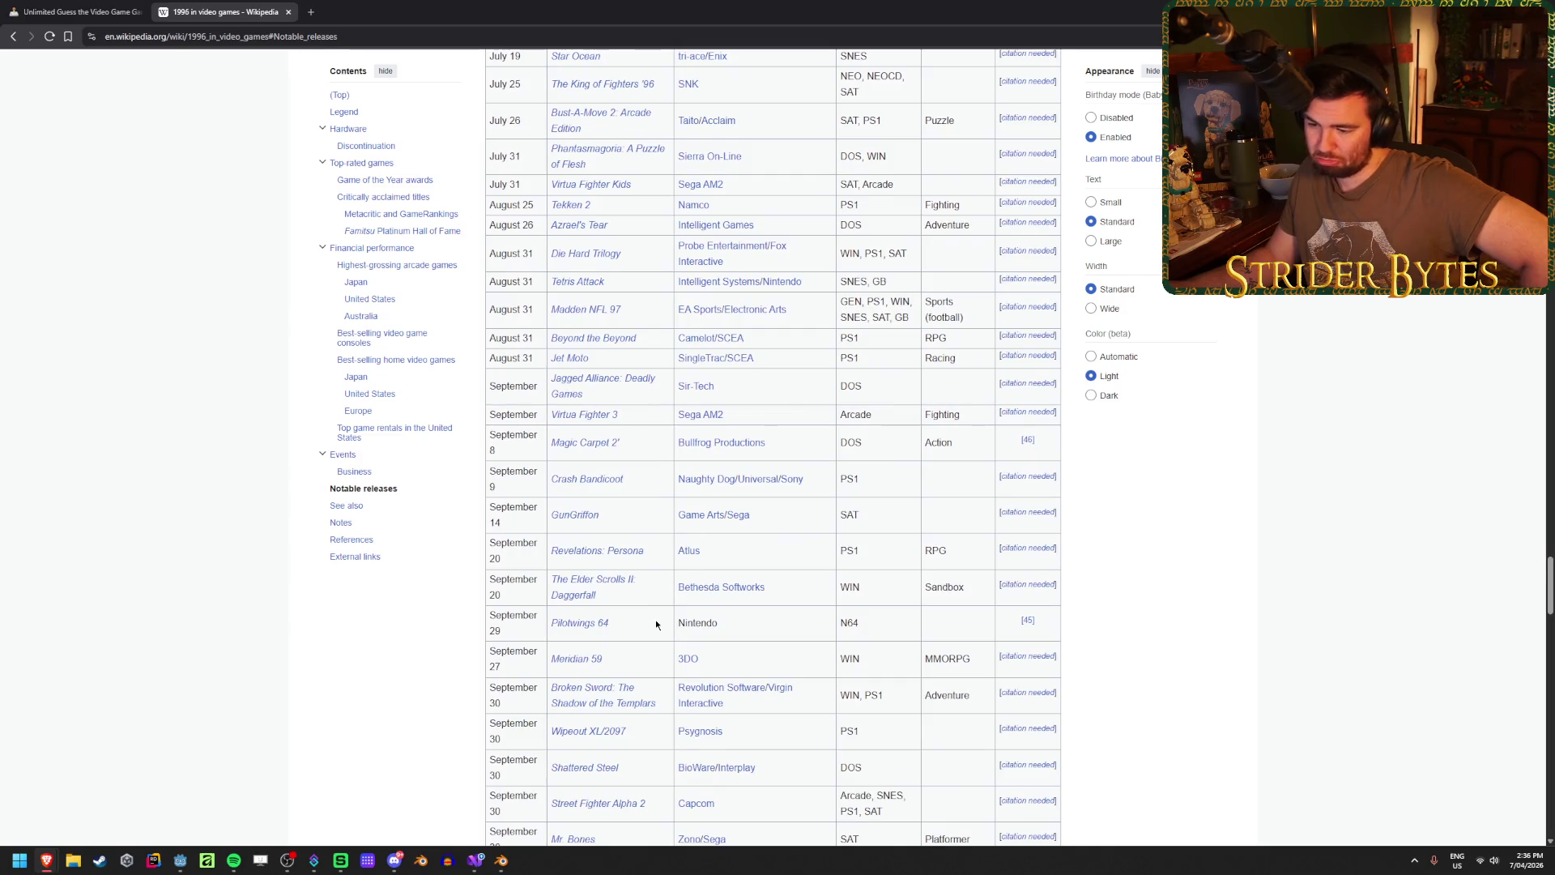
{"action": "scroll", "coordinate": [656, 625], "scroll_direction": "down", "scroll_amount": 5}
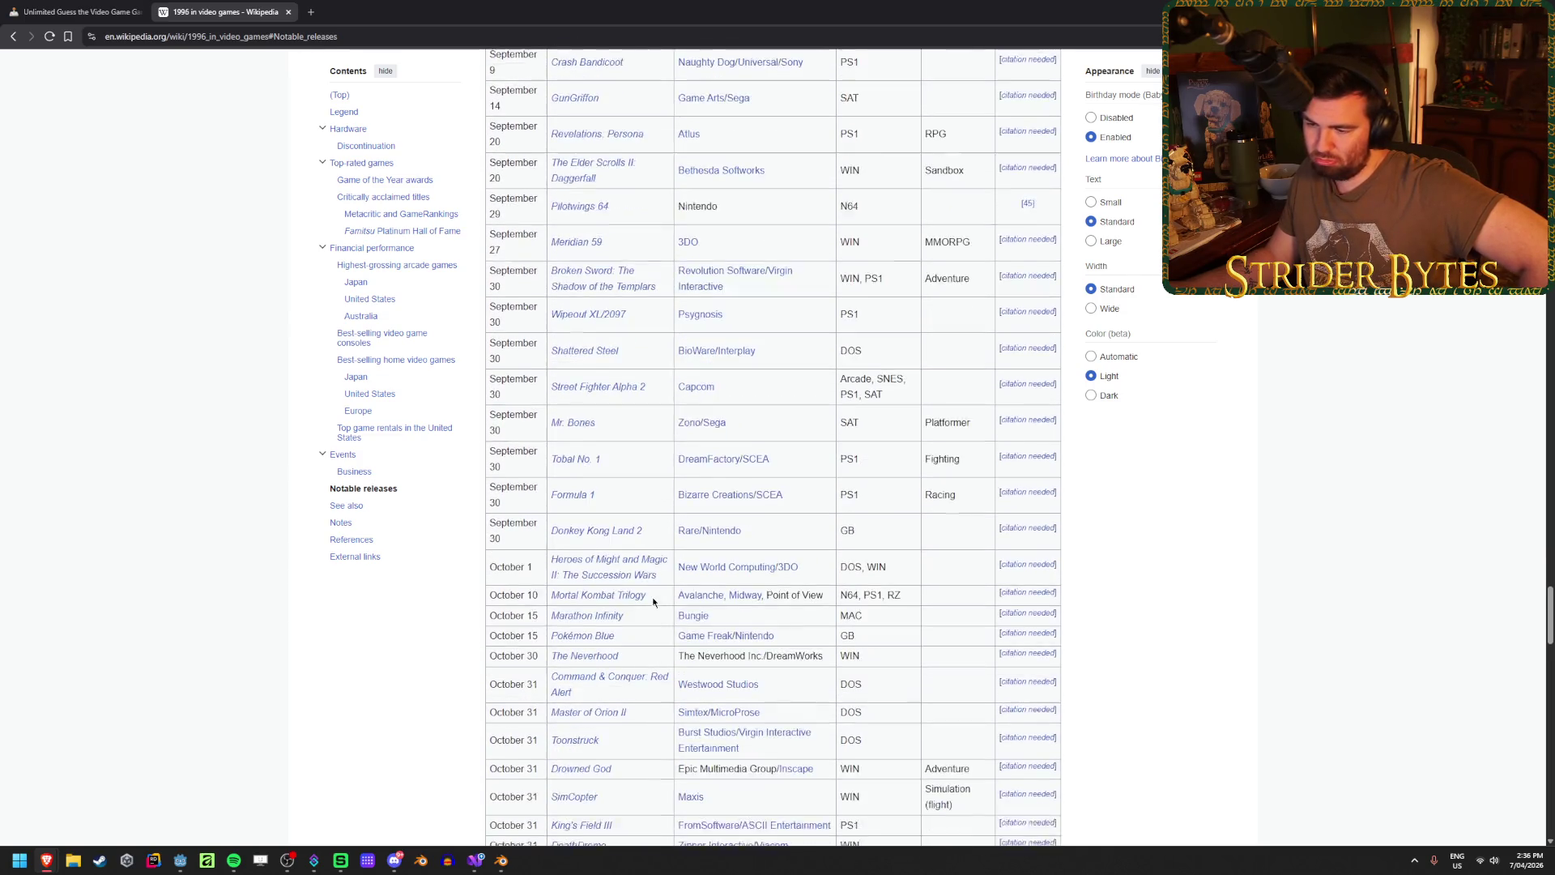
{"action": "scroll", "coordinate": [653, 601], "scroll_direction": "down", "scroll_amount": 1}
{"action": "scroll", "coordinate": [649, 558], "scroll_direction": "down", "scroll_amount": 2}
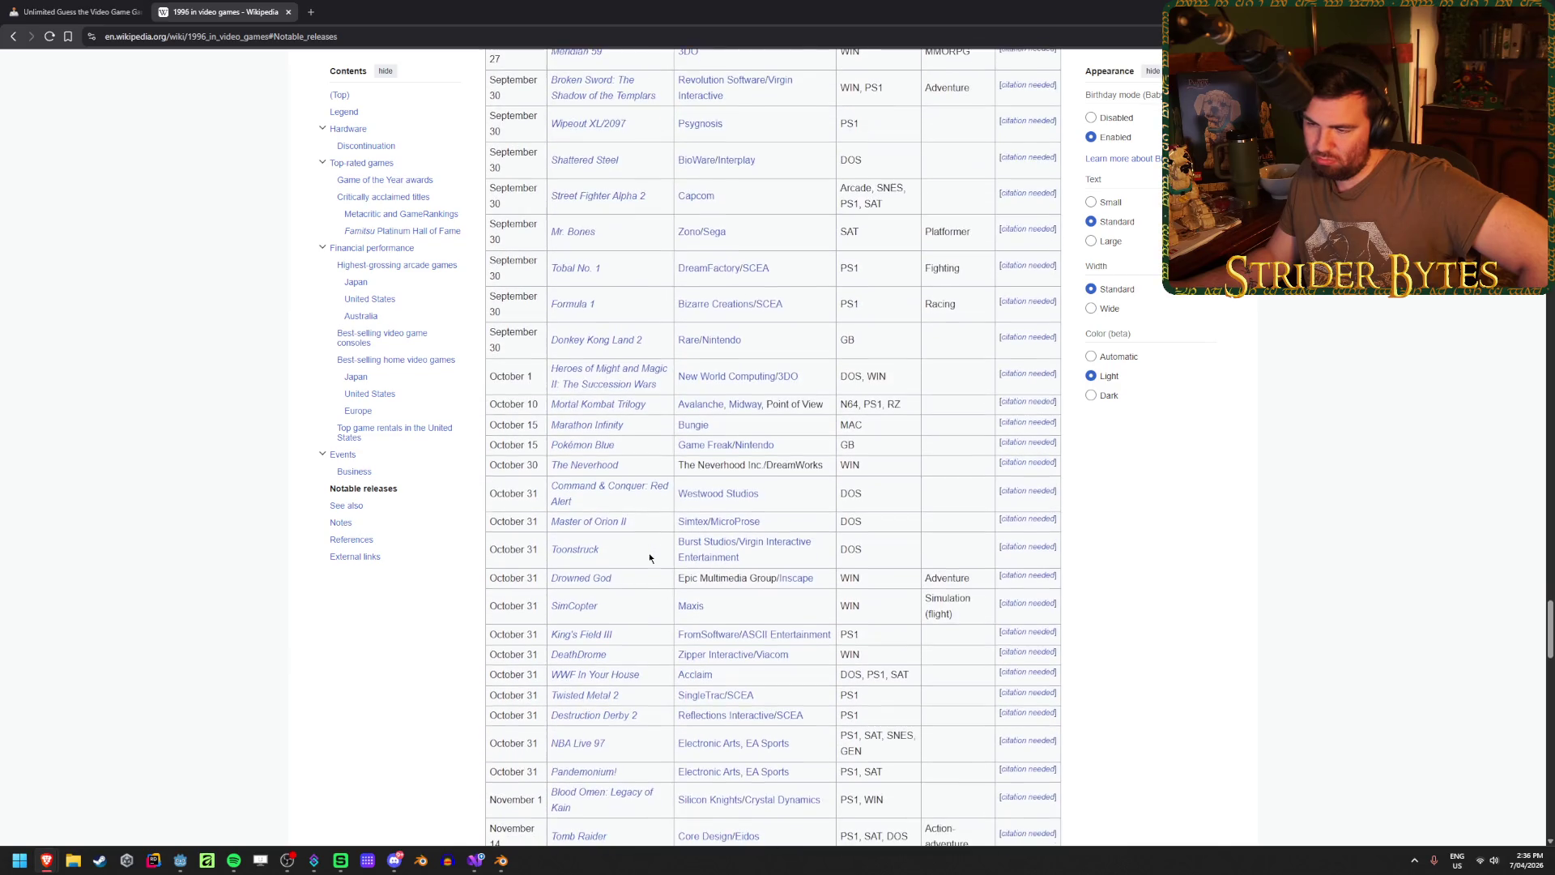
{"action": "mouse_move", "coordinate": [599, 445]}
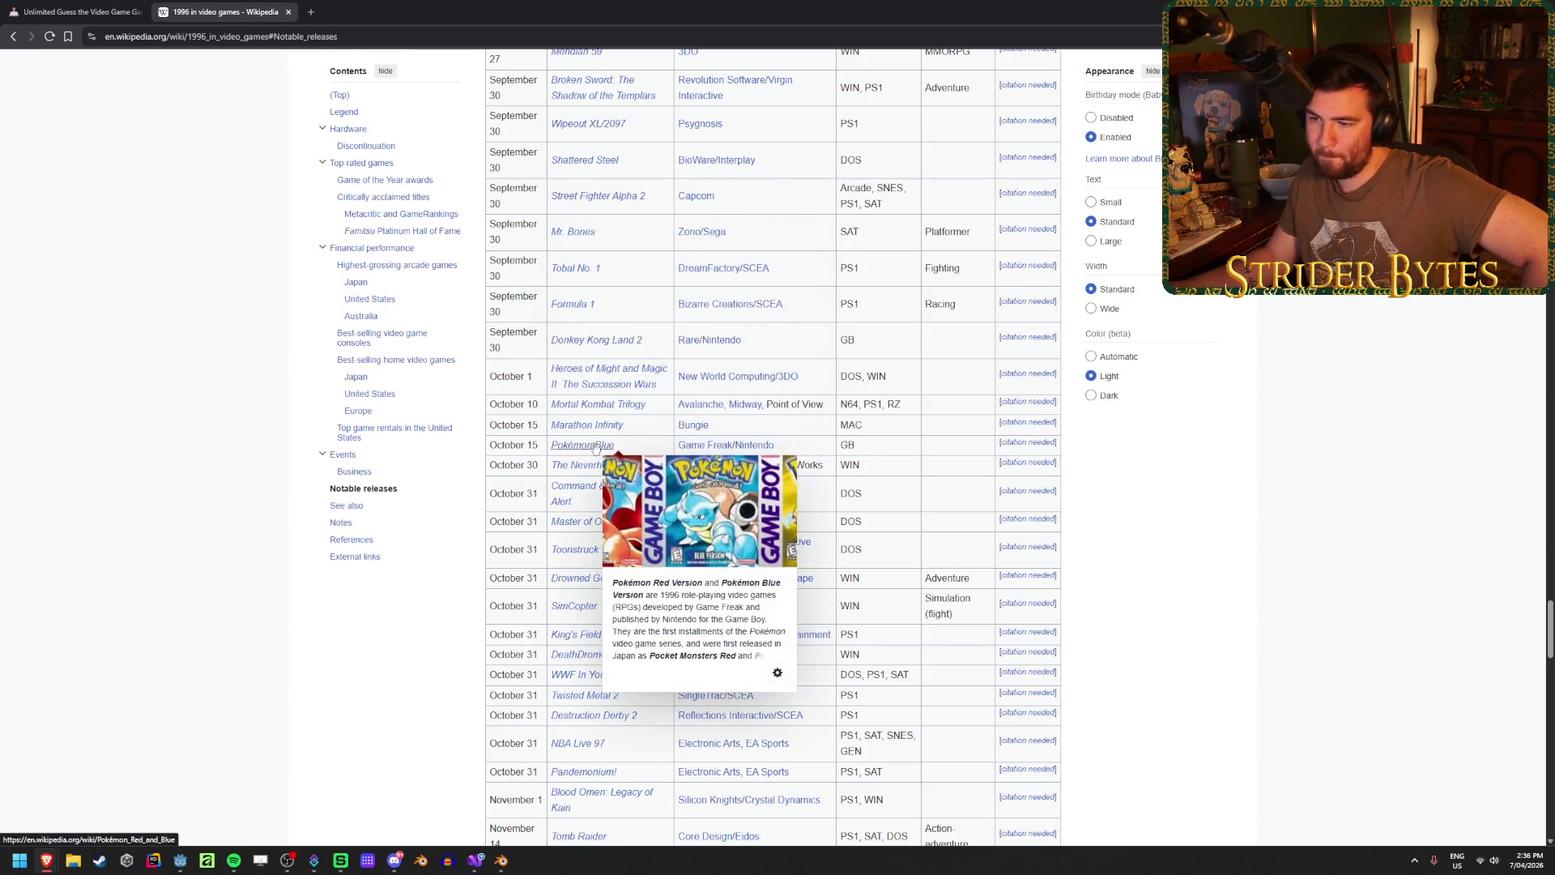
{"action": "middle_click", "coordinate": [595, 447]}
{"action": "left_click", "coordinate": [354, 11]}
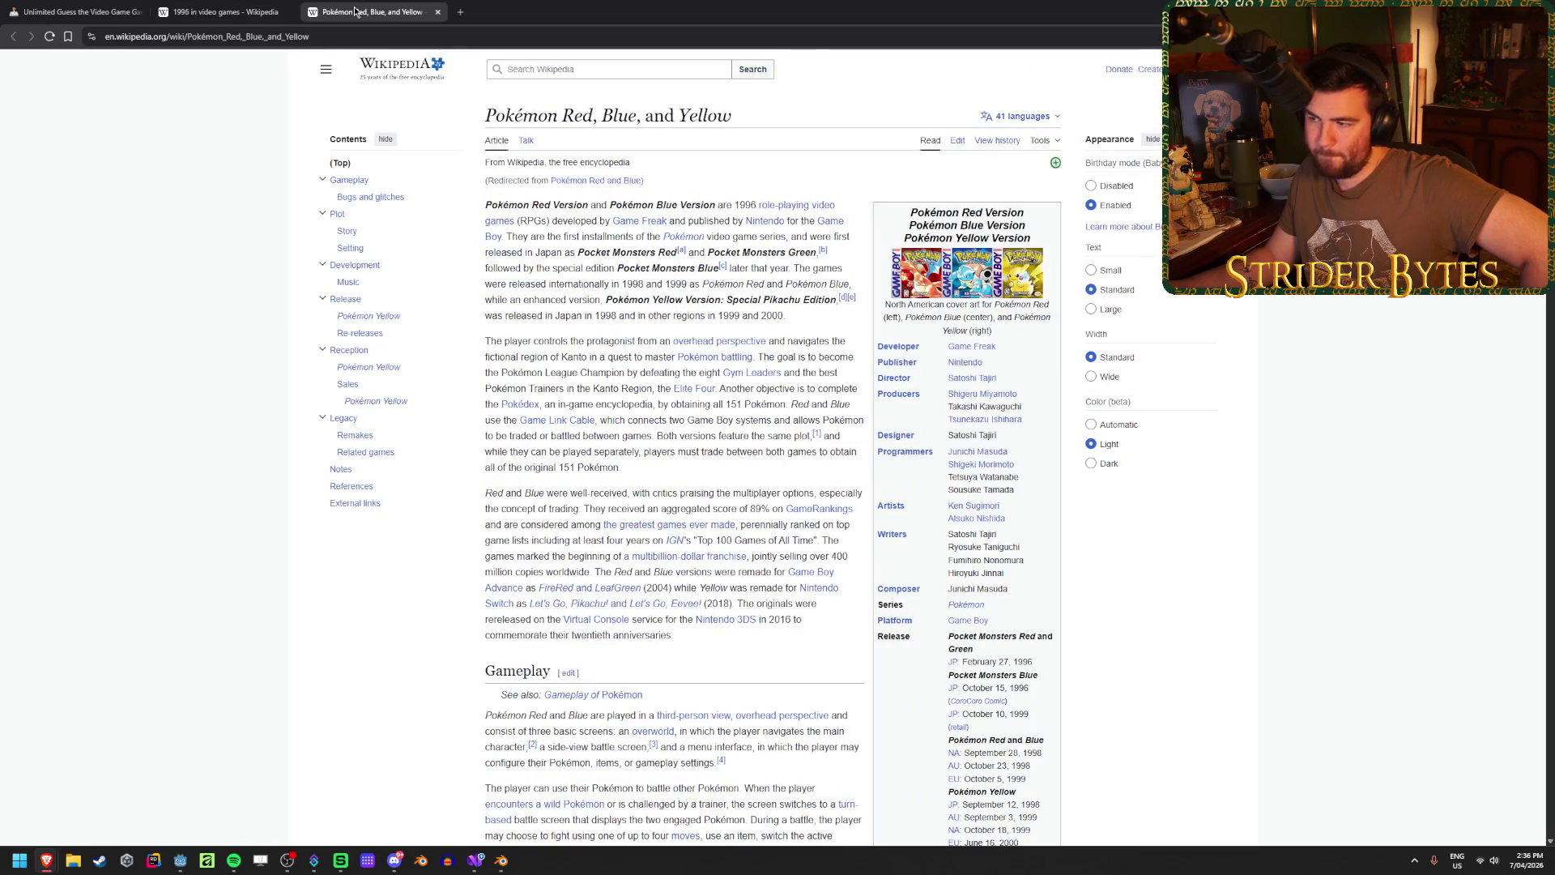
{"action": "middle_click", "coordinate": [354, 12]}
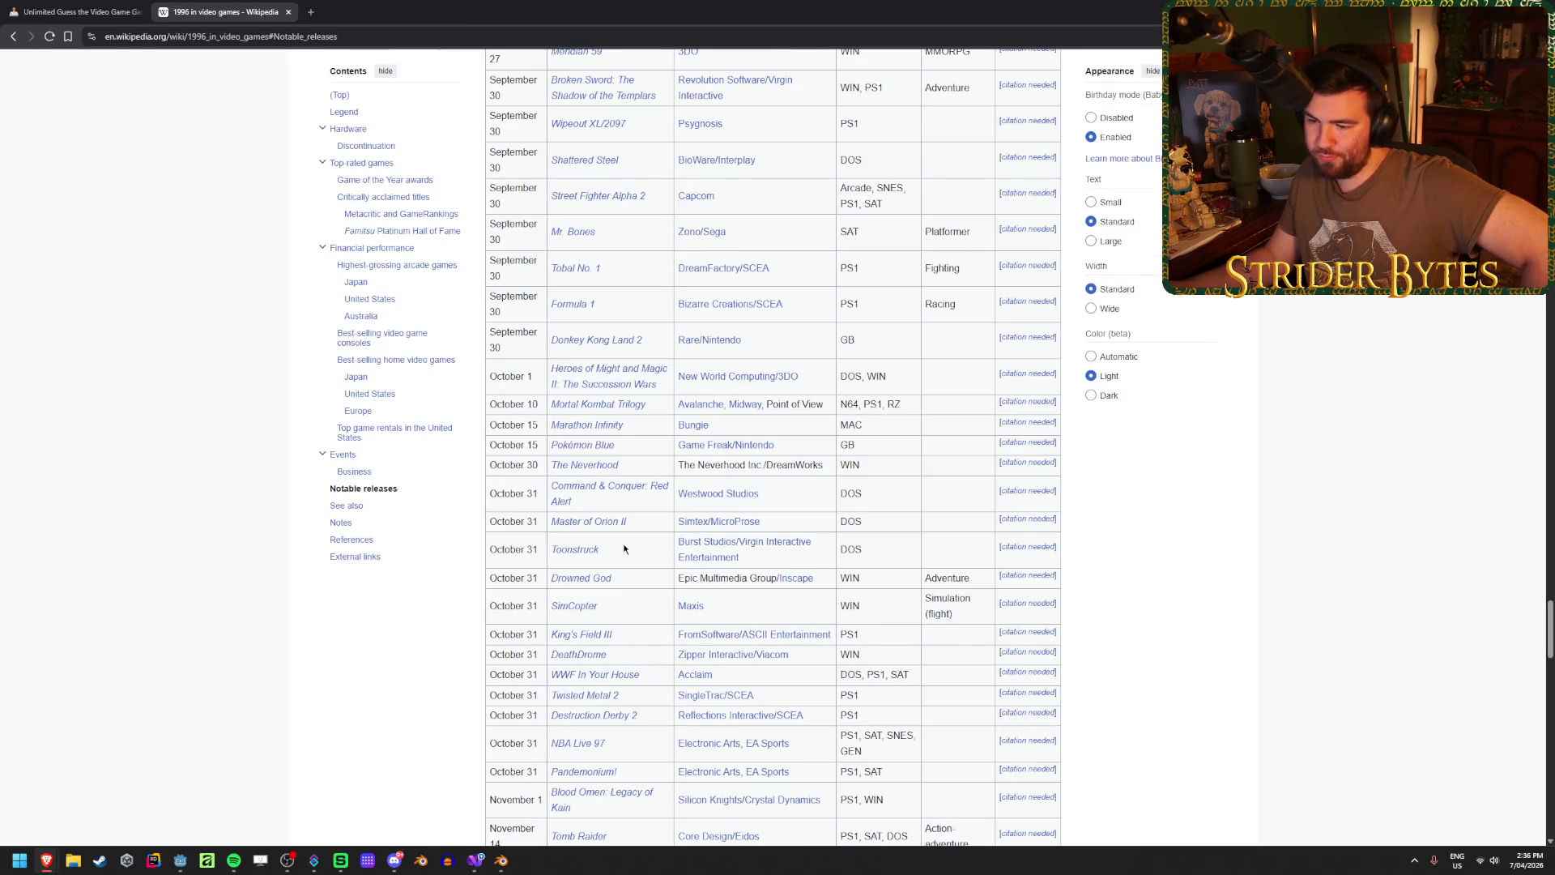
{"action": "scroll", "coordinate": [625, 516], "scroll_direction": "down", "scroll_amount": 2}
{"action": "scroll", "coordinate": [629, 470], "scroll_direction": "down", "scroll_amount": 5}
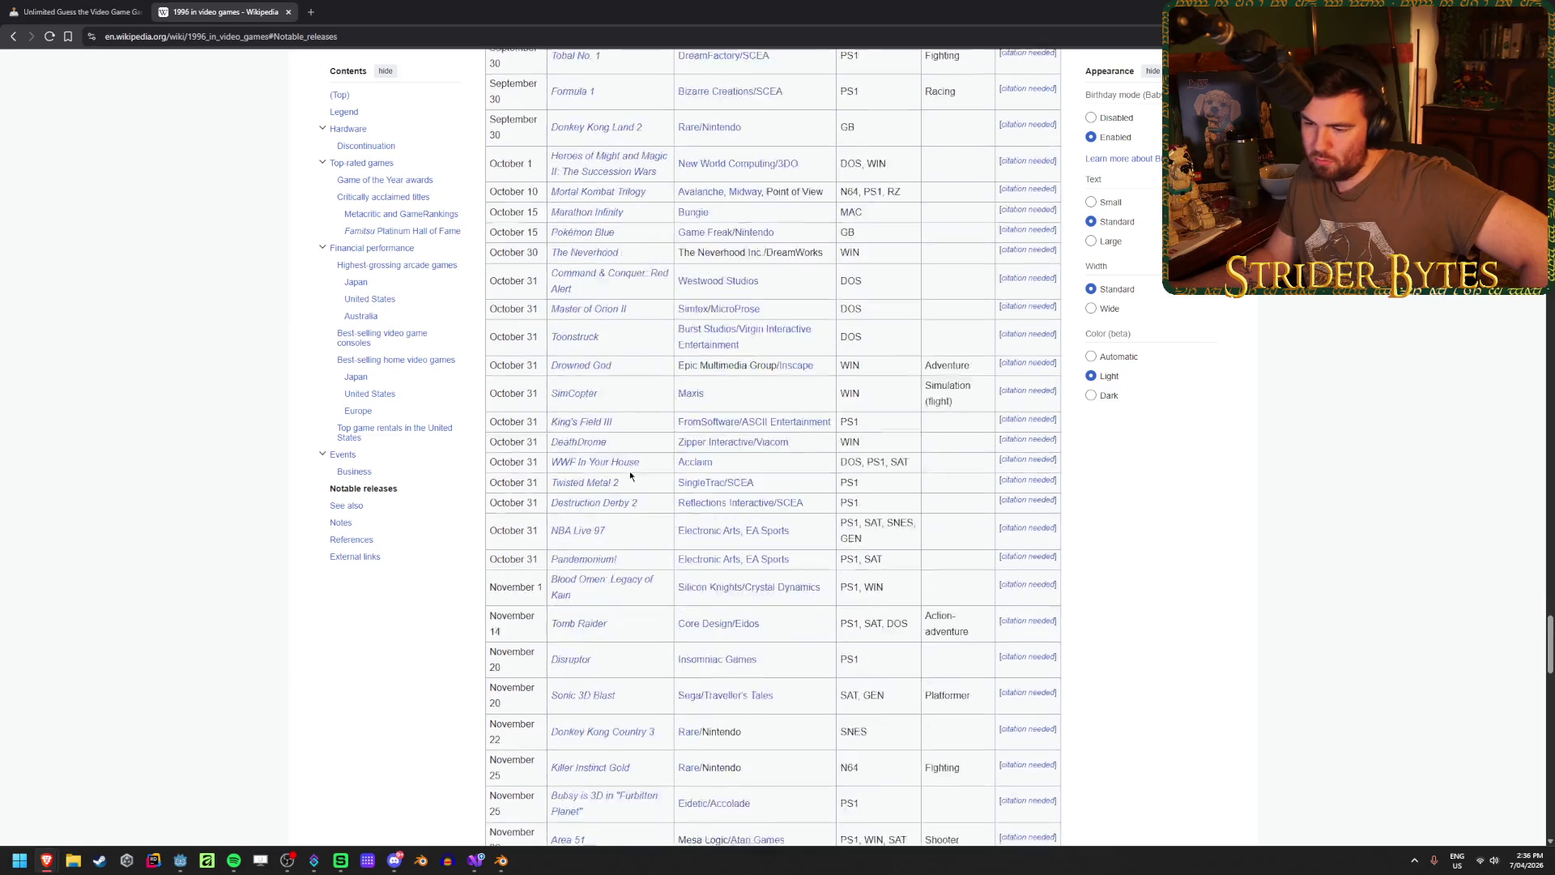
{"action": "scroll", "coordinate": [630, 475], "scroll_direction": "down", "scroll_amount": 4}
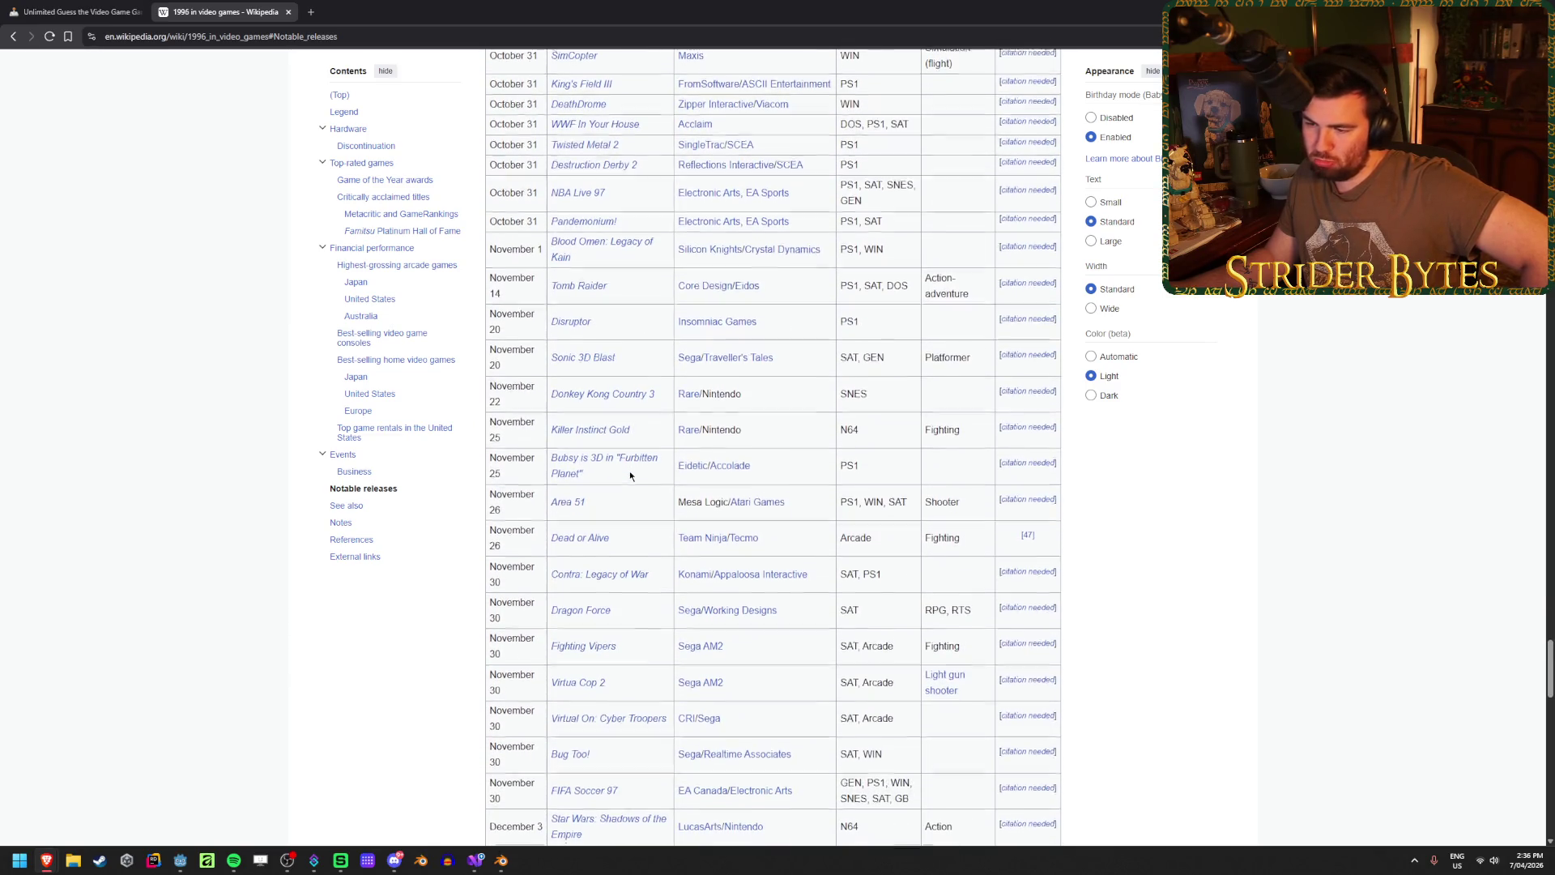
{"action": "scroll", "coordinate": [630, 470], "scroll_direction": "down", "scroll_amount": 2}
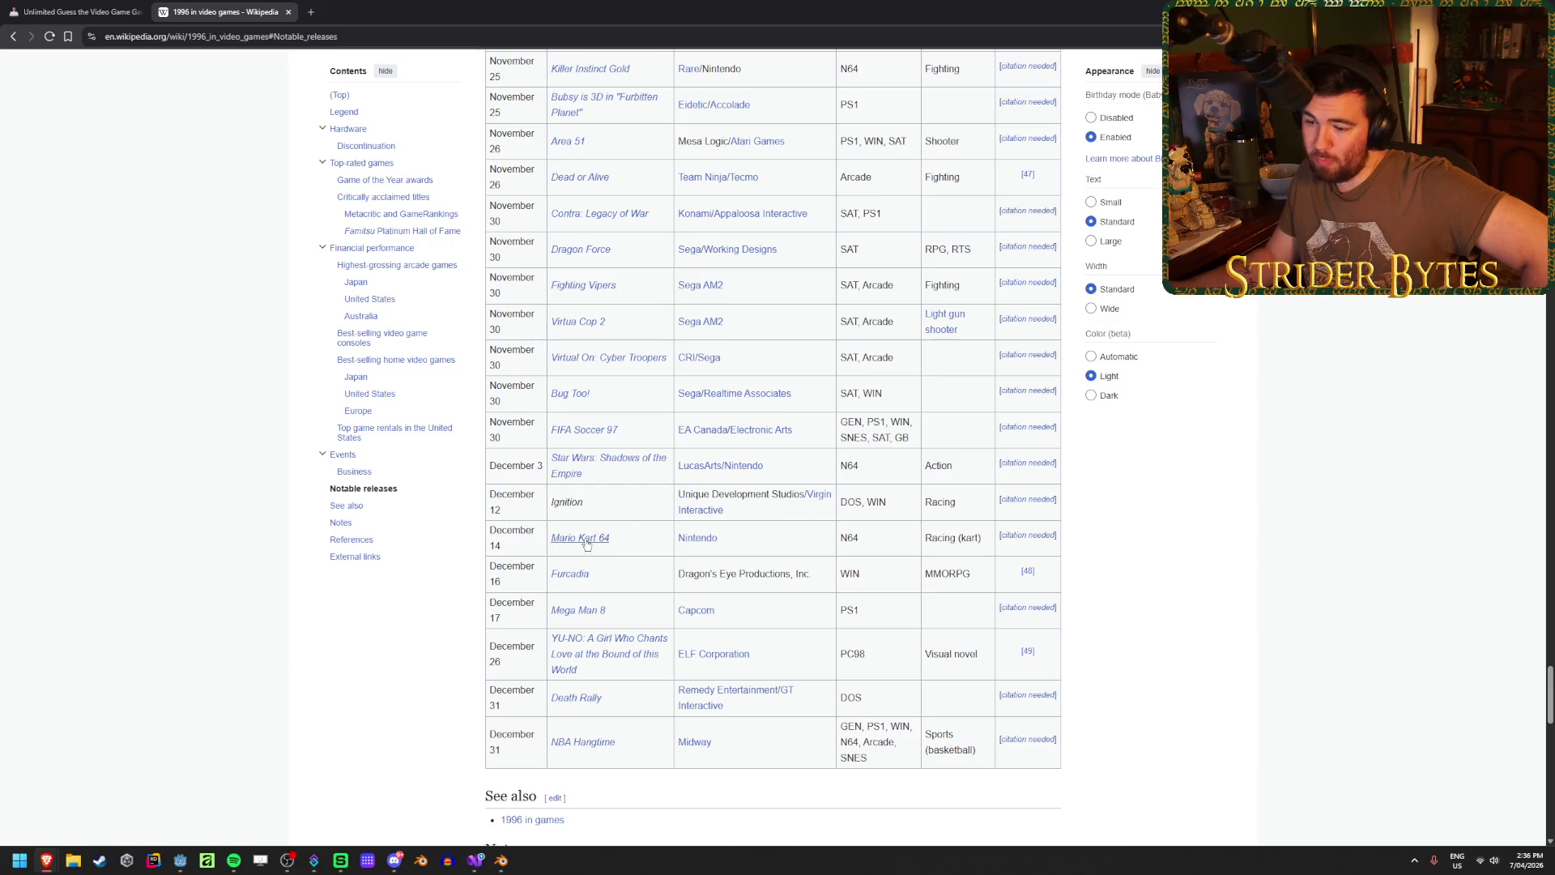
{"action": "mouse_move", "coordinate": [588, 541]}
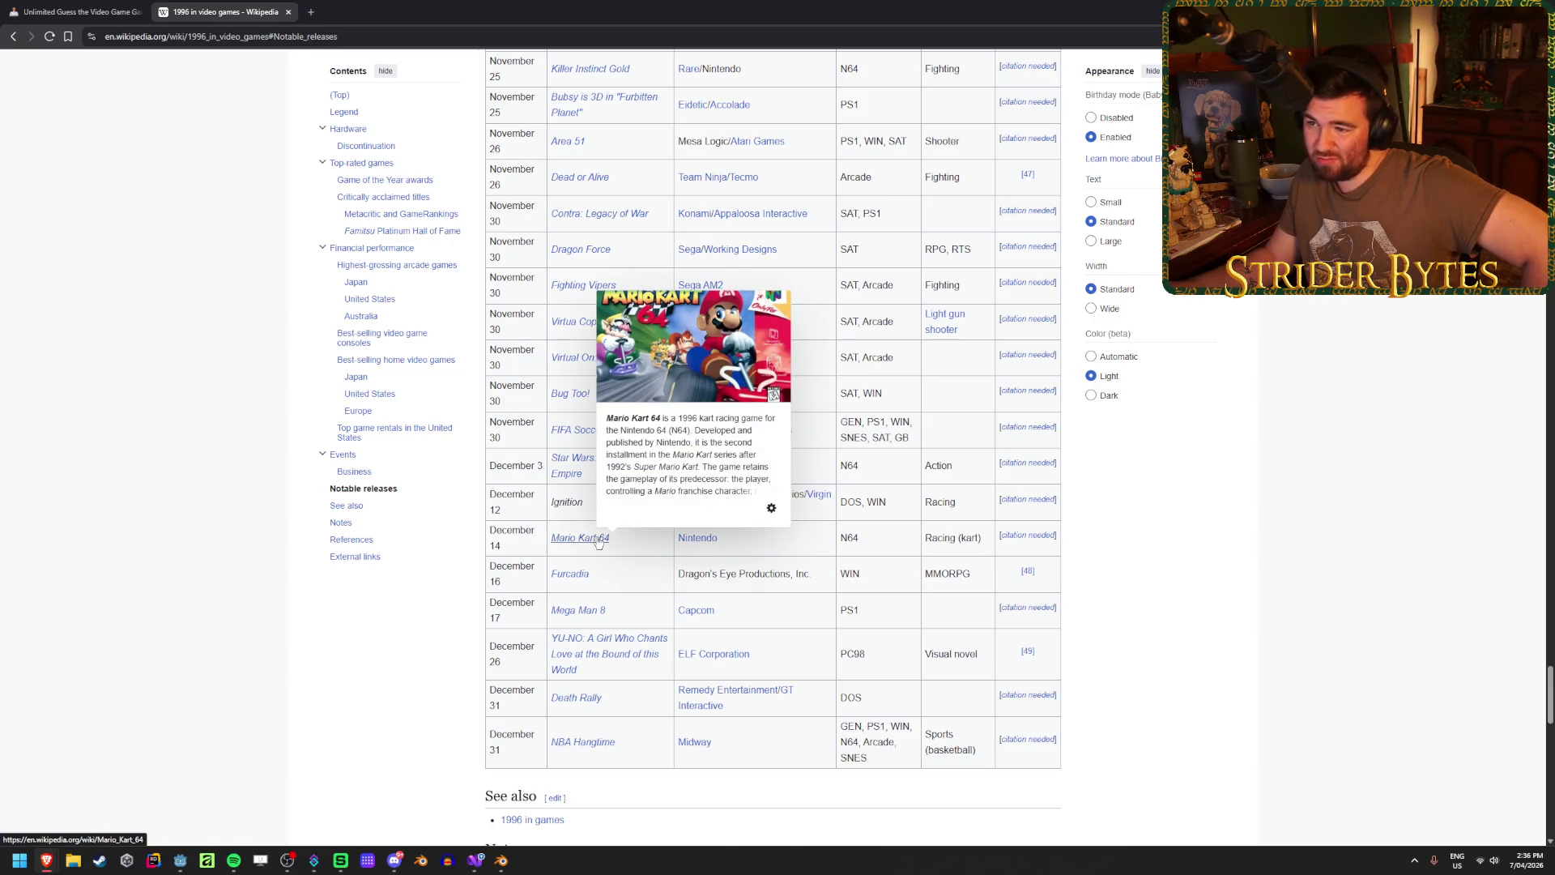
{"action": "scroll", "coordinate": [633, 560], "scroll_direction": "up", "scroll_amount": 3}
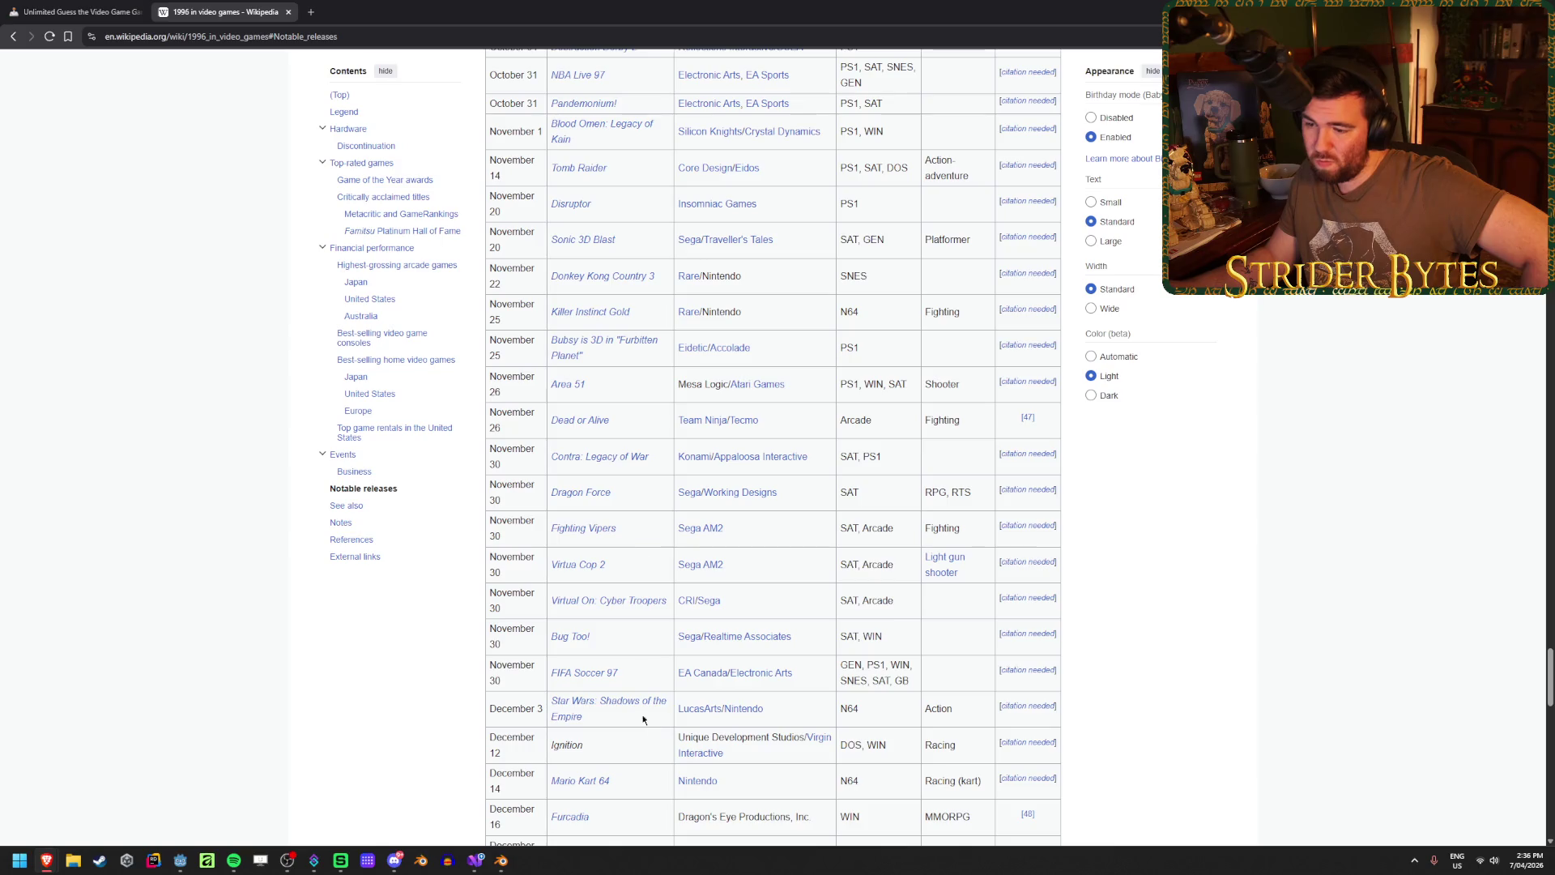
{"action": "mouse_move", "coordinate": [633, 704]}
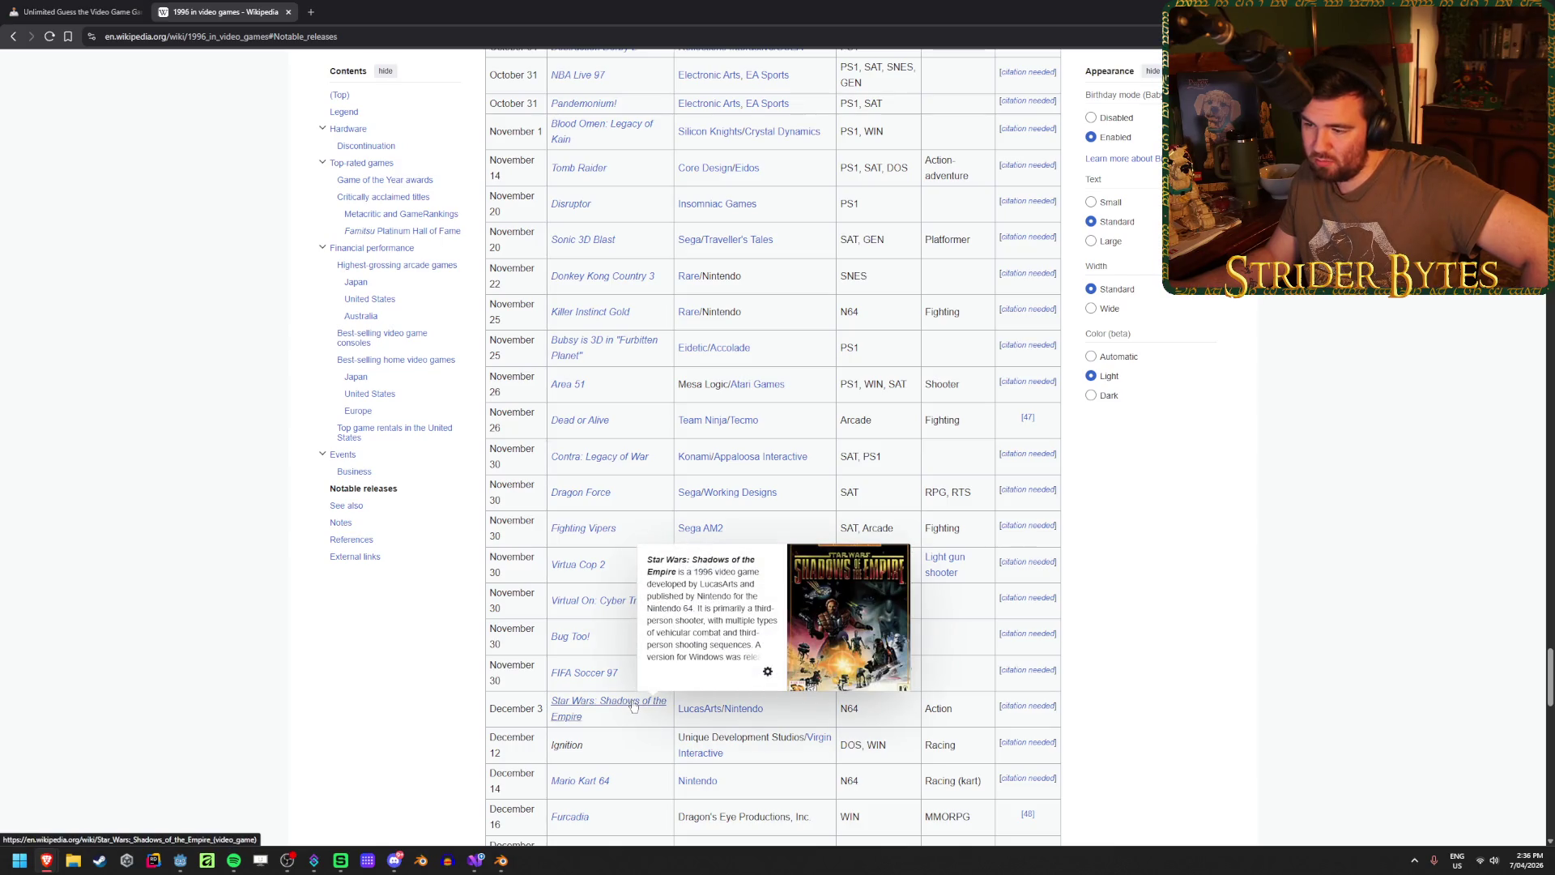
{"action": "scroll", "coordinate": [622, 720], "scroll_direction": "up", "scroll_amount": 2}
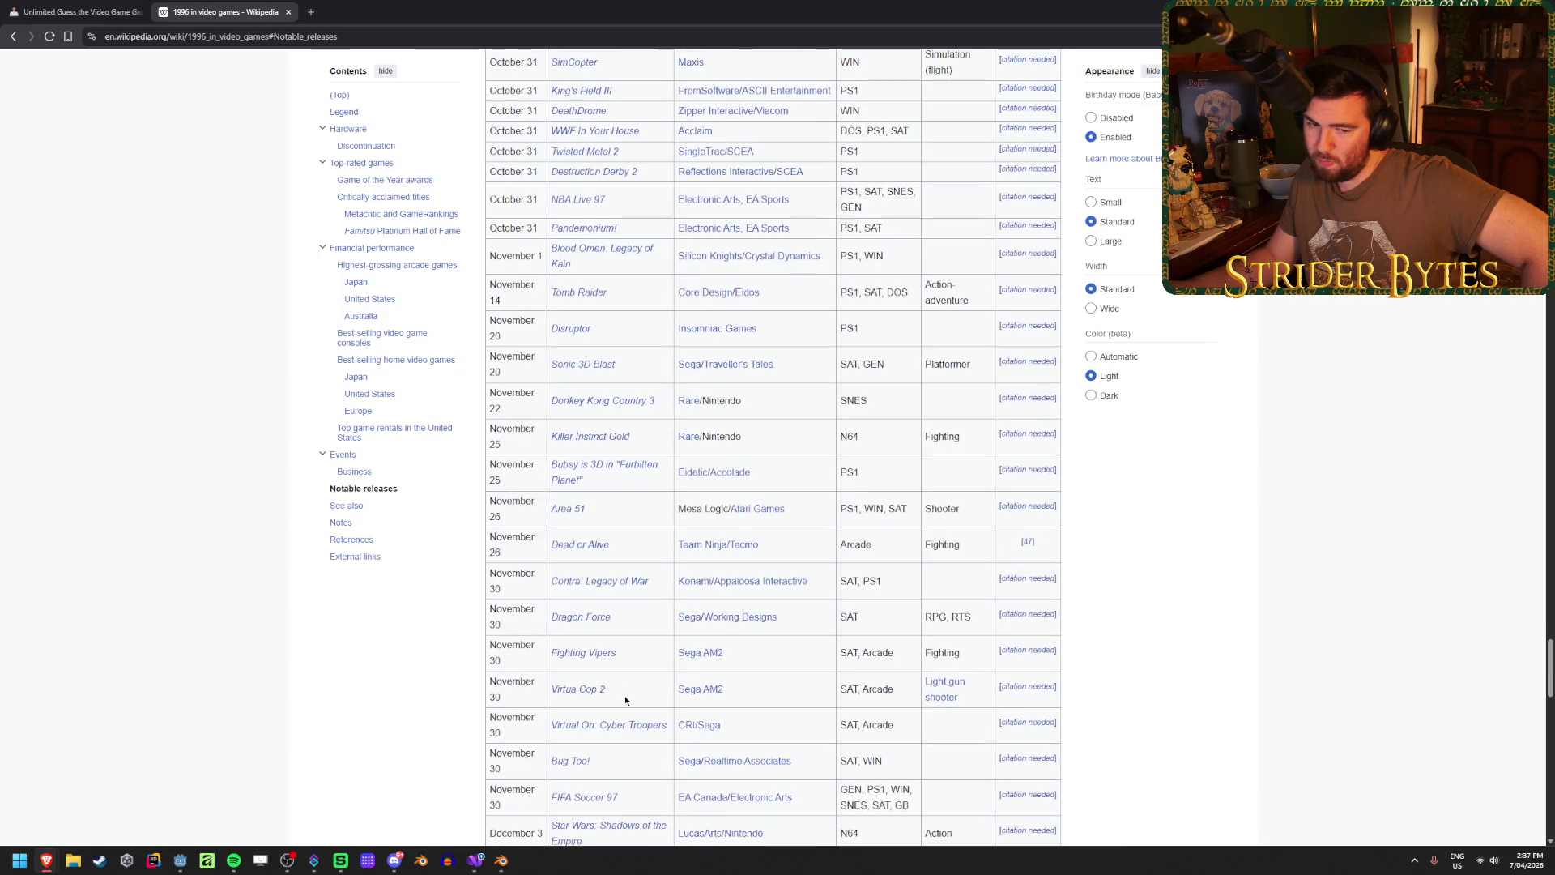
{"action": "scroll", "coordinate": [648, 656], "scroll_direction": "up", "scroll_amount": 6}
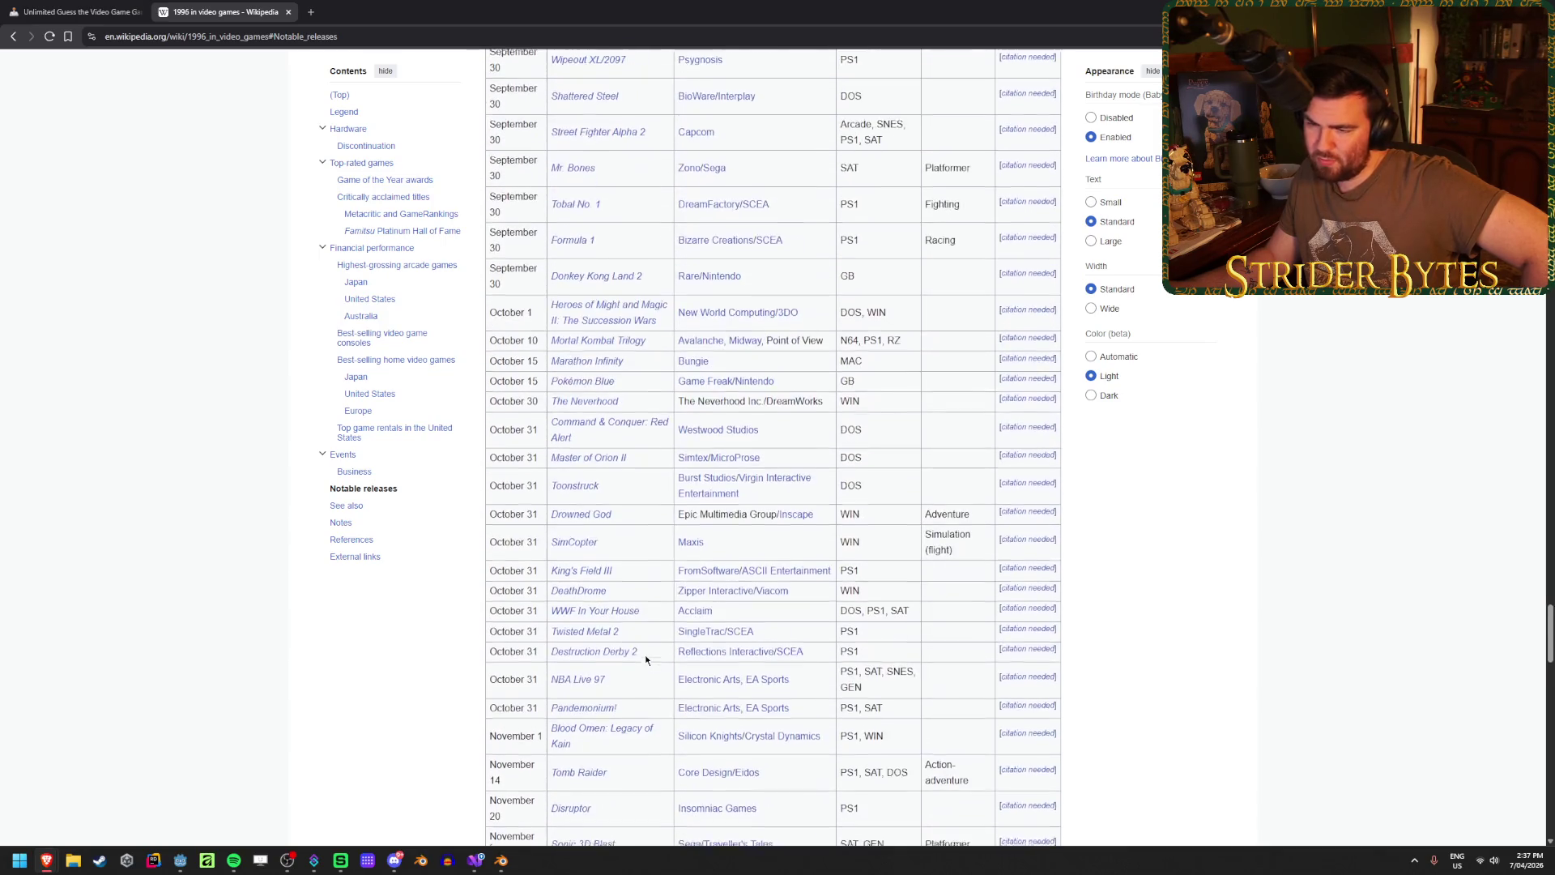
{"action": "scroll", "coordinate": [644, 654], "scroll_direction": "up", "scroll_amount": 1}
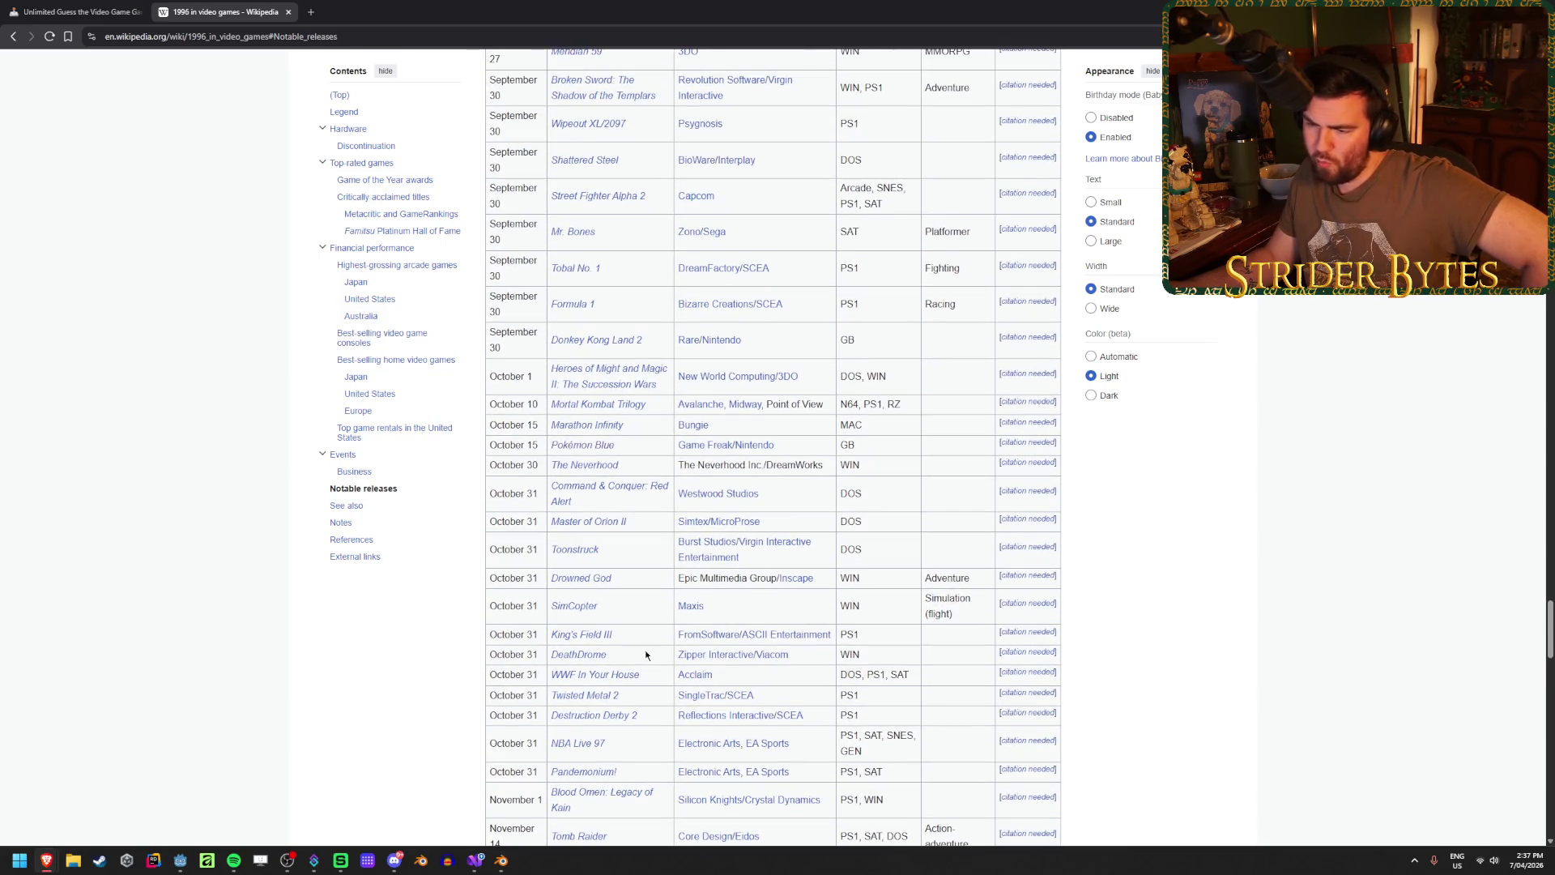
{"action": "scroll", "coordinate": [645, 651], "scroll_direction": "up", "scroll_amount": 7}
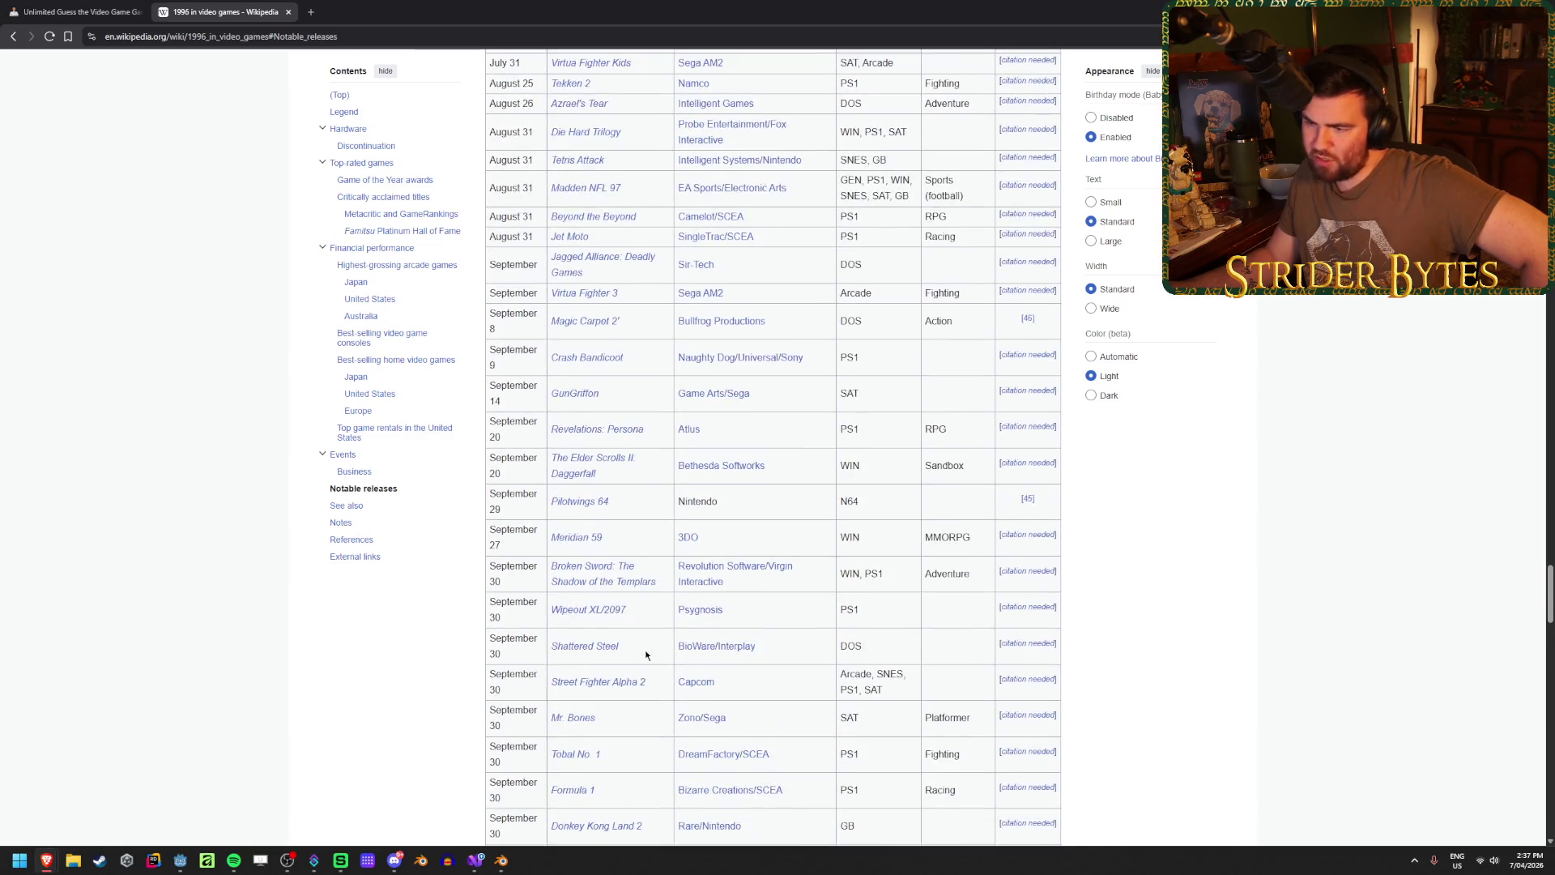
{"action": "scroll", "coordinate": [645, 653], "scroll_direction": "up", "scroll_amount": 4}
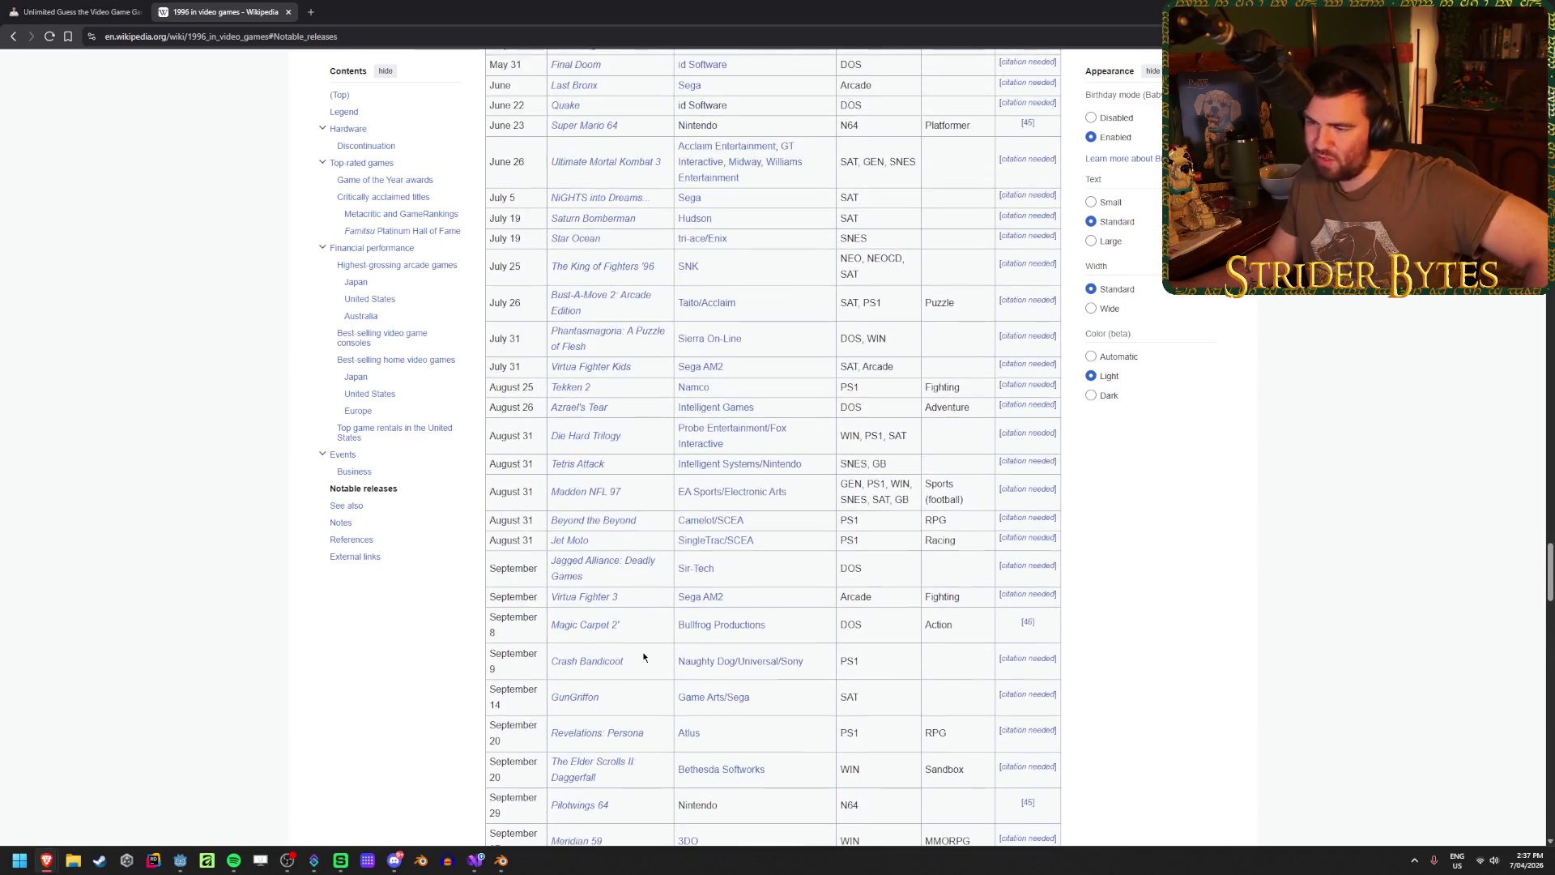
{"action": "scroll", "coordinate": [643, 653], "scroll_direction": "up", "scroll_amount": 2}
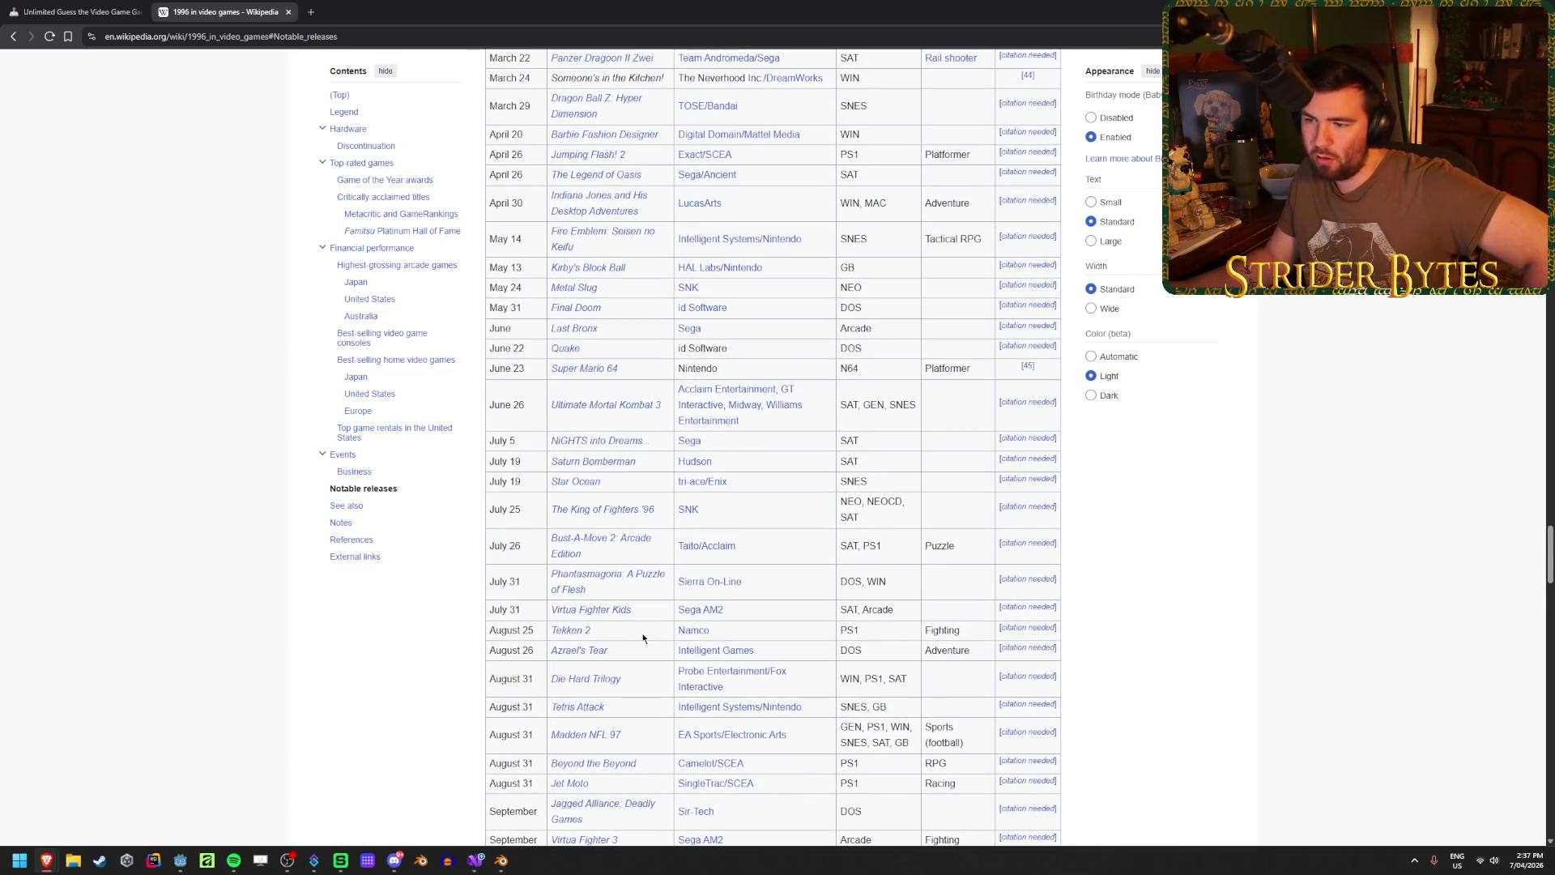
{"action": "scroll", "coordinate": [643, 639], "scroll_direction": "up", "scroll_amount": 3}
{"action": "scroll", "coordinate": [656, 627], "scroll_direction": "up", "scroll_amount": 2}
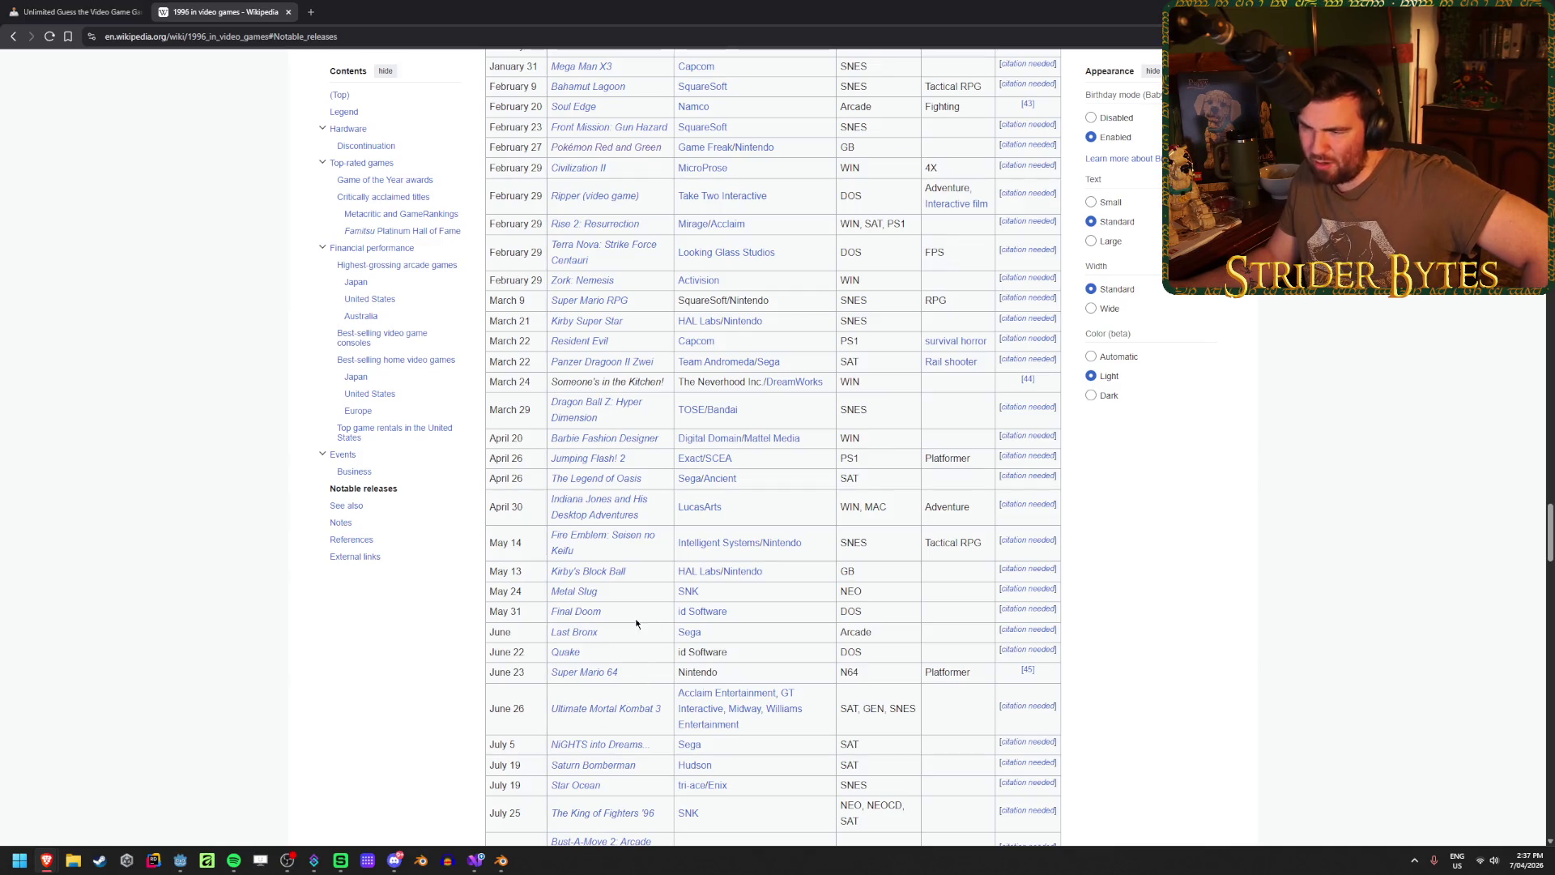
{"action": "scroll", "coordinate": [634, 619], "scroll_direction": "up", "scroll_amount": 3}
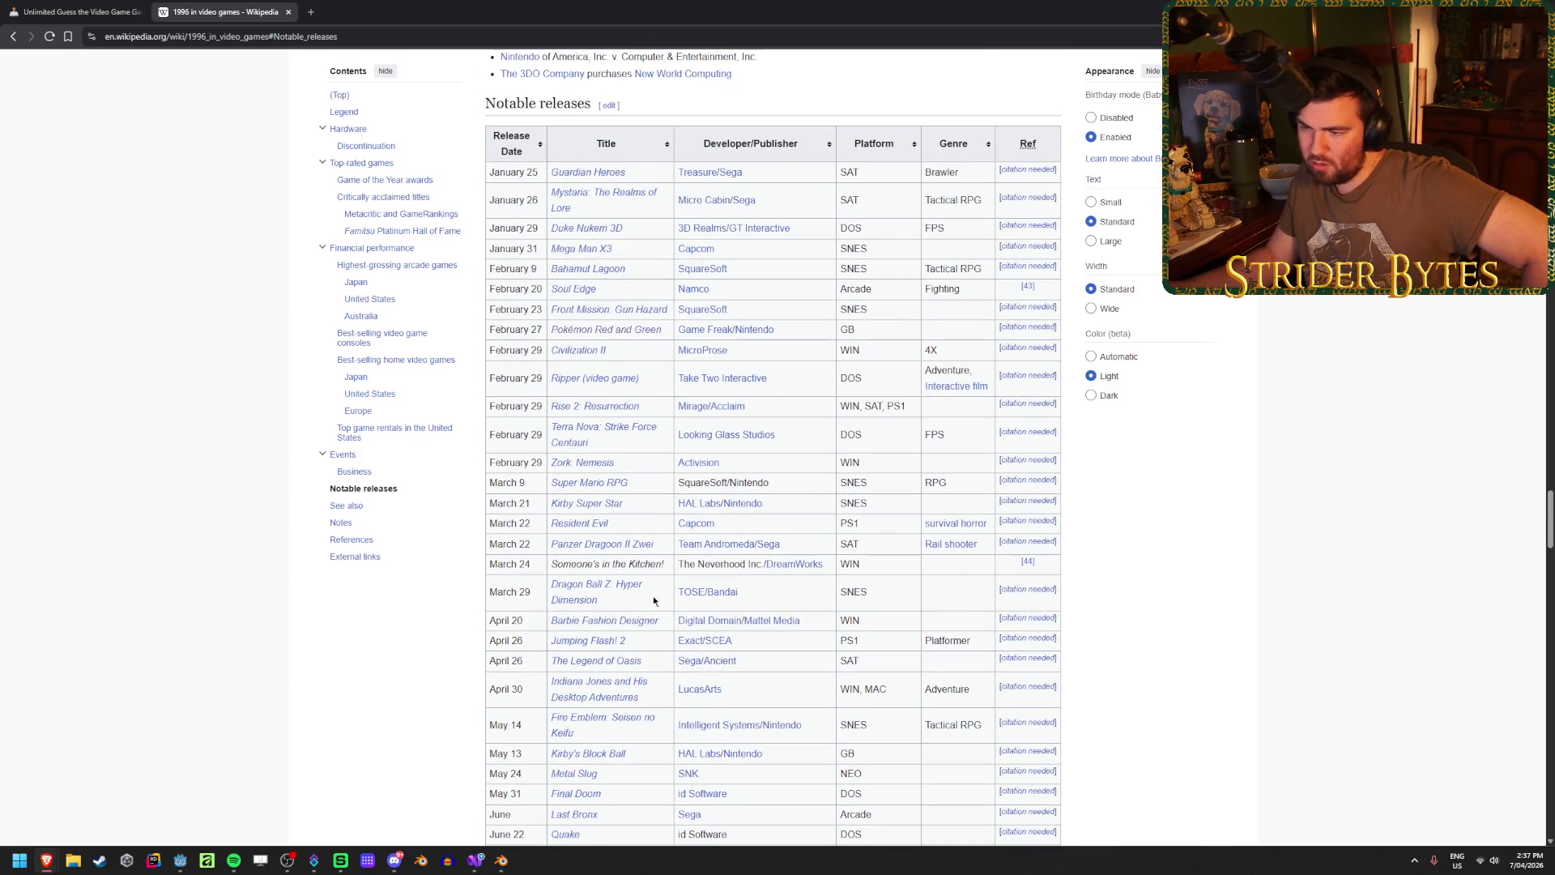
- Review the Japan and US best-selling 1996 games tables, then close the Wikipedia tab
{"action": "scroll", "coordinate": [652, 600], "scroll_direction": "up", "scroll_amount": 2}
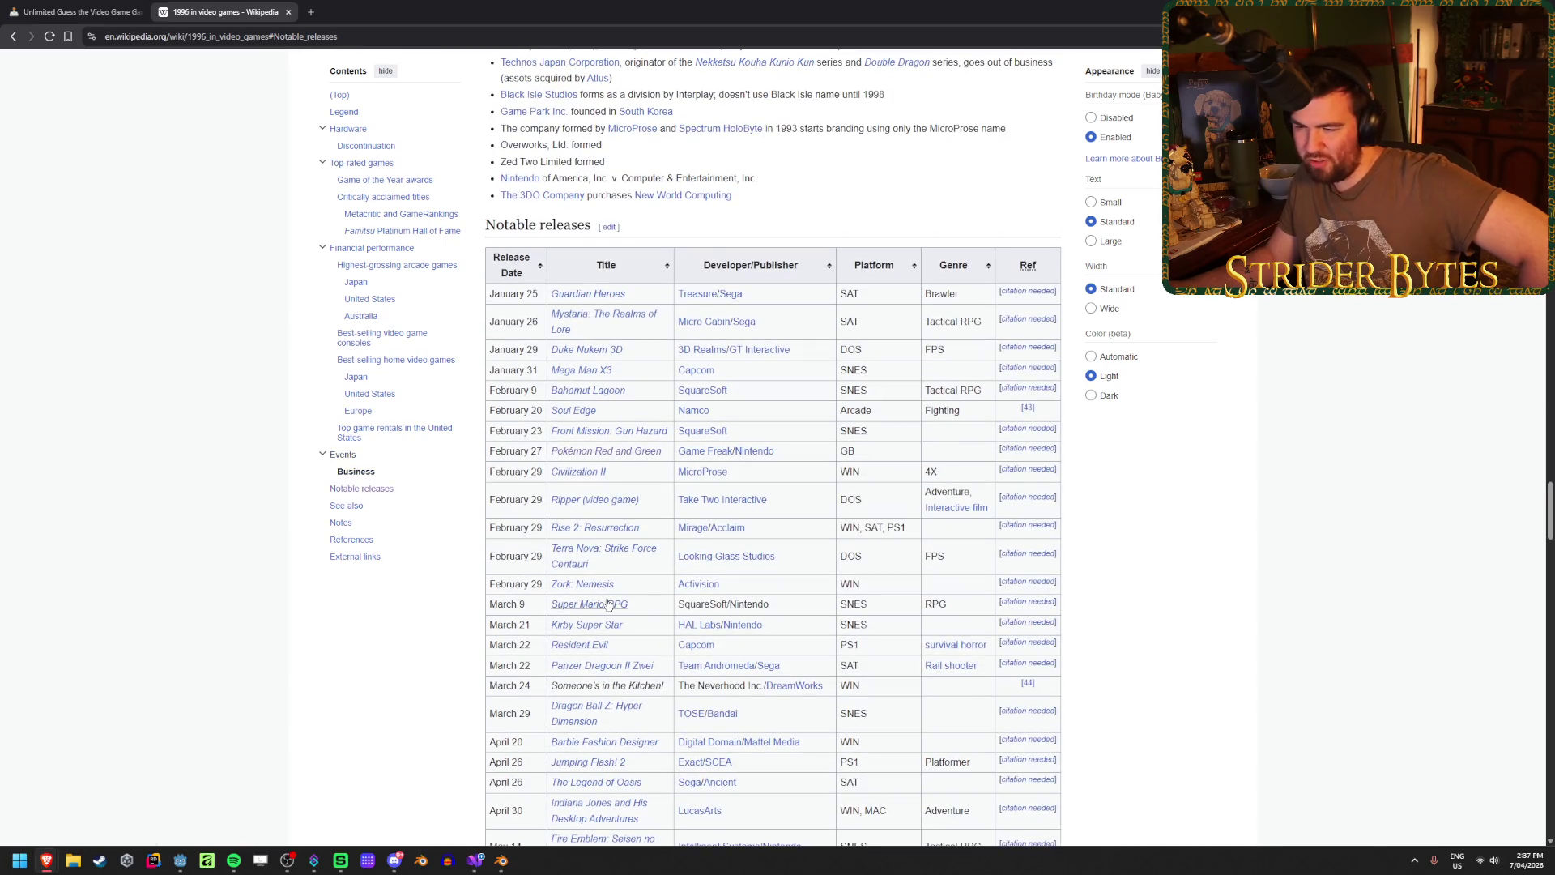
{"action": "mouse_move", "coordinate": [609, 603]}
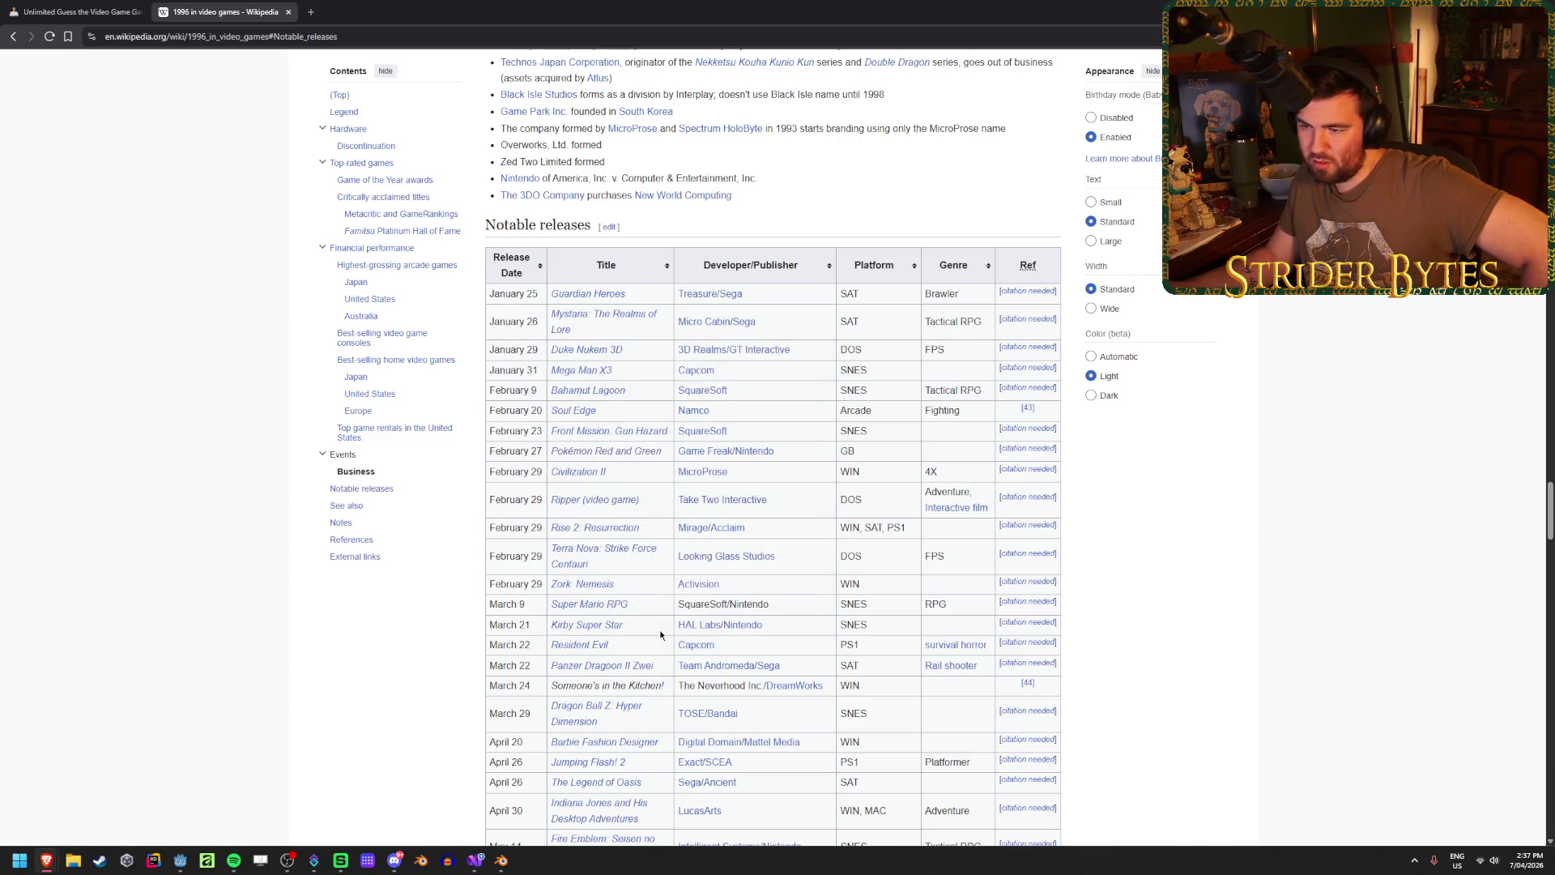
{"action": "mouse_move", "coordinate": [641, 460]}
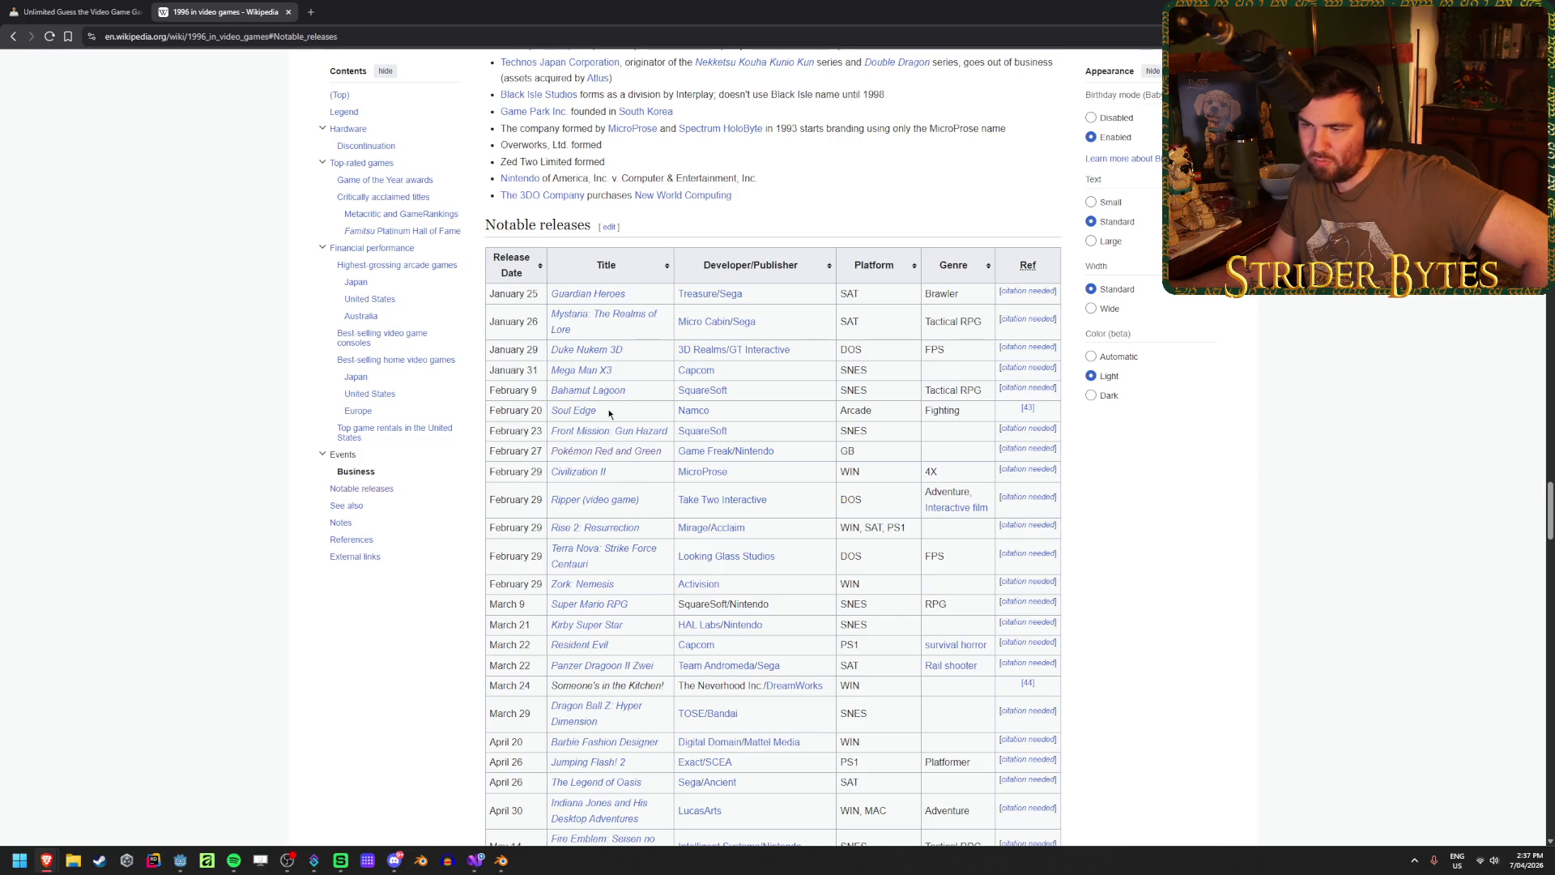
{"action": "mouse_move", "coordinate": [564, 415]}
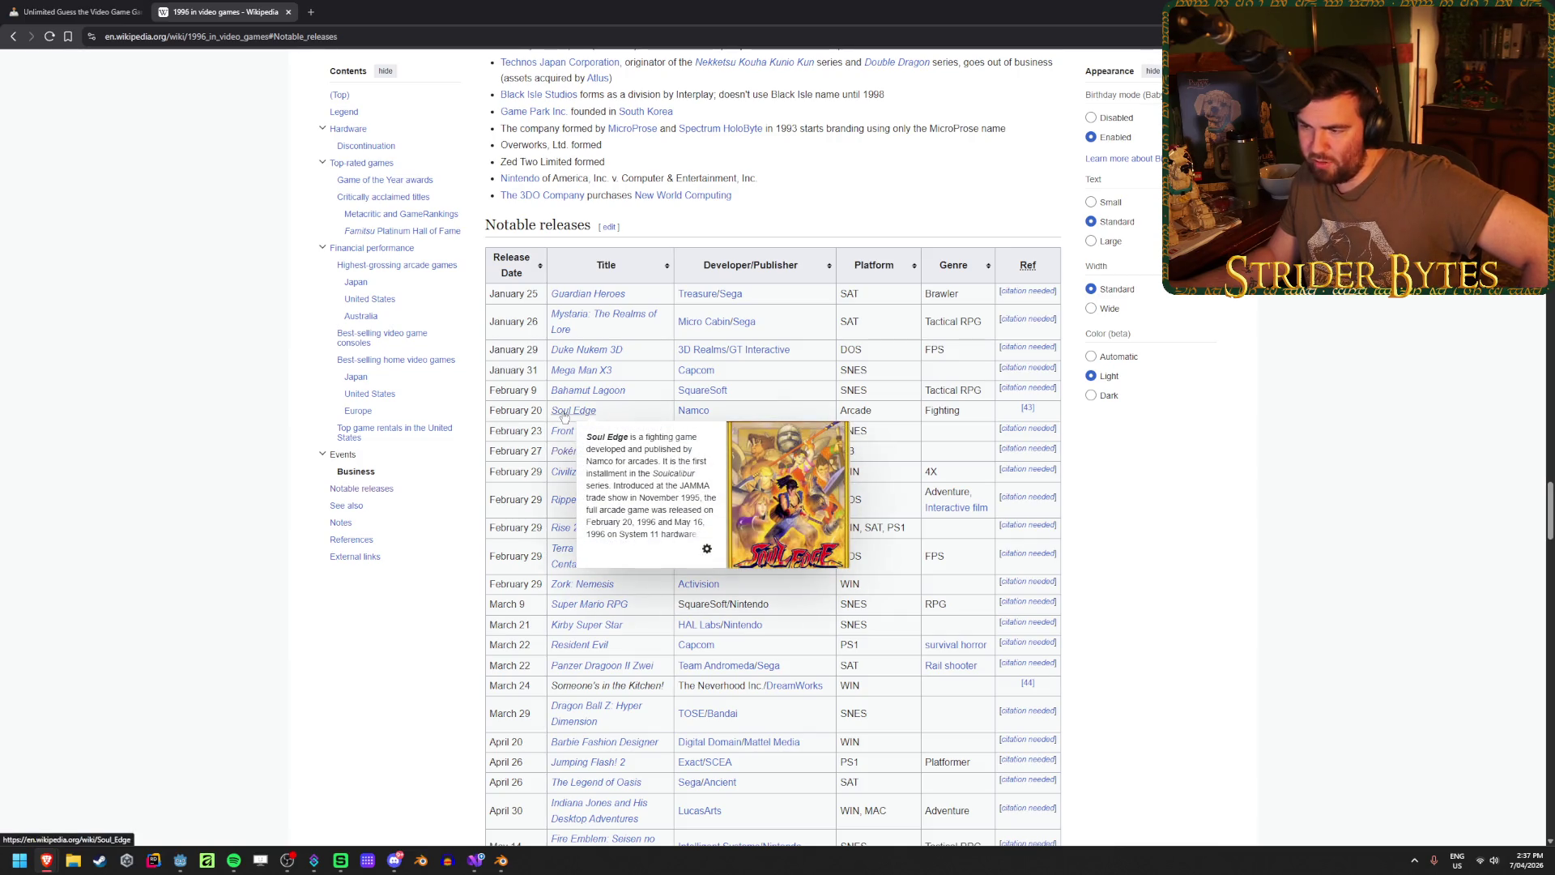
{"action": "scroll", "coordinate": [649, 391], "scroll_direction": "down", "scroll_amount": 4}
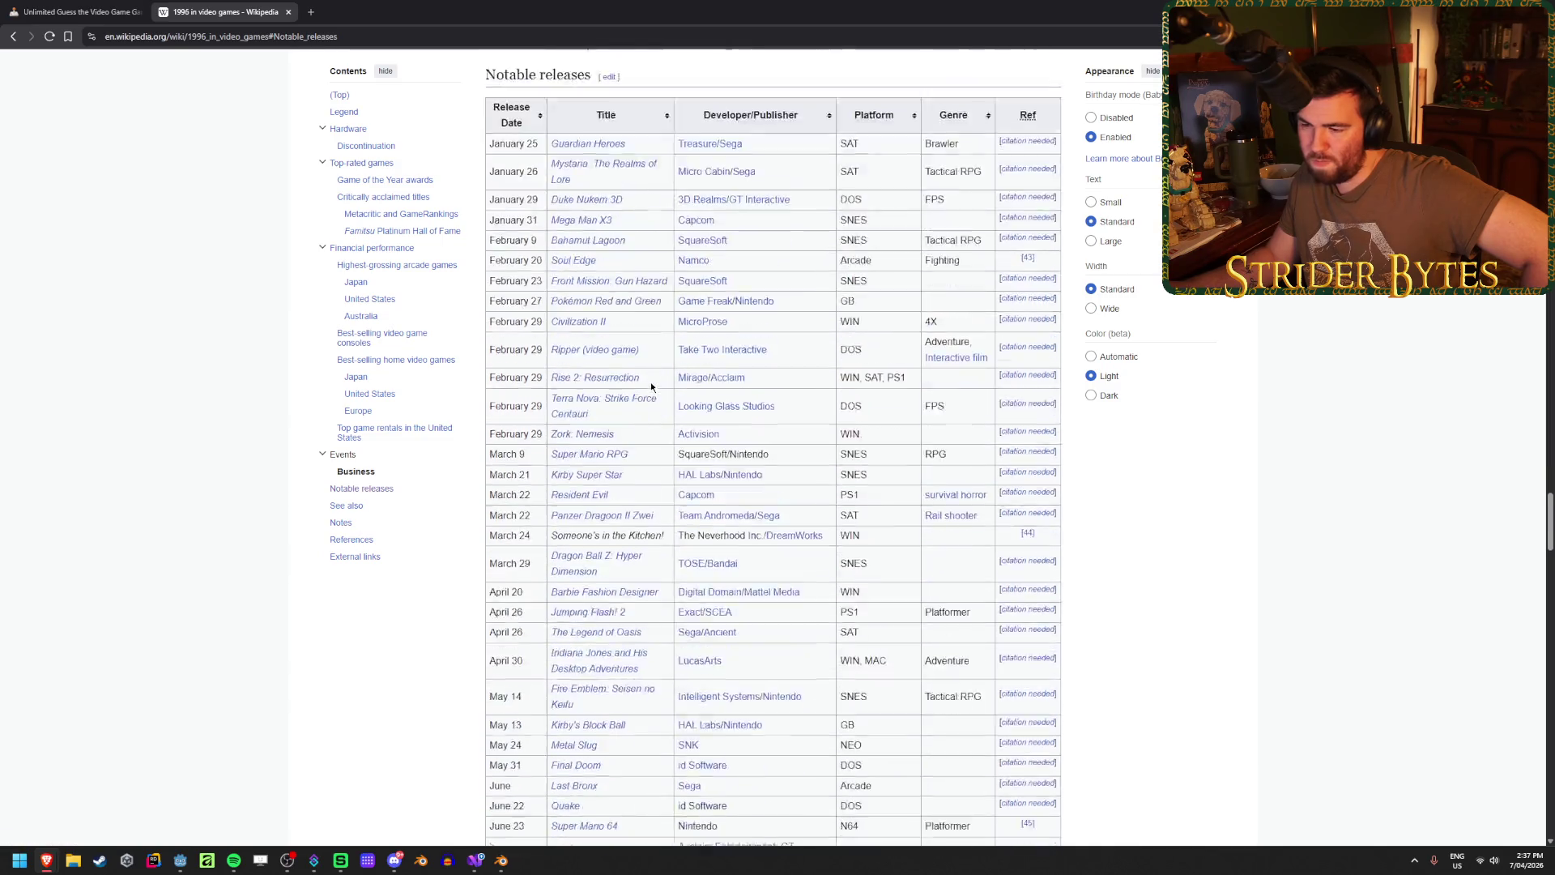
{"action": "scroll", "coordinate": [654, 383], "scroll_direction": "down", "scroll_amount": 3}
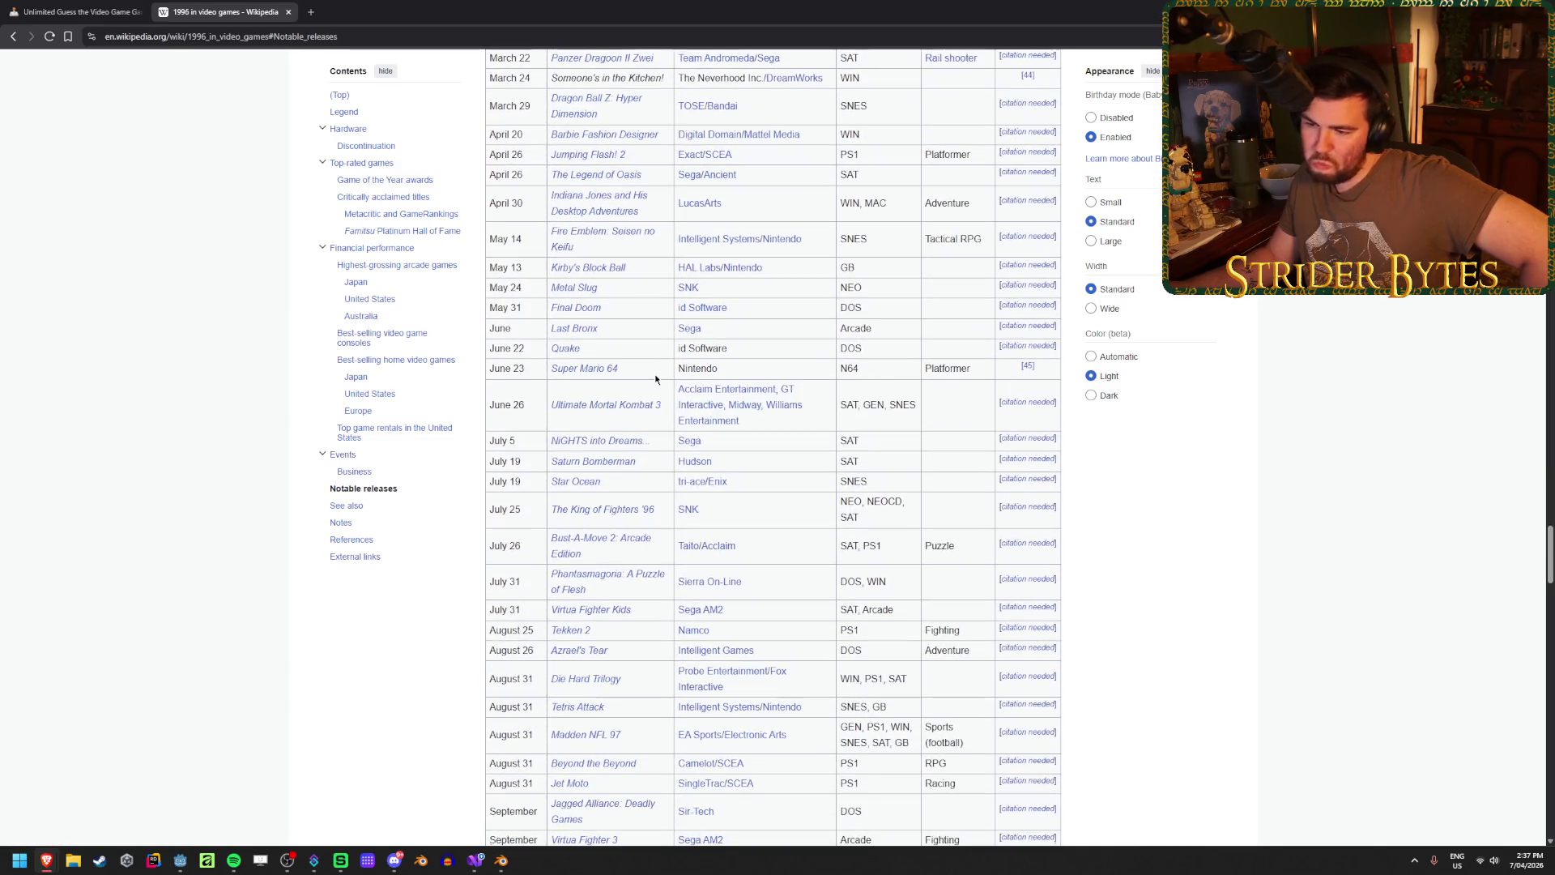
{"action": "scroll", "coordinate": [655, 379], "scroll_direction": "down", "scroll_amount": 2}
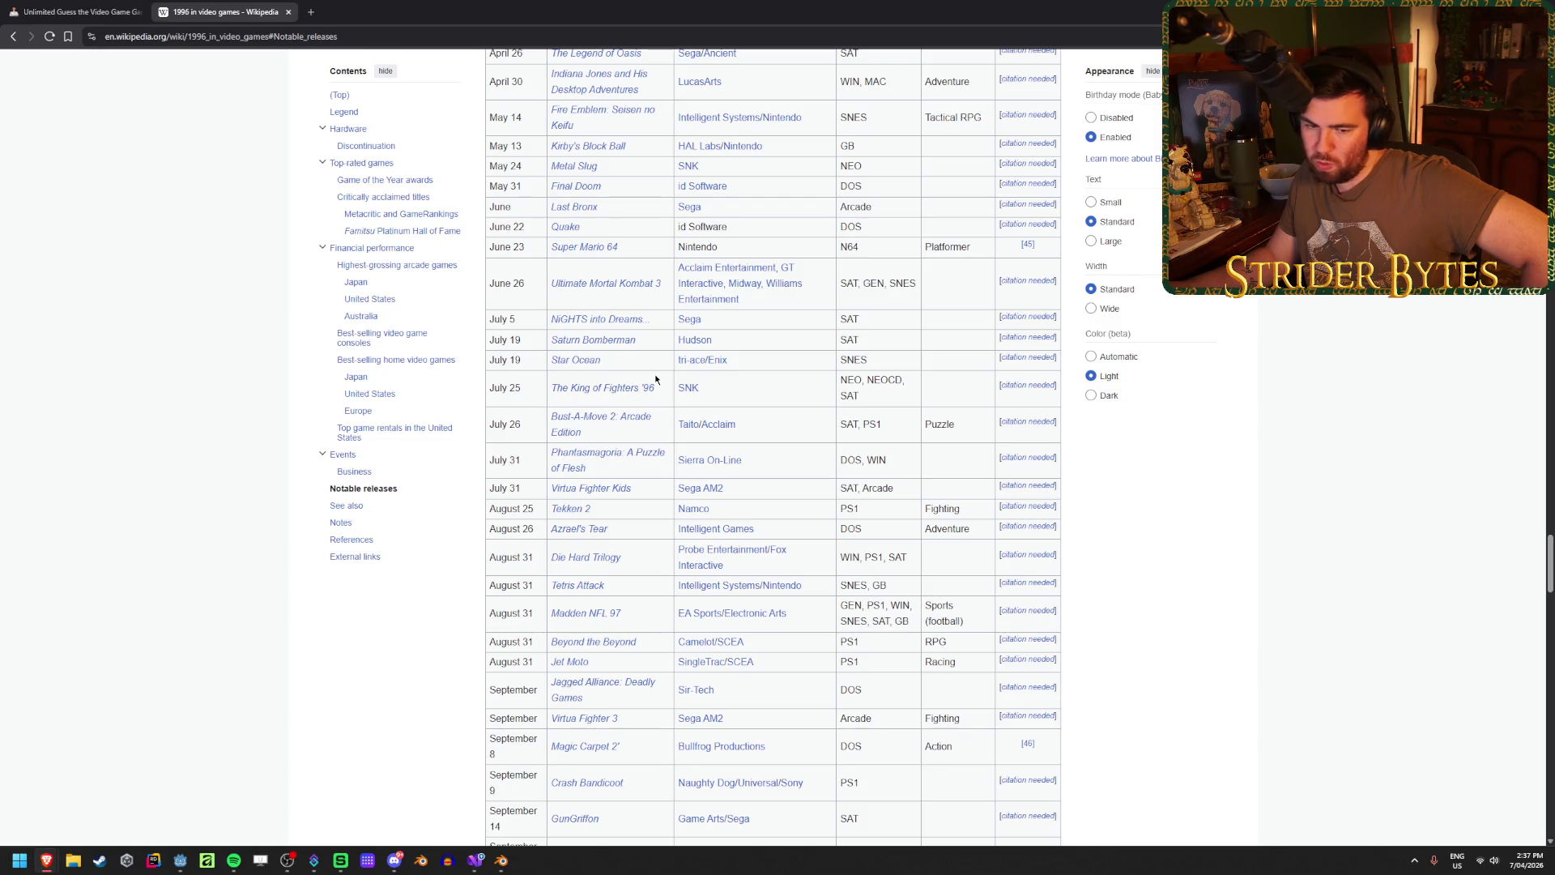
{"action": "scroll", "coordinate": [656, 379], "scroll_direction": "up", "scroll_amount": 20}
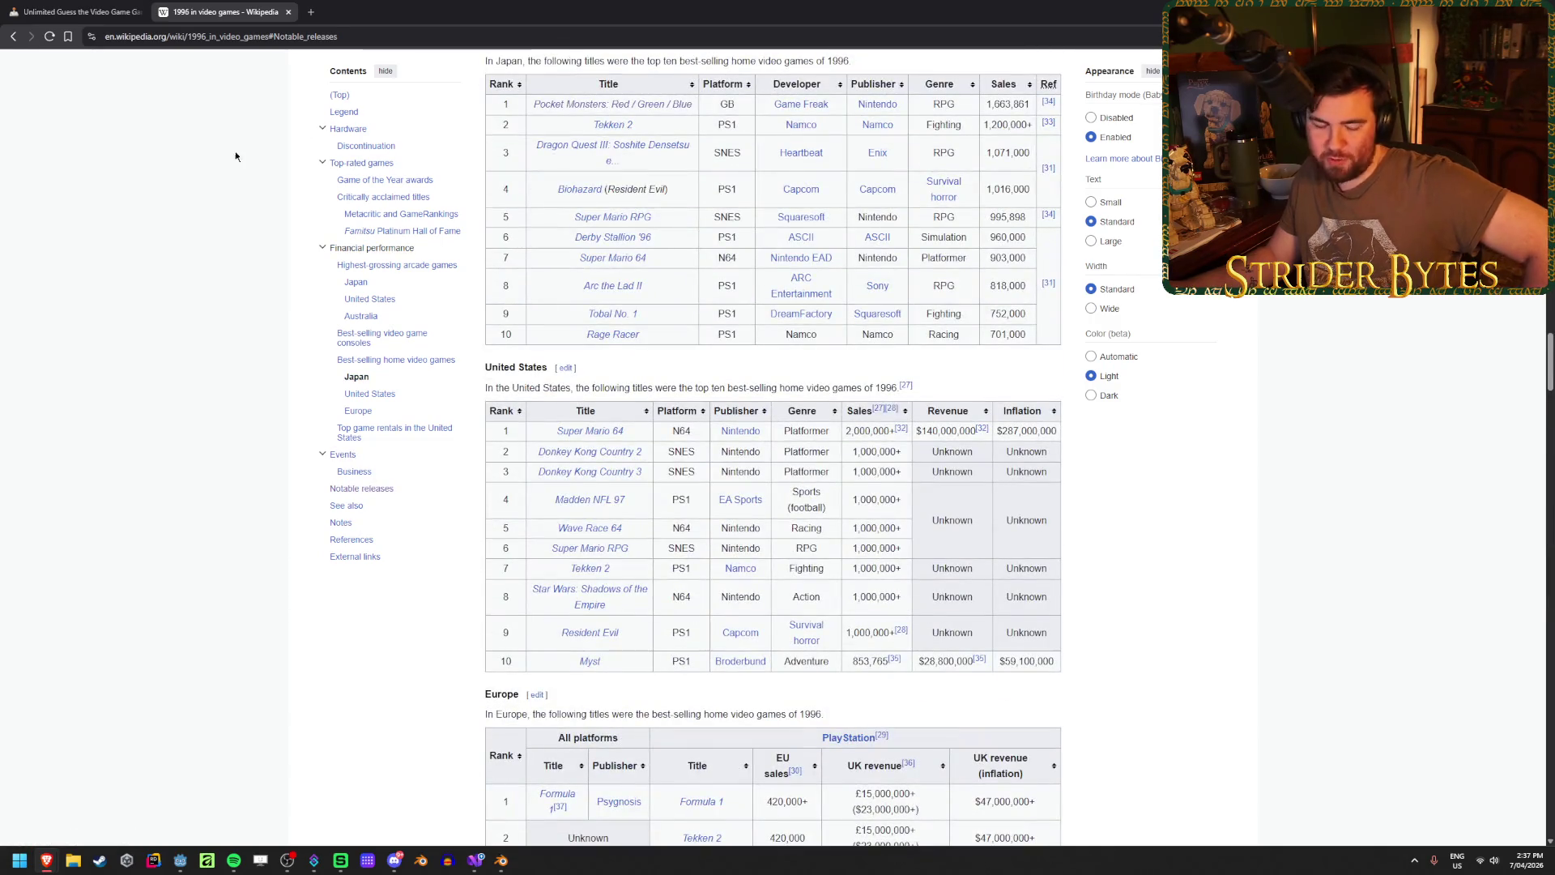
{"action": "key", "text": "ctrl+w"}
- Scroll the Duke Nukem 3D game-over page, then play again on Impossible difficulty
{"action": "scroll", "coordinate": [1079, 779], "scroll_direction": "down", "scroll_amount": 1}
{"action": "scroll", "coordinate": [1079, 778], "scroll_direction": "down", "scroll_amount": 1}
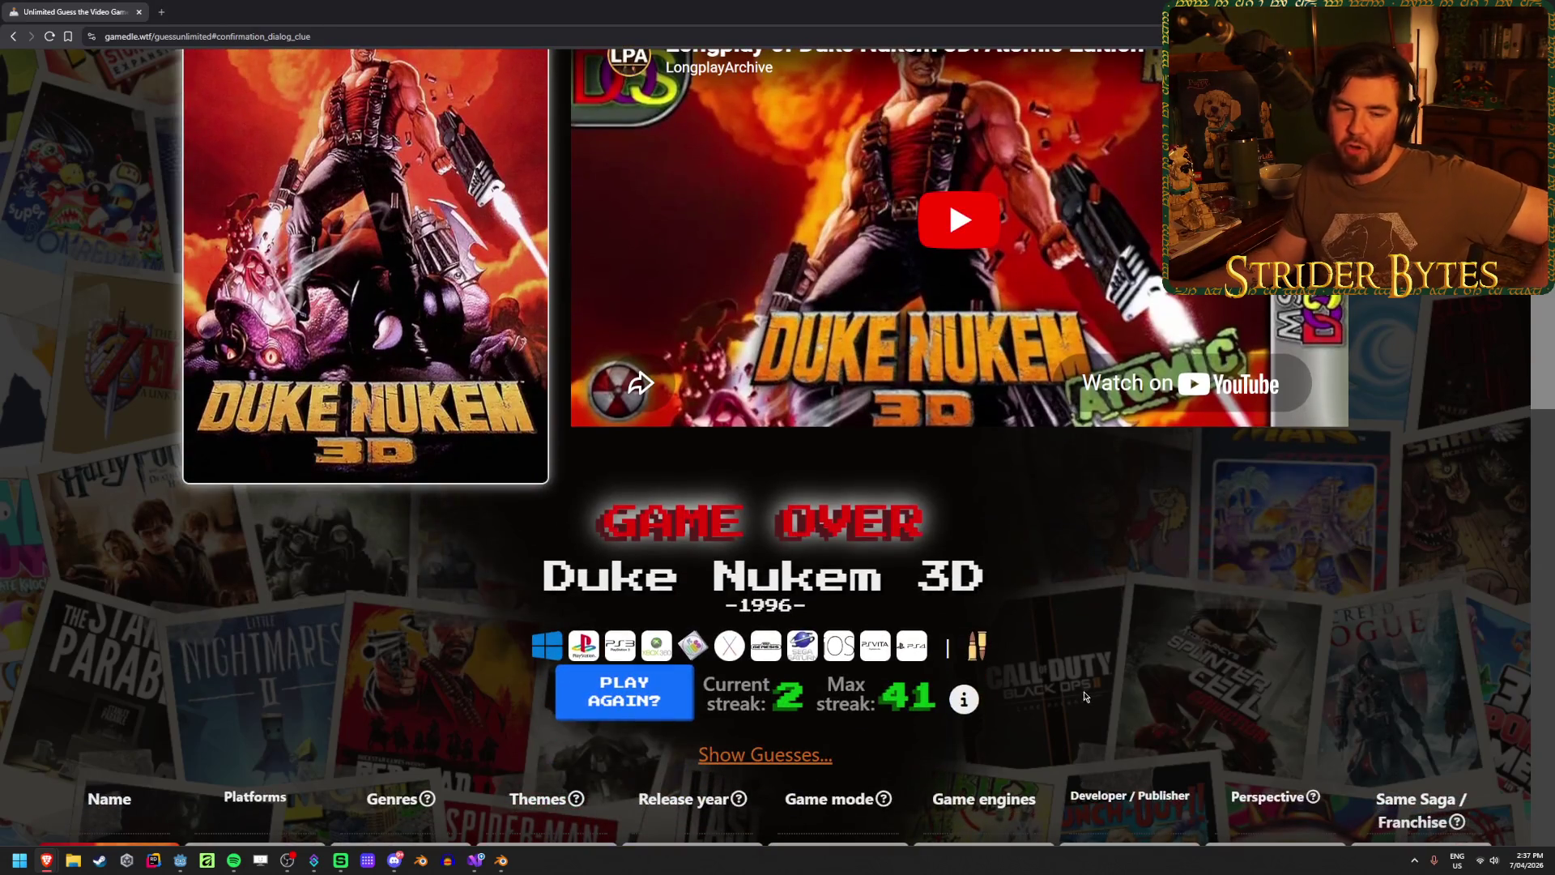
{"action": "scroll", "coordinate": [425, 549], "scroll_direction": "down", "scroll_amount": 1}
{"action": "scroll", "coordinate": [426, 549], "scroll_direction": "down", "scroll_amount": 2}
{"action": "scroll", "coordinate": [426, 549], "scroll_direction": "down", "scroll_amount": 3}
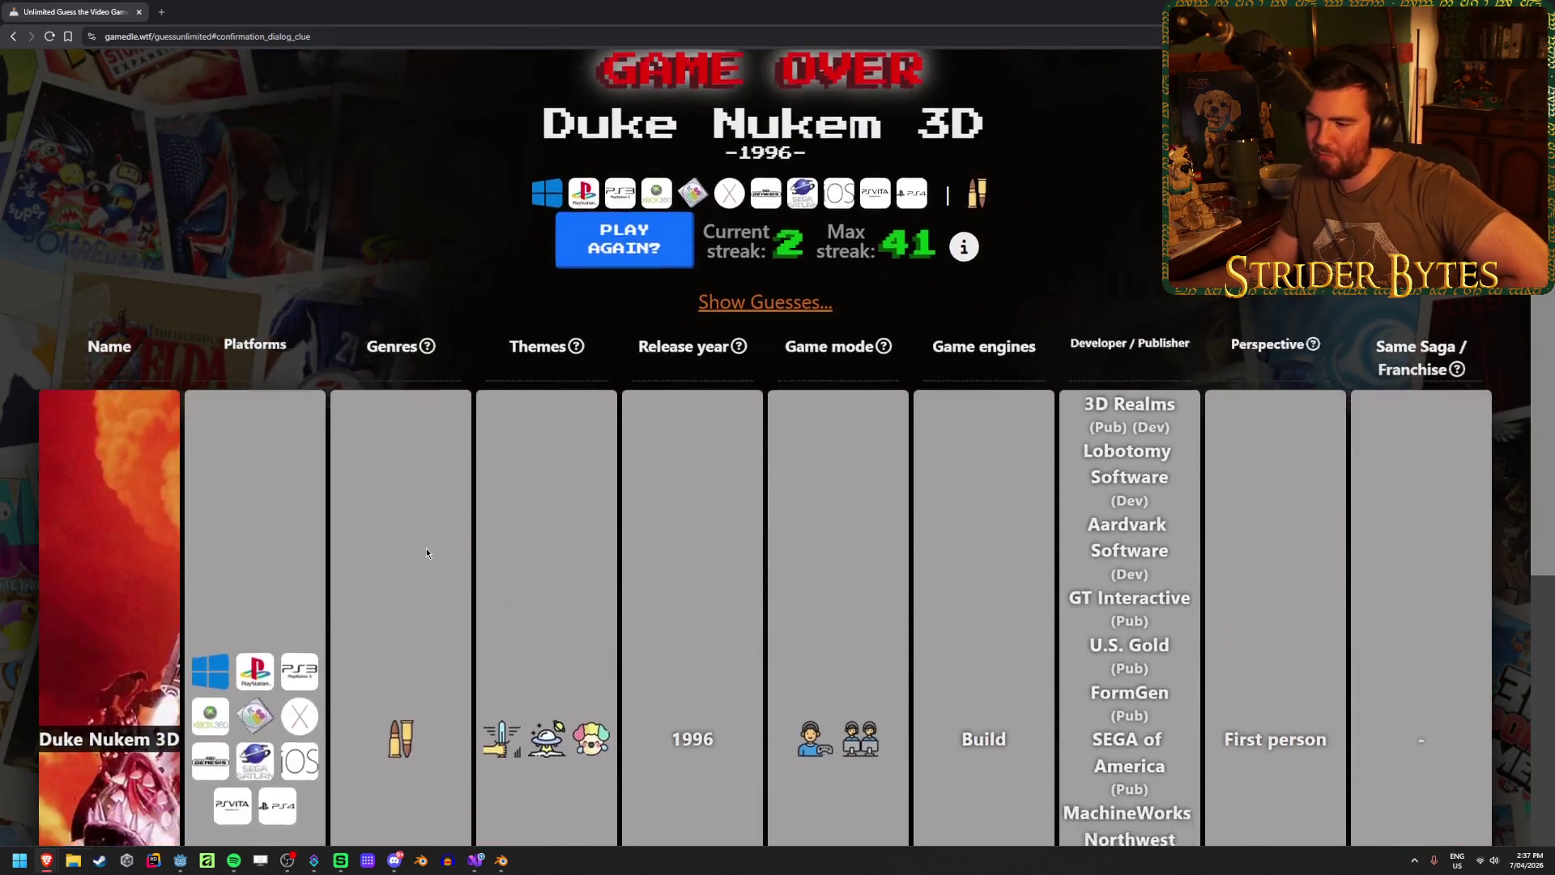
{"action": "scroll", "coordinate": [397, 558], "scroll_direction": "up", "scroll_amount": 7}
{"action": "scroll", "coordinate": [361, 566], "scroll_direction": "down", "scroll_amount": 2}
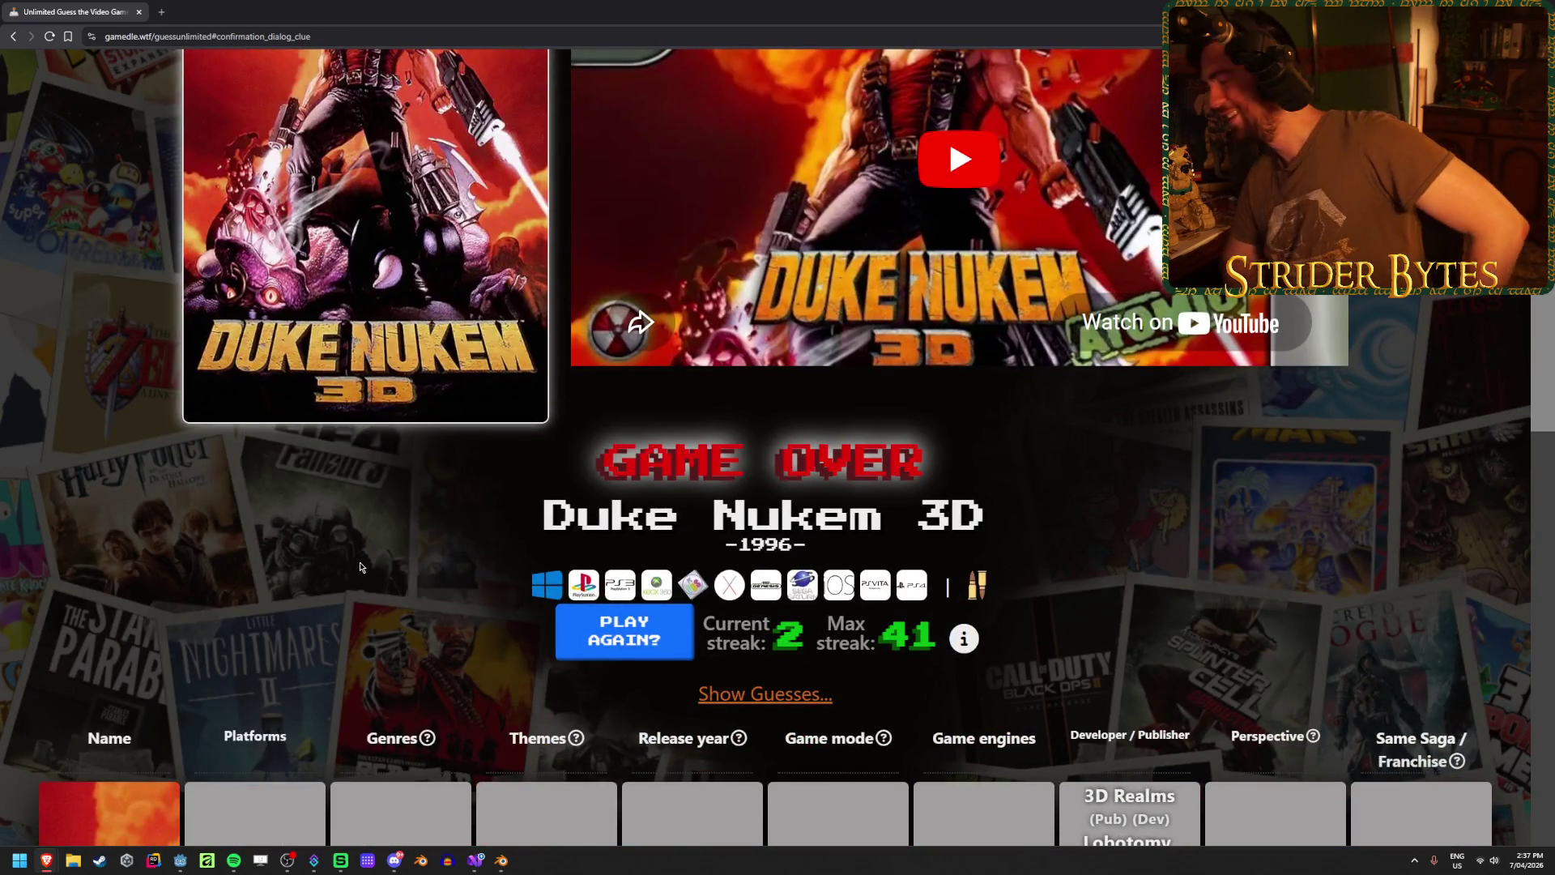
{"action": "left_click", "coordinate": [632, 647]}
{"action": "left_click", "coordinate": [790, 551]}
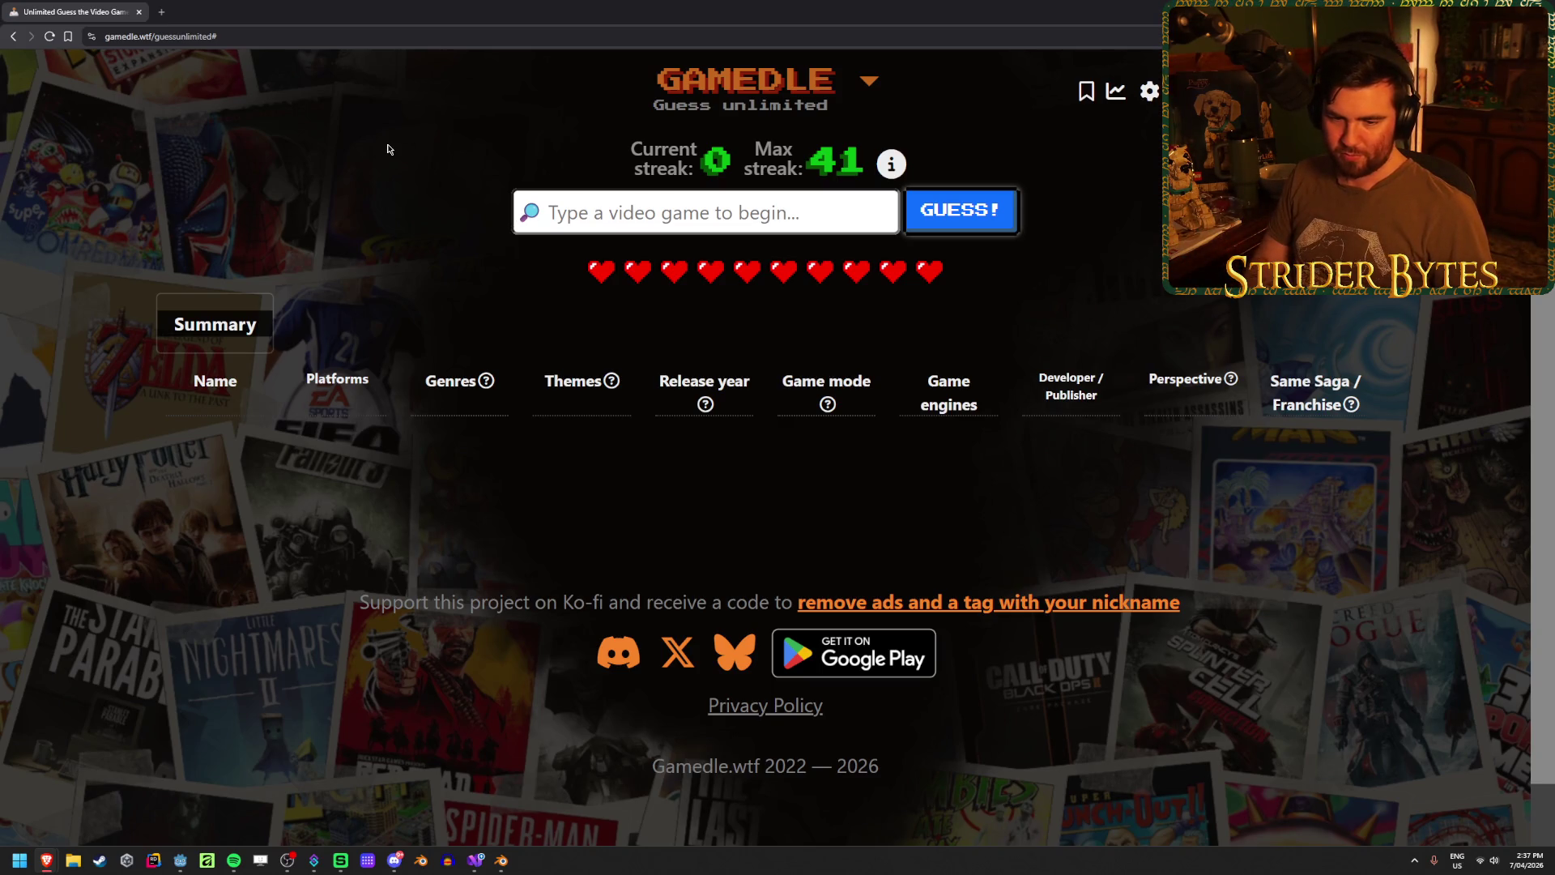
- Guess Mario Kart 64 from a 'mario kart' search, then clear a stray 'rage' search
{"action": "type", "text": "mario kart"}
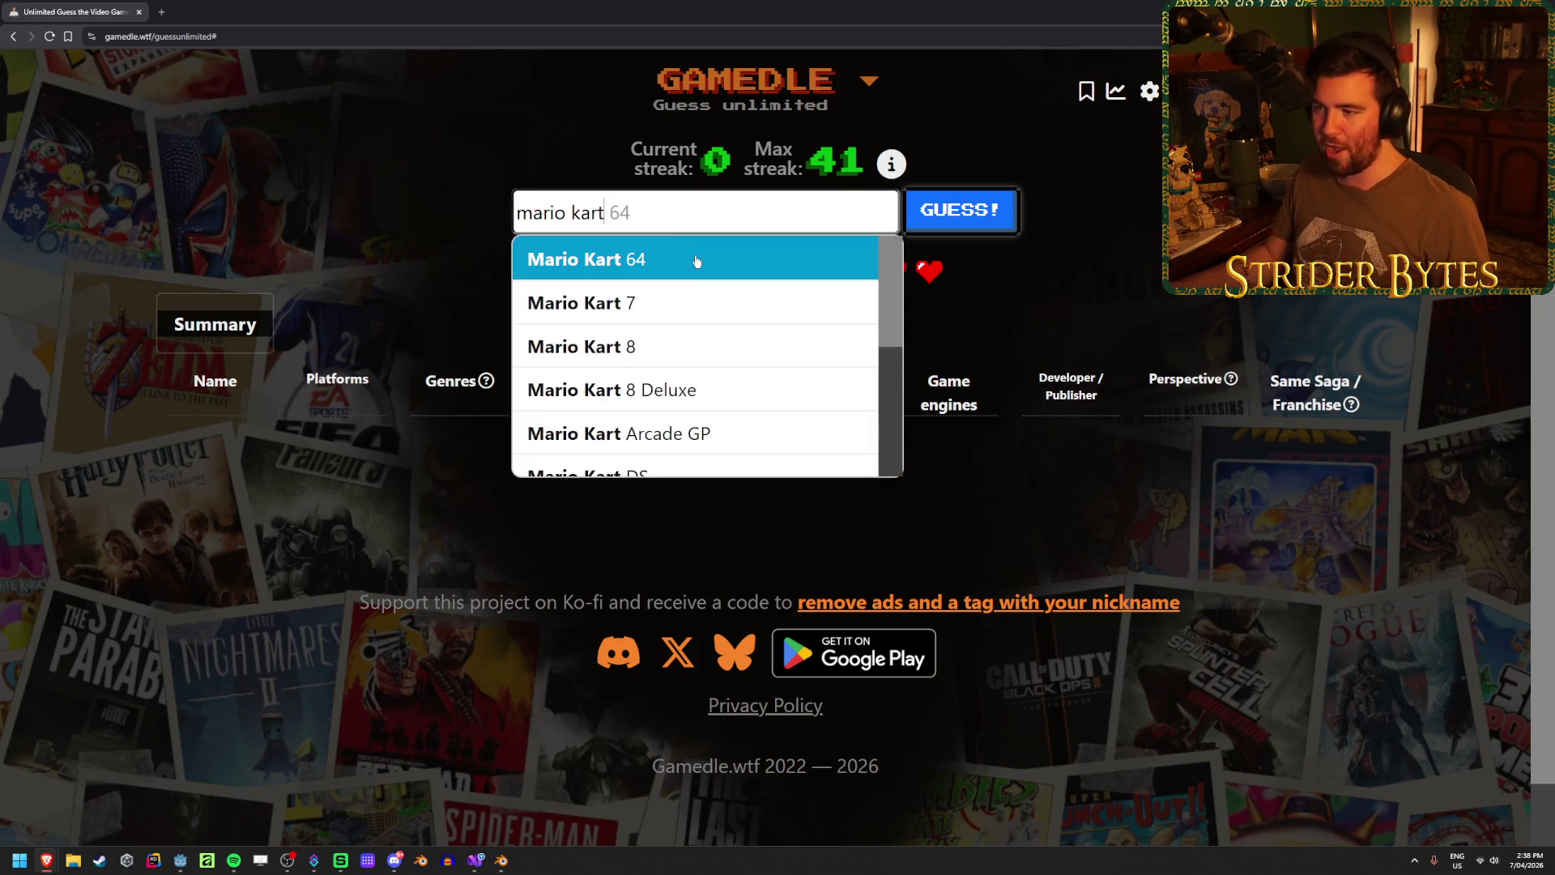
{"action": "left_click", "coordinate": [694, 258]}
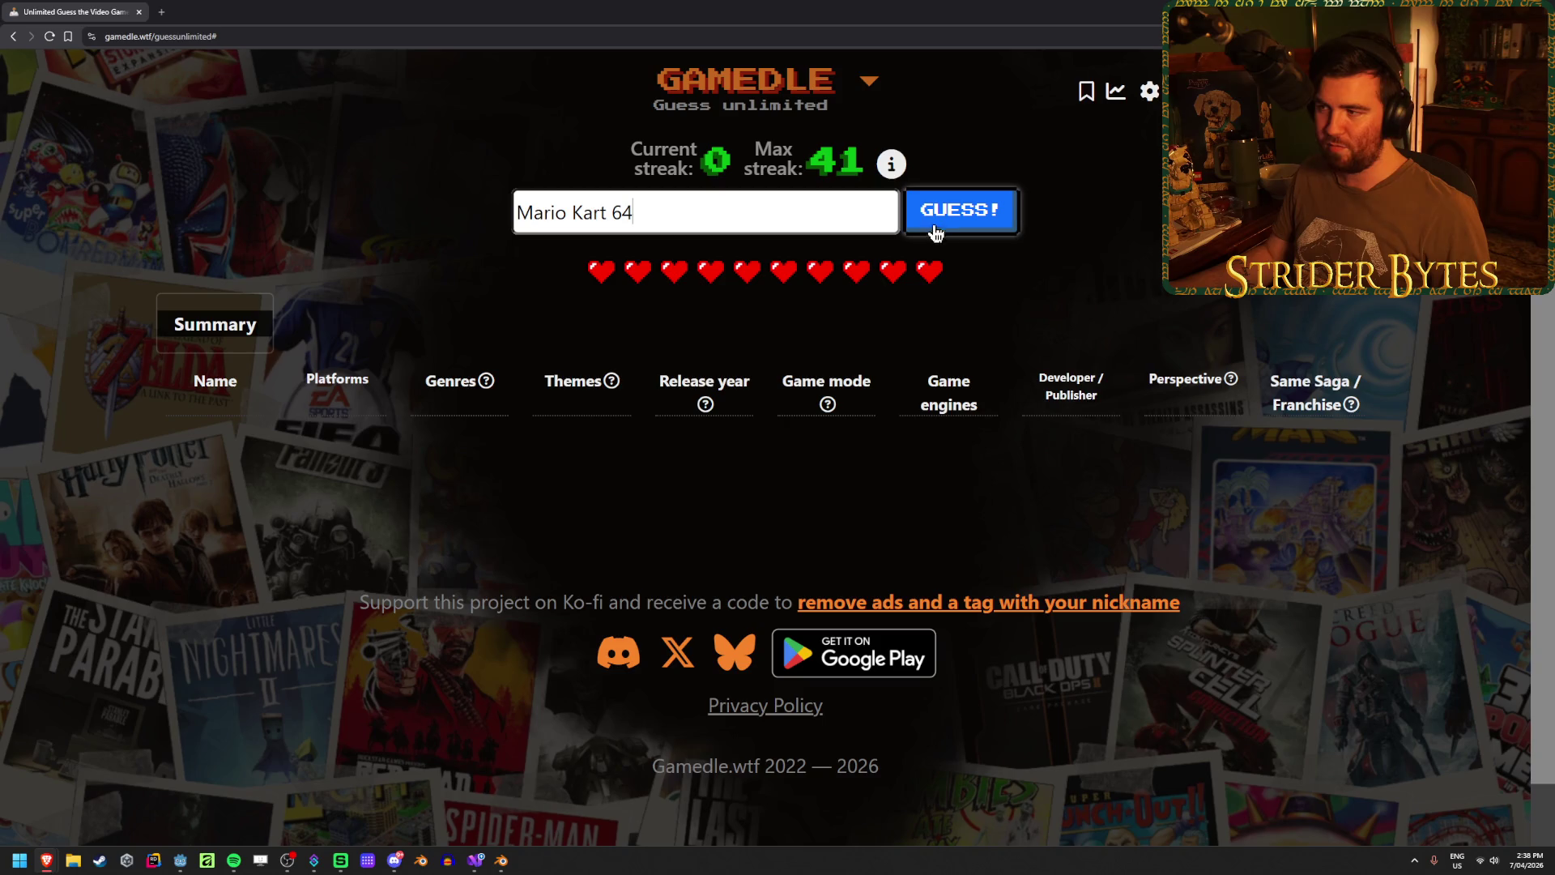
{"action": "left_click", "coordinate": [960, 223]}
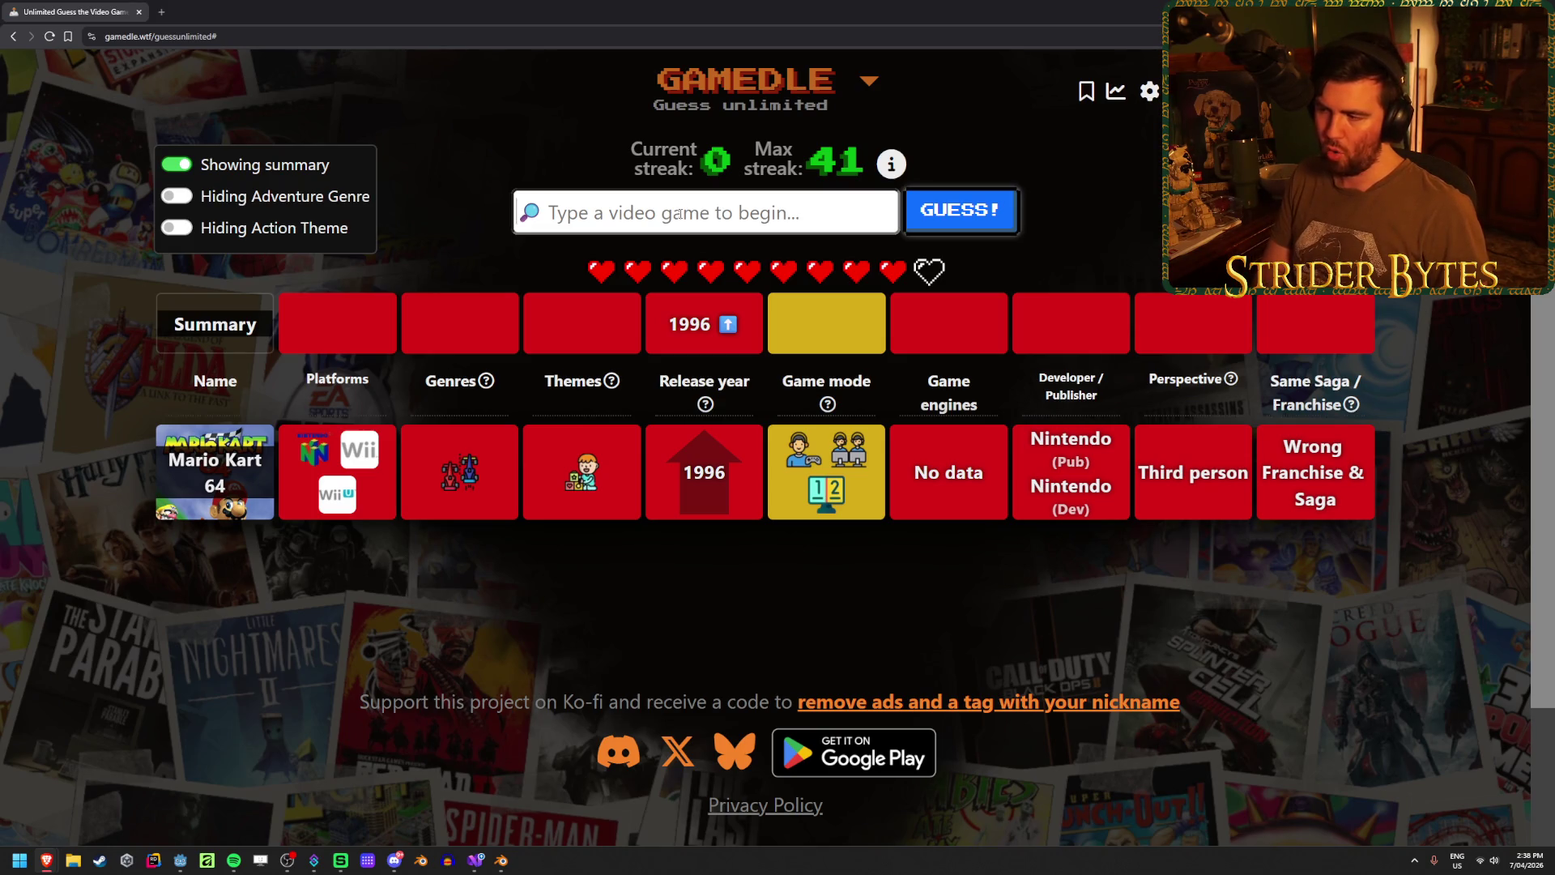
{"action": "type", "text": "rage"}
{"action": "key", "text": "ctrl+a"}
{"action": "key", "text": "BackSpace"}
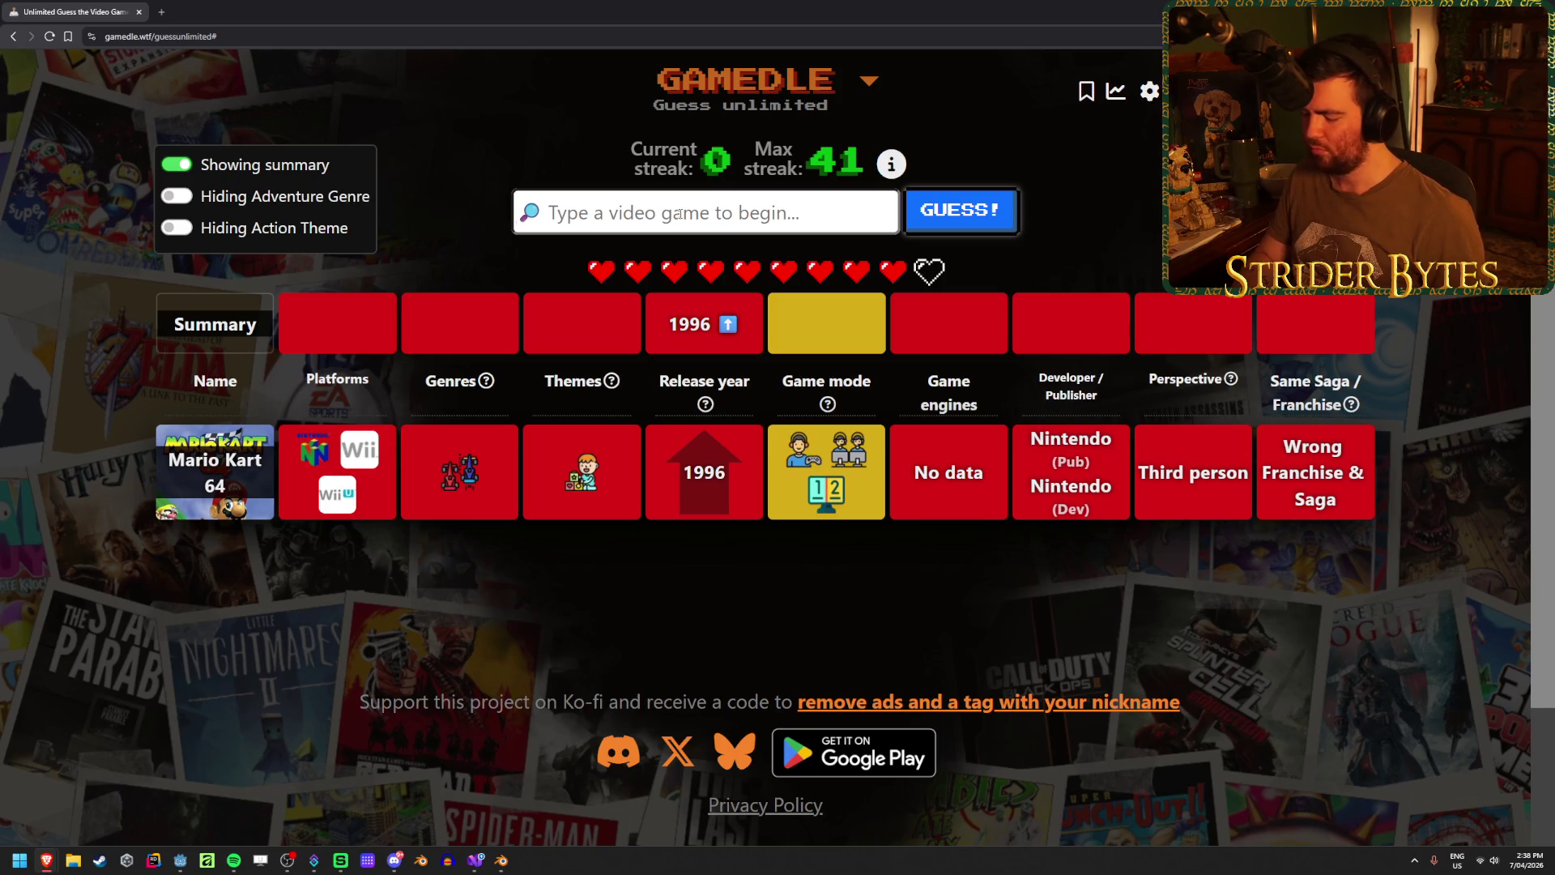
- Guess Painkiller: Hell & Damnation, then Black, in Gamedle
{"action": "type", "text": "painkill"}
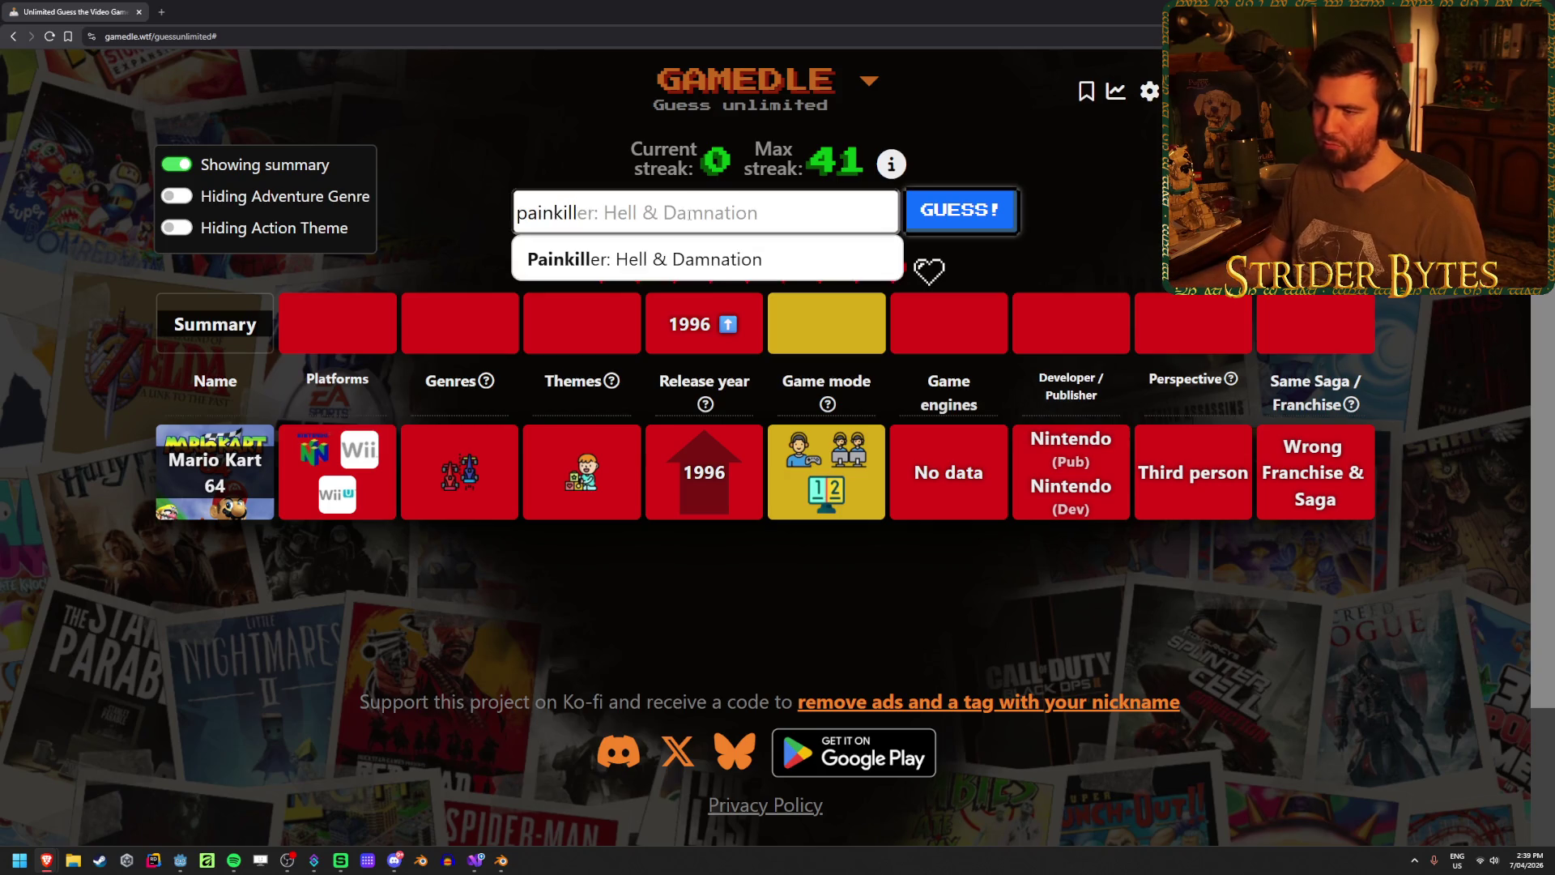
{"action": "left_click", "coordinate": [681, 253]}
{"action": "left_click", "coordinate": [978, 228]}
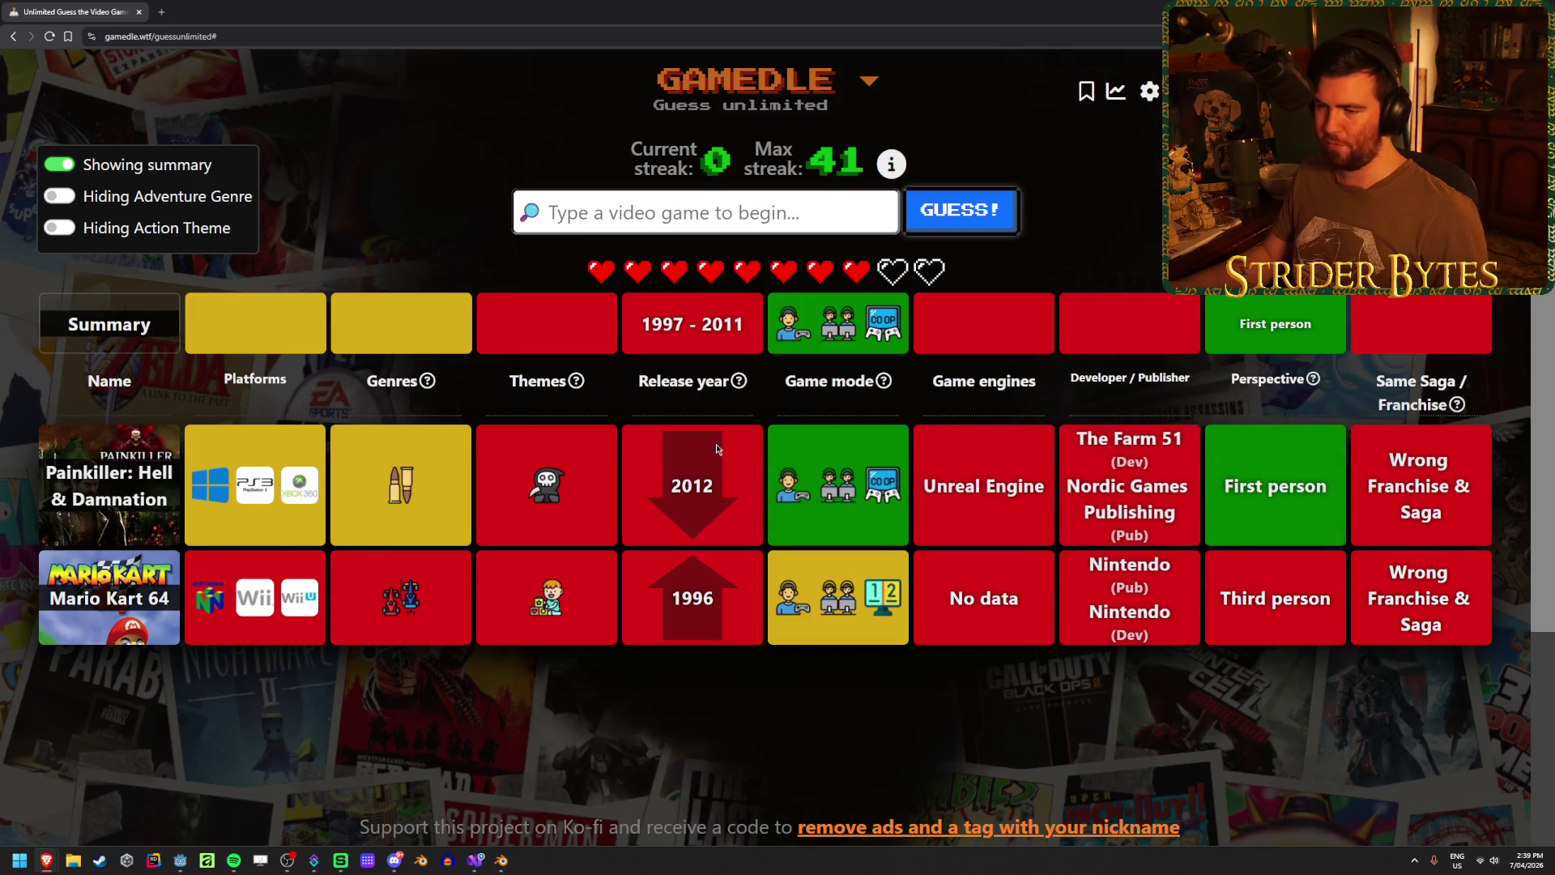
{"action": "type", "text": "b"}
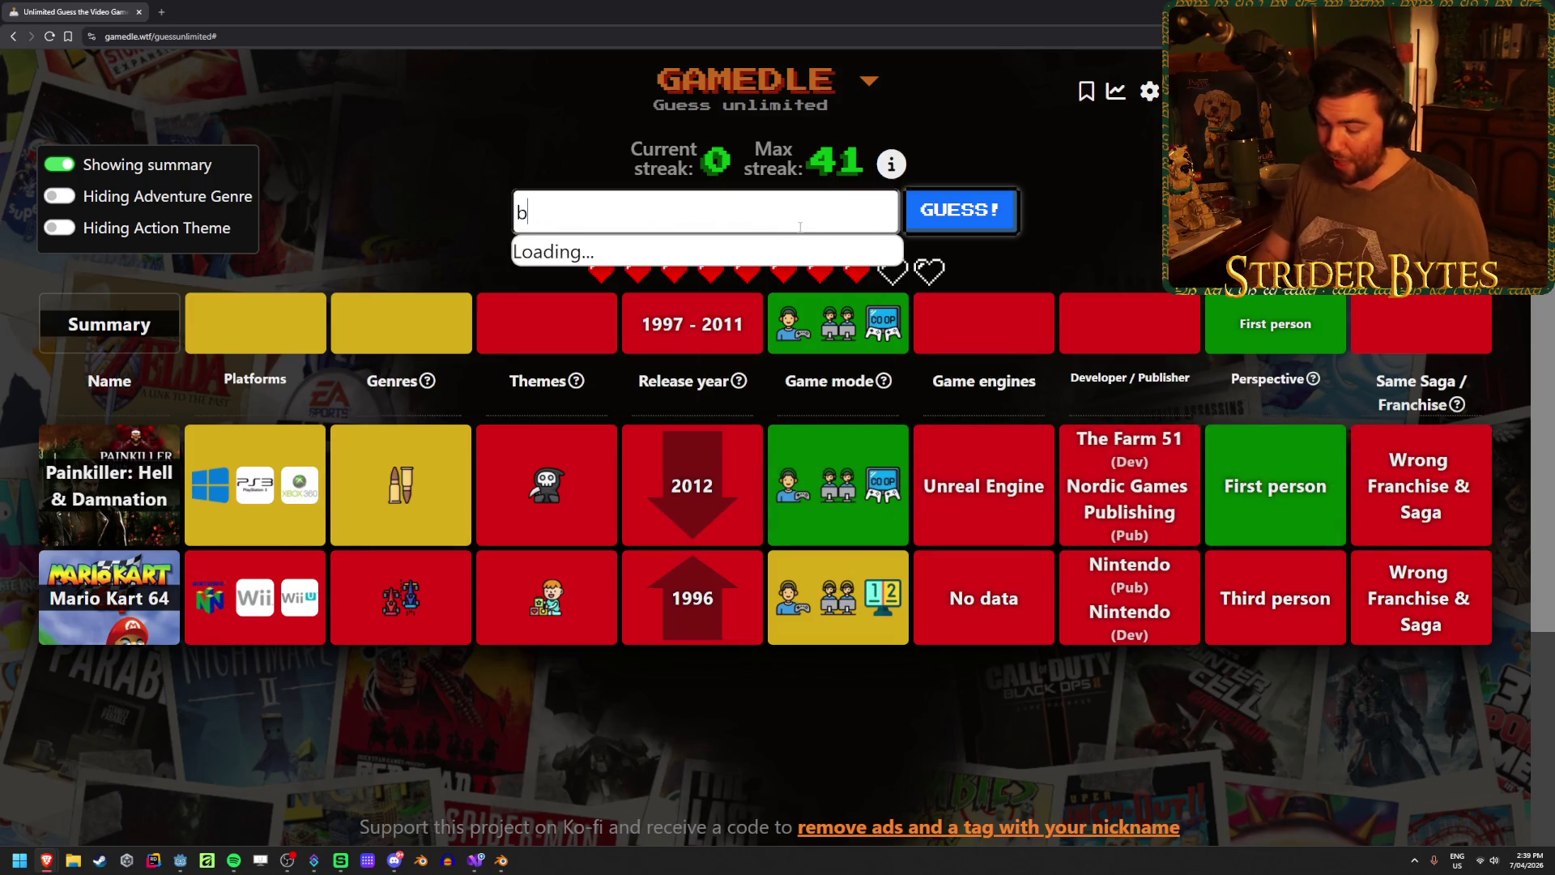
{"action": "type", "text": "ck"}
{"action": "left_click", "coordinate": [791, 256]}
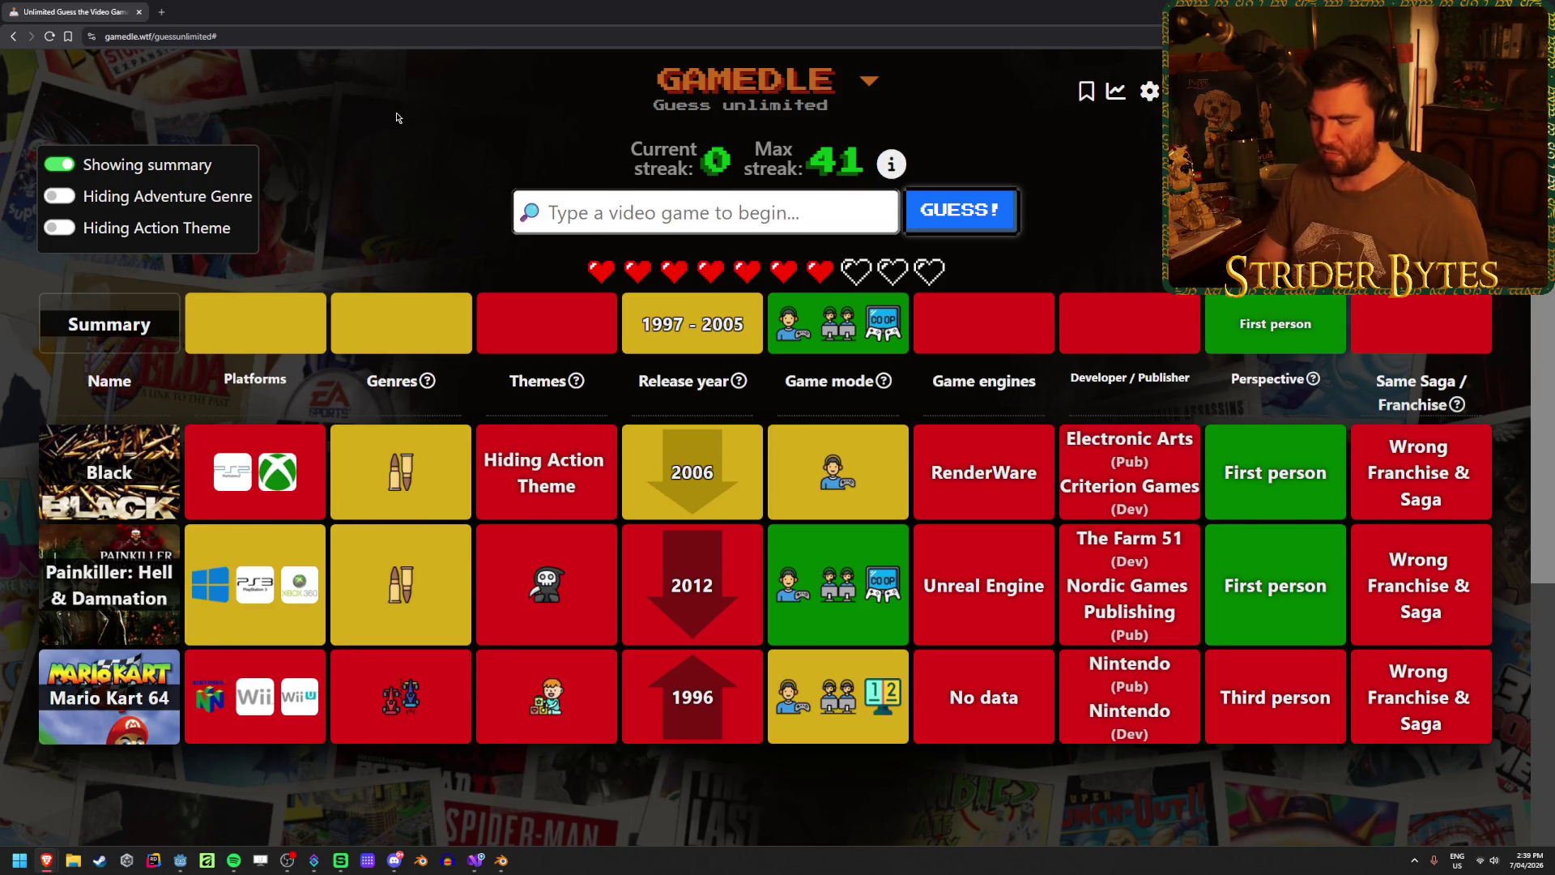
- Guess Counter-Strike: Source, then solve the puzzle with Garry's Mod
{"action": "type", "text": "collun"}
{"action": "key", "text": "BackSpace"}
{"action": "key", "text": "BackSpace"}
{"action": "key", "text": "BackSpace"}
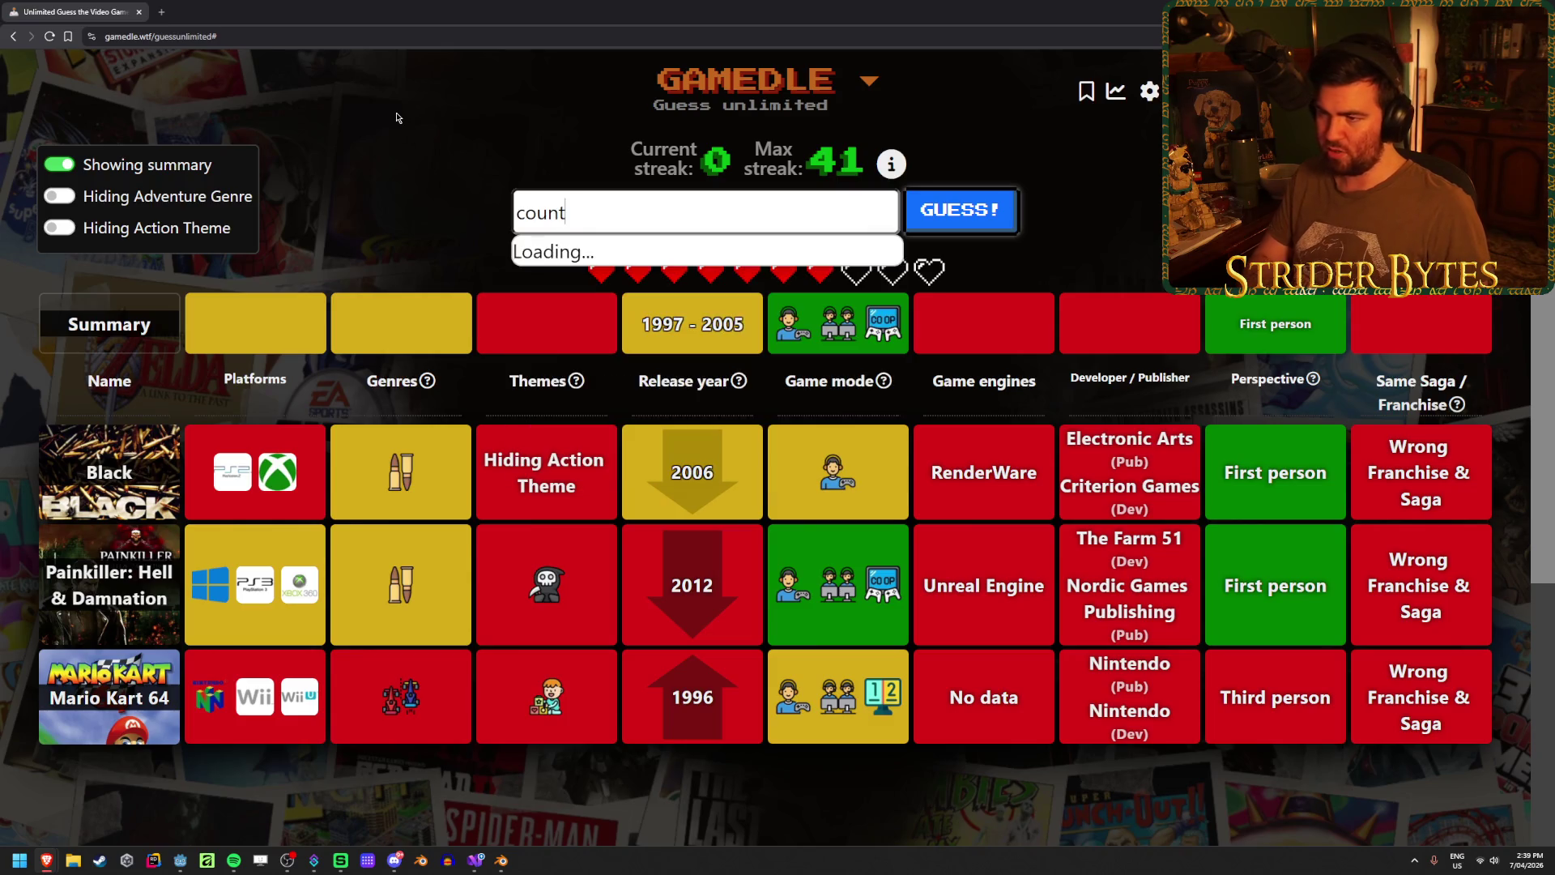
{"action": "type", "text": "er"}
{"action": "left_click", "coordinate": [718, 431]}
{"action": "left_click", "coordinate": [938, 225]}
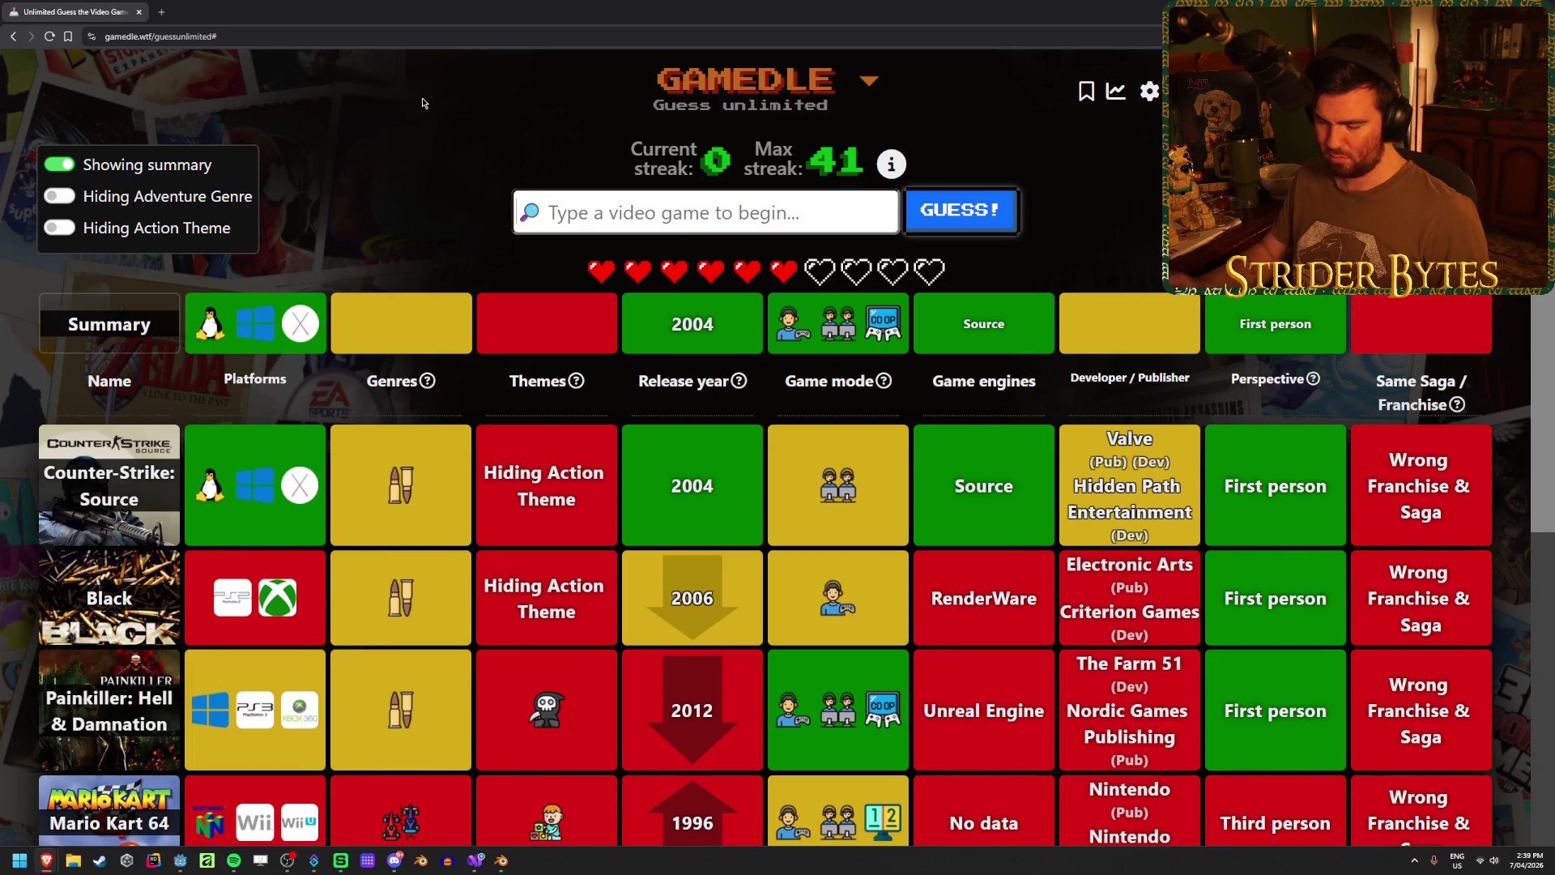
{"action": "type", "text": "ga"}
{"action": "type", "text": "rry's"}
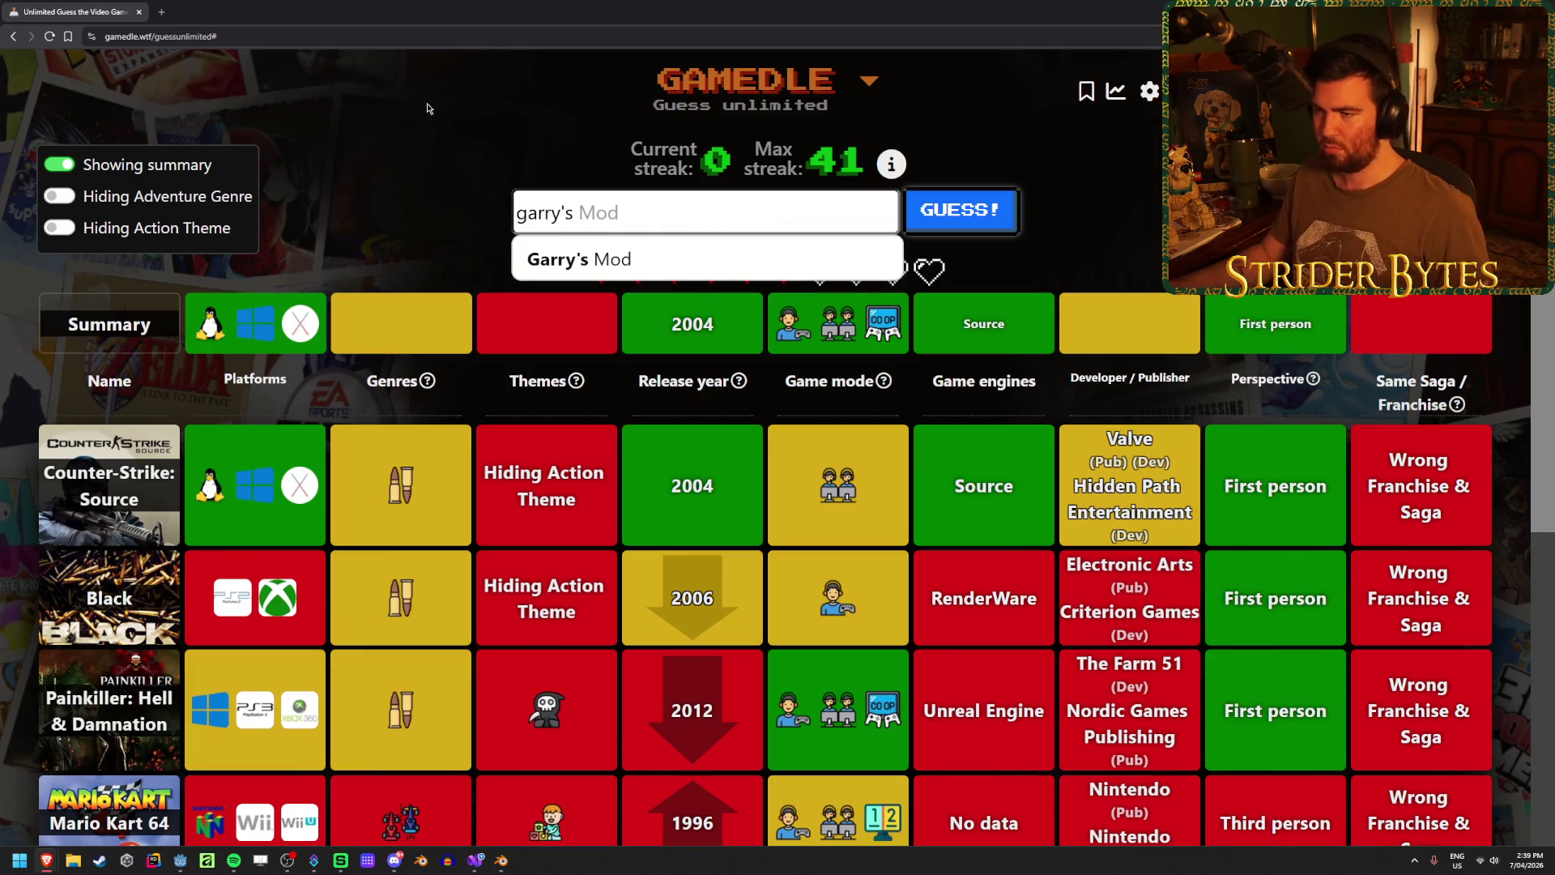
{"action": "key", "text": "Return"}
{"action": "left_click", "coordinate": [992, 227]}
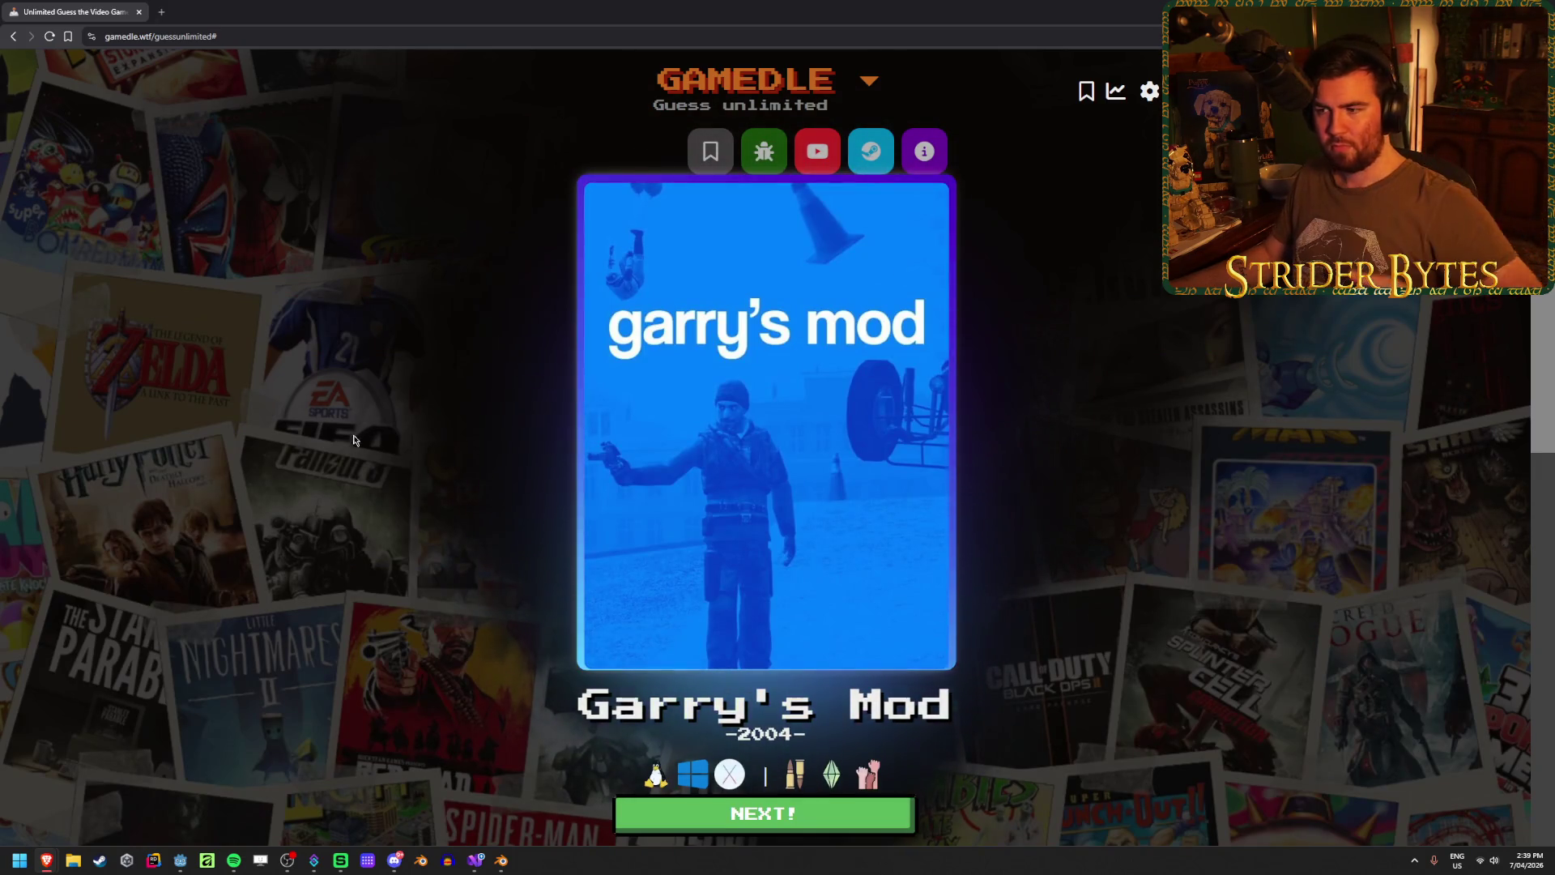
- Review the solved result and return to the Godot editor
{"action": "scroll", "coordinate": [640, 433], "scroll_direction": "down", "scroll_amount": 3}
{"action": "scroll", "coordinate": [639, 437], "scroll_direction": "down", "scroll_amount": 2}
{"action": "scroll", "coordinate": [640, 432], "scroll_direction": "up", "scroll_amount": 5}
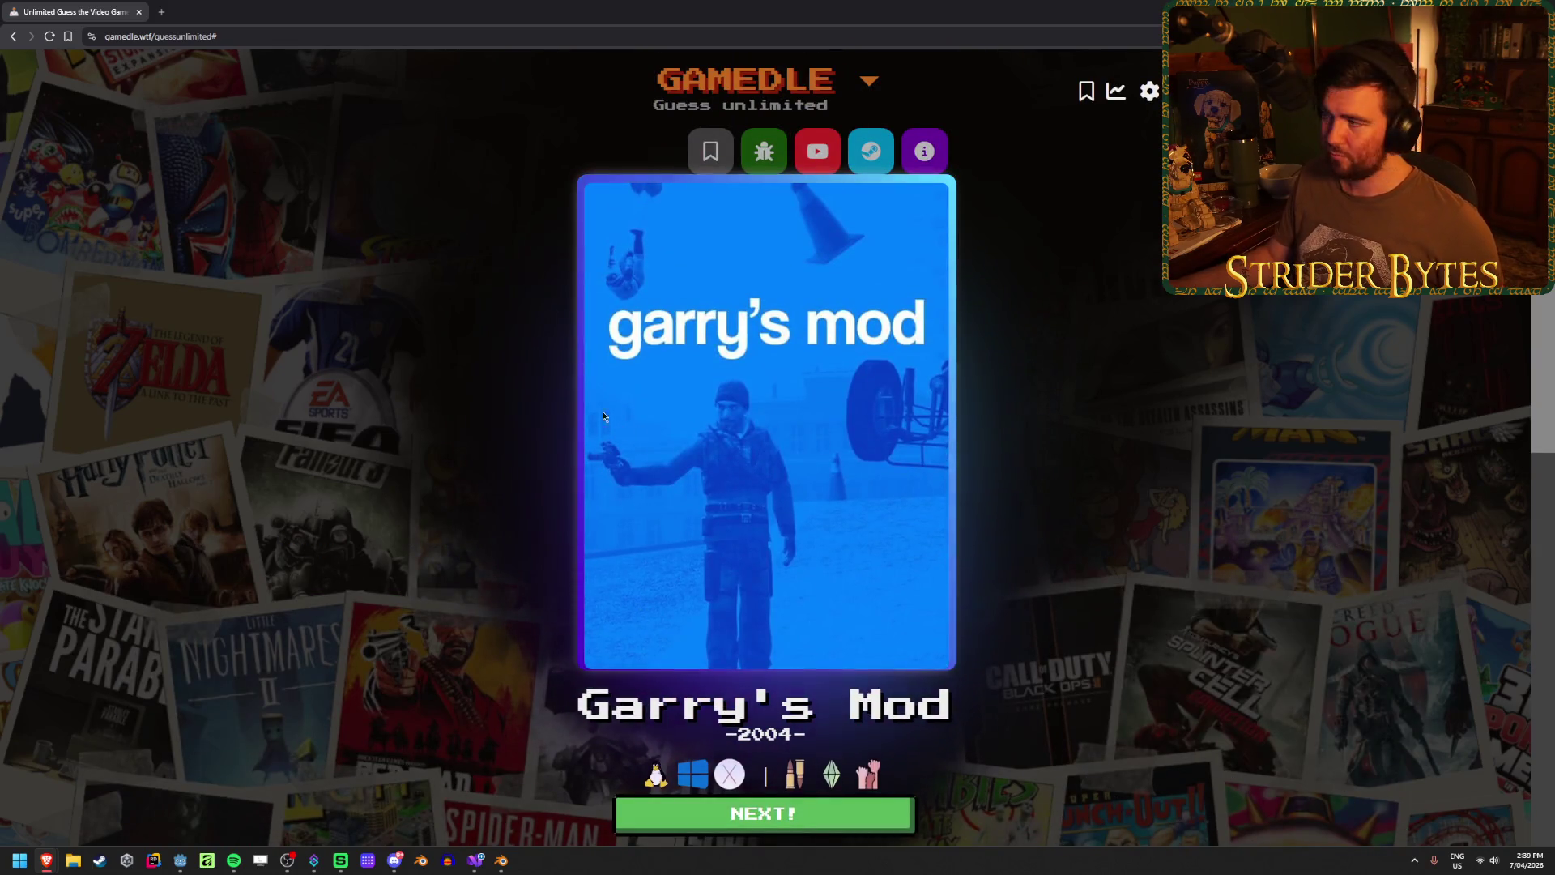
{"action": "key", "text": "alt+Tab"}
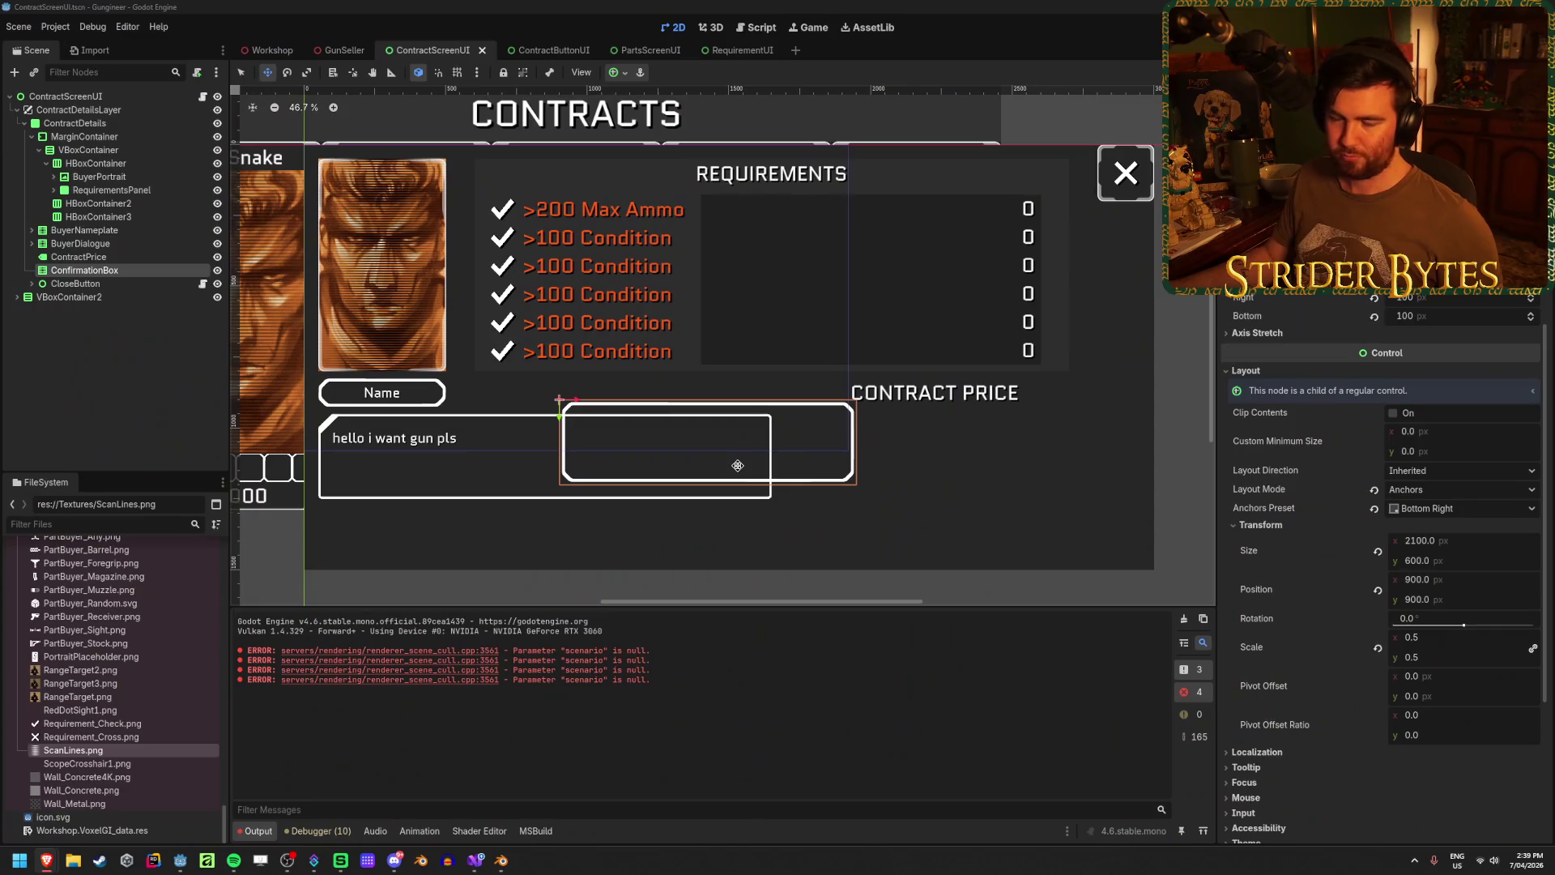
- Inspect the layout settings of RequirementsPanel, HBoxContainer2, BuyerNameplate and ContractPrice
{"action": "left_click_drag", "start_coordinate": [692, 512], "coordinate": [740, 527]}
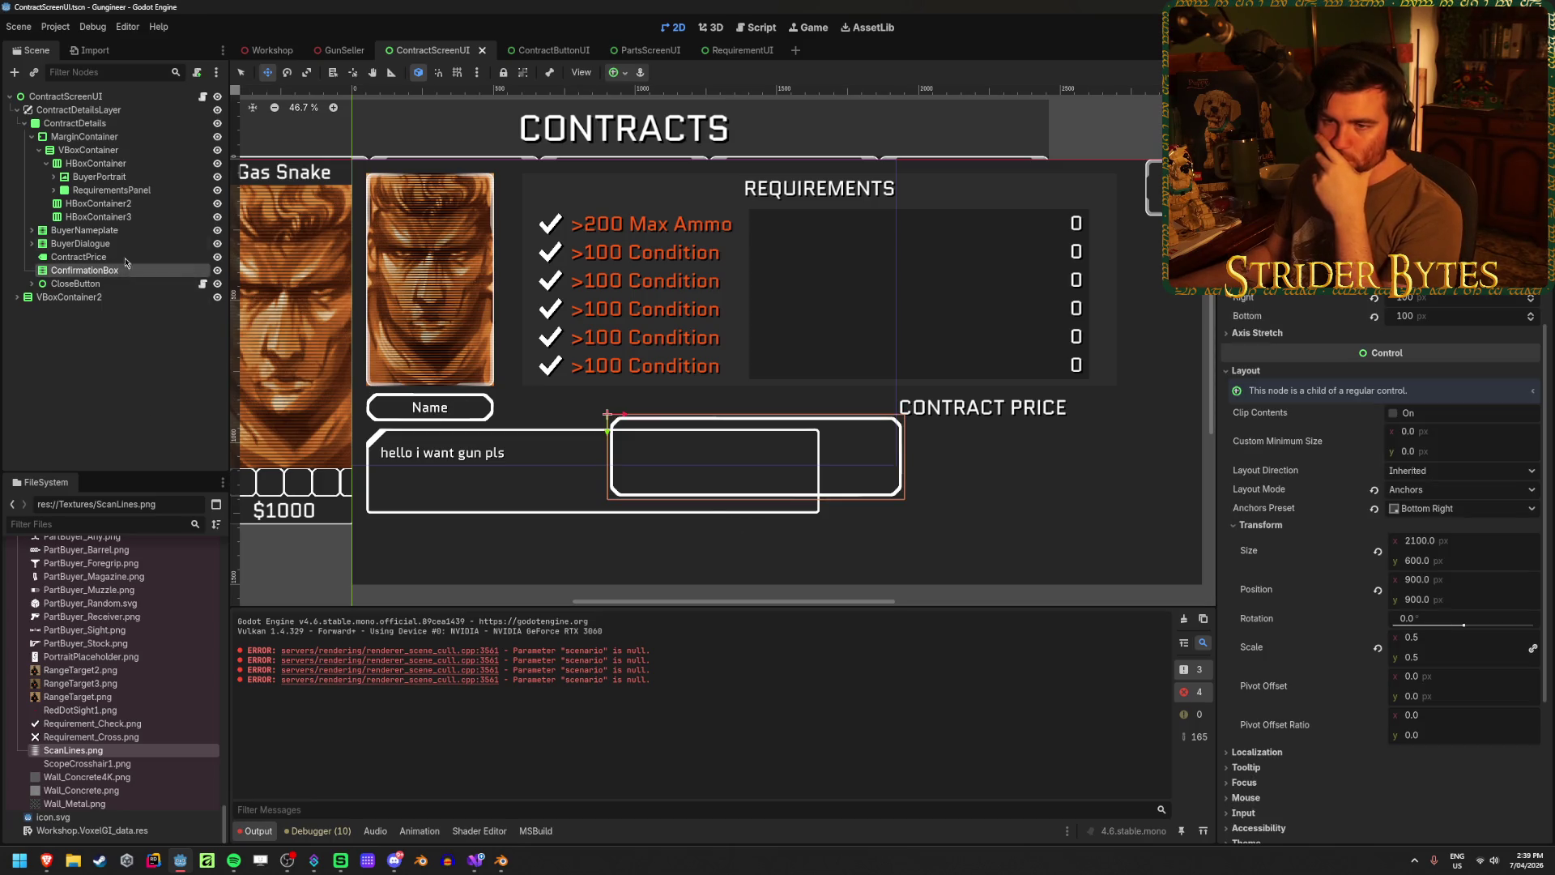
{"action": "left_click", "coordinate": [103, 203]}
{"action": "left_click", "coordinate": [106, 189]}
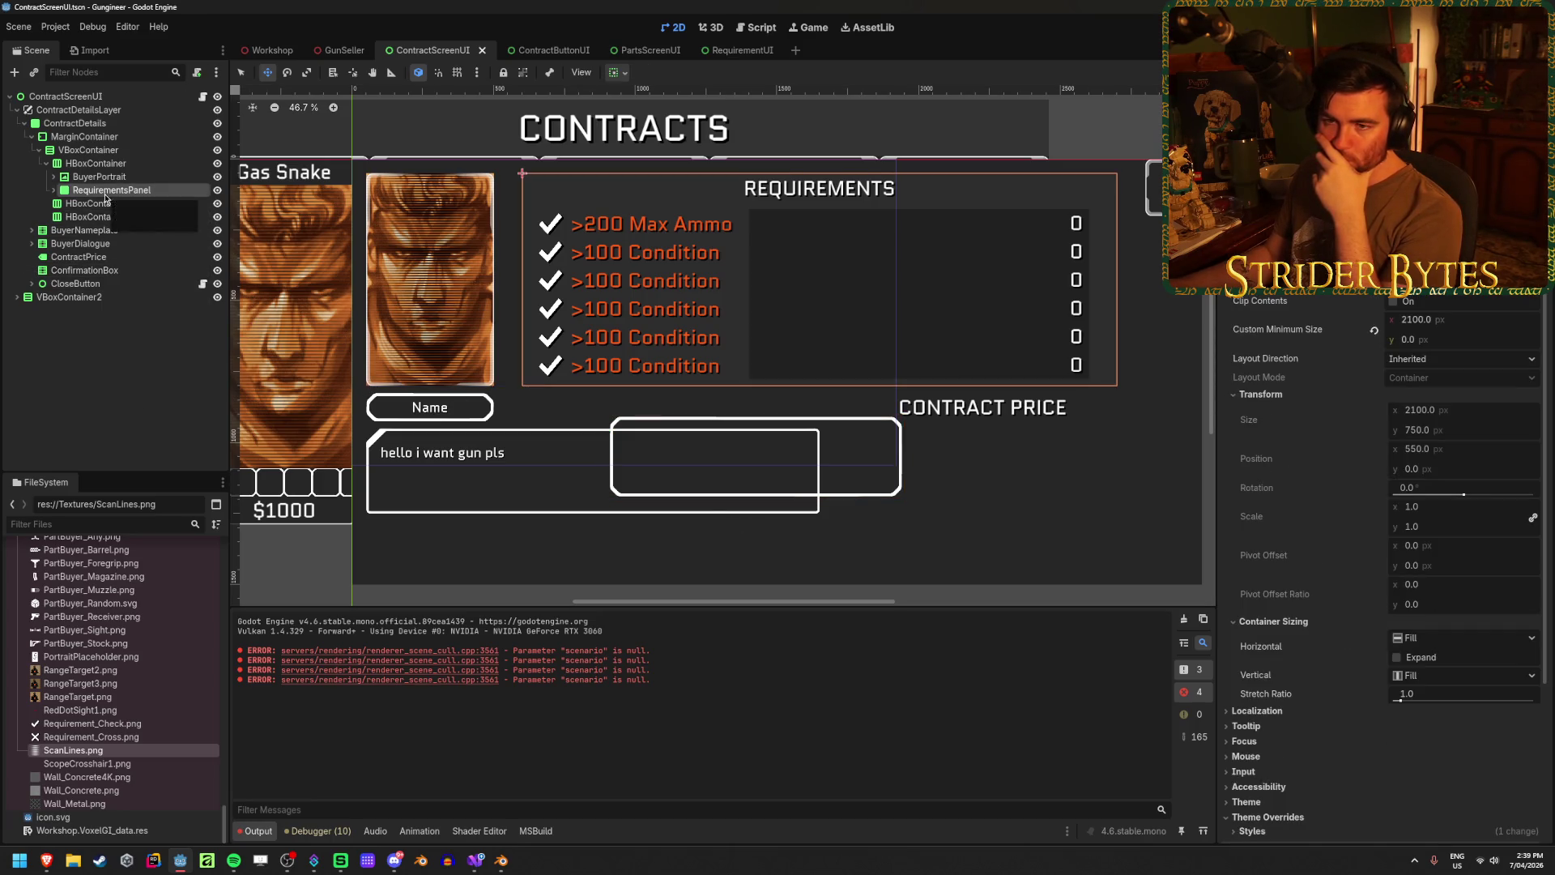
{"action": "left_click", "coordinate": [104, 204]}
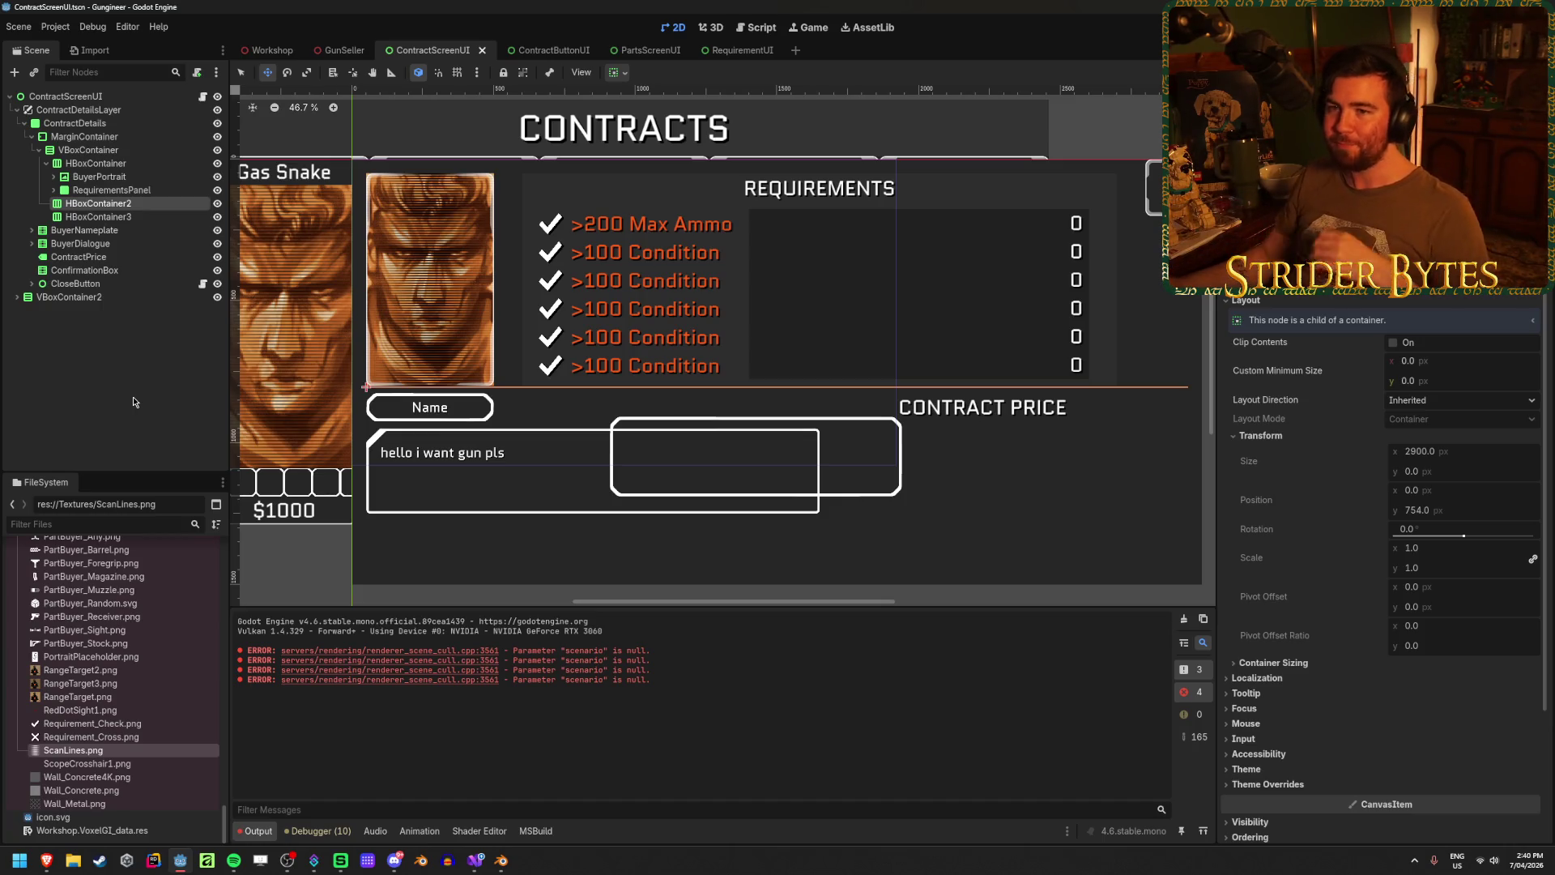
{"action": "left_click", "coordinate": [115, 233]}
{"action": "key", "text": "Down"}
{"action": "key", "text": "Down"}
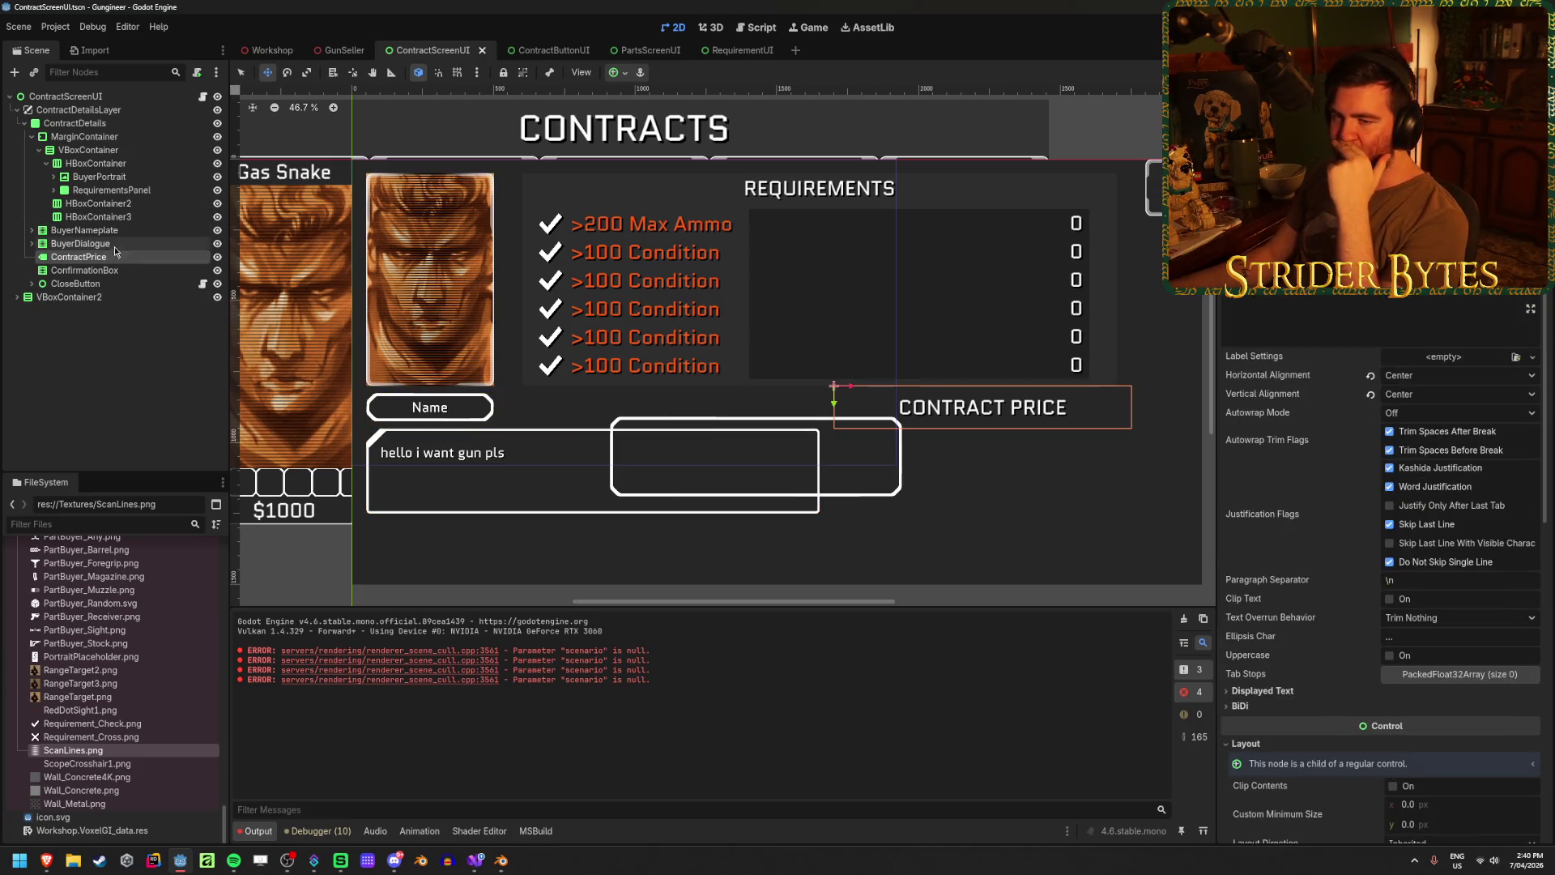
{"action": "left_click", "coordinate": [121, 233]}
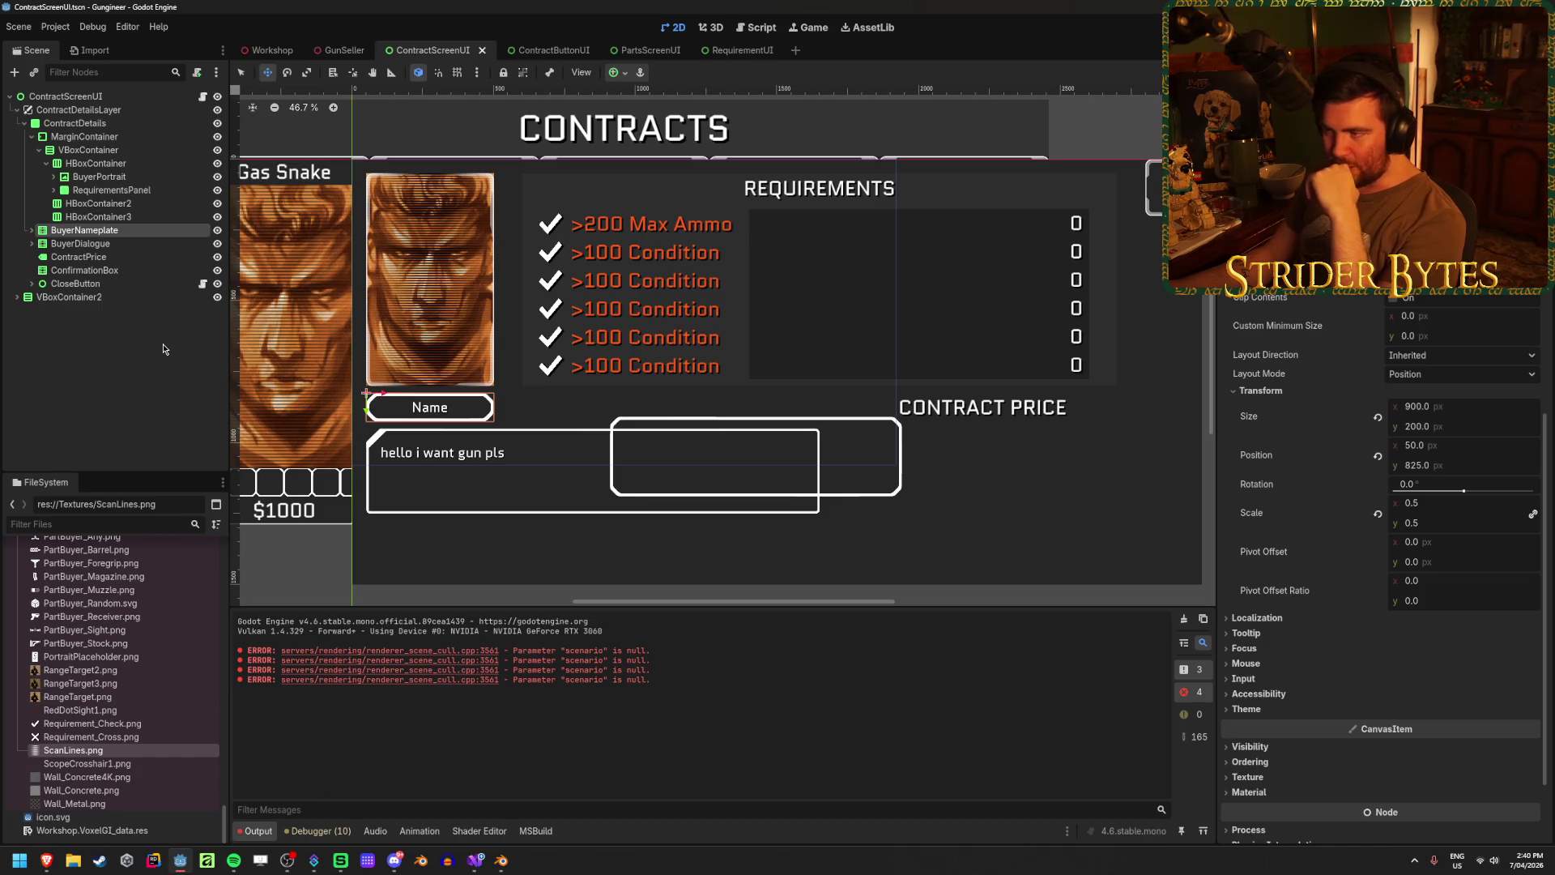
{"action": "left_click", "coordinate": [98, 203]}
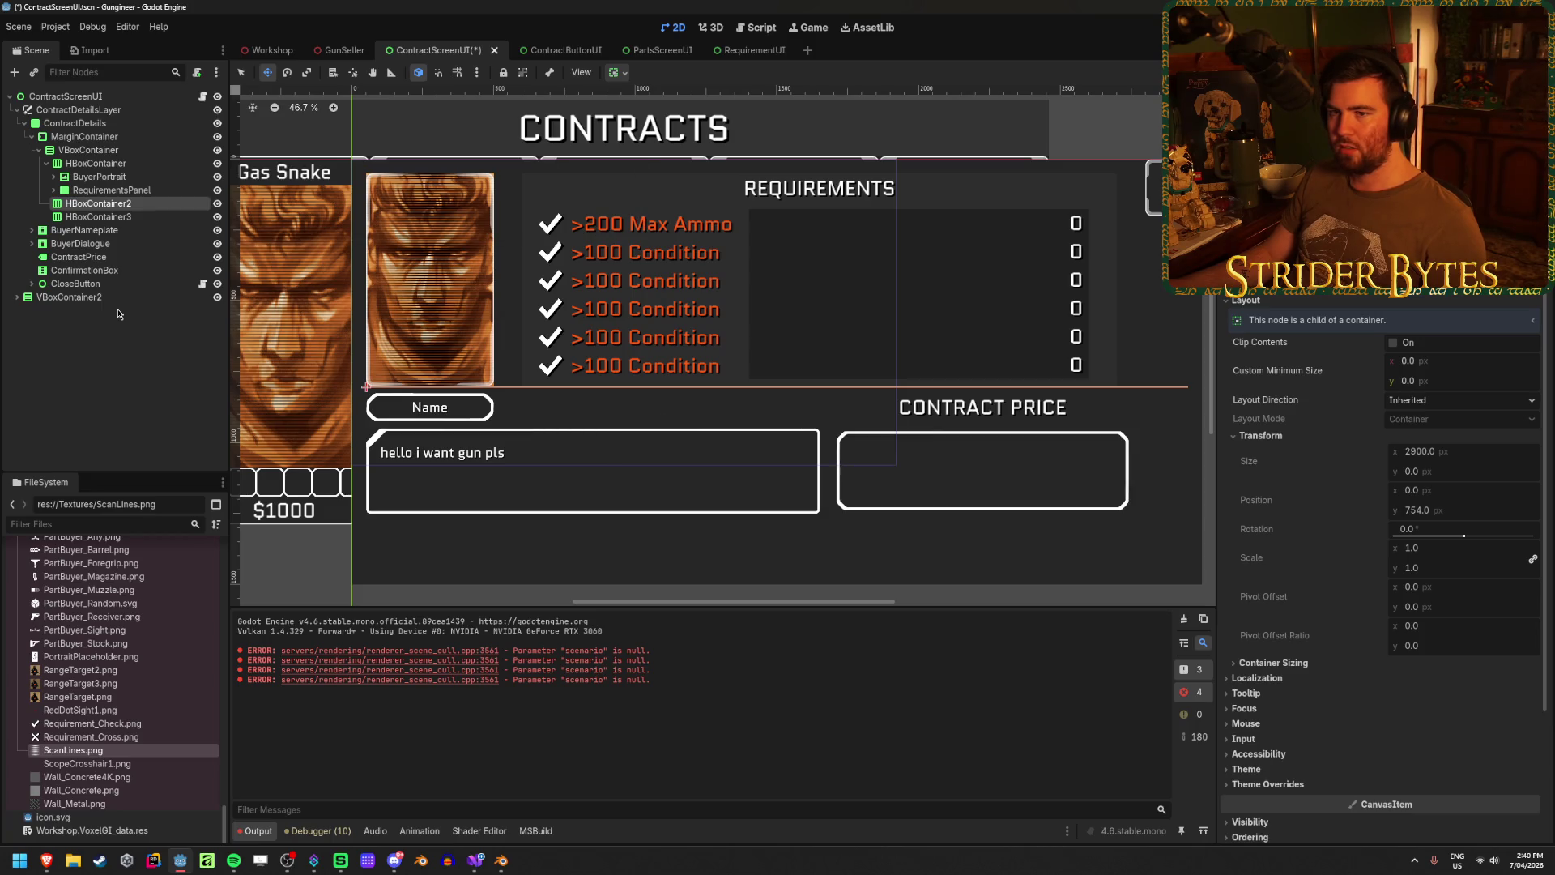
- Move BuyerPortrait and RequirementsPanel out above the VBoxContainer
{"action": "left_click", "coordinate": [97, 176]}
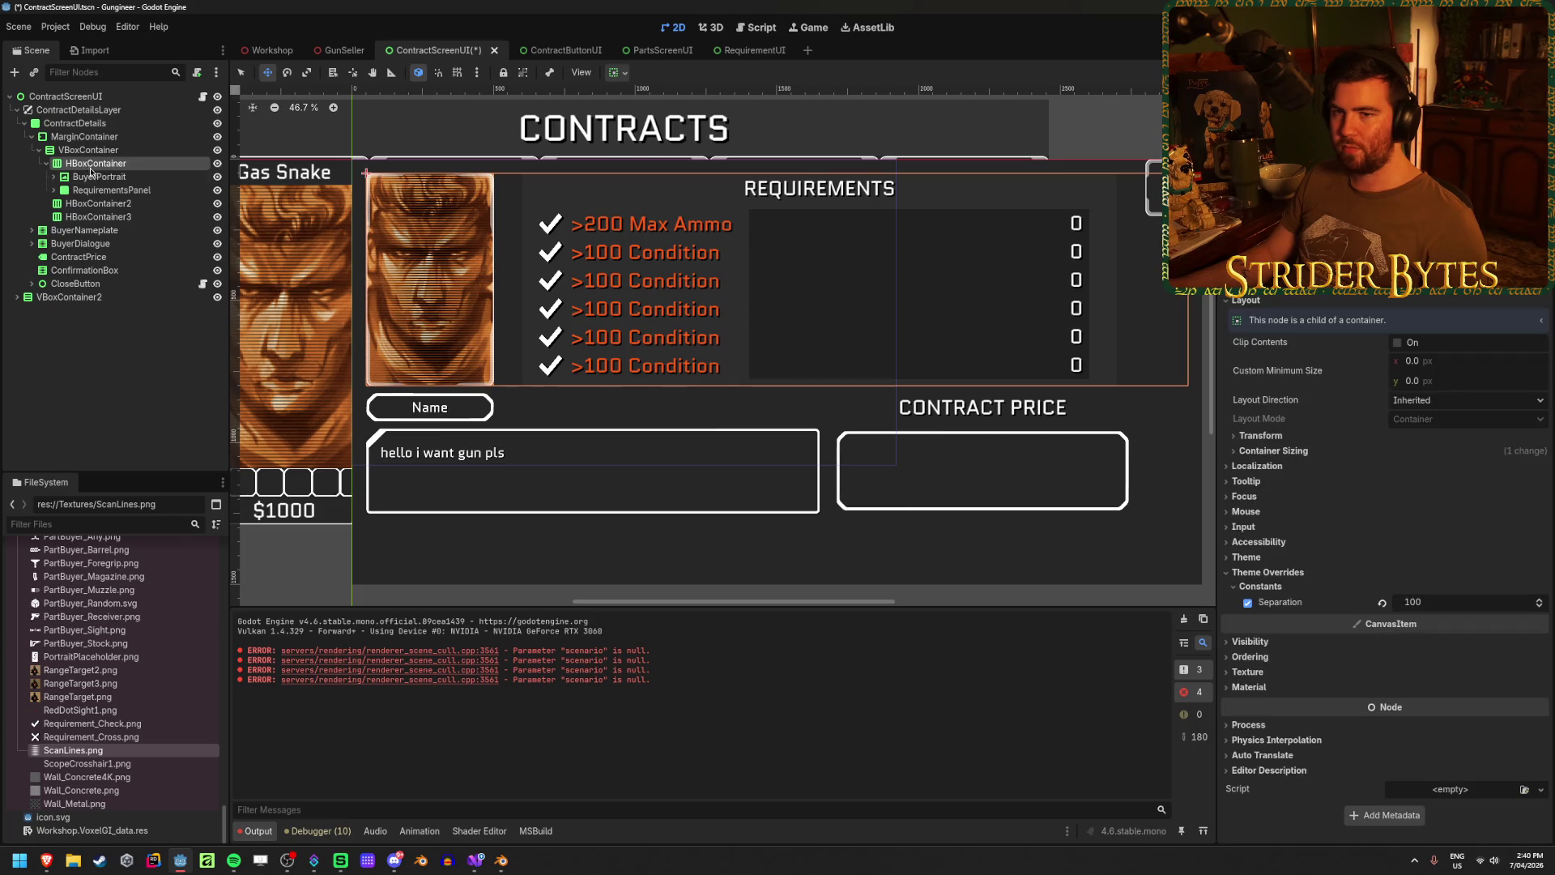
{"action": "left_click", "coordinate": [97, 190], "text": "shift"}
{"action": "left_click_drag", "start_coordinate": [98, 190], "coordinate": [93, 150]}
- Delete the now-empty VBoxContainer
{"action": "left_click", "coordinate": [95, 176]}
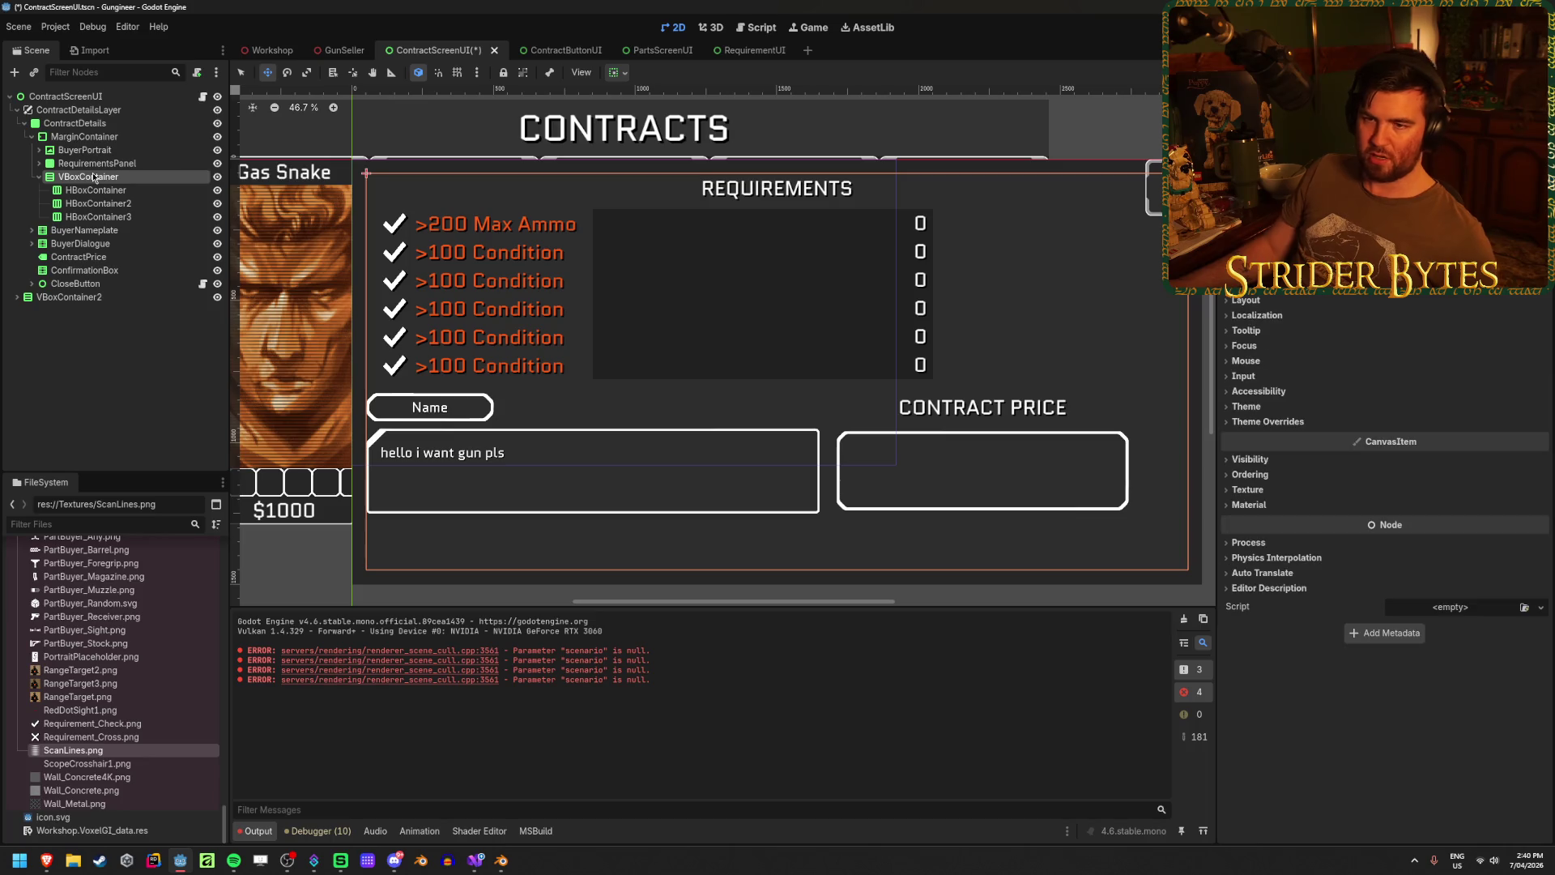
{"action": "key", "text": "Delete"}
{"action": "key", "text": "Return"}
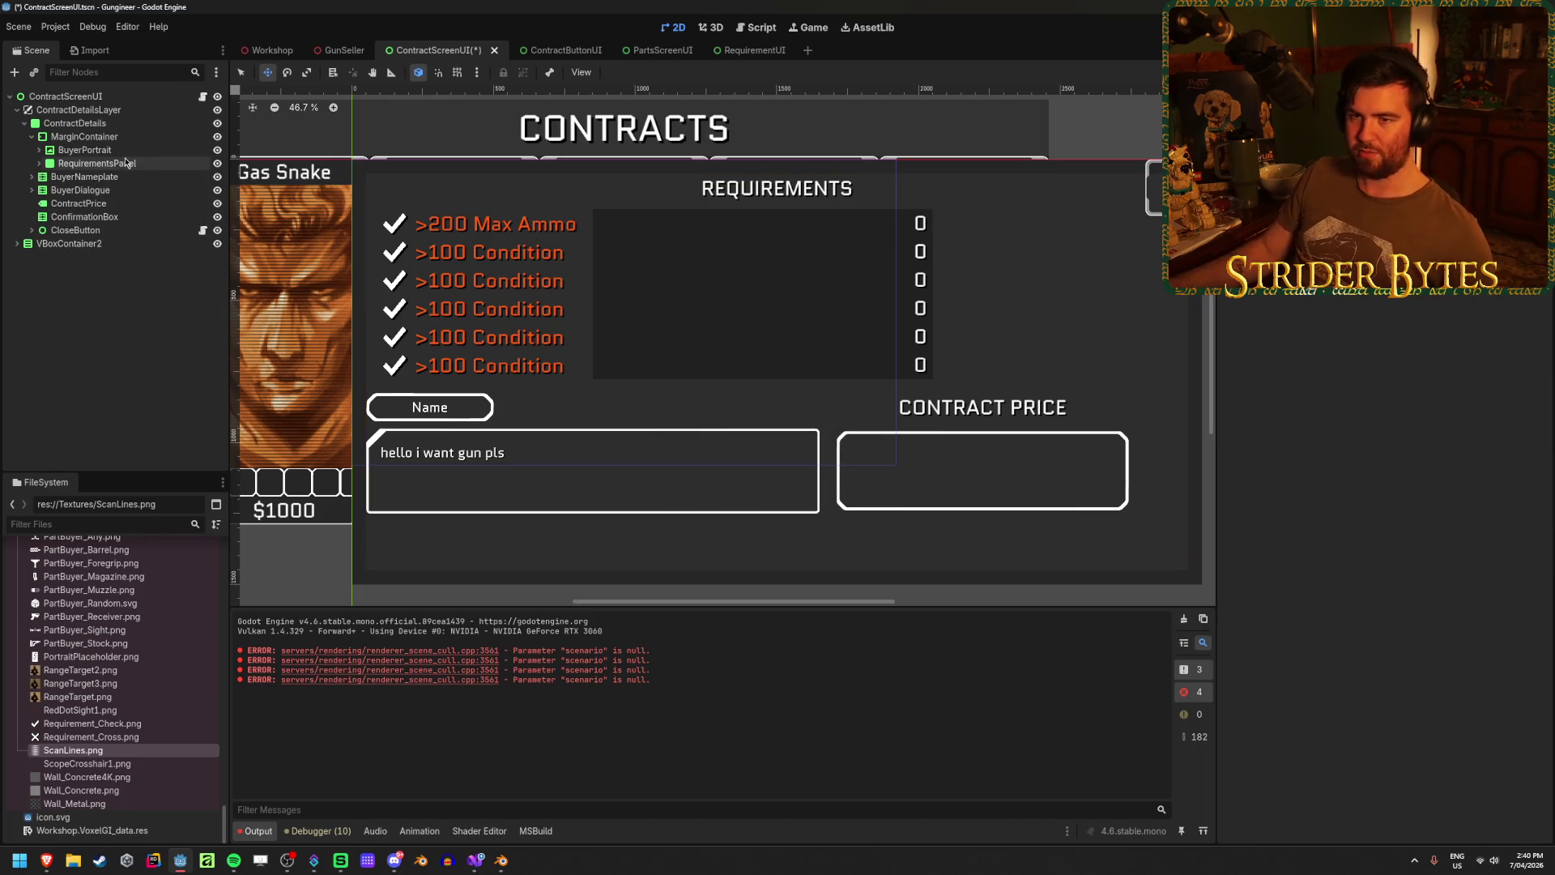
- Try a 450 minimum width on the portrait's MarginContainer, then undo it
{"action": "key", "text": "Right"}
{"action": "left_click", "coordinate": [123, 163]}
{"action": "left_click", "coordinate": [84, 136]}
{"action": "scroll", "coordinate": [1244, 470], "scroll_direction": "down", "scroll_amount": 5}
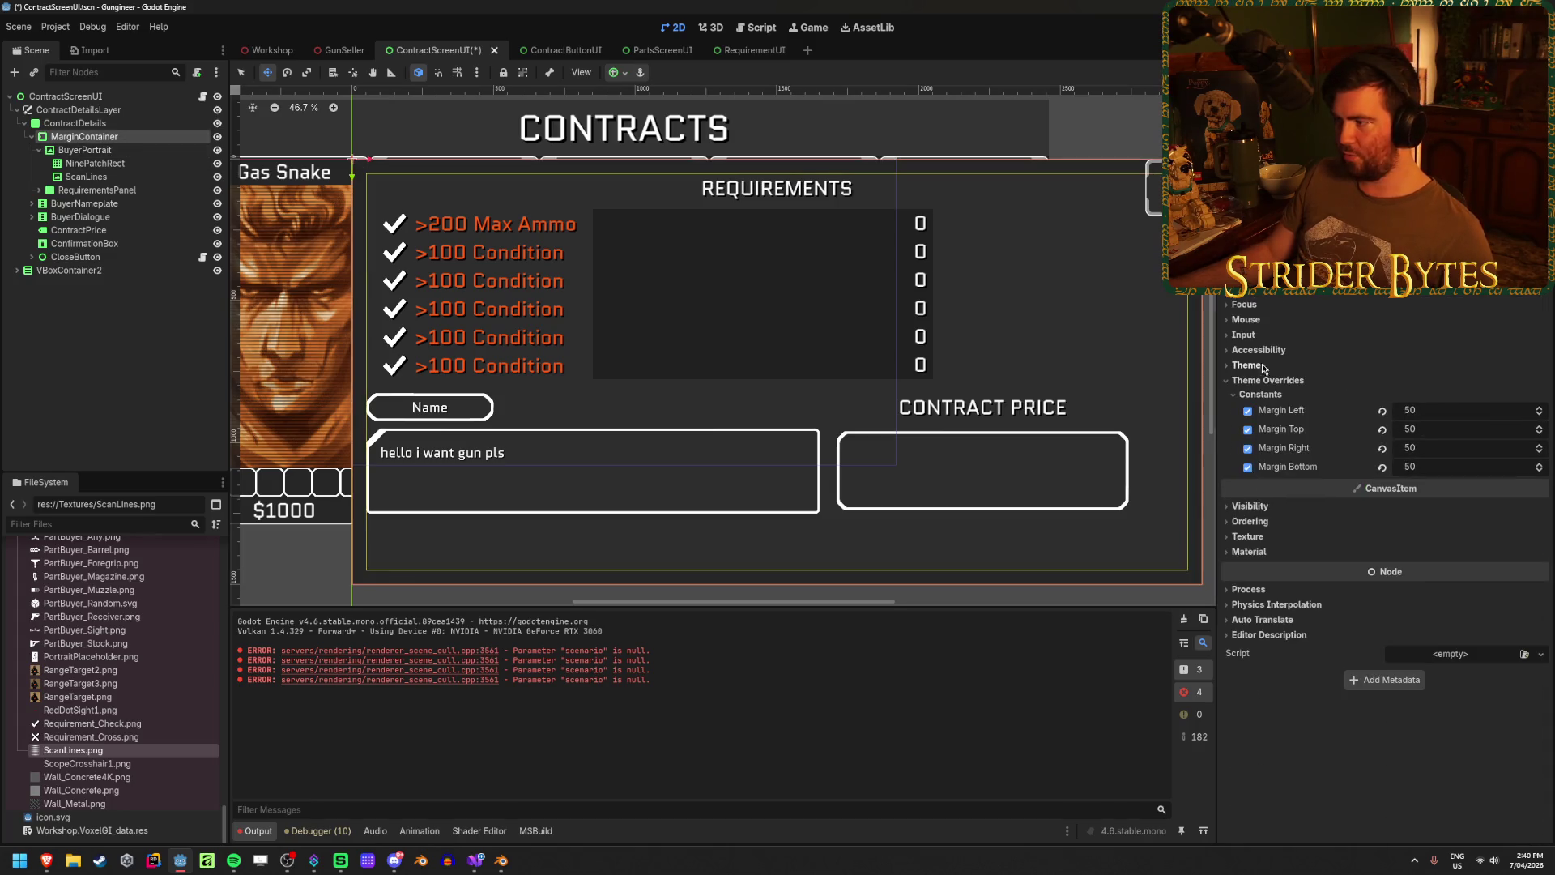
{"action": "scroll", "coordinate": [1267, 304], "scroll_direction": "up", "scroll_amount": 2}
{"action": "left_click_drag", "start_coordinate": [1438, 322], "coordinate": [1442, 321]}
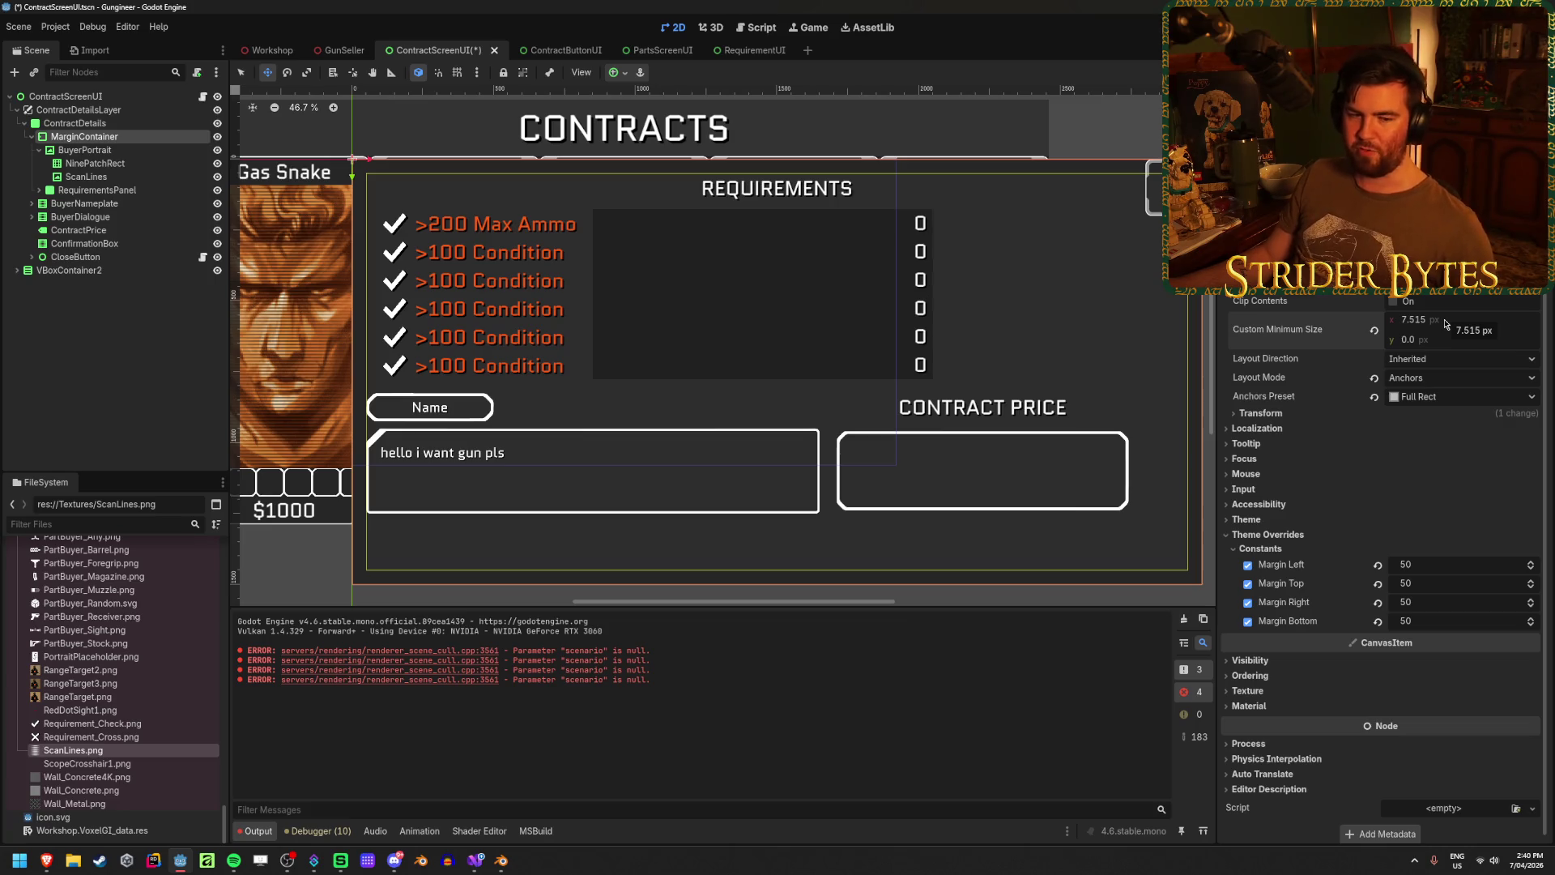
{"action": "left_click", "coordinate": [1445, 321]}
{"action": "type", "text": "450"}
{"action": "key", "text": "Tab"}
{"action": "type", "text": "7"}
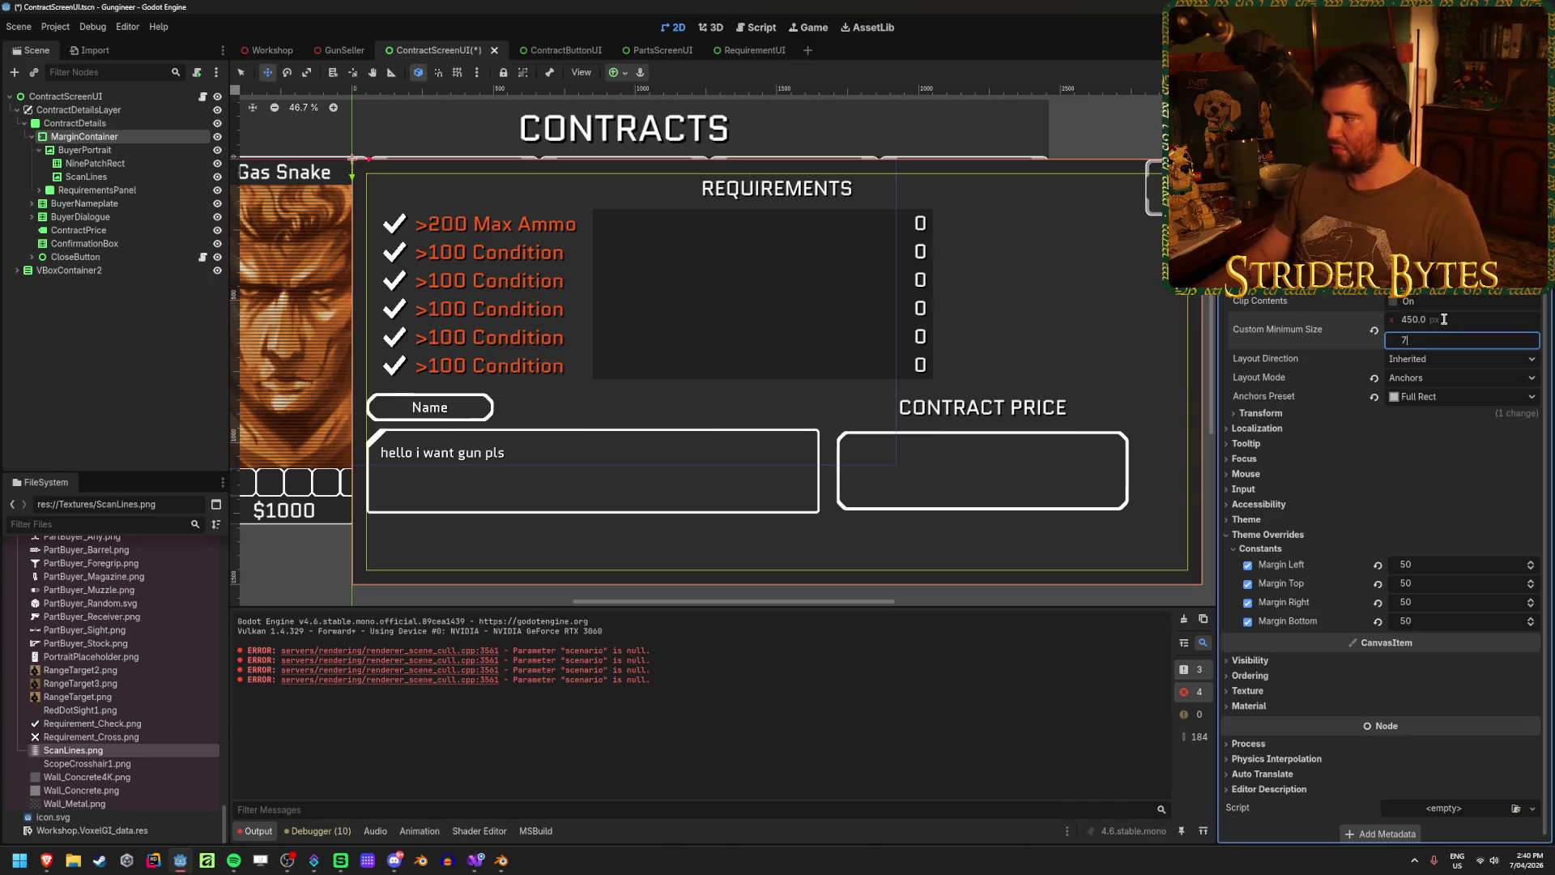
{"action": "key", "text": "ctrl+z"}
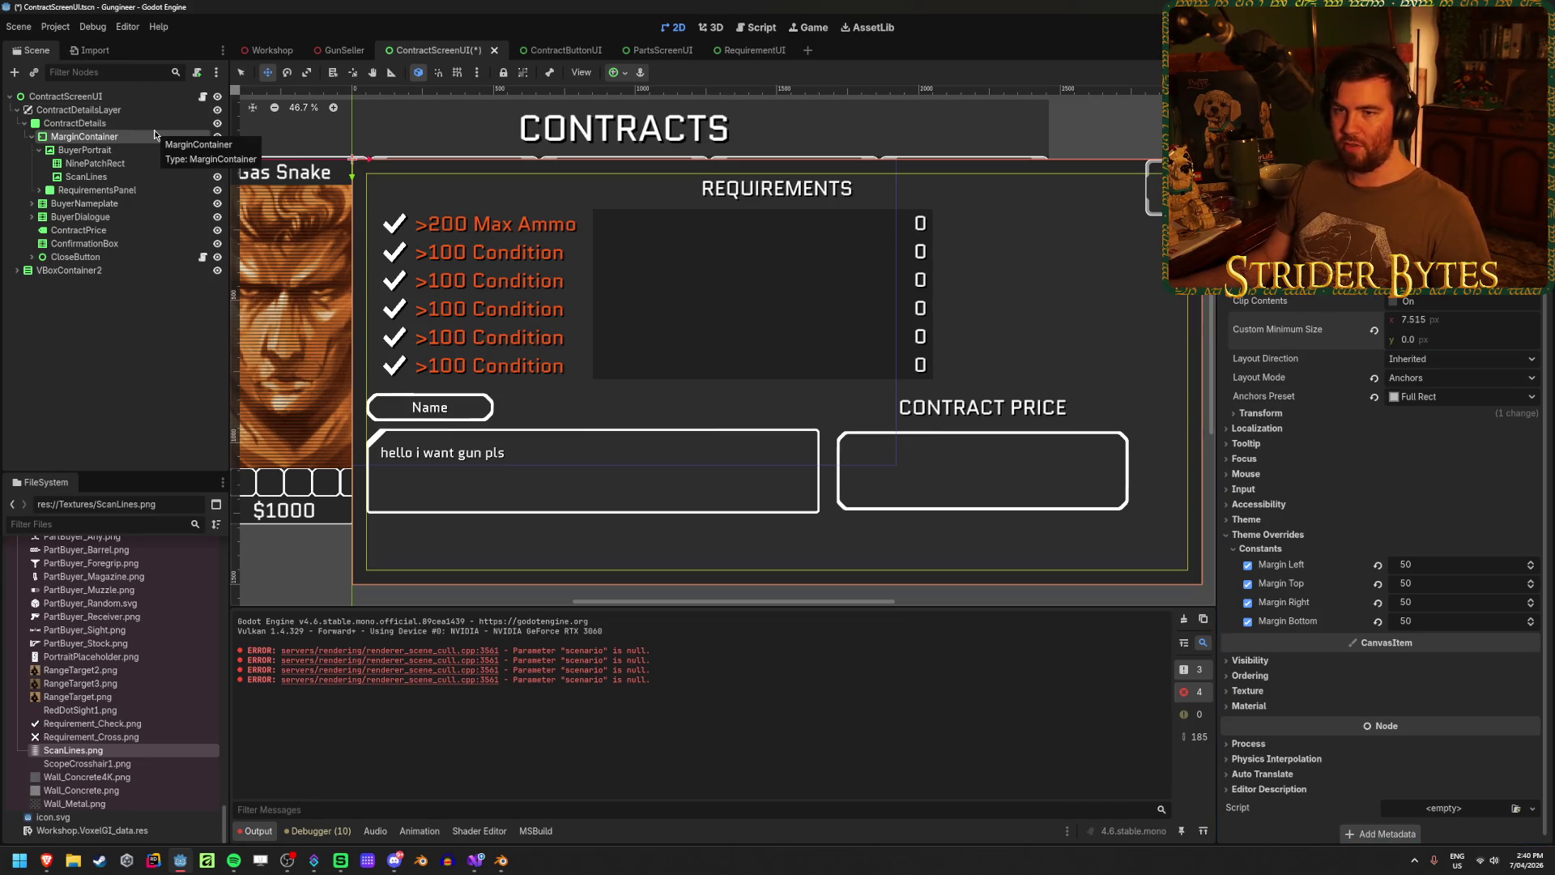
- Move BuyerPortrait and RequirementsPanel to sit directly under ContractDetails
{"action": "left_click", "coordinate": [150, 150]}
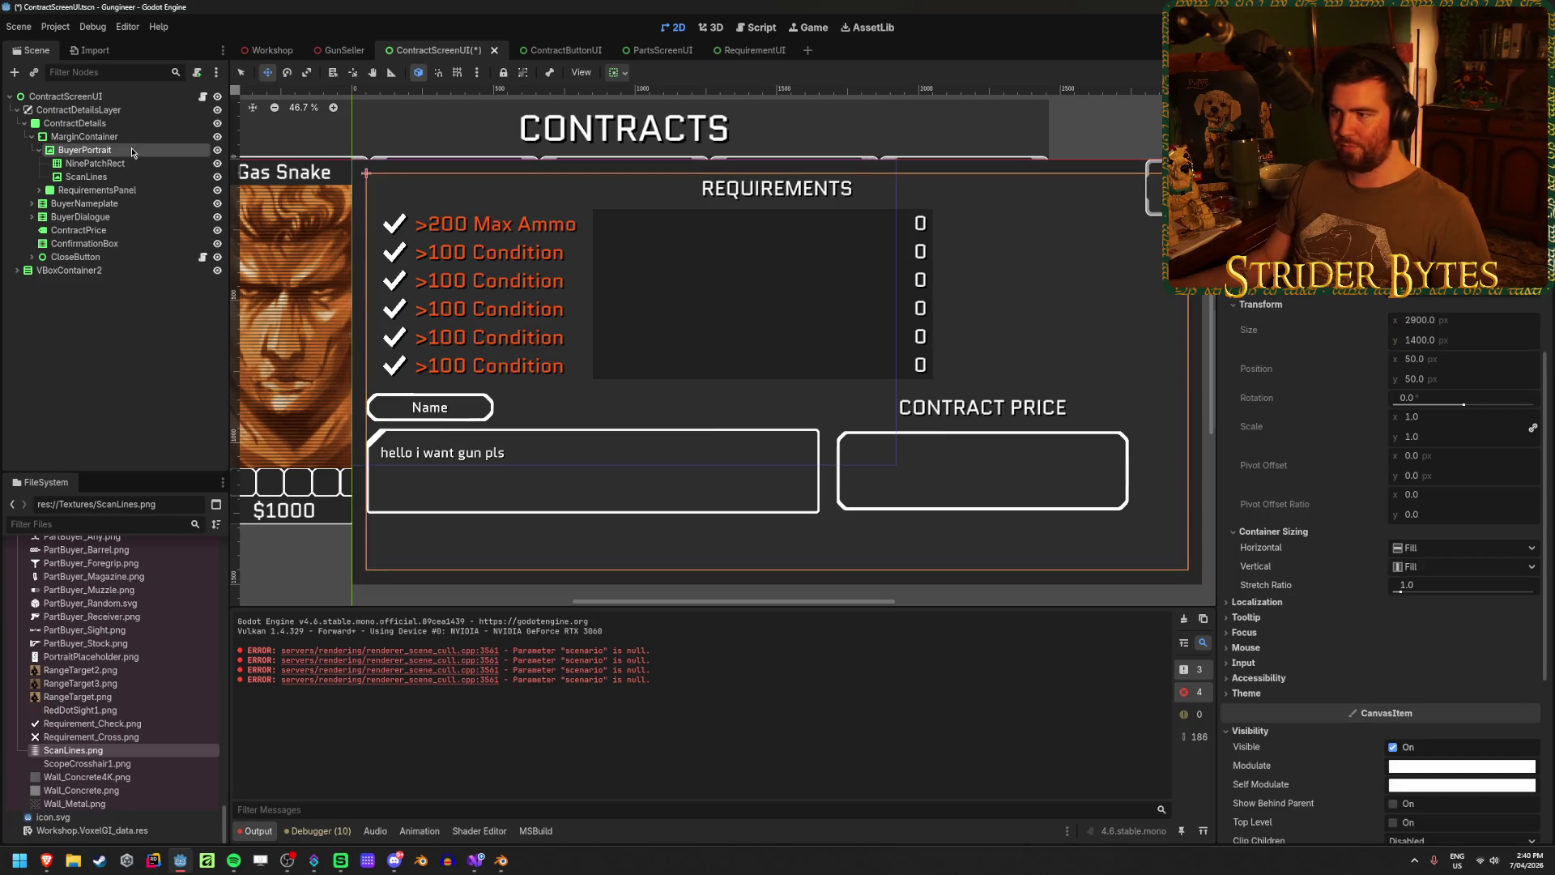
{"action": "scroll", "coordinate": [1432, 321], "scroll_direction": "up", "scroll_amount": 3}
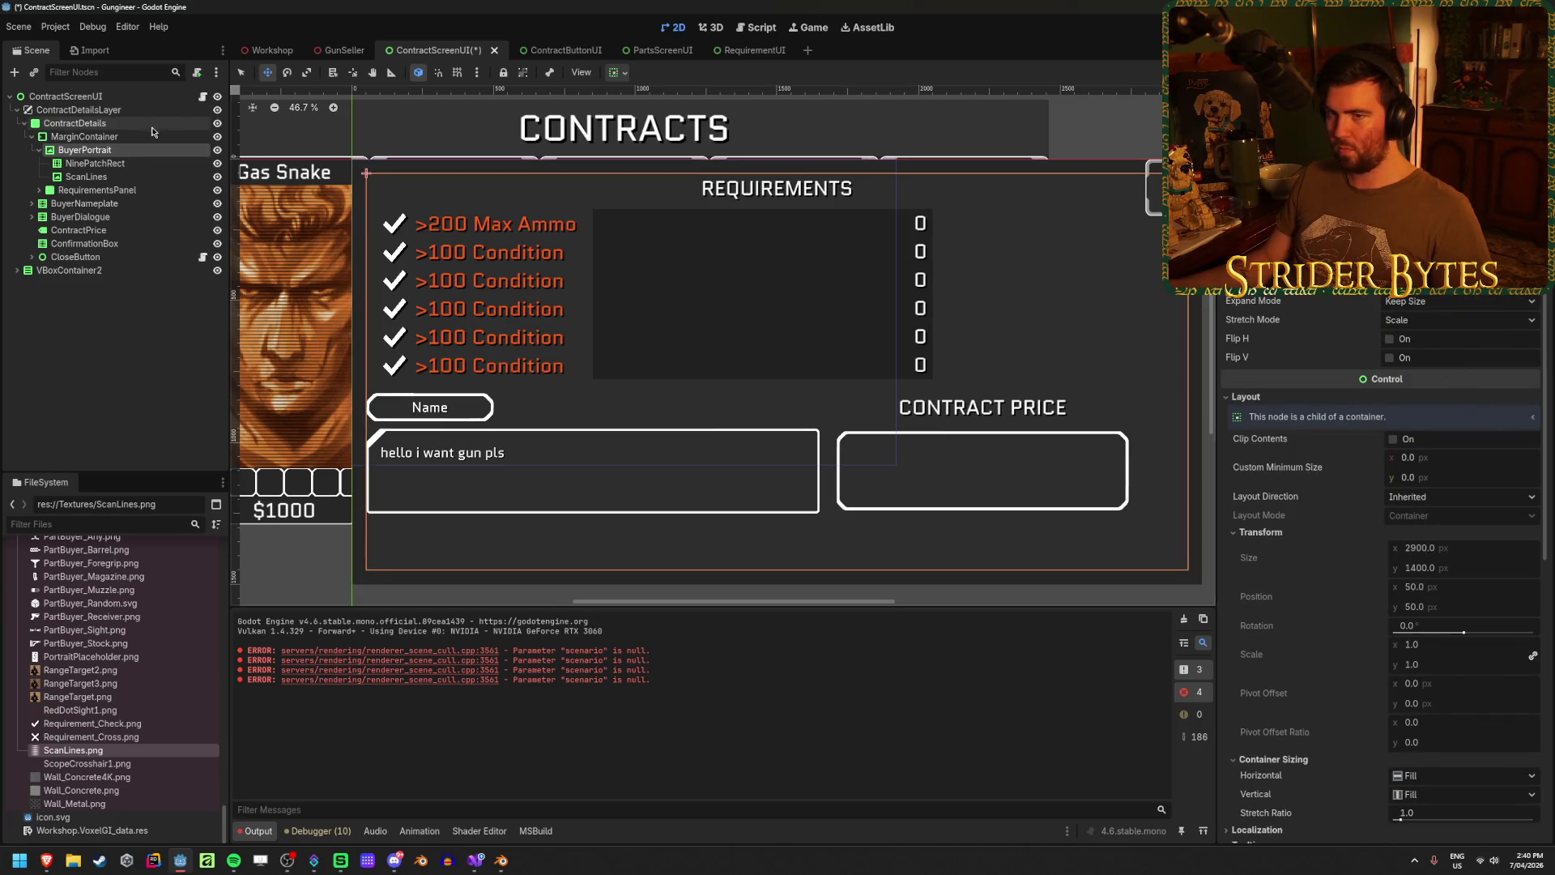
{"action": "left_click", "coordinate": [40, 150]}
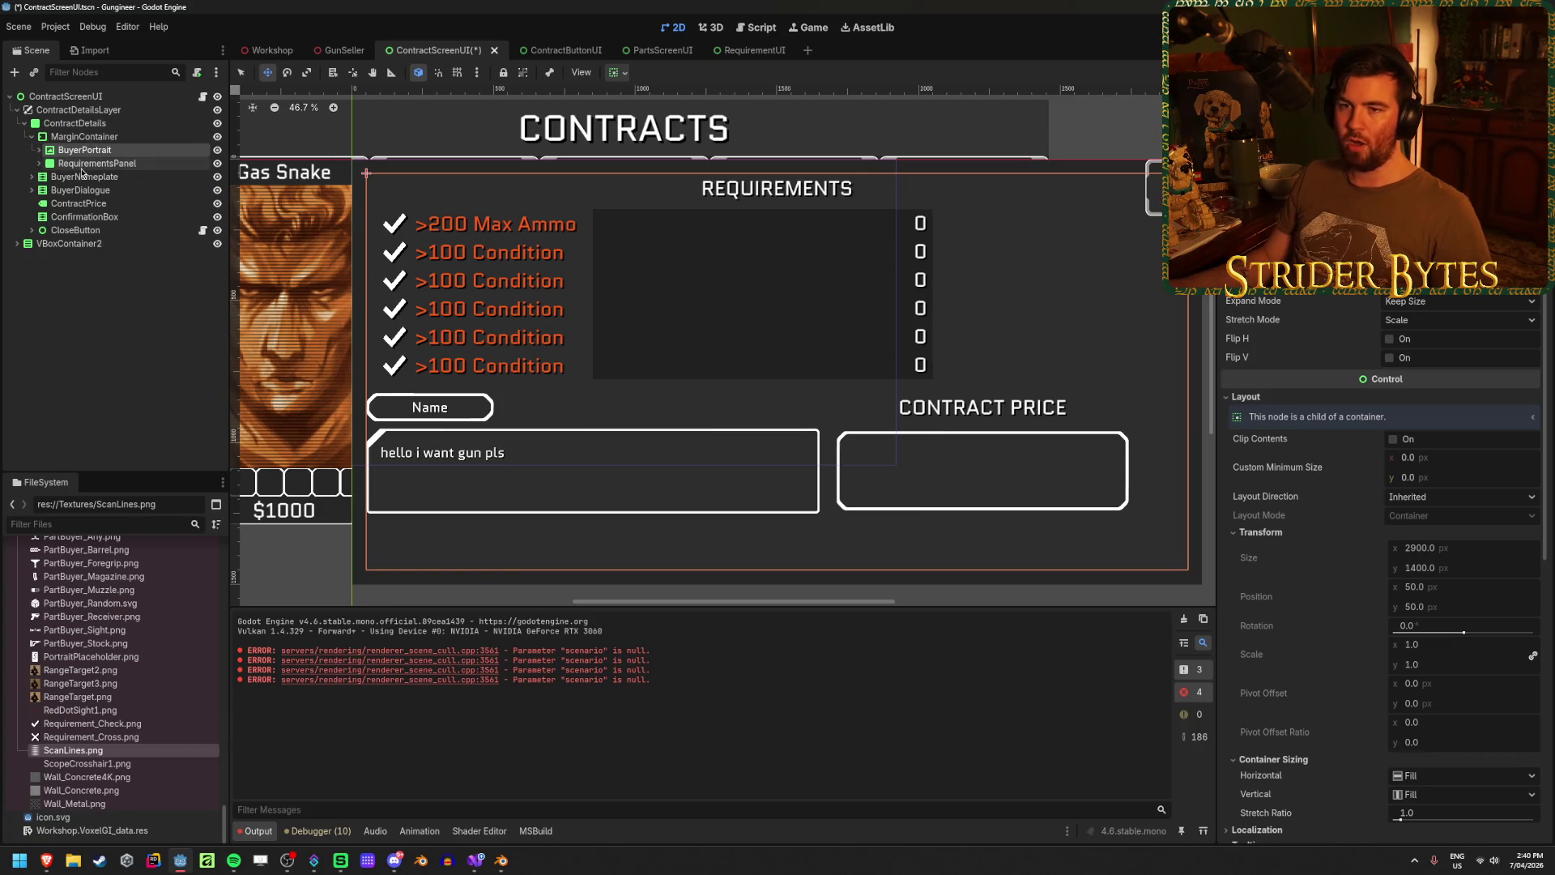
{"action": "left_click", "coordinate": [85, 152]}
{"action": "mouse_move", "coordinate": [83, 152]}
{"action": "left_mouse_down"}
{"action": "mouse_move", "coordinate": [49, 180]}
{"action": "mouse_move", "coordinate": [24, 174]}
{"action": "left_mouse_up"}
- Set BuyerPortrait's Custom Minimum Size to 450 × 750
{"action": "left_click", "coordinate": [76, 152]}
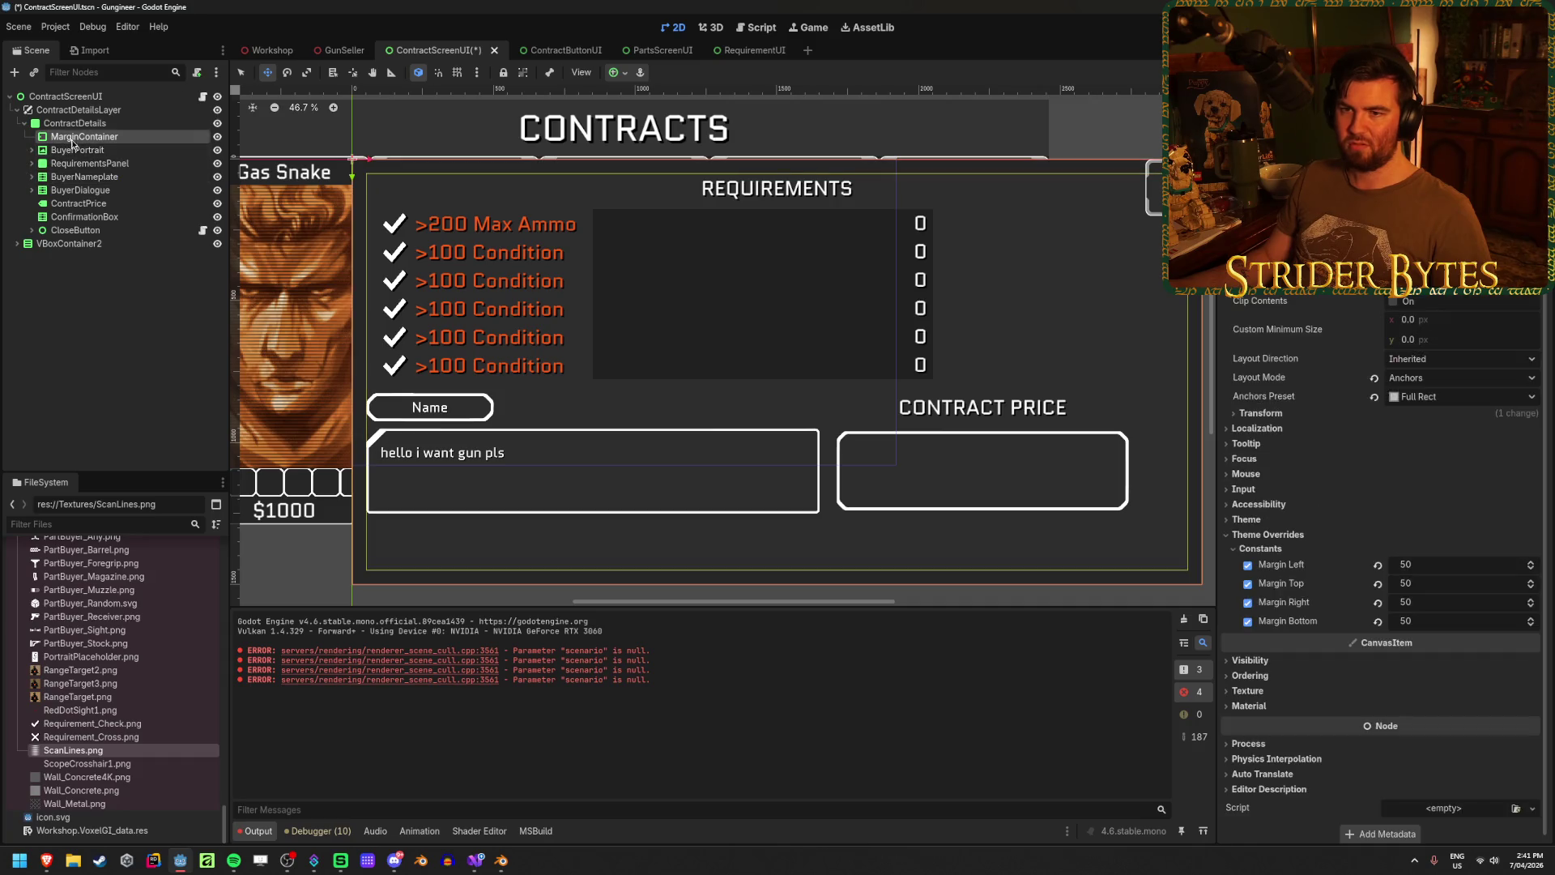
{"action": "left_click", "coordinate": [1452, 456]}
{"action": "type", "text": "450"}
{"action": "key", "text": "Tab"}
{"action": "type", "text": "750"}
{"action": "key", "text": "Return"}
{"action": "left_click", "coordinate": [101, 154]}
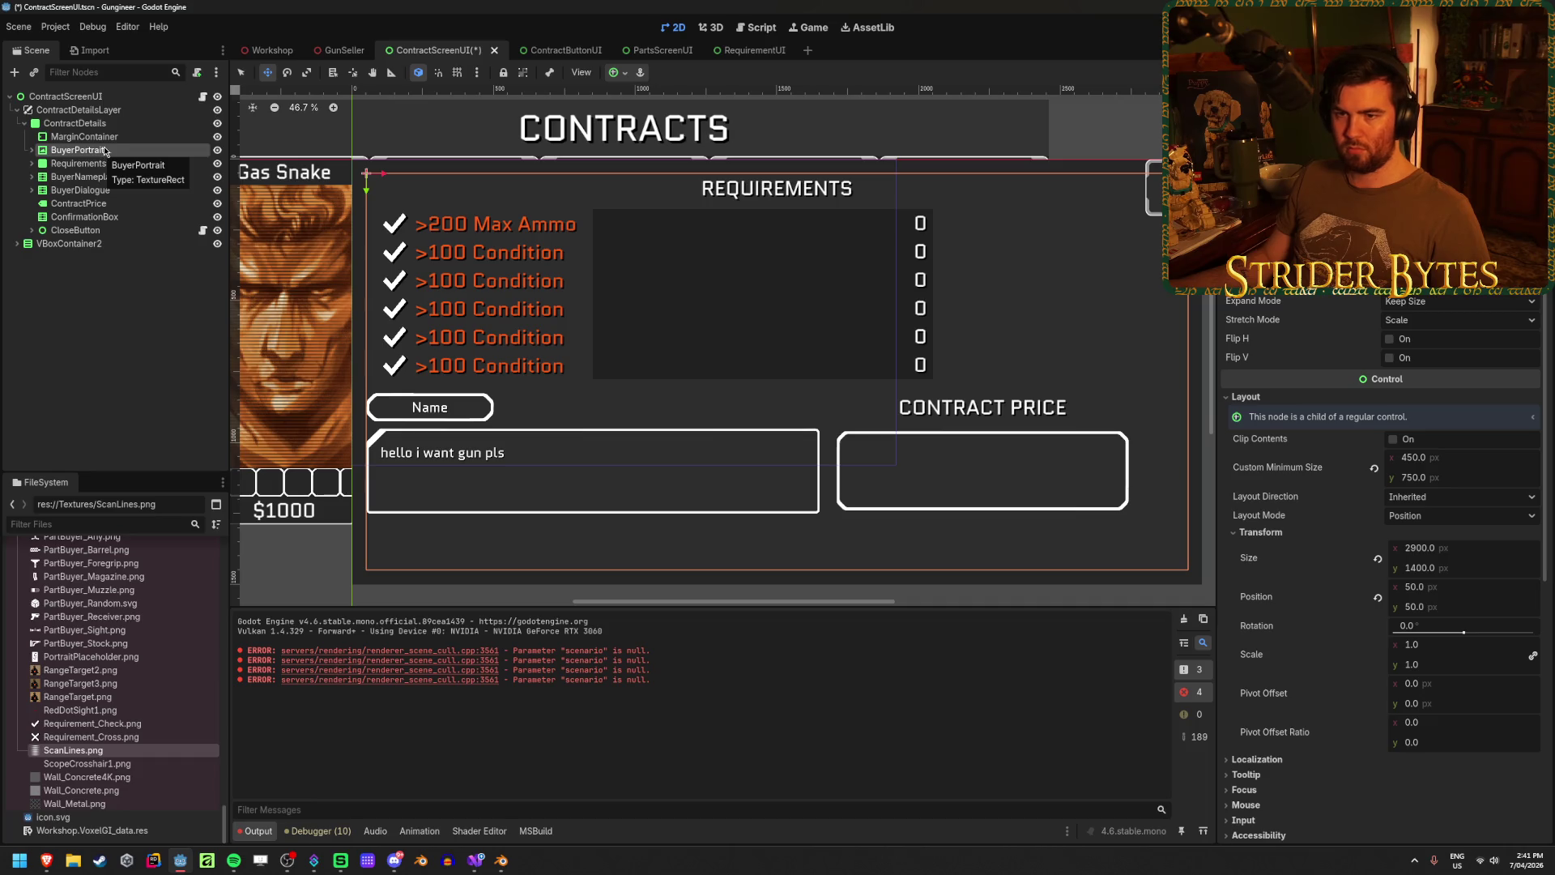
{"action": "left_click", "coordinate": [75, 123]}
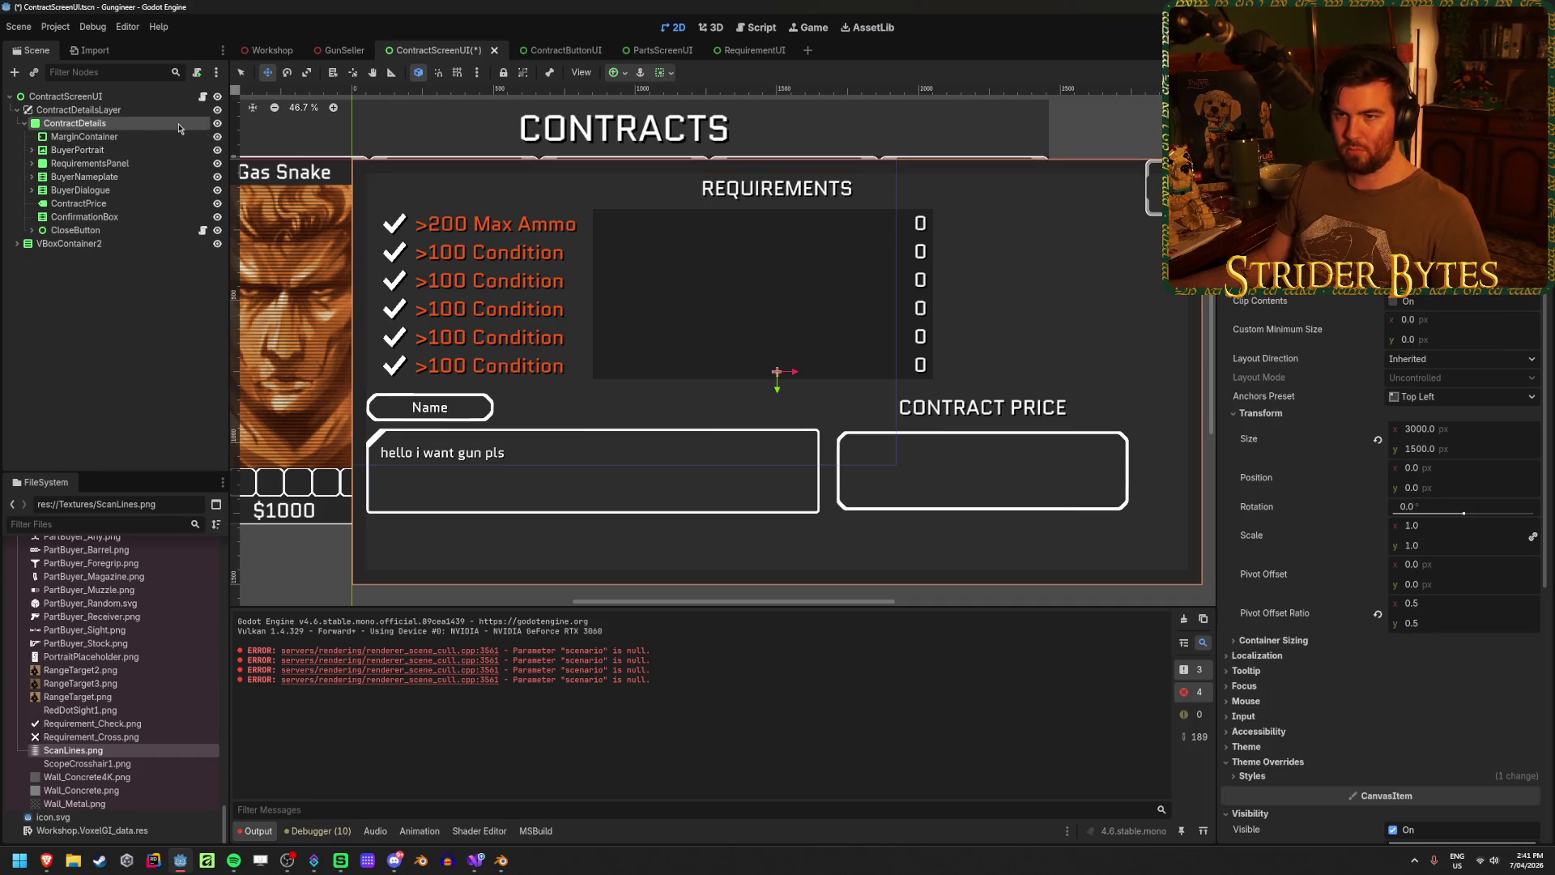
- Hide the RequirementsPanel and set BuyerPortrait's stretch mode to keep aspect
{"action": "left_click", "coordinate": [217, 123]}
{"action": "left_click", "coordinate": [217, 124]}
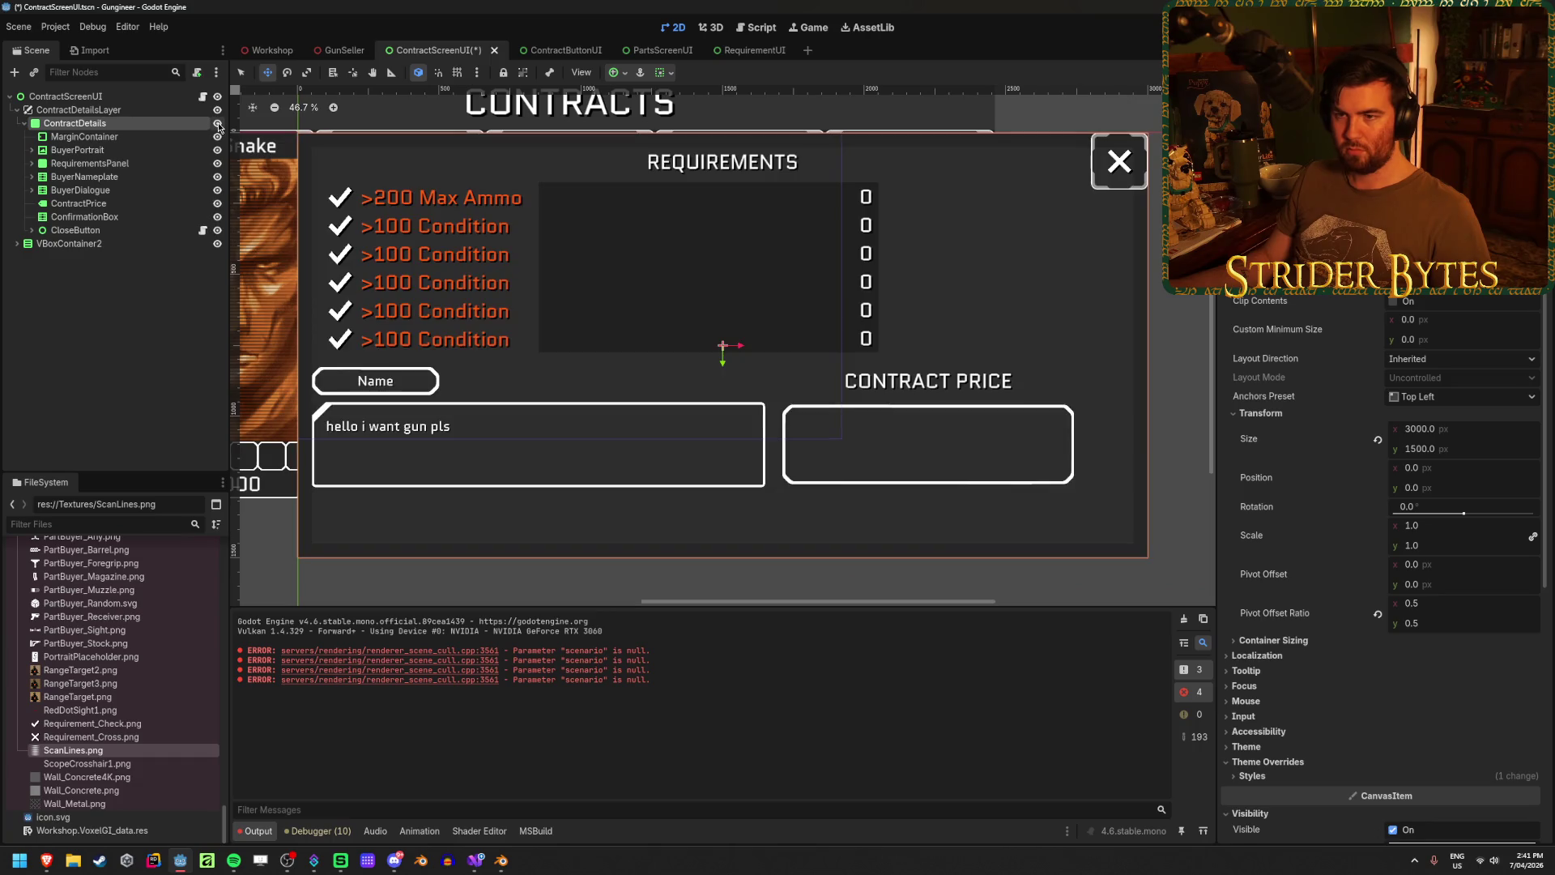
{"action": "left_click", "coordinate": [217, 163]}
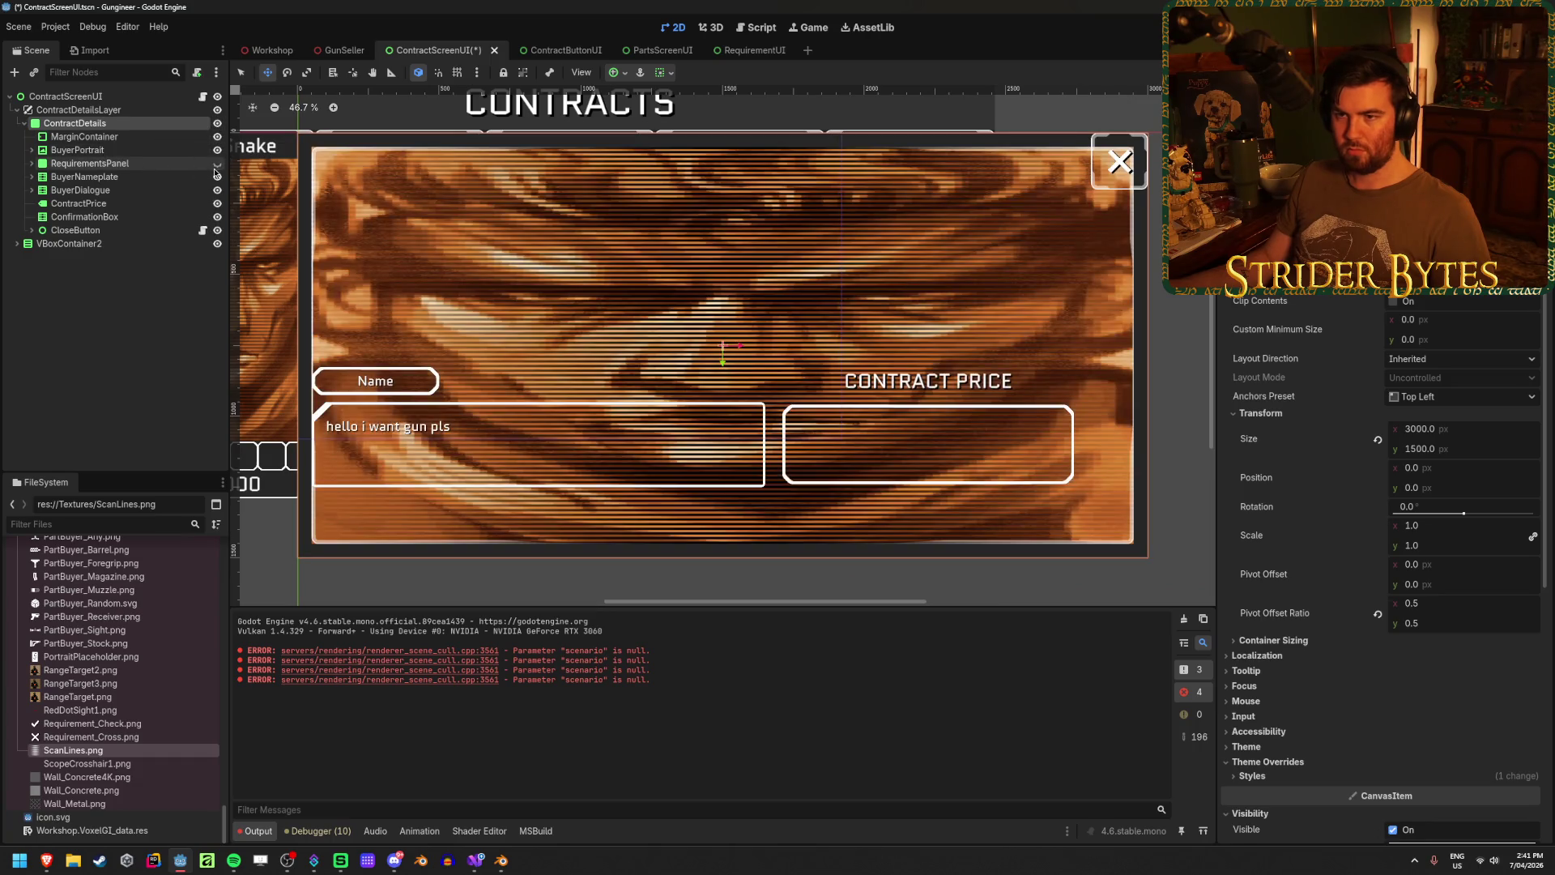
{"action": "left_click", "coordinate": [134, 152]}
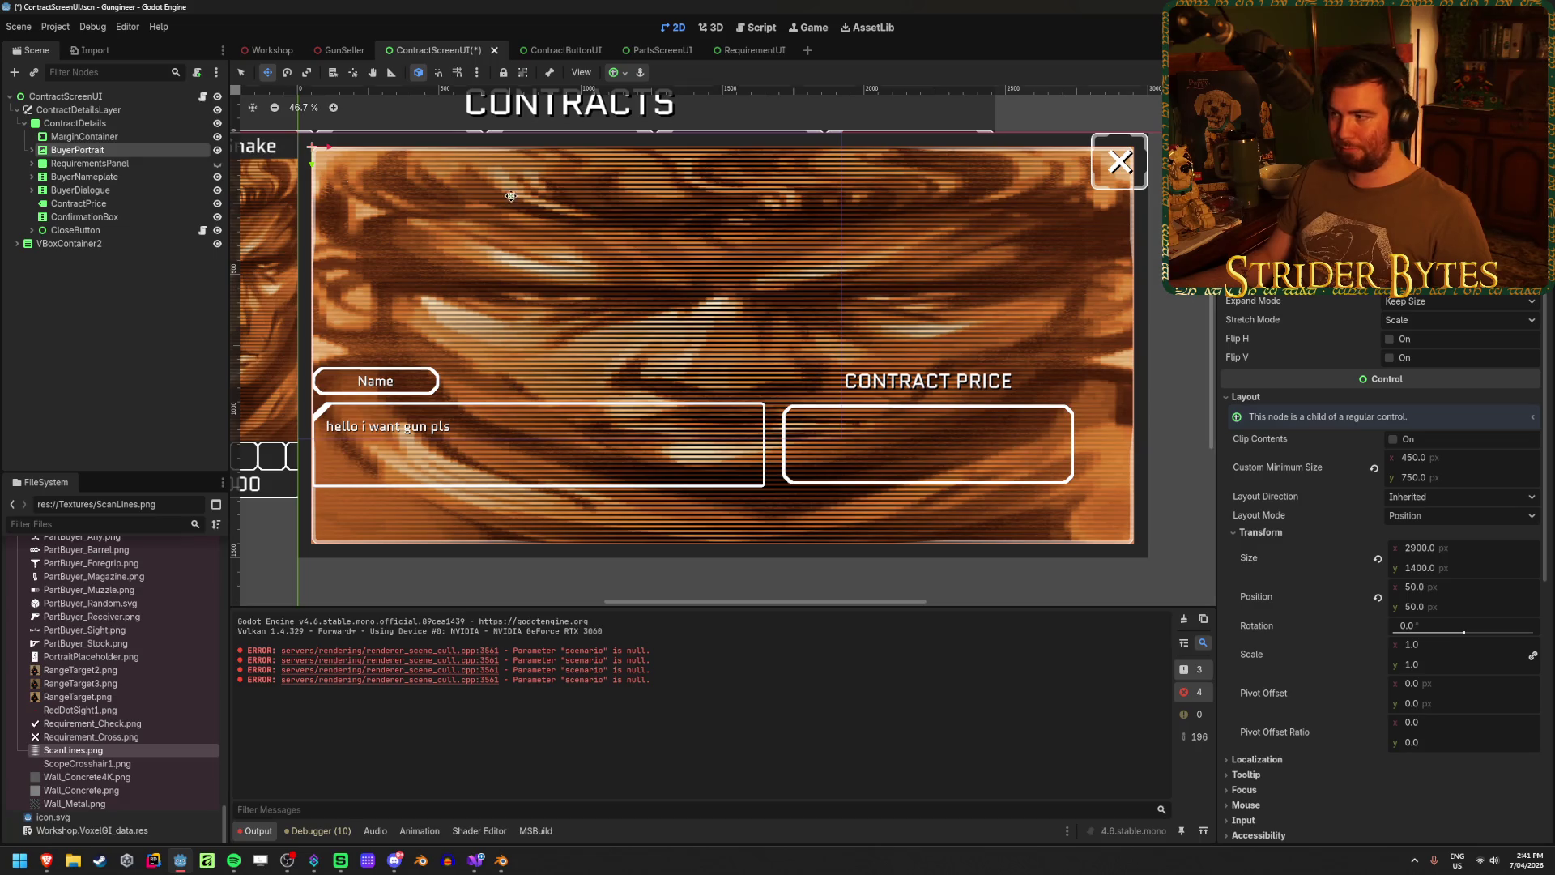
{"action": "left_click", "coordinate": [1457, 319]}
{"action": "left_click", "coordinate": [1432, 398]}
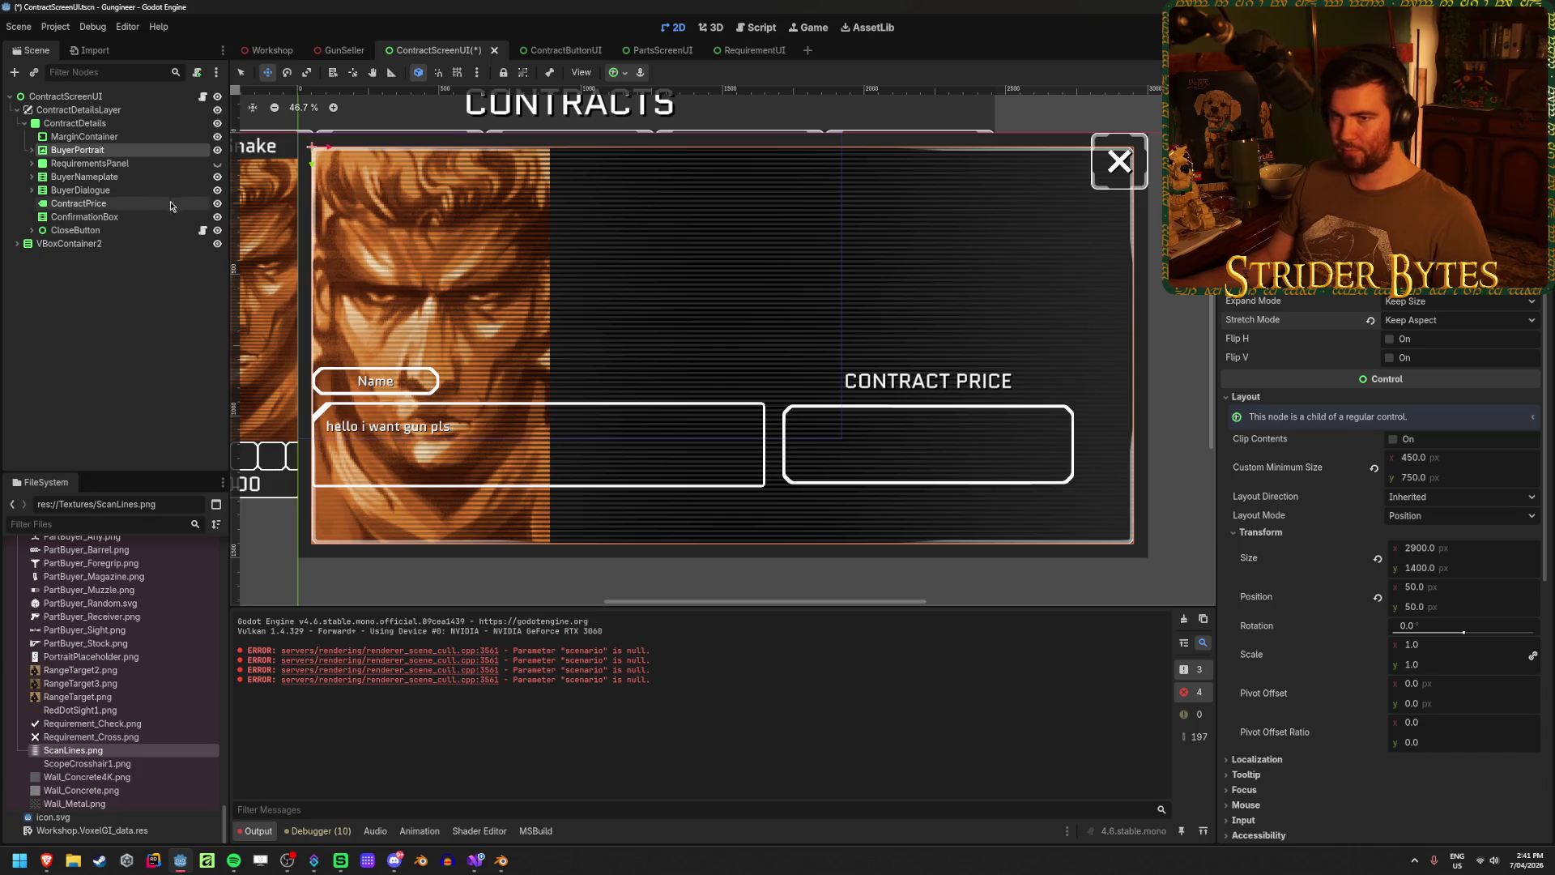
- Apply the Top Left anchor preset to BuyerPortrait
{"action": "left_click", "coordinate": [32, 150]}
{"action": "left_click", "coordinate": [127, 164]}
{"action": "left_click", "coordinate": [722, 347]}
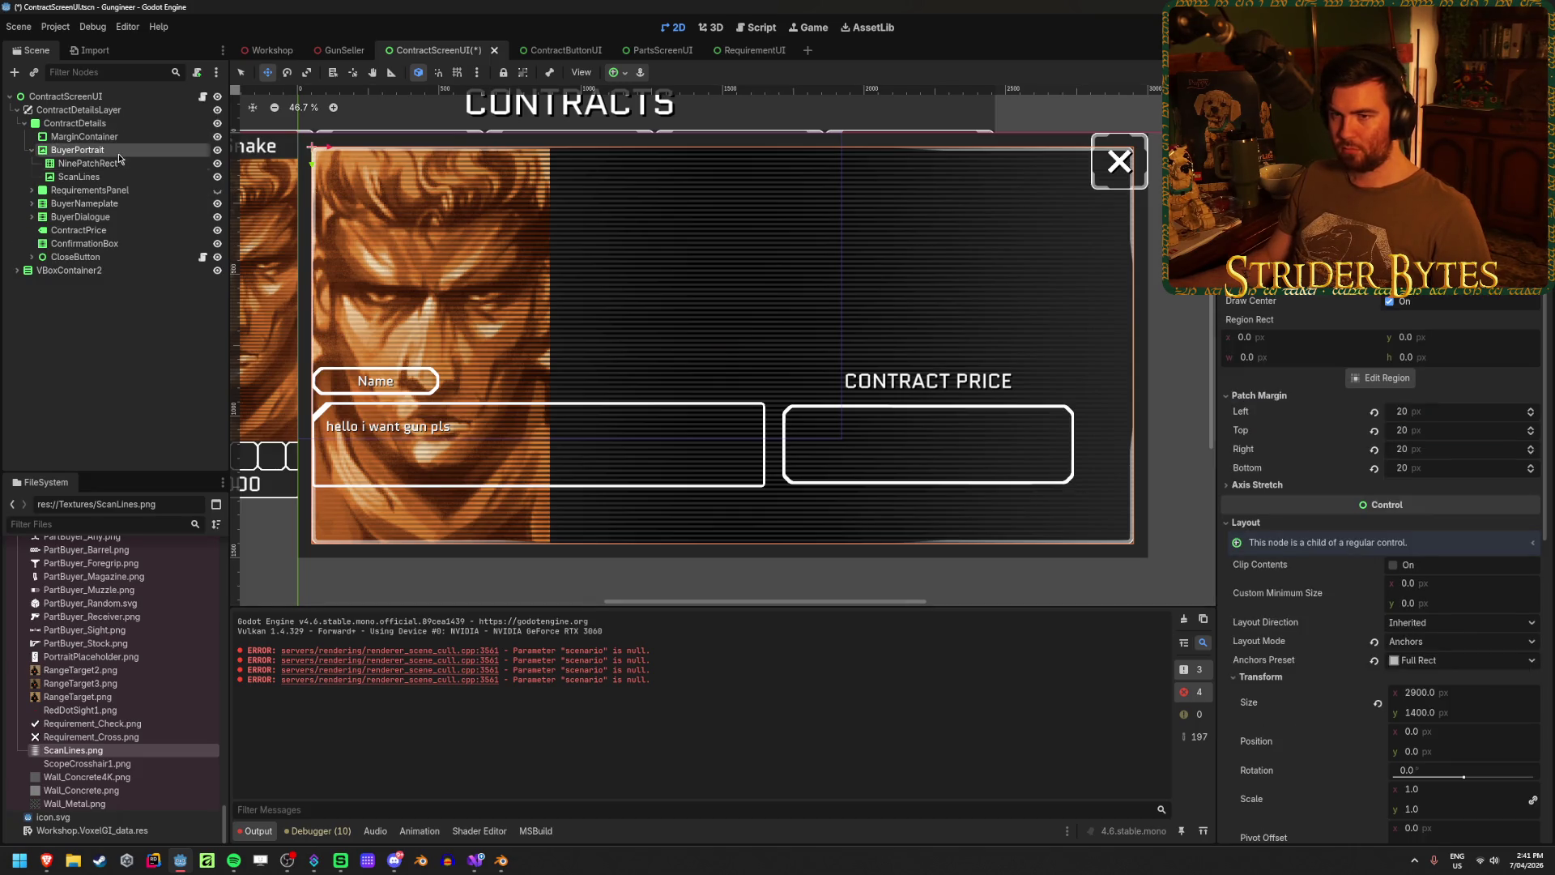
{"action": "left_click", "coordinate": [618, 75]}
{"action": "left_click", "coordinate": [626, 119]}
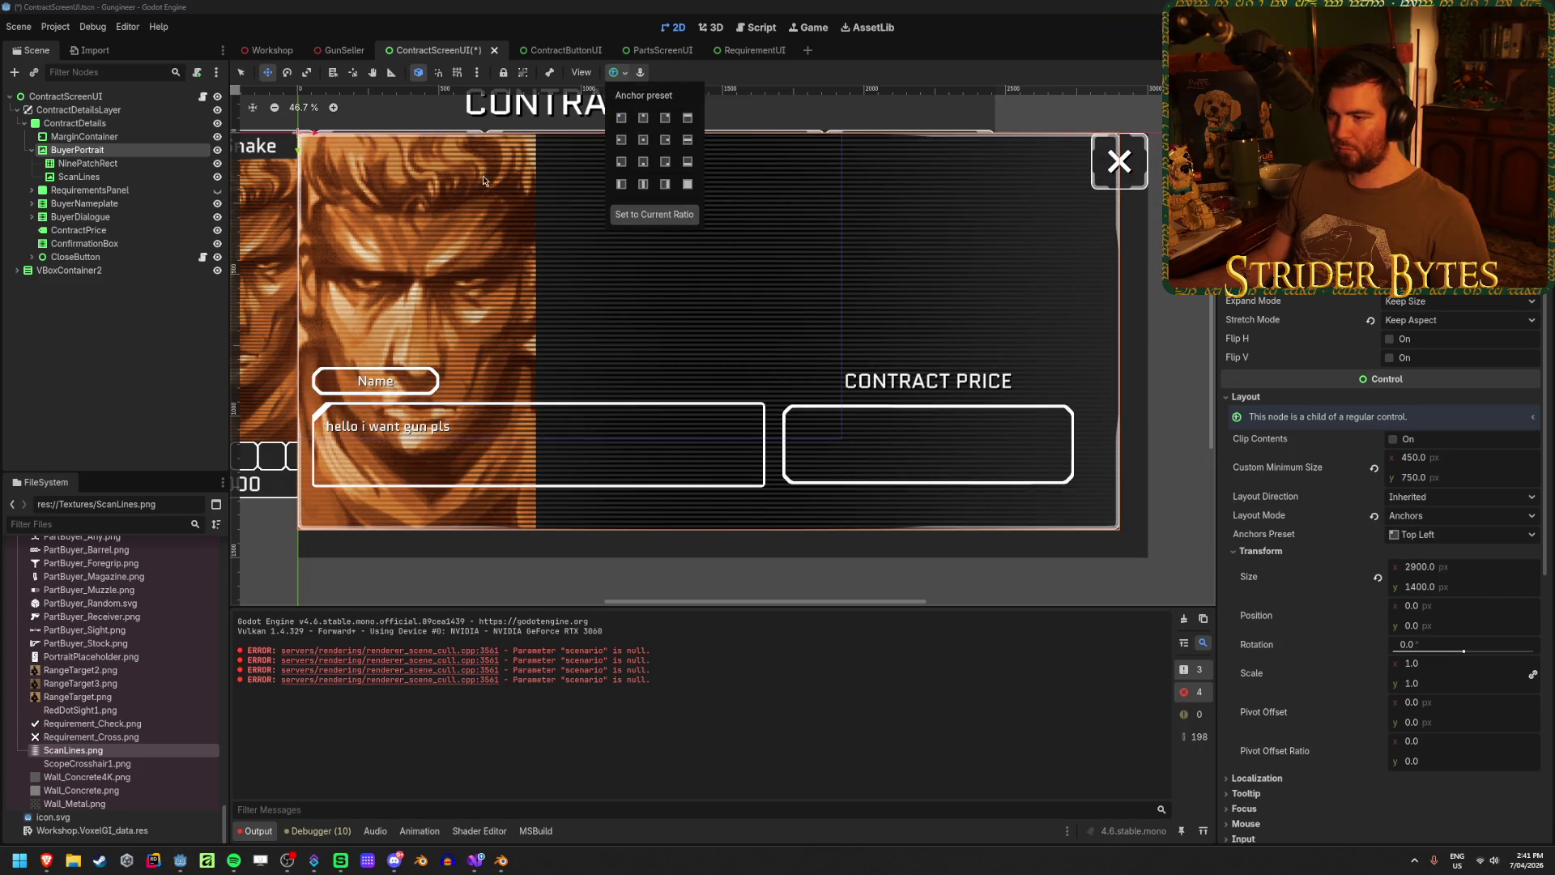
{"action": "scroll", "coordinate": [519, 222], "scroll_direction": "up", "scroll_amount": 2}
{"action": "scroll", "coordinate": [519, 222], "scroll_direction": "down", "scroll_amount": 2}
{"action": "scroll", "coordinate": [381, 230], "scroll_direction": "up", "scroll_amount": 1}
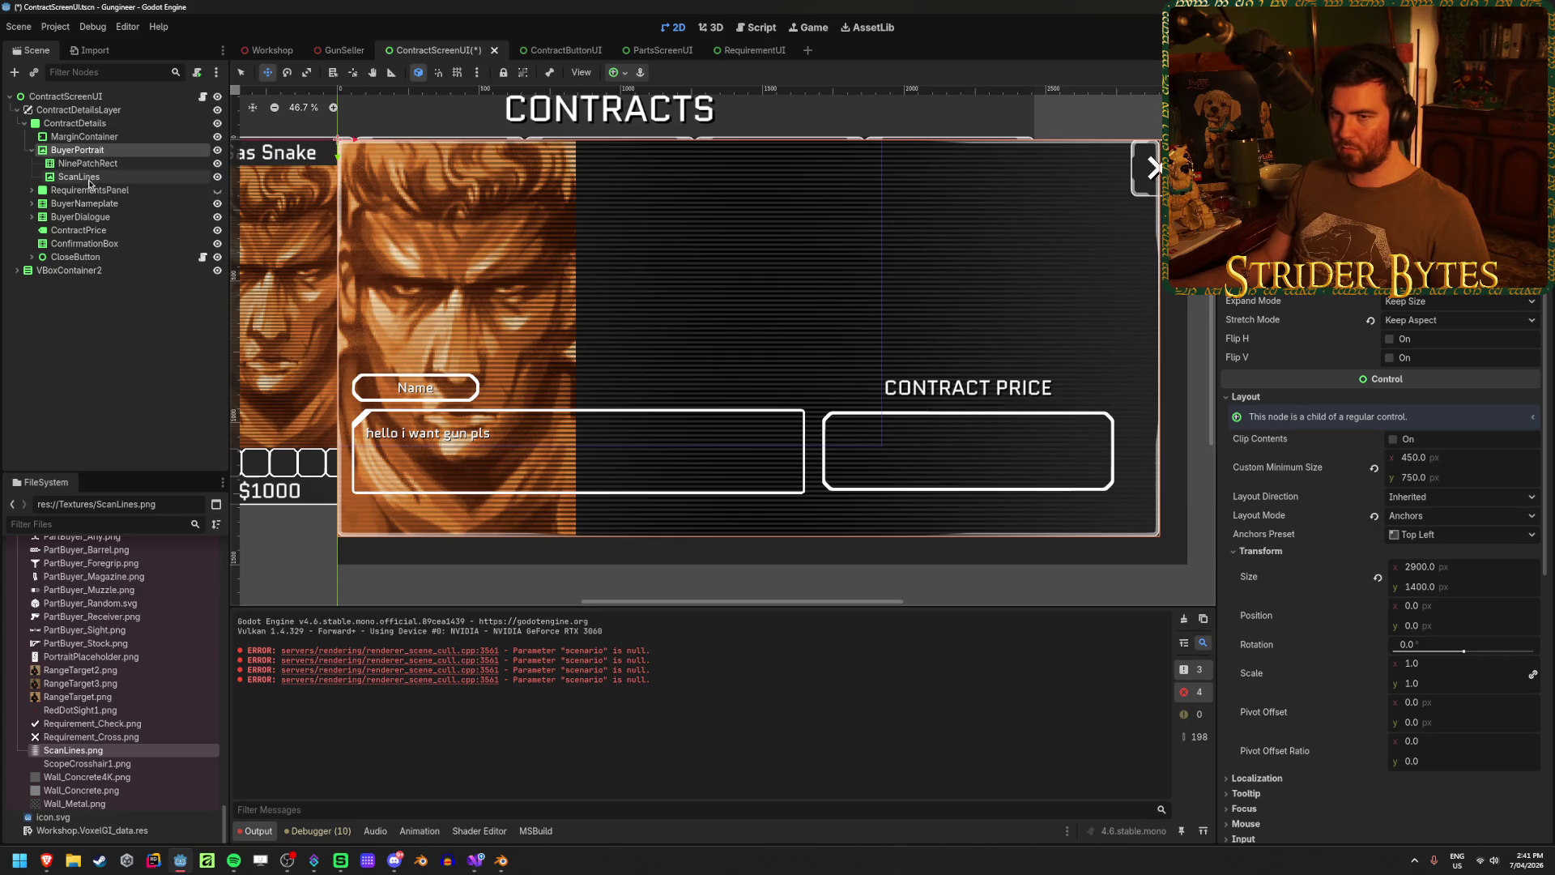
{"action": "left_click", "coordinate": [85, 176]}
{"action": "left_click", "coordinate": [97, 151]}
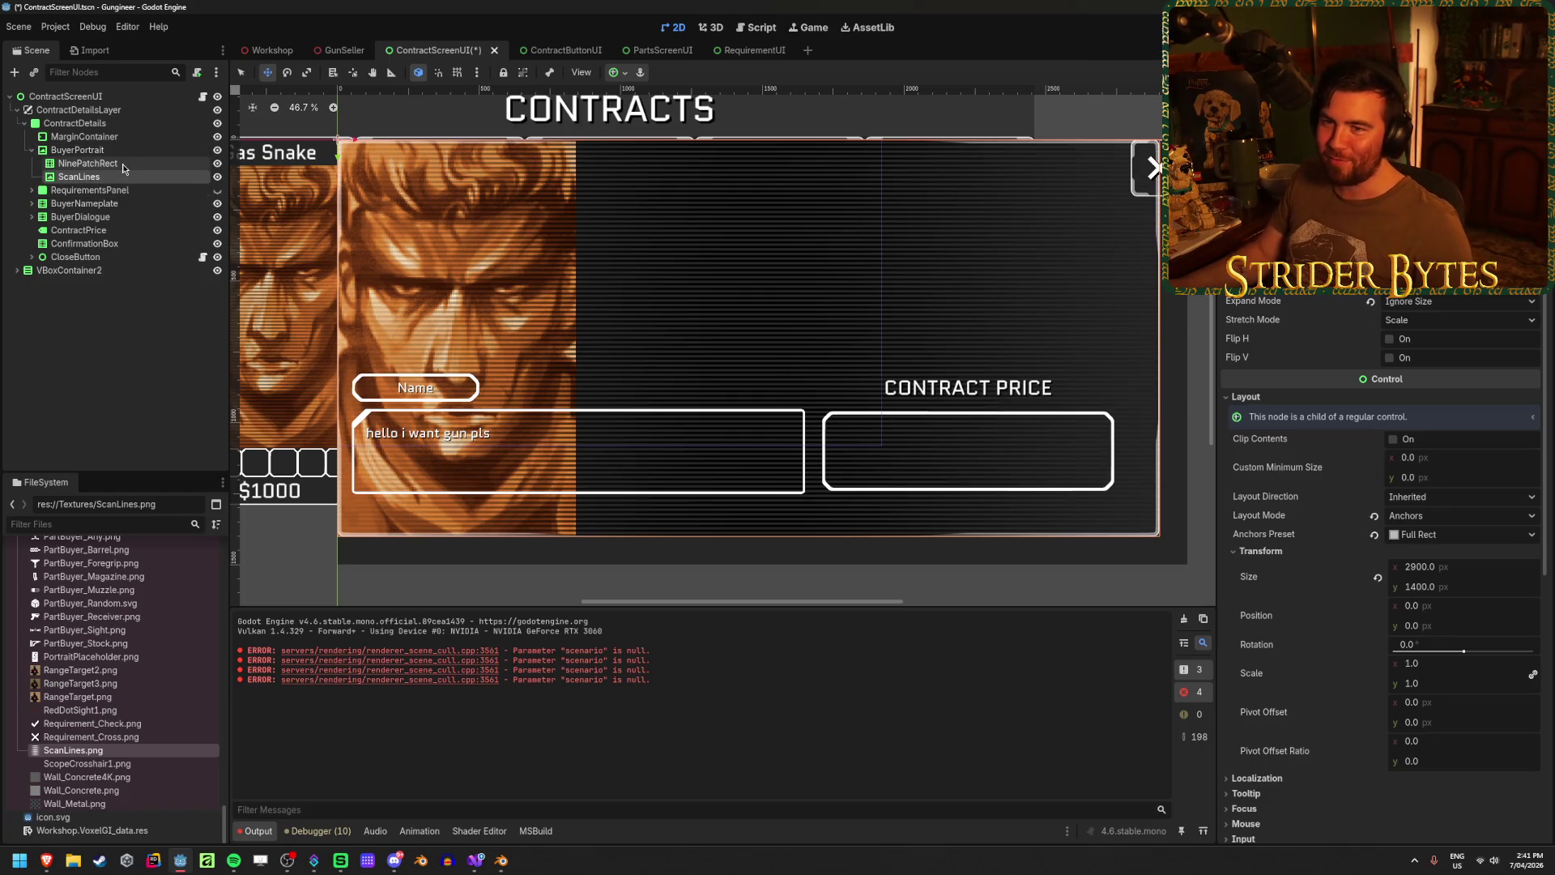
- Change BuyerPortrait's Stretch Mode to Scale
{"action": "left_click", "coordinate": [623, 73]}
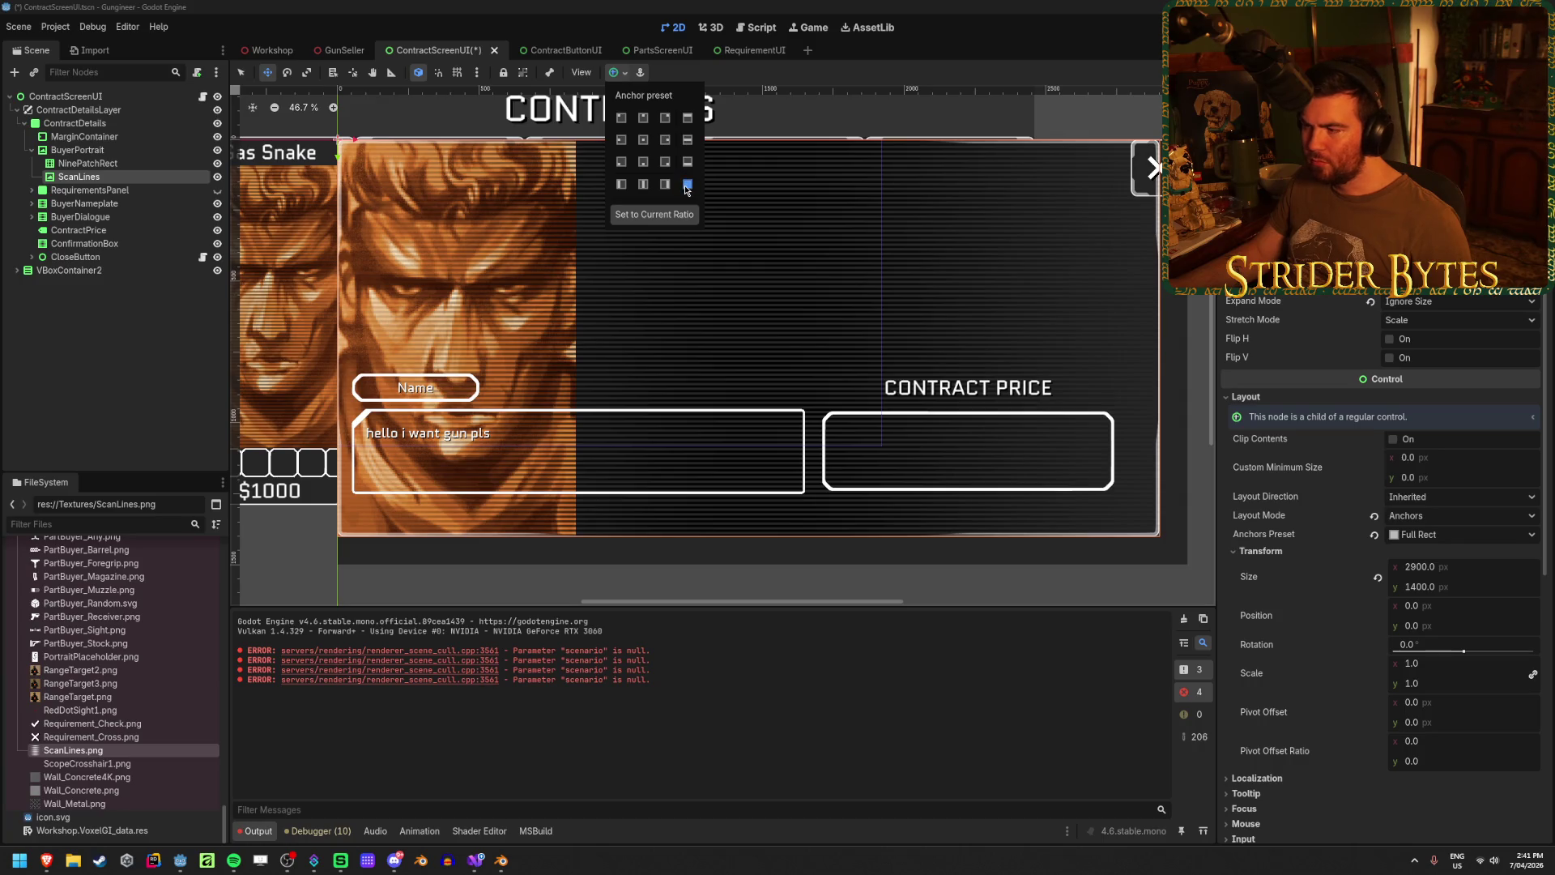
{"action": "left_click", "coordinate": [139, 148]}
{"action": "left_click", "coordinate": [139, 148]}
{"action": "left_click", "coordinate": [1440, 324]}
{"action": "key", "text": "Down"}
{"action": "key", "text": "Return"}
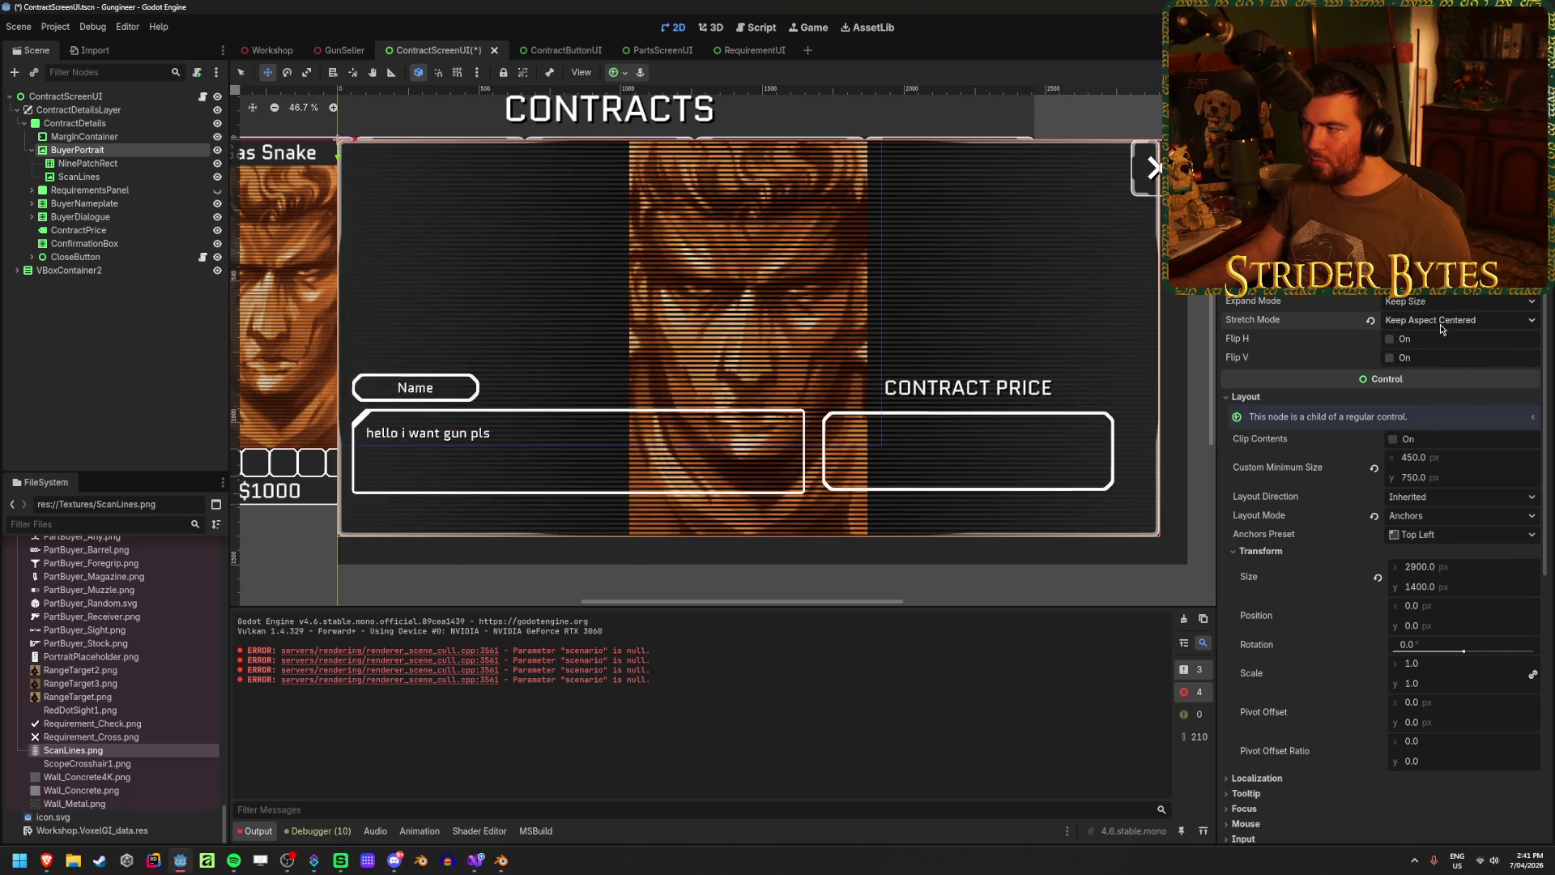
{"action": "left_click", "coordinate": [1440, 324]}
{"action": "left_click", "coordinate": [1425, 346]}
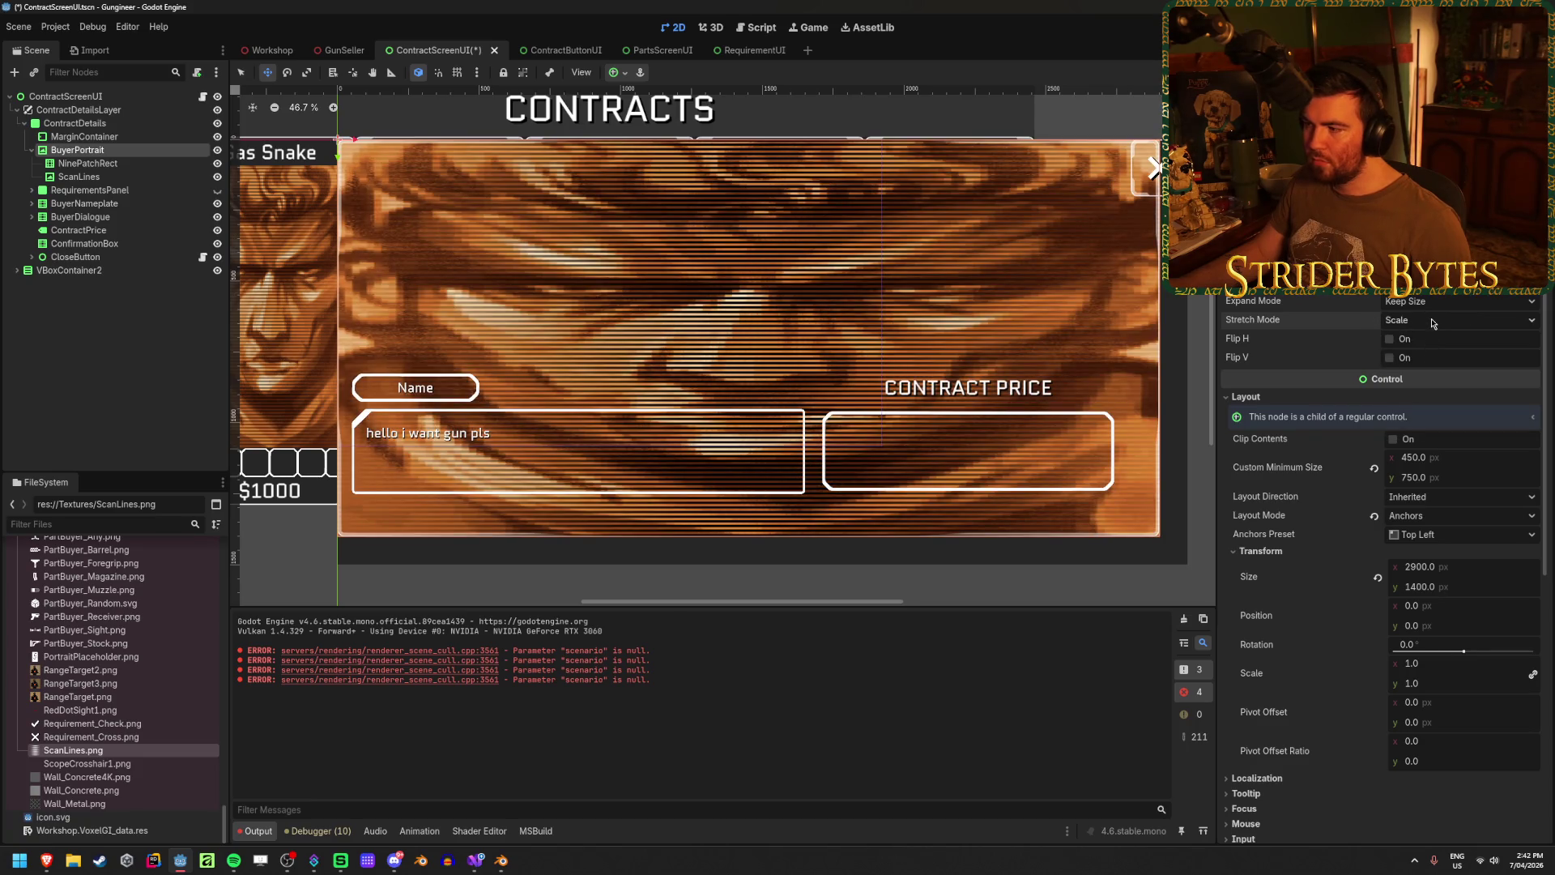
- Revert the portrait's size to 450 × 750 and unhide the RequirementsPanel
{"action": "left_click", "coordinate": [1376, 577]}
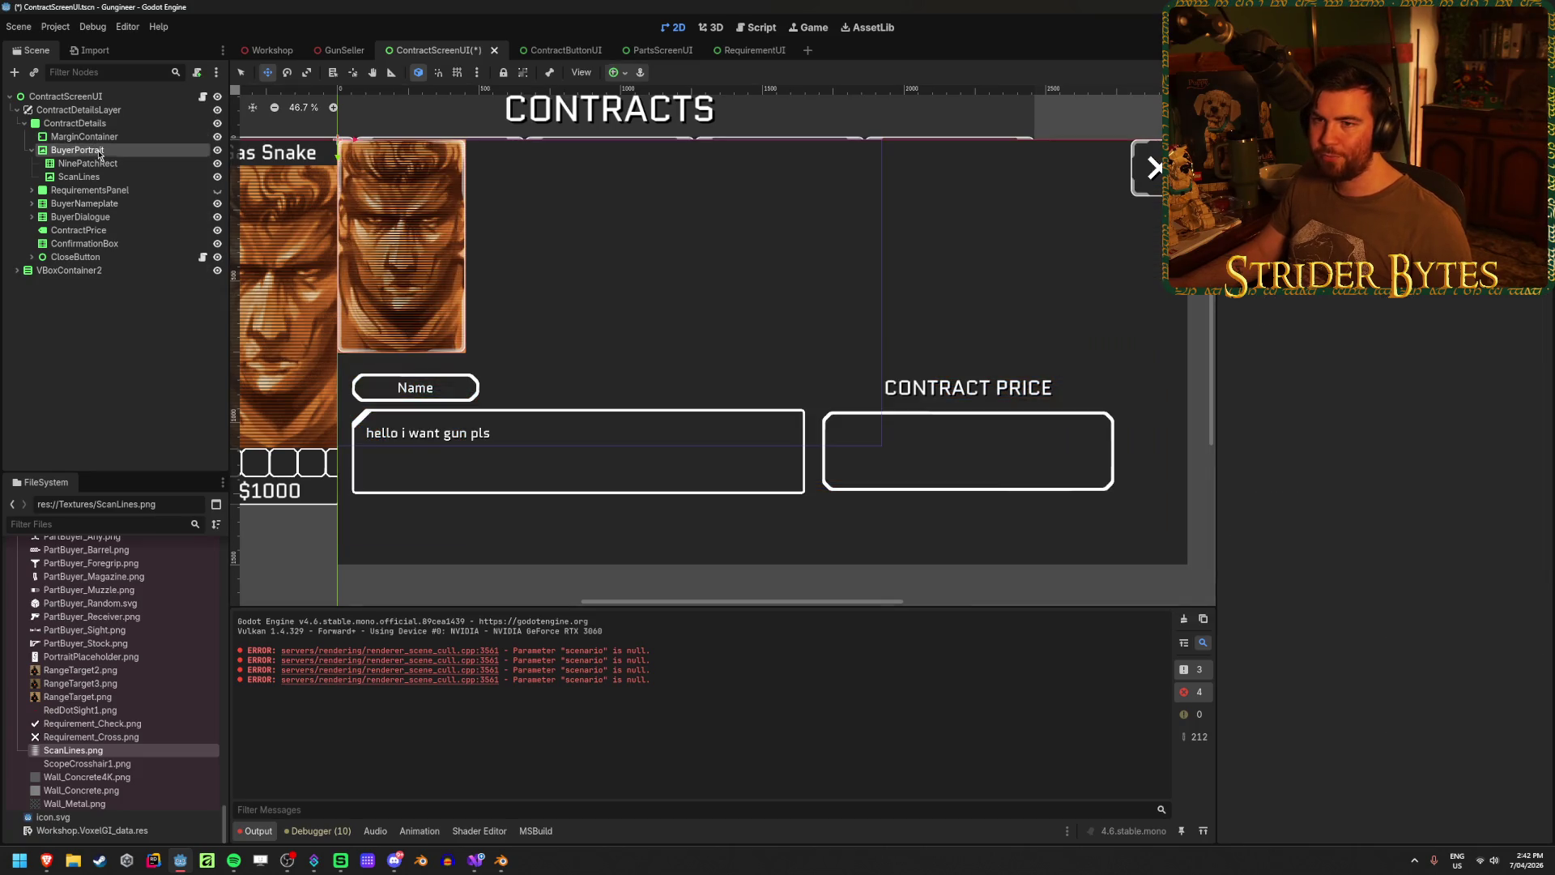
{"action": "scroll", "coordinate": [450, 295], "scroll_direction": "up", "scroll_amount": 2}
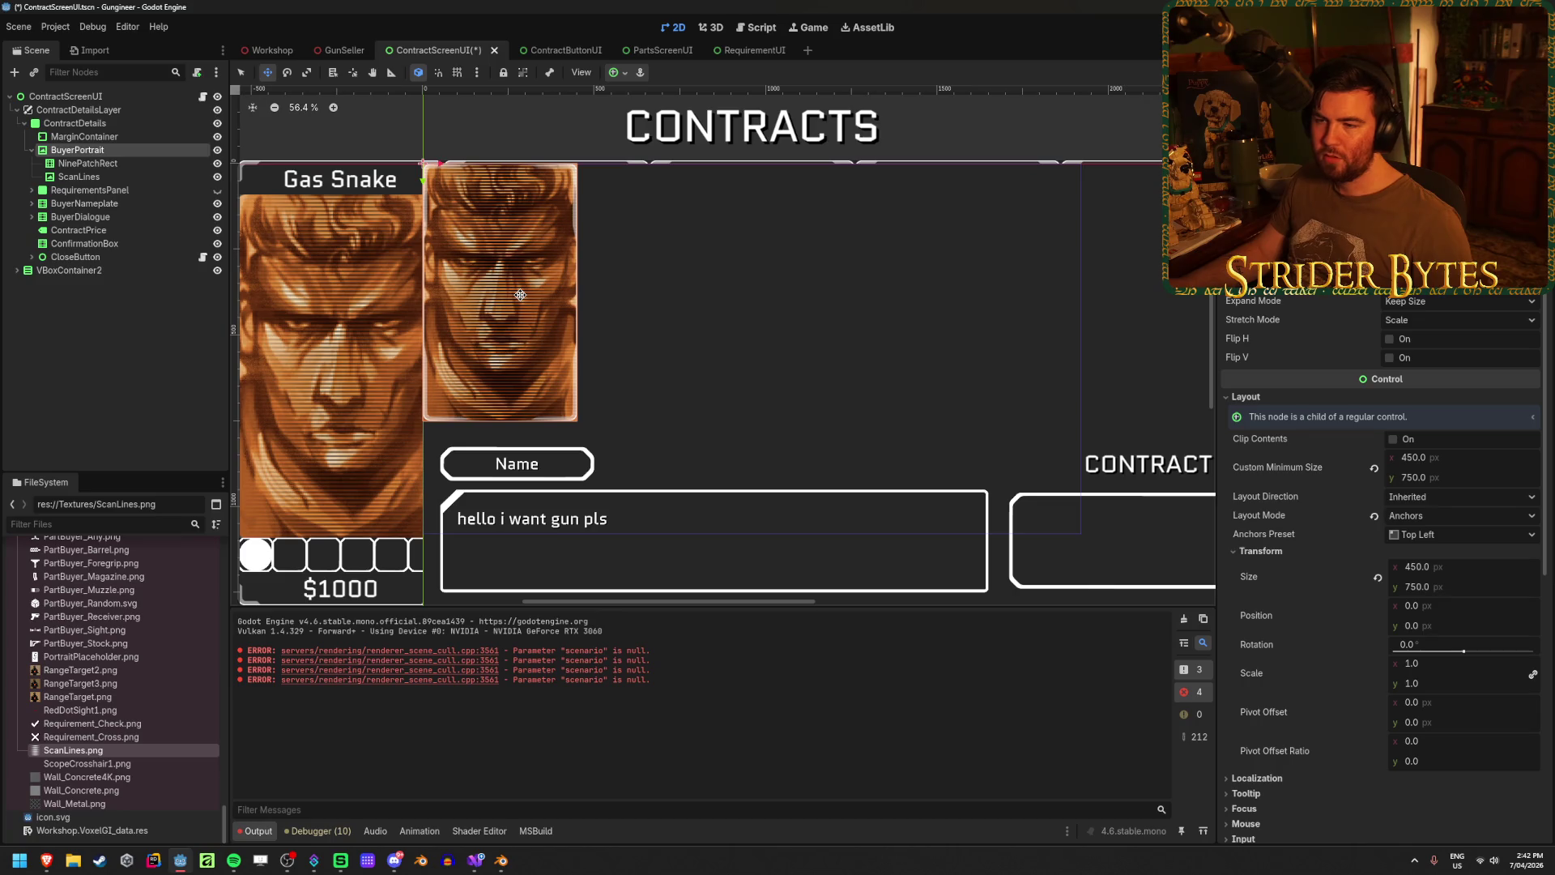
{"action": "scroll", "coordinate": [430, 271], "scroll_direction": "down", "scroll_amount": 2}
{"action": "scroll", "coordinate": [419, 259], "scroll_direction": "up", "scroll_amount": 1}
{"action": "left_click", "coordinate": [31, 150]}
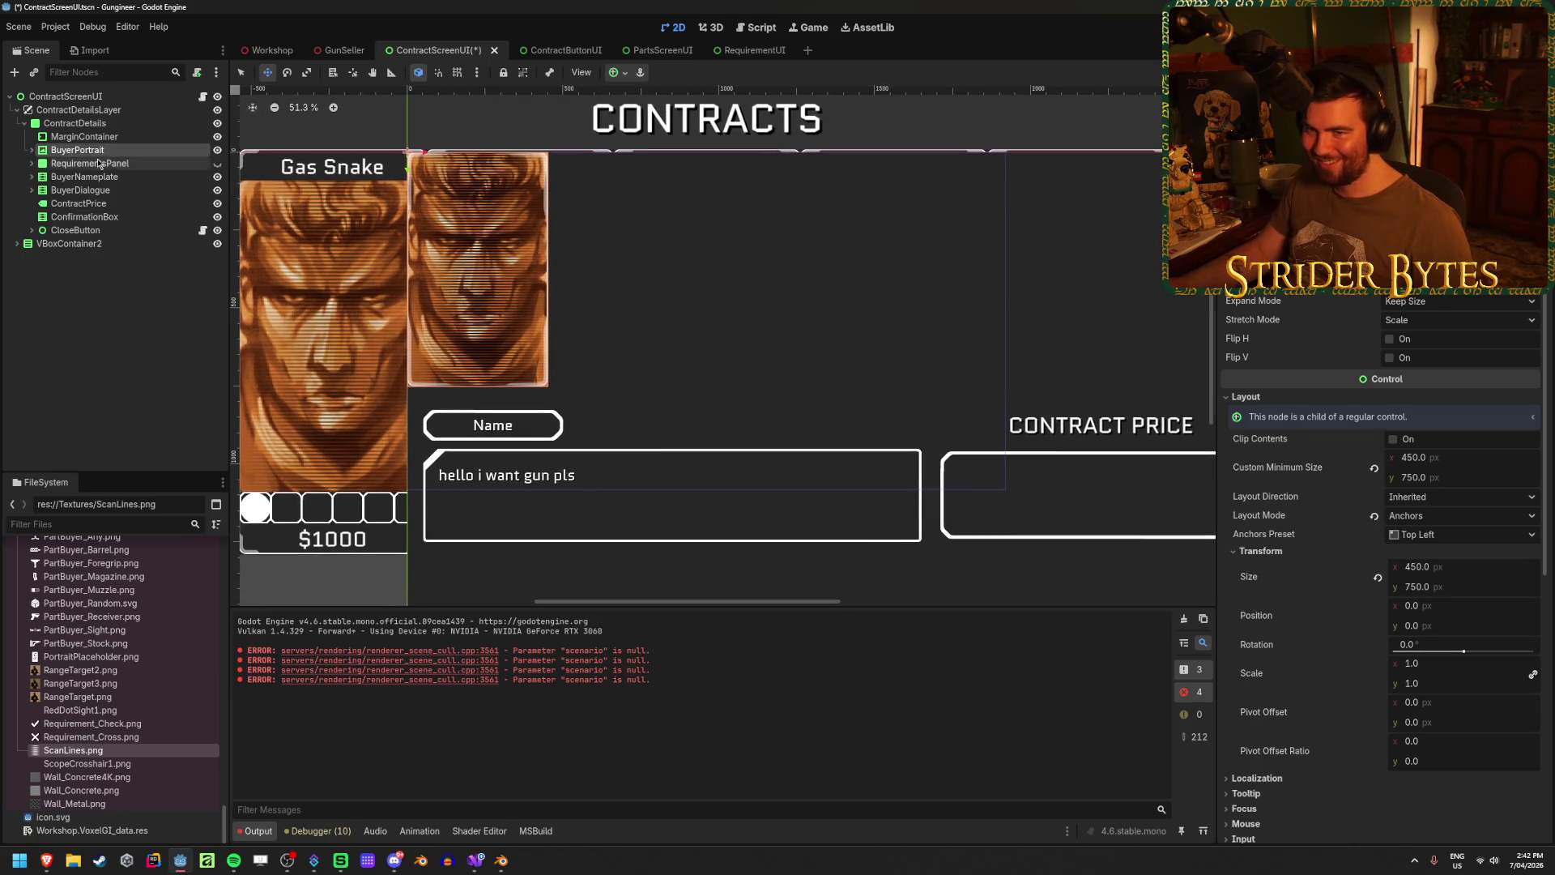
{"action": "left_click", "coordinate": [115, 162]}
{"action": "left_click", "coordinate": [217, 163]}
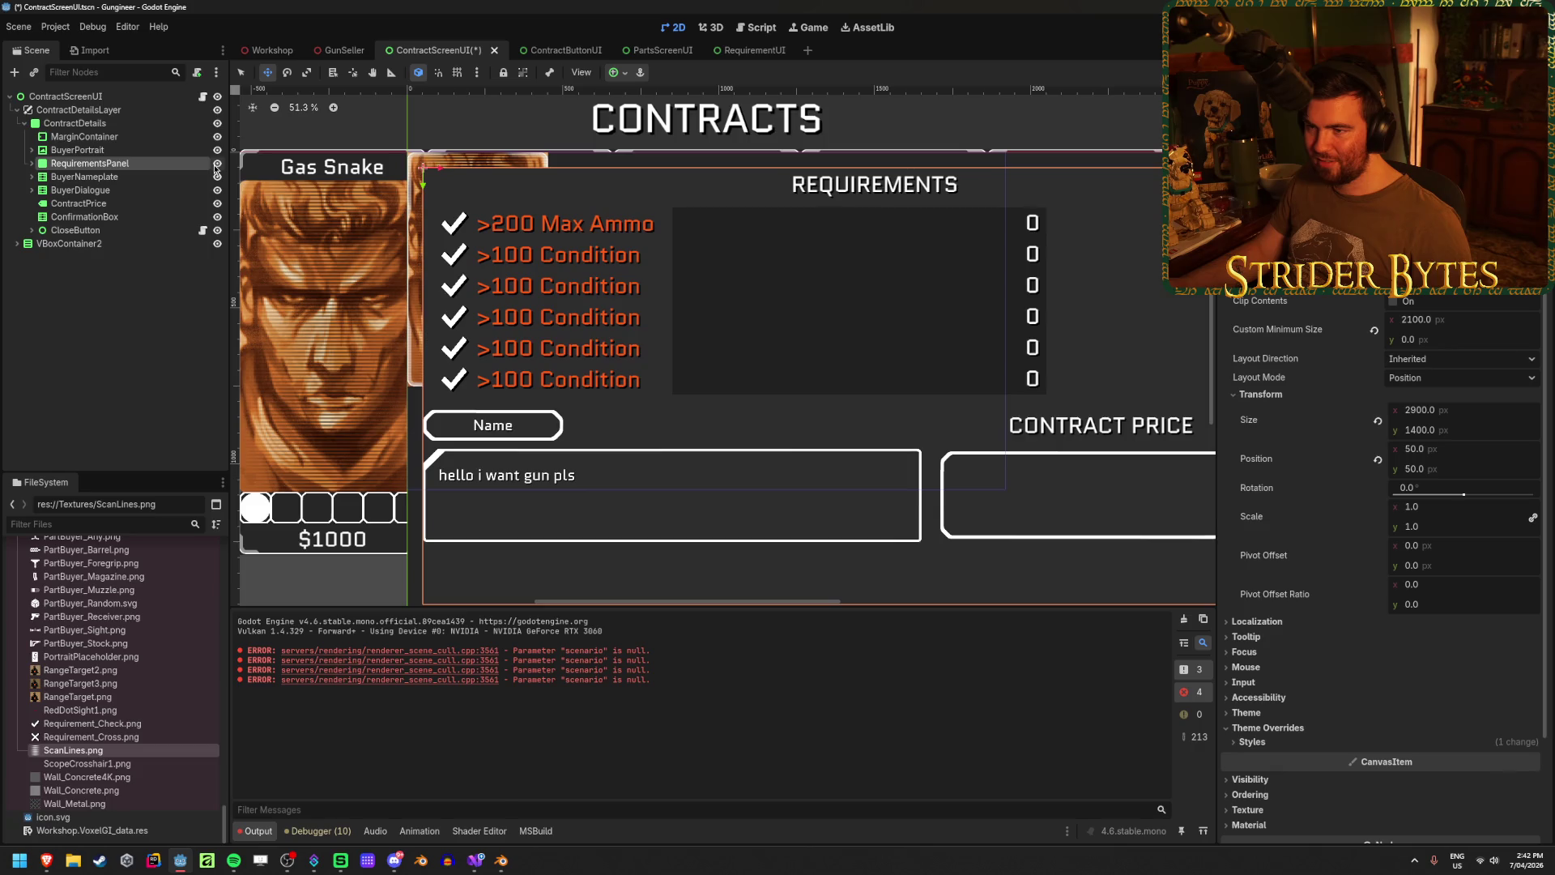
- Reset the RequirementsPanel's size in the Inspector
{"action": "left_click_drag", "start_coordinate": [718, 423], "coordinate": [621, 393]}
{"action": "scroll", "coordinate": [739, 370], "scroll_direction": "down", "scroll_amount": 2}
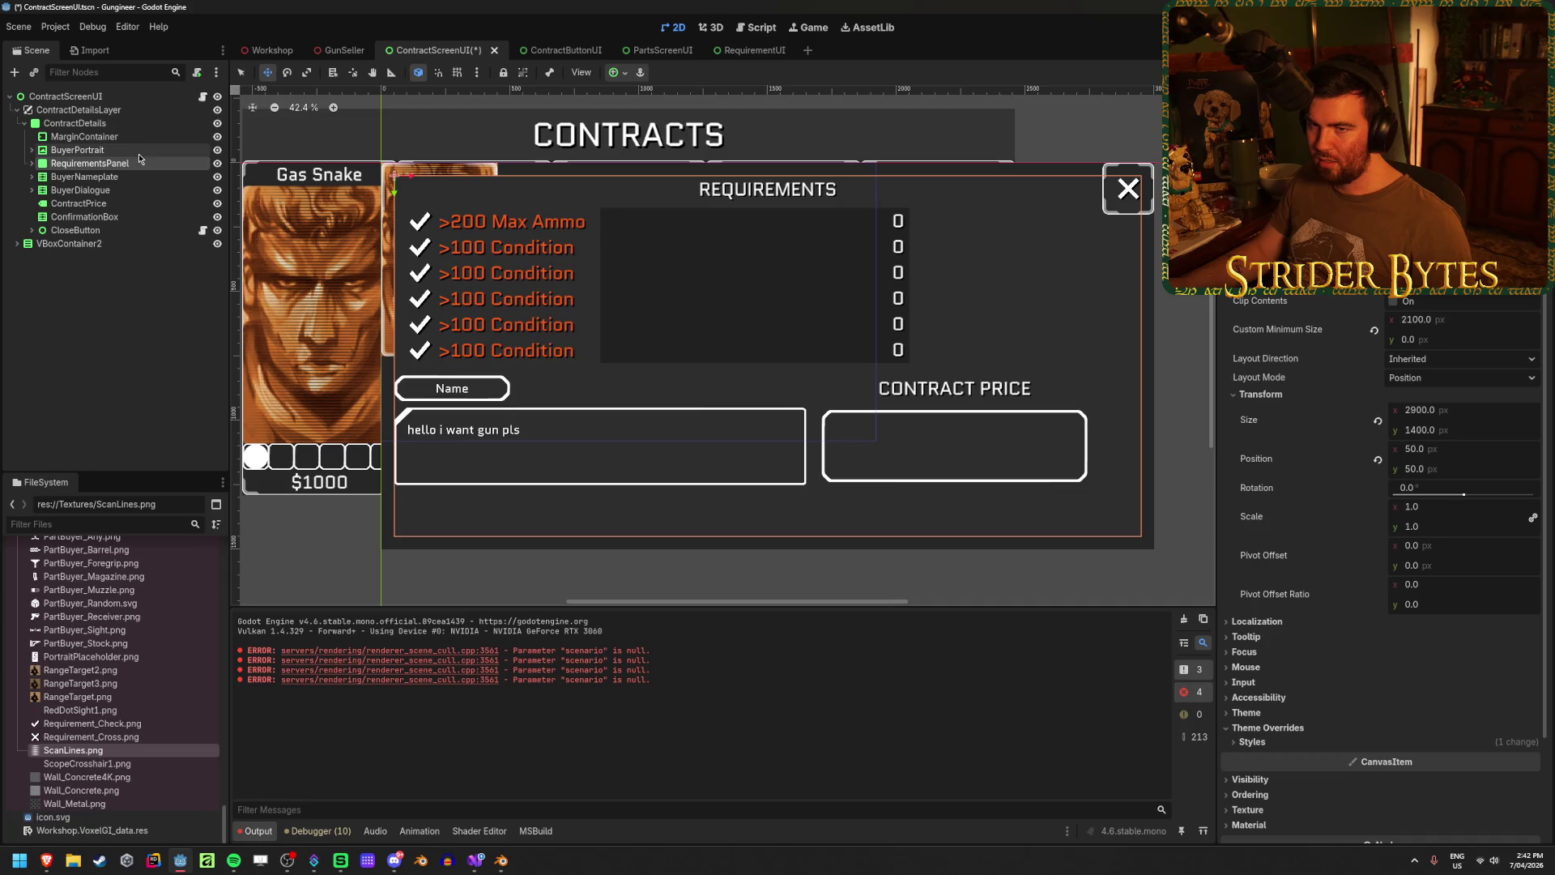
{"action": "left_click", "coordinate": [31, 164]}
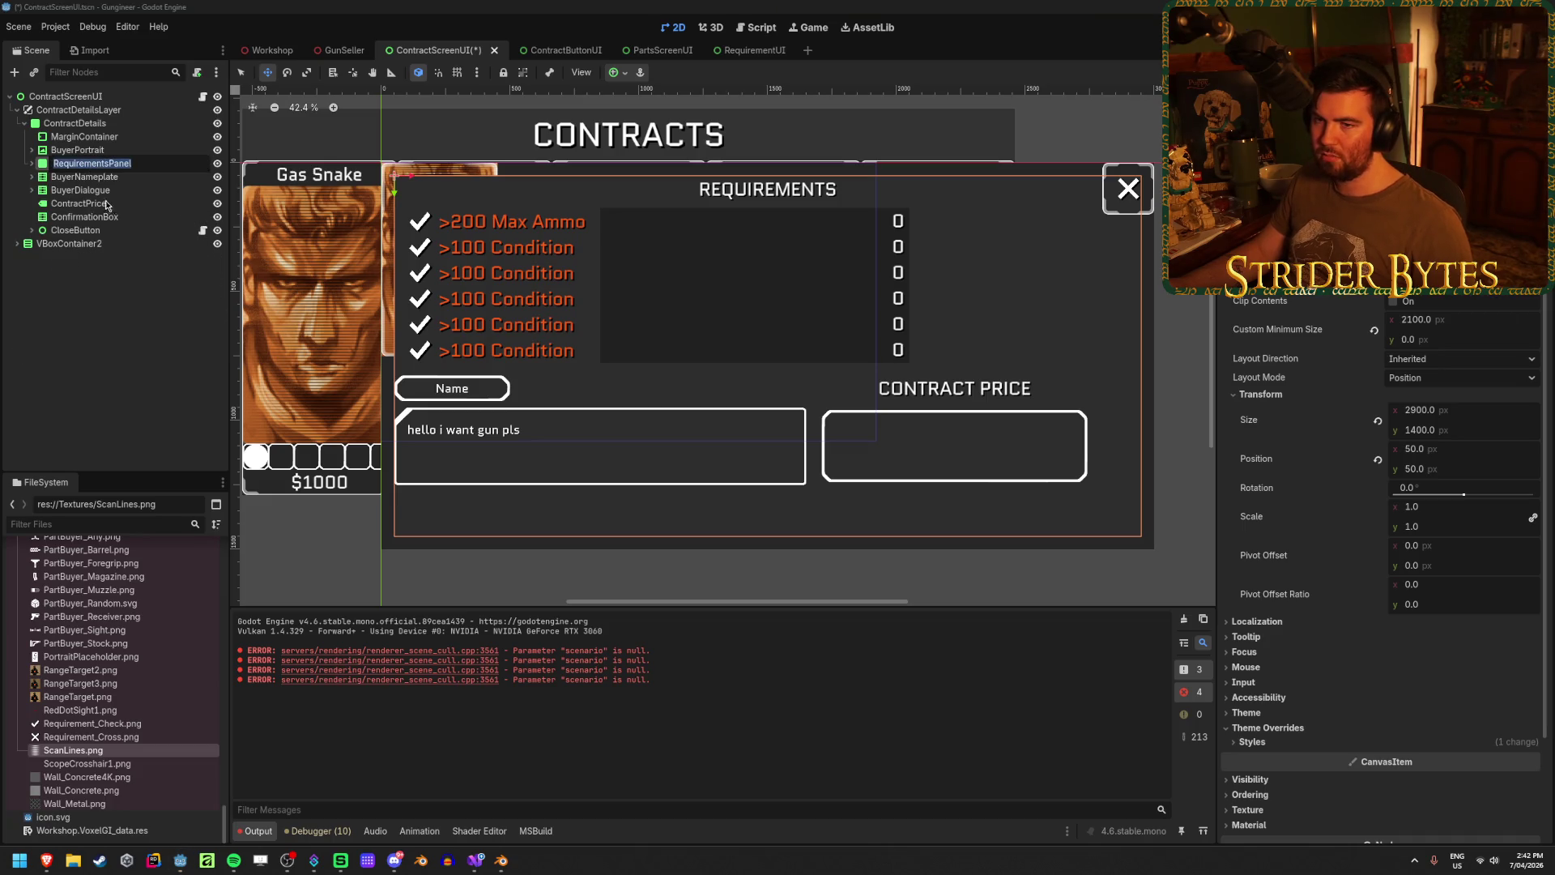
{"action": "key", "text": "Left"}
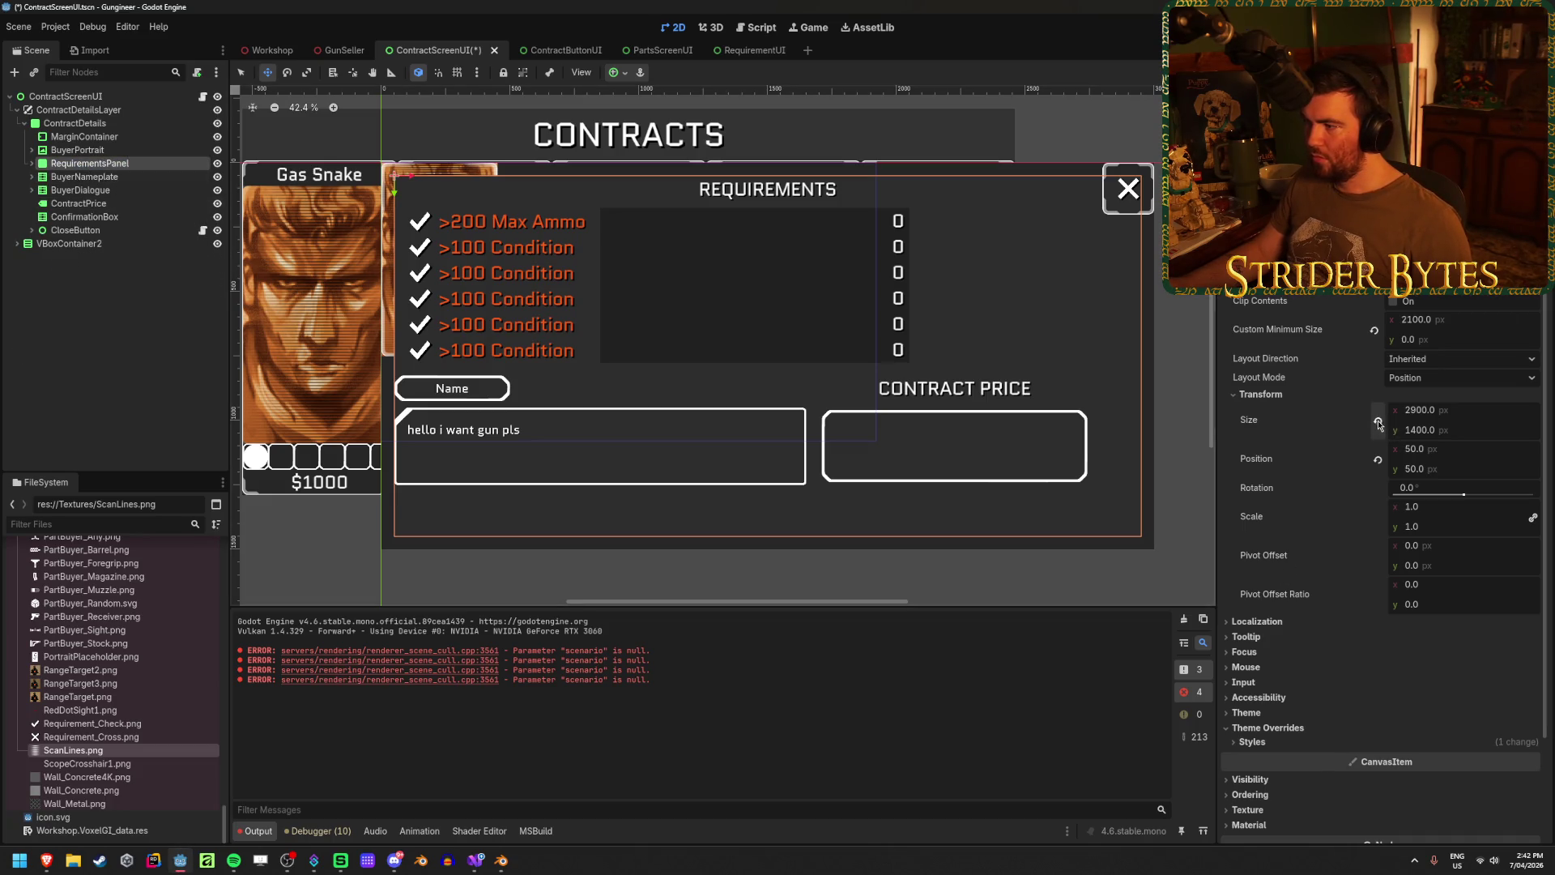
{"action": "left_click", "coordinate": [1377, 422]}
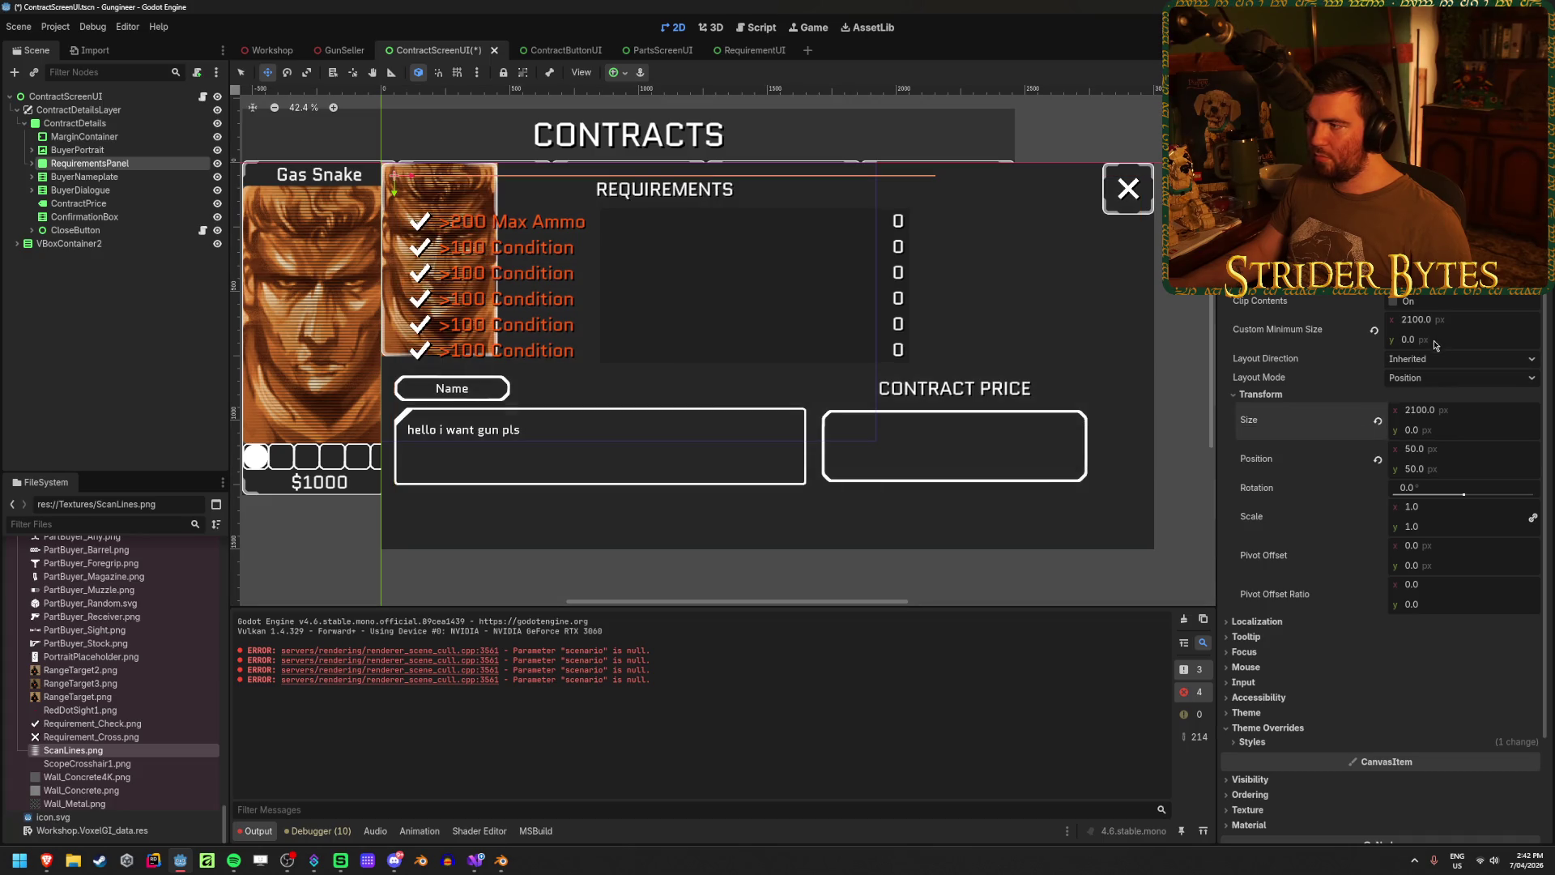
- Set the RequirementsPanel's minimum height to 800, after trying 500 and 900
{"action": "left_click_drag", "start_coordinate": [1434, 346], "coordinate": [1469, 348]}
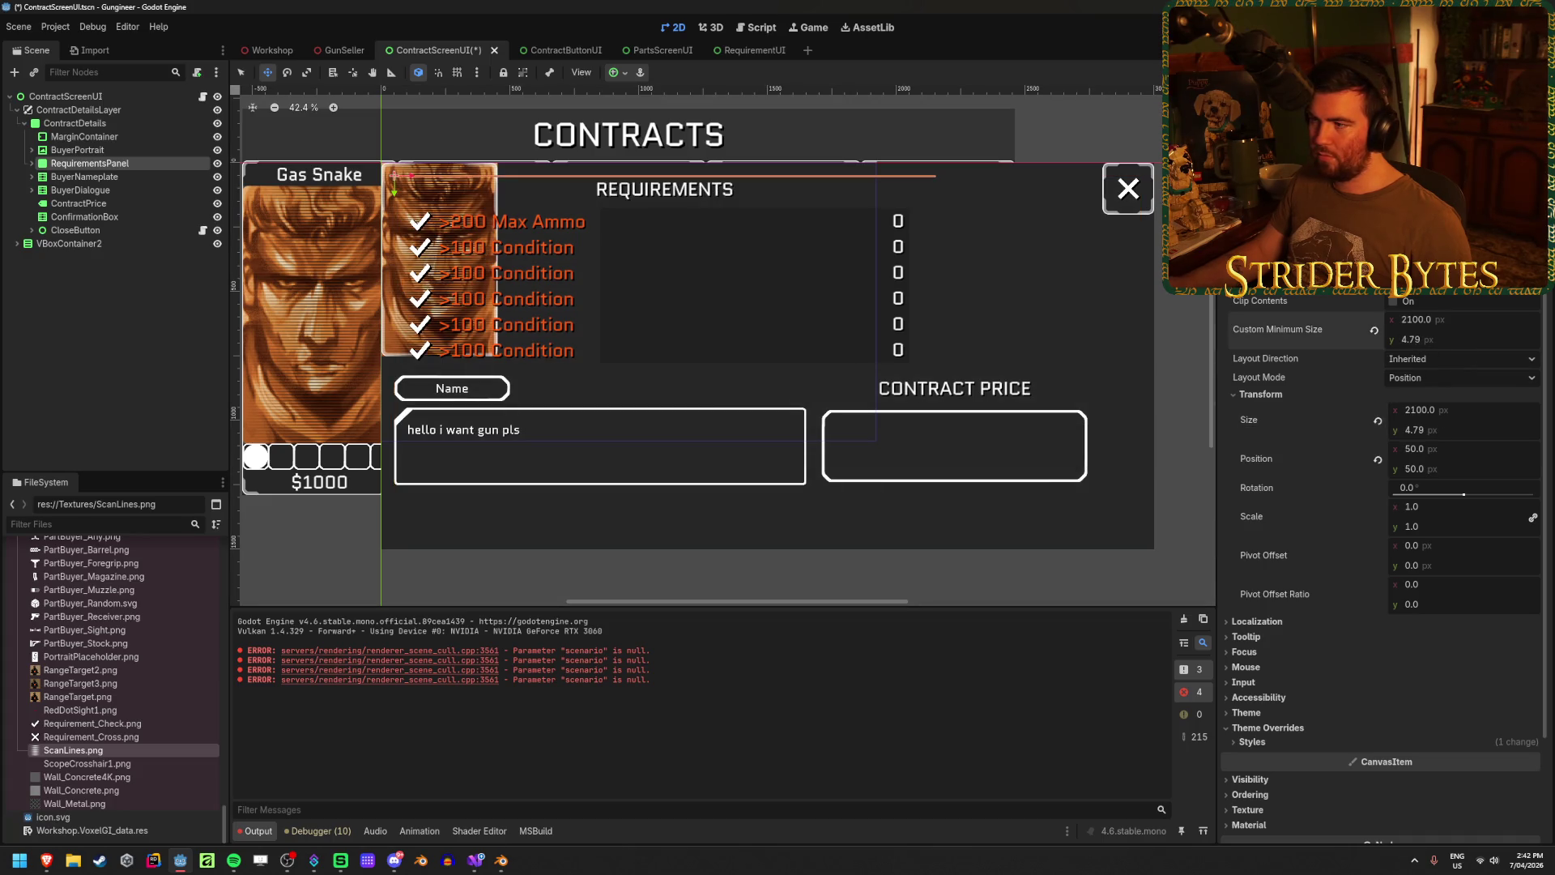
{"action": "left_click", "coordinate": [1468, 343]}
{"action": "type", "text": "500"}
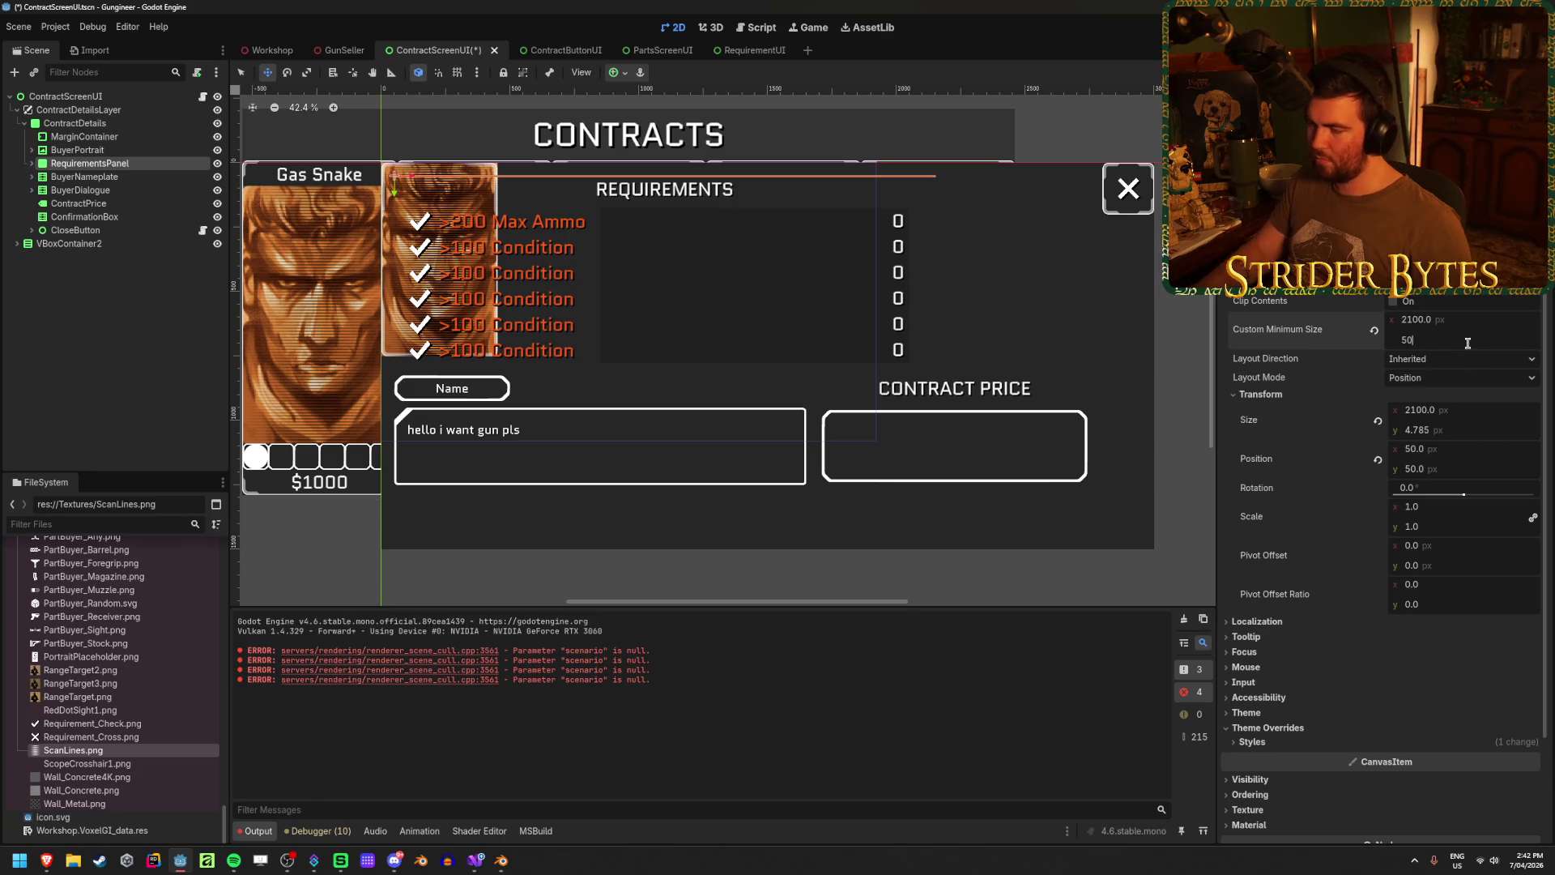
{"action": "key", "text": "Return"}
{"action": "left_click", "coordinate": [1467, 343]}
{"action": "type", "text": "900"}
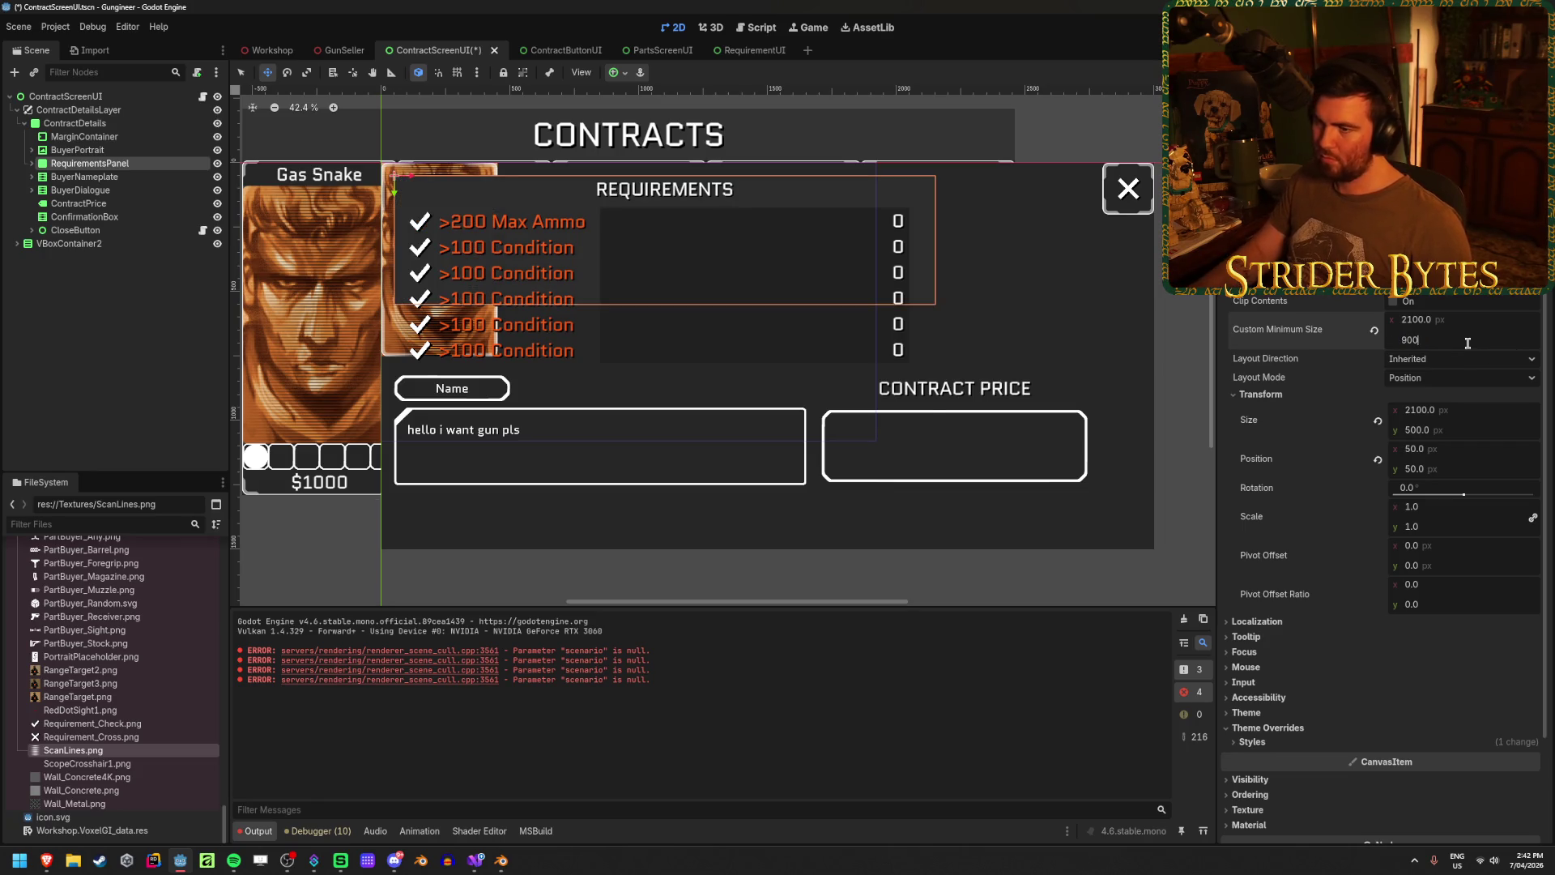
{"action": "key", "text": "Return"}
{"action": "left_click", "coordinate": [1467, 342]}
{"action": "type", "text": "800"}
{"action": "key", "text": "Return"}
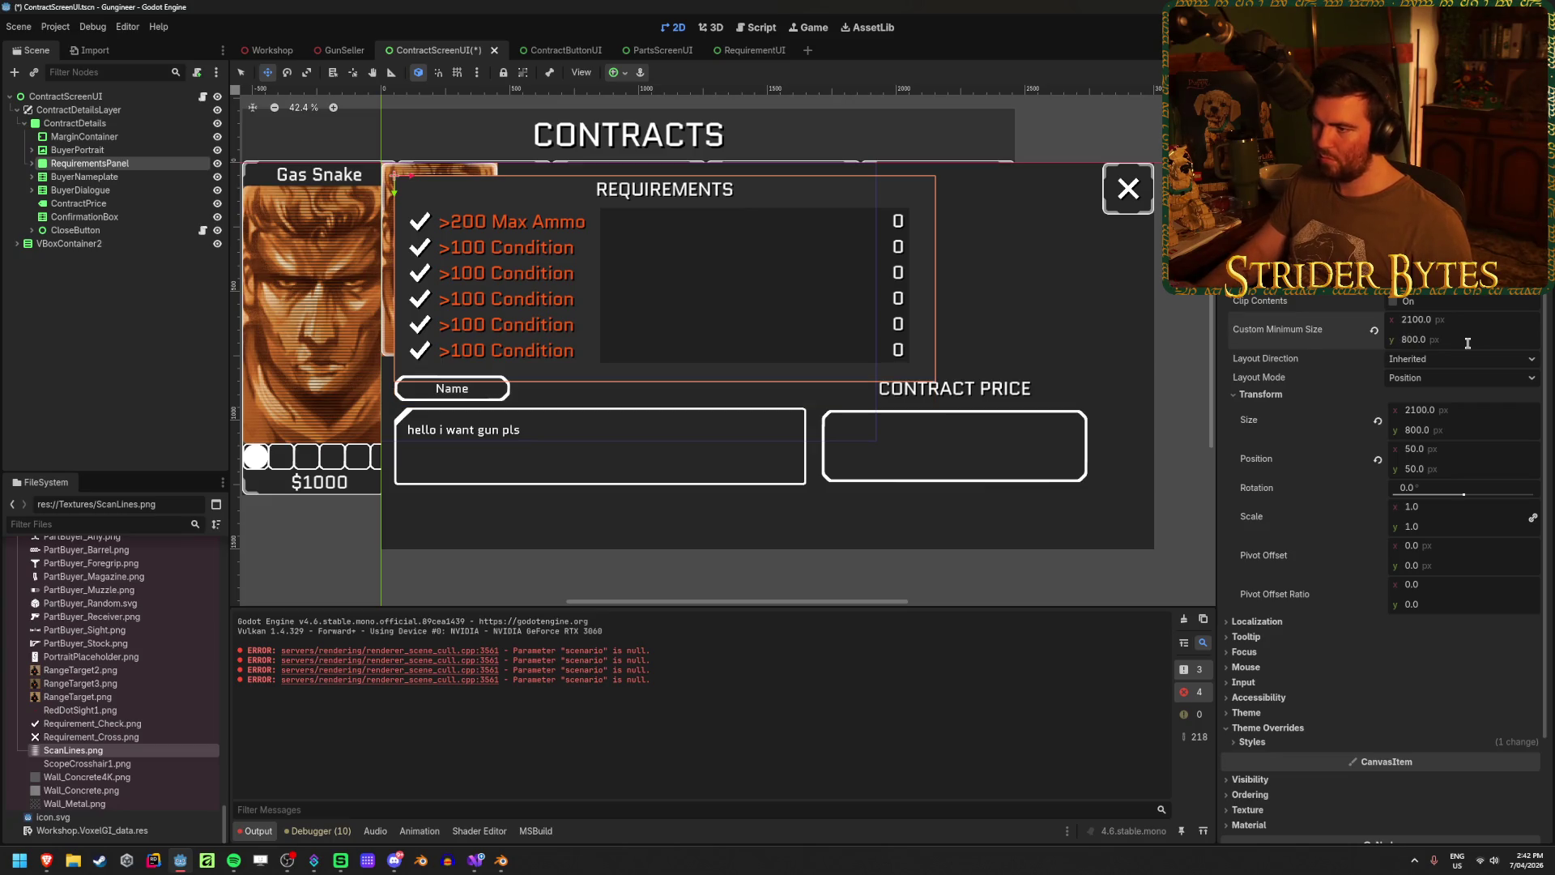
- Save the ContractScreenUI scene
{"action": "scroll", "coordinate": [703, 378], "scroll_direction": "up", "scroll_amount": 2}
{"action": "scroll", "coordinate": [703, 377], "scroll_direction": "down", "scroll_amount": 1}
{"action": "scroll", "coordinate": [703, 378], "scroll_direction": "up", "scroll_amount": 2}
{"action": "scroll", "coordinate": [688, 380], "scroll_direction": "down", "scroll_amount": 1}
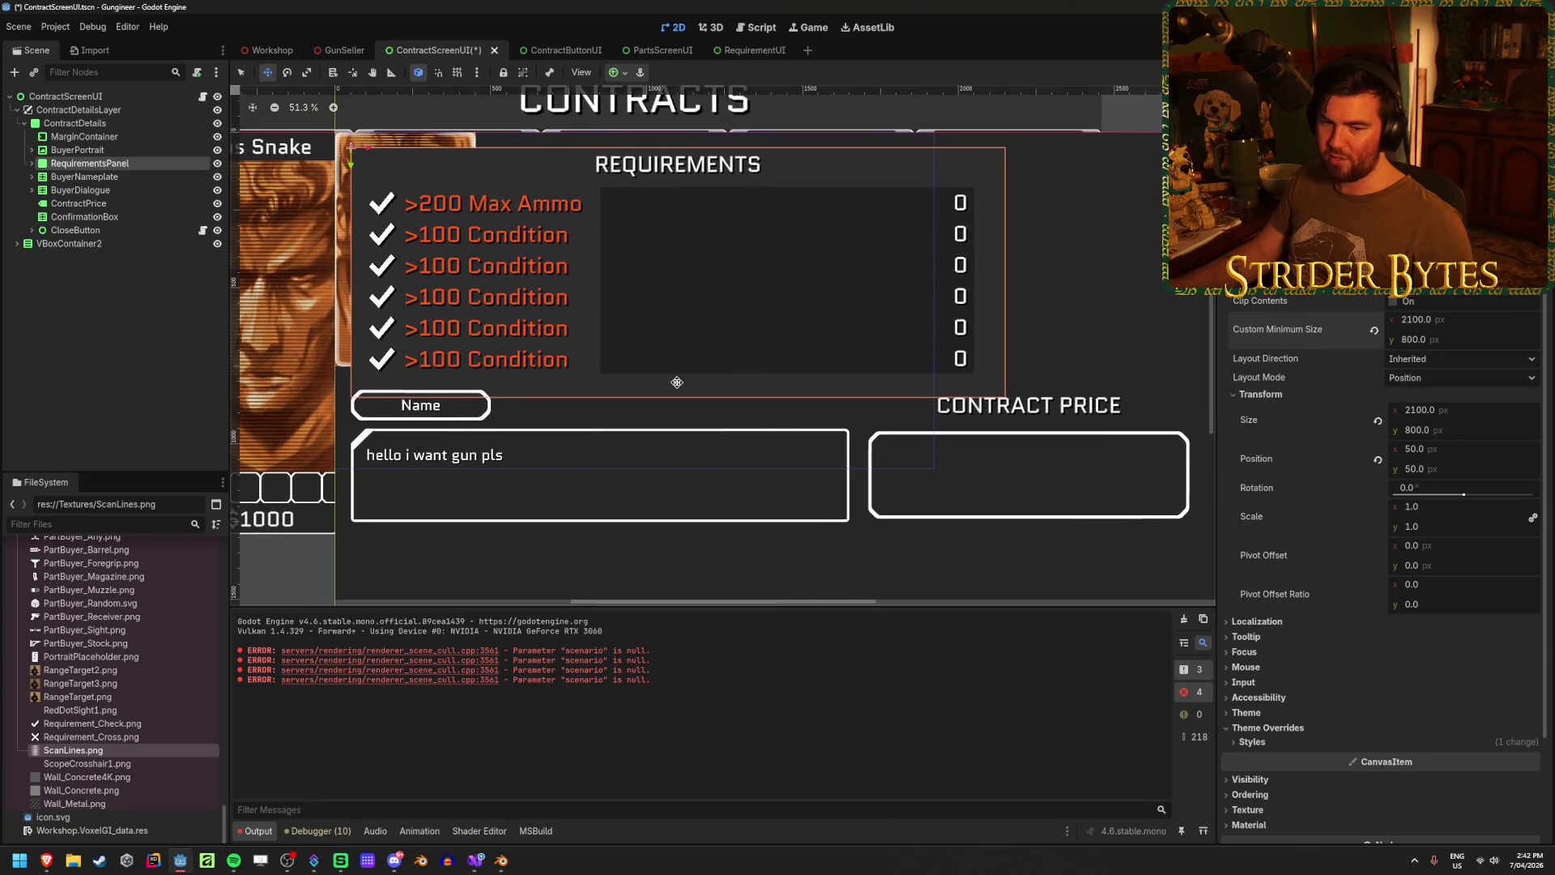
{"action": "key", "text": "ctrl+s"}
{"action": "scroll", "coordinate": [677, 382], "scroll_direction": "down", "scroll_amount": 1}
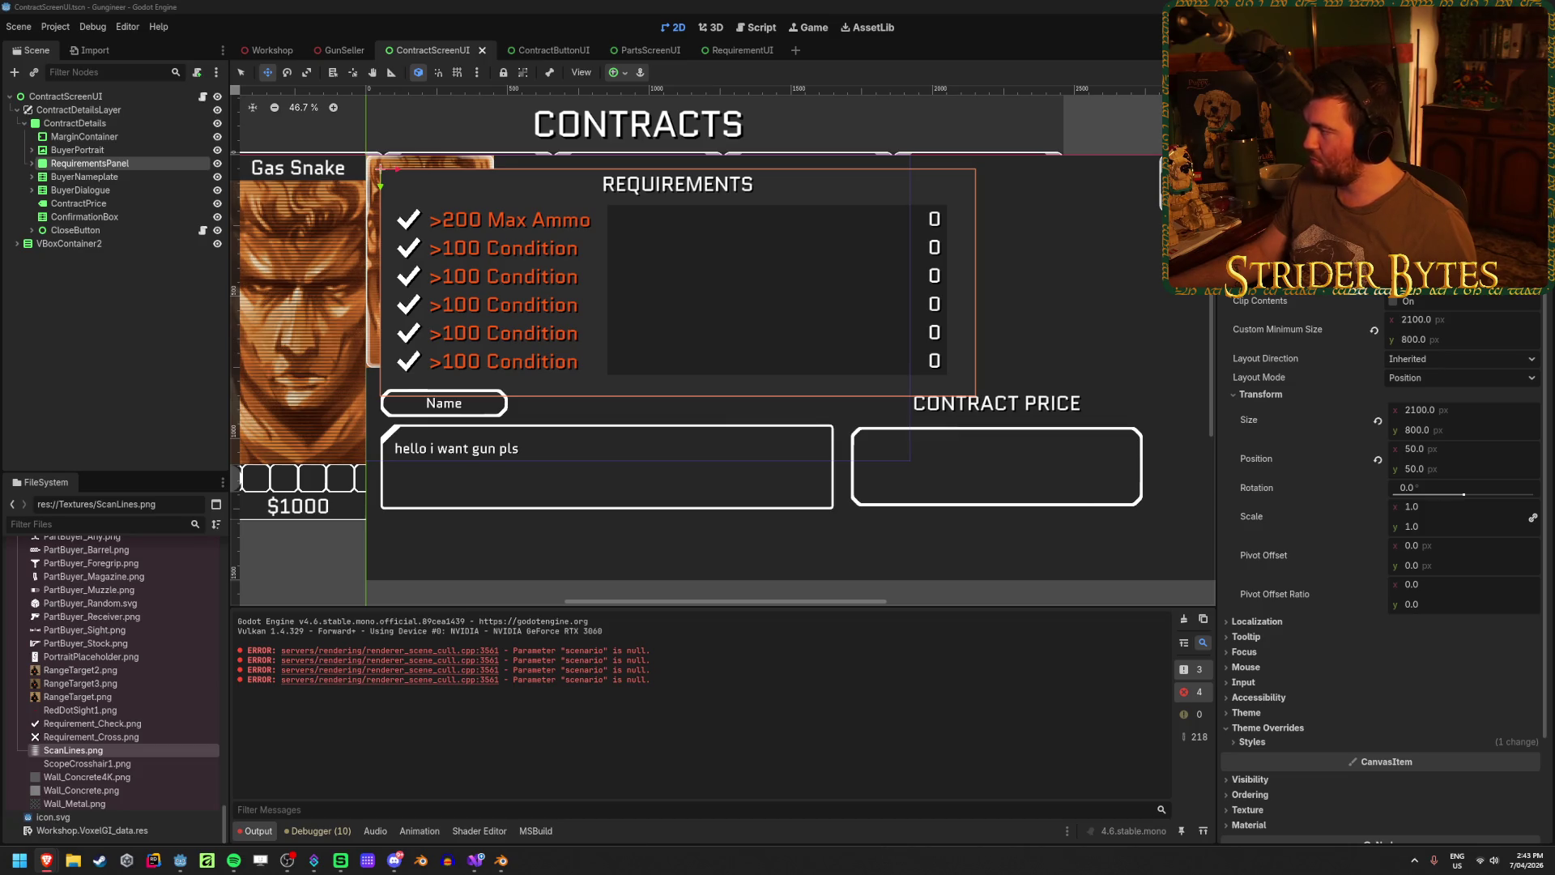
{"action": "left_click", "coordinate": [241, 374]}
{"action": "left_click", "coordinate": [89, 164]}
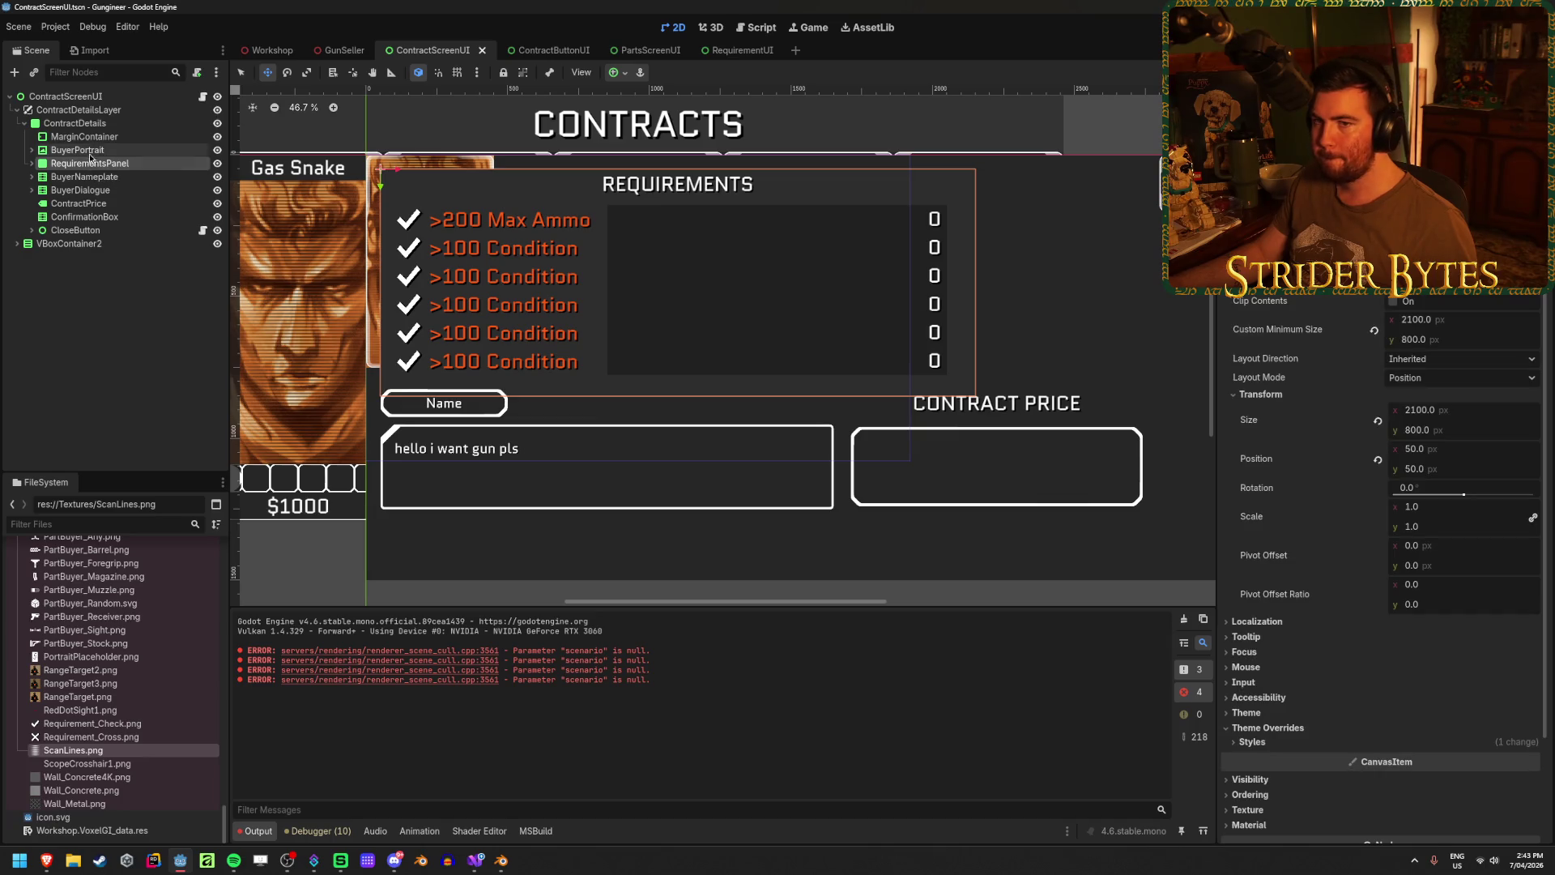
{"action": "left_click", "coordinate": [87, 136]}
{"action": "left_click", "coordinate": [95, 124]}
{"action": "left_click", "coordinate": [88, 136]}
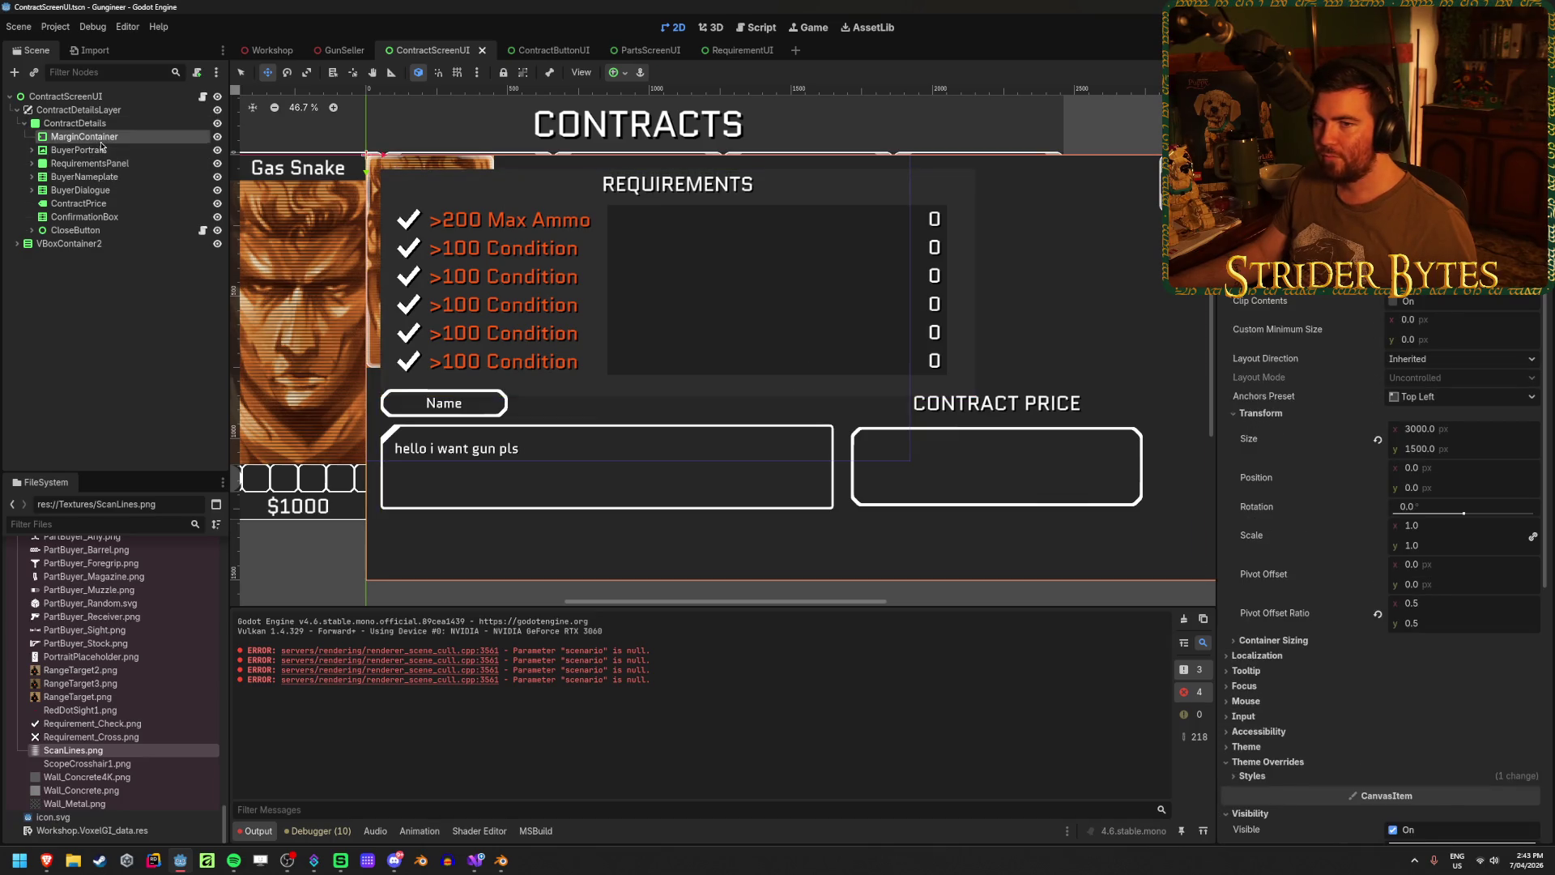
{"action": "left_click", "coordinate": [85, 163]}
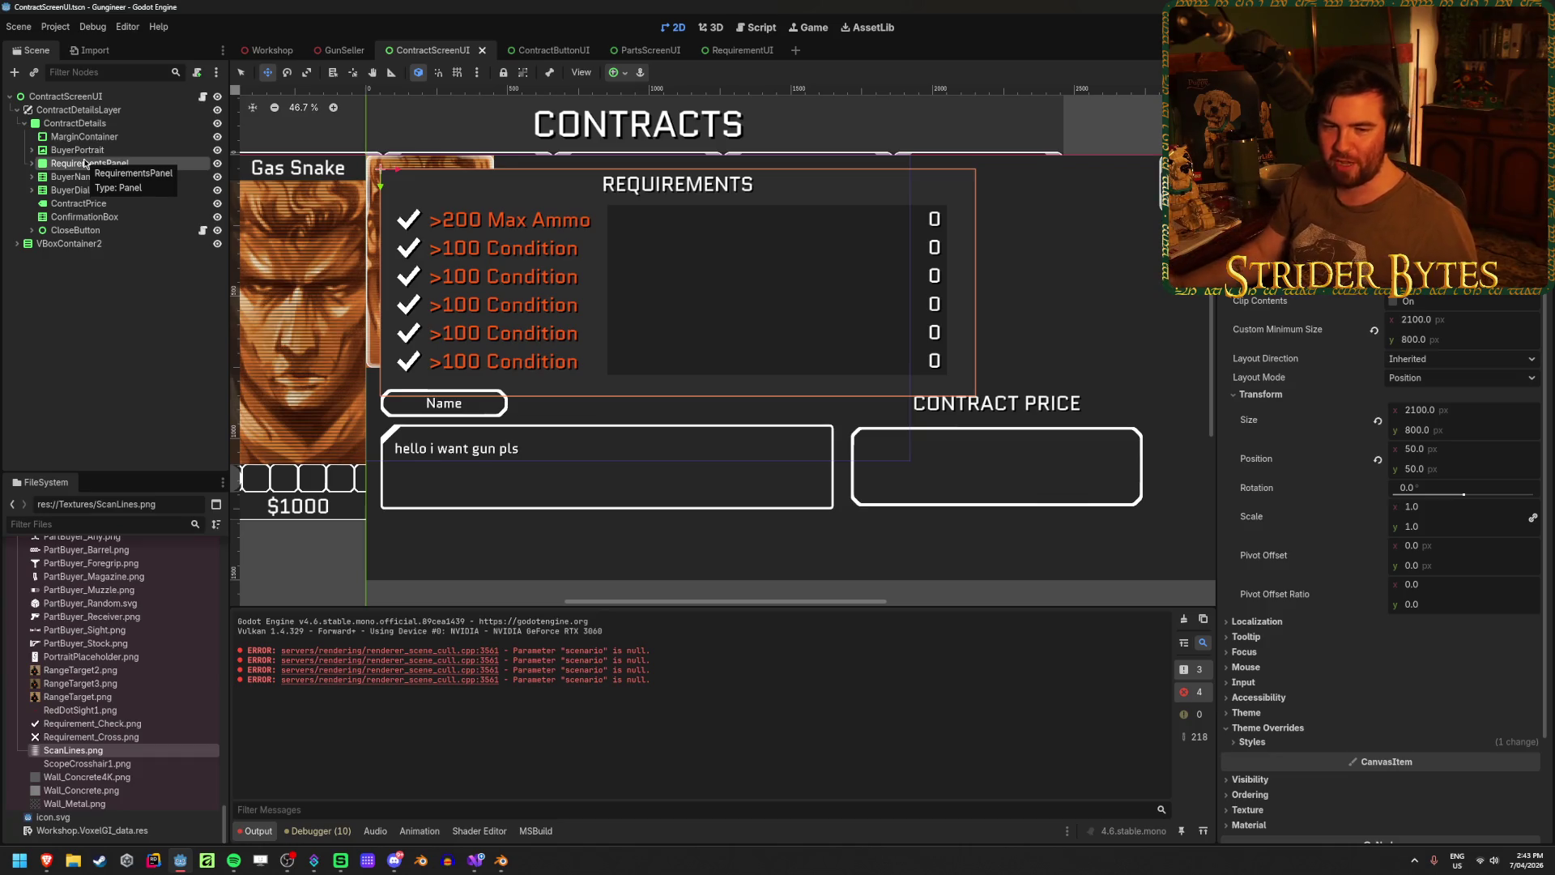
{"action": "left_click", "coordinate": [77, 337]}
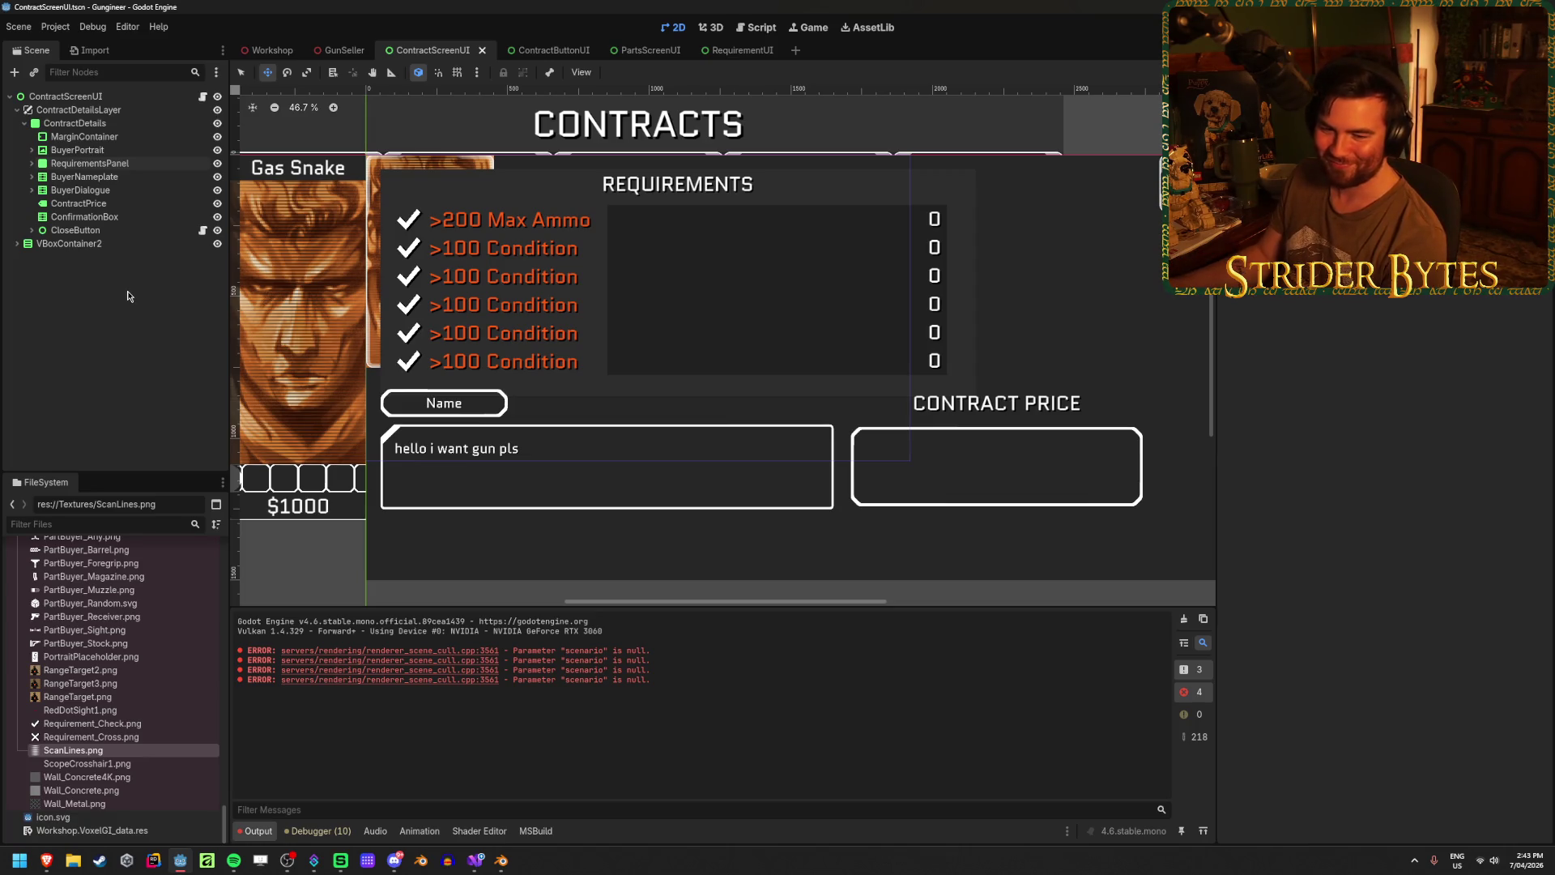
{"action": "left_click", "coordinate": [150, 179]}
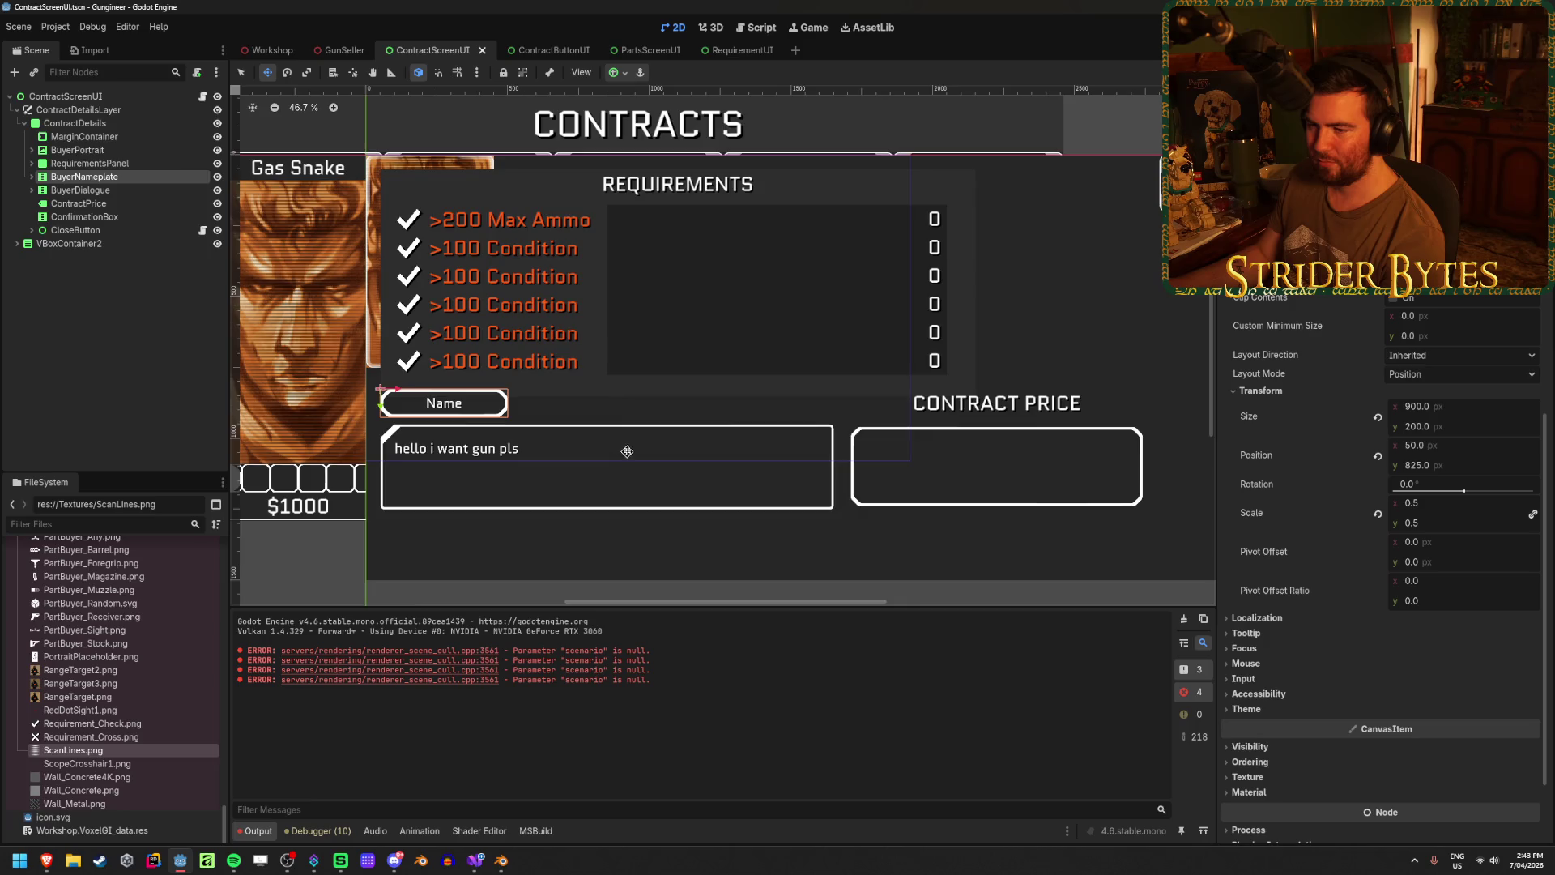
{"action": "scroll", "coordinate": [628, 451], "scroll_direction": "down", "scroll_amount": 3}
{"action": "scroll", "coordinate": [684, 479], "scroll_direction": "up", "scroll_amount": 3}
{"action": "left_click_drag", "start_coordinate": [583, 466], "coordinate": [638, 474]}
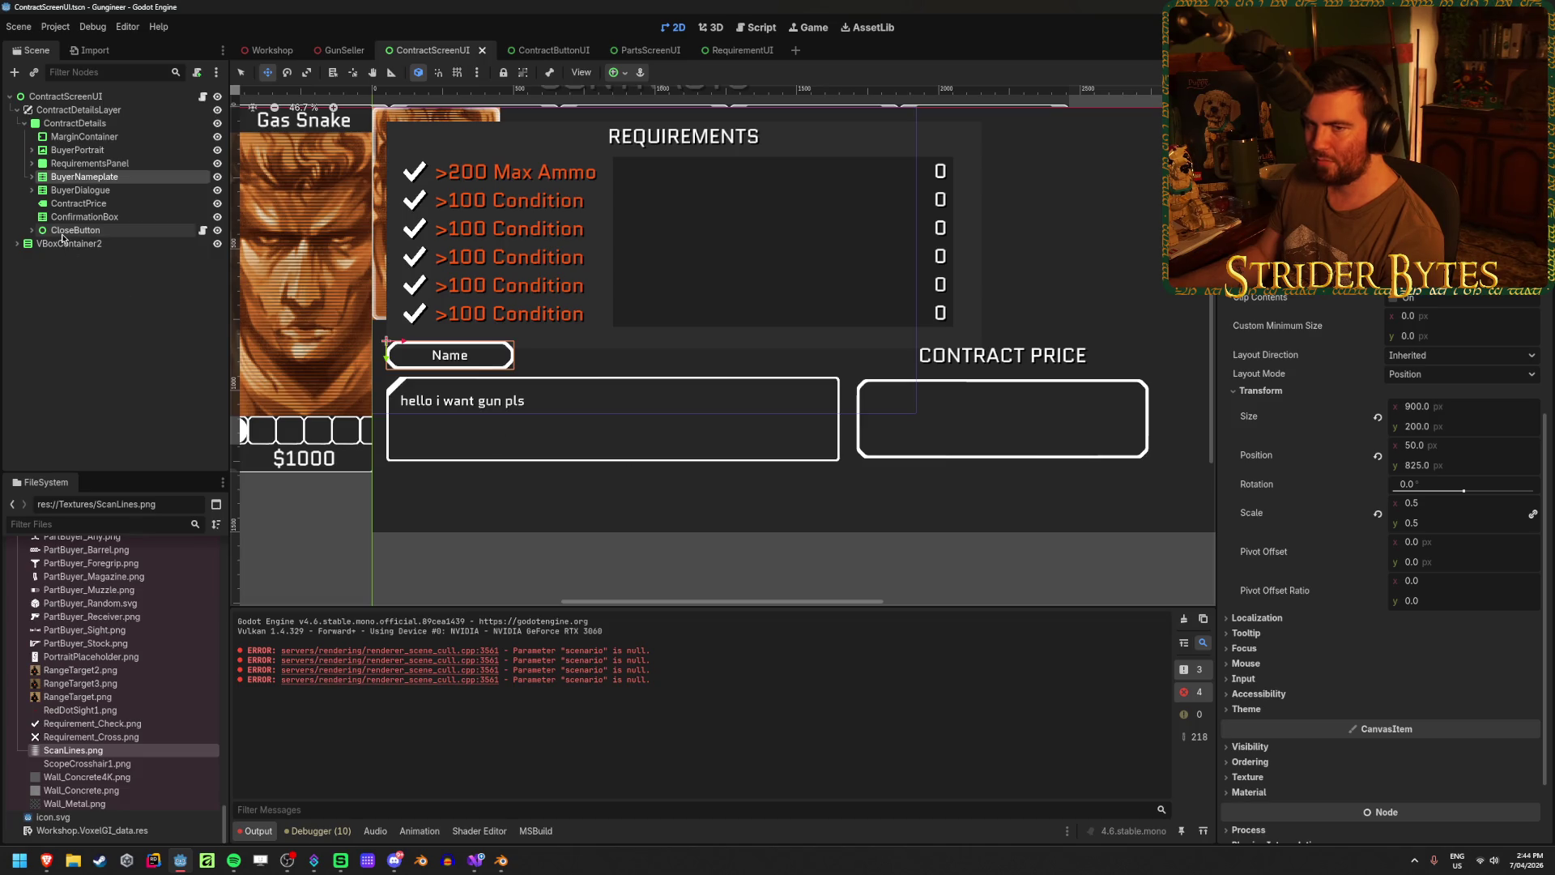
{"action": "left_click", "coordinate": [95, 328]}
{"action": "left_click", "coordinate": [95, 123]}
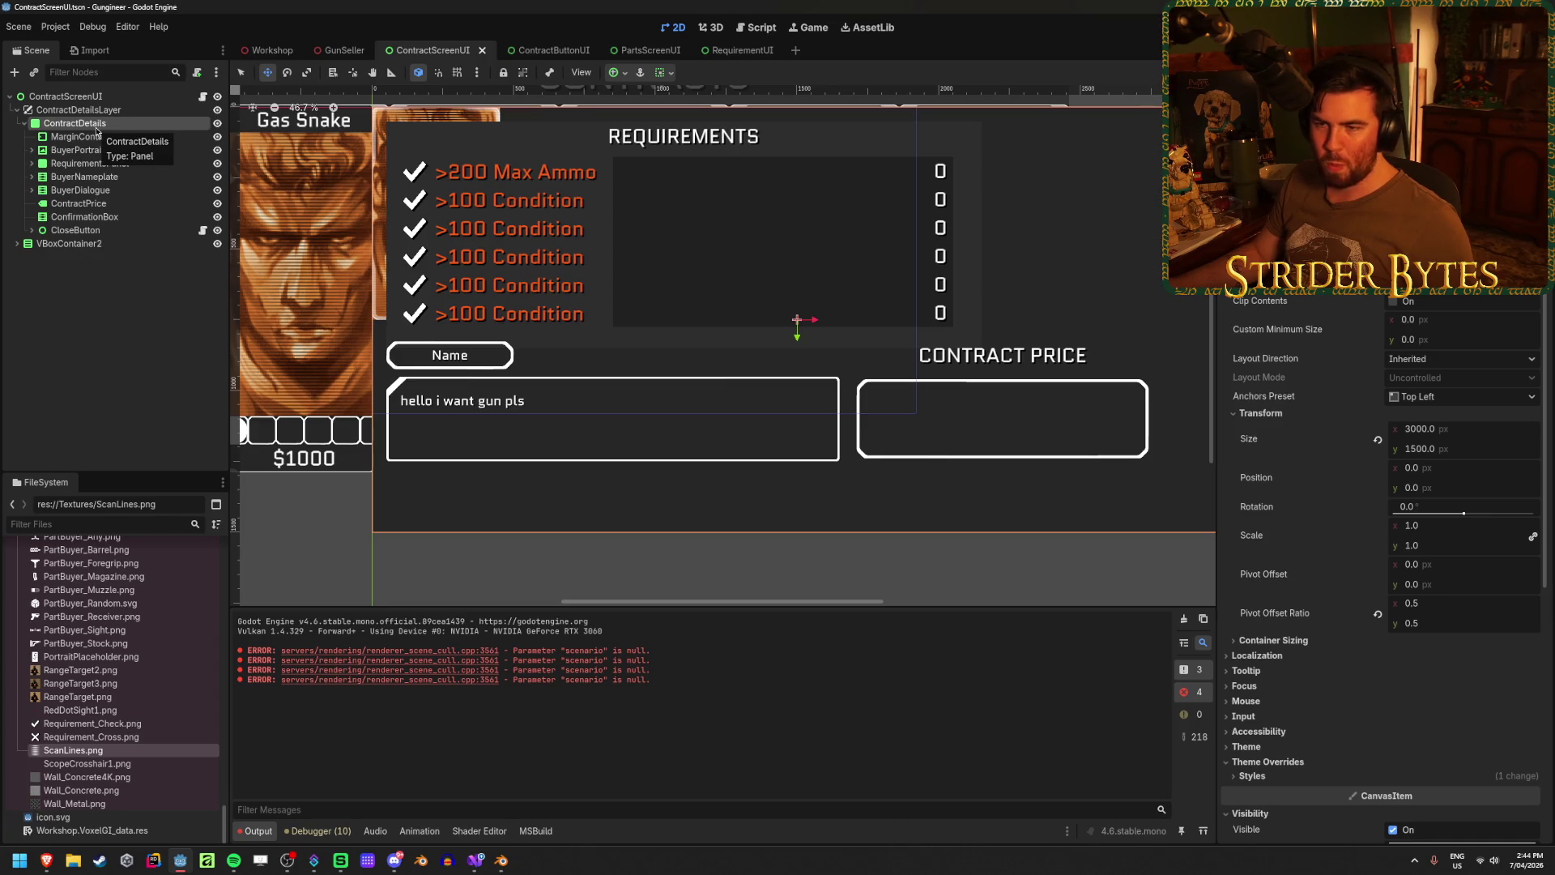
{"action": "right_click", "coordinate": [96, 130]}
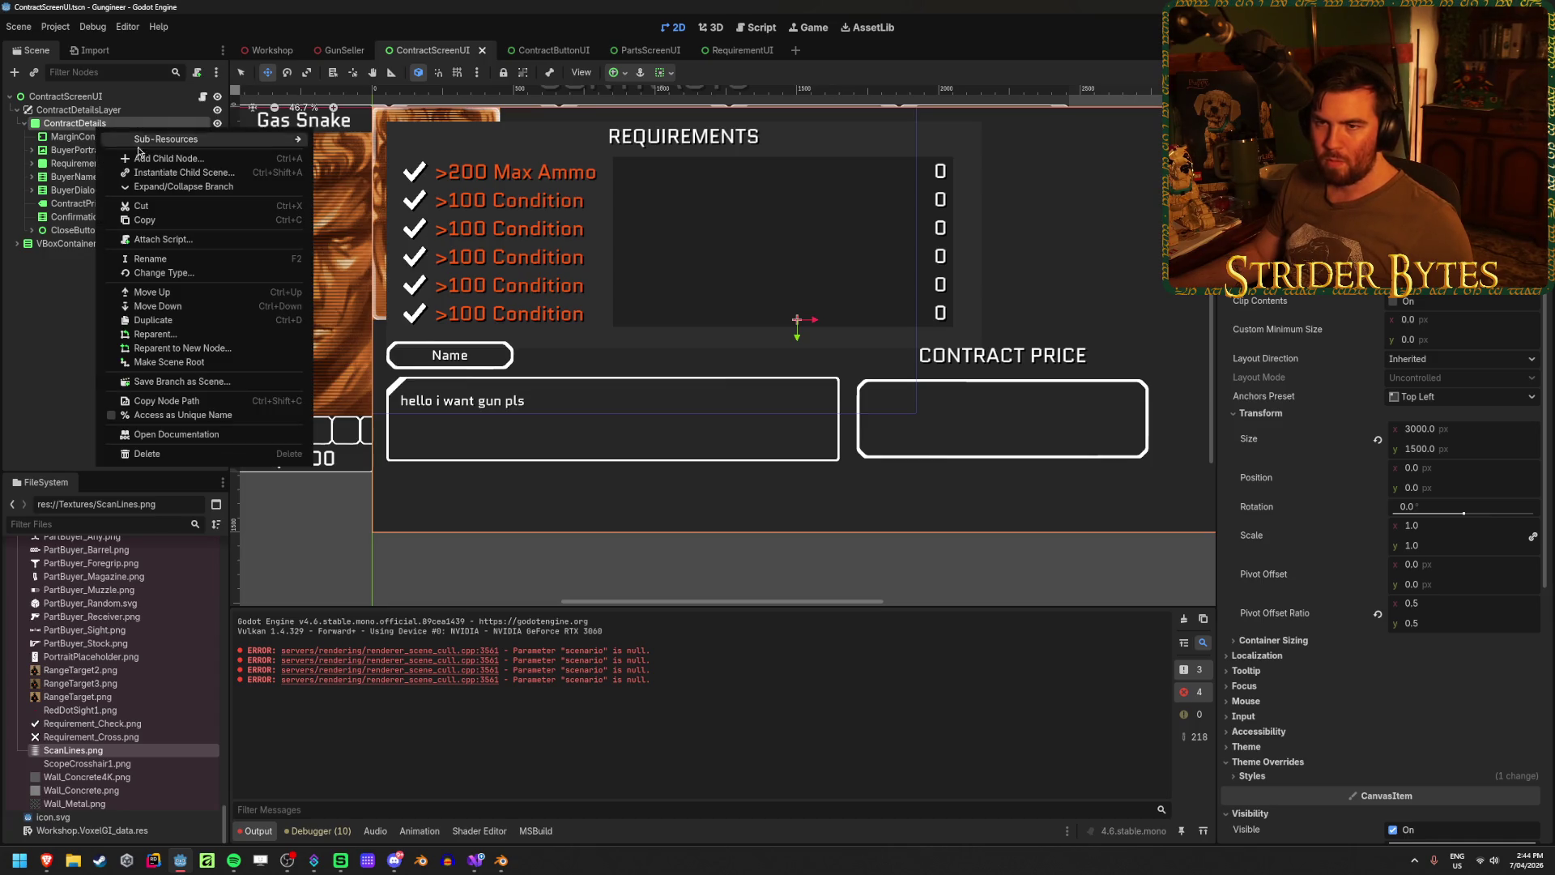
{"action": "left_click", "coordinate": [161, 142]}
{"action": "type", "text": "marg"}
{"action": "key", "text": "Return"}
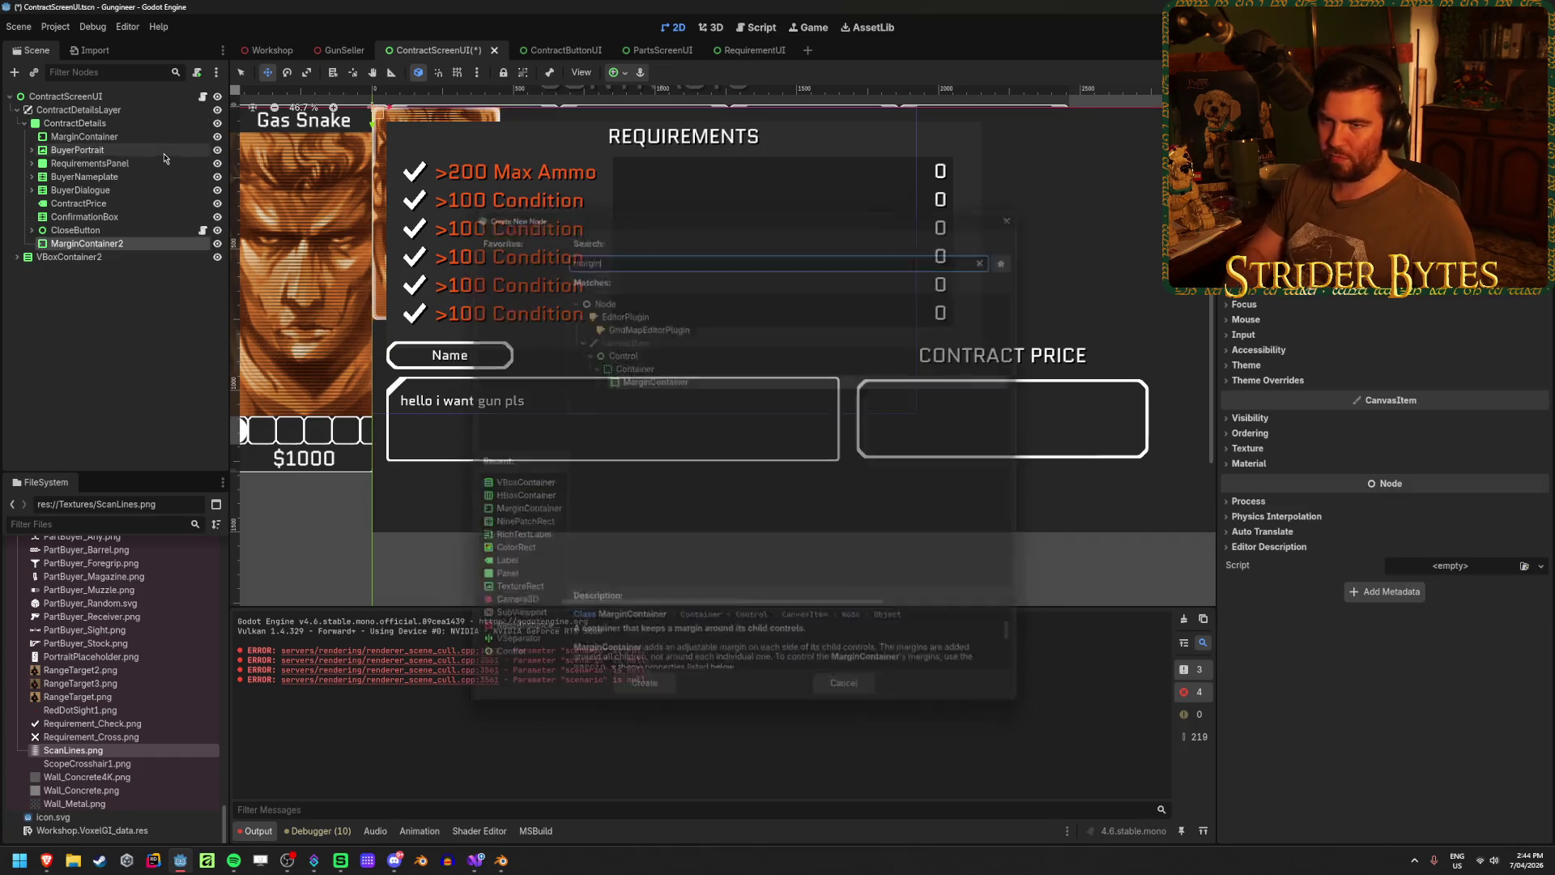
{"action": "key", "text": "ctrl+Up"}
{"action": "left_click", "coordinate": [97, 217]}
{"action": "left_click", "coordinate": [98, 203], "text": "shift"}
{"action": "left_click", "coordinate": [102, 190], "text": "shift"}
{"action": "left_click", "coordinate": [106, 178], "text": "shift"}
{"action": "left_click_drag", "start_coordinate": [106, 179], "coordinate": [95, 231]}
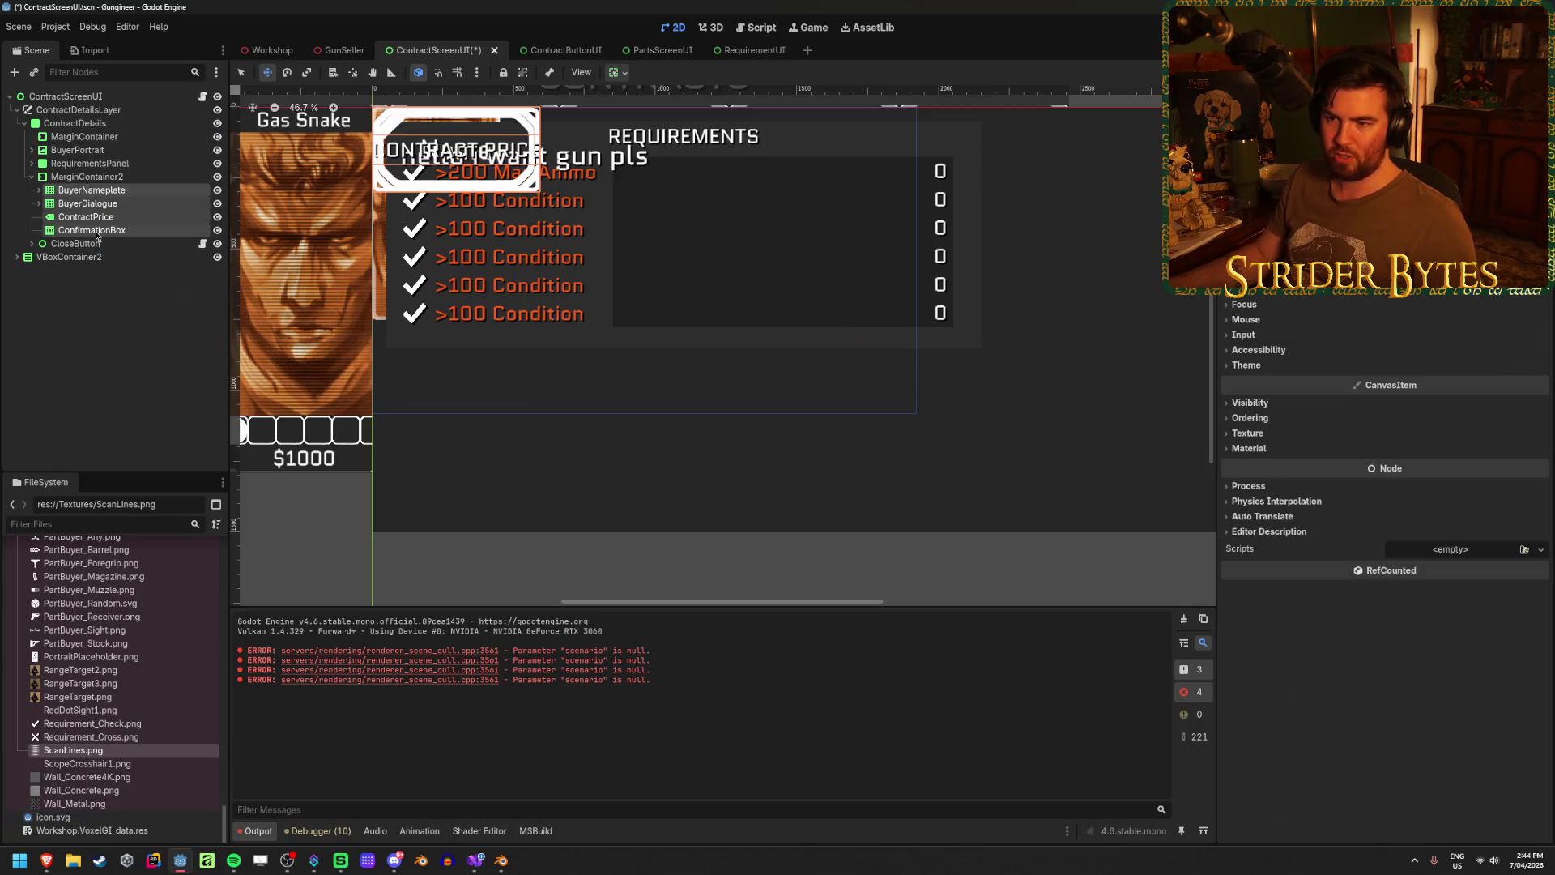
{"action": "left_click", "coordinate": [97, 231]}
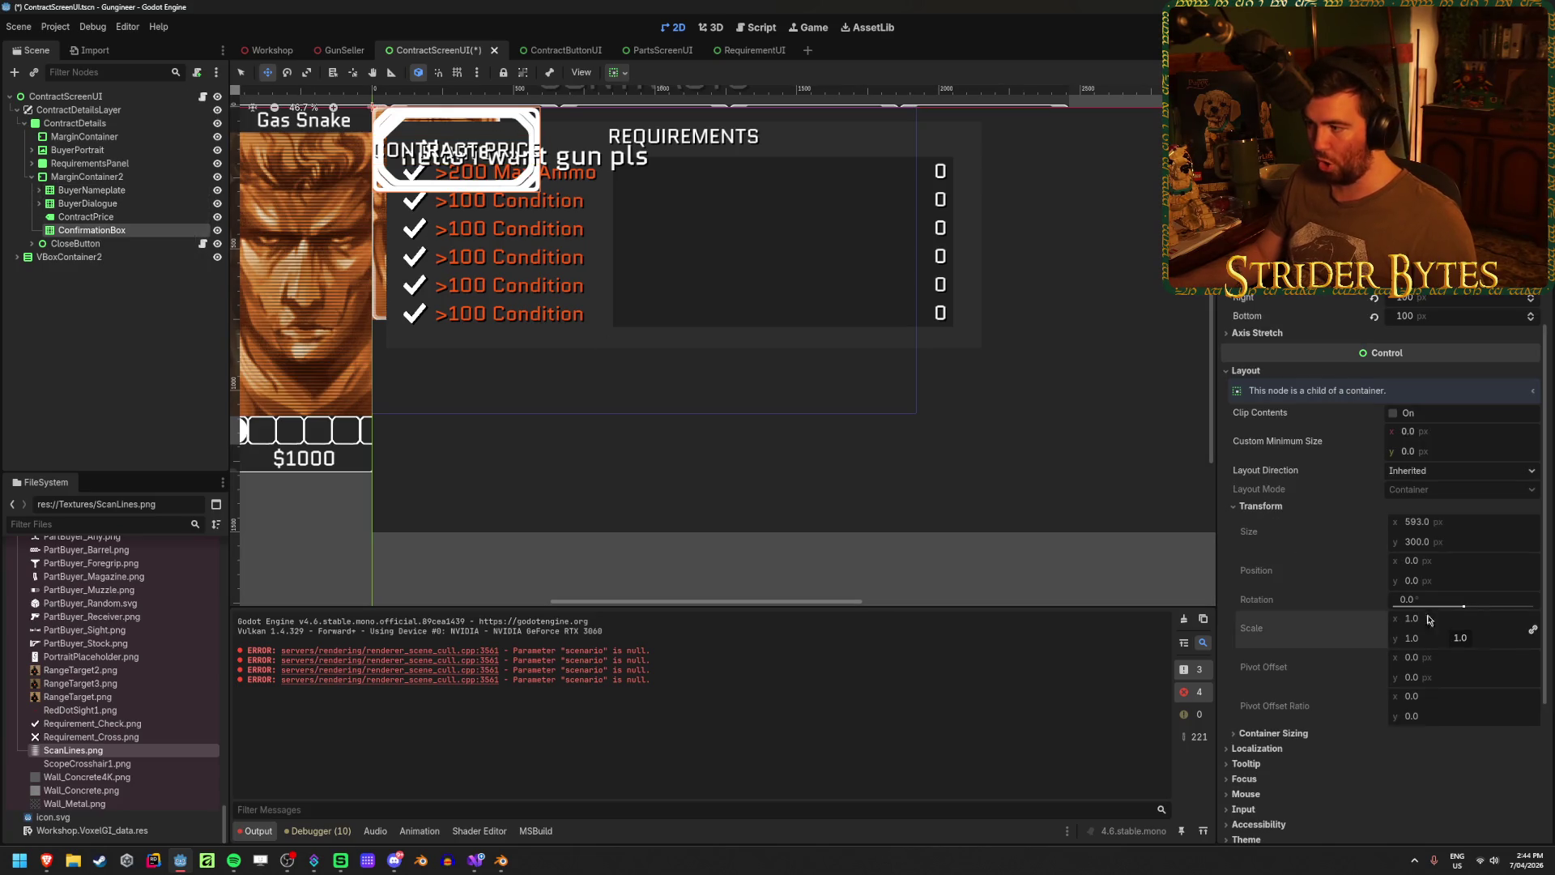
{"action": "key", "text": "ctrl+z"}
{"action": "left_click", "coordinate": [138, 268]}
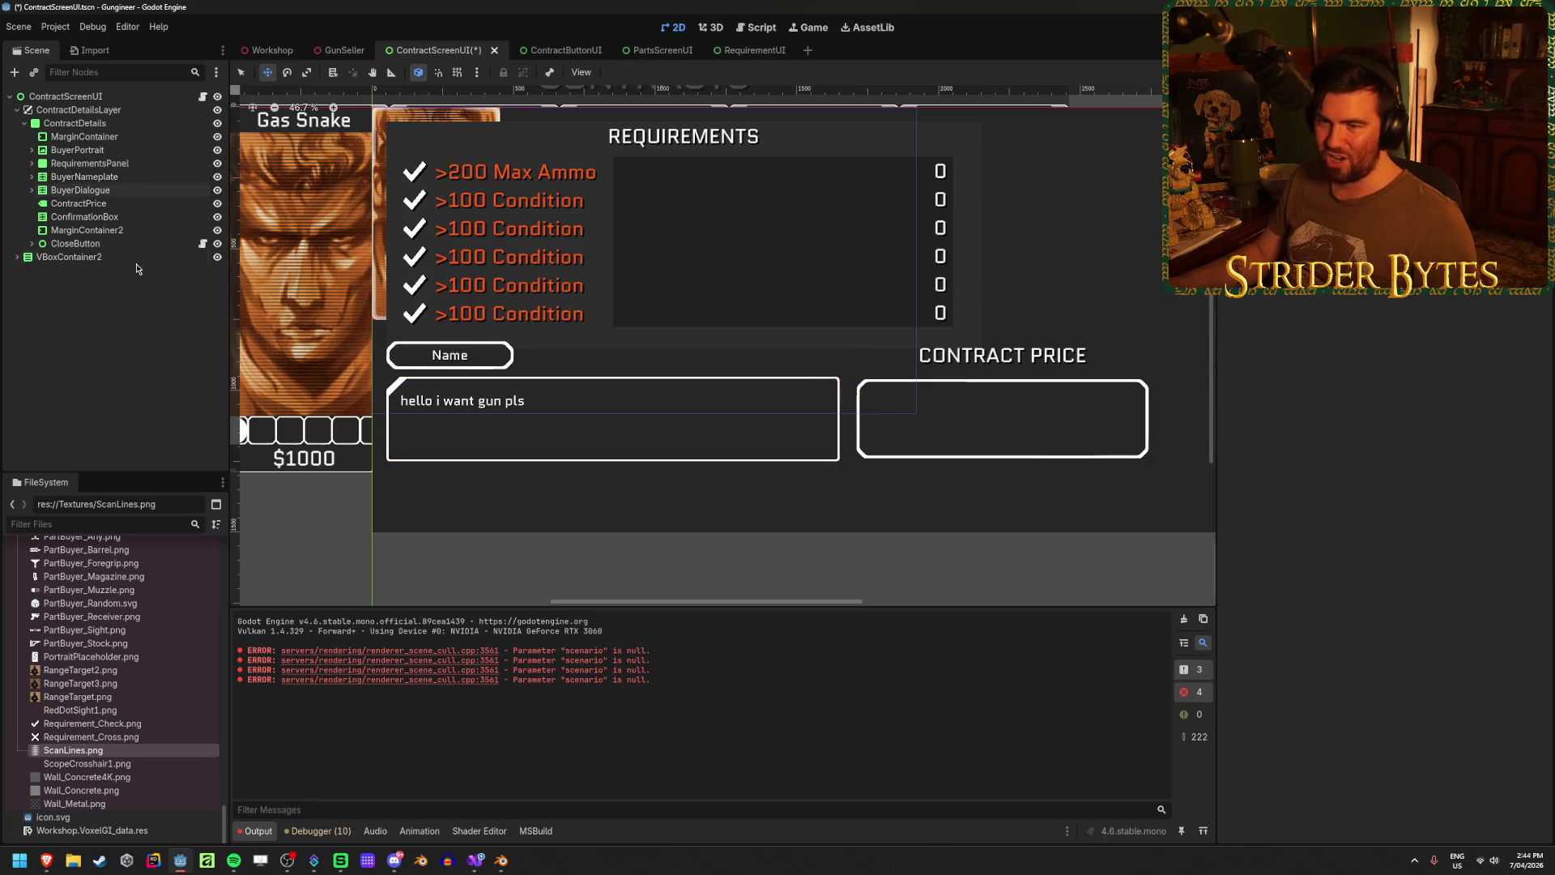
{"action": "left_click", "coordinate": [146, 230]}
{"action": "key", "text": "Delete"}
{"action": "key", "text": "Return"}
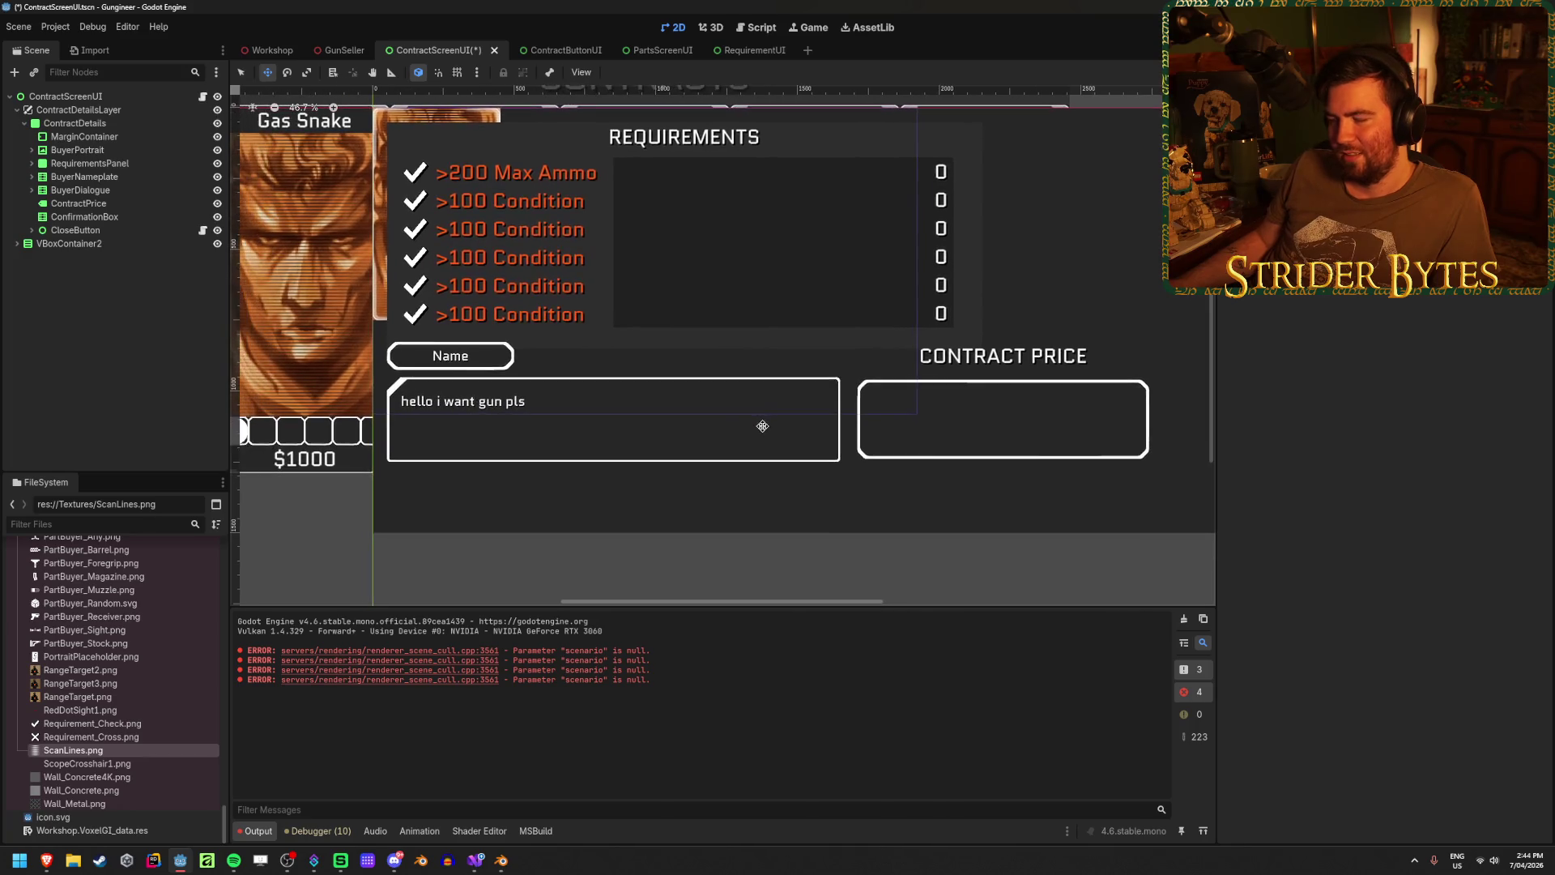
{"action": "scroll", "coordinate": [761, 426], "scroll_direction": "down", "scroll_amount": 1}
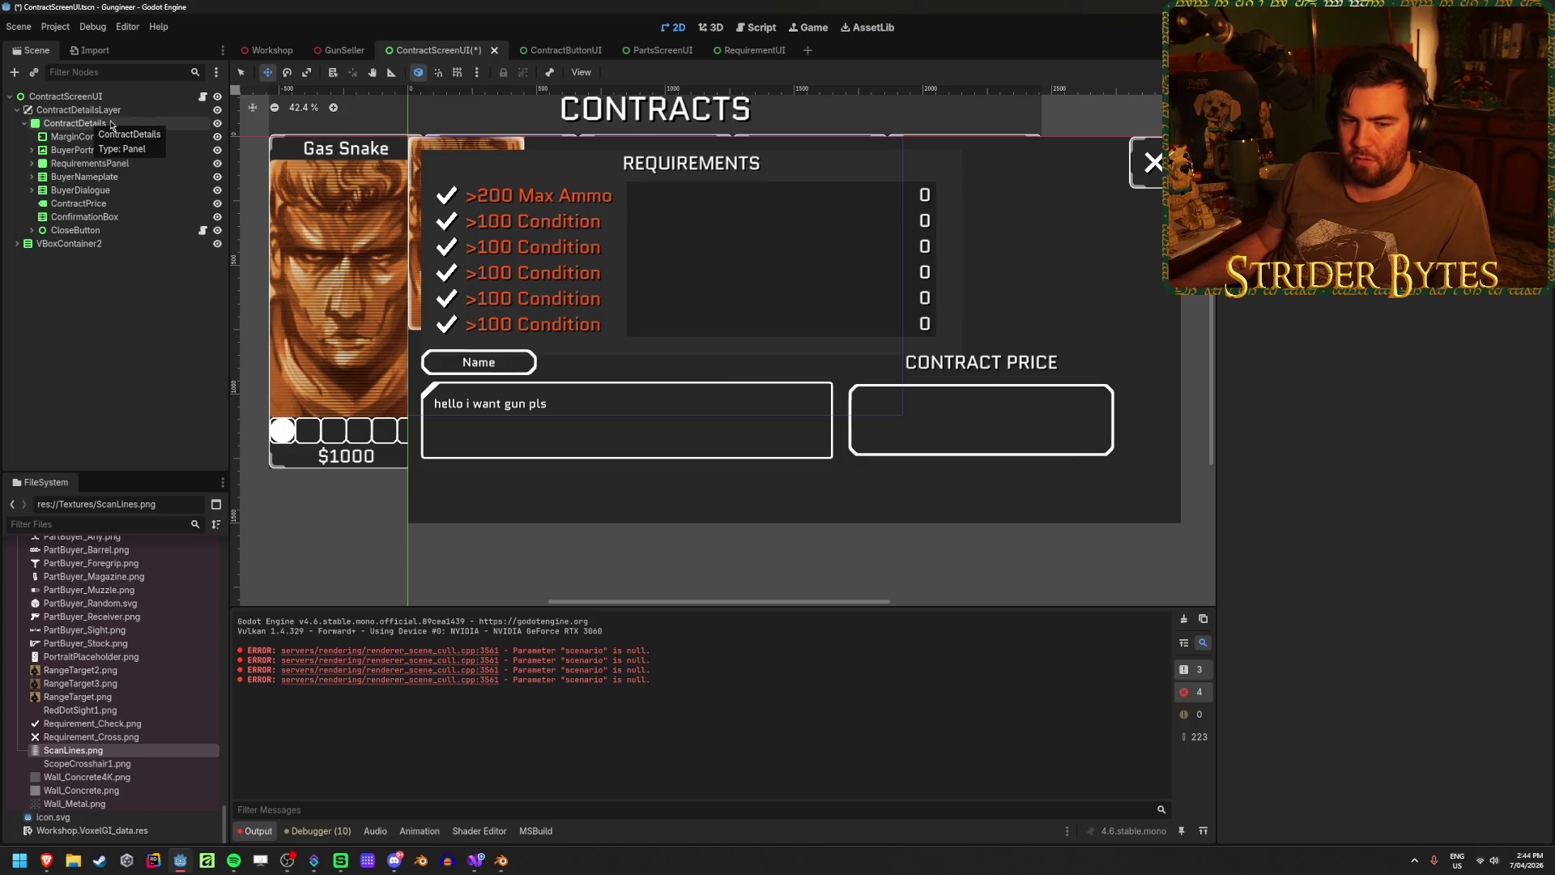
- Add a Control node under ContractDetails and group BuyerNameplate through ConfirmationBox inside it
{"action": "left_click", "coordinate": [111, 123]}
{"action": "right_click", "coordinate": [111, 123]}
{"action": "left_click", "coordinate": [210, 152]}
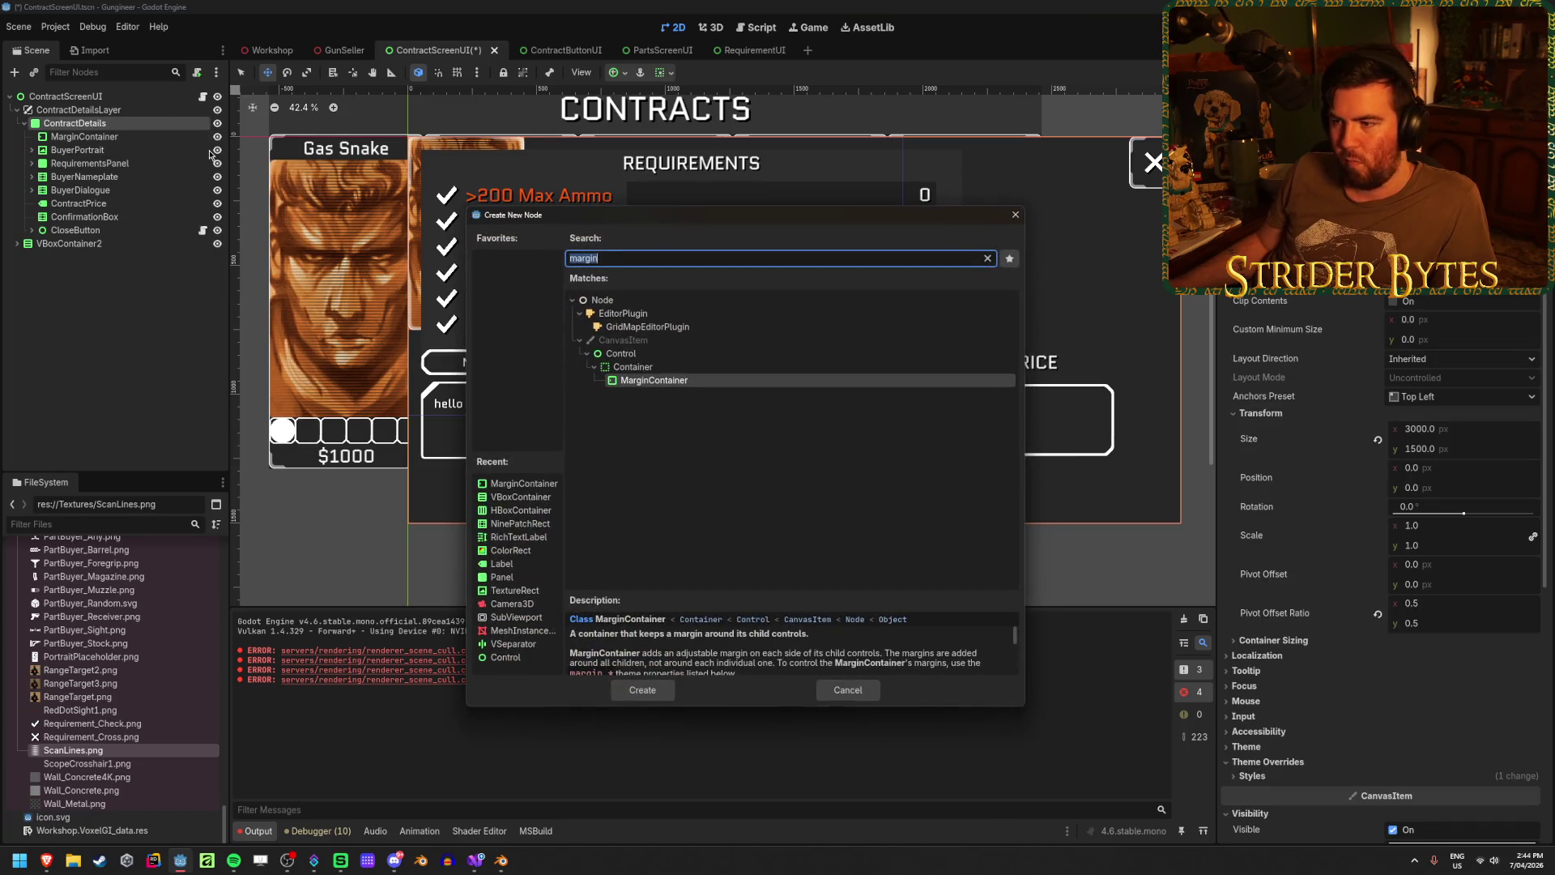
{"action": "left_click", "coordinate": [621, 353]}
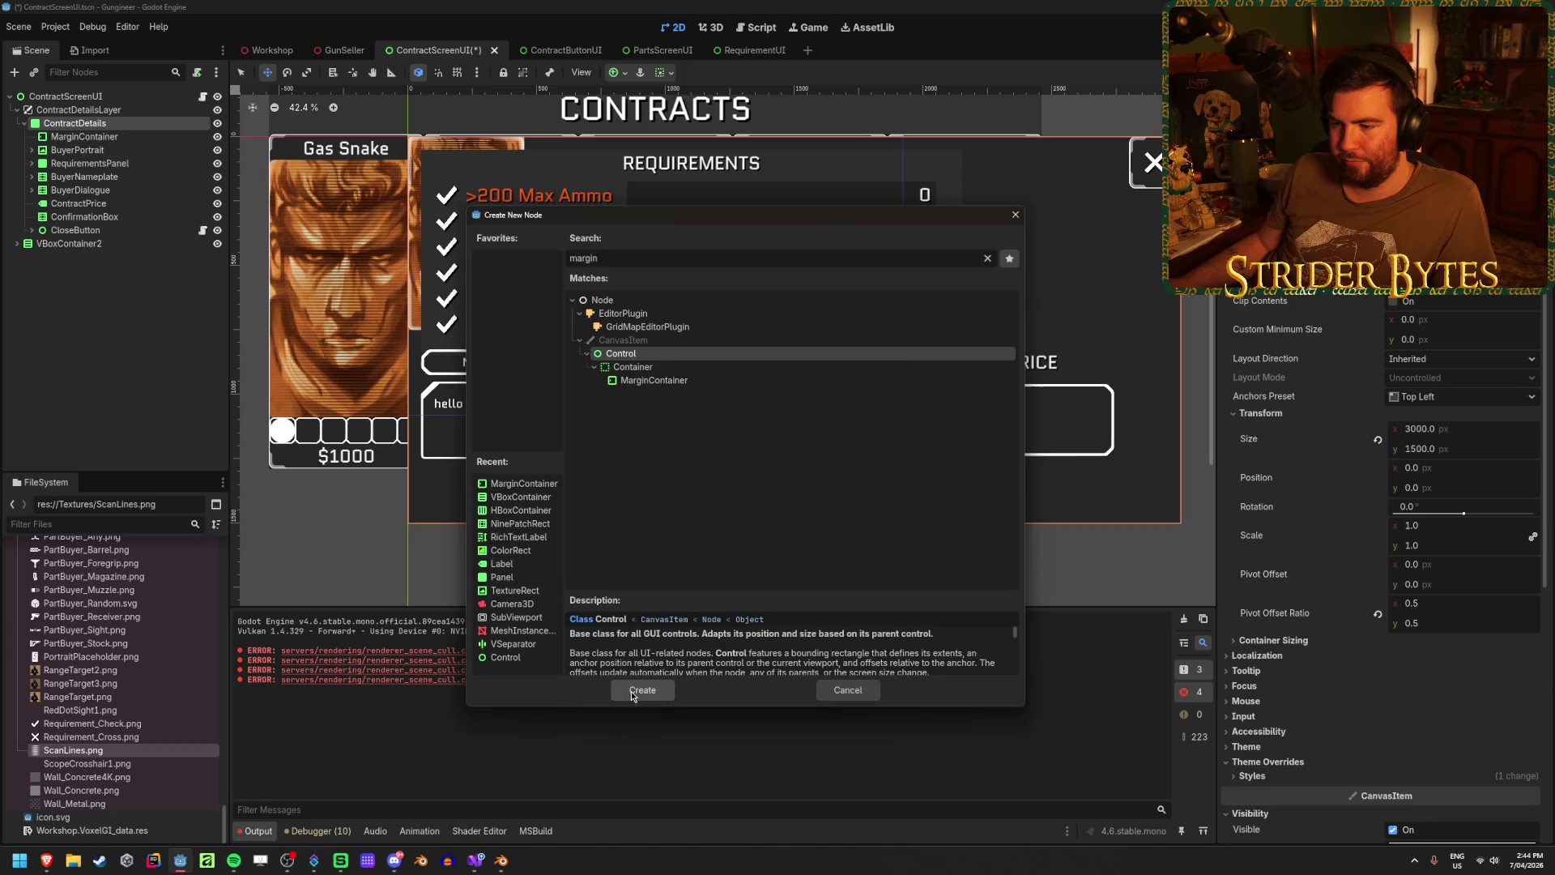
{"action": "left_click", "coordinate": [632, 690]}
{"action": "left_click_drag", "start_coordinate": [79, 244], "coordinate": [85, 170]}
{"action": "left_click", "coordinate": [84, 189]}
{"action": "left_click", "coordinate": [111, 231], "text": "shift"}
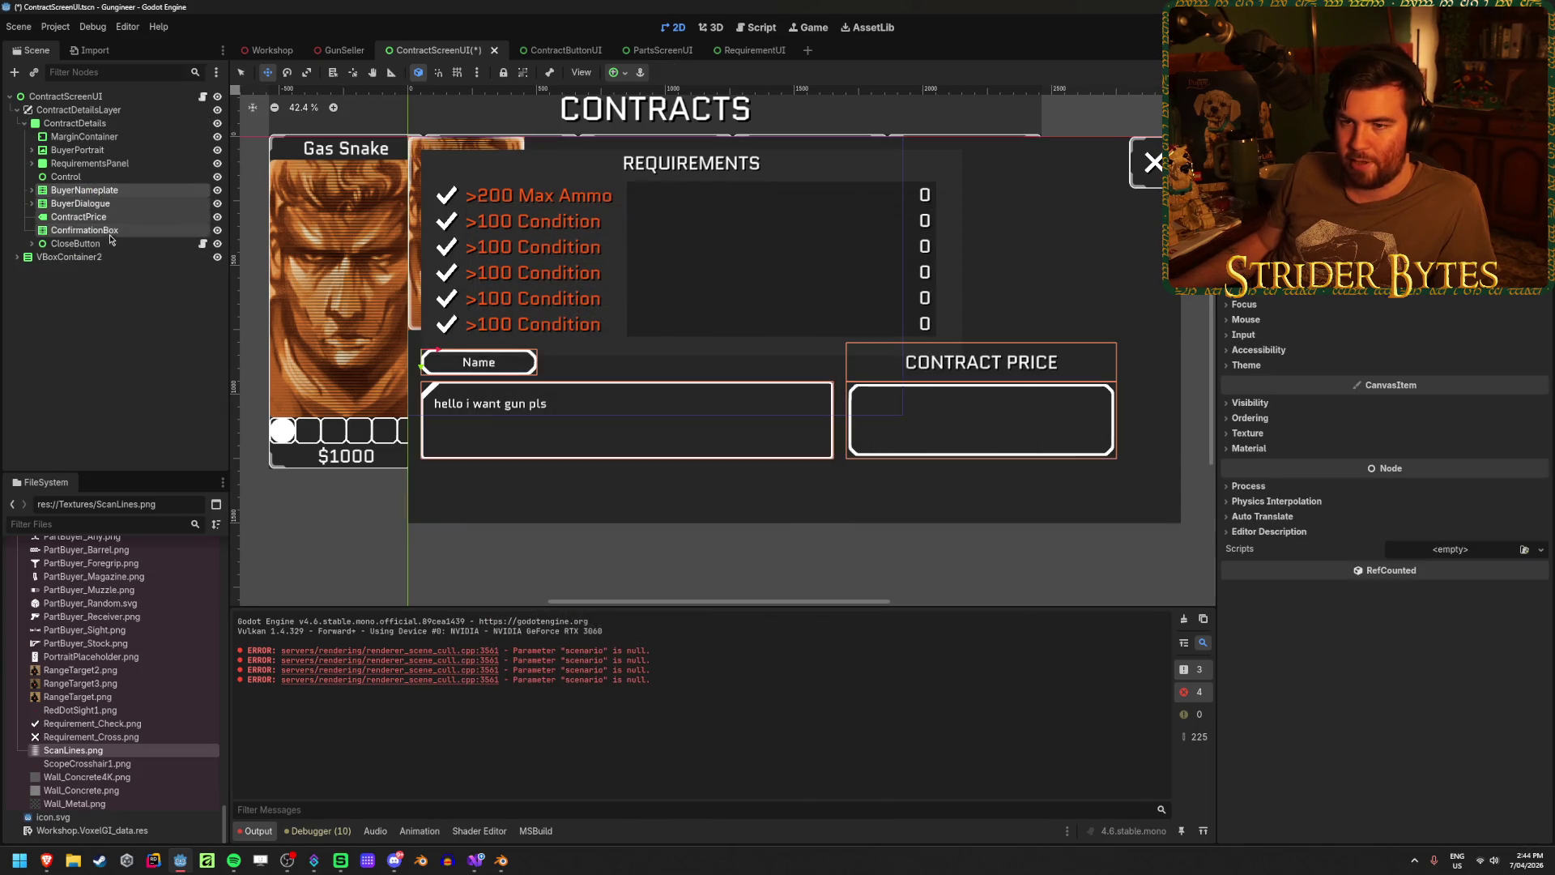
{"action": "mouse_move", "coordinate": [110, 235]}
{"action": "left_mouse_down"}
{"action": "mouse_move", "coordinate": [81, 178]}
{"action": "mouse_move", "coordinate": [108, 233]}
{"action": "left_mouse_up"}
- Nest the ContractPrice label inside ConfirmationBox and anchor it Top Wide across the box
{"action": "left_click", "coordinate": [105, 220]}
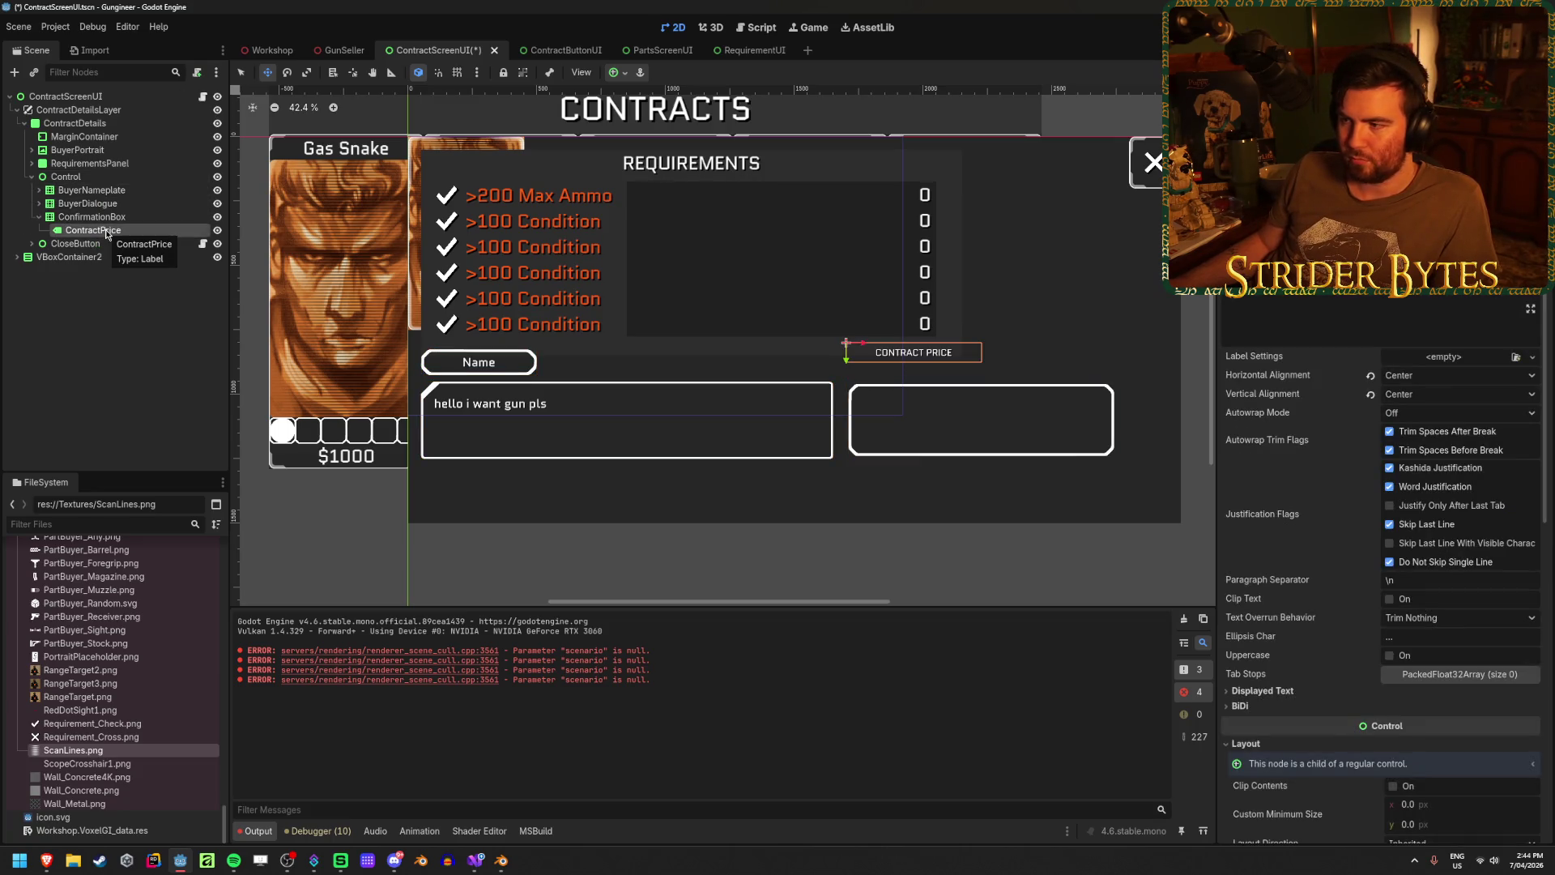
{"action": "left_click", "coordinate": [619, 72]}
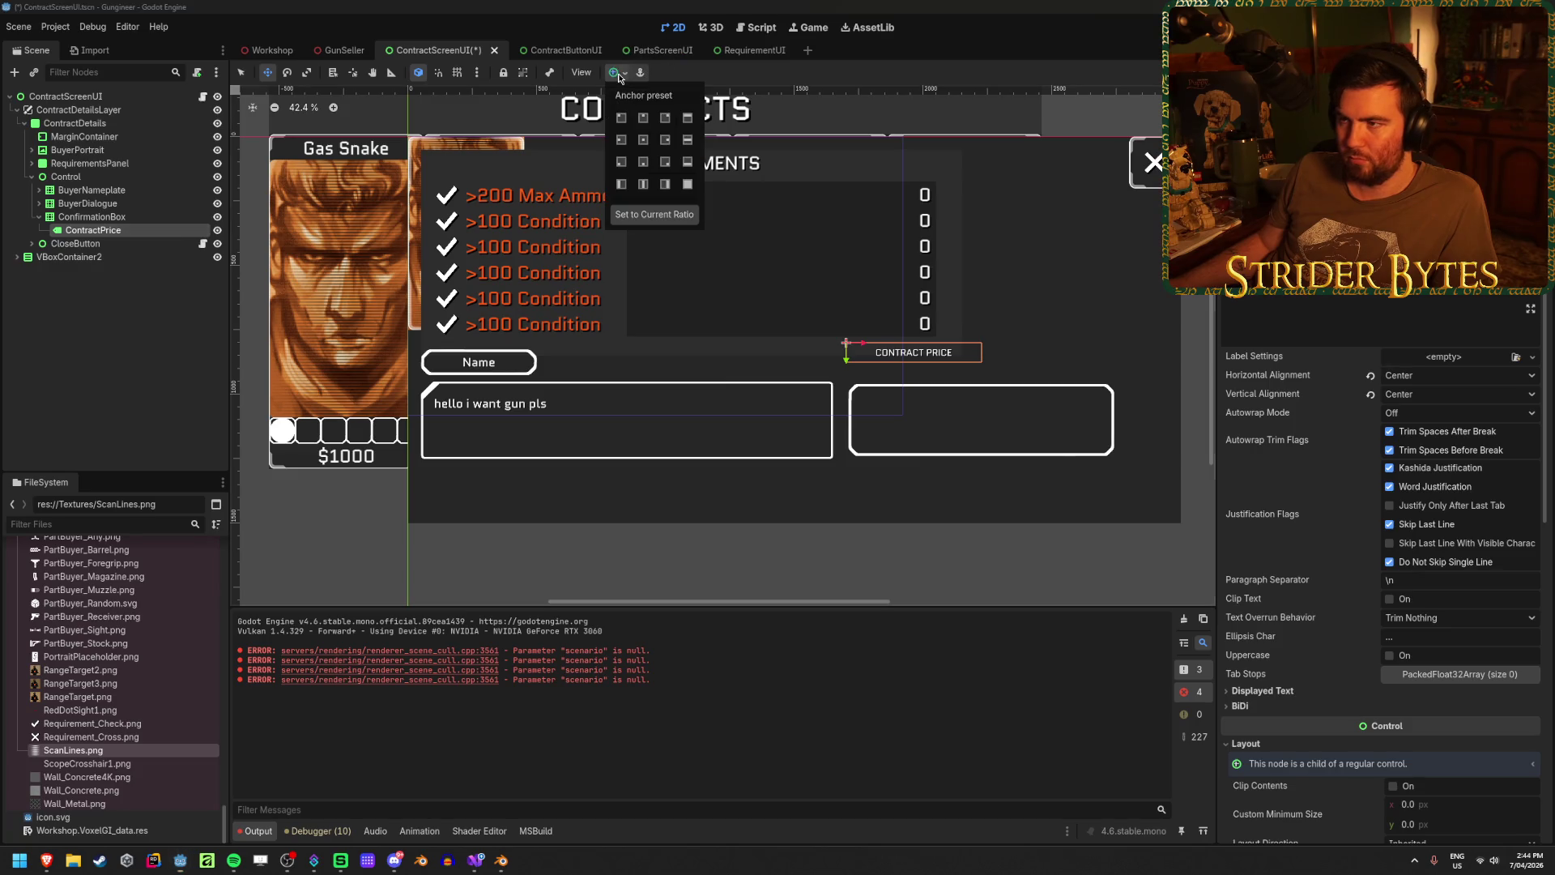
{"action": "left_click", "coordinate": [645, 120]}
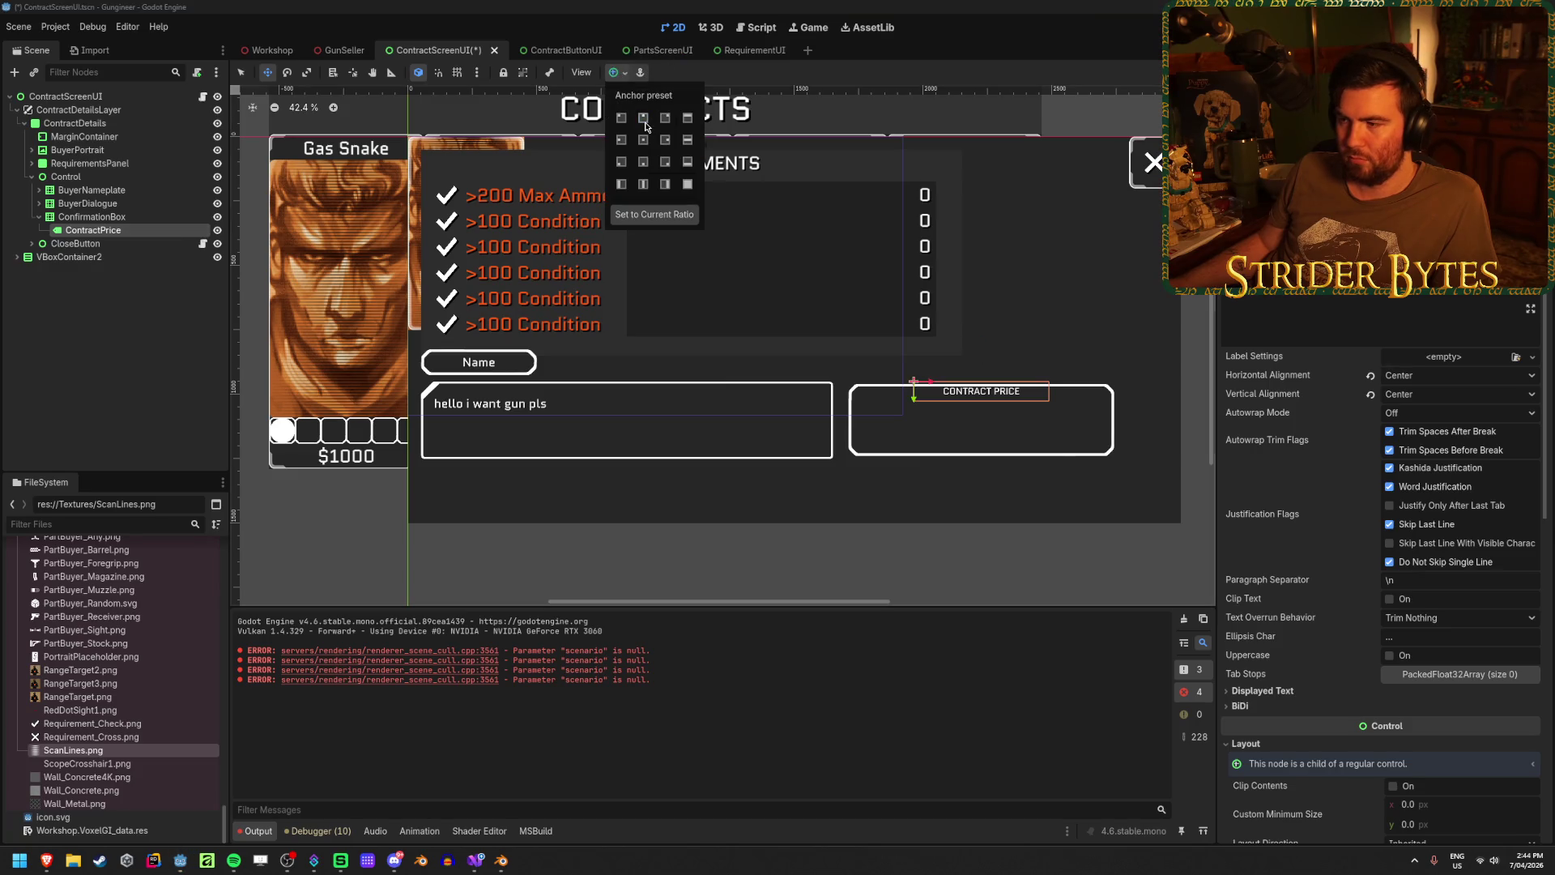
{"action": "left_click", "coordinate": [103, 334]}
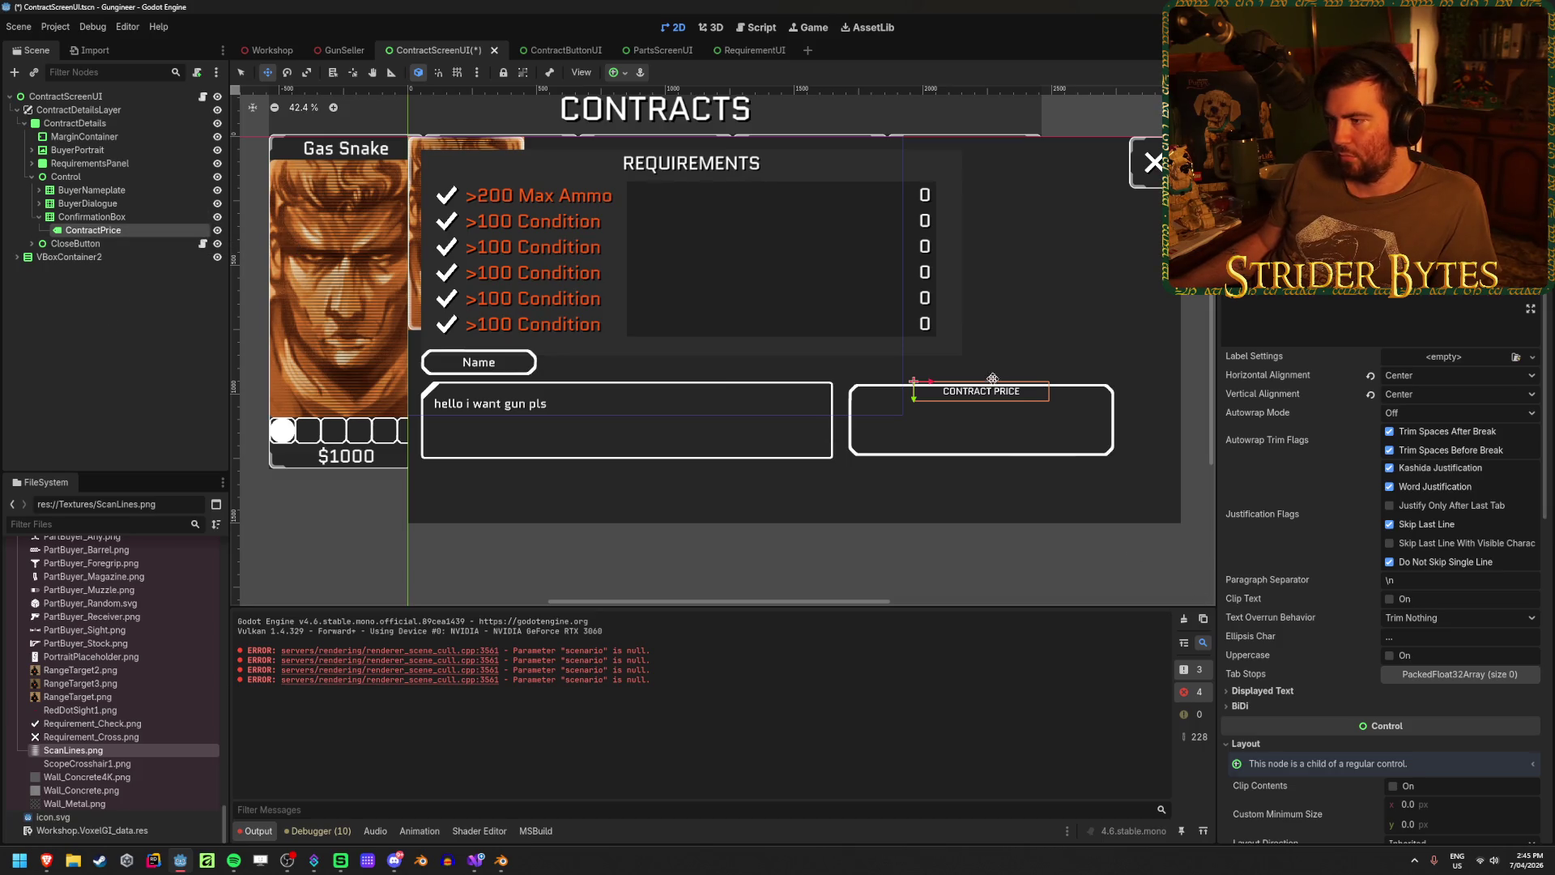
{"action": "scroll", "coordinate": [1012, 397], "scroll_direction": "up", "scroll_amount": 4}
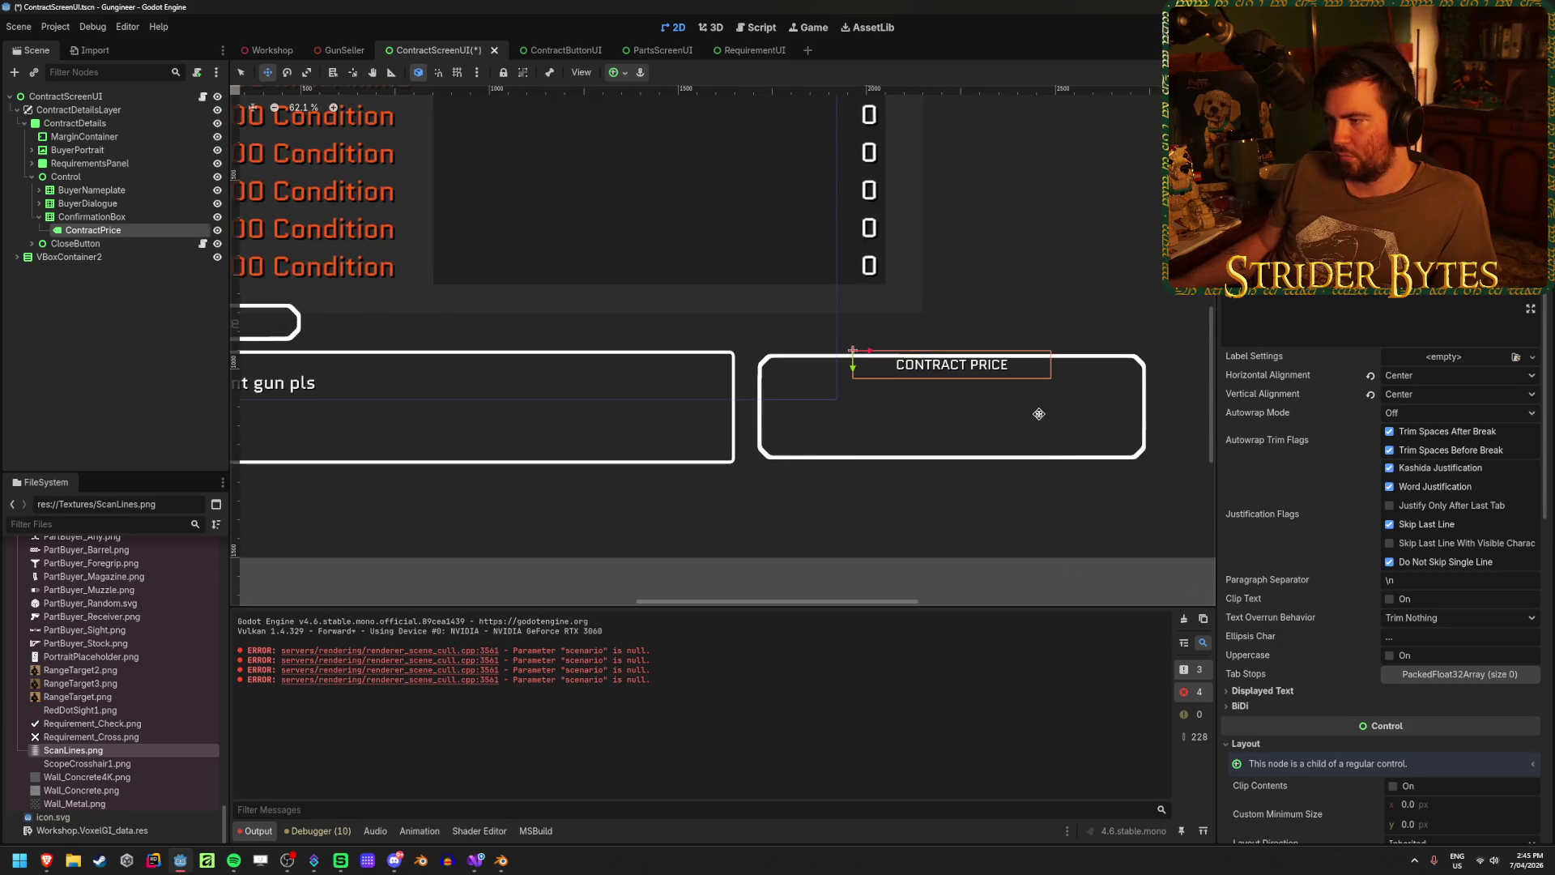
{"action": "left_click", "coordinate": [618, 72]}
{"action": "left_click", "coordinate": [690, 119]}
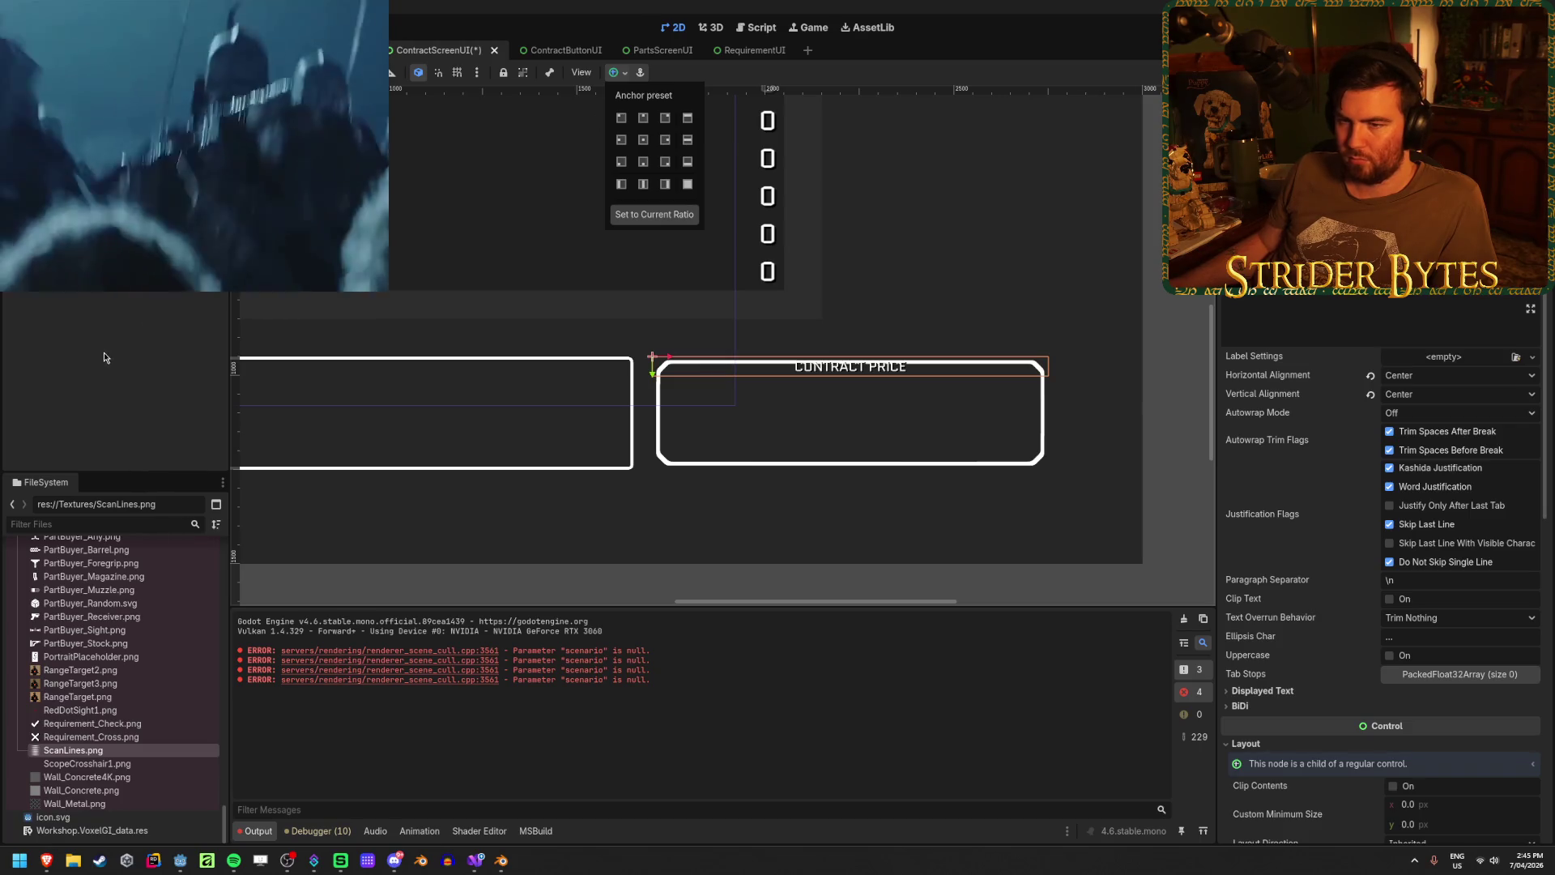
{"action": "left_click", "coordinate": [104, 354]}
- Anchor the grouping Control Bottom Wide and give it a 600 px minimum height
{"action": "left_click", "coordinate": [323, 300]}
{"action": "scroll", "coordinate": [753, 367], "scroll_direction": "down", "scroll_amount": 3}
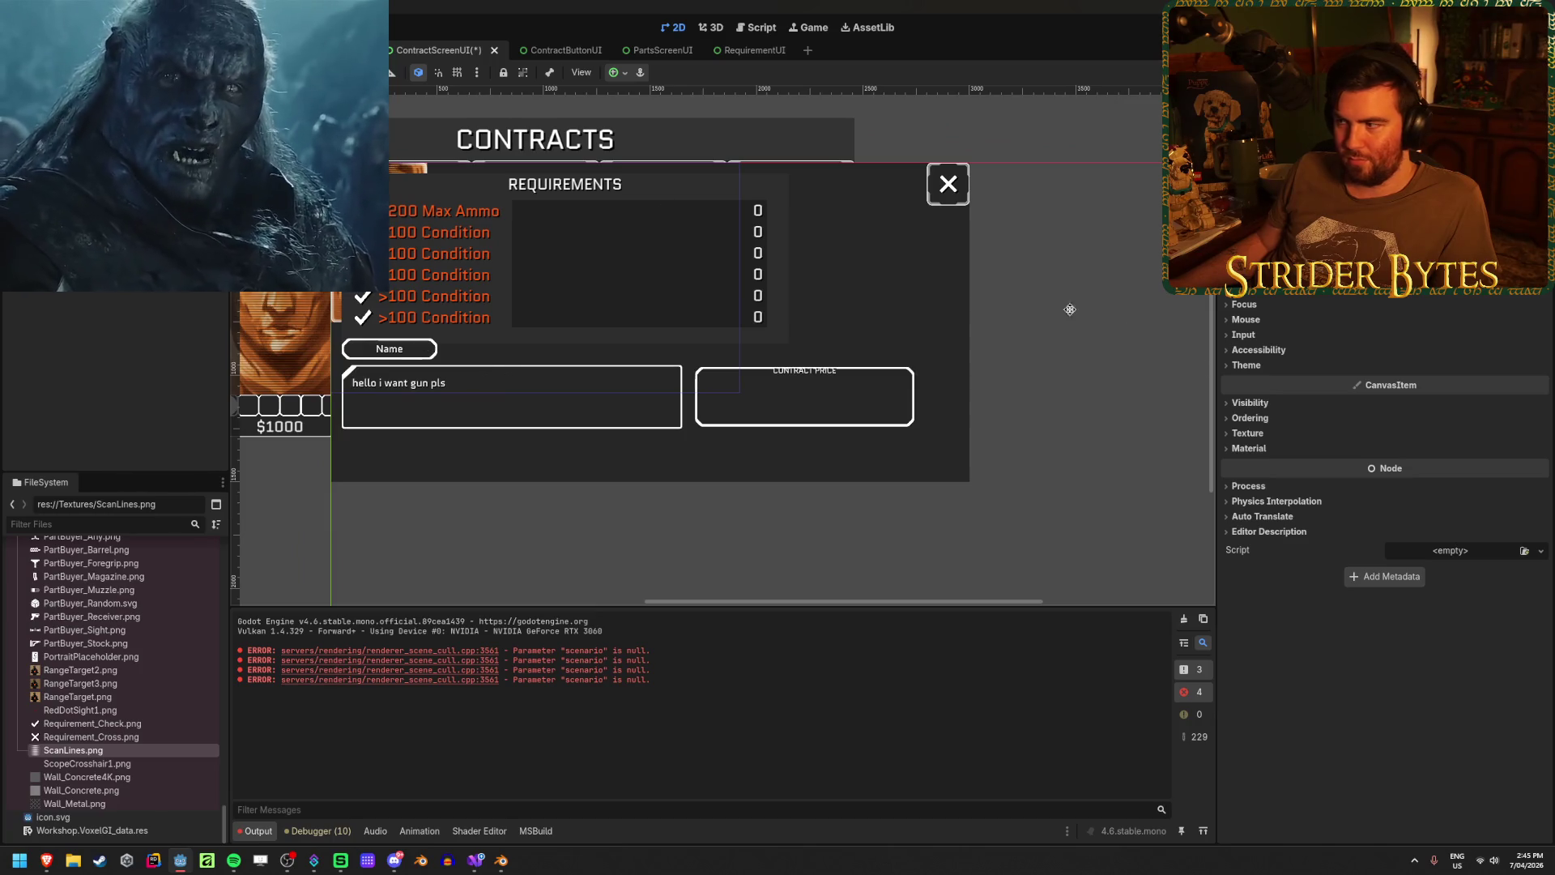
{"action": "left_click", "coordinate": [613, 76]}
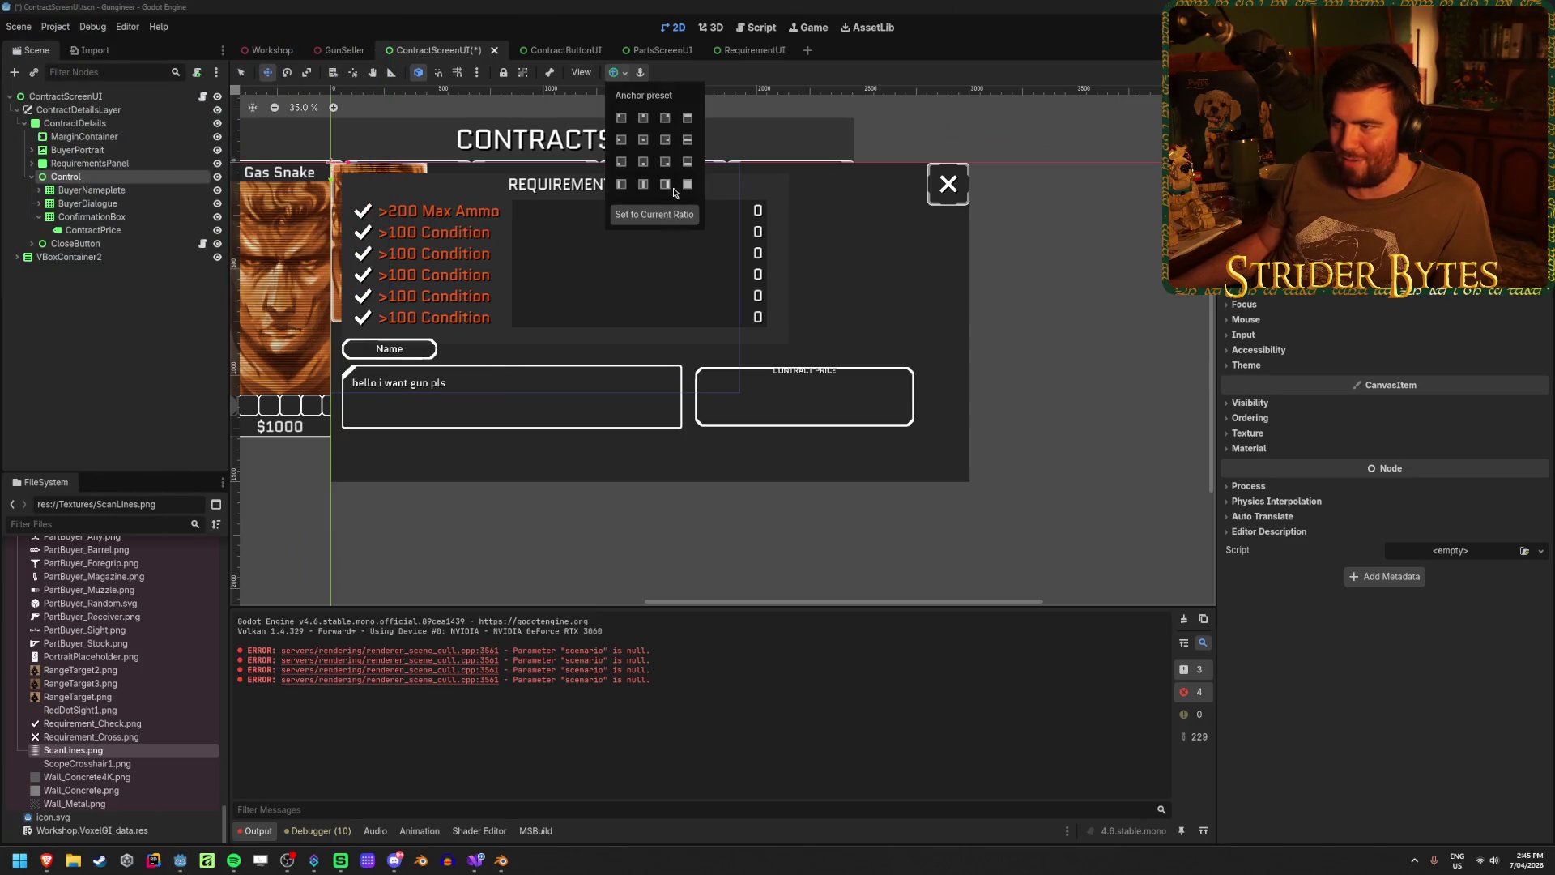
{"action": "left_click", "coordinate": [687, 163]}
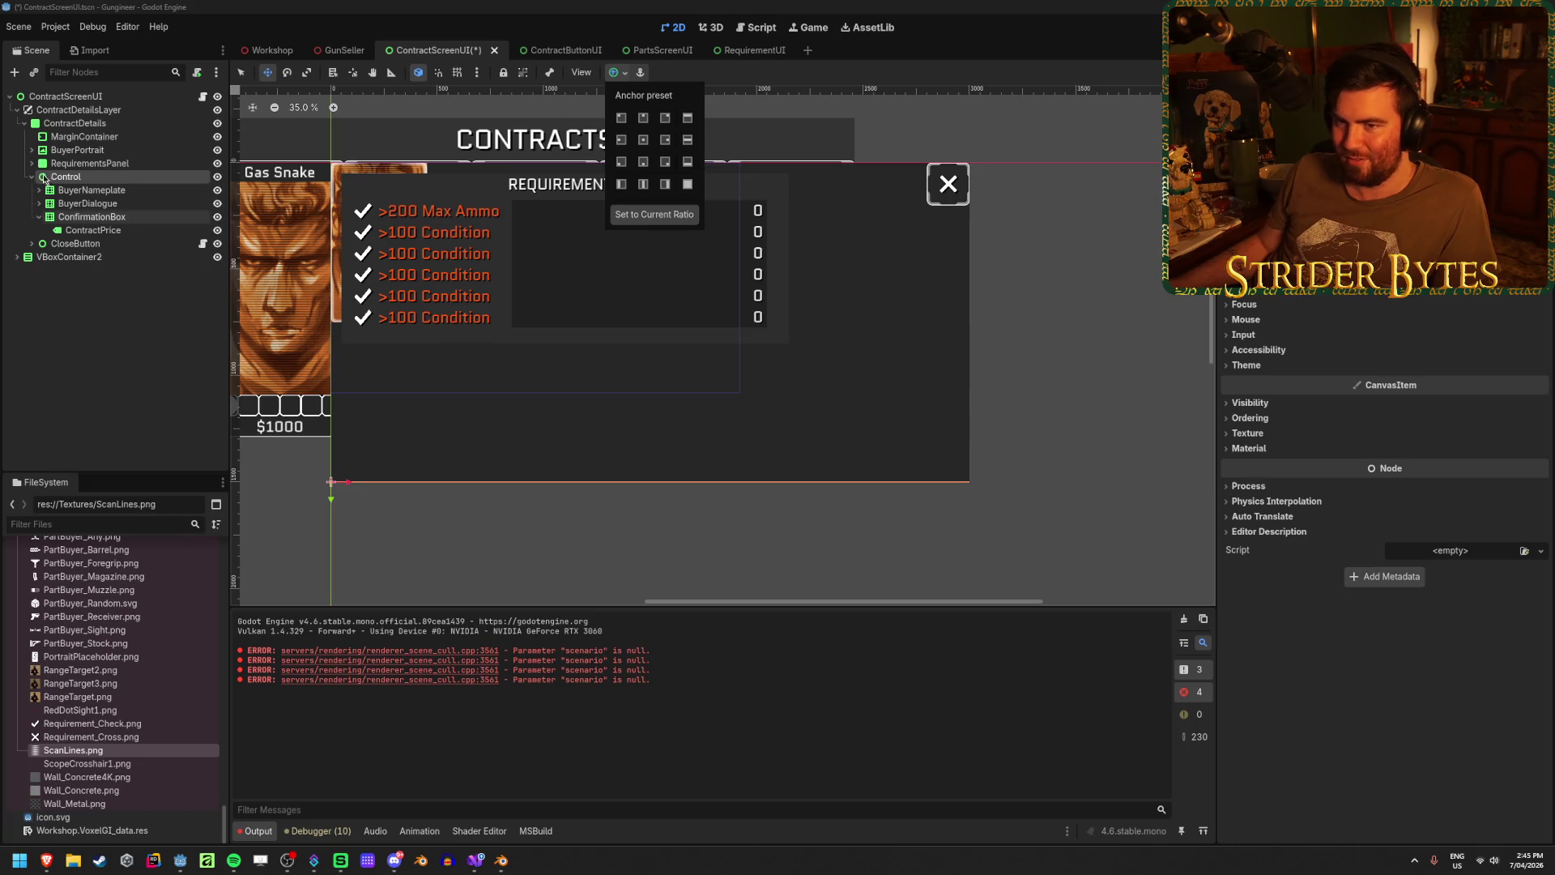
{"action": "left_click", "coordinate": [1247, 257]}
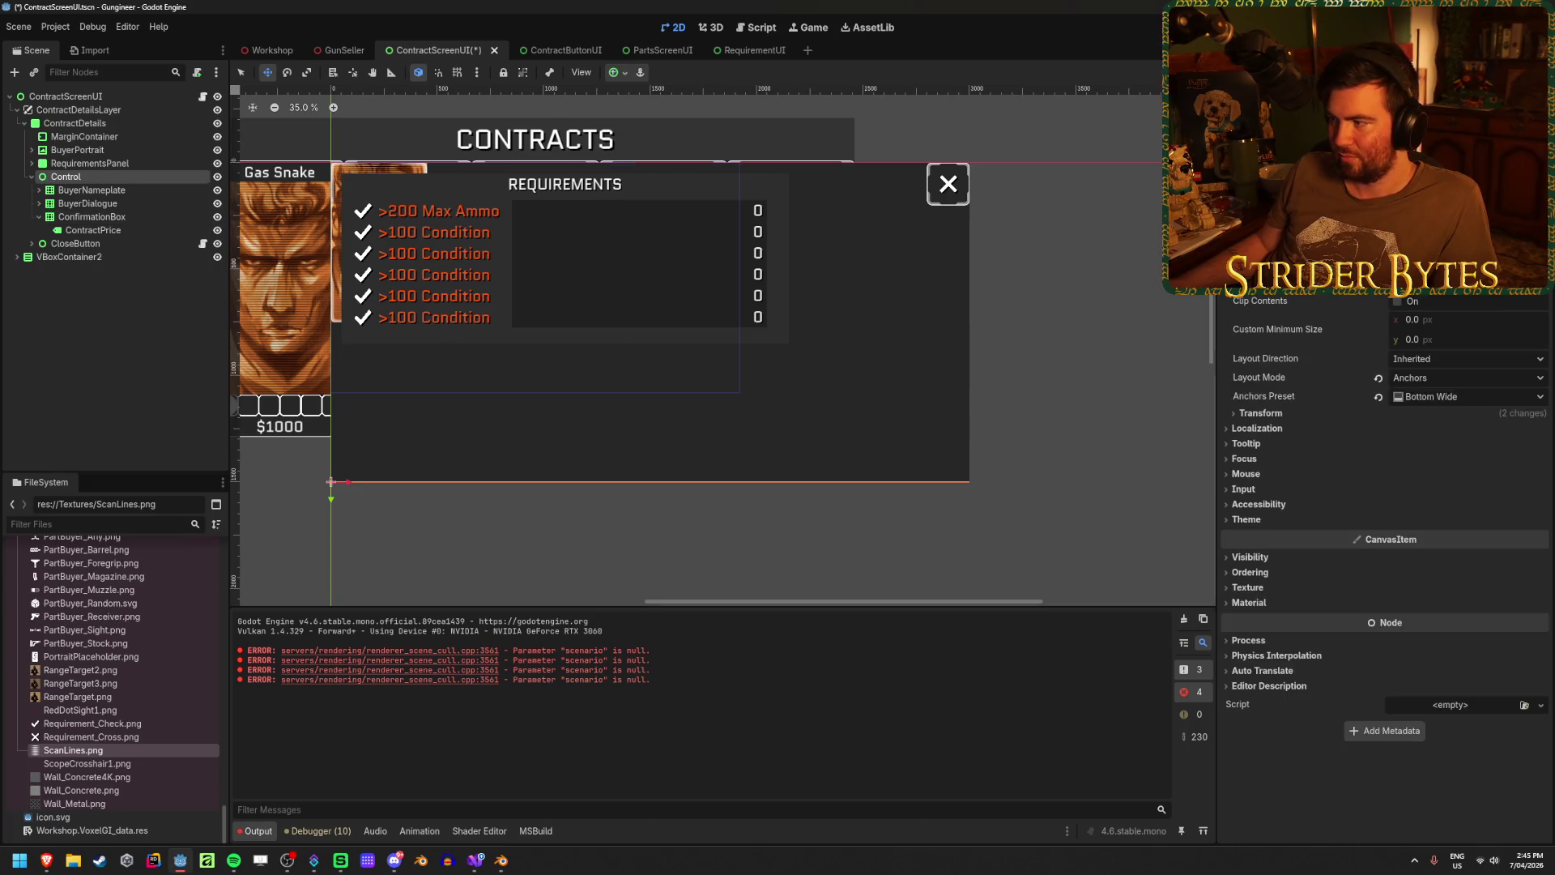
{"action": "left_click_drag", "start_coordinate": [1441, 344], "coordinate": [1474, 343]}
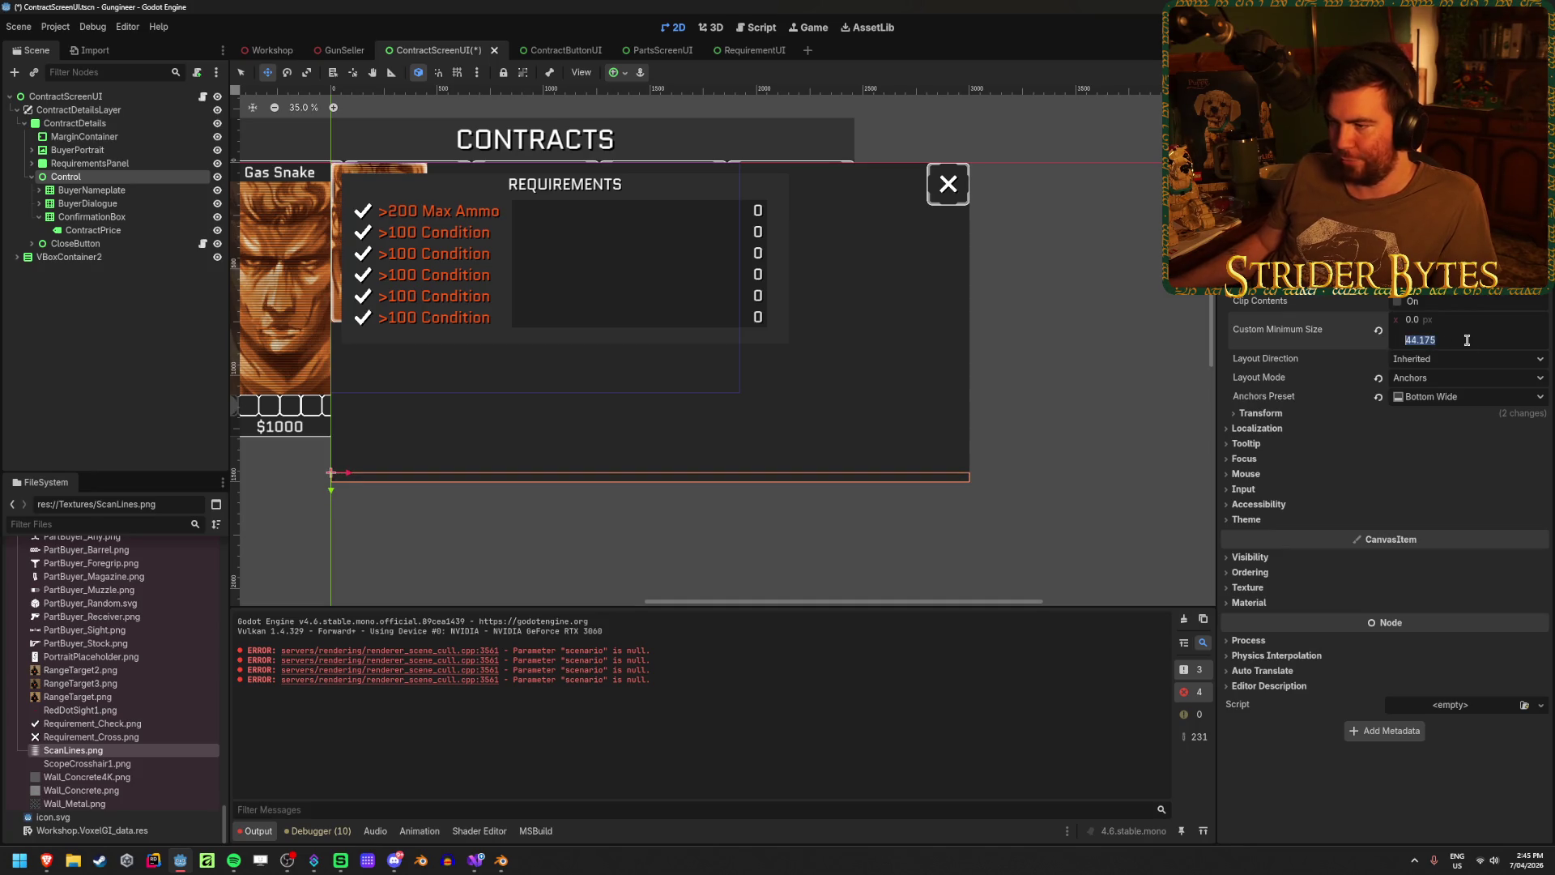
{"action": "type", "text": "600"}
{"action": "key", "text": "Return"}
- Apply the Top Left anchor preset to BuyerNameplate and BuyerDialogue, then select the Control container
{"action": "left_click", "coordinate": [106, 189]}
{"action": "left_click", "coordinate": [619, 73]}
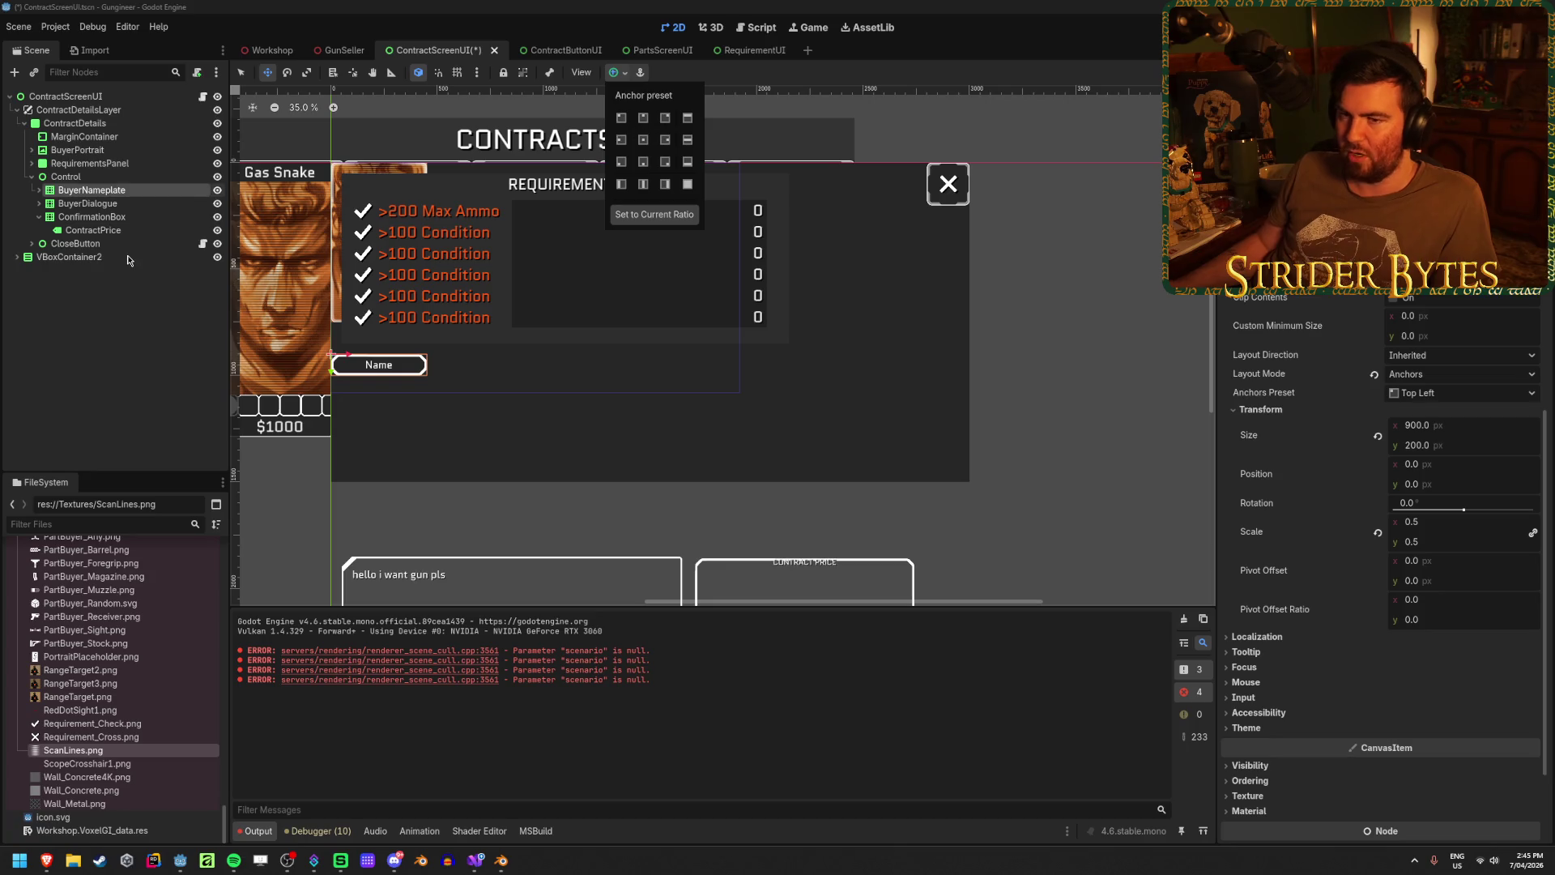
{"action": "left_click", "coordinate": [622, 119]}
{"action": "left_click", "coordinate": [144, 204]}
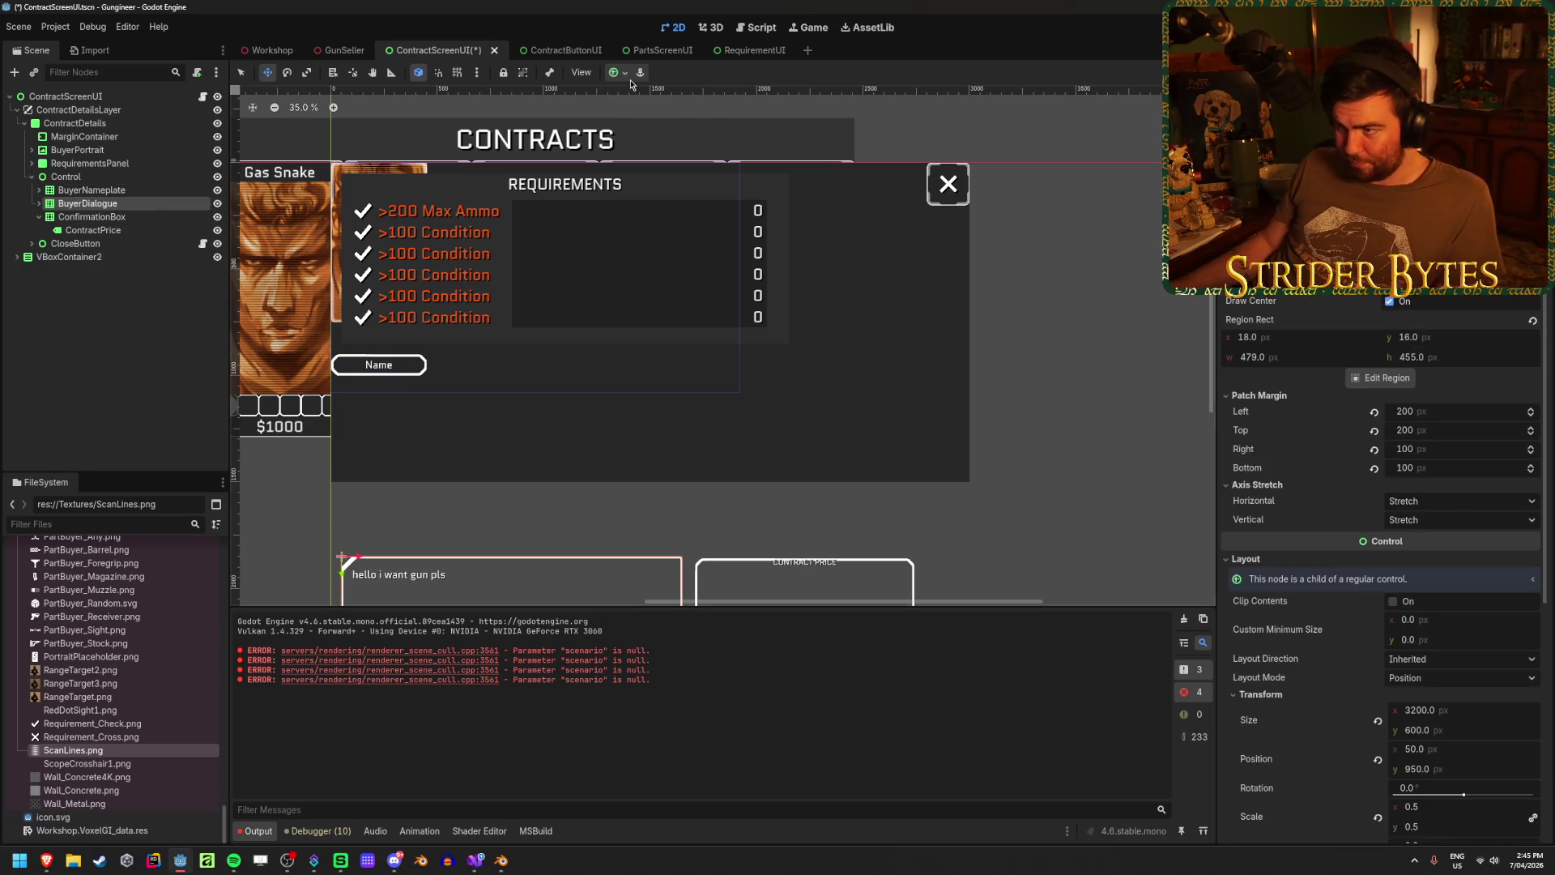
{"action": "left_click", "coordinate": [625, 74]}
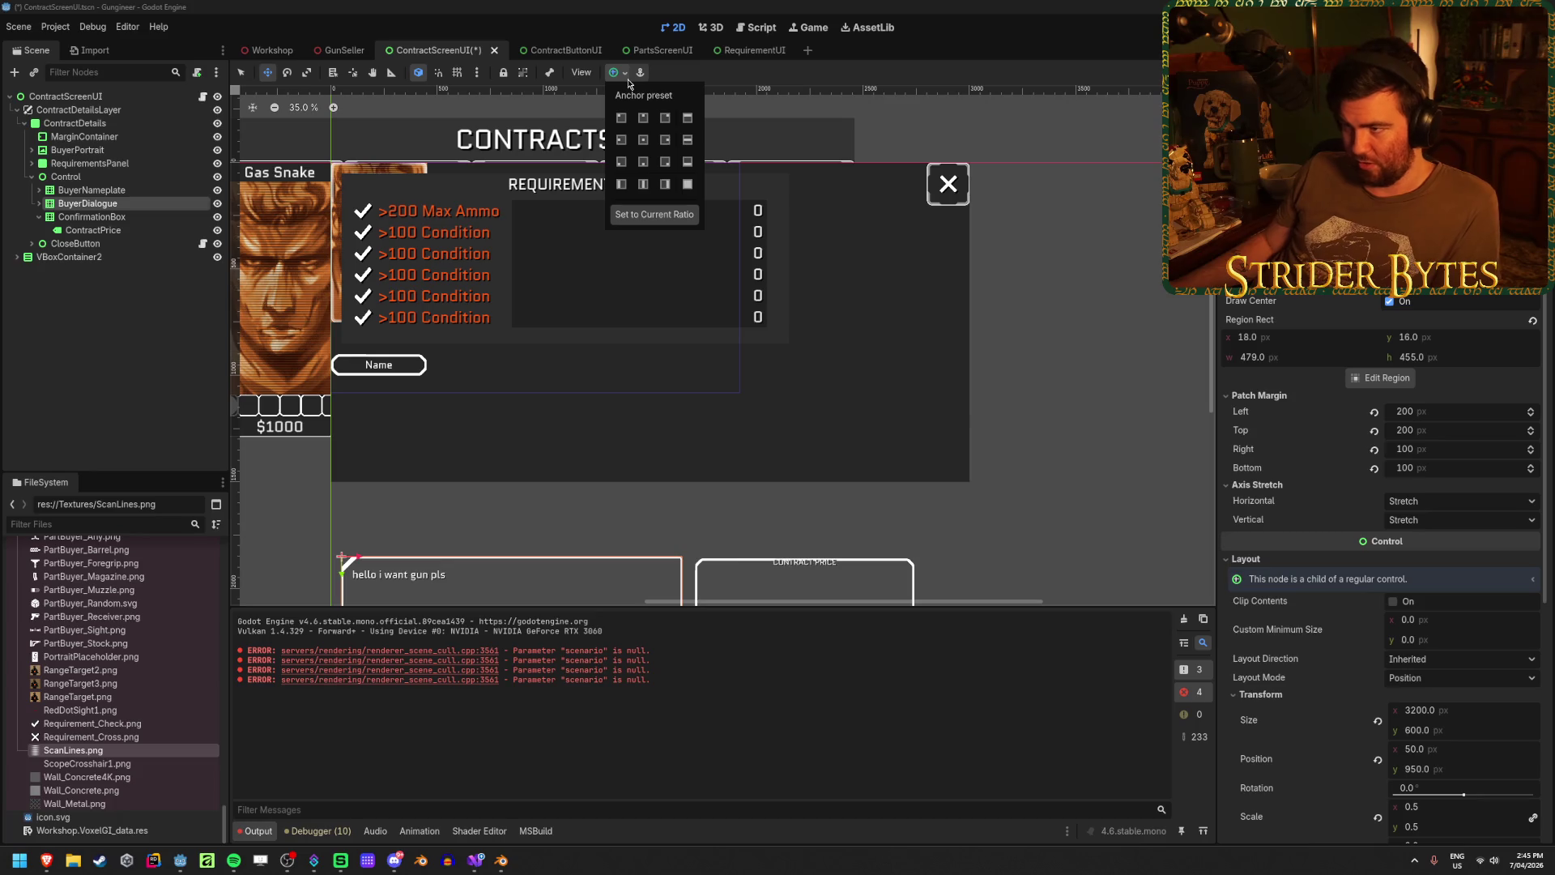
{"action": "left_click", "coordinate": [622, 162]}
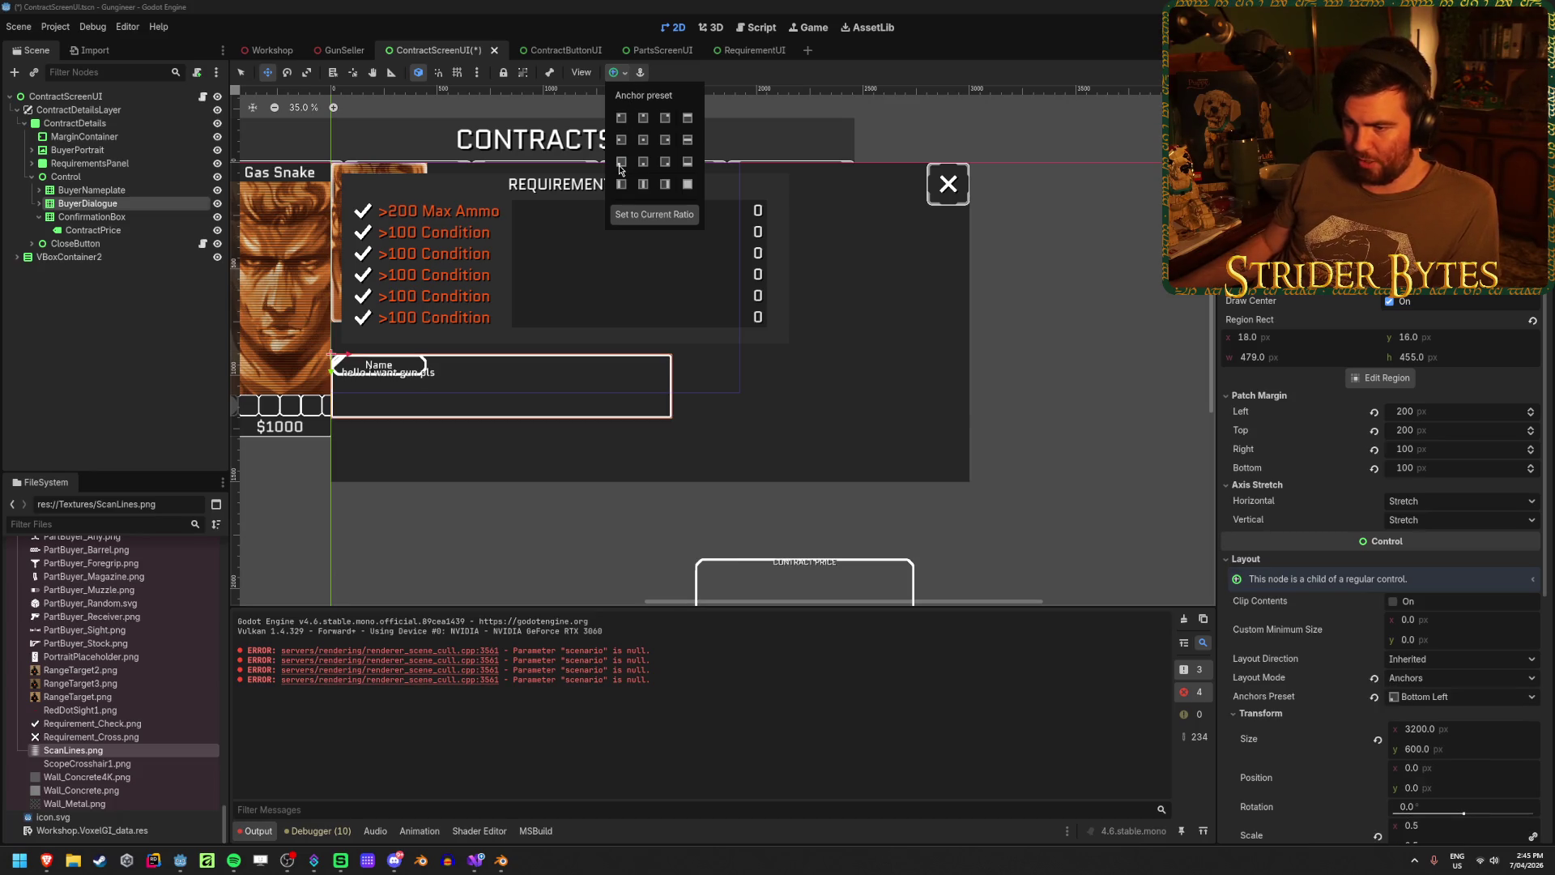
{"action": "left_click", "coordinate": [621, 119]}
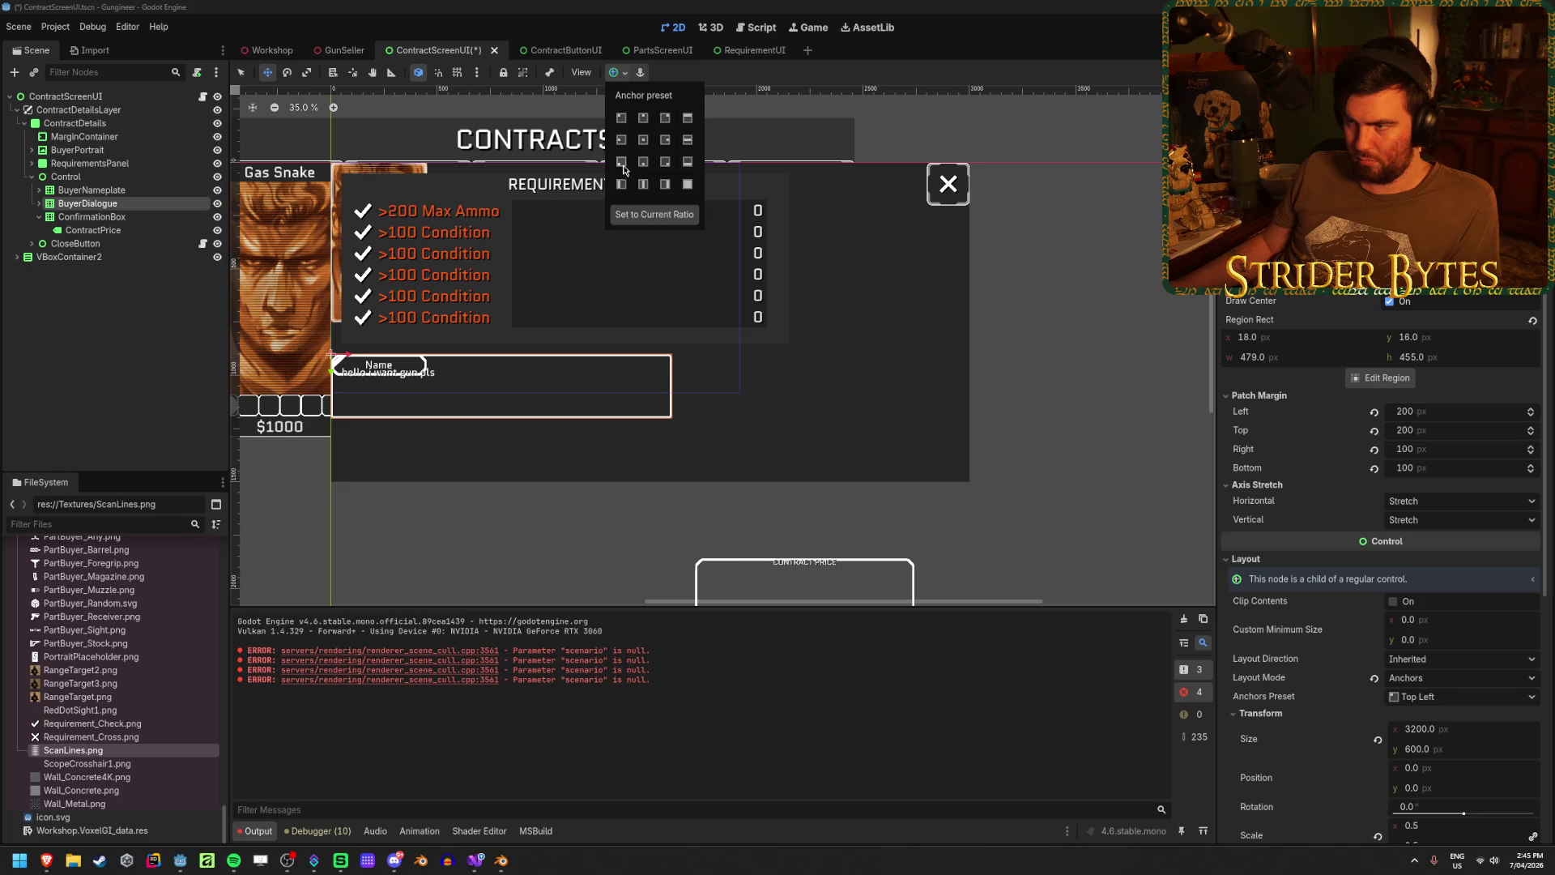
{"action": "left_click", "coordinate": [66, 176]}
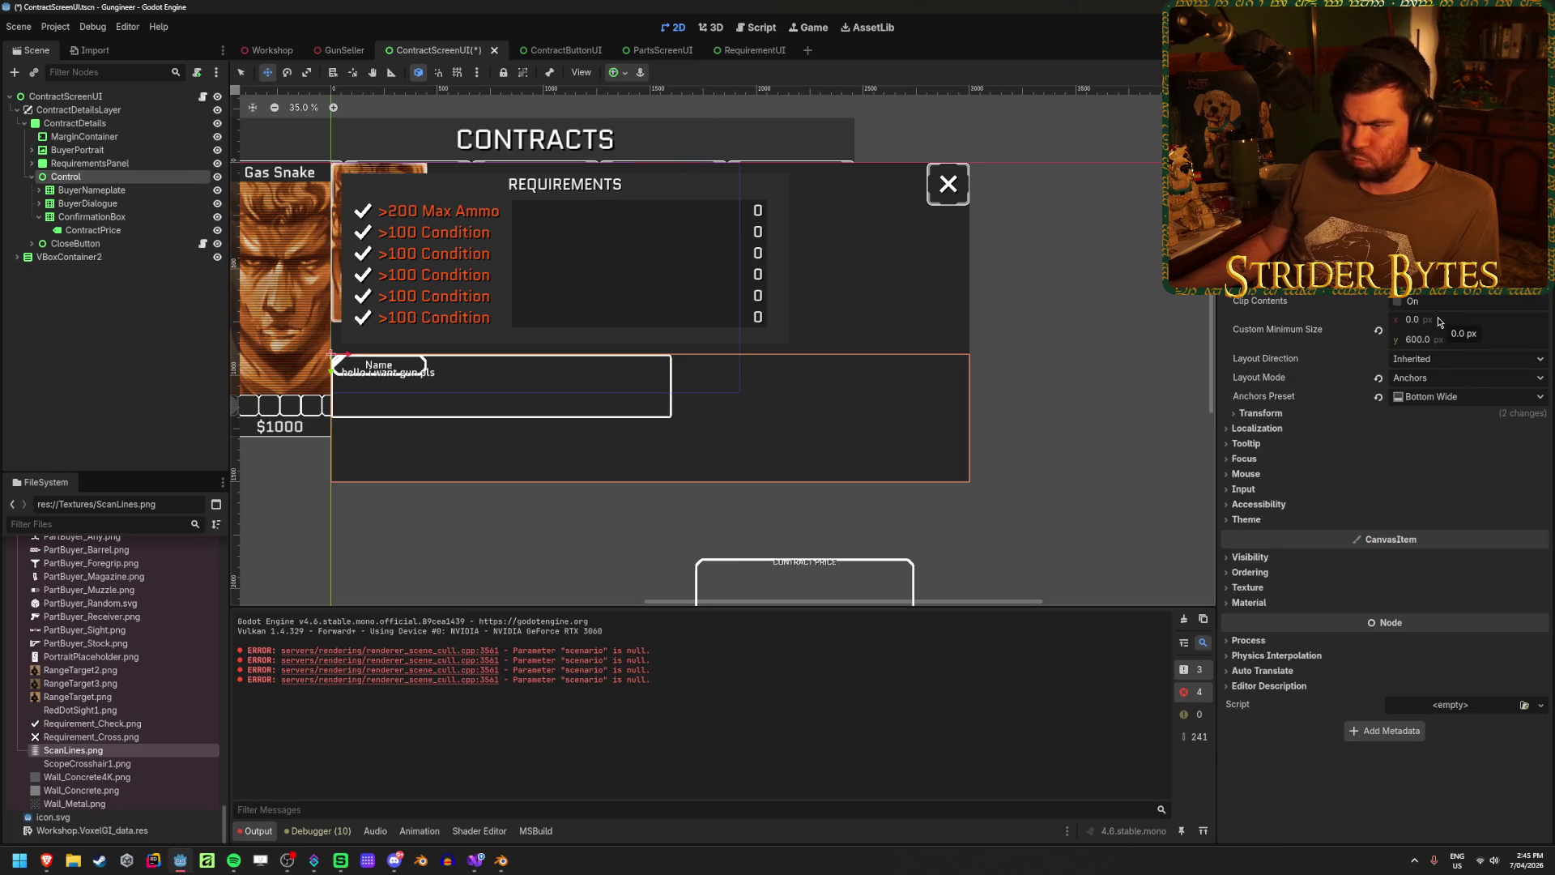
{"action": "scroll", "coordinate": [746, 448], "scroll_direction": "up", "scroll_amount": 1}
- Anchor ConfirmationBox Bottom Right, undoing a scale reset to keep its 0.5 scale
{"action": "left_click", "coordinate": [97, 217]}
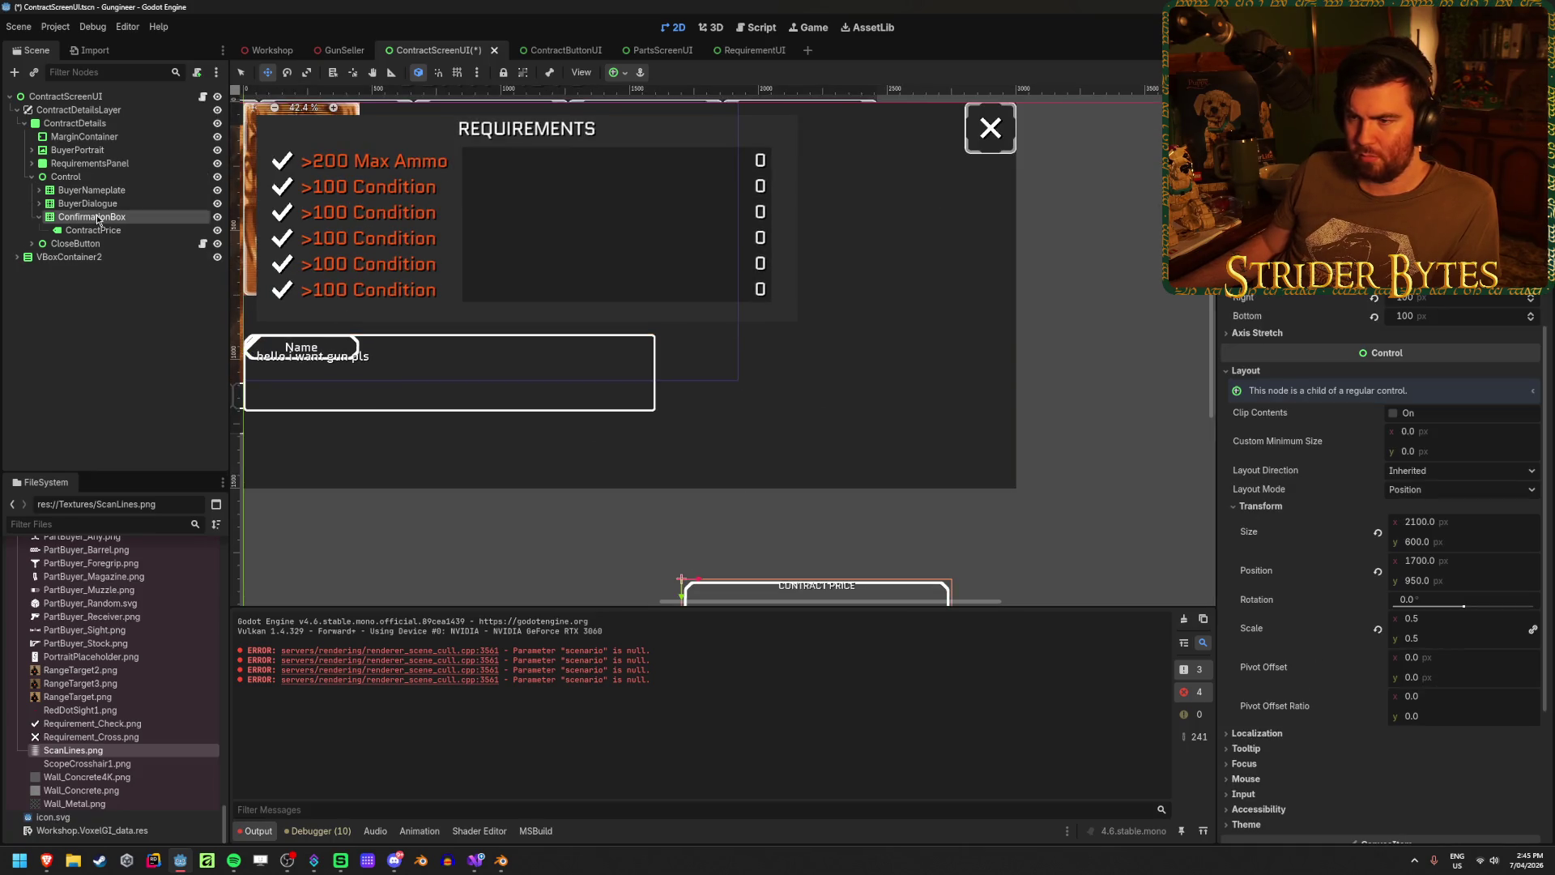
{"action": "left_click", "coordinate": [617, 72]}
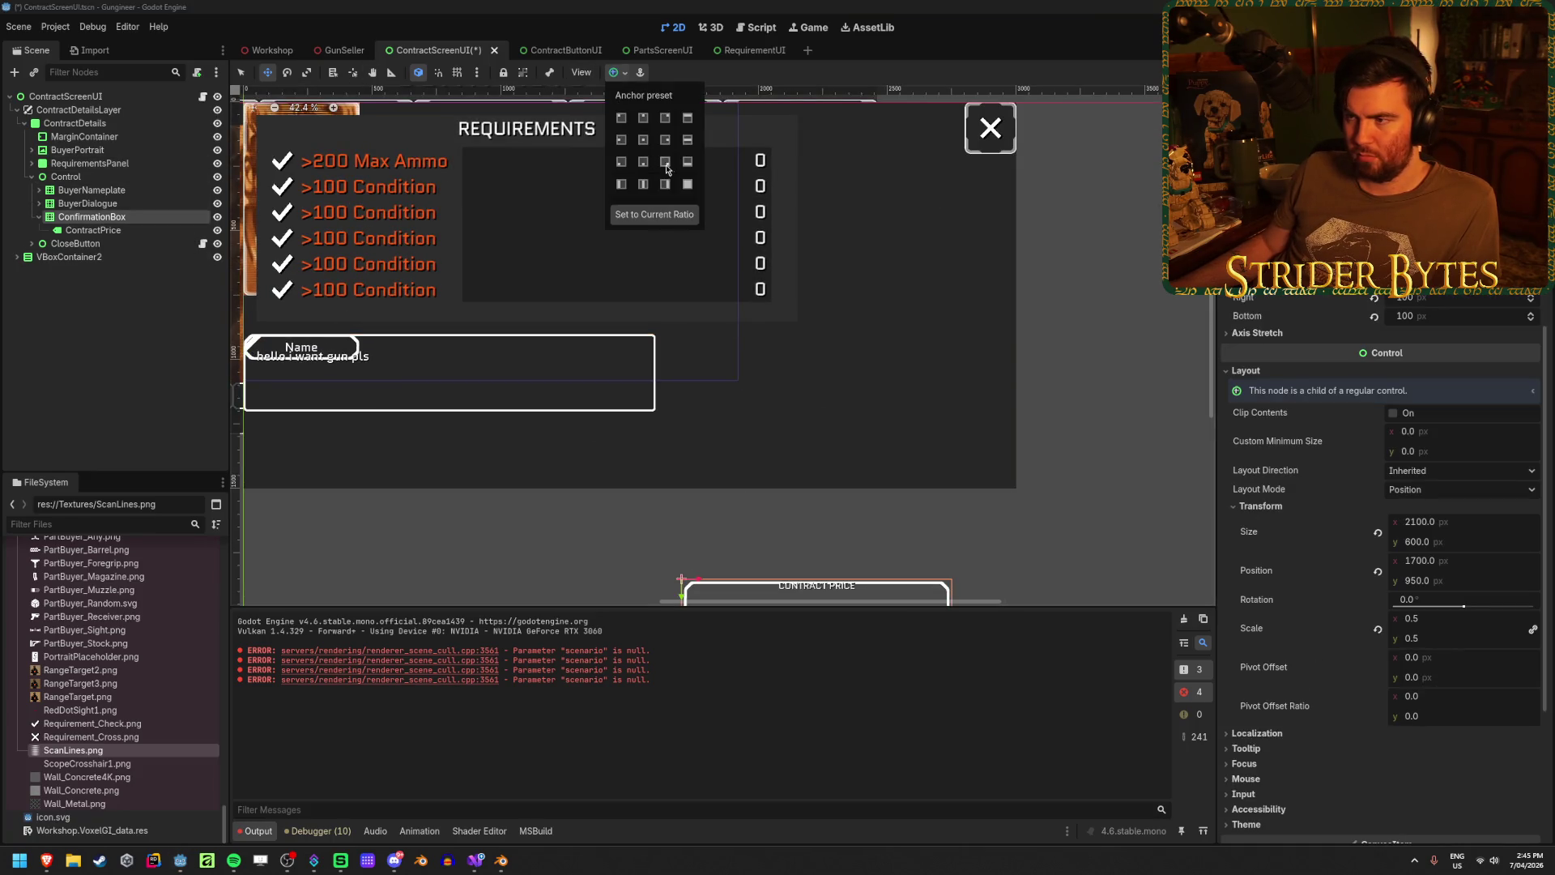
{"action": "left_click", "coordinate": [666, 165]}
{"action": "left_click", "coordinate": [498, 286]}
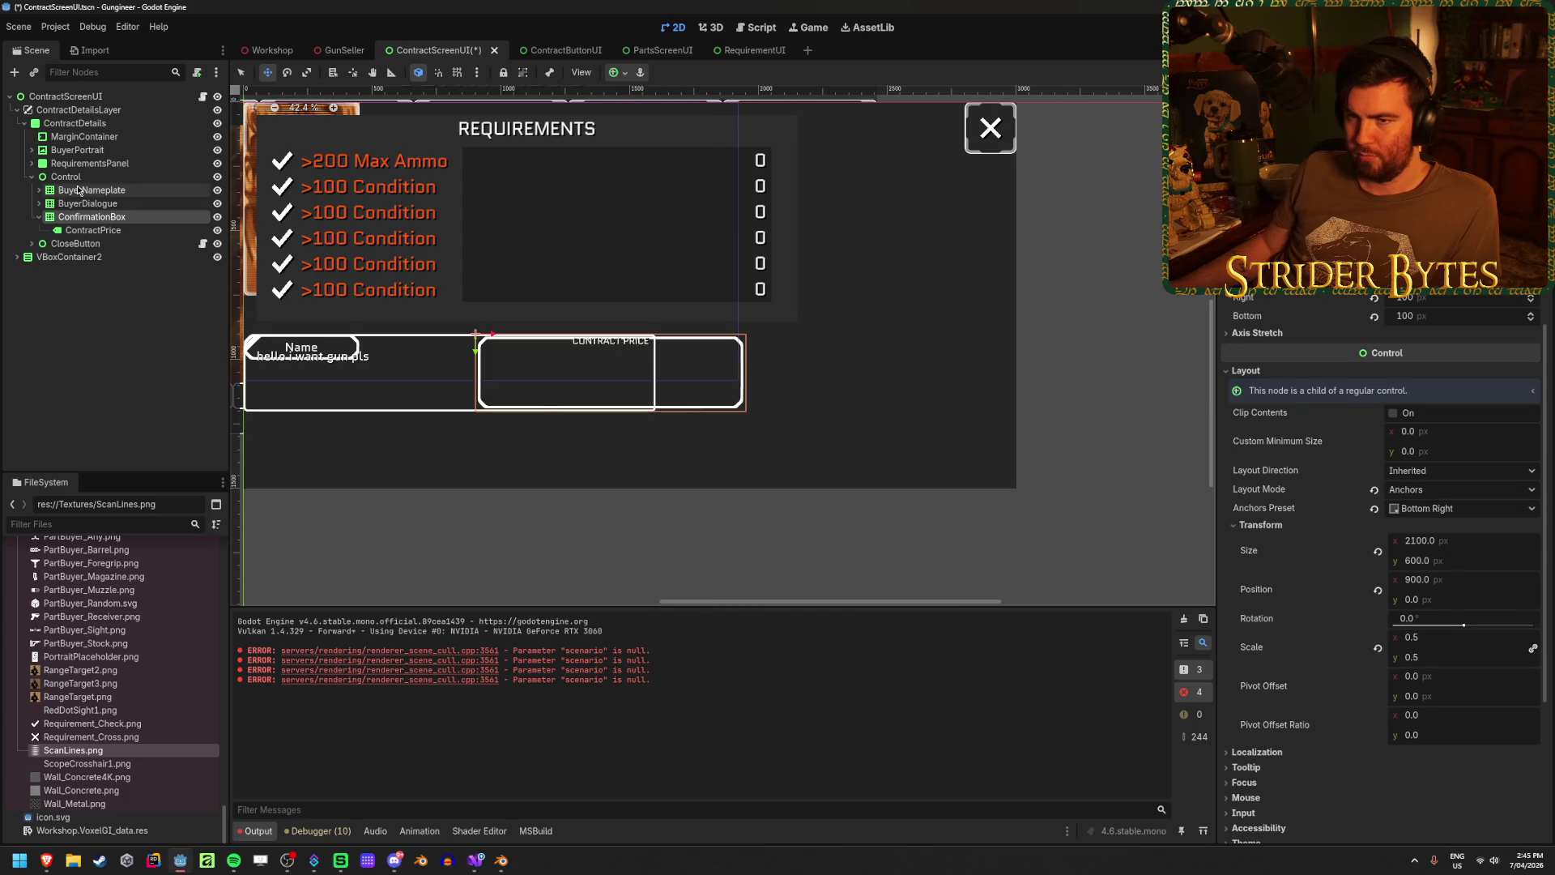
{"action": "left_click", "coordinate": [1375, 647]}
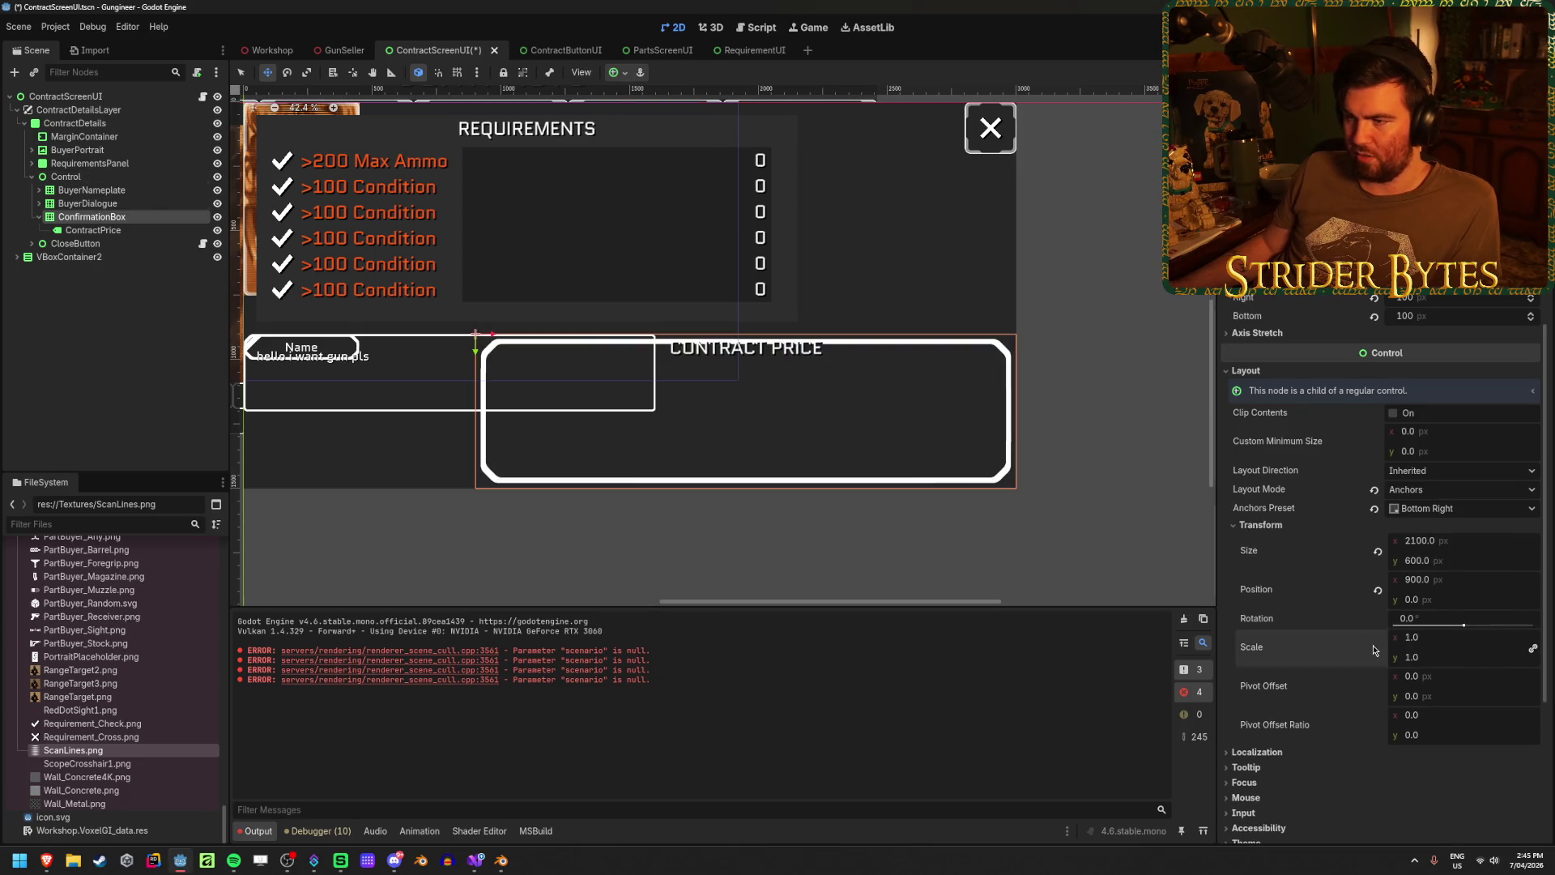
{"action": "key", "text": "ctrl+z"}
- Reselect the contract price box, deselect it, and undo to remove the Control wrapper
{"action": "left_click", "coordinate": [111, 217]}
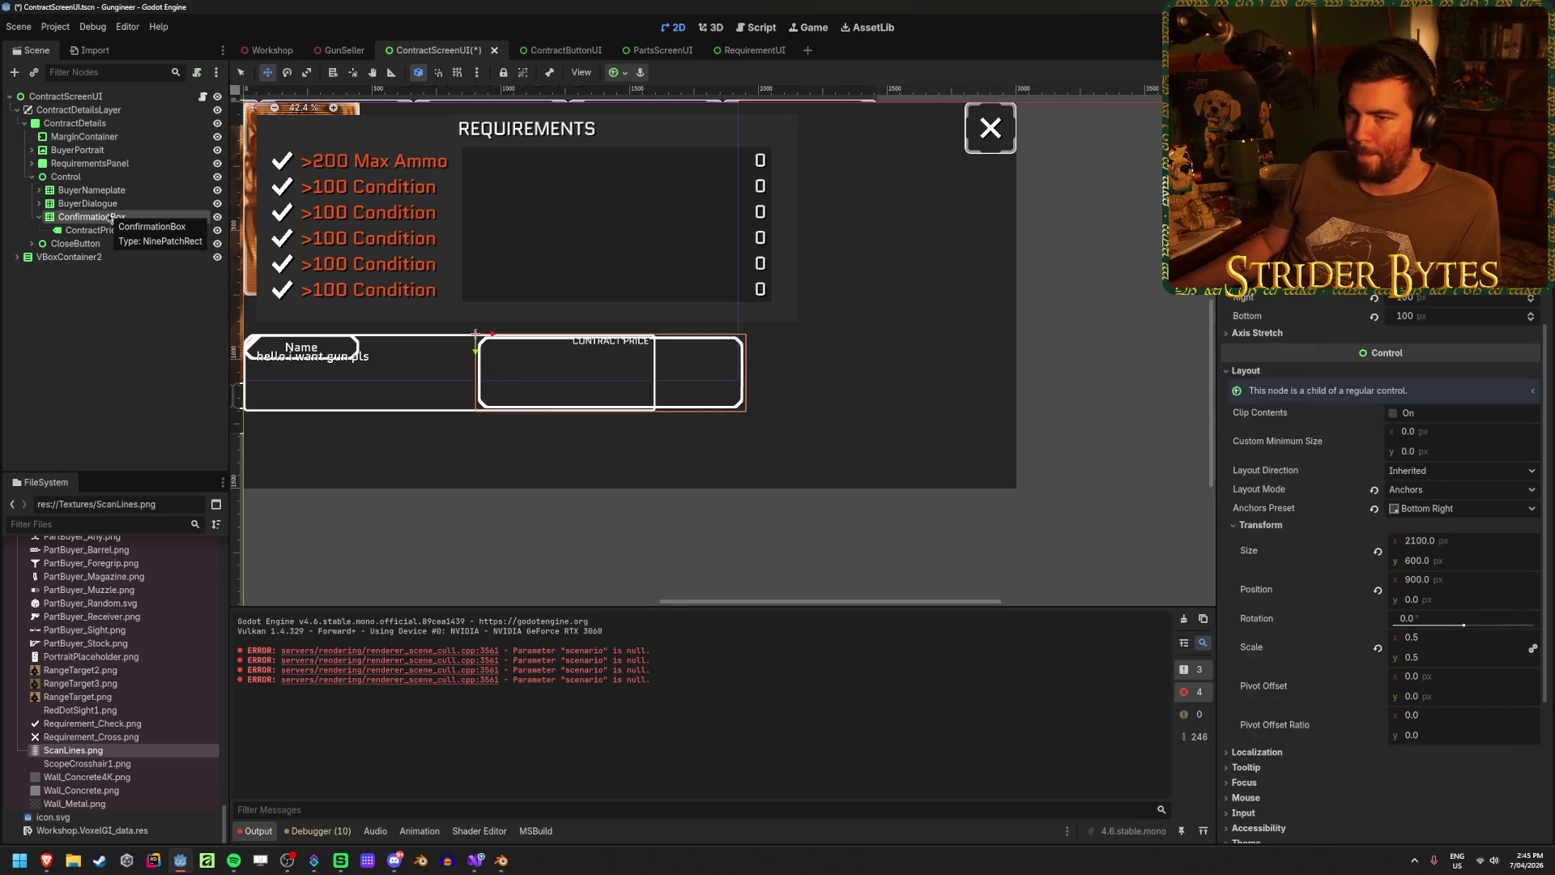
{"action": "left_click_drag", "start_coordinate": [520, 423], "coordinate": [582, 432]}
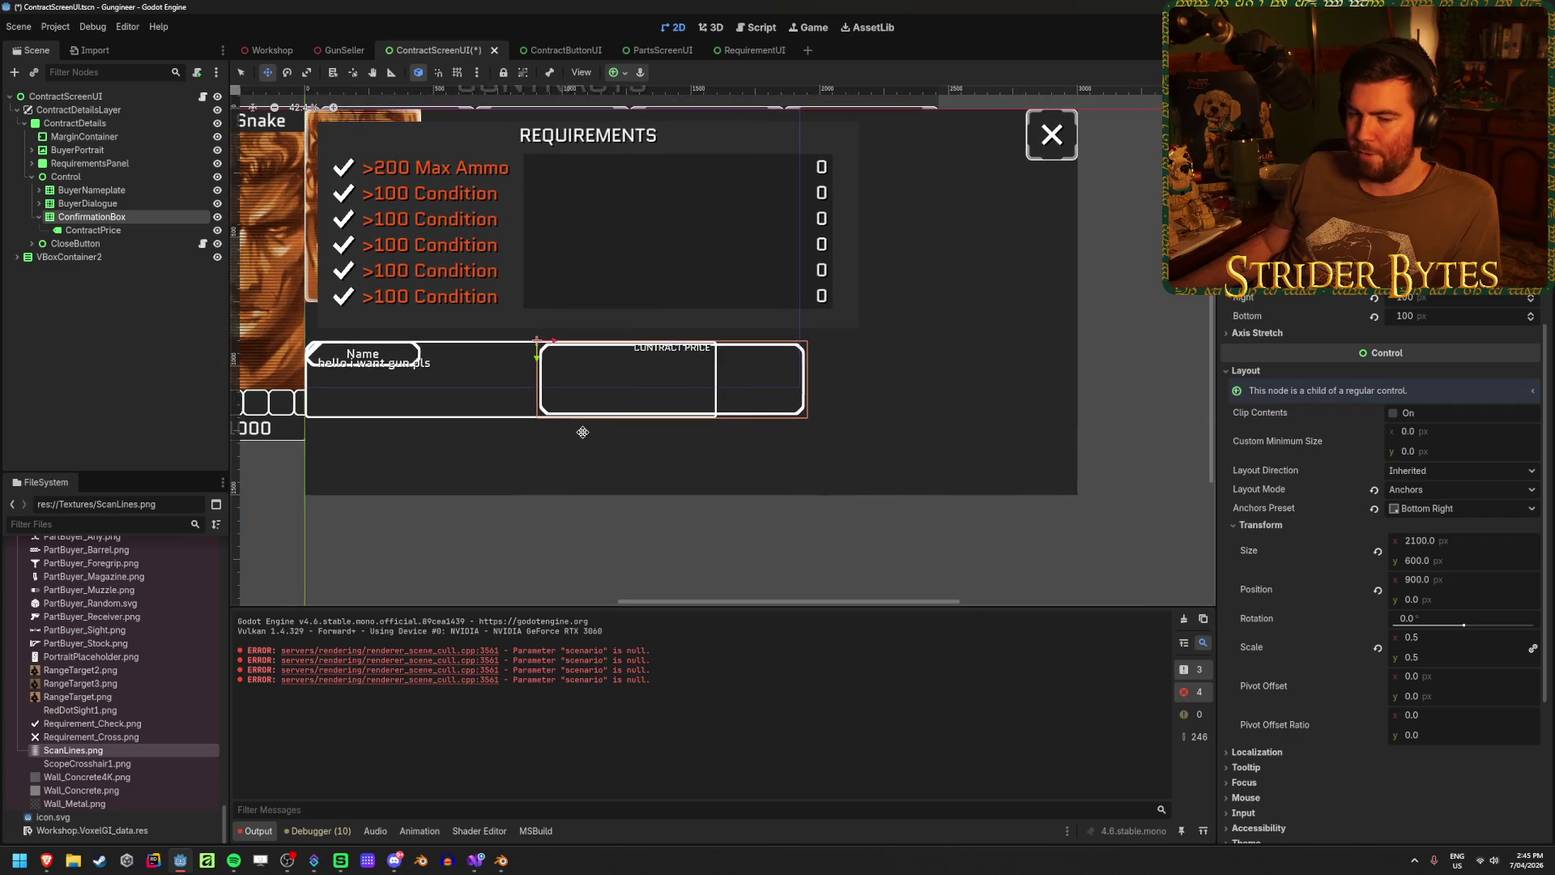
{"action": "left_click", "coordinate": [117, 349]}
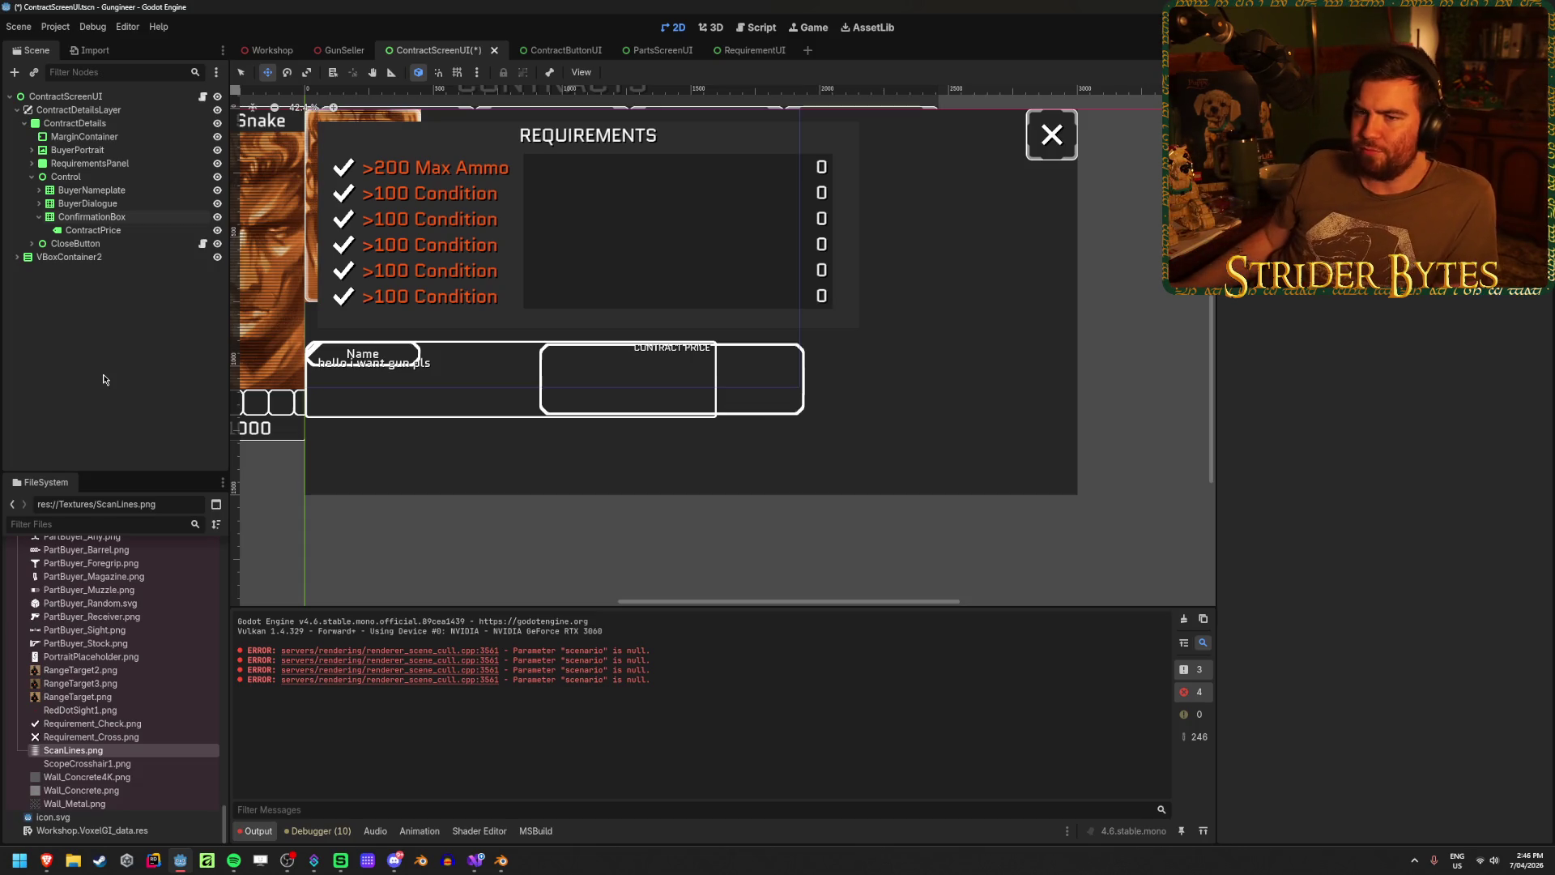
{"action": "key", "text": "ctrl+z"}
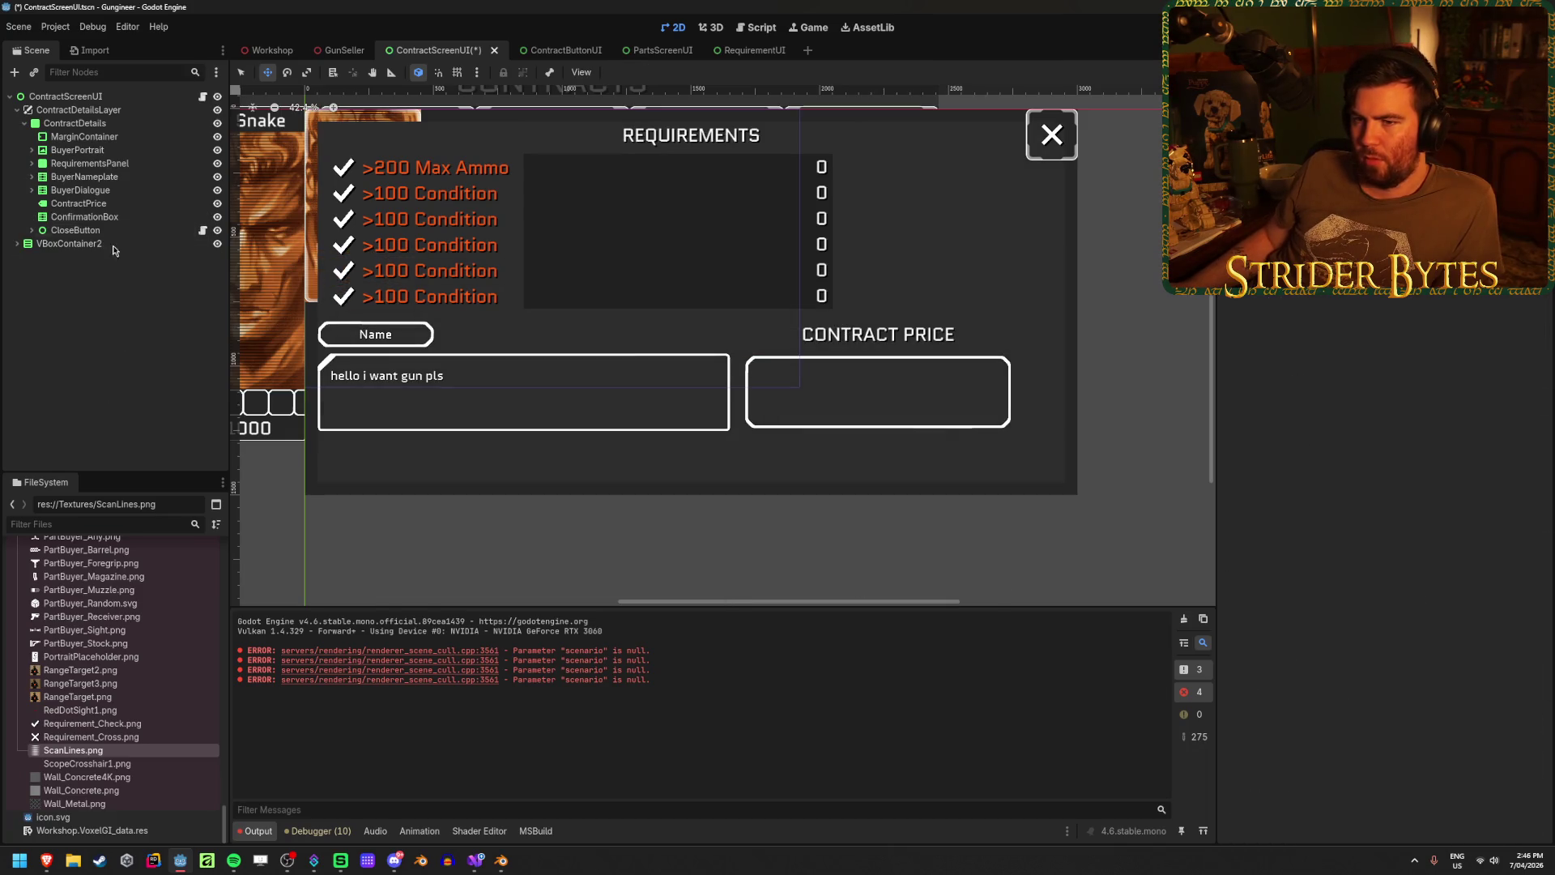
- Reset the RequirementsPanel size and set its height to 800
{"action": "left_click", "coordinate": [113, 216]}
{"action": "left_click", "coordinate": [117, 203]}
{"action": "left_click", "coordinate": [125, 151]}
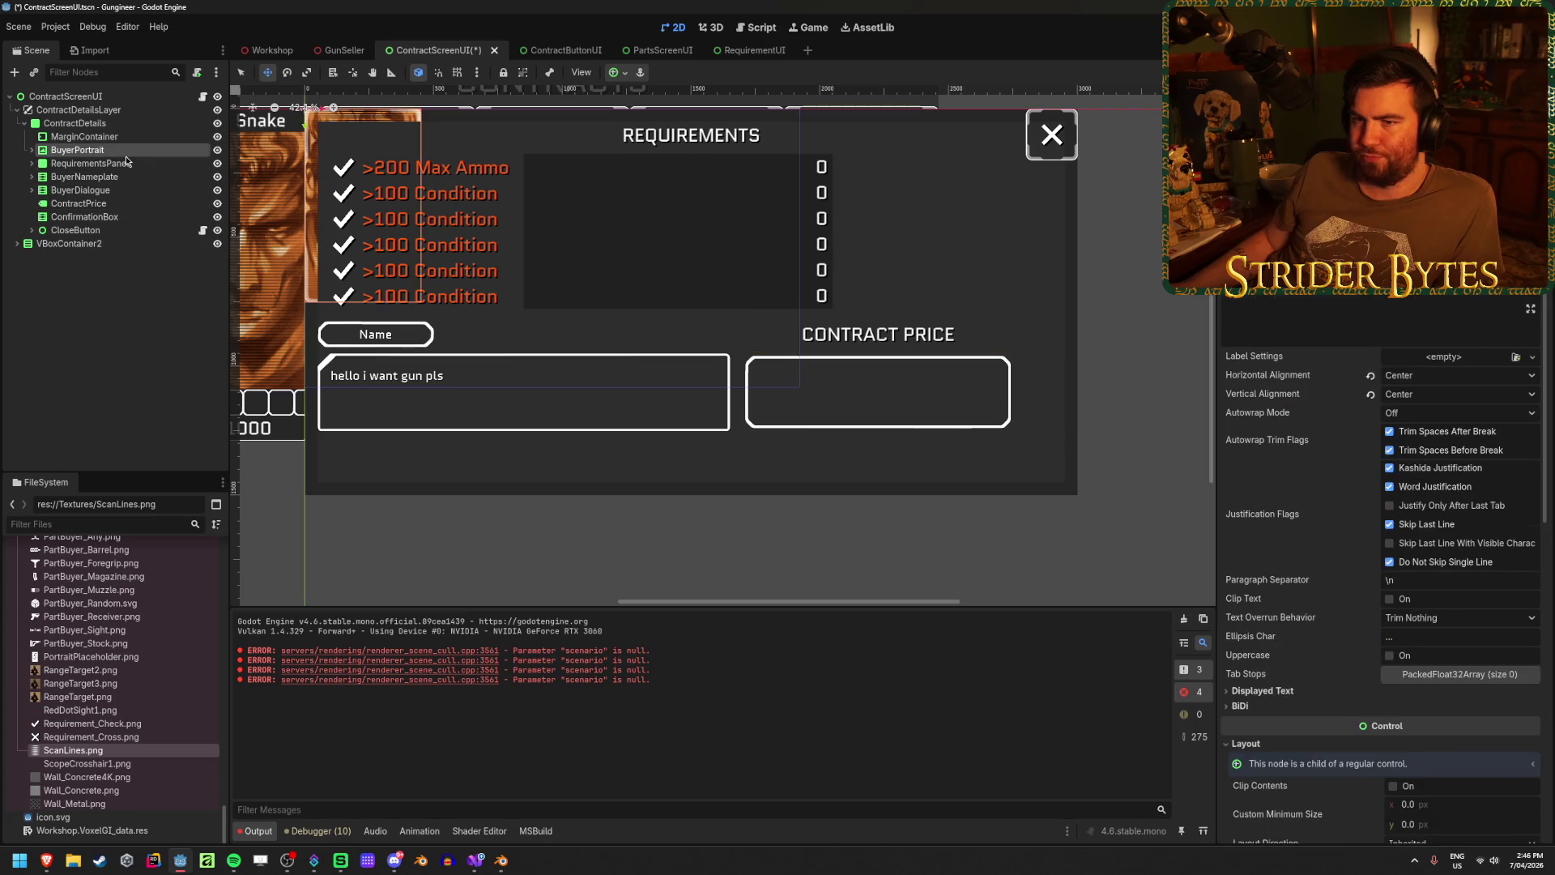
{"action": "left_click", "coordinate": [126, 161]}
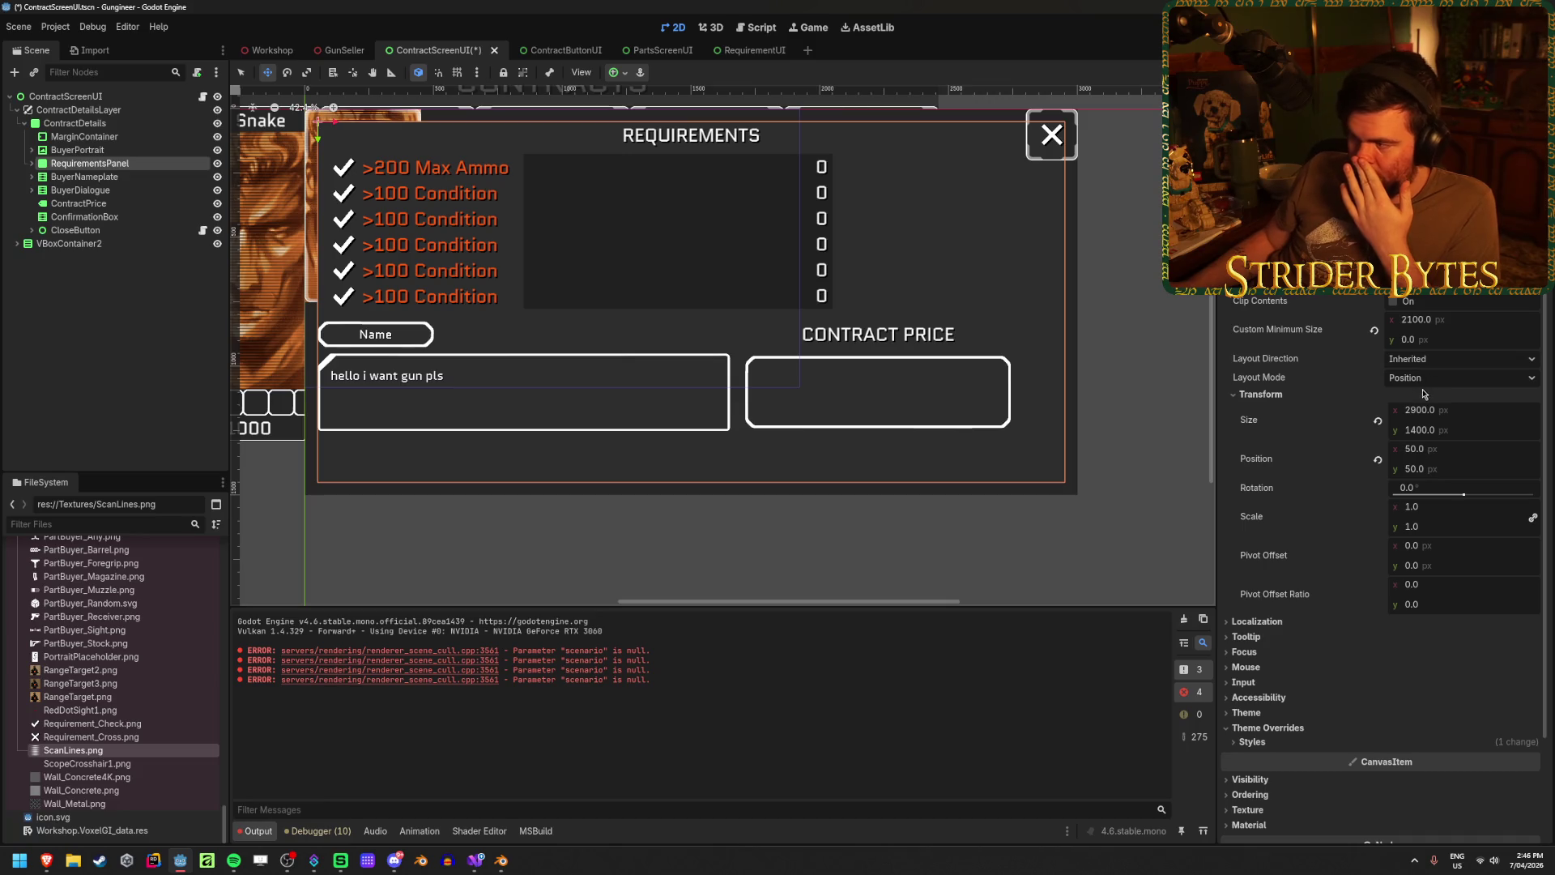
{"action": "left_click", "coordinate": [1377, 421]}
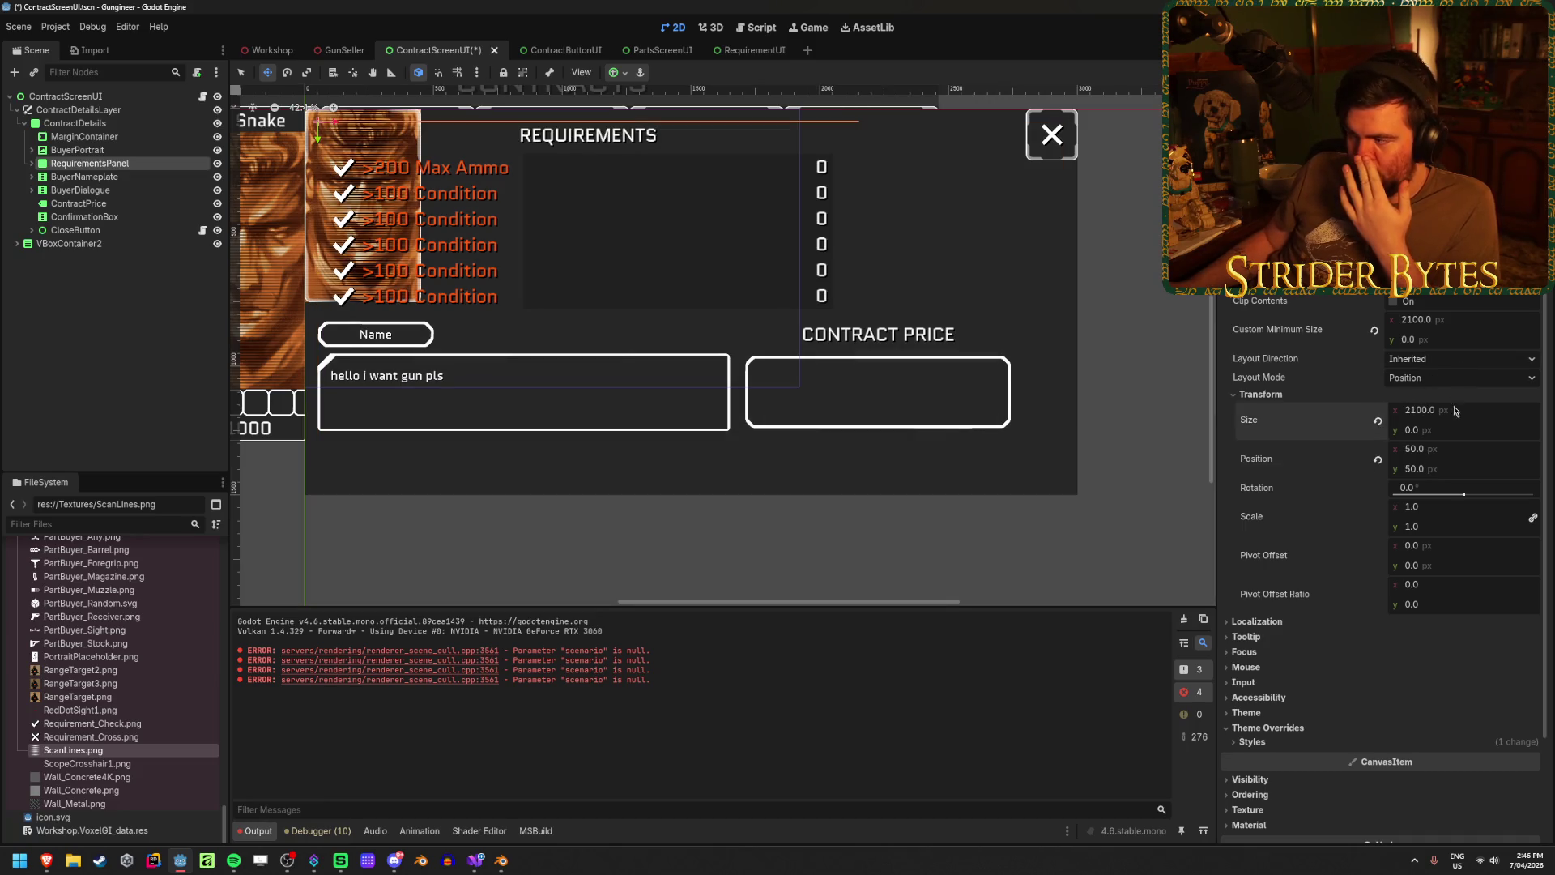
{"action": "type", "text": "800"}
{"action": "key", "text": "Return"}
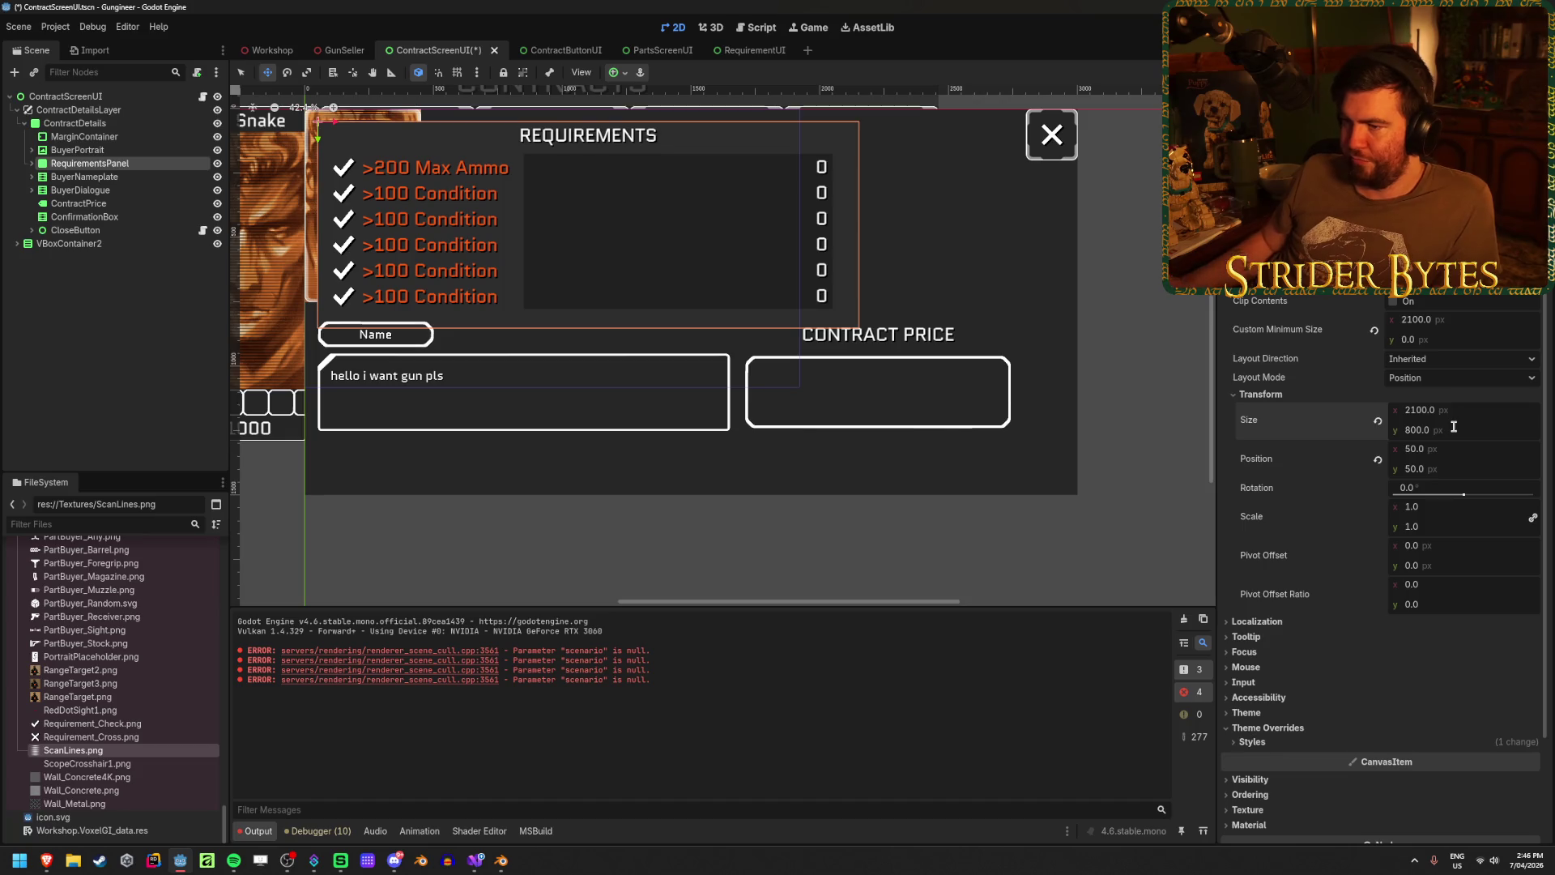
- Set the requirements panel's x position to 600
{"action": "left_click", "coordinate": [1454, 449]}
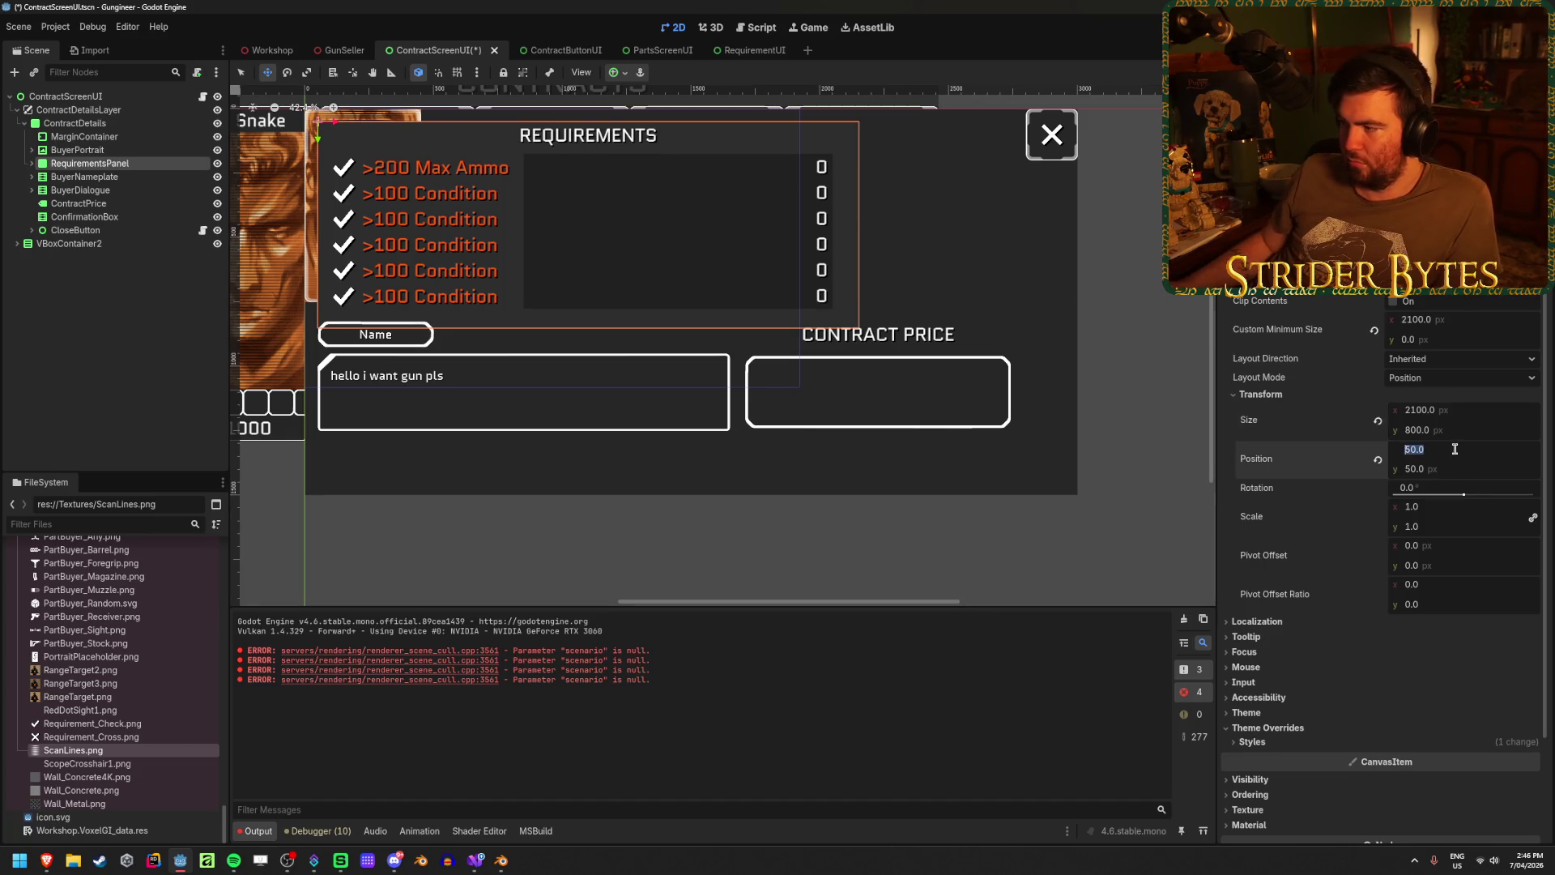
{"action": "type", "text": "80"}
{"action": "key", "text": "Return"}
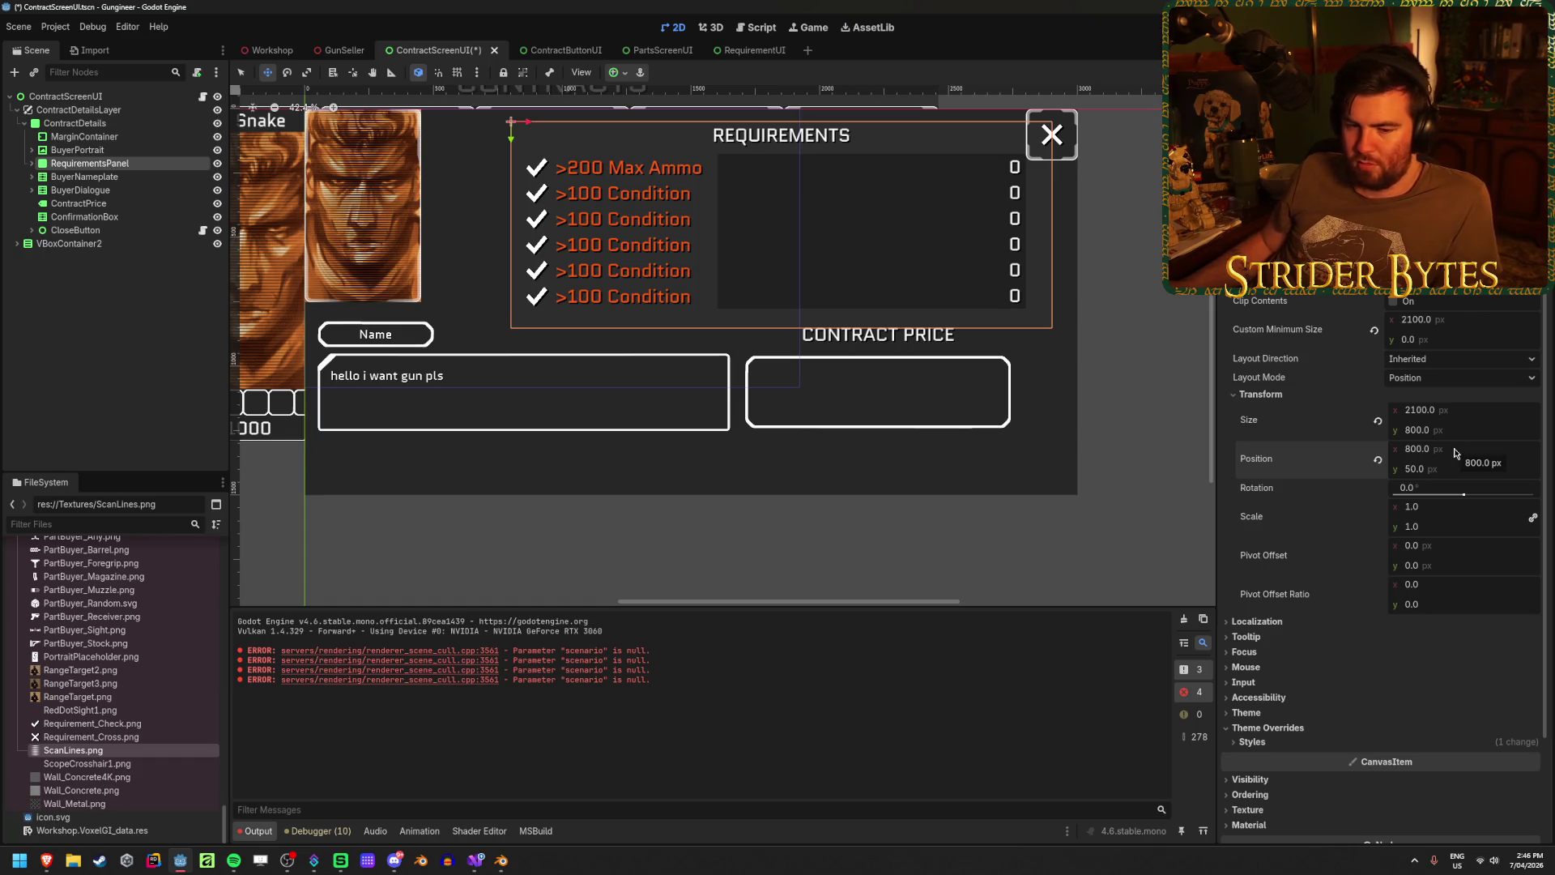
{"action": "left_click", "coordinate": [1457, 449]}
{"action": "type", "text": "600"}
{"action": "key", "text": "Return"}
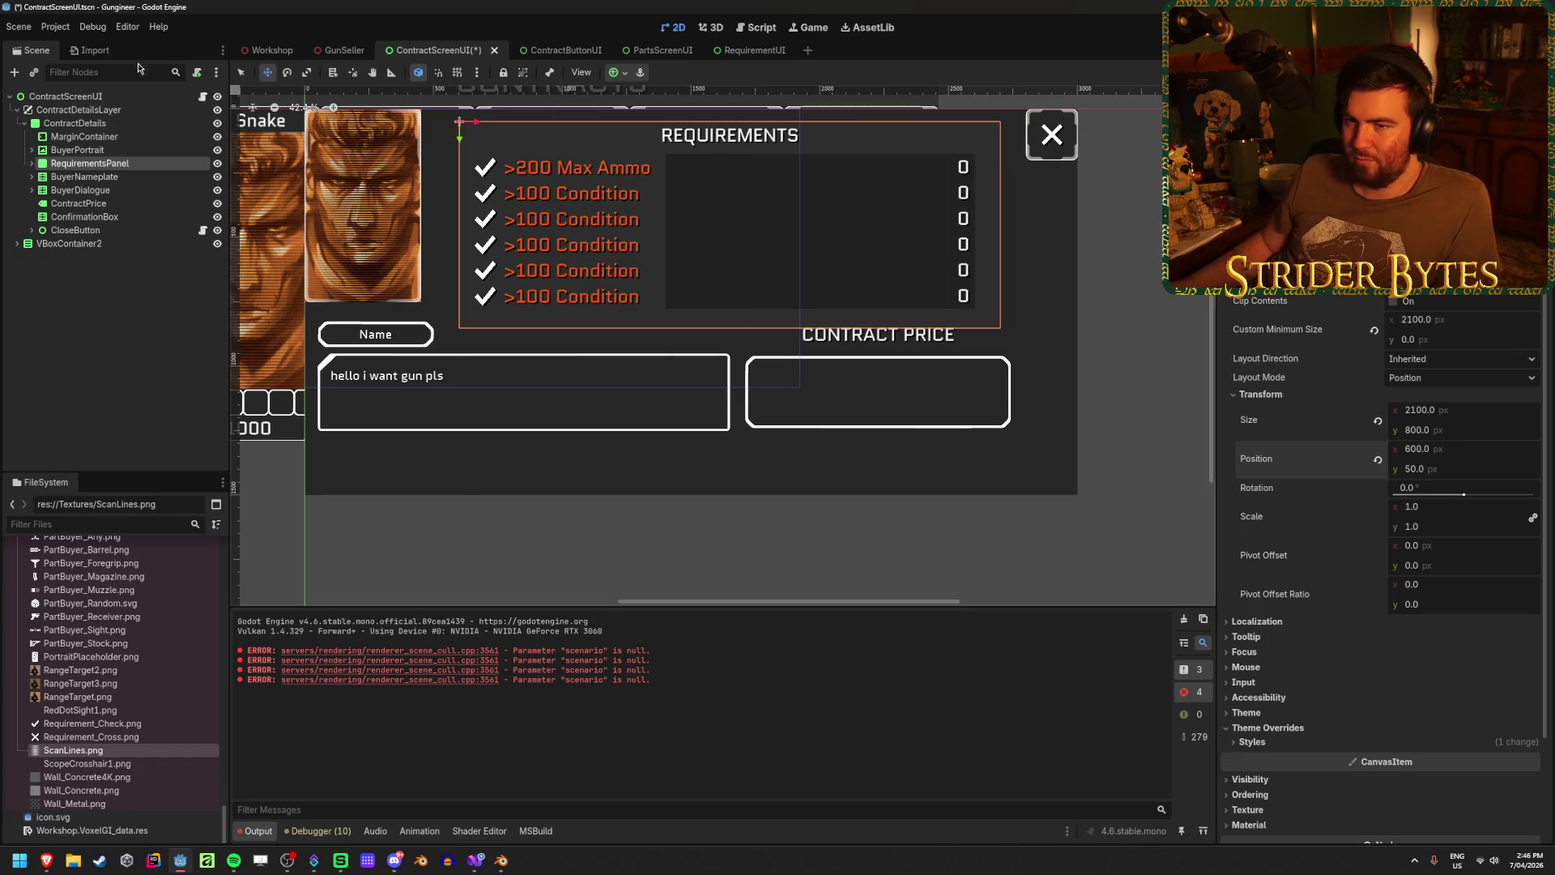
{"action": "scroll", "coordinate": [605, 335], "scroll_direction": "up", "scroll_amount": 2}
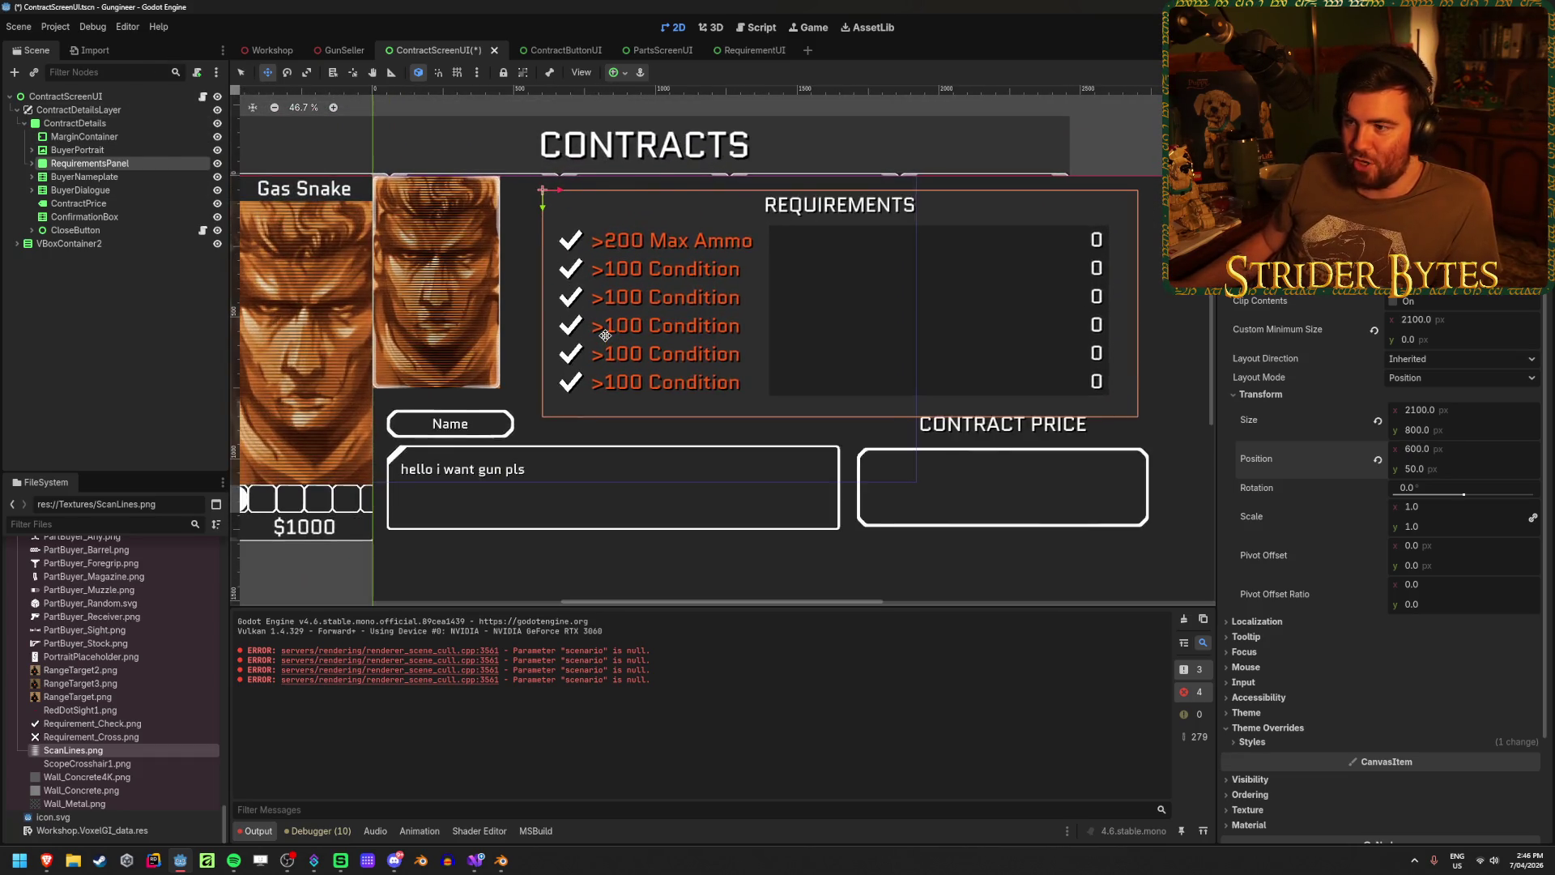
{"action": "scroll", "coordinate": [605, 335], "scroll_direction": "down", "scroll_amount": 1}
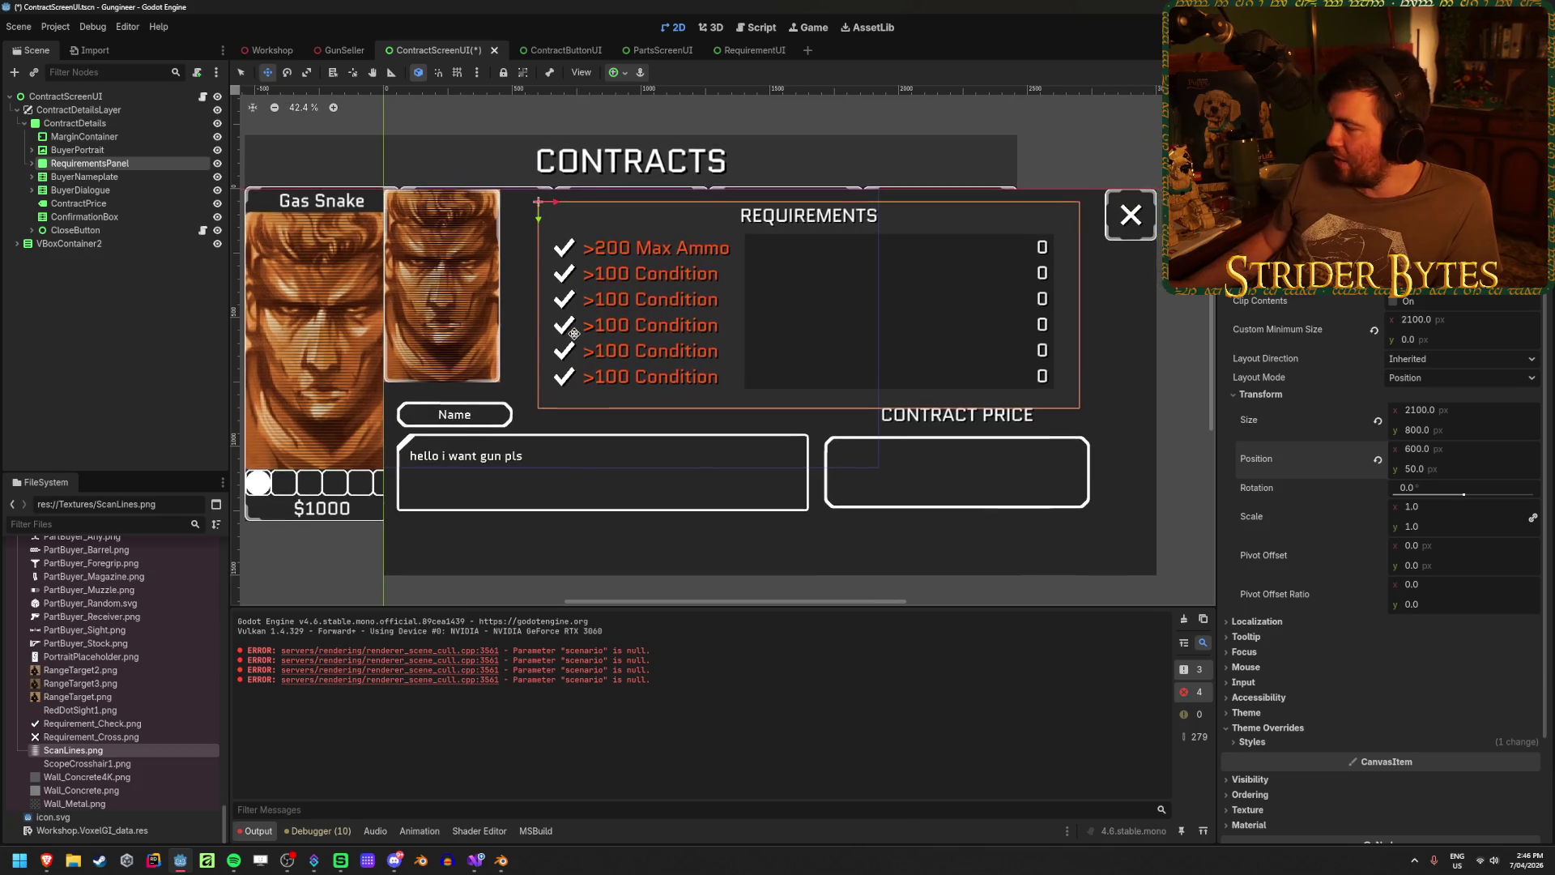
- Position BuyerPortrait at 50, 50 and save the scene
{"action": "left_click", "coordinate": [77, 150]}
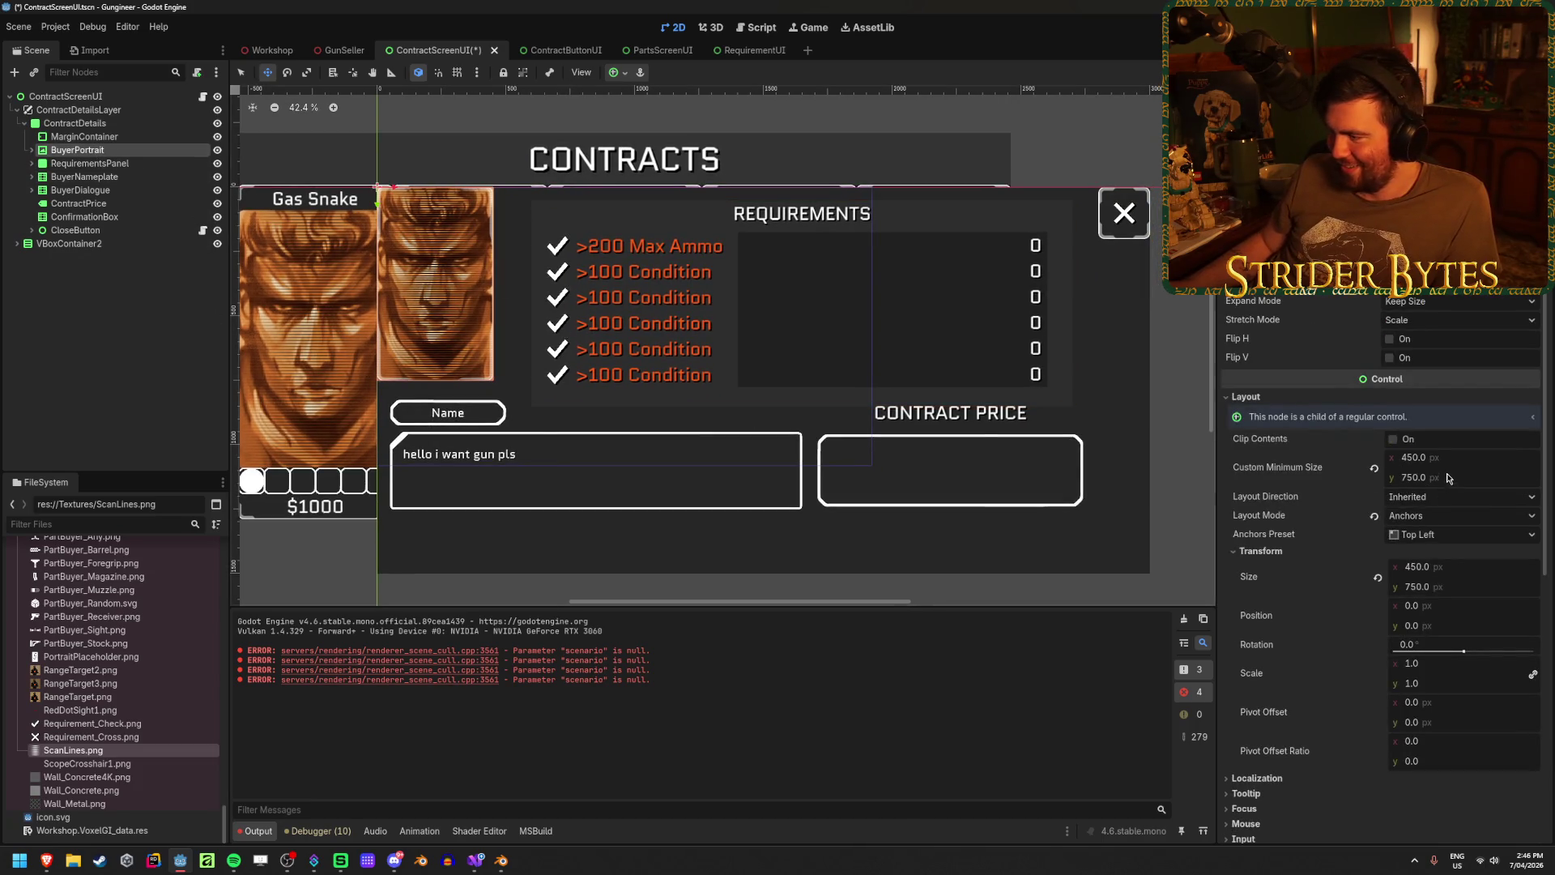
{"action": "left_click", "coordinate": [1448, 609]}
{"action": "type", "text": "50"}
{"action": "key", "text": "Tab"}
{"action": "type", "text": "50"}
{"action": "key", "text": "Return"}
{"action": "key", "text": "ctrl+s"}
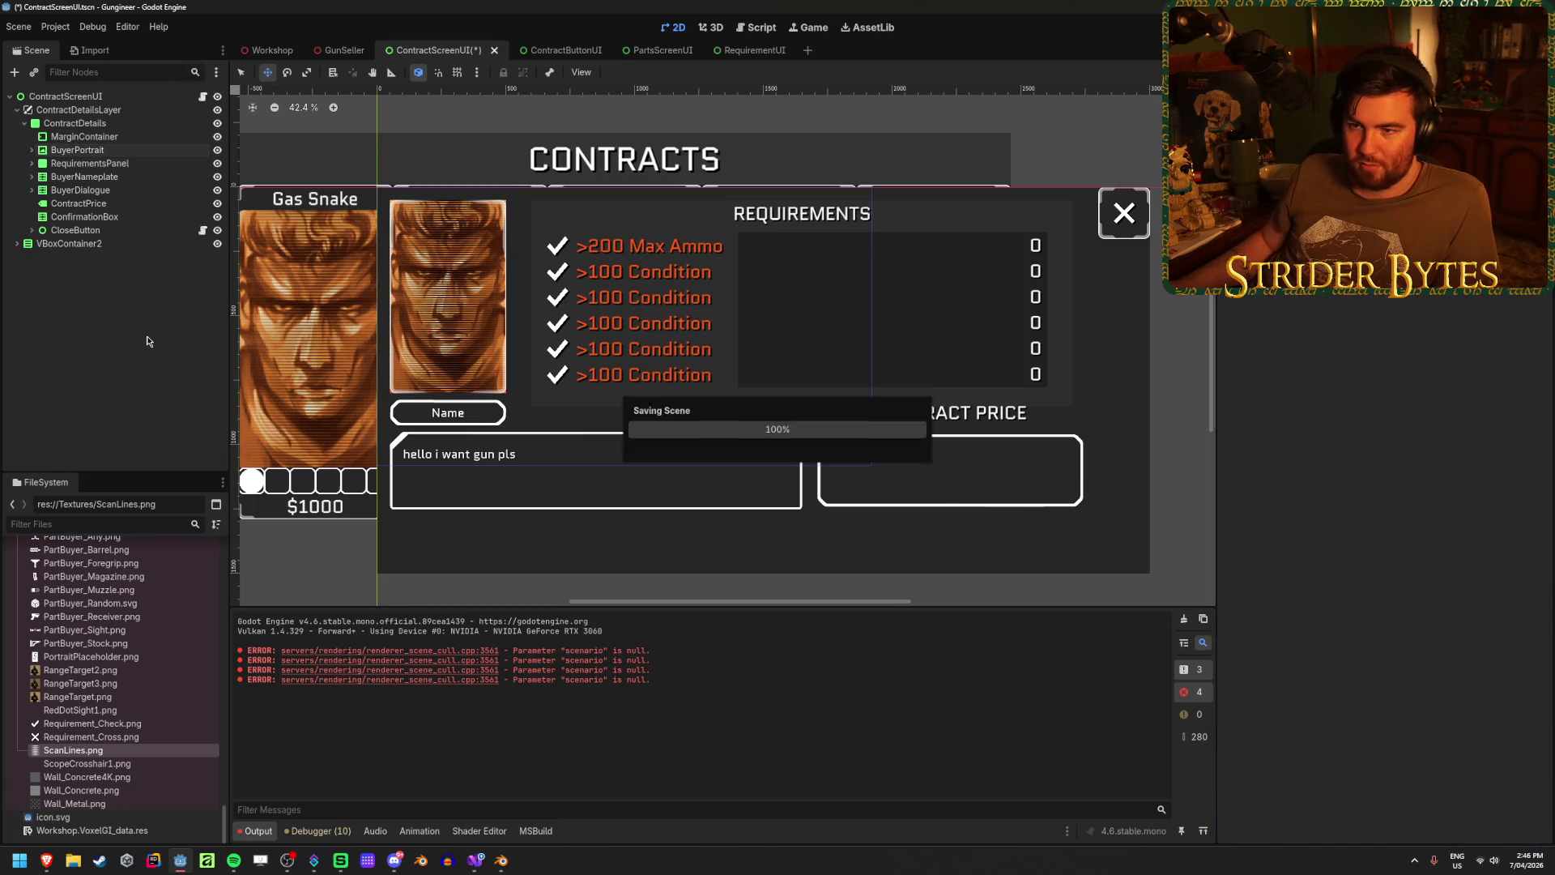
- Check the requirements panel and portrait, trying then undoing a wider portrait minimum width
{"action": "left_click", "coordinate": [89, 163]}
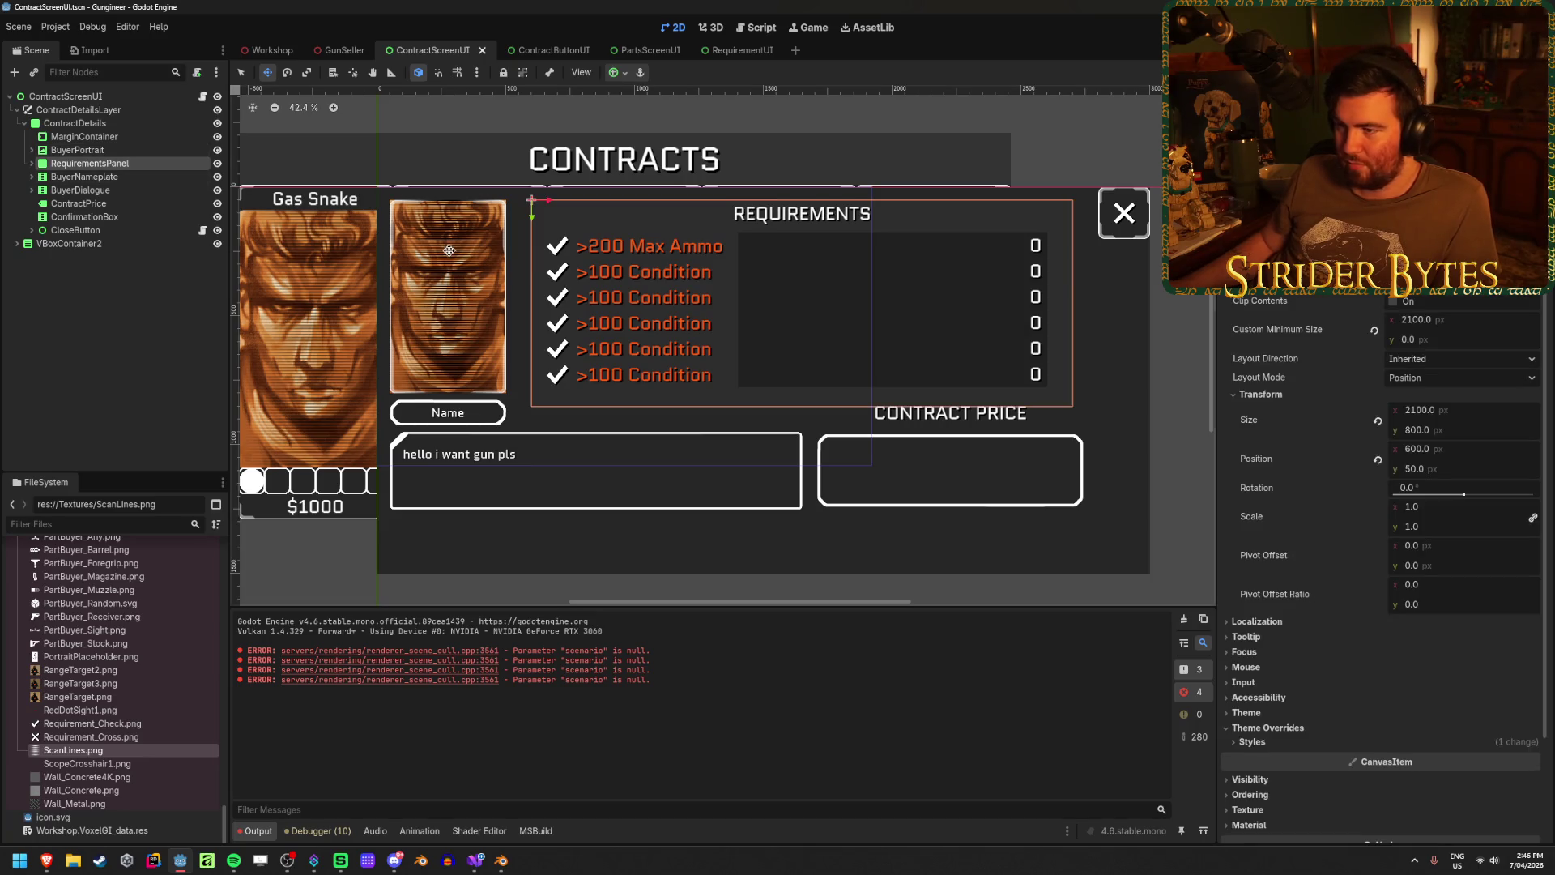
{"action": "scroll", "coordinate": [637, 296], "scroll_direction": "up", "scroll_amount": 1}
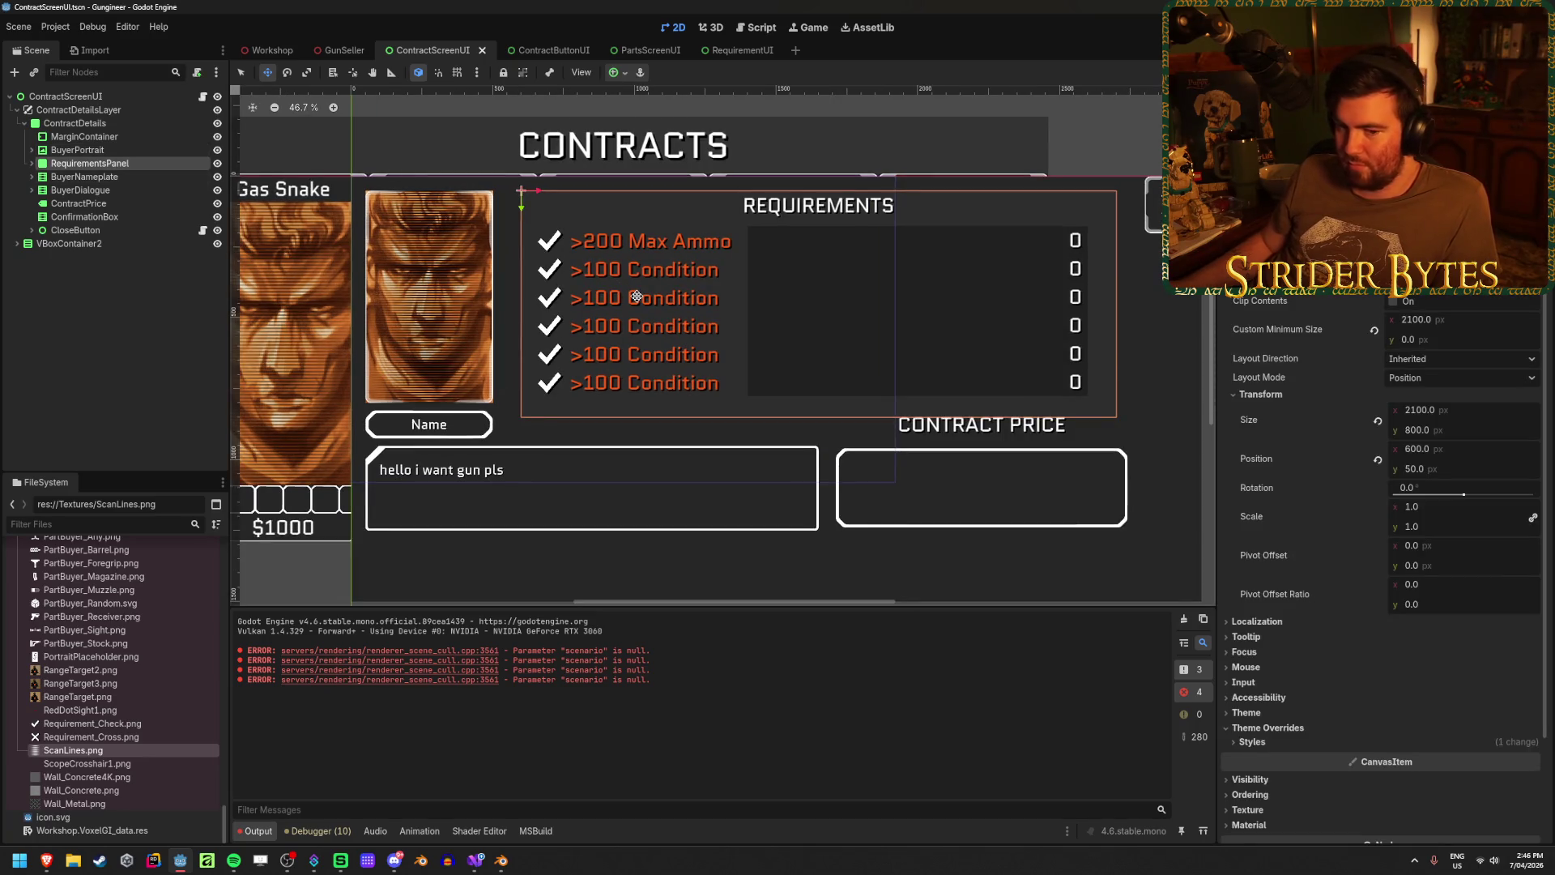
{"action": "left_click", "coordinate": [137, 329]}
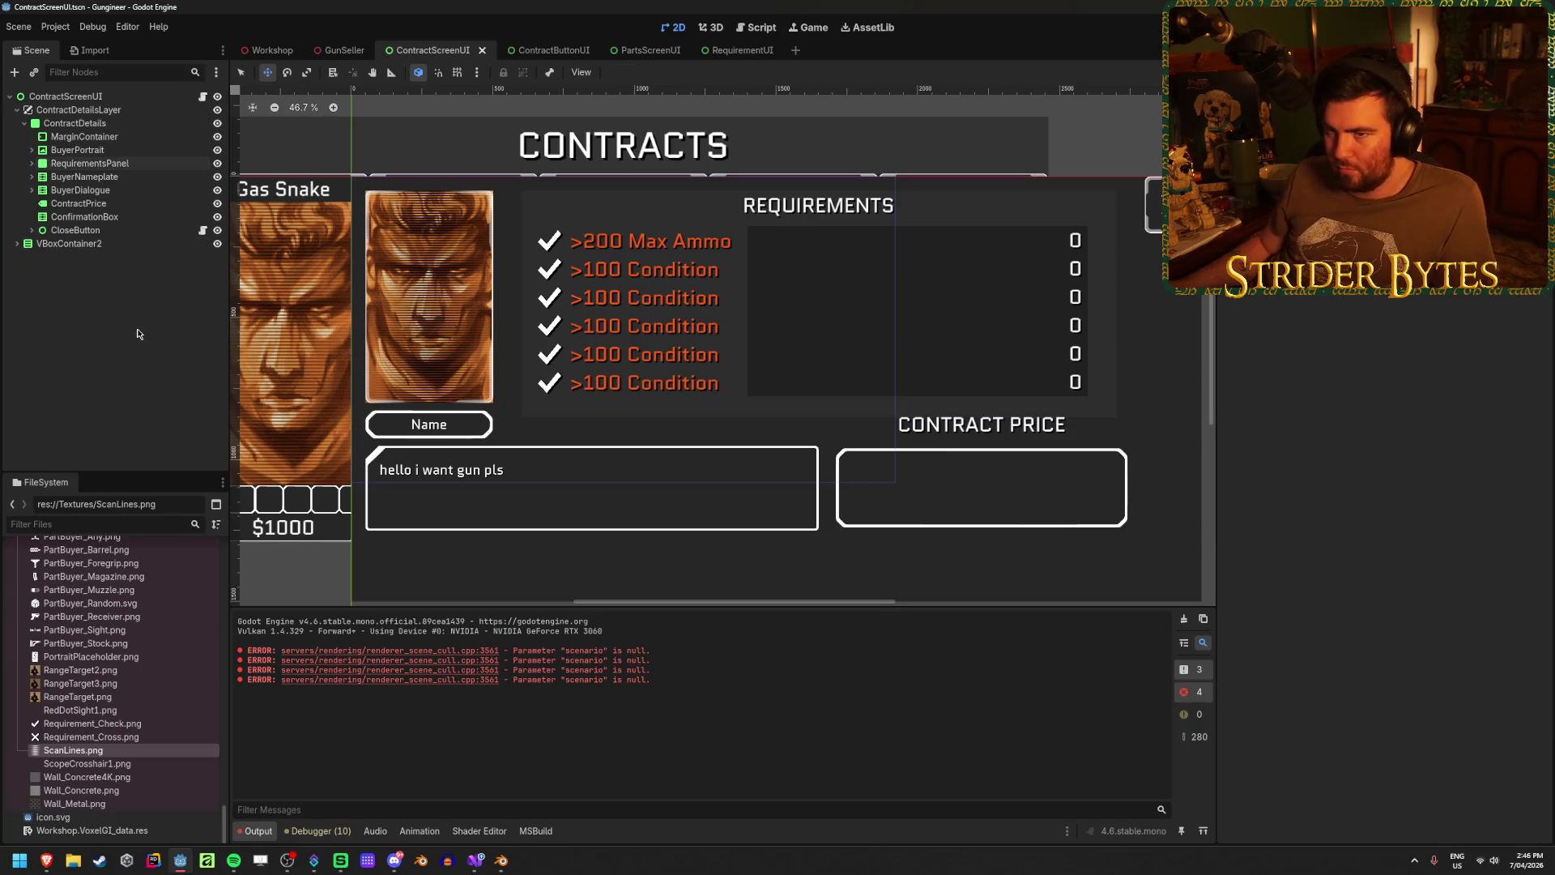
{"action": "left_click", "coordinate": [109, 166]}
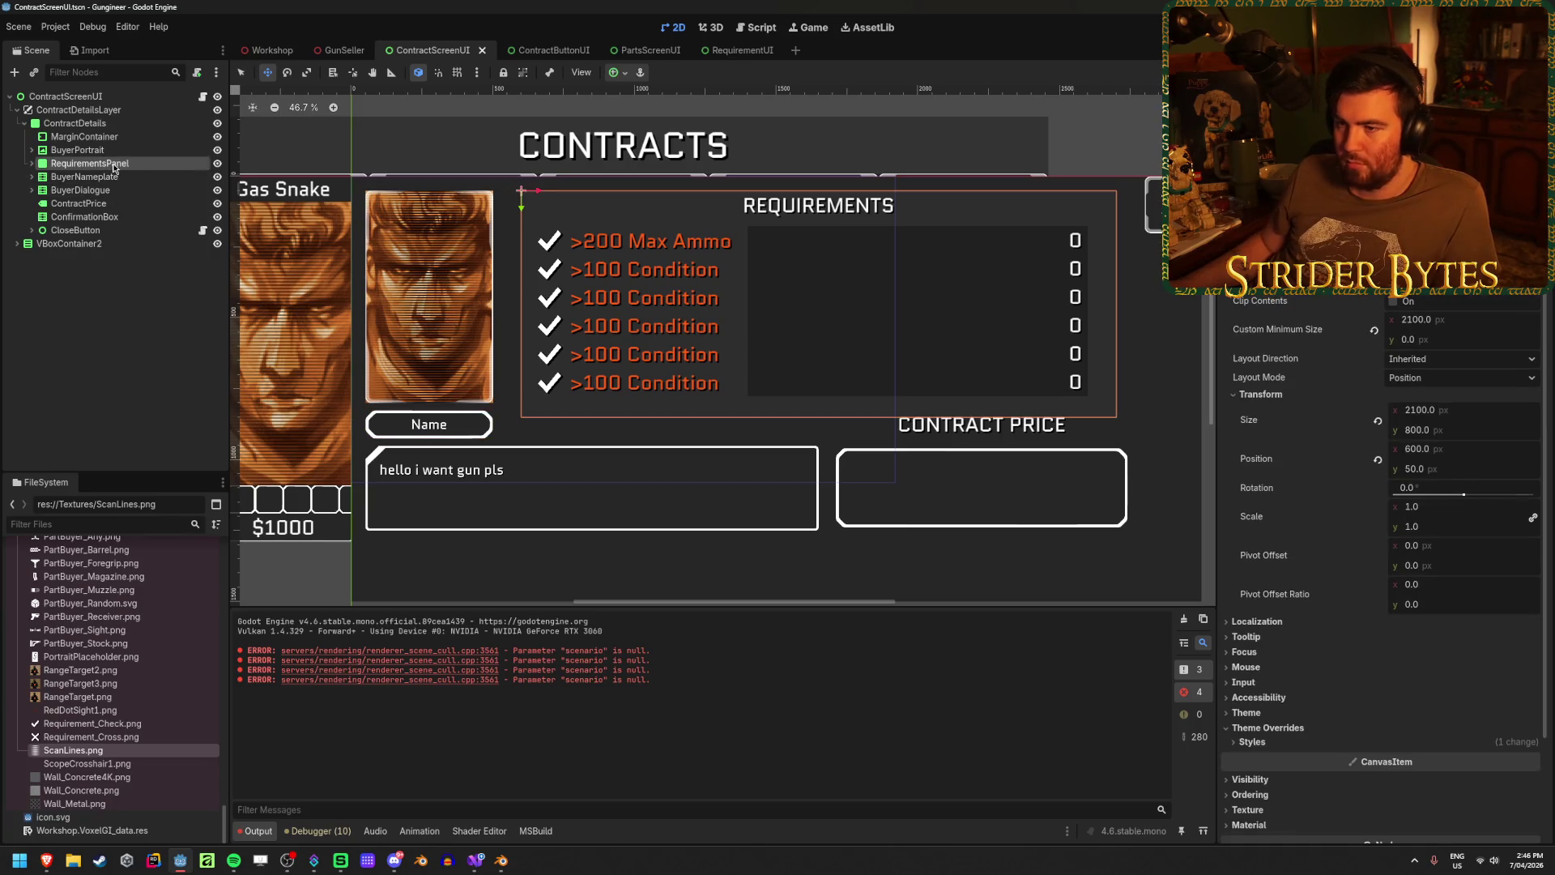
{"action": "left_click", "coordinate": [114, 189]}
{"action": "left_click", "coordinate": [125, 152]}
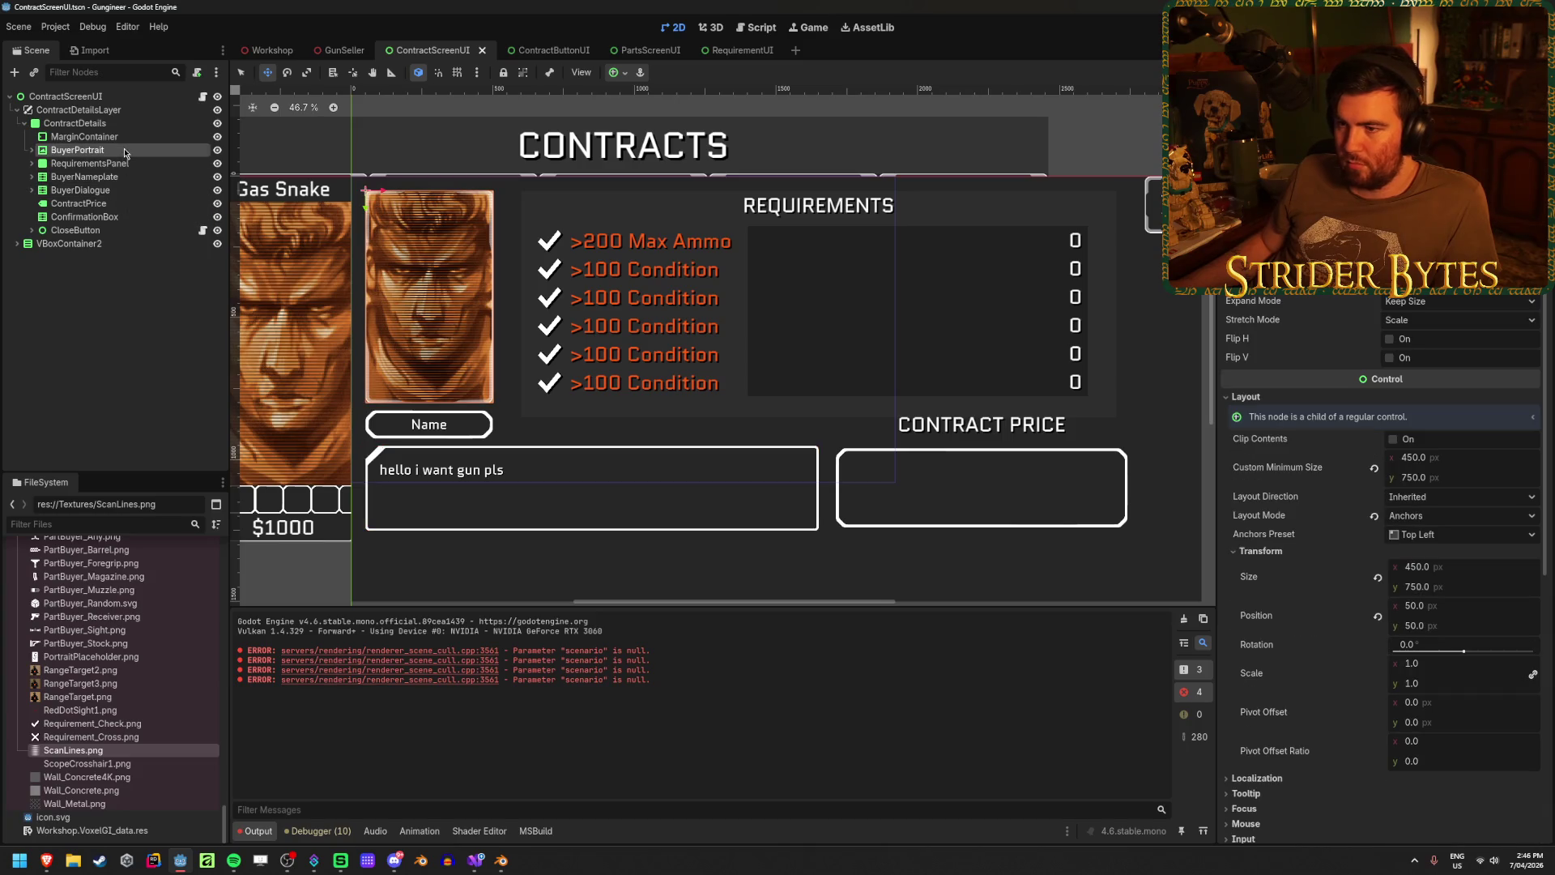
{"action": "left_click_drag", "start_coordinate": [1439, 461], "coordinate": [1463, 461]}
{"action": "key", "text": "ctrl+z"}
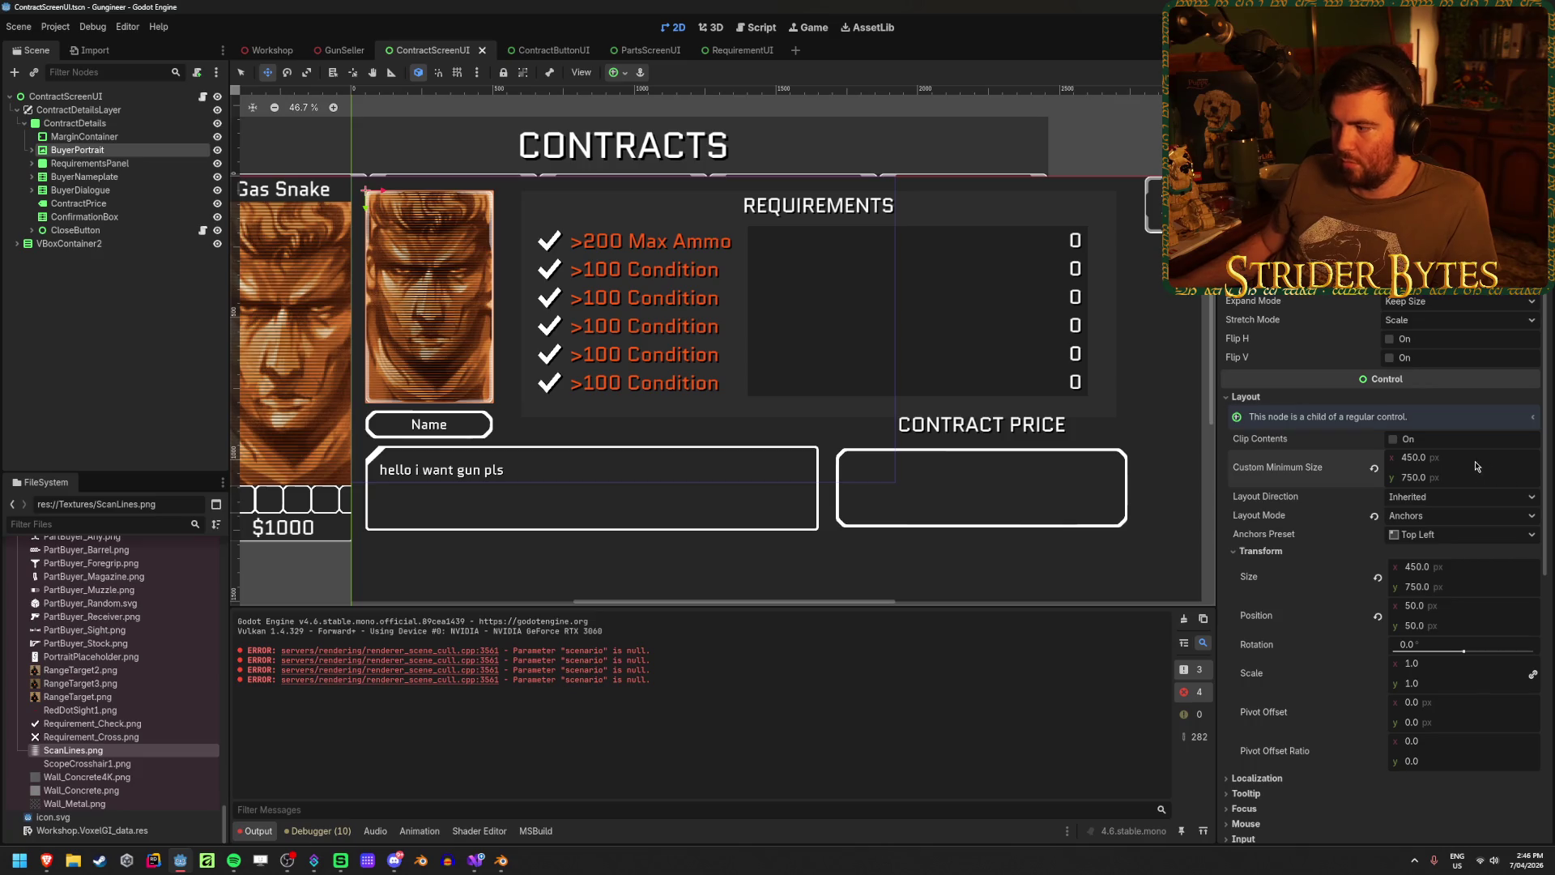
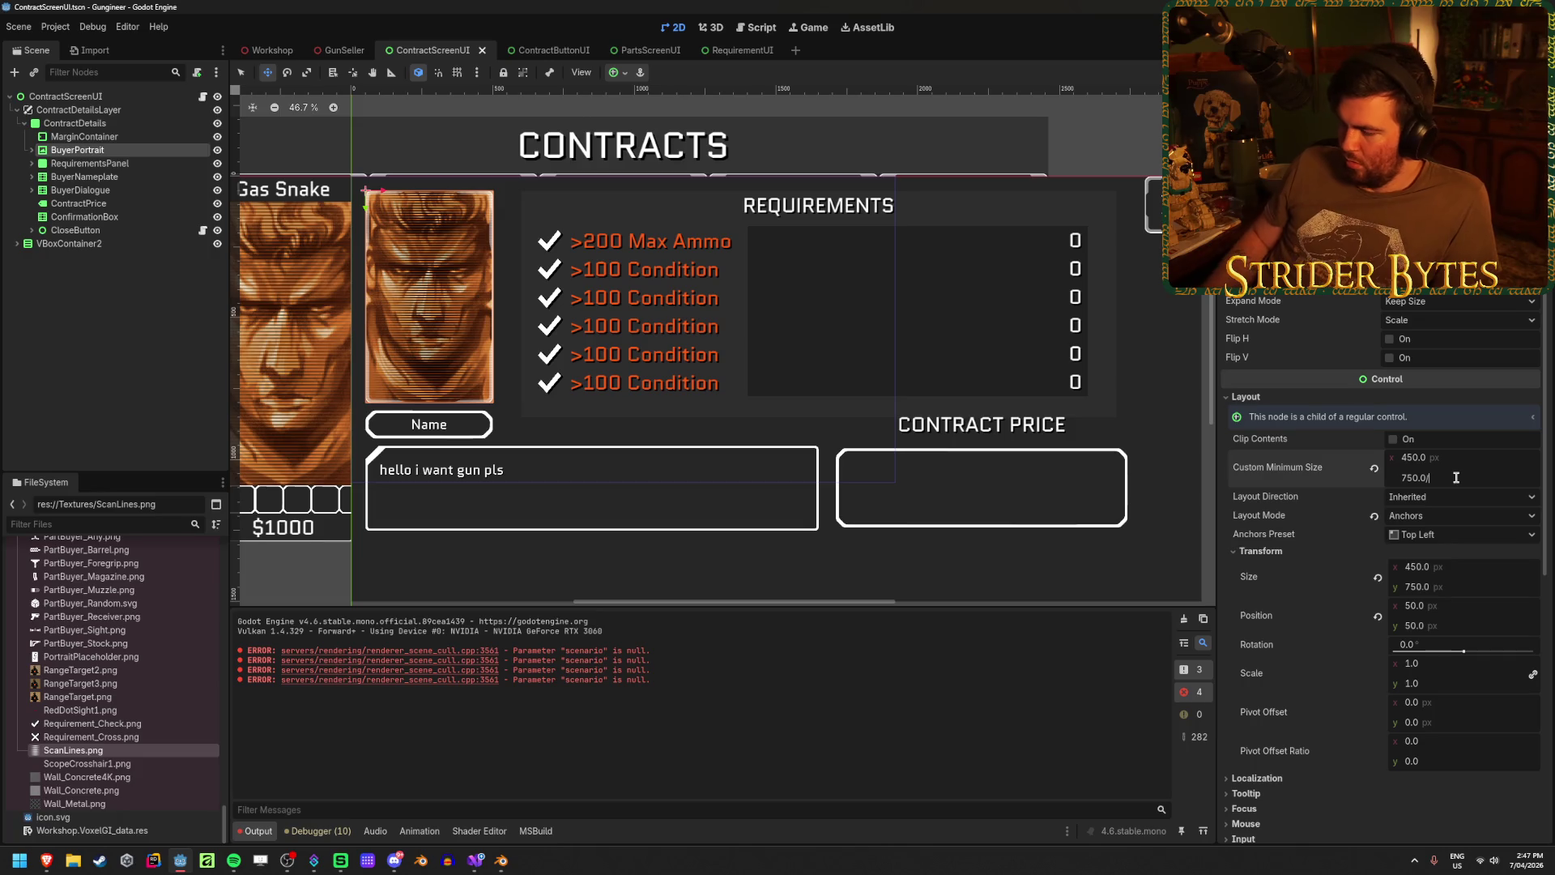
- Work out the proportional width in the calculator: 800 / 5 × 3 = 480
{"action": "key", "text": "XF86Calculator"}
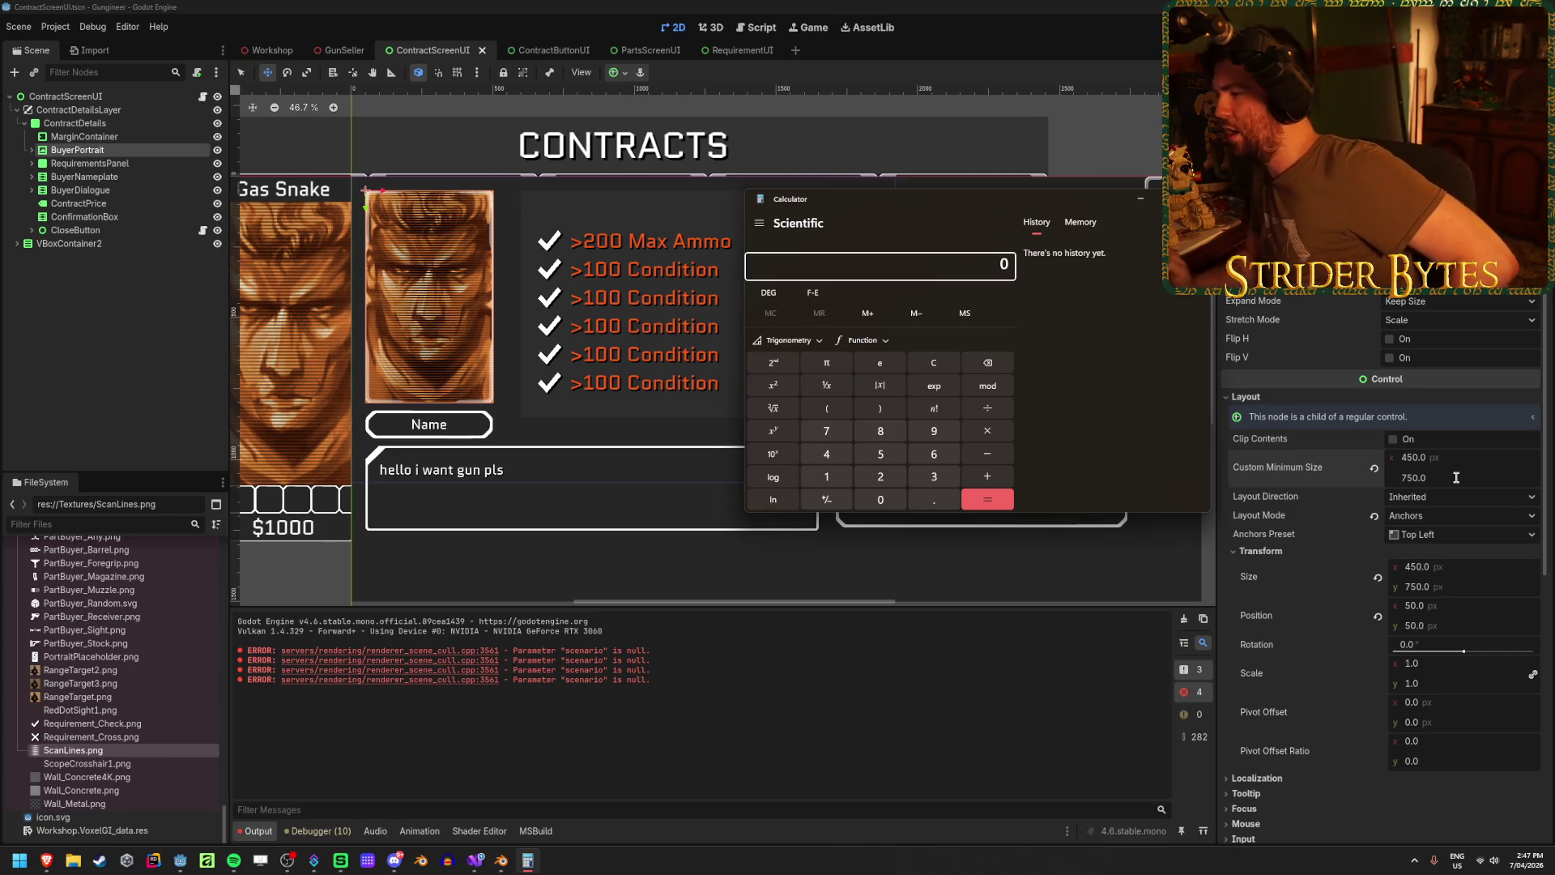
{"action": "type", "text": "800/5"}
{"action": "key", "text": "Return"}
{"action": "type", "text": "3"}
{"action": "key", "text": "Return"}
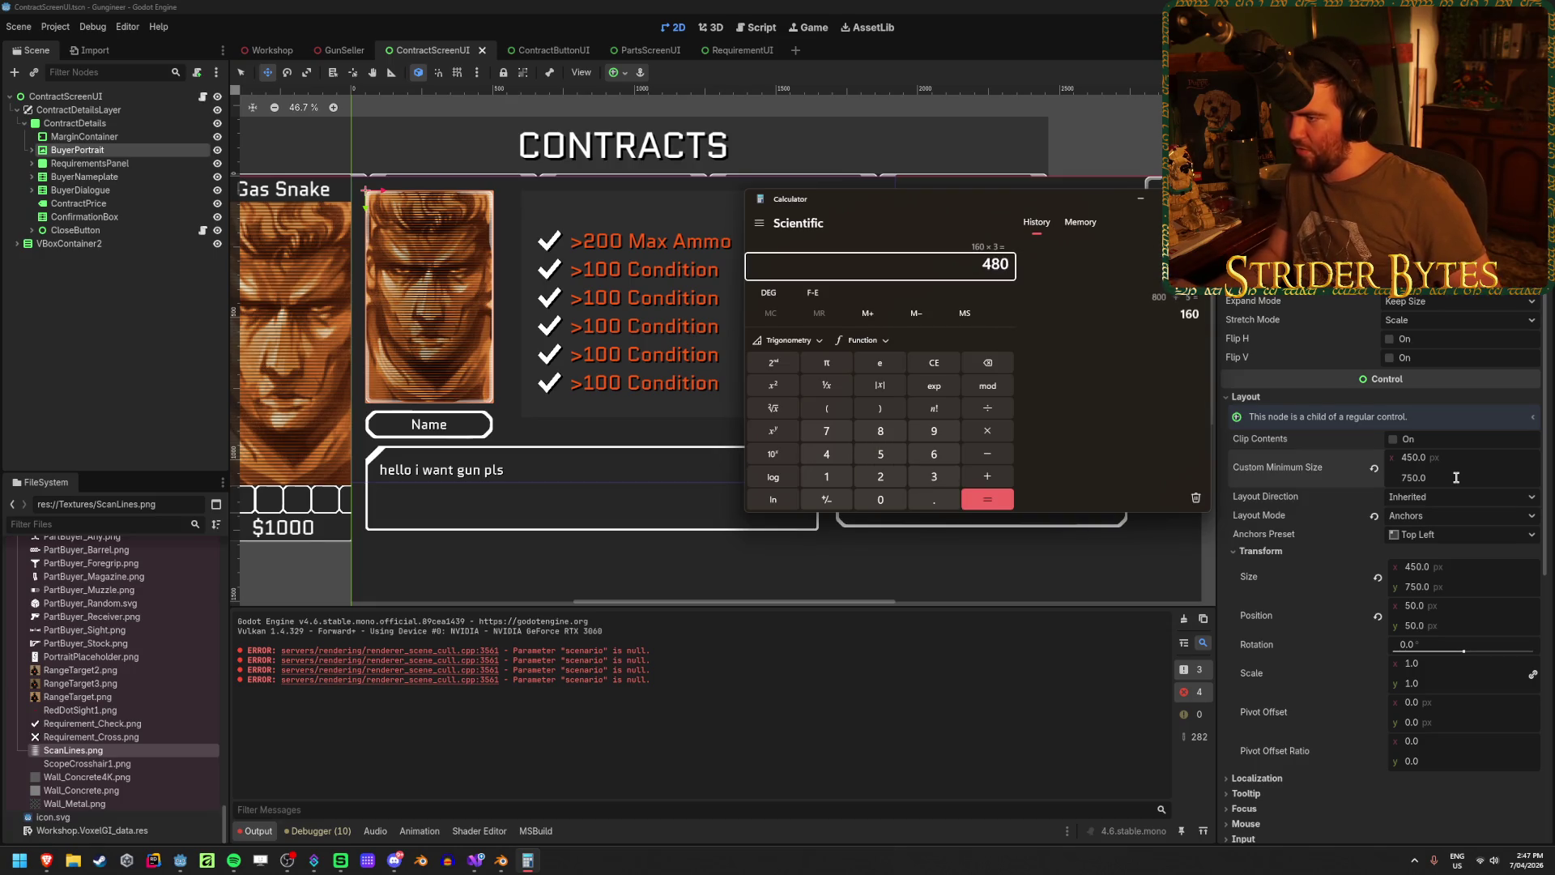
{"action": "key", "text": "alt+Tab"}
- Set BuyerPortrait's Custom Minimum Size to 480 × 800 in the Inspector
{"action": "left_click", "coordinate": [1456, 456]}
{"action": "type", "text": "480"}
{"action": "key", "text": "Tab"}
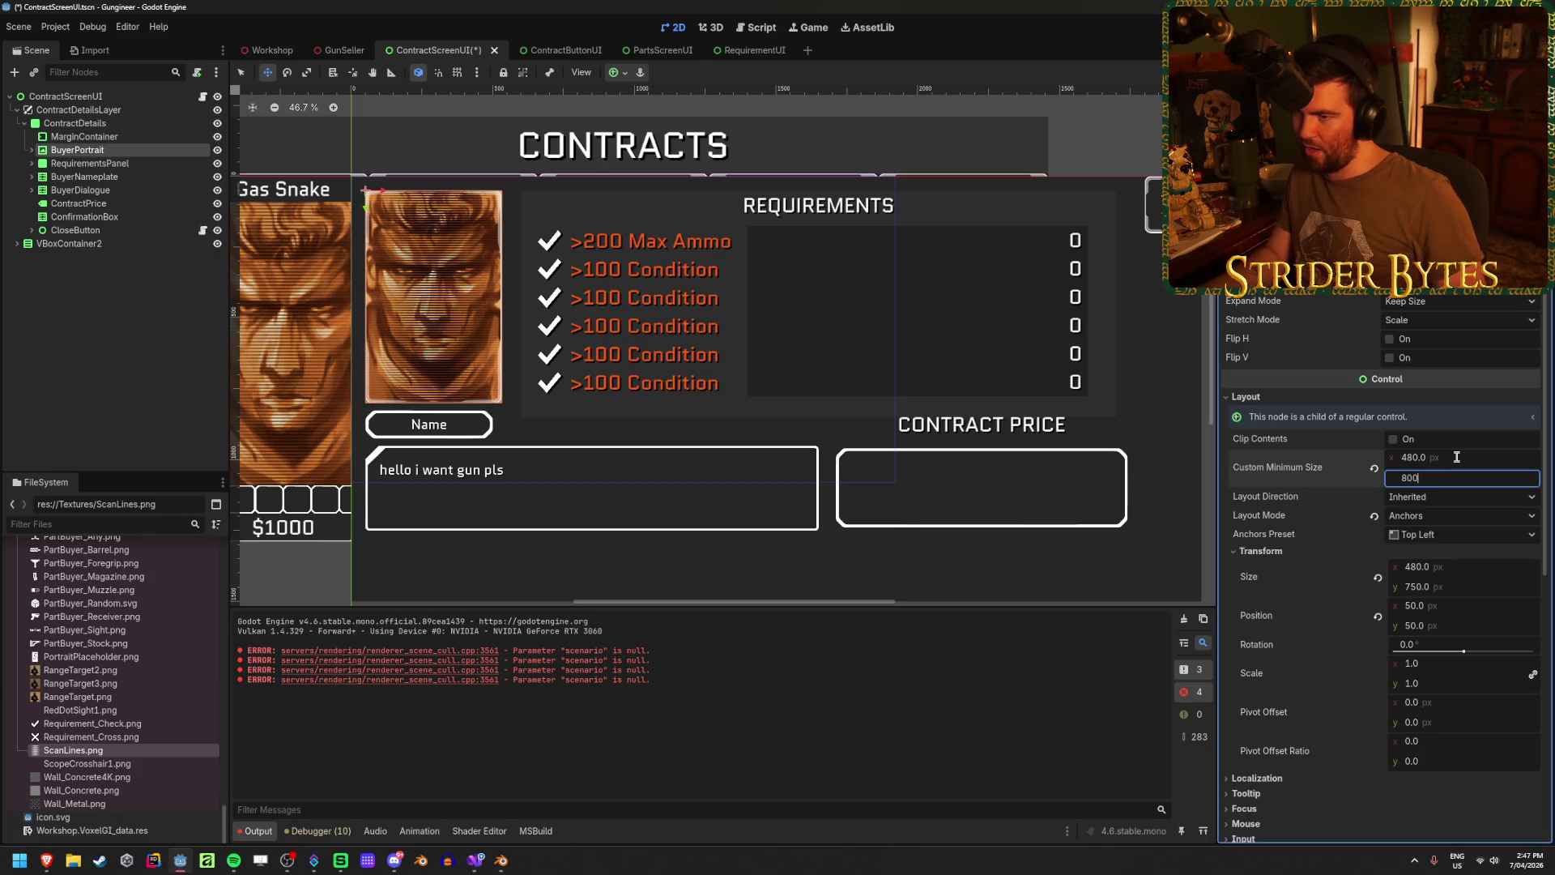
{"action": "key", "text": "Return"}
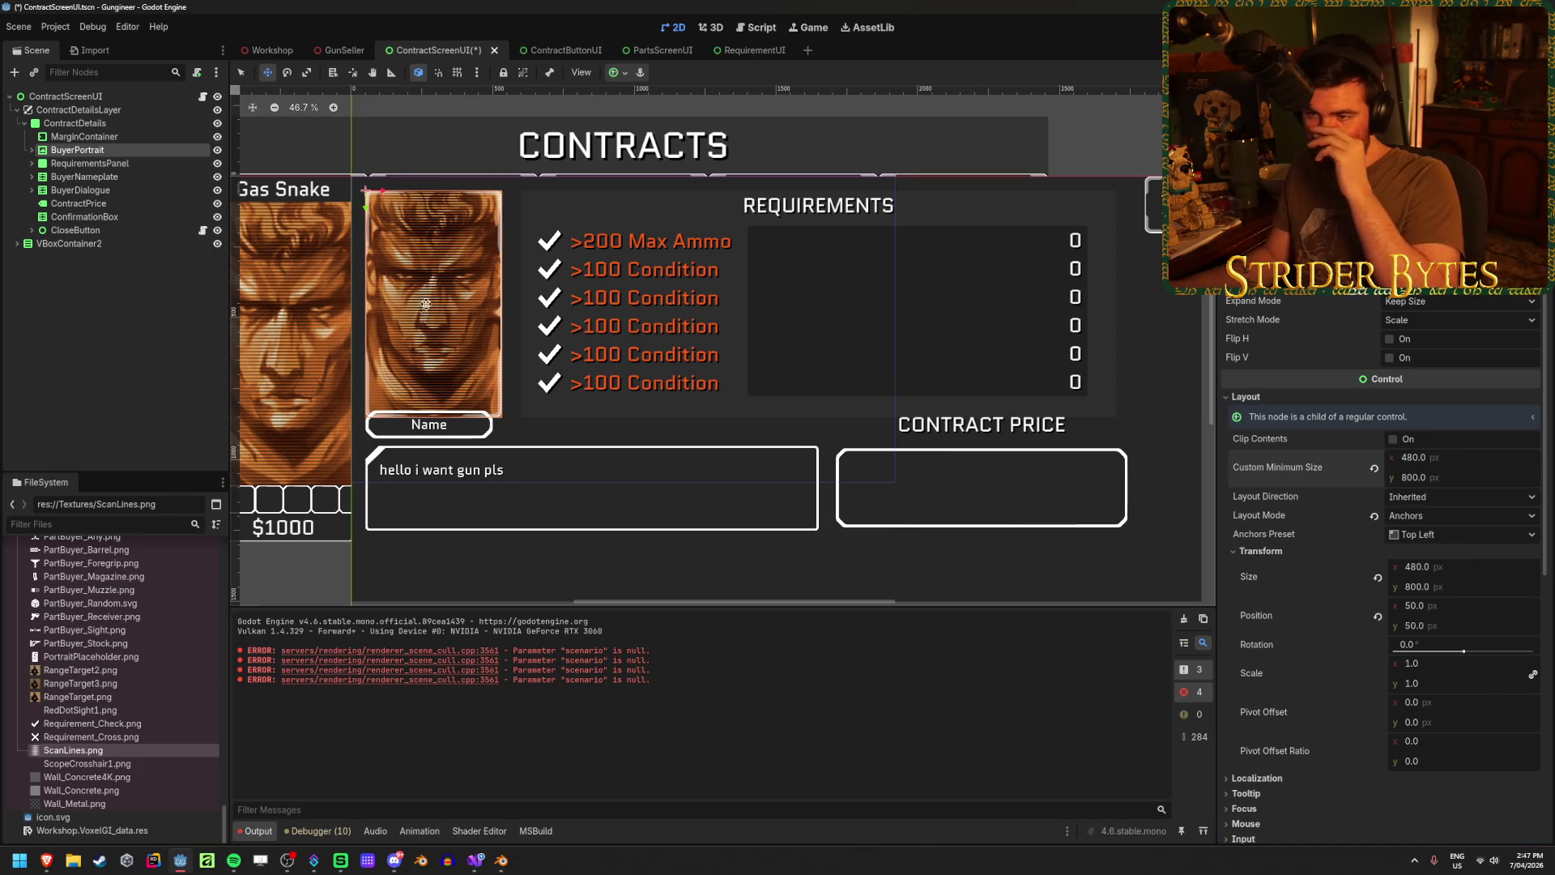
{"action": "scroll", "coordinate": [426, 304], "scroll_direction": "up", "scroll_amount": 2}
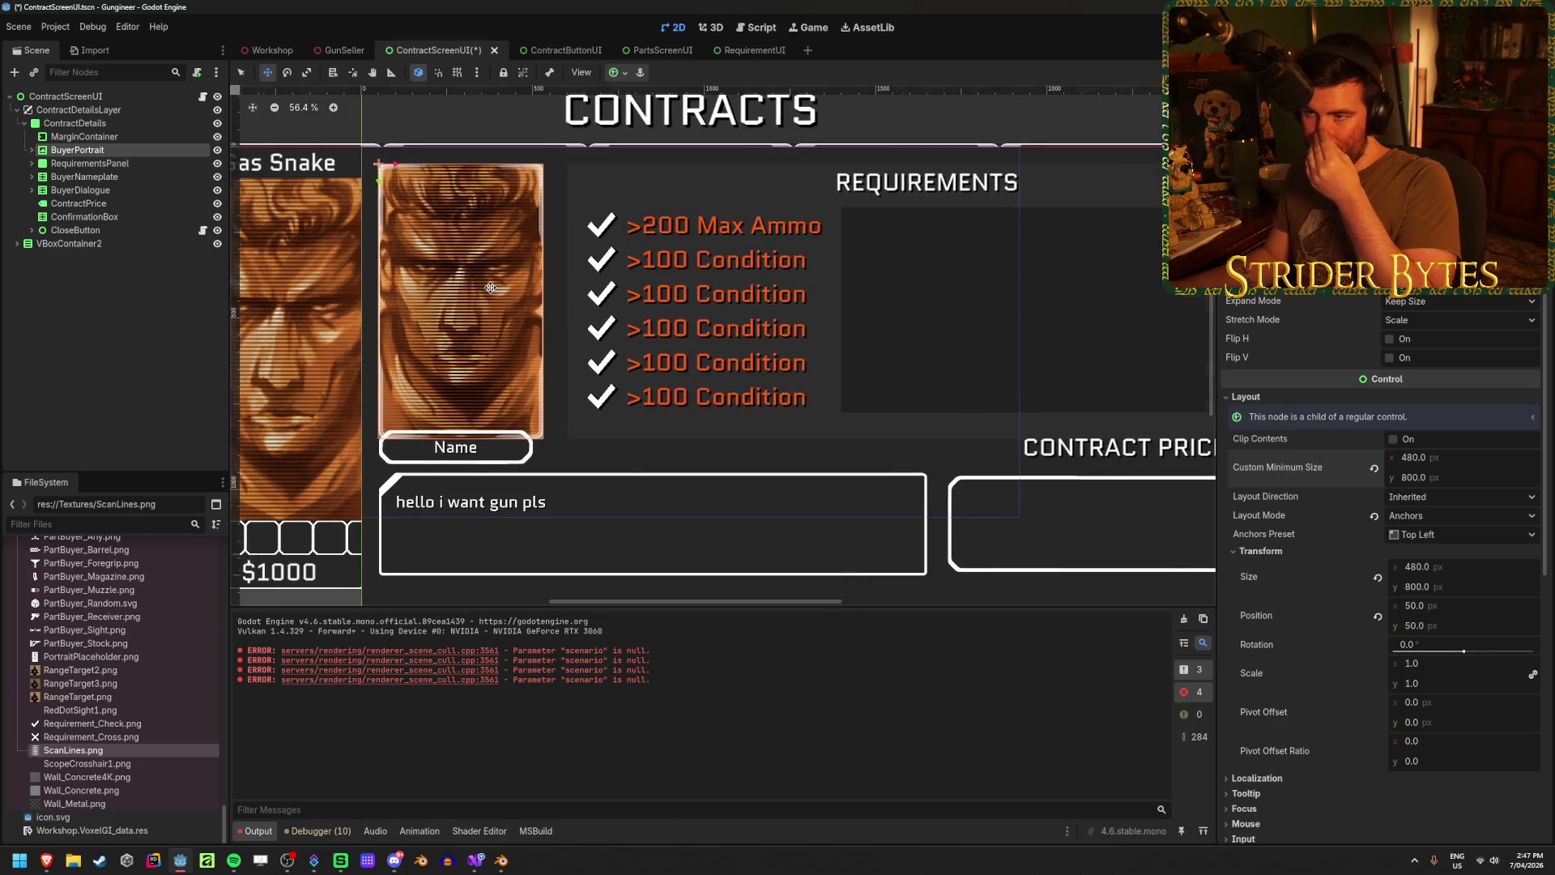
{"action": "scroll", "coordinate": [490, 287], "scroll_direction": "down", "scroll_amount": 2}
{"action": "left_click", "coordinate": [104, 315]}
- Save the scene, then try resizing the buyer dialogue box and undo the changes
{"action": "key", "text": "ctrl+s"}
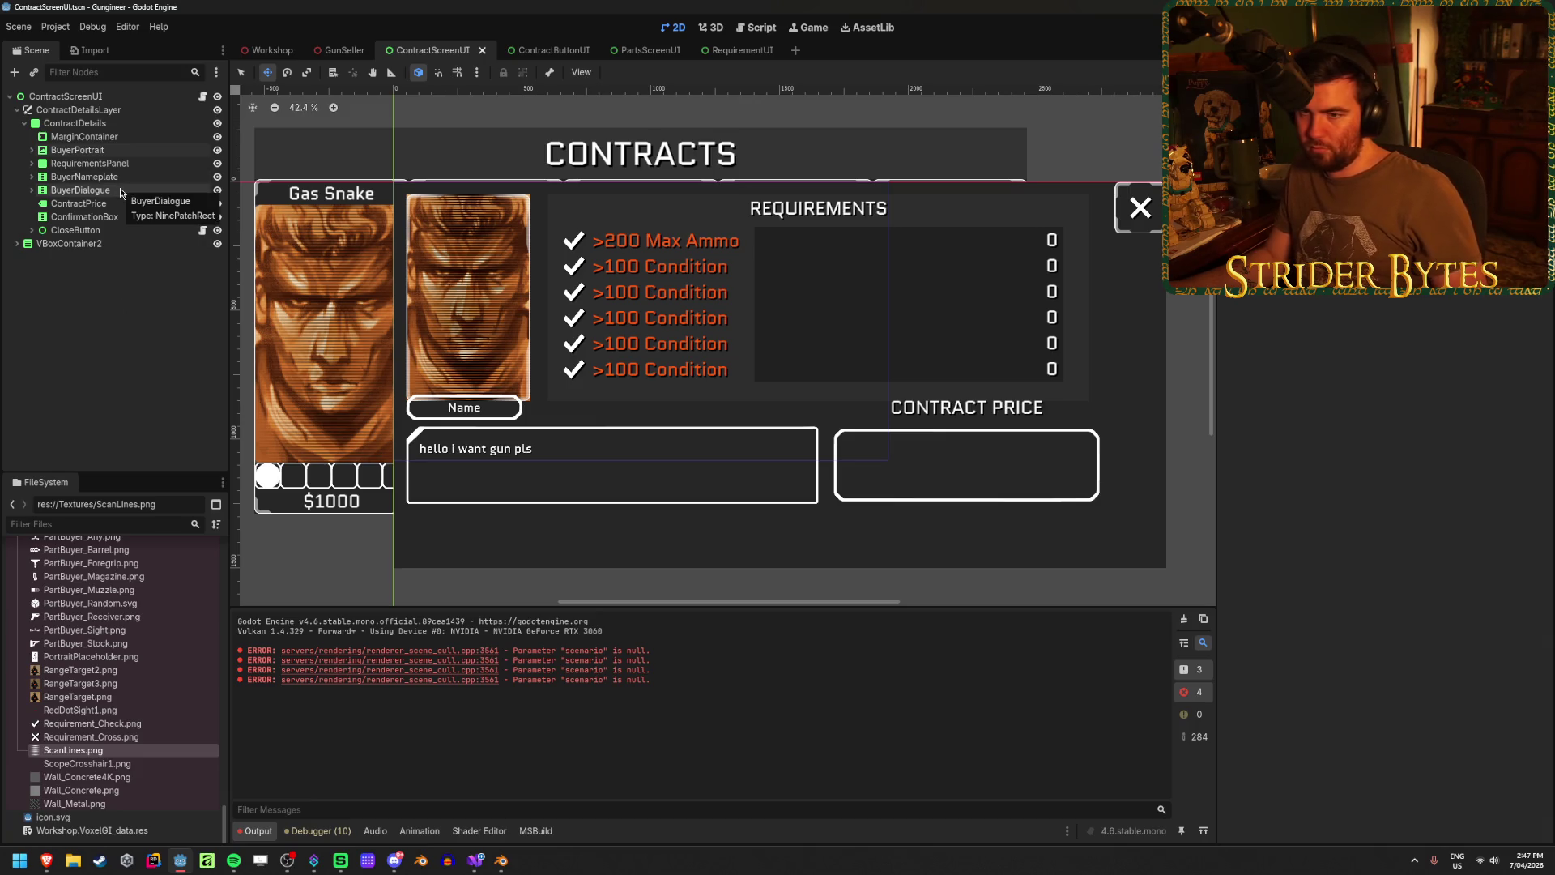
{"action": "left_click", "coordinate": [119, 178]}
{"action": "left_click", "coordinate": [80, 189]}
{"action": "scroll", "coordinate": [1303, 407], "scroll_direction": "up", "scroll_amount": 2}
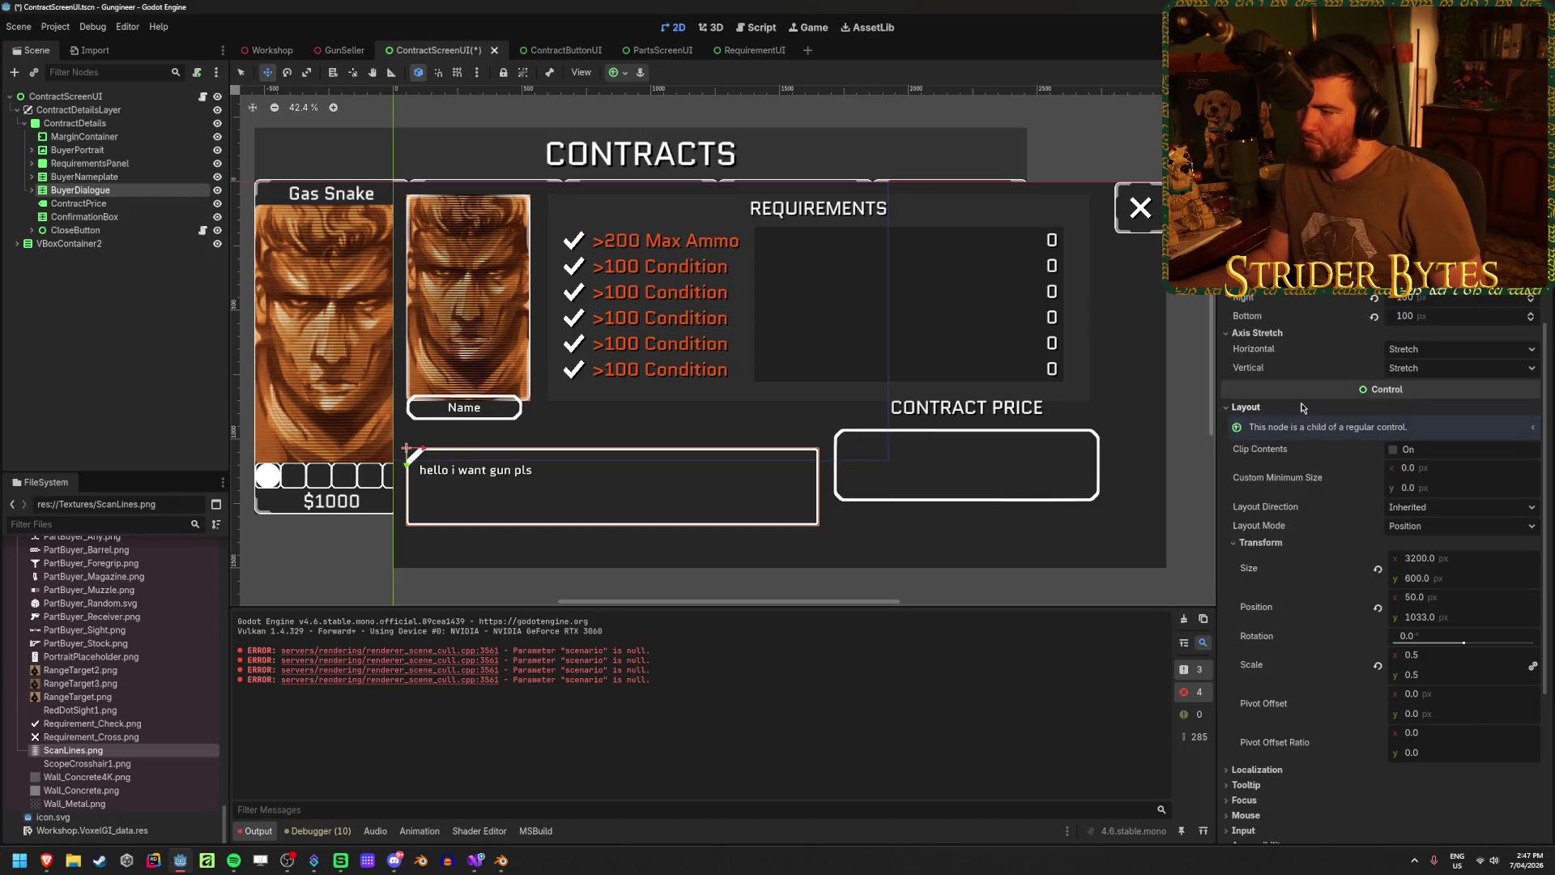
{"action": "left_click_drag", "start_coordinate": [1443, 562], "coordinate": [1446, 577]}
{"action": "key", "text": "ctrl+z"}
{"action": "type", "text": "1000"}
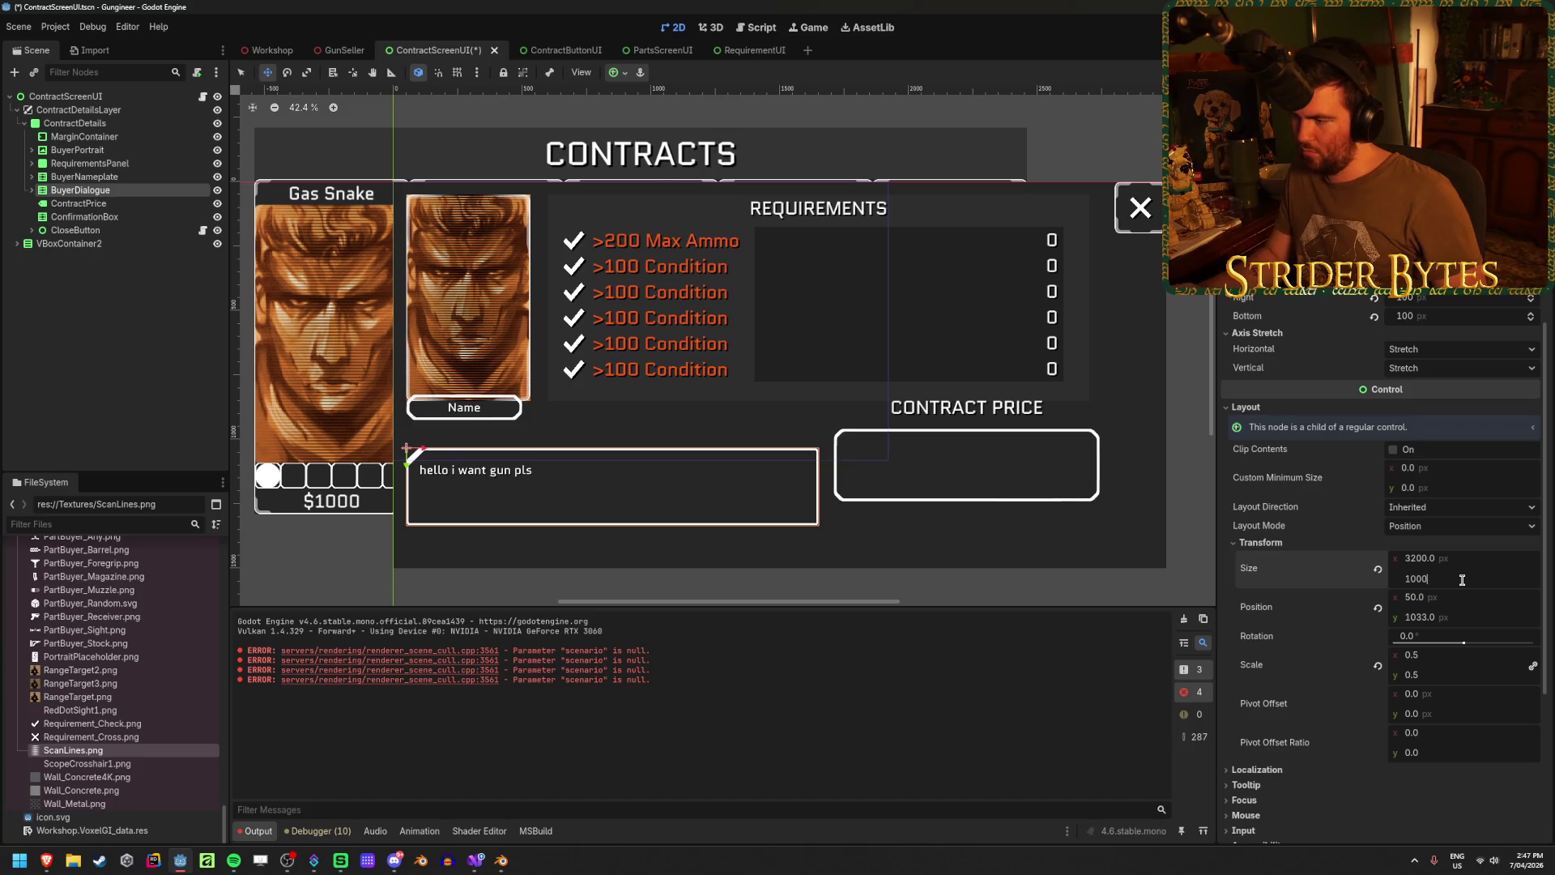
{"action": "key", "text": "Return"}
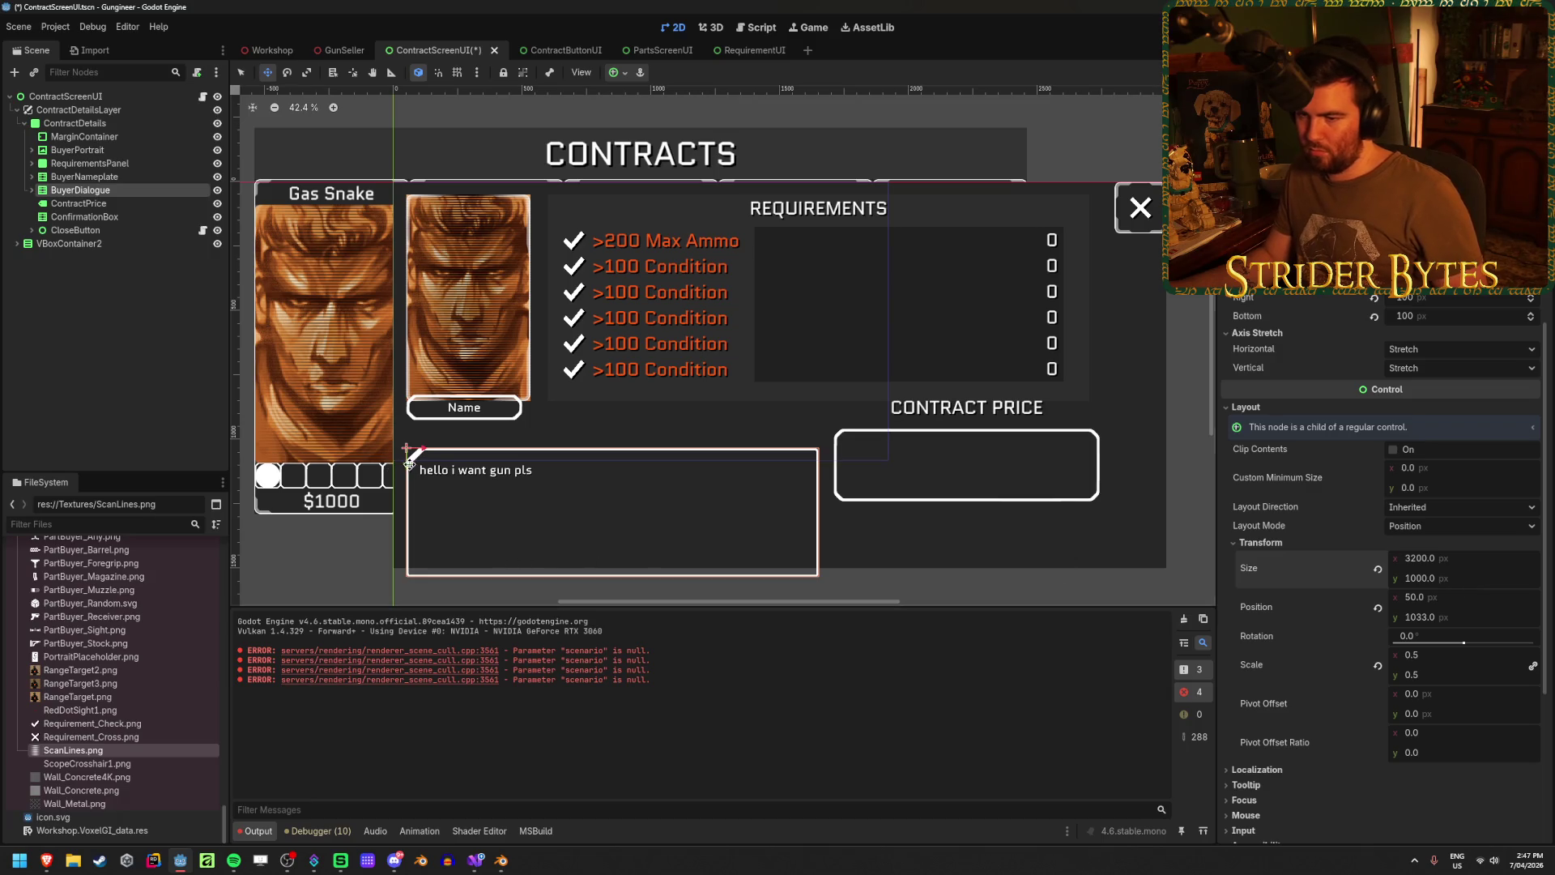
{"action": "key", "text": "ctrl+z"}
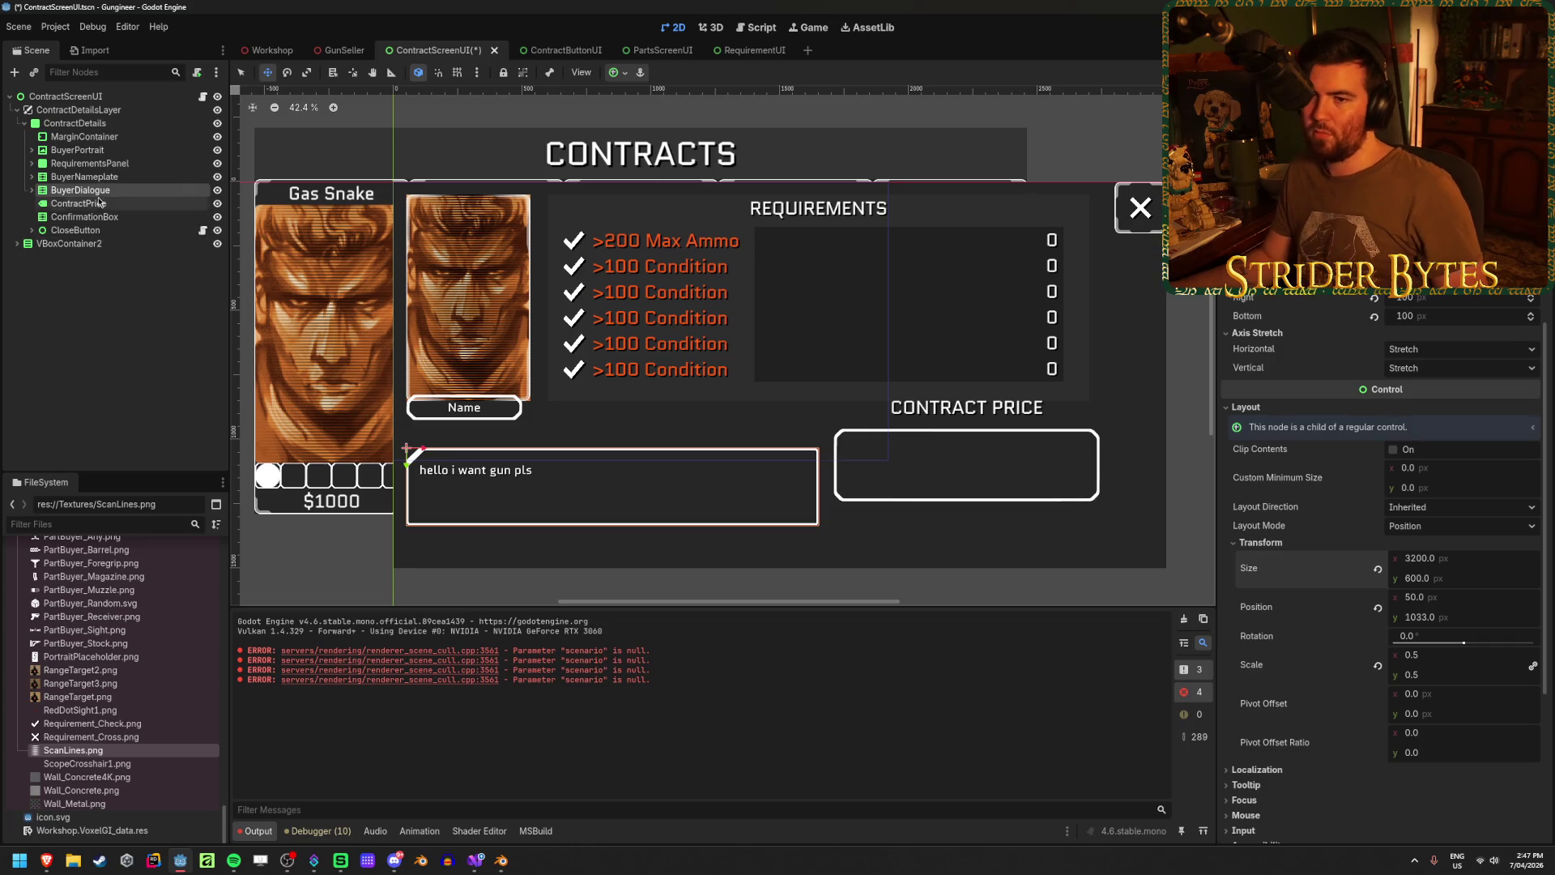
- Move BuyerNameplate slightly lower, resize it to 1000 × 250, and save
{"action": "left_click", "coordinate": [120, 177]}
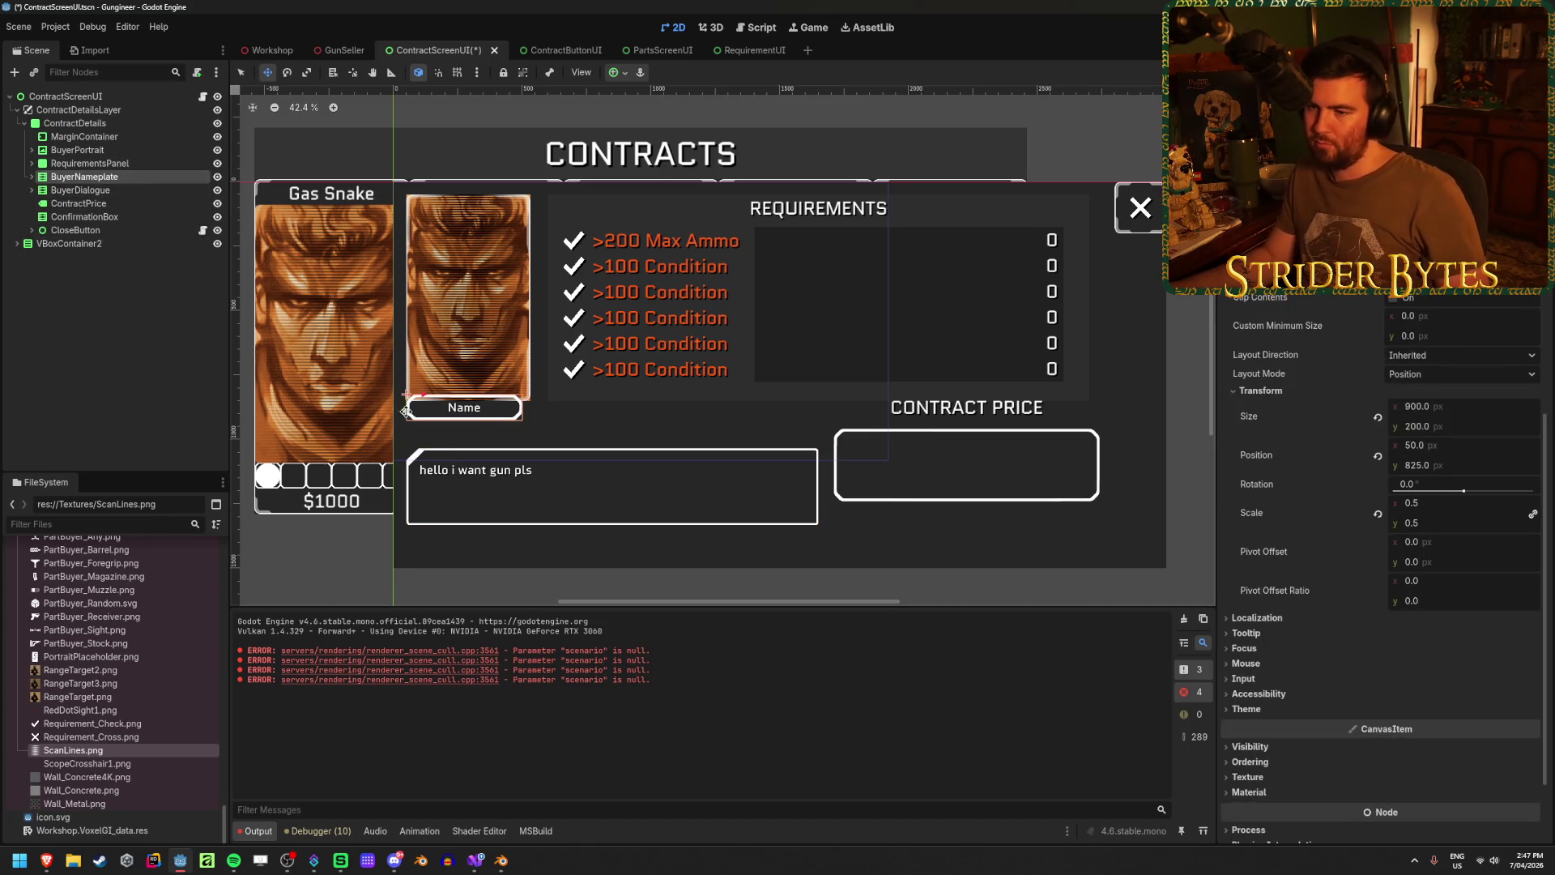
{"action": "left_click_drag", "start_coordinate": [678, 407], "coordinate": [679, 422]}
{"action": "left_click", "coordinate": [1502, 408]}
{"action": "type", "text": "1000"}
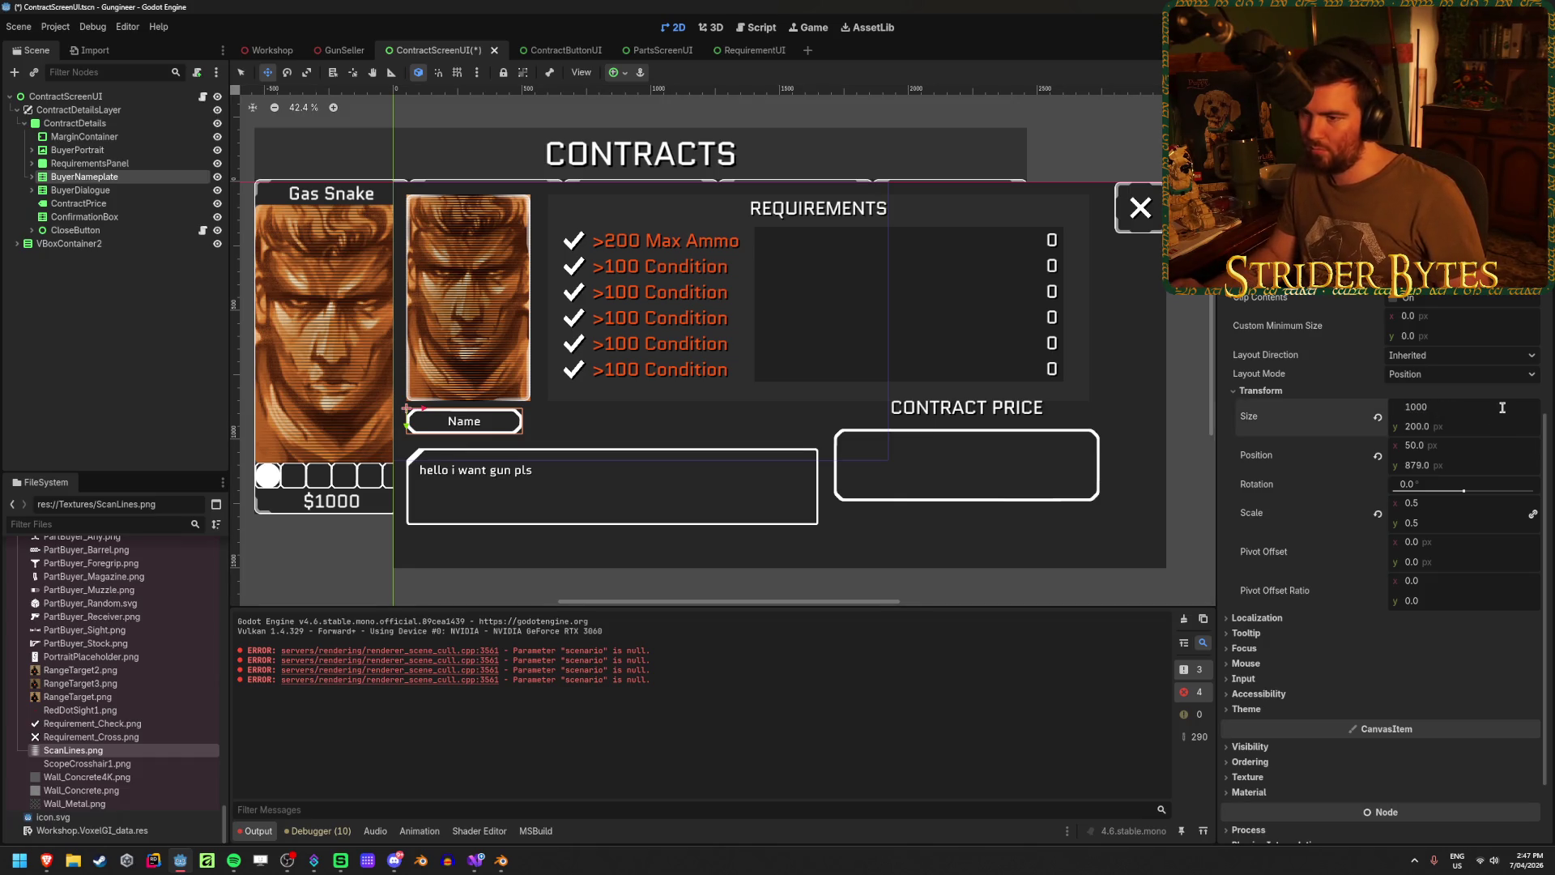
{"action": "key", "text": "Return"}
{"action": "left_click_drag", "start_coordinate": [1438, 430], "coordinate": [1464, 430]}
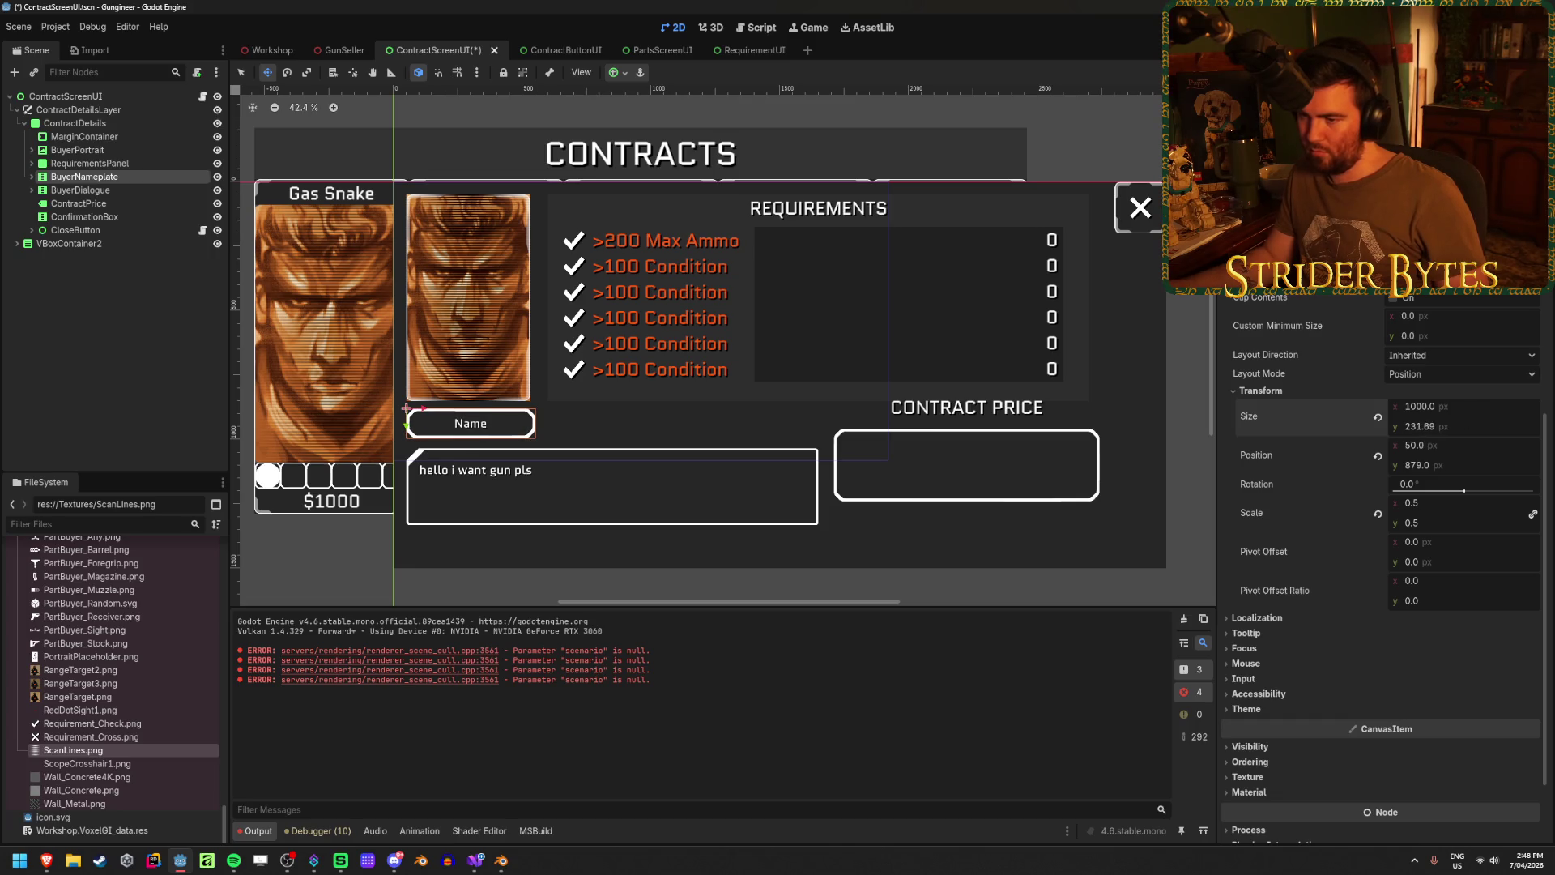
{"action": "left_click", "coordinate": [1471, 431]}
{"action": "type", "text": "250"}
{"action": "key", "text": "Return"}
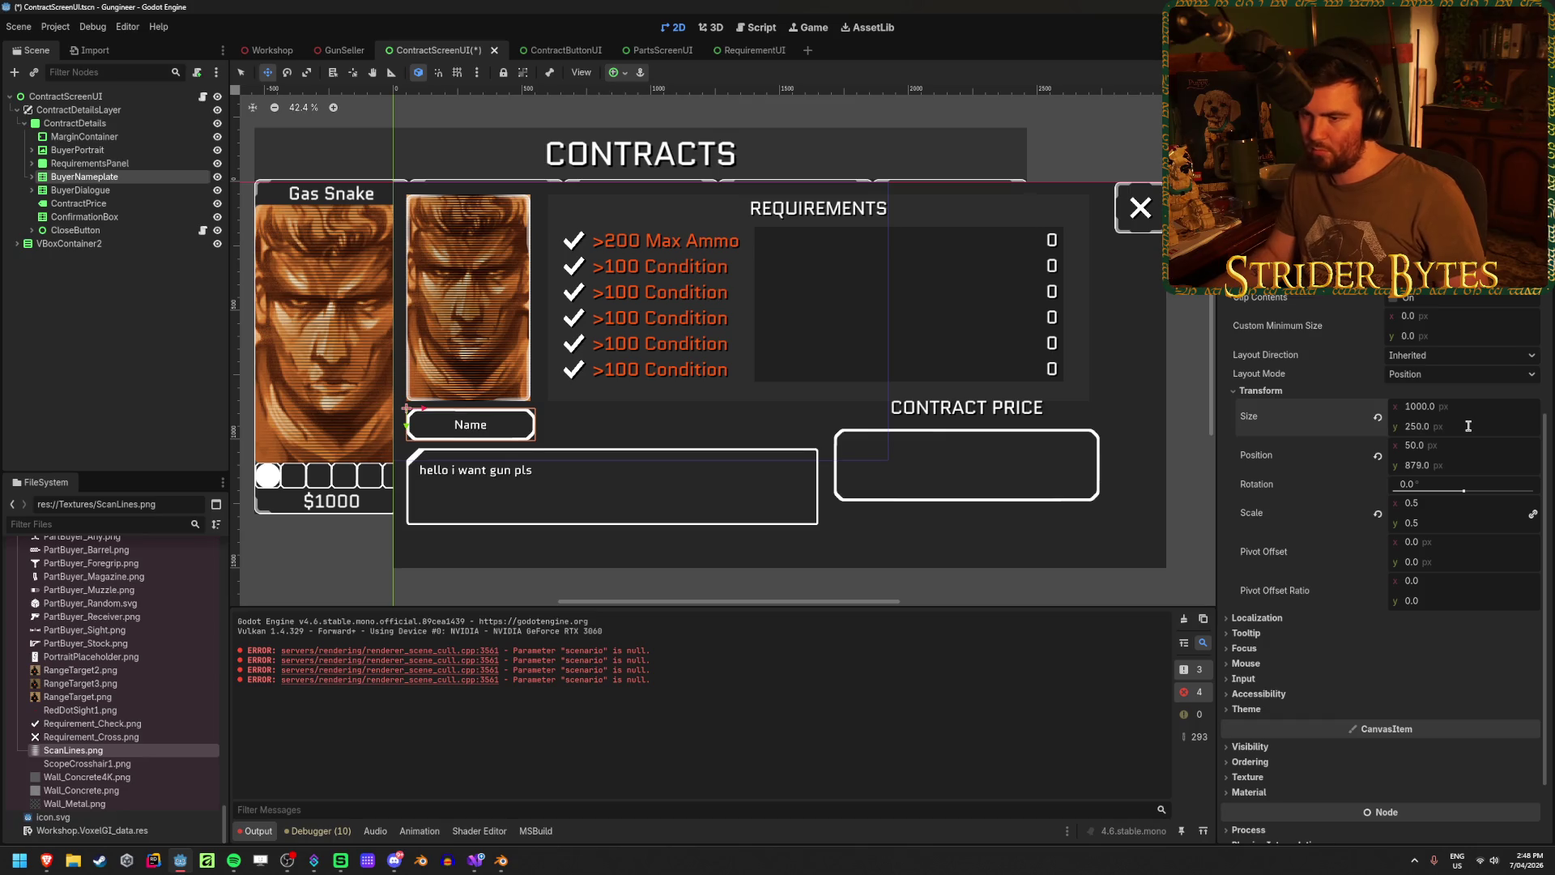
{"action": "left_click", "coordinate": [164, 347]}
{"action": "key", "text": "ctrl+s"}
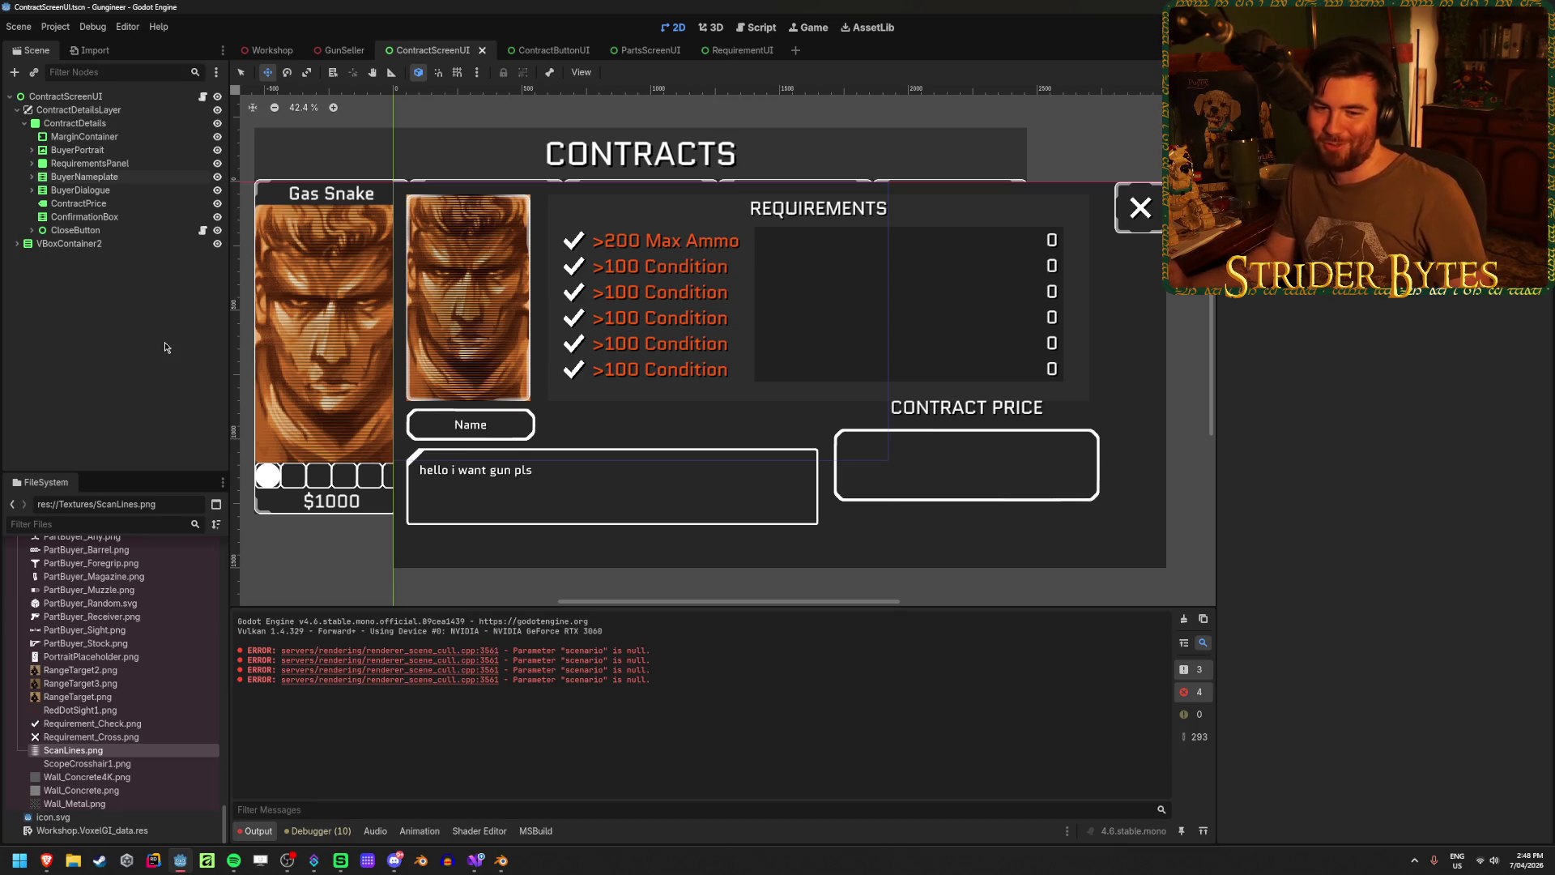
- Set BuyerNameplate to y 880 and BuyerDialogue to y 1050, then save
{"action": "left_click", "coordinate": [128, 198]}
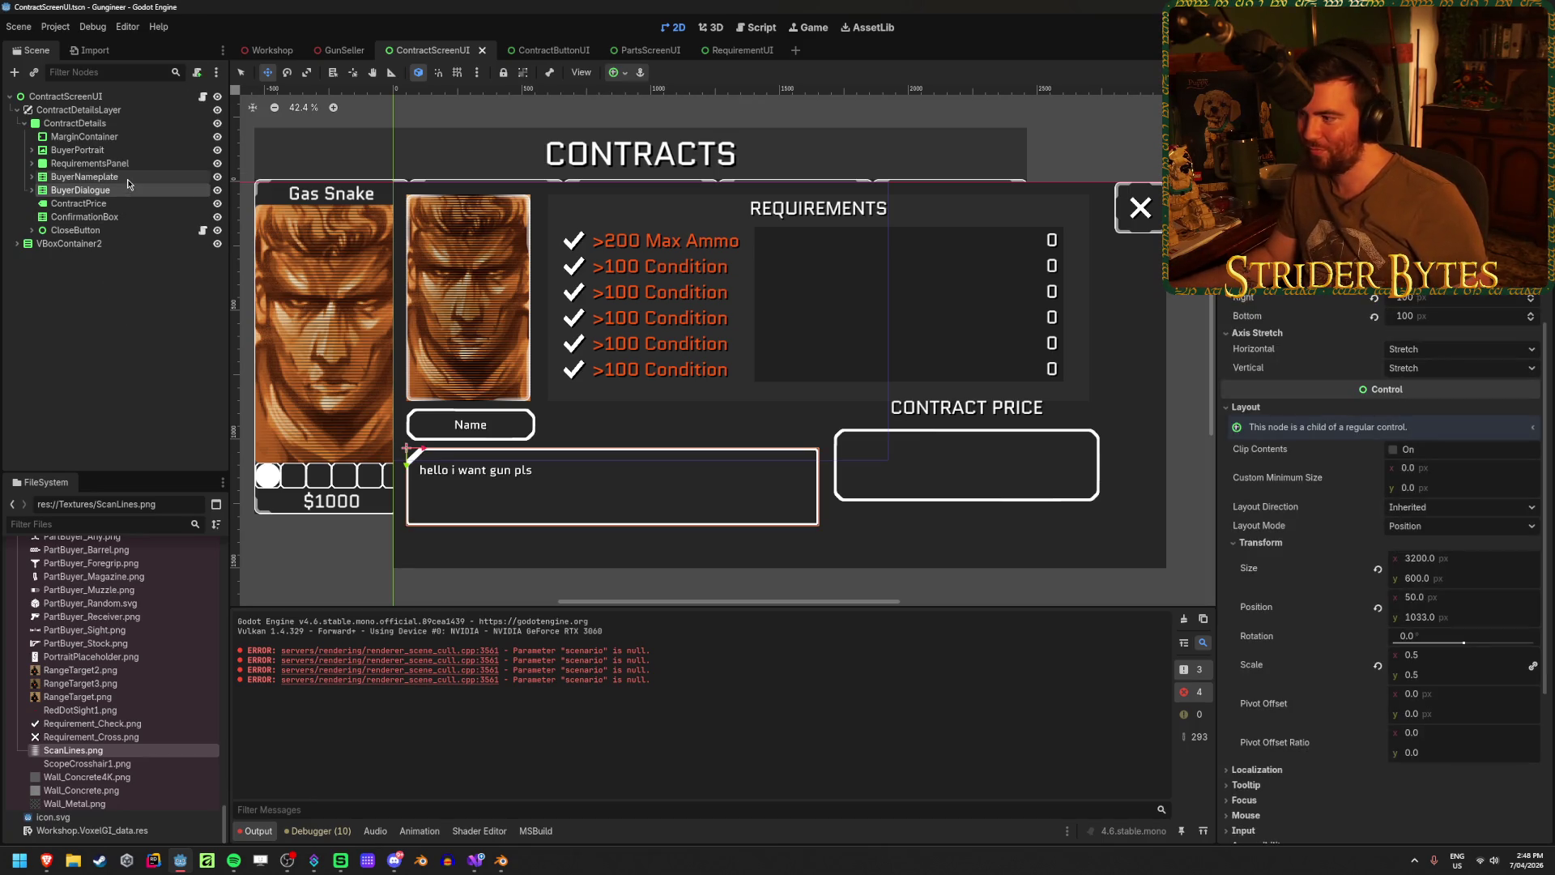
{"action": "left_click", "coordinate": [128, 179]}
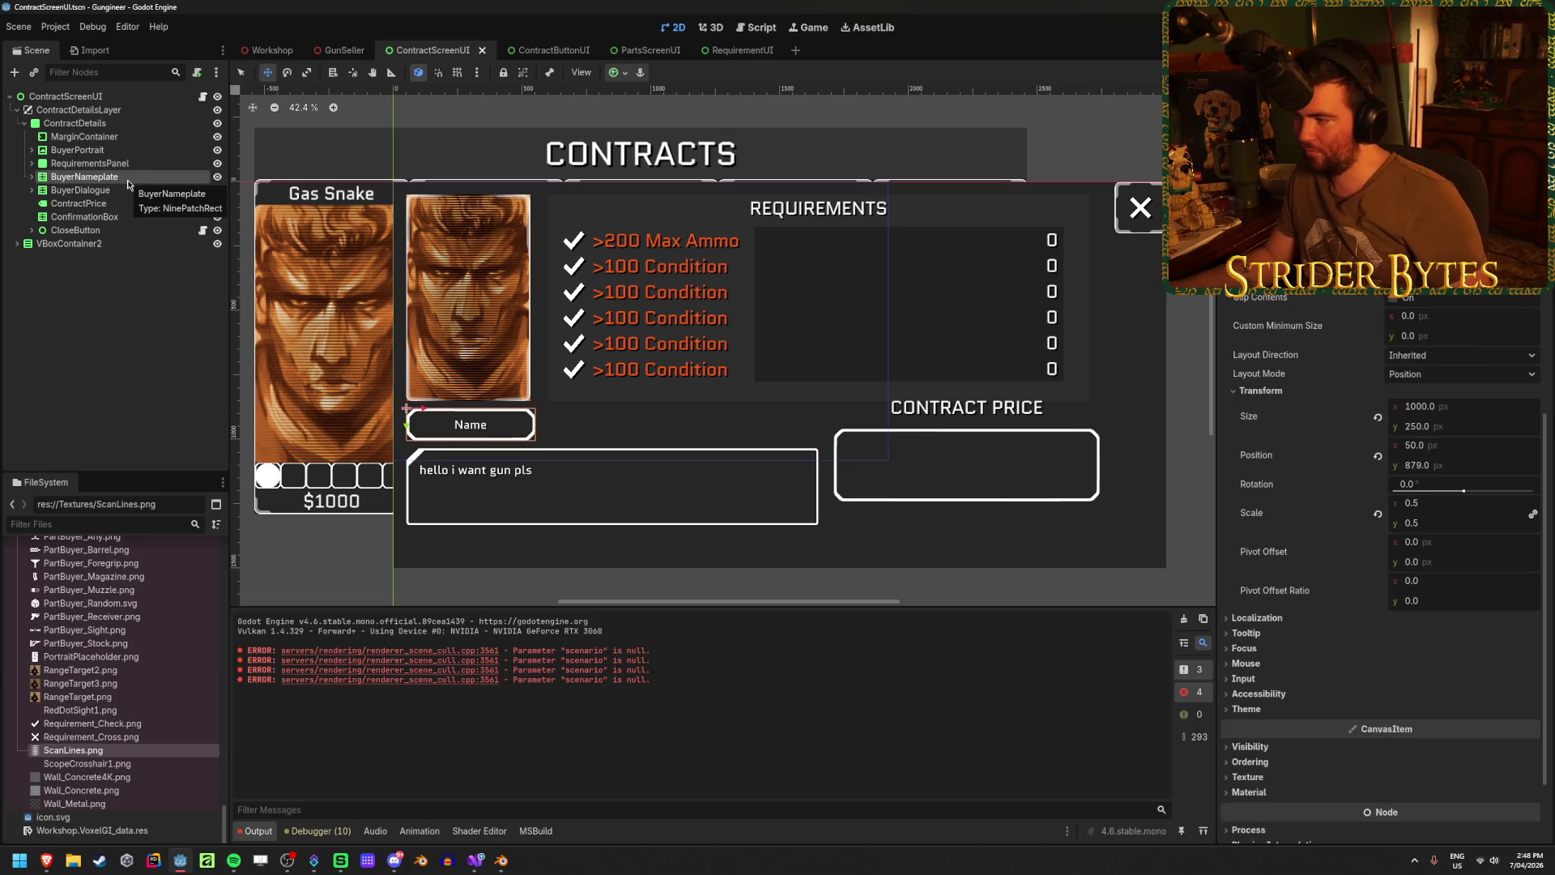
{"action": "left_click", "coordinate": [1462, 465]}
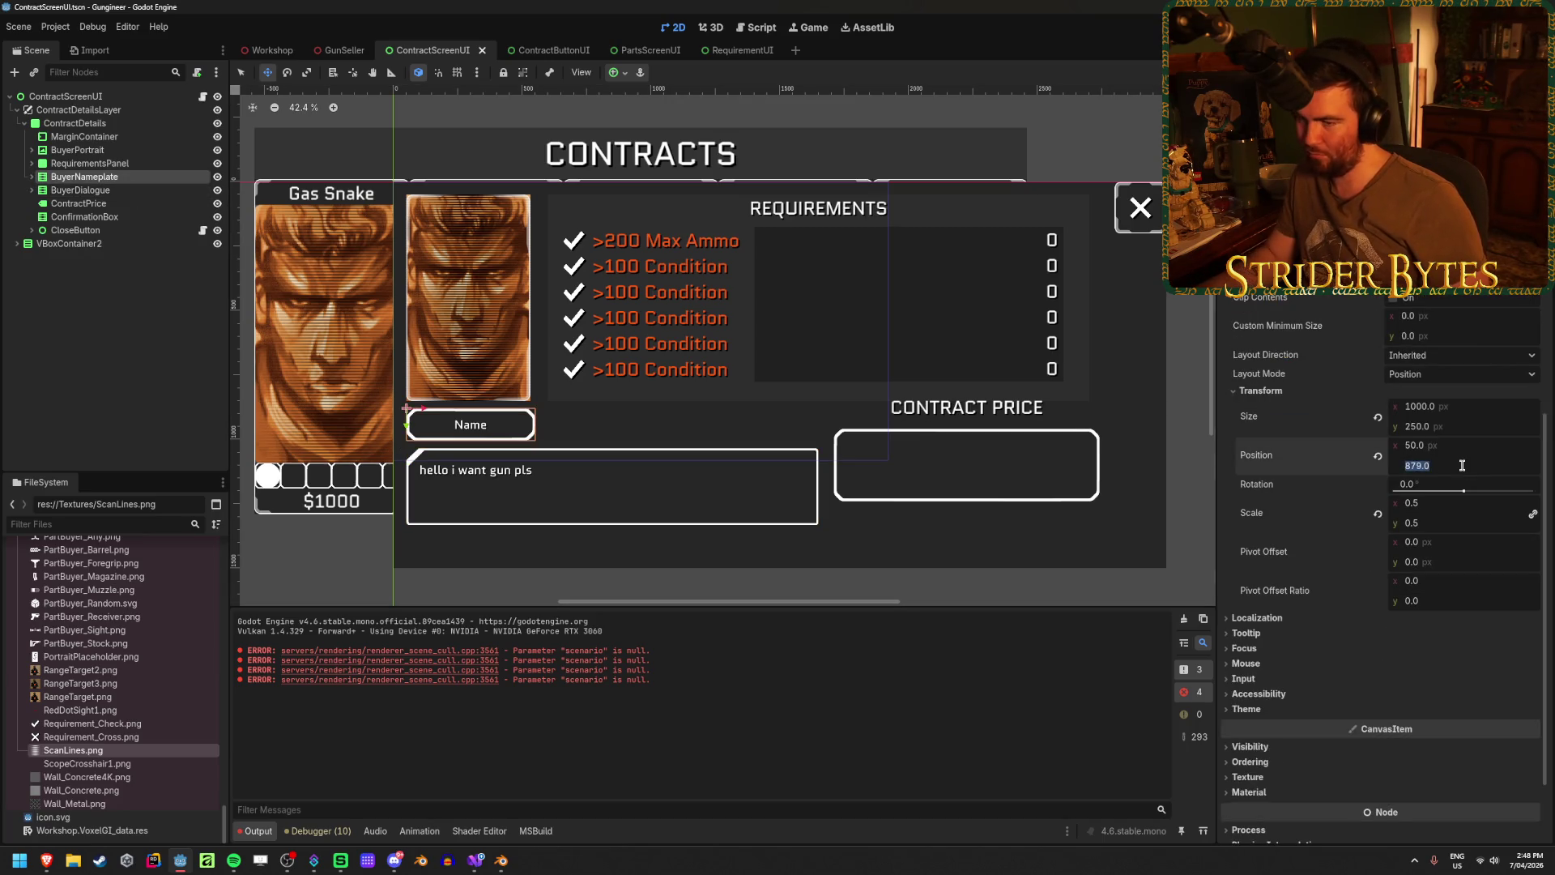
{"action": "type", "text": "880"}
{"action": "key", "text": "Return"}
{"action": "left_click", "coordinate": [80, 190]}
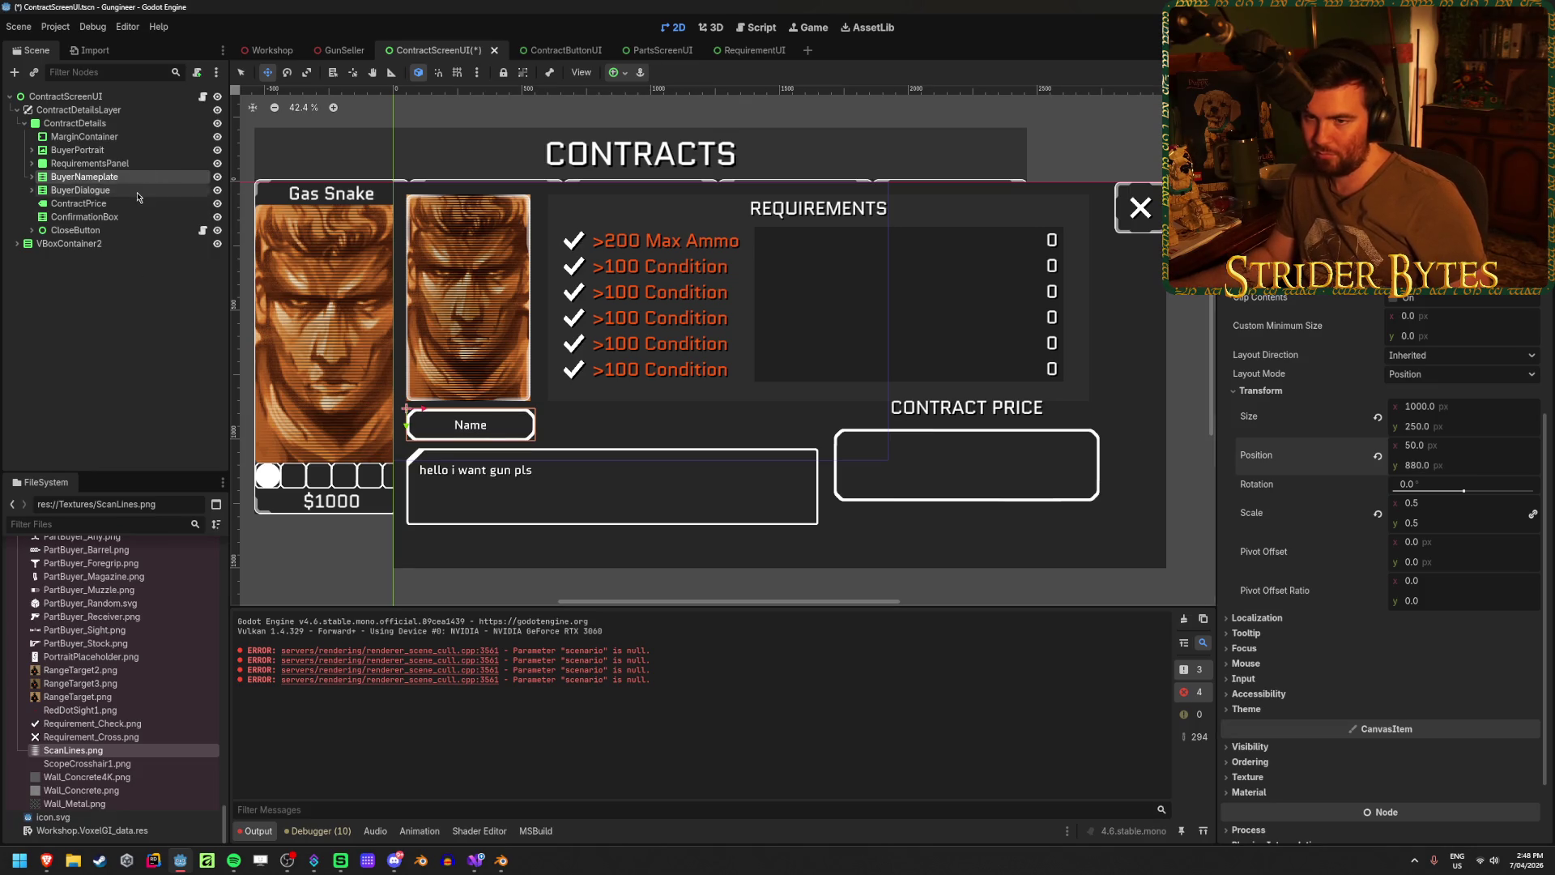
{"action": "left_click", "coordinate": [1465, 622]}
{"action": "type", "text": "1000"}
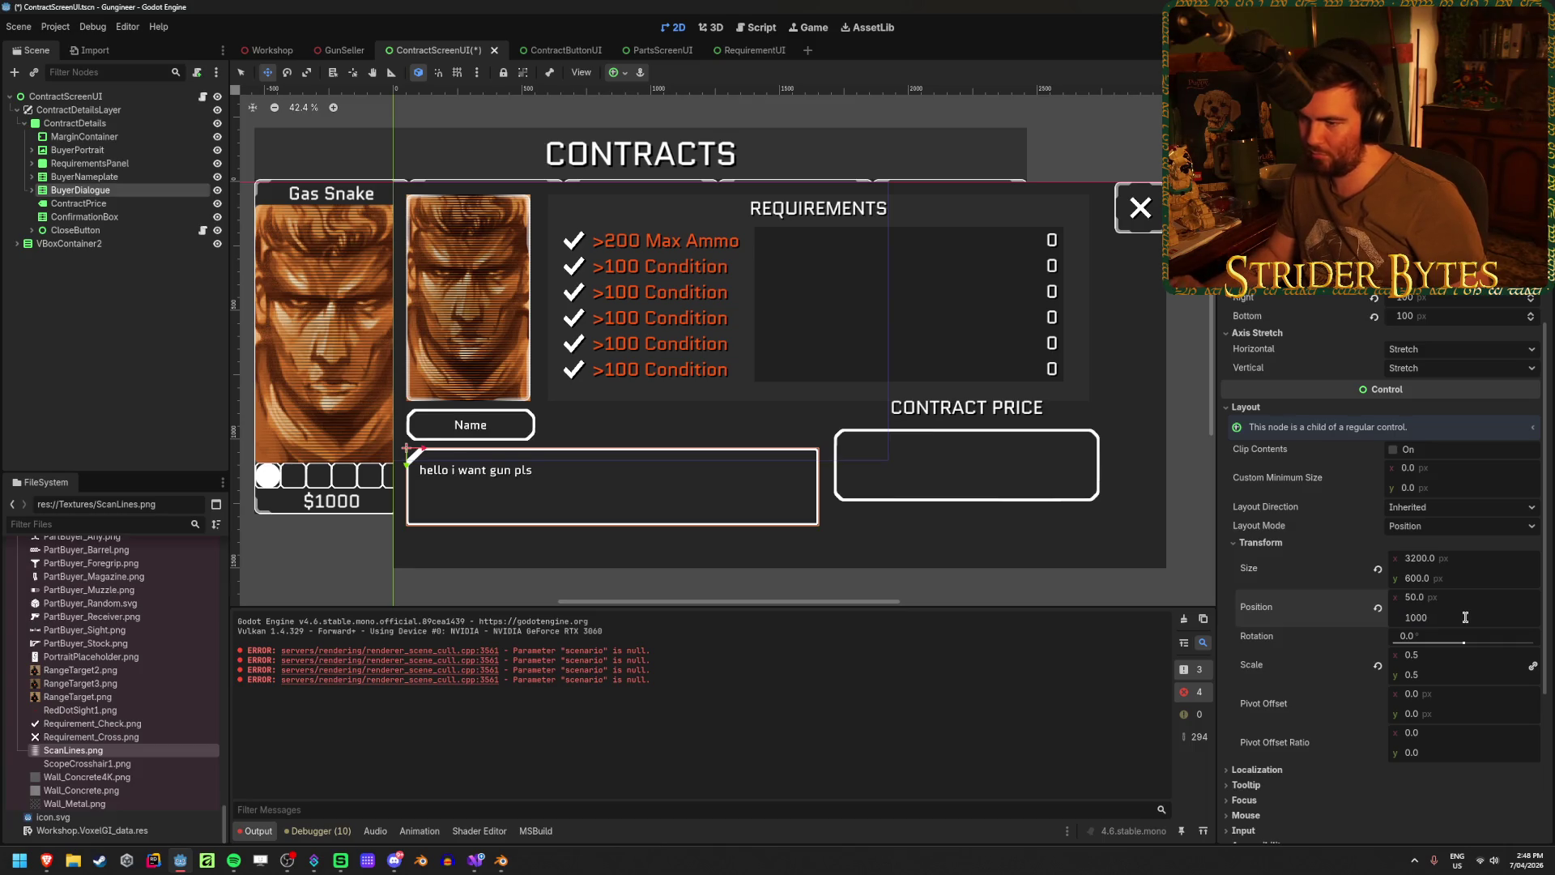
{"action": "key", "text": "Return"}
{"action": "type", "text": "1100"}
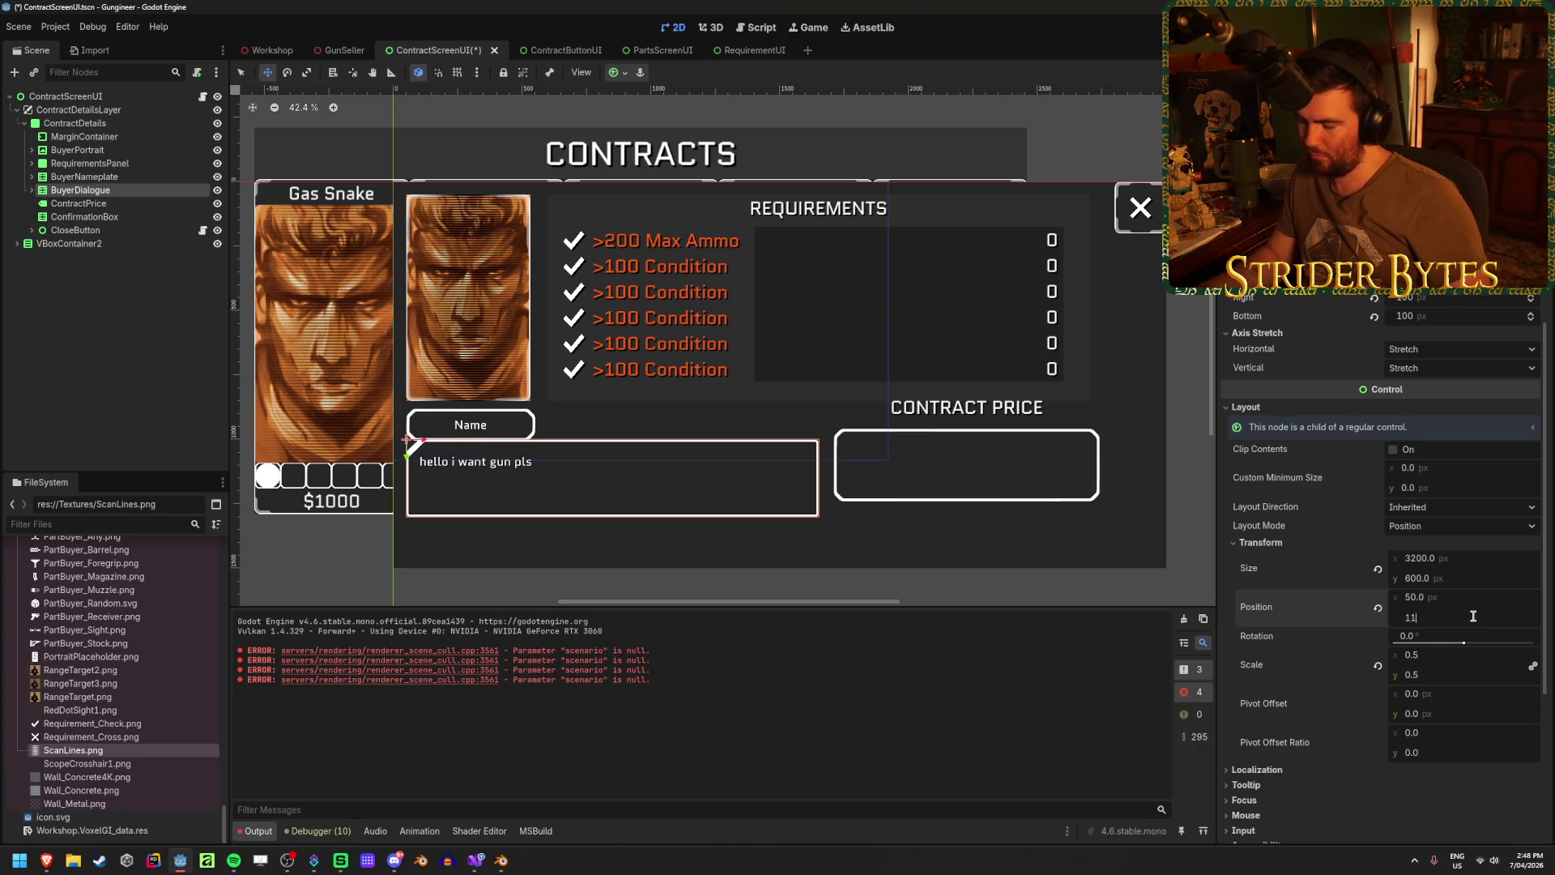
{"action": "key", "text": "Return"}
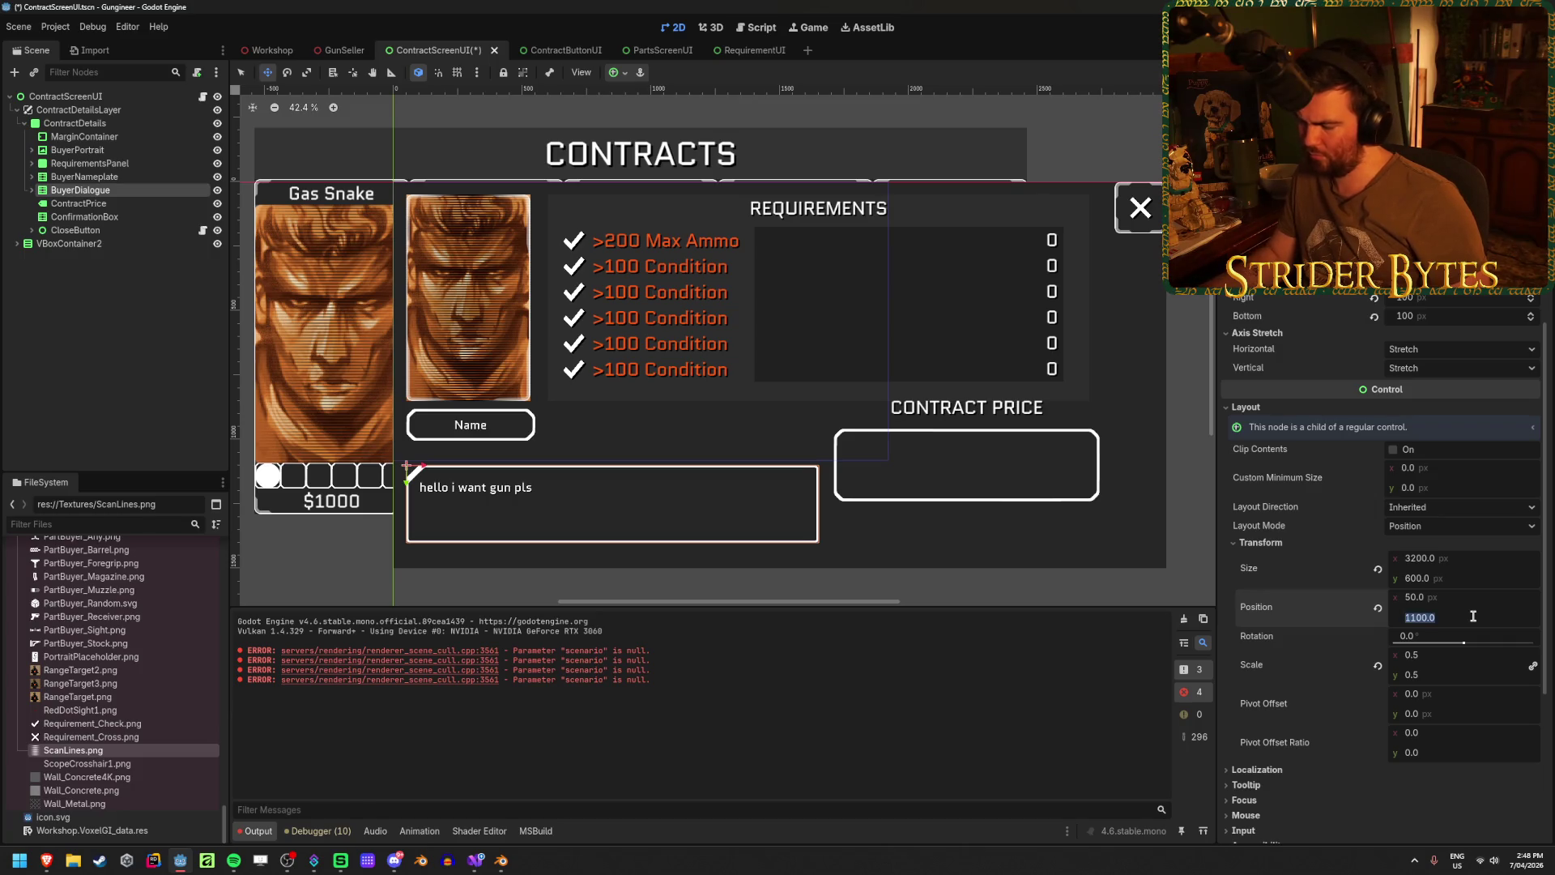
{"action": "type", "text": "50"}
{"action": "key", "text": "Return"}
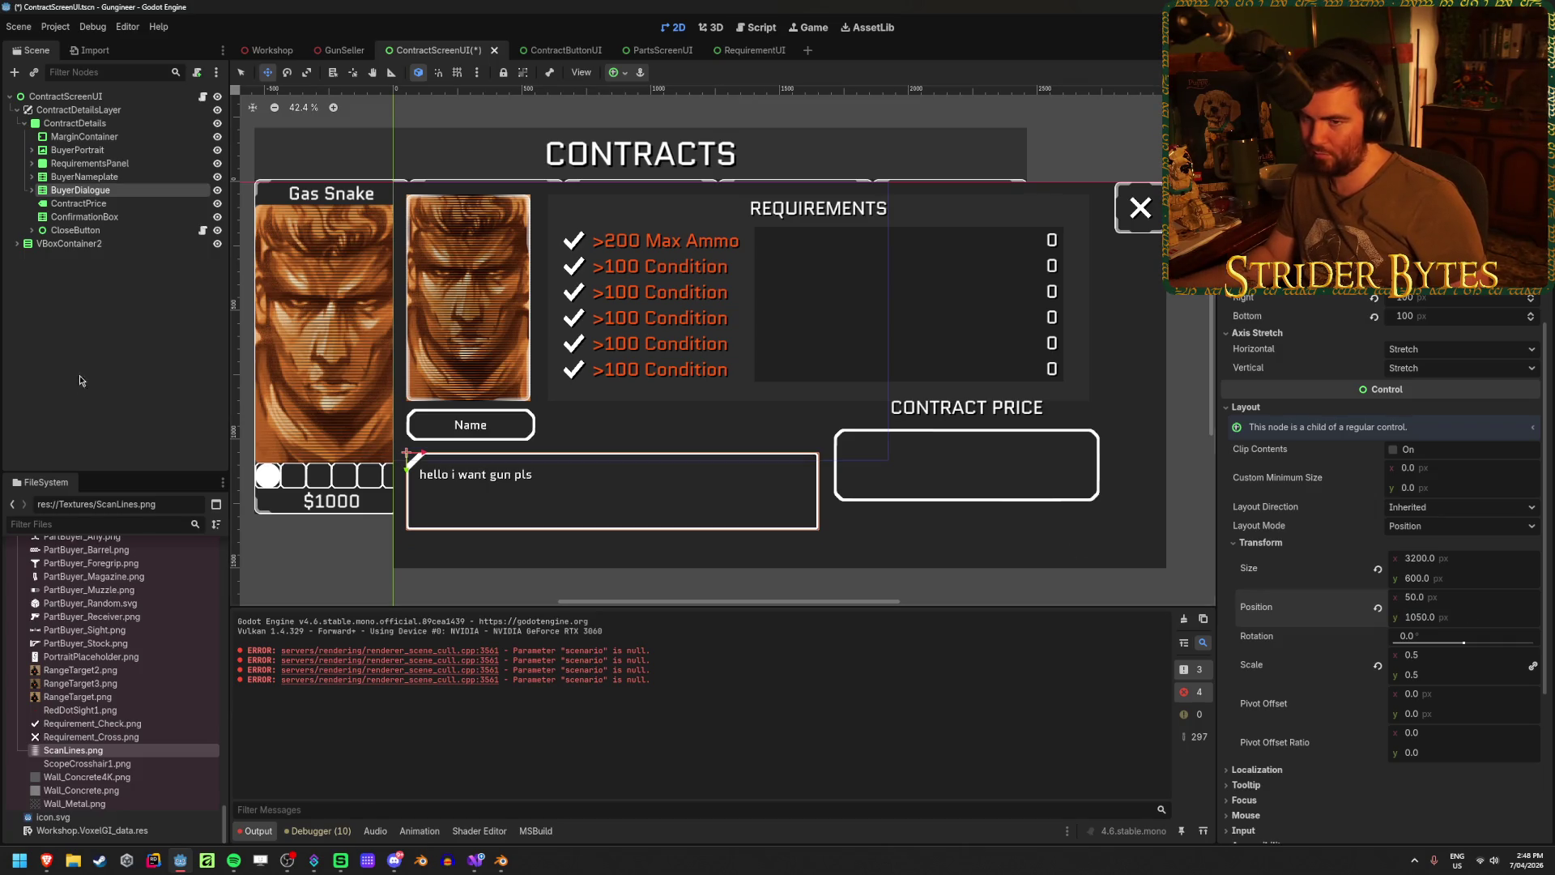
{"action": "left_click", "coordinate": [80, 380]}
{"action": "key", "text": "ctrl+s"}
- Try nudging the dialogue box up in the viewport, then undo it
{"action": "scroll", "coordinate": [425, 498], "scroll_direction": "up", "scroll_amount": 4}
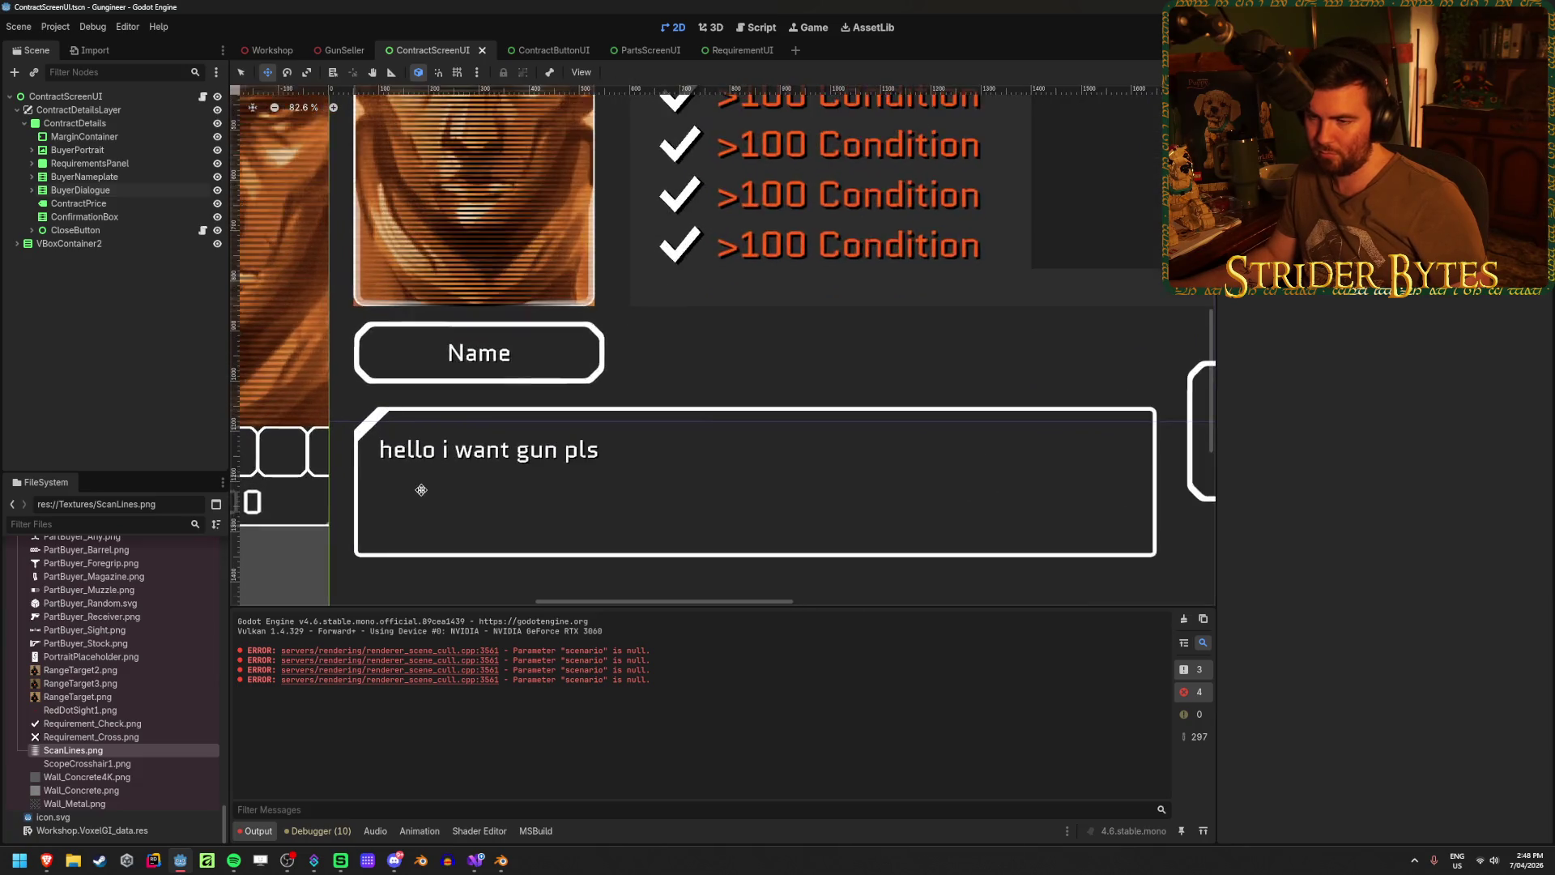
{"action": "scroll", "coordinate": [422, 490], "scroll_direction": "down", "scroll_amount": 4}
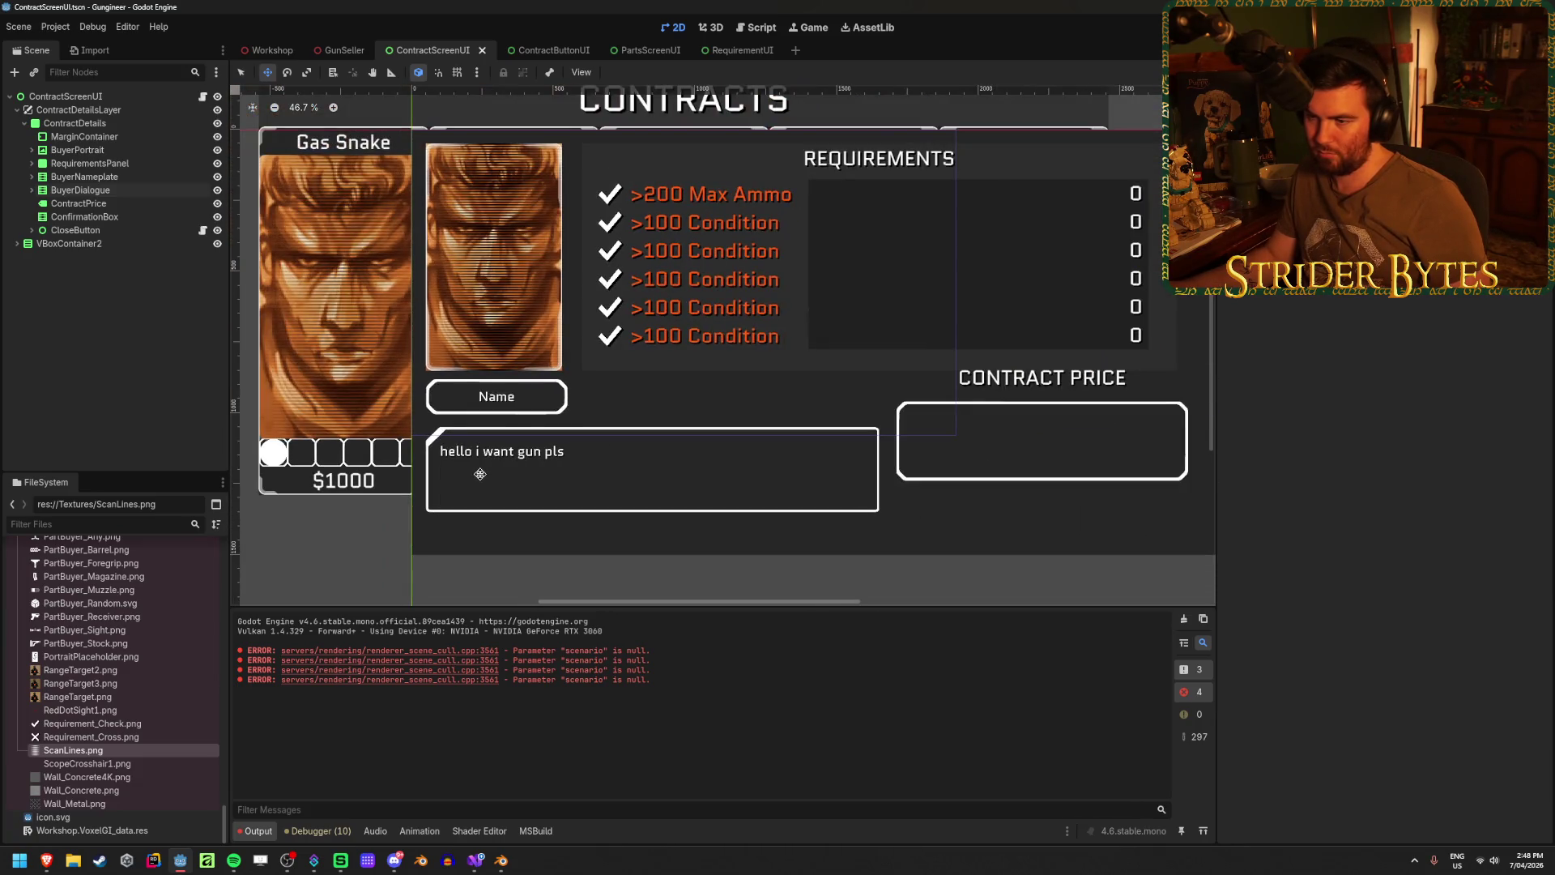
{"action": "scroll", "coordinate": [481, 474], "scroll_direction": "up", "scroll_amount": 3}
{"action": "left_click", "coordinate": [480, 474]}
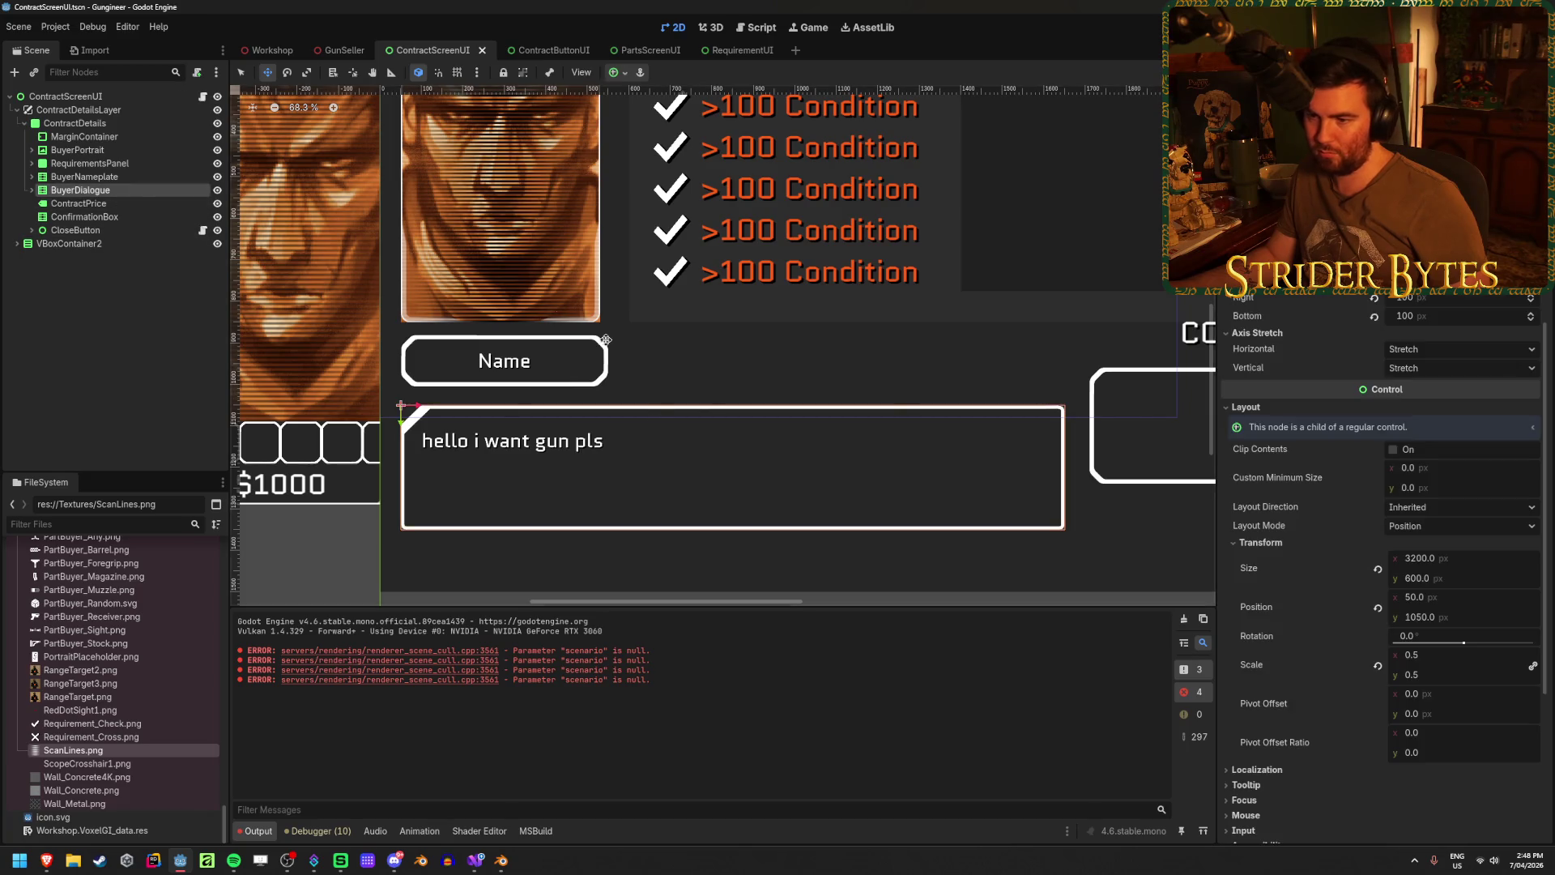
{"action": "scroll", "coordinate": [617, 442], "scroll_direction": "up", "scroll_amount": 2}
{"action": "left_click_drag", "start_coordinate": [330, 409], "coordinate": [330, 406]}
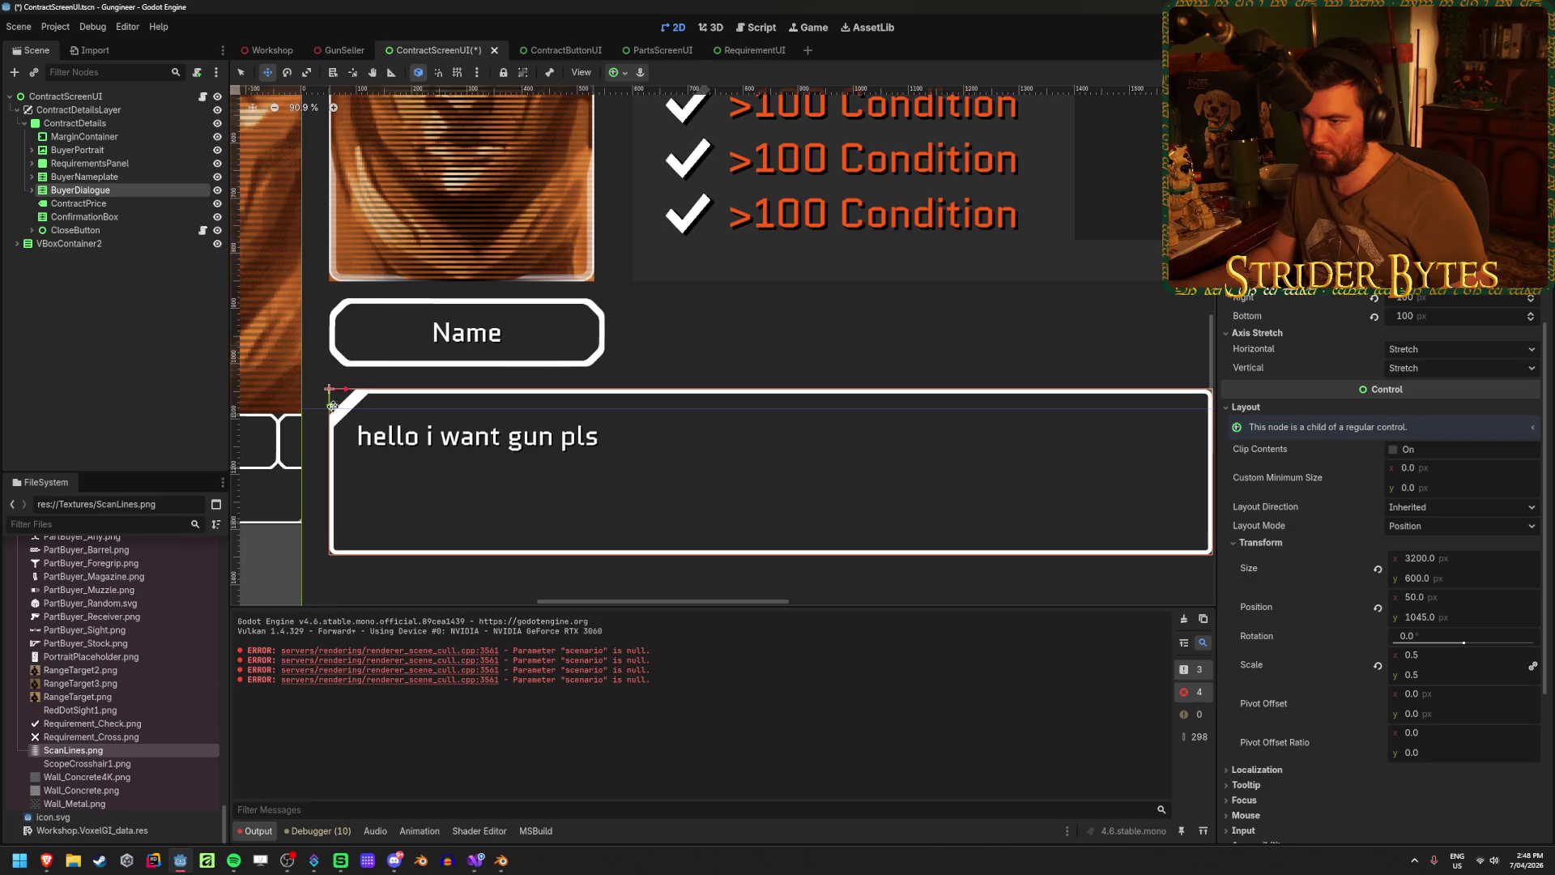
{"action": "key", "text": "ctrl+z"}
- Set BuyerNameplate's position y to 890 and save the scene
{"action": "left_click", "coordinate": [122, 177]}
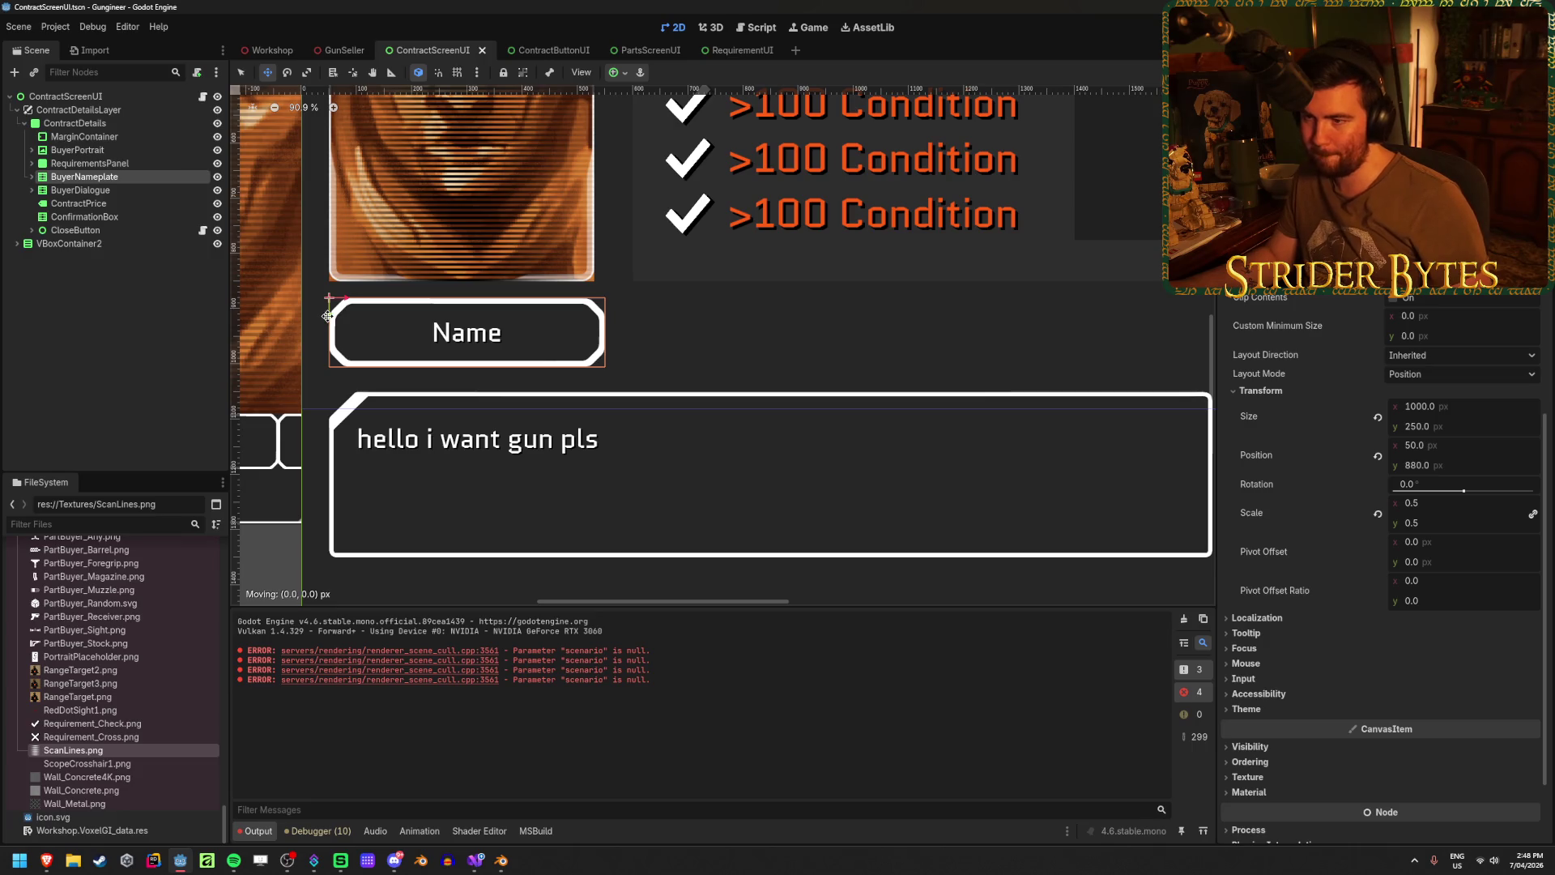
{"action": "left_click_drag", "start_coordinate": [327, 315], "coordinate": [328, 320]}
{"action": "key", "text": "ctrl+z"}
{"action": "left_click", "coordinate": [1440, 463]}
{"action": "type", "text": "900"}
{"action": "key", "text": "Return"}
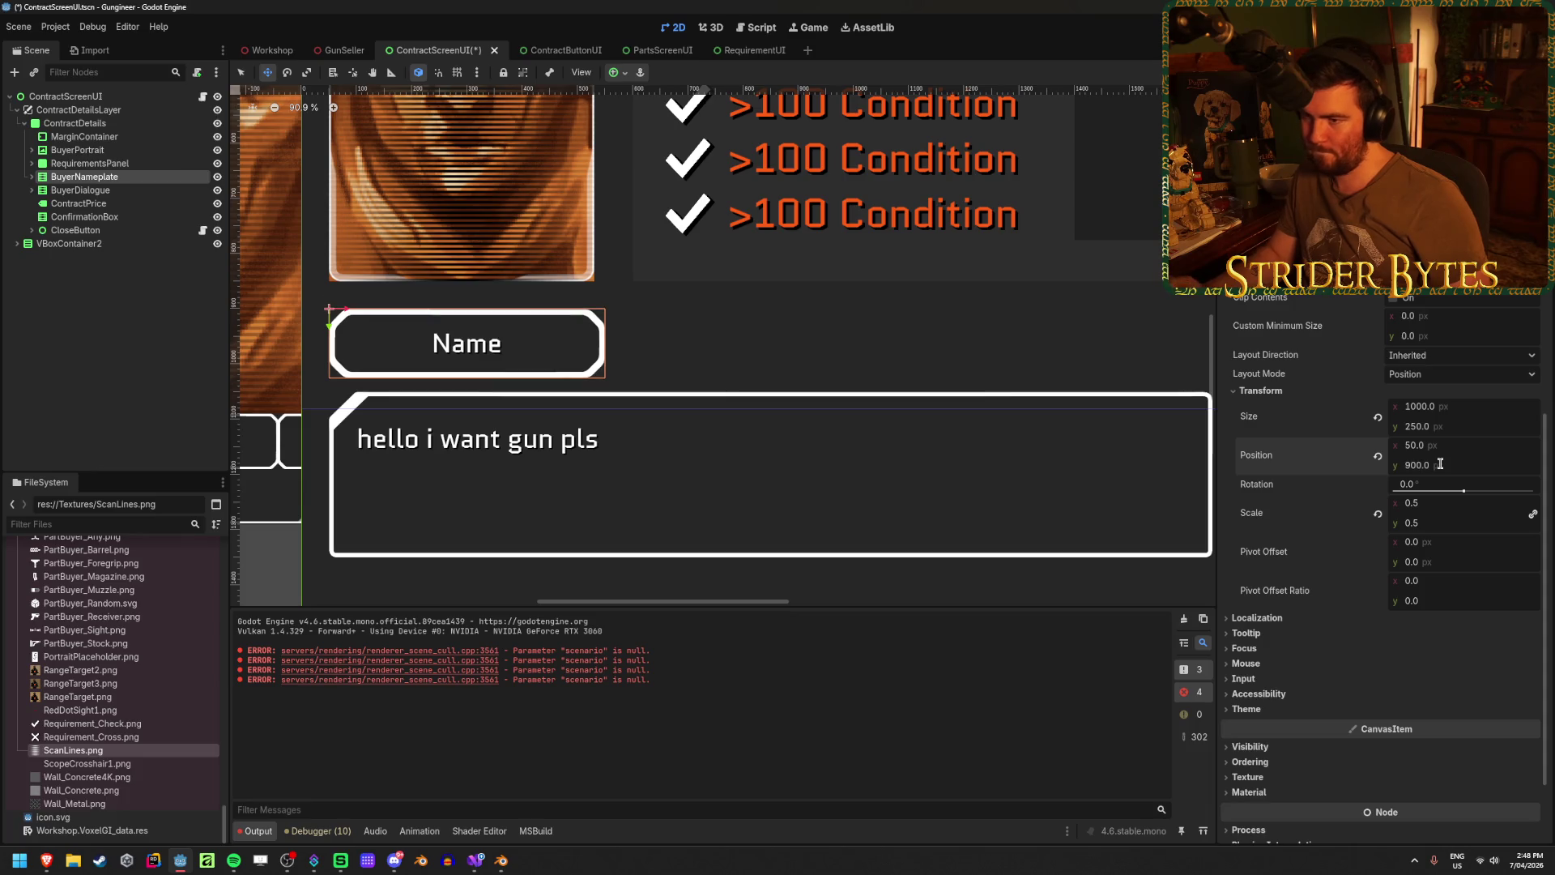
{"action": "left_click", "coordinate": [1425, 465]}
{"action": "type", "text": "890"}
{"action": "key", "text": "Return"}
{"action": "left_click", "coordinate": [118, 334]}
{"action": "key", "text": "ctrl+s"}
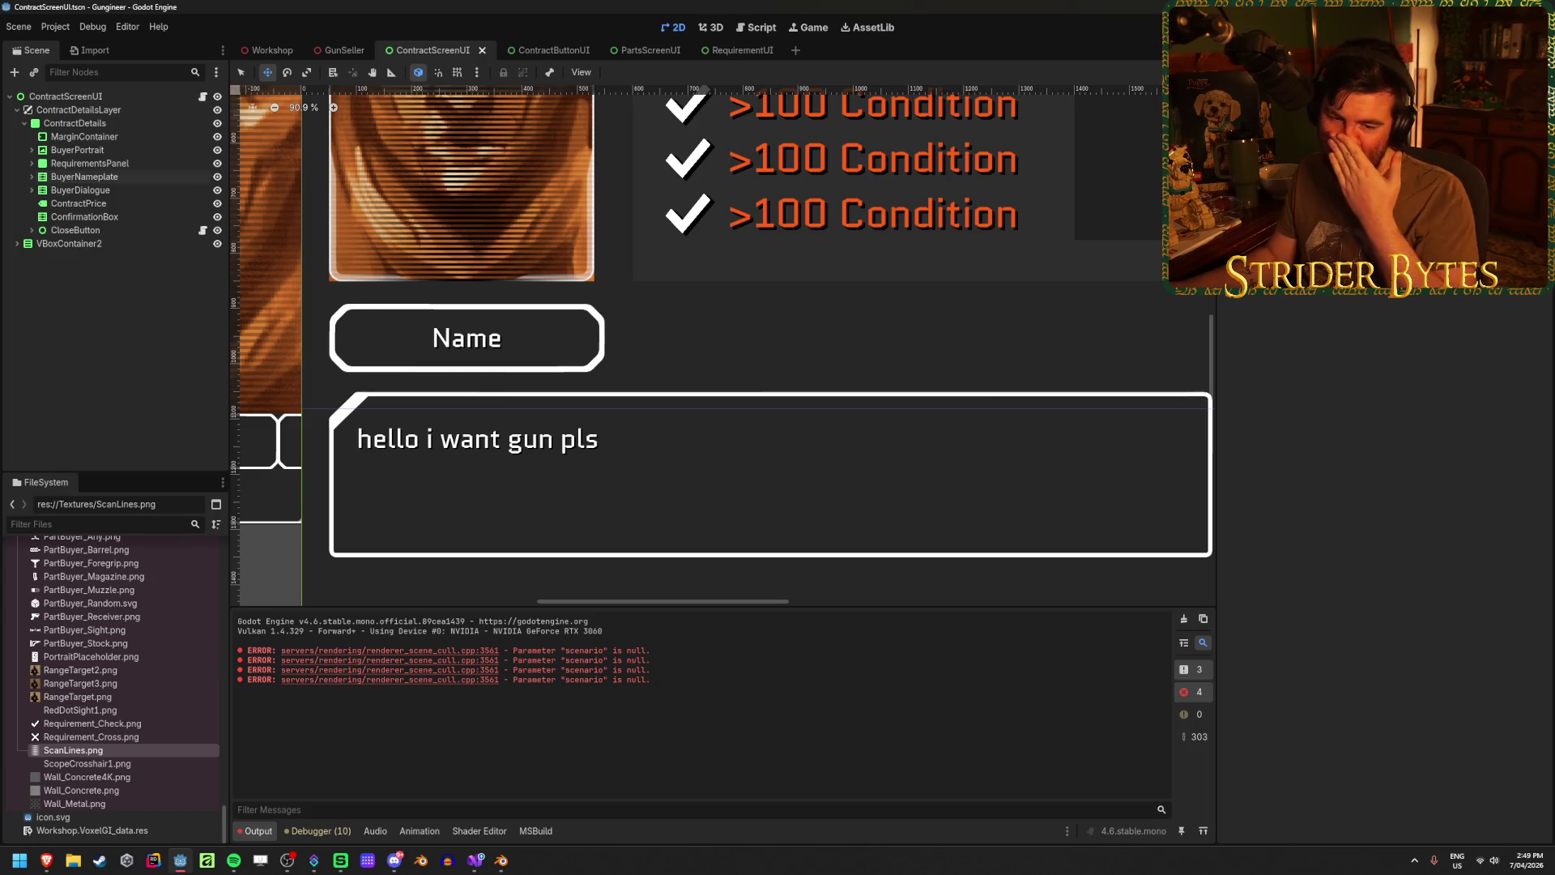
- Move BuyerDialogue down to y 1100, then adjust it to y 1075
{"action": "left_click", "coordinate": [80, 190]}
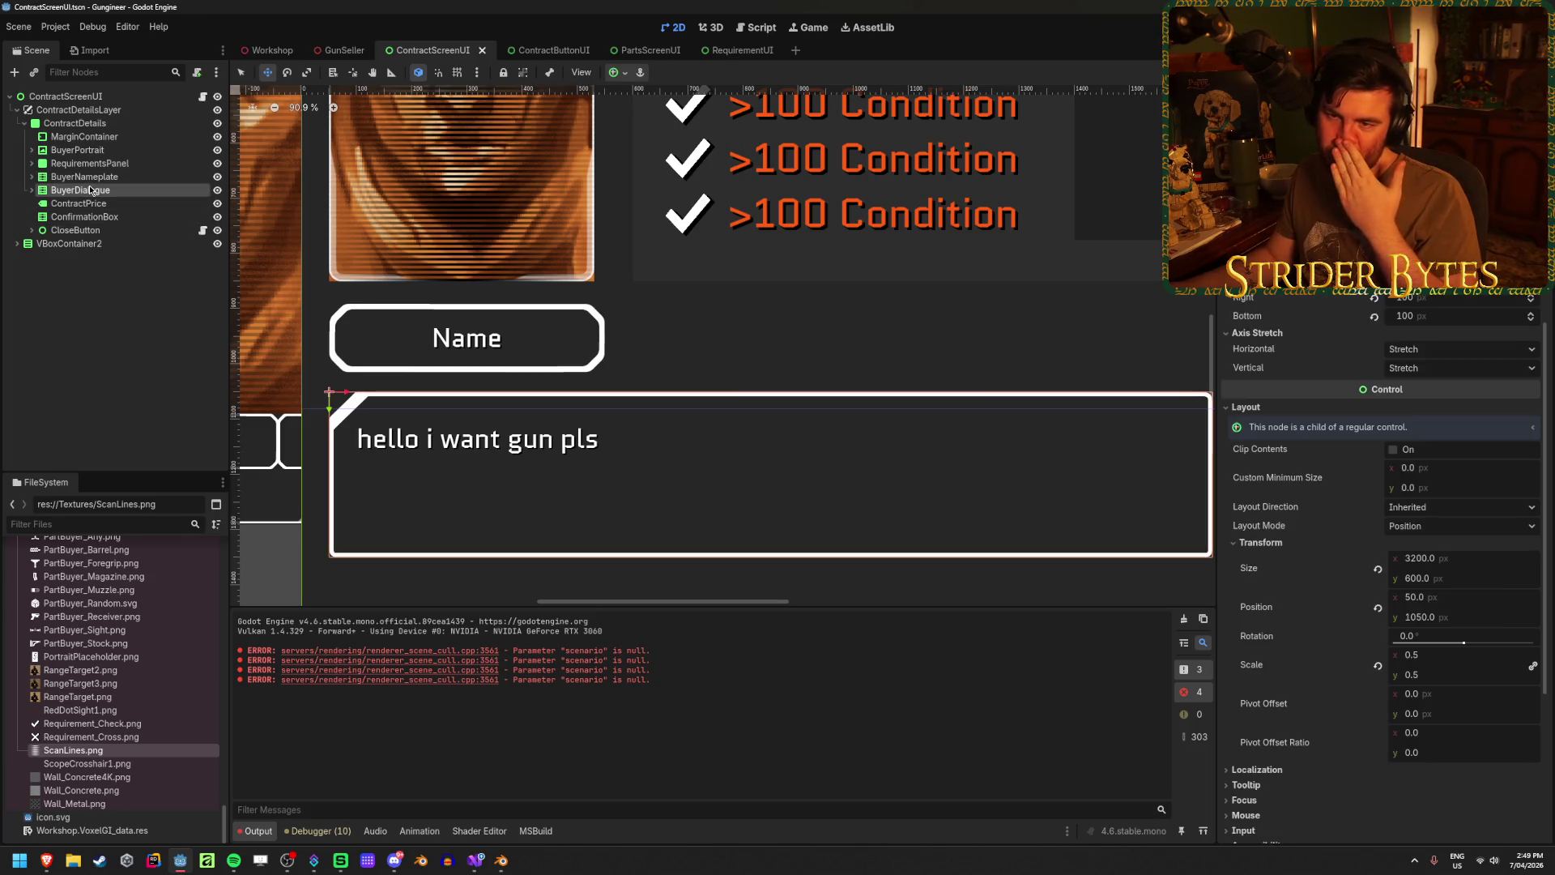
{"action": "scroll", "coordinate": [606, 414], "scroll_direction": "down", "scroll_amount": 2}
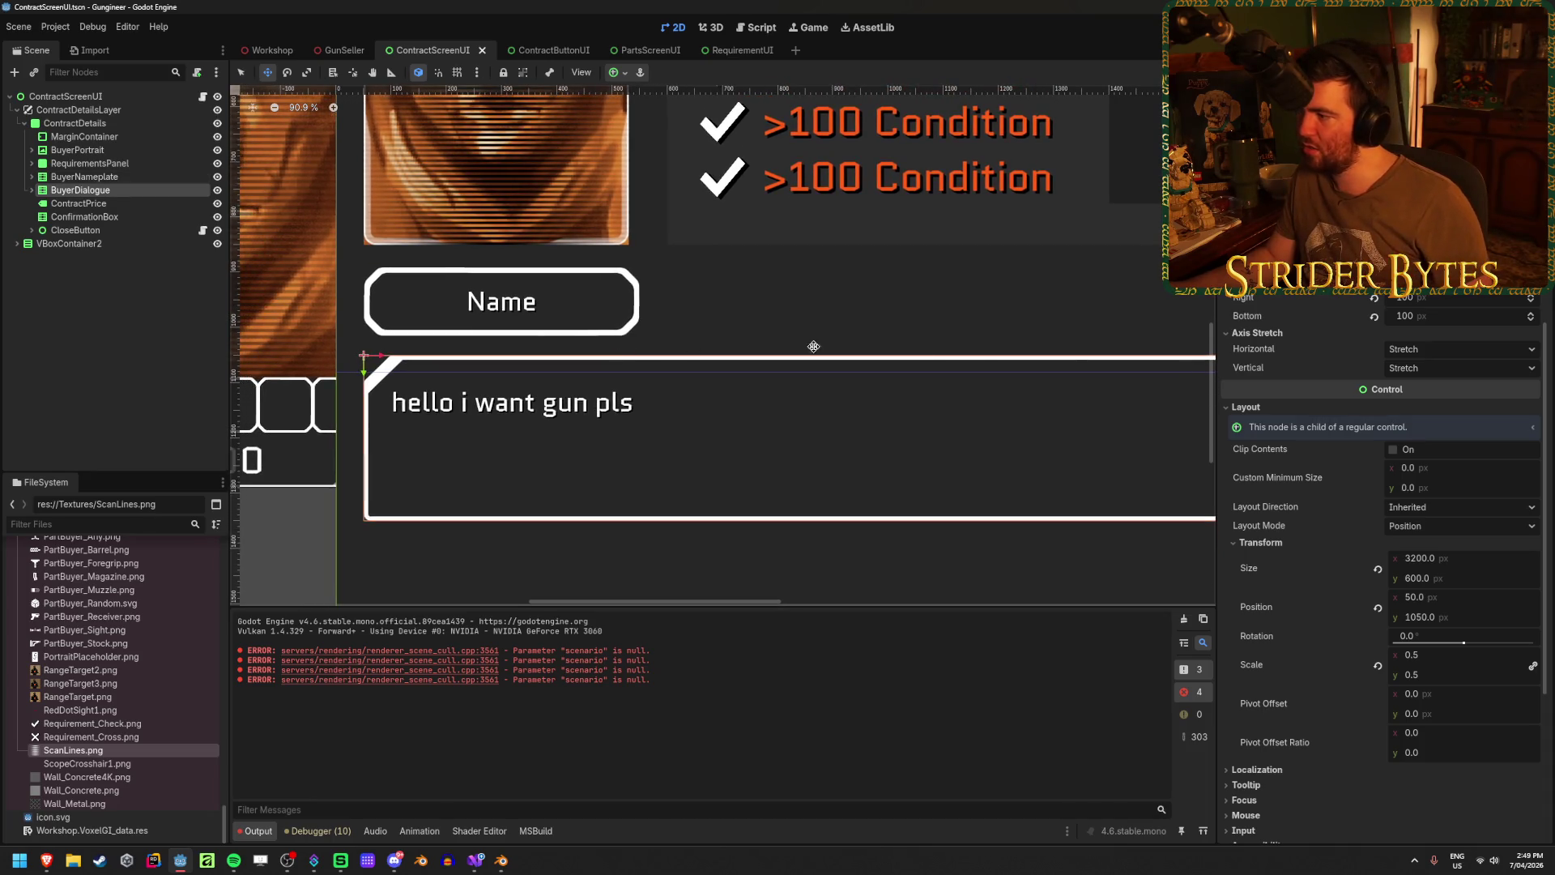
{"action": "left_click", "coordinate": [1441, 618]}
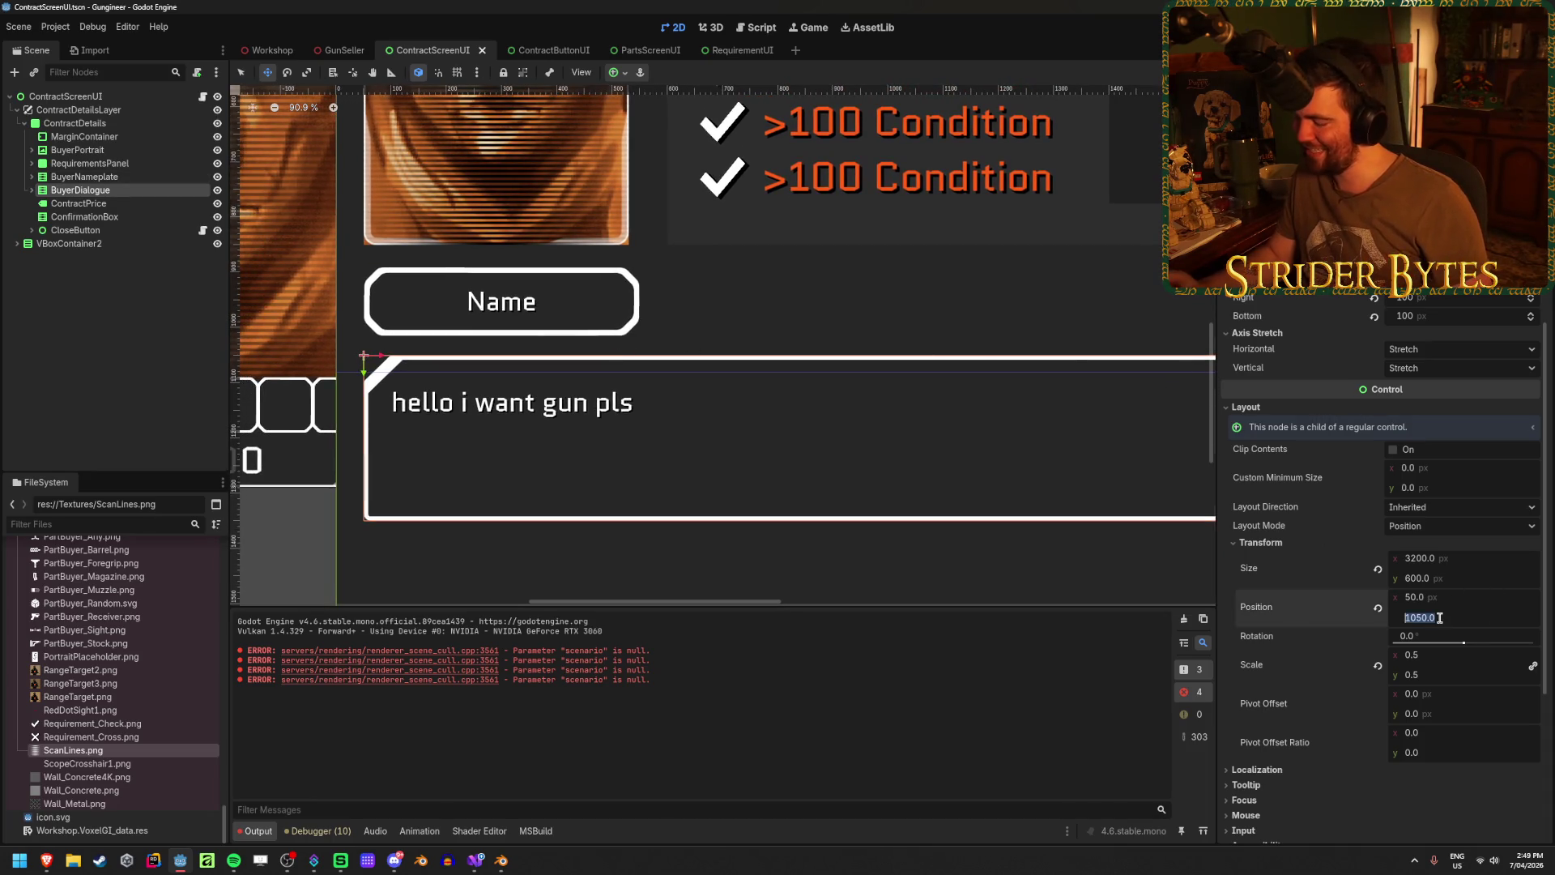
{"action": "type", "text": "1100"}
{"action": "key", "text": "Return"}
{"action": "left_click", "coordinate": [1439, 617]}
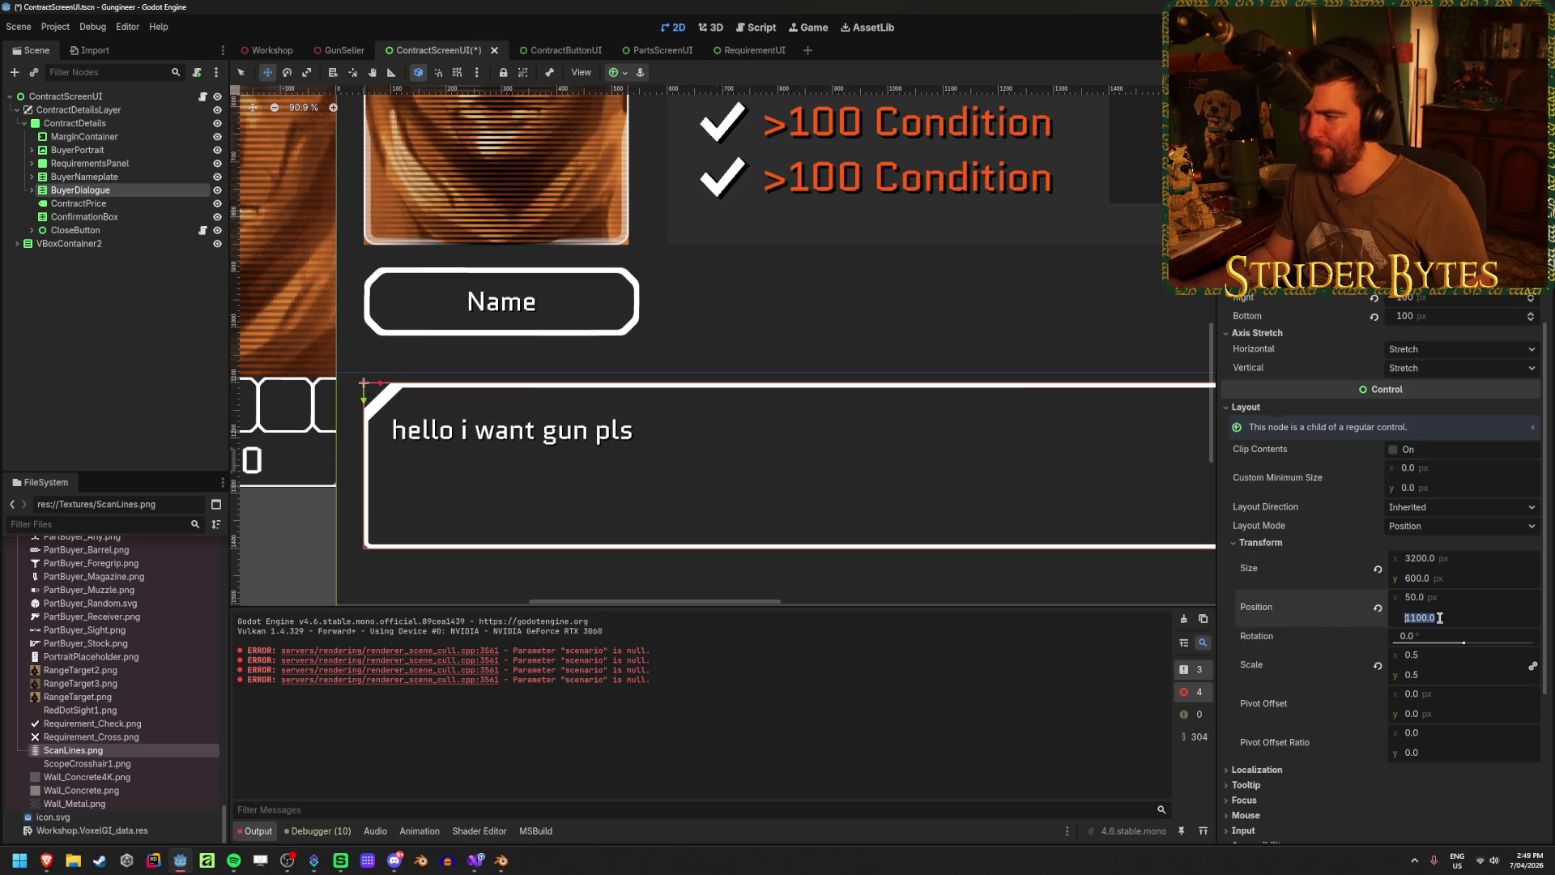
{"action": "type", "text": "5"}
{"action": "key", "text": "Return"}
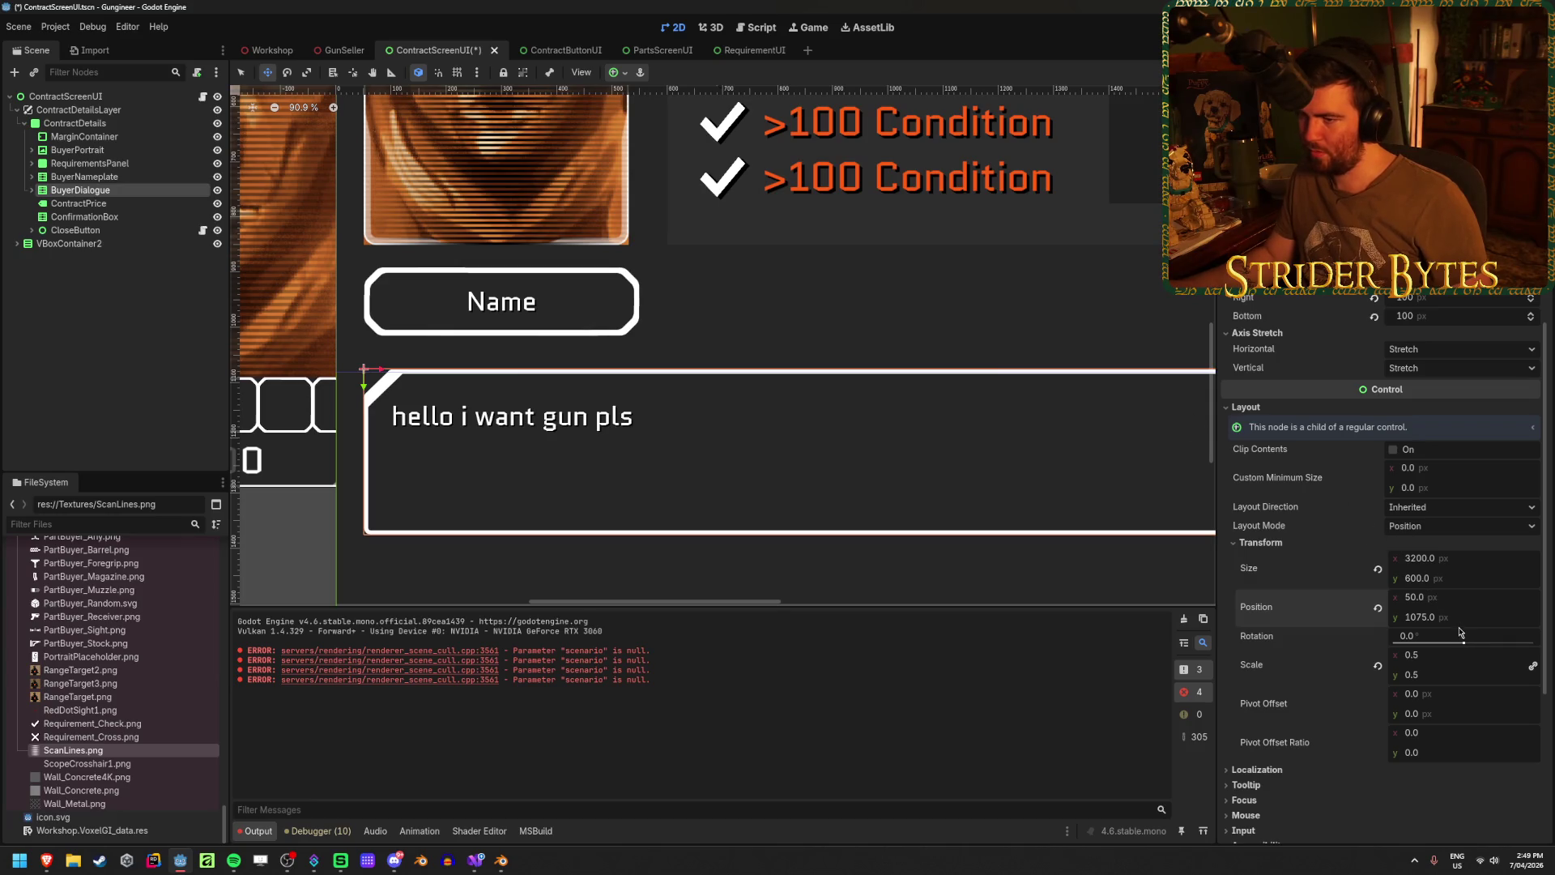
- Put BuyerDialogue back at position y 1050 and save the scene
{"action": "scroll", "coordinate": [665, 395], "scroll_direction": "down", "scroll_amount": 5}
{"action": "scroll", "coordinate": [710, 408], "scroll_direction": "up", "scroll_amount": 2}
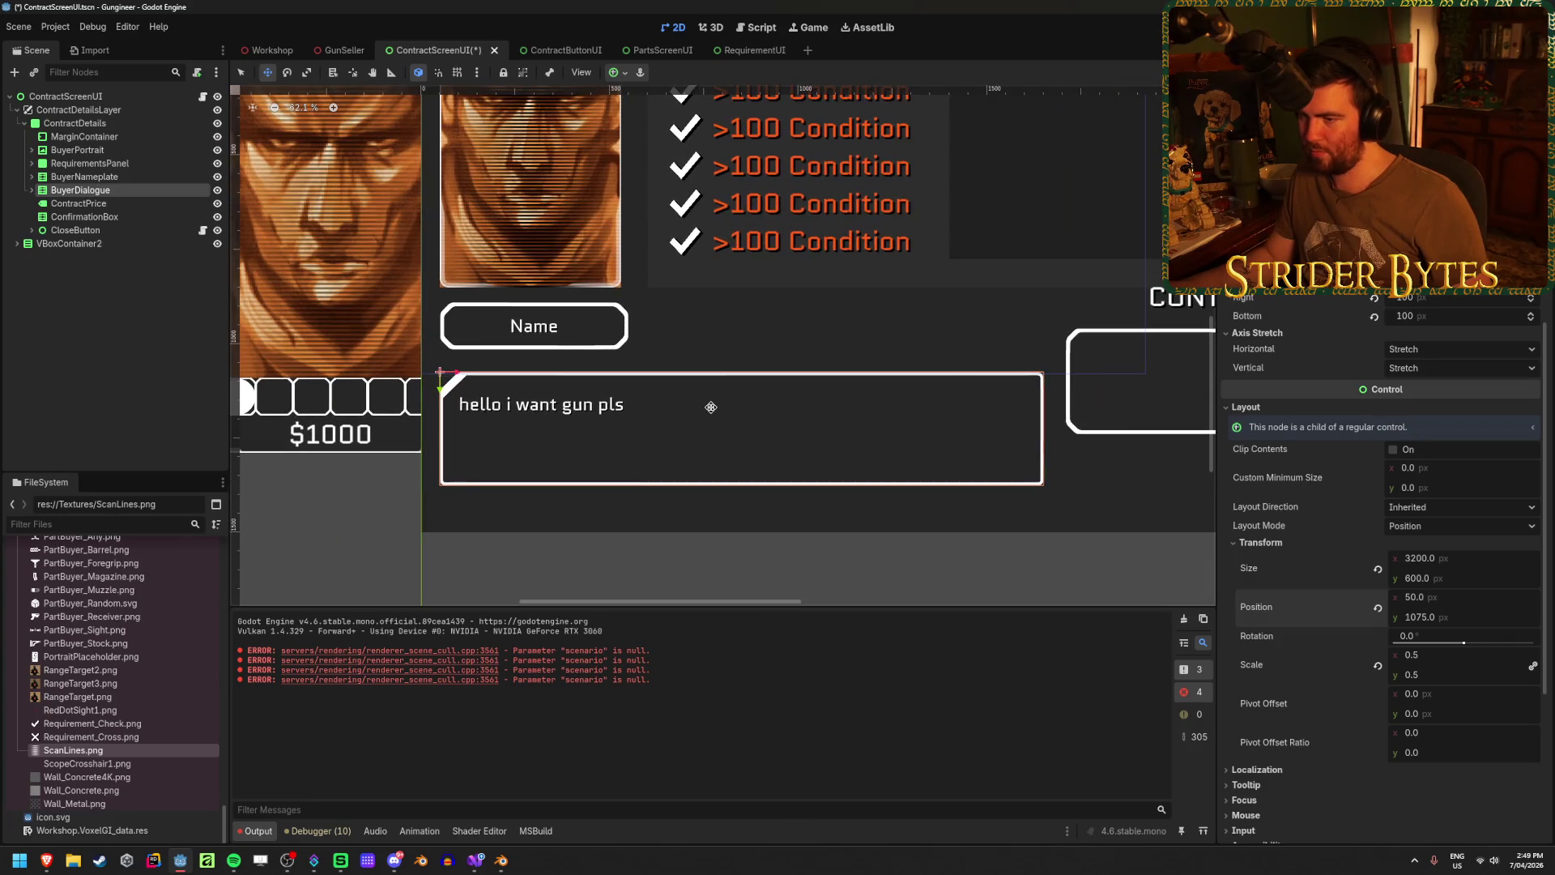
{"action": "left_click_drag", "start_coordinate": [438, 387], "coordinate": [438, 384]}
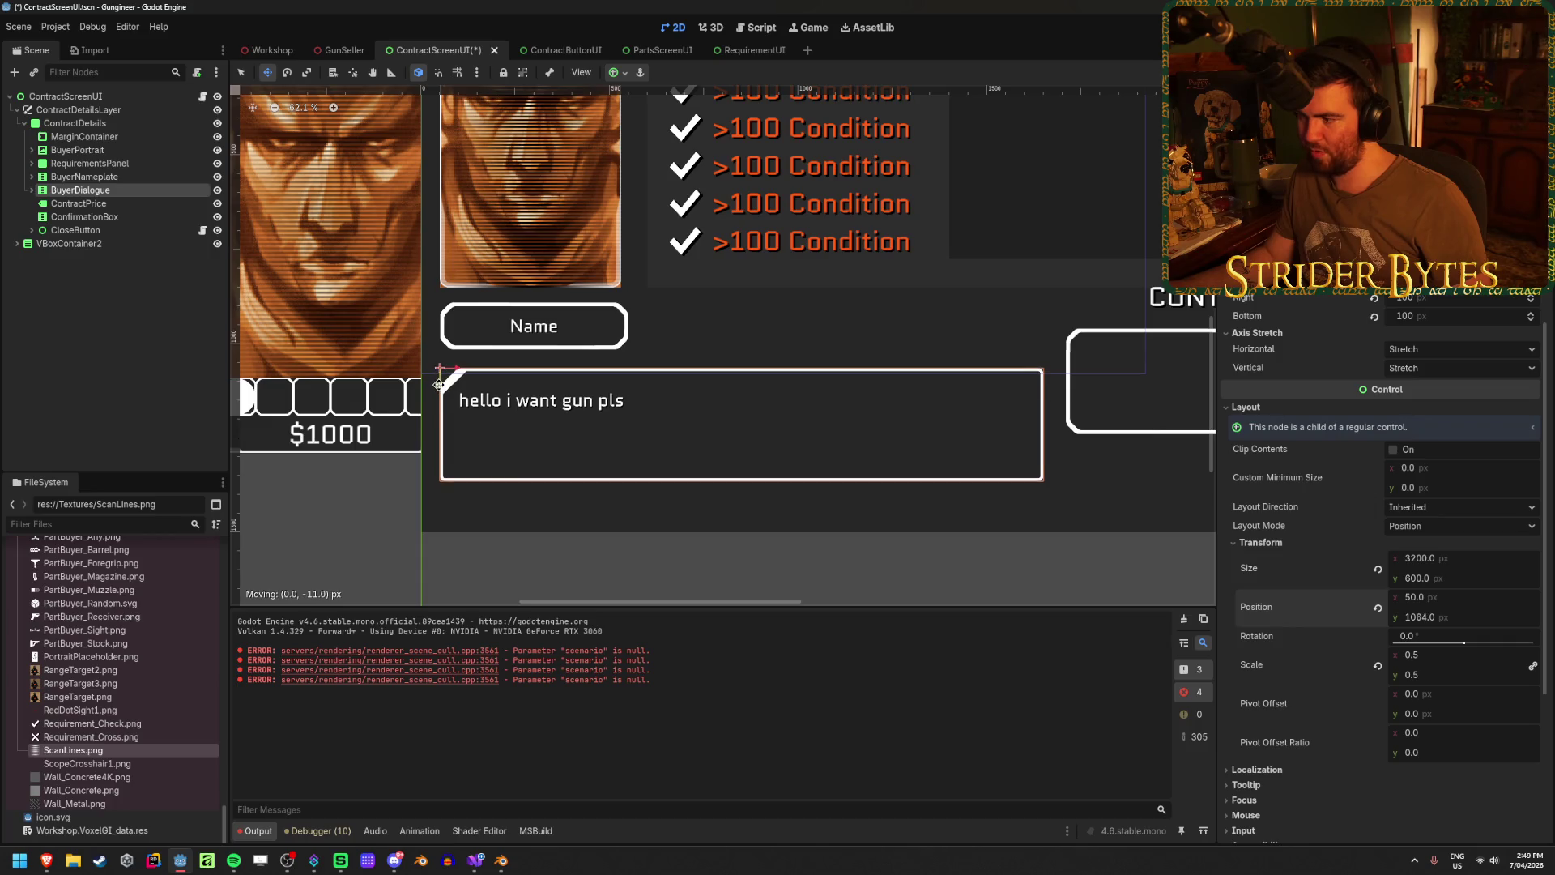
{"action": "left_click", "coordinate": [1465, 615]}
{"action": "type", "text": "1050"}
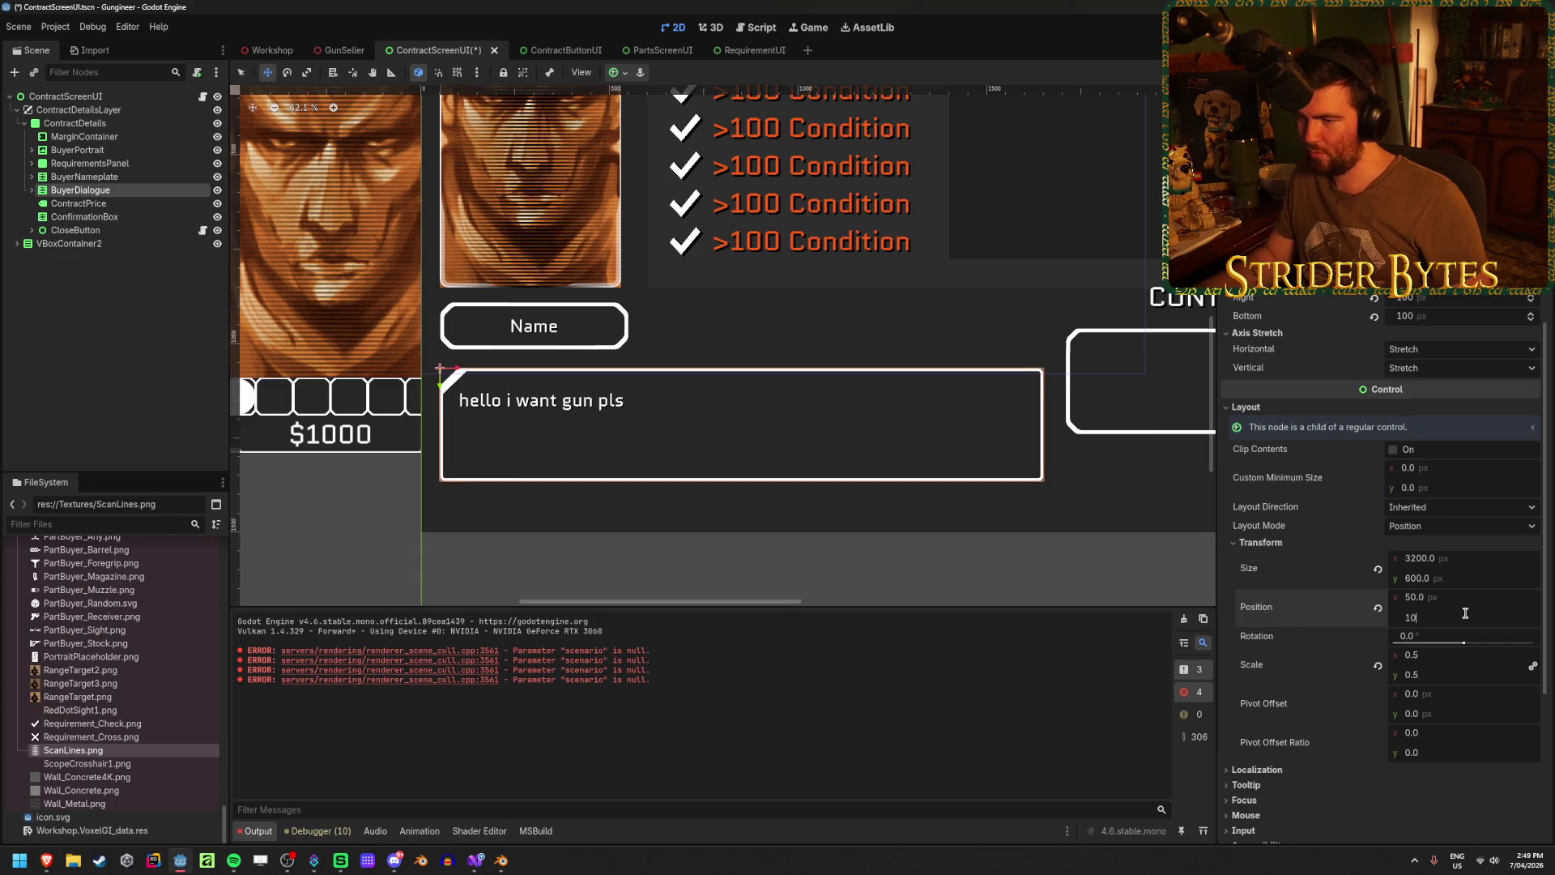
{"action": "key", "text": "Return"}
{"action": "key", "text": "ctrl+s"}
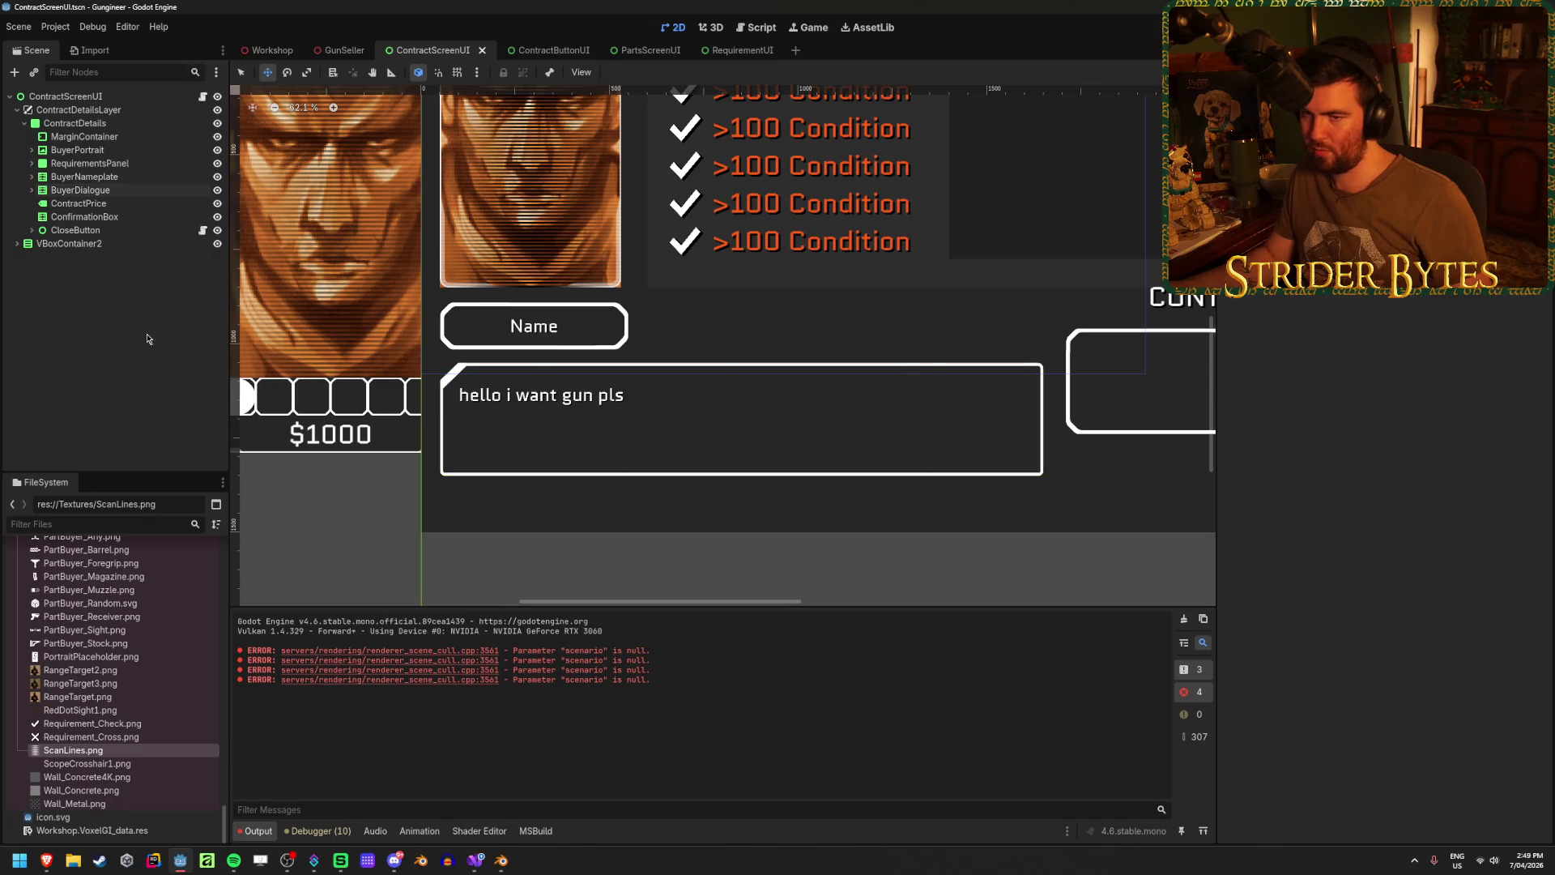
- Make BuyerDialogue taller by setting its size y to 800
{"action": "left_click", "coordinate": [109, 194]}
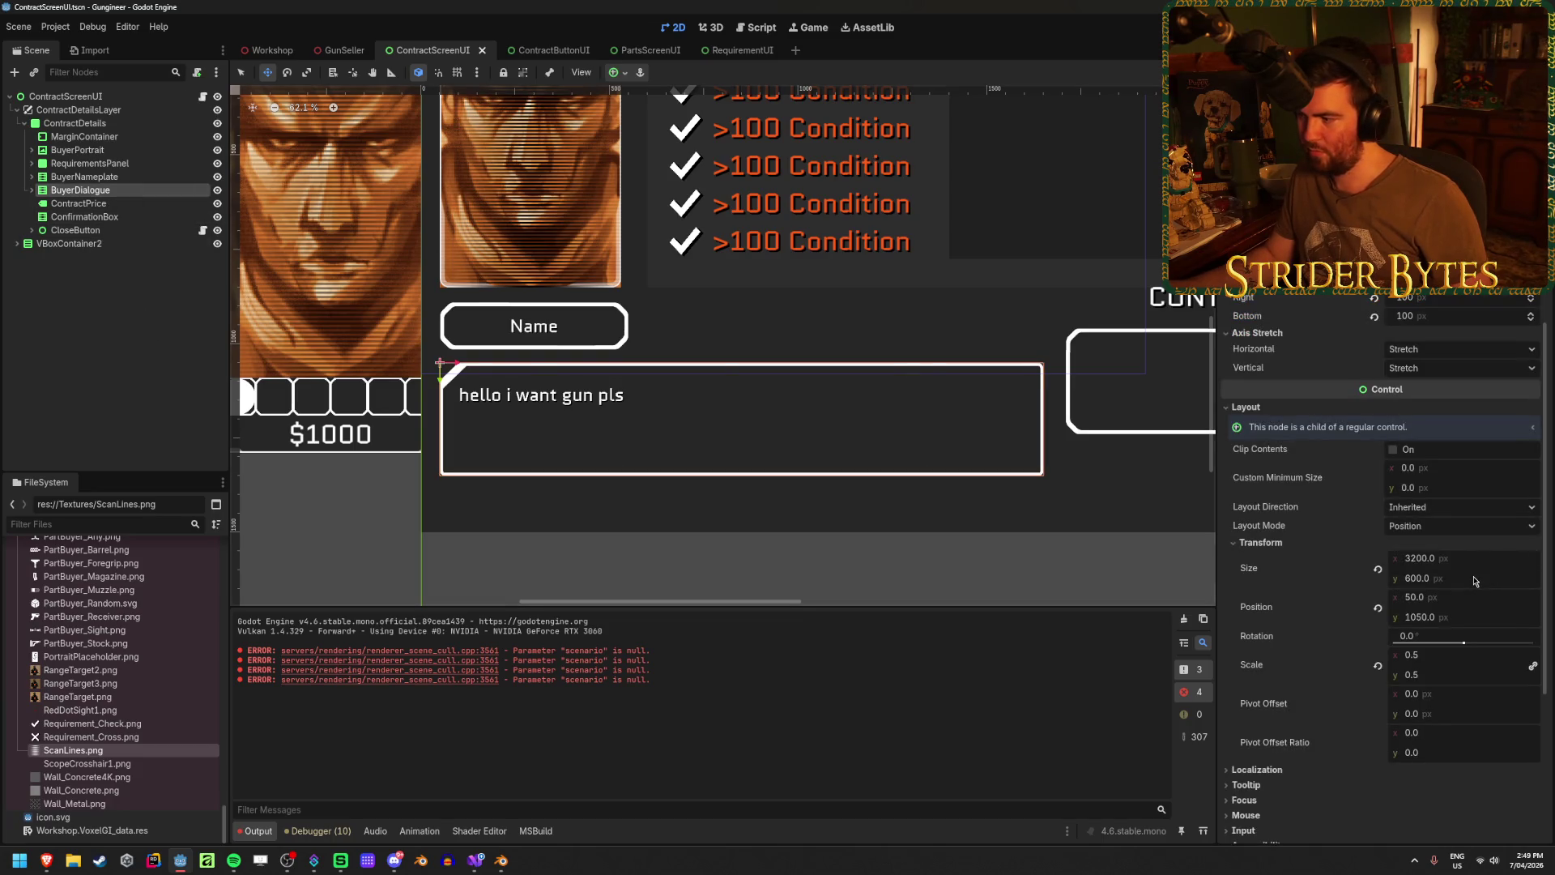
{"action": "scroll", "coordinate": [794, 420], "scroll_direction": "down", "scroll_amount": 7}
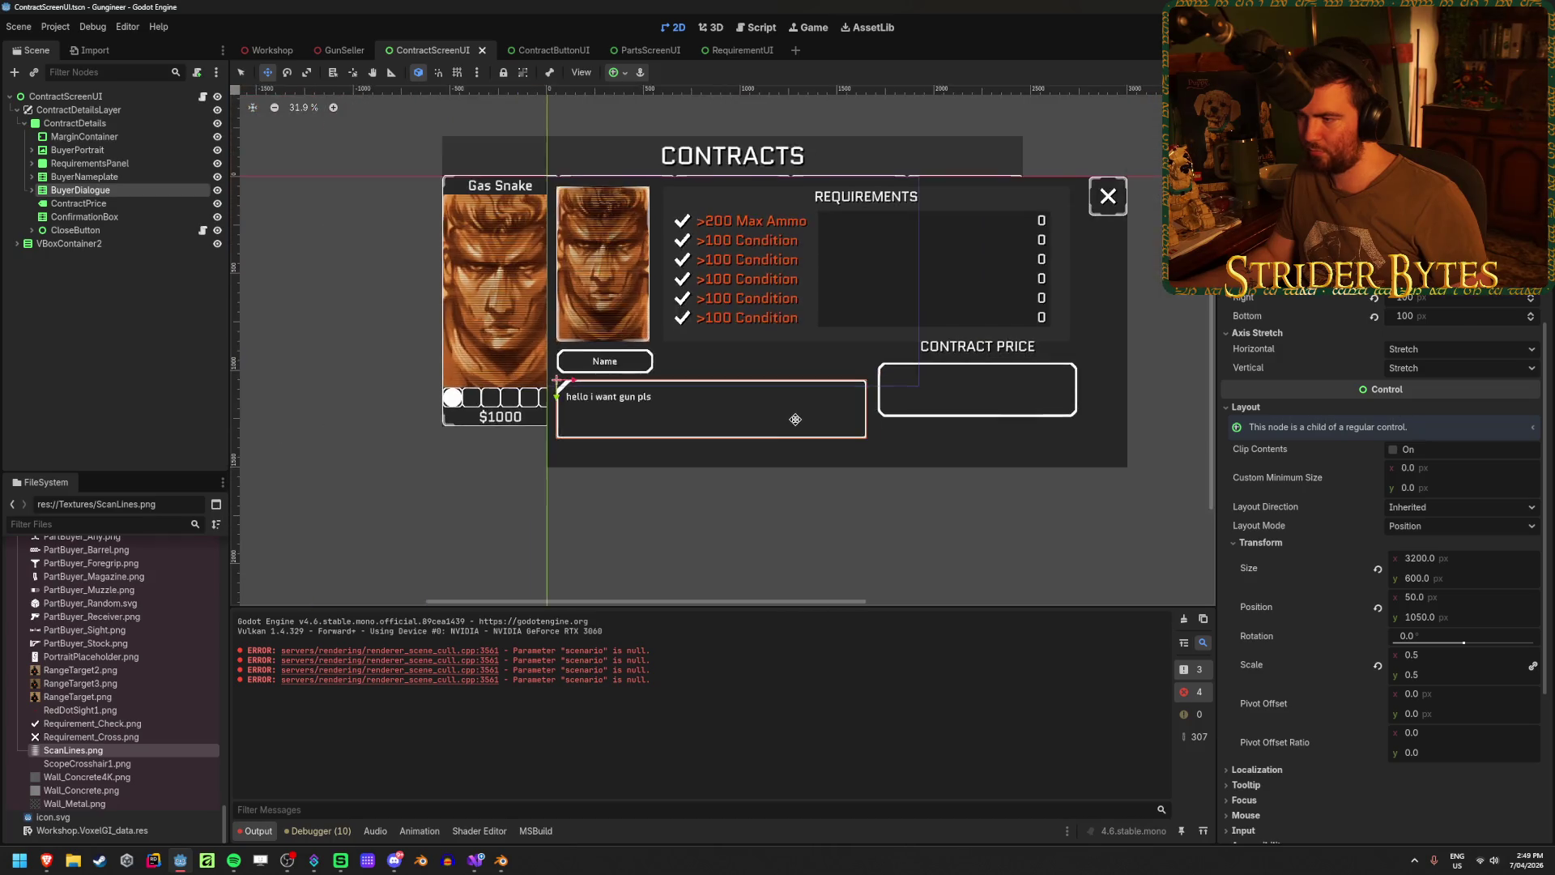
{"action": "scroll", "coordinate": [773, 432], "scroll_direction": "up", "scroll_amount": 1}
{"action": "left_click", "coordinate": [1478, 578]}
{"action": "type", "text": "800"}
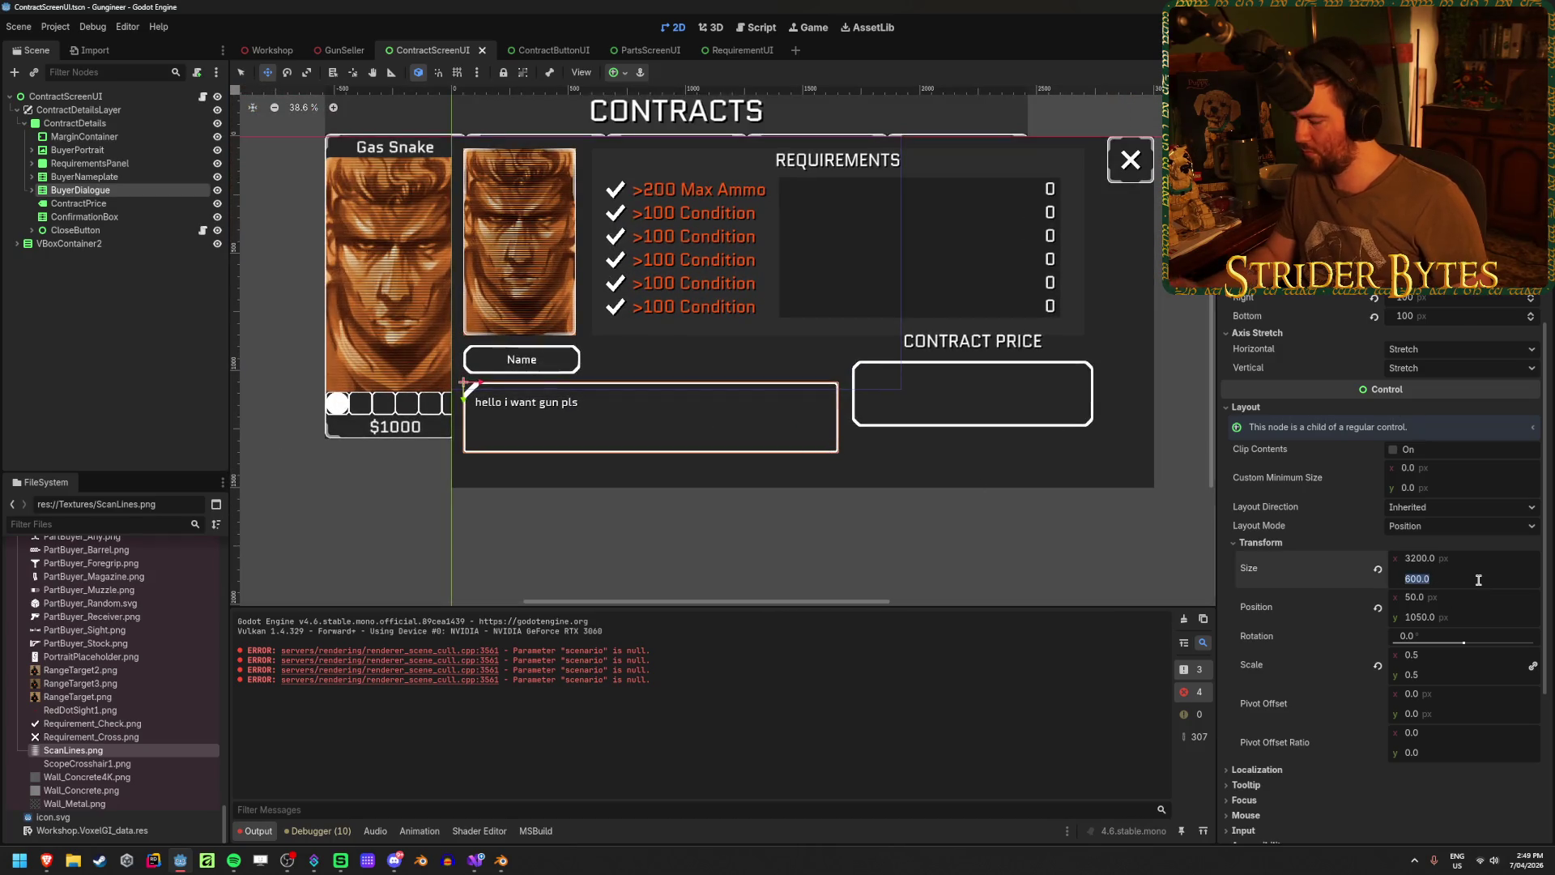
{"action": "key", "text": "Return"}
- Drag ConfirmationBox down and right beneath CONTRACT PRICE
{"action": "left_click", "coordinate": [96, 304]}
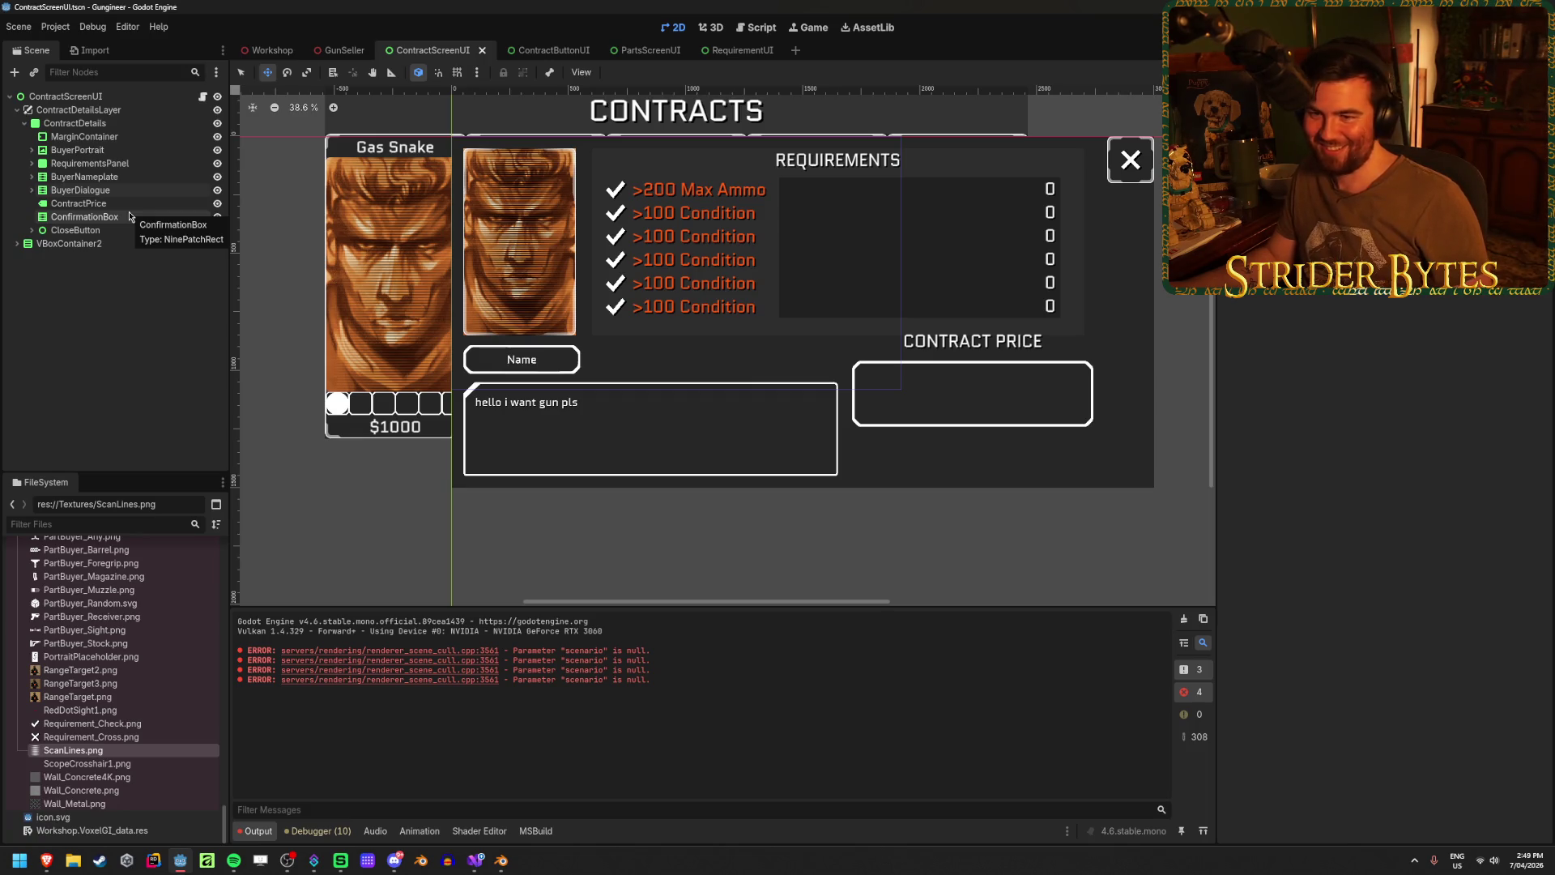
{"action": "left_click", "coordinate": [129, 216]}
{"action": "left_click_drag", "start_coordinate": [852, 375], "coordinate": [897, 394]}
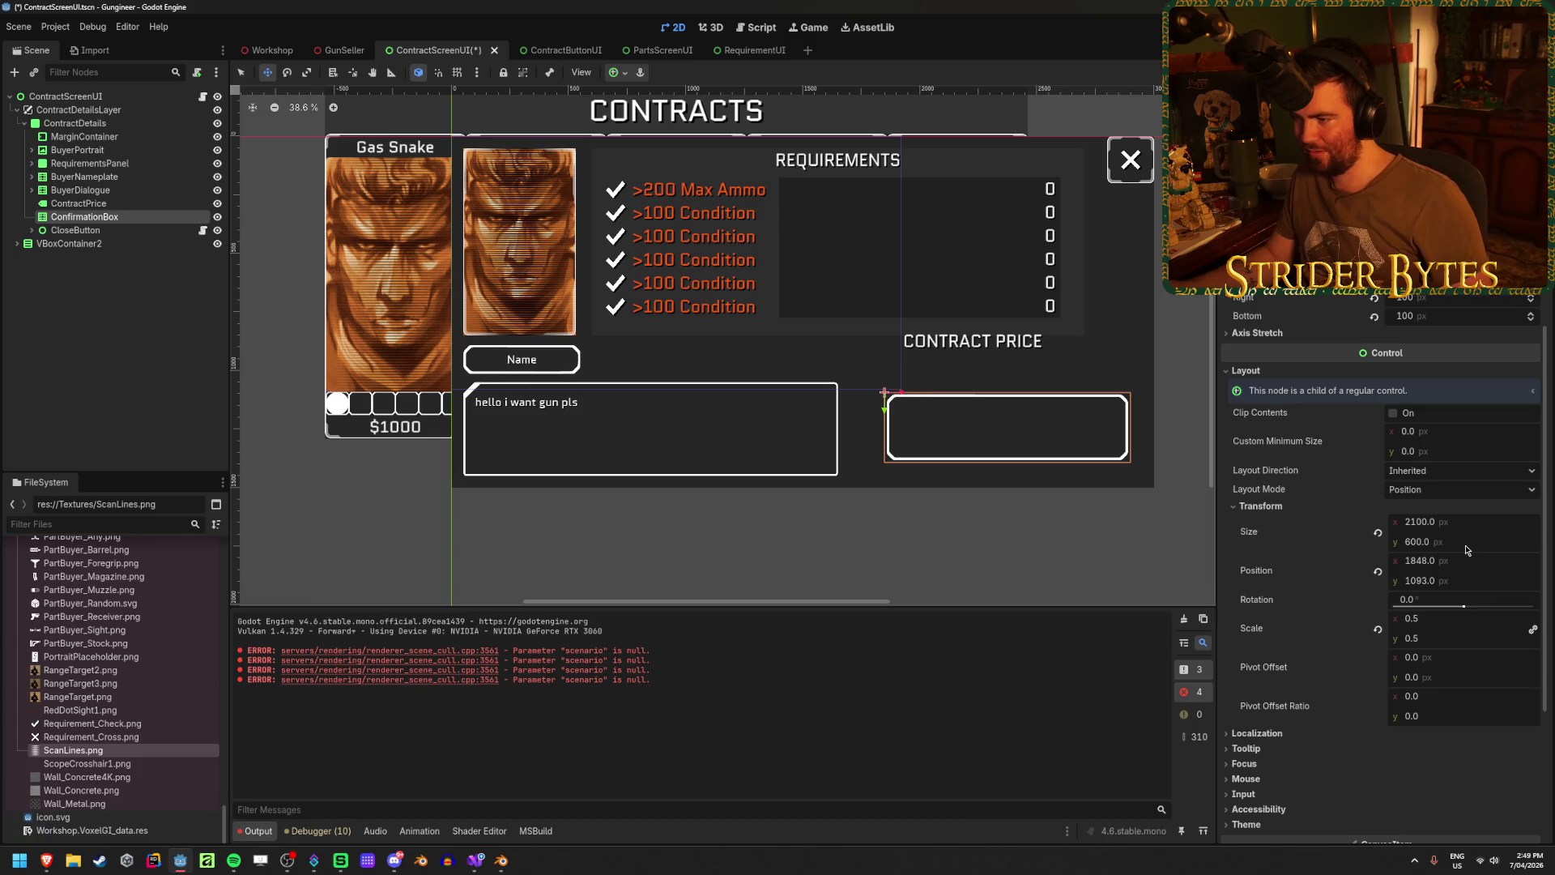
- Give ConfirmationBox height 800 and position y 1050 to match the dialogue box
{"action": "left_click", "coordinate": [97, 193]}
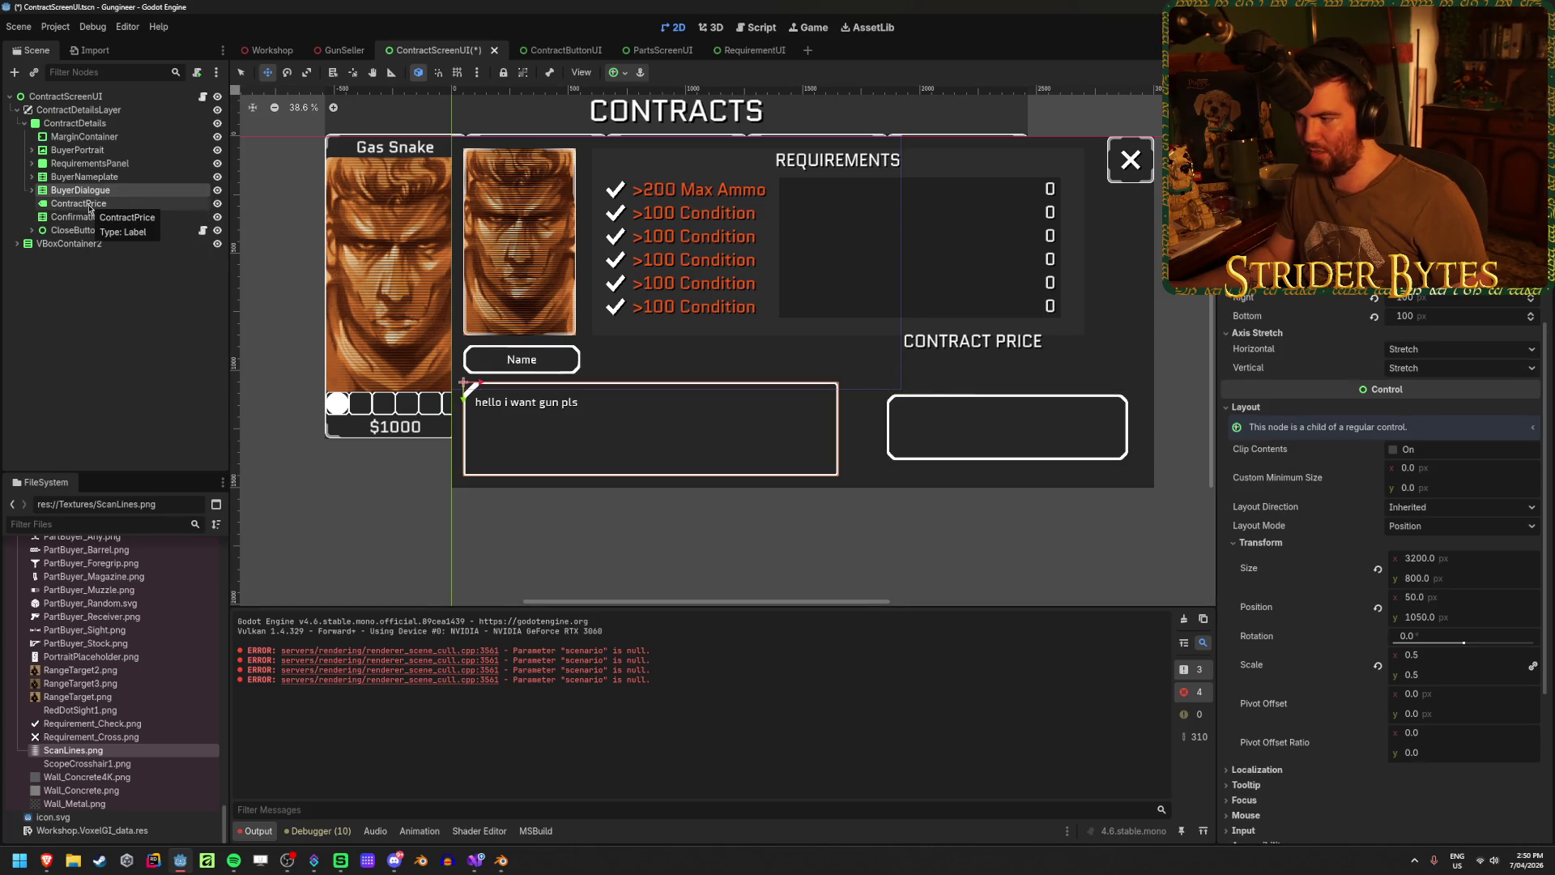
{"action": "left_click", "coordinate": [81, 217]}
{"action": "left_click", "coordinate": [1474, 547]}
{"action": "type", "text": "800"}
{"action": "key", "text": "Return"}
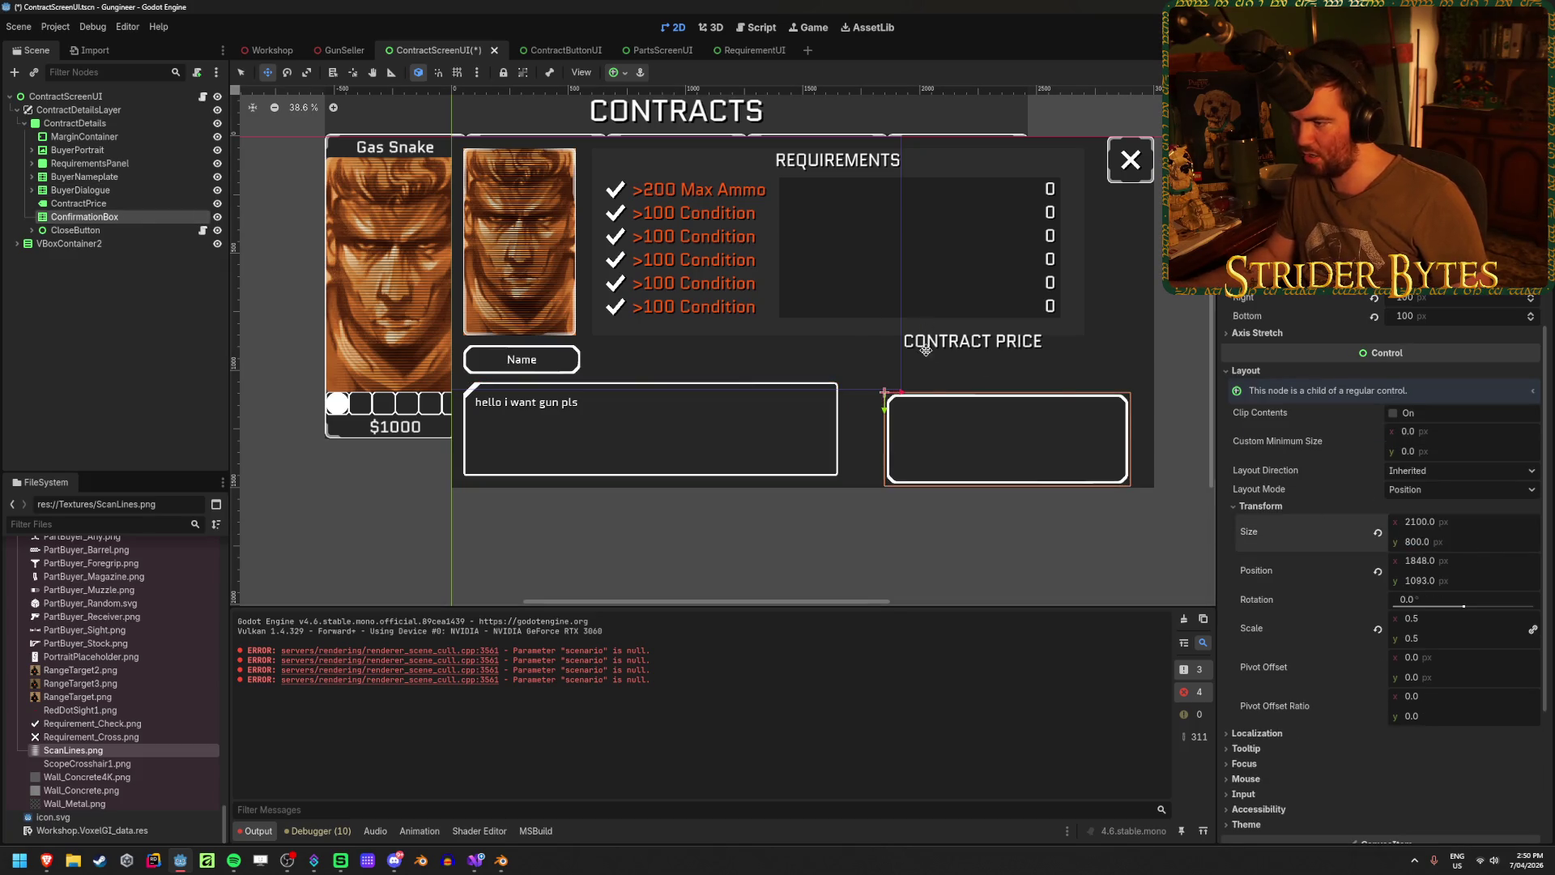
{"action": "left_click", "coordinate": [106, 193]}
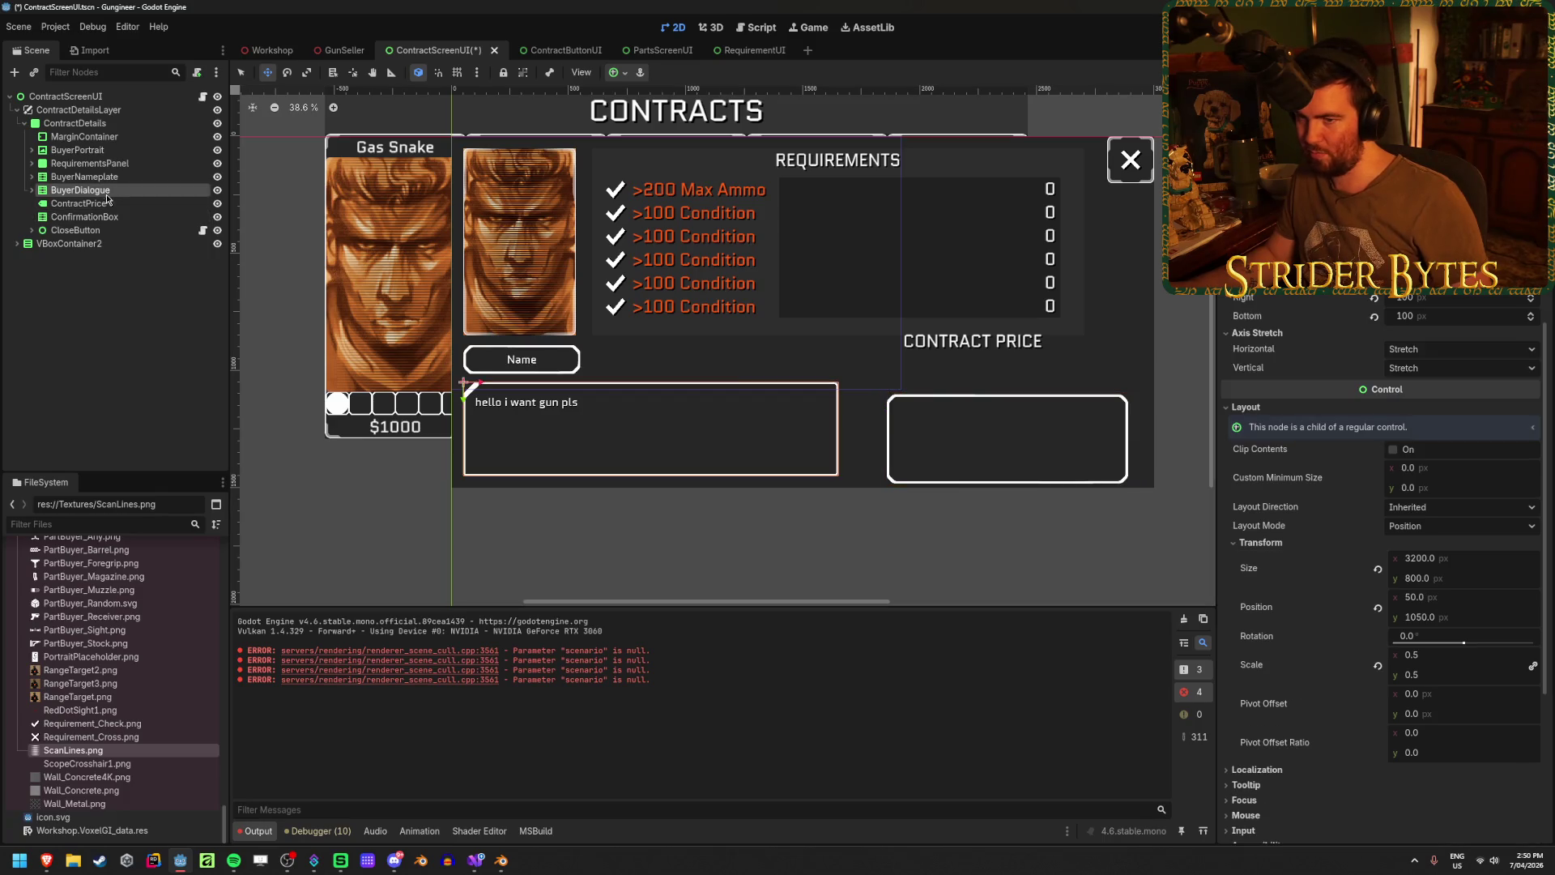
{"action": "left_click", "coordinate": [1015, 432]}
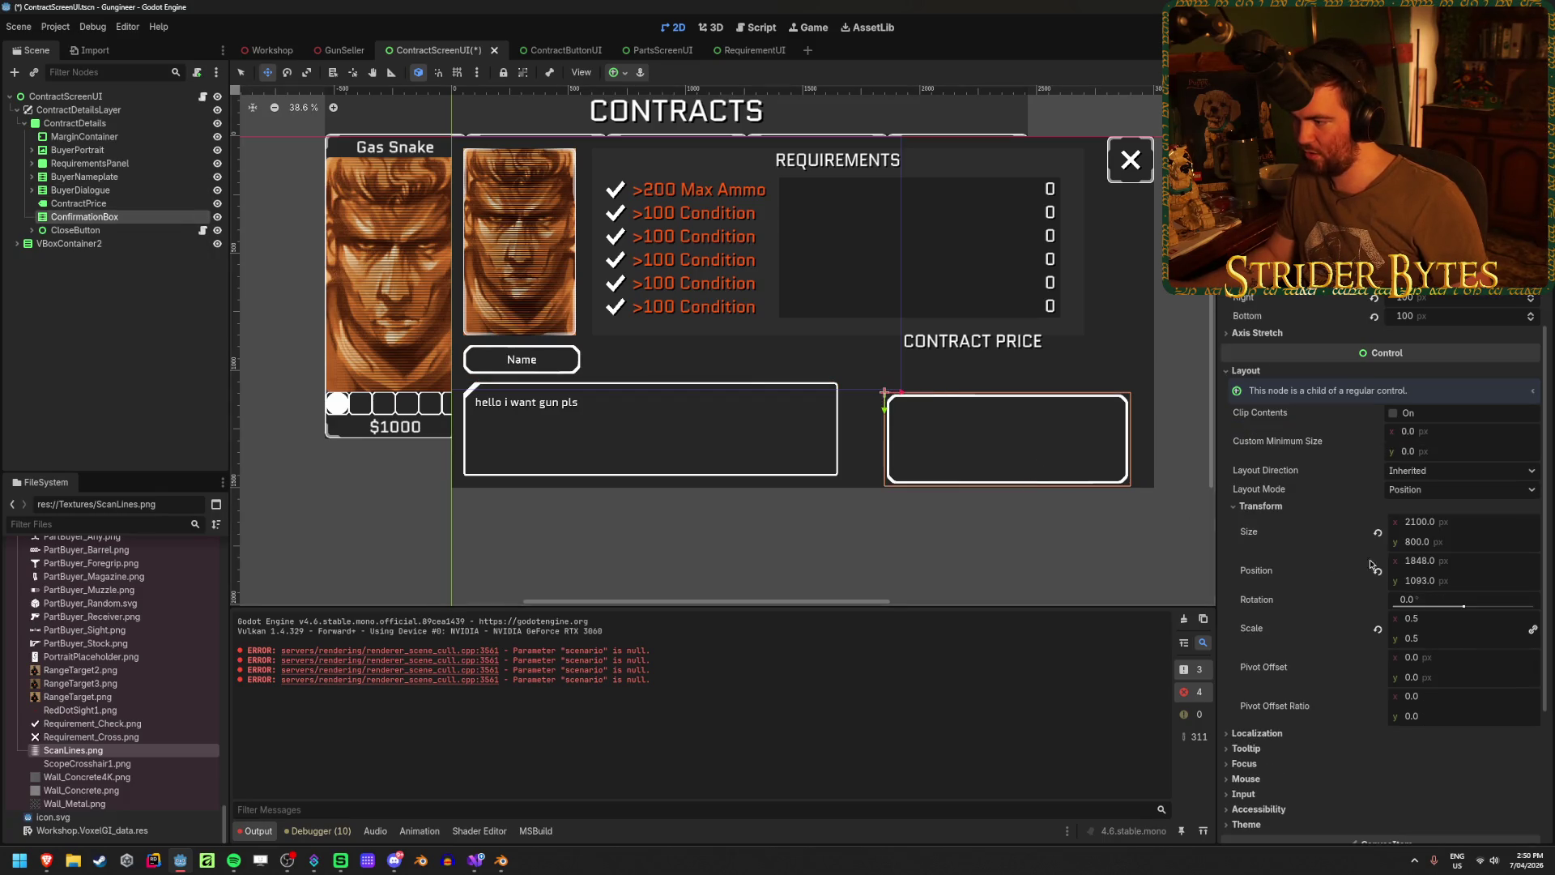
{"action": "left_click", "coordinate": [1464, 580]}
{"action": "type", "text": "1050"}
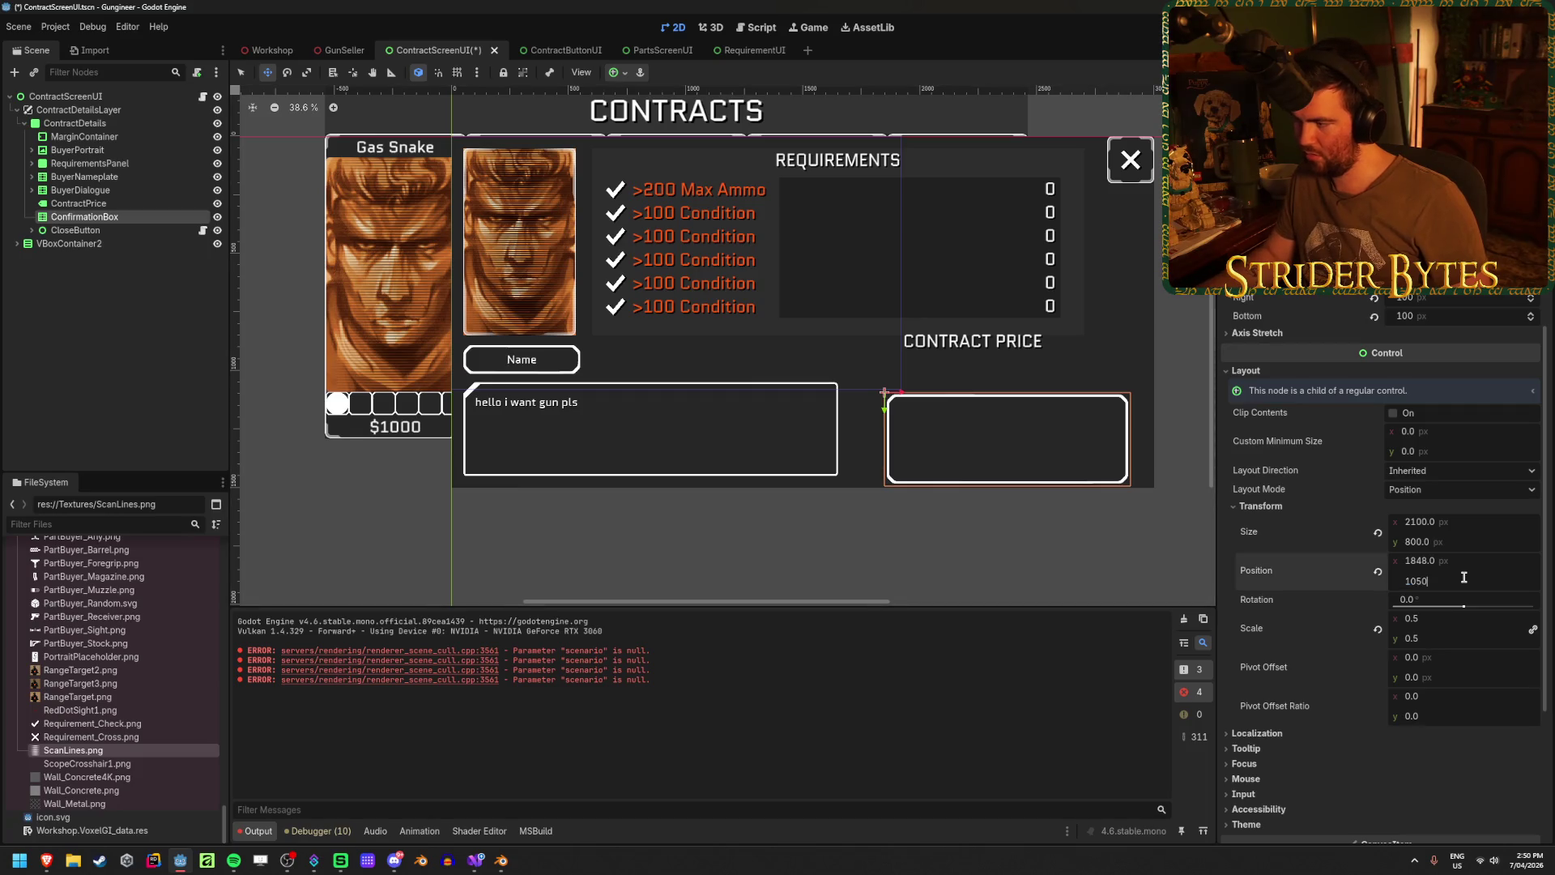
{"action": "key", "text": "Return"}
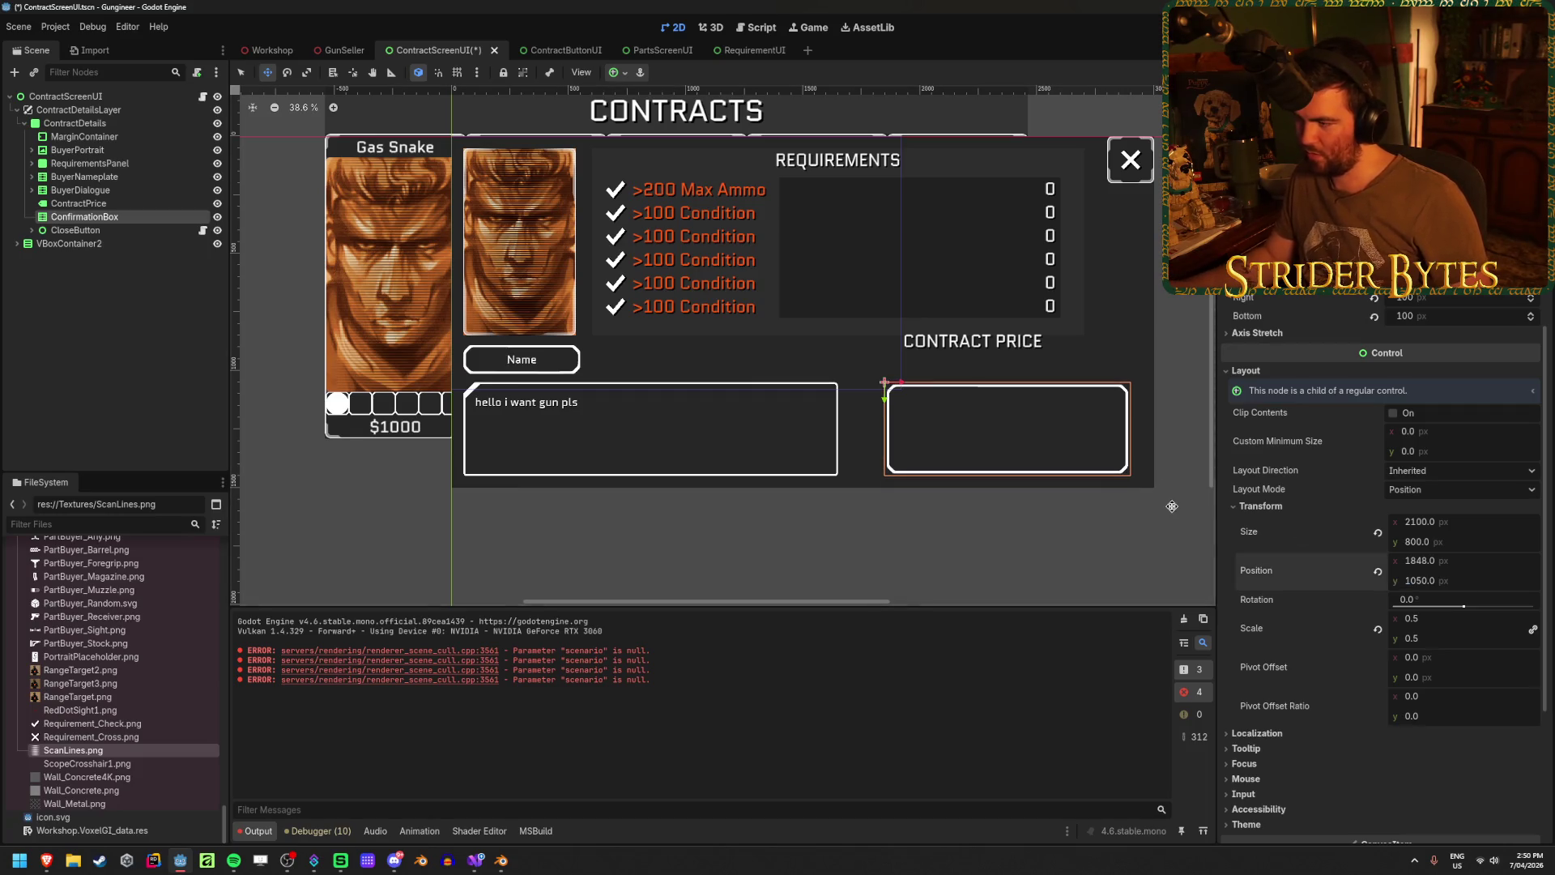
- Widen ConfirmationBox to 2500, then settle its width at 2200
{"action": "left_click", "coordinate": [1466, 523]}
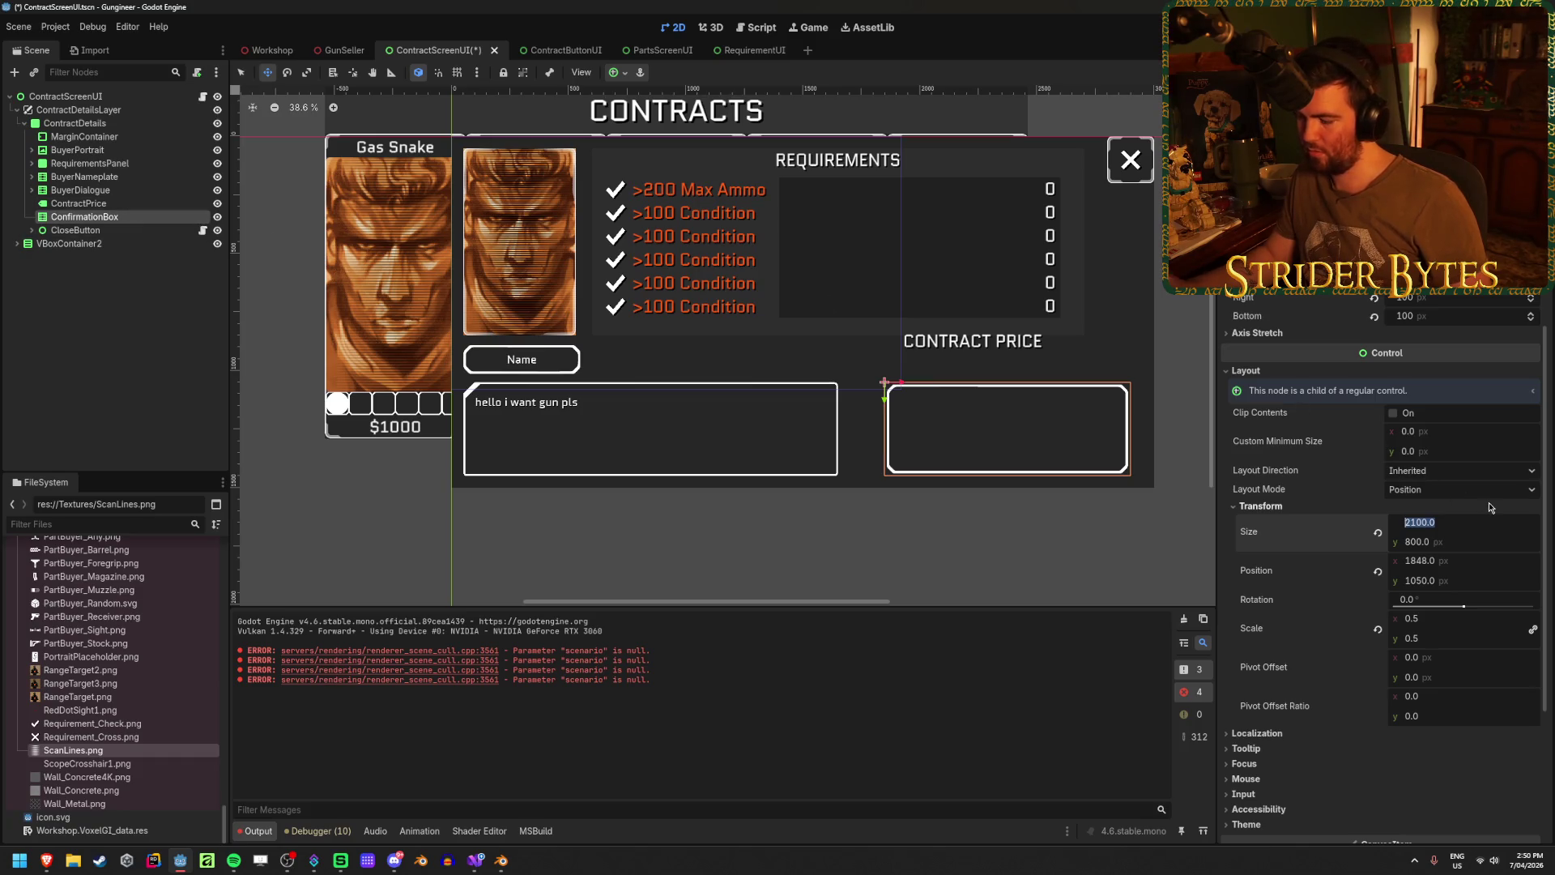
{"action": "type", "text": "25"}
{"action": "key", "text": "Return"}
{"action": "left_click_drag", "start_coordinate": [868, 384], "coordinate": [868, 385]}
{"action": "left_click", "coordinate": [1461, 524]}
{"action": "type", "text": "2200"}
{"action": "key", "text": "Return"}
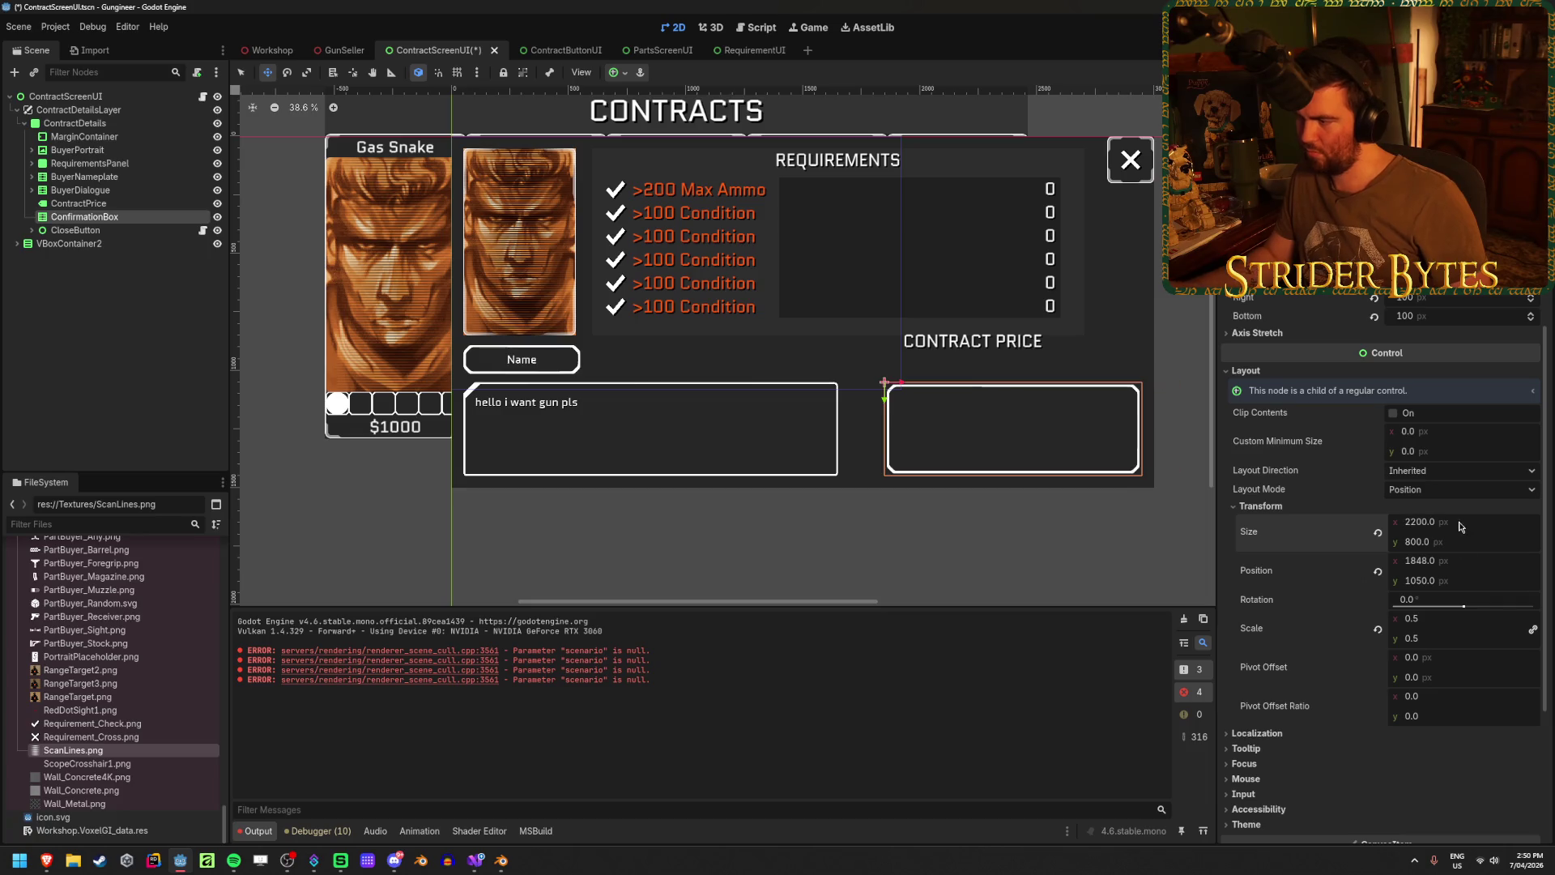
- Place ConfirmationBox at x 1800 after trying 1700, and save the scene
{"action": "left_click", "coordinate": [1470, 562]}
{"action": "type", "text": "1700"}
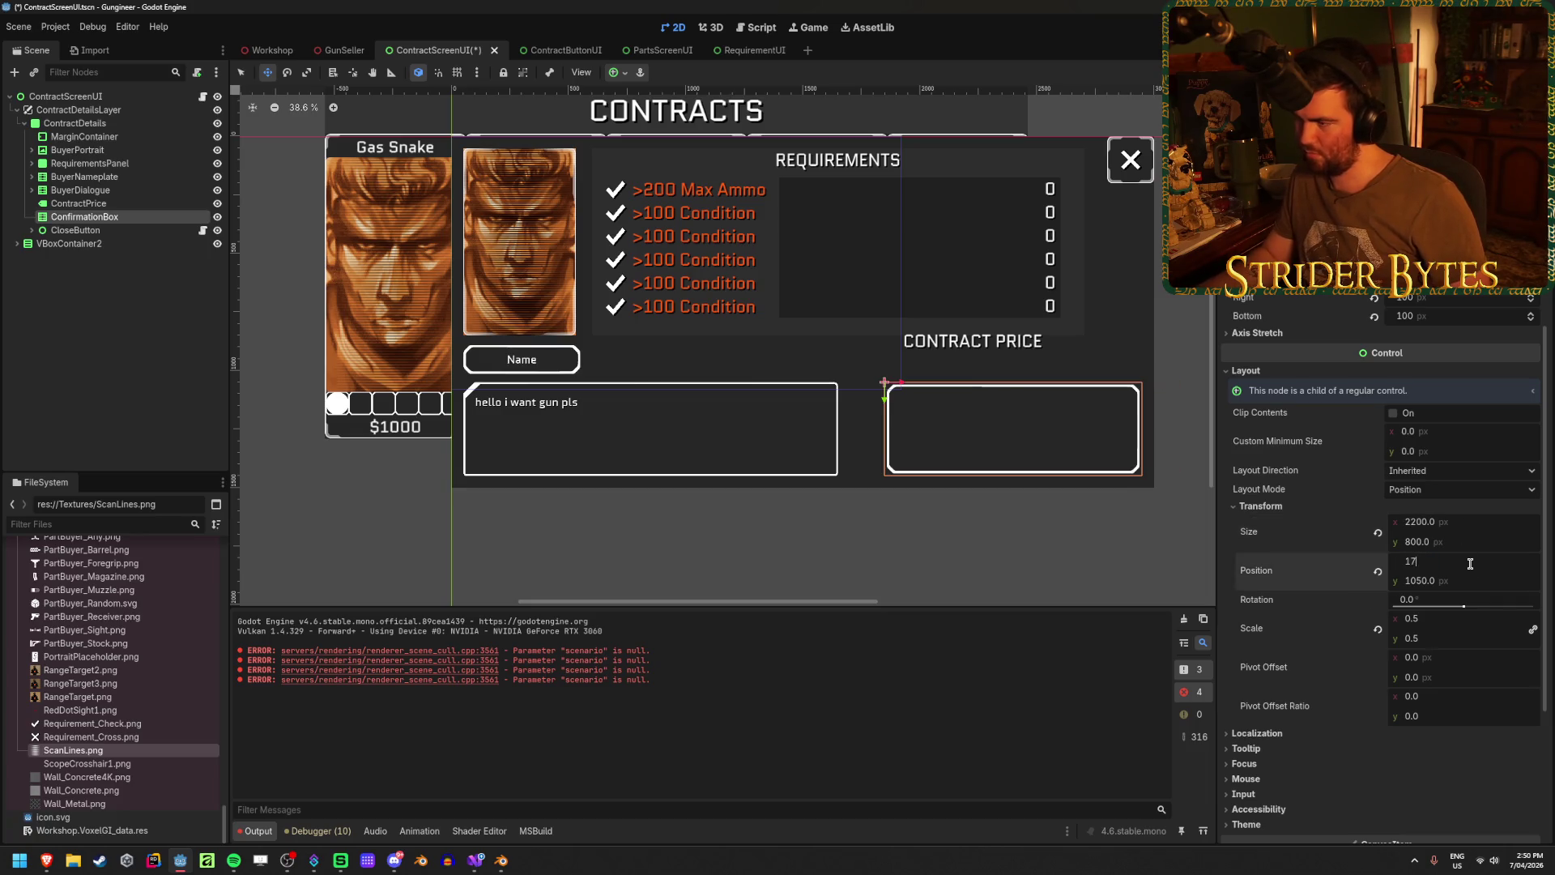
{"action": "key", "text": "Return"}
{"action": "left_click", "coordinate": [1470, 561]}
{"action": "type", "text": "1800"}
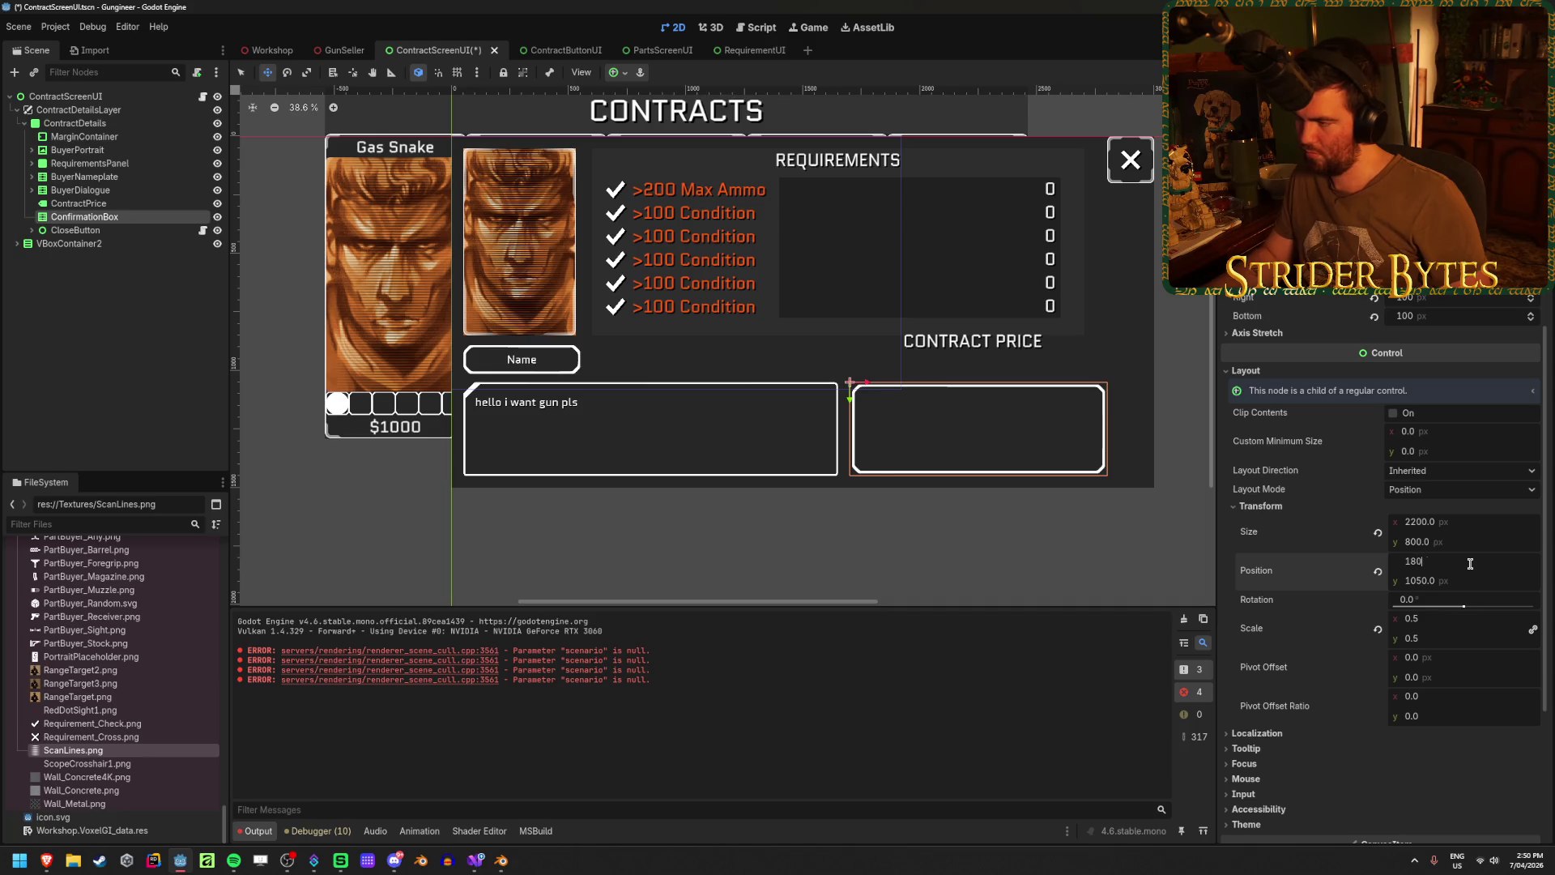
{"action": "key", "text": "Return"}
{"action": "scroll", "coordinate": [1117, 478], "scroll_direction": "up", "scroll_amount": 3}
{"action": "scroll", "coordinate": [1086, 445], "scroll_direction": "down", "scroll_amount": 3}
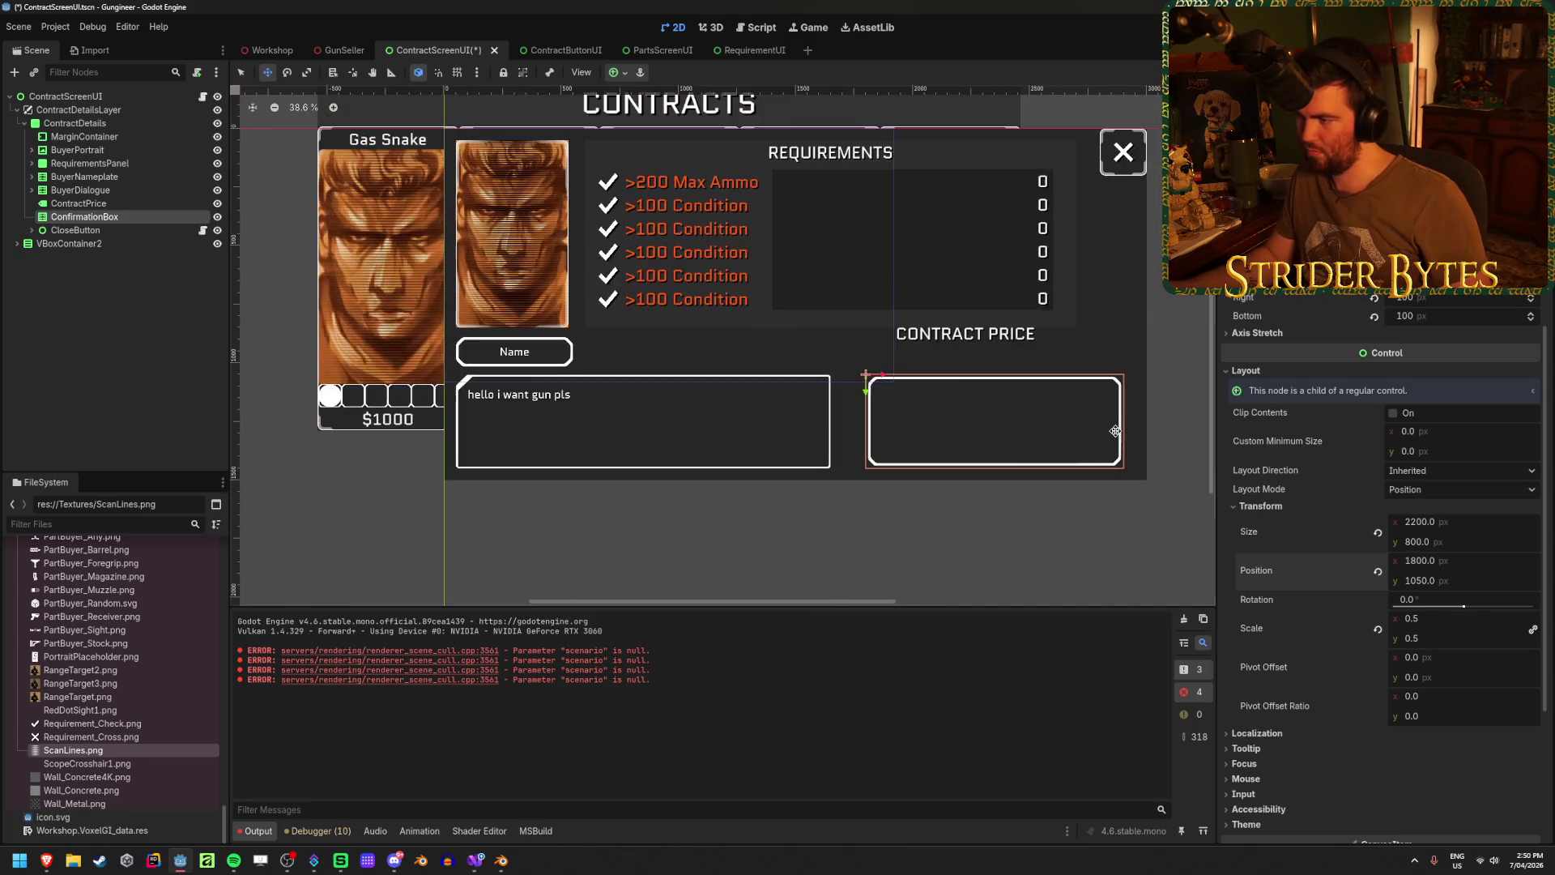
{"action": "left_click", "coordinate": [160, 327]}
{"action": "key", "text": "ctrl+s"}
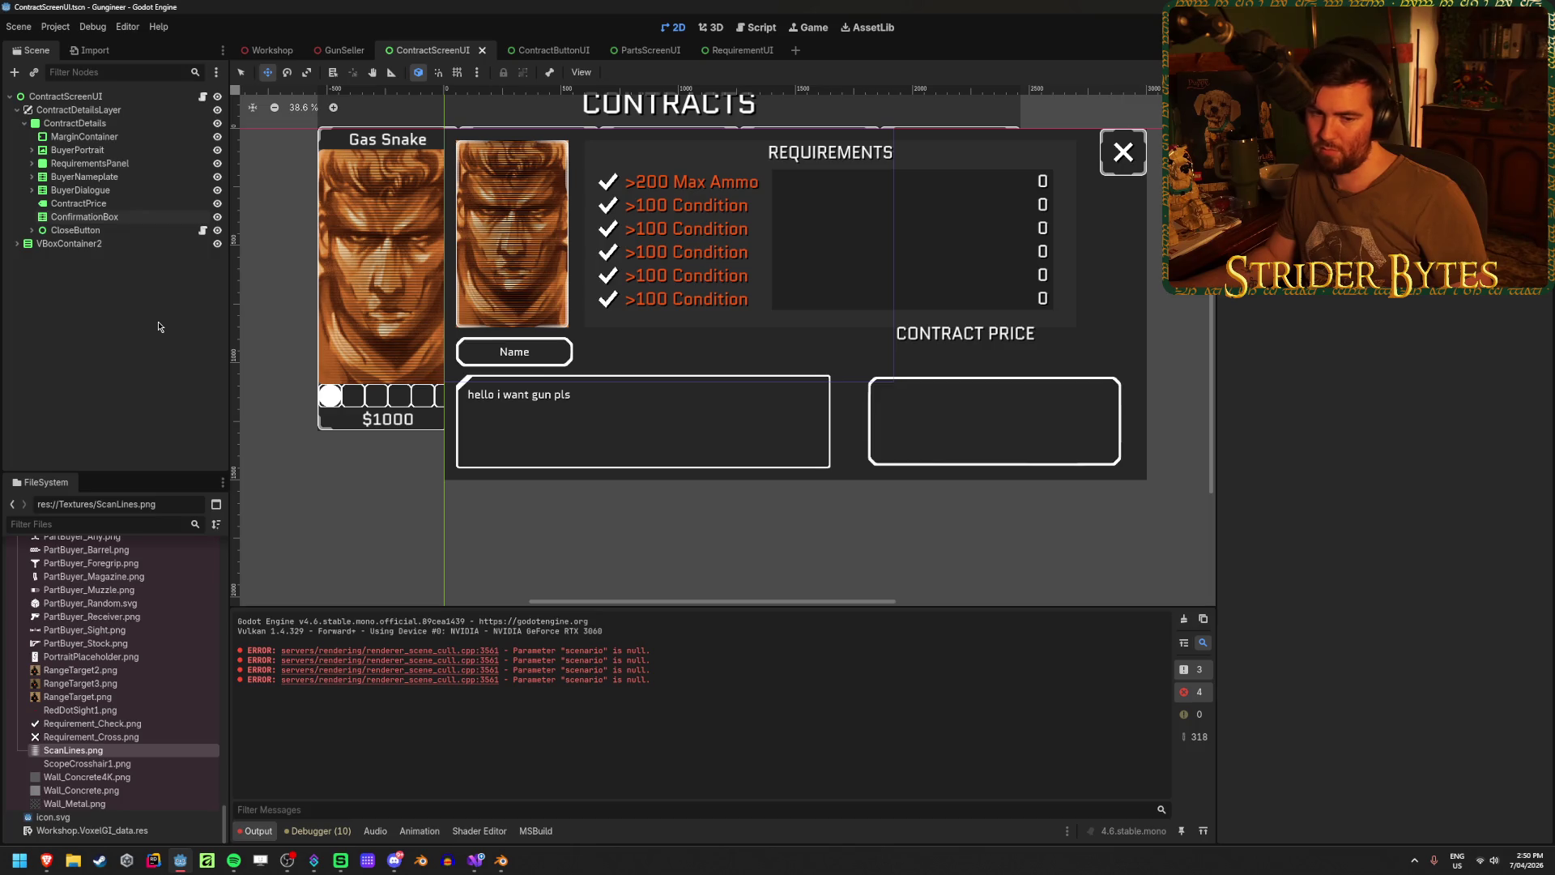
{"action": "left_click", "coordinate": [80, 190]}
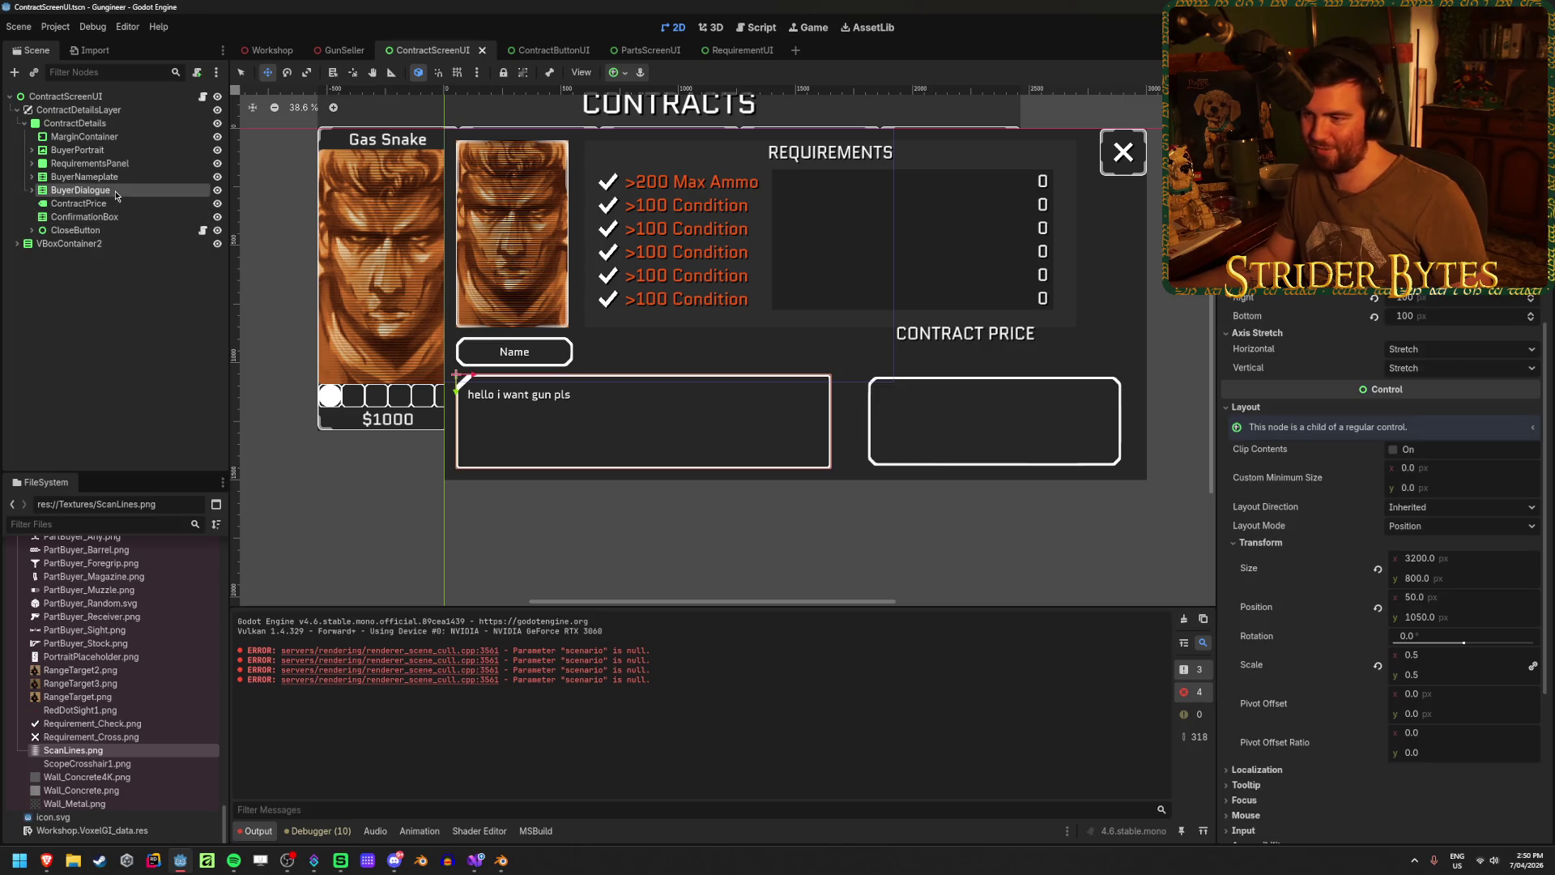
- Set BuyerDialogue's width to 3400 and save the scene
{"action": "left_click", "coordinate": [1471, 558]}
{"action": "key", "text": "Return"}
{"action": "type", "text": "3"}
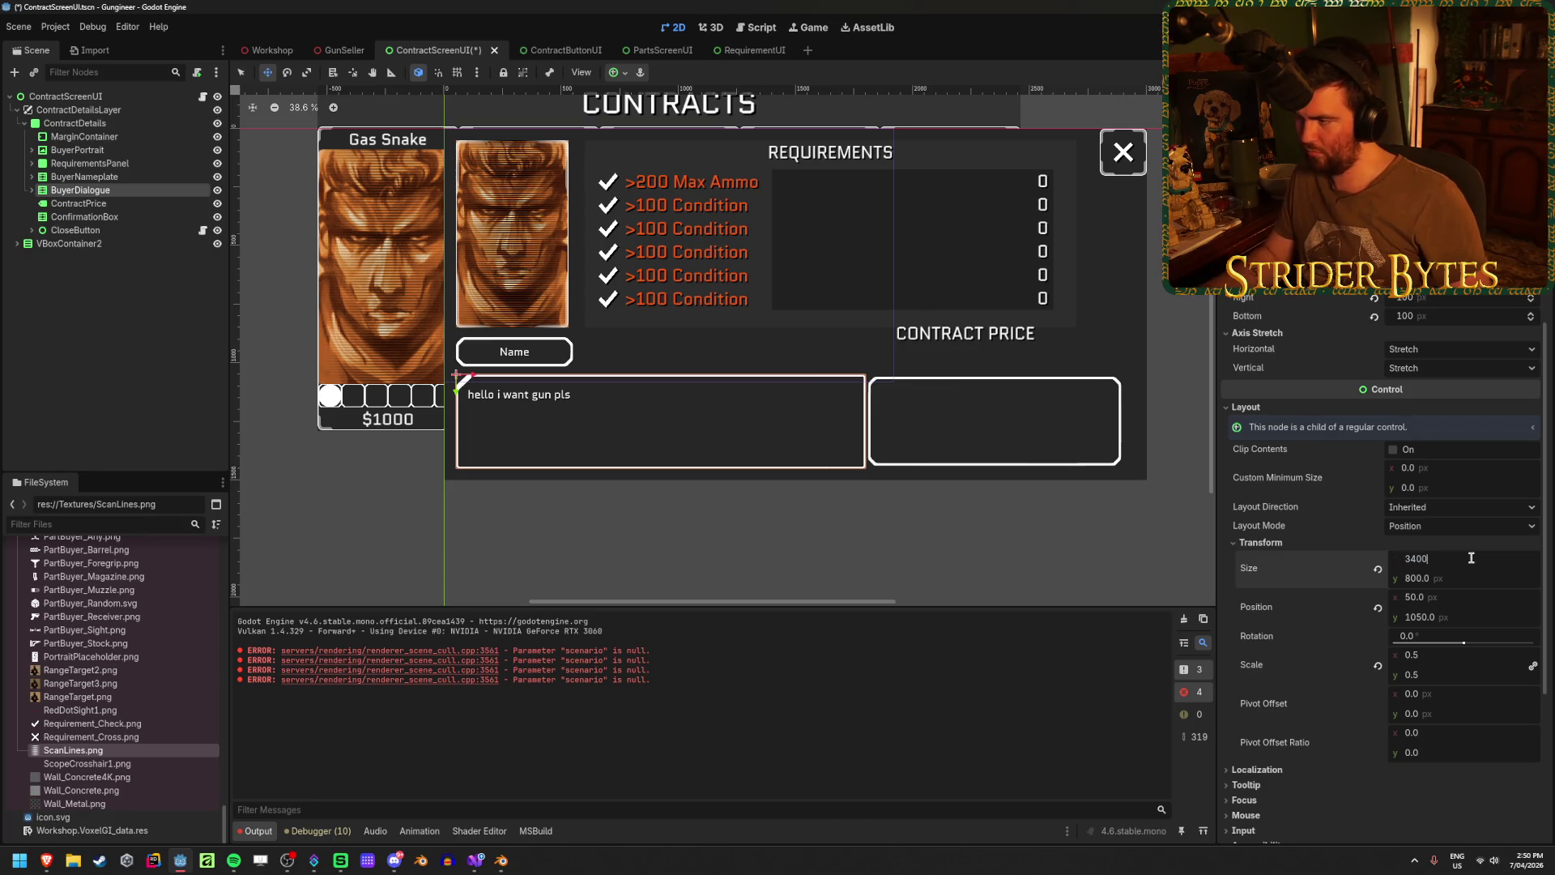
{"action": "key", "text": "Return"}
{"action": "left_click", "coordinate": [115, 295]}
{"action": "key", "text": "ctrl+s"}
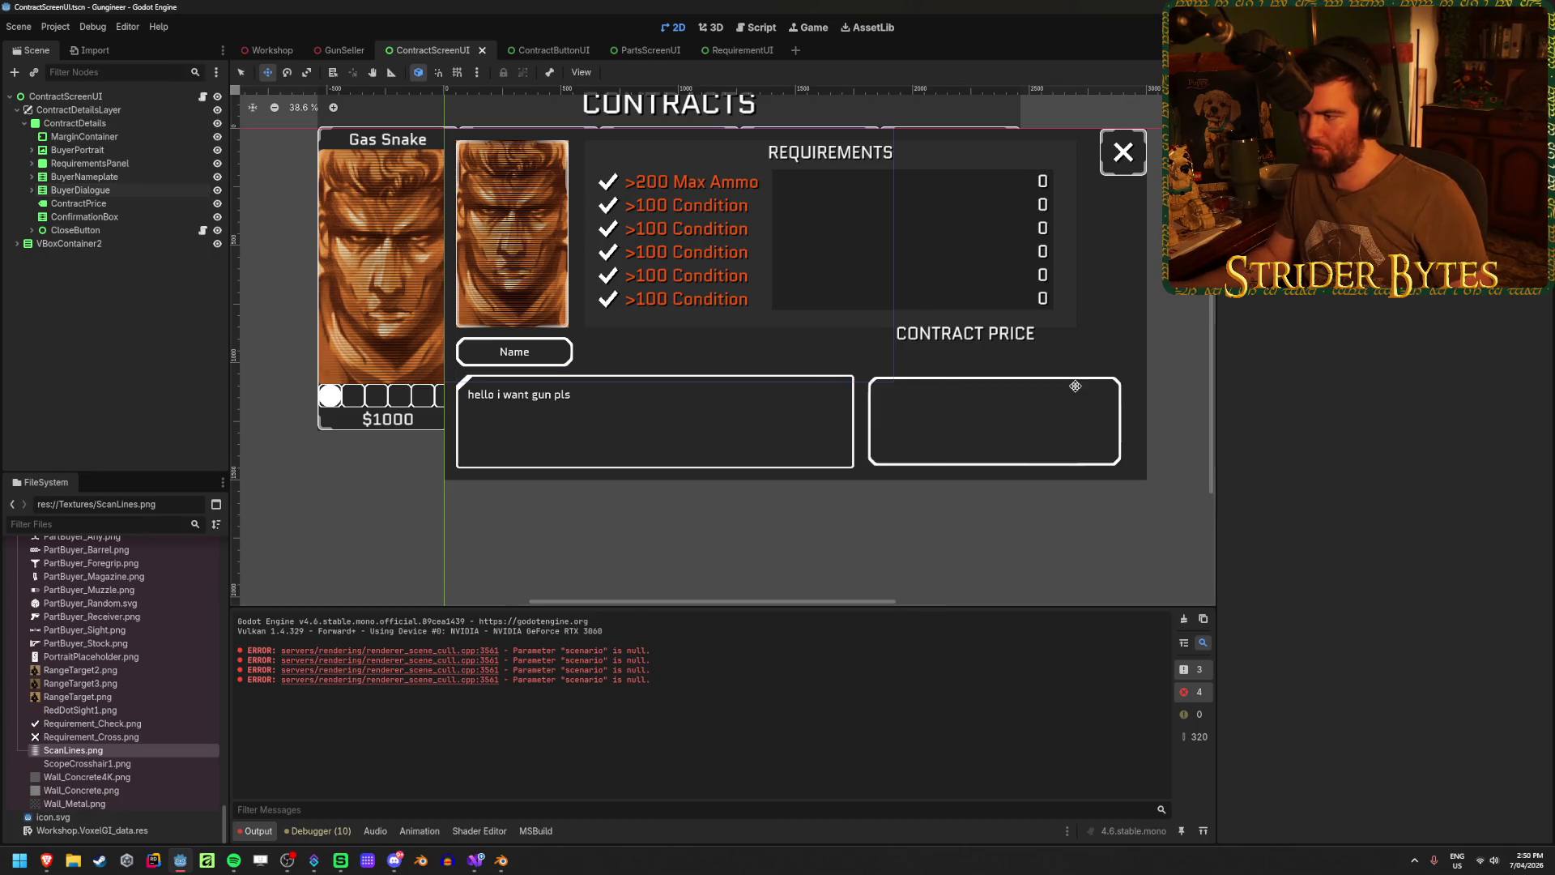
- Move ConfirmationBox right to position x 1850
{"action": "scroll", "coordinate": [1075, 387], "scroll_direction": "up", "scroll_amount": 4}
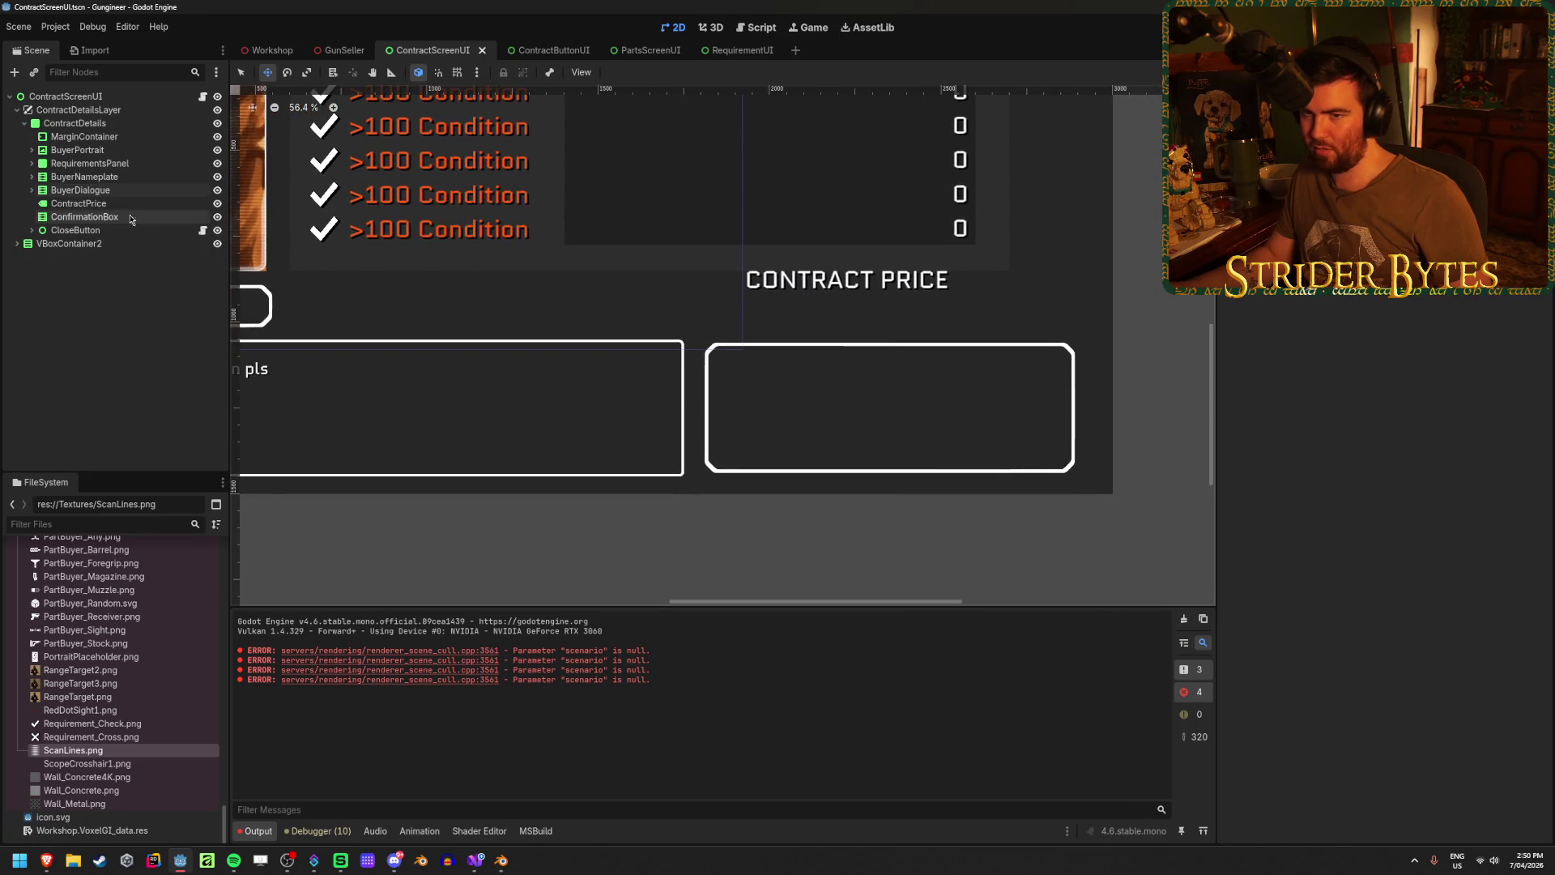
{"action": "left_click", "coordinate": [130, 220]}
{"action": "left_click", "coordinate": [1475, 566]}
{"action": "type", "text": "1"}
{"action": "key", "text": "Return"}
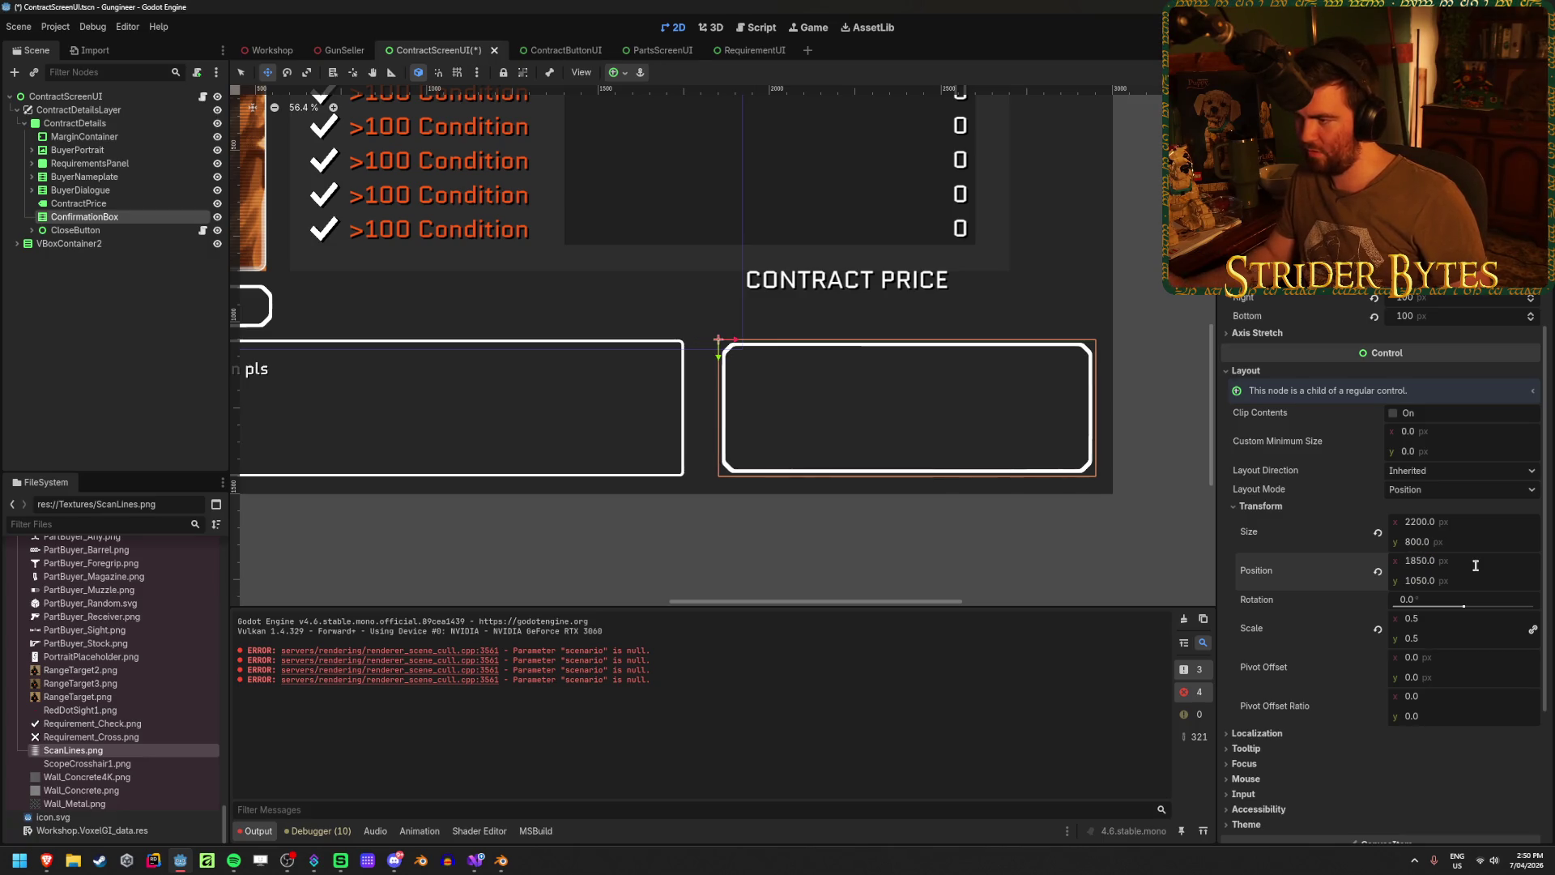
{"action": "left_click", "coordinate": [106, 343]}
- Select the ContractPrice label in the viewport
{"action": "scroll", "coordinate": [701, 432], "scroll_direction": "down", "scroll_amount": 4}
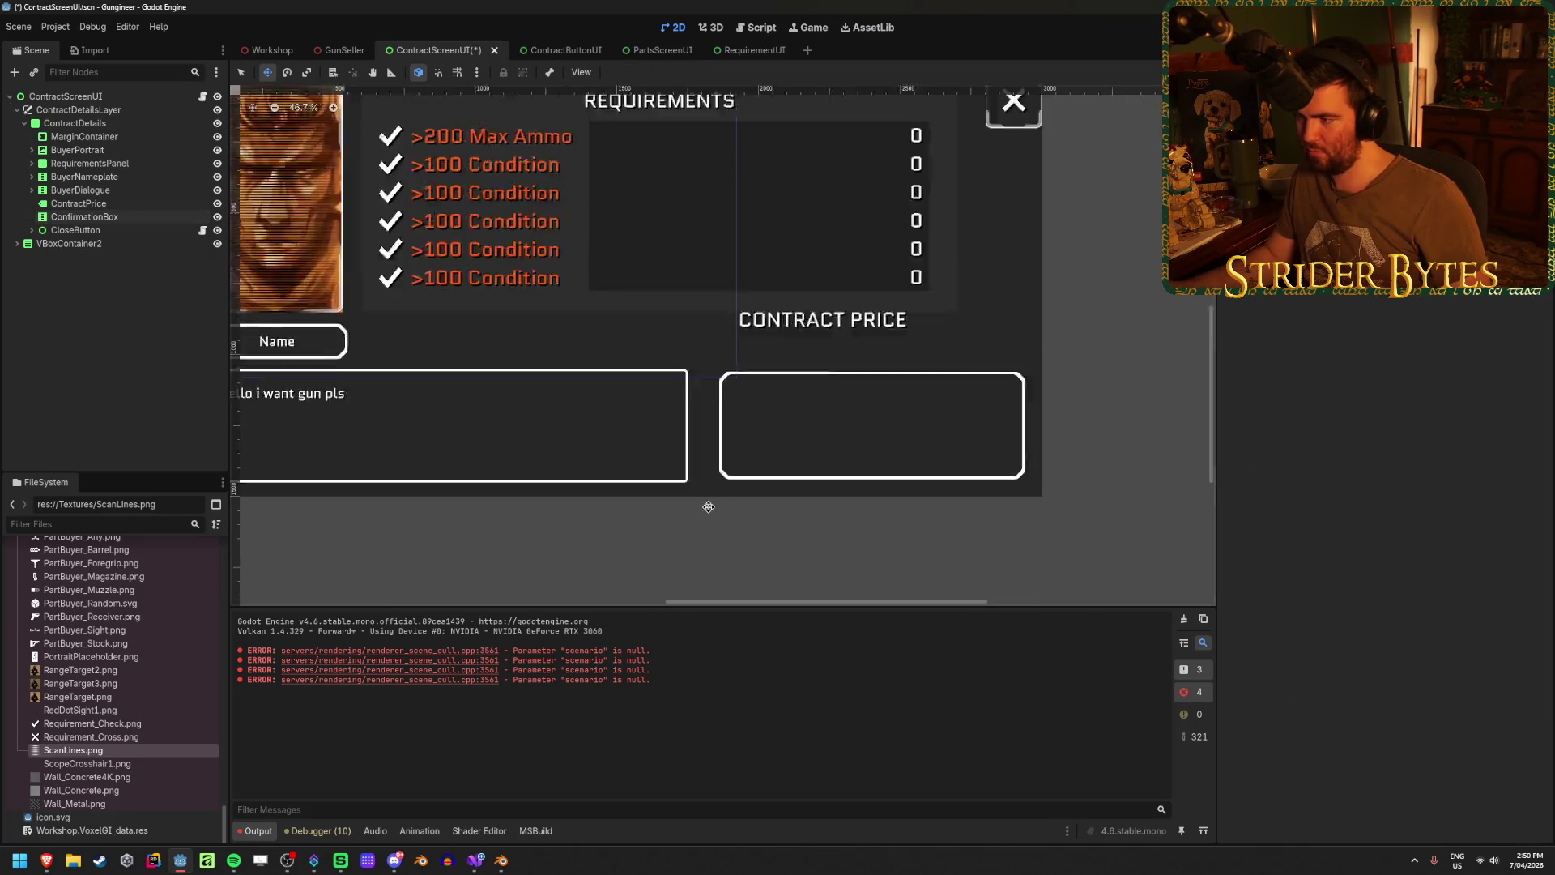
{"action": "scroll", "coordinate": [700, 432], "scroll_direction": "up", "scroll_amount": 3}
{"action": "right_click", "coordinate": [701, 431]}
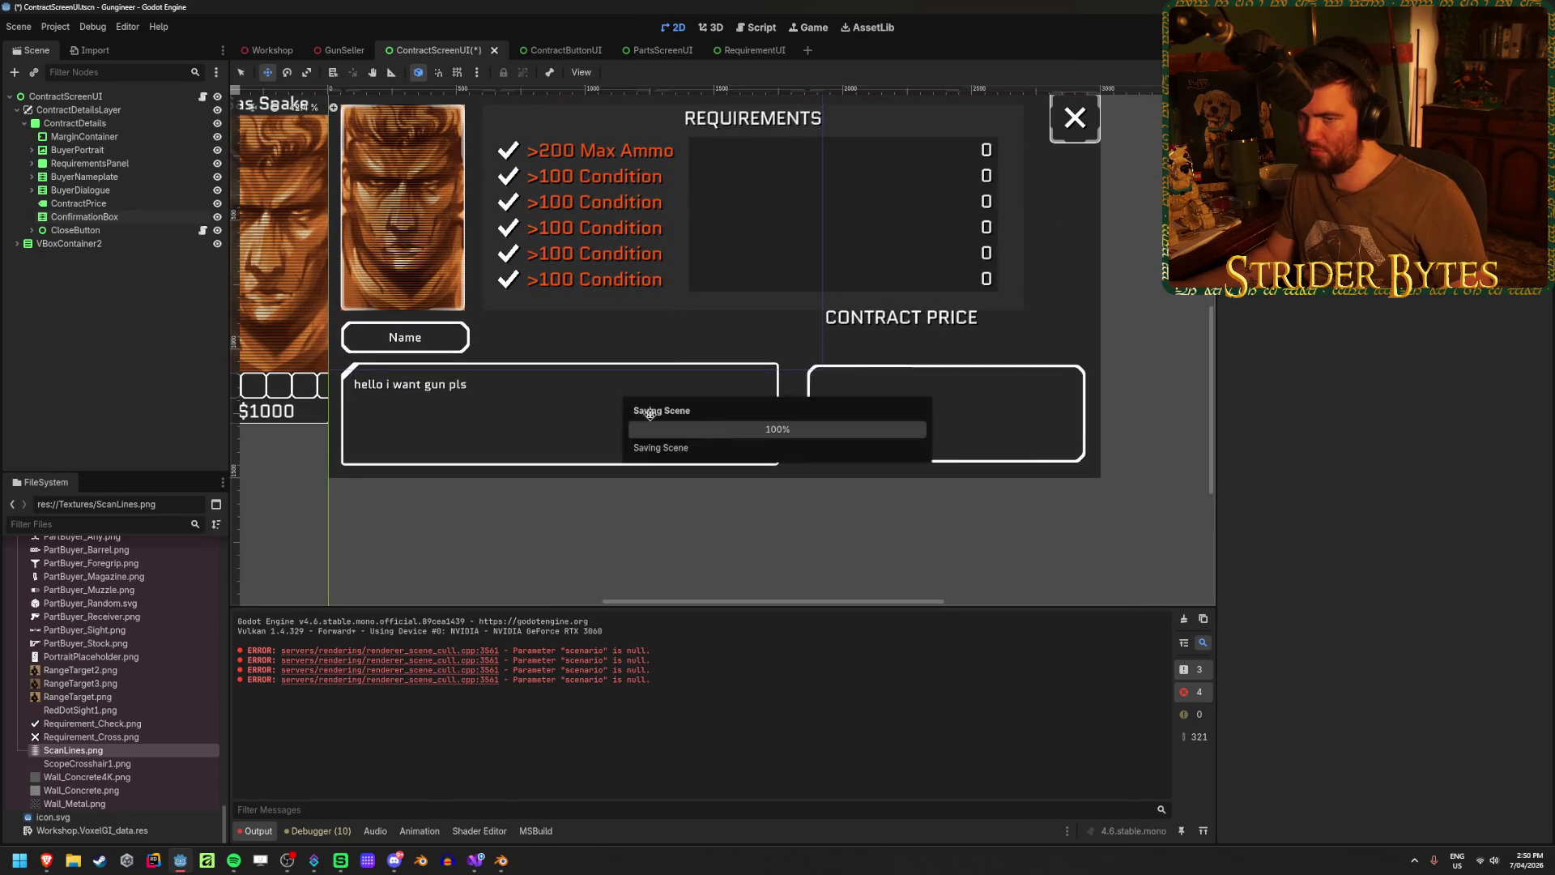
{"action": "left_click", "coordinate": [1004, 328]}
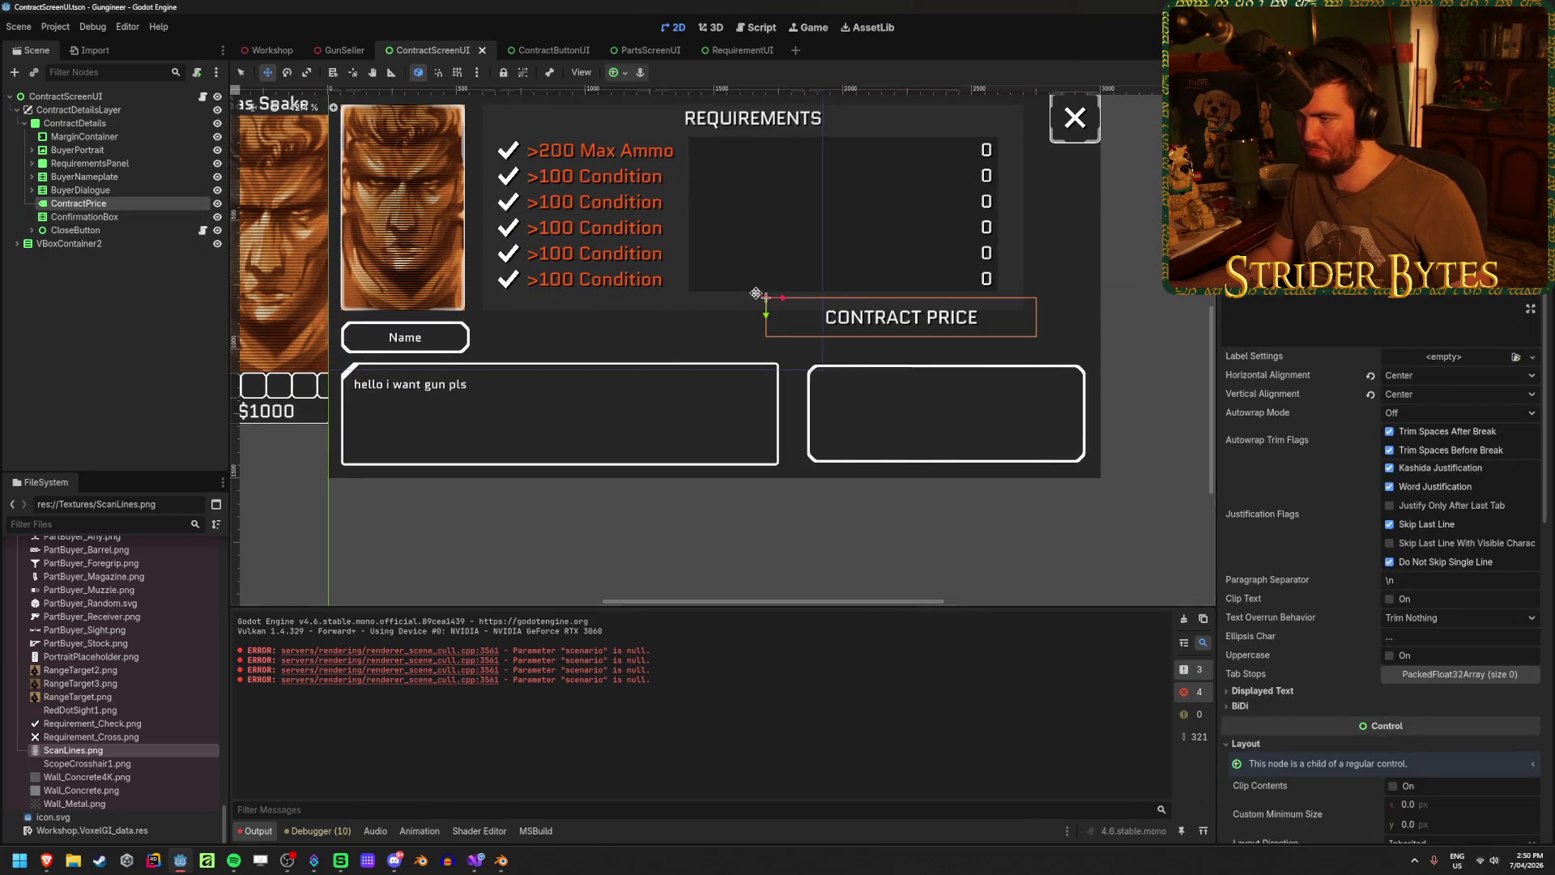
- Move the CONTRACT PRICE label to x position 1850
{"action": "scroll", "coordinate": [1289, 495], "scroll_direction": "down", "scroll_amount": 4}
{"action": "scroll", "coordinate": [1312, 521], "scroll_direction": "down", "scroll_amount": 2}
{"action": "scroll", "coordinate": [1312, 521], "scroll_direction": "up", "scroll_amount": 2}
{"action": "left_click", "coordinate": [1267, 576]}
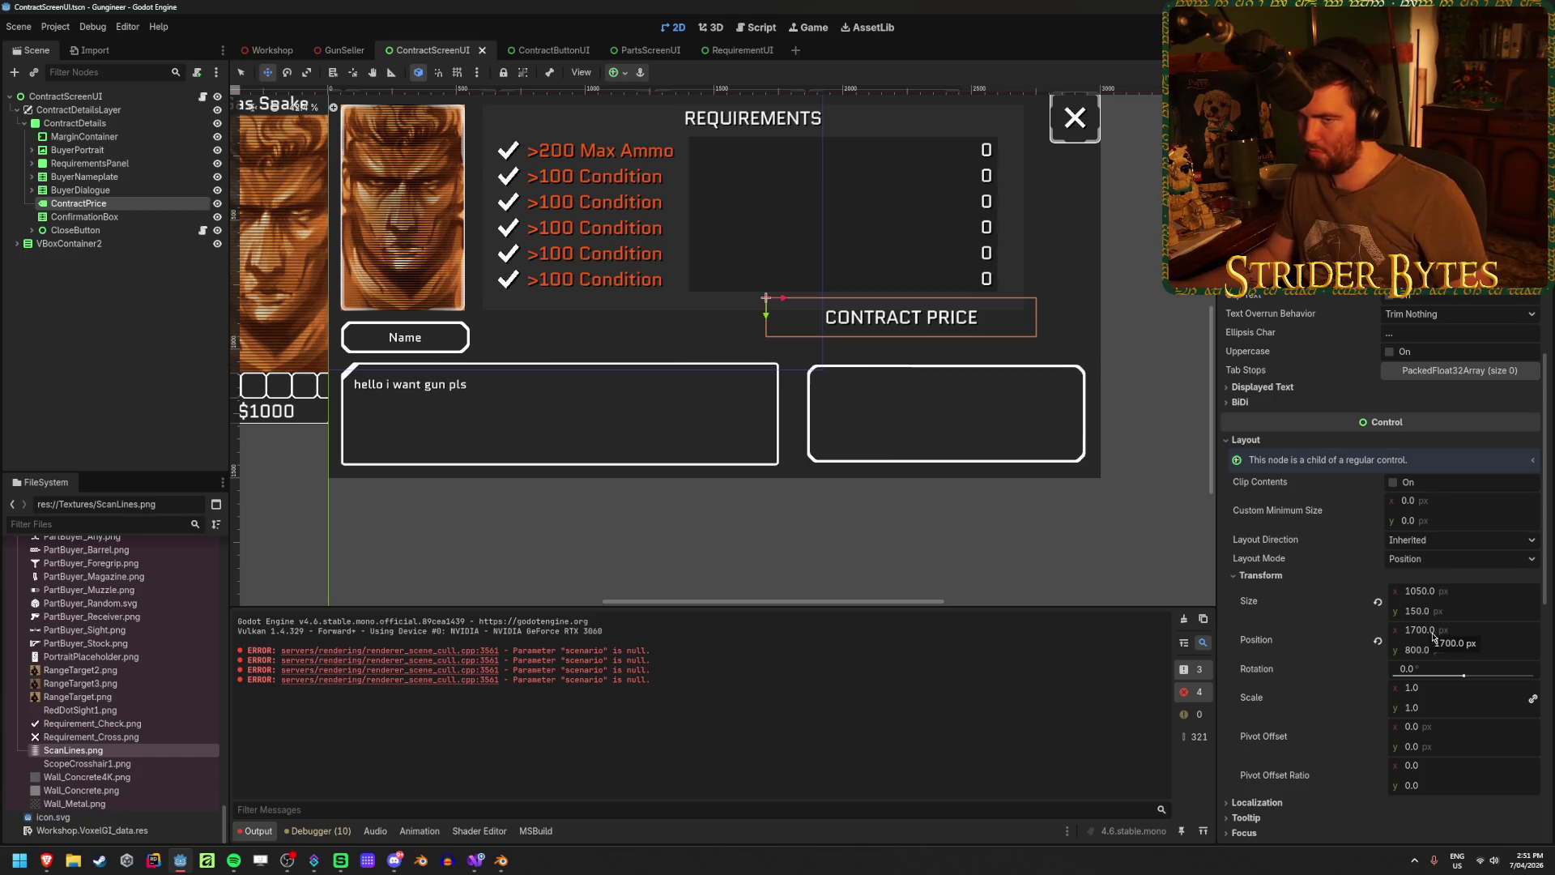
{"action": "left_click", "coordinate": [1447, 631]}
{"action": "type", "text": "1850"}
{"action": "key", "text": "Return"}
- Compare with the confirmation box, then widen the CONTRACT PRICE label to 1100 px
{"action": "scroll", "coordinate": [1018, 431], "scroll_direction": "up", "scroll_amount": 3}
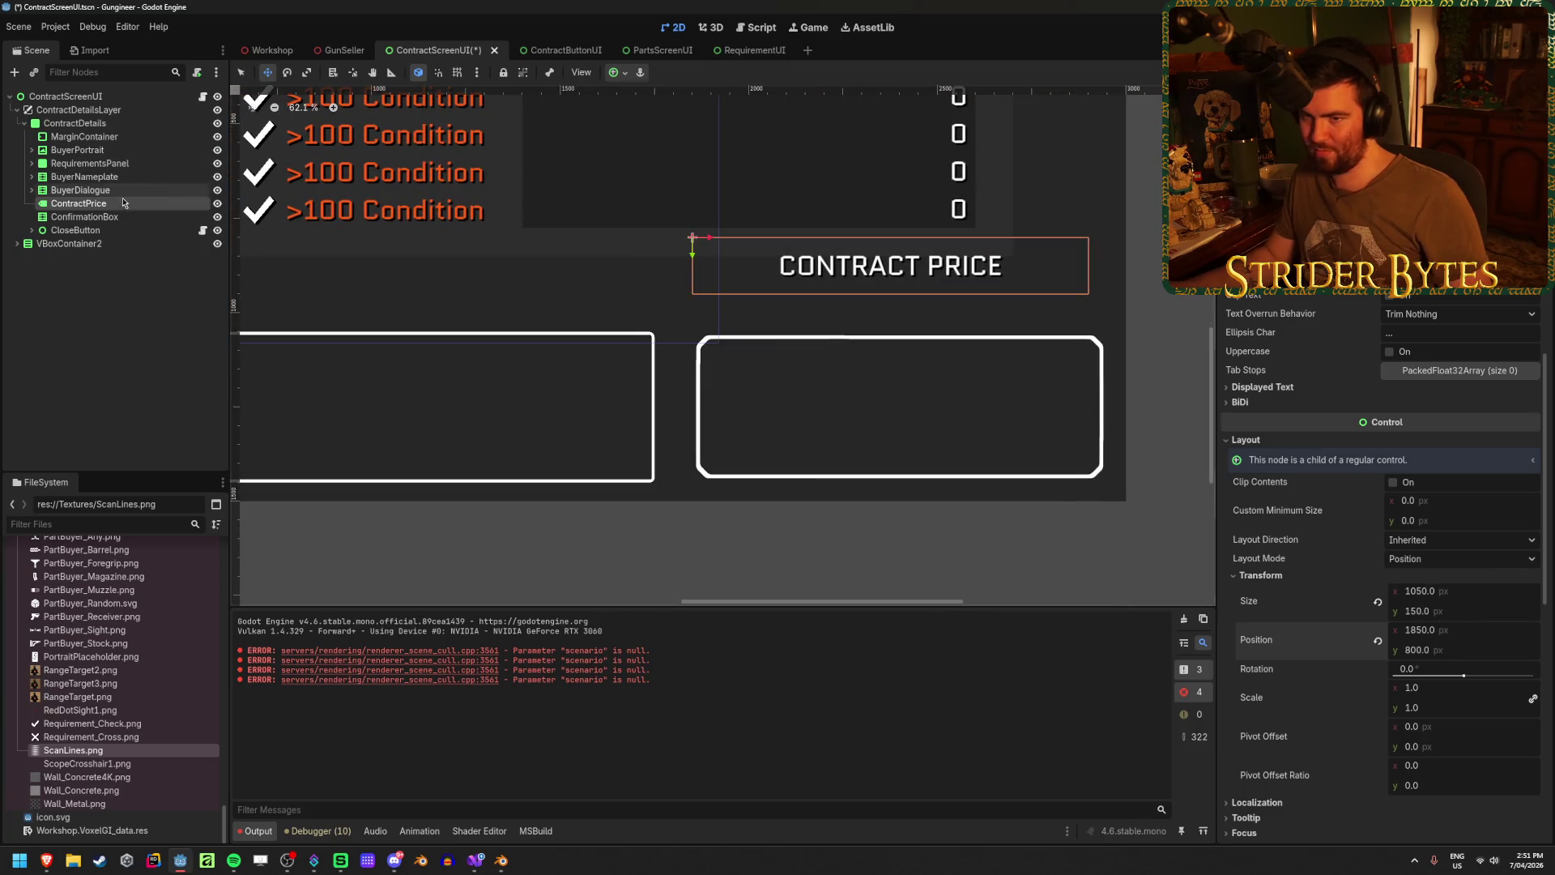
{"action": "left_click", "coordinate": [103, 215]}
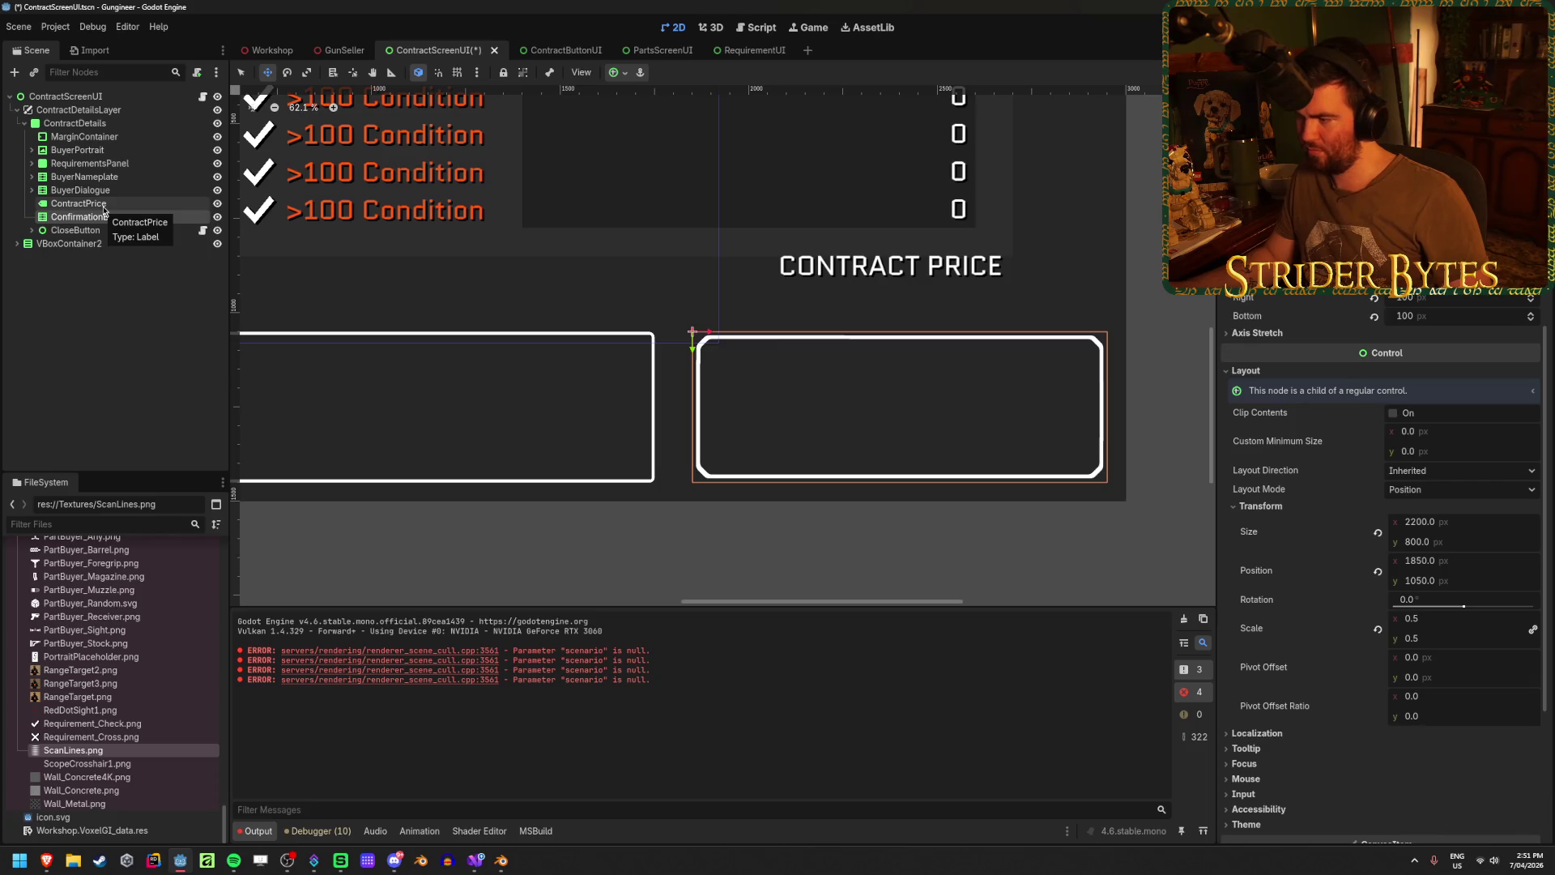
{"action": "left_click", "coordinate": [103, 206]}
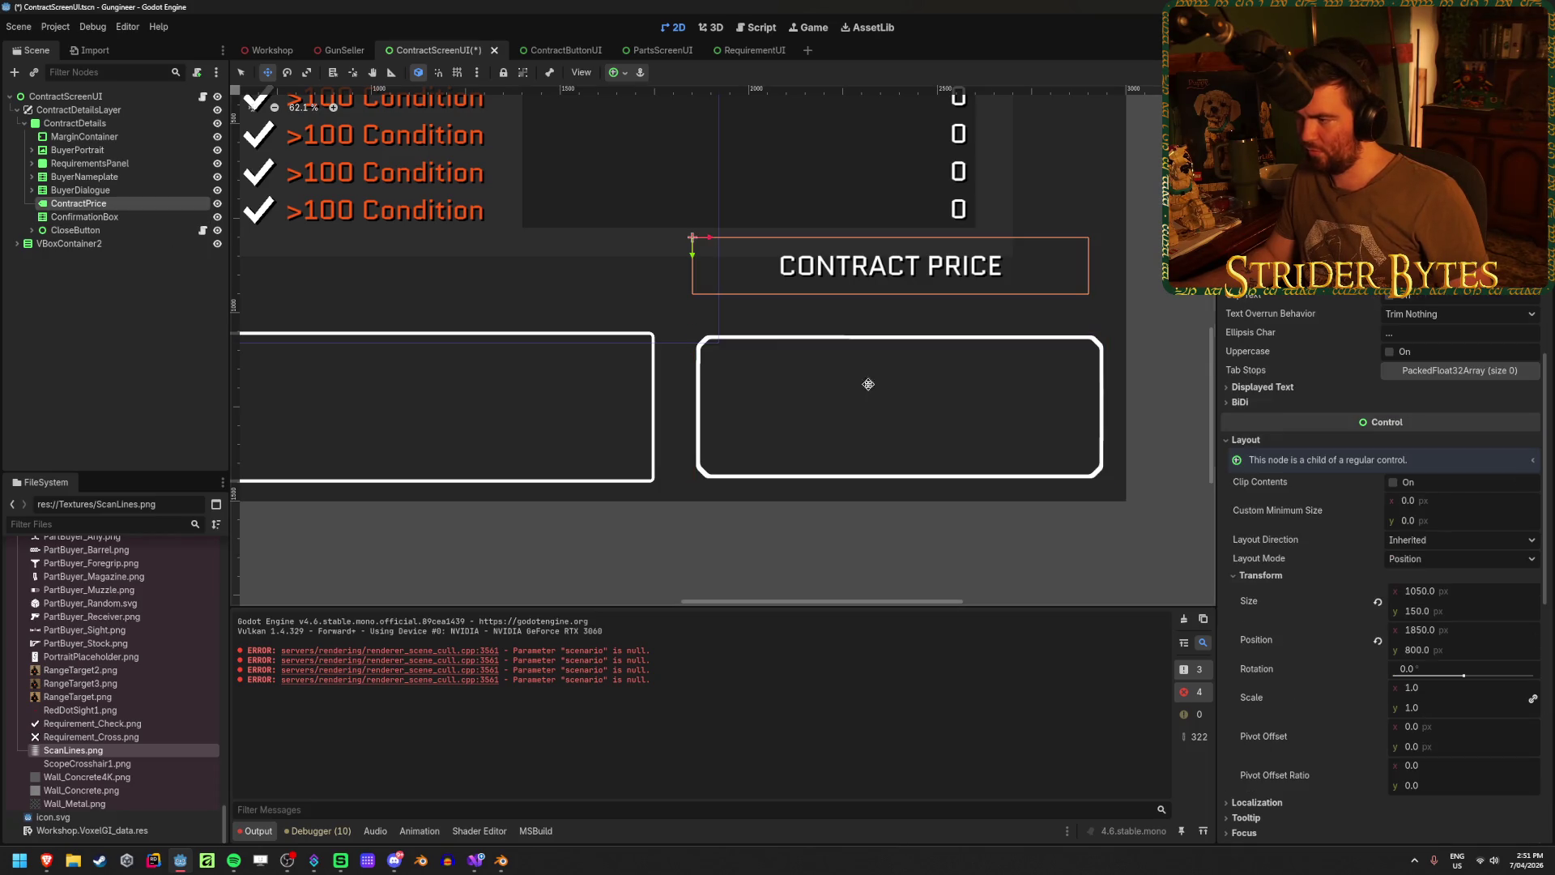
{"action": "left_click", "coordinate": [1478, 587]}
{"action": "type", "text": "1100"}
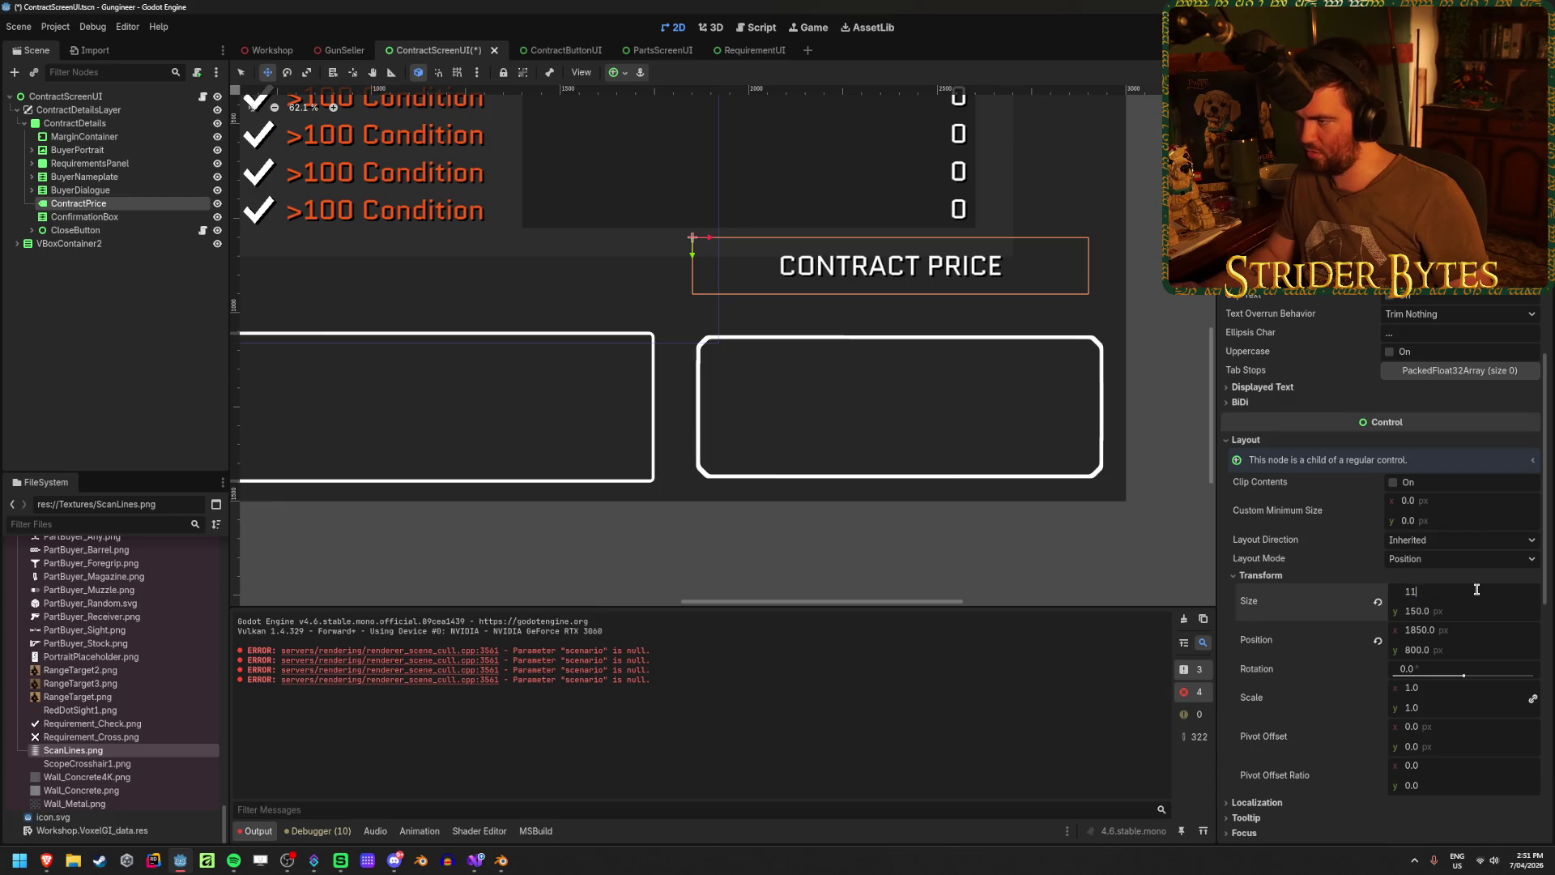
{"action": "key", "text": "Return"}
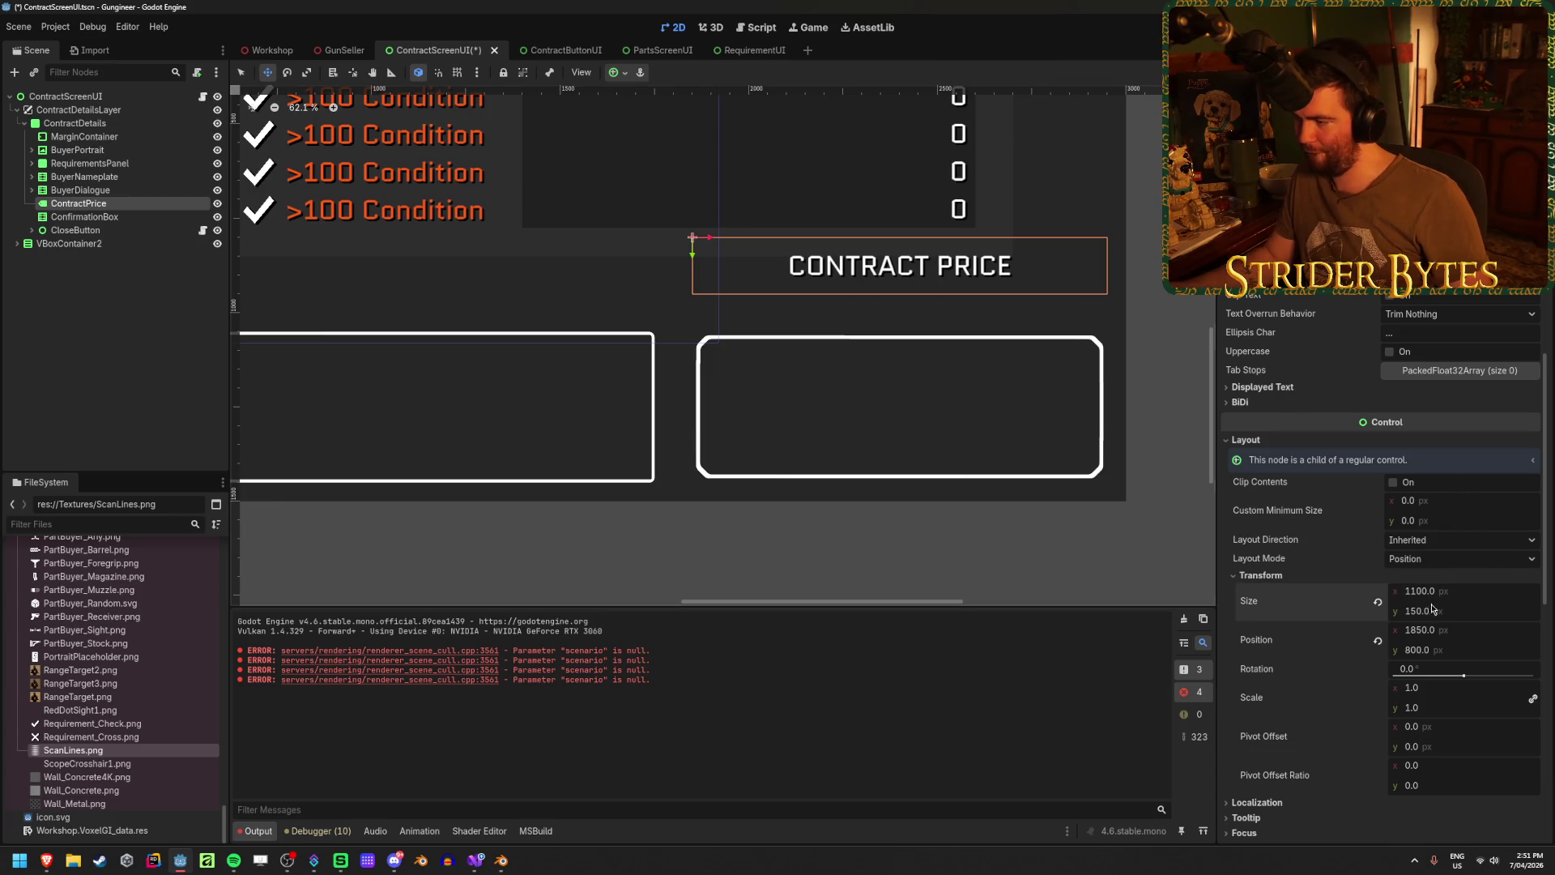
- Set the label's y position to 900 and save the scene
{"action": "left_click", "coordinate": [1474, 649]}
{"action": "type", "text": "700"}
{"action": "key", "text": "Return"}
{"action": "left_click", "coordinate": [1474, 646]}
{"action": "type", "text": "900"}
{"action": "key", "text": "Return"}
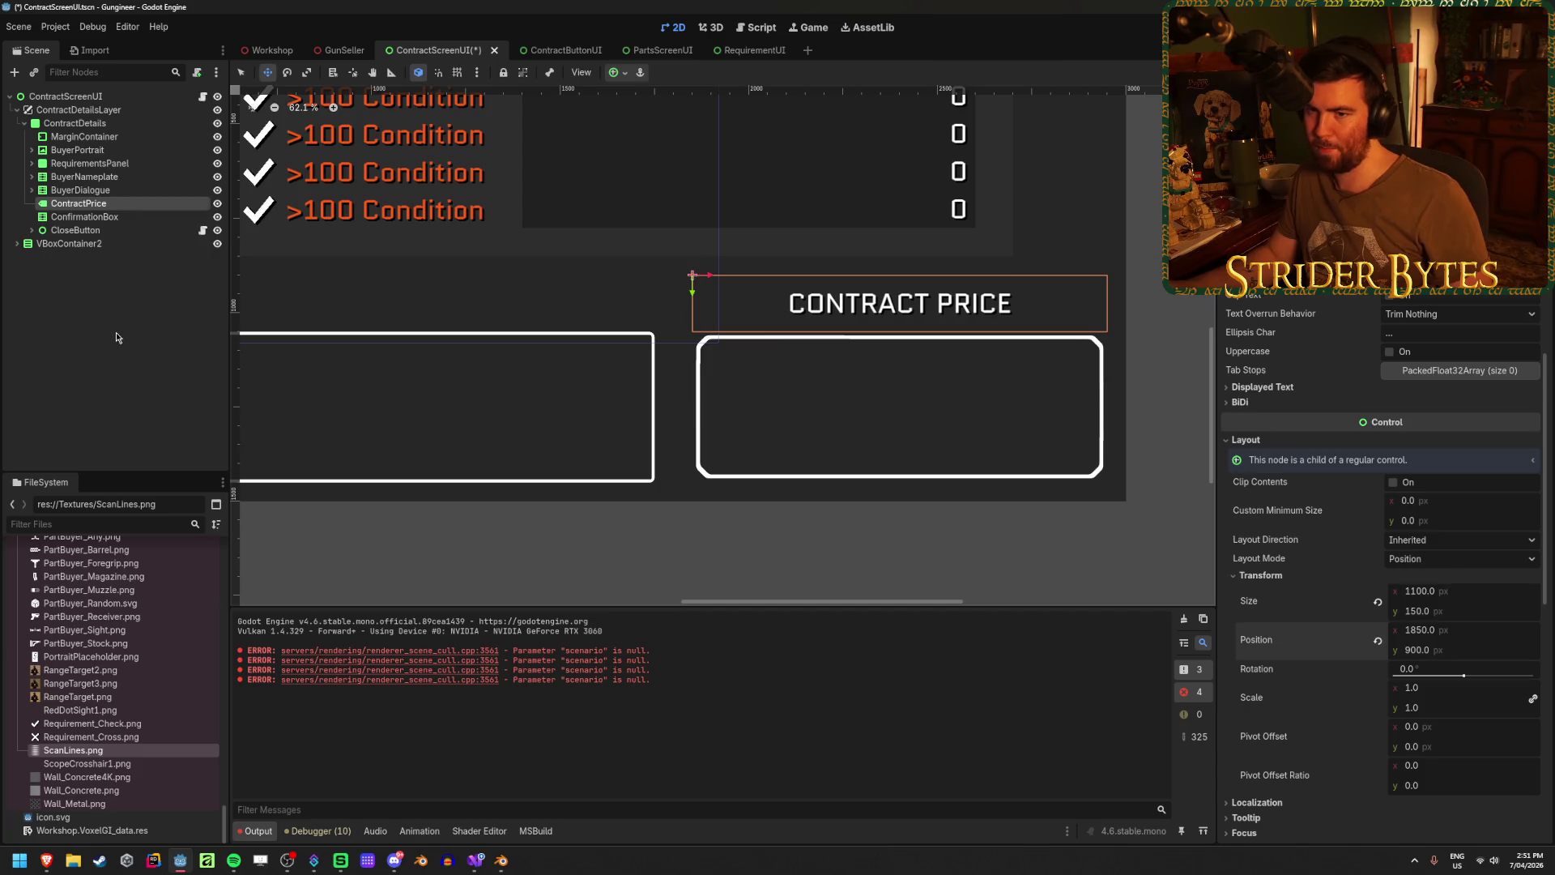
{"action": "key", "text": "ctrl+s"}
{"action": "scroll", "coordinate": [624, 424], "scroll_direction": "down", "scroll_amount": 4}
{"action": "scroll", "coordinate": [651, 335], "scroll_direction": "up", "scroll_amount": 4}
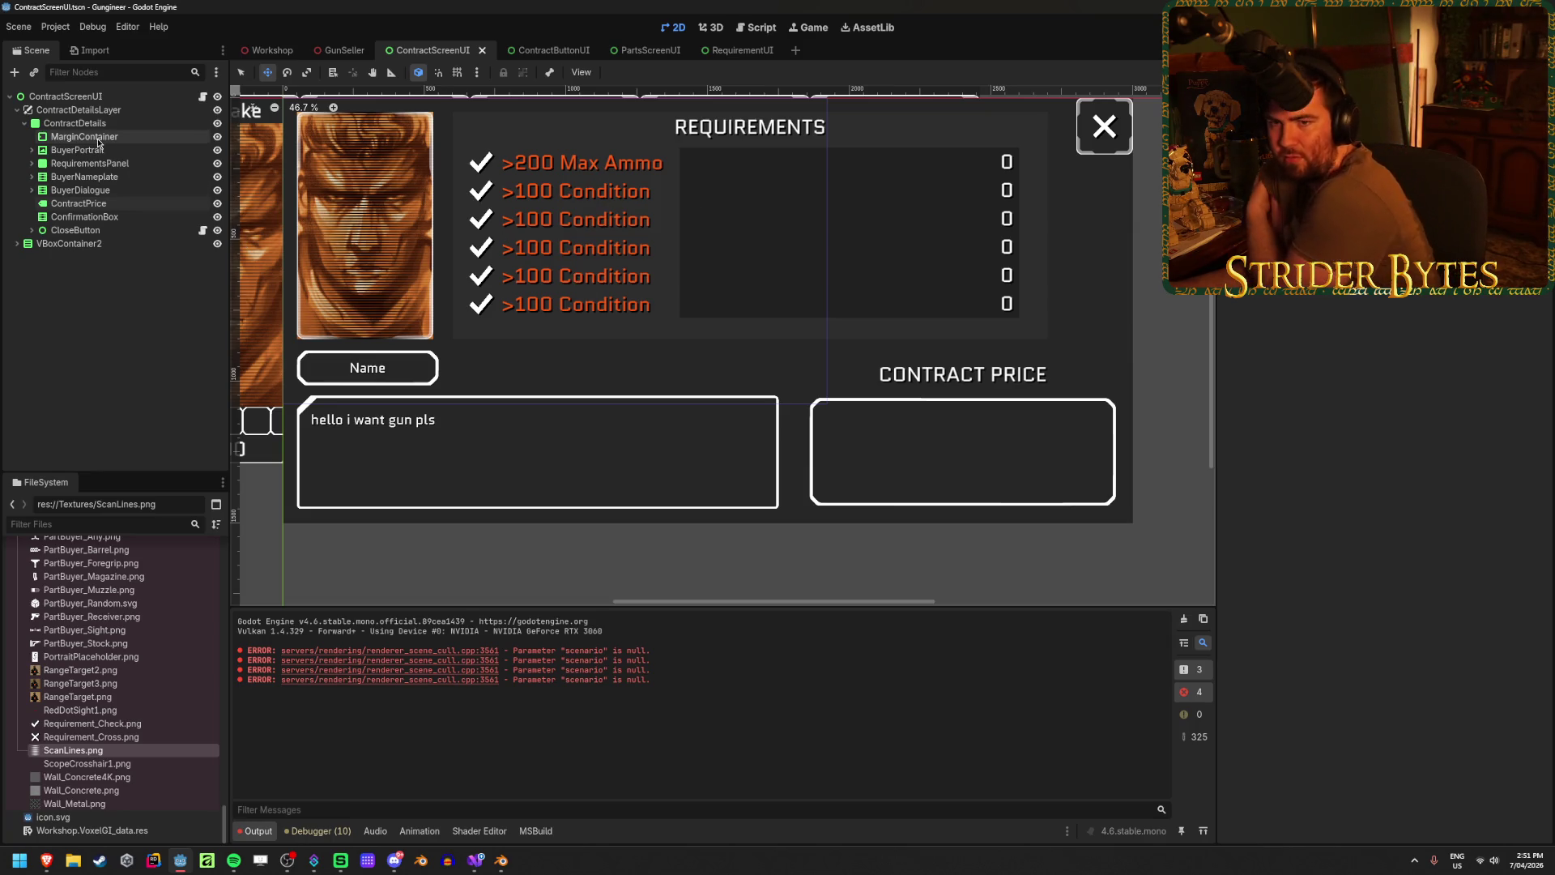
- Scale the requirements VBoxContainer to 1.1, undoing an accidental panel scale
{"action": "left_click", "coordinate": [38, 162]}
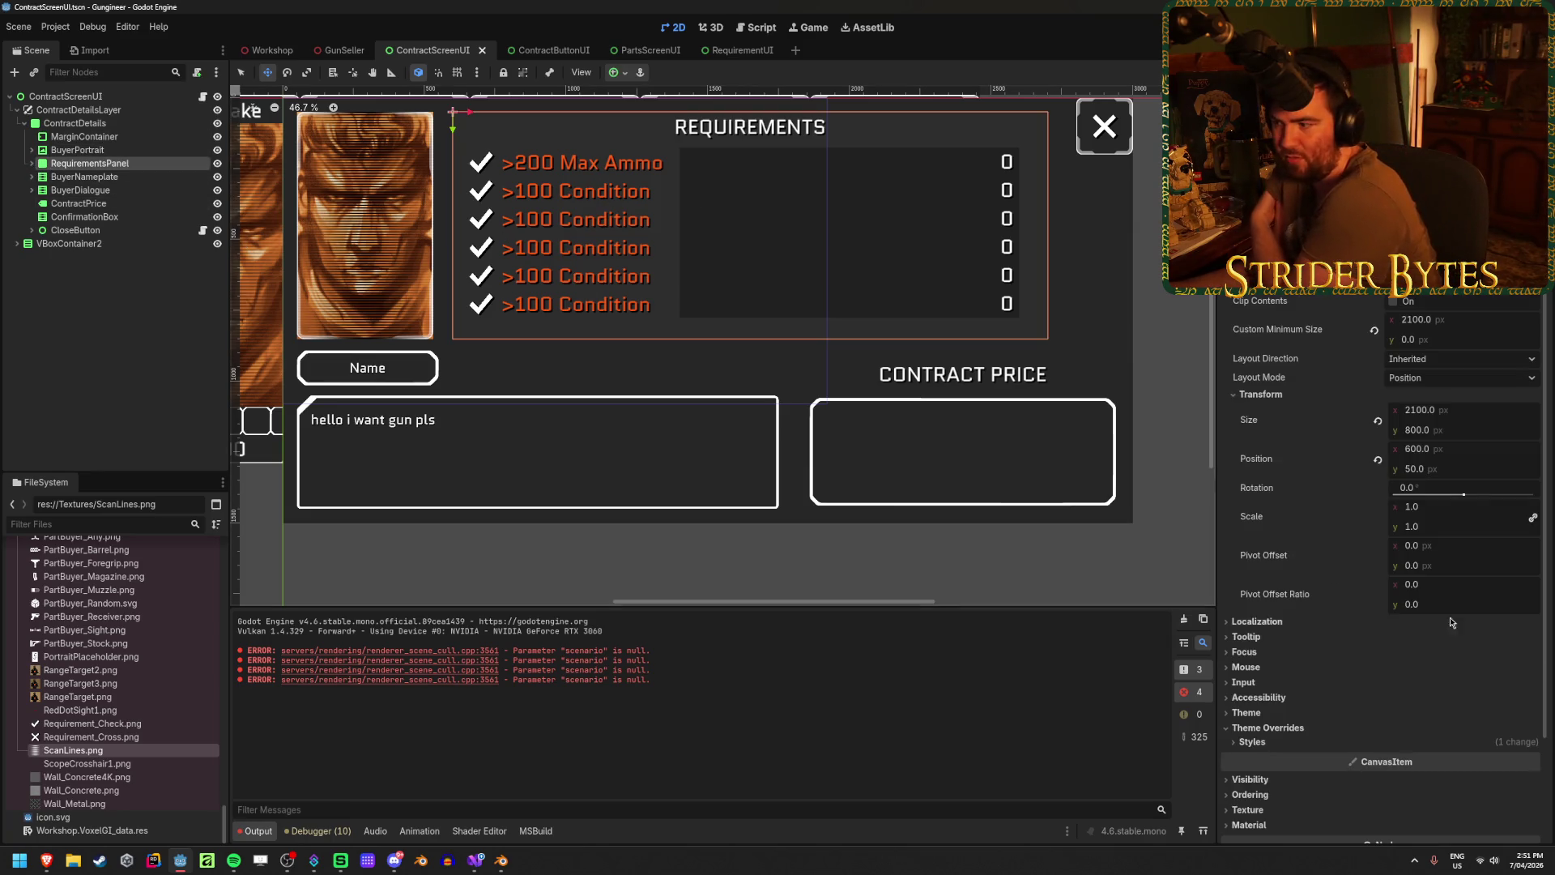
{"action": "left_click_drag", "start_coordinate": [1432, 510], "coordinate": [1449, 511]}
{"action": "key", "text": "ctrl+z"}
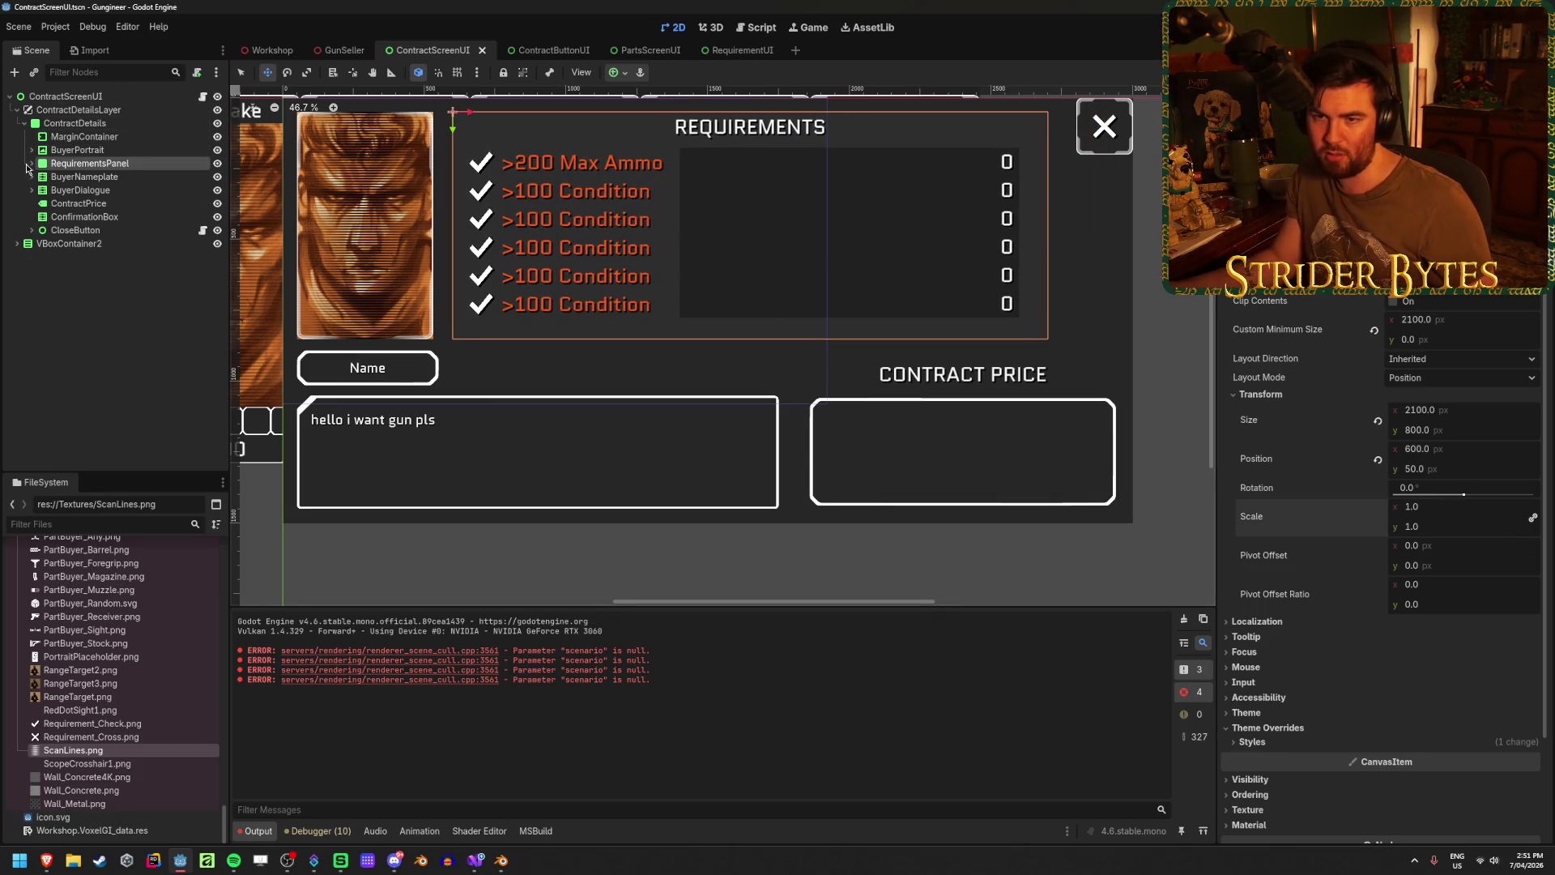
{"action": "left_click", "coordinate": [31, 162]}
{"action": "left_click", "coordinate": [140, 193]}
{"action": "left_click_drag", "start_coordinate": [1447, 550], "coordinate": [1500, 551]}
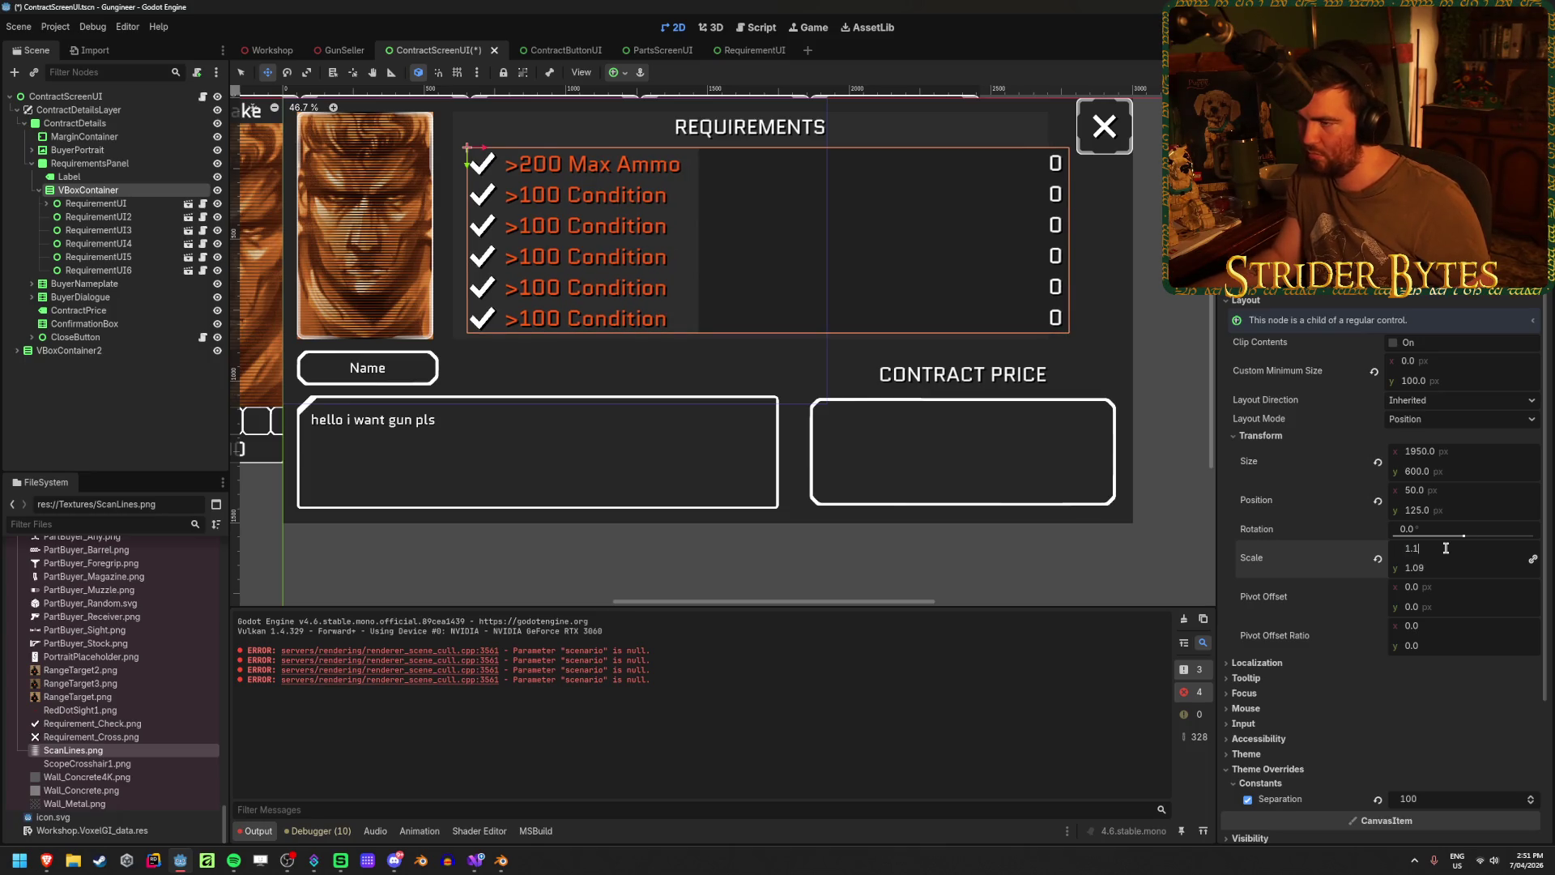
{"action": "key", "text": "Return"}
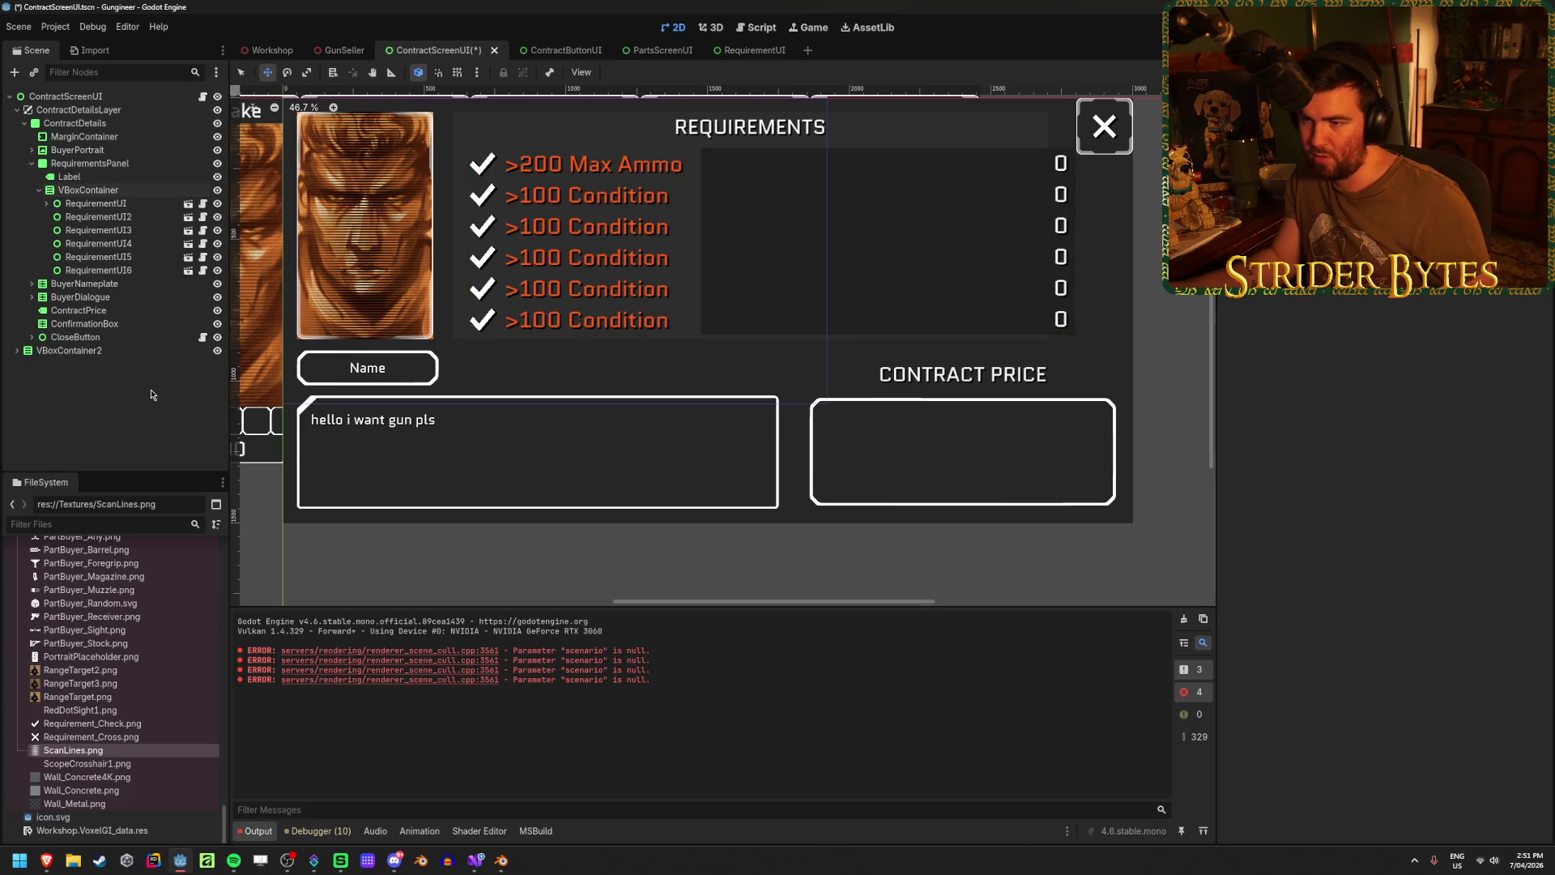
- Set the requirements list's x position to 25 and save the scene
{"action": "left_click", "coordinate": [179, 189]}
{"action": "left_click", "coordinate": [1462, 492]}
{"action": "type", "text": "0"}
{"action": "key", "text": "Return"}
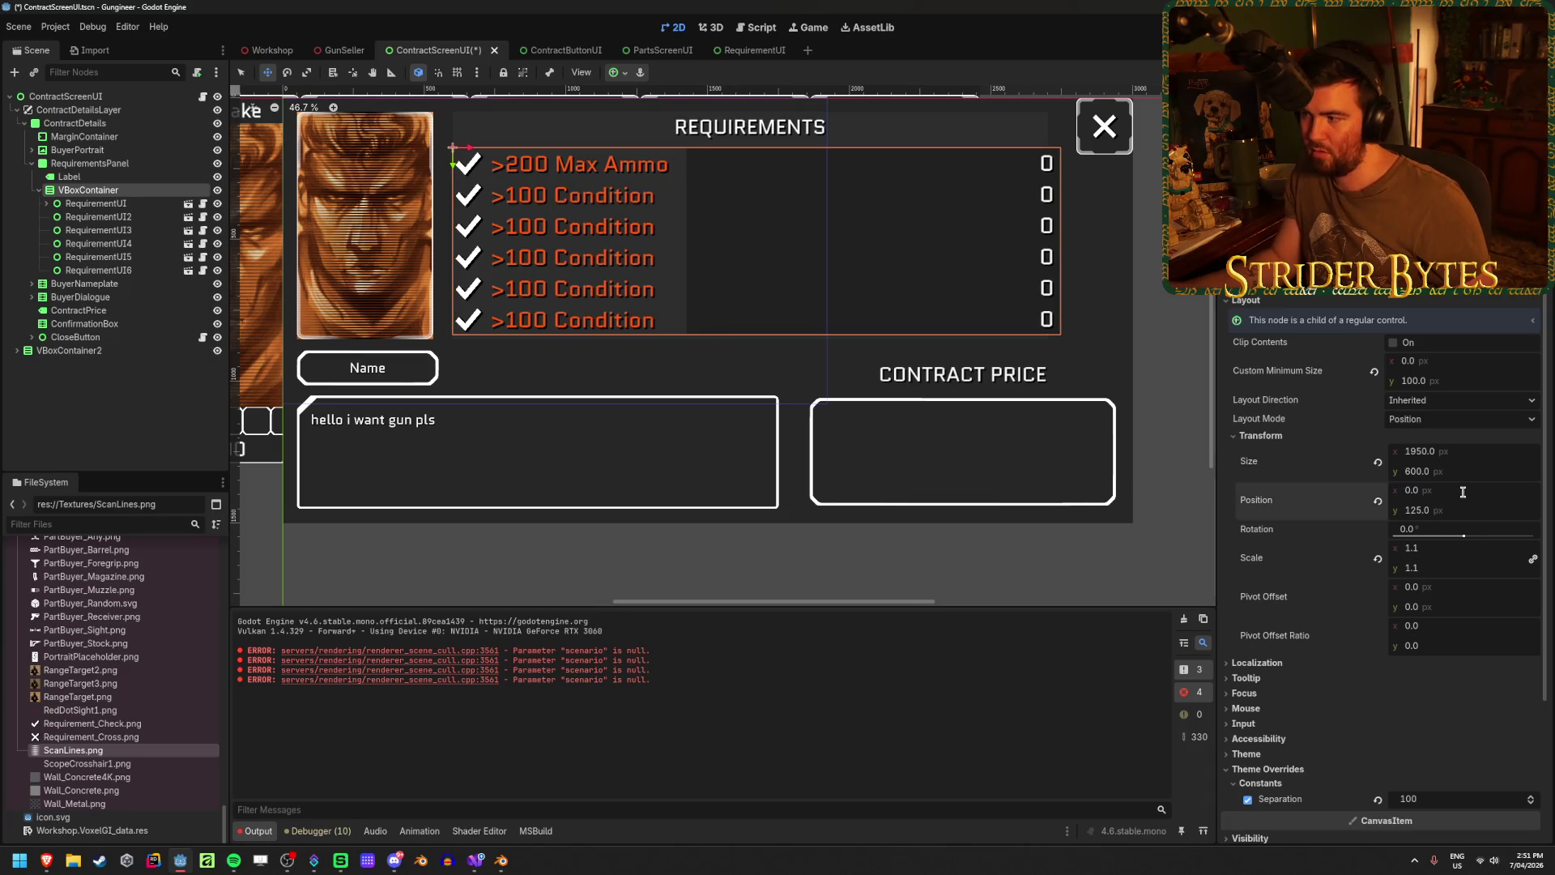
{"action": "type", "text": "25"}
{"action": "key", "text": "Return"}
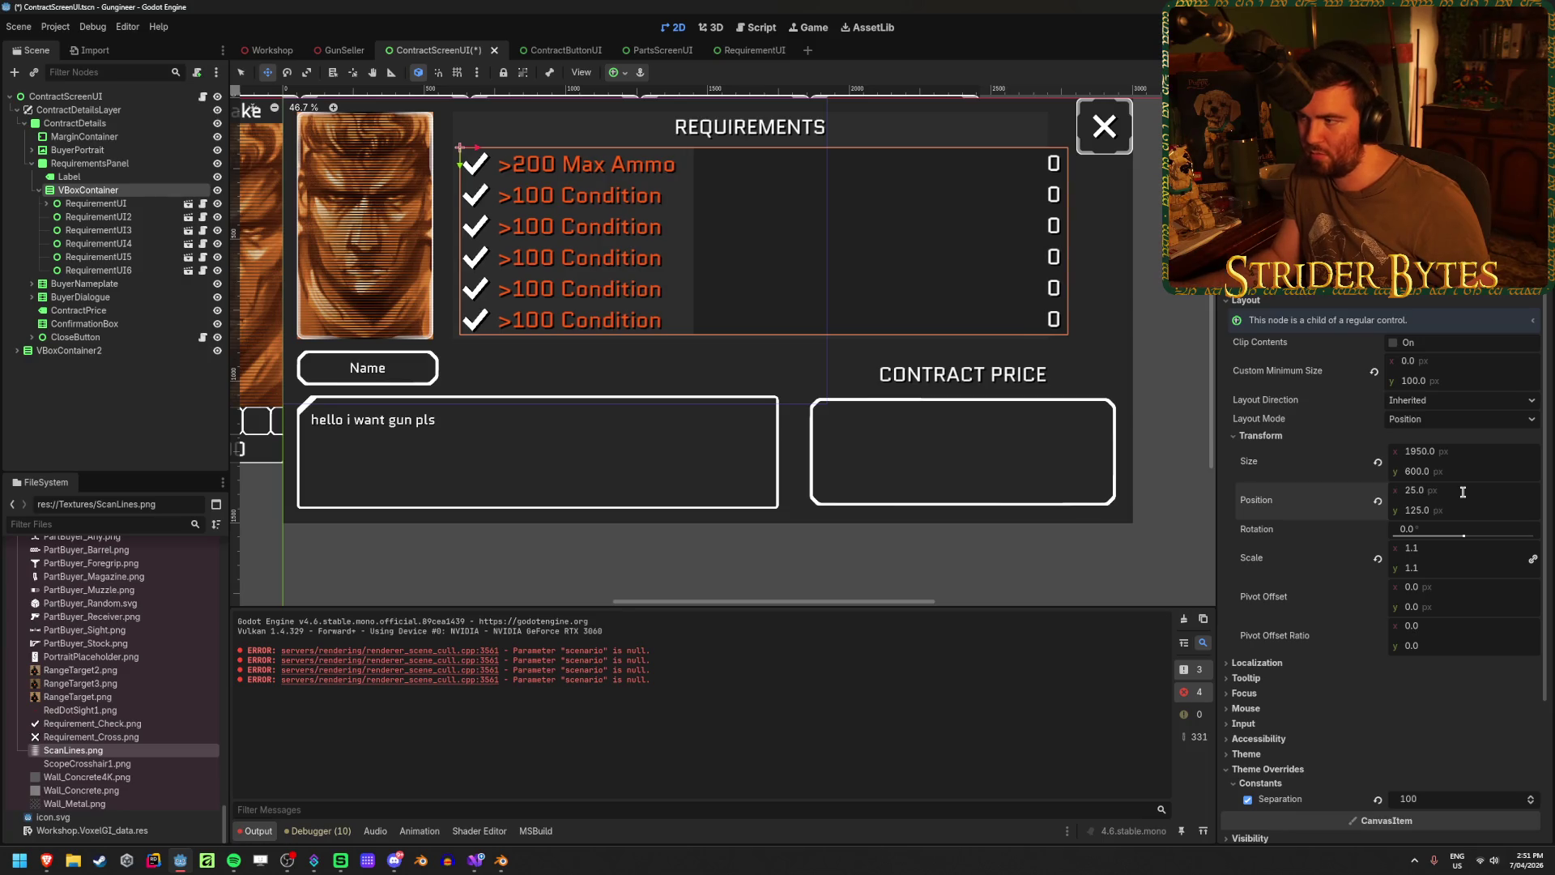
{"action": "left_click", "coordinate": [213, 372]}
{"action": "key", "text": "ctrl+s"}
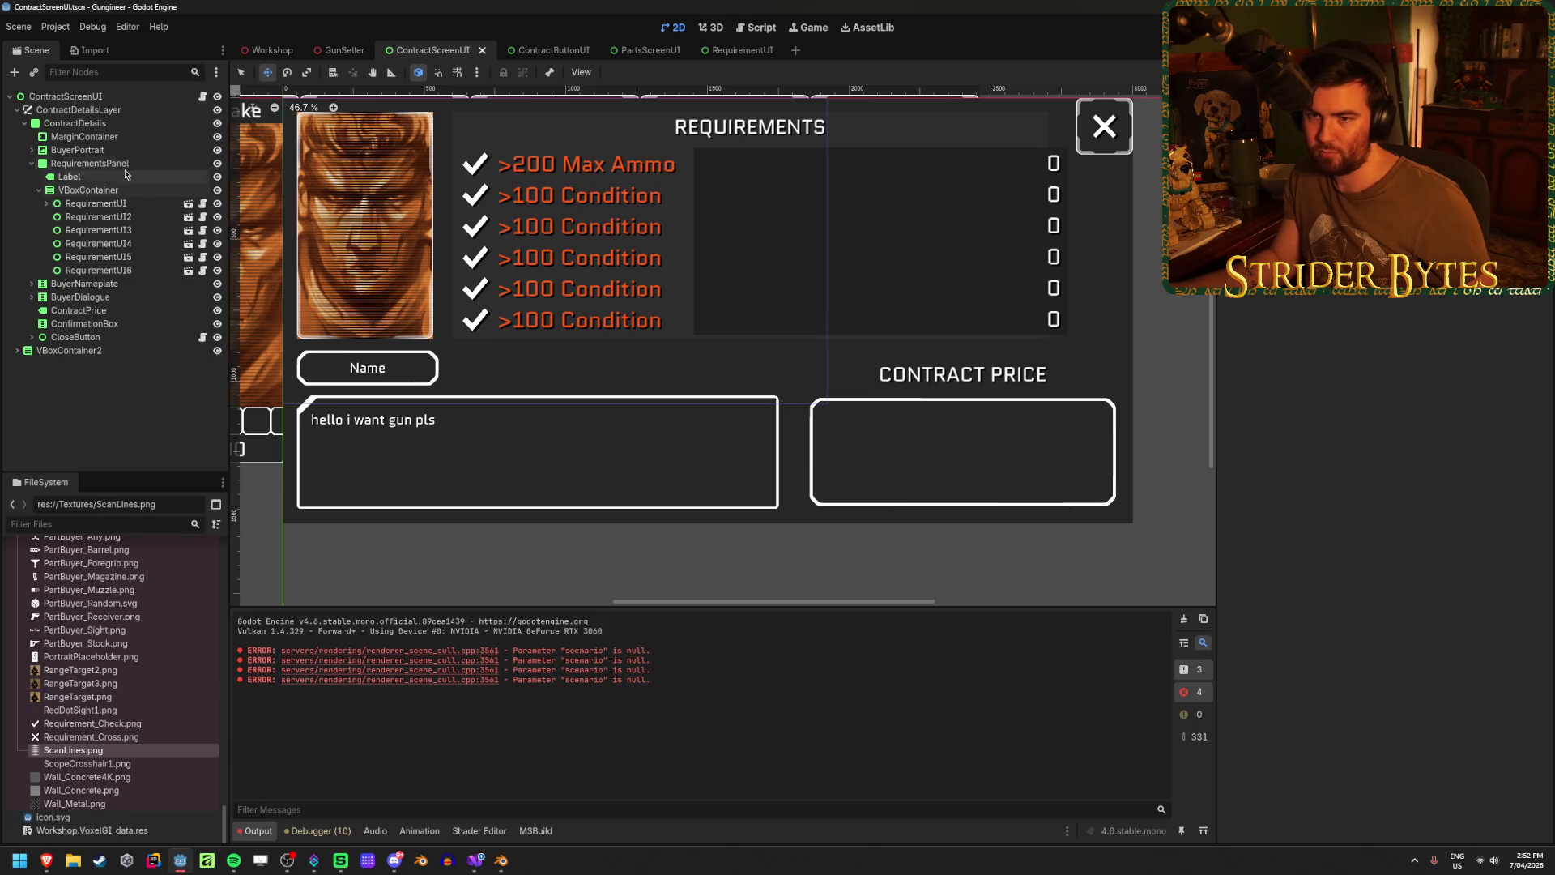
- Widen the requirements panel to 2200 px and save
{"action": "left_click", "coordinate": [174, 163]}
{"action": "left_click_drag", "start_coordinate": [1429, 417], "coordinate": [1496, 418]}
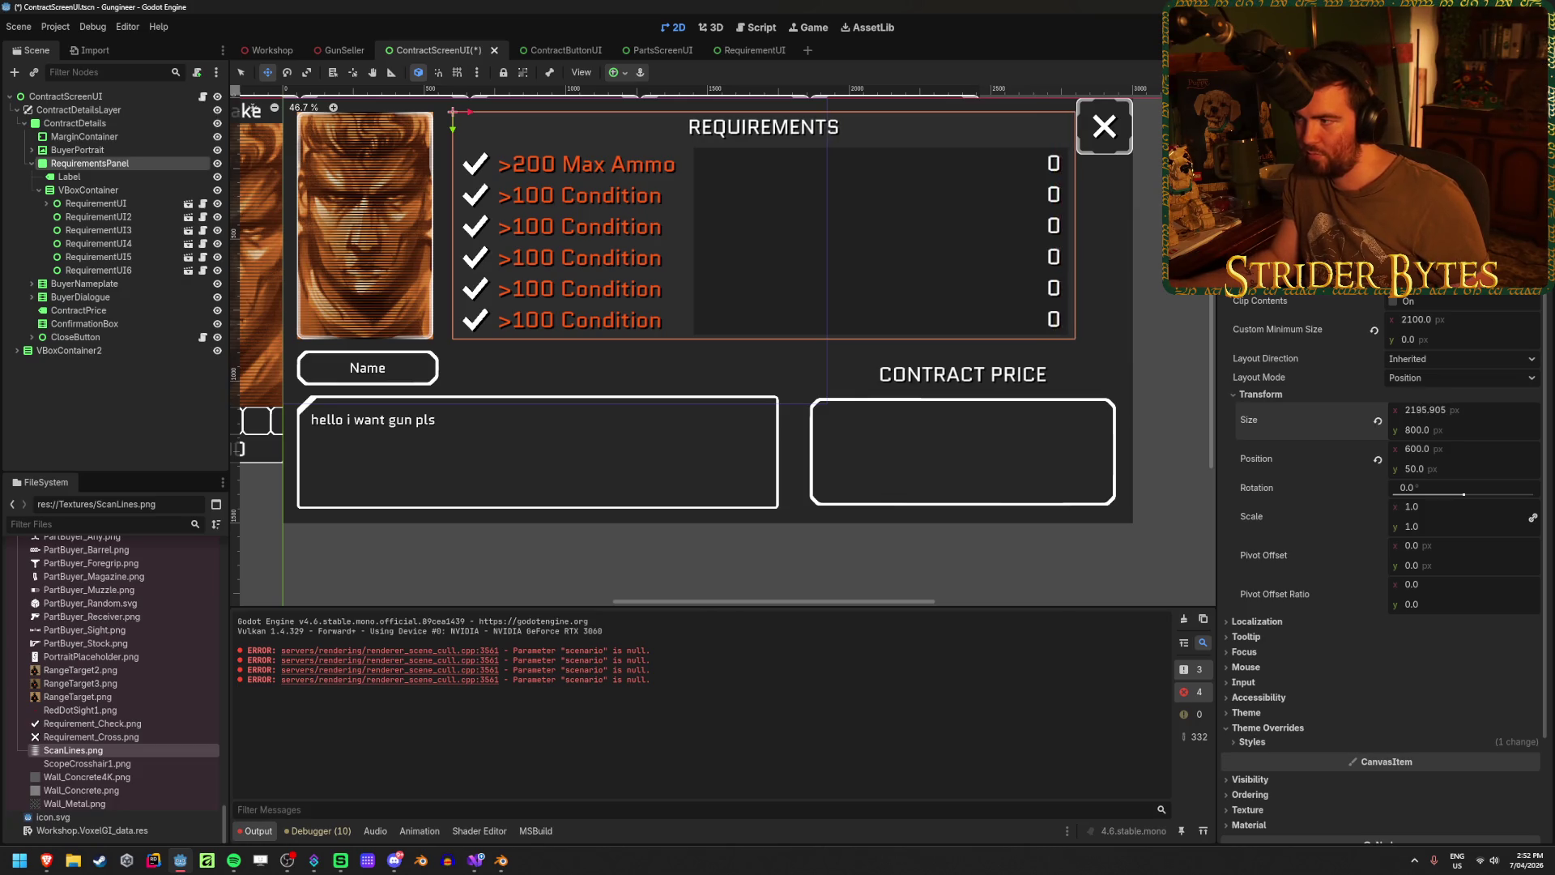
{"action": "type", "text": "0"}
{"action": "key", "text": "Return"}
{"action": "left_click", "coordinate": [129, 411]}
{"action": "key", "text": "ctrl+s"}
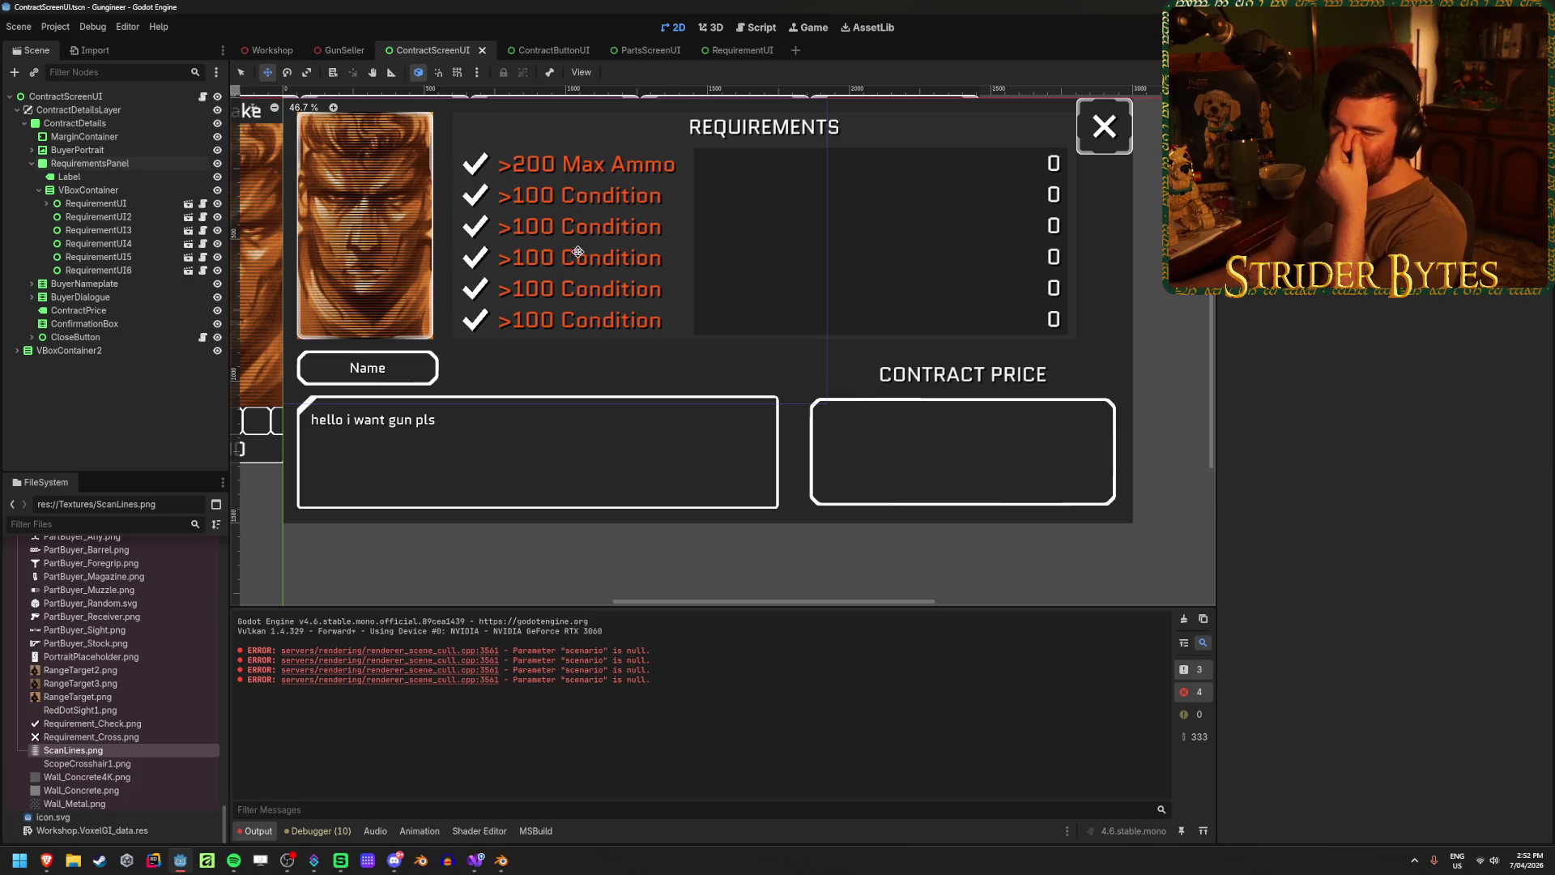
- Set the requirements panel height to 820 px and save
{"action": "left_click", "coordinate": [122, 167]}
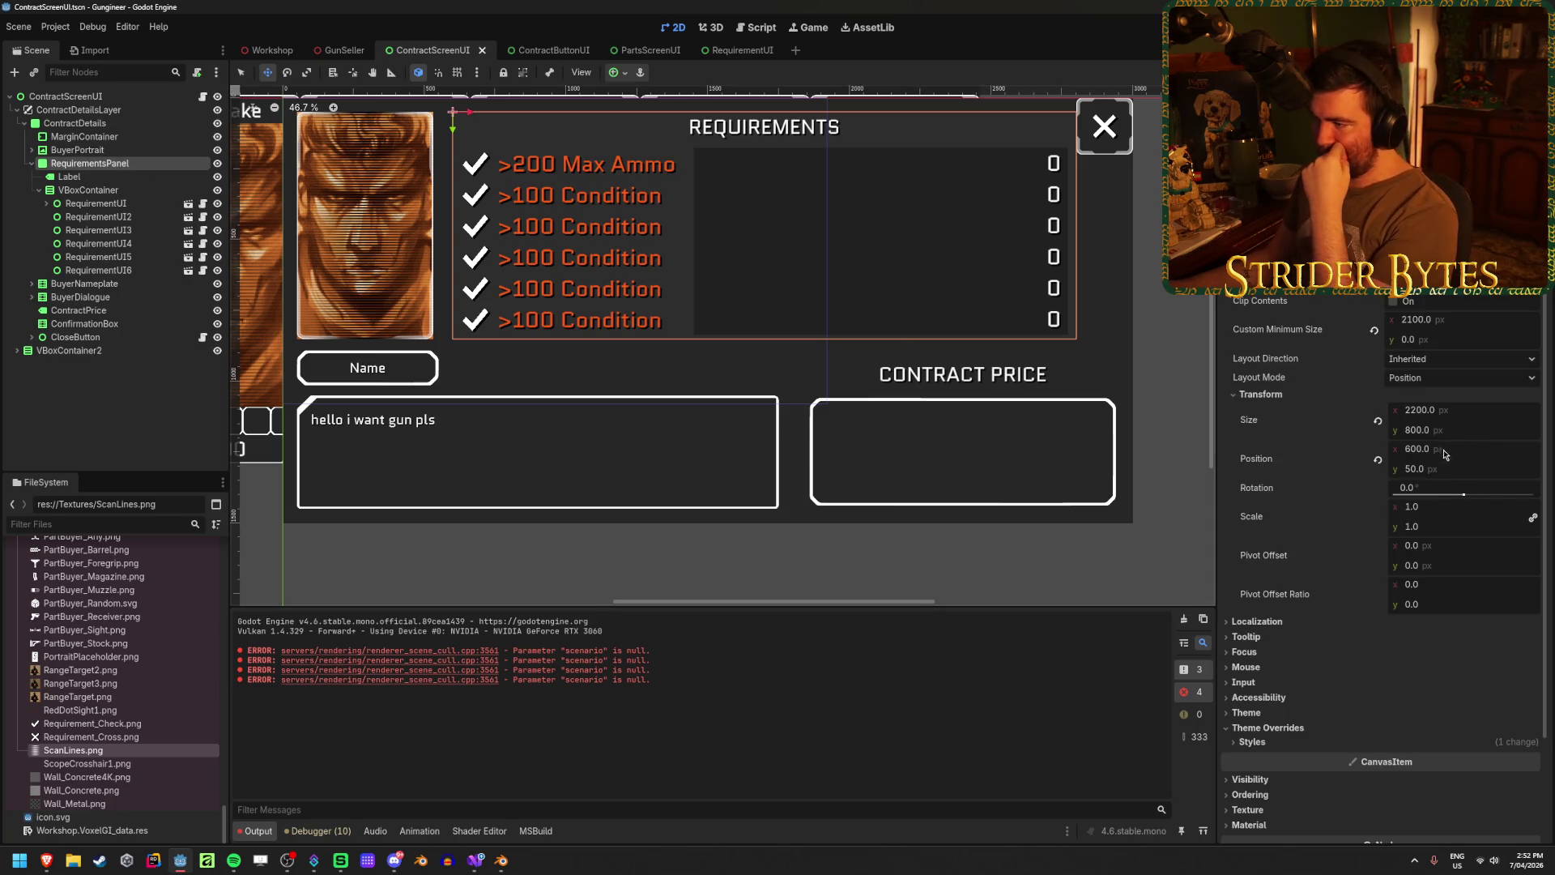
{"action": "left_click_drag", "start_coordinate": [1436, 431], "coordinate": [1453, 431]}
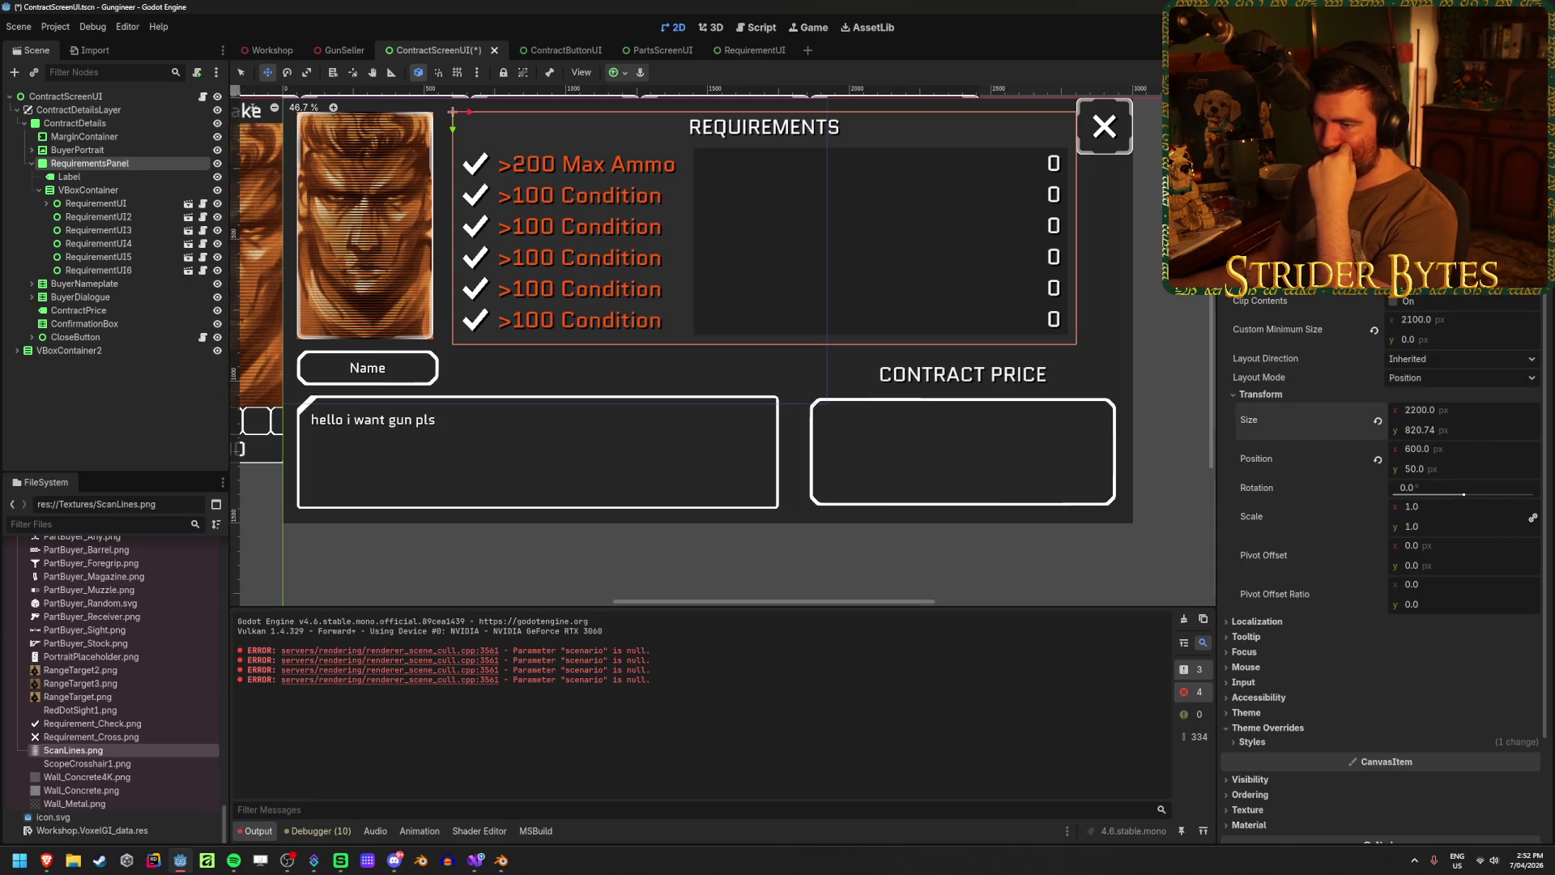
{"action": "type", "text": "850"}
{"action": "key", "text": "Return"}
{"action": "type", "text": "0"}
{"action": "key", "text": "Return"}
{"action": "left_click", "coordinate": [99, 386]}
{"action": "key", "text": "ctrl+s"}
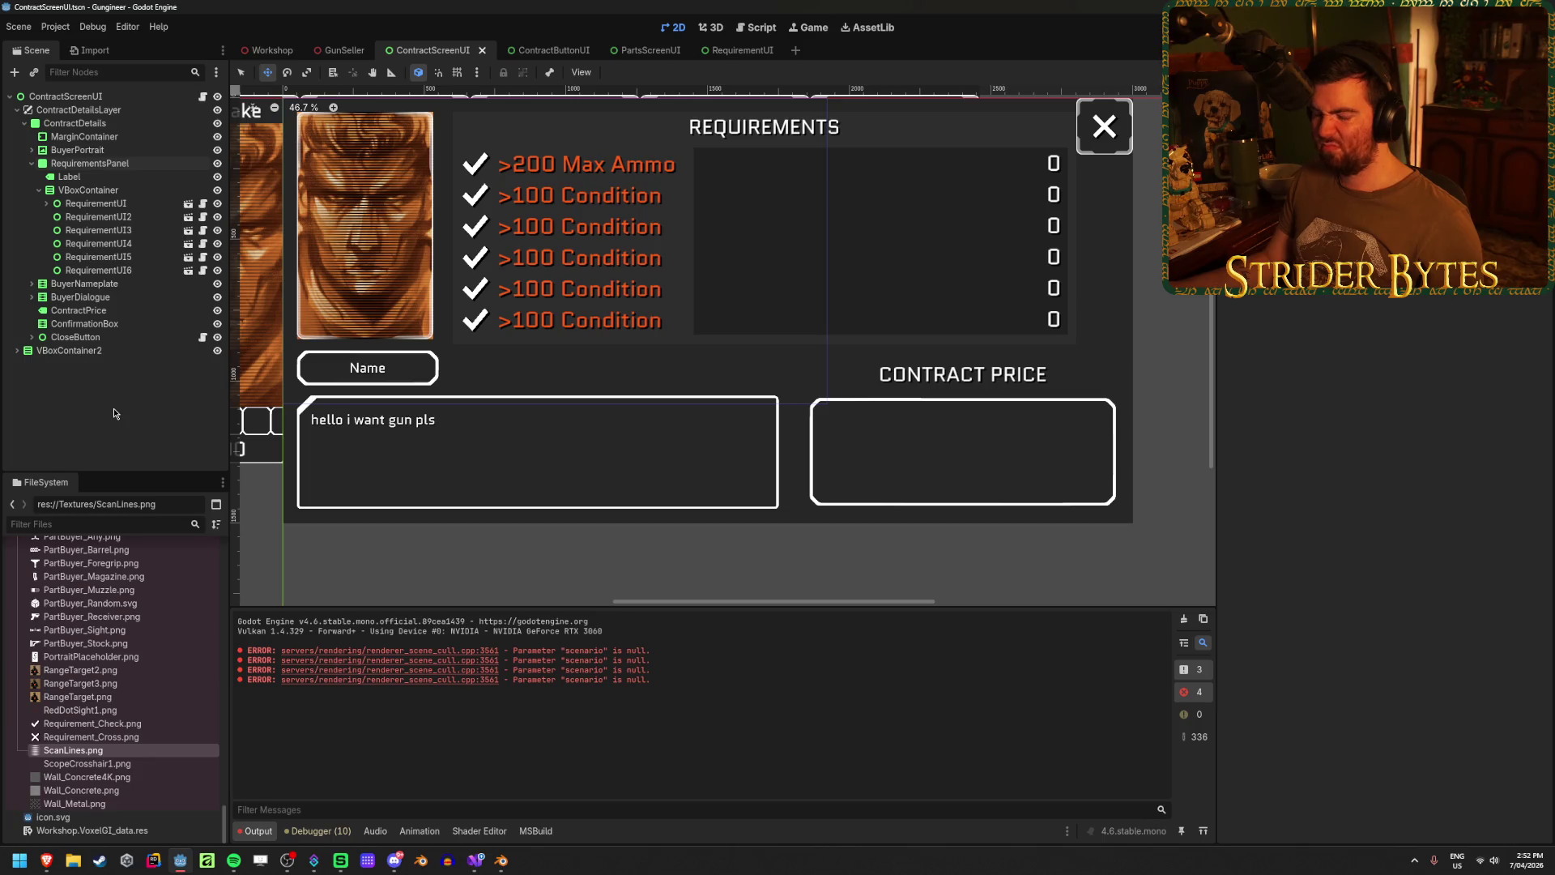
- Hide the ContractDetails overlay and run the game with F5
{"action": "scroll", "coordinate": [628, 381], "scroll_direction": "down", "scroll_amount": 3}
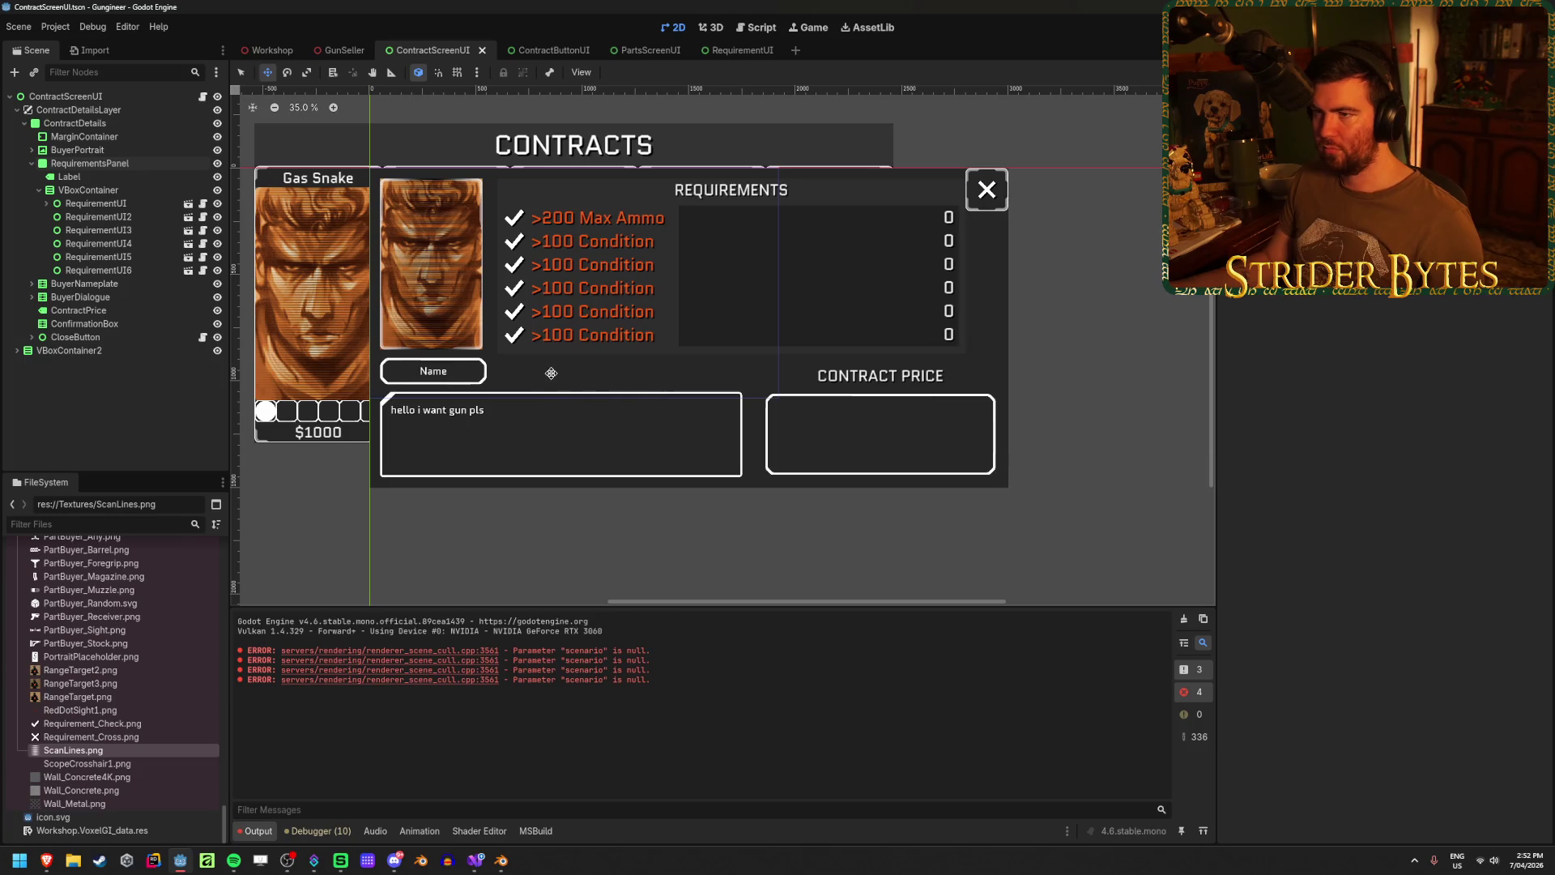
{"action": "left_click", "coordinate": [217, 123]}
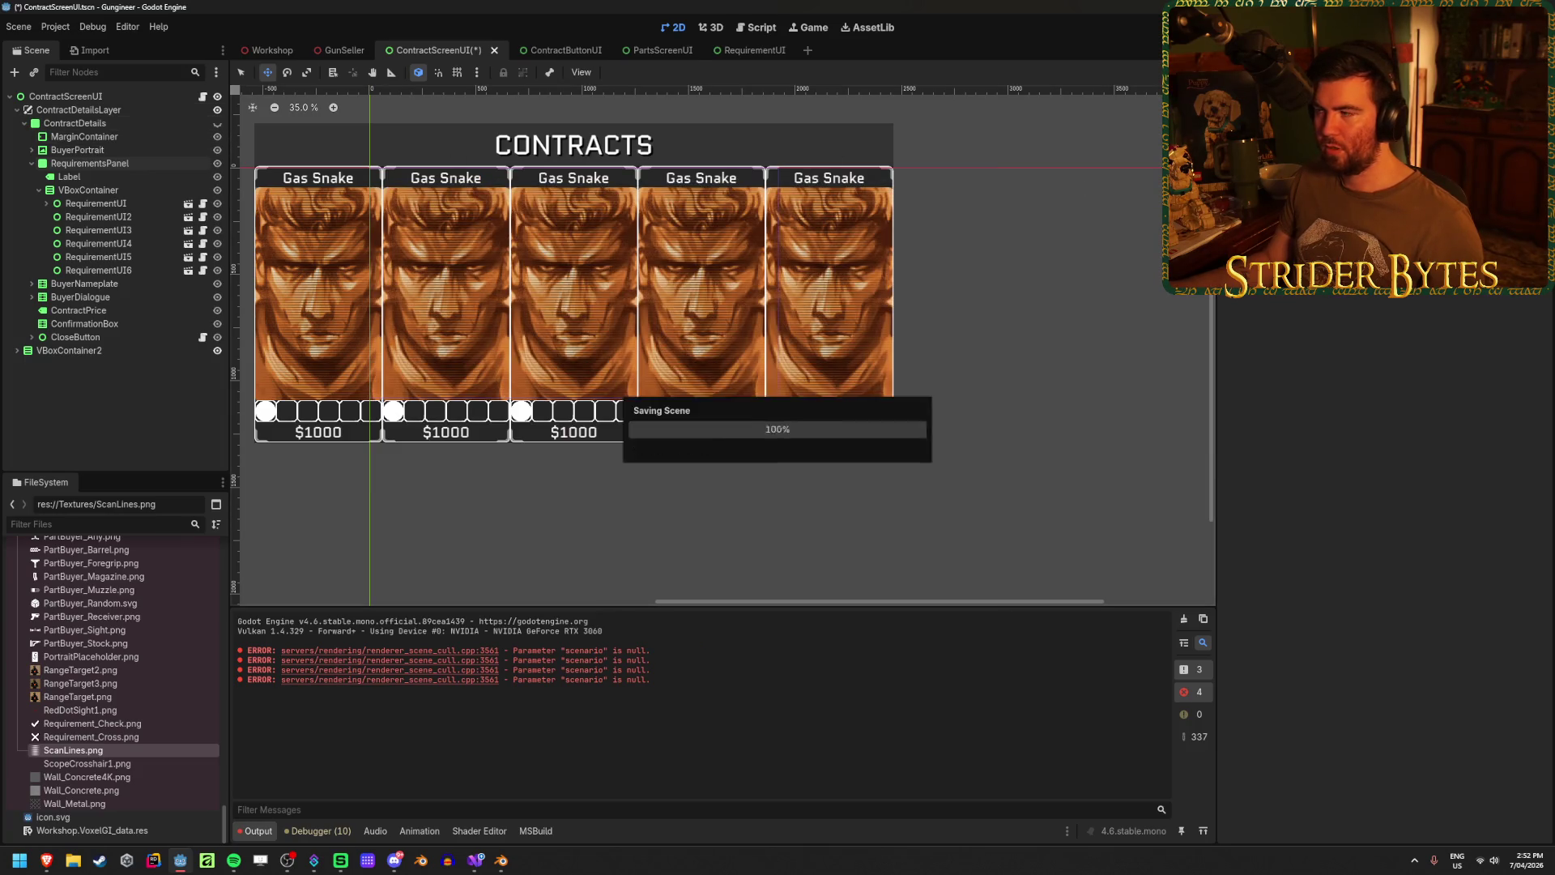
{"action": "key", "text": "F5"}
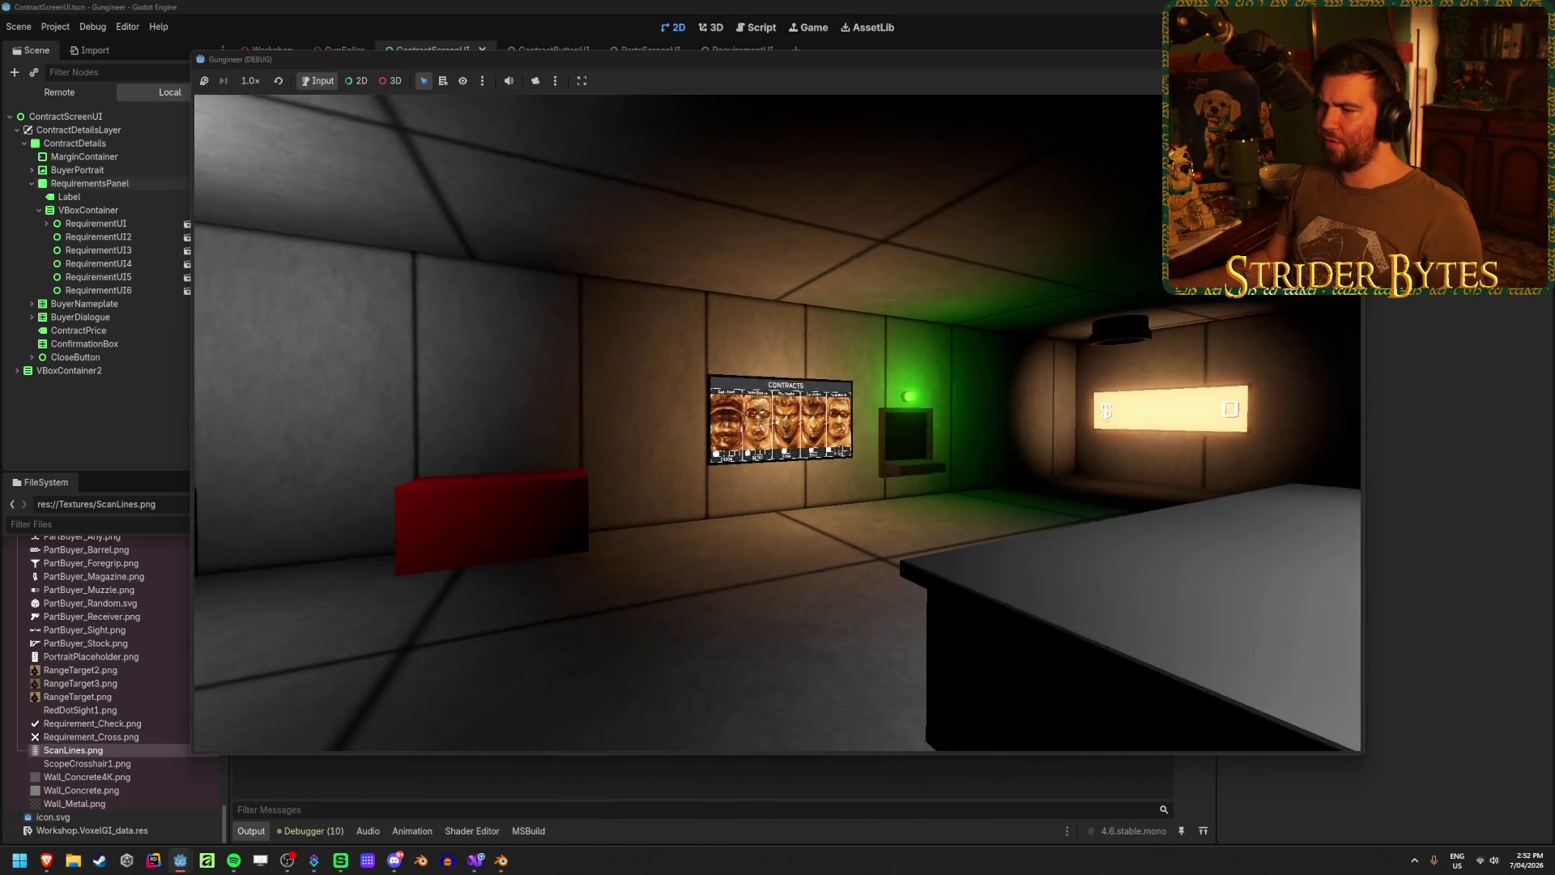
- Walk up to the contracts board and view the Nuke Dookie contract's requirements panel
{"action": "key", "text": "w"}
{"action": "key", "text": "w"}
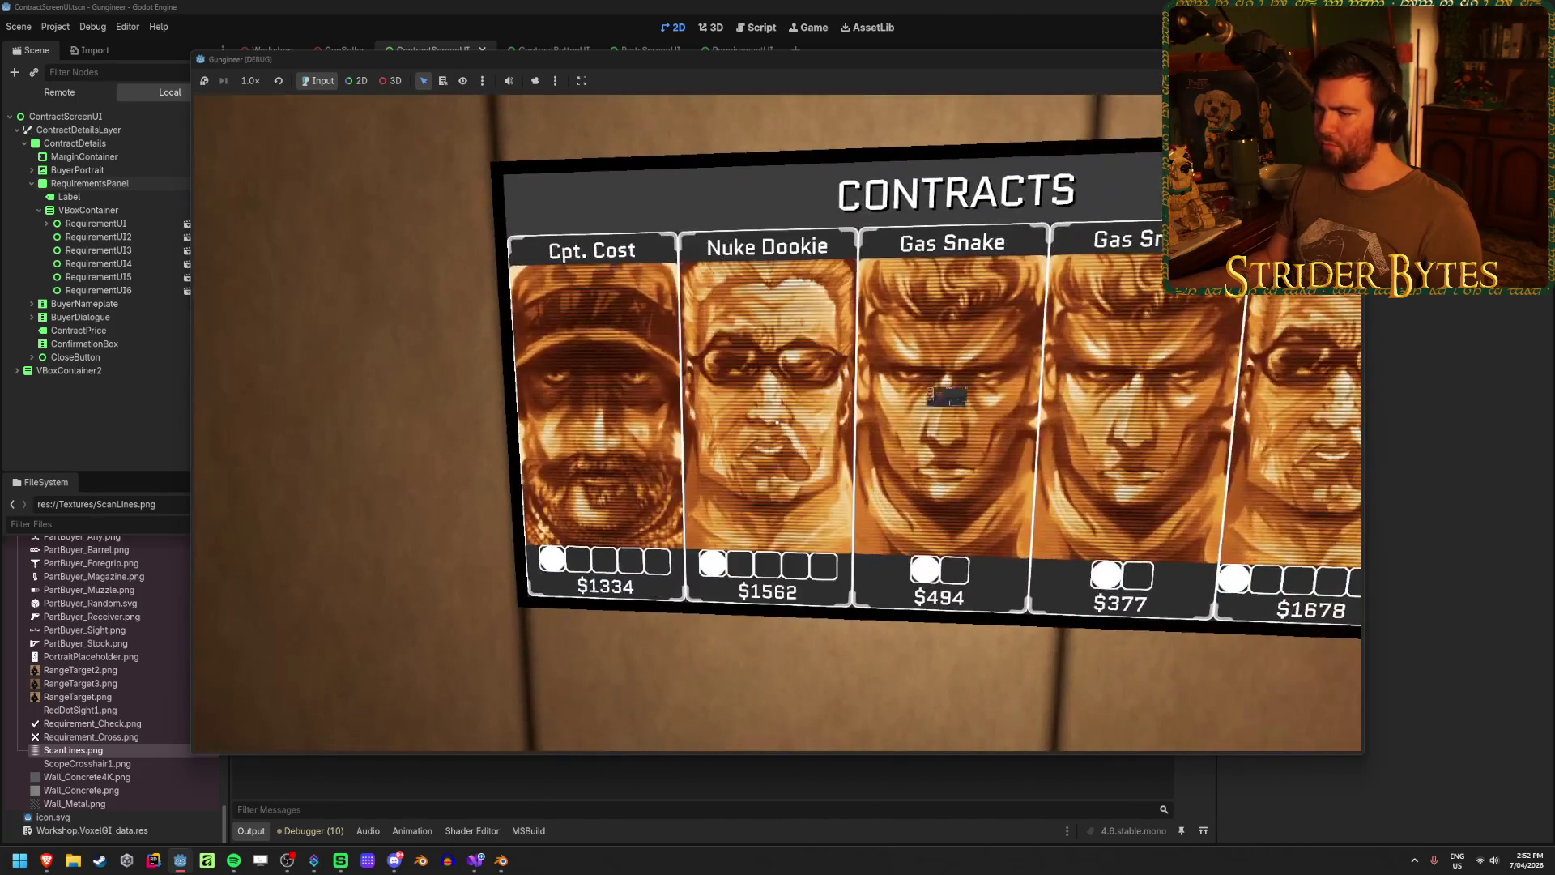
{"action": "left_click", "coordinate": [776, 423]}
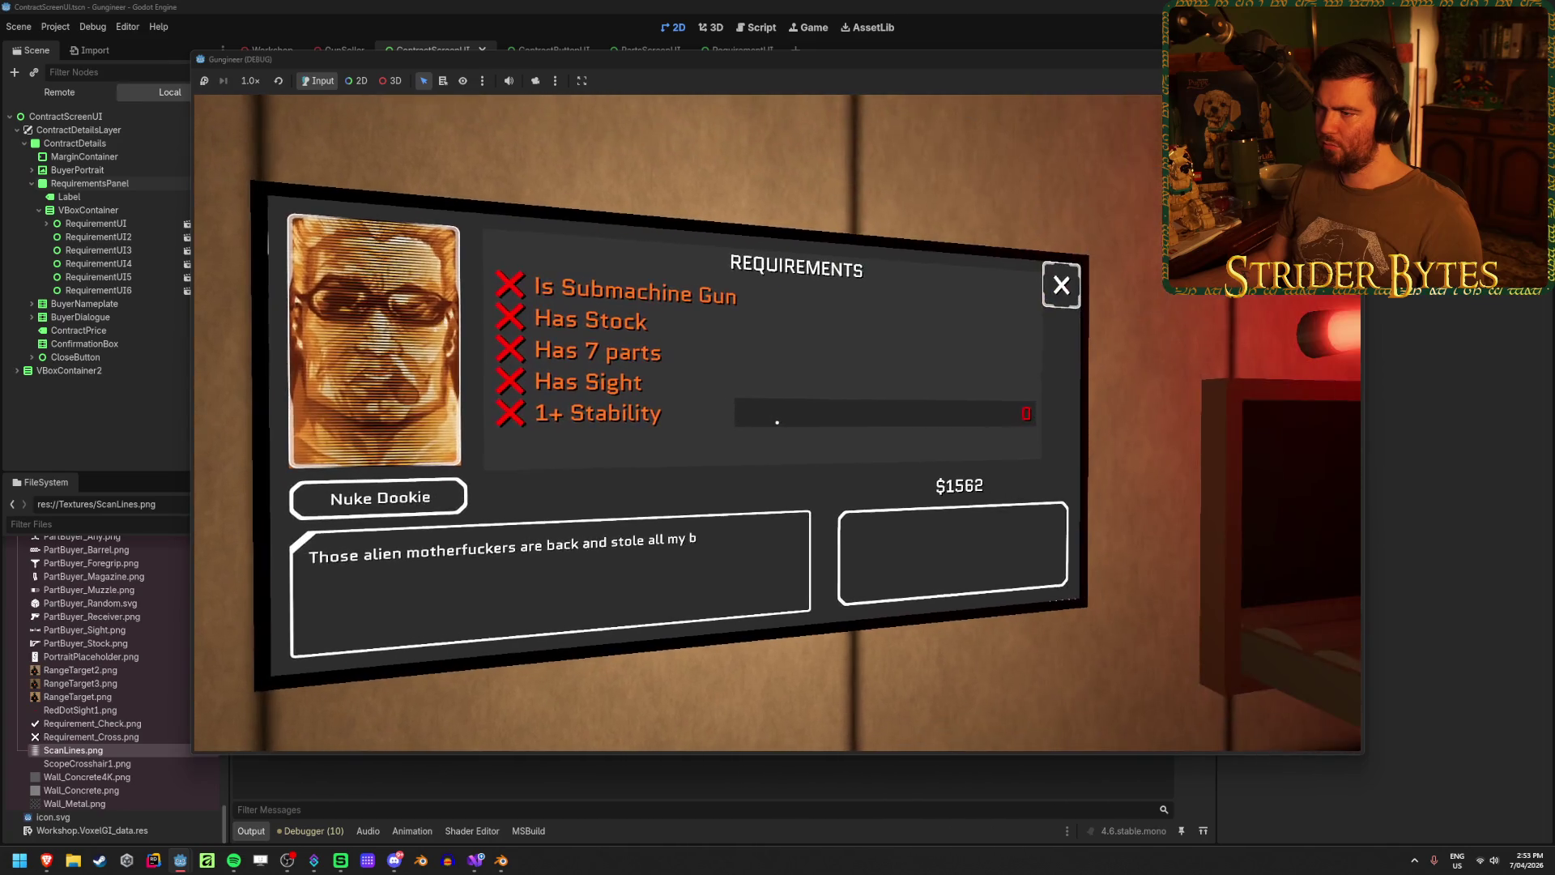
{"action": "key", "text": "w"}
{"action": "key", "text": "s"}
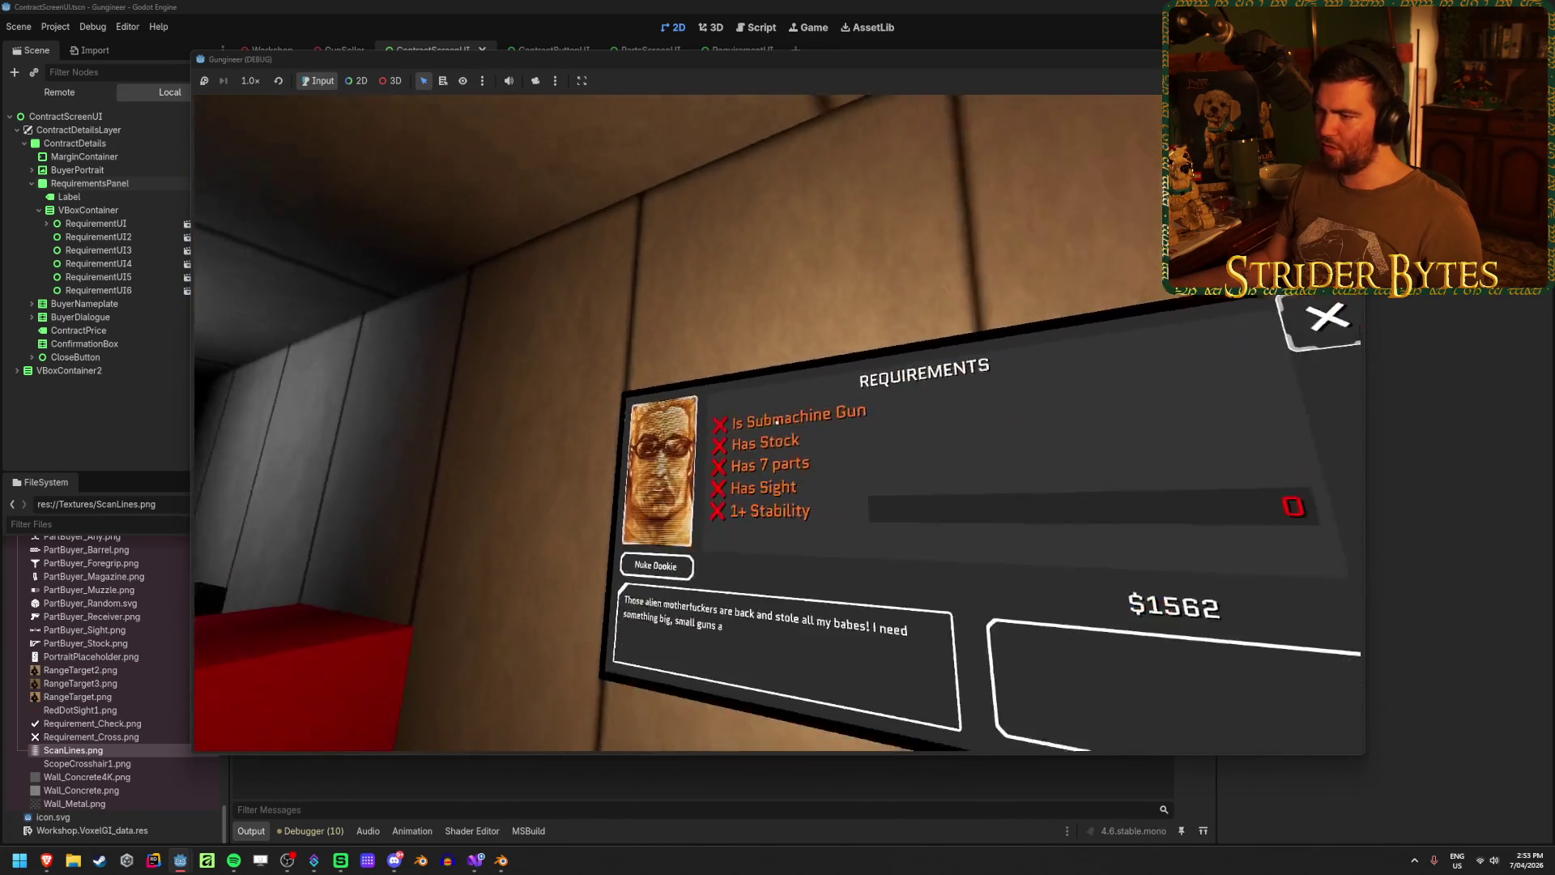
{"action": "key", "text": "a"}
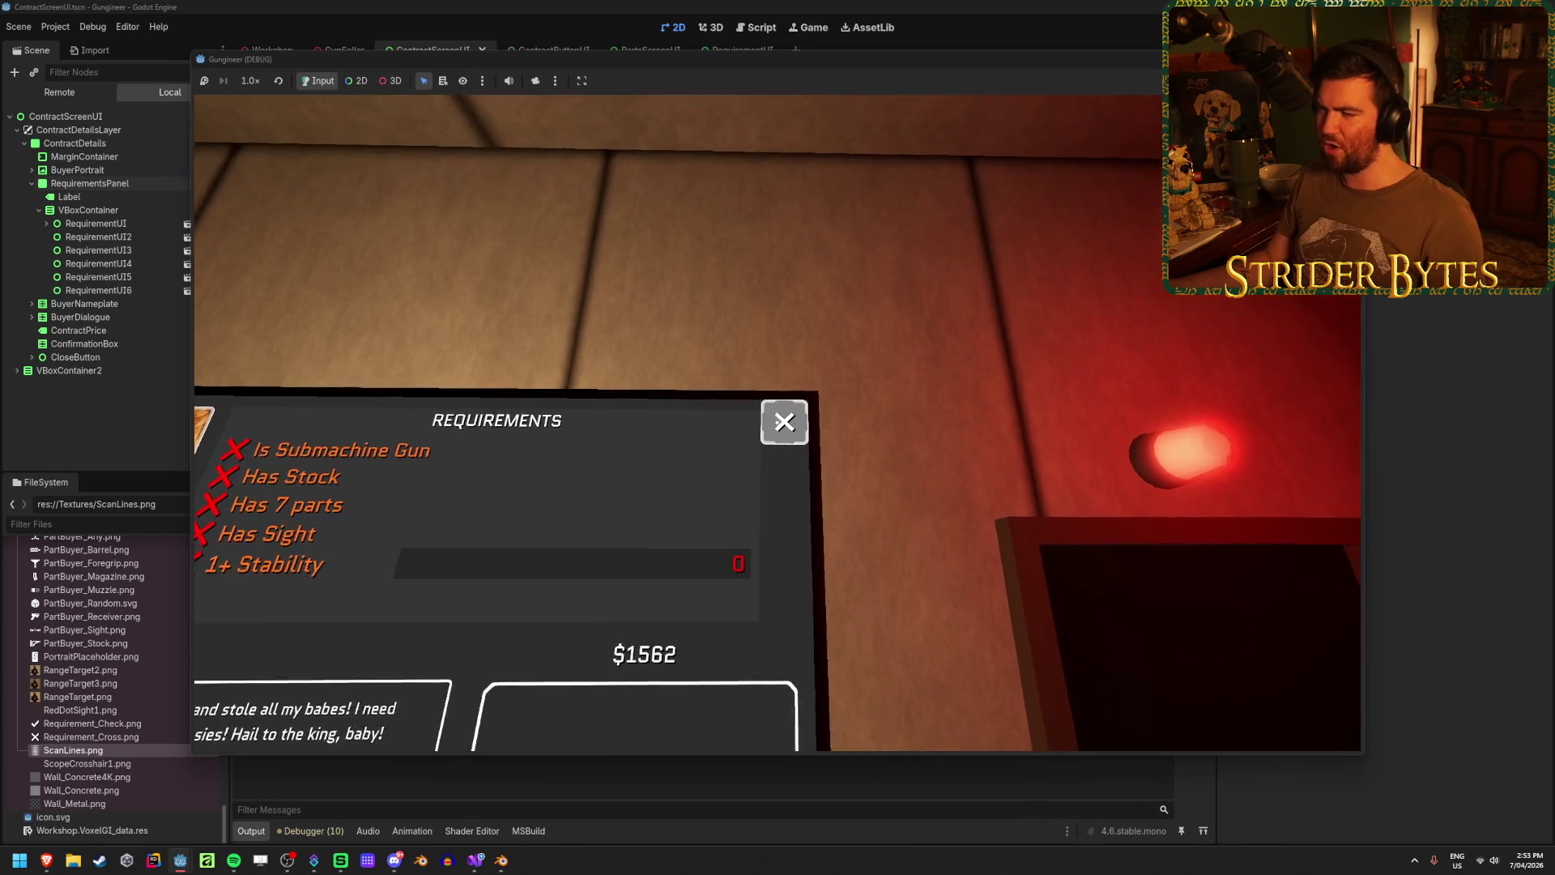
{"action": "key", "text": "s"}
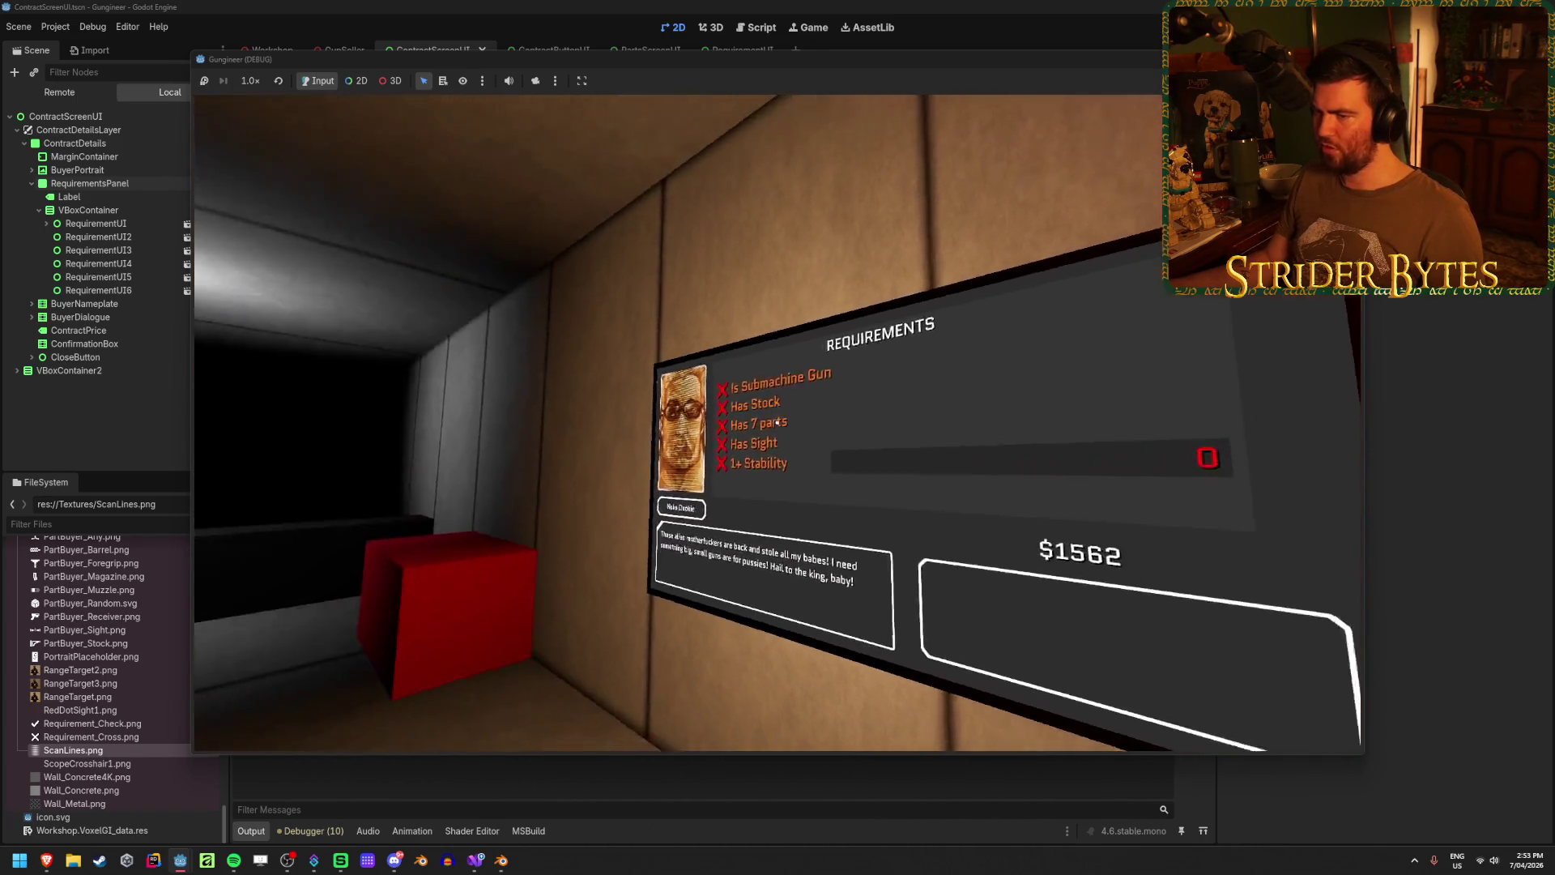
{"action": "left_click", "coordinate": [777, 422]}
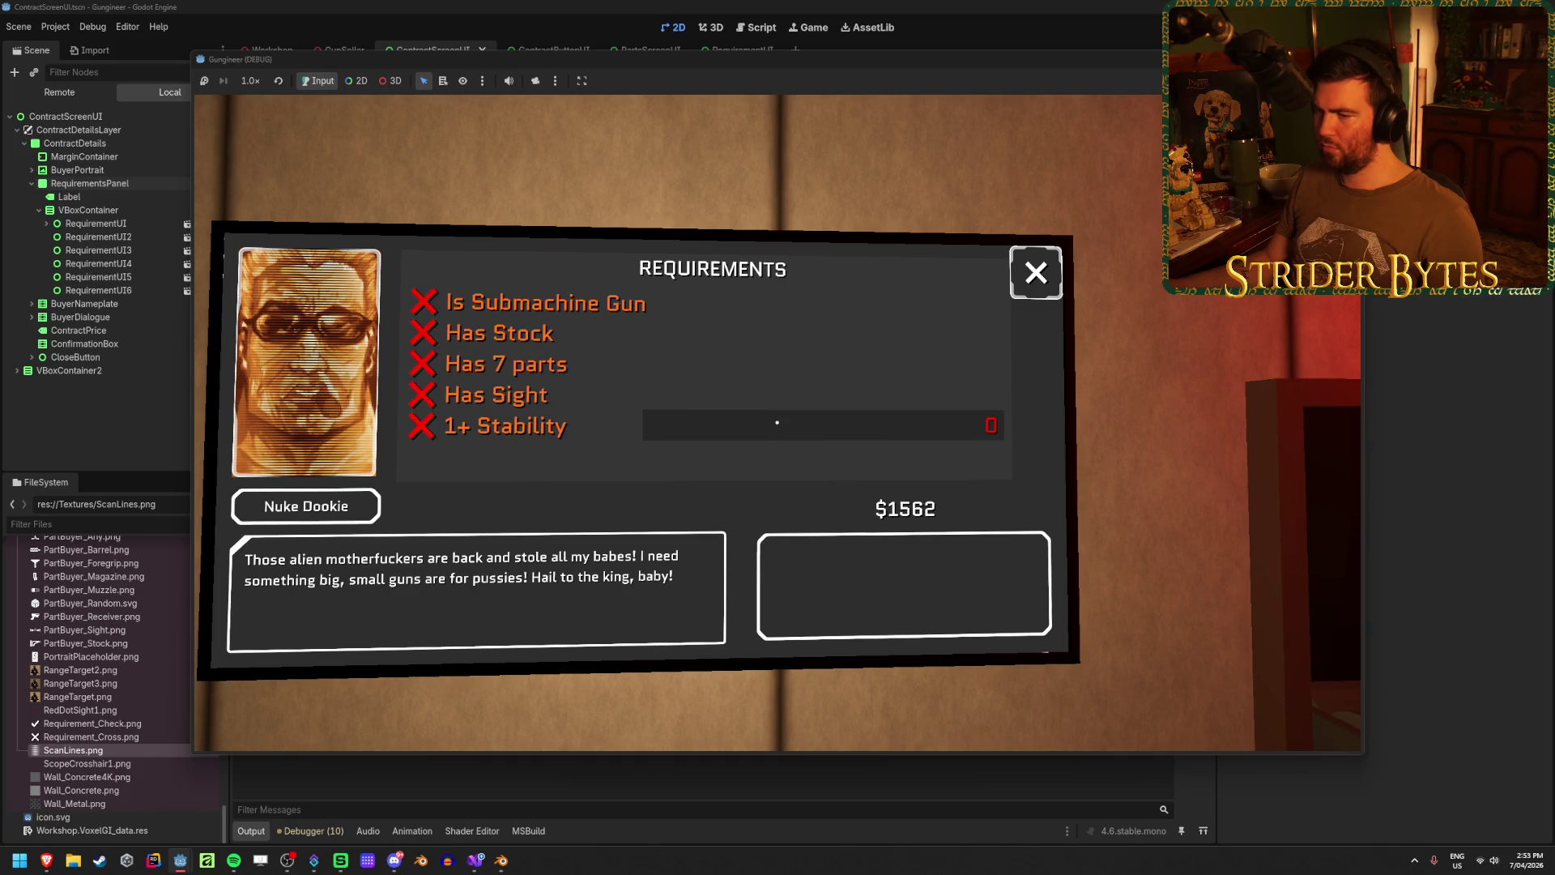
{"action": "key", "text": "Escape"}
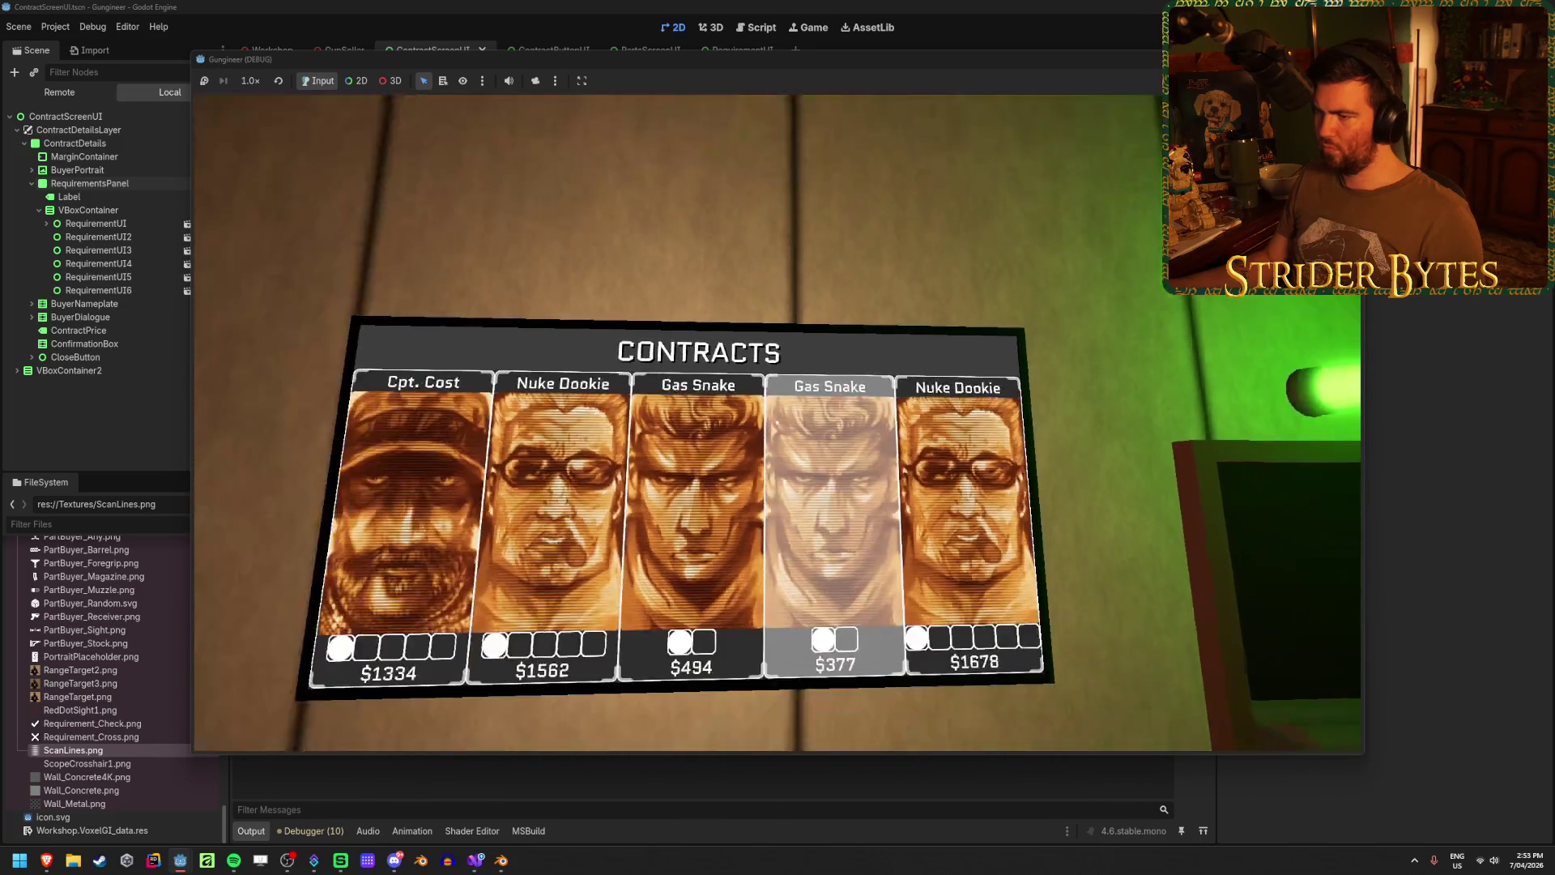
- Open and close the Gas Snake and $1678 contracts, then stop the game and save
{"action": "left_click", "coordinate": [778, 423]}
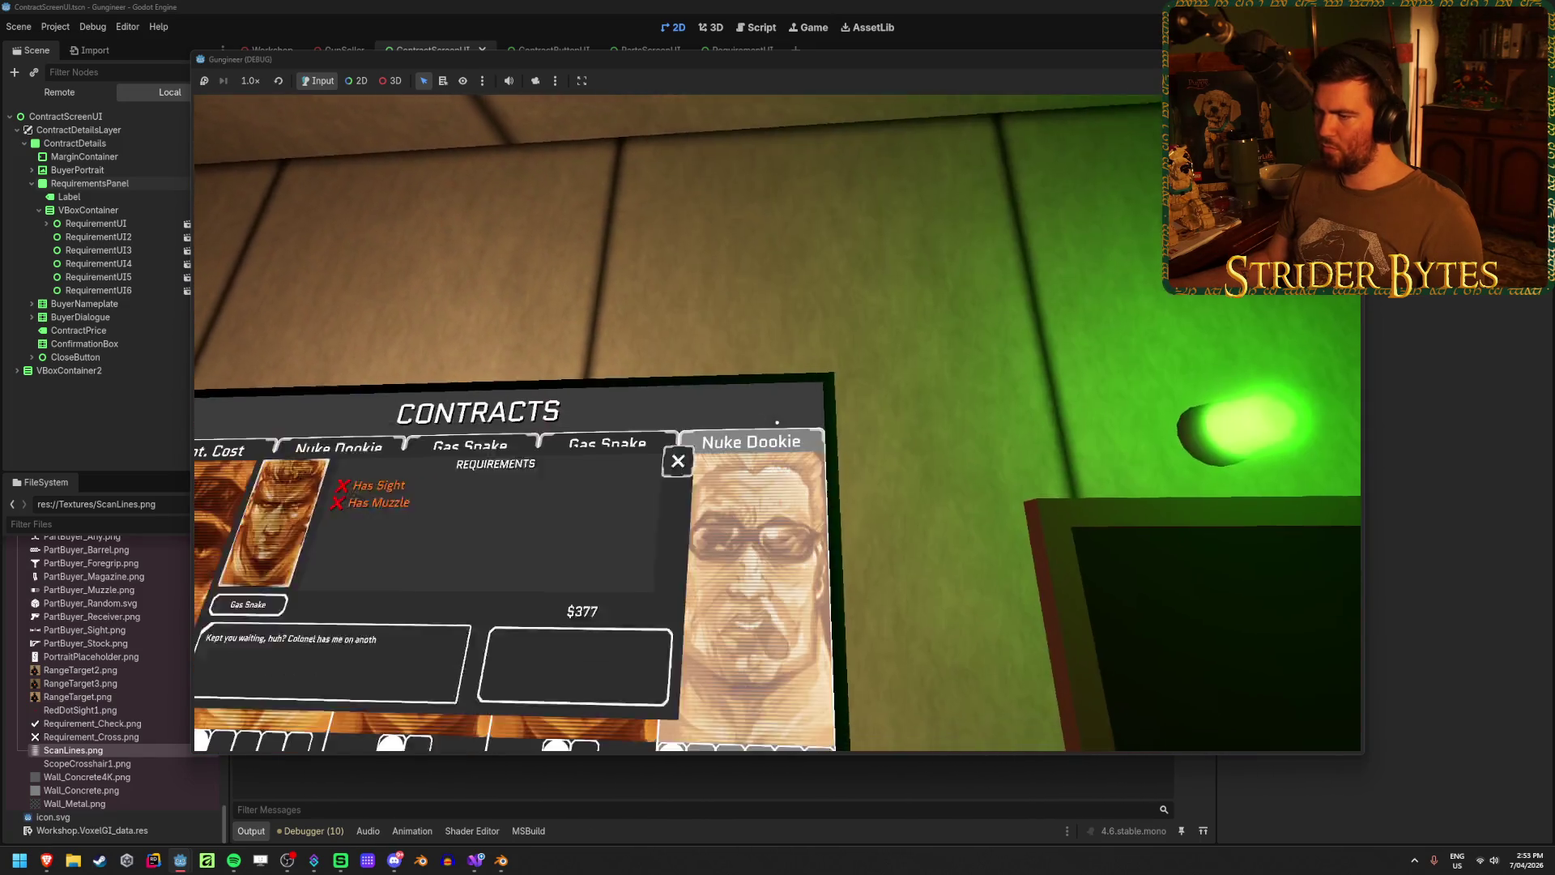
{"action": "left_click", "coordinate": [777, 423]}
{"action": "left_click", "coordinate": [778, 423]}
{"action": "left_click", "coordinate": [778, 423]}
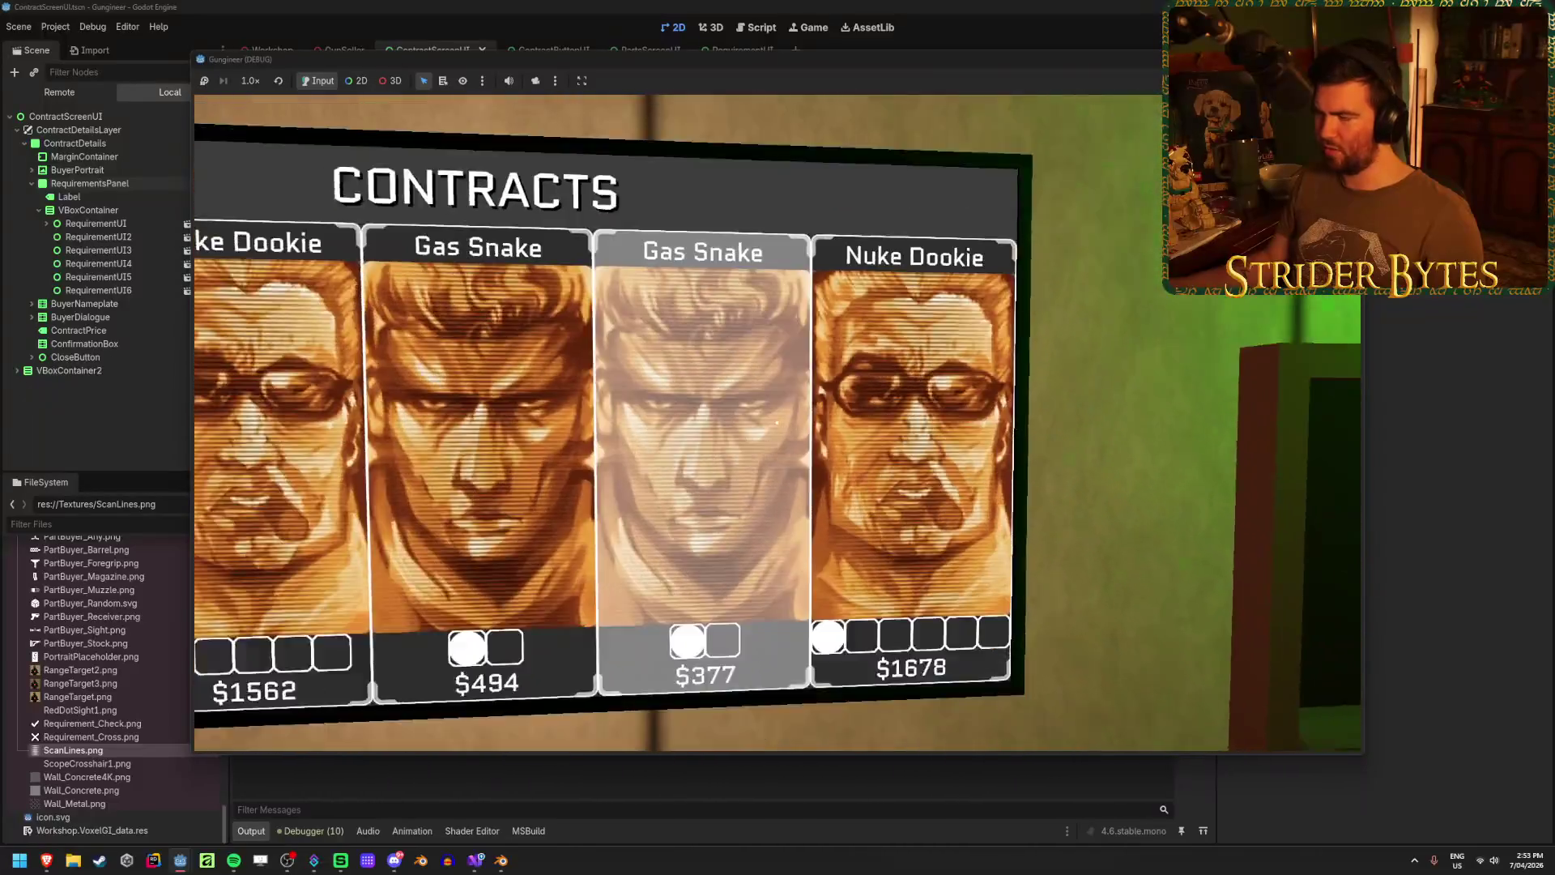
{"action": "key", "text": "F8"}
{"action": "key", "text": "ctrl+s"}
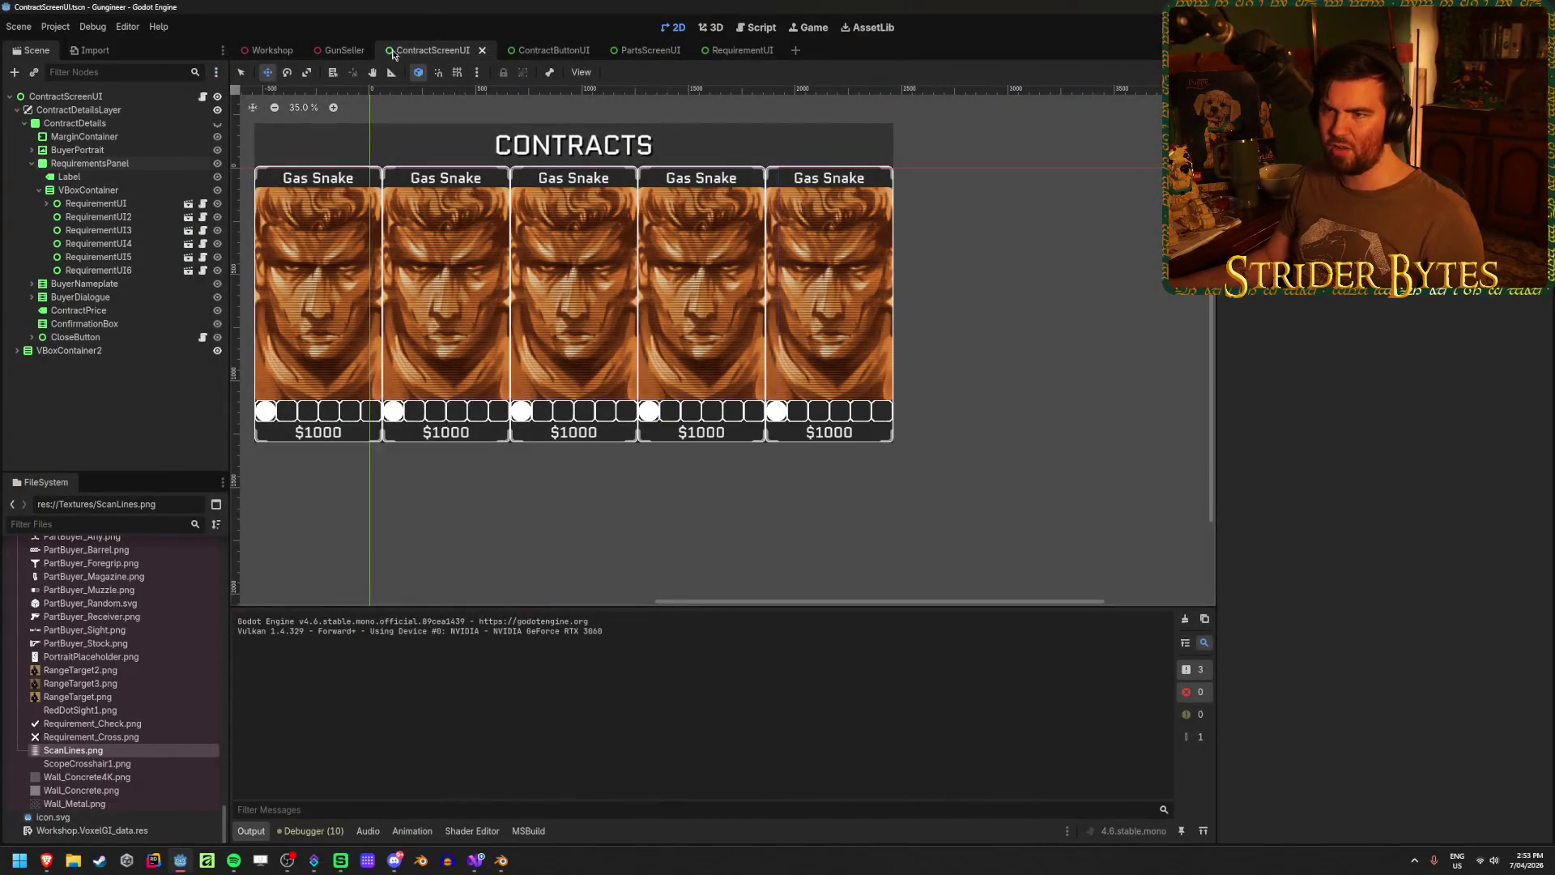
- Make the ContractDetails panel visible and select its CloseButton node
{"action": "left_click", "coordinate": [536, 50]}
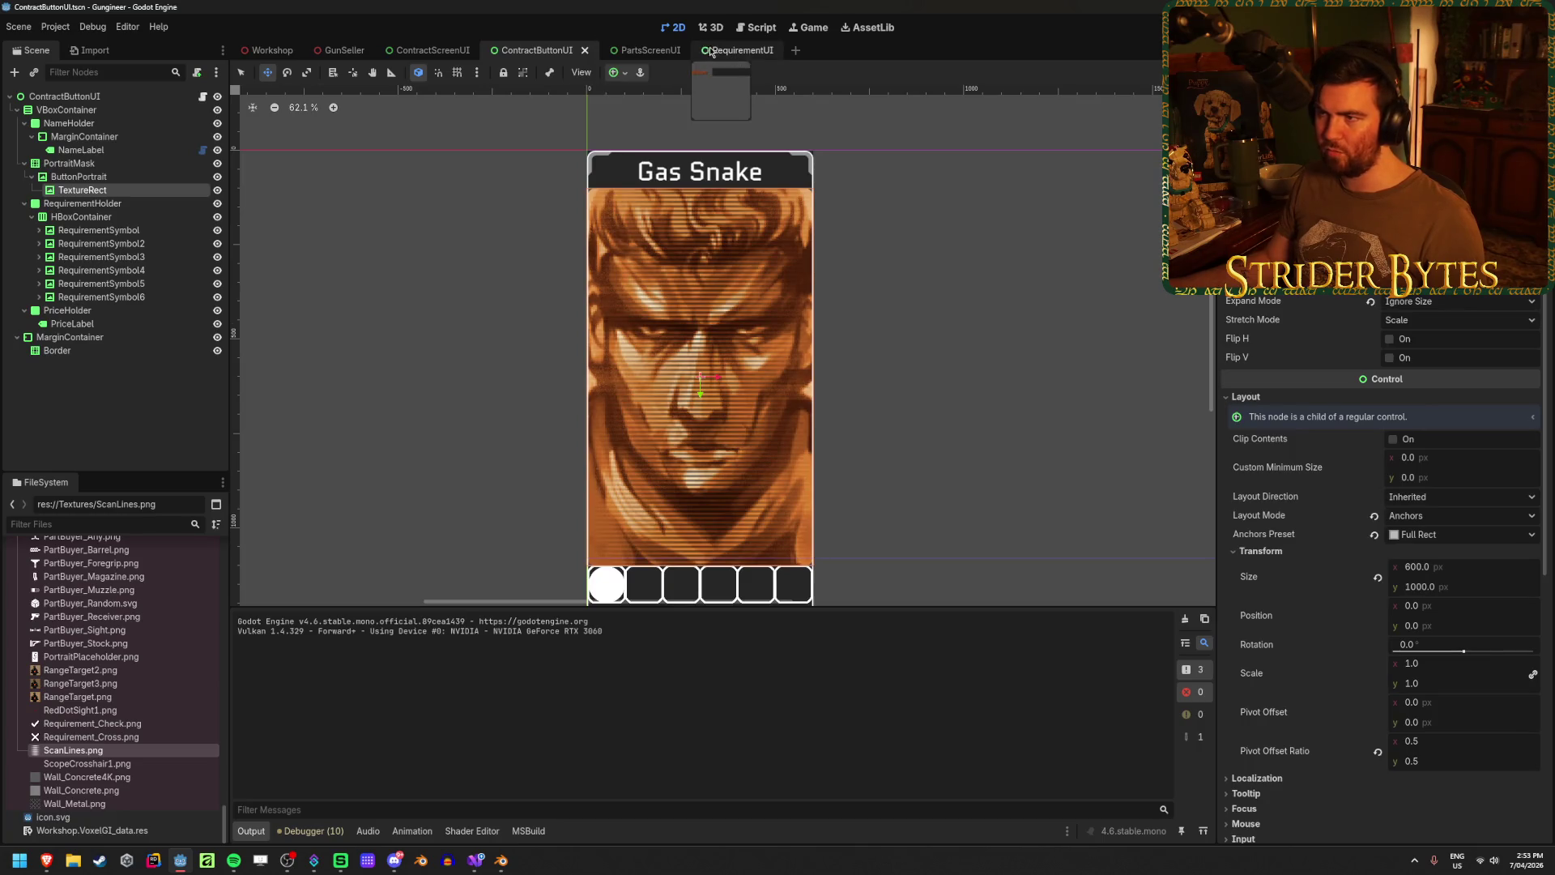
{"action": "left_click", "coordinate": [432, 51]}
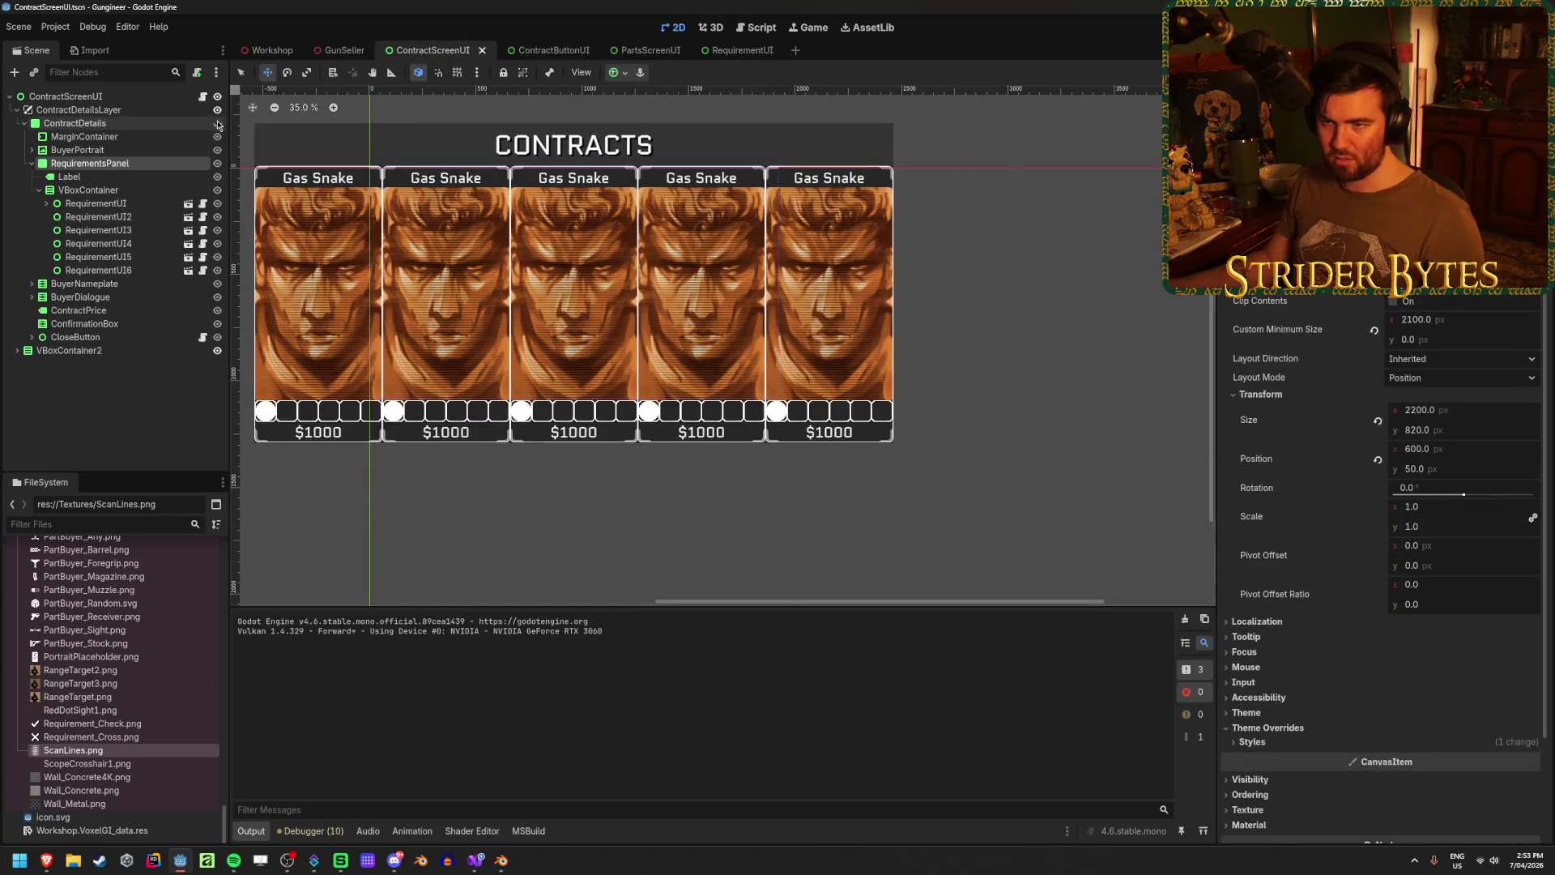
{"action": "left_click", "coordinate": [217, 123]}
{"action": "scroll", "coordinate": [902, 278], "scroll_direction": "up", "scroll_amount": 7}
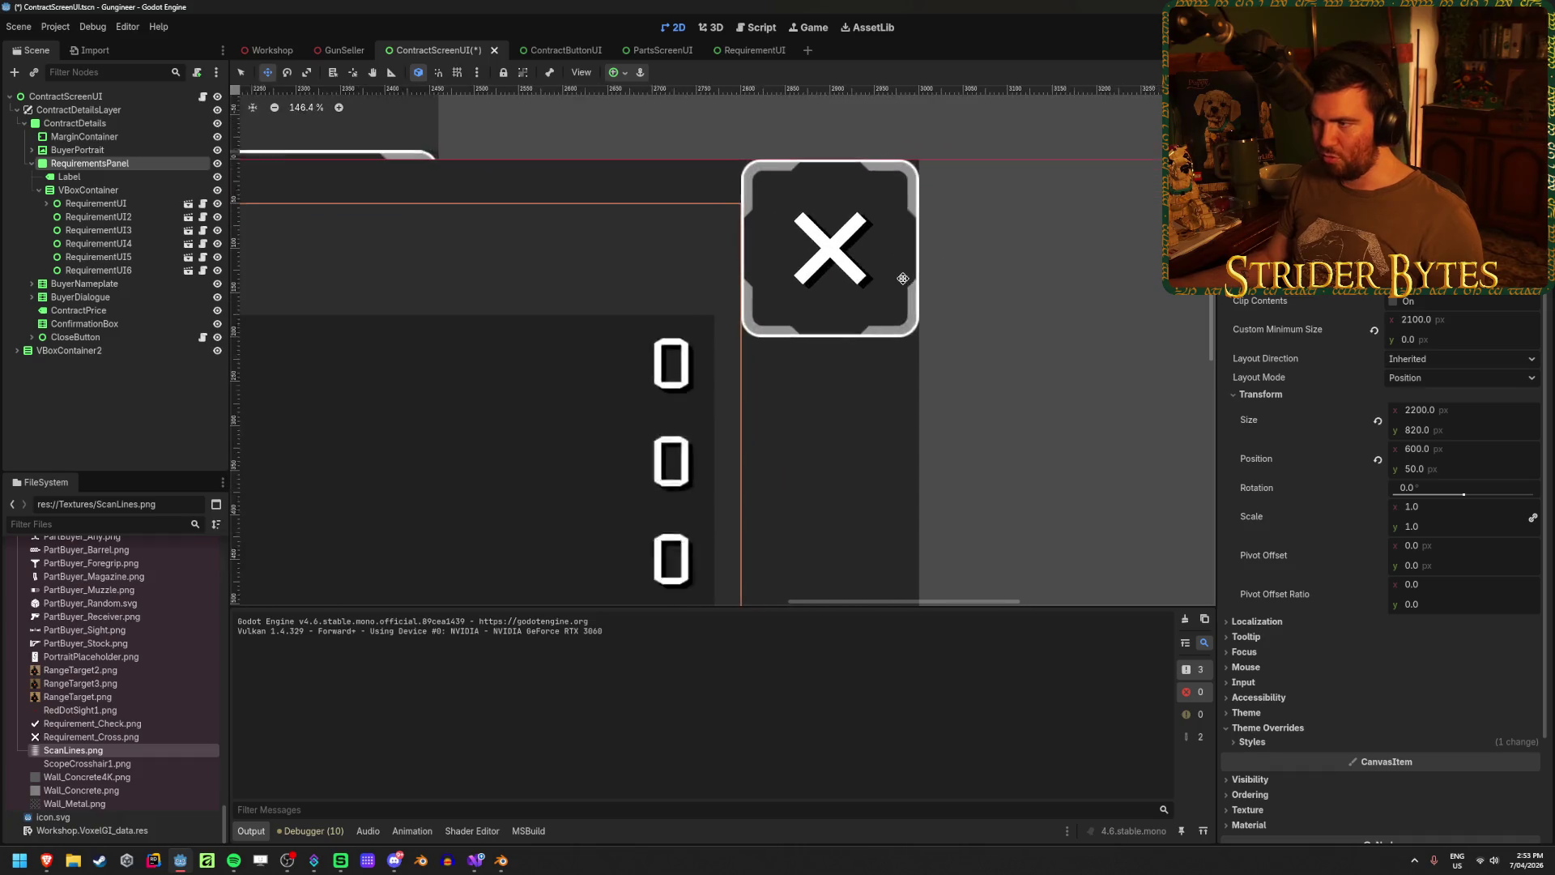
{"action": "scroll", "coordinate": [902, 278], "scroll_direction": "up", "scroll_amount": 3}
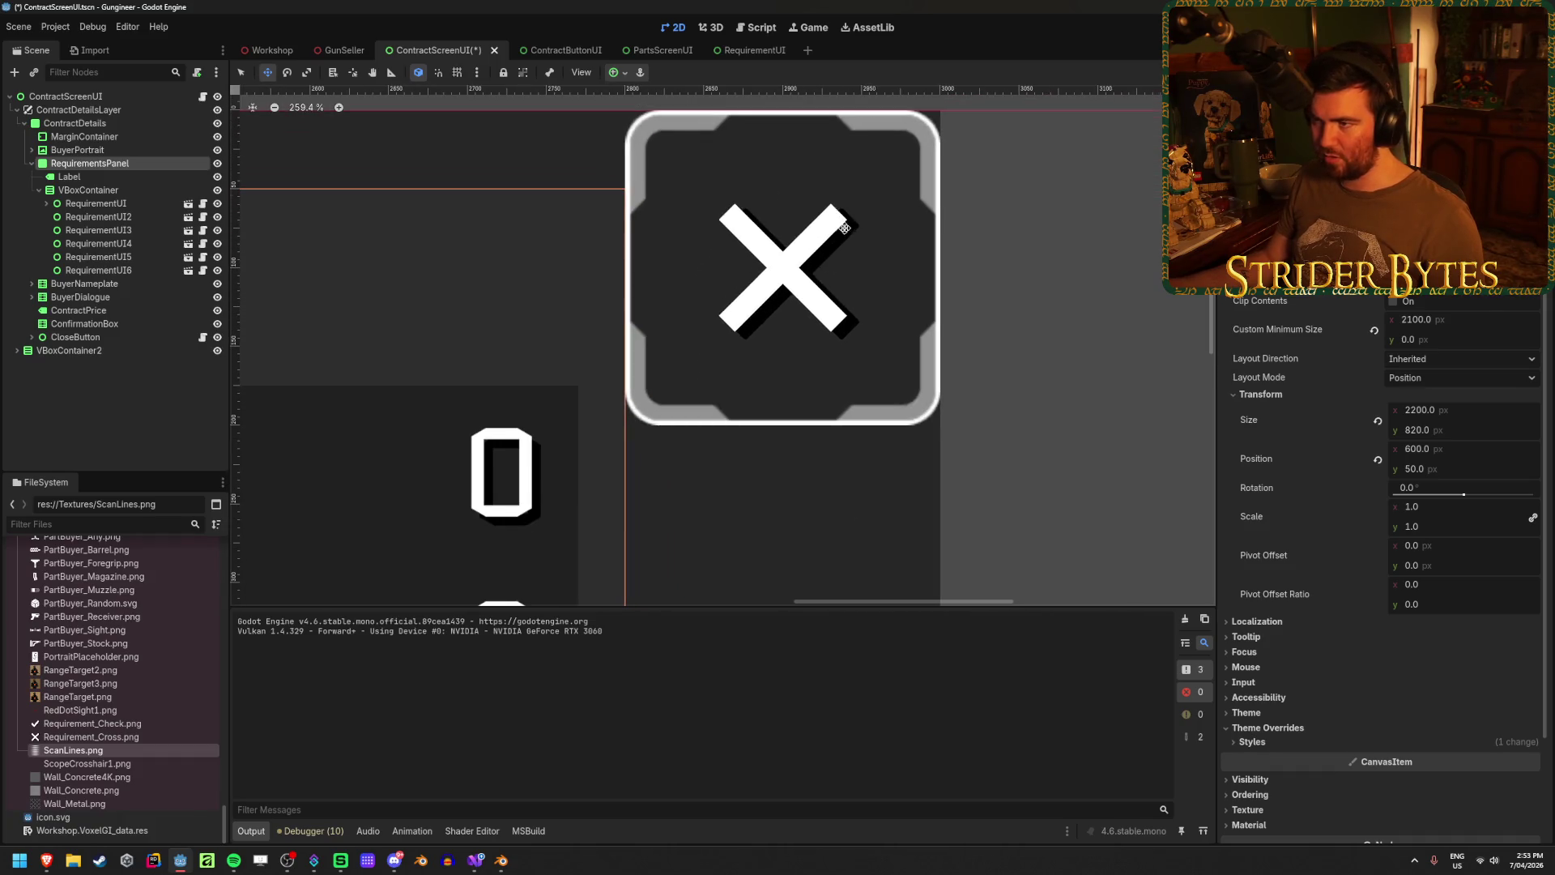
{"action": "left_click_drag", "start_coordinate": [844, 228], "coordinate": [814, 275]}
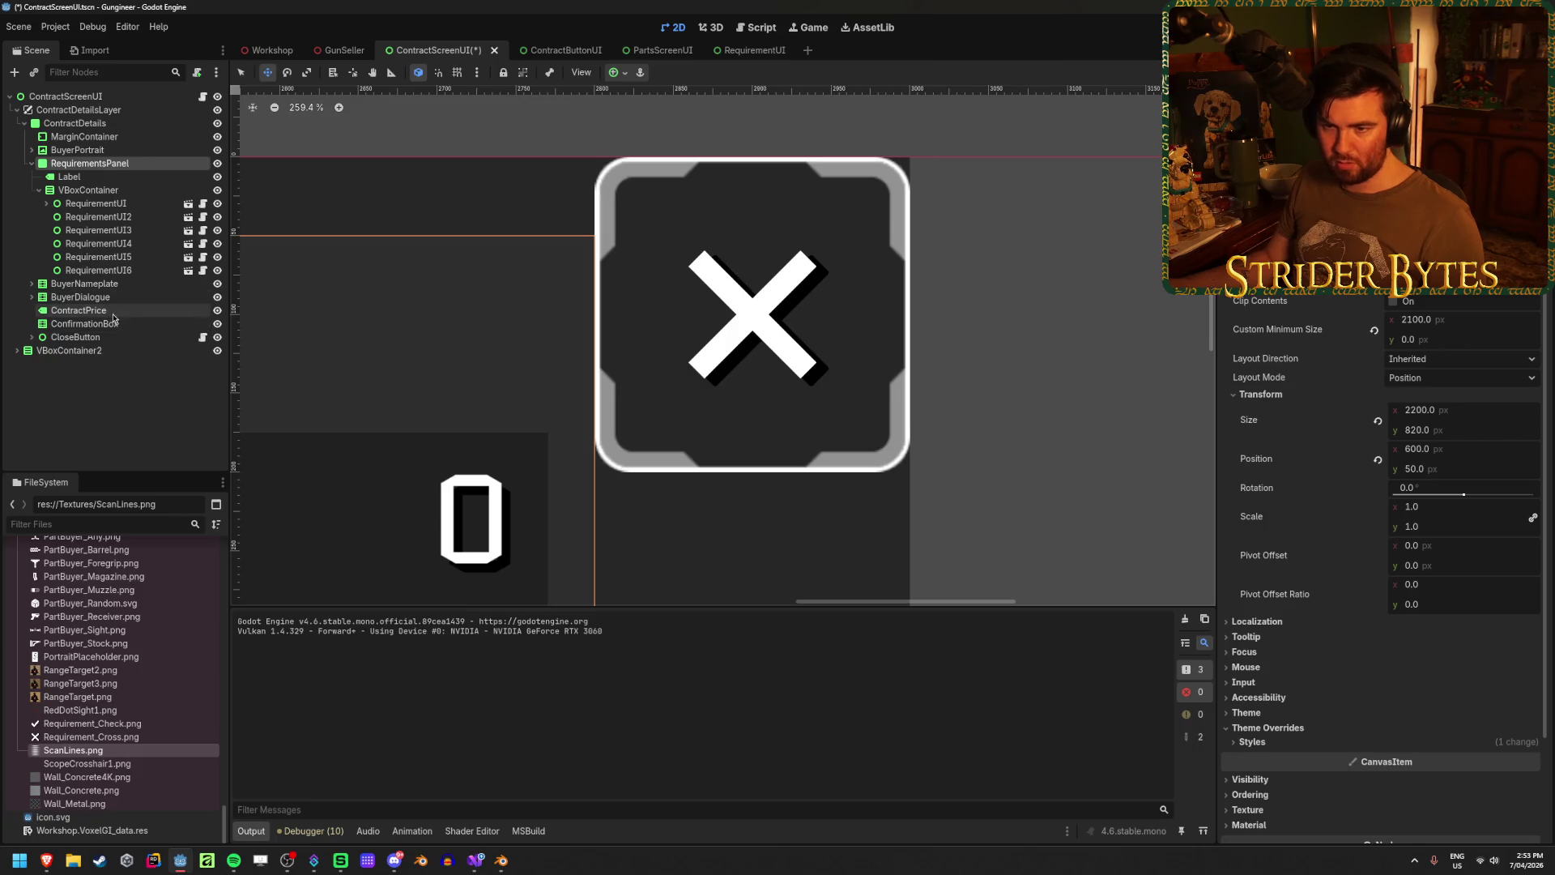
{"action": "left_click", "coordinate": [106, 339]}
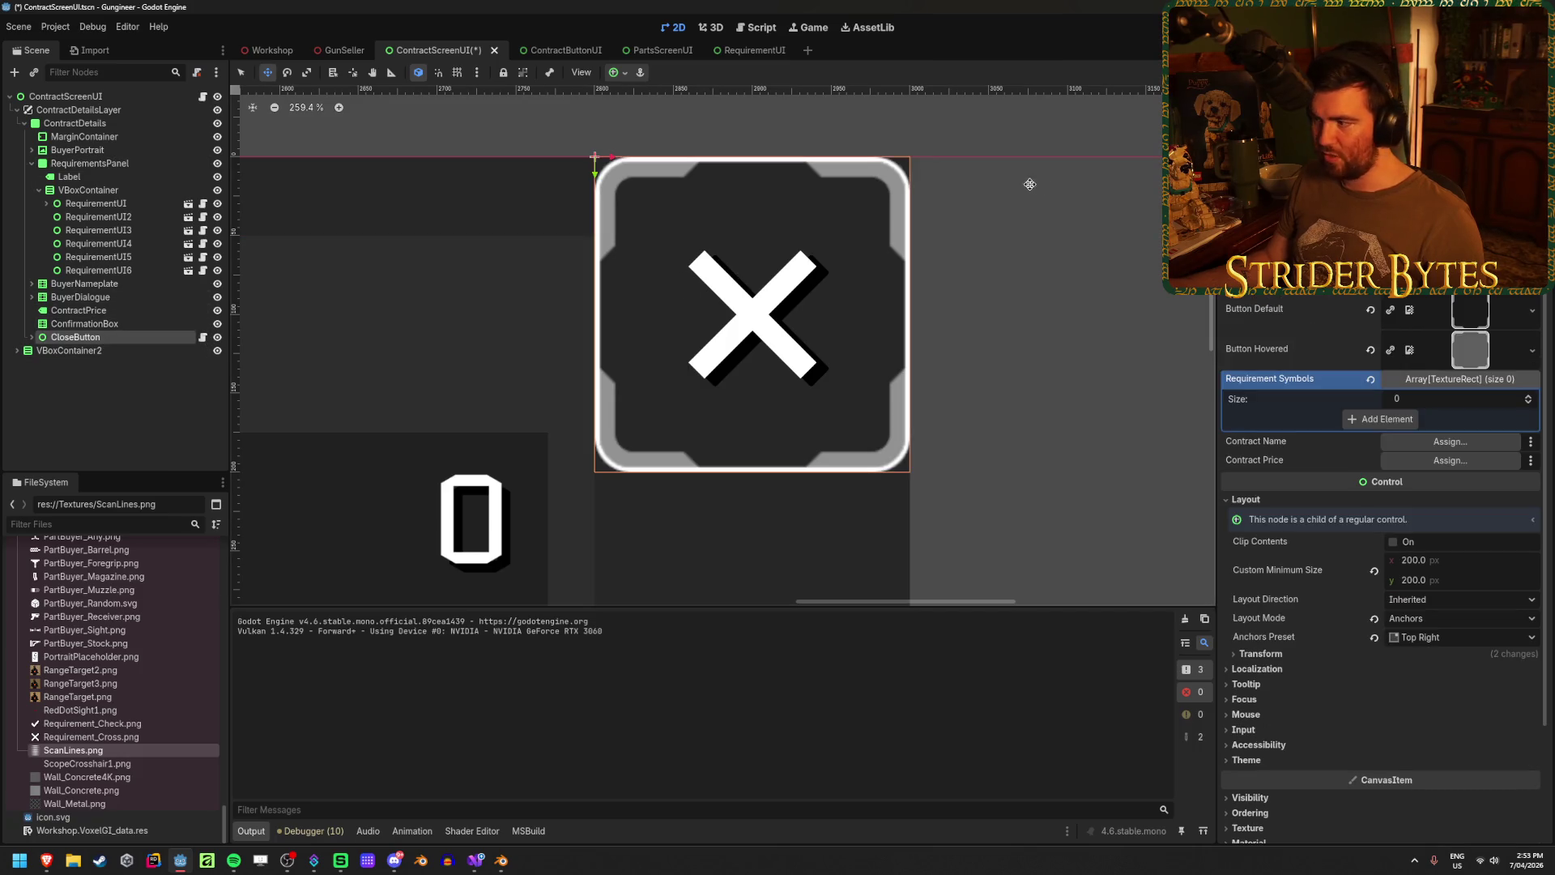
- Set the close button's x position to 2795
{"action": "scroll", "coordinate": [1369, 512], "scroll_direction": "down", "scroll_amount": 3}
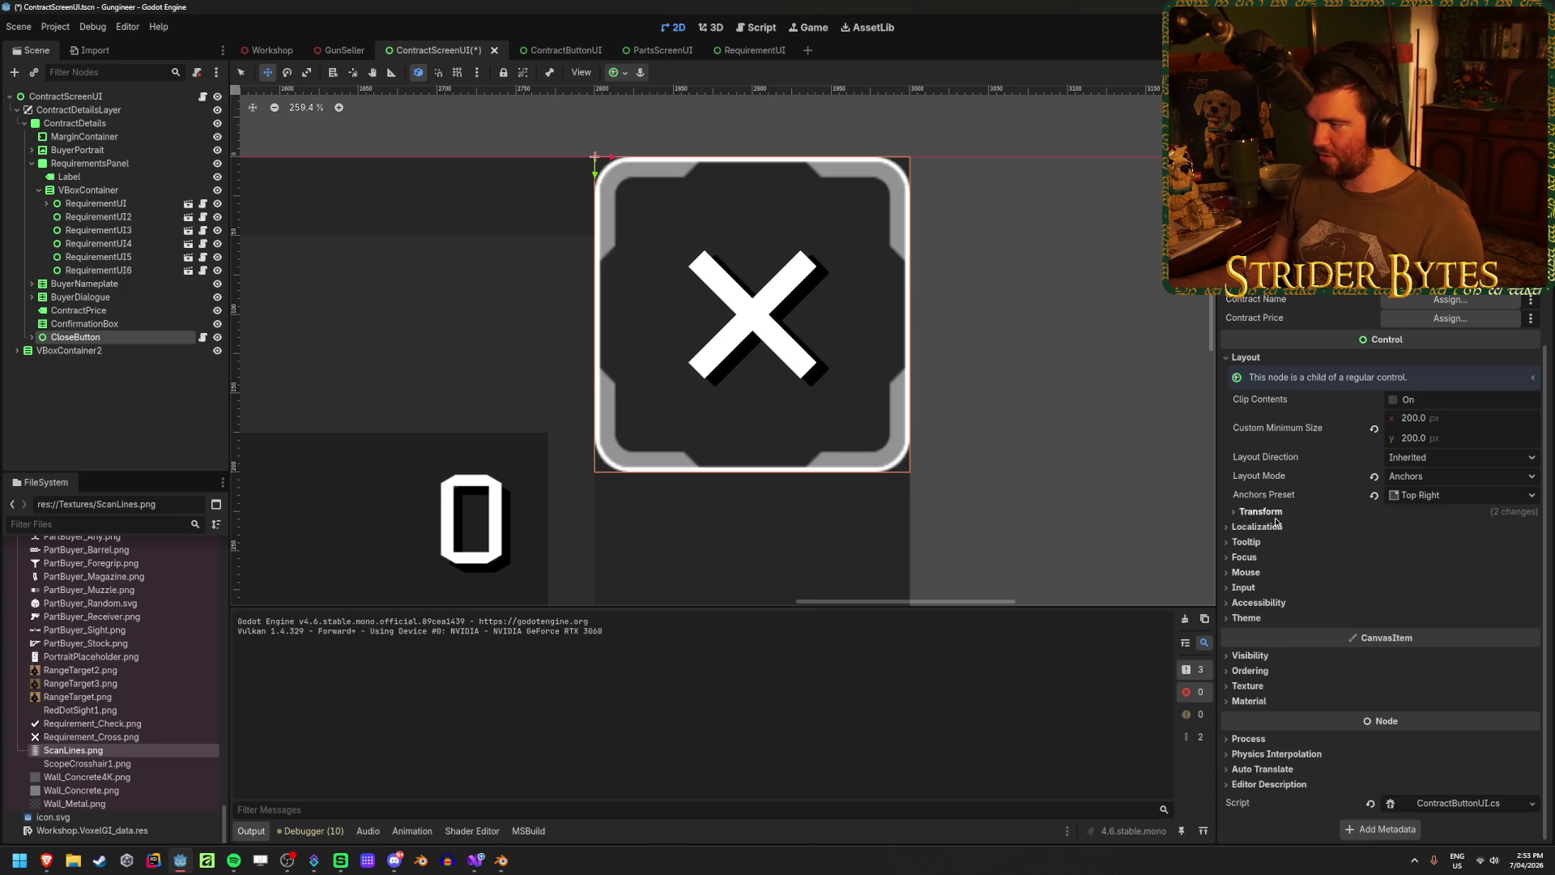
{"action": "scroll", "coordinate": [1276, 522], "scroll_direction": "up", "scroll_amount": 3}
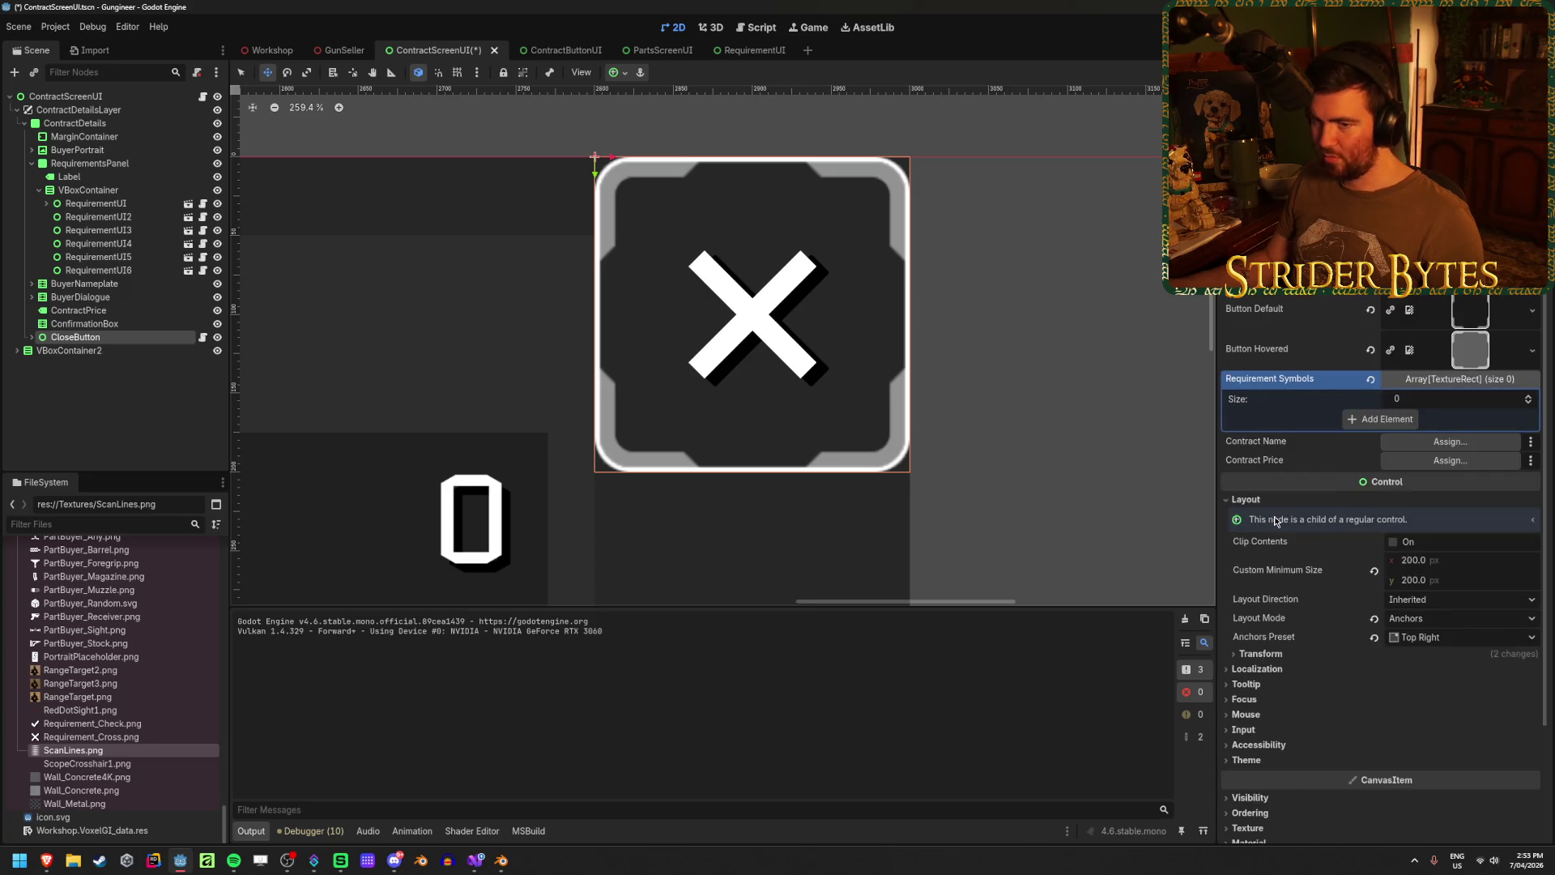
{"action": "scroll", "coordinate": [1276, 520], "scroll_direction": "down", "scroll_amount": 3}
{"action": "left_click", "coordinate": [1260, 512]}
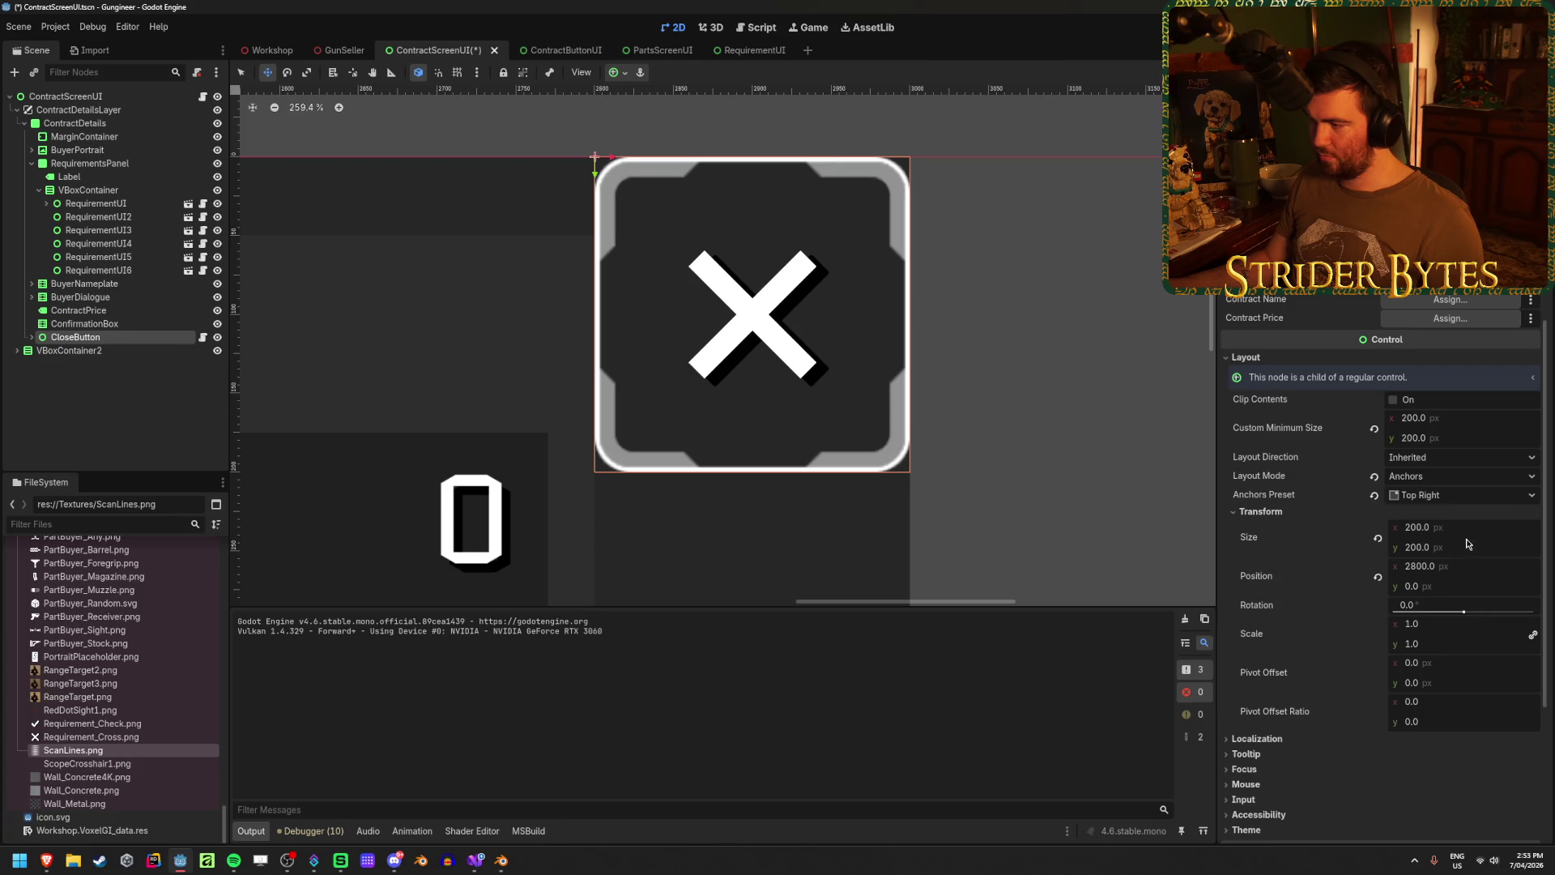
{"action": "left_click_drag", "start_coordinate": [1457, 572], "coordinate": [1441, 571]}
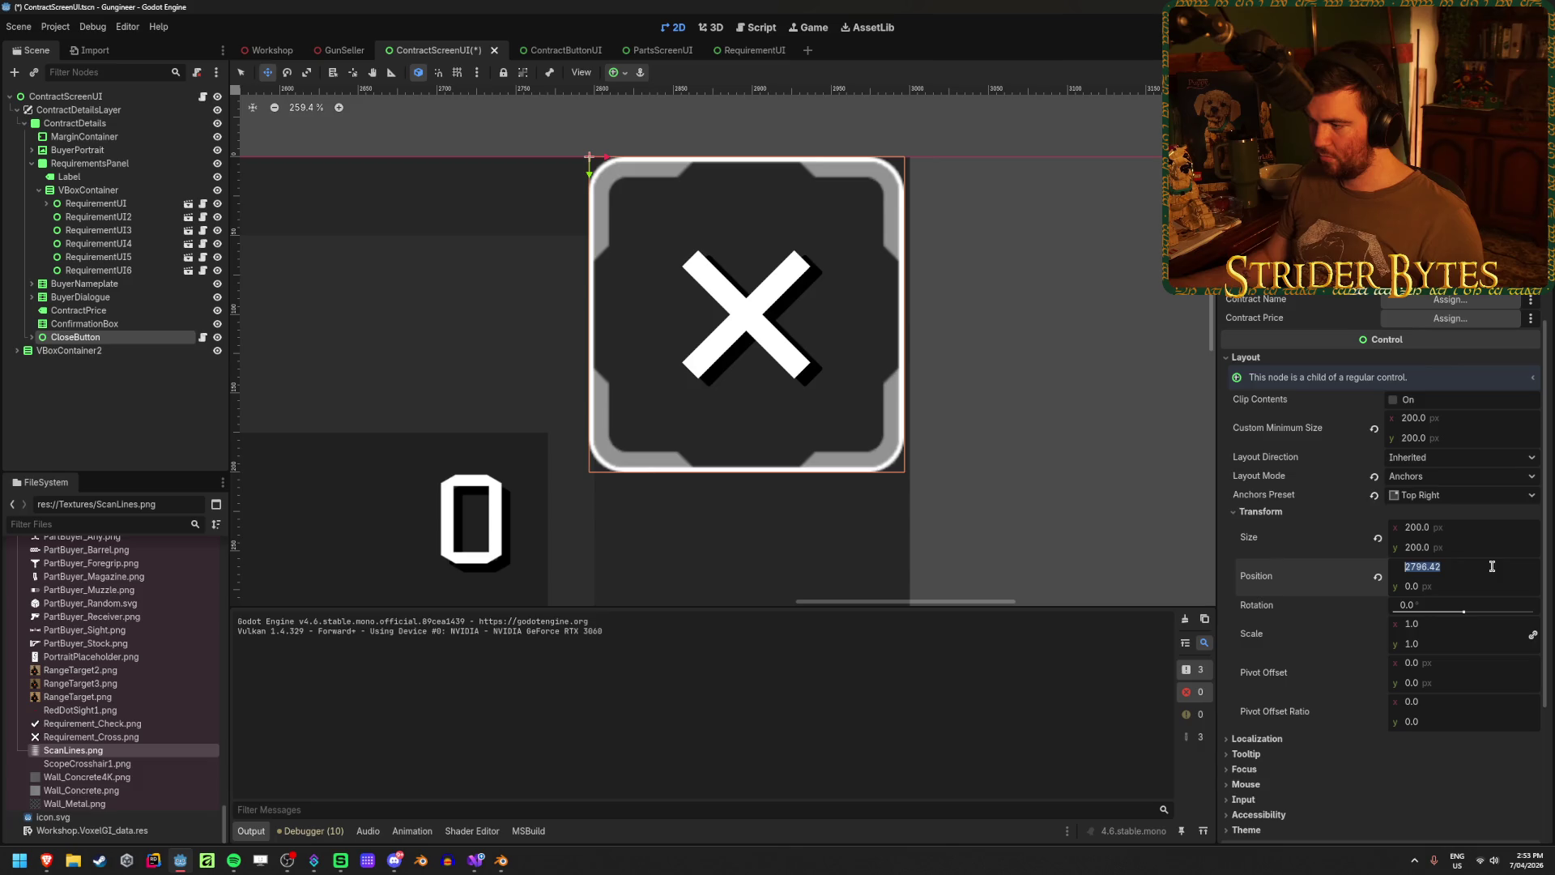
{"action": "type", "text": "2795"}
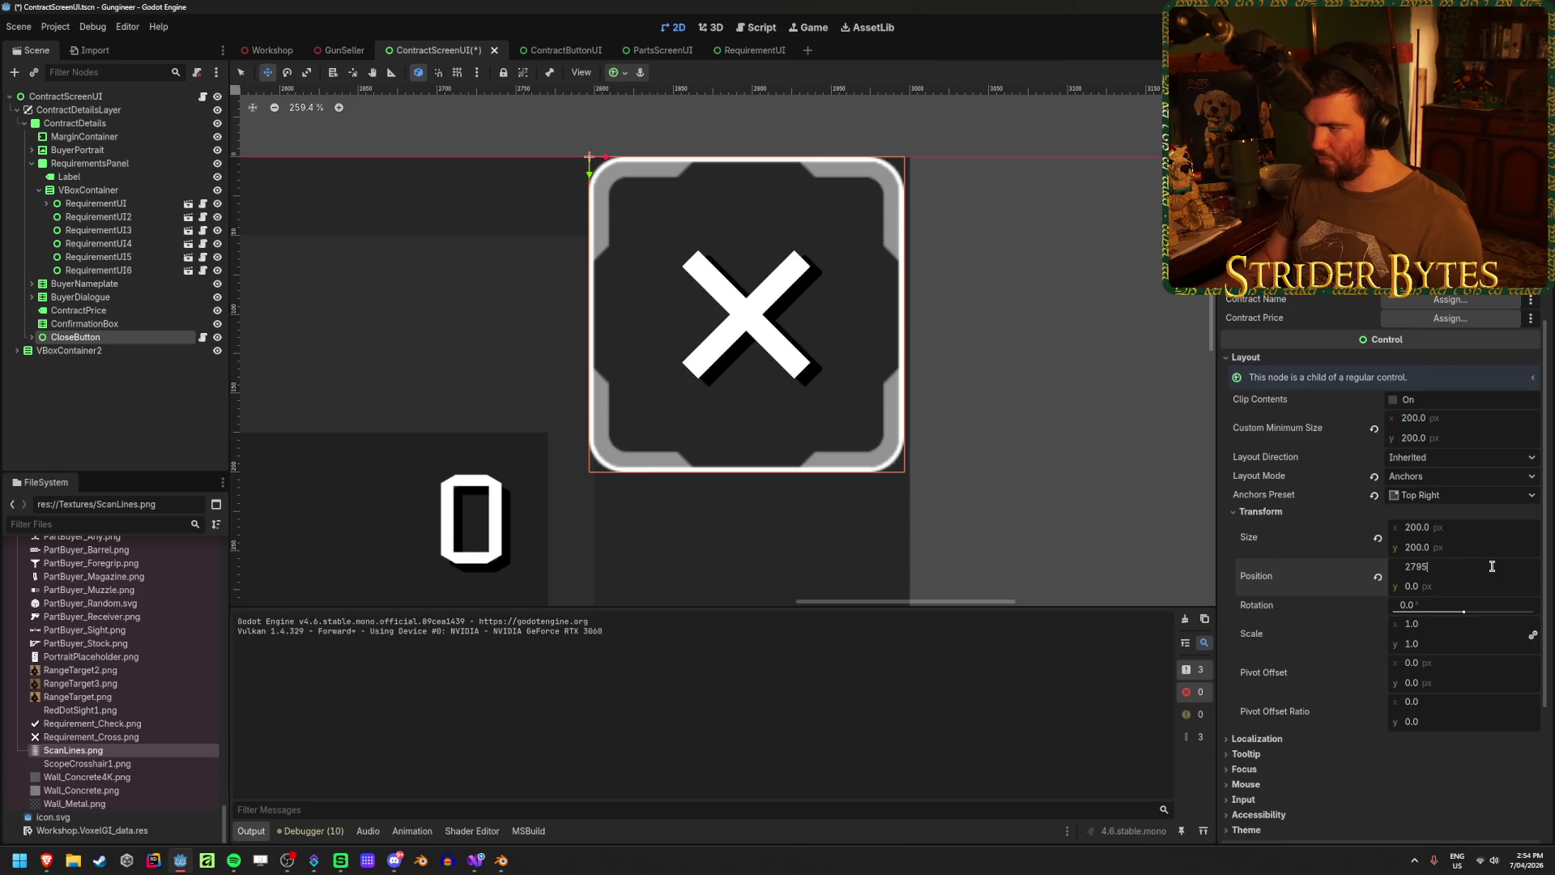
{"action": "key", "text": "Return"}
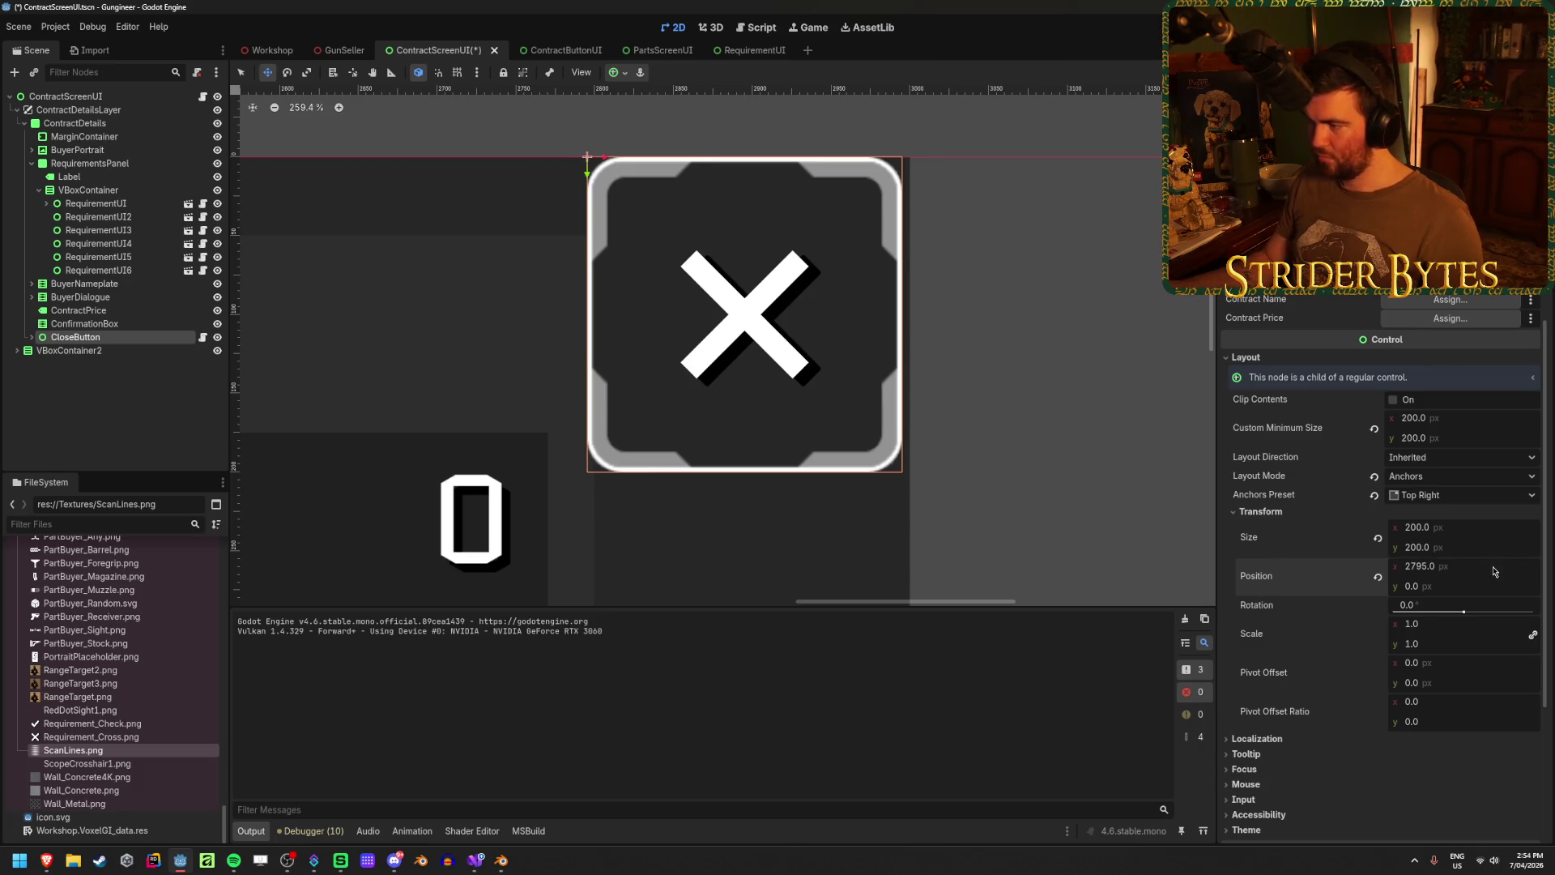
- Set the close button's y position to 5 and save the scene
{"action": "left_click", "coordinate": [1482, 586]}
{"action": "type", "text": "5"}
{"action": "key", "text": "Return"}
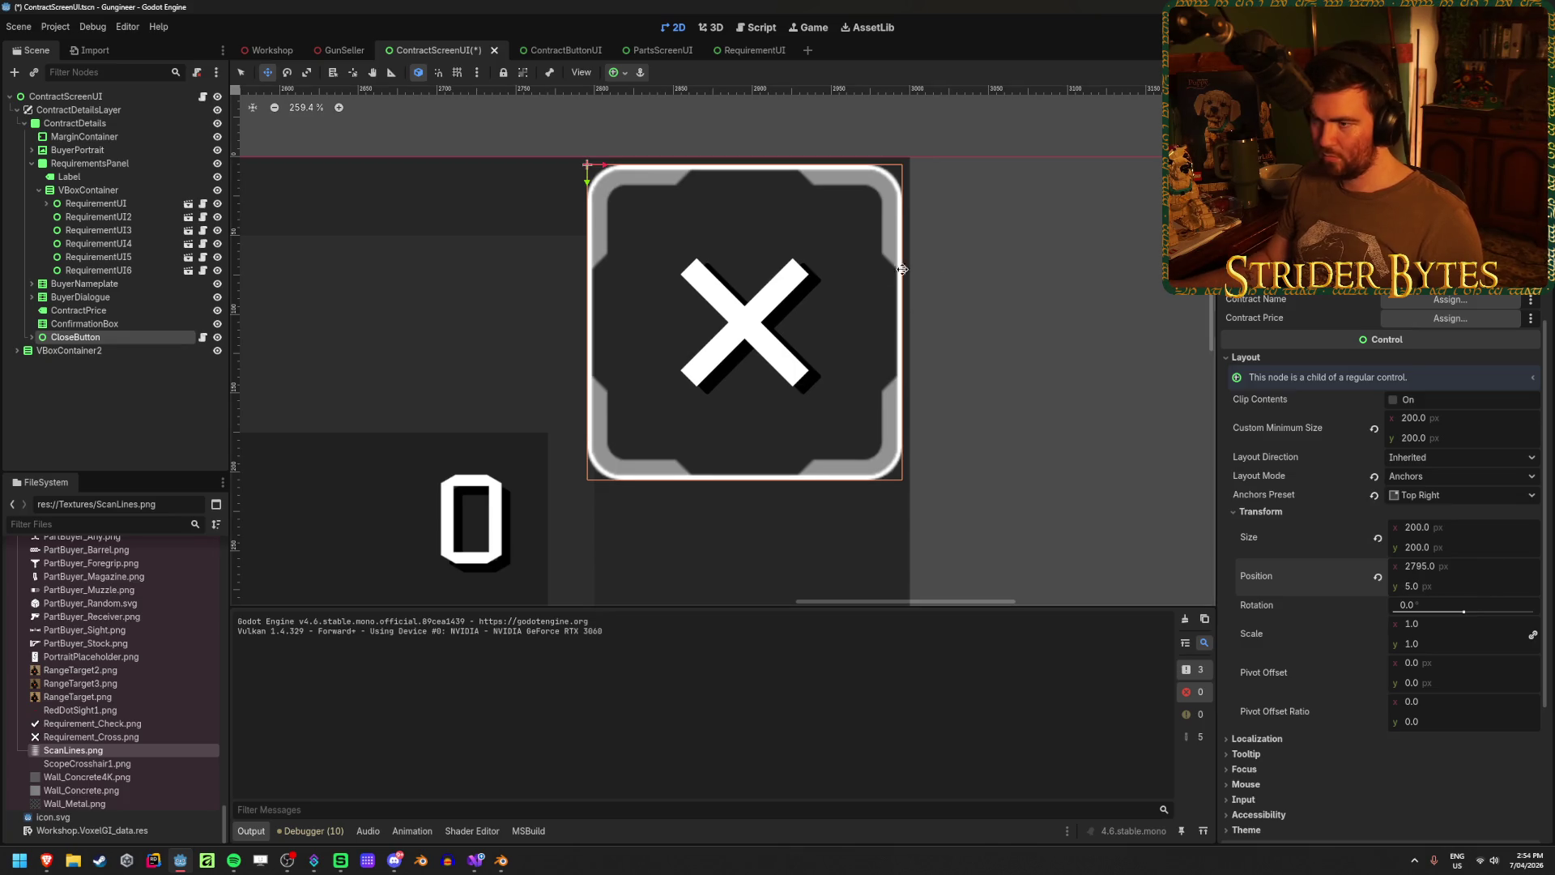
{"action": "scroll", "coordinate": [974, 285], "scroll_direction": "down", "scroll_amount": 4}
{"action": "key", "text": "ctrl+s"}
{"action": "scroll", "coordinate": [921, 361], "scroll_direction": "down", "scroll_amount": 6}
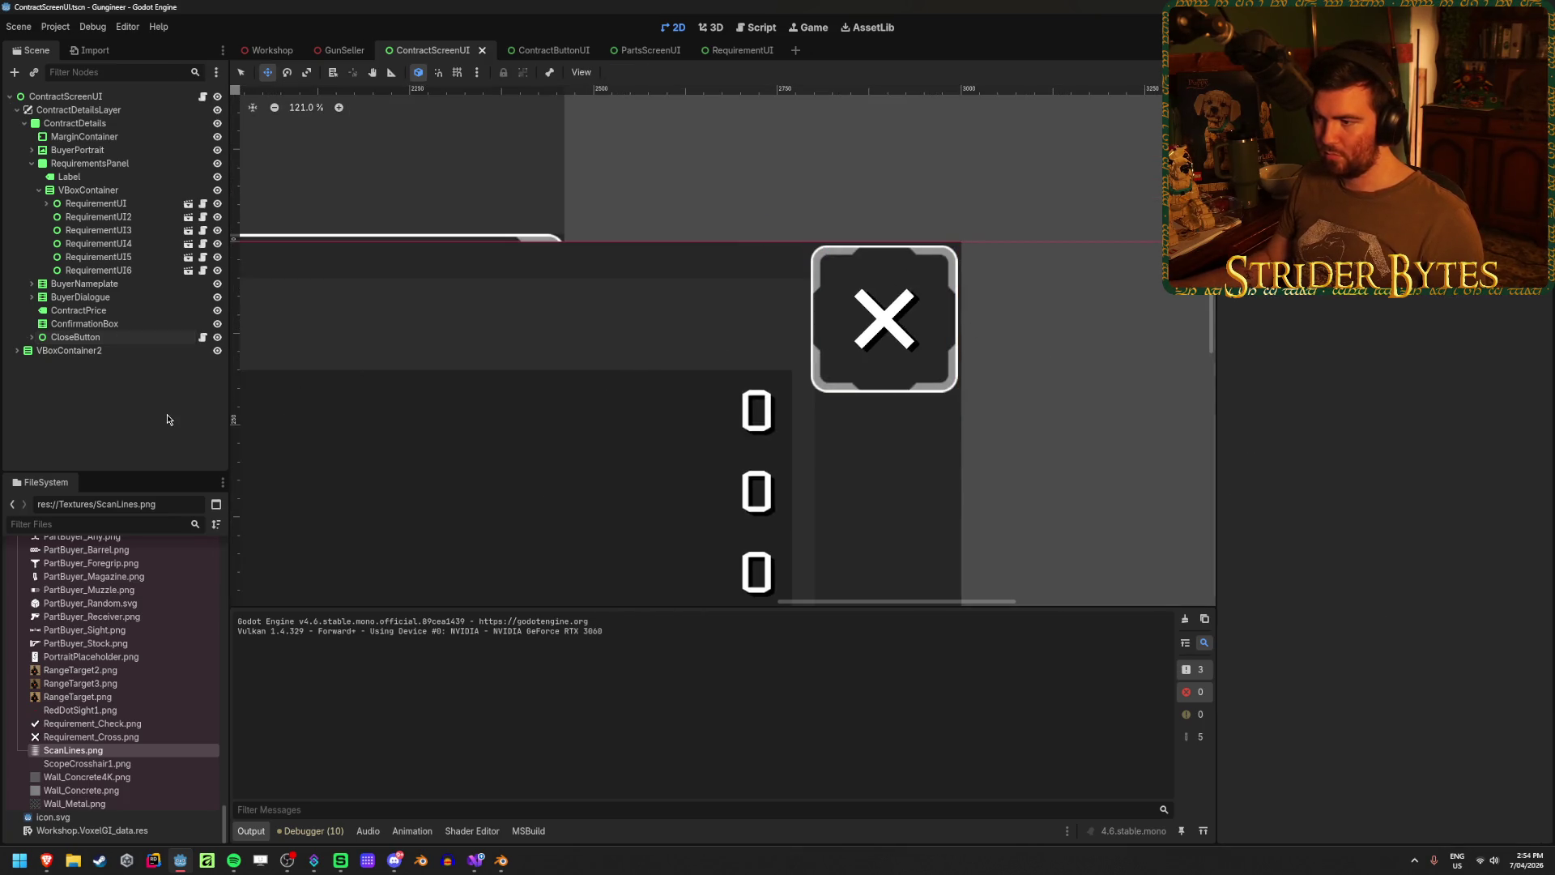
{"action": "scroll", "coordinate": [759, 399], "scroll_direction": "down", "scroll_amount": 1}
{"action": "left_click", "coordinate": [272, 50]}
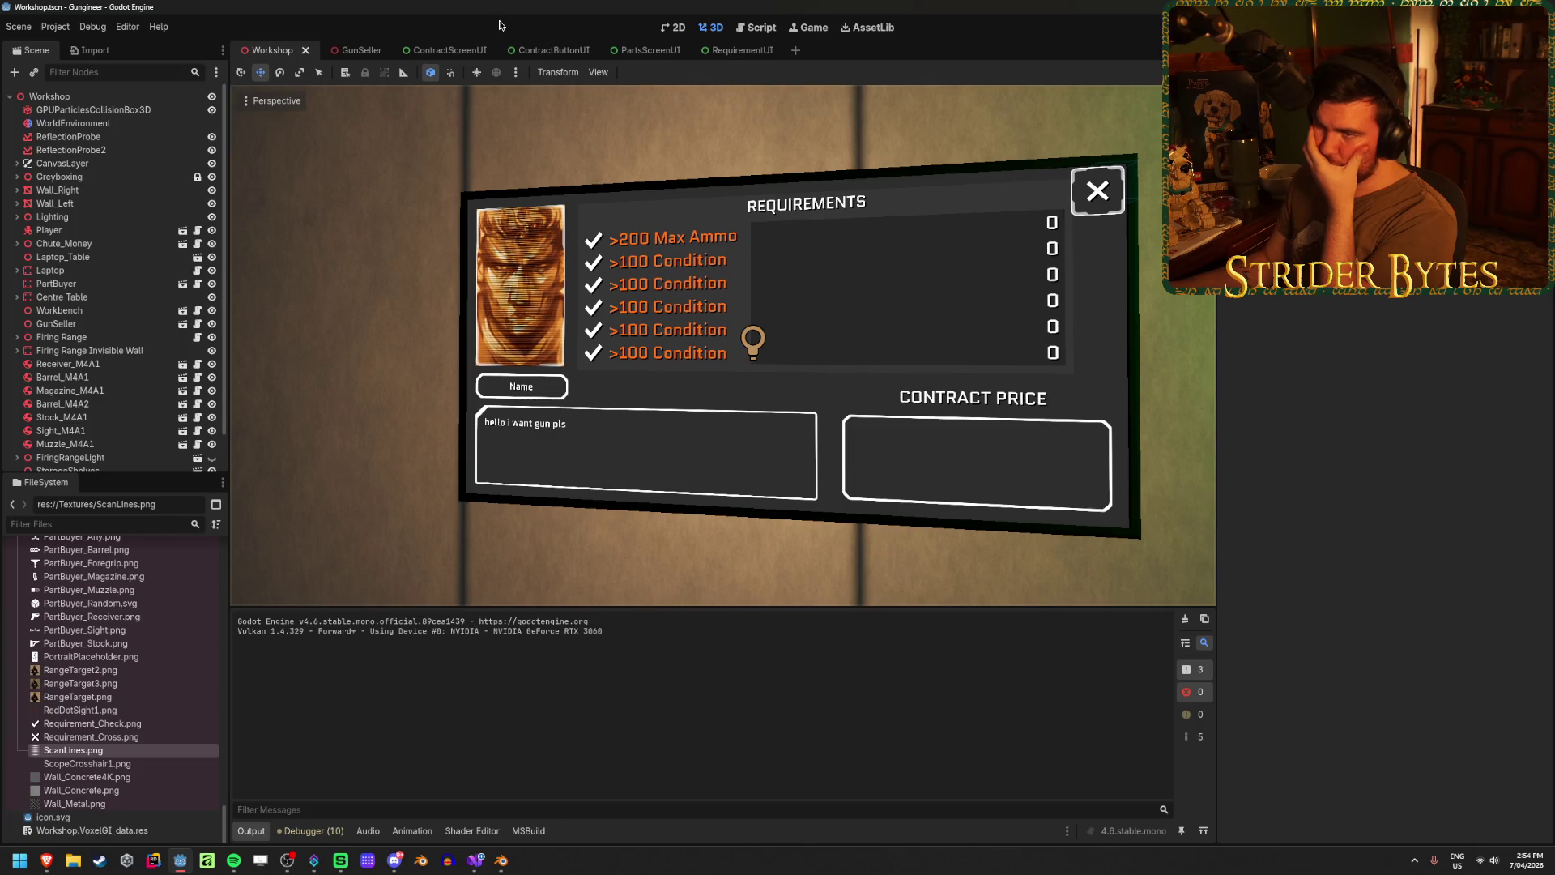
- Return to the ContractScreenUI scene after checking the panel in the Workshop
{"action": "left_click", "coordinate": [450, 50]}
- Set the RequirementsPanel height to 800 px
{"action": "scroll", "coordinate": [576, 441], "scroll_direction": "down", "scroll_amount": 2}
{"action": "scroll", "coordinate": [752, 319], "scroll_direction": "up", "scroll_amount": 1}
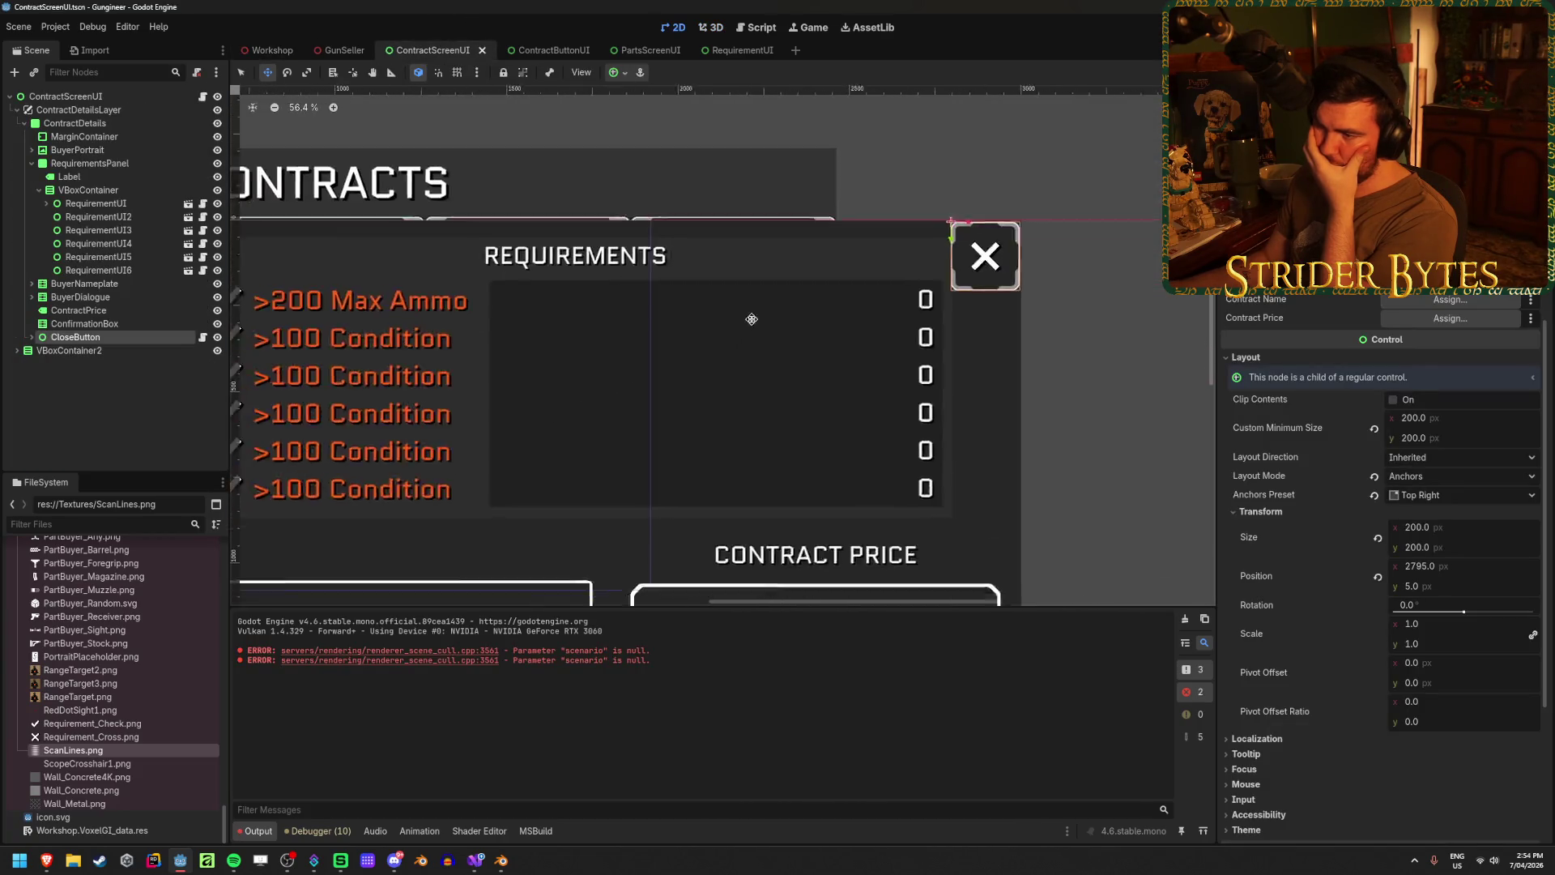
{"action": "left_click_drag", "start_coordinate": [751, 319], "coordinate": [886, 255]}
{"action": "left_click_drag", "start_coordinate": [541, 411], "coordinate": [615, 409]}
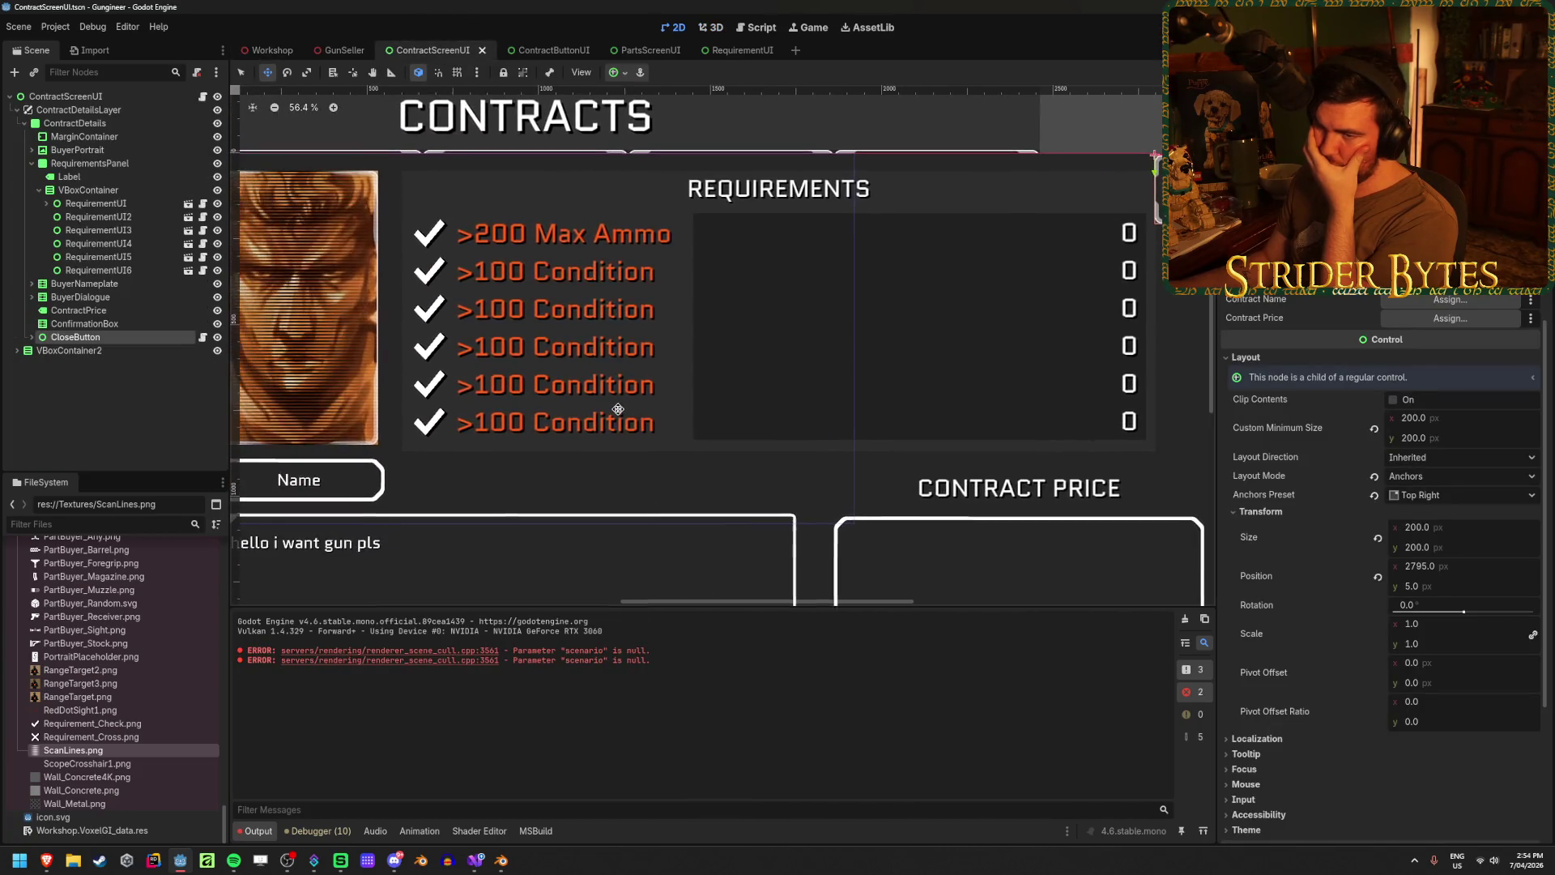
{"action": "left_click", "coordinate": [109, 202]}
{"action": "left_click", "coordinate": [115, 165]}
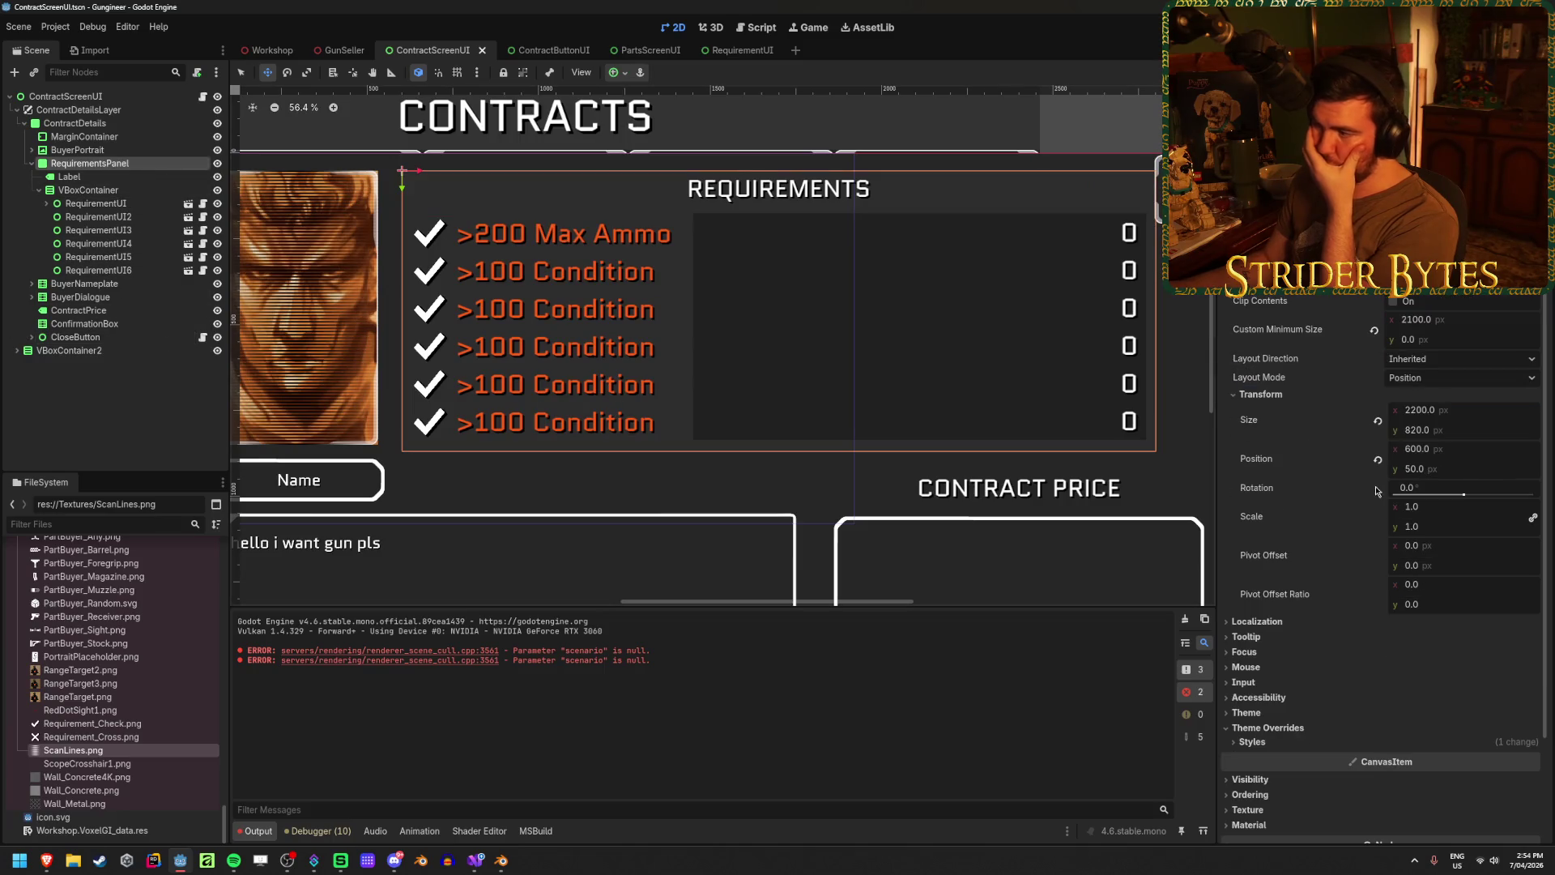
{"action": "left_click", "coordinate": [1467, 430]}
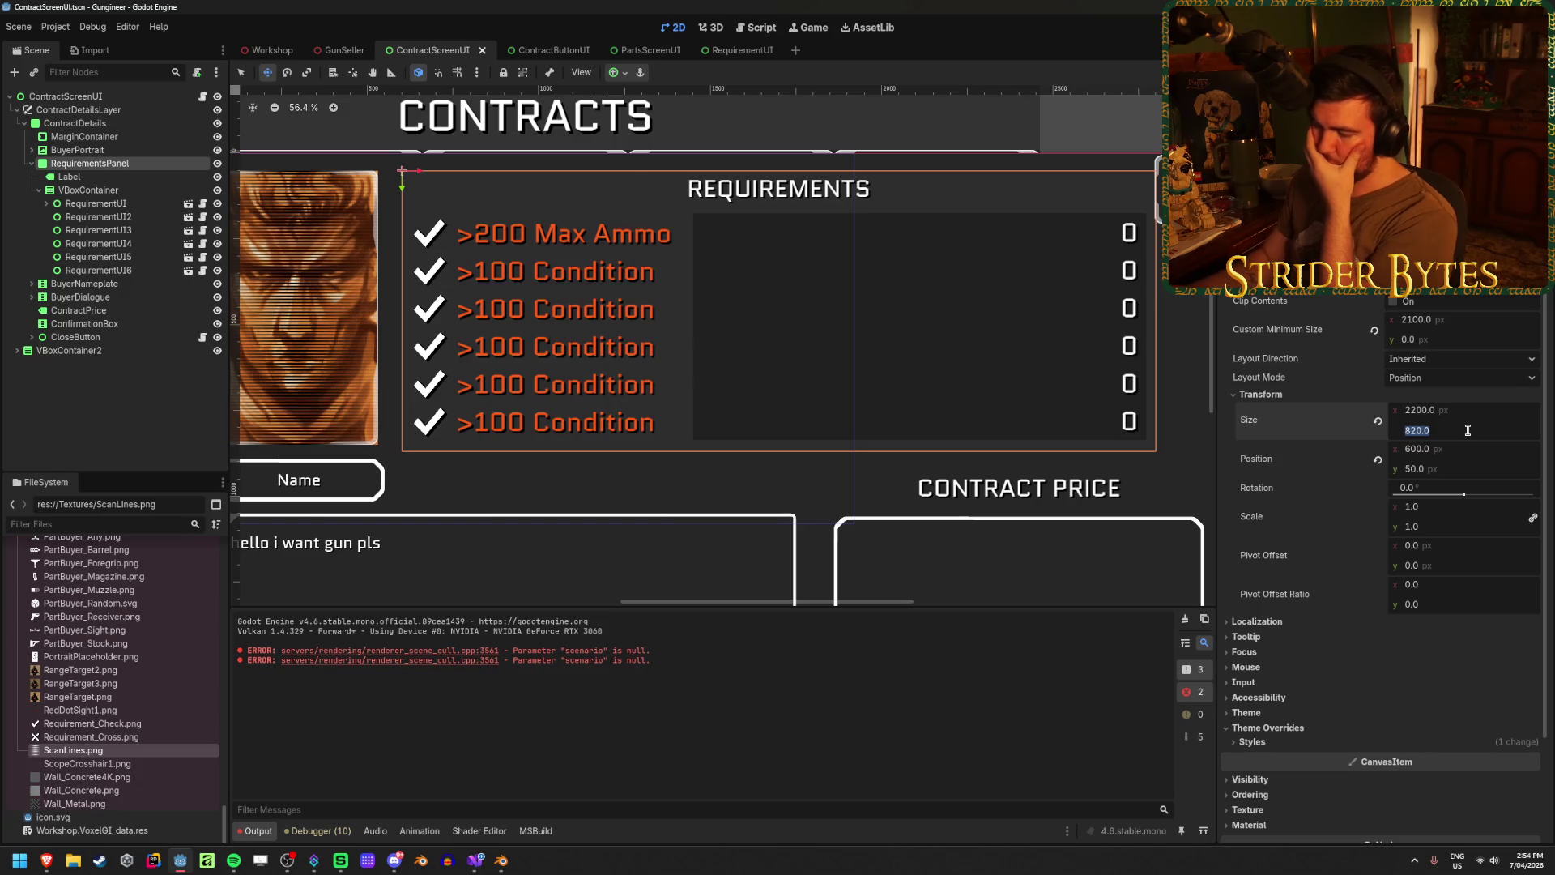
{"action": "type", "text": "80"}
{"action": "key", "text": "Return"}
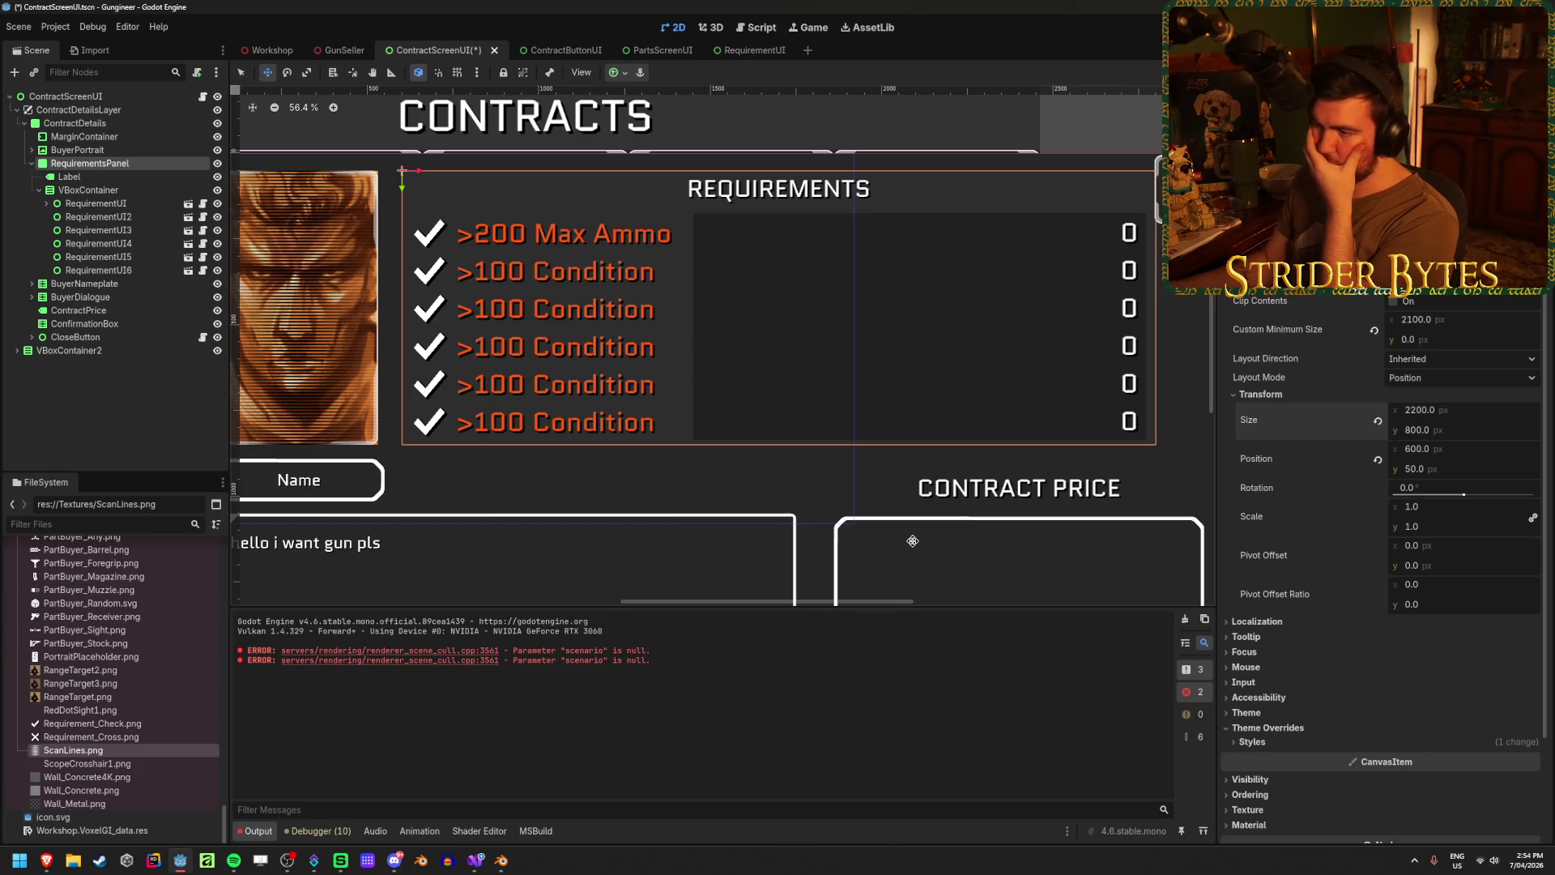
- Move the requirement rows' VBoxContainer to y position 110
{"action": "left_click", "coordinate": [88, 189]}
{"action": "left_click", "coordinate": [1462, 508]}
{"action": "type", "text": "00"}
{"action": "key", "text": "Return"}
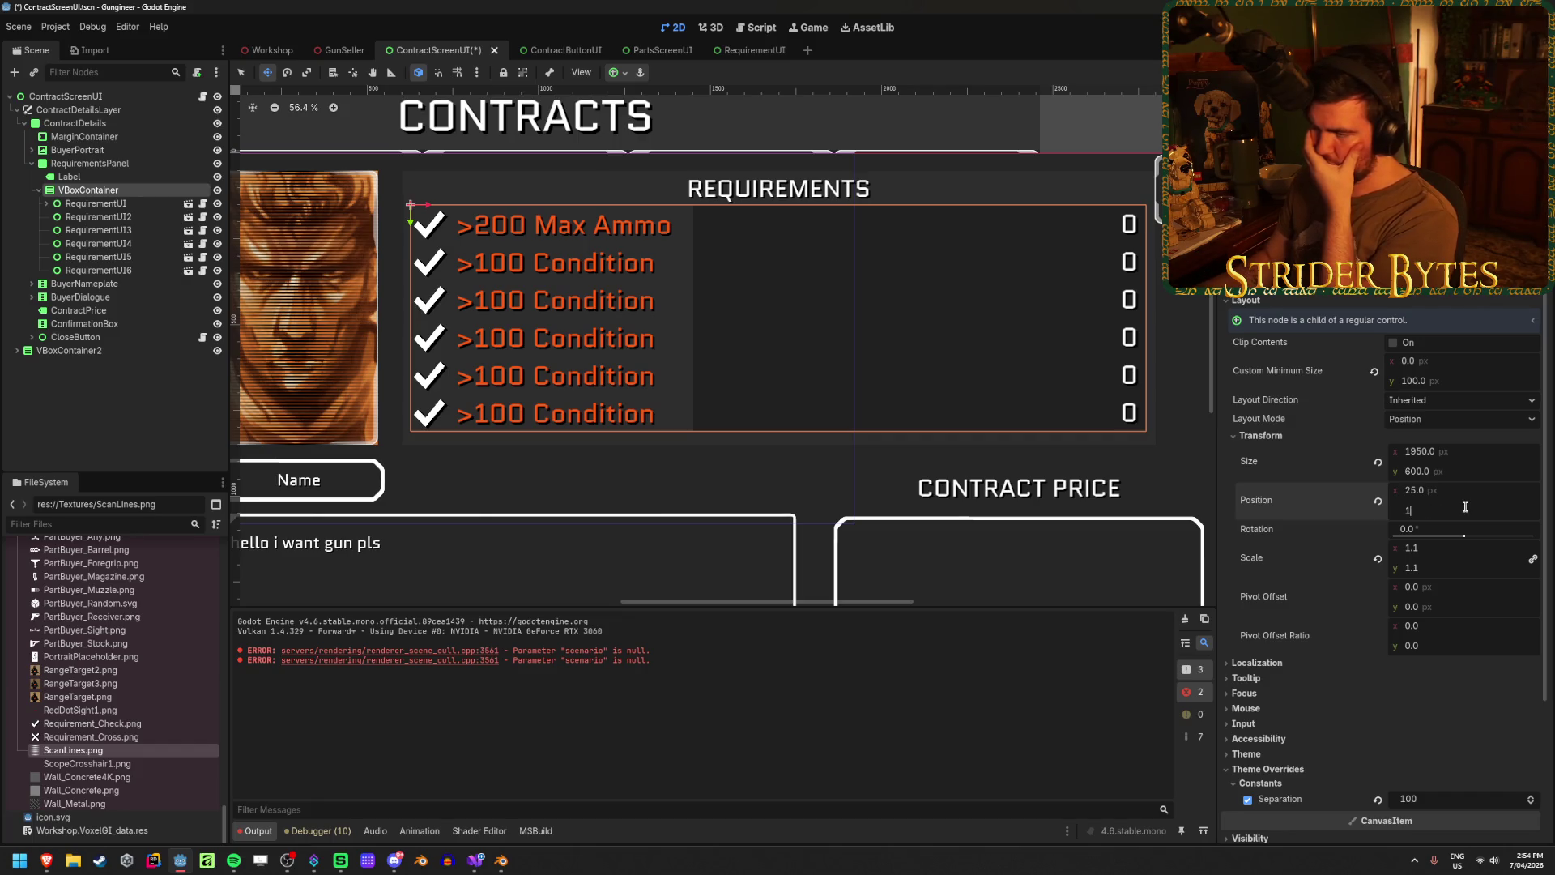
{"action": "type", "text": "10"}
{"action": "key", "text": "Return"}
- Switch to the browser and maximize the Tweens guide window
{"action": "left_click", "coordinate": [171, 409]}
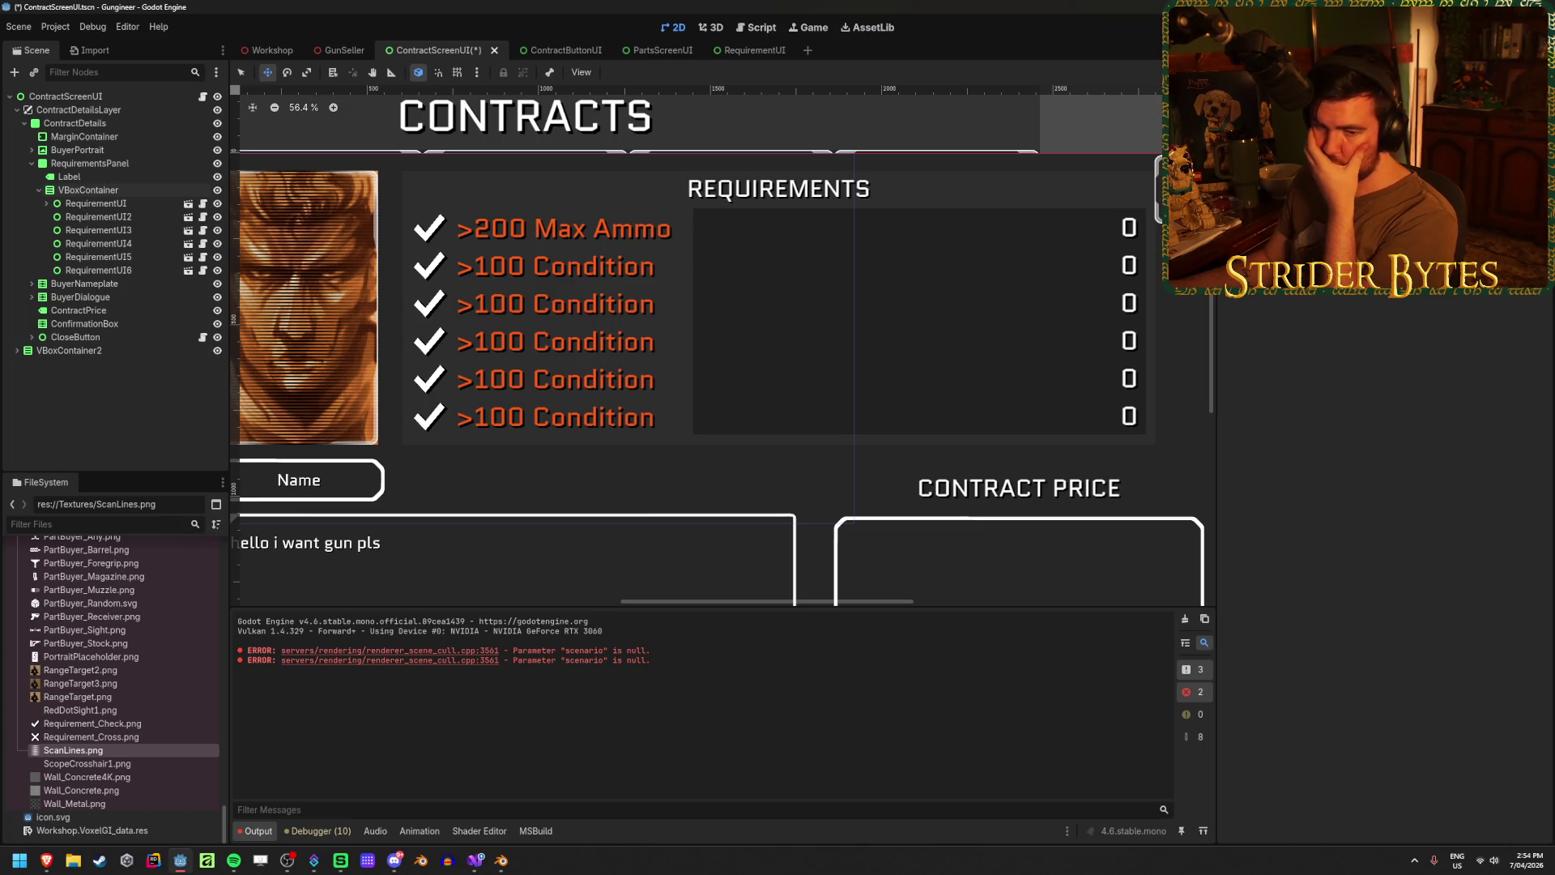
{"action": "key", "text": "alt+Tab"}
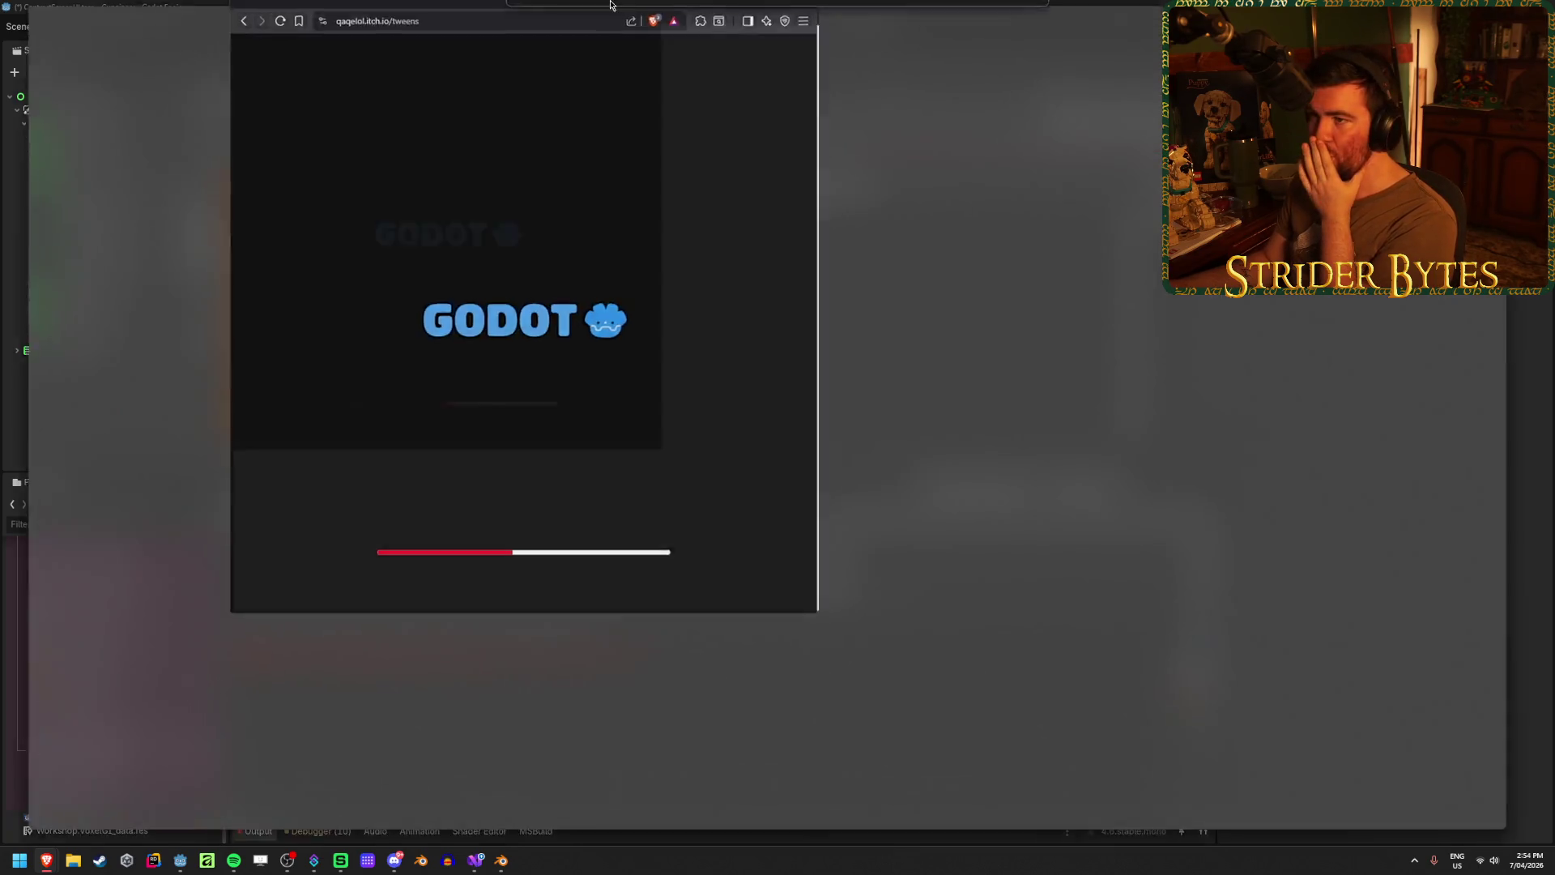
{"action": "double_click", "coordinate": [611, 6]}
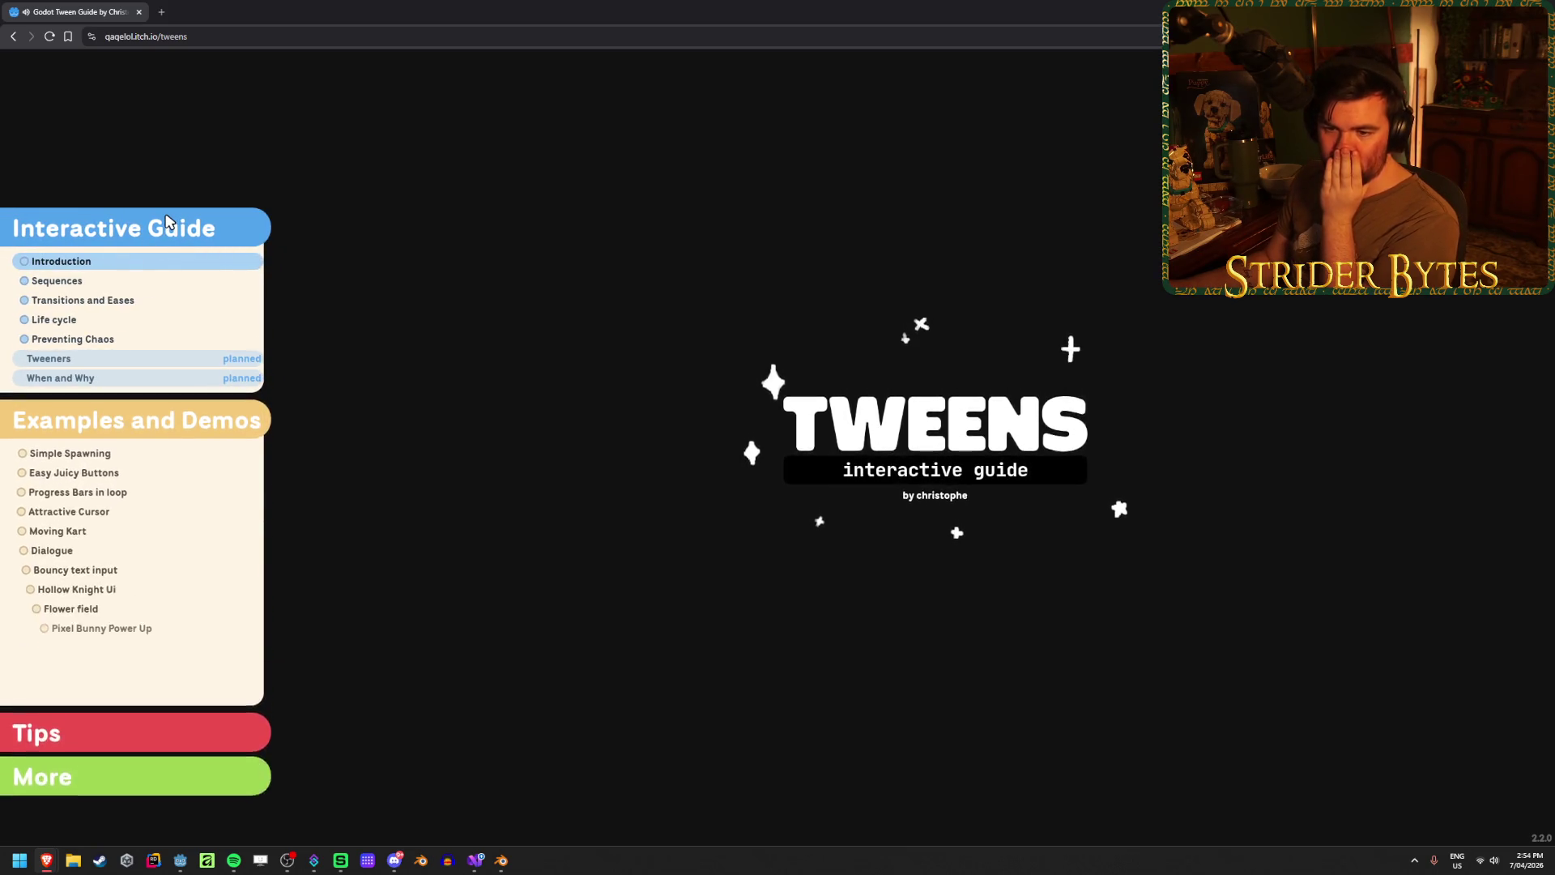
- Open the Dialogue demo page and start stepping through its lines
{"action": "scroll", "coordinate": [149, 534], "scroll_direction": "down", "scroll_amount": 5}
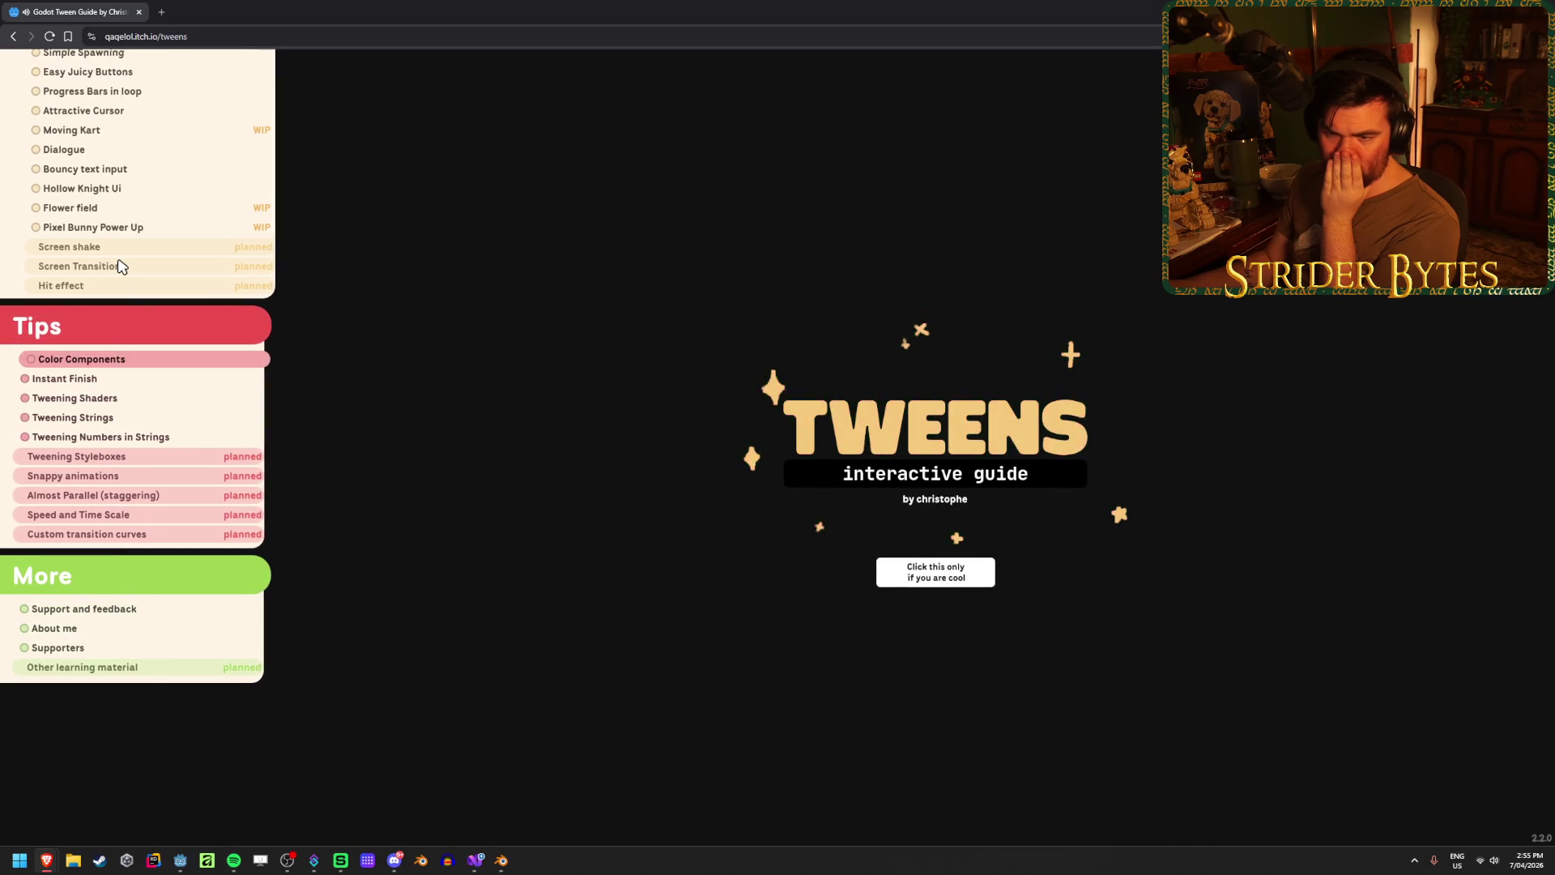
{"action": "scroll", "coordinate": [119, 266], "scroll_direction": "up", "scroll_amount": 5}
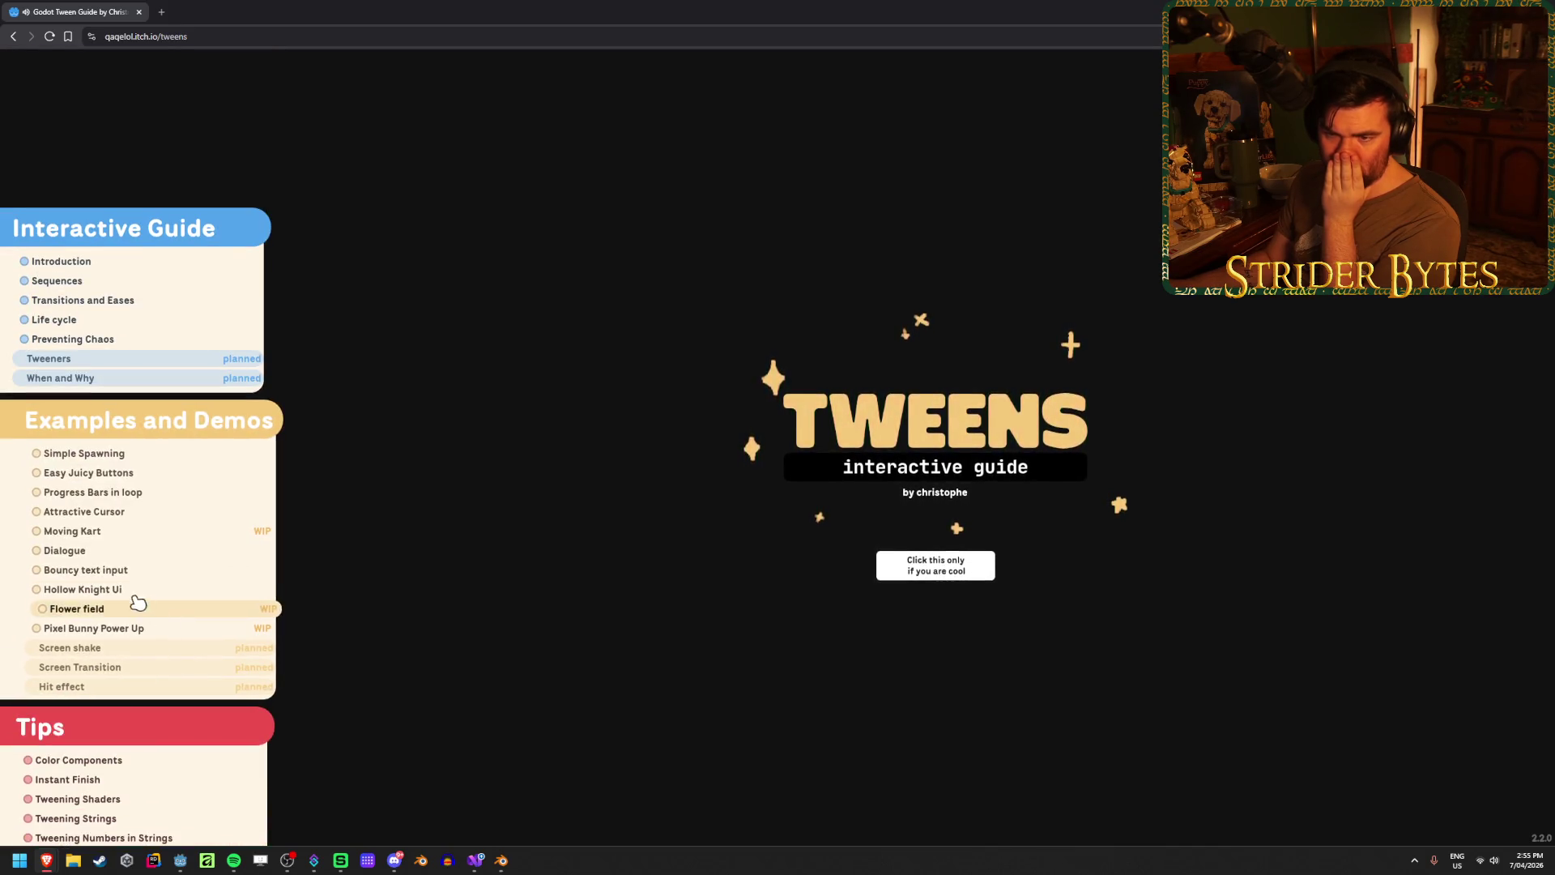
{"action": "scroll", "coordinate": [161, 527], "scroll_direction": "down", "scroll_amount": 2}
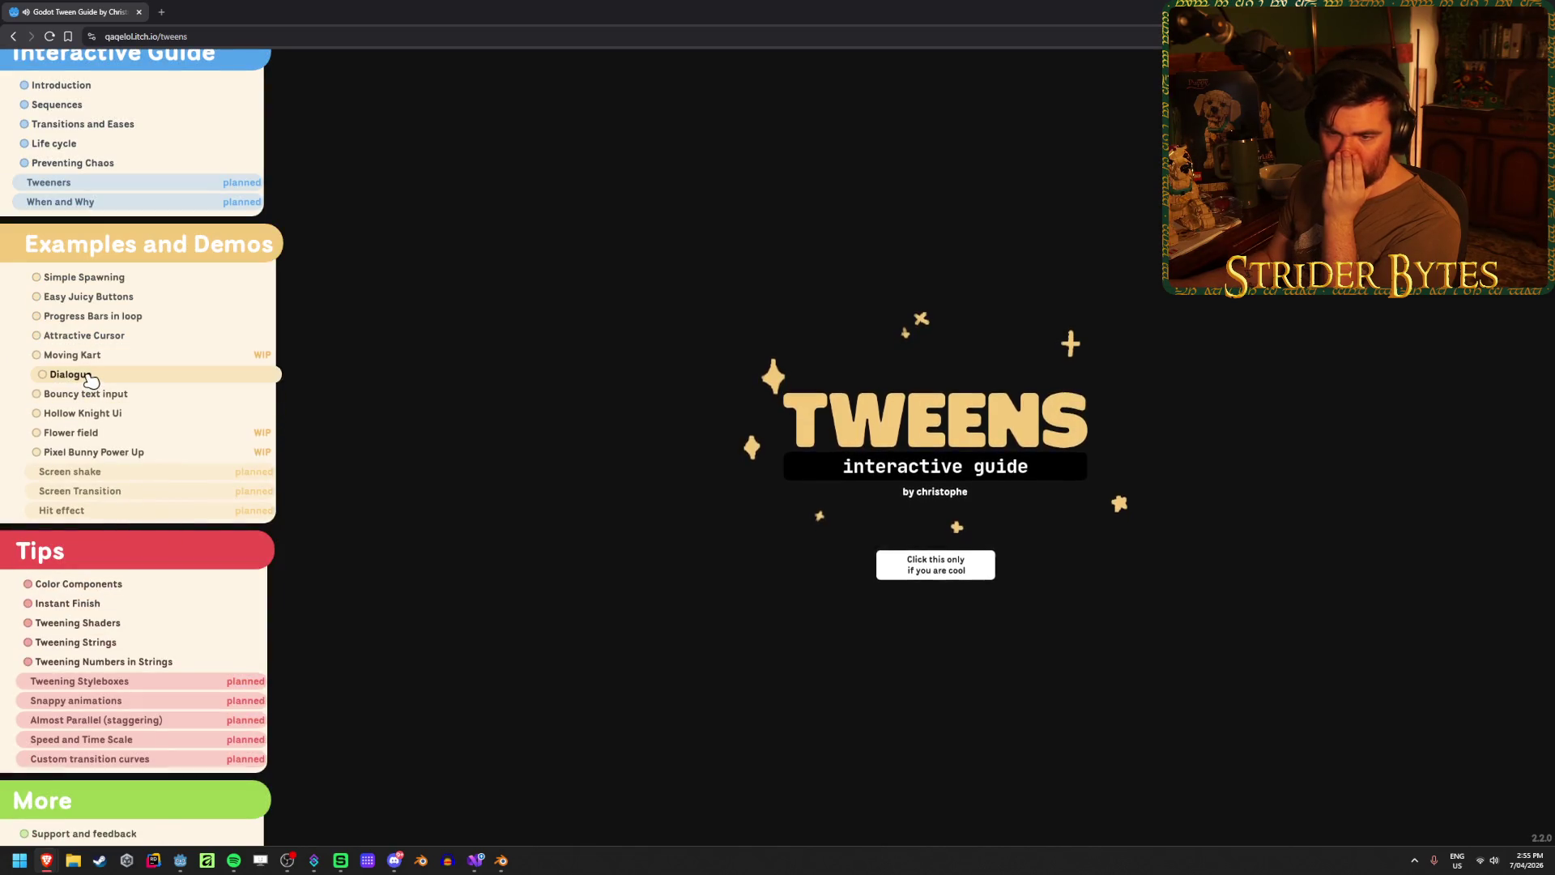
{"action": "left_click", "coordinate": [71, 374]}
{"action": "left_click", "coordinate": [930, 455]}
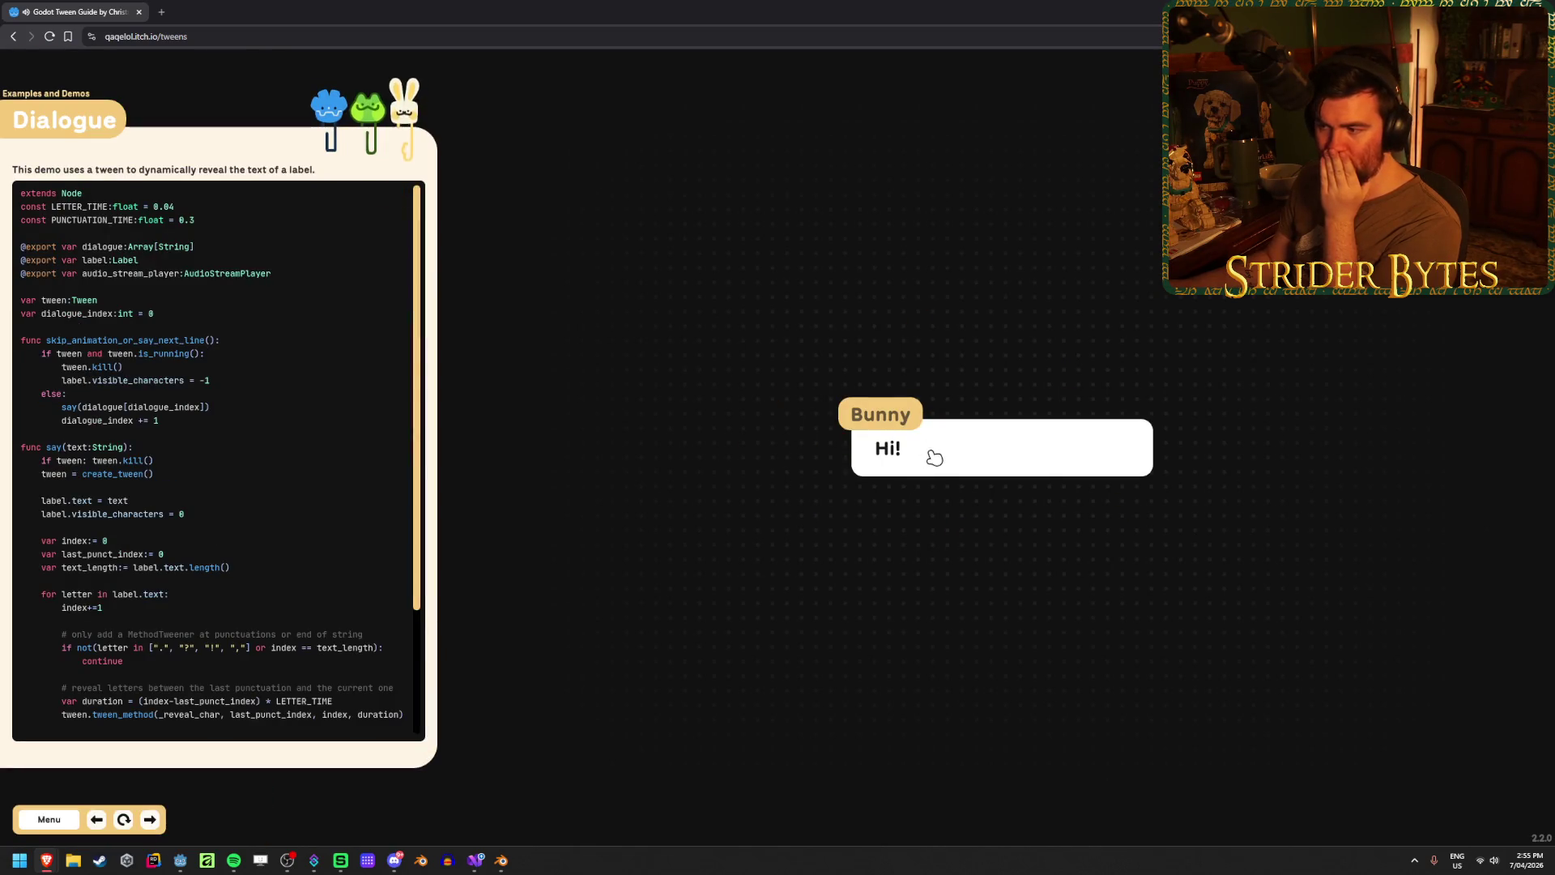
{"action": "left_click", "coordinate": [1044, 470]}
{"action": "left_click", "coordinate": [1034, 476]}
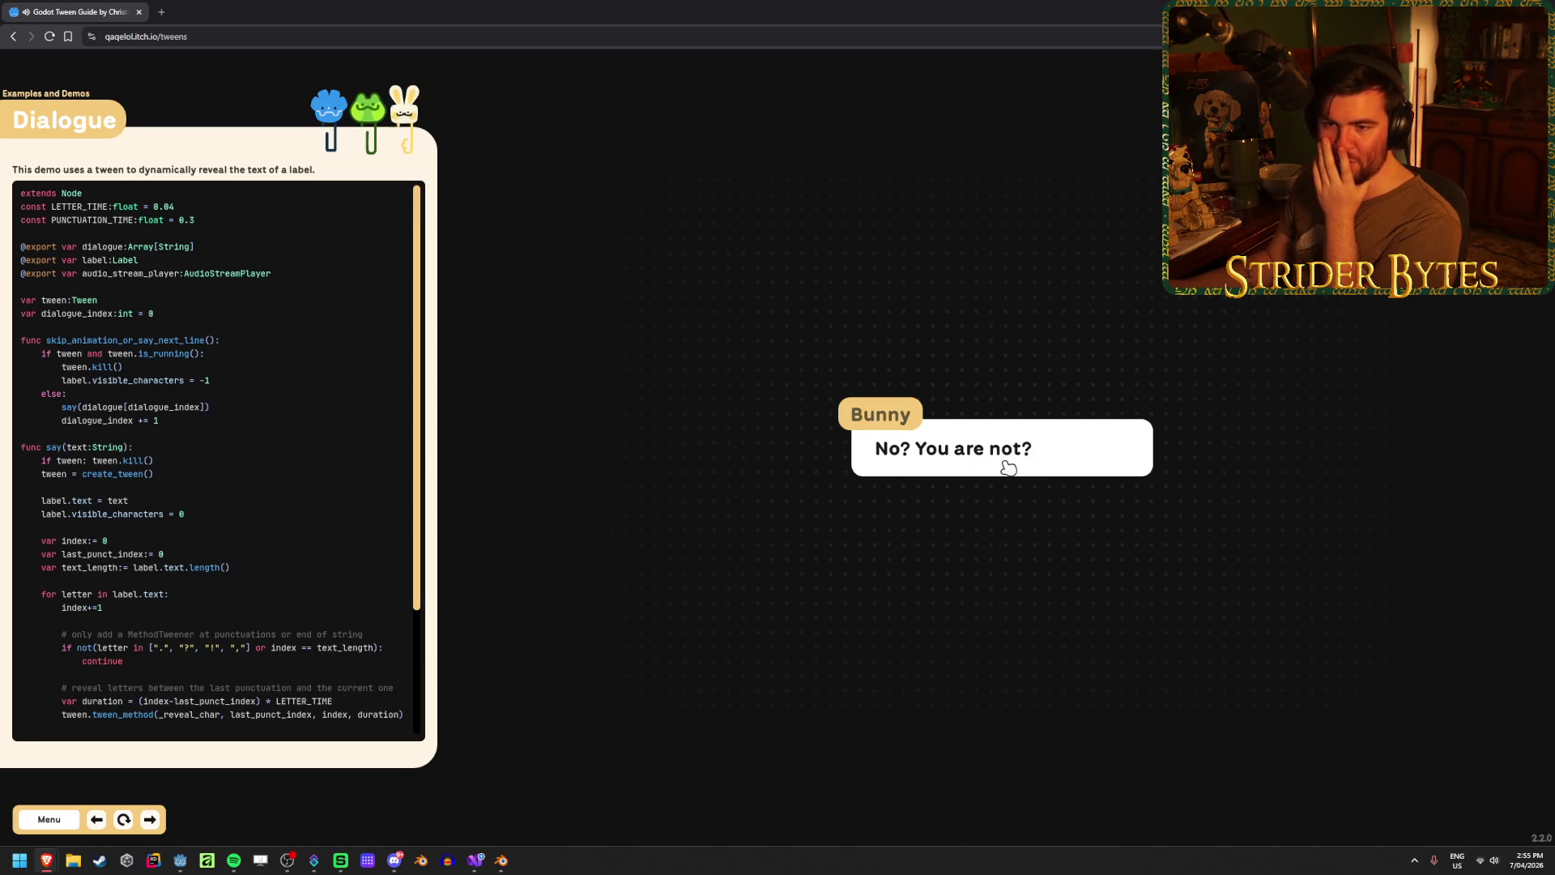
- Review the demo's tween code and advance the Bunny dialogue one line
{"action": "scroll", "coordinate": [316, 360], "scroll_direction": "down", "scroll_amount": 2}
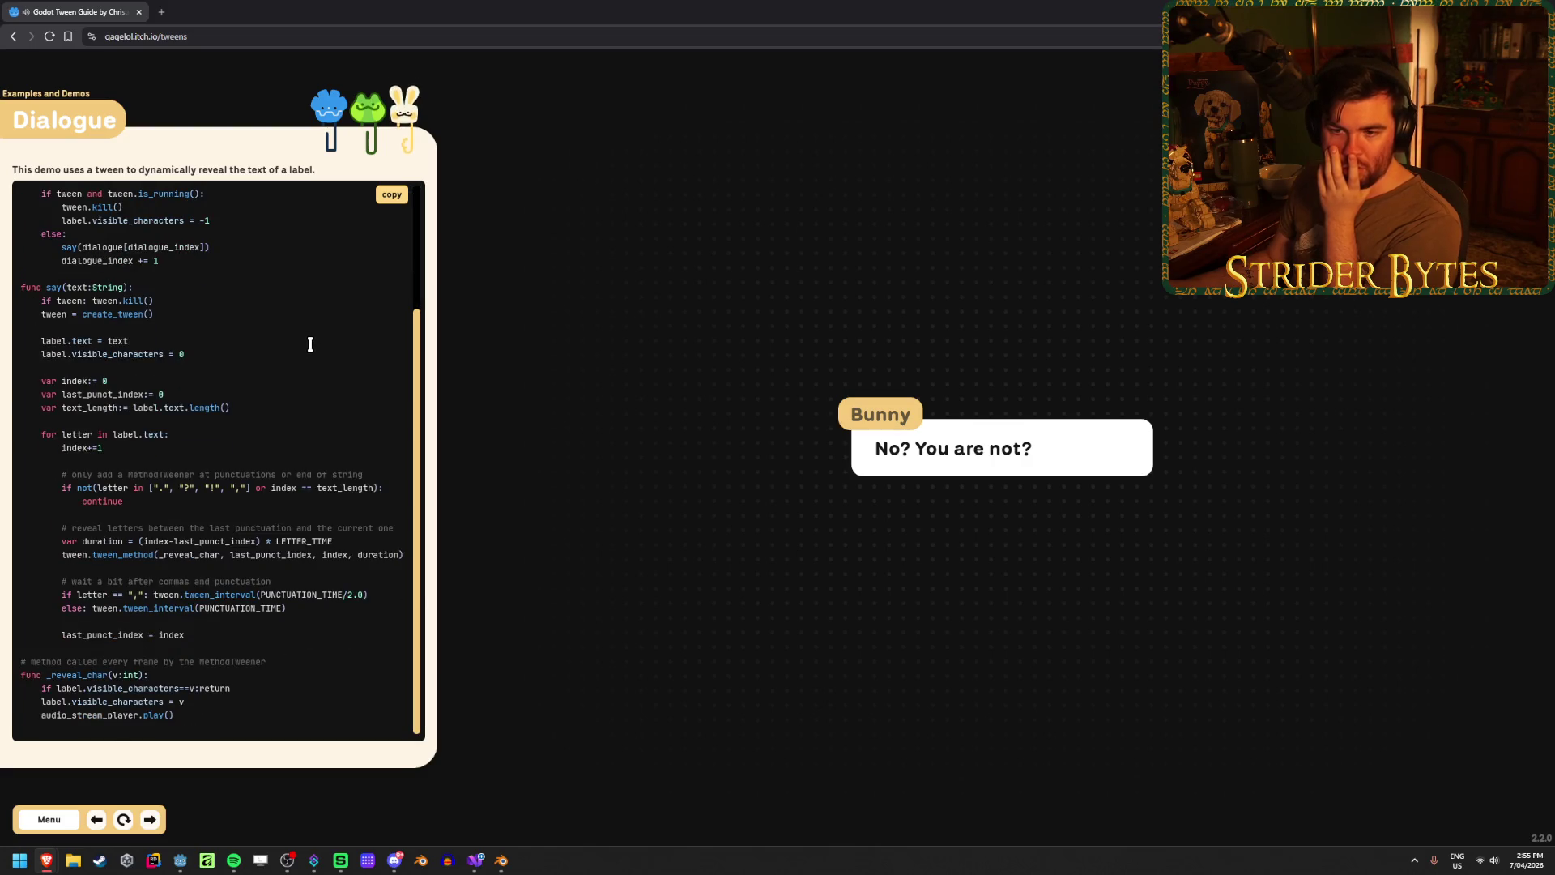
{"action": "scroll", "coordinate": [310, 344], "scroll_direction": "up", "scroll_amount": 2}
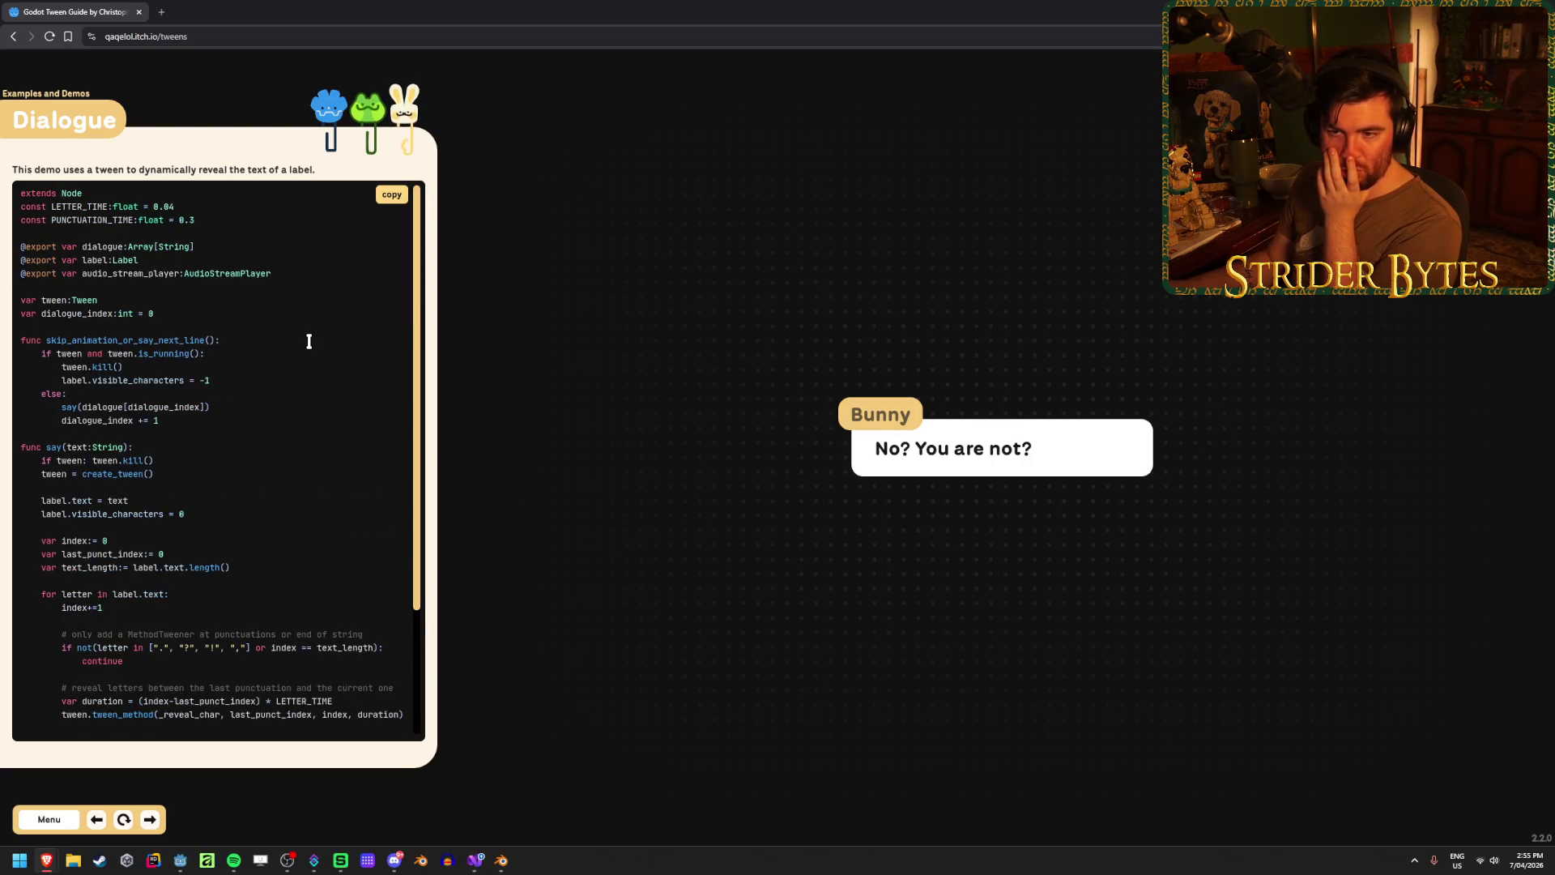
{"action": "scroll", "coordinate": [309, 341], "scroll_direction": "down", "scroll_amount": 2}
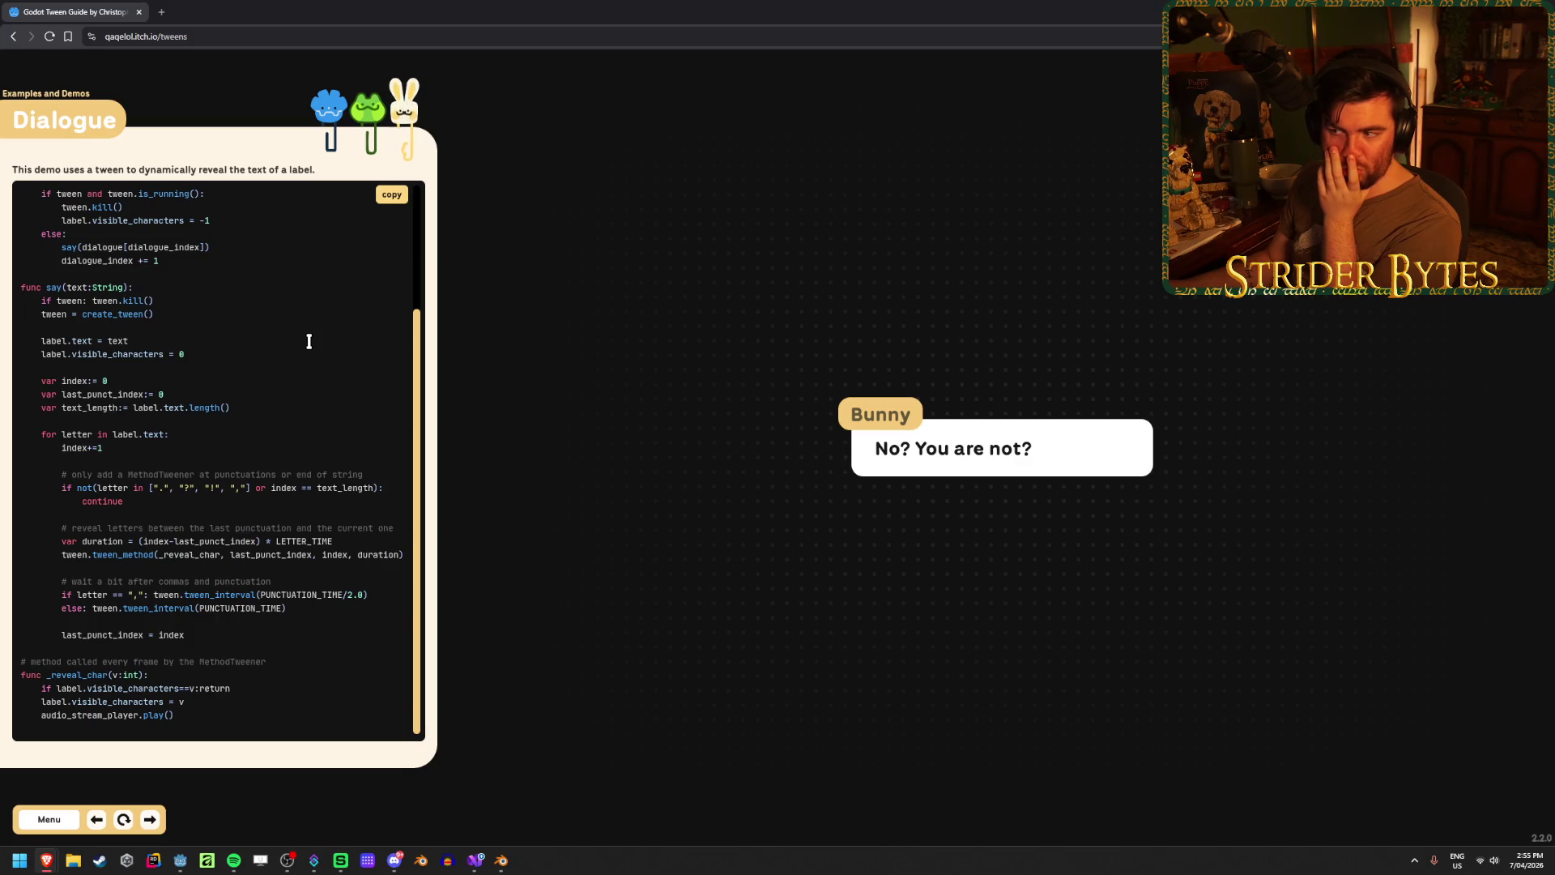
{"action": "scroll", "coordinate": [309, 341], "scroll_direction": "up", "scroll_amount": 2}
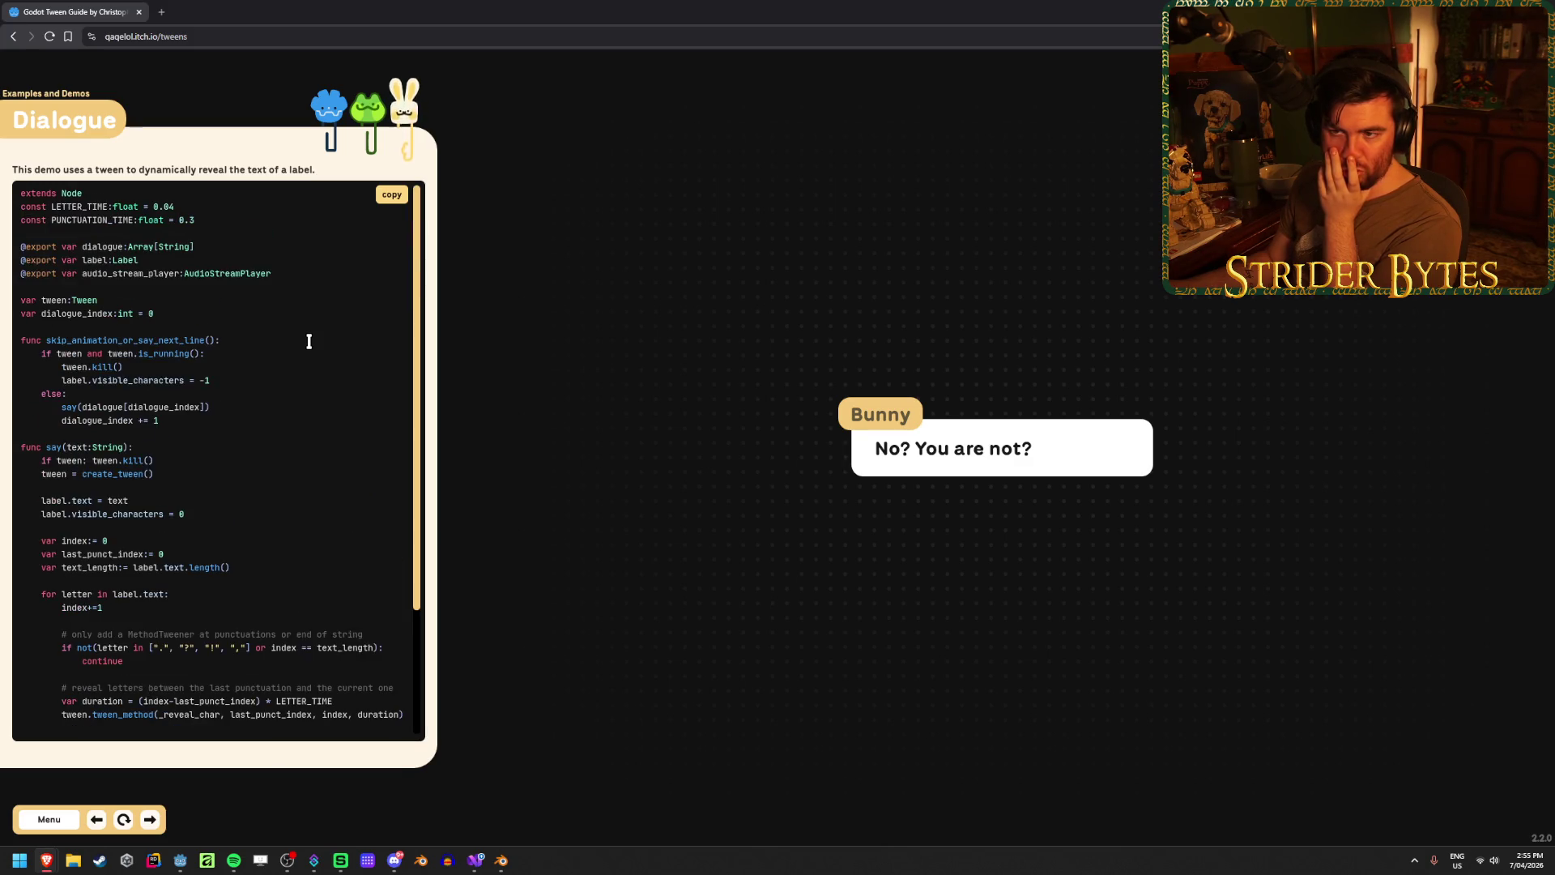
{"action": "mouse_move", "coordinate": [412, 117]}
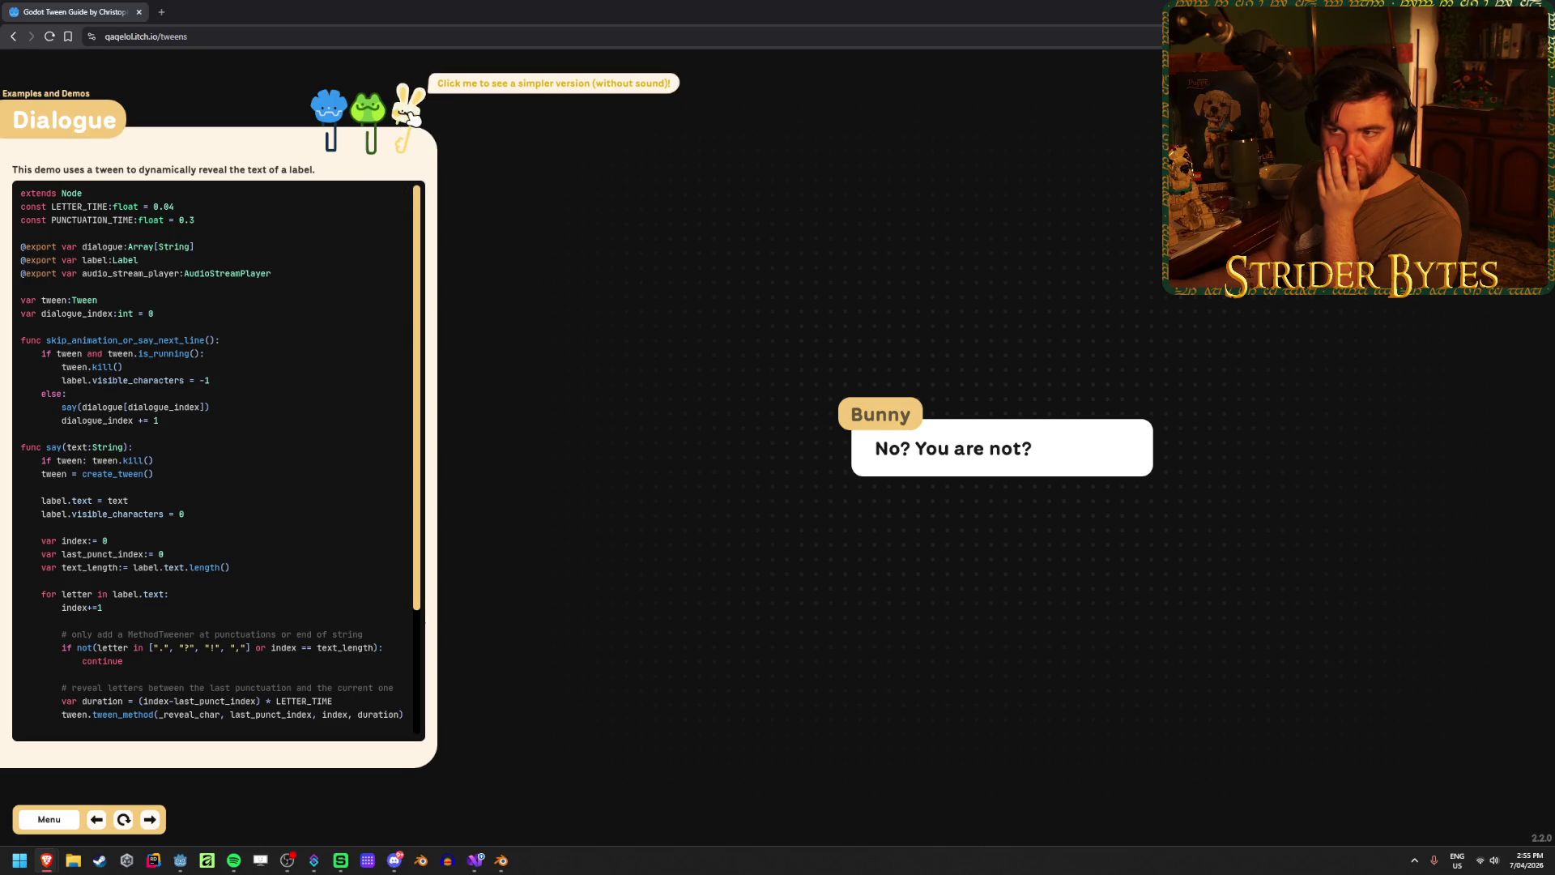
{"action": "mouse_move", "coordinate": [340, 113]}
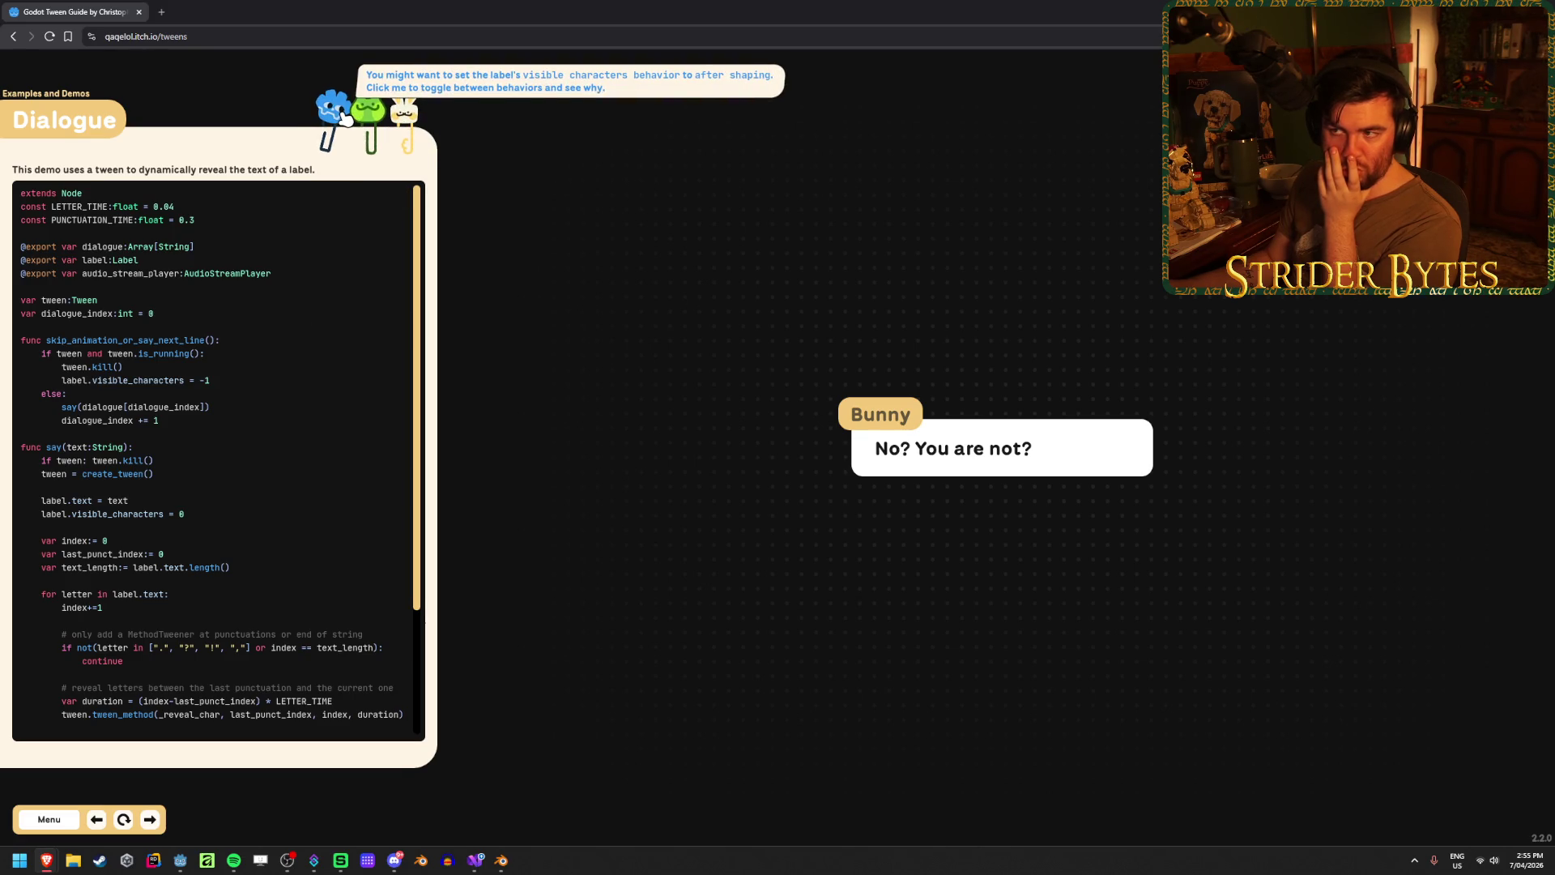
{"action": "left_click", "coordinate": [983, 437]}
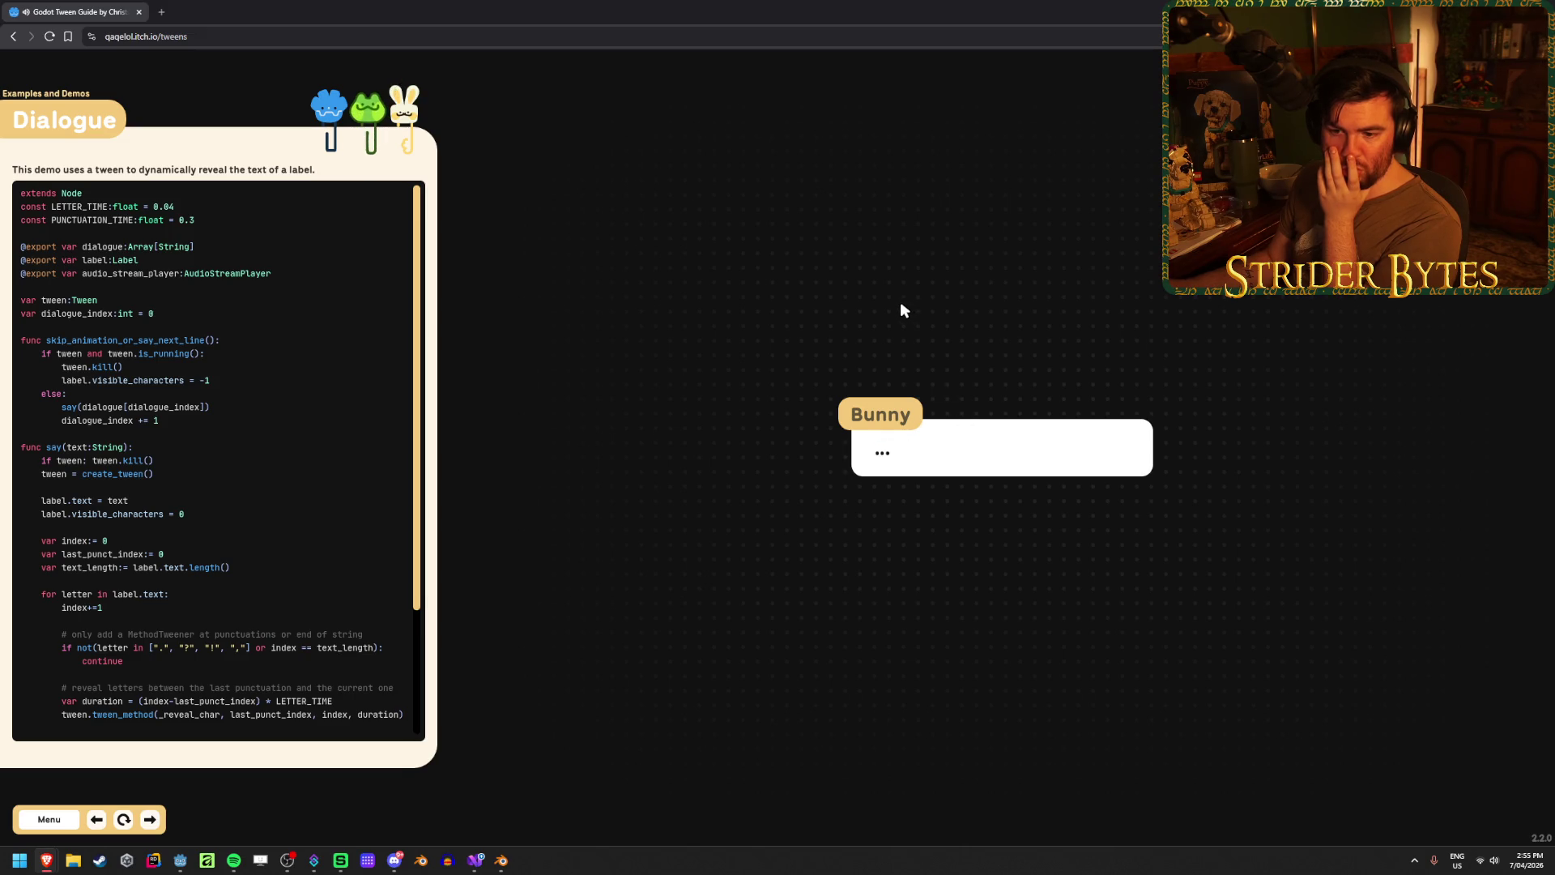
- Inspect the MethodTweener comment and advance the dialogue until it loops to 'Are you a bunny?'
{"action": "scroll", "coordinate": [285, 388], "scroll_direction": "down", "scroll_amount": 2}
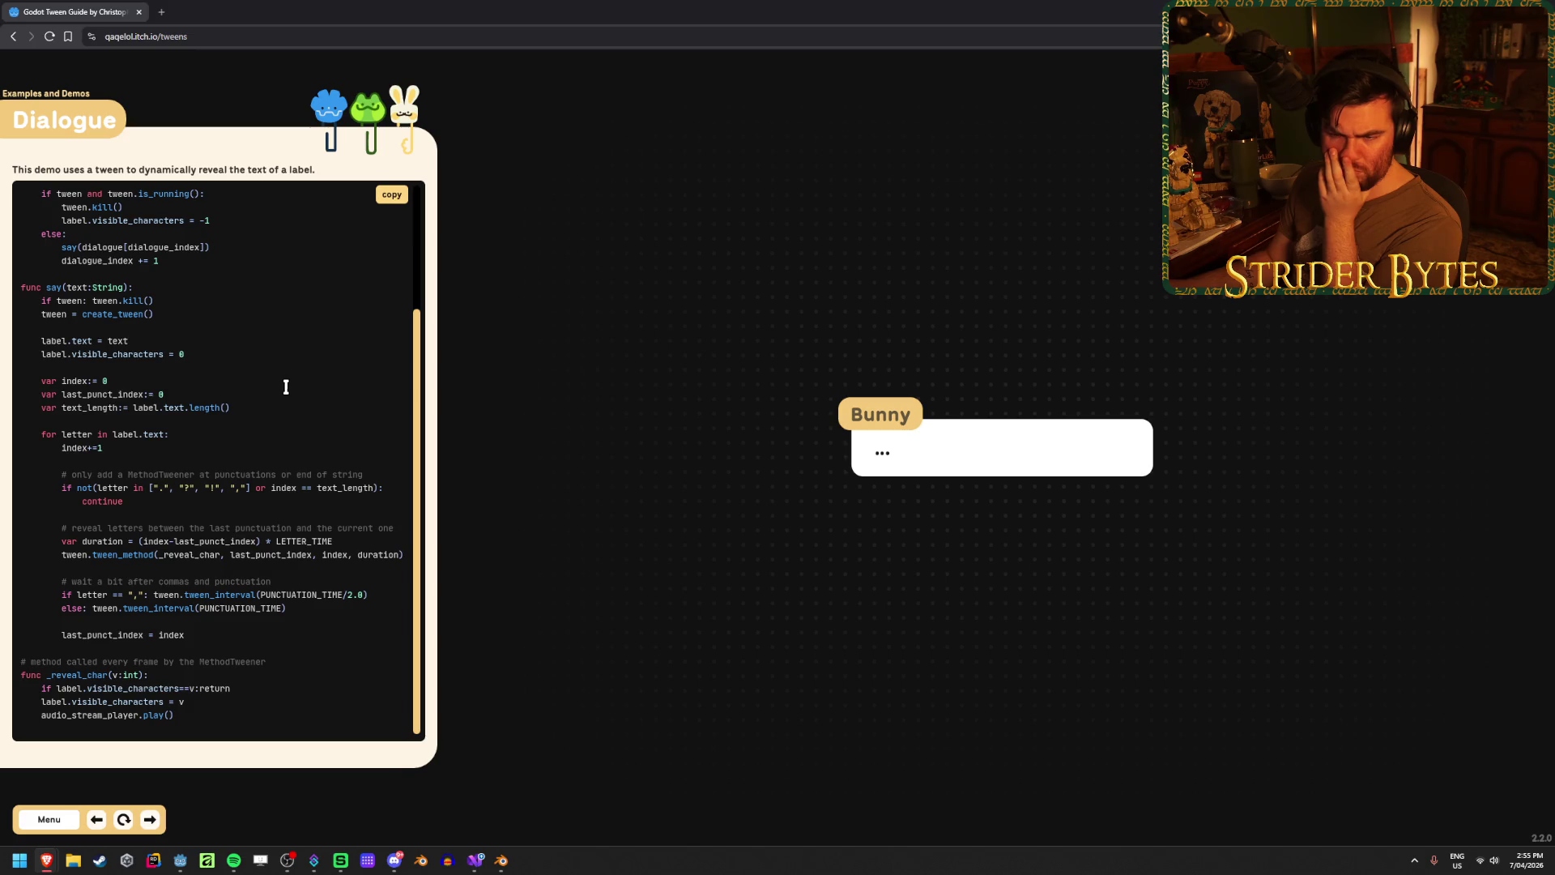
{"action": "left_click_drag", "start_coordinate": [54, 470], "coordinate": [152, 470]}
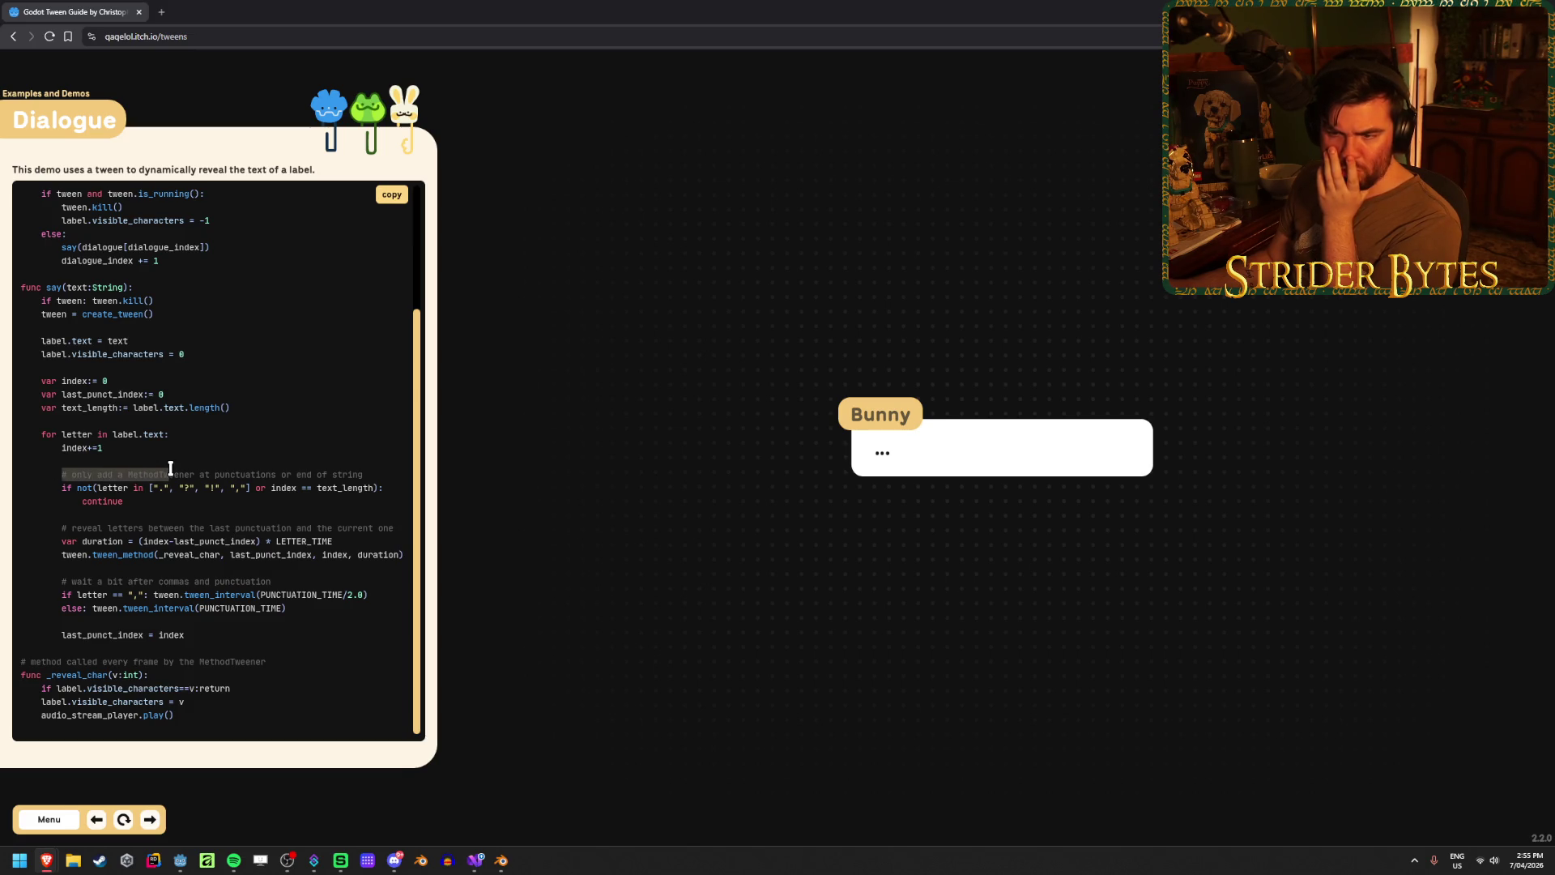
{"action": "left_click", "coordinate": [170, 469]}
{"action": "left_click_drag", "start_coordinate": [364, 475], "coordinate": [136, 474]}
{"action": "left_click", "coordinate": [201, 470]}
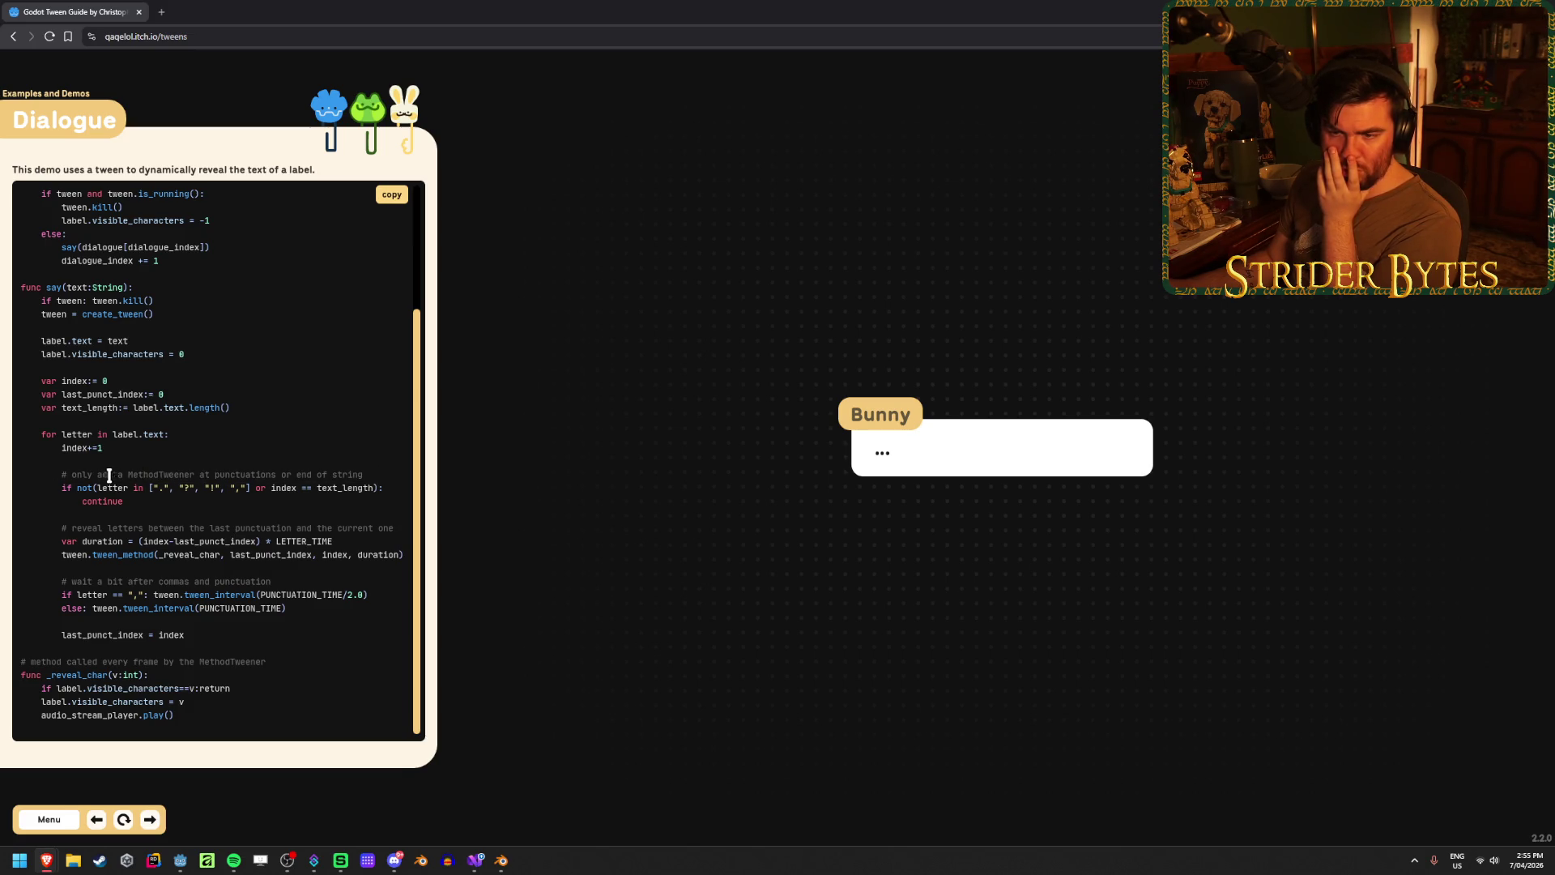
{"action": "left_click", "coordinate": [967, 473]}
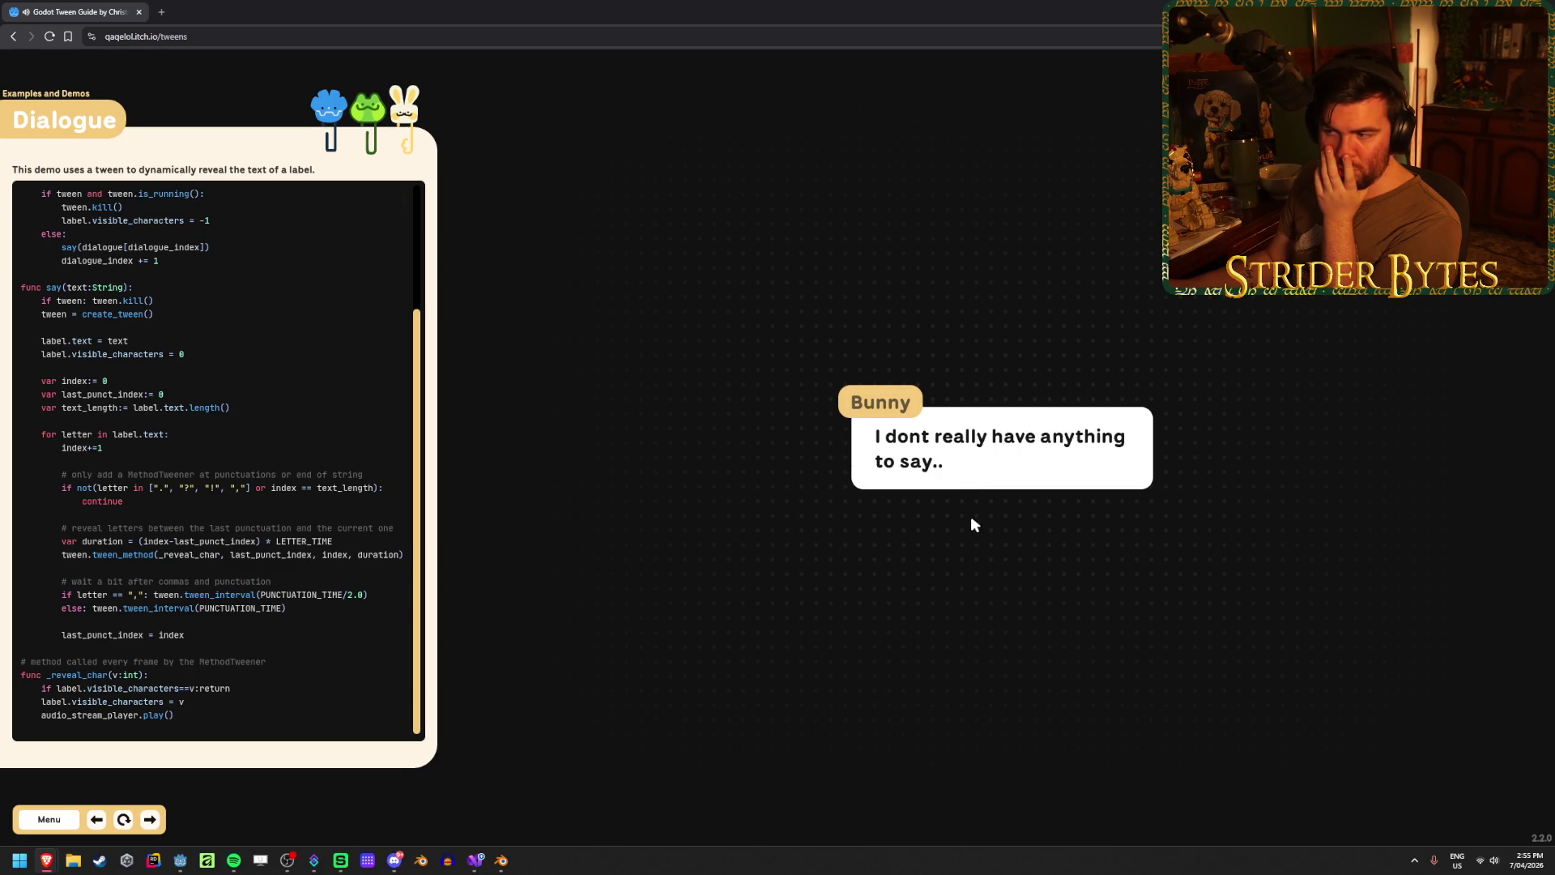
{"action": "left_click", "coordinate": [1008, 451]}
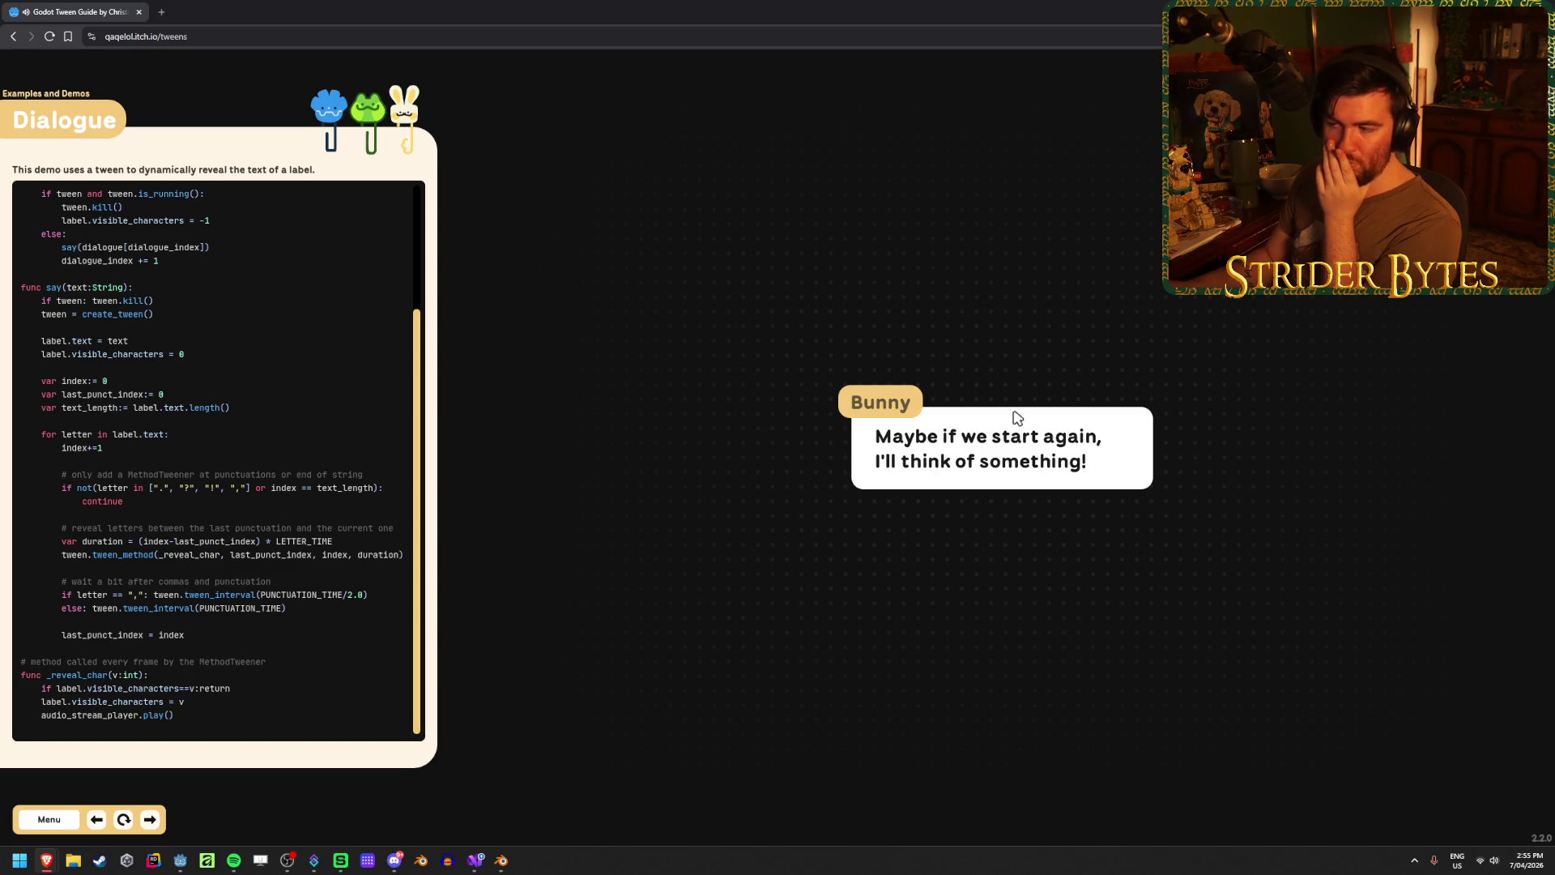
{"action": "left_click", "coordinate": [1032, 462]}
{"action": "left_click", "coordinate": [1052, 451]}
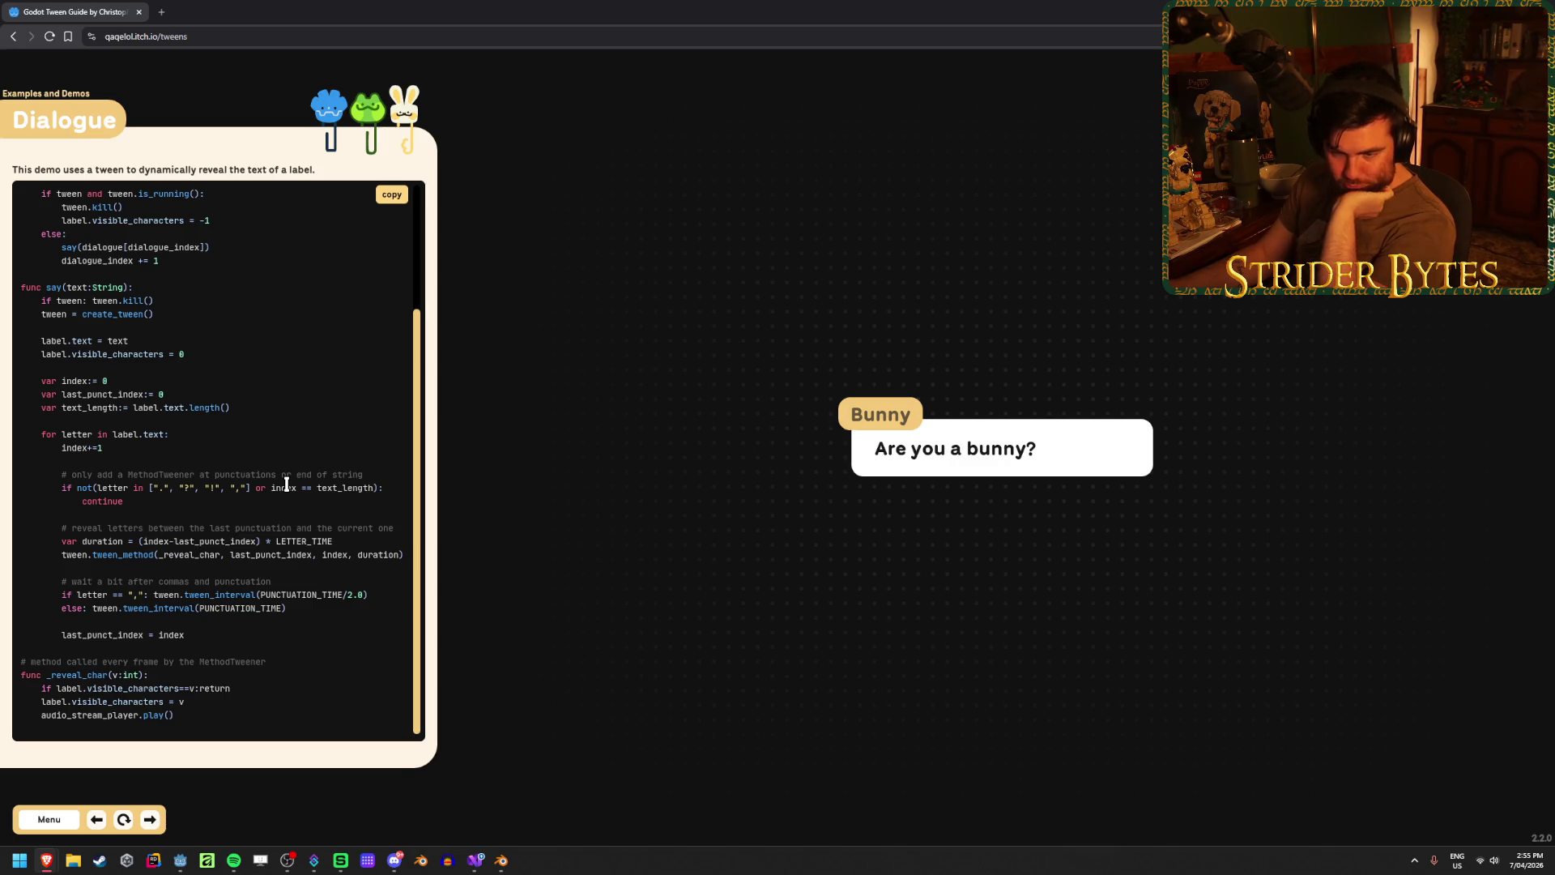
{"action": "scroll", "coordinate": [285, 483], "scroll_direction": "up", "scroll_amount": 5}
{"action": "scroll", "coordinate": [286, 483], "scroll_direction": "down", "scroll_amount": 5}
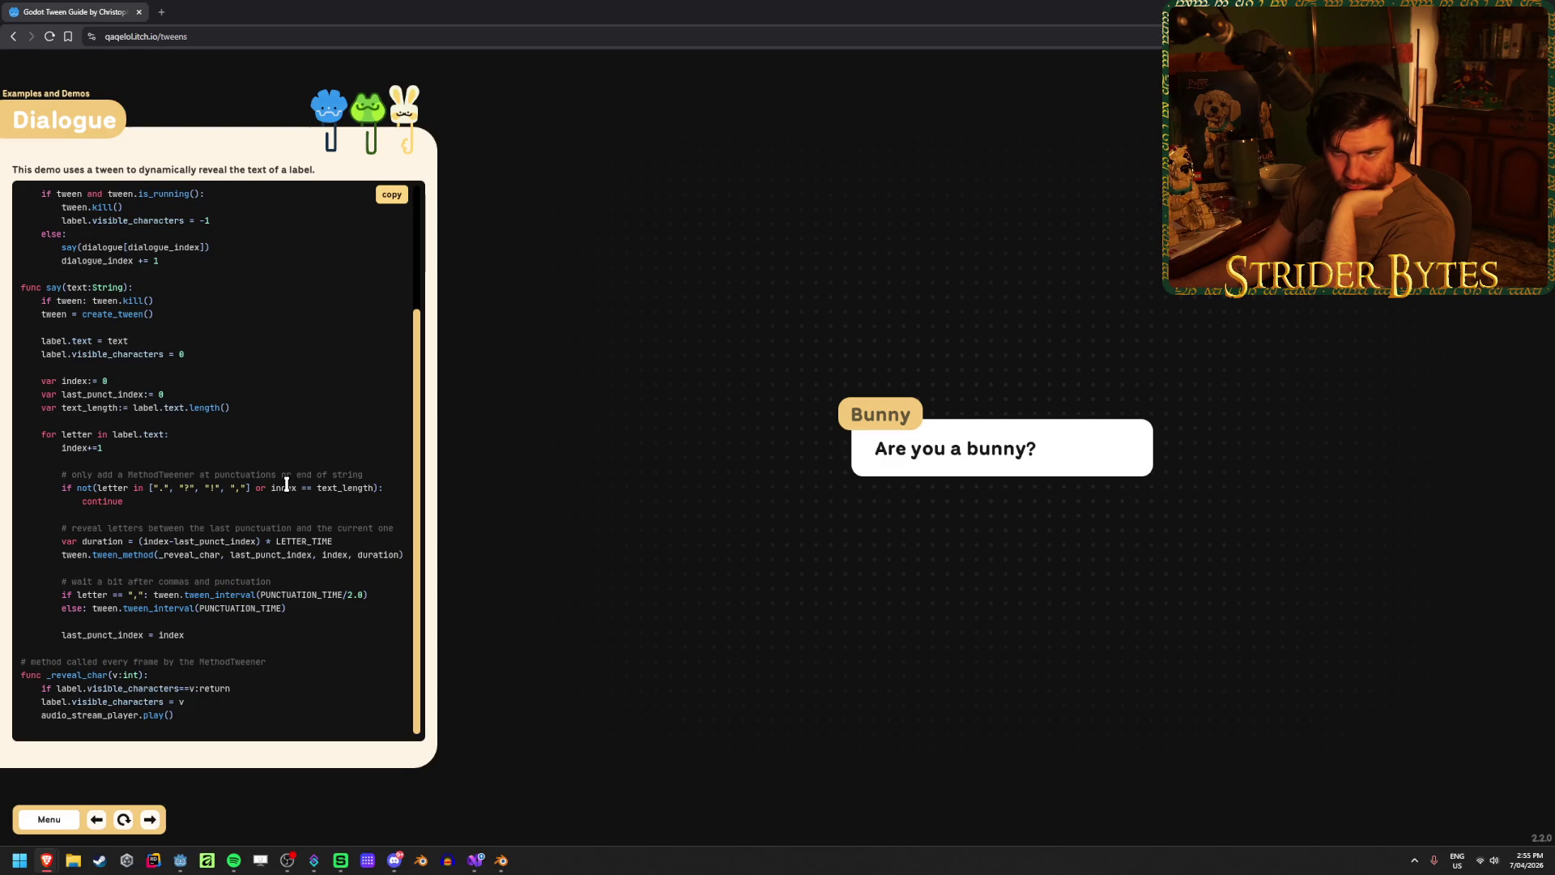
{"action": "left_click", "coordinate": [174, 299]}
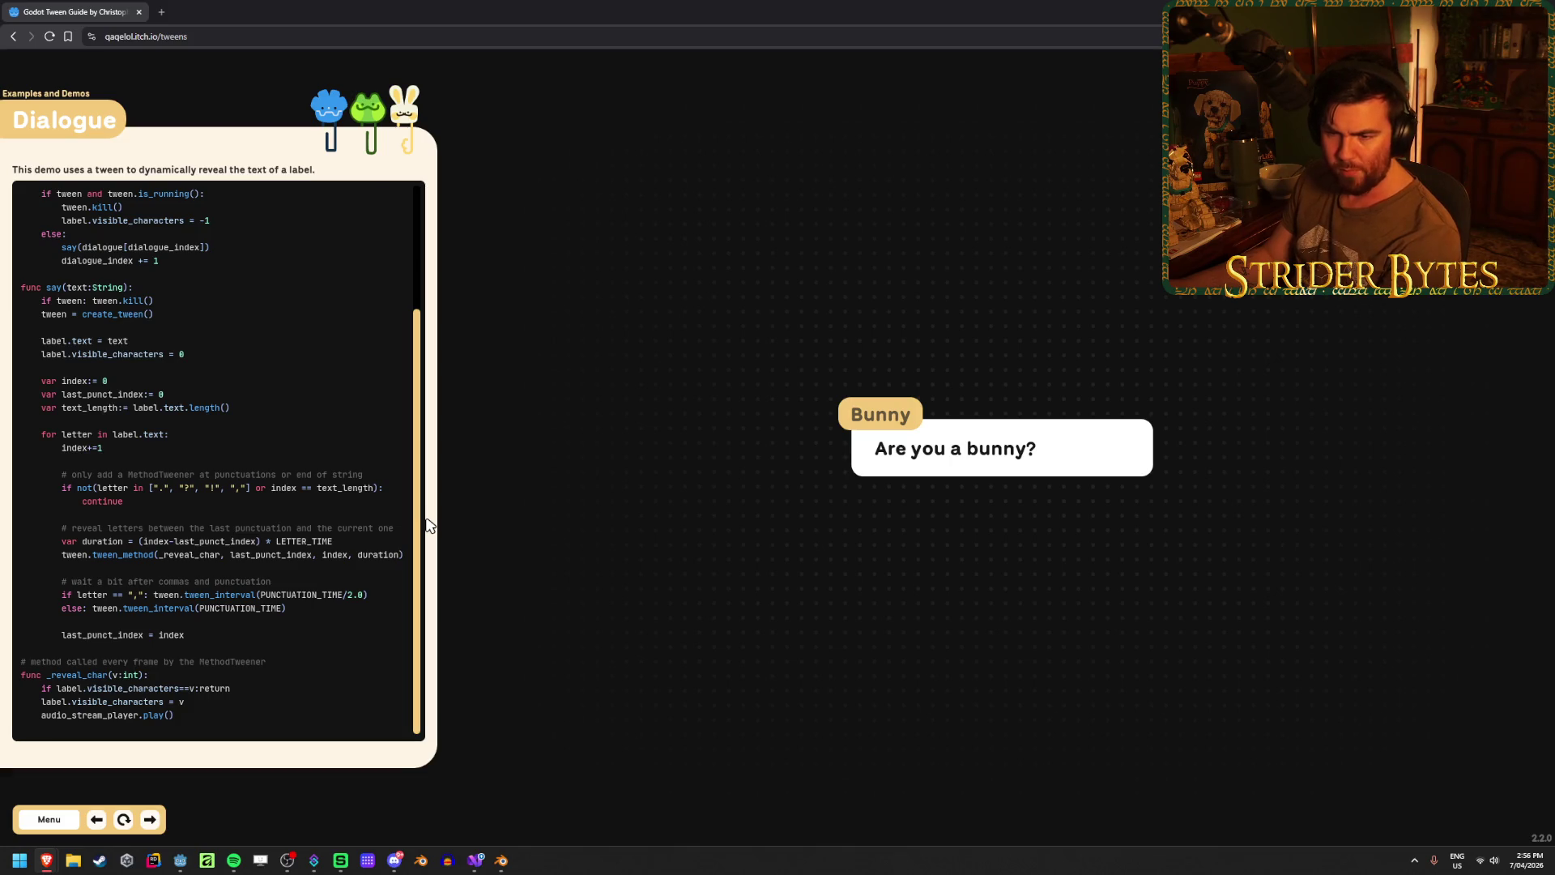
- Advance the Bunny dialogue through its first four lines
{"action": "left_click", "coordinate": [964, 494]}
{"action": "left_click", "coordinate": [1000, 478]}
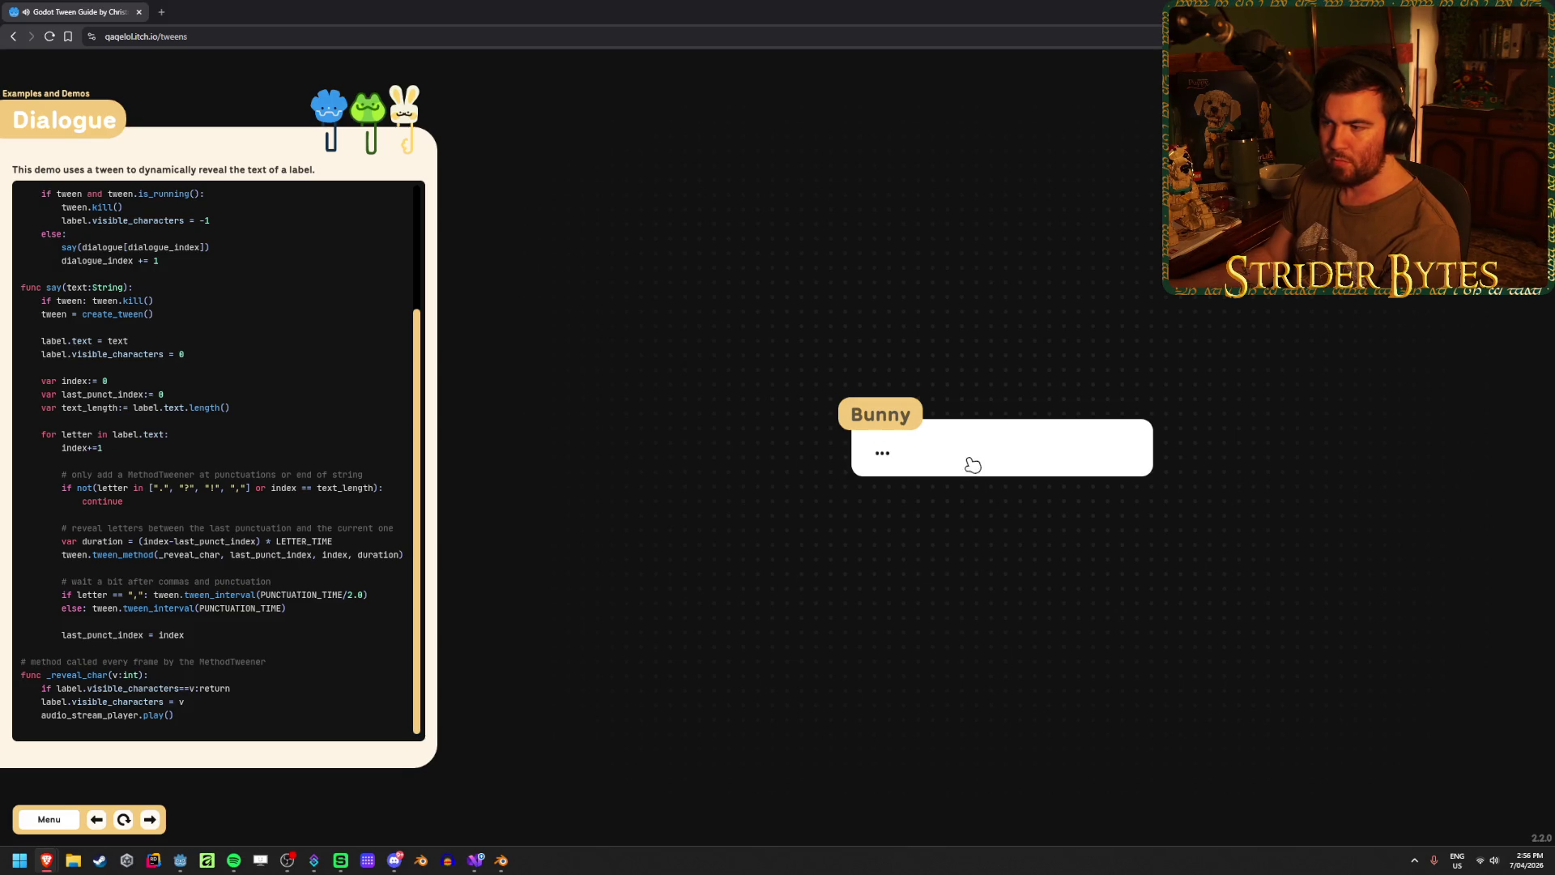
{"action": "left_click", "coordinate": [972, 464]}
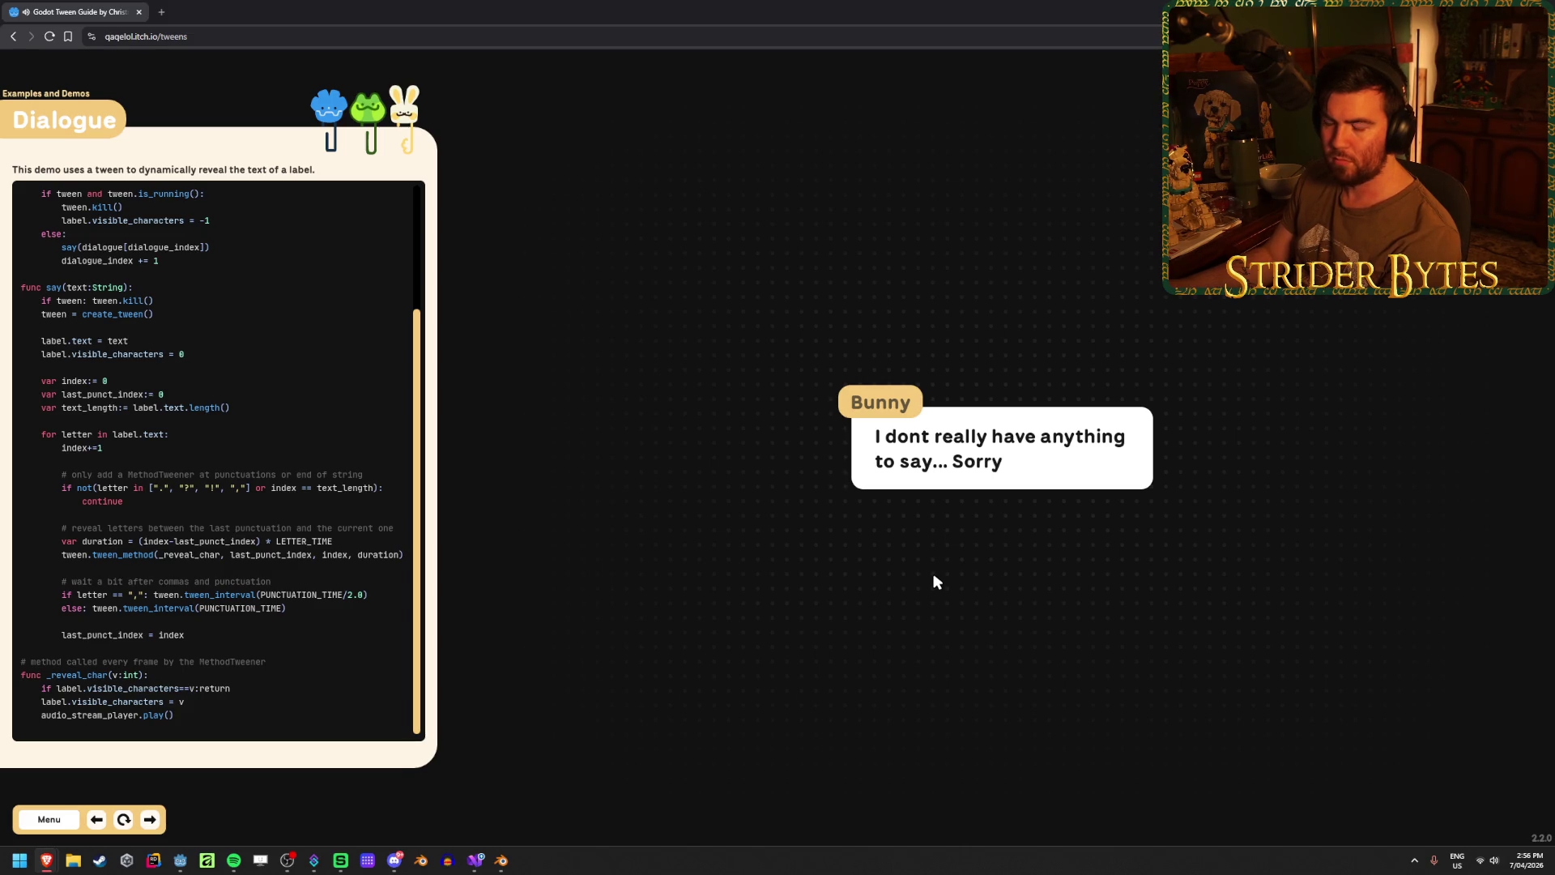
{"action": "left_click", "coordinate": [964, 557]}
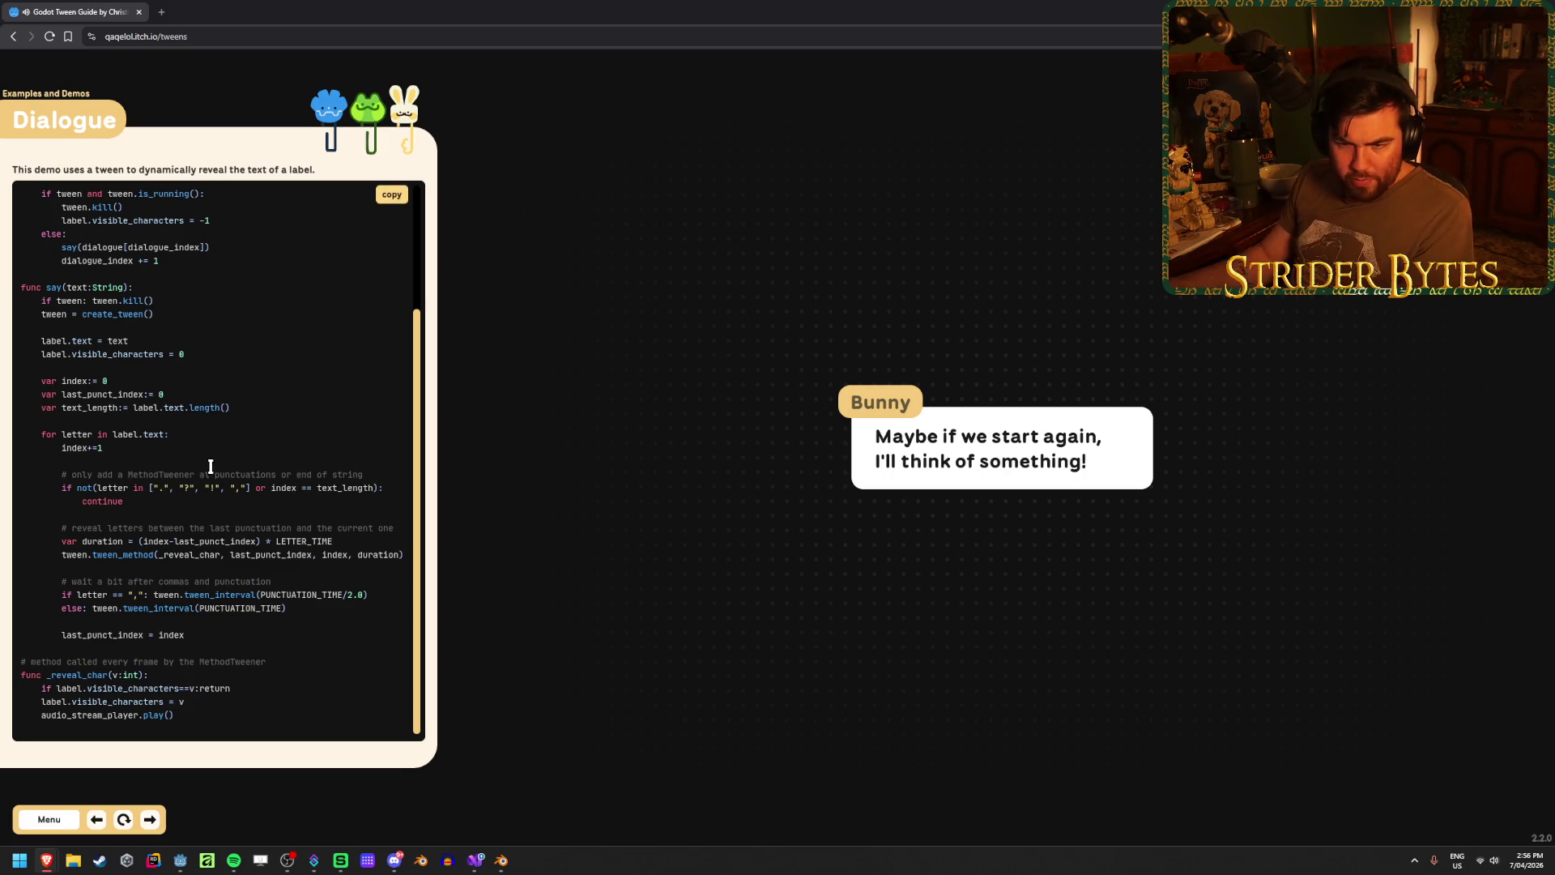
- Highlight the word index and the PUNCTUATION_TIME constant's value in the dialogue code
{"action": "double_click", "coordinate": [155, 542]}
{"action": "left_click", "coordinate": [308, 540]}
{"action": "scroll", "coordinate": [342, 537], "scroll_direction": "up", "scroll_amount": 2}
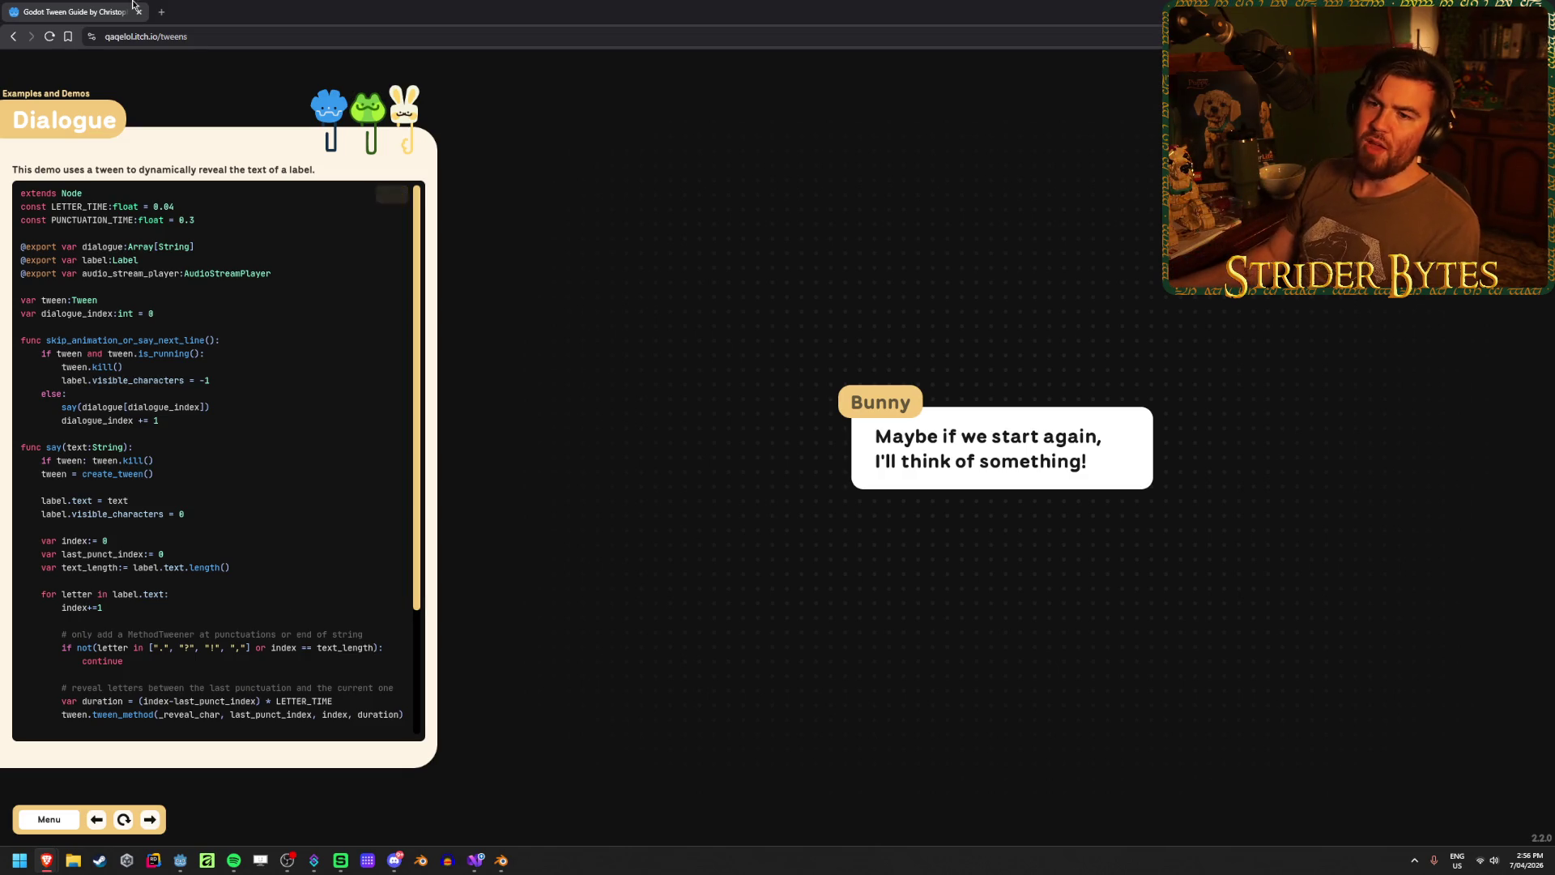
{"action": "left_click_drag", "start_coordinate": [232, 224], "coordinate": [78, 223]}
{"action": "left_click", "coordinate": [188, 219]}
{"action": "left_click", "coordinate": [138, 219]}
{"action": "scroll", "coordinate": [174, 478], "scroll_direction": "down", "scroll_amount": 2}
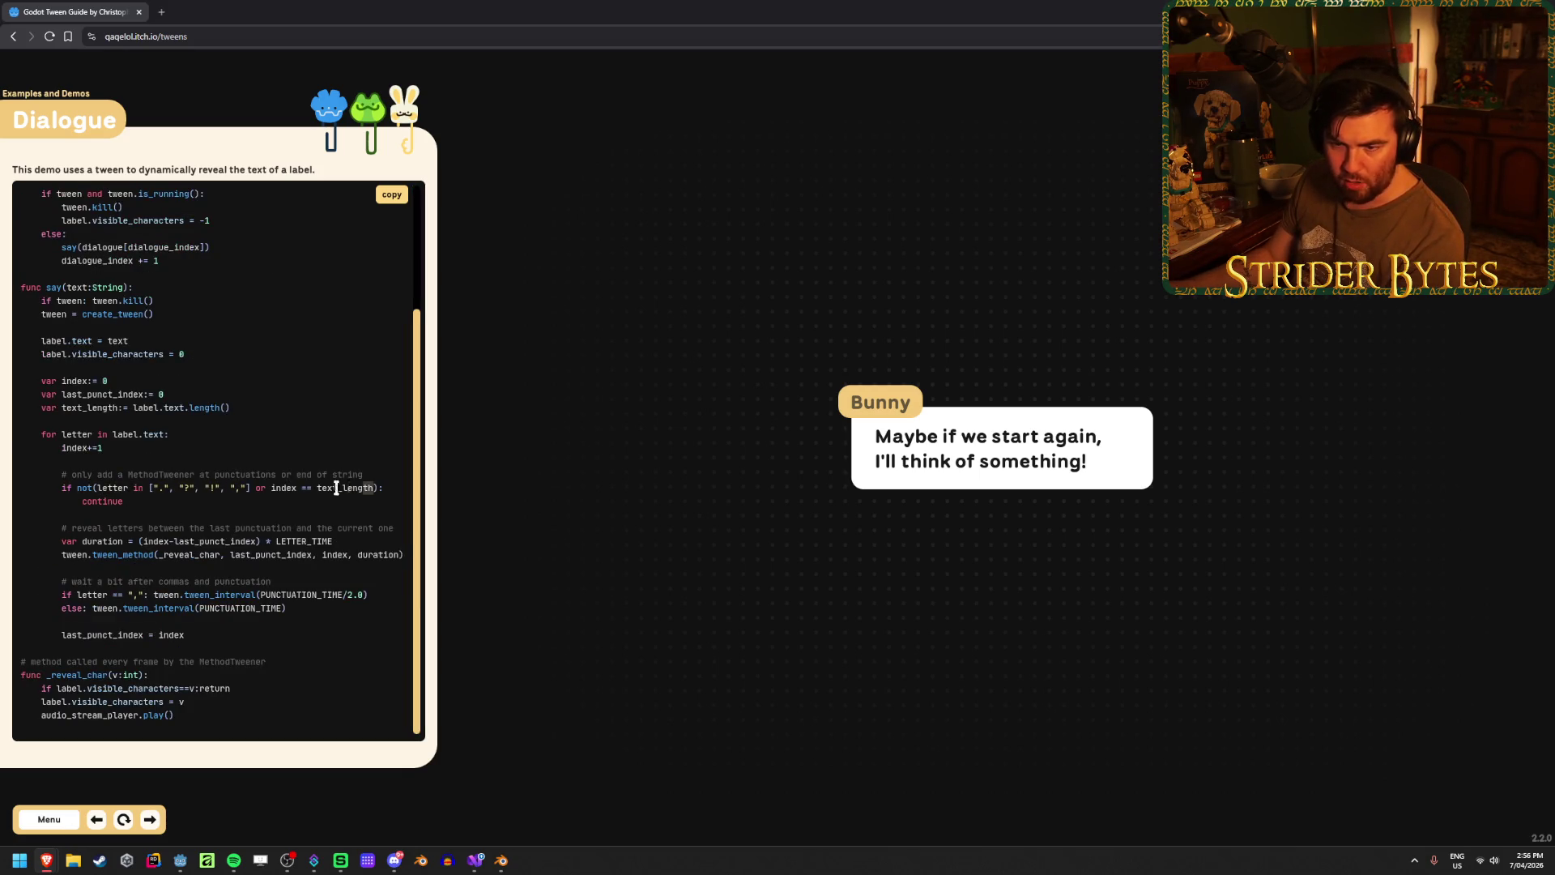
- Highlight the punctuation check line and the comma pause line in the dialogue code
{"action": "left_click_drag", "start_coordinate": [336, 487], "coordinate": [153, 488]}
{"action": "triple_click", "coordinate": [217, 494]}
{"action": "left_click", "coordinate": [218, 510]}
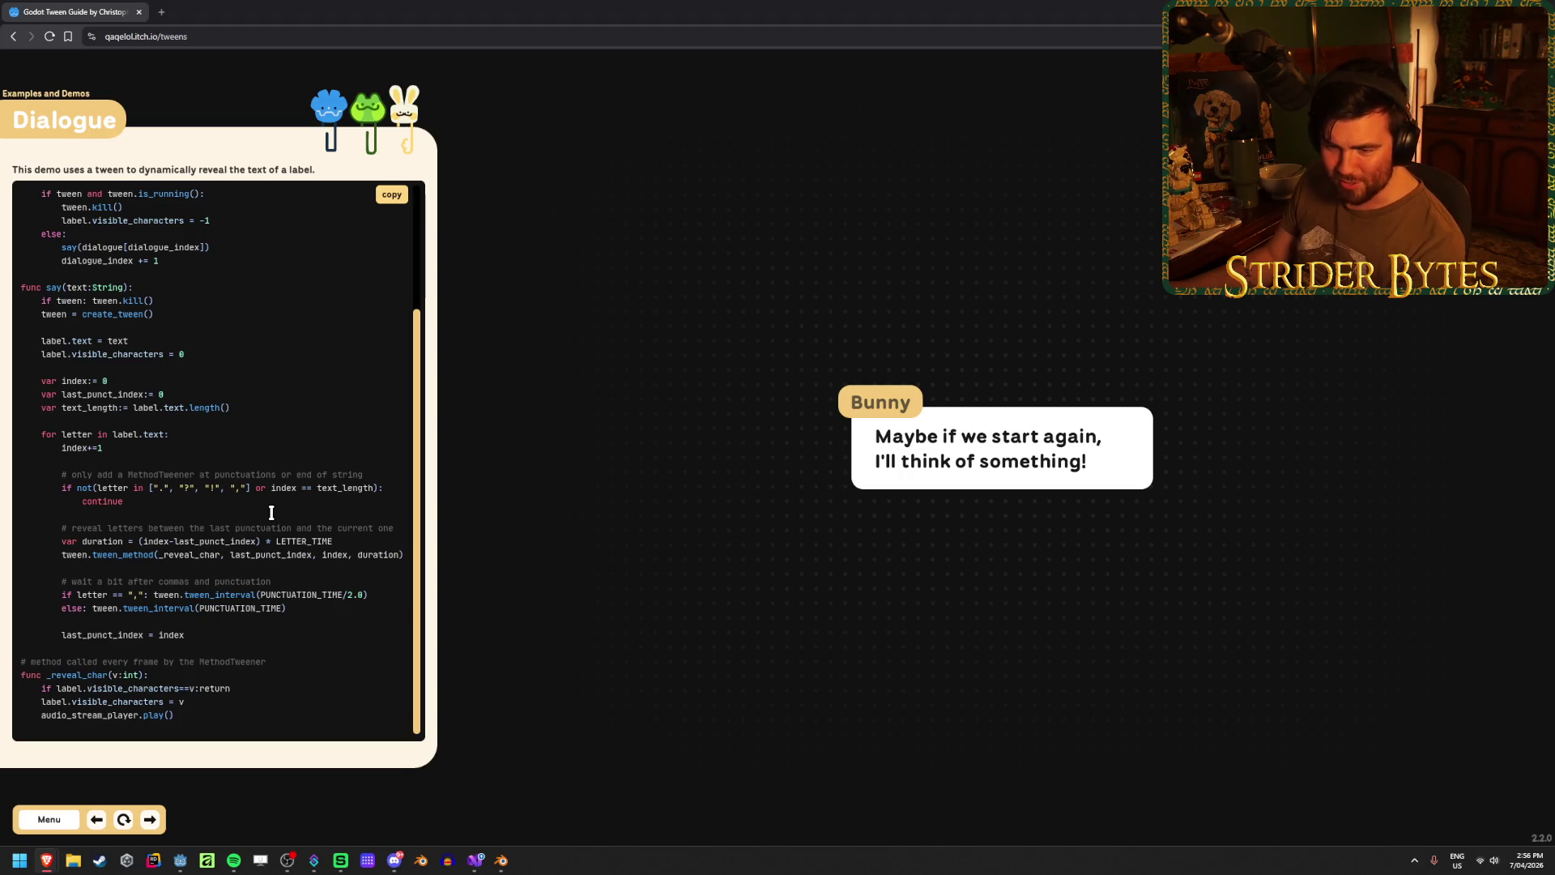
{"action": "left_click_drag", "start_coordinate": [71, 590], "coordinate": [241, 598]}
{"action": "left_click", "coordinate": [242, 598]}
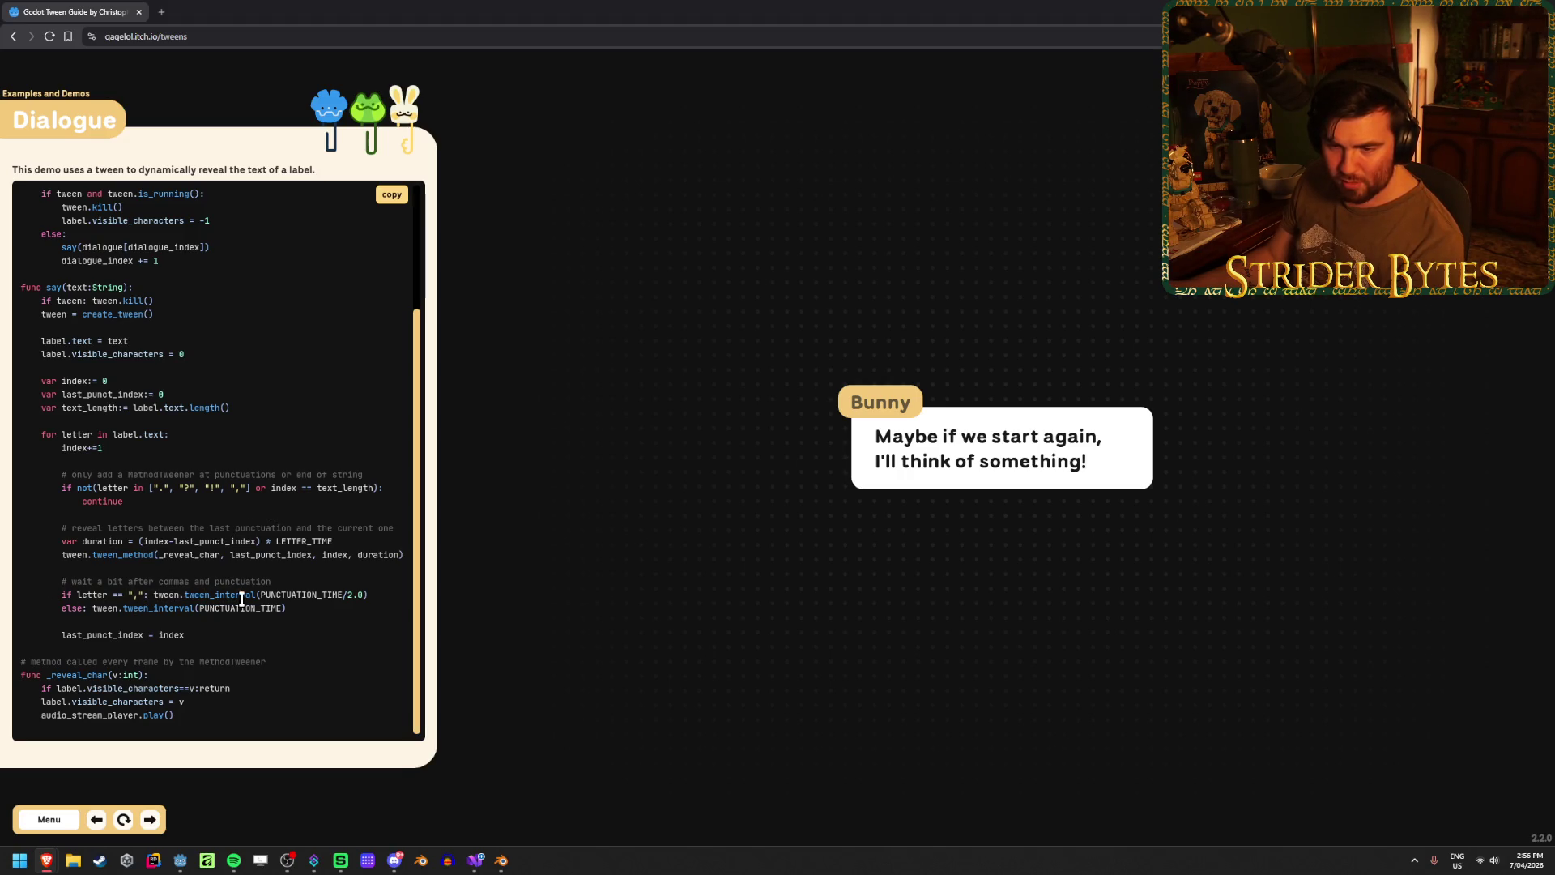
{"action": "left_click_drag", "start_coordinate": [75, 594], "coordinate": [185, 595]}
{"action": "left_click", "coordinate": [370, 595]}
{"action": "left_click_drag", "start_coordinate": [369, 596], "coordinate": [123, 595]}
{"action": "left_click", "coordinate": [124, 595]}
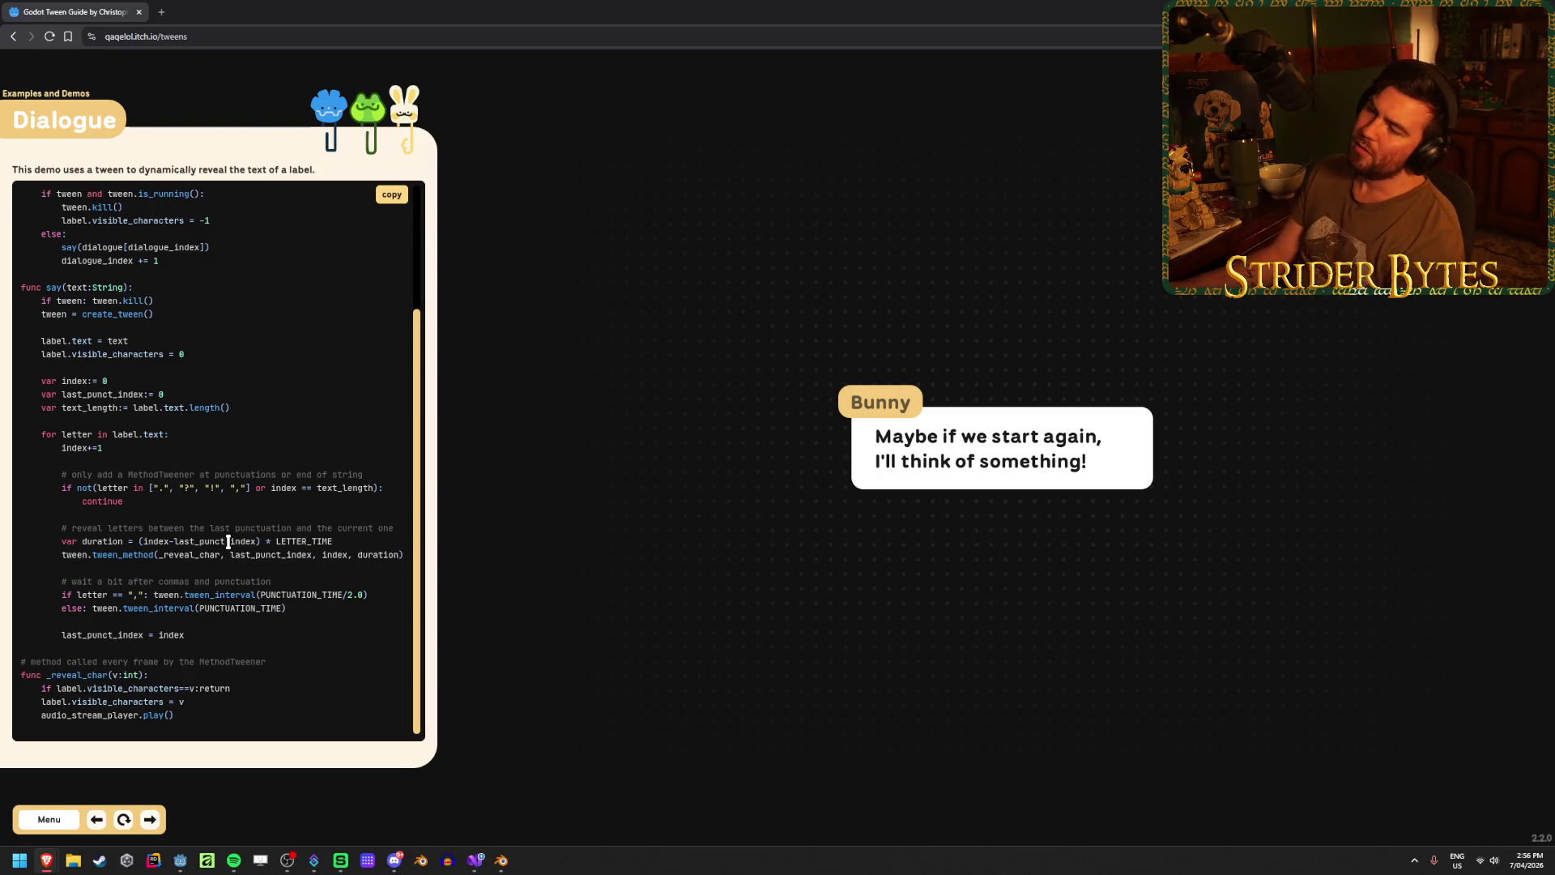
- Play the Bunny dialogue to its final line, then open the Flower field demo
{"action": "left_click", "coordinate": [1079, 688]}
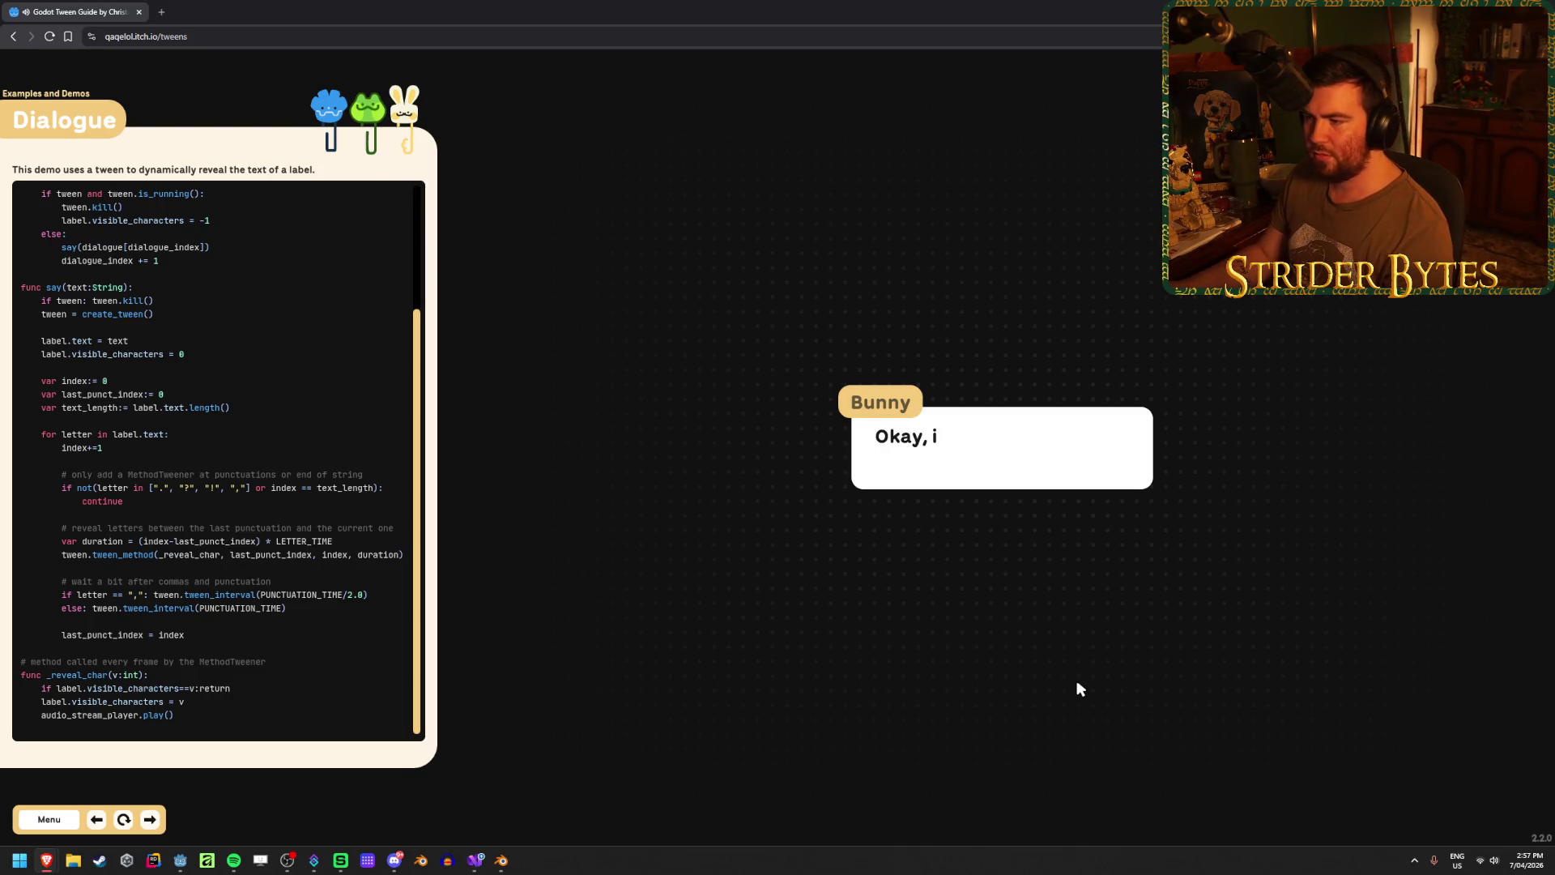
{"action": "left_click", "coordinate": [1051, 470]}
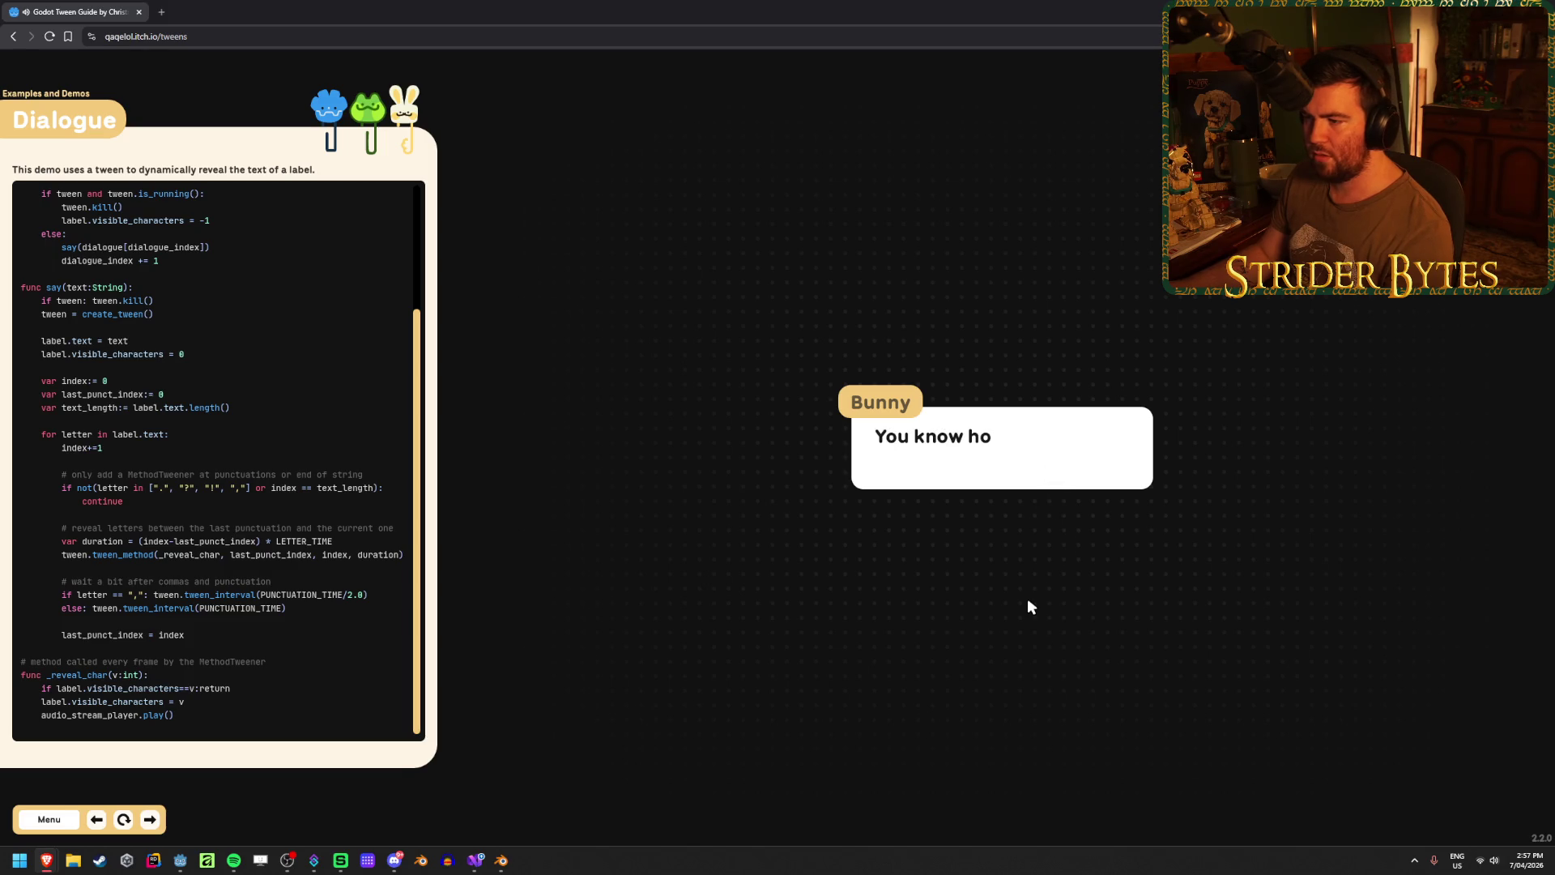
{"action": "left_click", "coordinate": [1081, 478]}
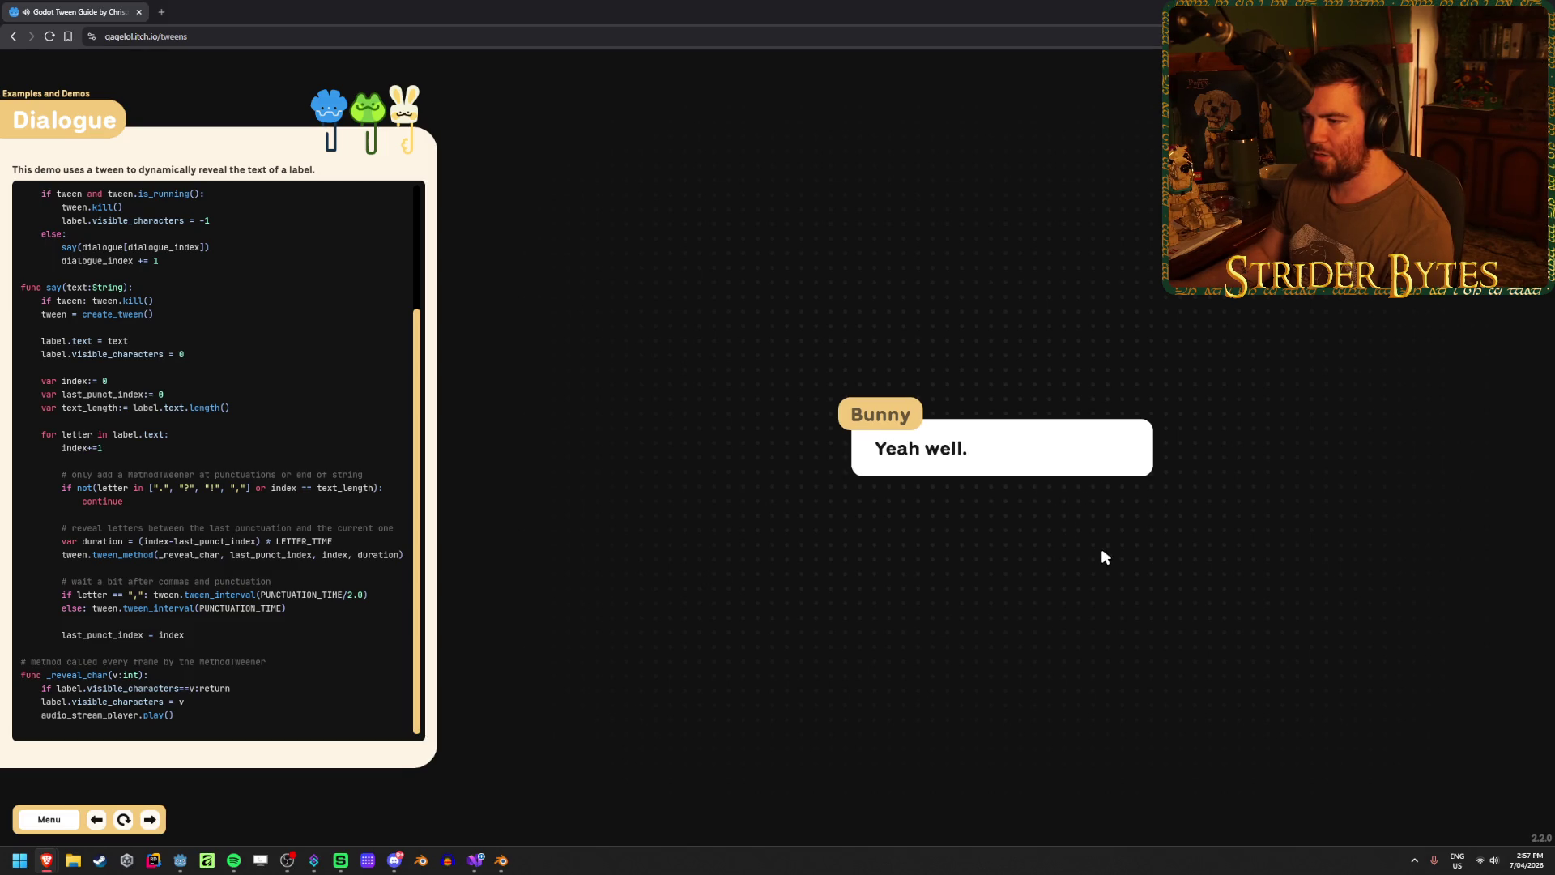
{"action": "left_click", "coordinate": [1063, 460]}
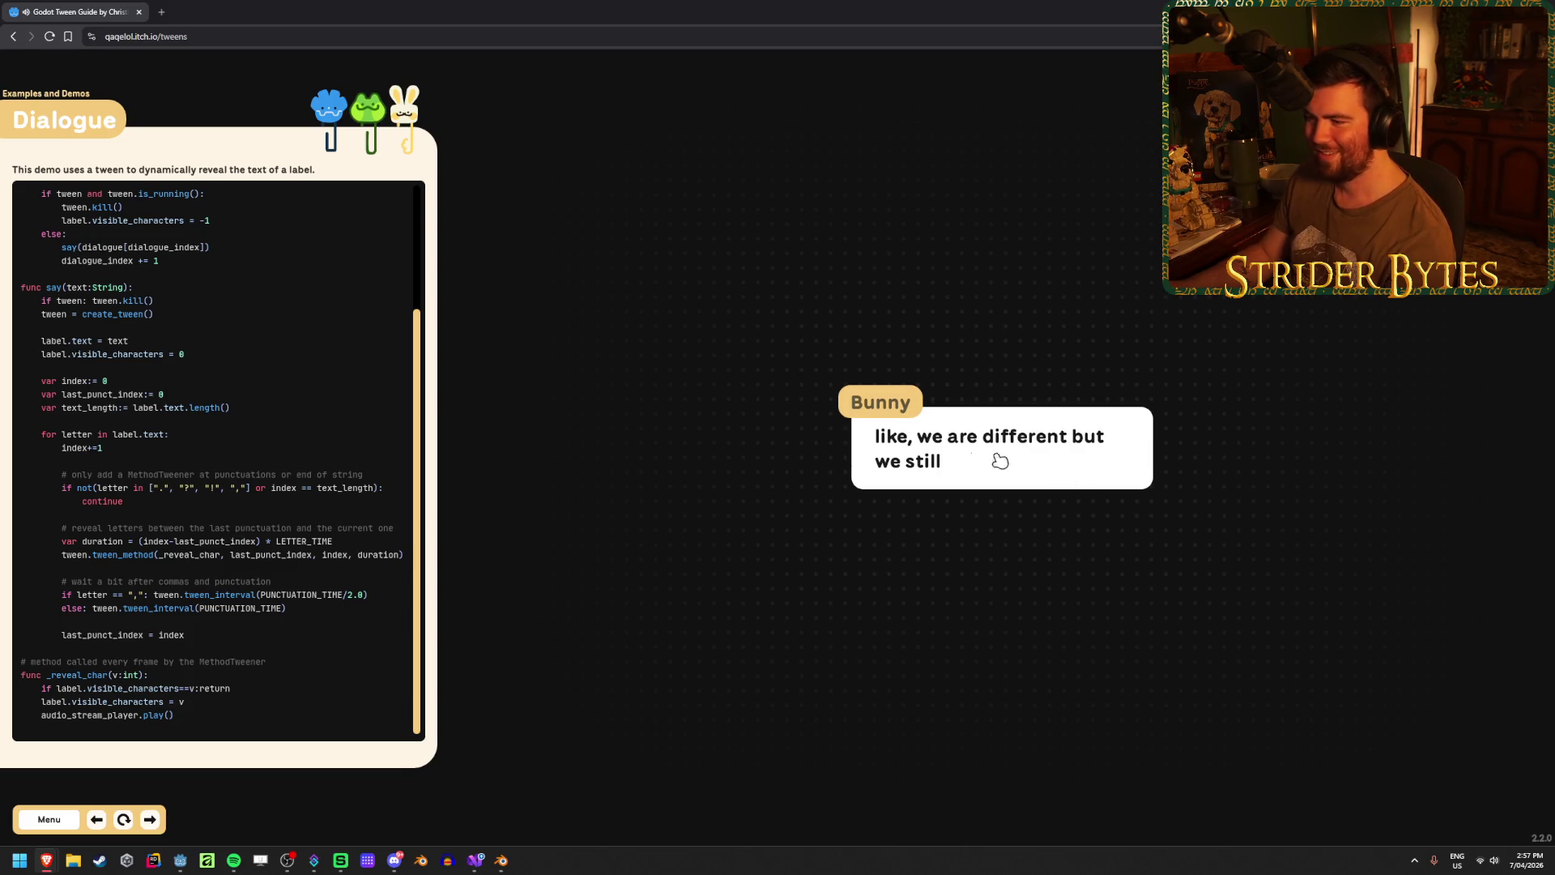
{"action": "left_click", "coordinate": [1049, 639]}
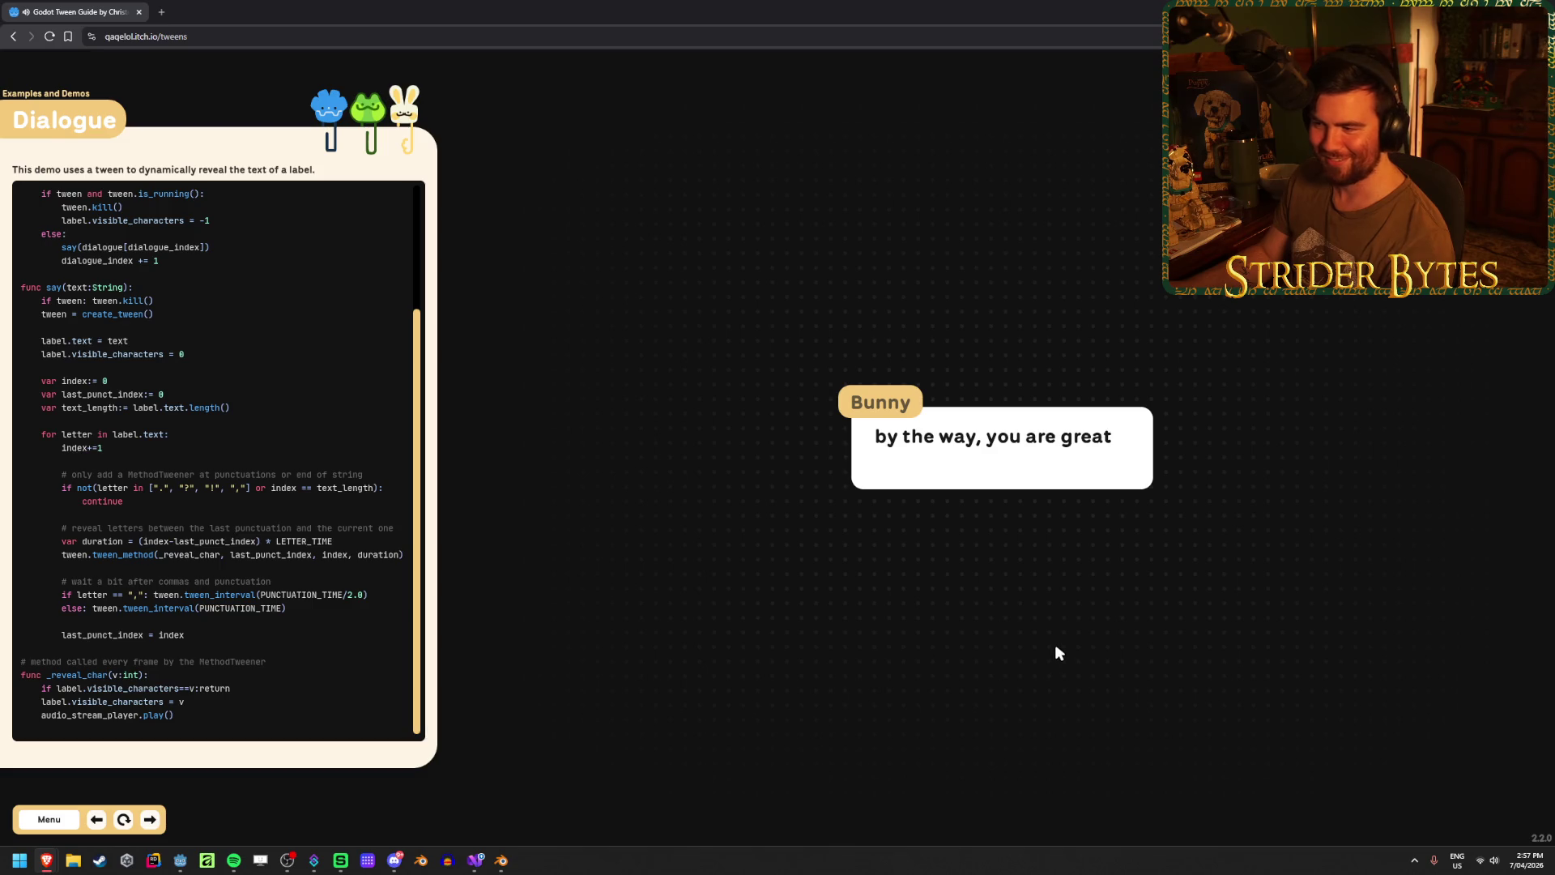
{"action": "left_click", "coordinate": [1018, 458]}
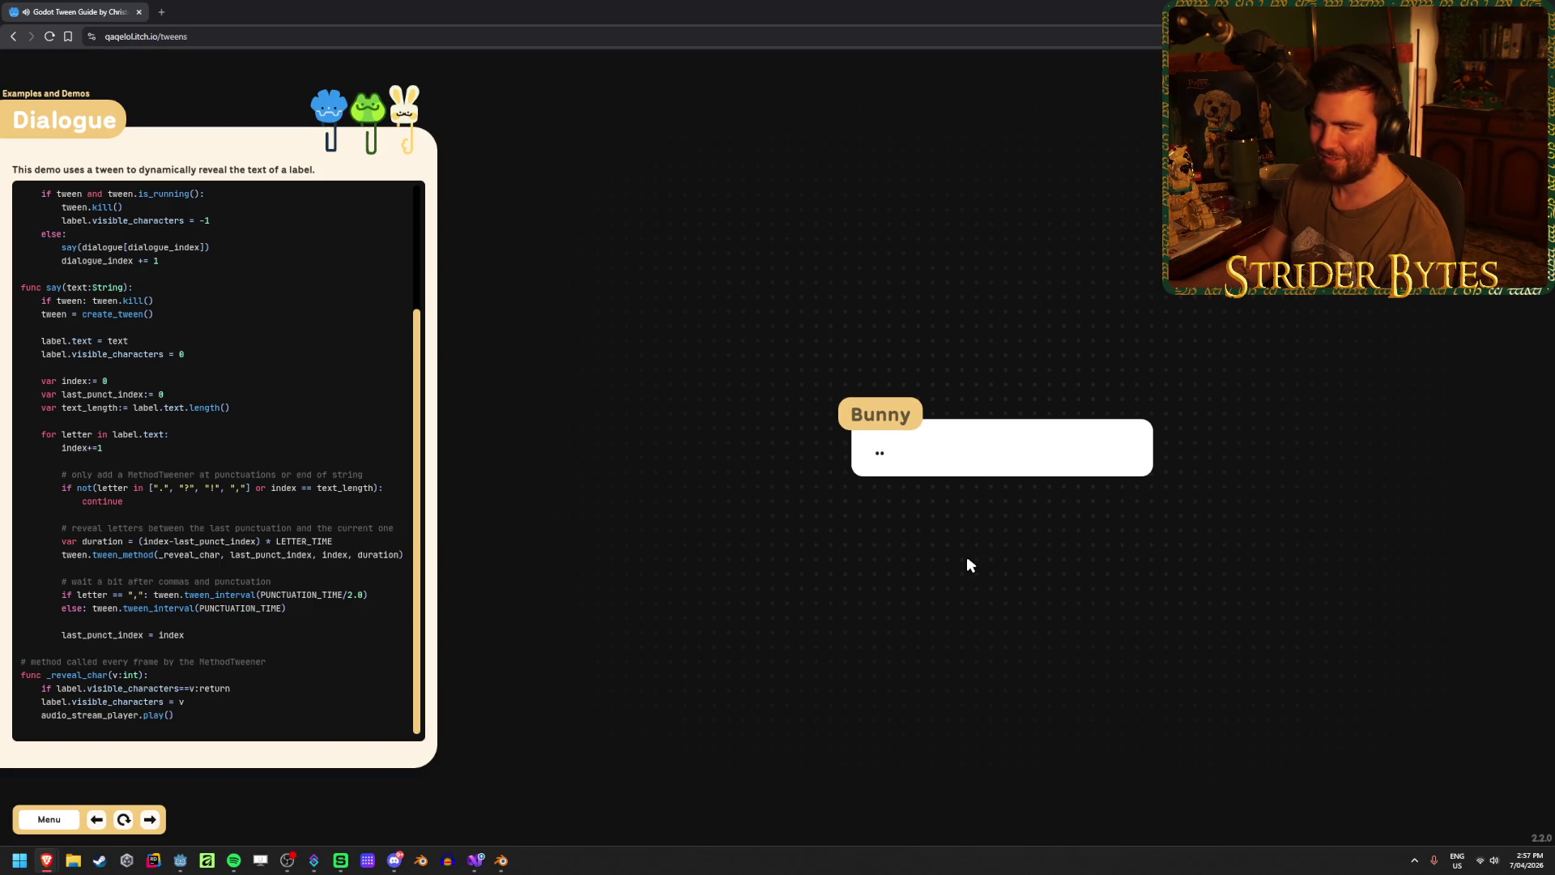
{"action": "left_click", "coordinate": [971, 457]}
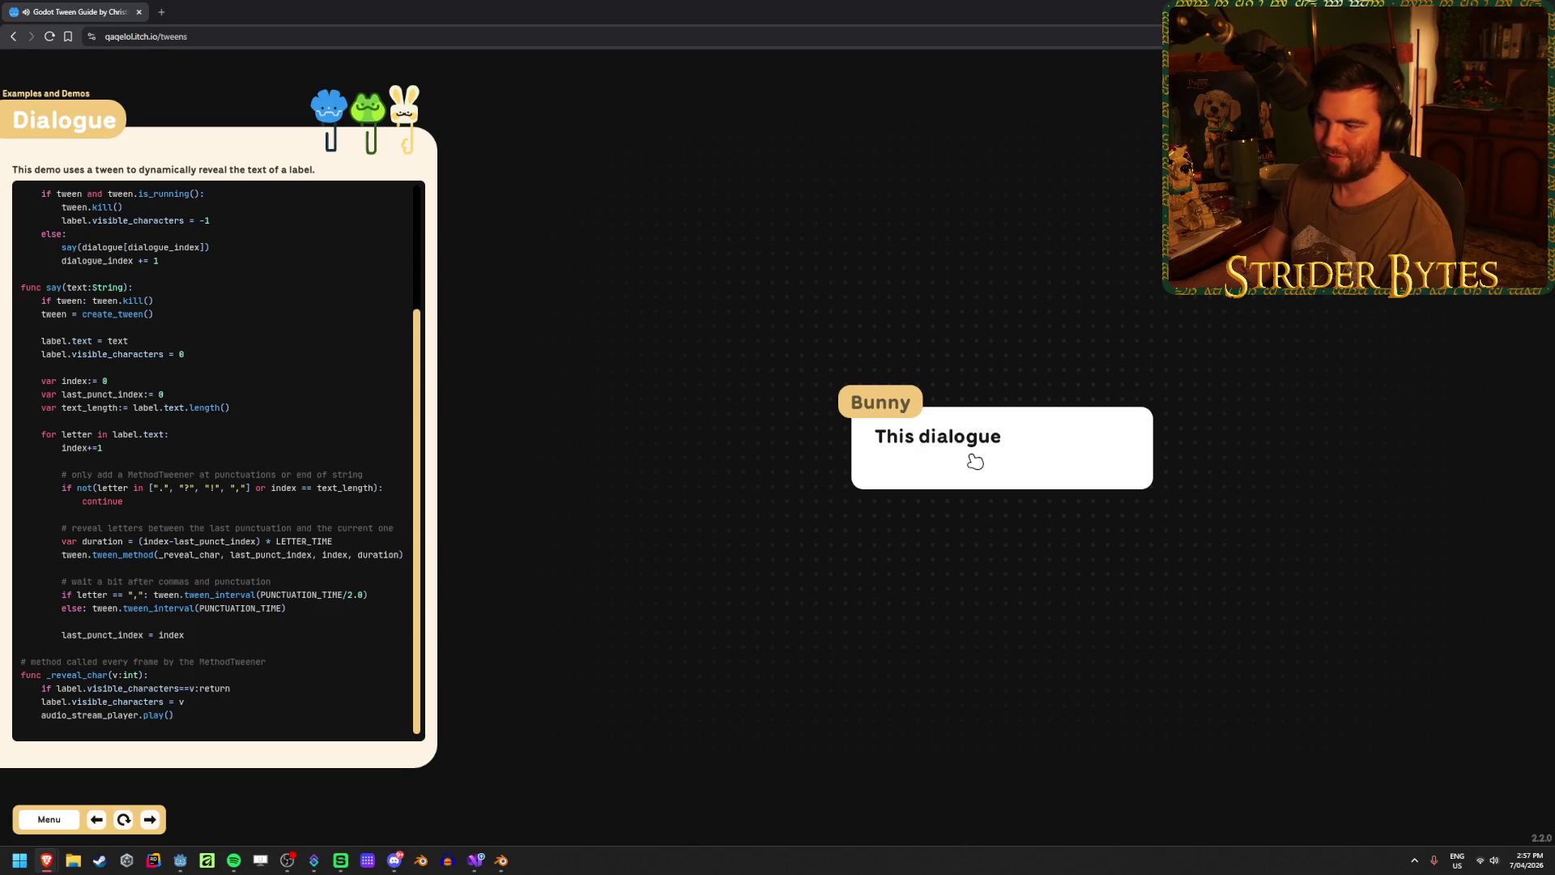
{"action": "left_click", "coordinate": [1087, 453]}
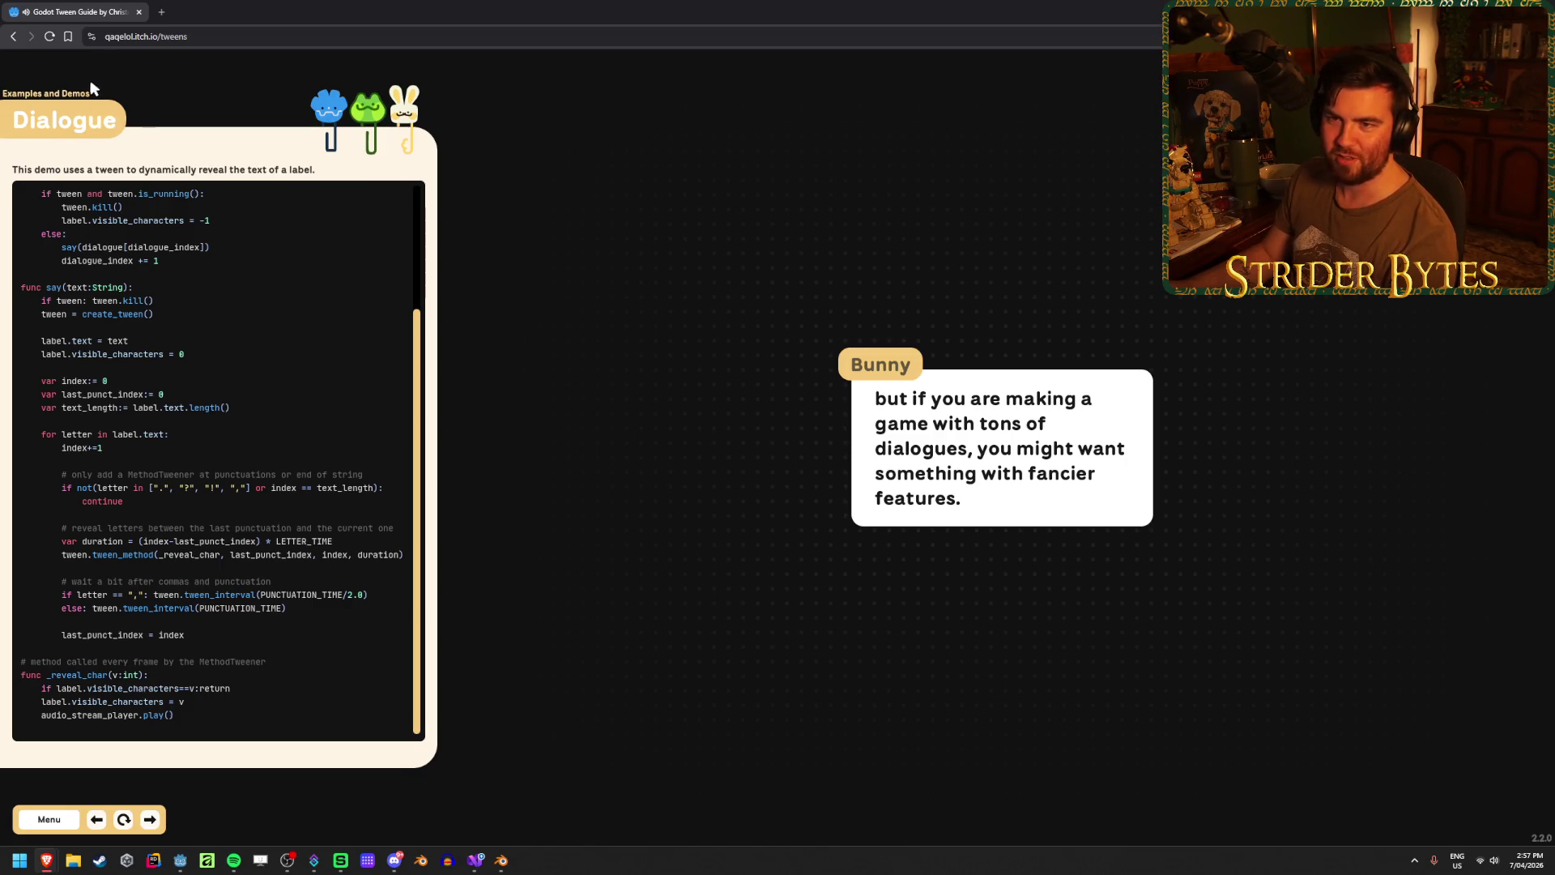
{"action": "left_click", "coordinate": [49, 820]}
{"action": "left_click", "coordinate": [118, 433]}
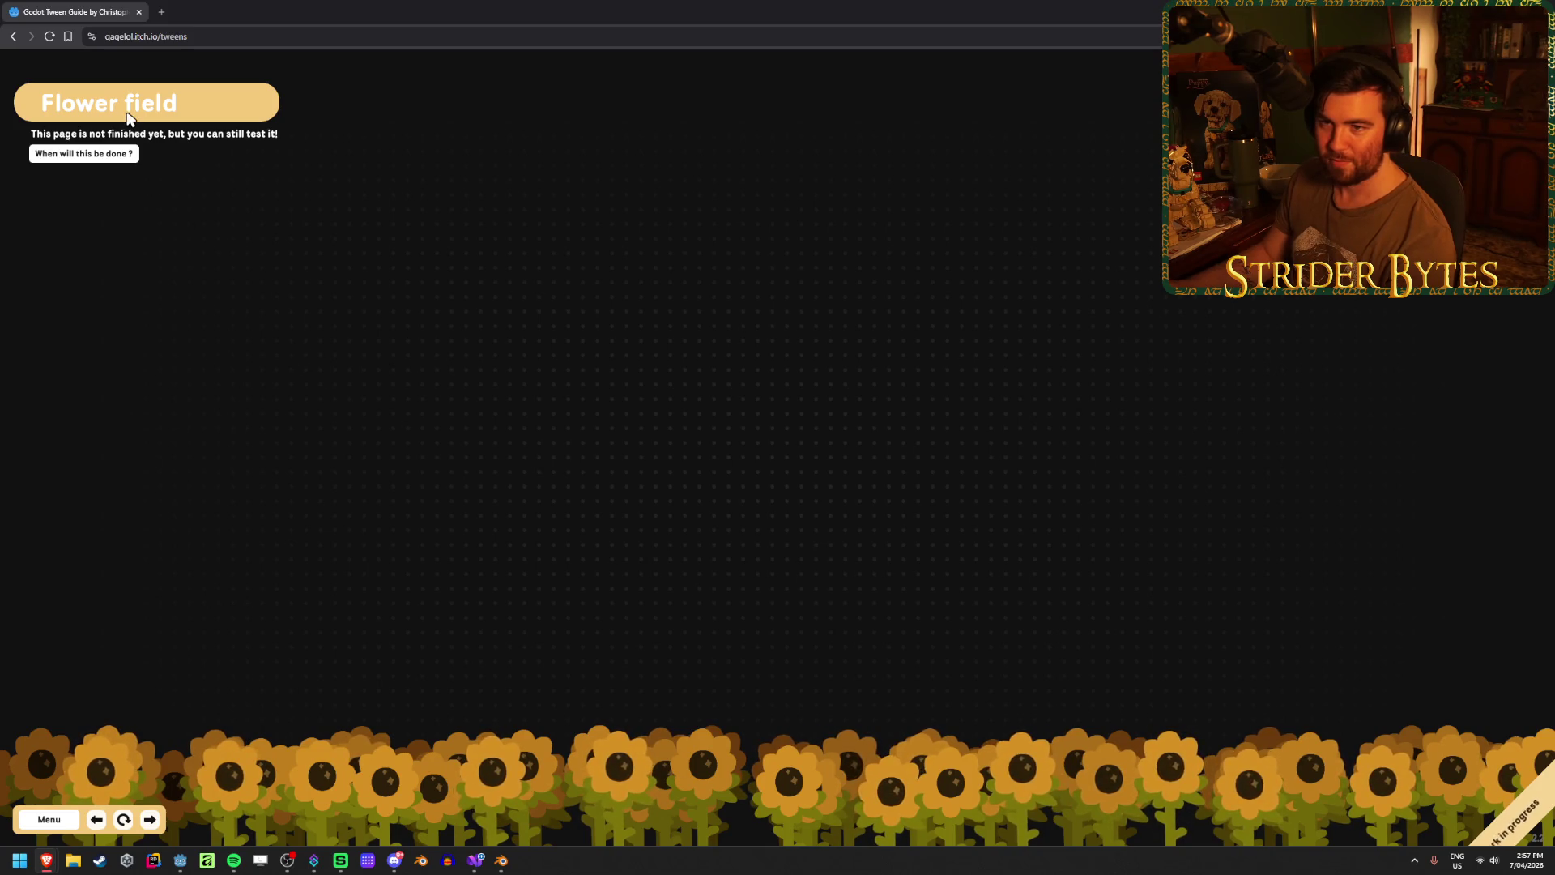
- Look through the Progress Bars in loop demo
{"action": "left_click", "coordinate": [48, 819]}
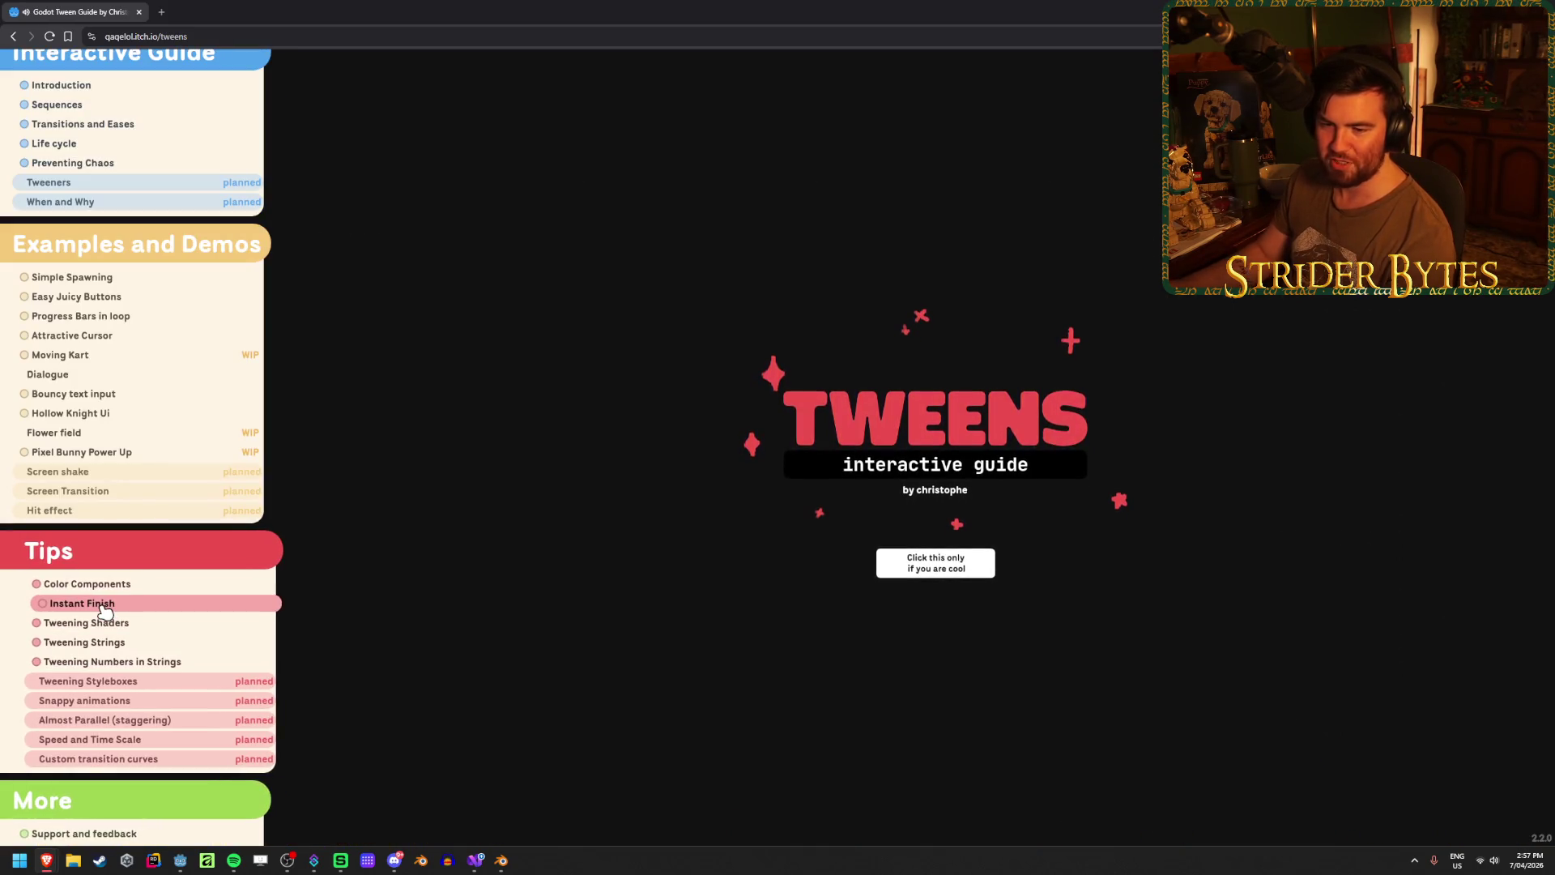
{"action": "left_click", "coordinate": [94, 316]}
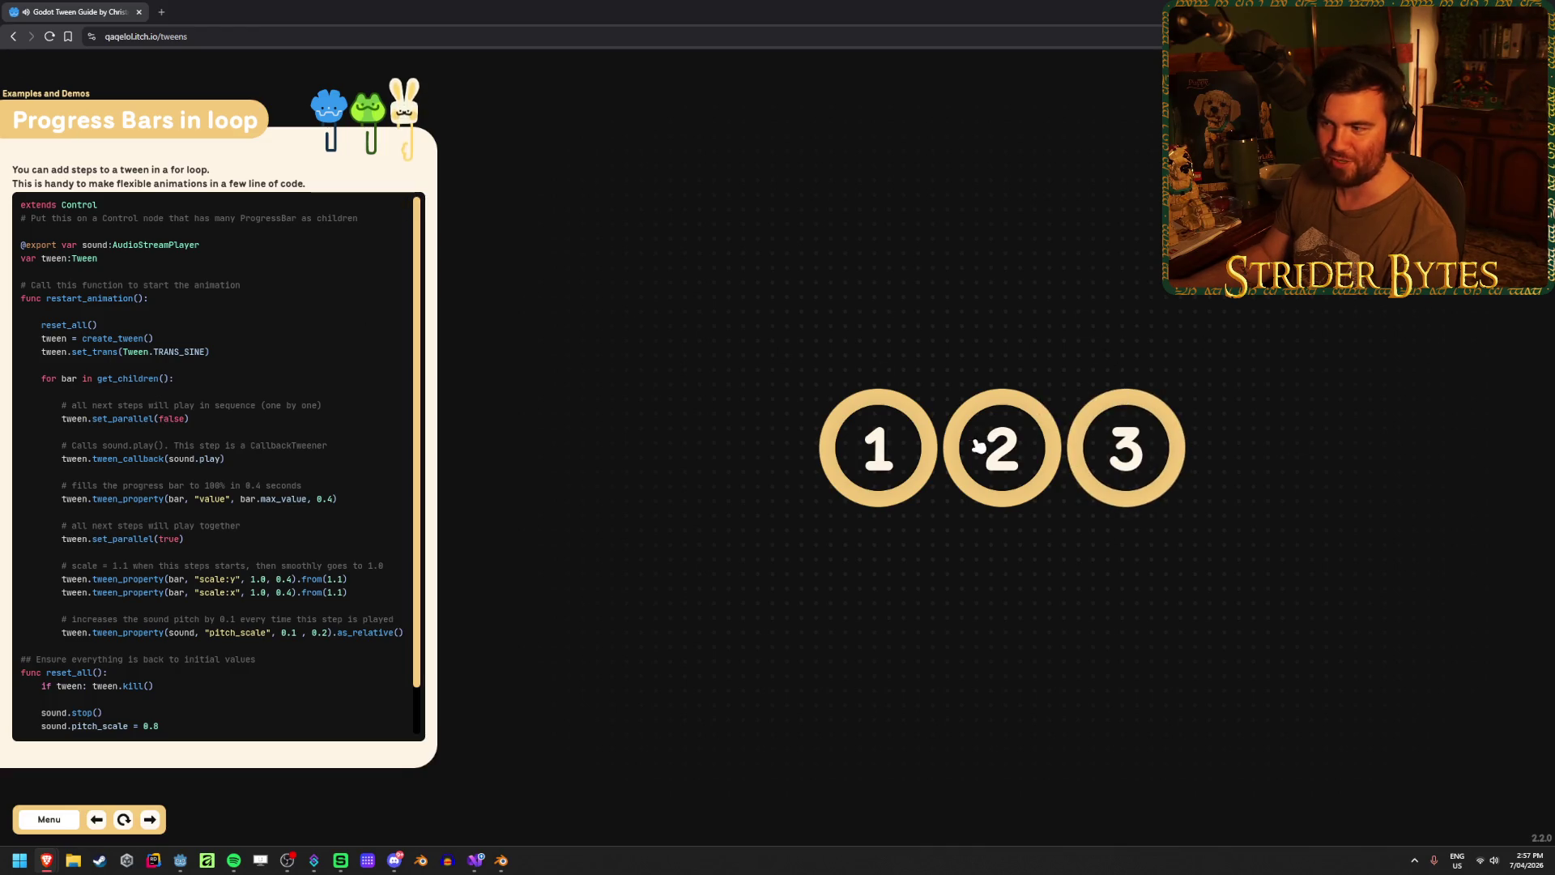
{"action": "scroll", "coordinate": [168, 465], "scroll_direction": "down", "scroll_amount": 1}
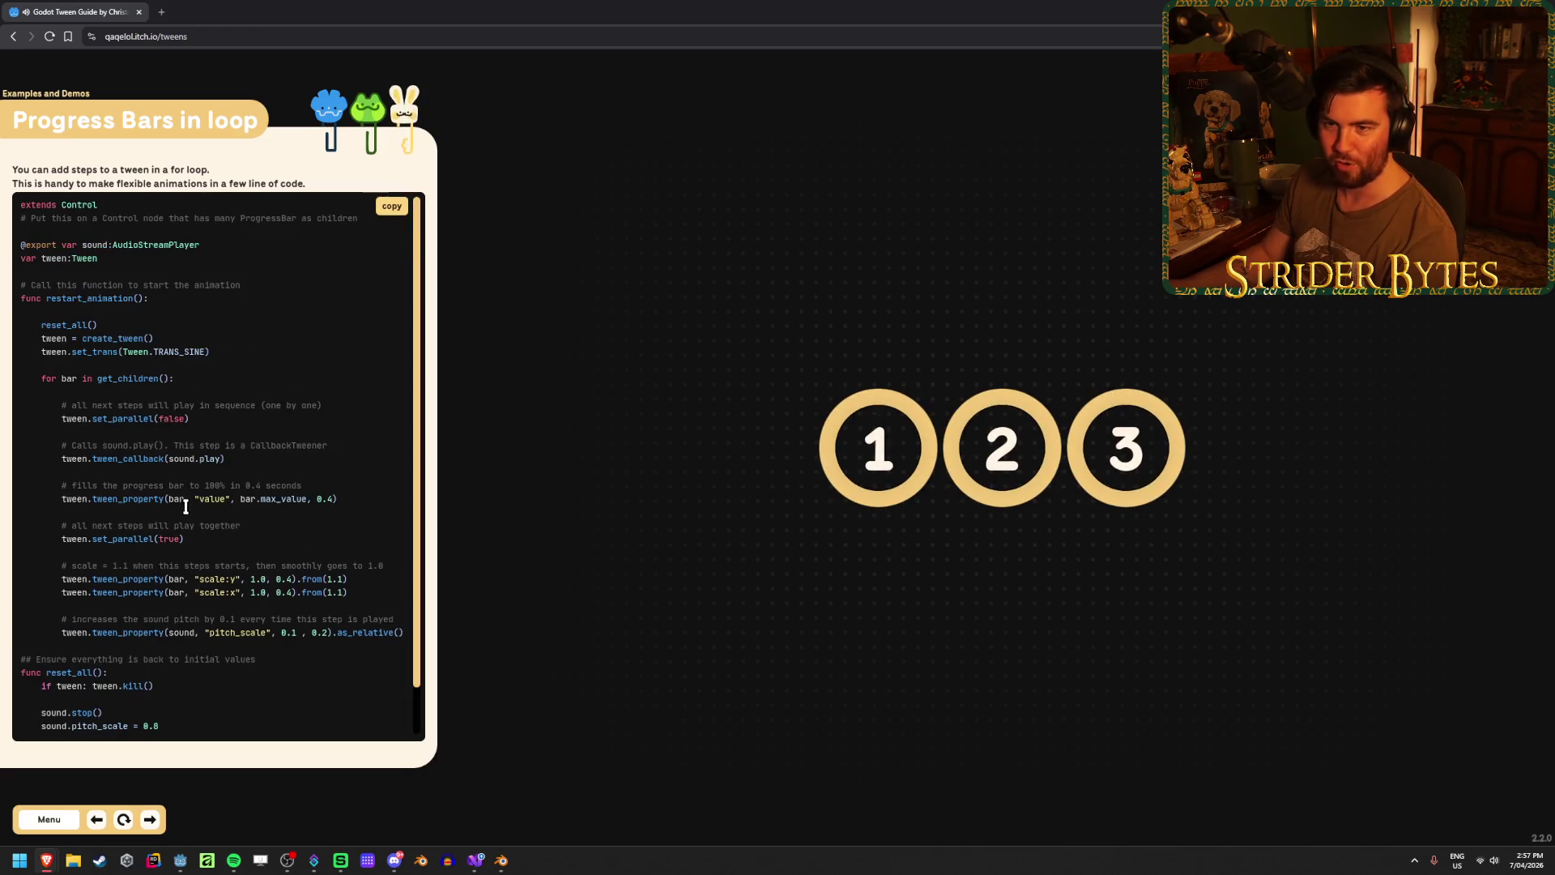
{"action": "left_click", "coordinate": [38, 817]}
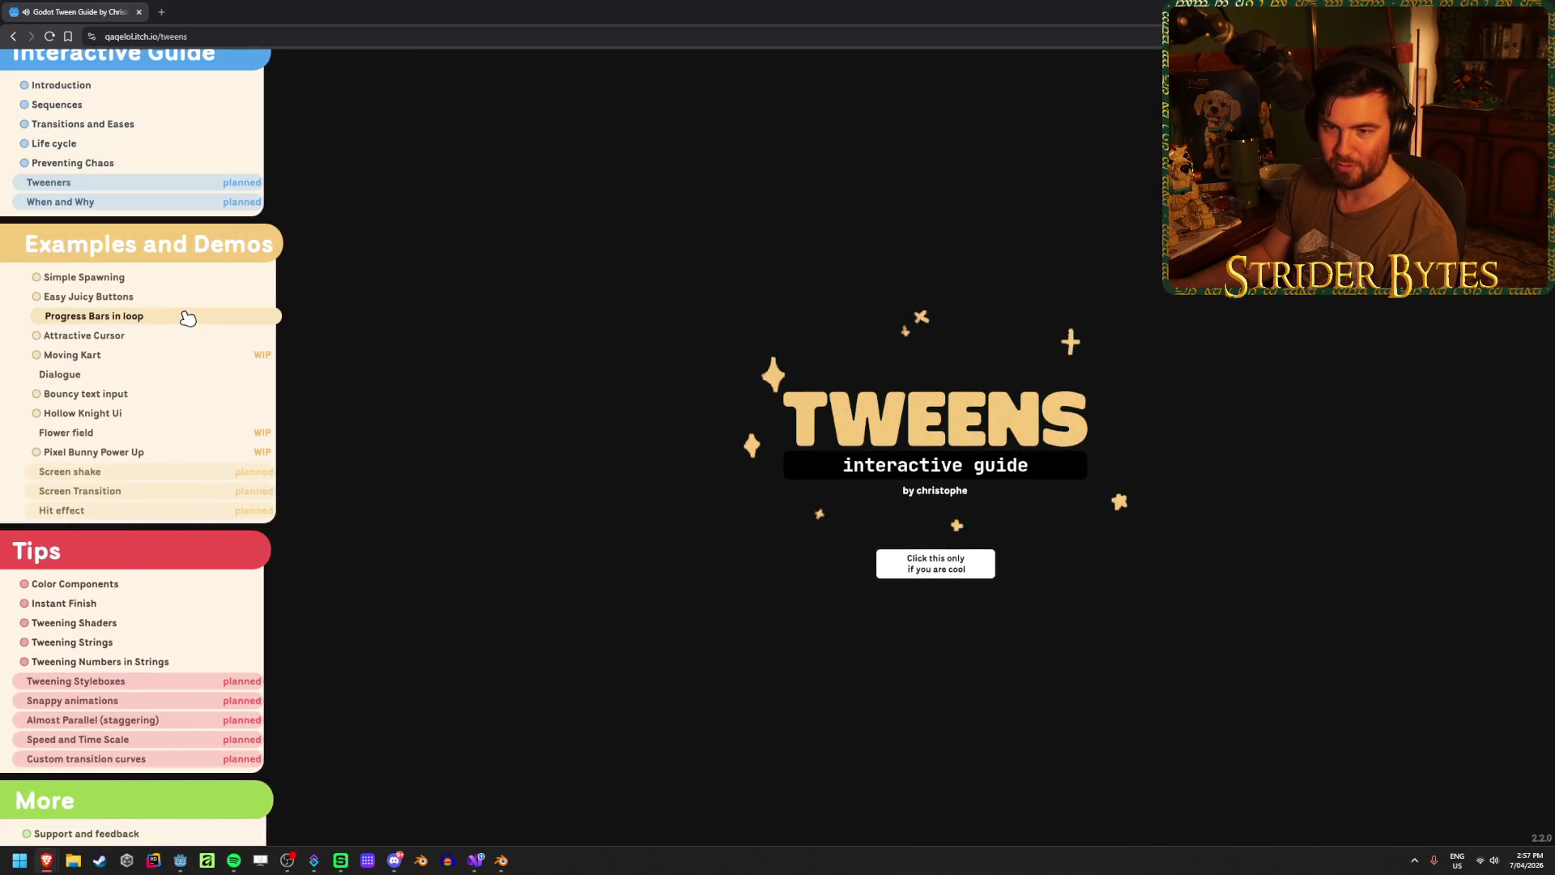
- In Simple Spawning, spawn the ghost both without and with a tween
{"action": "left_click", "coordinate": [186, 279]}
{"action": "left_click", "coordinate": [909, 528]}
{"action": "left_click", "coordinate": [1093, 528]}
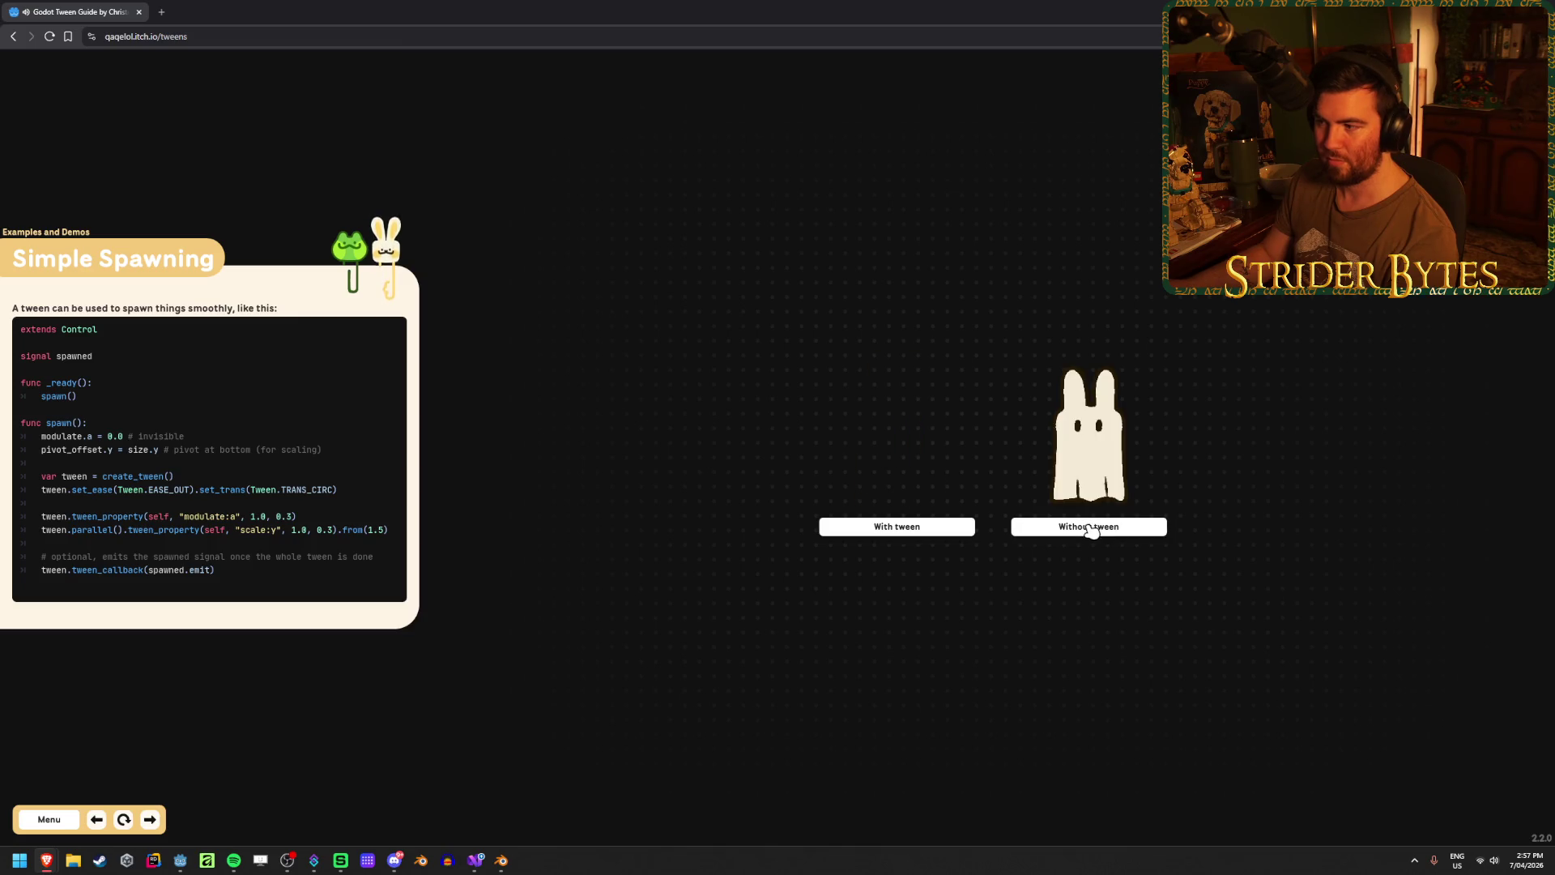
{"action": "left_click", "coordinate": [1057, 528]}
{"action": "left_click", "coordinate": [908, 528]}
- Move the Hollow Knight Ui shop selection down to the 400 item, then return to the menu
{"action": "left_click", "coordinate": [48, 819]}
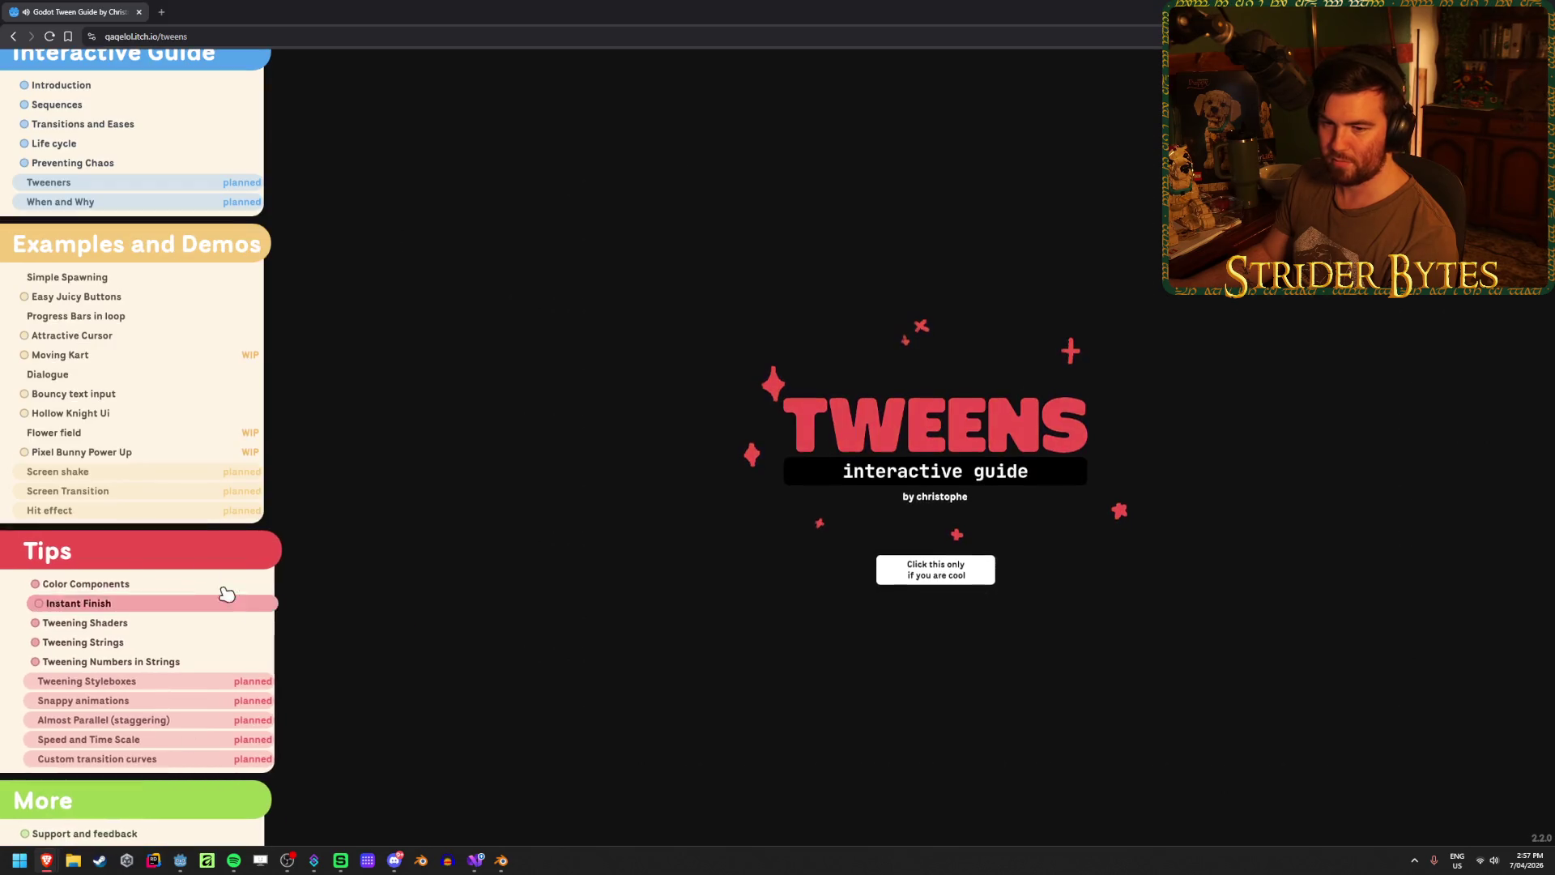
{"action": "left_click", "coordinate": [83, 413]}
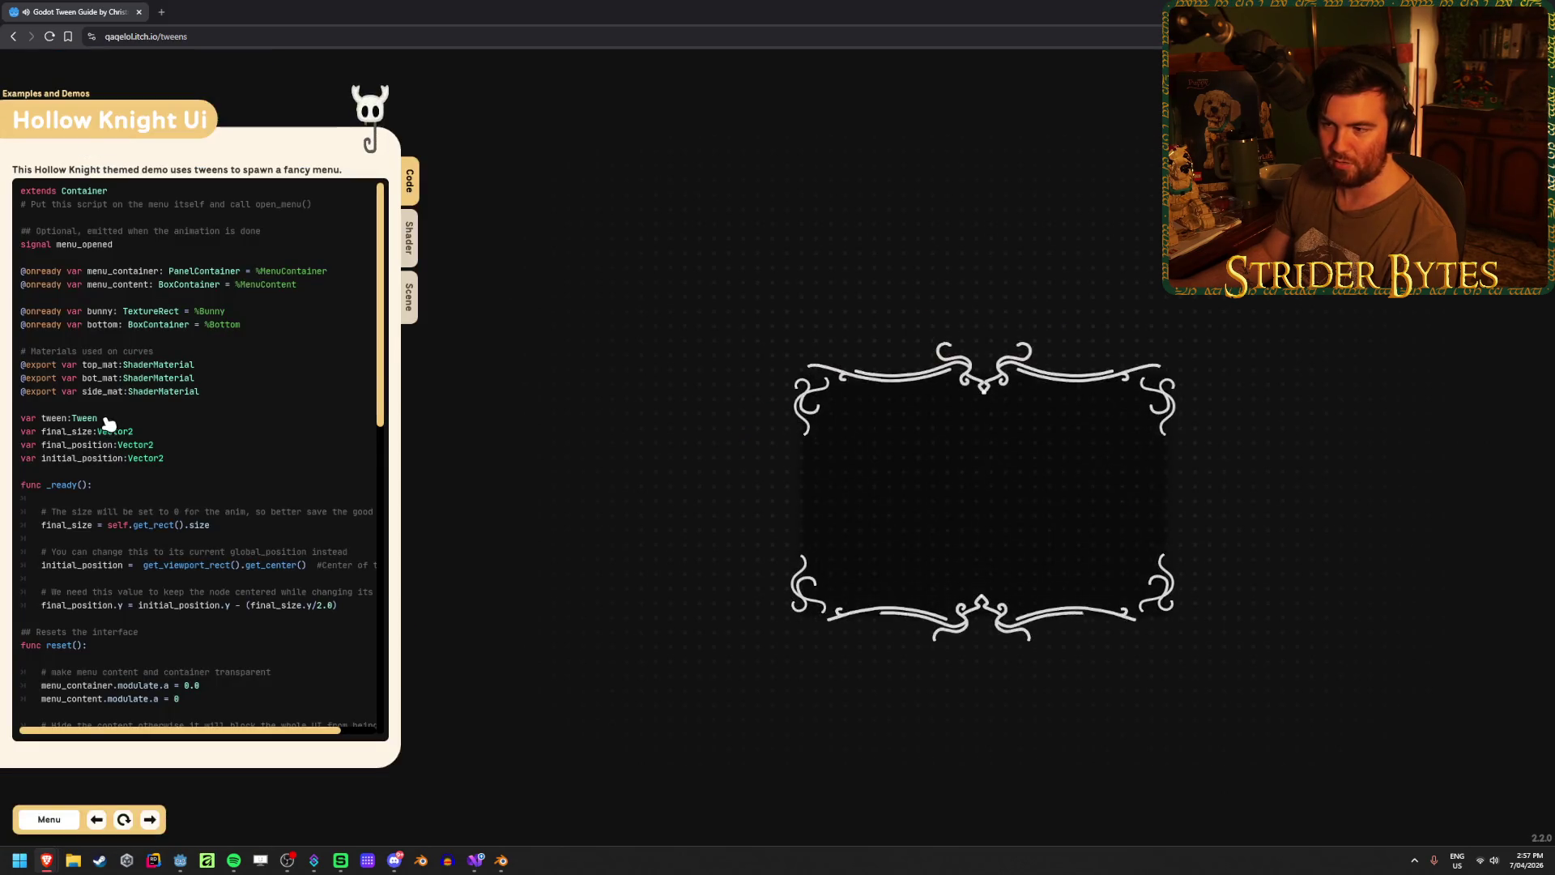
{"action": "left_click", "coordinate": [882, 492]}
{"action": "left_click", "coordinate": [883, 492]}
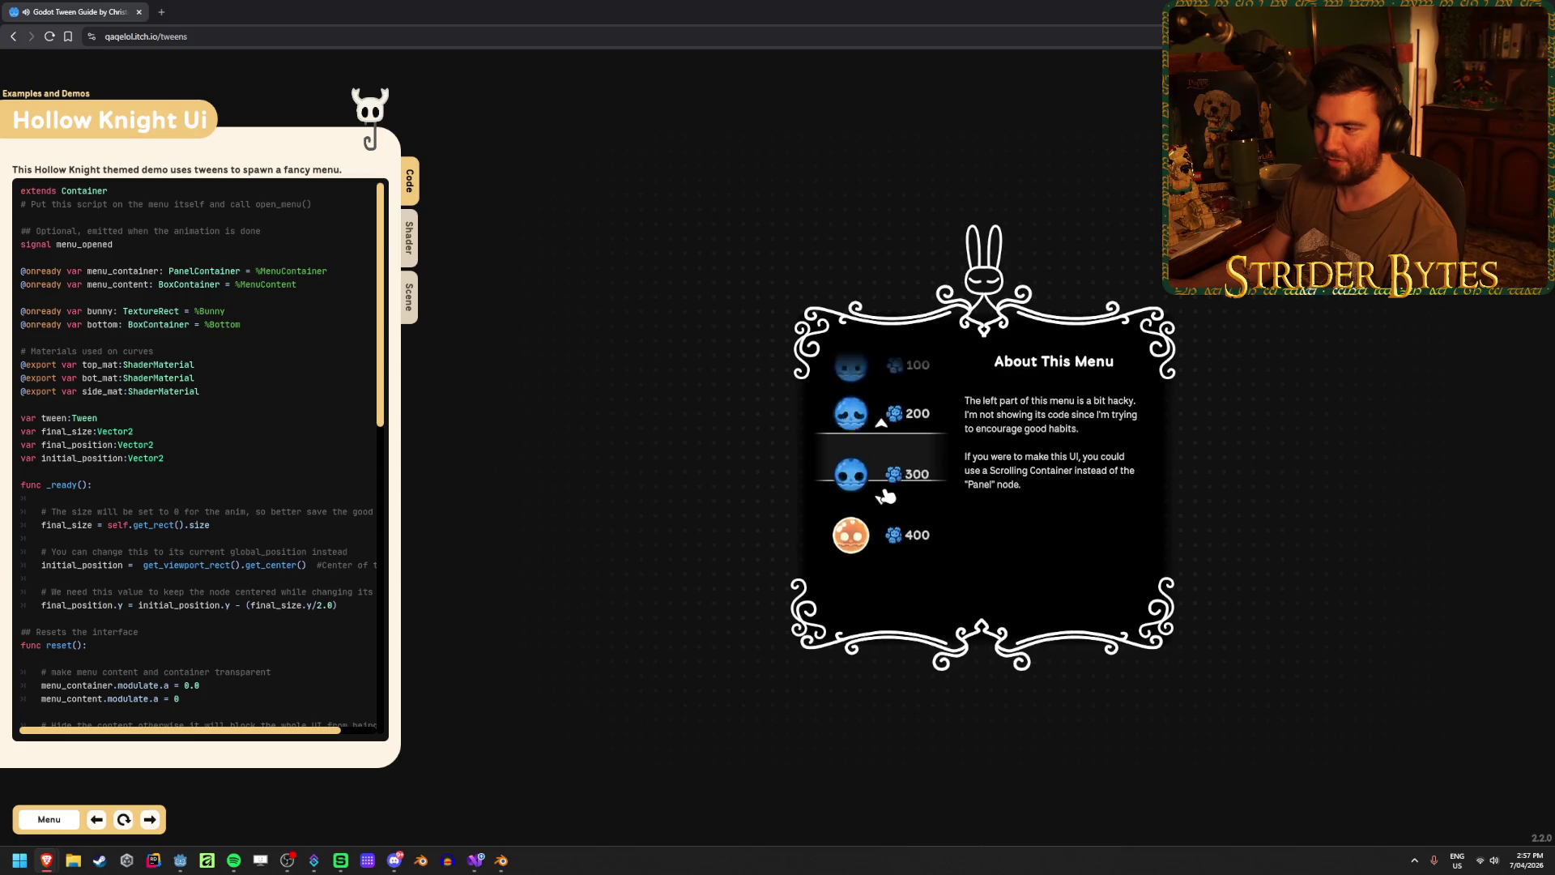
{"action": "left_click", "coordinate": [882, 494]}
{"action": "left_click", "coordinate": [77, 822]}
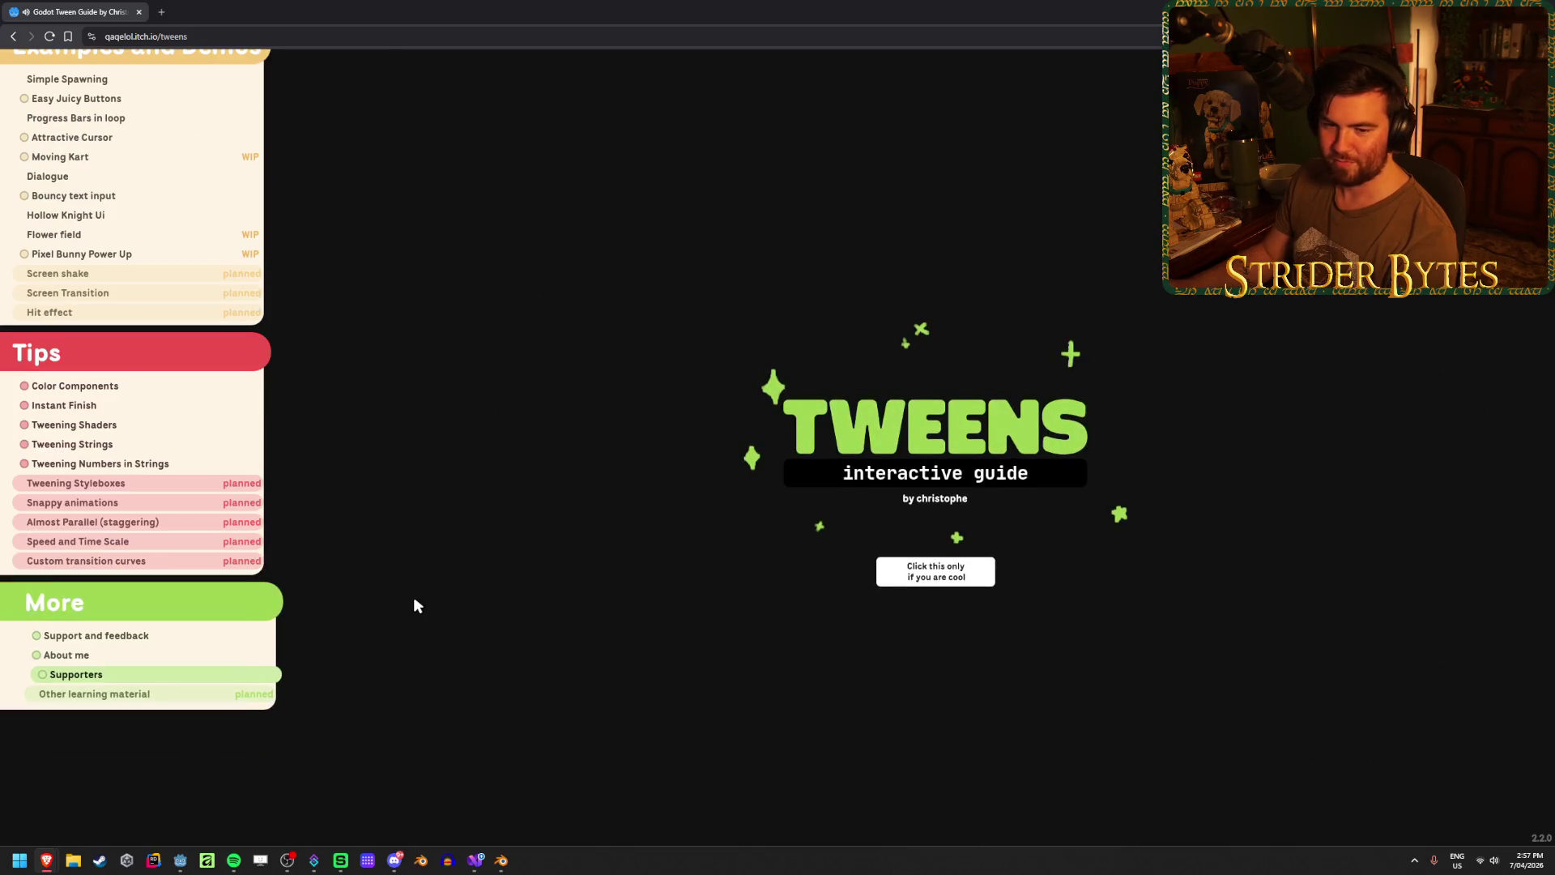
{"action": "scroll", "coordinate": [293, 503], "scroll_direction": "up", "scroll_amount": 2}
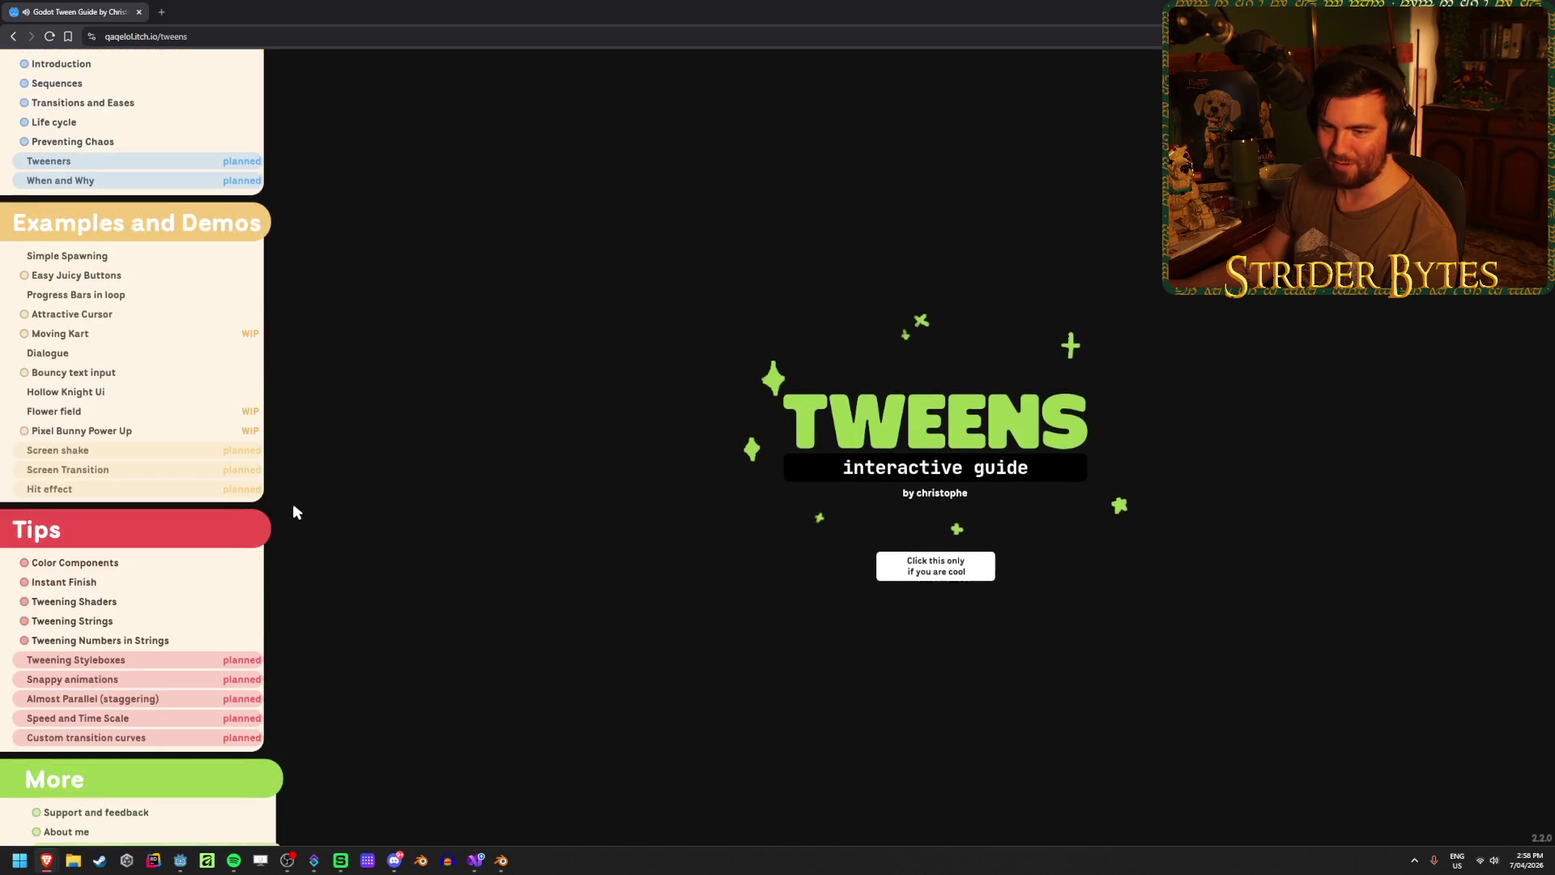
- Replay the Tweening Numbers in Strings tween with 0 digits, then show 6 decimal digits
{"action": "left_click", "coordinate": [231, 642]}
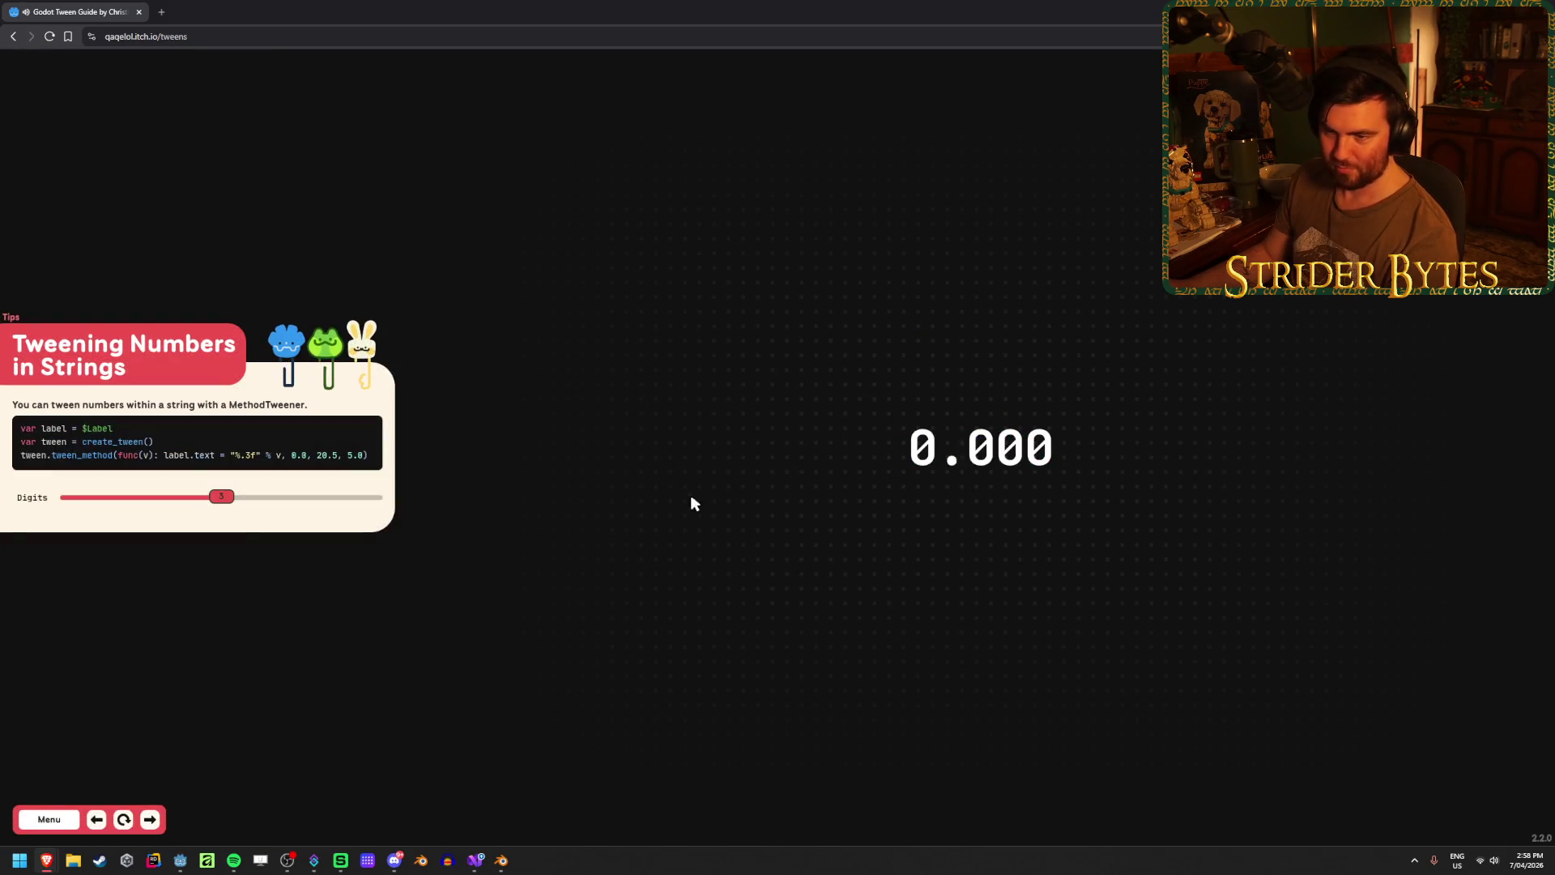
{"action": "mouse_move", "coordinate": [223, 500]}
{"action": "left_mouse_down"}
{"action": "mouse_move", "coordinate": [295, 500]}
{"action": "mouse_move", "coordinate": [92, 502]}
{"action": "left_mouse_up"}
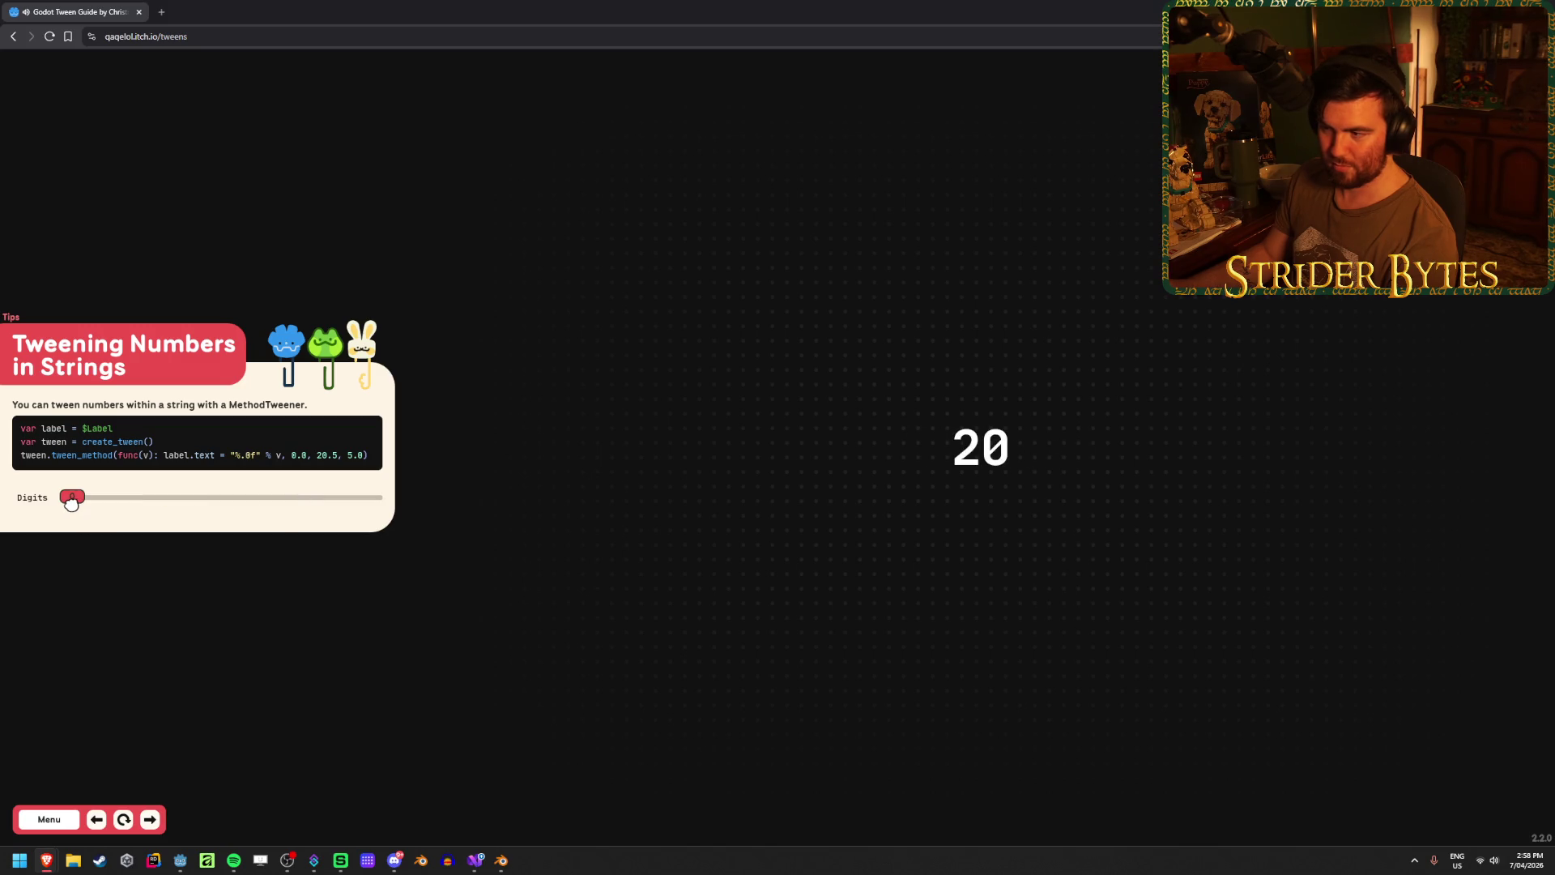
{"action": "left_click", "coordinate": [998, 444]}
{"action": "left_click", "coordinate": [984, 452]}
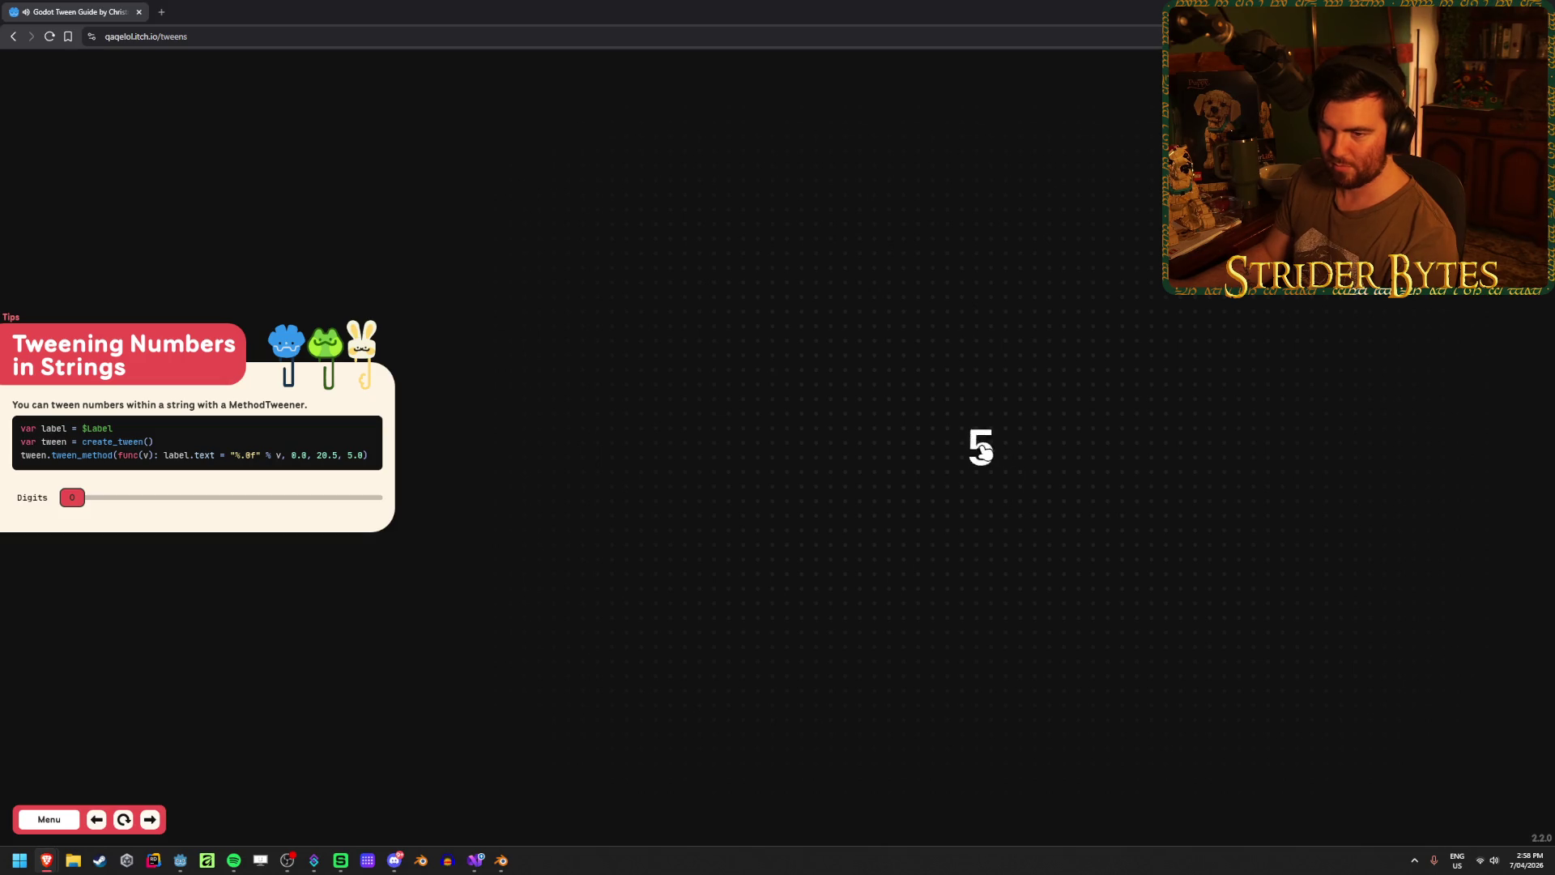
{"action": "left_click_drag", "start_coordinate": [71, 497], "coordinate": [440, 513]}
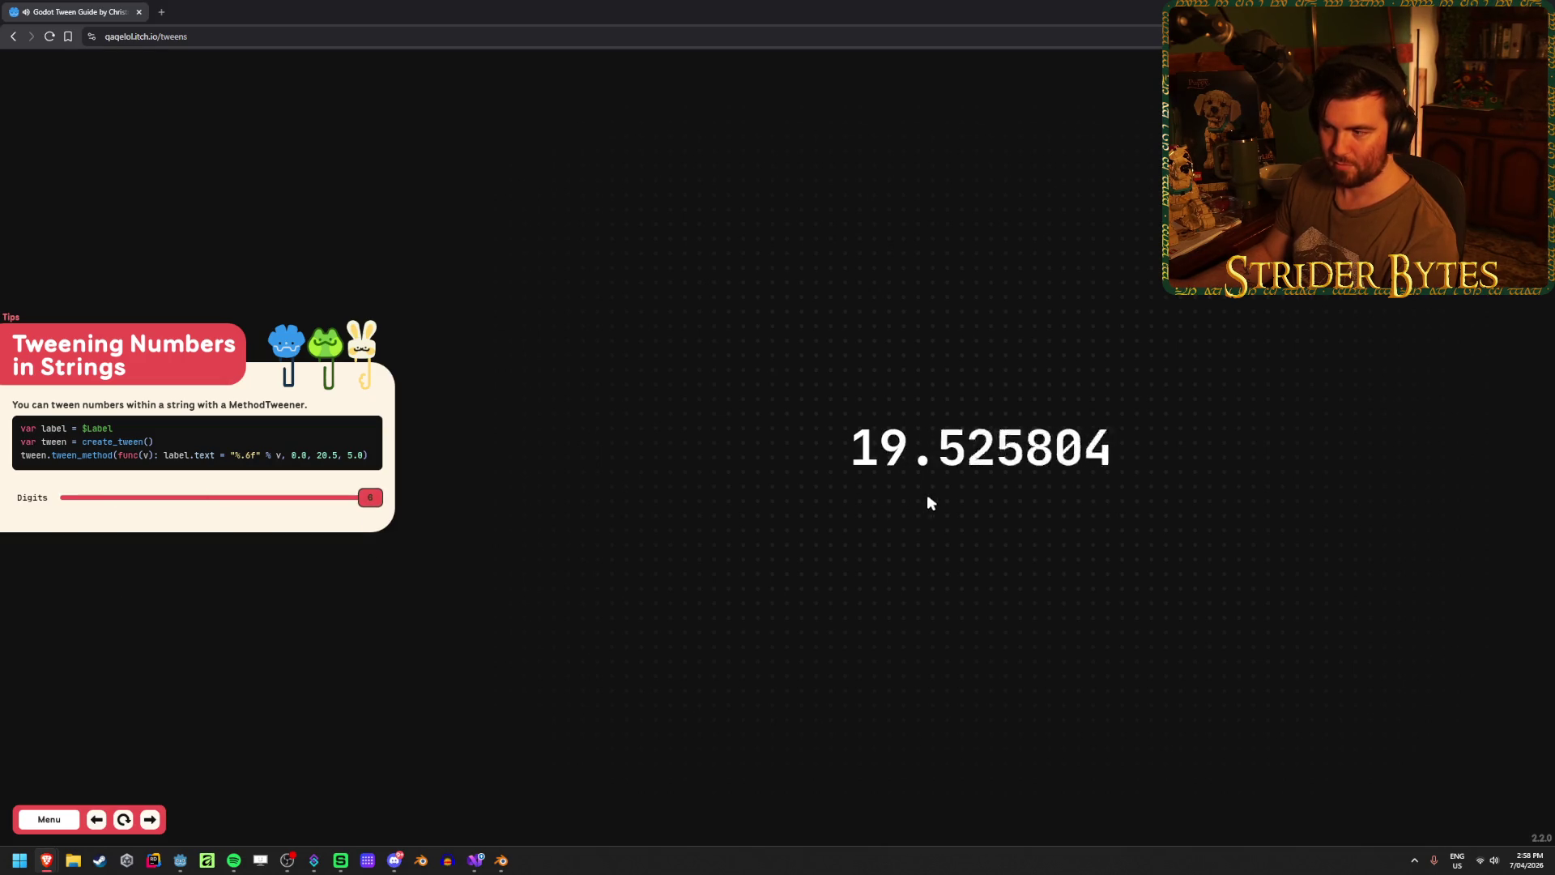
{"action": "left_click", "coordinate": [49, 819]}
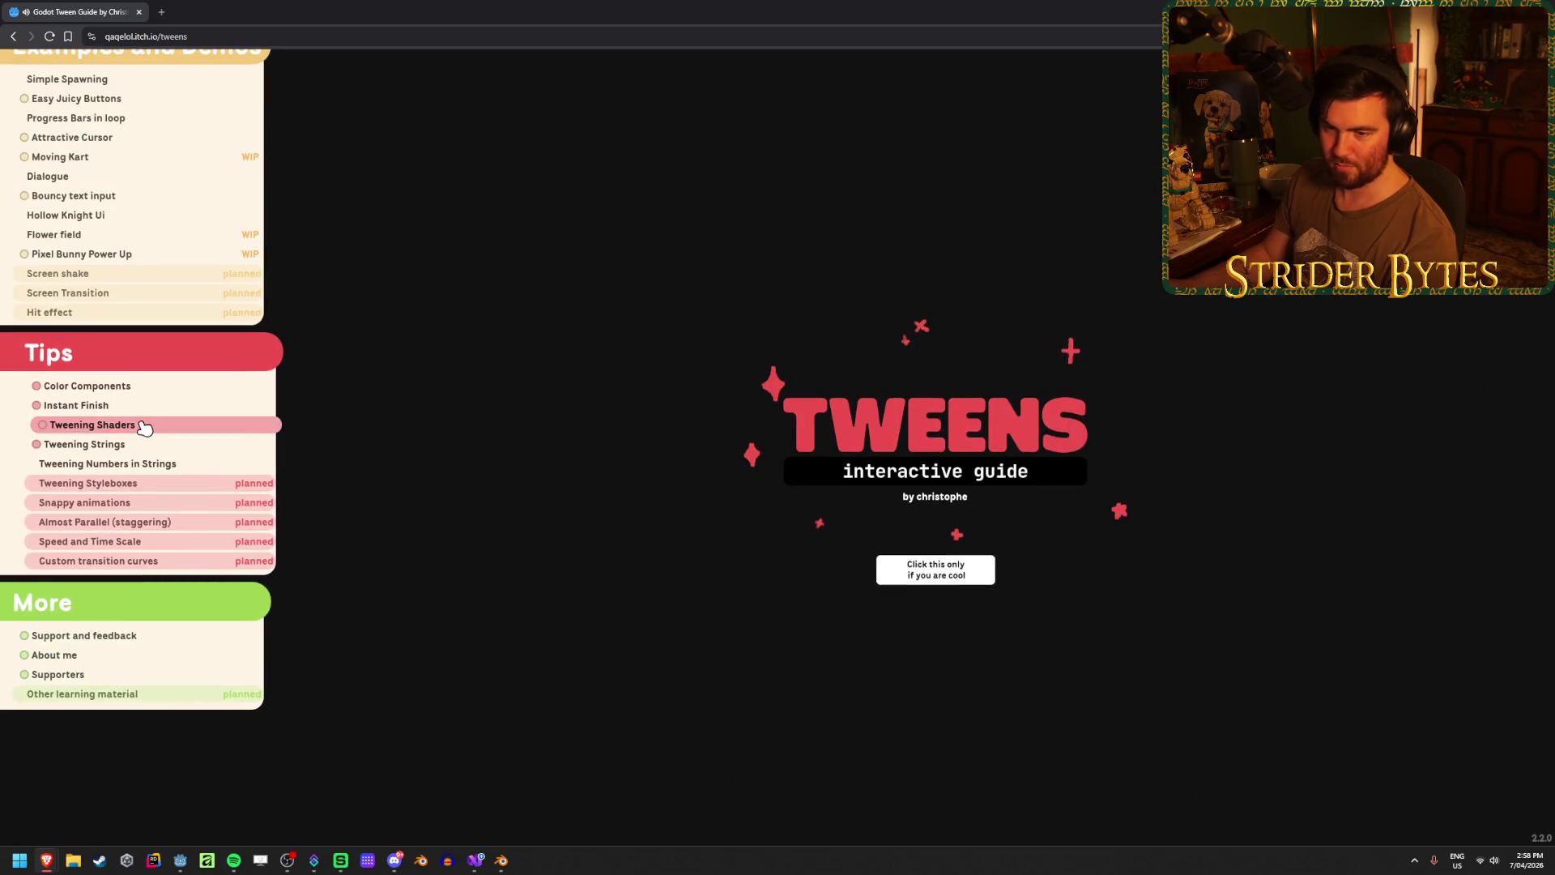
- Switch the Tweening Shaders tip between its dissolve and outline shader examples
{"action": "left_click", "coordinate": [144, 427]}
{"action": "left_click", "coordinate": [316, 419]}
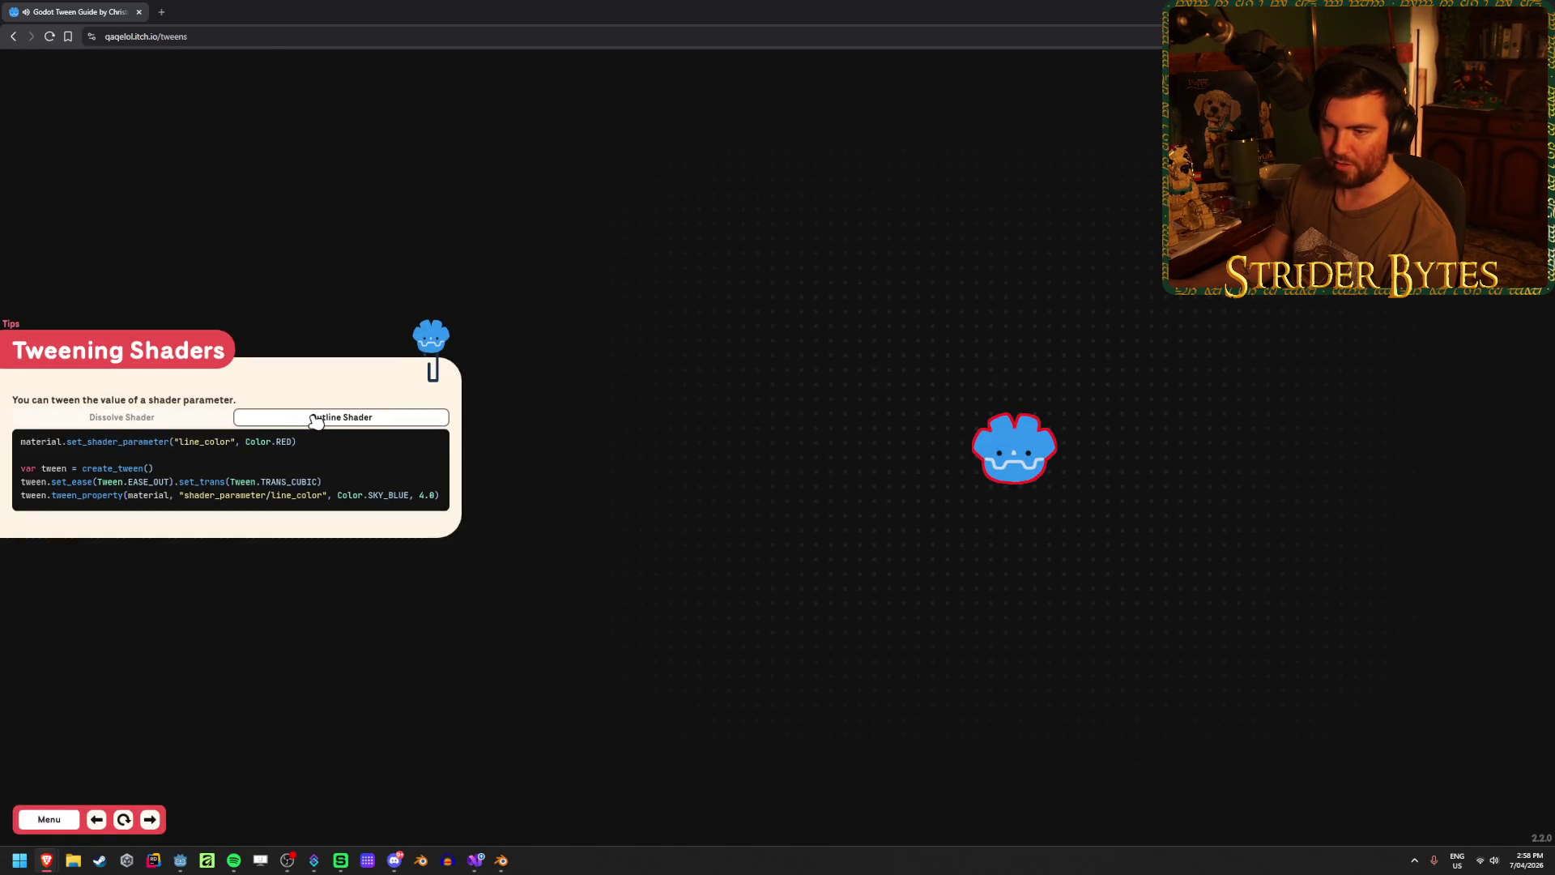
{"action": "left_click", "coordinate": [198, 421]}
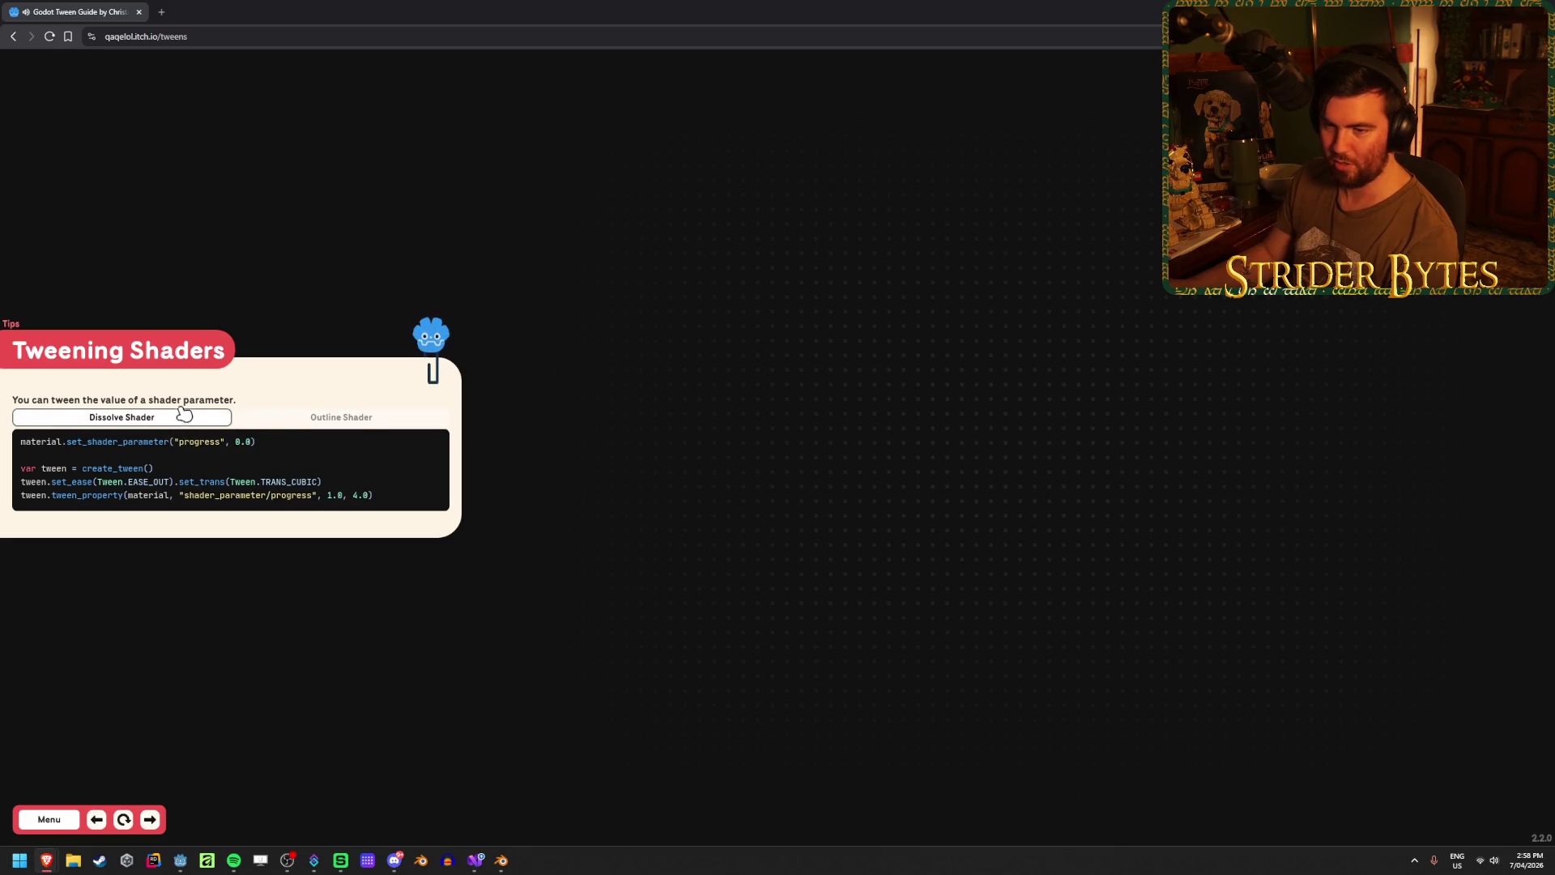
{"action": "left_click", "coordinate": [158, 418]}
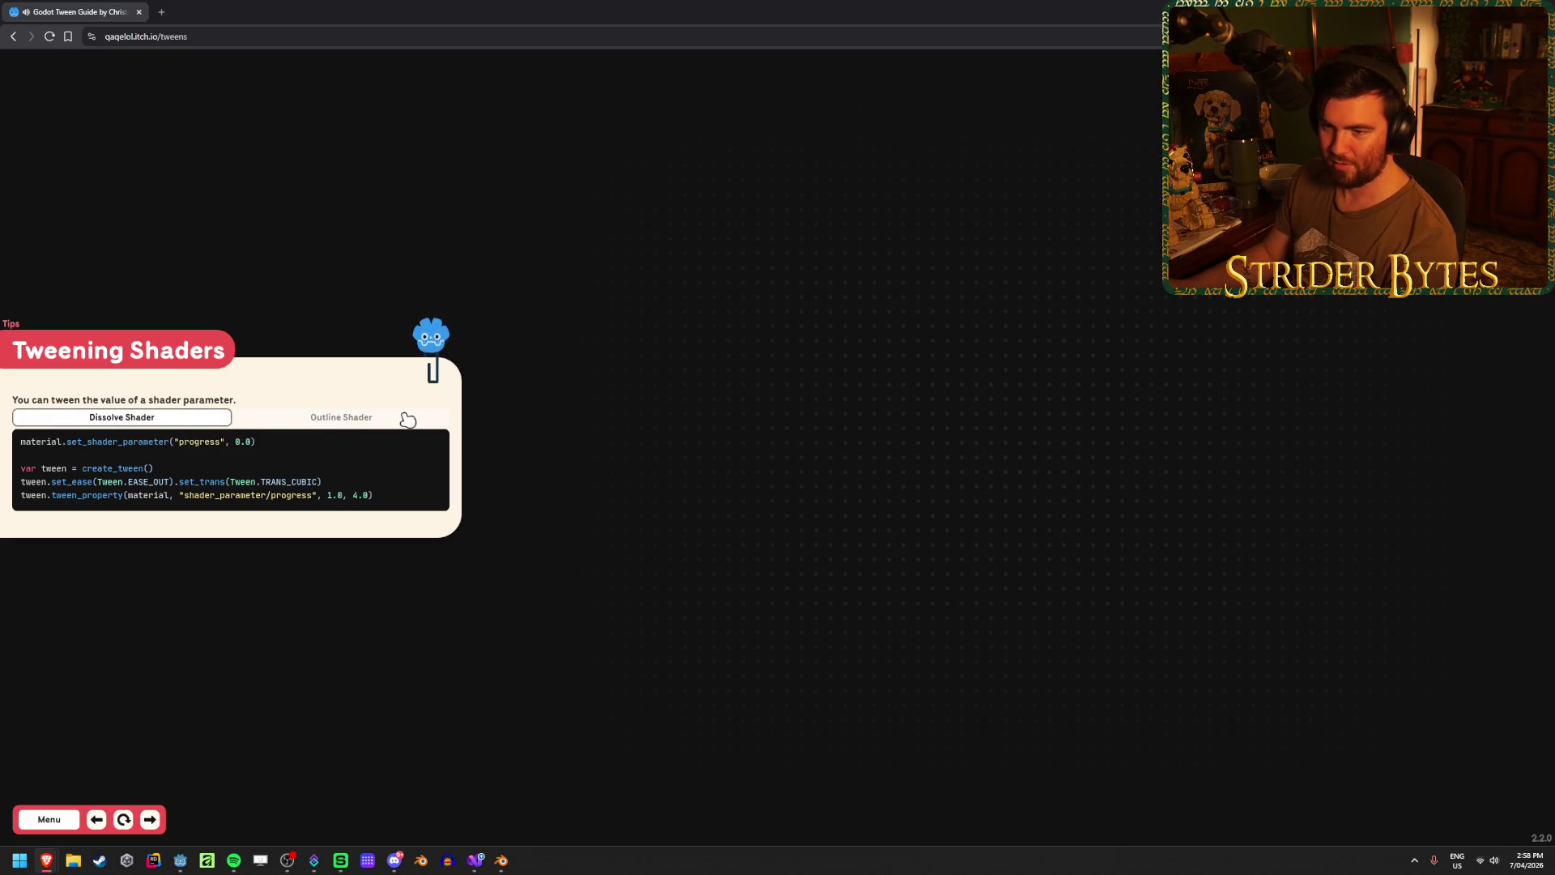
{"action": "left_click", "coordinate": [407, 418]}
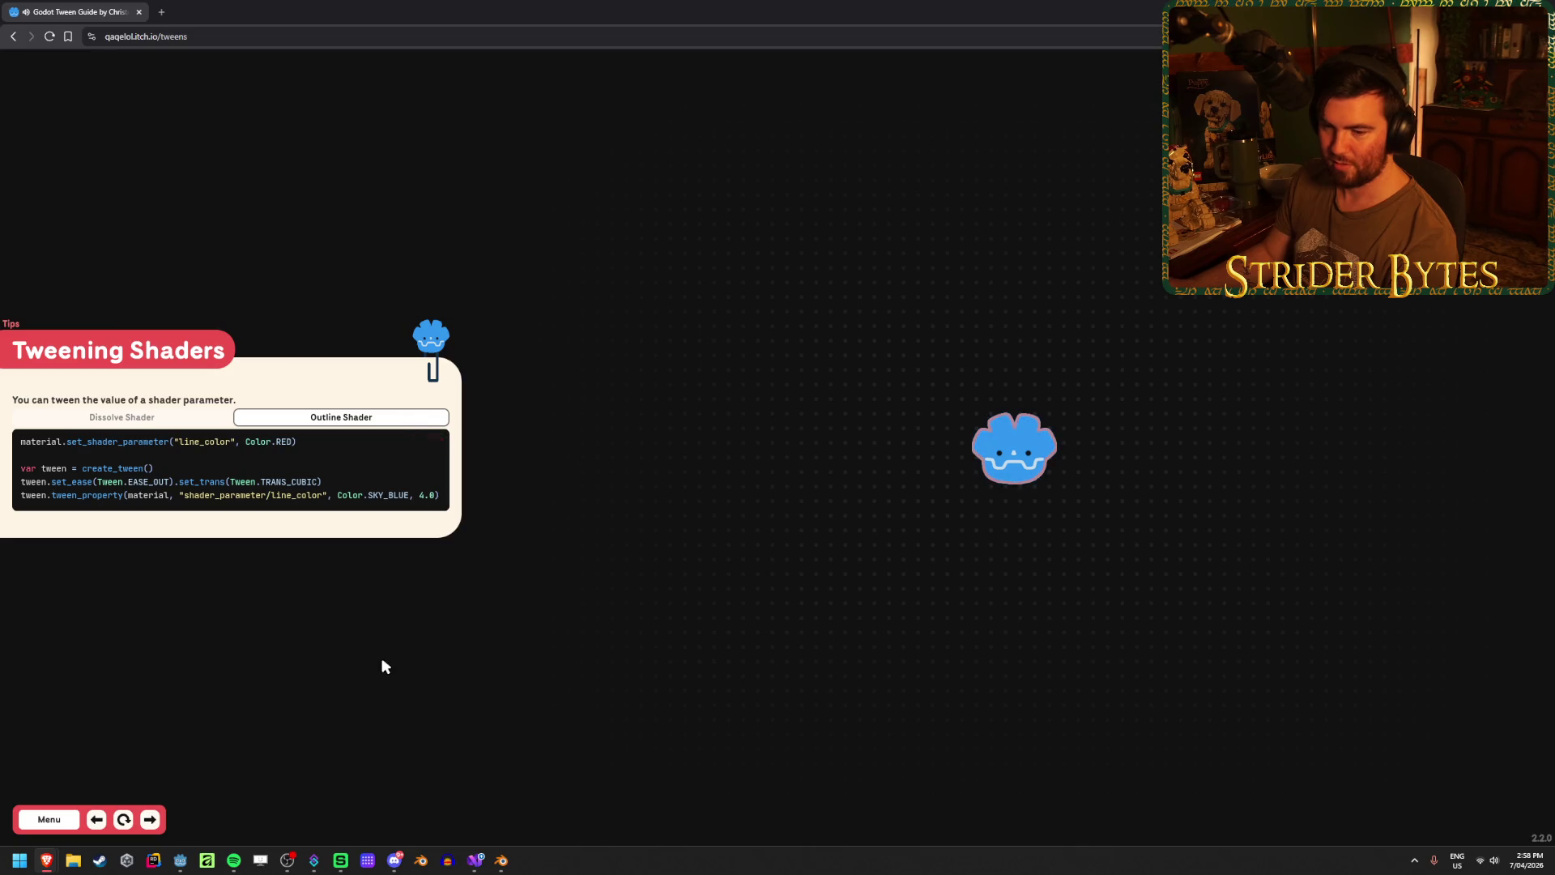
{"action": "left_click", "coordinate": [57, 813]}
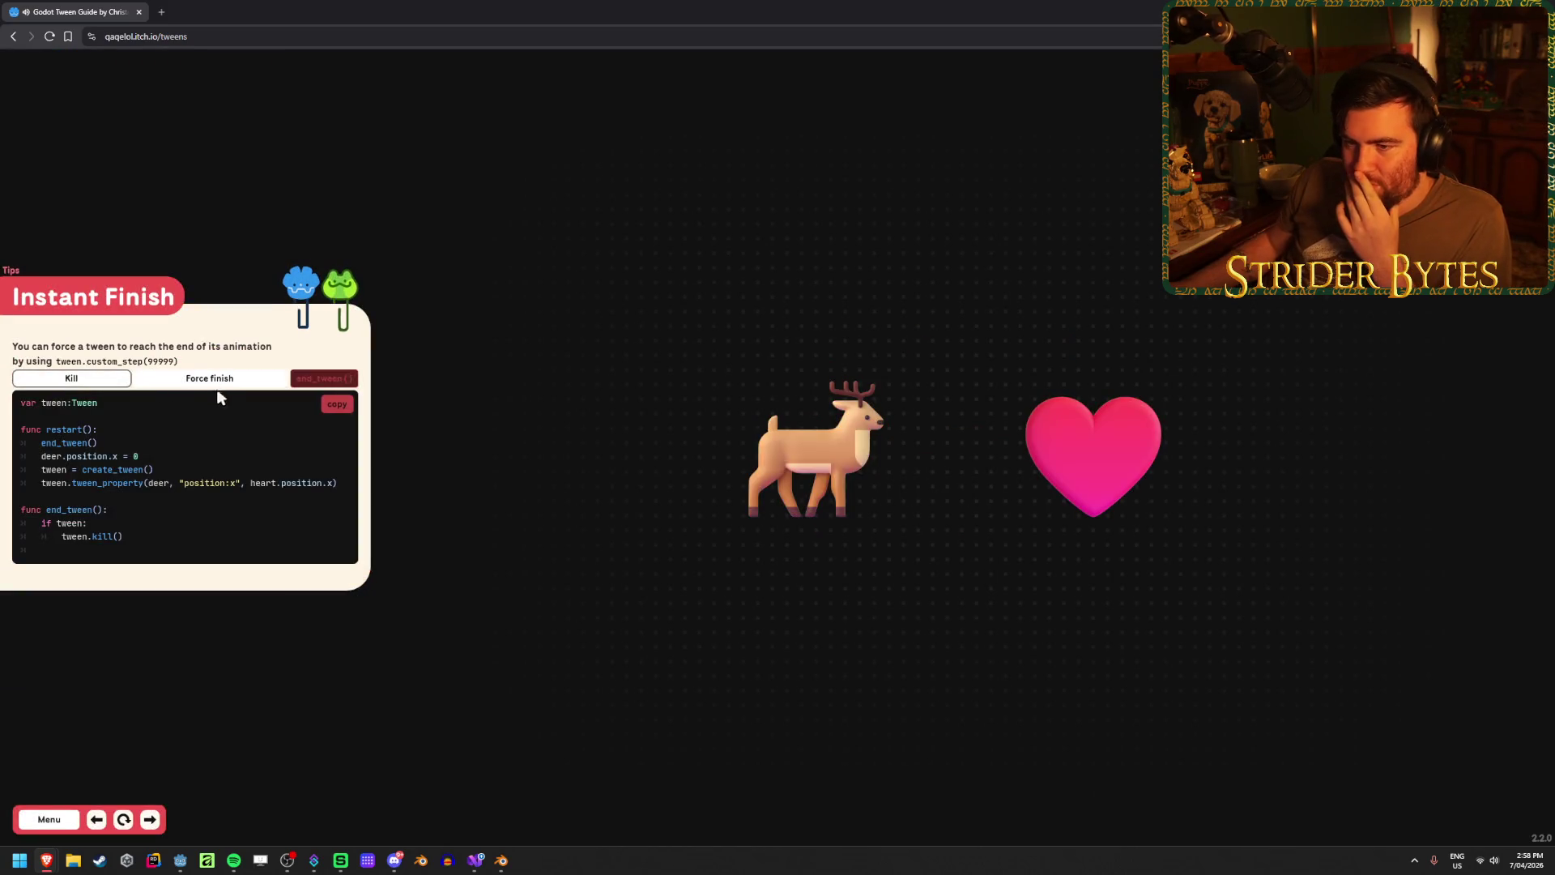
- Toggle the deer demo between Kill and Force finish, running end_tween() so the deer reaches the heart
{"action": "left_click", "coordinate": [218, 379]}
{"action": "left_click", "coordinate": [107, 381]}
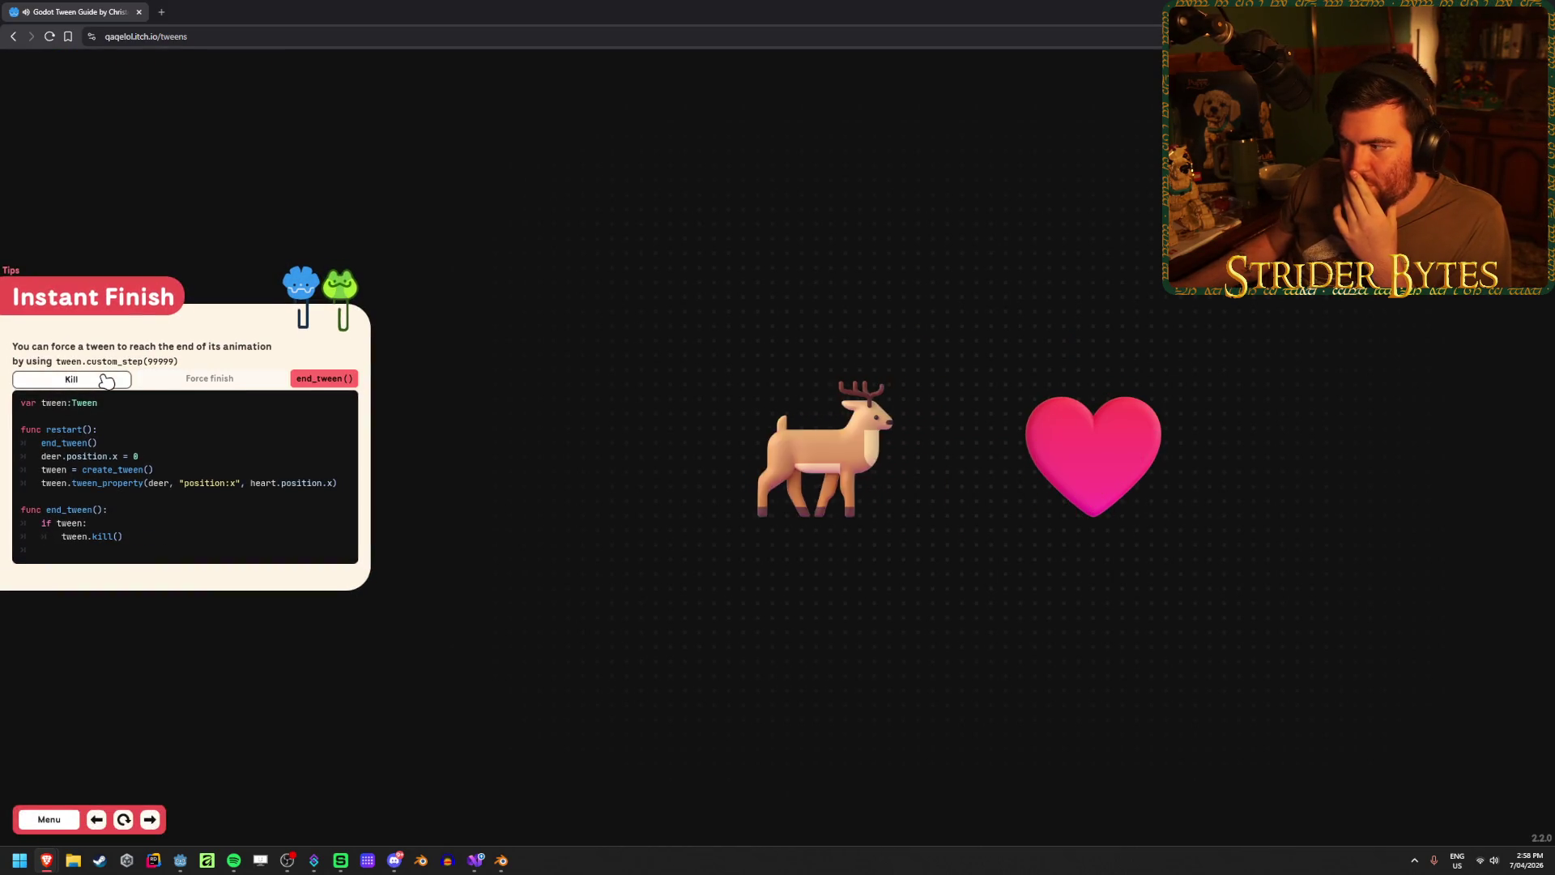
{"action": "left_click", "coordinate": [188, 384]}
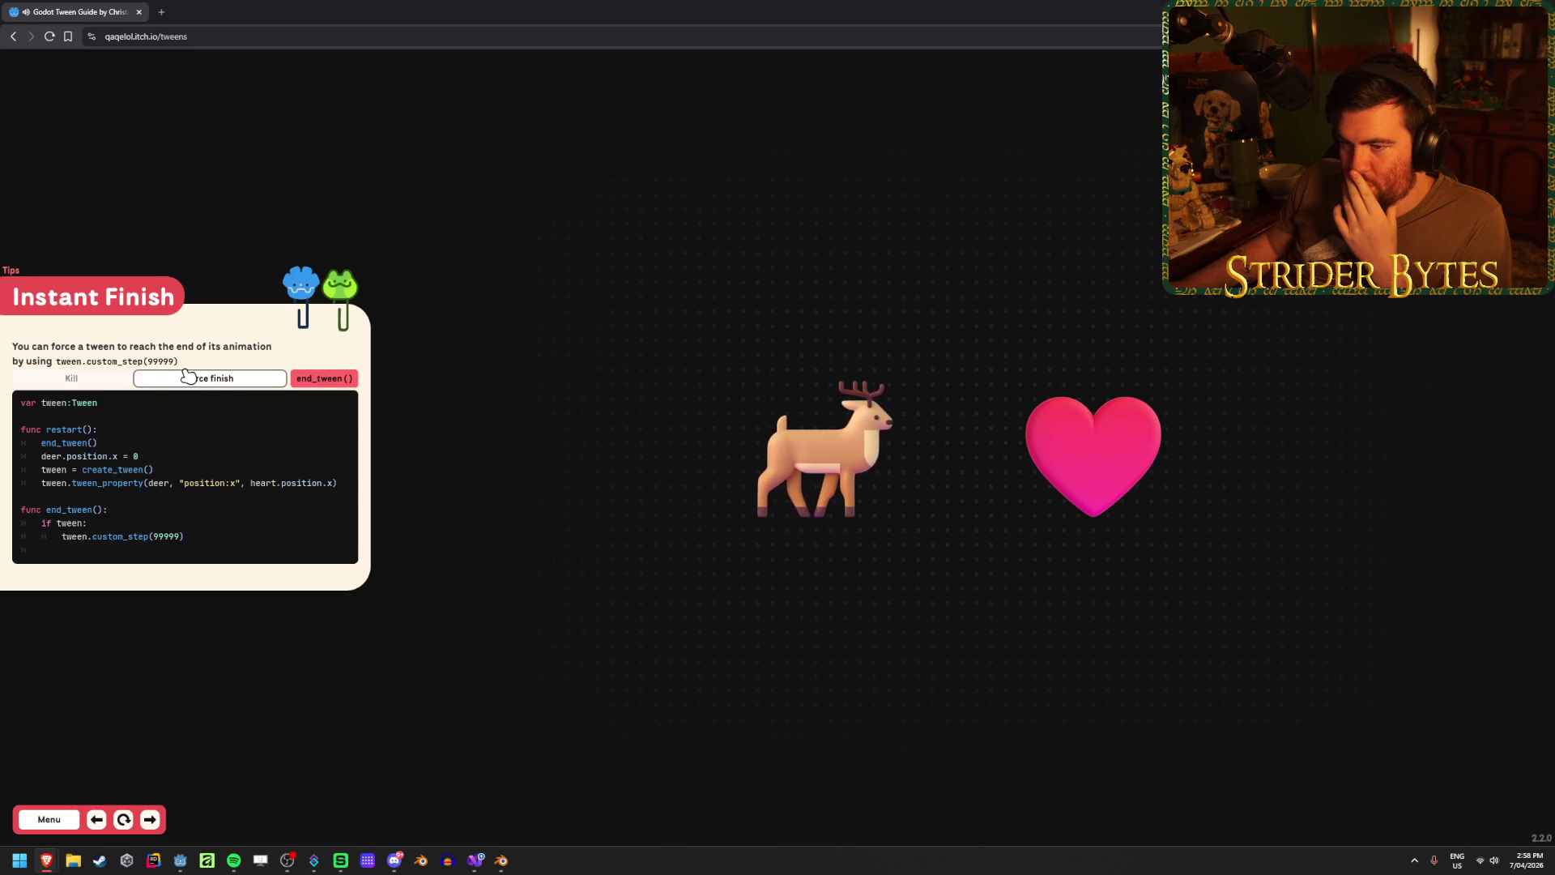
{"action": "left_click", "coordinate": [336, 382]}
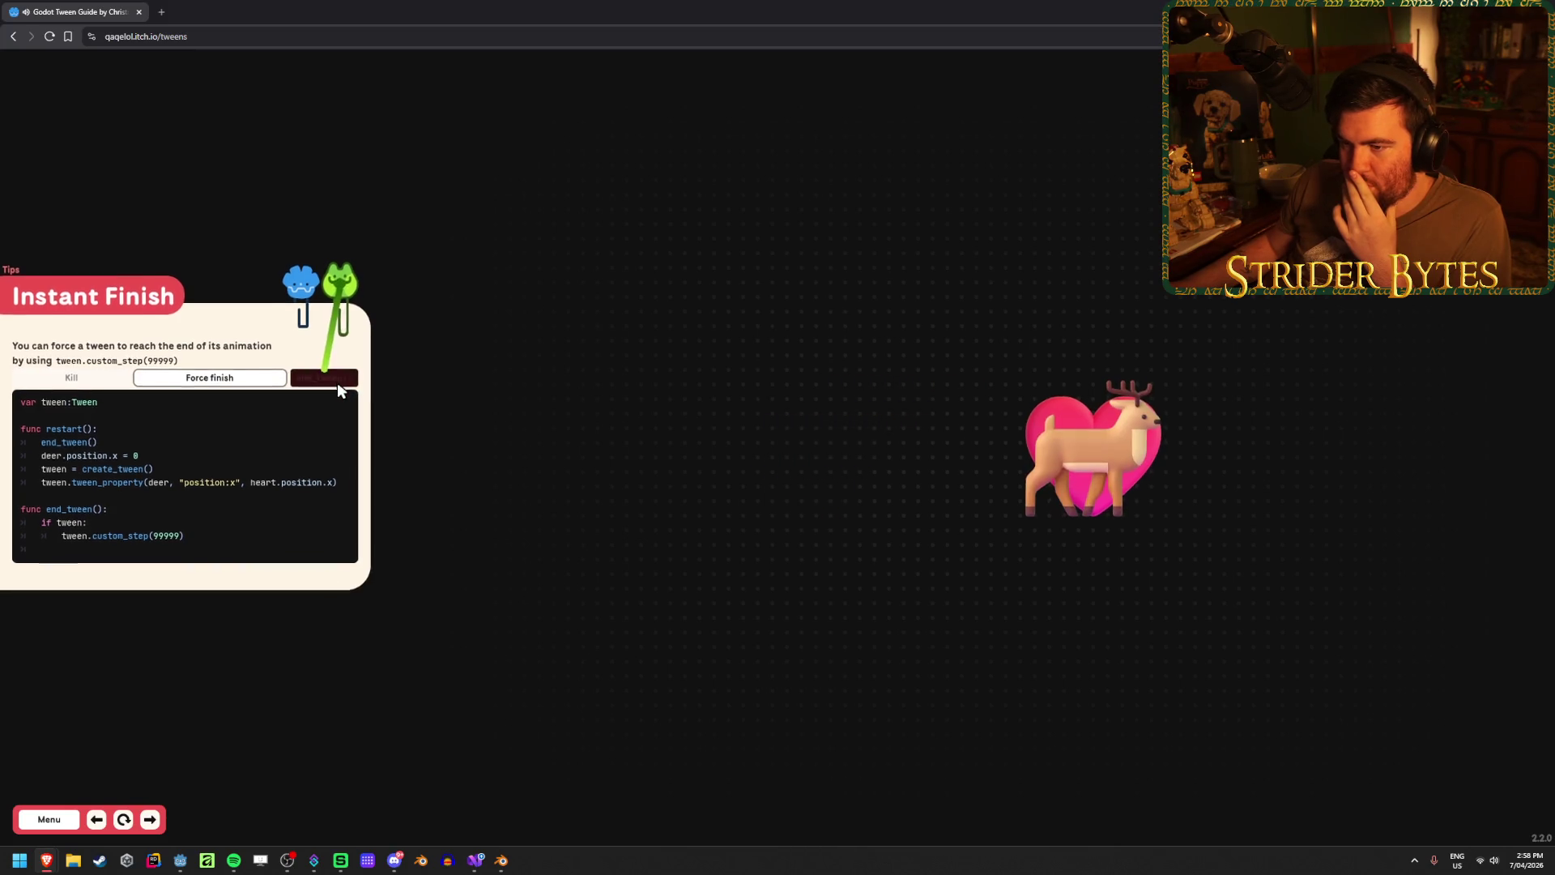
{"action": "left_click", "coordinate": [87, 381]}
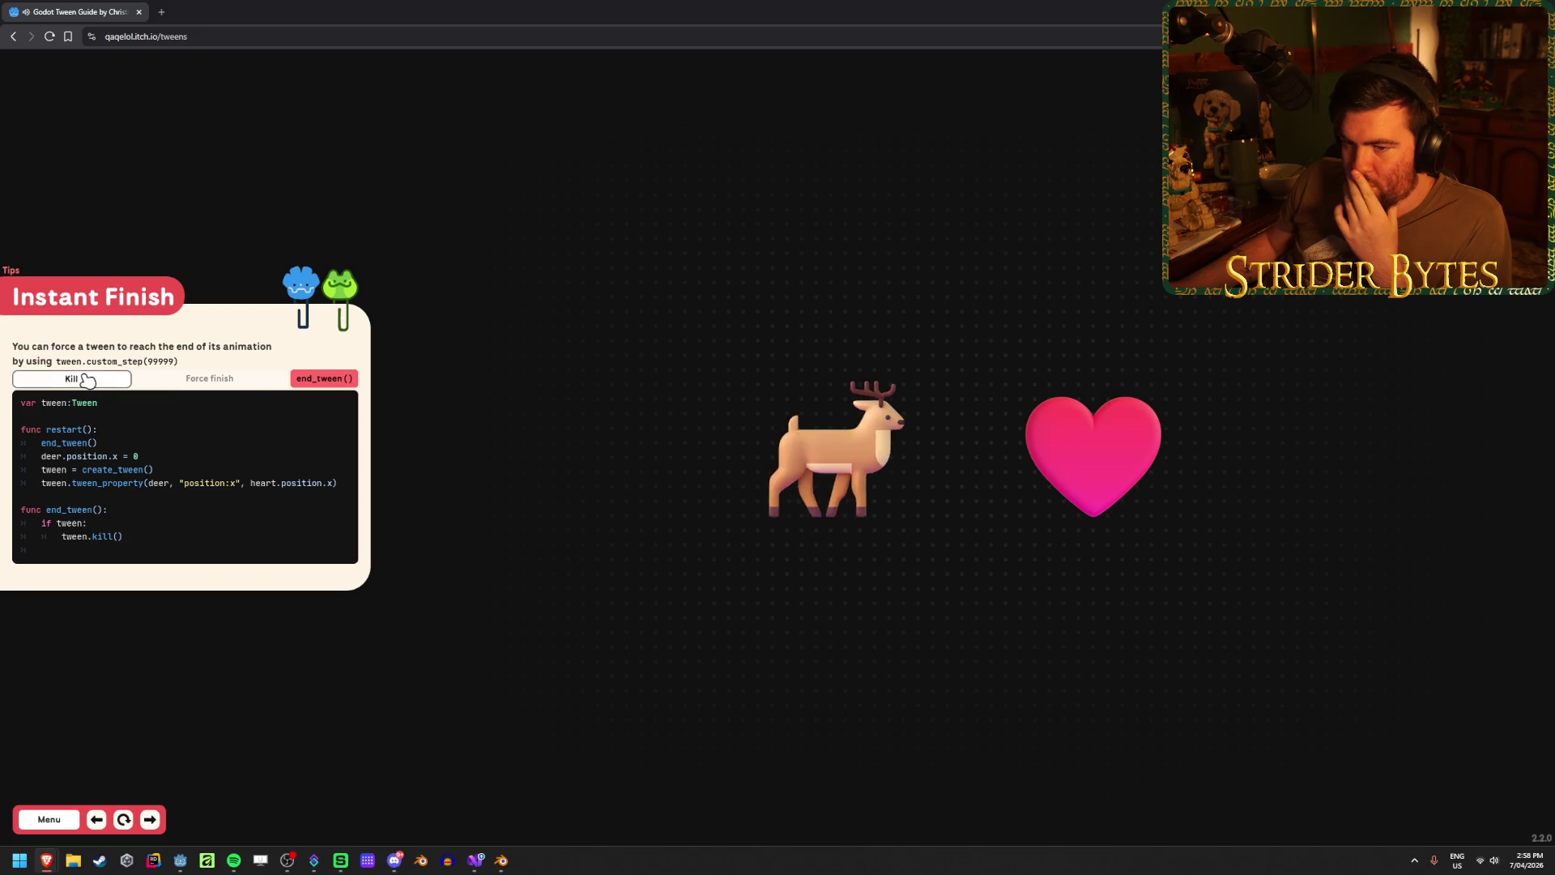
{"action": "left_click", "coordinate": [206, 381]}
{"action": "left_click", "coordinate": [89, 381]}
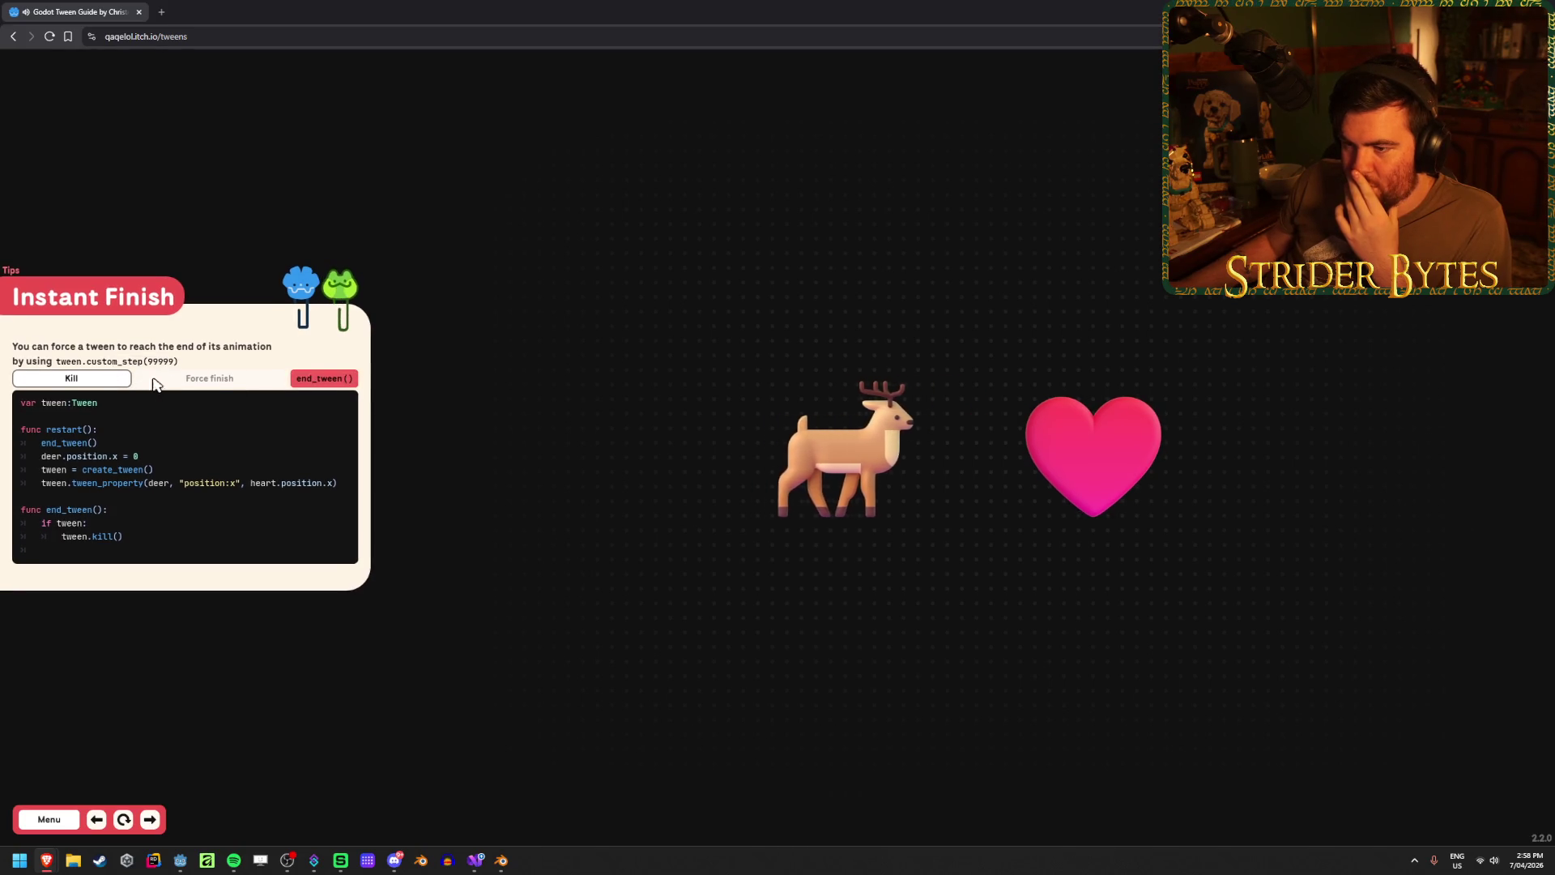
{"action": "left_click", "coordinate": [211, 381]}
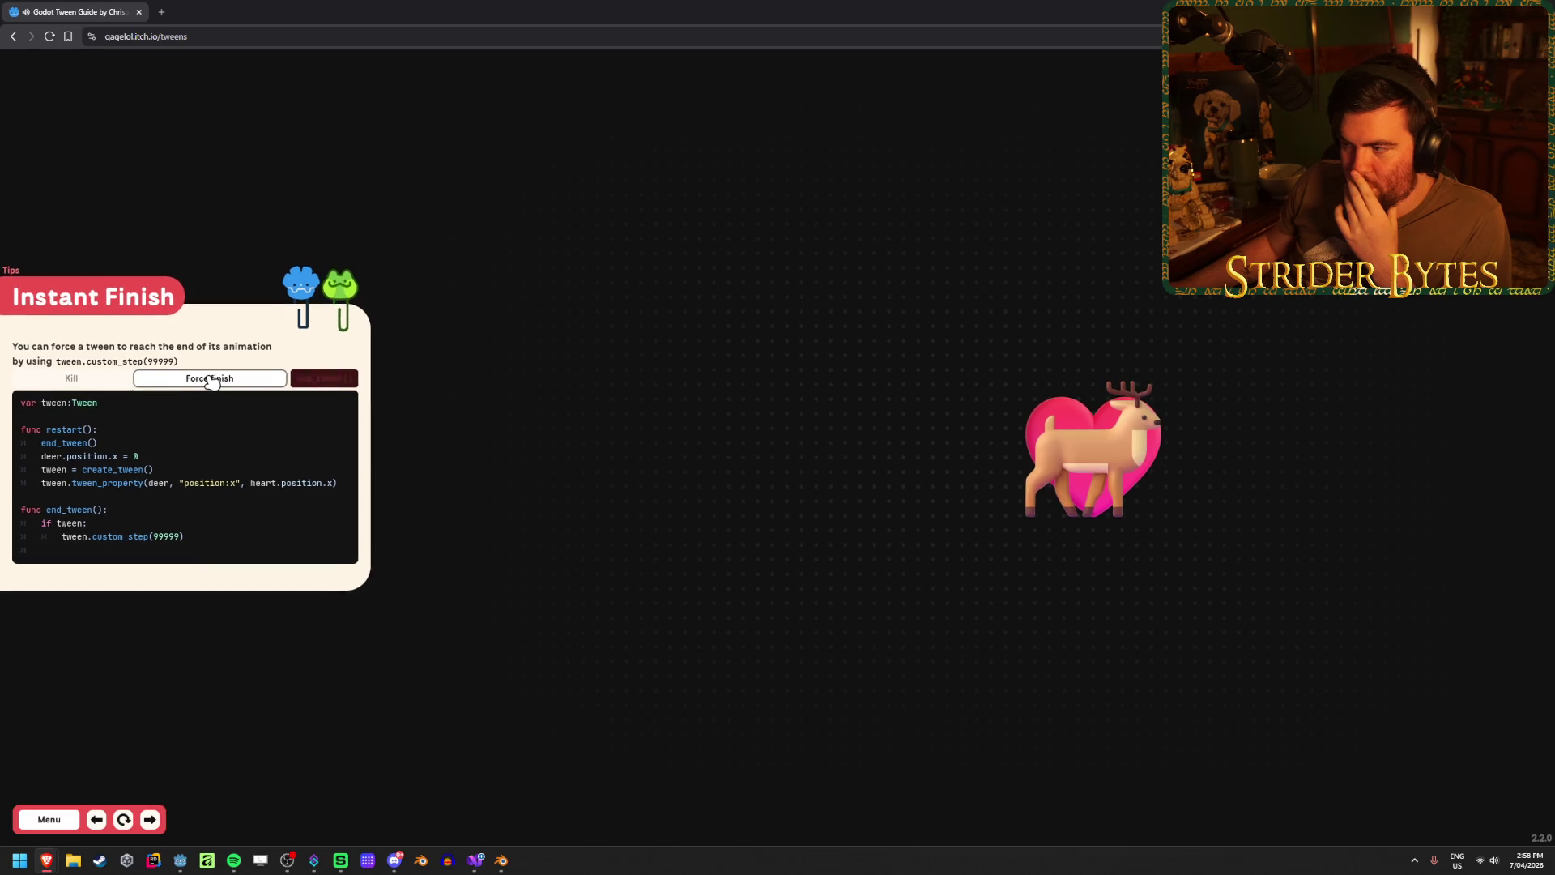
{"action": "left_click", "coordinate": [109, 379]}
{"action": "left_click", "coordinate": [173, 381]}
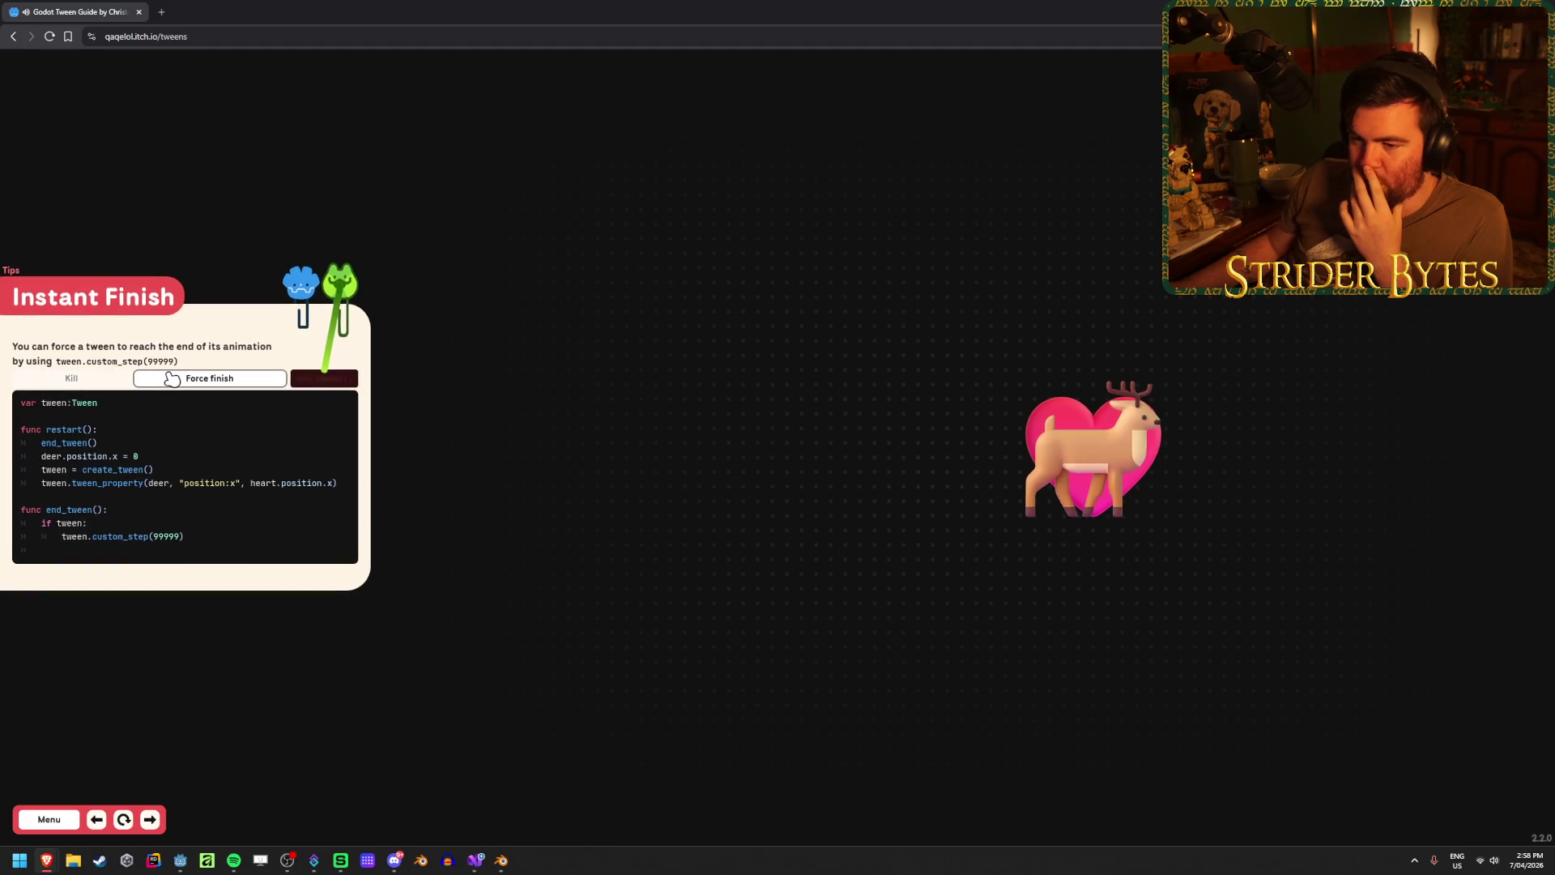
{"action": "left_click", "coordinate": [60, 820]}
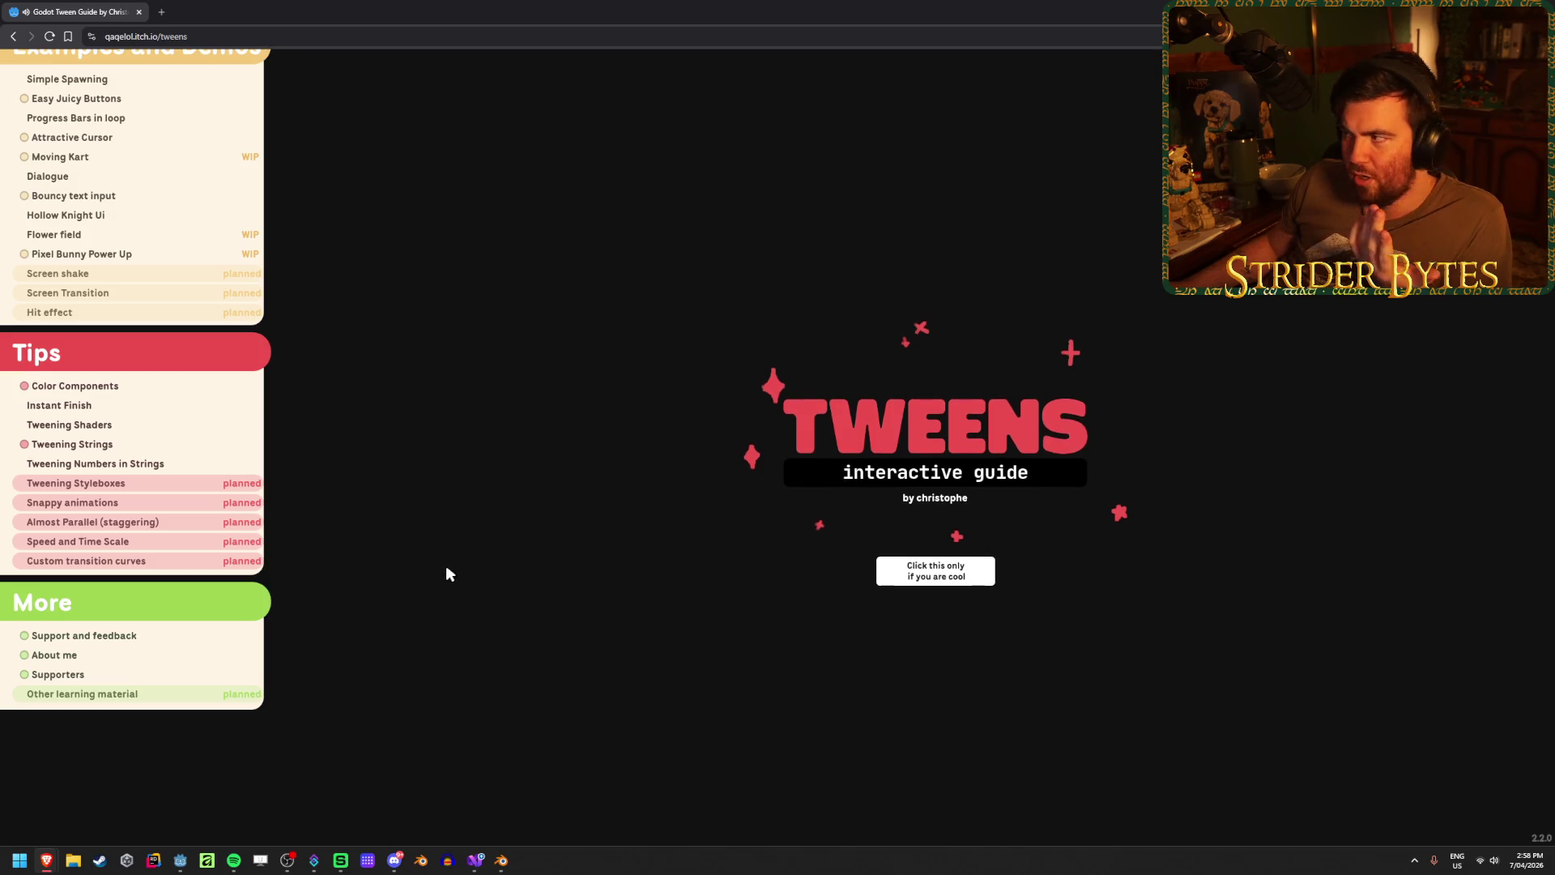
- View the Attractive Cursor example
{"action": "scroll", "coordinate": [156, 371], "scroll_direction": "up", "scroll_amount": 2}
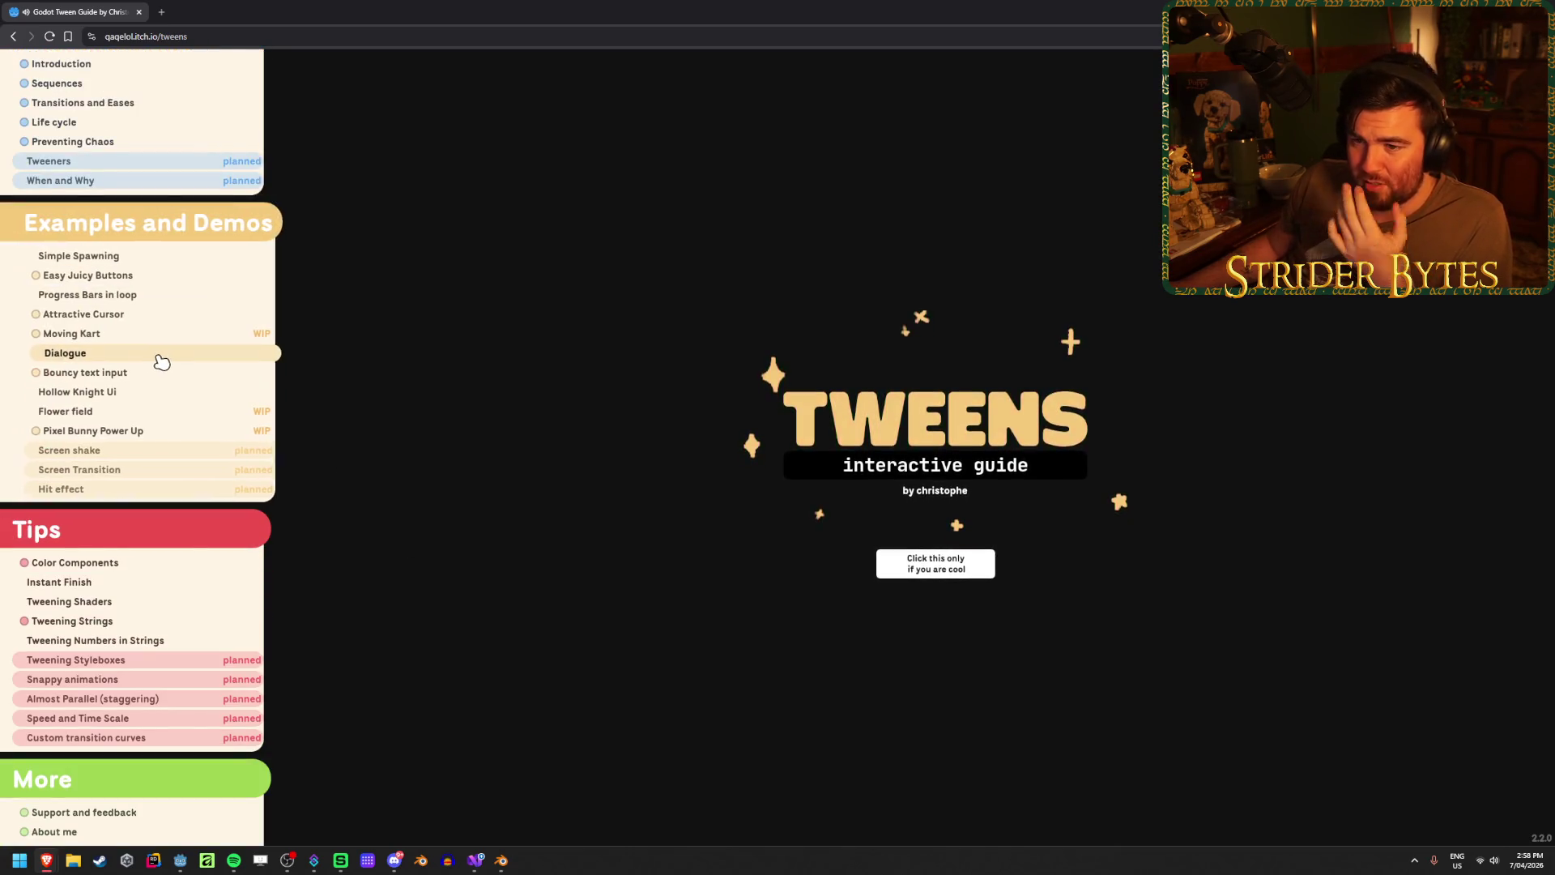
{"action": "left_click", "coordinate": [166, 322]}
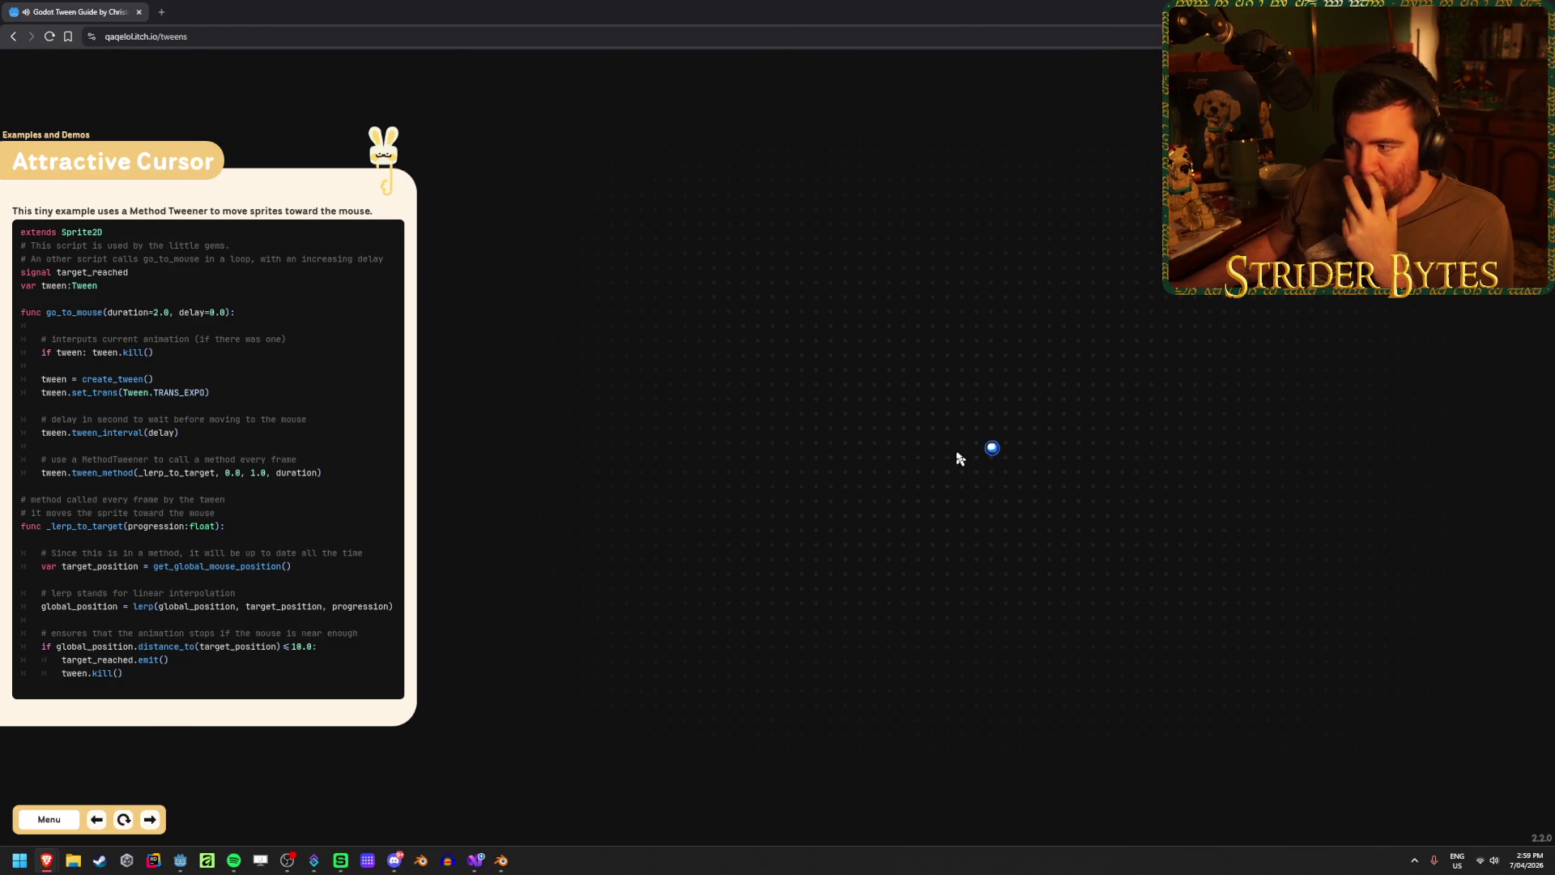
{"action": "left_click", "coordinate": [48, 819]}
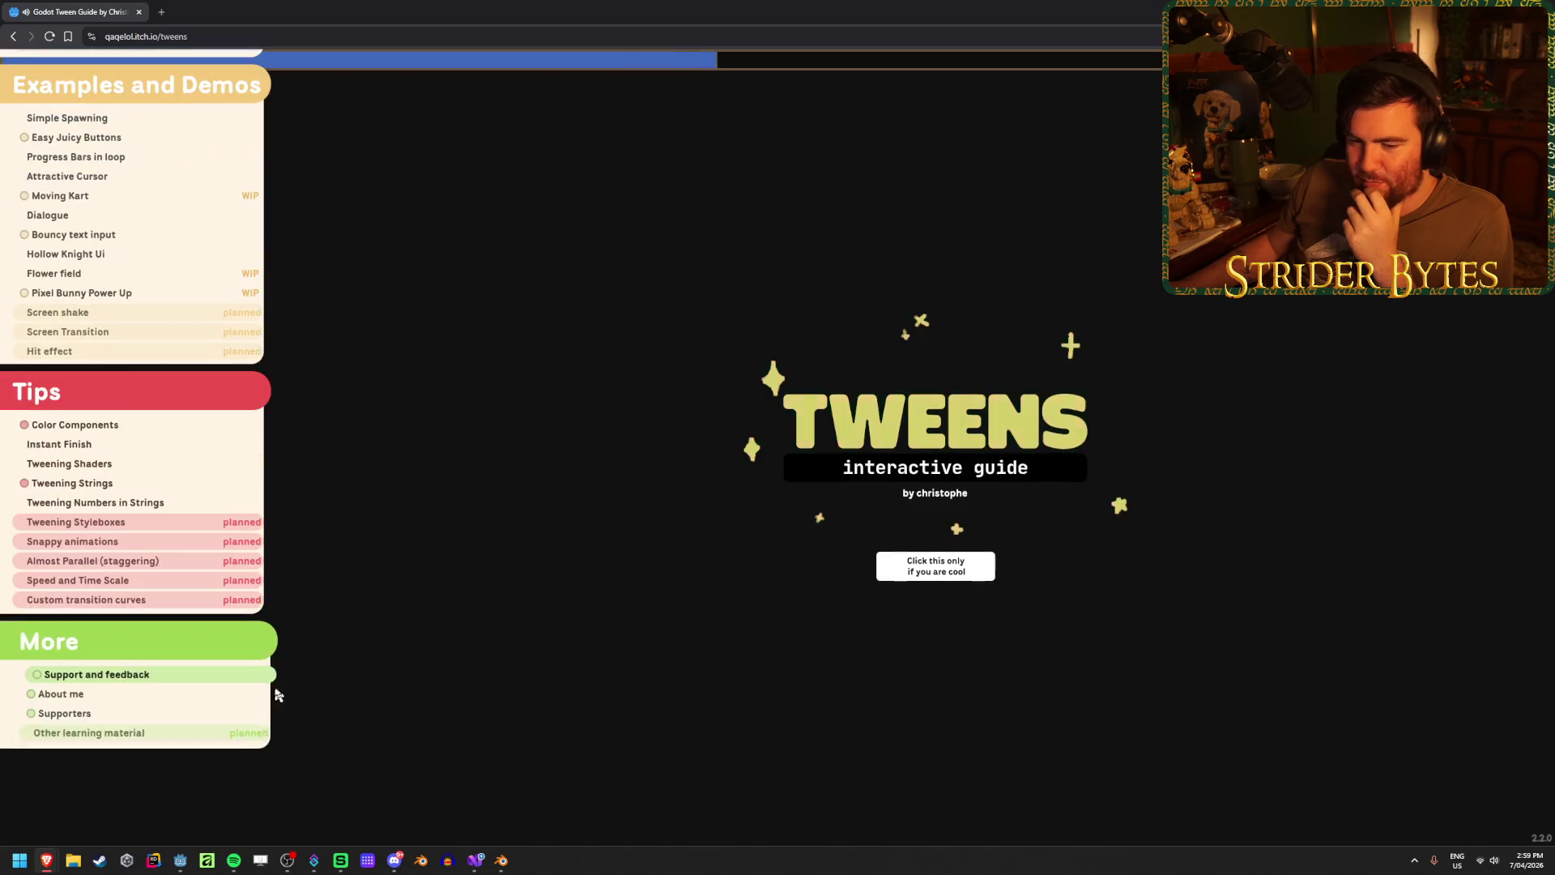
- Glance at the Life cycle page, then open the Dialogue demo
{"action": "scroll", "coordinate": [167, 417], "scroll_direction": "up", "scroll_amount": 4}
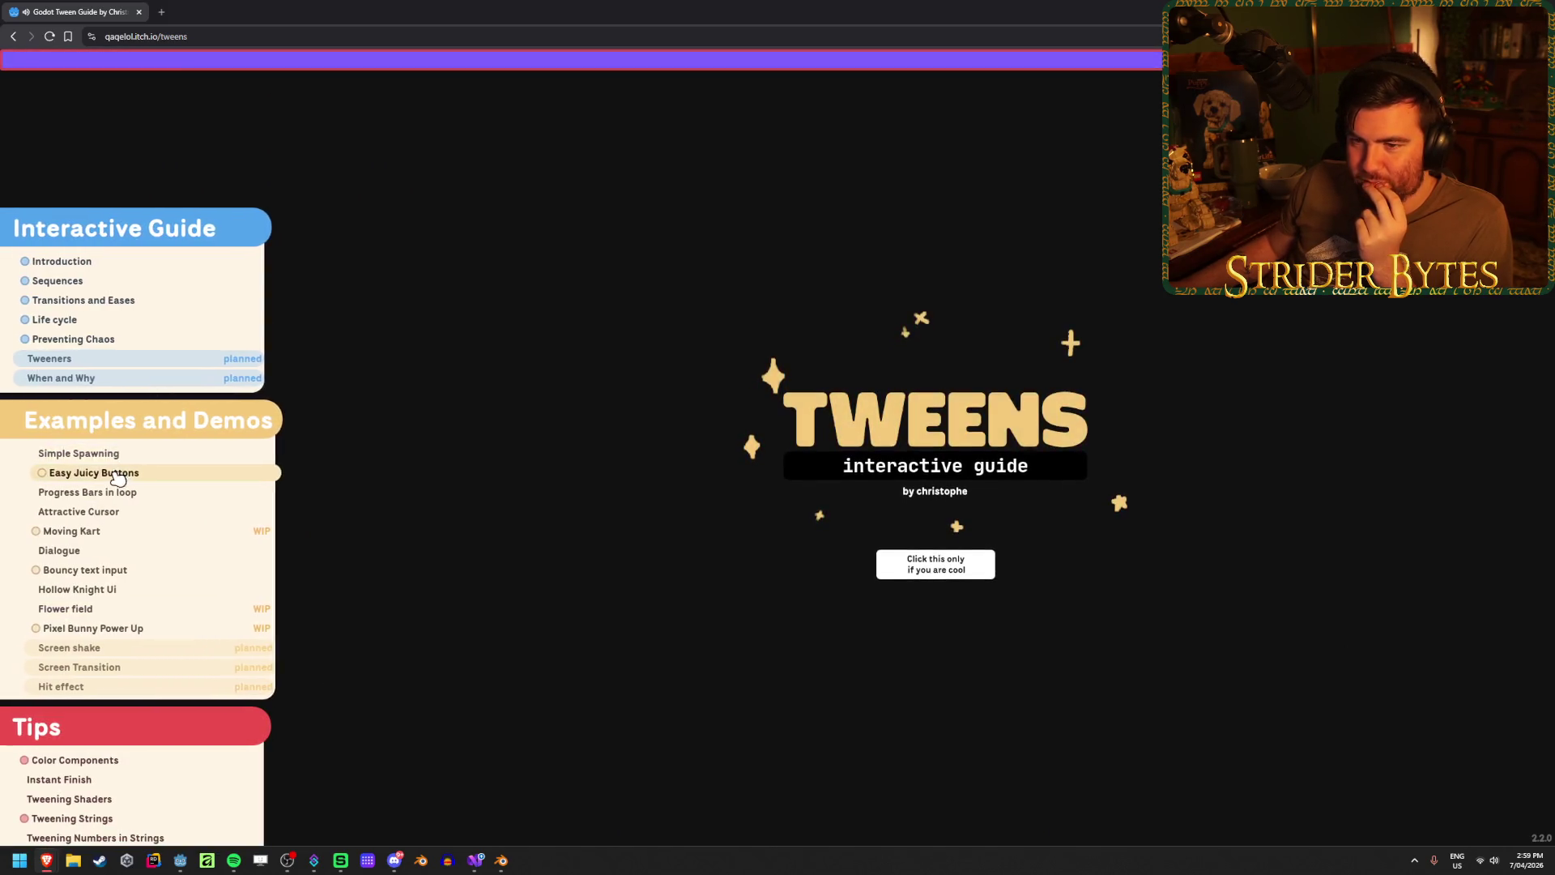
{"action": "left_click", "coordinate": [138, 319]}
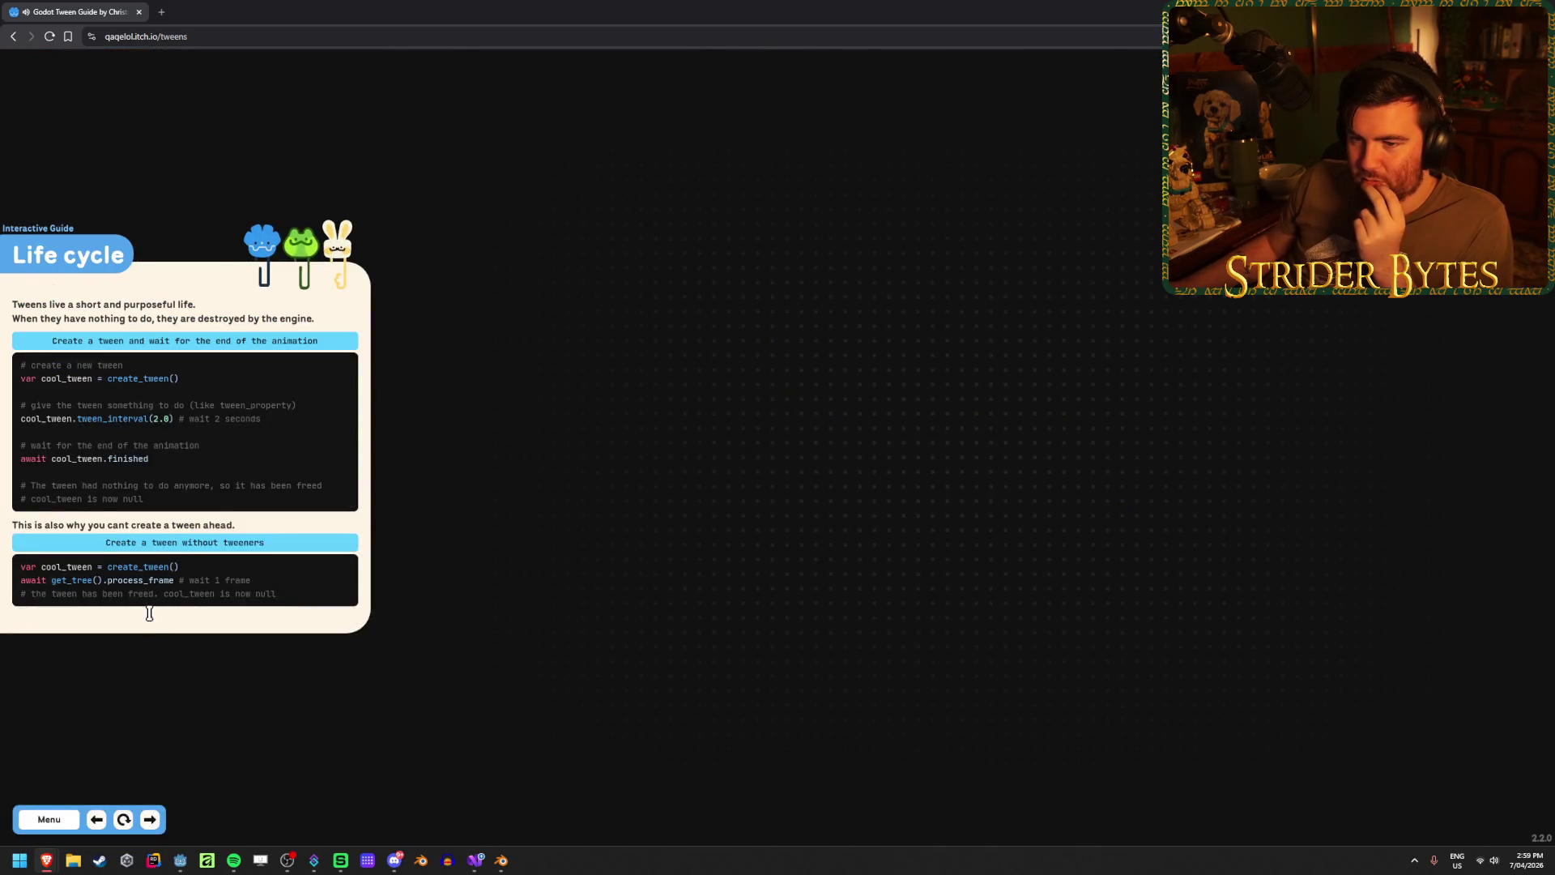
{"action": "left_click", "coordinate": [79, 813]}
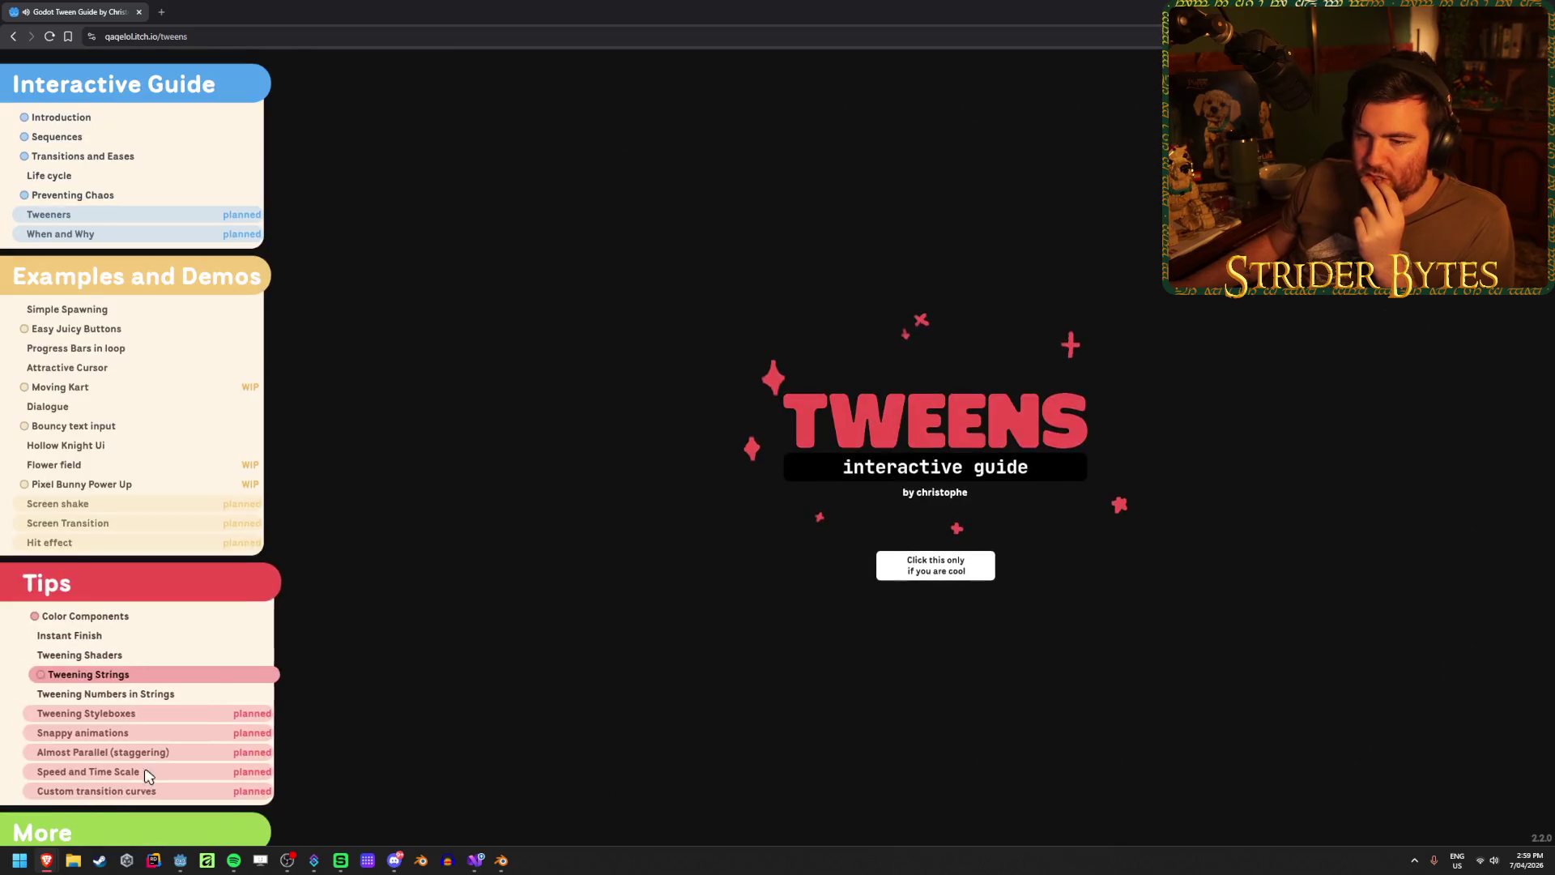
{"action": "left_click", "coordinate": [136, 410]}
{"action": "scroll", "coordinate": [137, 417], "scroll_direction": "down", "scroll_amount": 5}
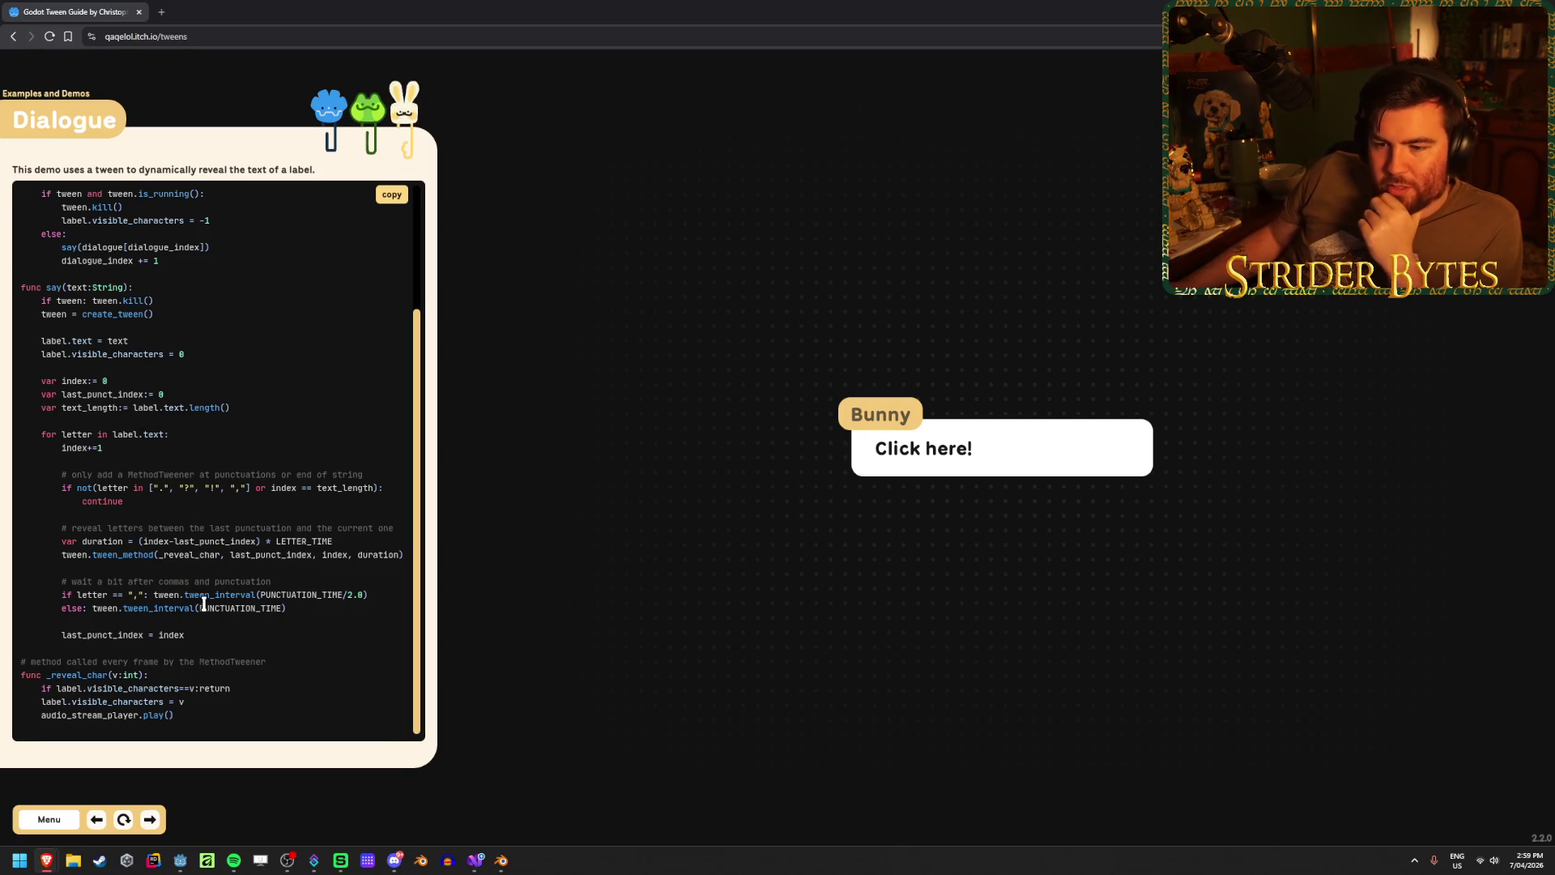
{"action": "scroll", "coordinate": [267, 623], "scroll_direction": "up", "scroll_amount": 2}
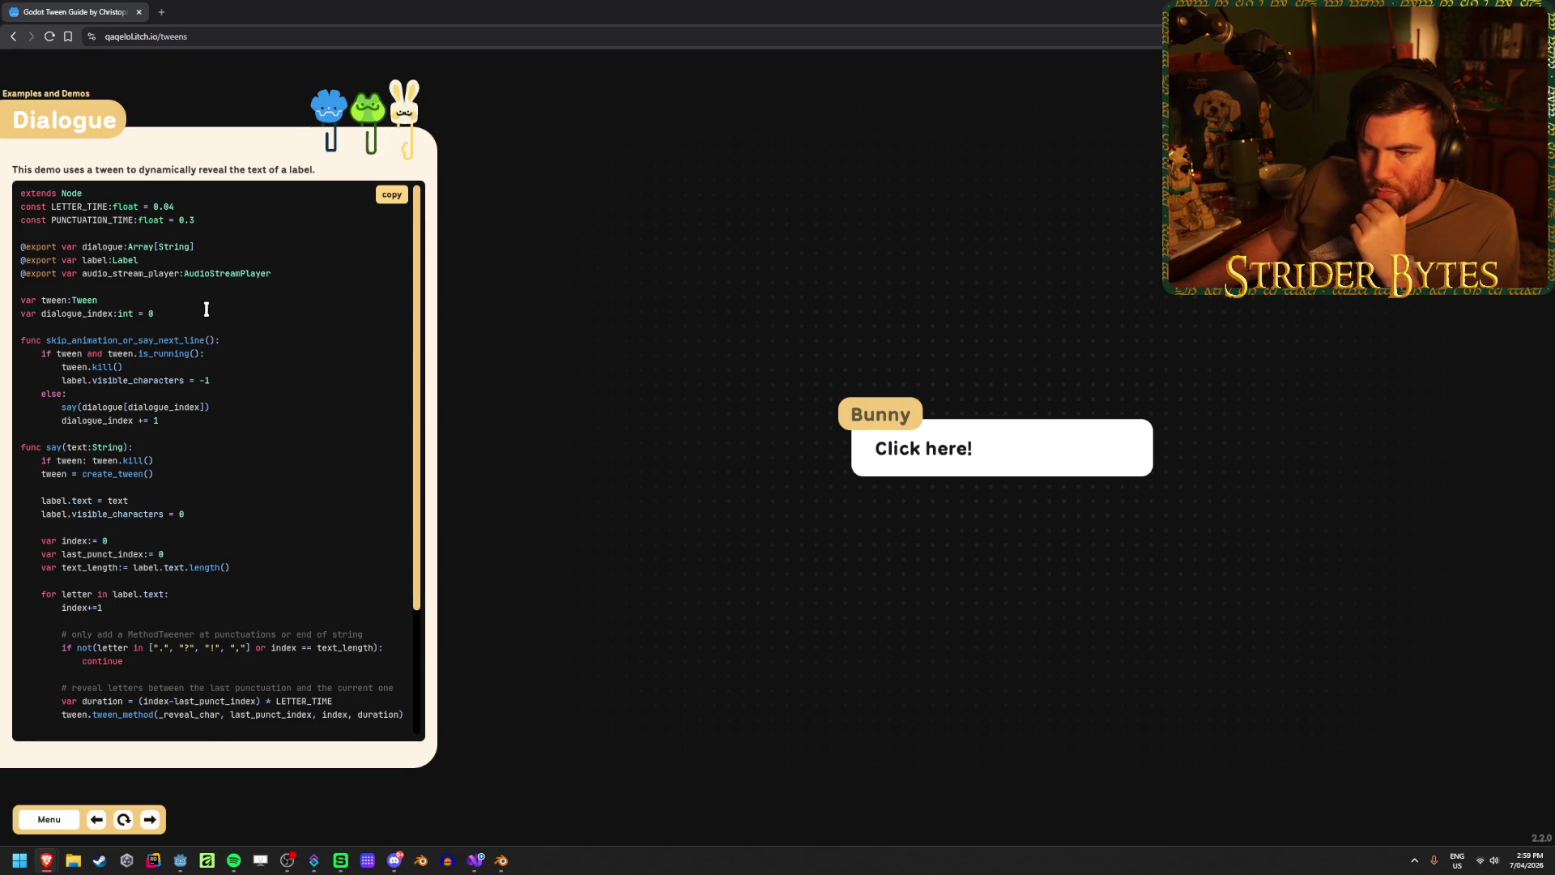
{"action": "scroll", "coordinate": [256, 409], "scroll_direction": "down", "scroll_amount": 2}
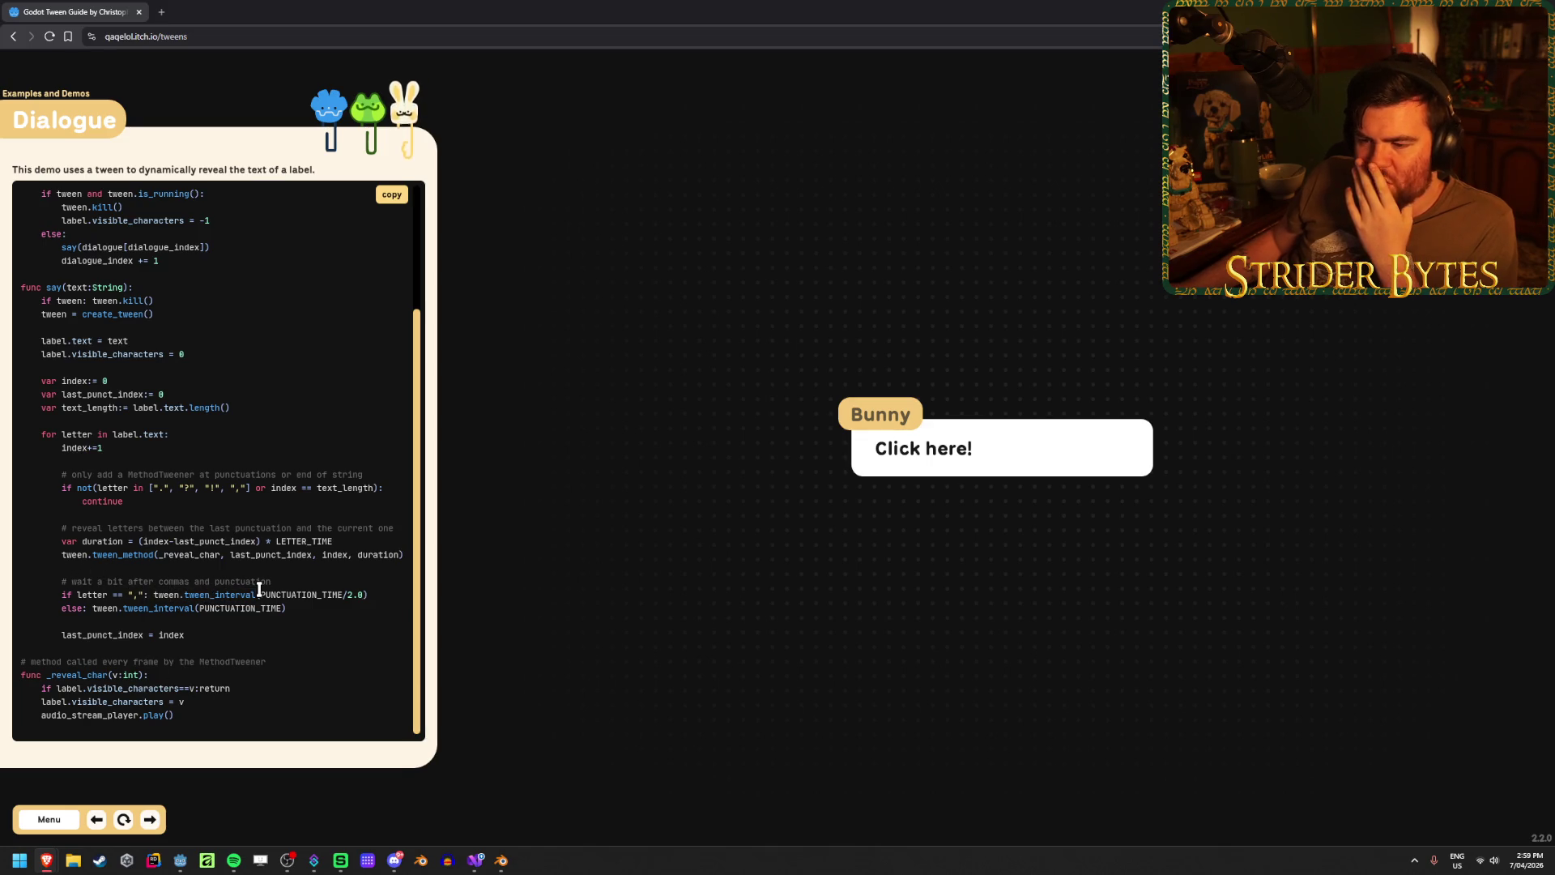
{"action": "left_click_drag", "start_coordinate": [396, 594], "coordinate": [160, 608]}
{"action": "left_click", "coordinate": [151, 601]}
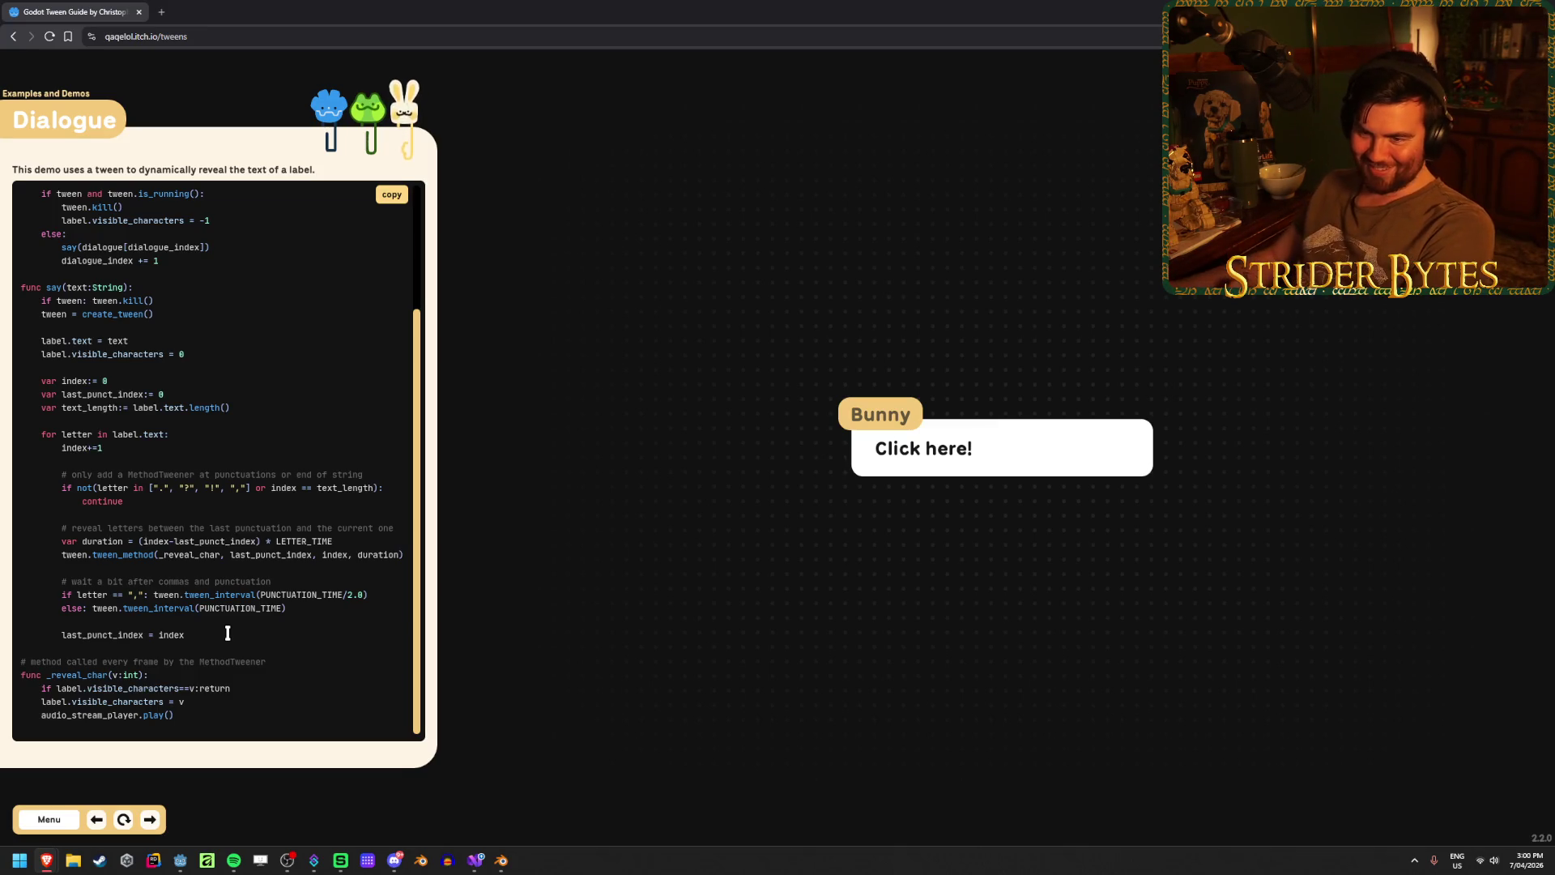
- Start the Bunny dialogue and advance two lines, then switch back to the Godot editor
{"action": "scroll", "coordinate": [227, 633], "scroll_direction": "up", "scroll_amount": 2}
{"action": "scroll", "coordinate": [244, 539], "scroll_direction": "down", "scroll_amount": 2}
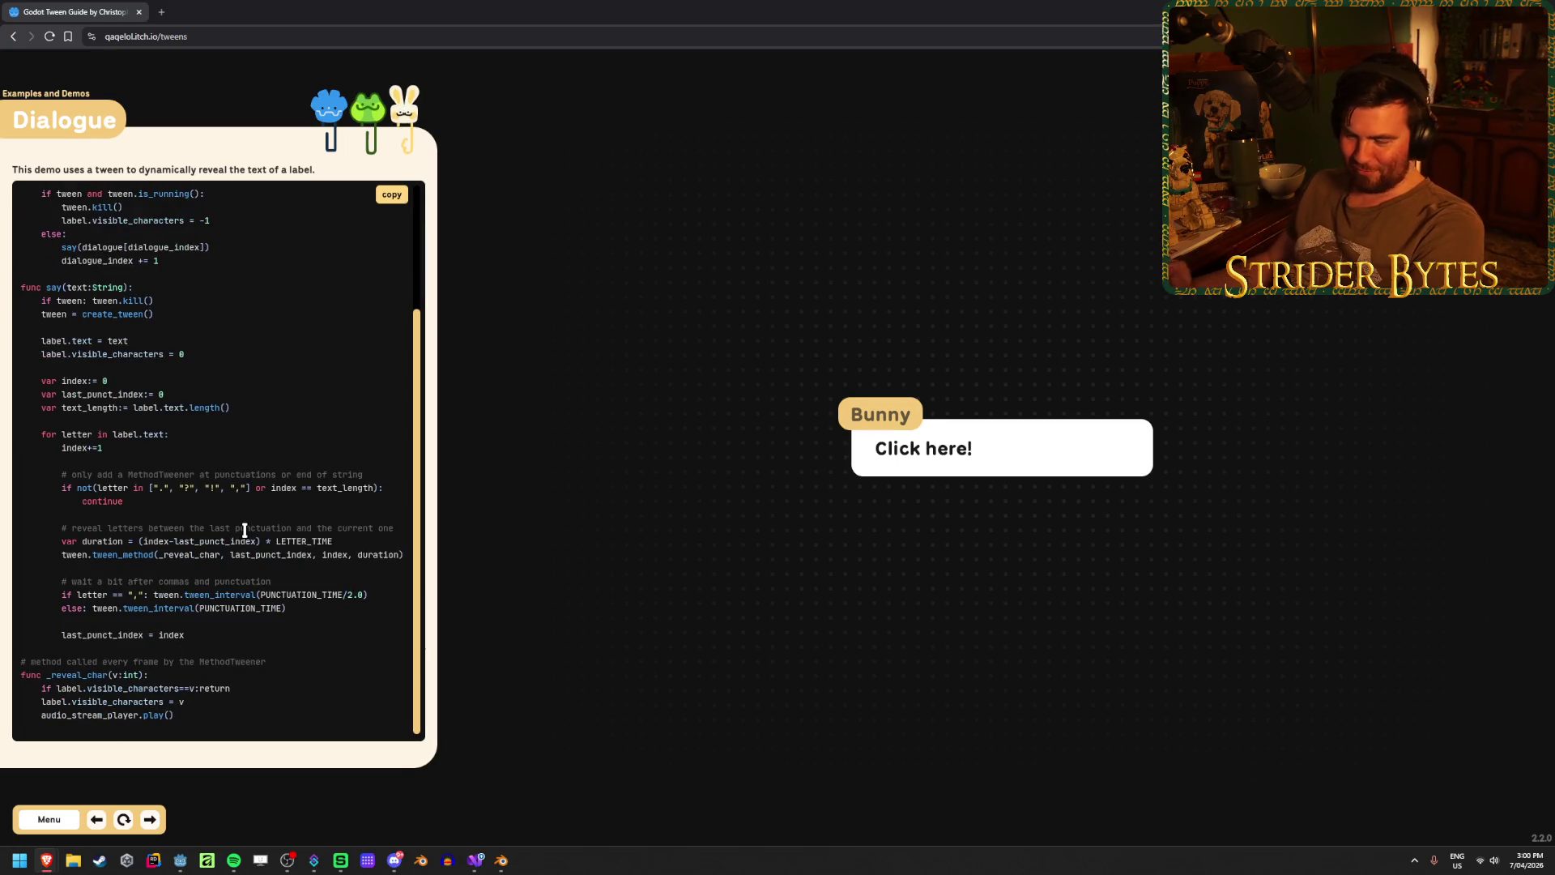
{"action": "left_click", "coordinate": [996, 462]}
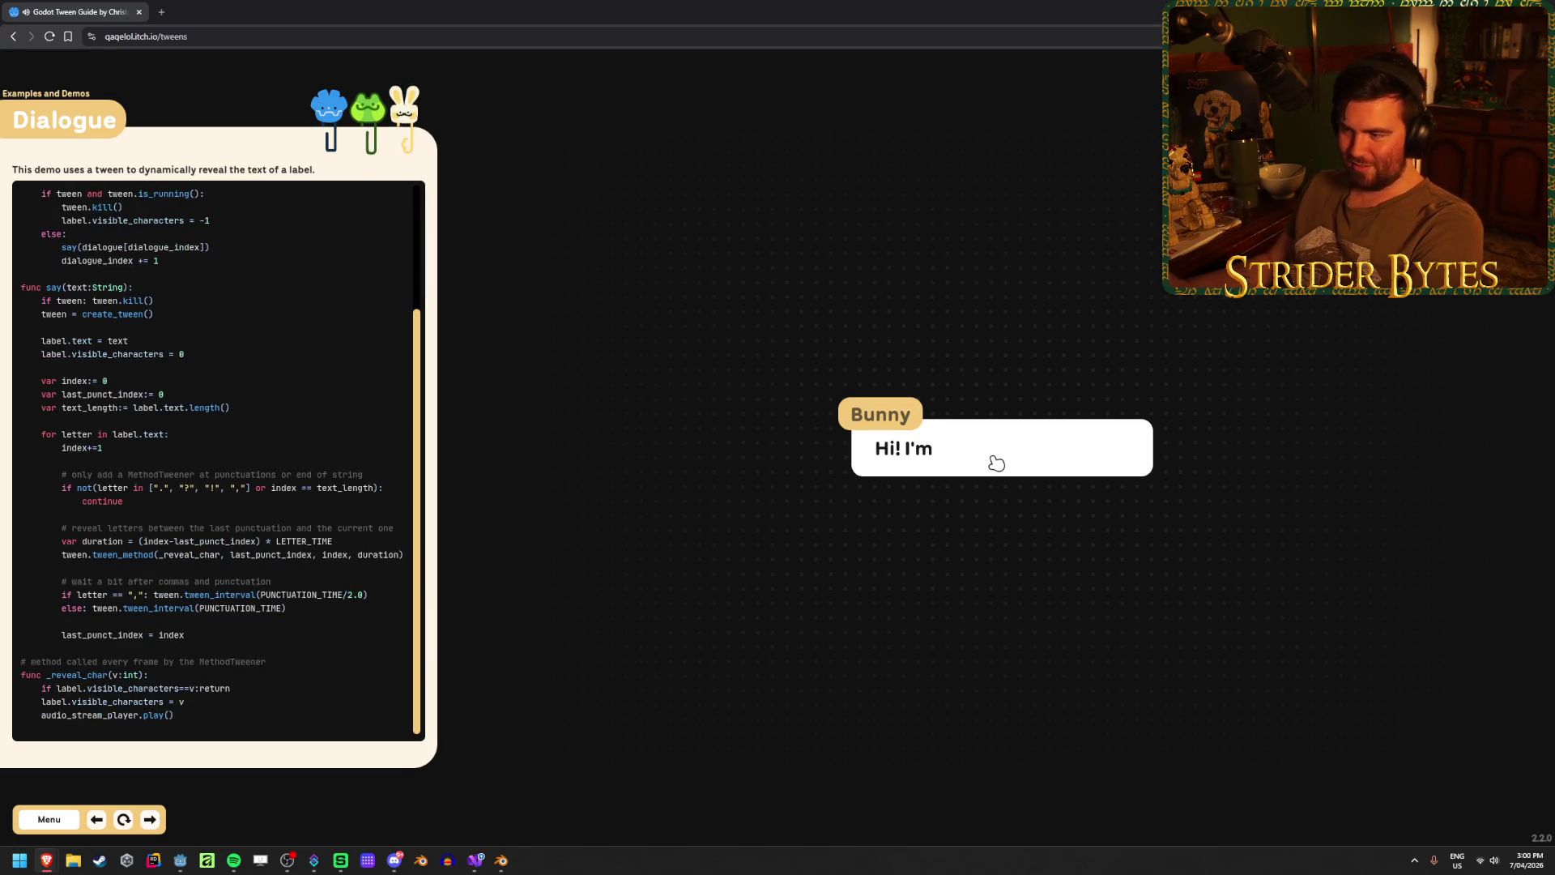
{"action": "left_click", "coordinate": [997, 461]}
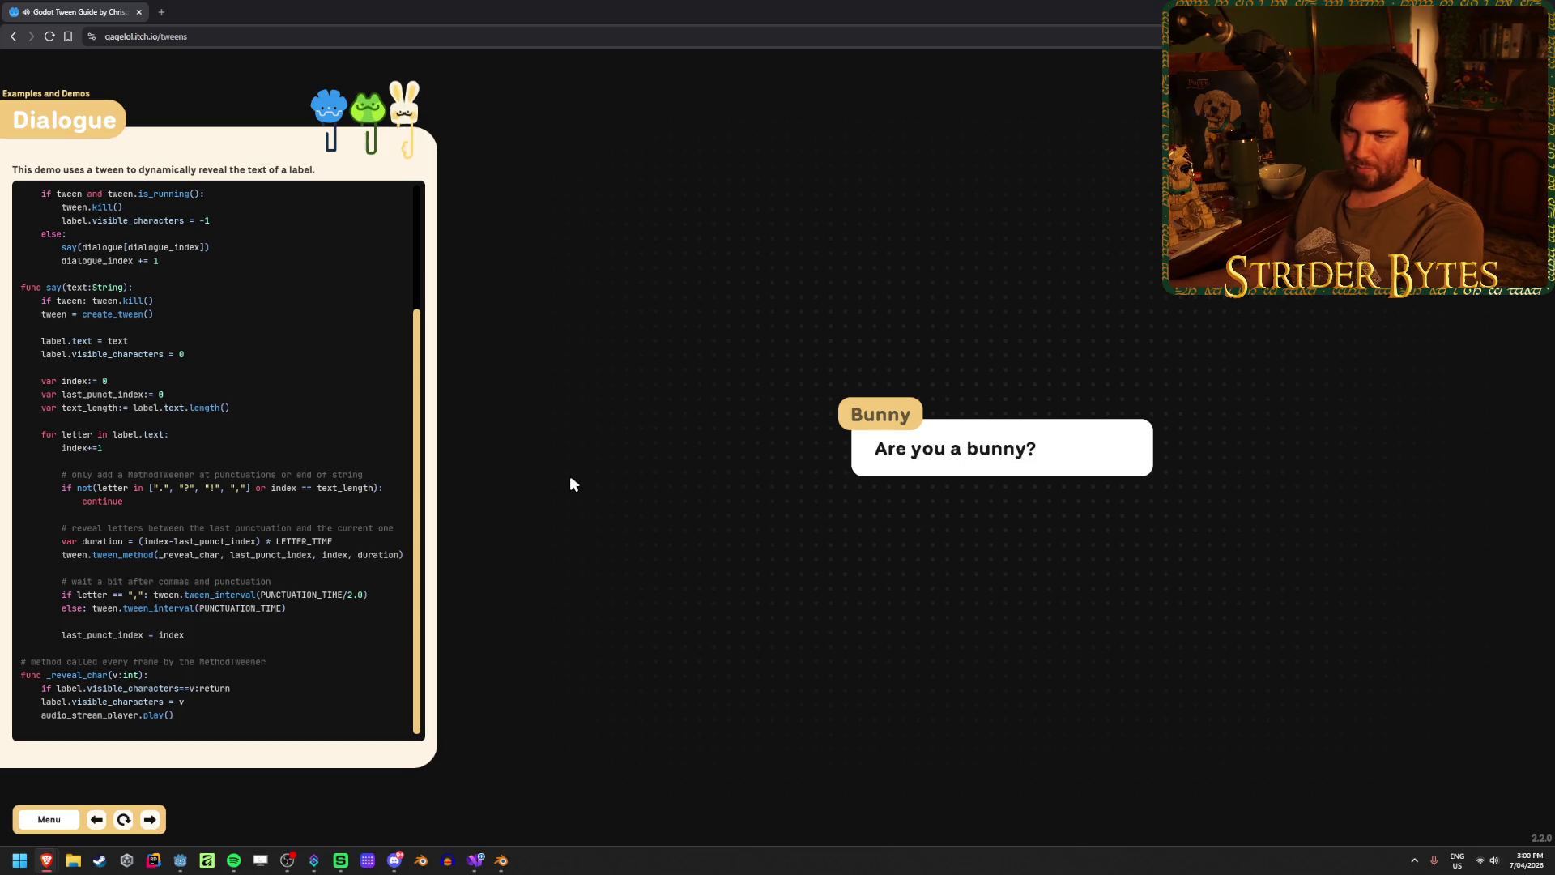
{"action": "left_click", "coordinate": [1062, 503]}
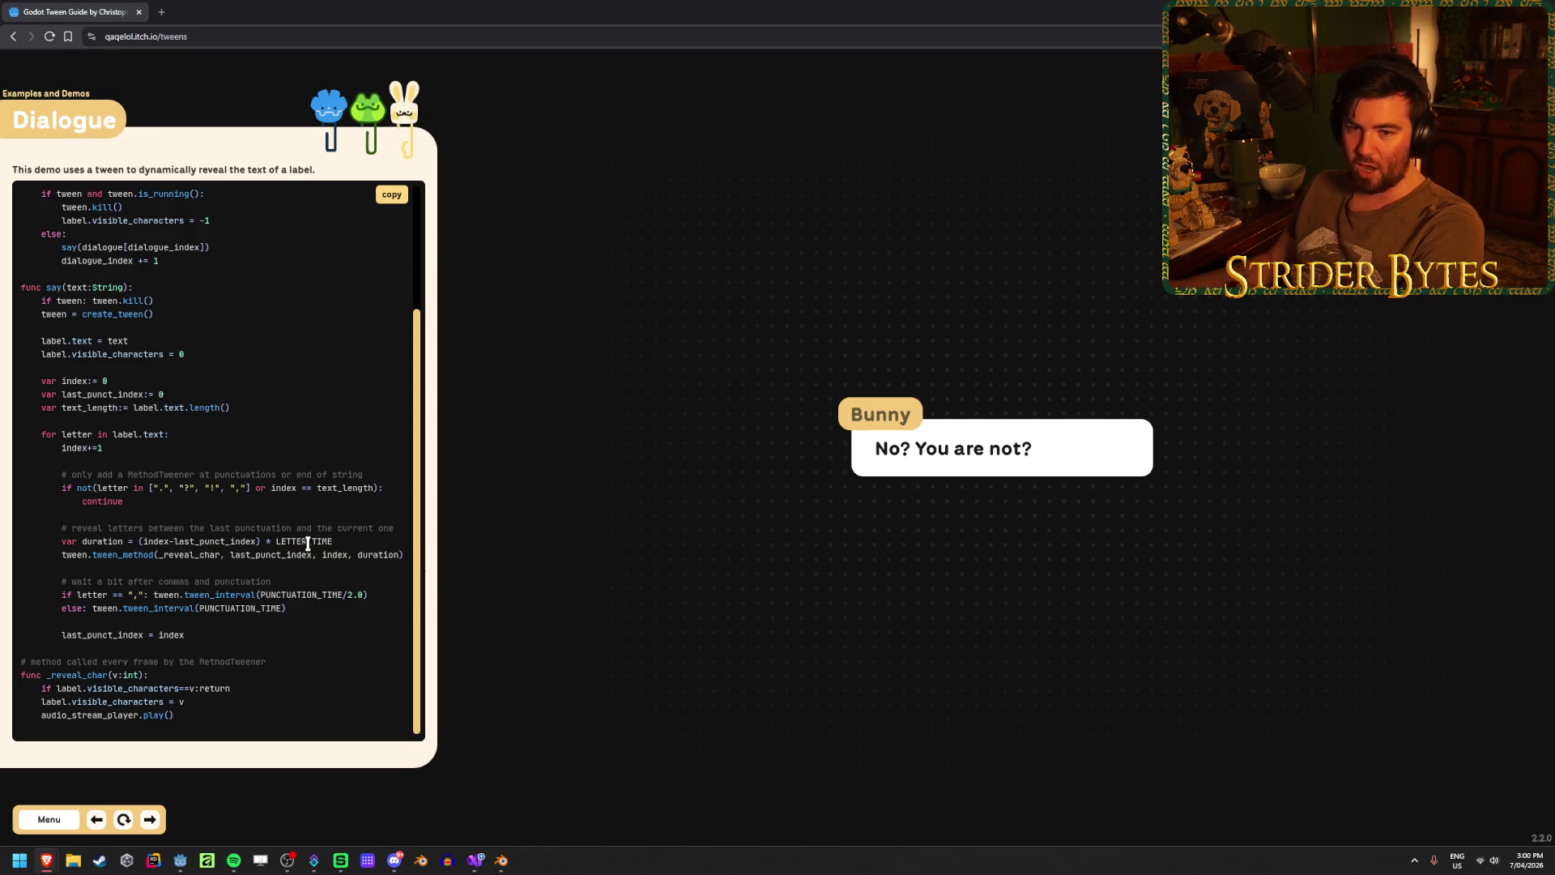
{"action": "key", "text": "alt+Tab"}
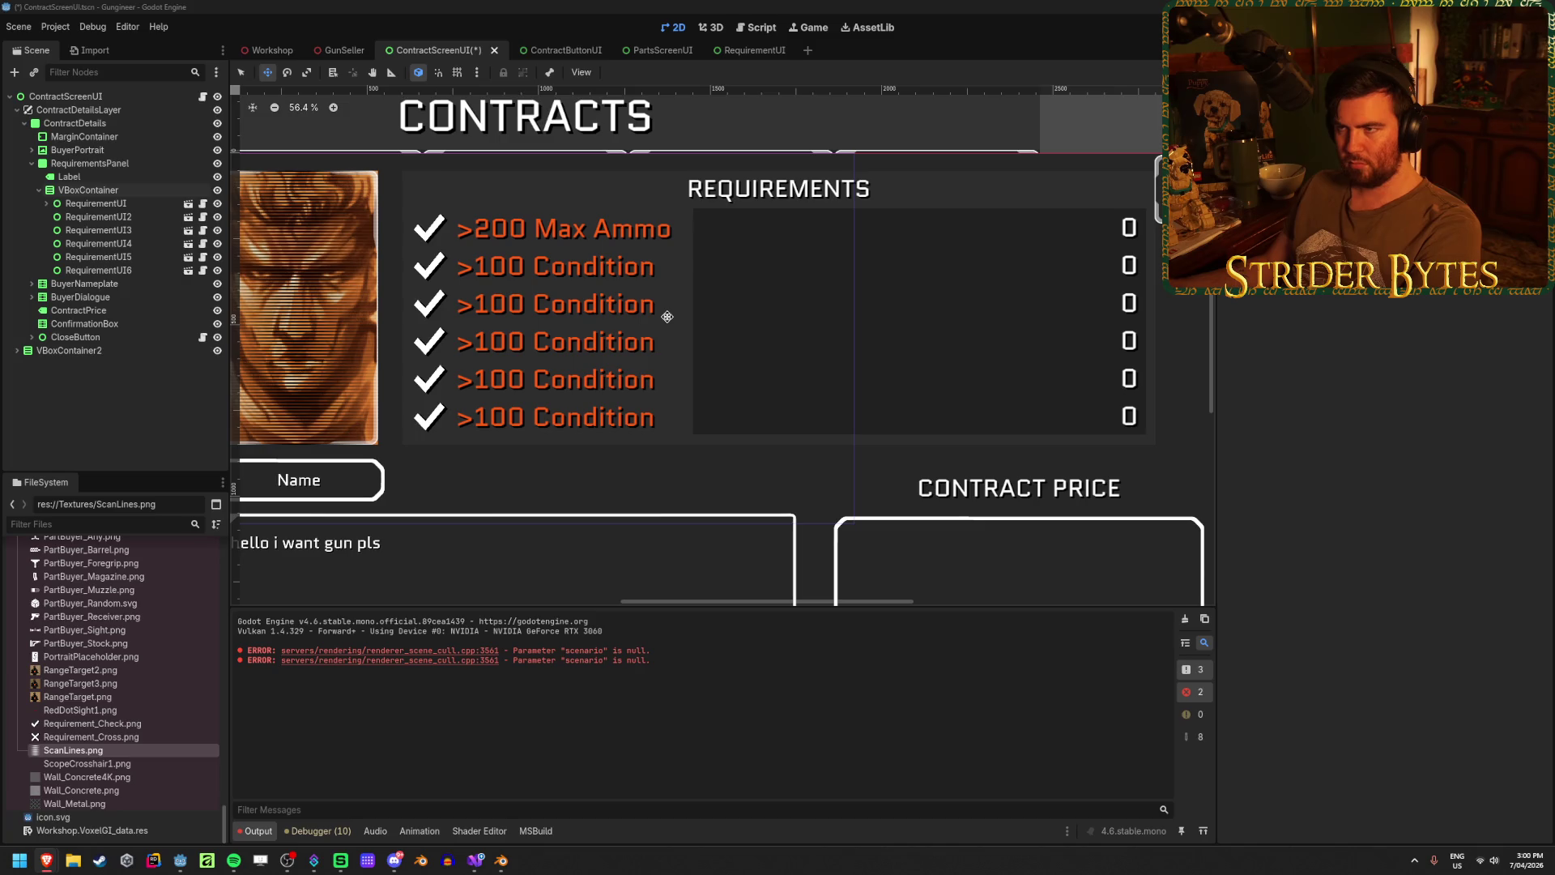
- Move the RequirementsPanel to x position 580 and save the scene
{"action": "key", "text": "ctrl+s"}
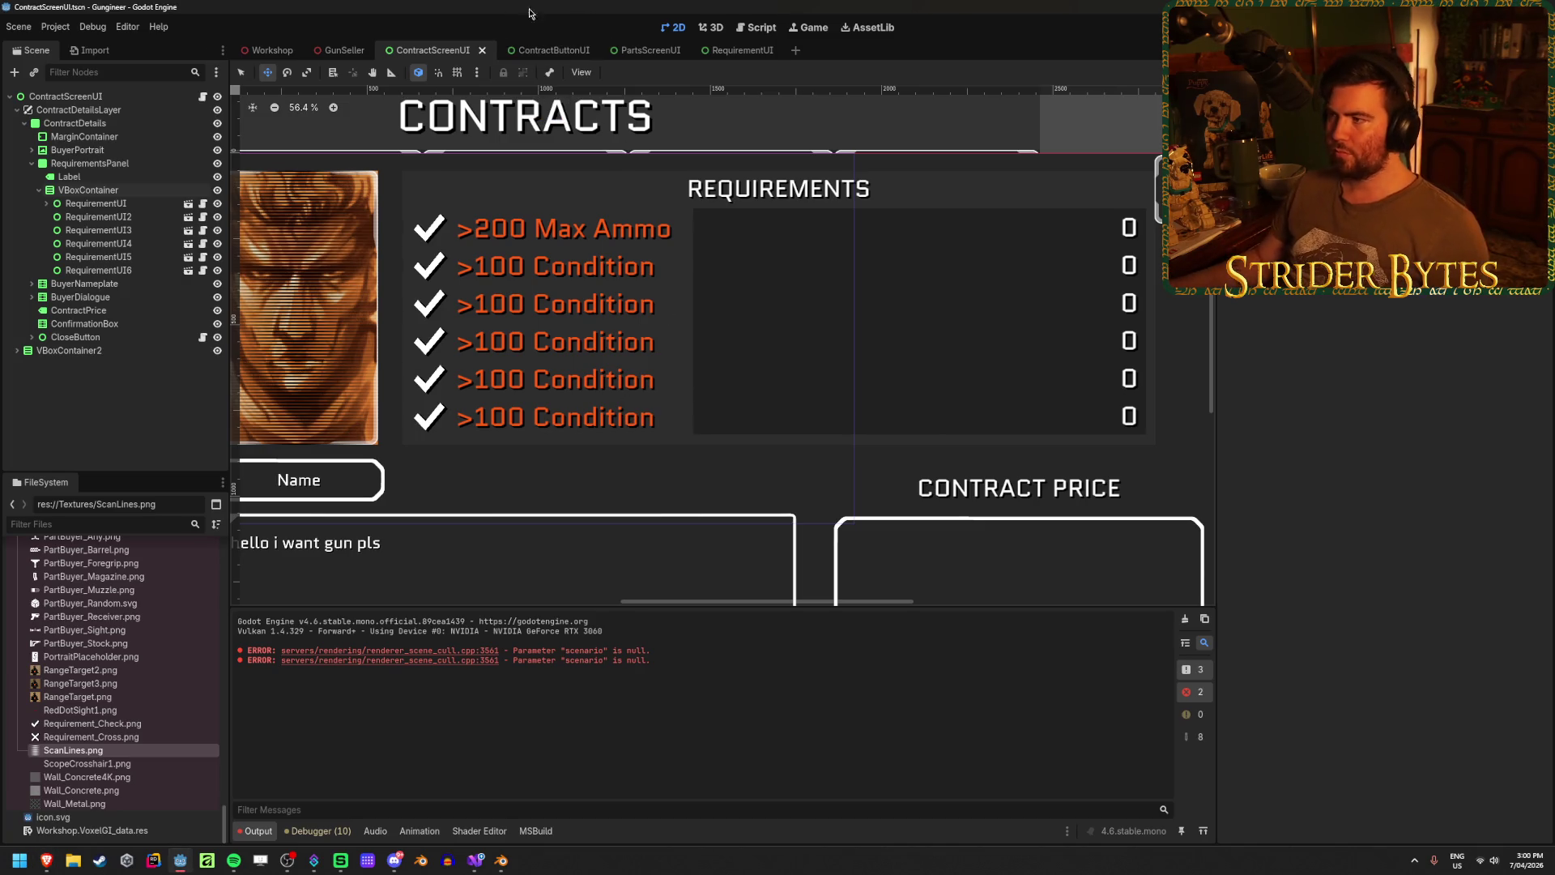
{"action": "scroll", "coordinate": [685, 413], "scroll_direction": "down", "scroll_amount": 2}
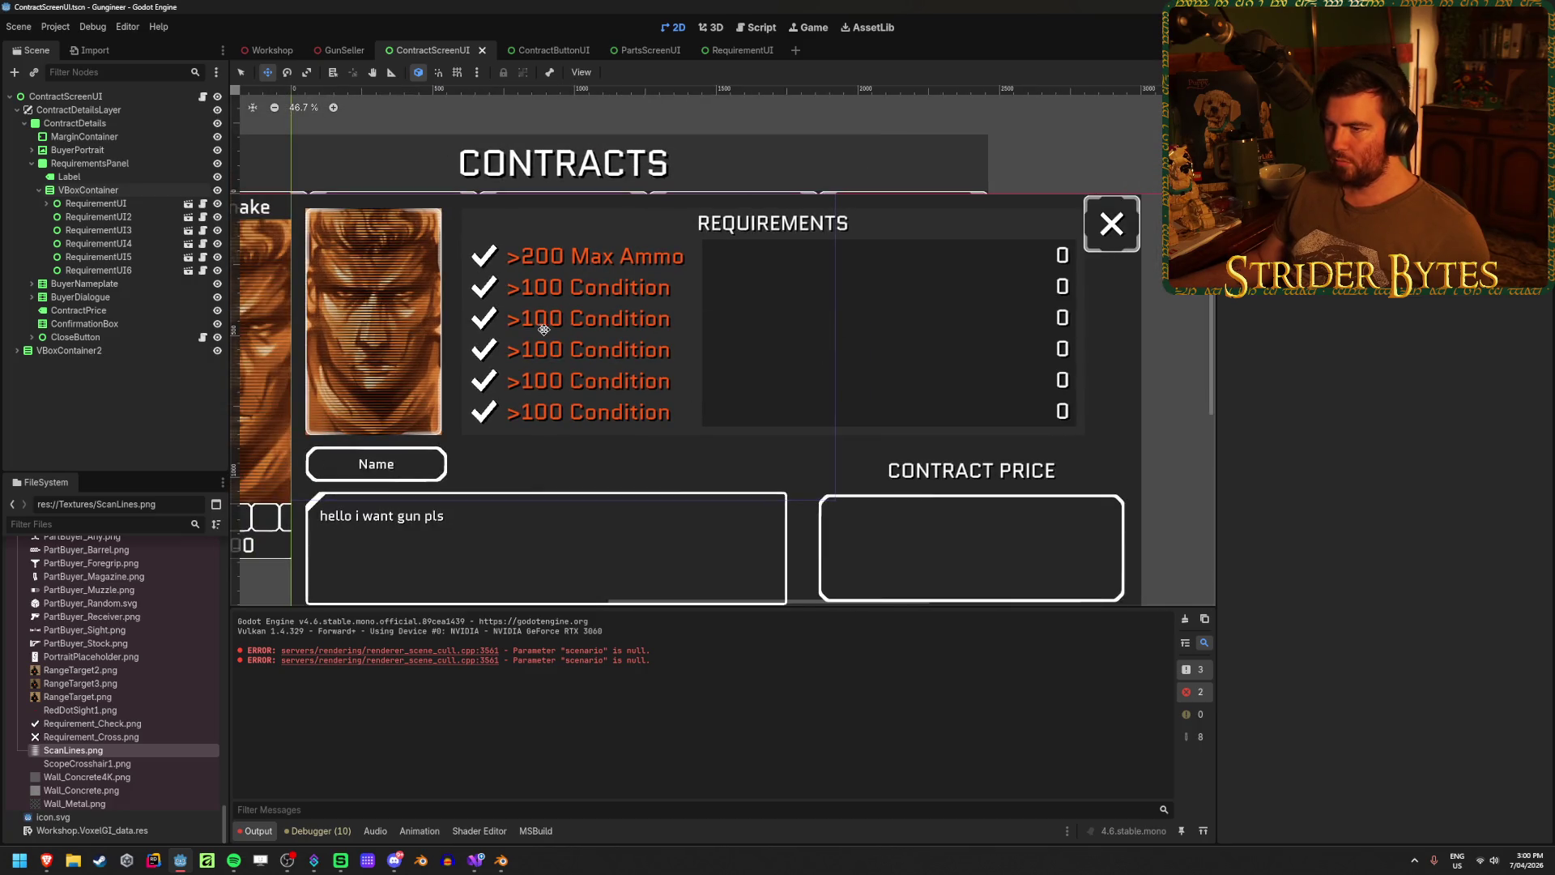
{"action": "scroll", "coordinate": [332, 303], "scroll_direction": "up", "scroll_amount": 2}
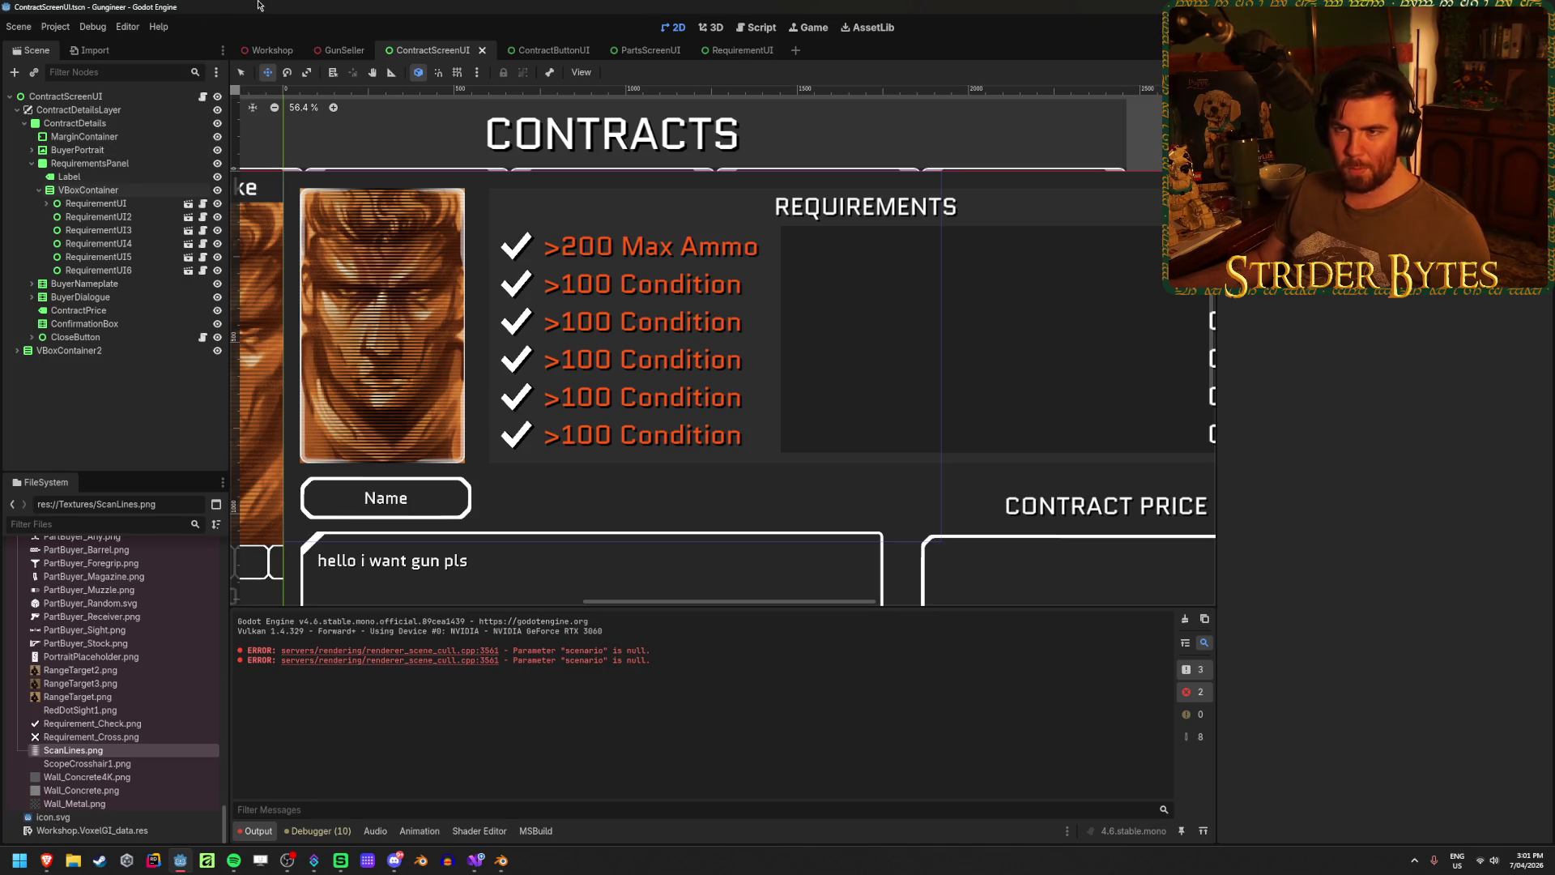
{"action": "left_click", "coordinate": [88, 191]}
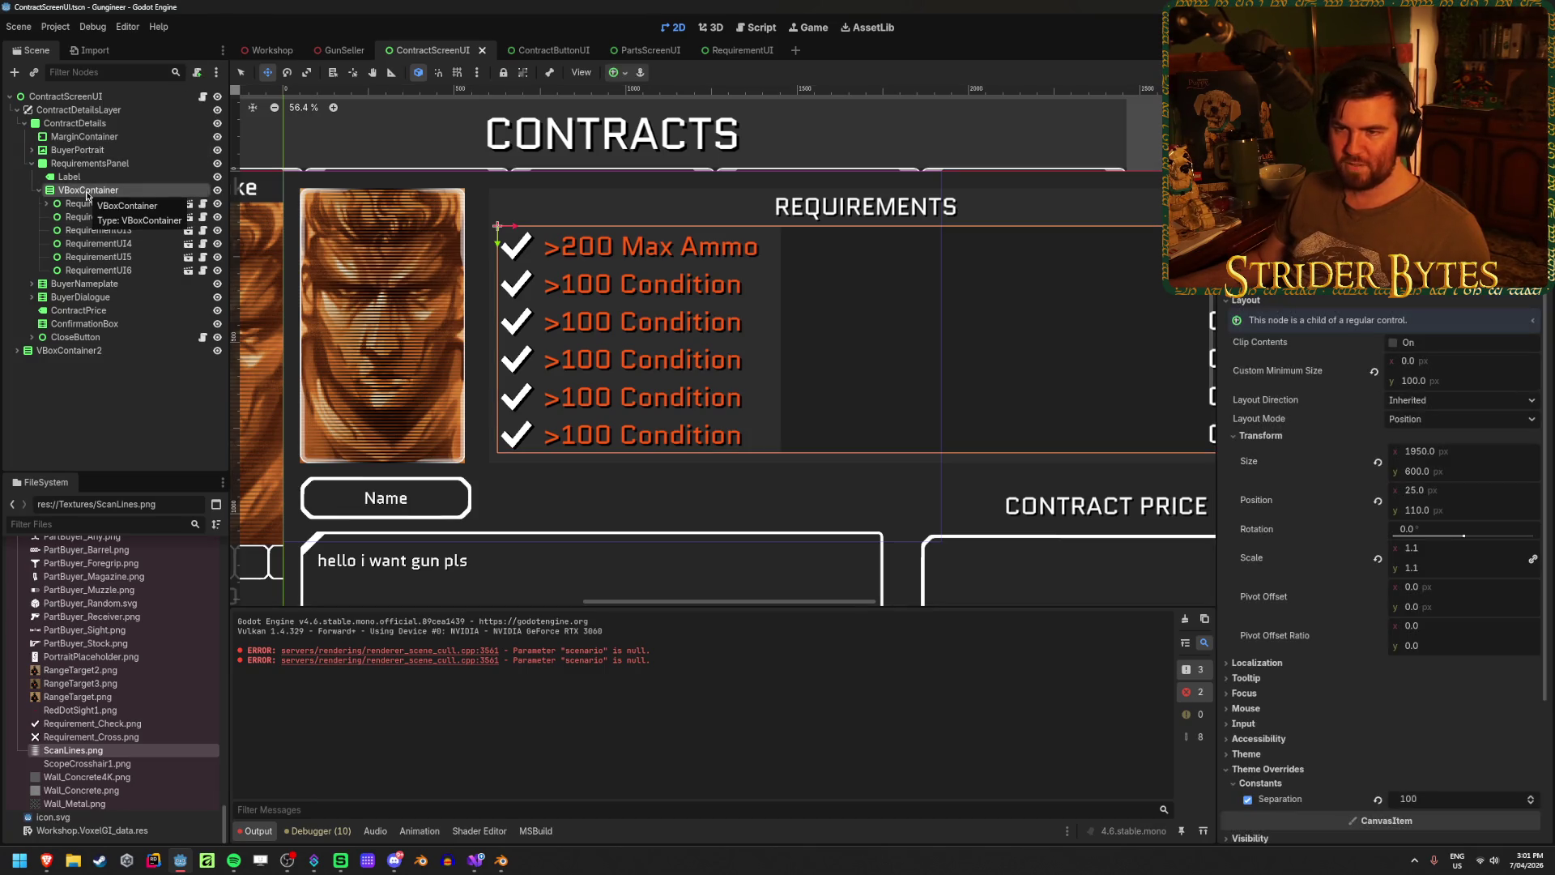
{"action": "left_click", "coordinate": [99, 165]}
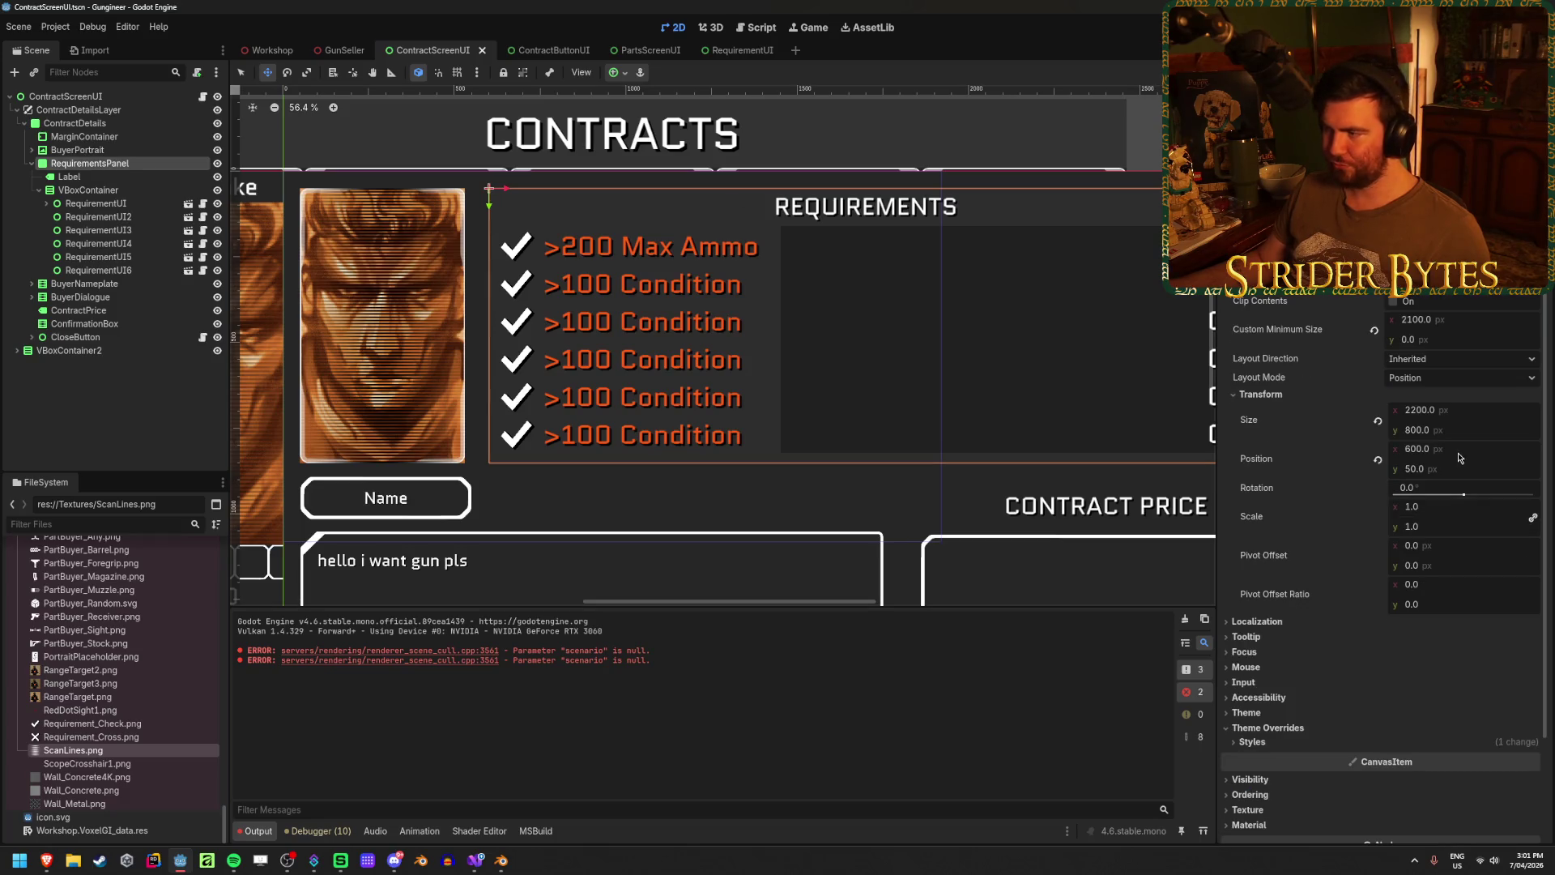
{"action": "left_click_drag", "start_coordinate": [1457, 456], "coordinate": [1443, 456]}
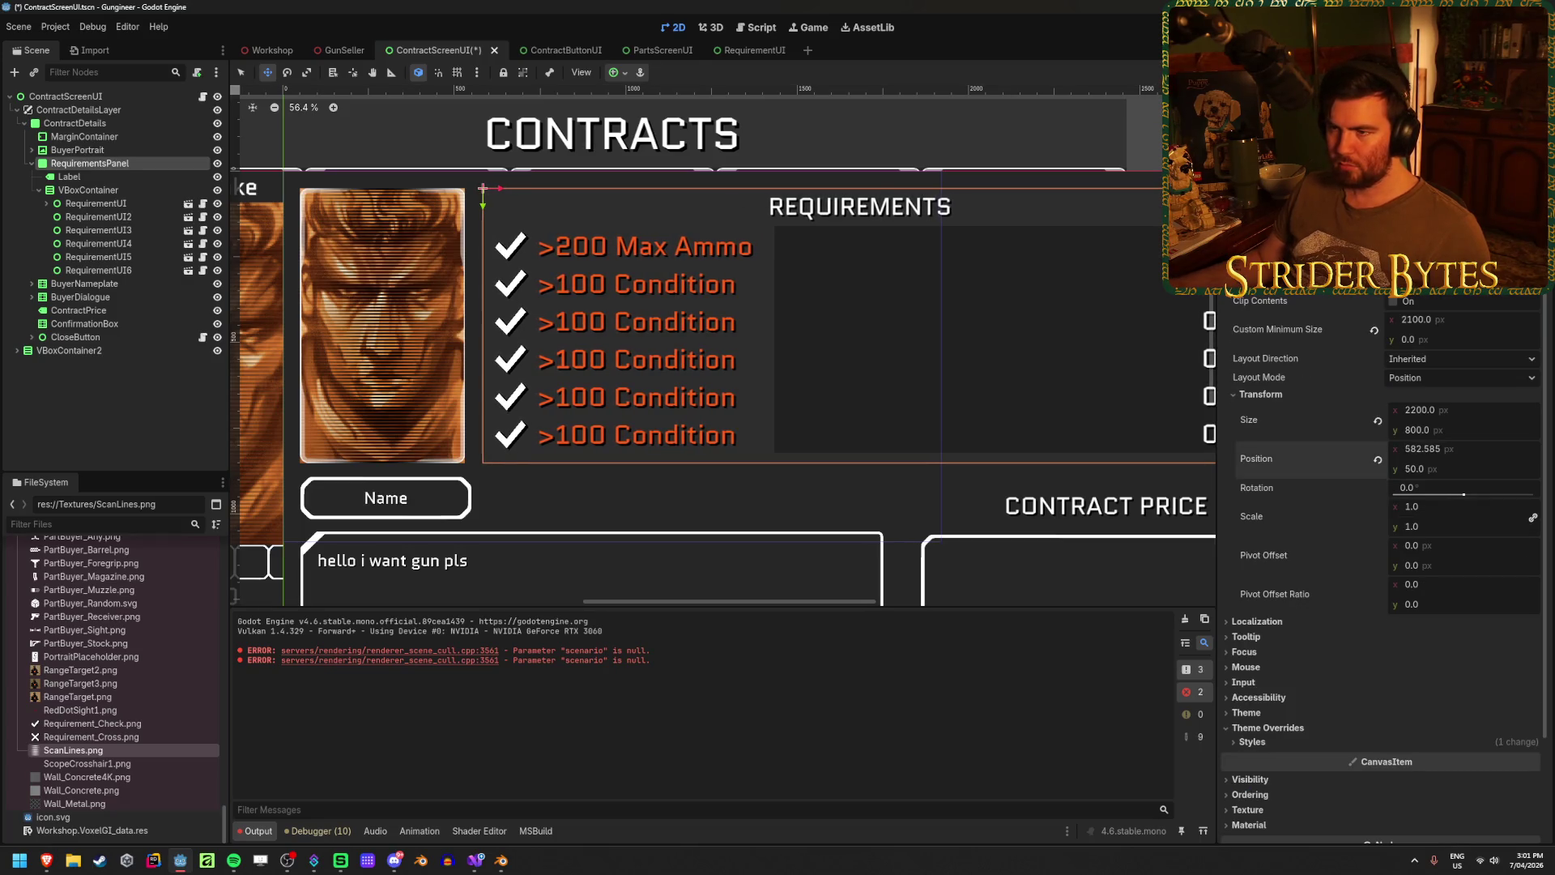
{"action": "left_click", "coordinate": [1459, 448]}
{"action": "type", "text": "580"}
{"action": "key", "text": "Return"}
{"action": "scroll", "coordinate": [831, 357], "scroll_direction": "right", "scroll_amount": 3}
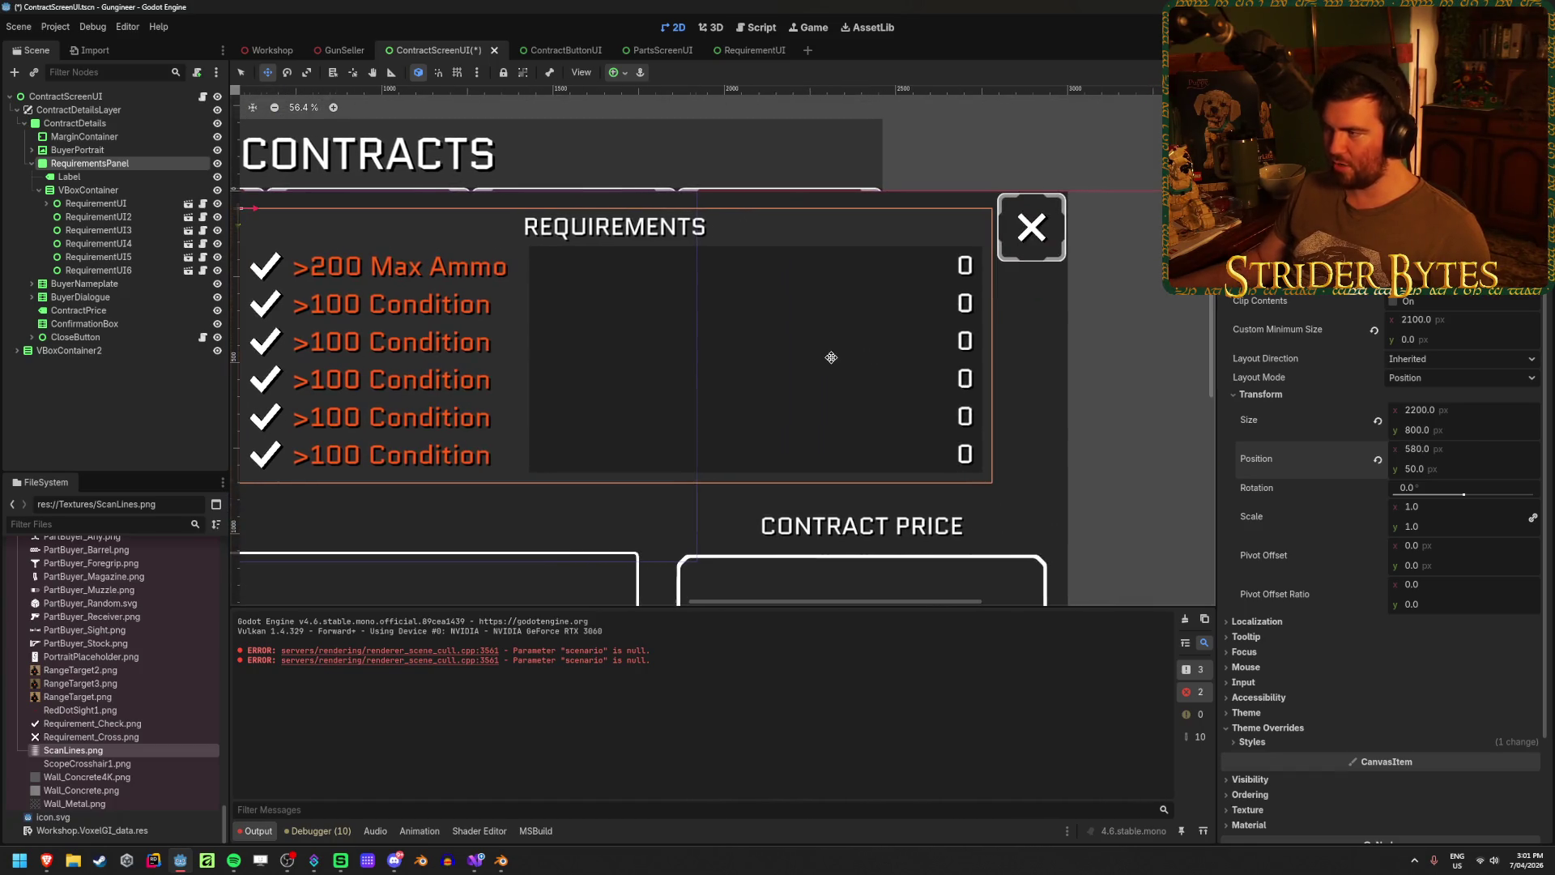
{"action": "key", "text": "ctrl+s"}
- Try RequirementsPanel x positions 550 and then 560, and save
{"action": "scroll", "coordinate": [993, 347], "scroll_direction": "down", "scroll_amount": 2}
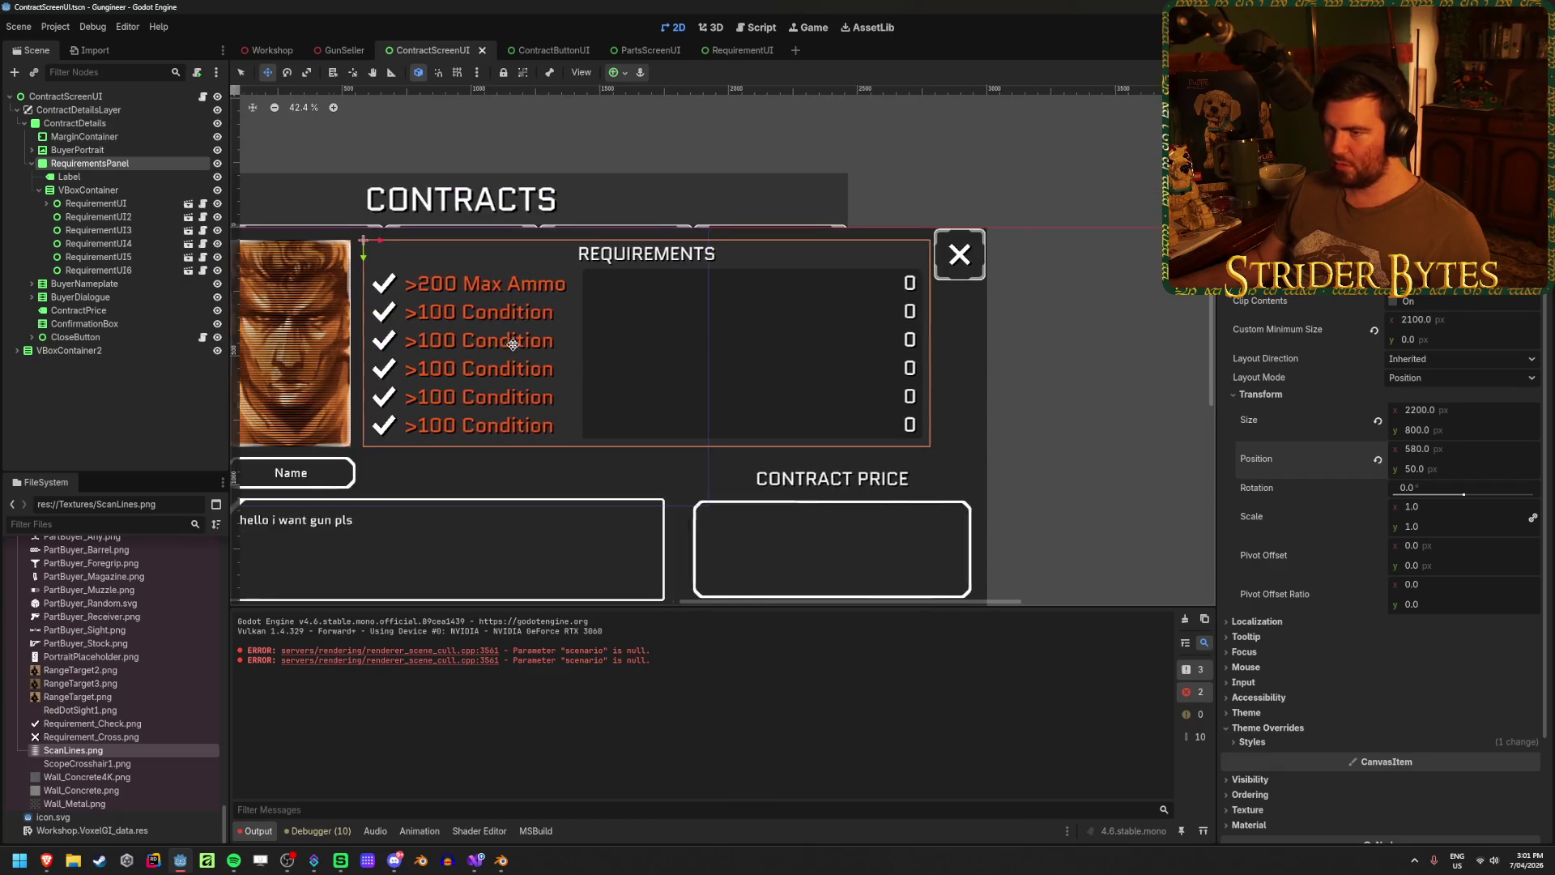
{"action": "left_click", "coordinate": [118, 393]}
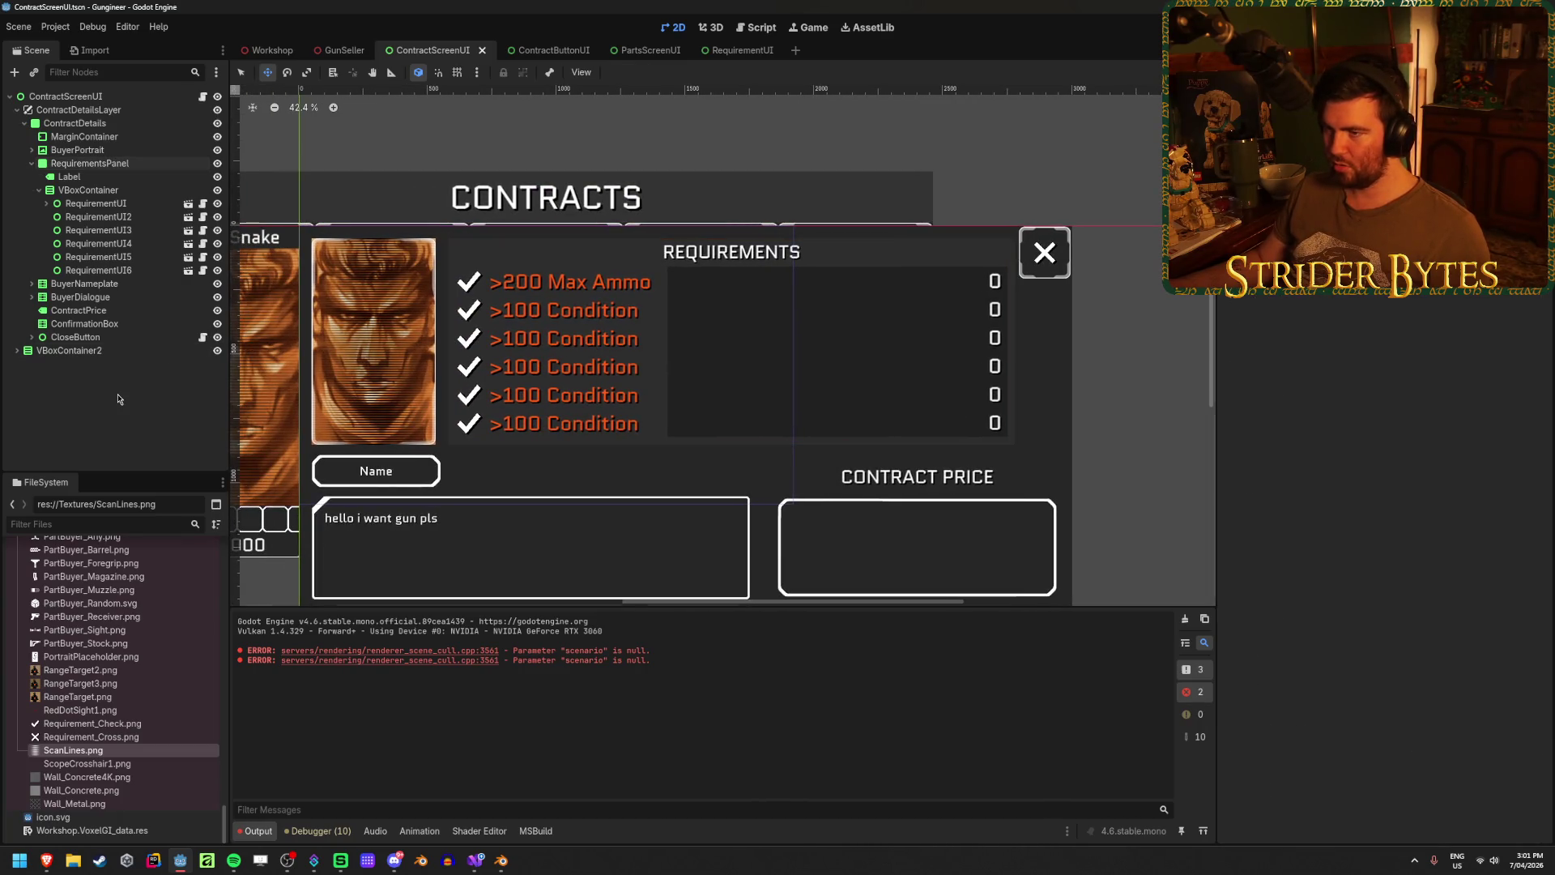
{"action": "left_click", "coordinate": [90, 163]}
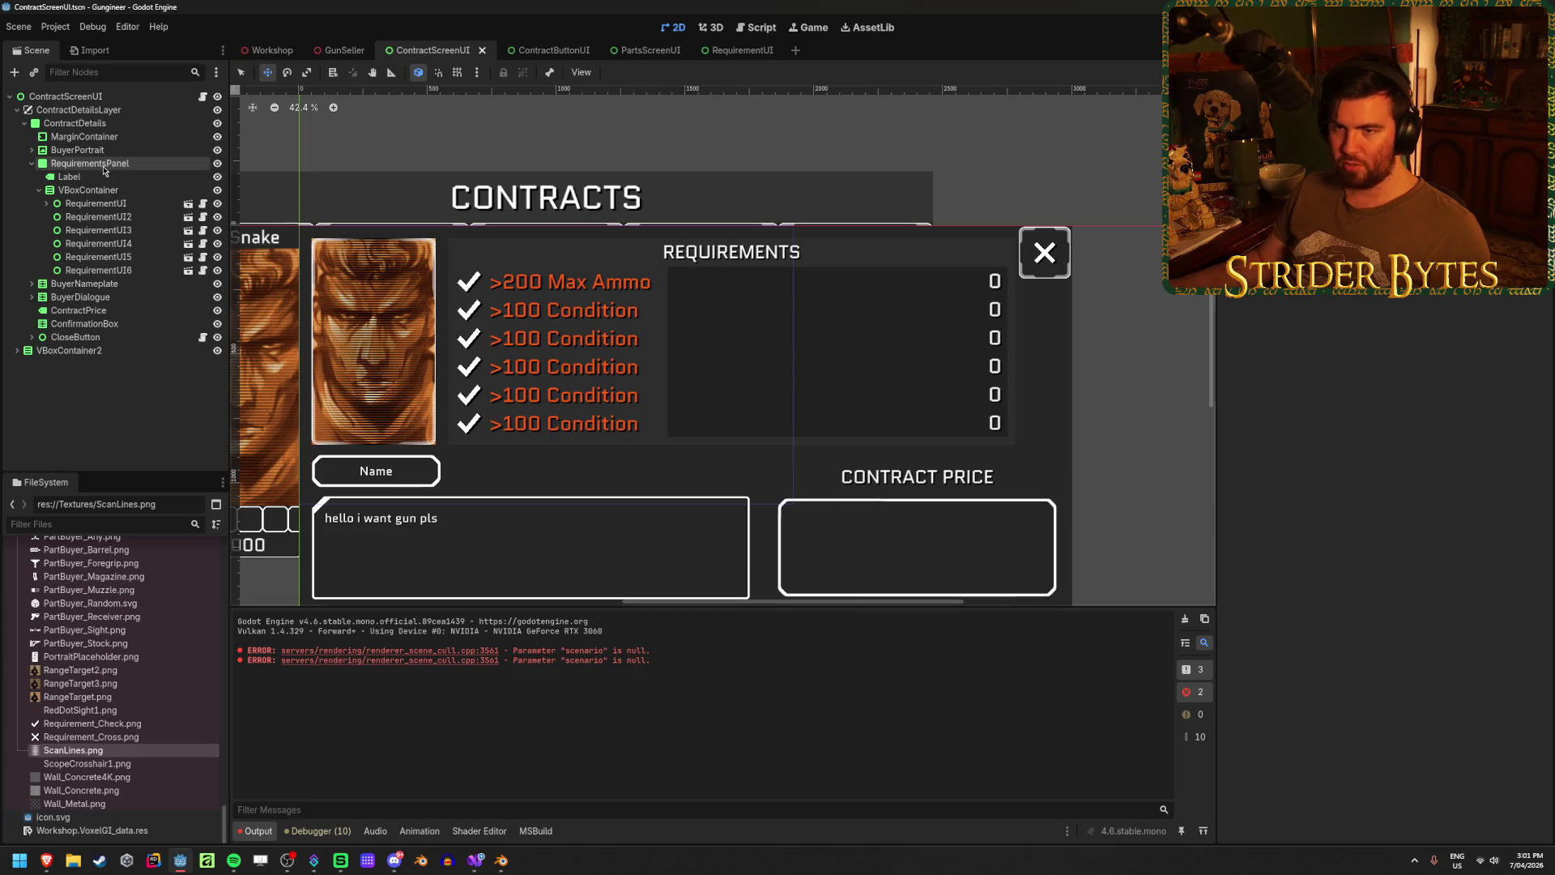
{"action": "left_click", "coordinate": [1463, 447]}
{"action": "type", "text": "550"}
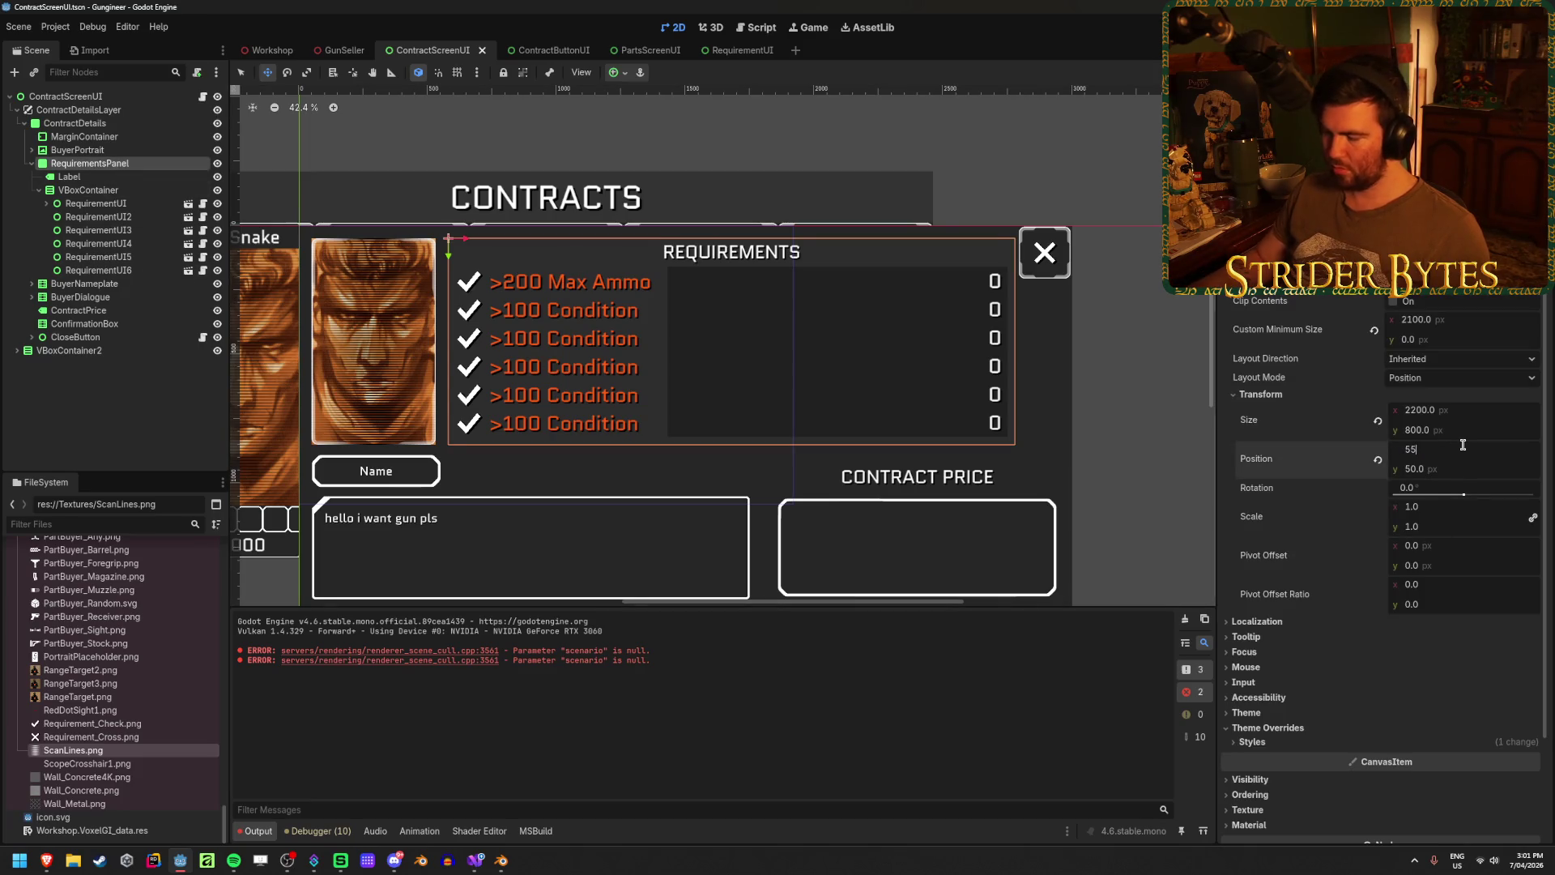
{"action": "key", "text": "Return"}
{"action": "type", "text": "560"}
{"action": "key", "text": "Return"}
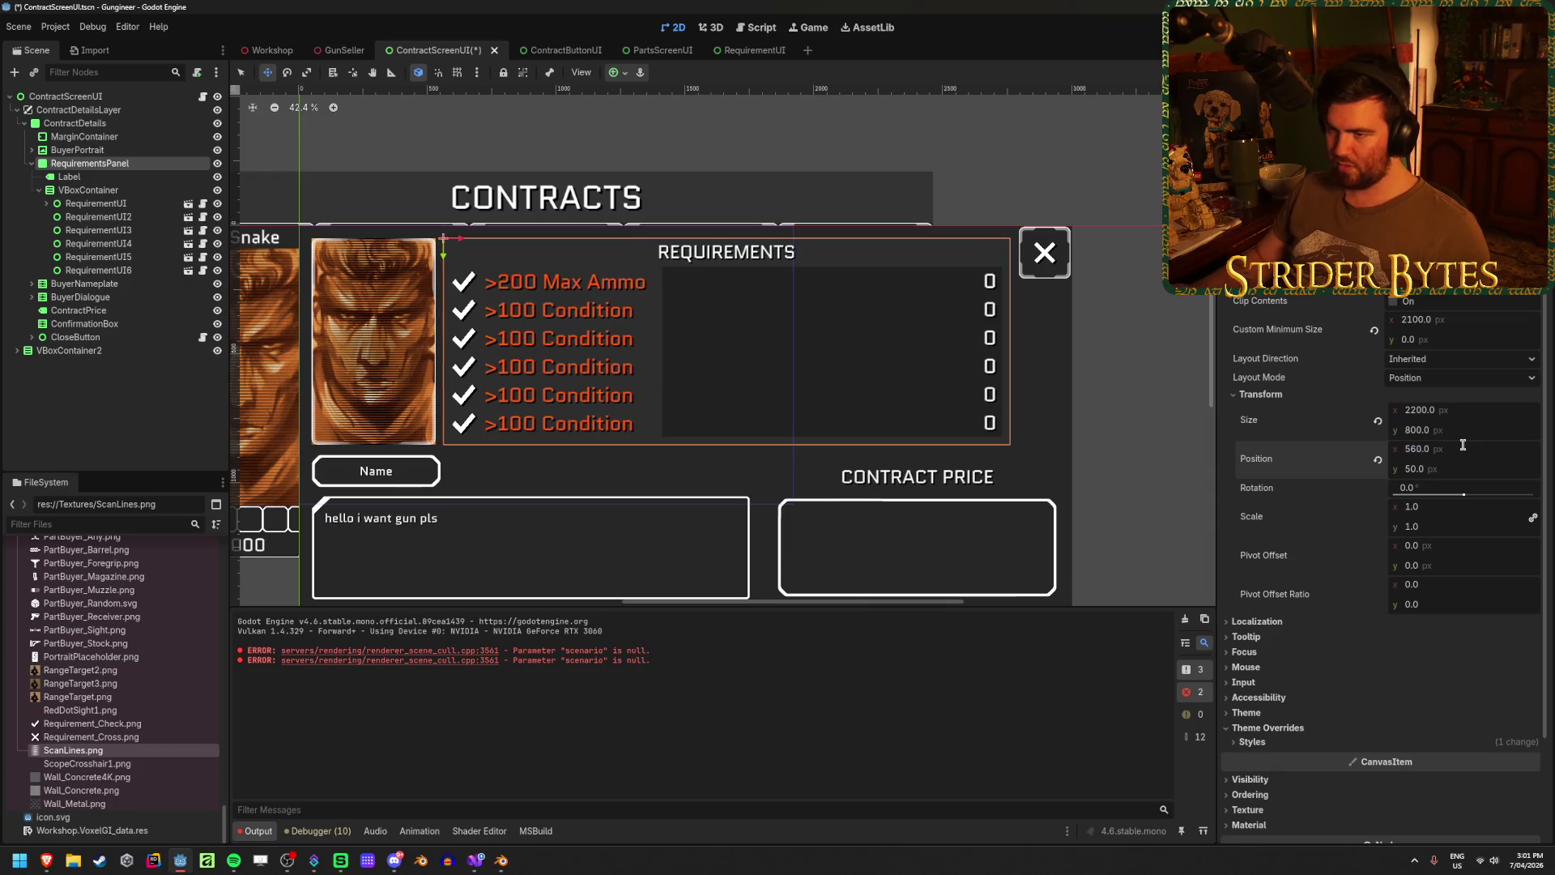
{"action": "left_click", "coordinate": [116, 414]}
{"action": "key", "text": "ctrl+s"}
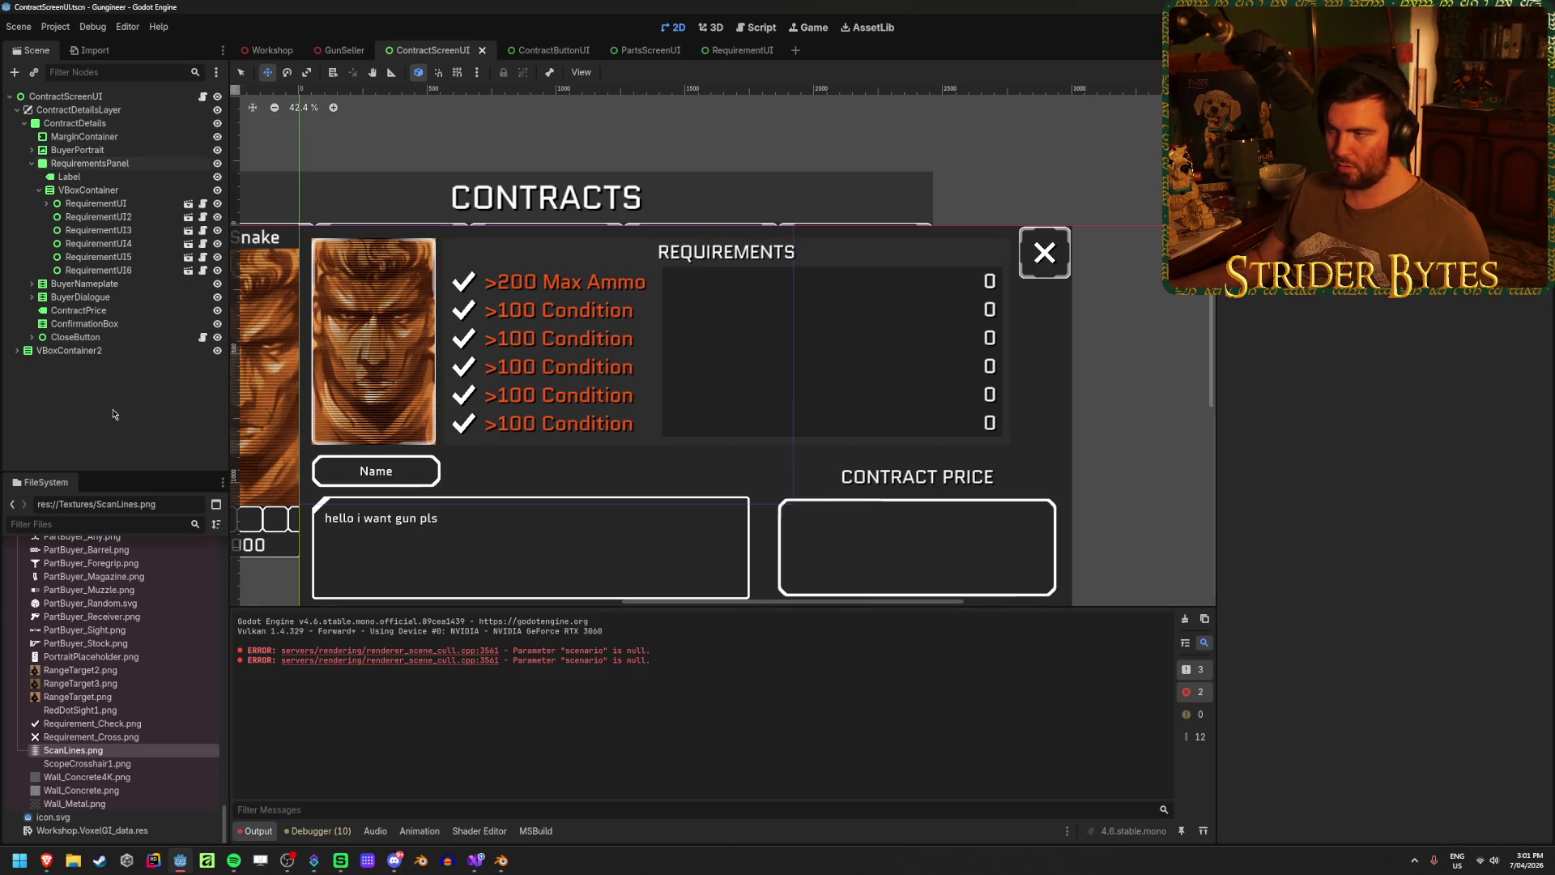
- Settle the RequirementsPanel x position at 565 and save the scene
{"action": "scroll", "coordinate": [395, 366], "scroll_direction": "up", "scroll_amount": 3}
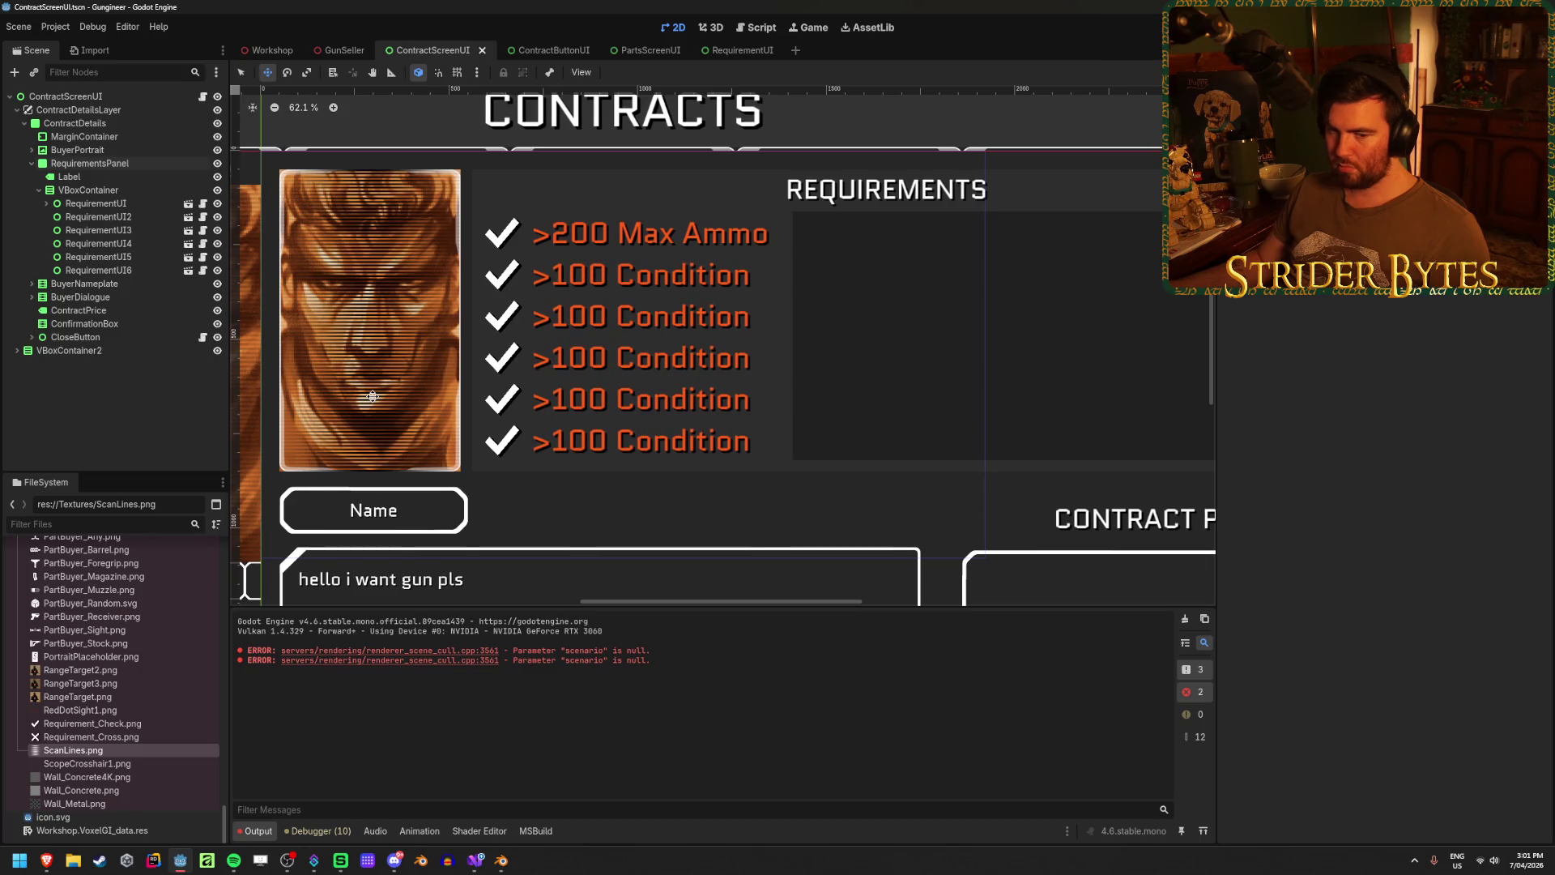
{"action": "scroll", "coordinate": [372, 396], "scroll_direction": "down", "scroll_amount": 2}
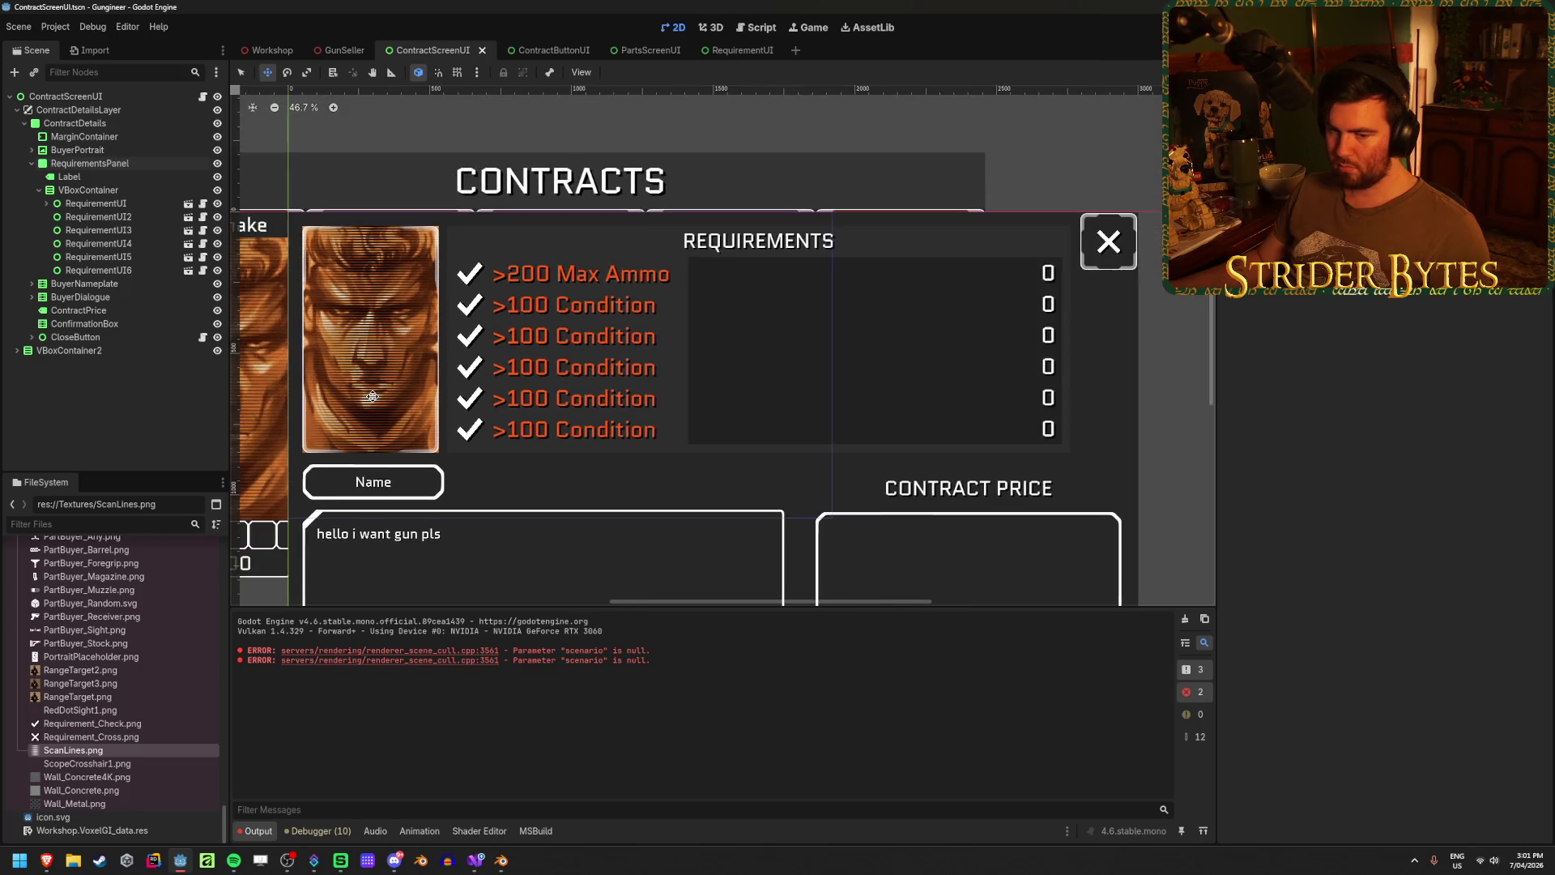
{"action": "left_click", "coordinate": [116, 164]}
{"action": "left_click", "coordinate": [1451, 450]}
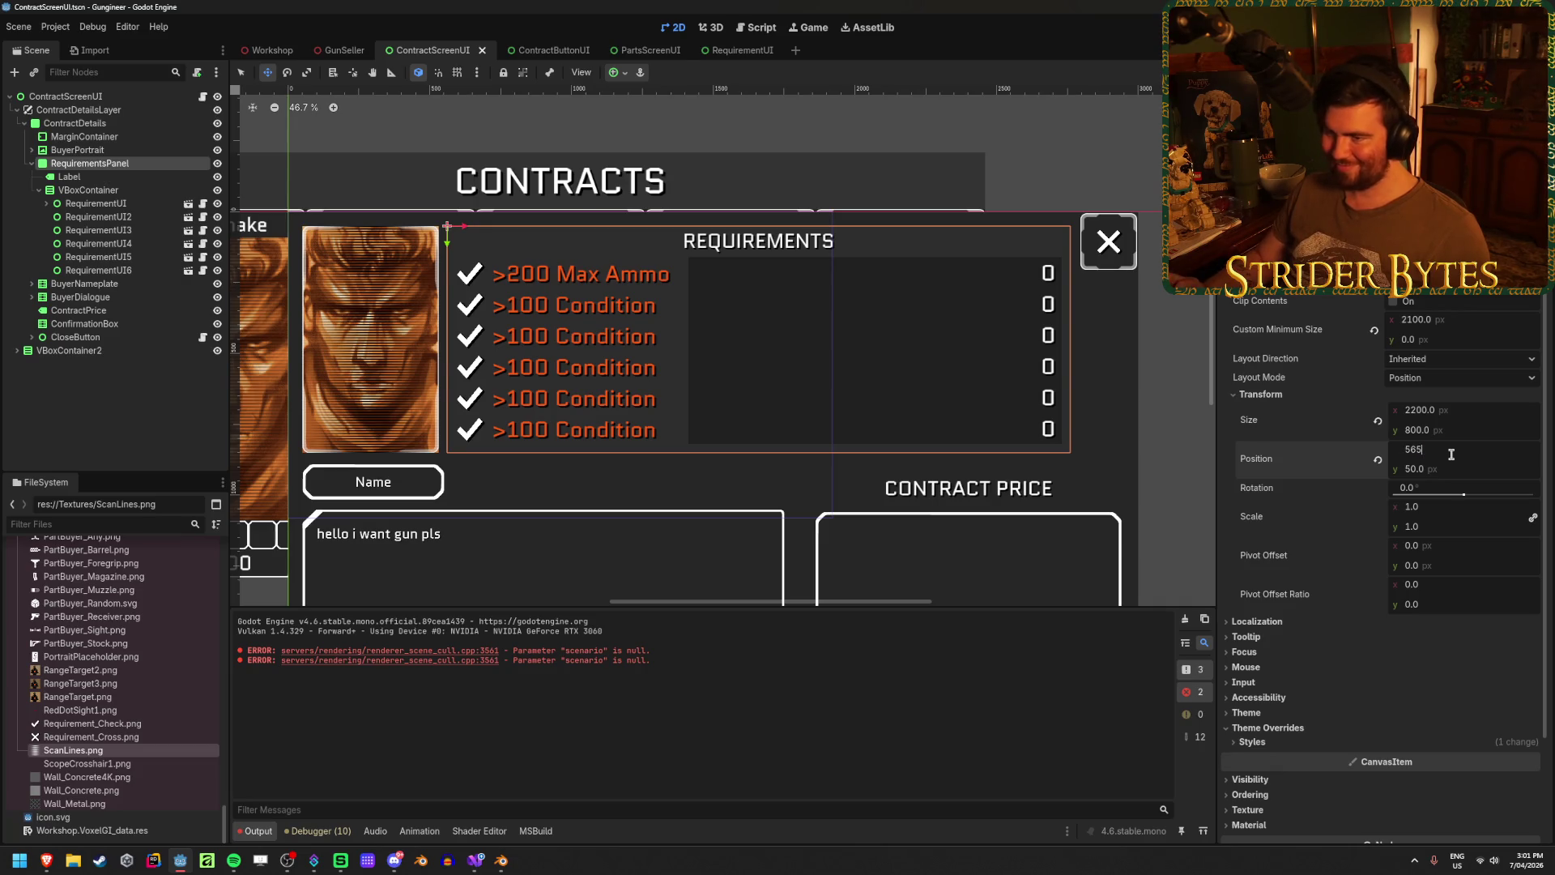
{"action": "type", "text": "5"}
{"action": "key", "text": "Return"}
{"action": "left_click", "coordinate": [194, 426]}
{"action": "key", "text": "ctrl+s"}
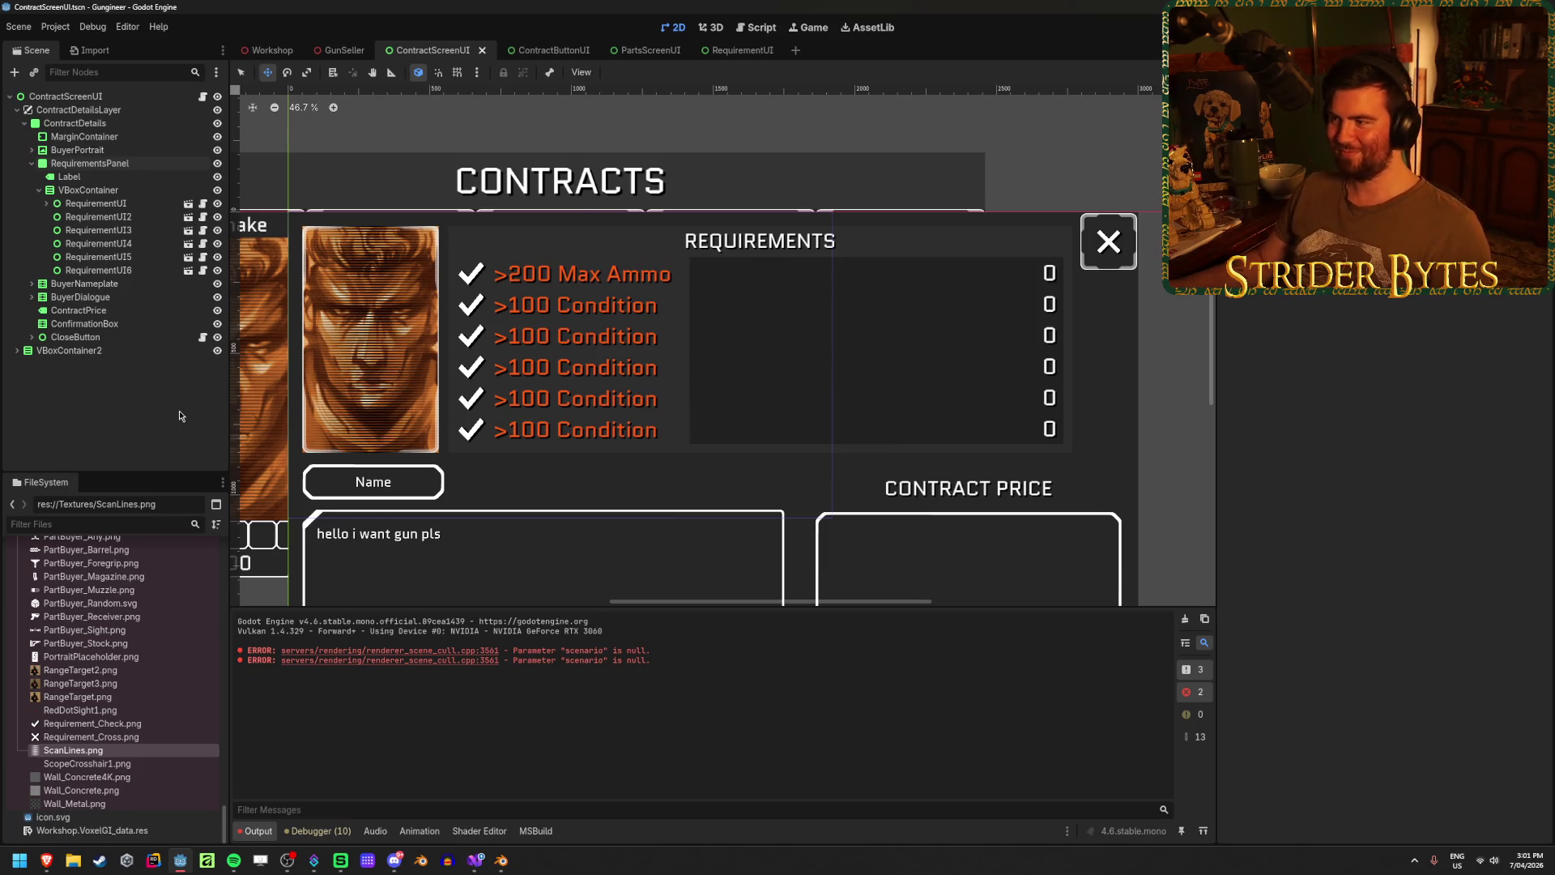
{"action": "mouse_move", "coordinate": [419, 515]}
{"action": "left_mouse_down"}
{"action": "mouse_move", "coordinate": [380, 570]}
{"action": "mouse_move", "coordinate": [415, 540]}
{"action": "mouse_move", "coordinate": [462, 440]}
{"action": "left_mouse_up"}
{"action": "scroll", "coordinate": [697, 413], "scroll_direction": "right", "scroll_amount": 2}
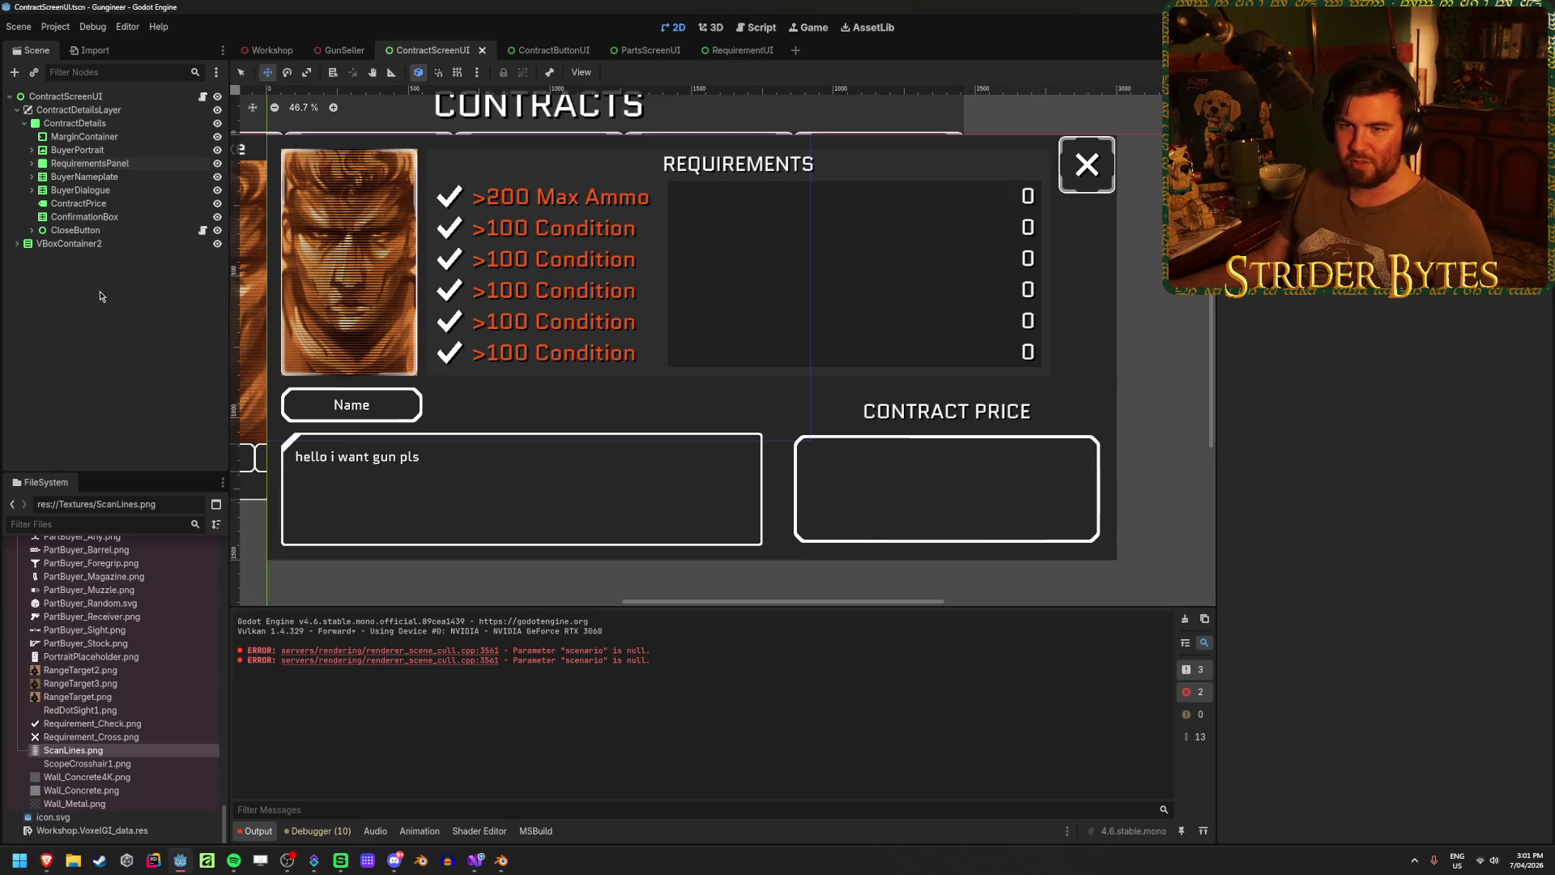
{"action": "left_click", "coordinate": [81, 190]}
- Expand BuyerNameplate and type 'Star Marine Maximus' while its NameLabel is selected
{"action": "left_click", "coordinate": [83, 178]}
{"action": "left_click", "coordinate": [32, 177]}
{"action": "left_click", "coordinate": [81, 190]}
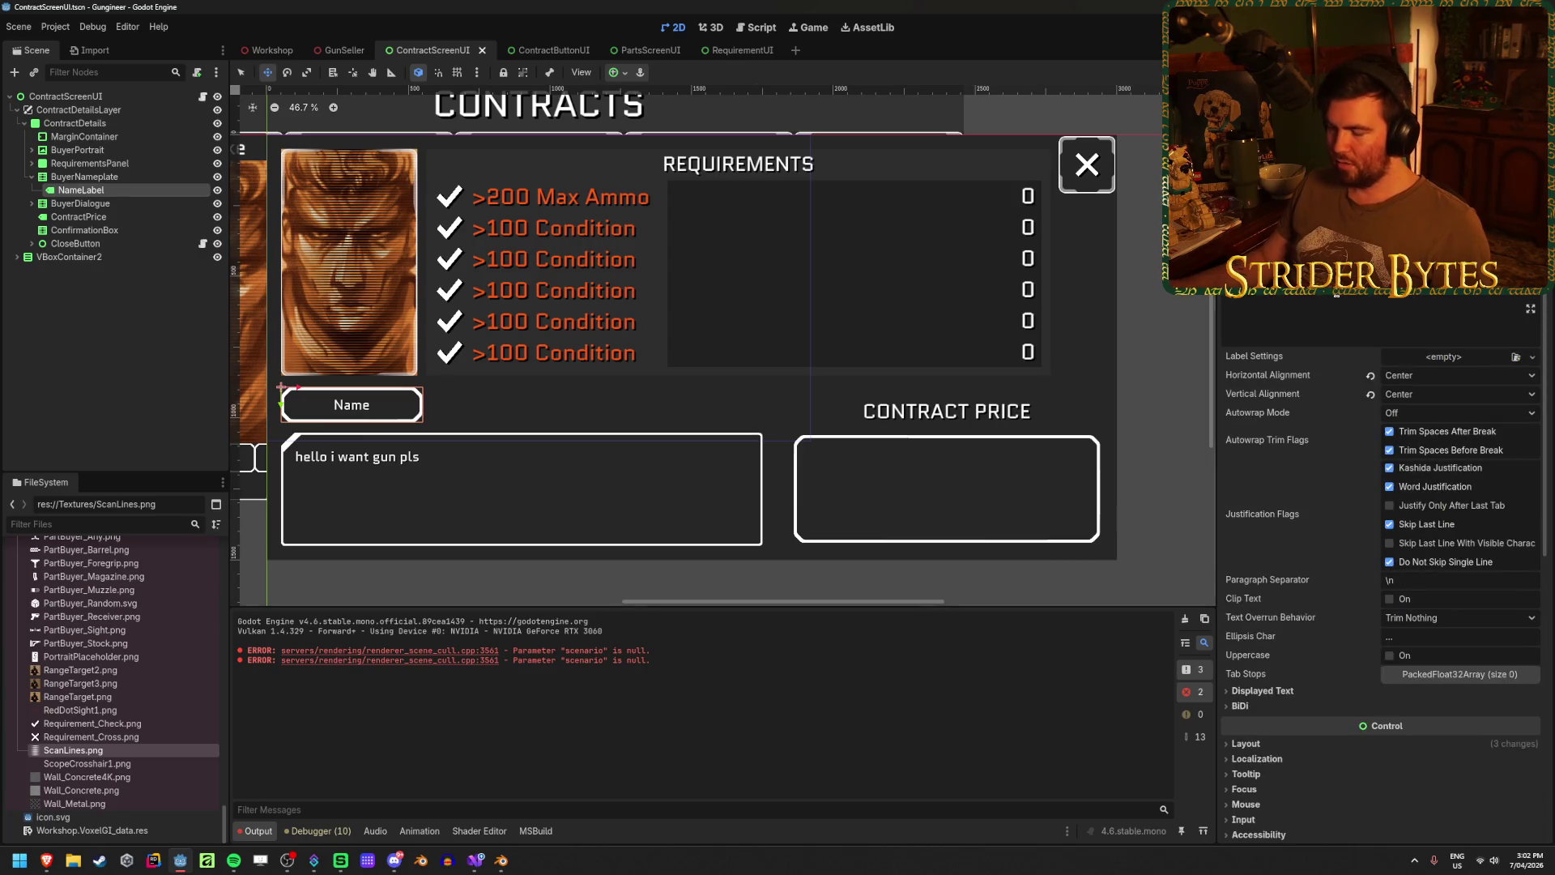
{"action": "type", "text": "Star Marine Maxi"}
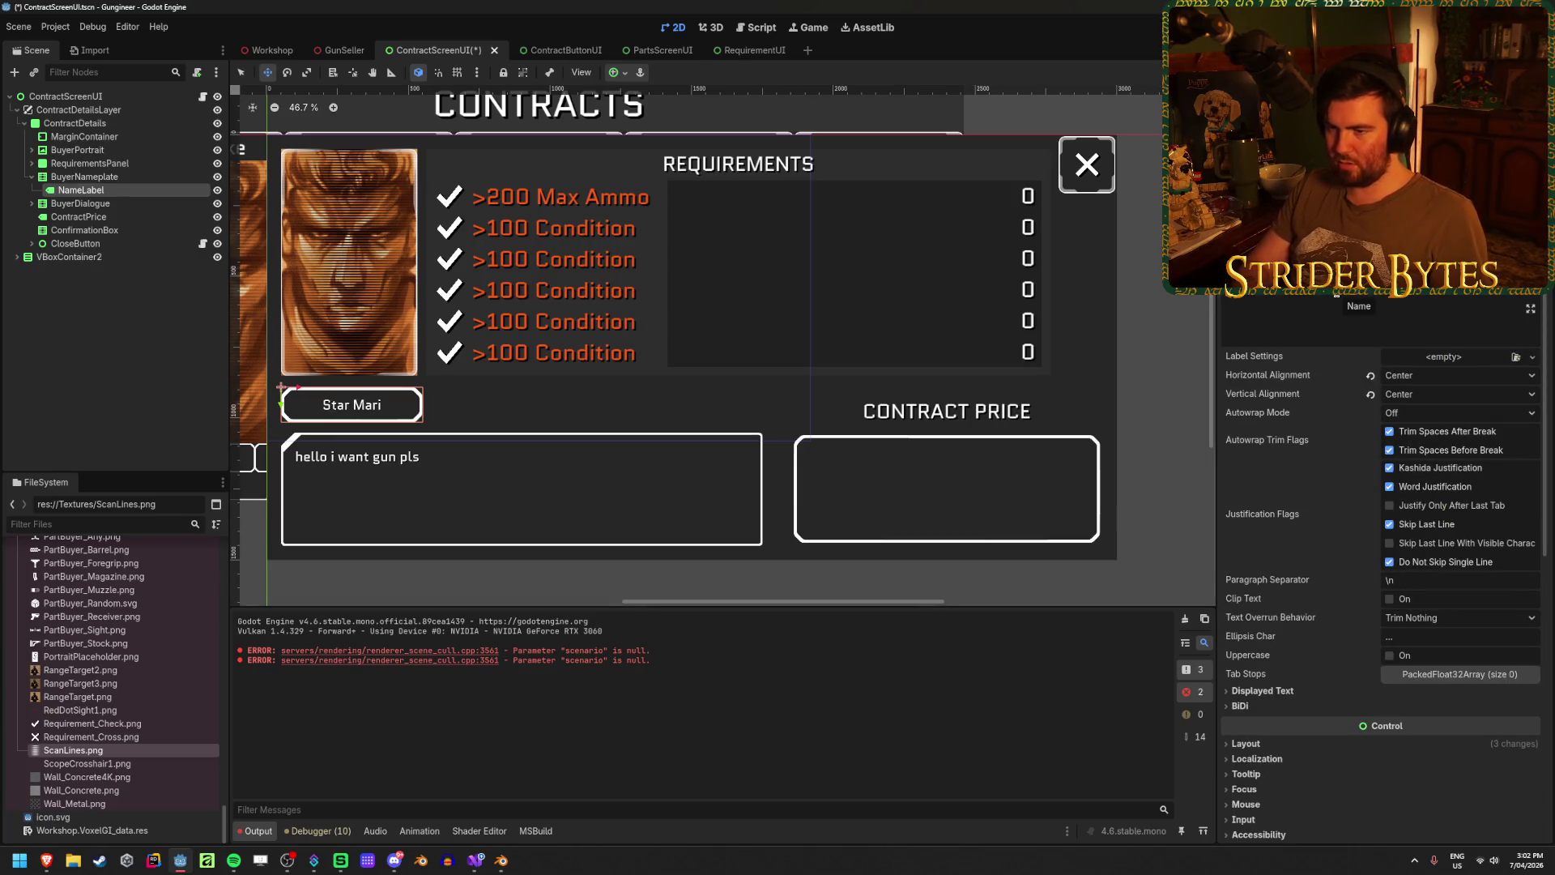
{"action": "type", "text": "mus"}
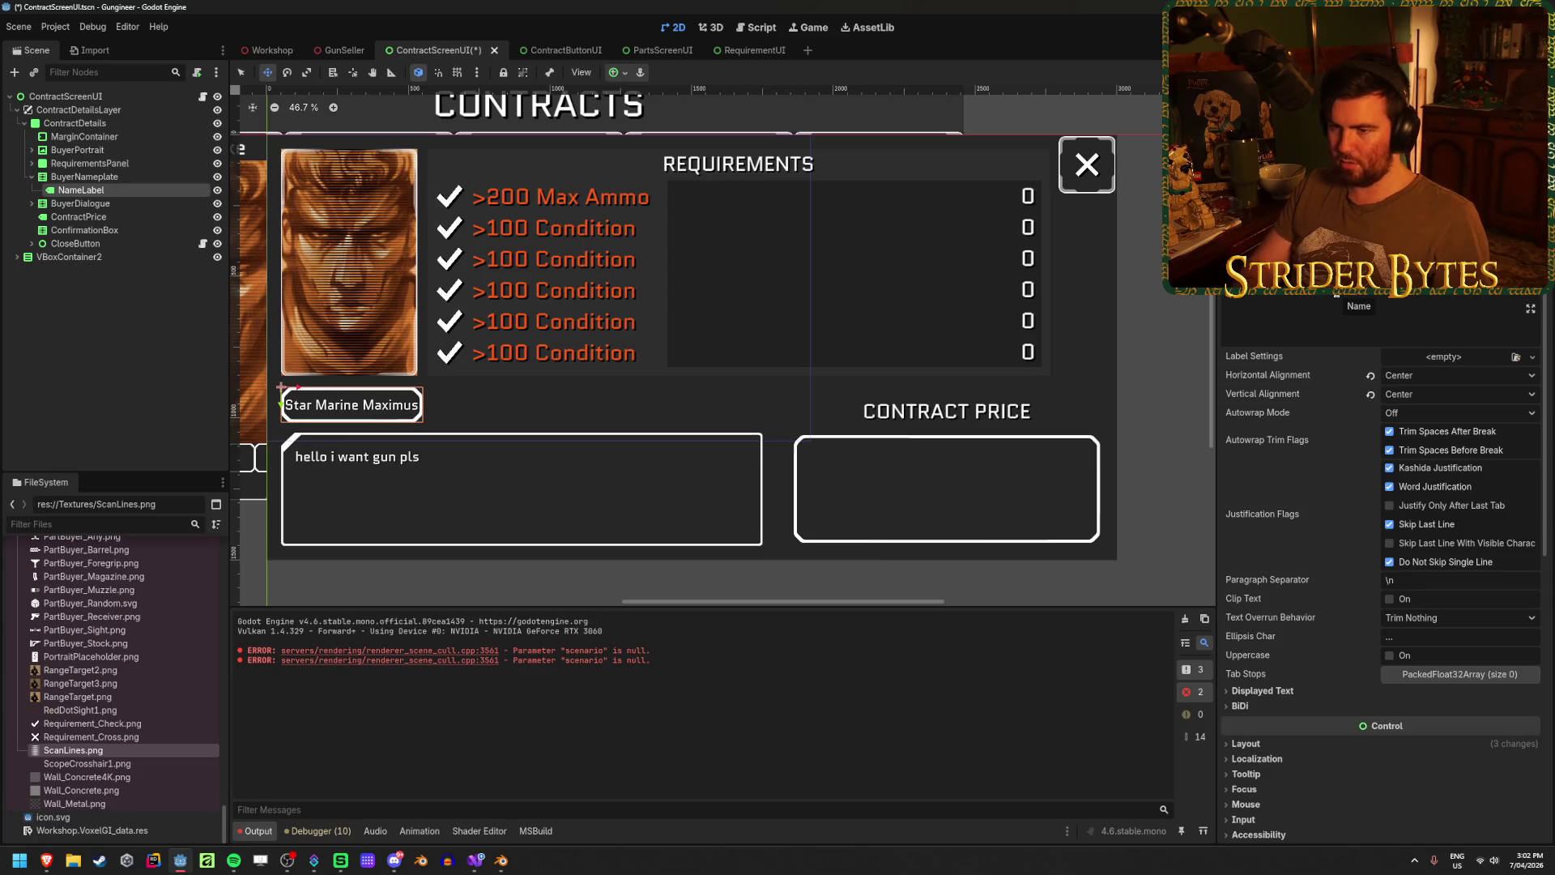
{"action": "left_click", "coordinate": [146, 178]}
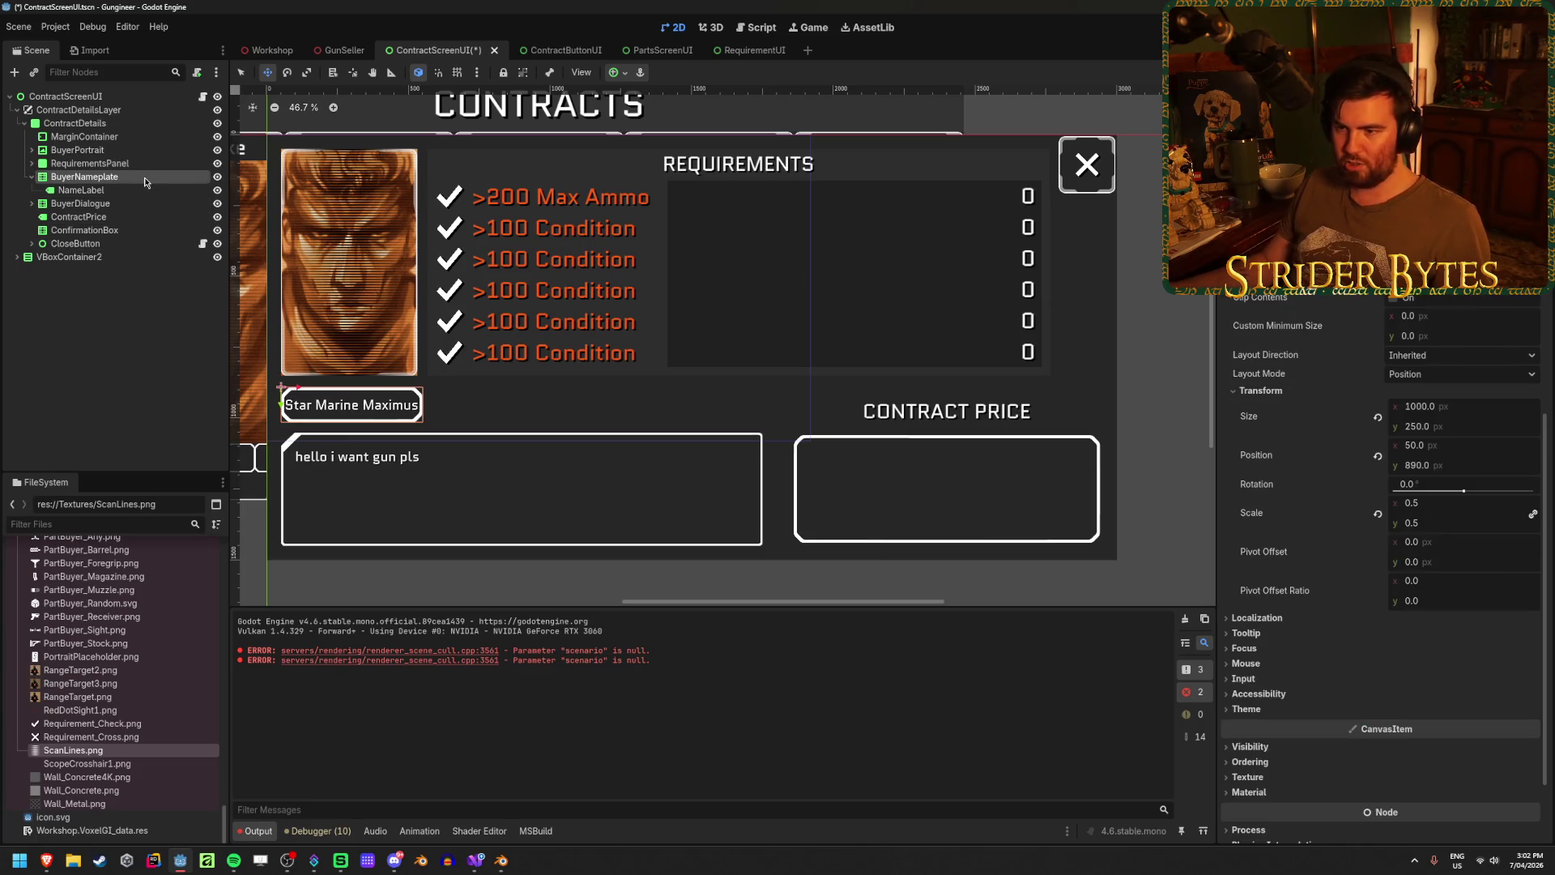
{"action": "left_click", "coordinate": [146, 191]}
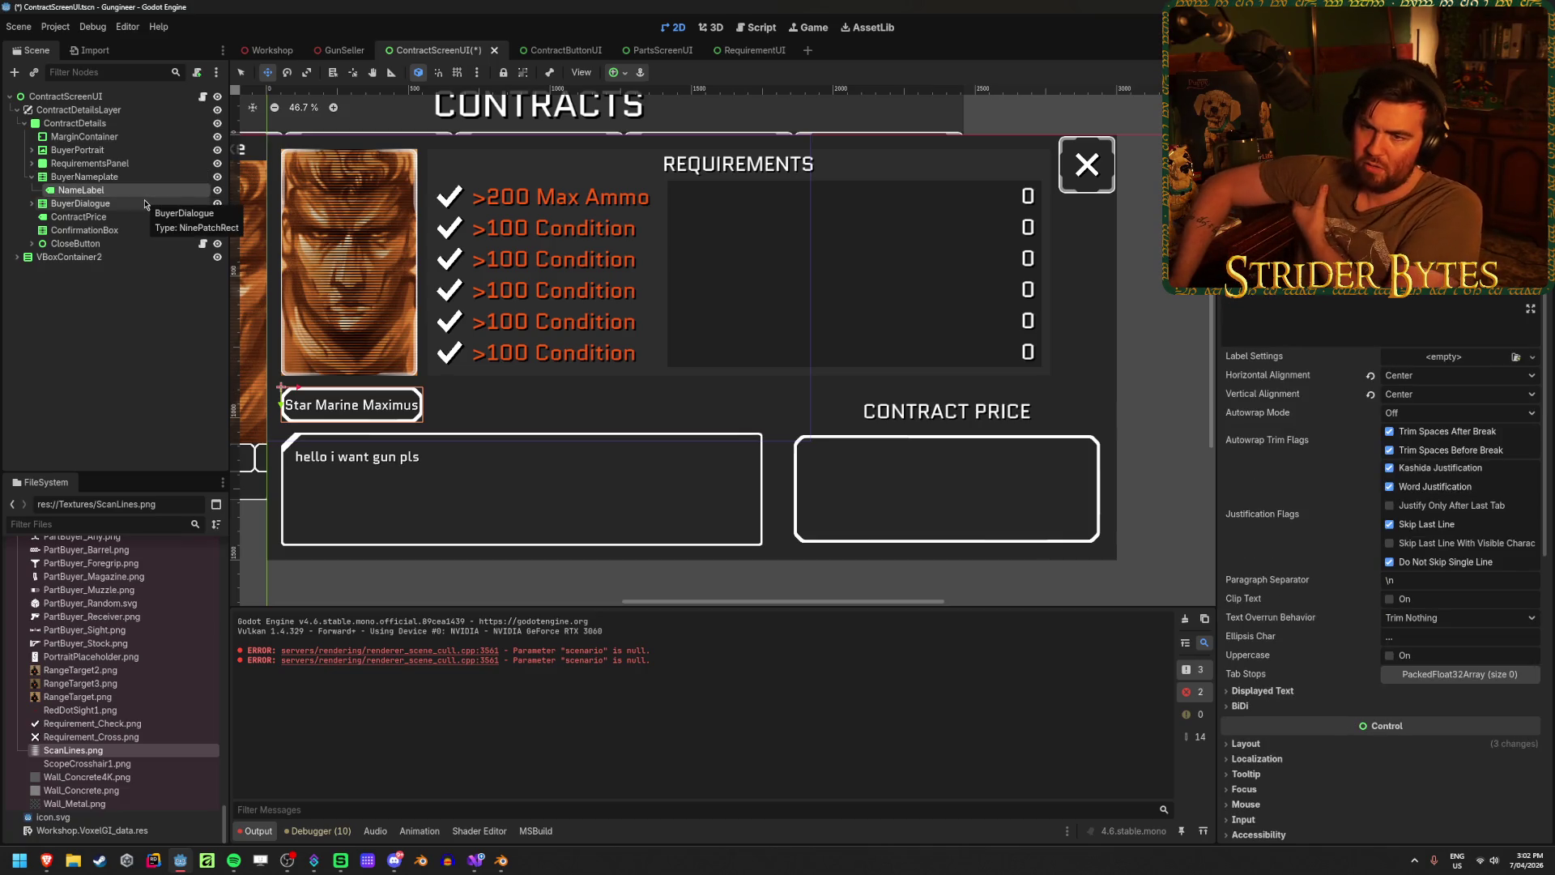
{"action": "key", "text": "Up"}
- Widen the BuyerNameplate to 1200 and save the scene
{"action": "left_click", "coordinate": [1491, 409]}
{"action": "type", "text": "0"}
{"action": "key", "text": "Return"}
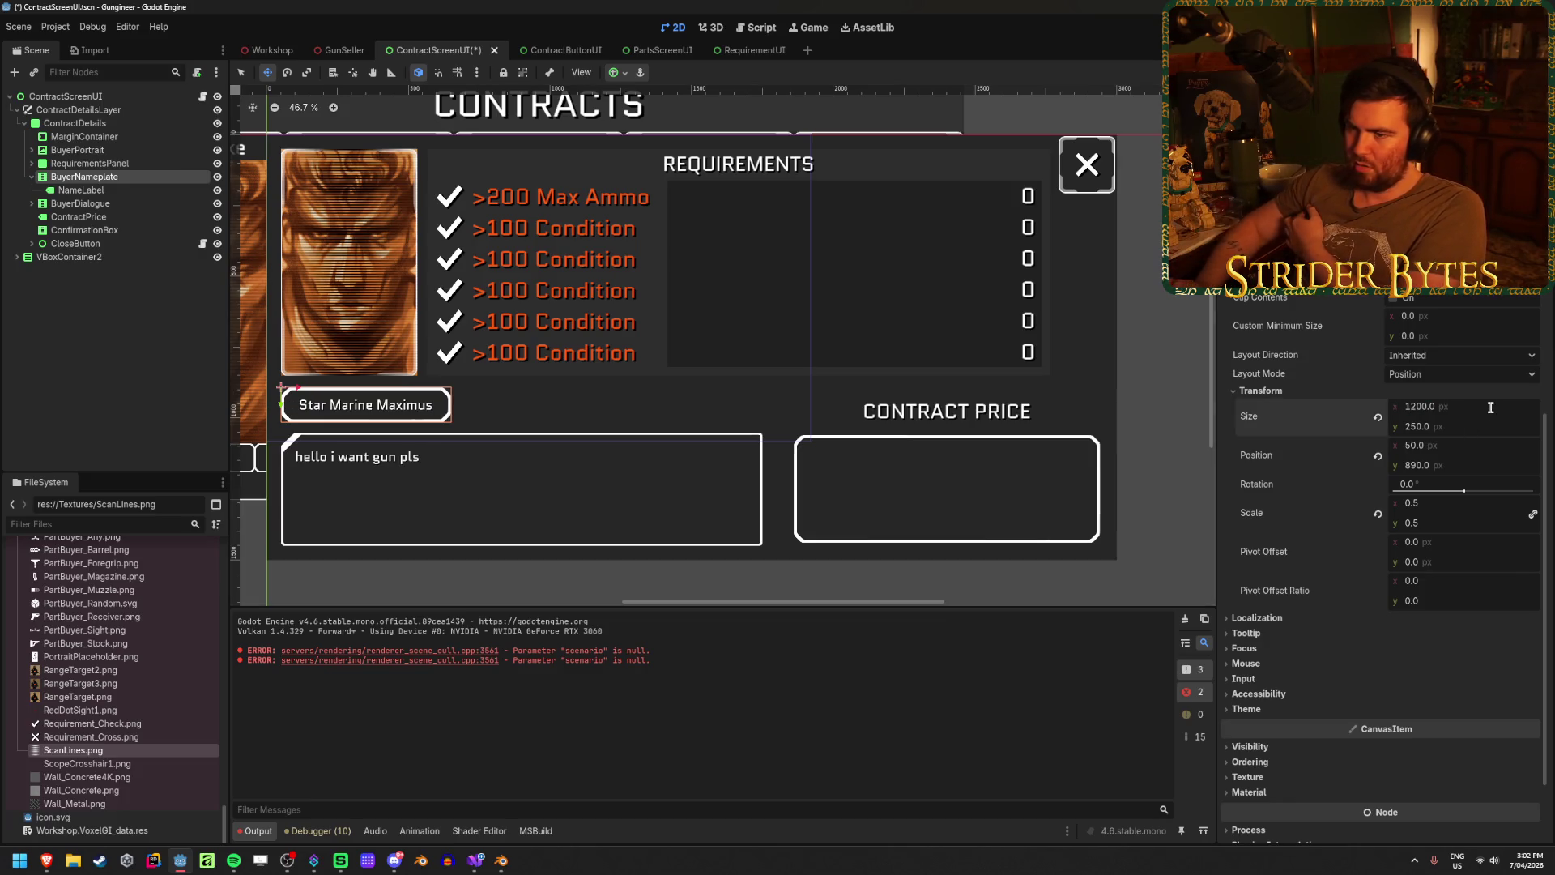
{"action": "left_click", "coordinate": [114, 367]}
{"action": "key", "text": "ctrl+s"}
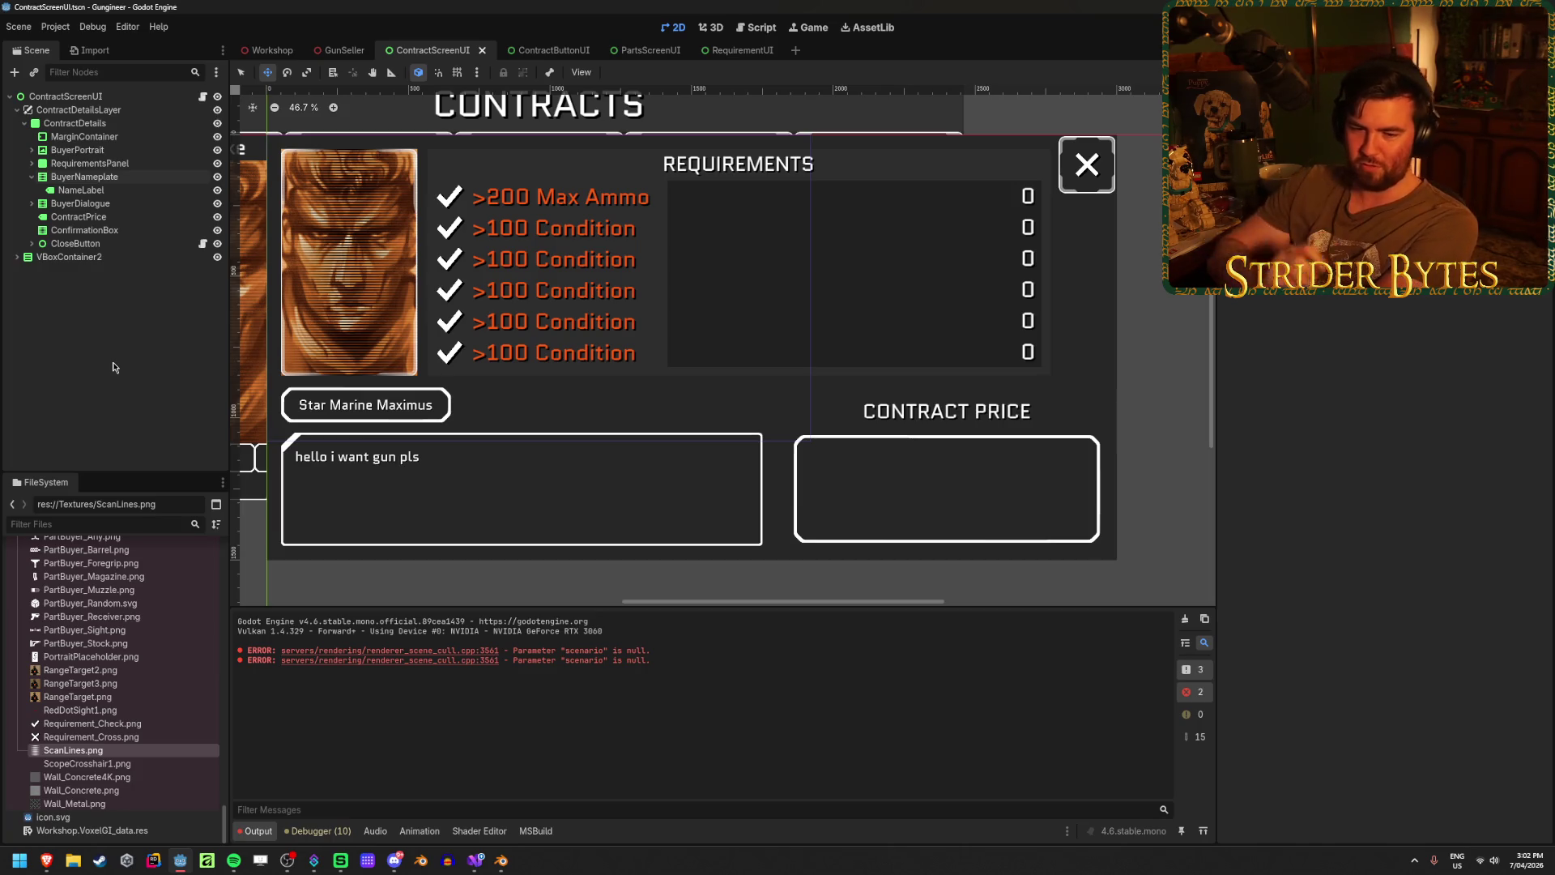
- Change the NameLabel text to 'Gas Snake'
{"action": "left_click", "coordinate": [97, 178]}
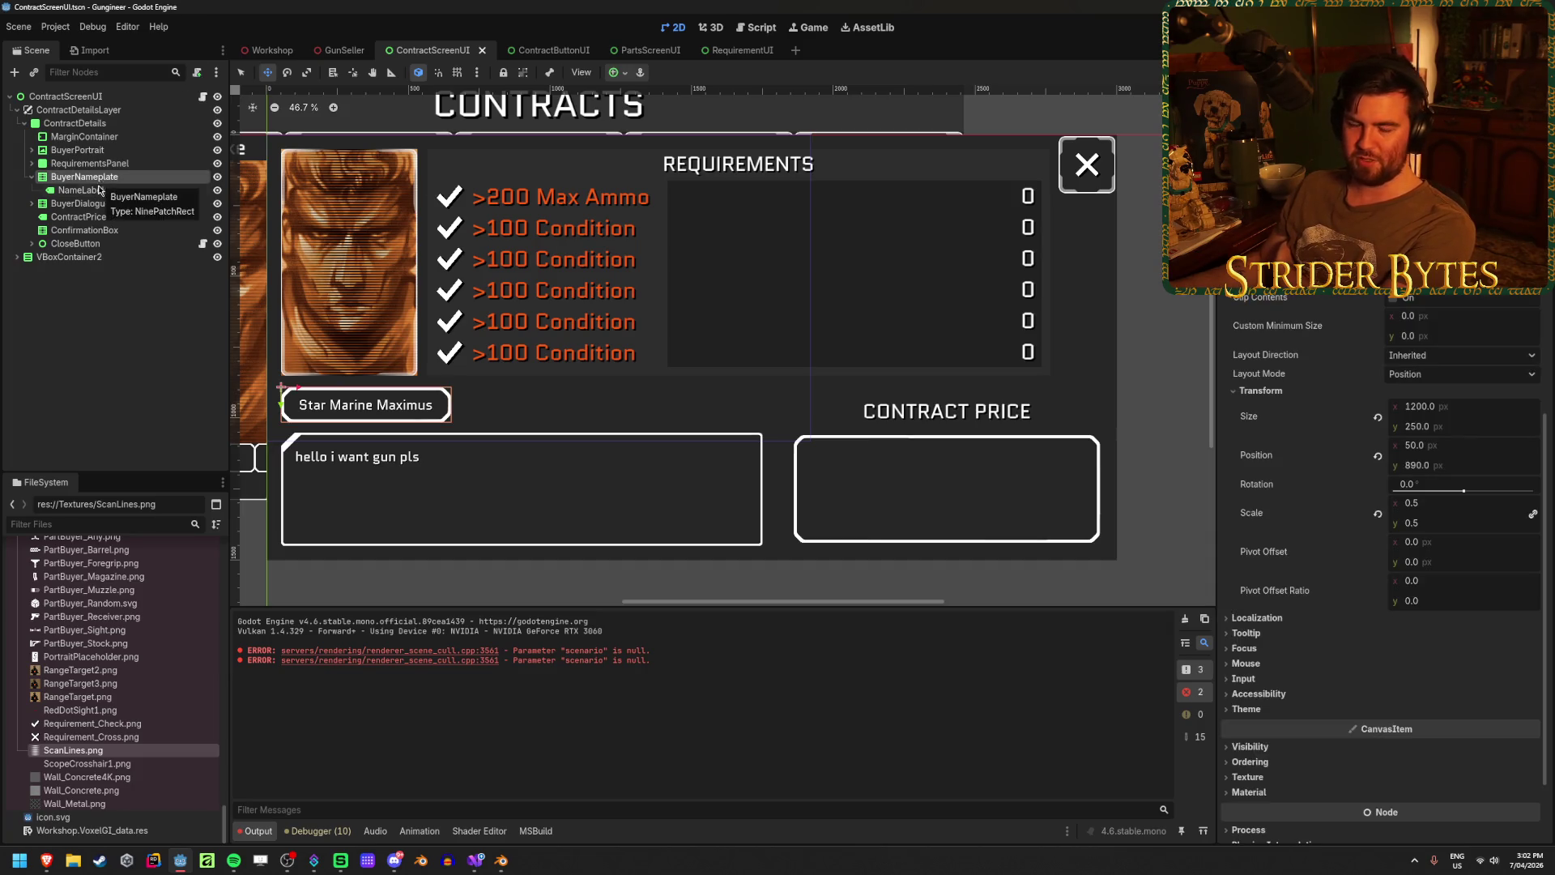
{"action": "left_click", "coordinate": [124, 342]}
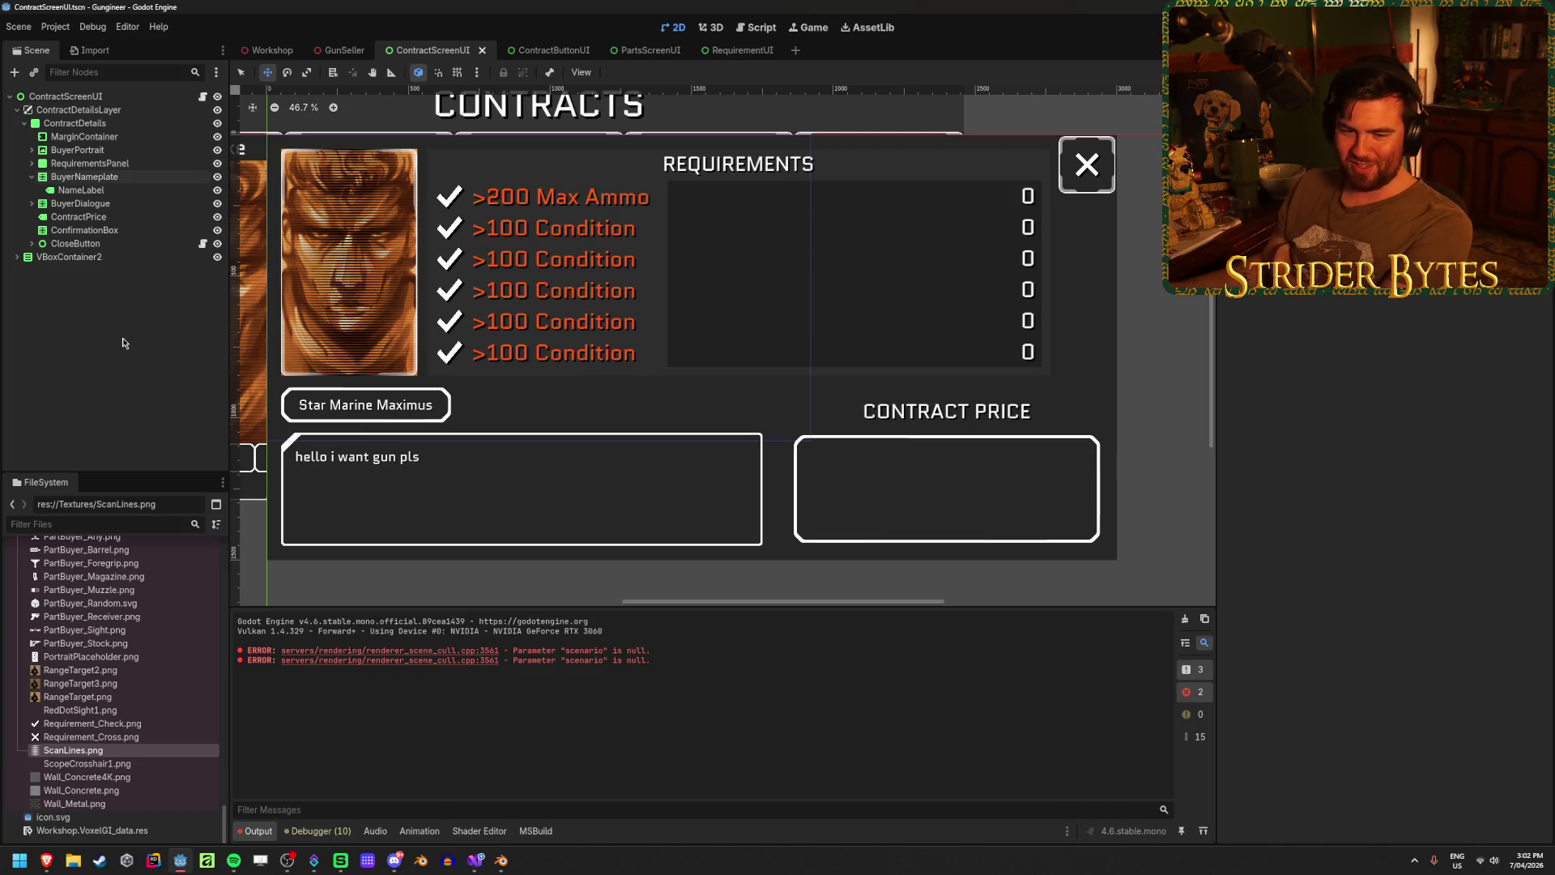
{"action": "left_click", "coordinate": [90, 179]}
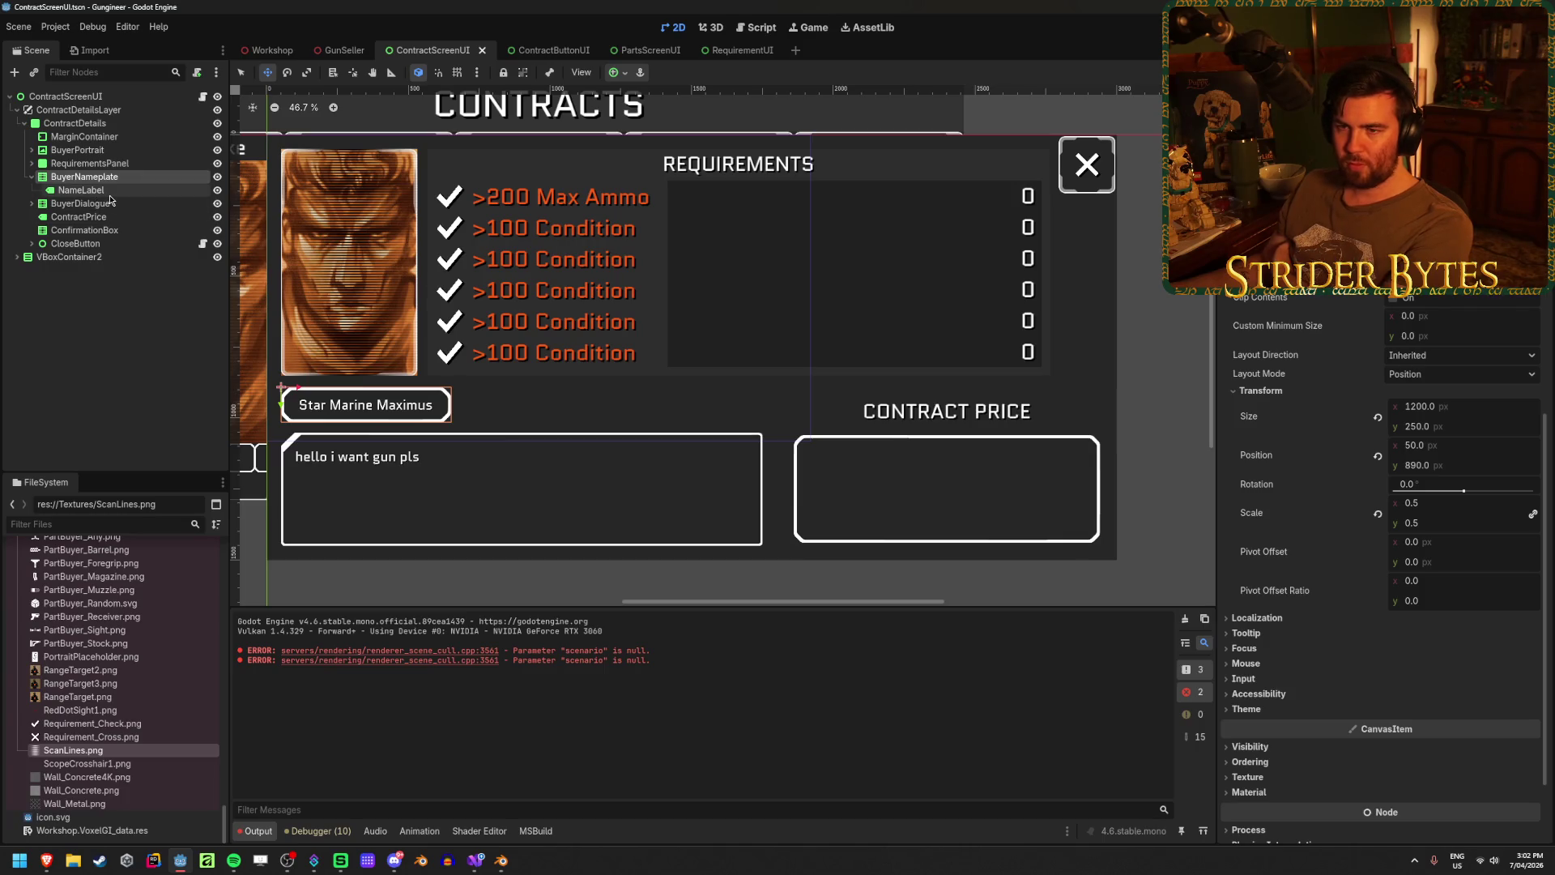
{"action": "left_click", "coordinate": [96, 190]}
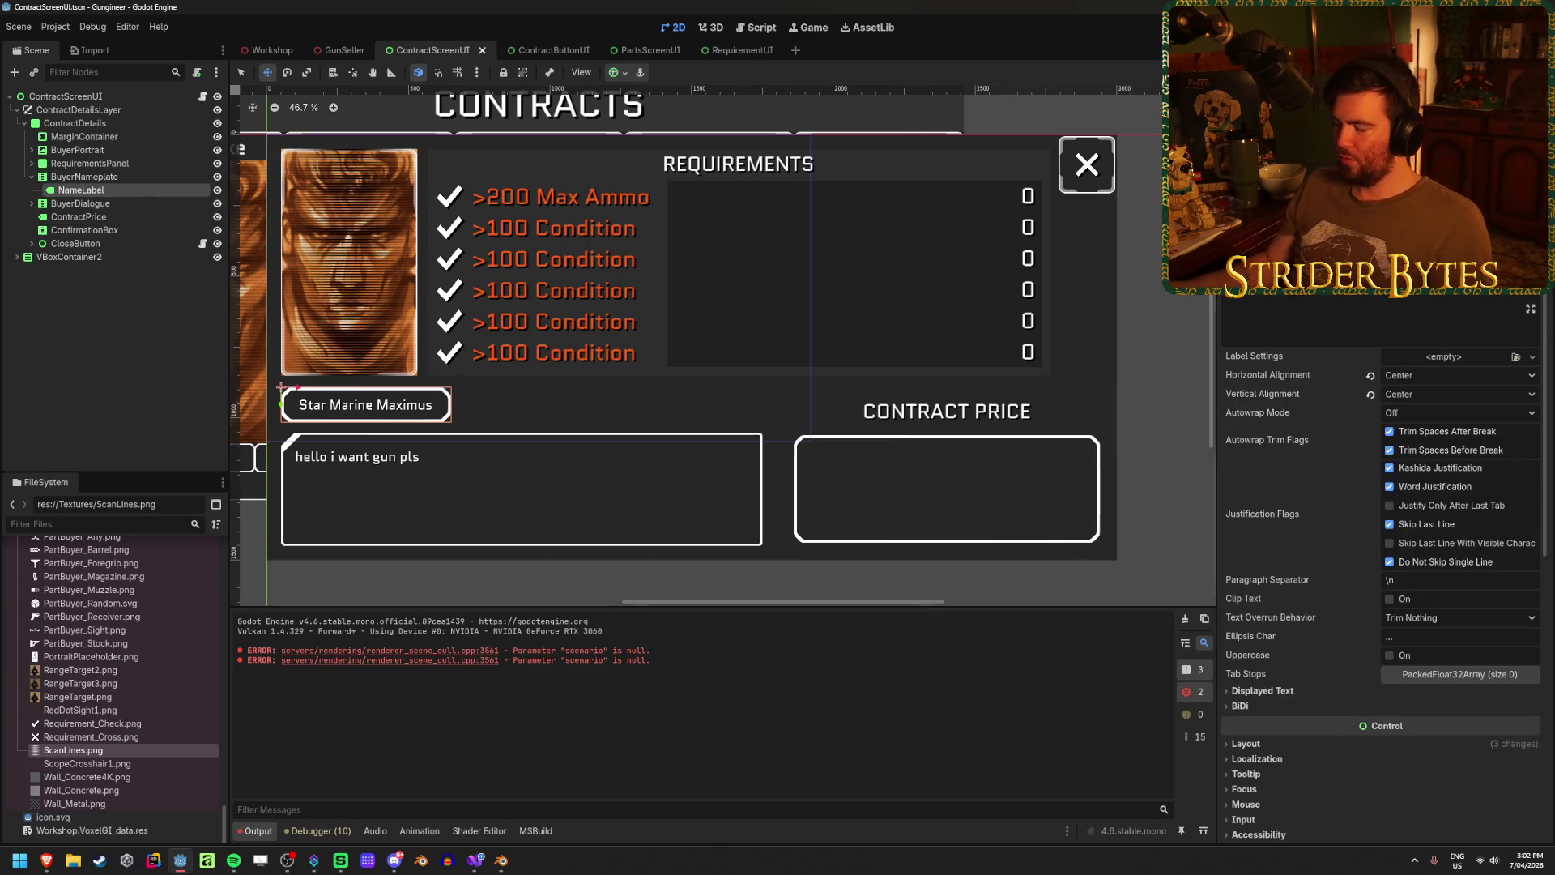
{"action": "type", "text": "Gas Sn"}
{"action": "type", "text": "nake"}
{"action": "left_click", "coordinate": [79, 303]}
- Save the contract screen scene
{"action": "key", "text": "ctrl+s"}
{"action": "scroll", "coordinate": [374, 495], "scroll_direction": "up", "scroll_amount": 10}
{"action": "scroll", "coordinate": [374, 495], "scroll_direction": "down", "scroll_amount": 15}
{"action": "scroll", "coordinate": [374, 495], "scroll_direction": "up", "scroll_amount": 6}
{"action": "scroll", "coordinate": [374, 495], "scroll_direction": "up", "scroll_amount": 5}
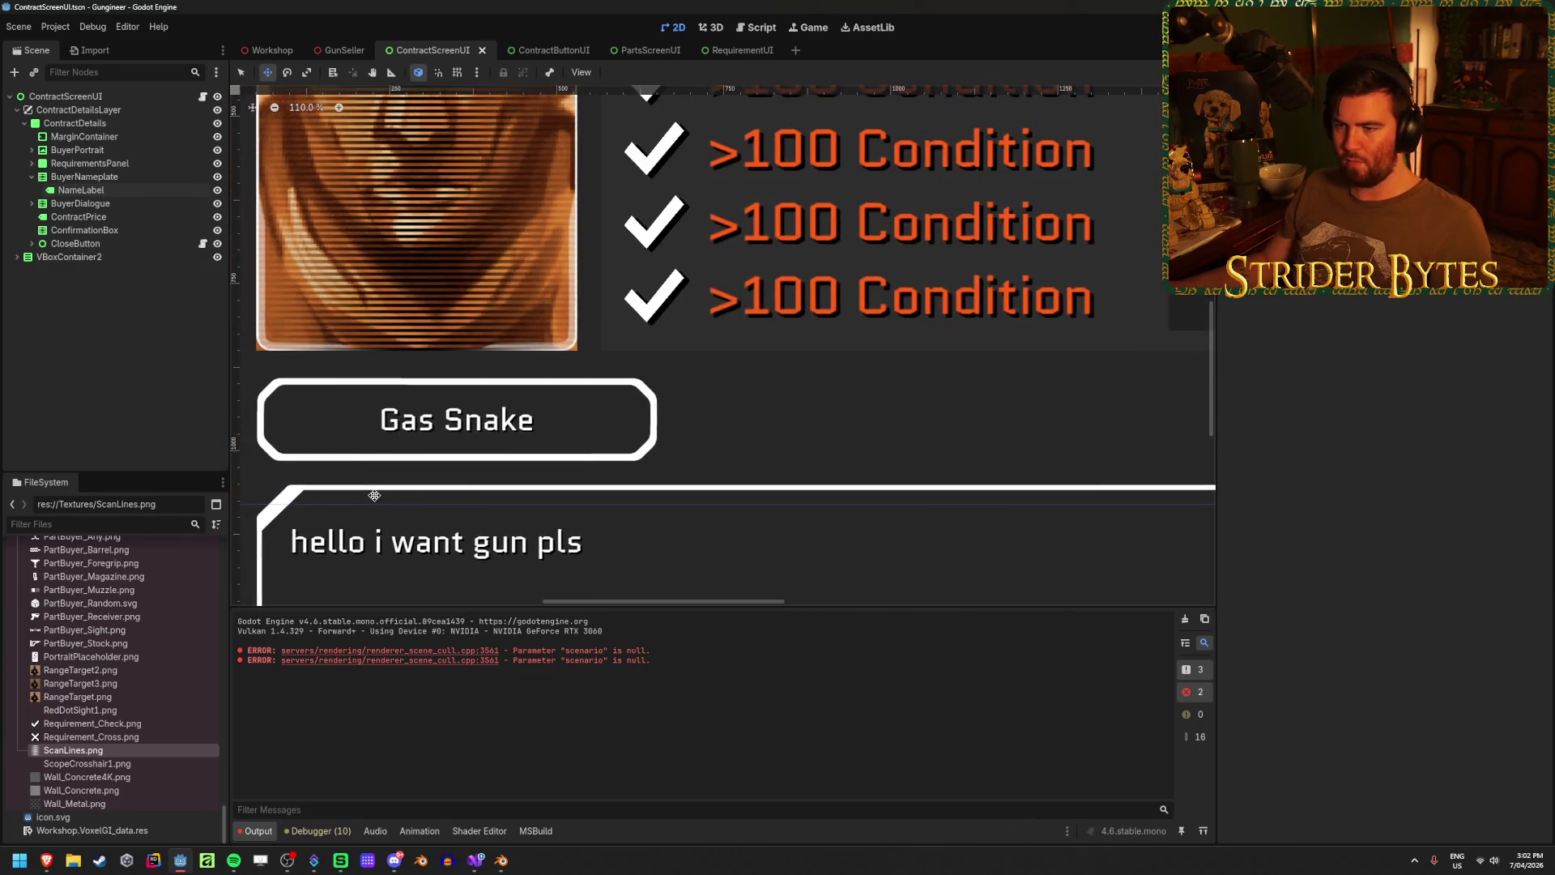
- Set the NameLabel's Font Size override to 165 px so 'Gas Snake' is much larger
{"action": "left_click", "coordinate": [128, 194]}
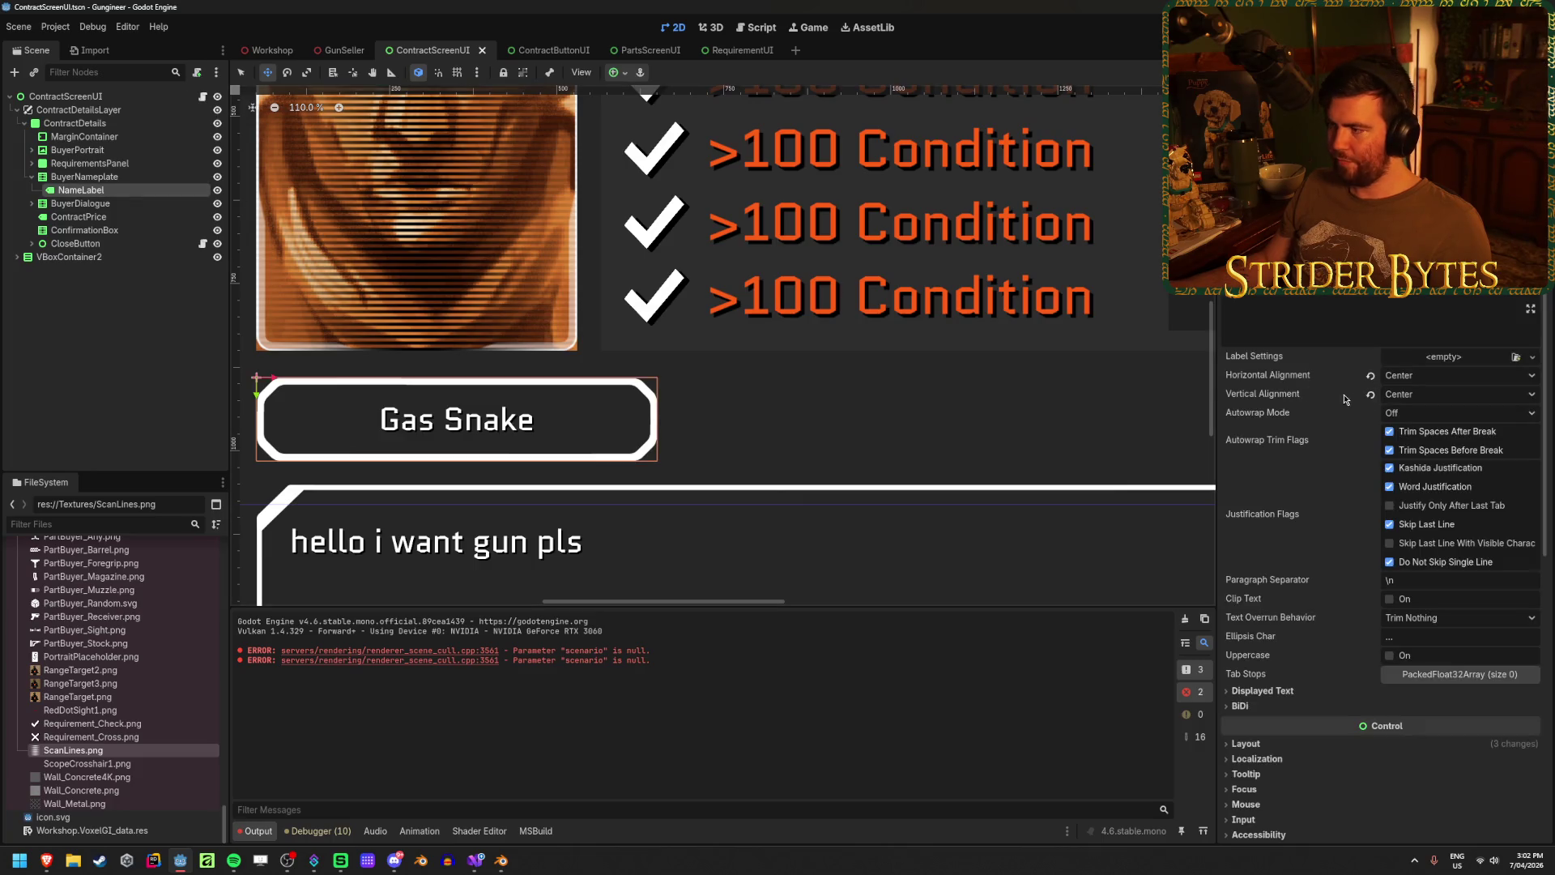
{"action": "scroll", "coordinate": [1288, 395], "scroll_direction": "down", "scroll_amount": 4}
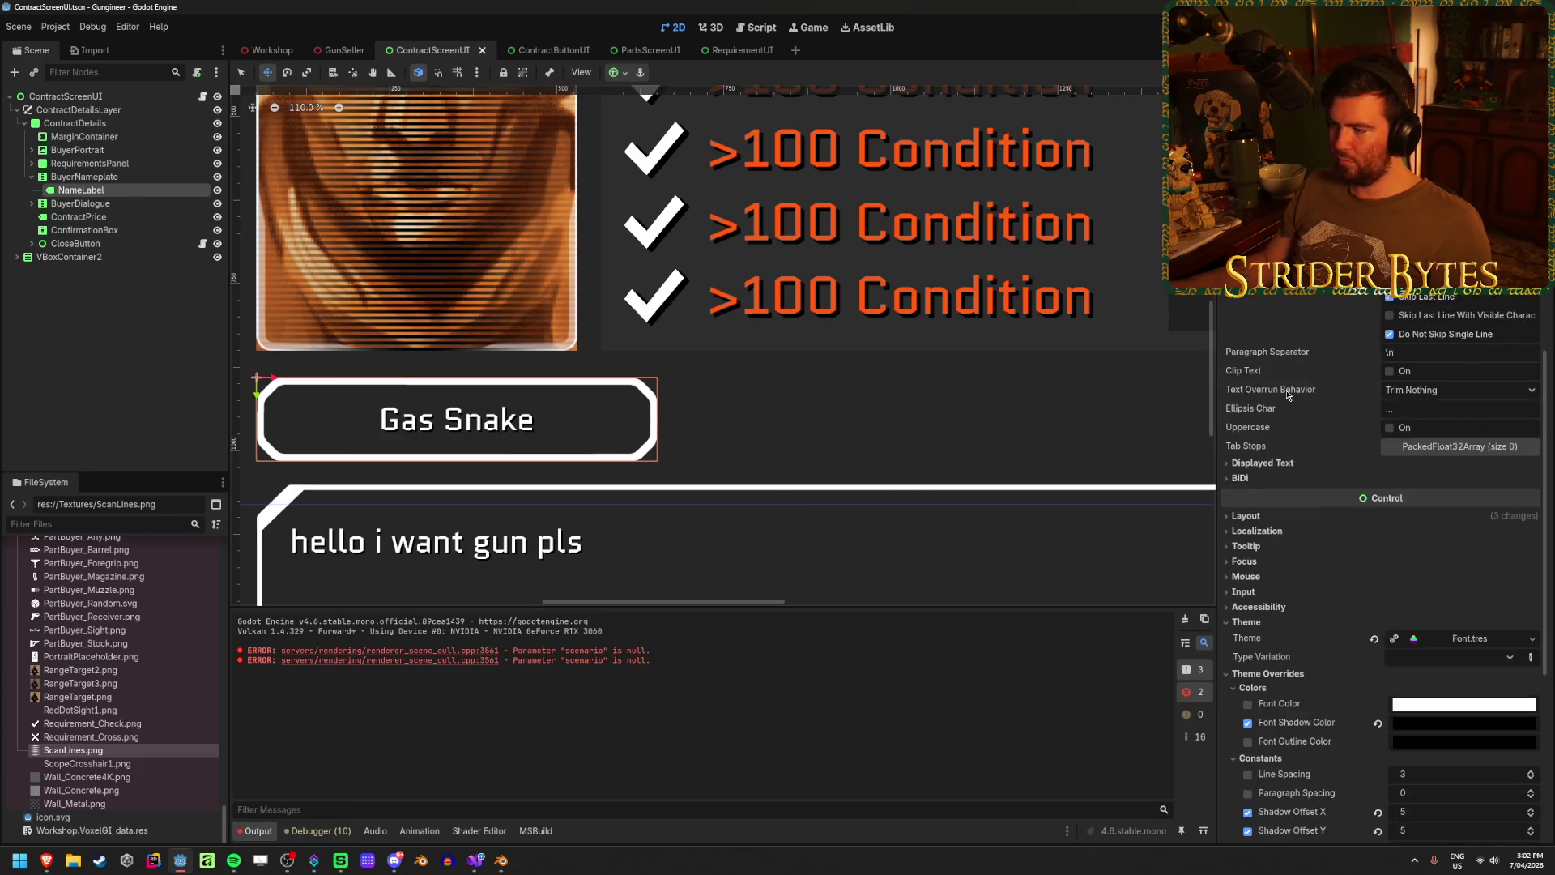
{"action": "scroll", "coordinate": [1288, 395], "scroll_direction": "down", "scroll_amount": 3}
{"action": "scroll", "coordinate": [531, 254], "scroll_direction": "down", "scroll_amount": 5}
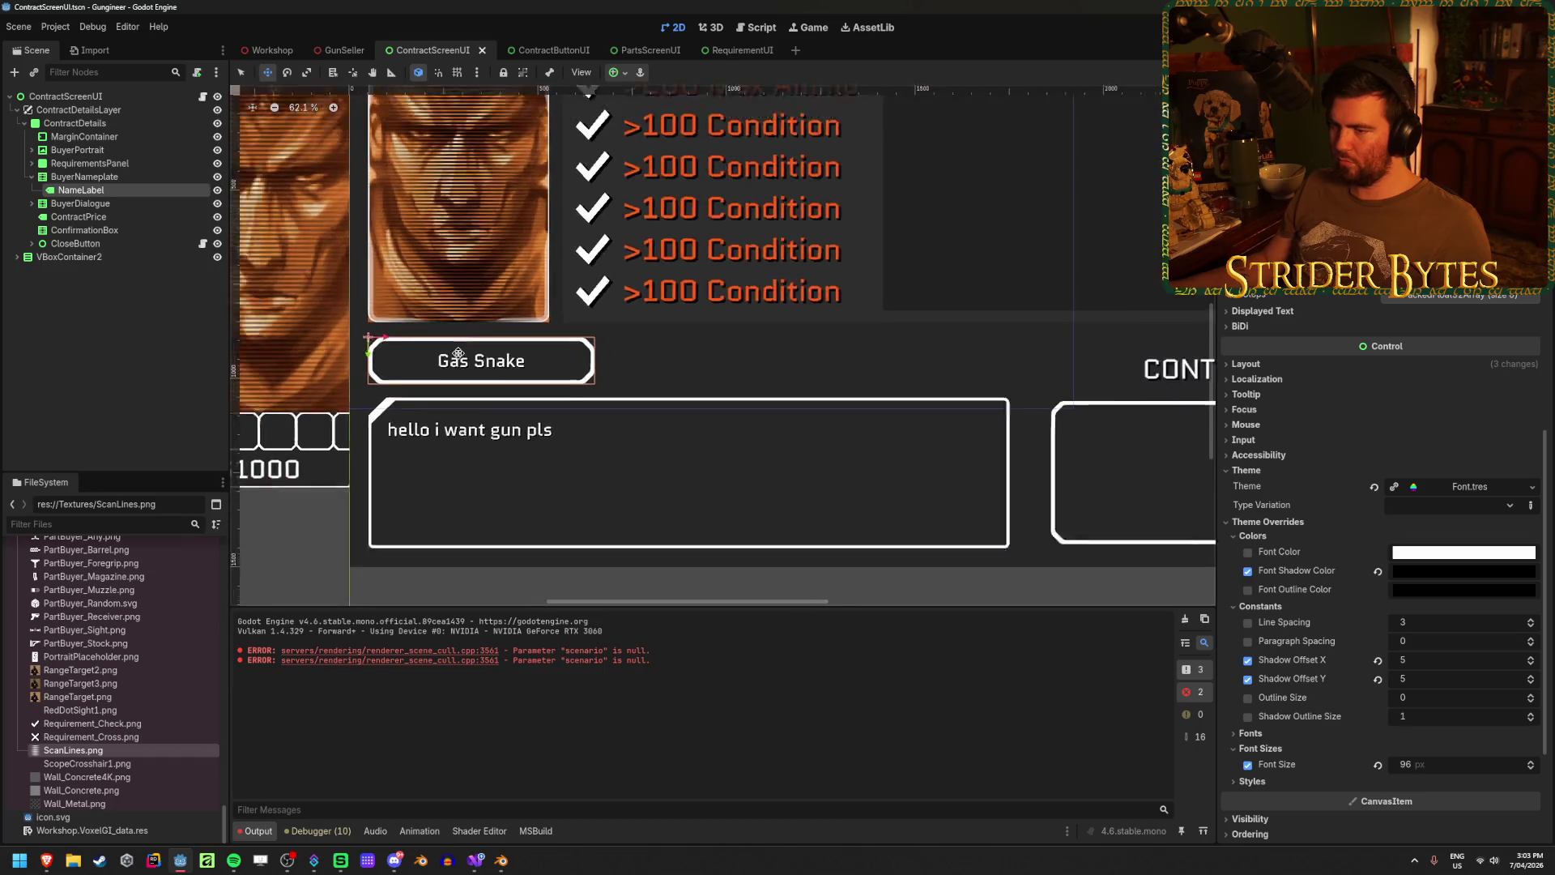
{"action": "left_click", "coordinate": [112, 319]}
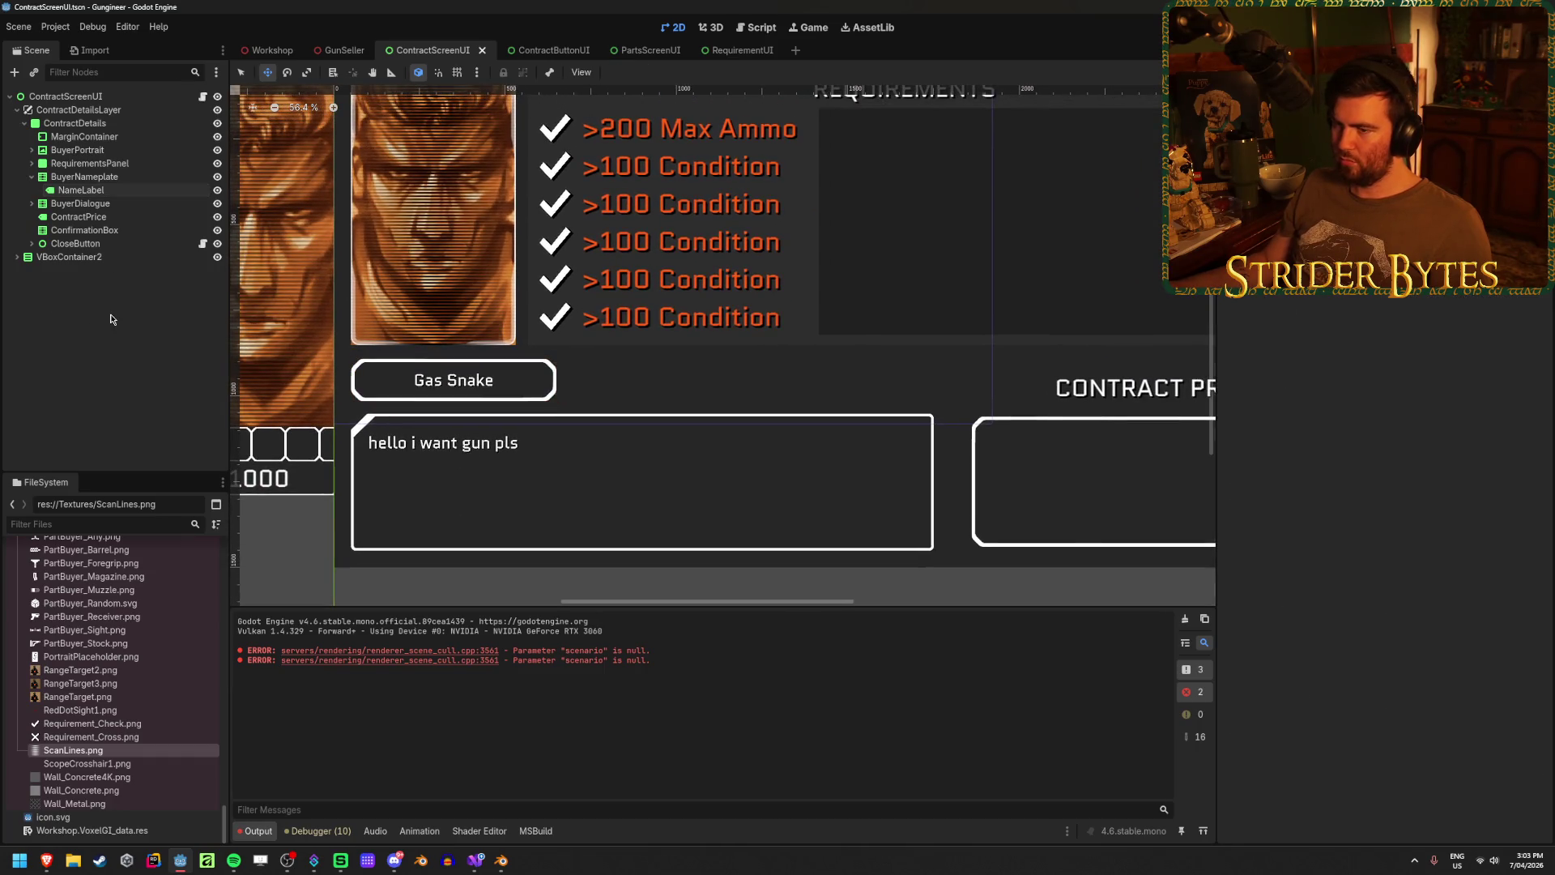
{"action": "scroll", "coordinate": [411, 396], "scroll_direction": "up", "scroll_amount": 10}
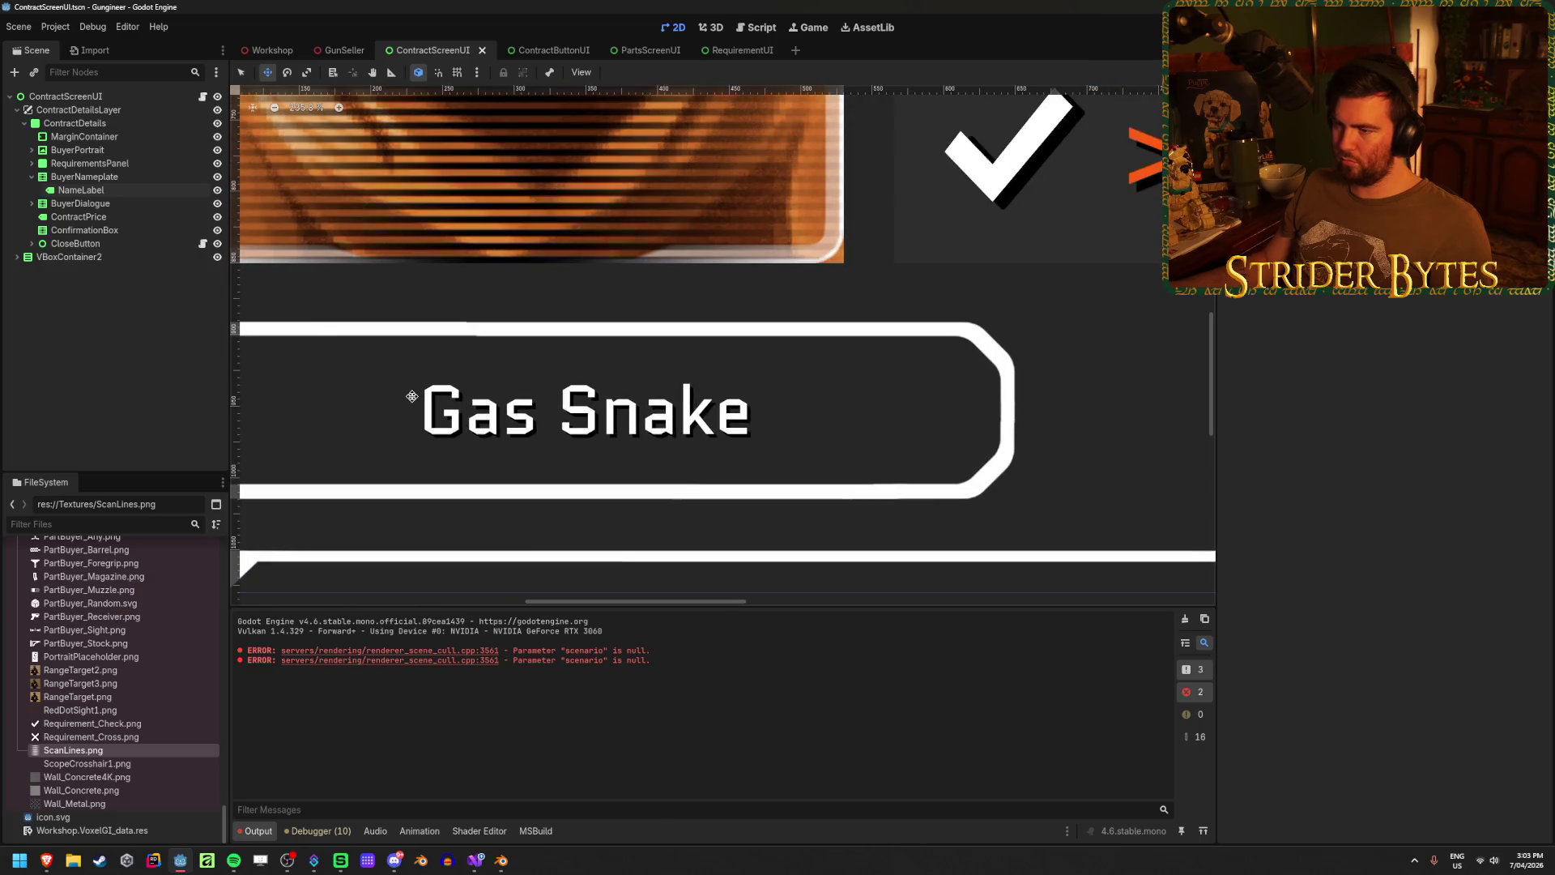
{"action": "scroll", "coordinate": [411, 396], "scroll_direction": "down", "scroll_amount": 4}
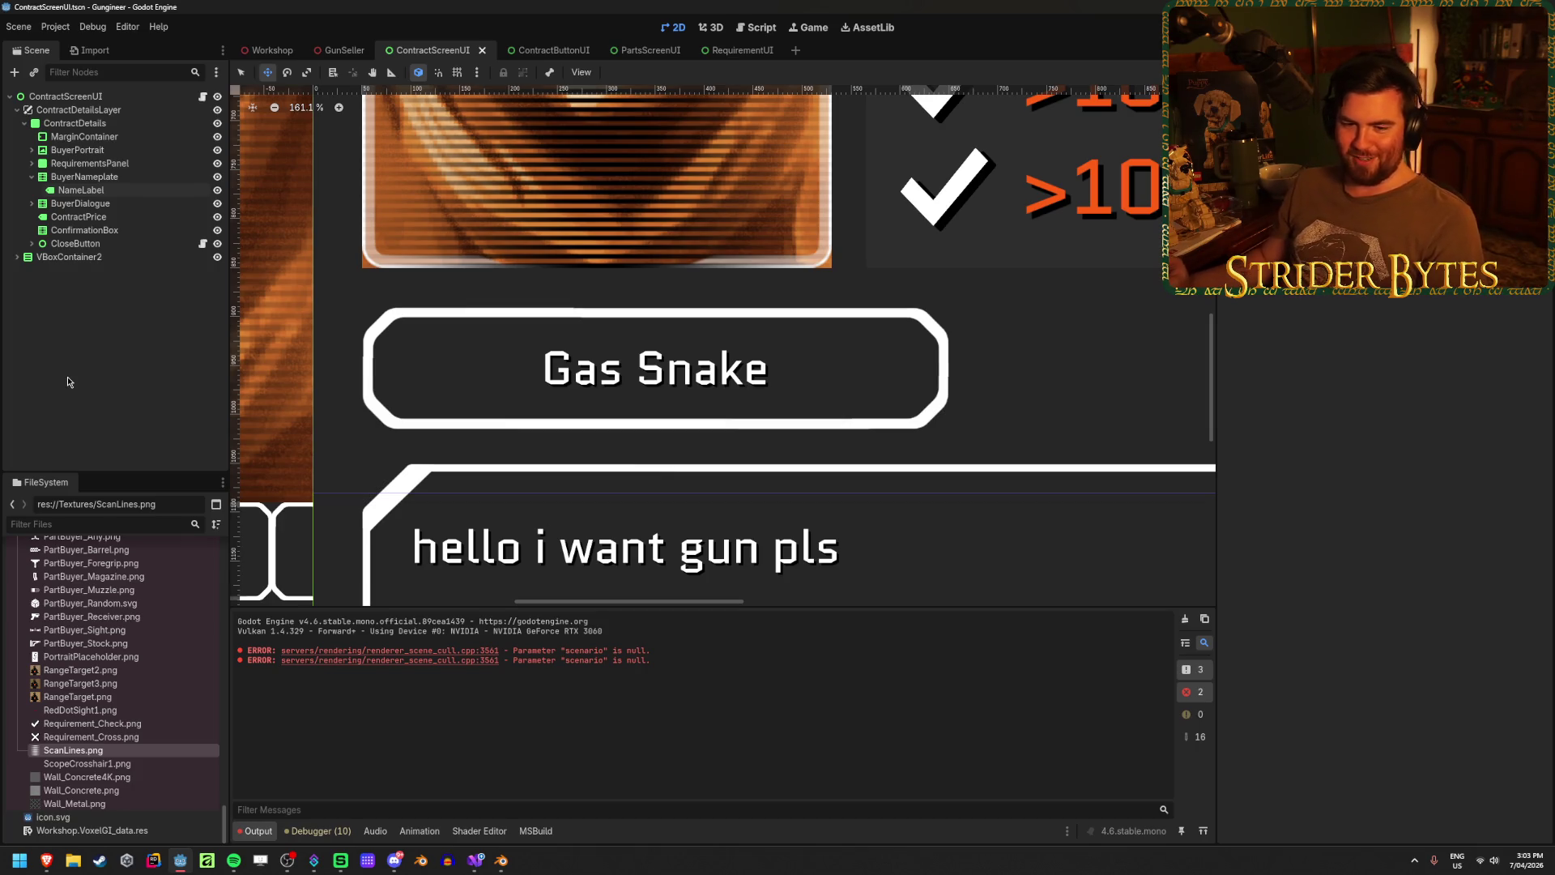
{"action": "left_click", "coordinate": [105, 190]}
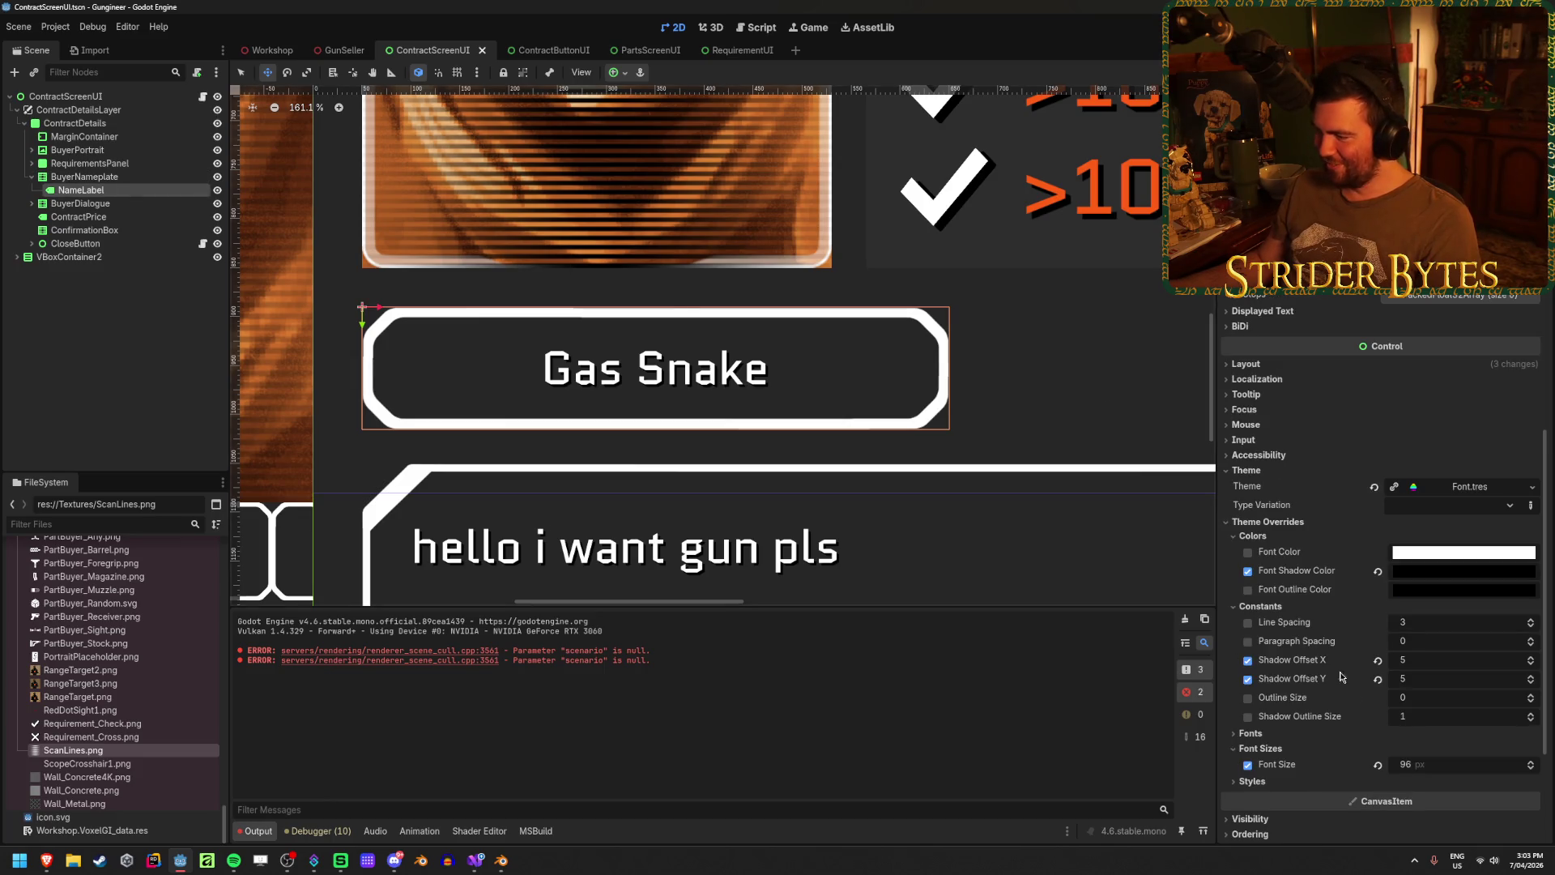
{"action": "mouse_move", "coordinate": [1417, 764]}
{"action": "left_mouse_down"}
{"action": "mouse_move", "coordinate": [1482, 764]}
{"action": "mouse_move", "coordinate": [1461, 765]}
{"action": "left_mouse_up"}
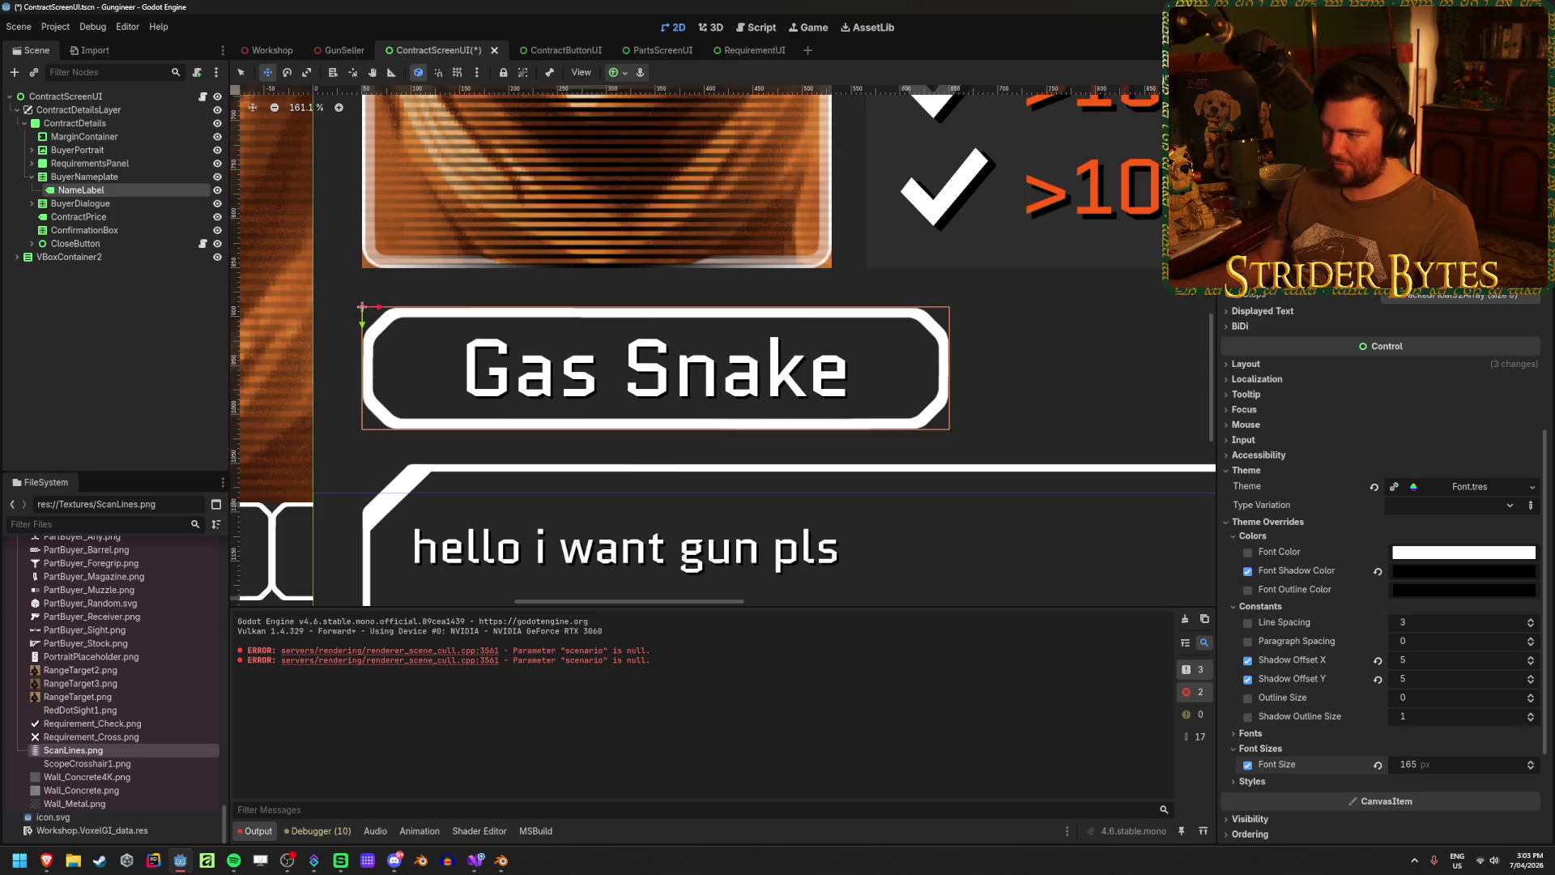
{"action": "right_click", "coordinate": [135, 192]}
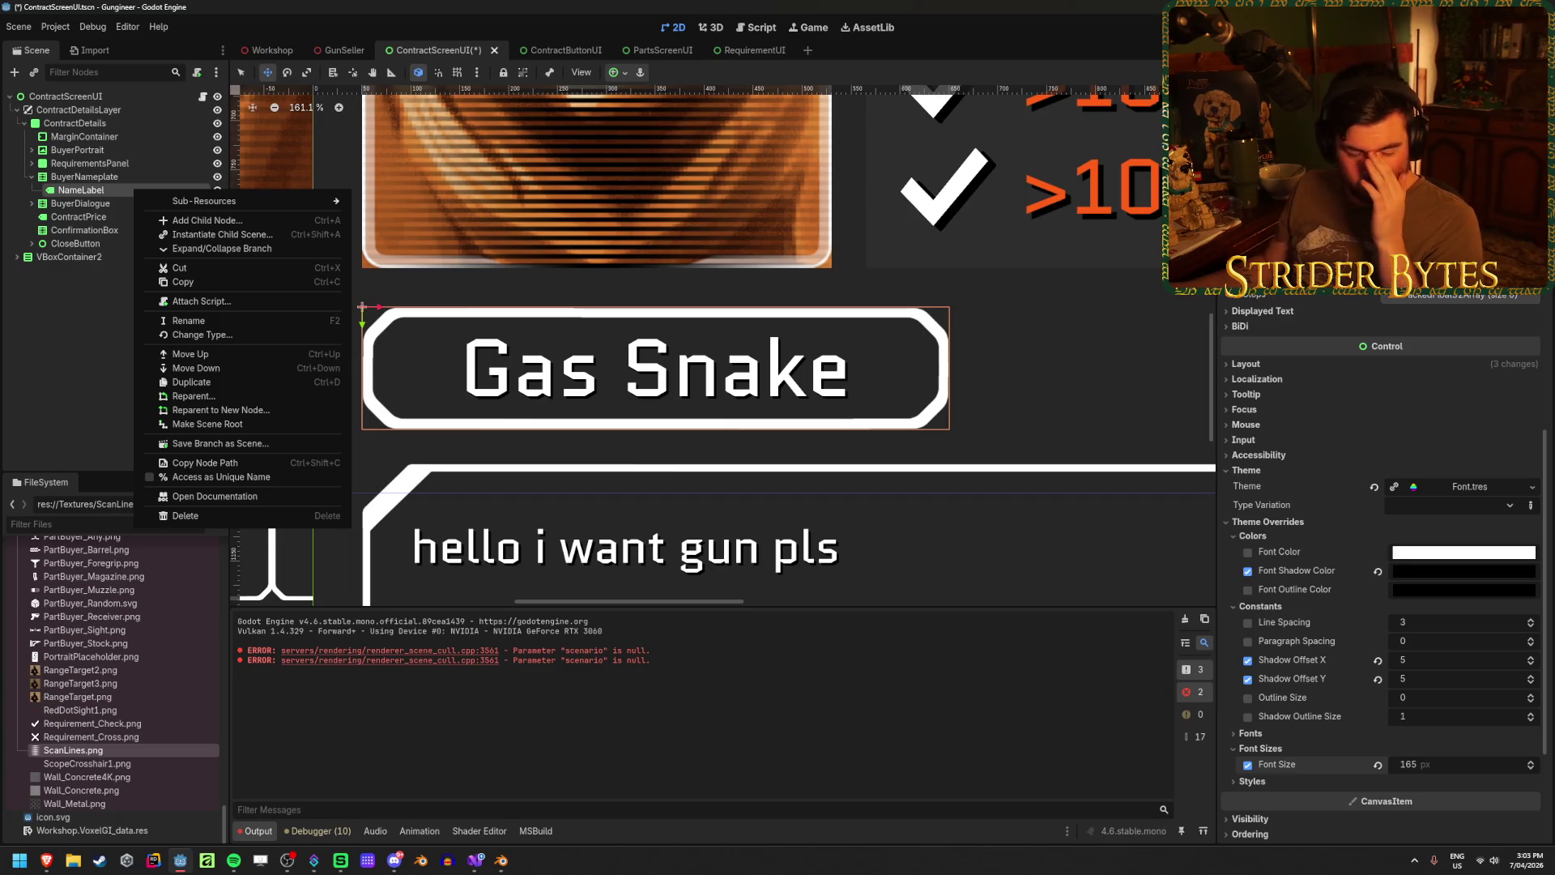
- Change the NameLabel's type to ScalingLabel and clear the Output log errors
{"action": "left_click", "coordinate": [204, 336]}
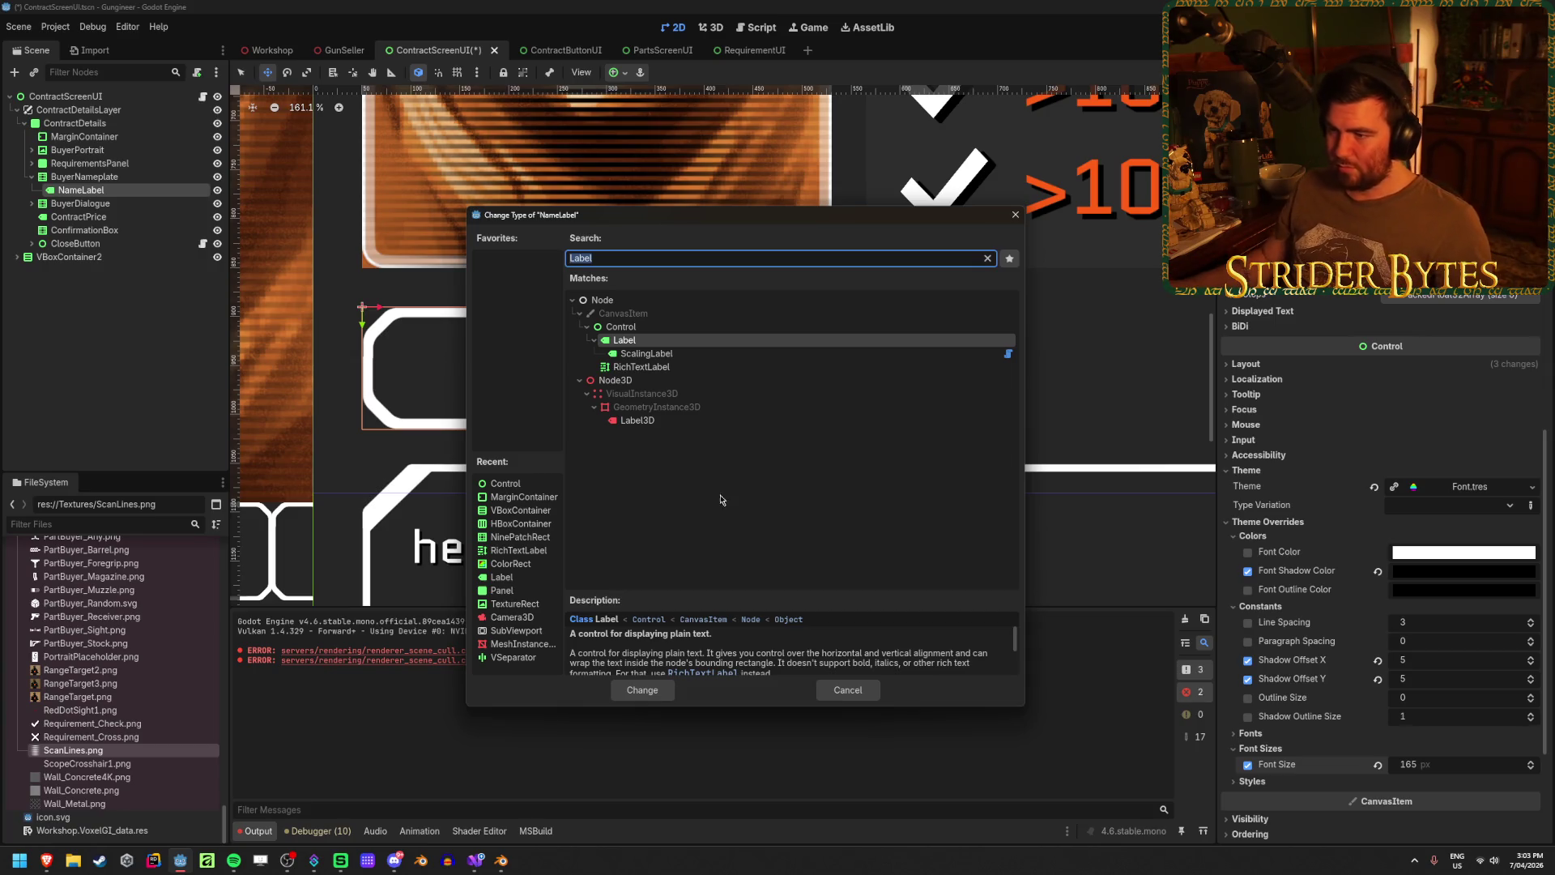
{"action": "left_click", "coordinate": [647, 353]}
{"action": "left_click", "coordinate": [646, 691]}
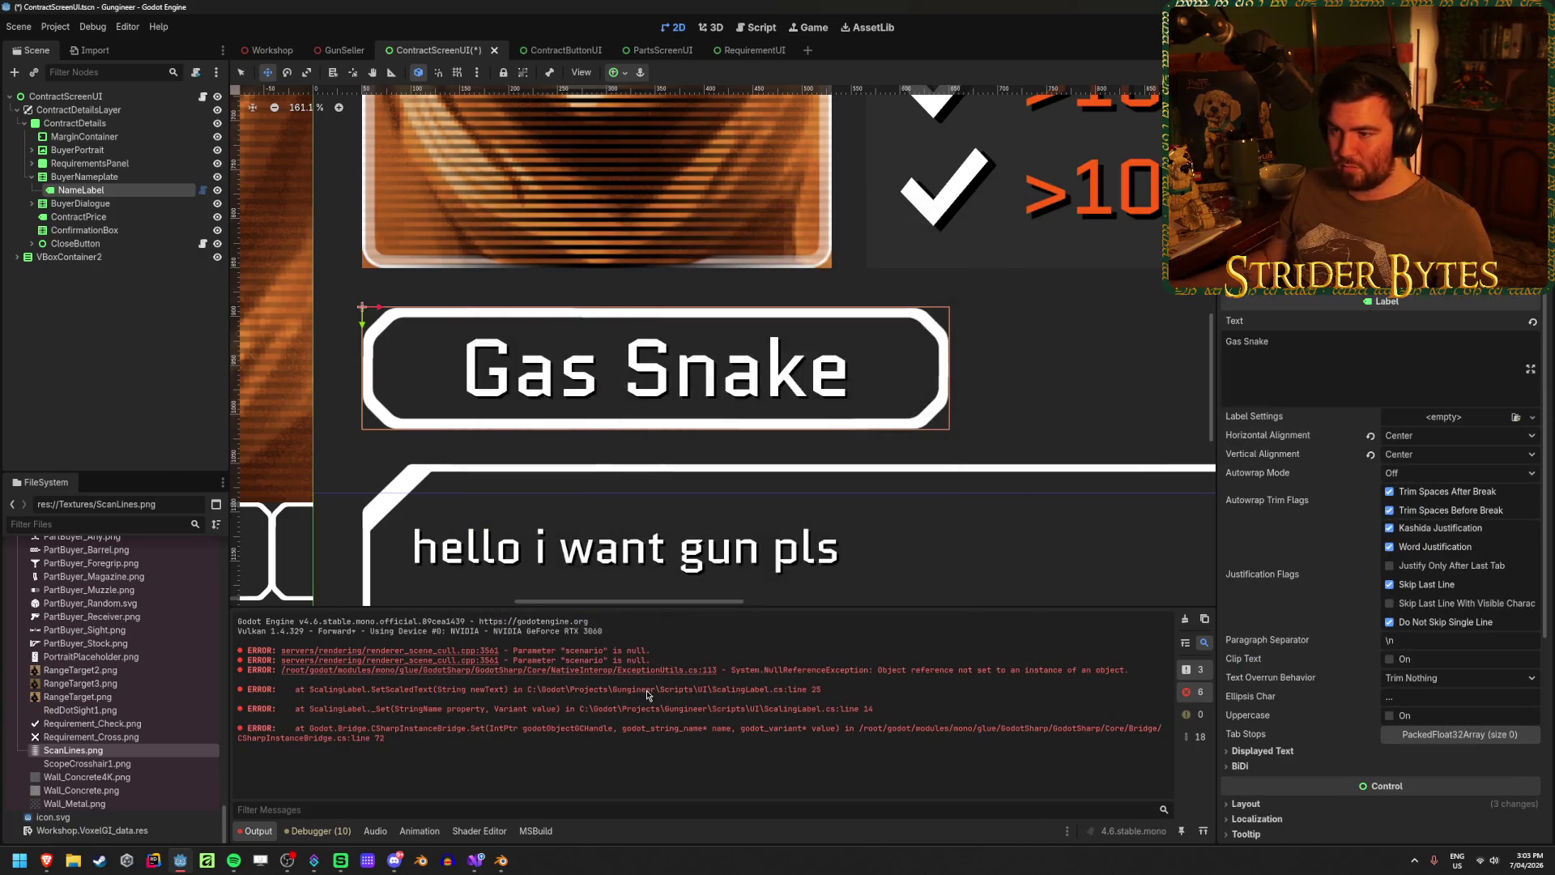
{"action": "left_click", "coordinate": [1186, 621]}
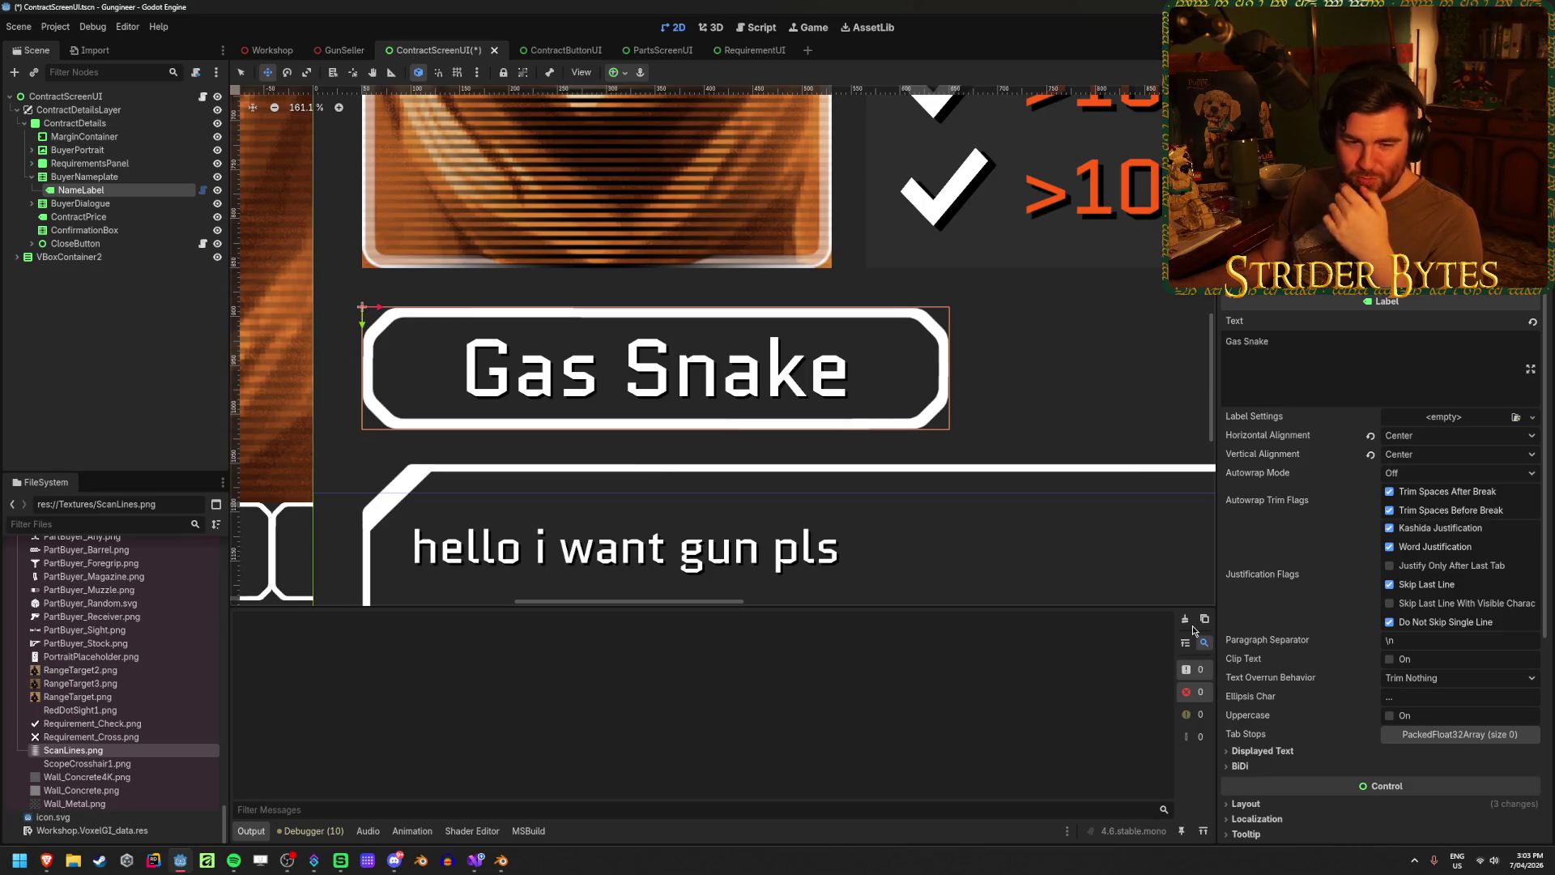
- Reselect NameLabel and reveal its Font Size override under Theme Overrides
{"action": "scroll", "coordinate": [1377, 527], "scroll_direction": "down", "scroll_amount": 10}
{"action": "scroll", "coordinate": [1376, 526], "scroll_direction": "up", "scroll_amount": 10}
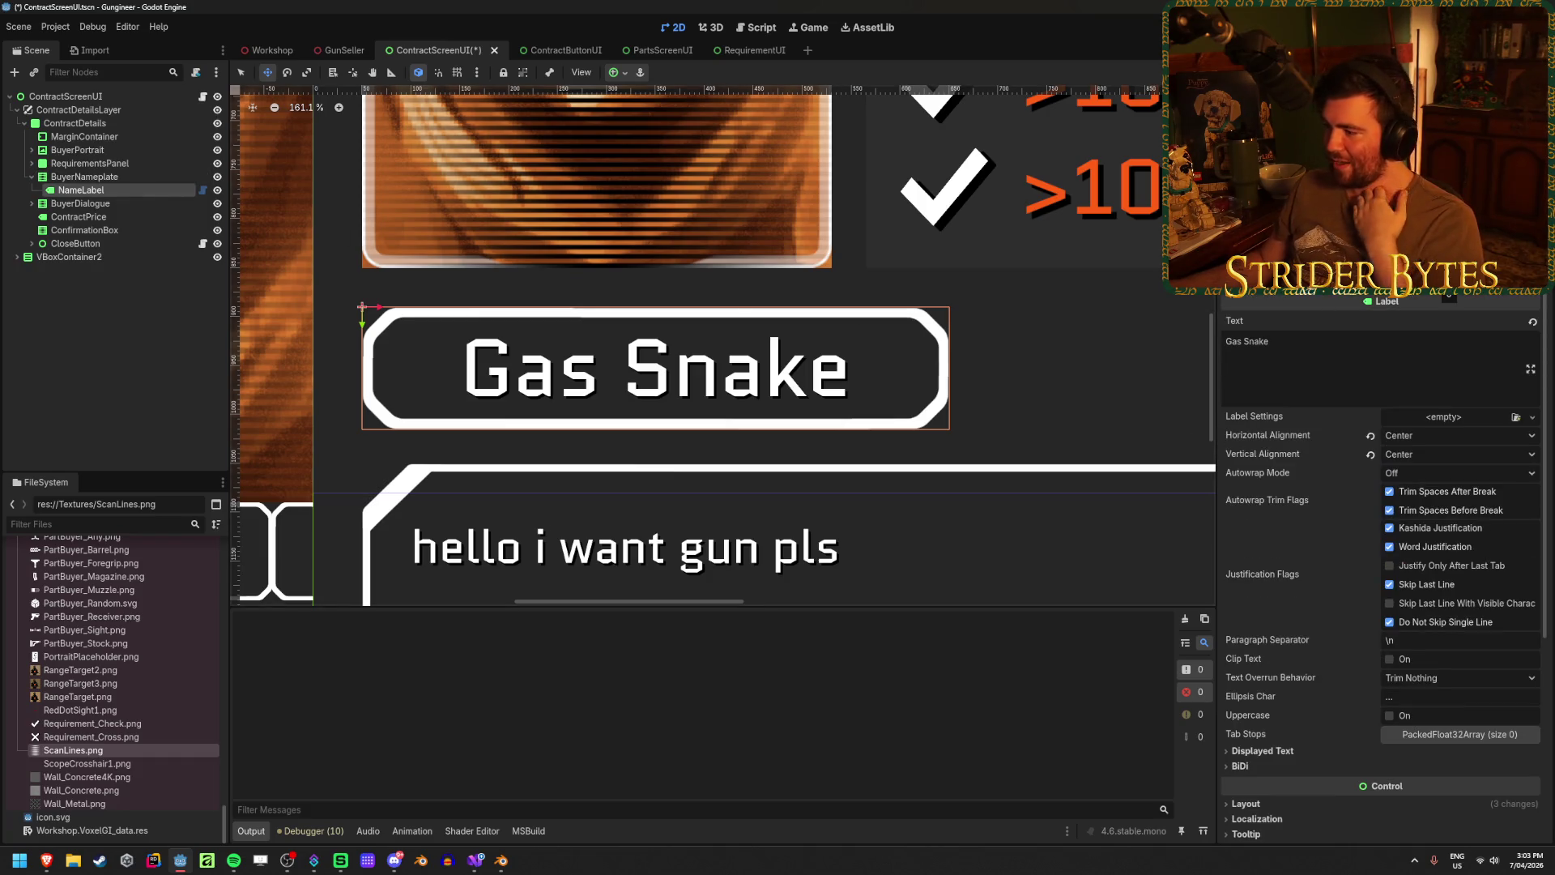
{"action": "left_click", "coordinate": [102, 180]}
{"action": "left_click", "coordinate": [102, 189]}
{"action": "scroll", "coordinate": [1336, 617], "scroll_direction": "down", "scroll_amount": 5}
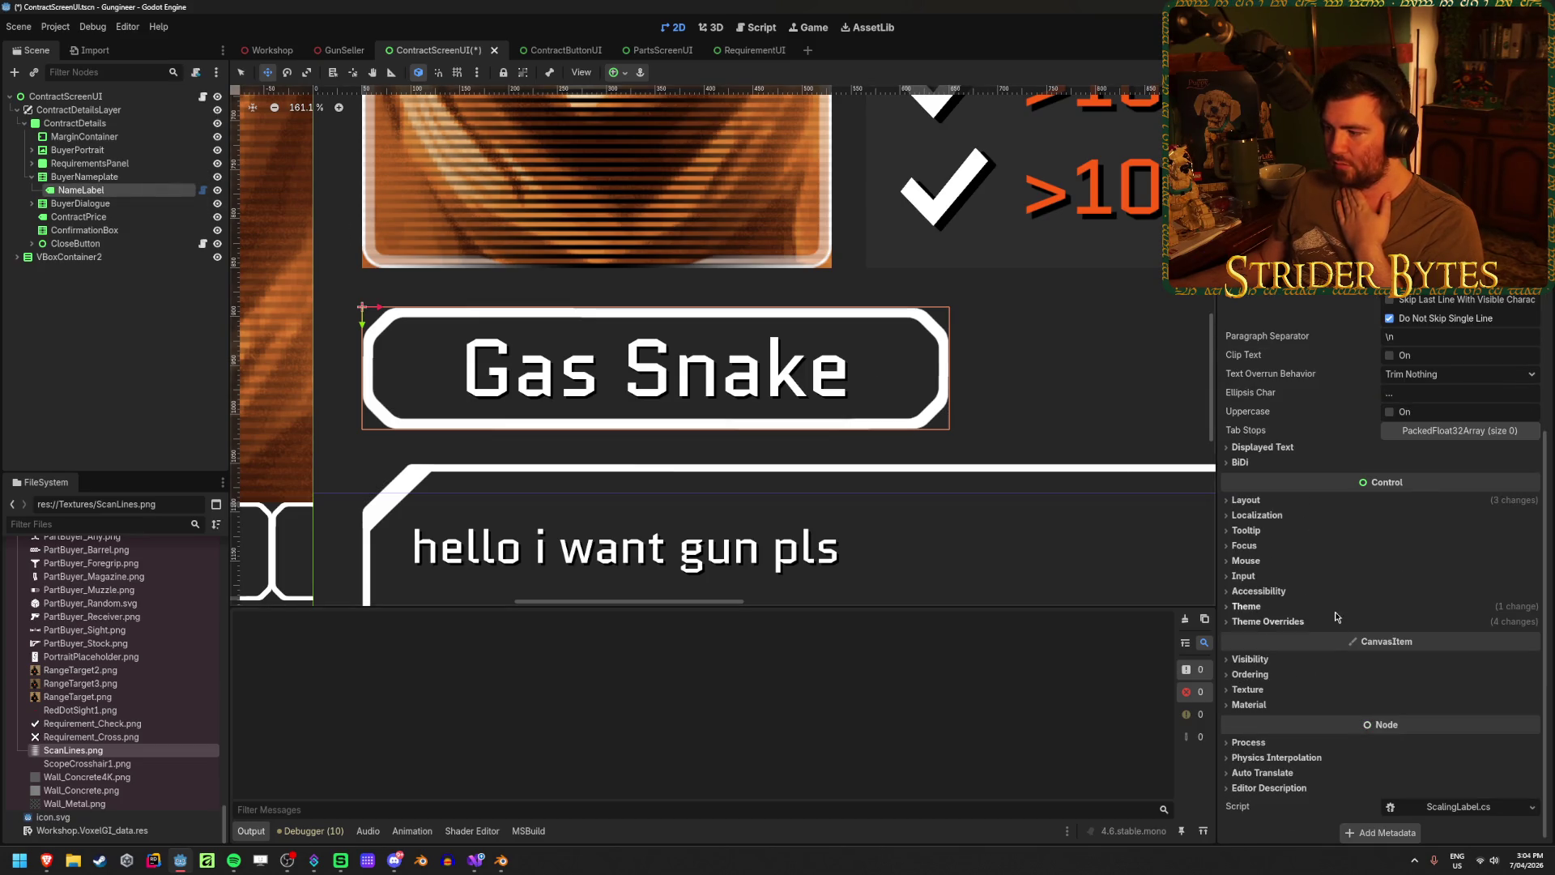
{"action": "left_click", "coordinate": [1328, 620]}
{"action": "left_click", "coordinate": [1277, 683]}
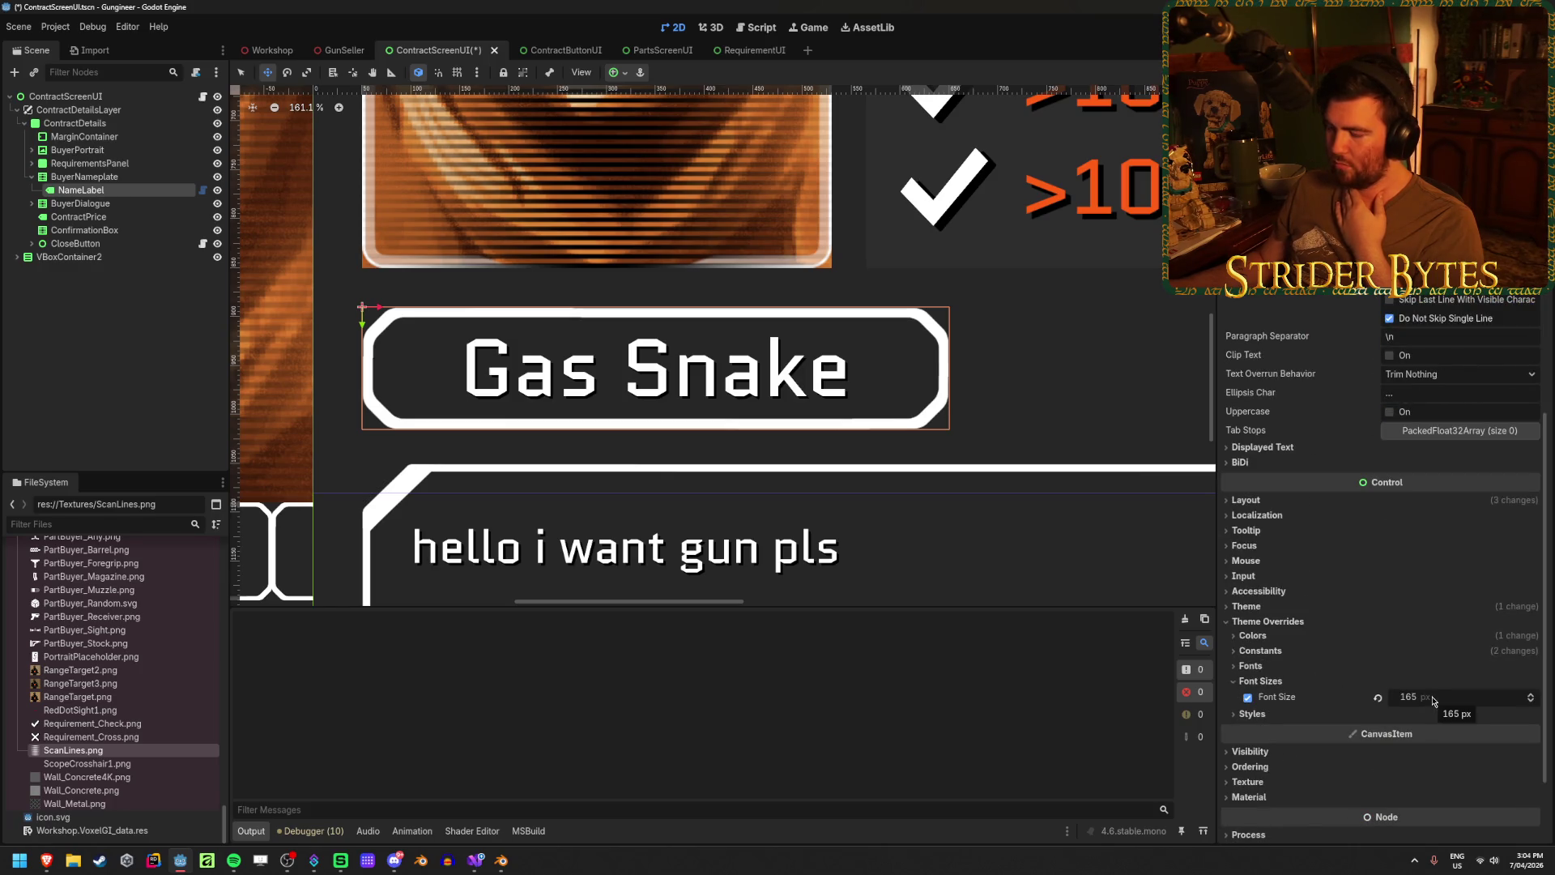
- Work out a size in the calculator, then set the Font Size override to 158 px
{"action": "key", "text": "XF86Calculator"}
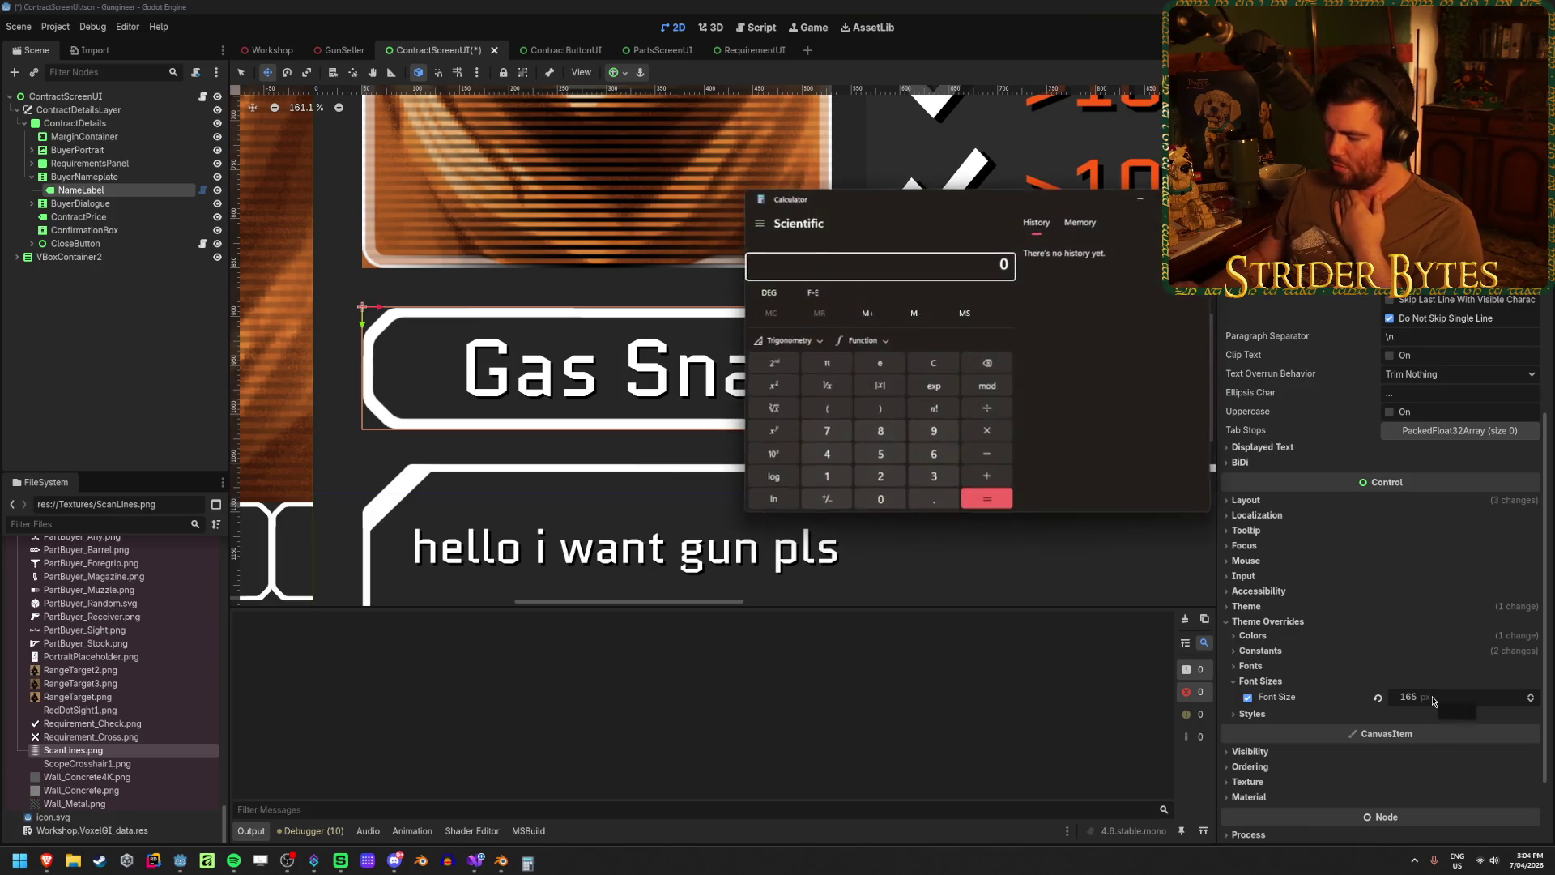
{"action": "type", "text": "28+64"}
{"action": "key", "text": "Return"}
{"action": "key", "text": "alt+F4"}
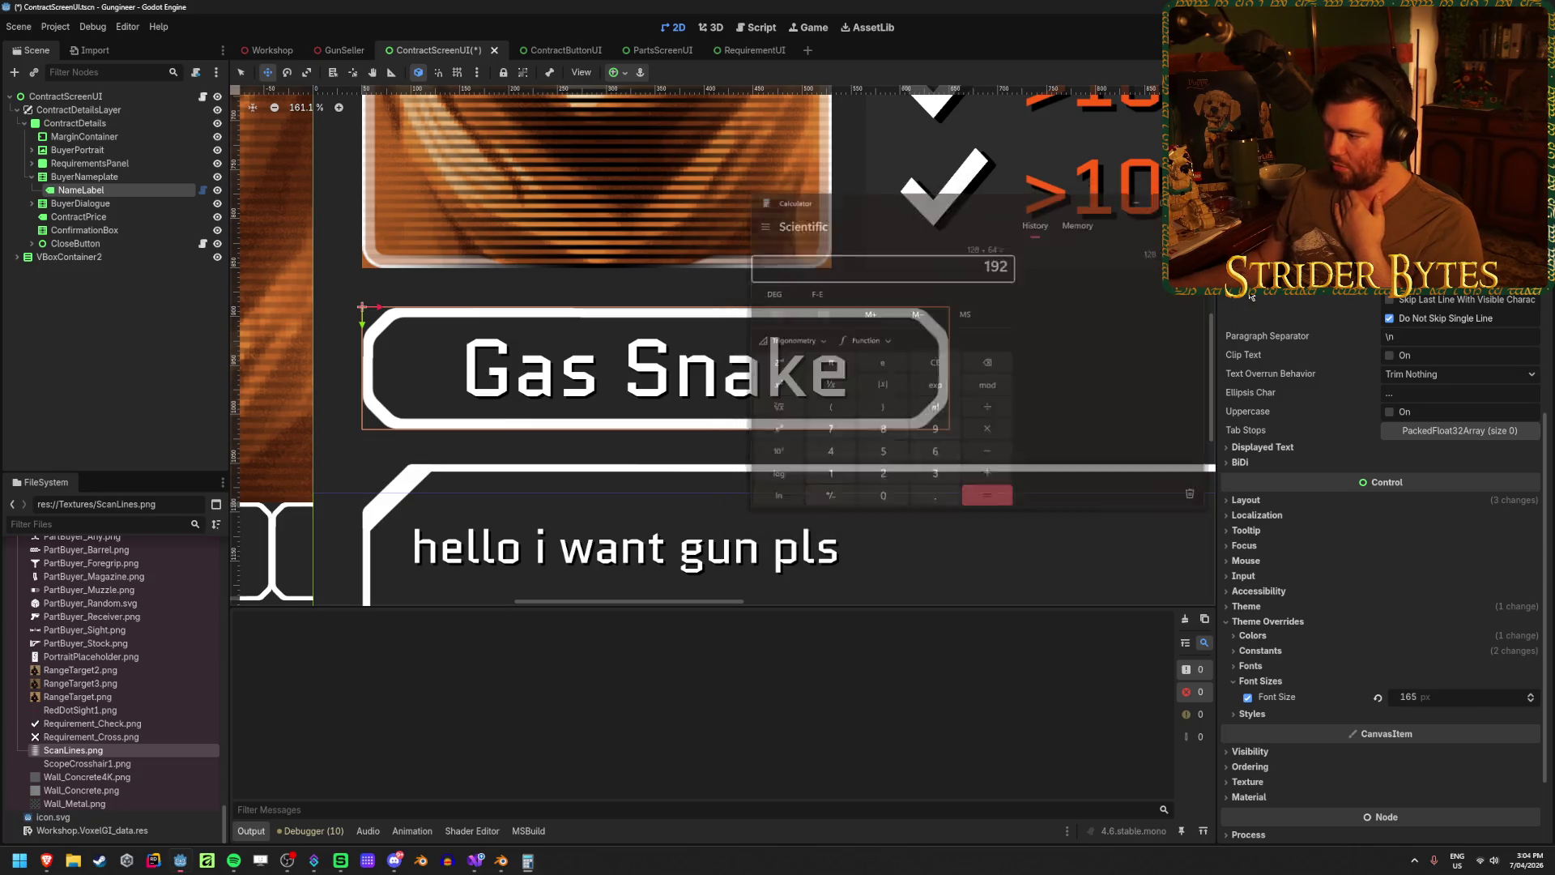
{"action": "mouse_move", "coordinate": [1436, 686]}
{"action": "left_mouse_down"}
{"action": "mouse_move", "coordinate": [1490, 686]}
{"action": "mouse_move", "coordinate": [1447, 686]}
{"action": "left_mouse_up"}
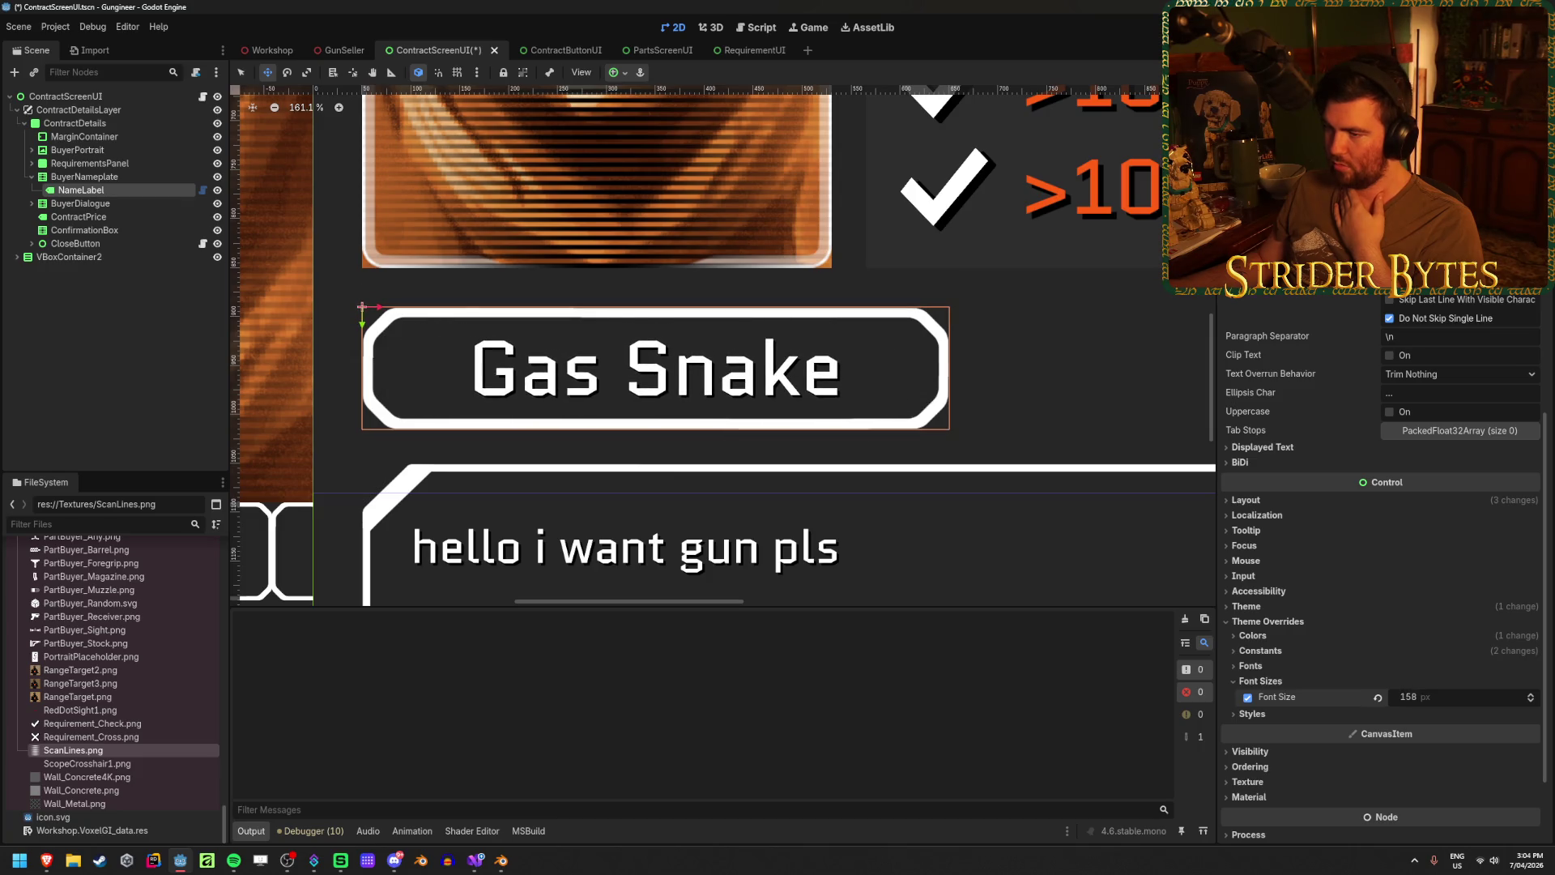